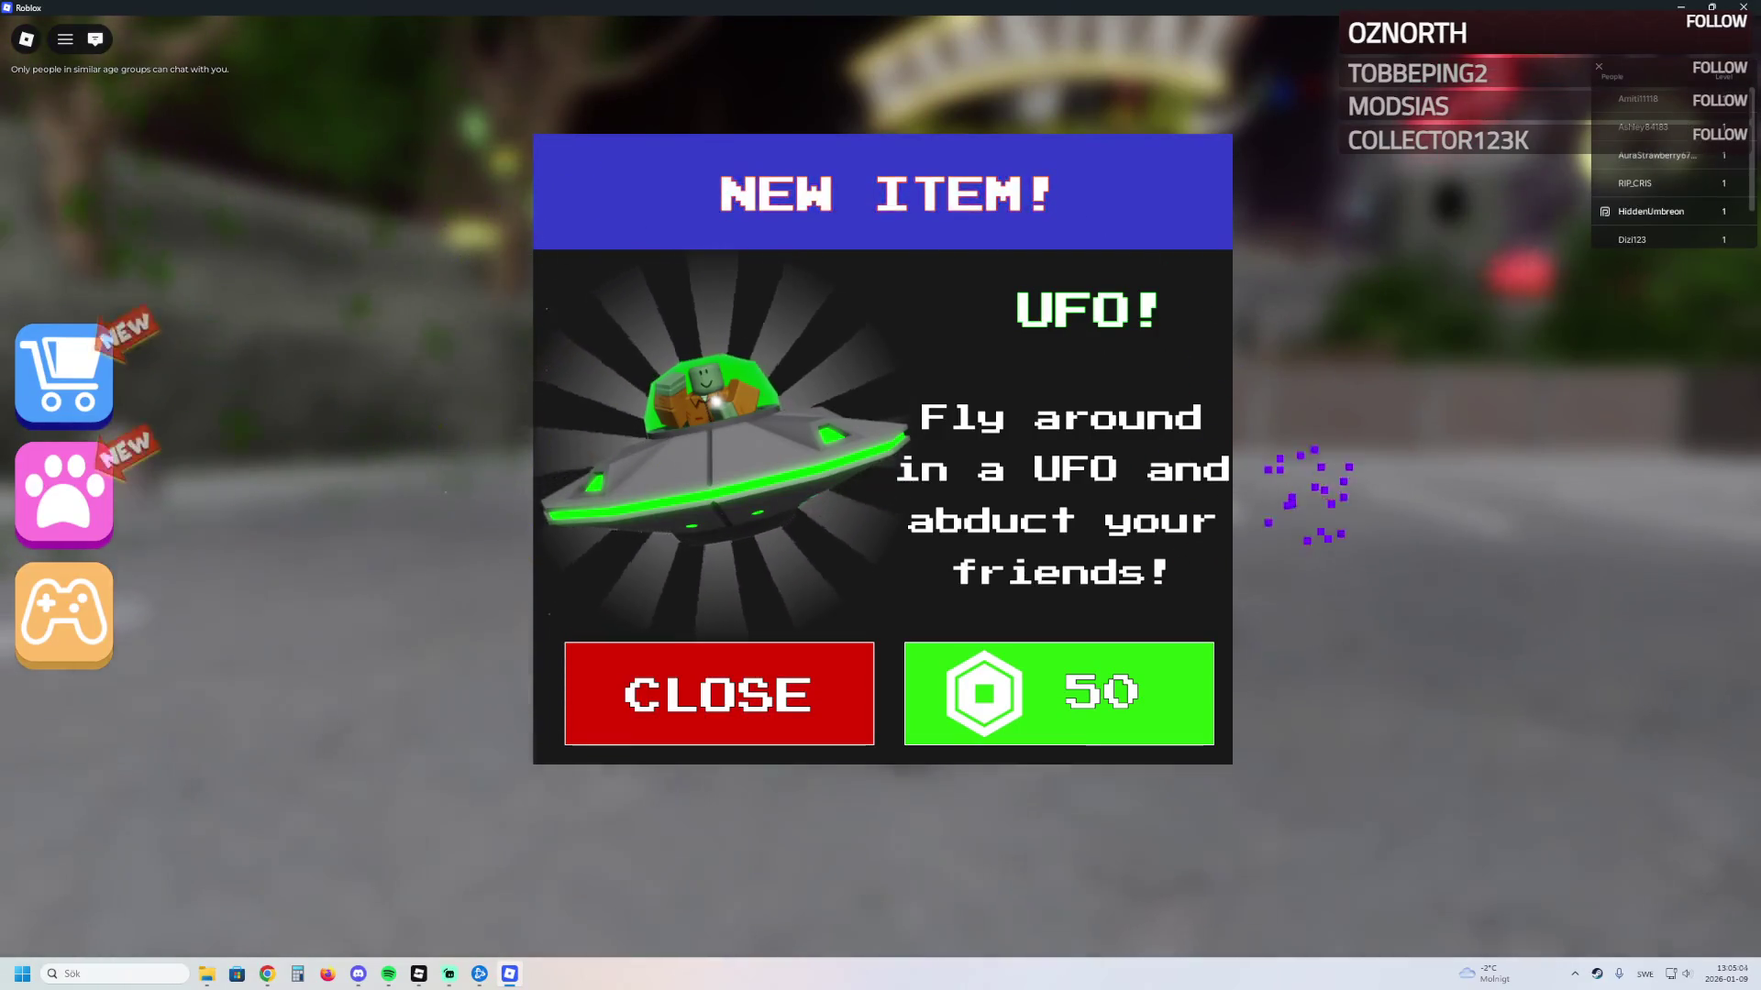
# Step: Dismiss the UFO offer, walk to the entrance, and browse the Pets shop past Pet Unicorn
pyautogui.press('w')
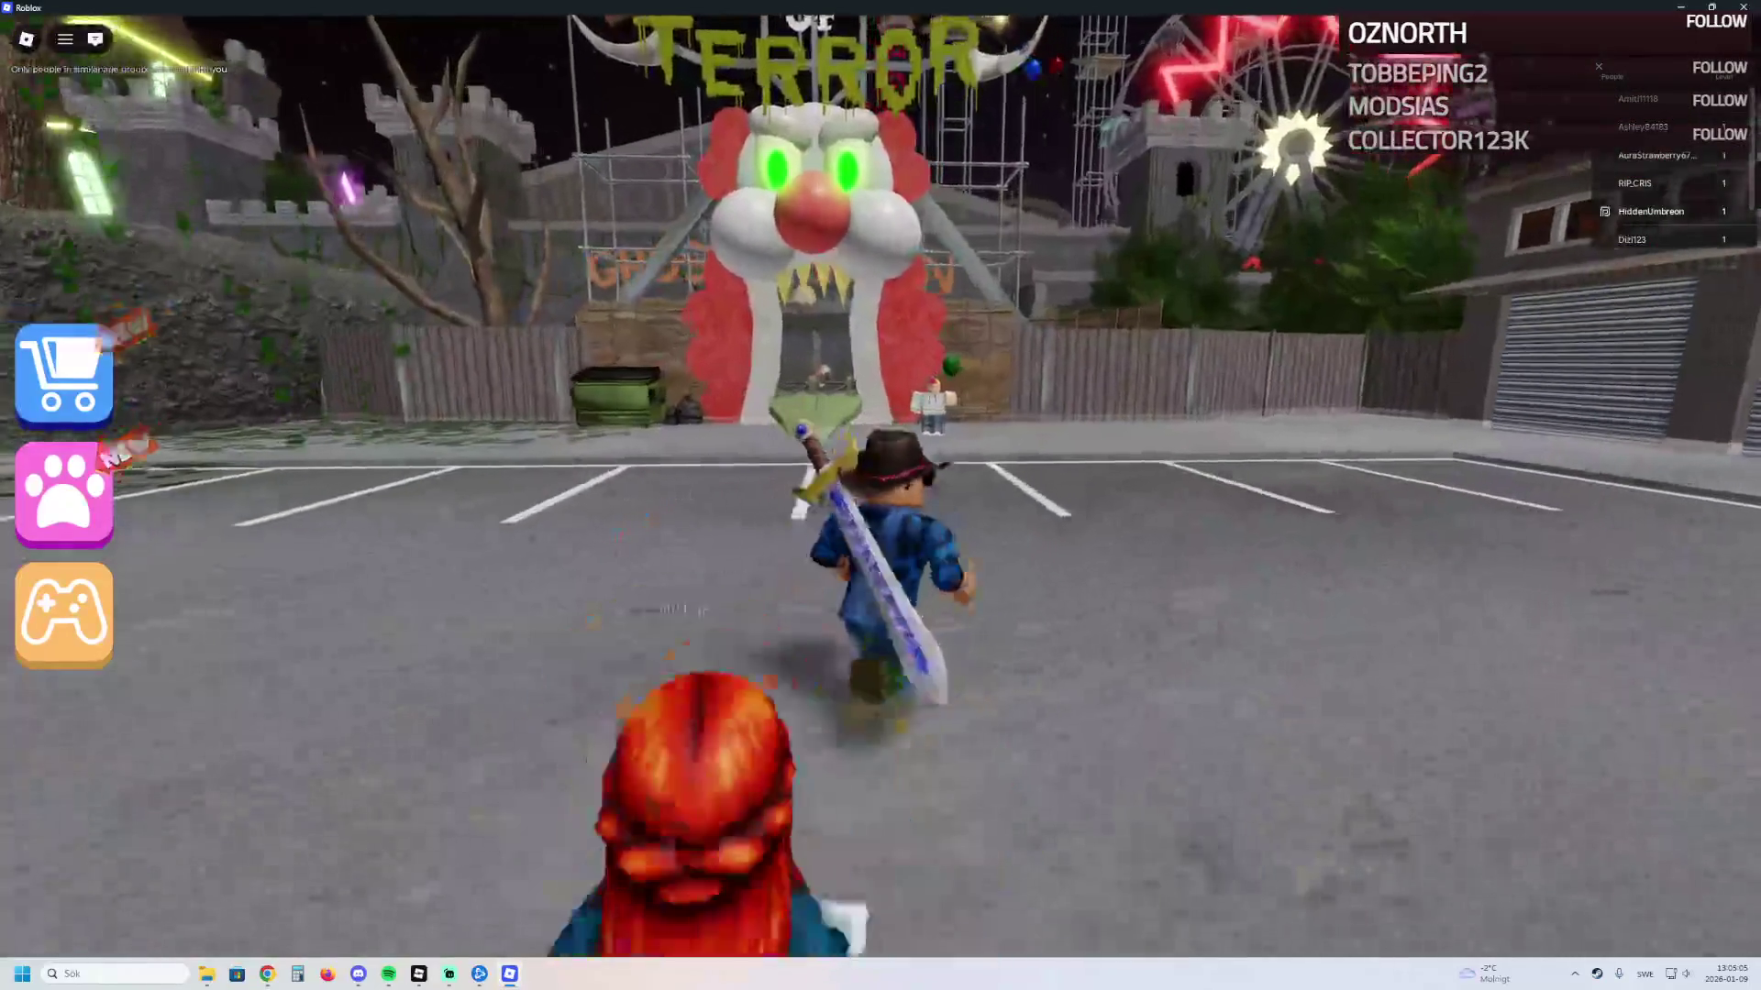
pyautogui.press('w')
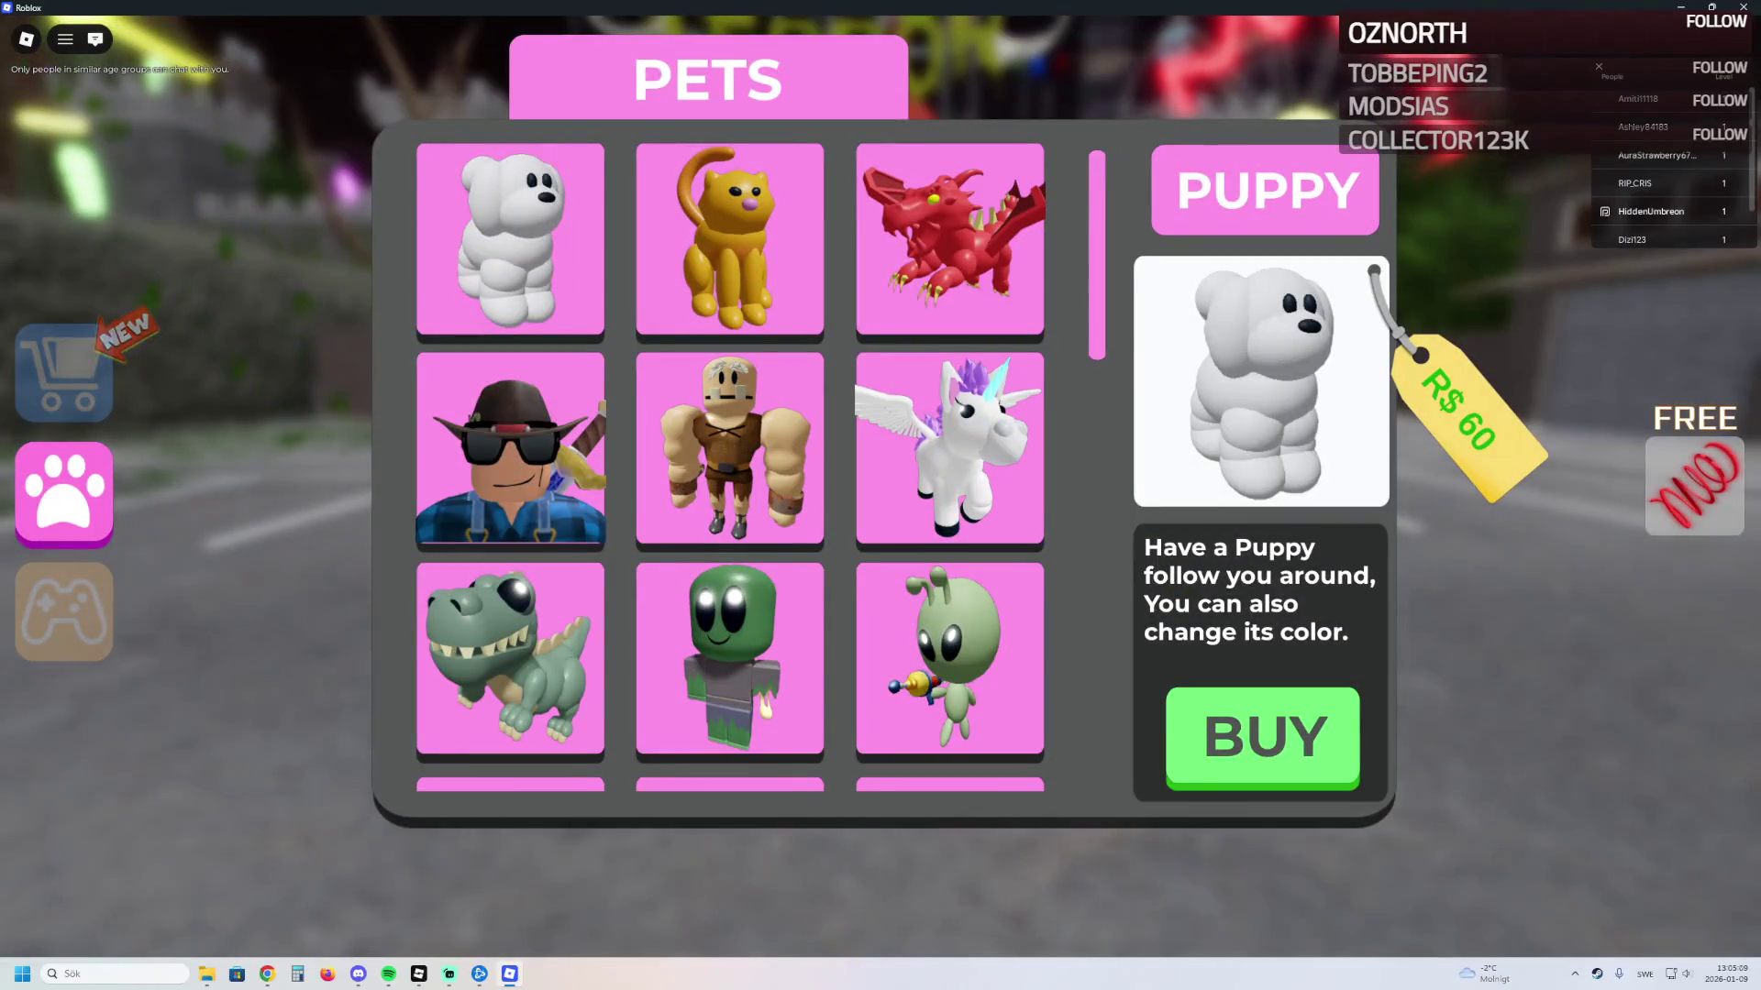
pyautogui.click(949, 448)
pyautogui.scroll(-5, 730, 459)
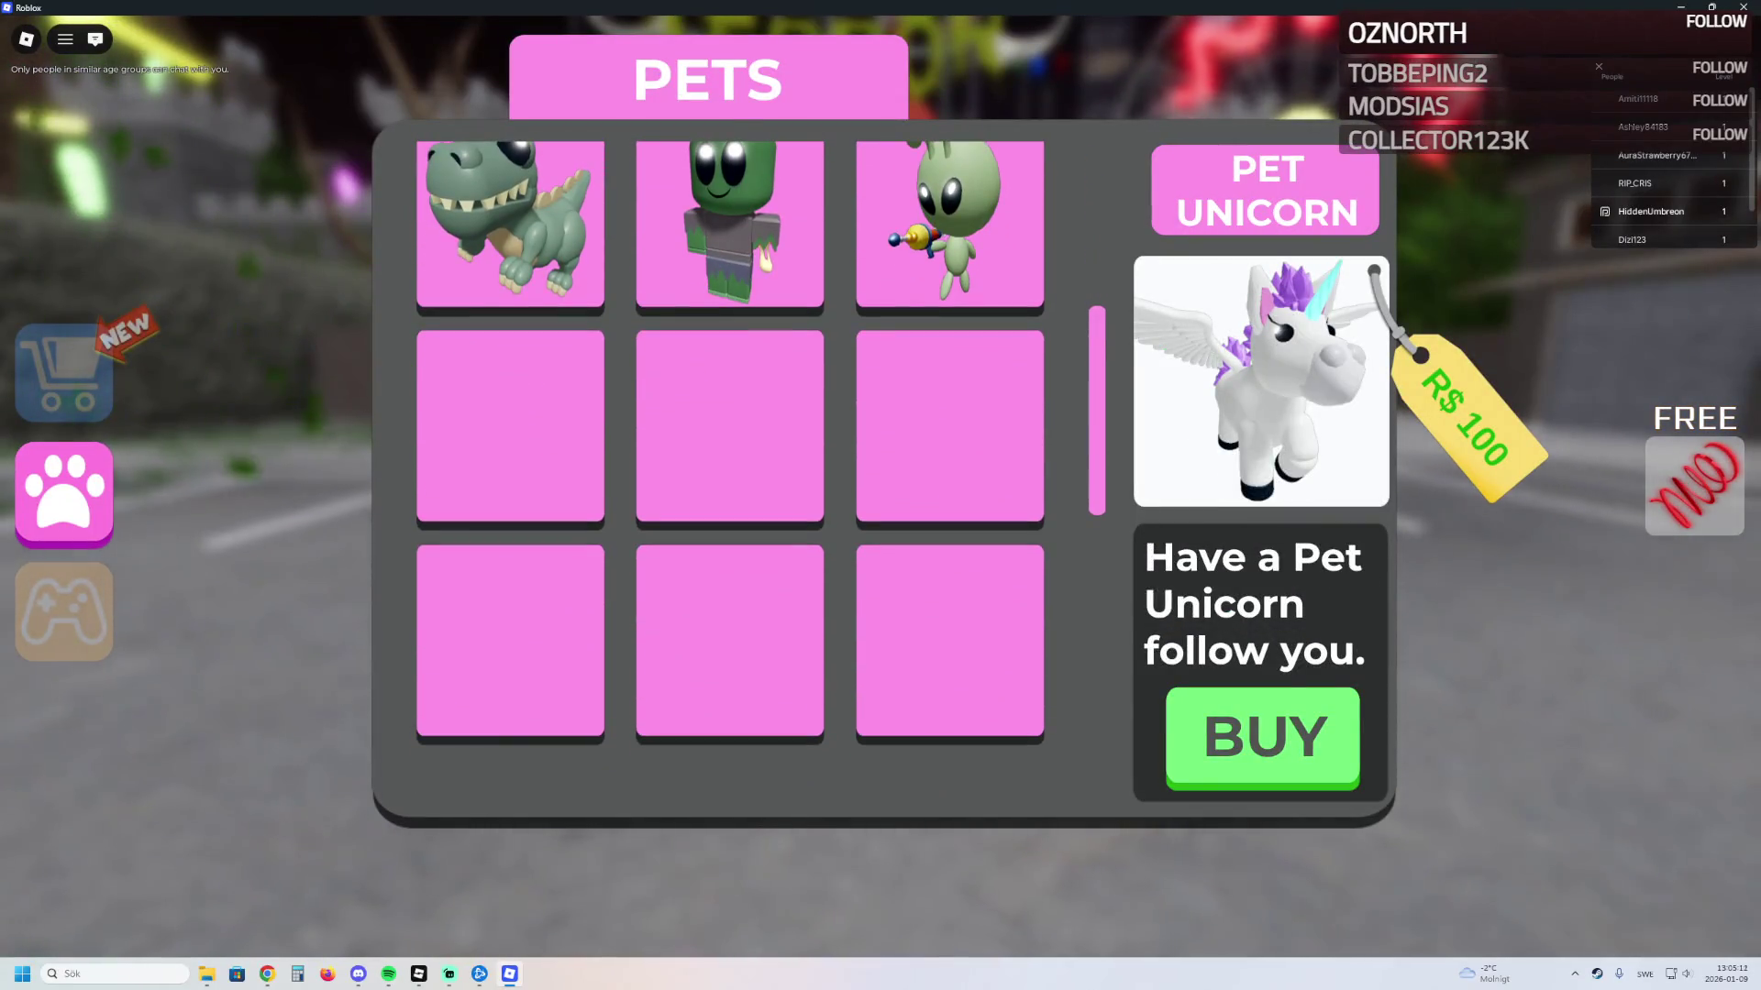
pyautogui.scroll(-3, 730, 440)
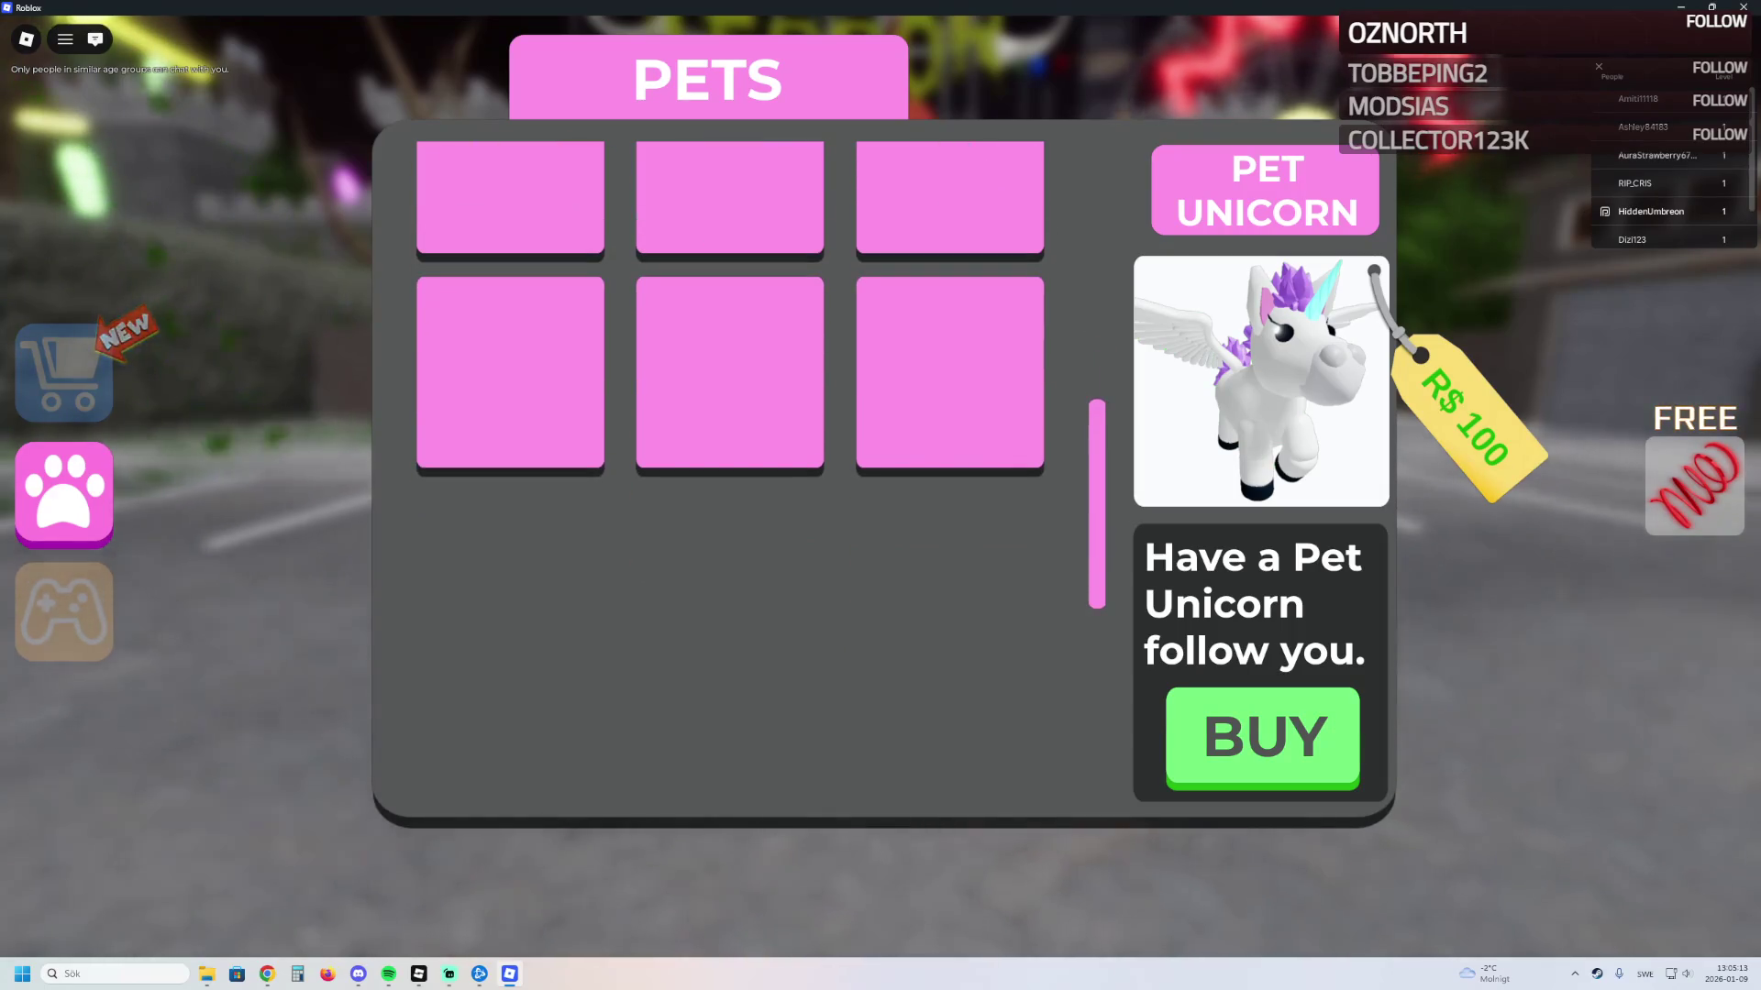
pyautogui.scroll(8, 730, 458)
pyautogui.scroll(-3, 730, 458)
pyautogui.scroll(-1, 730, 458)
# Step: View the R$ 150 Pet Alien and cancel its purchase prompt without buying
pyautogui.click(949, 303)
pyautogui.click(1261, 737)
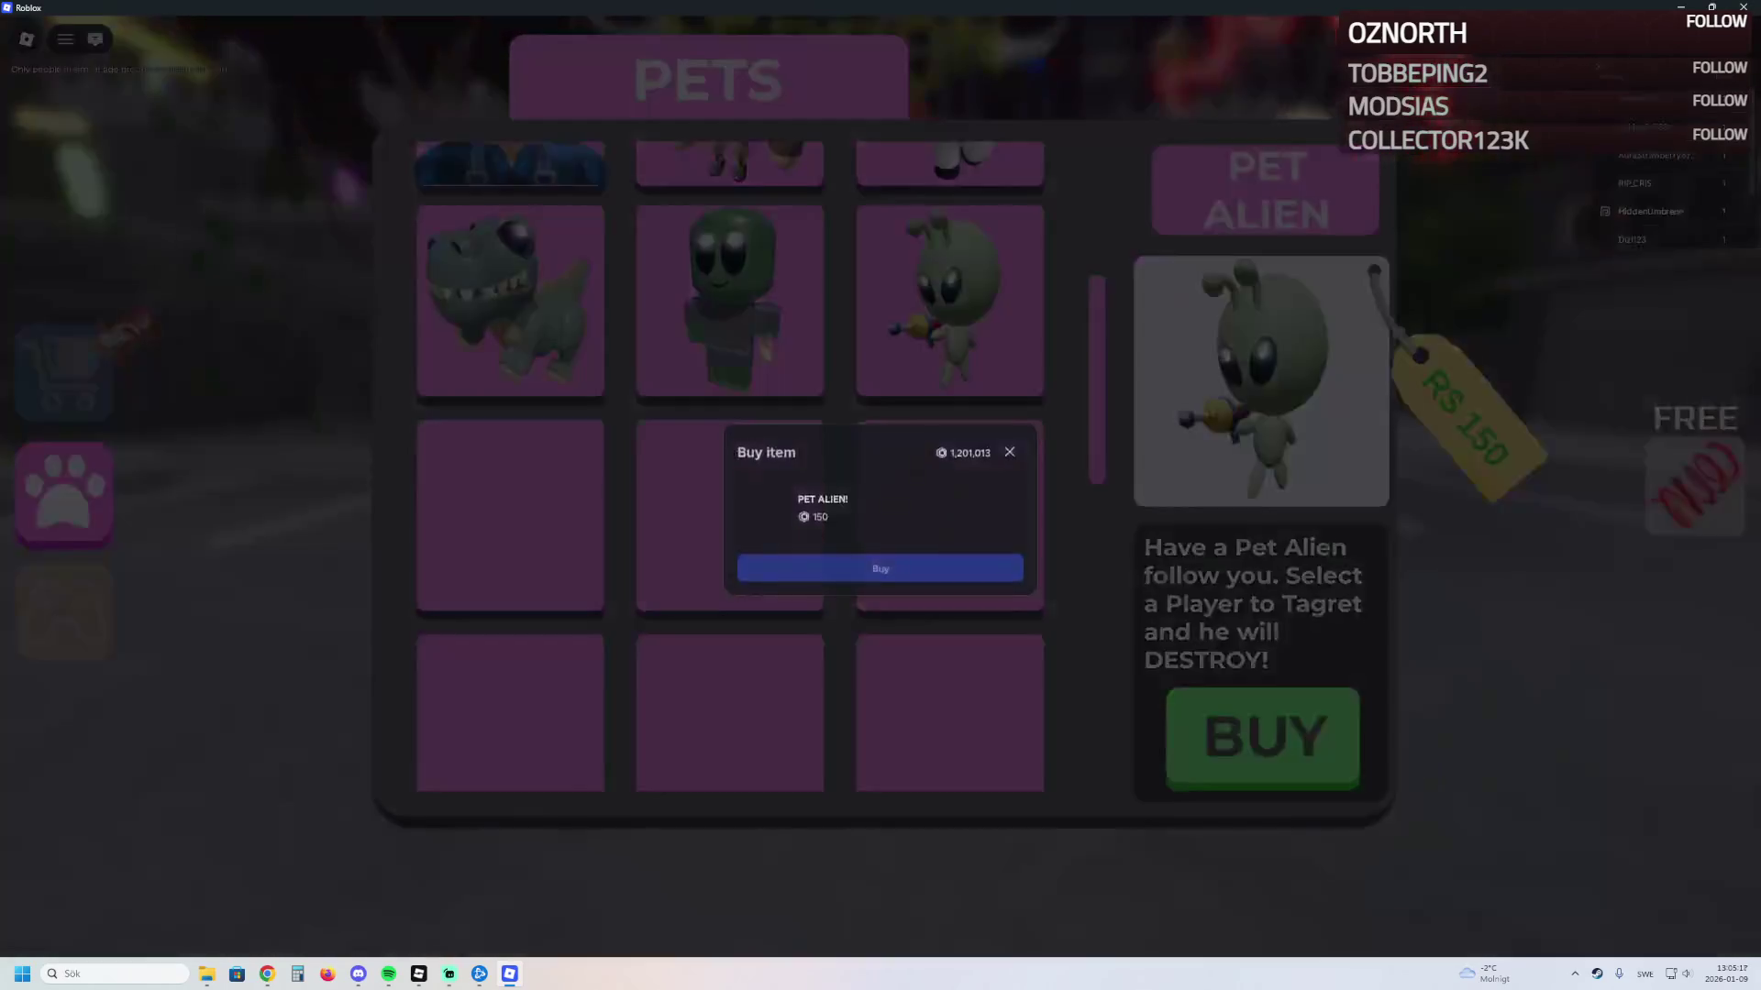
pyautogui.click(1009, 454)
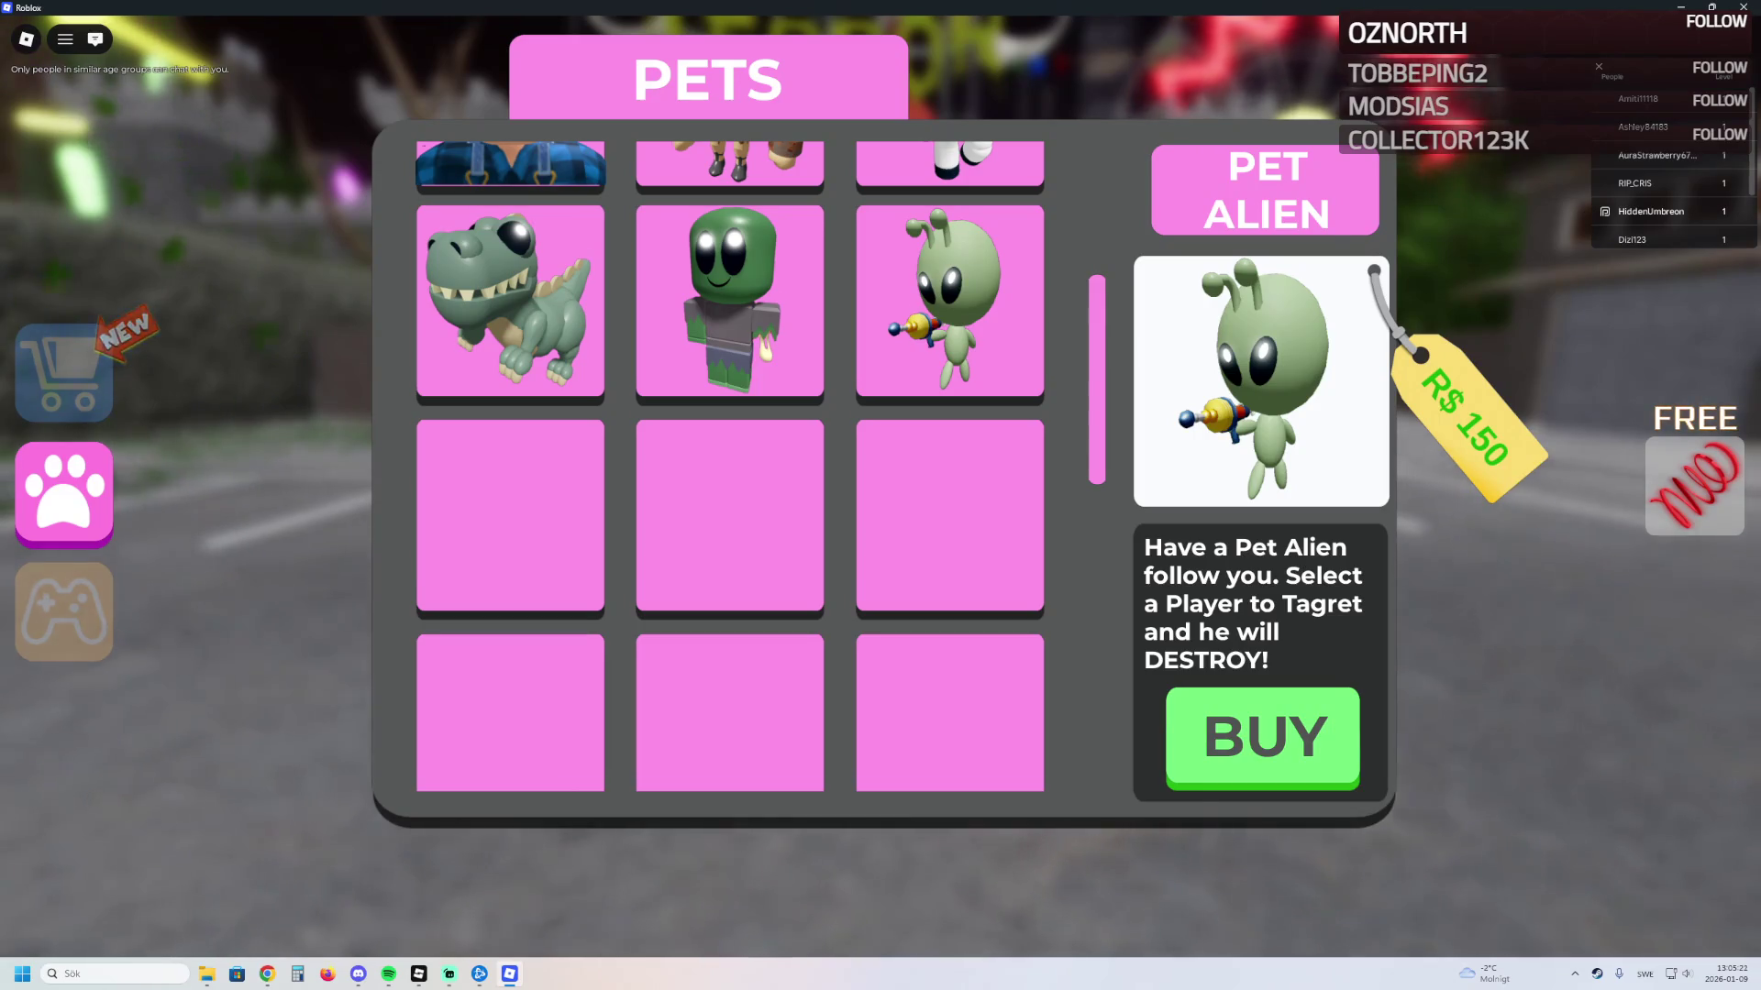
# Step: Check the game's store passes on its web page, then return to the running game
pyautogui.hotkey('alt', 'Tab')
pyautogui.click(875, 409)
pyautogui.scroll(-2, 874, 409)
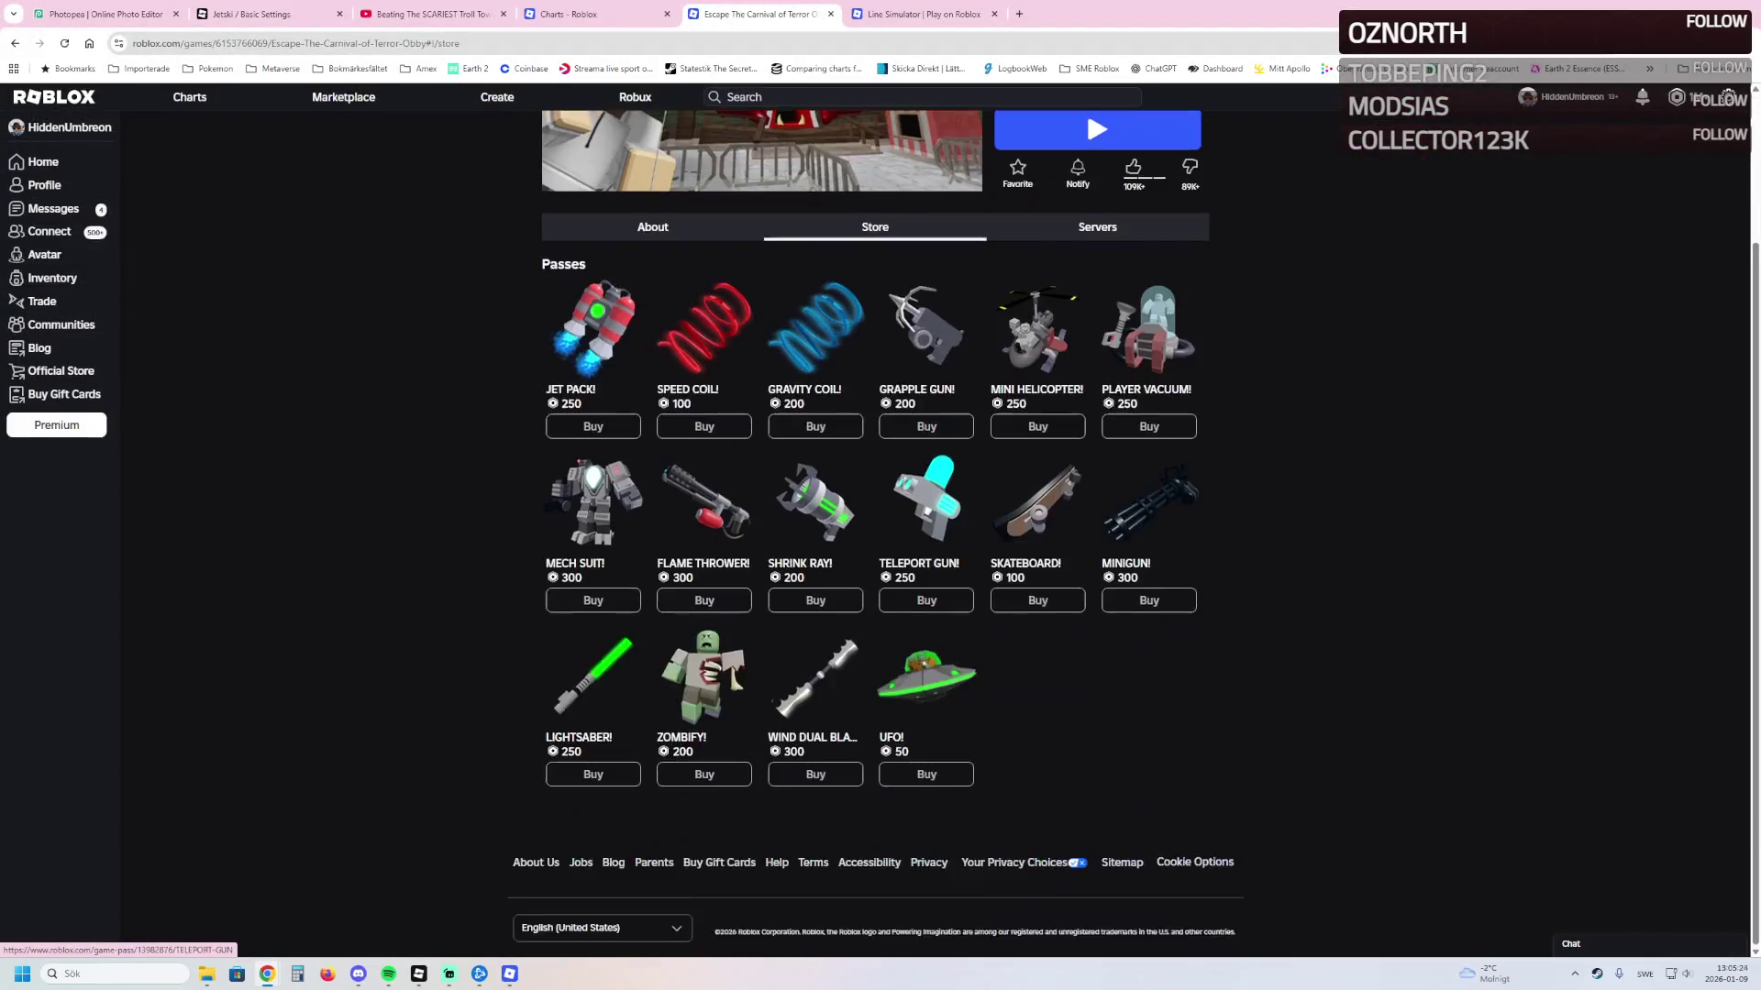
pyautogui.scroll(2, 1086, 288)
pyautogui.hotkey('alt', 'Left')
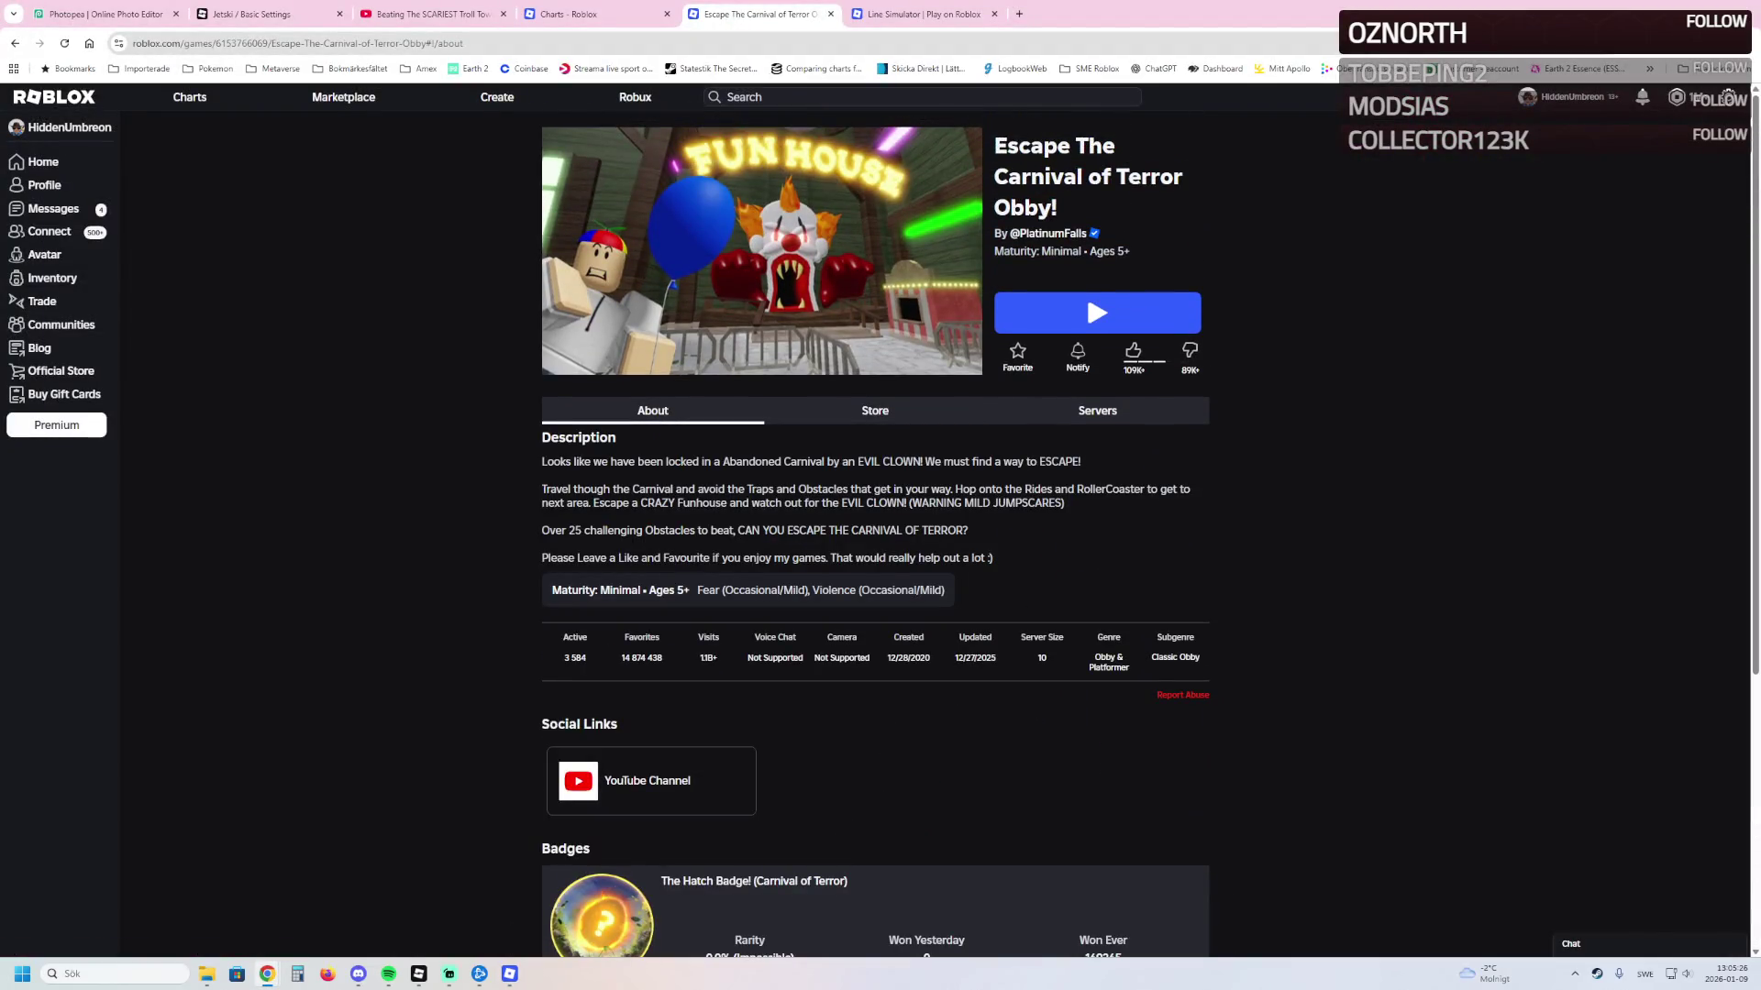
pyautogui.hotkey('alt', 'Tab')
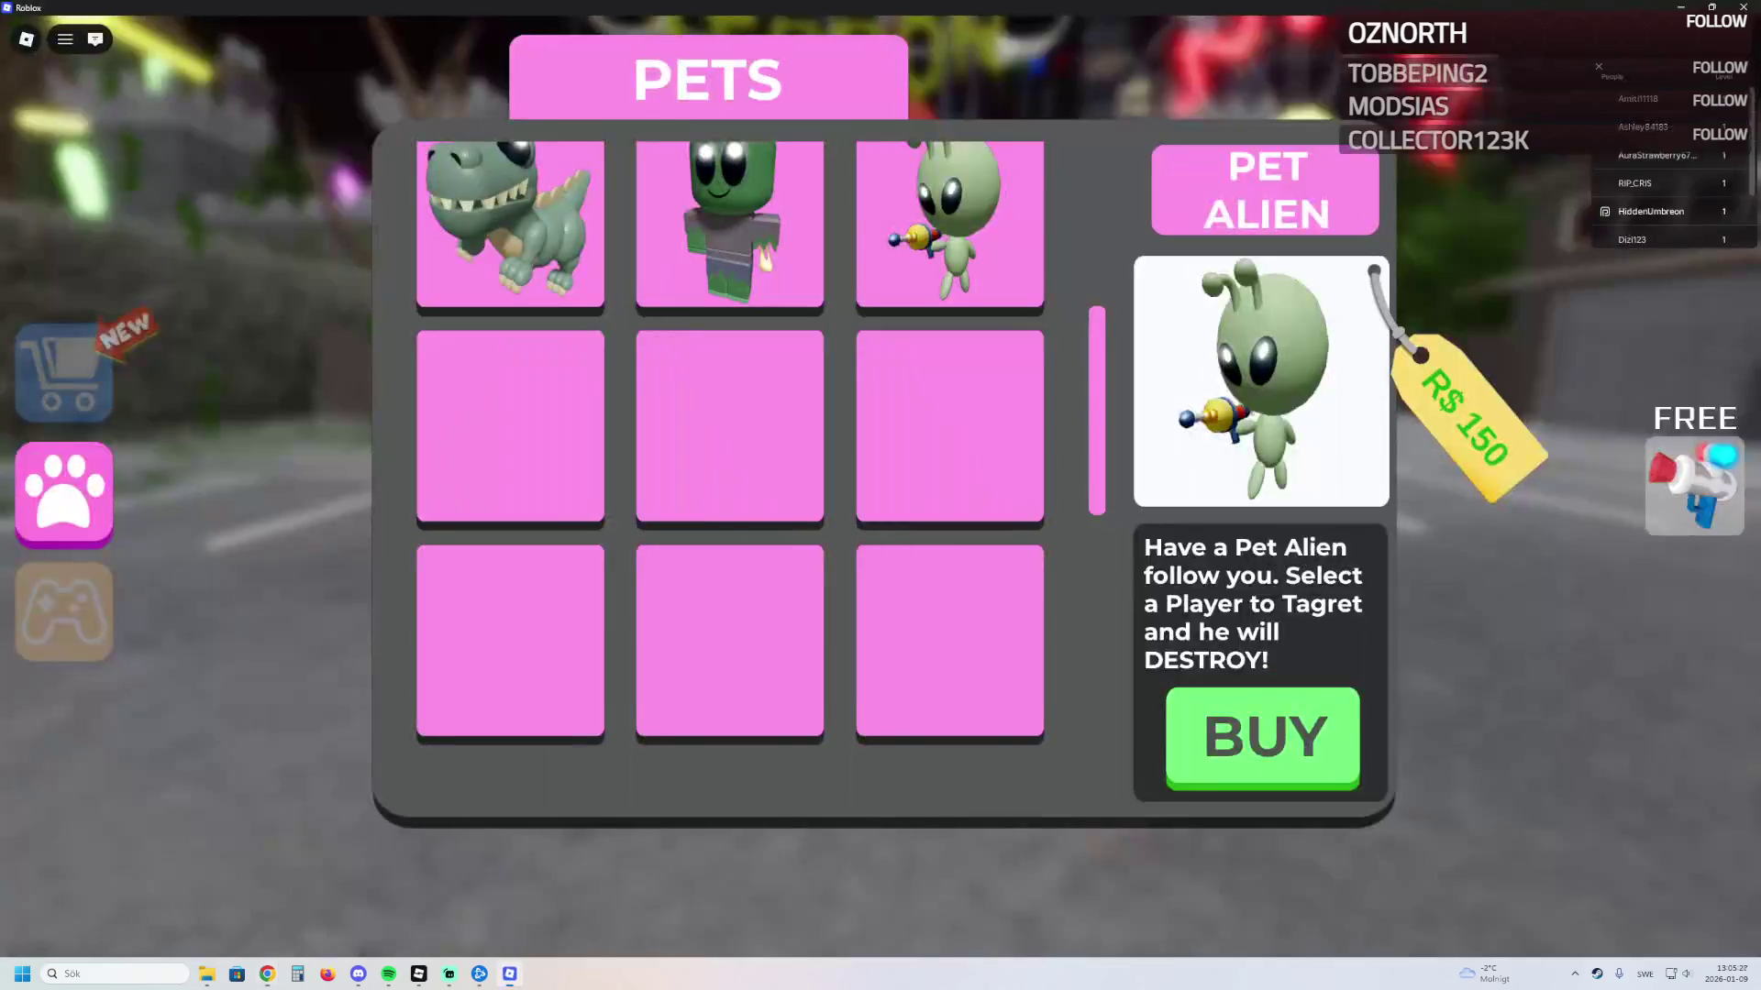
# Step: Close the Pets shop, open the item shop, and cancel the Shrink Ray purchase
pyautogui.scroll(3, 730, 458)
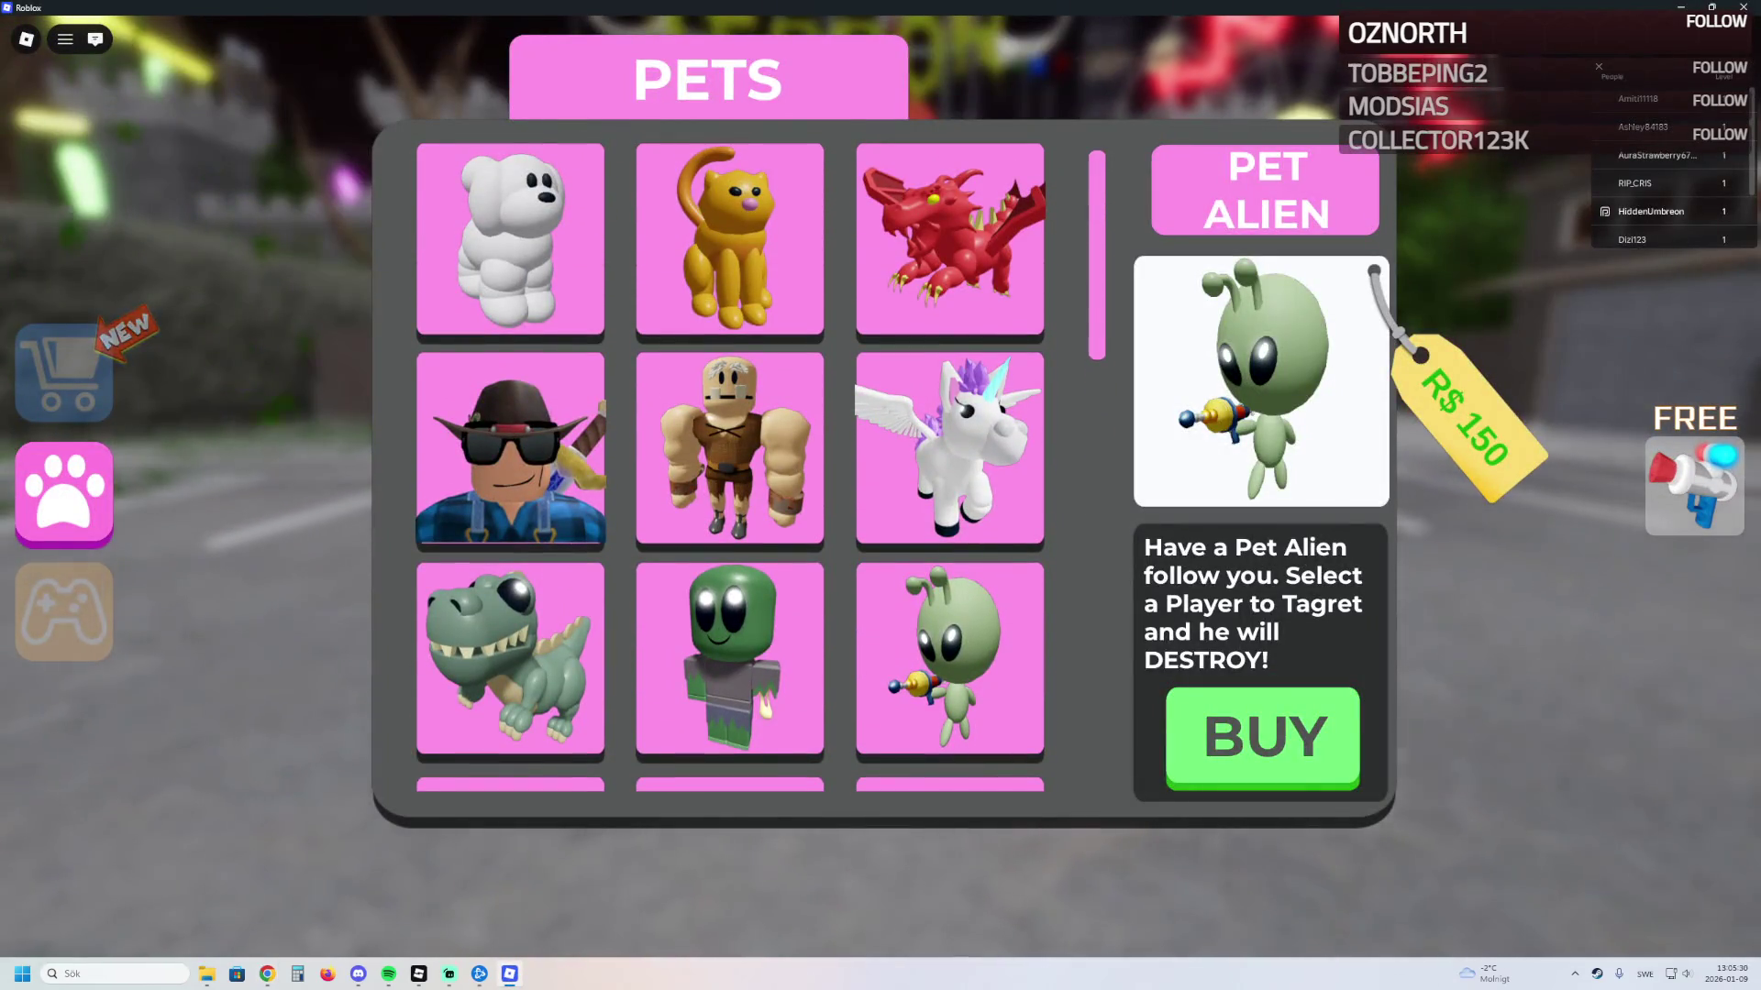
pyautogui.click(64, 495)
pyautogui.click(64, 372)
pyautogui.scroll(-3, 730, 472)
pyautogui.scroll(-2, 730, 472)
pyautogui.click(949, 390)
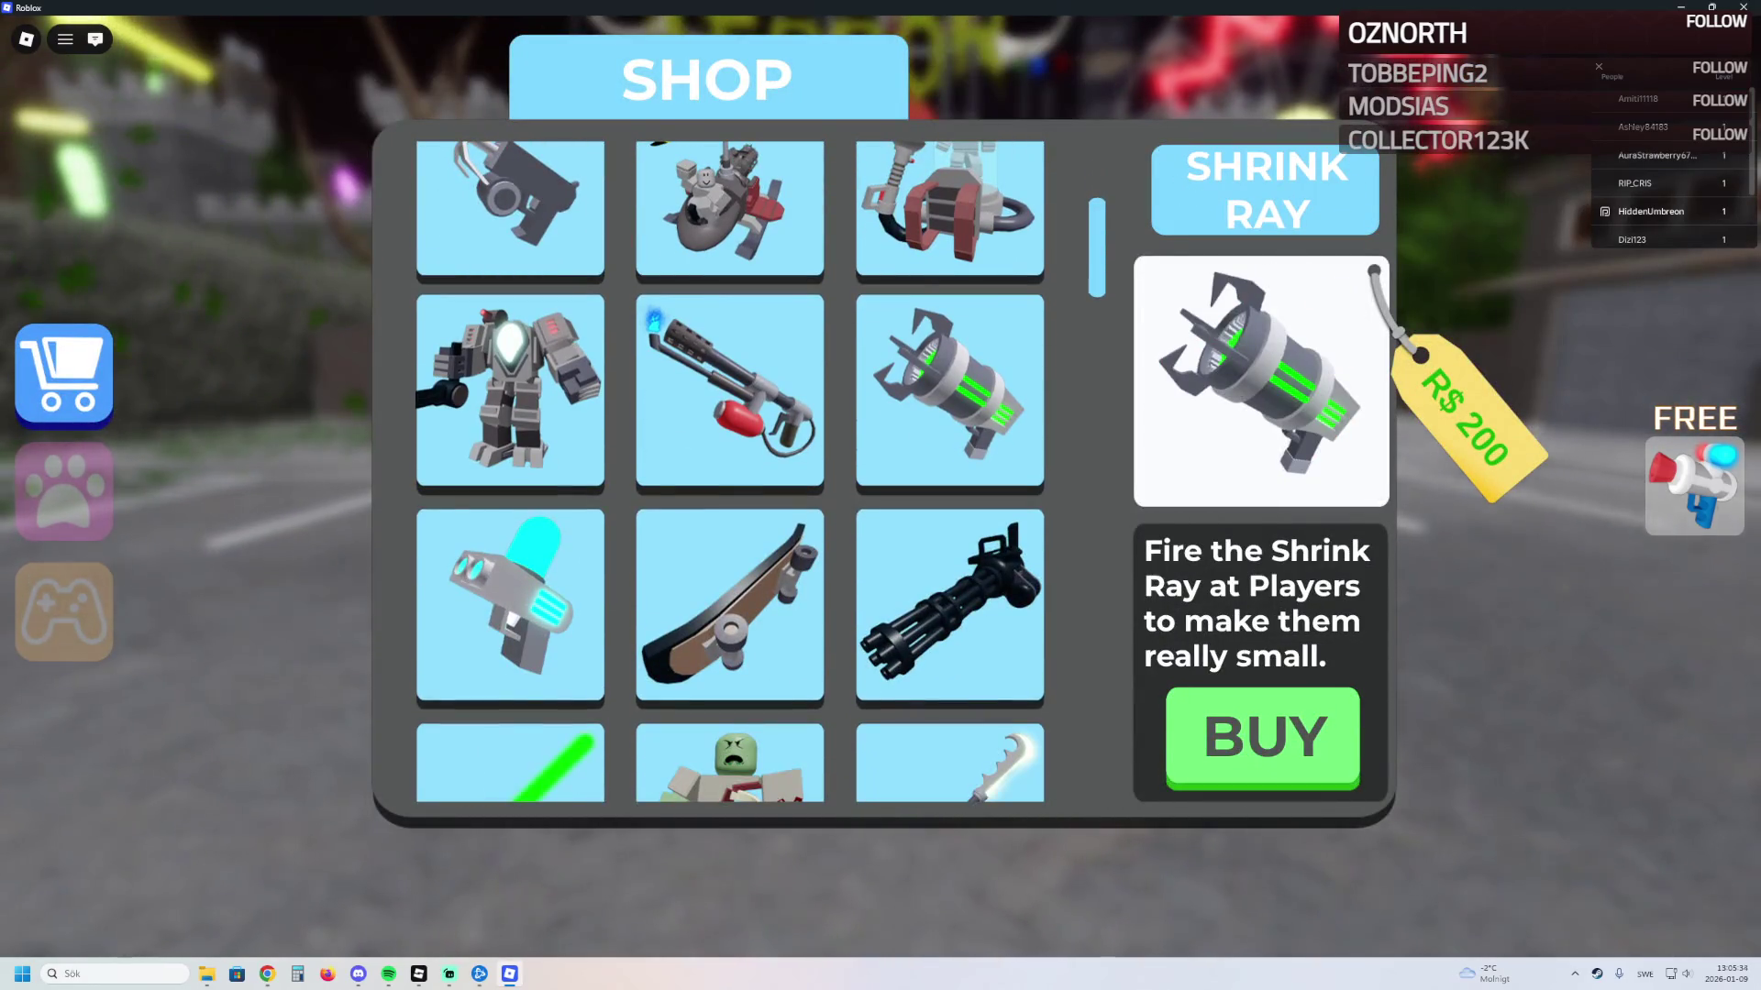
pyautogui.click(1262, 736)
pyautogui.click(1009, 448)
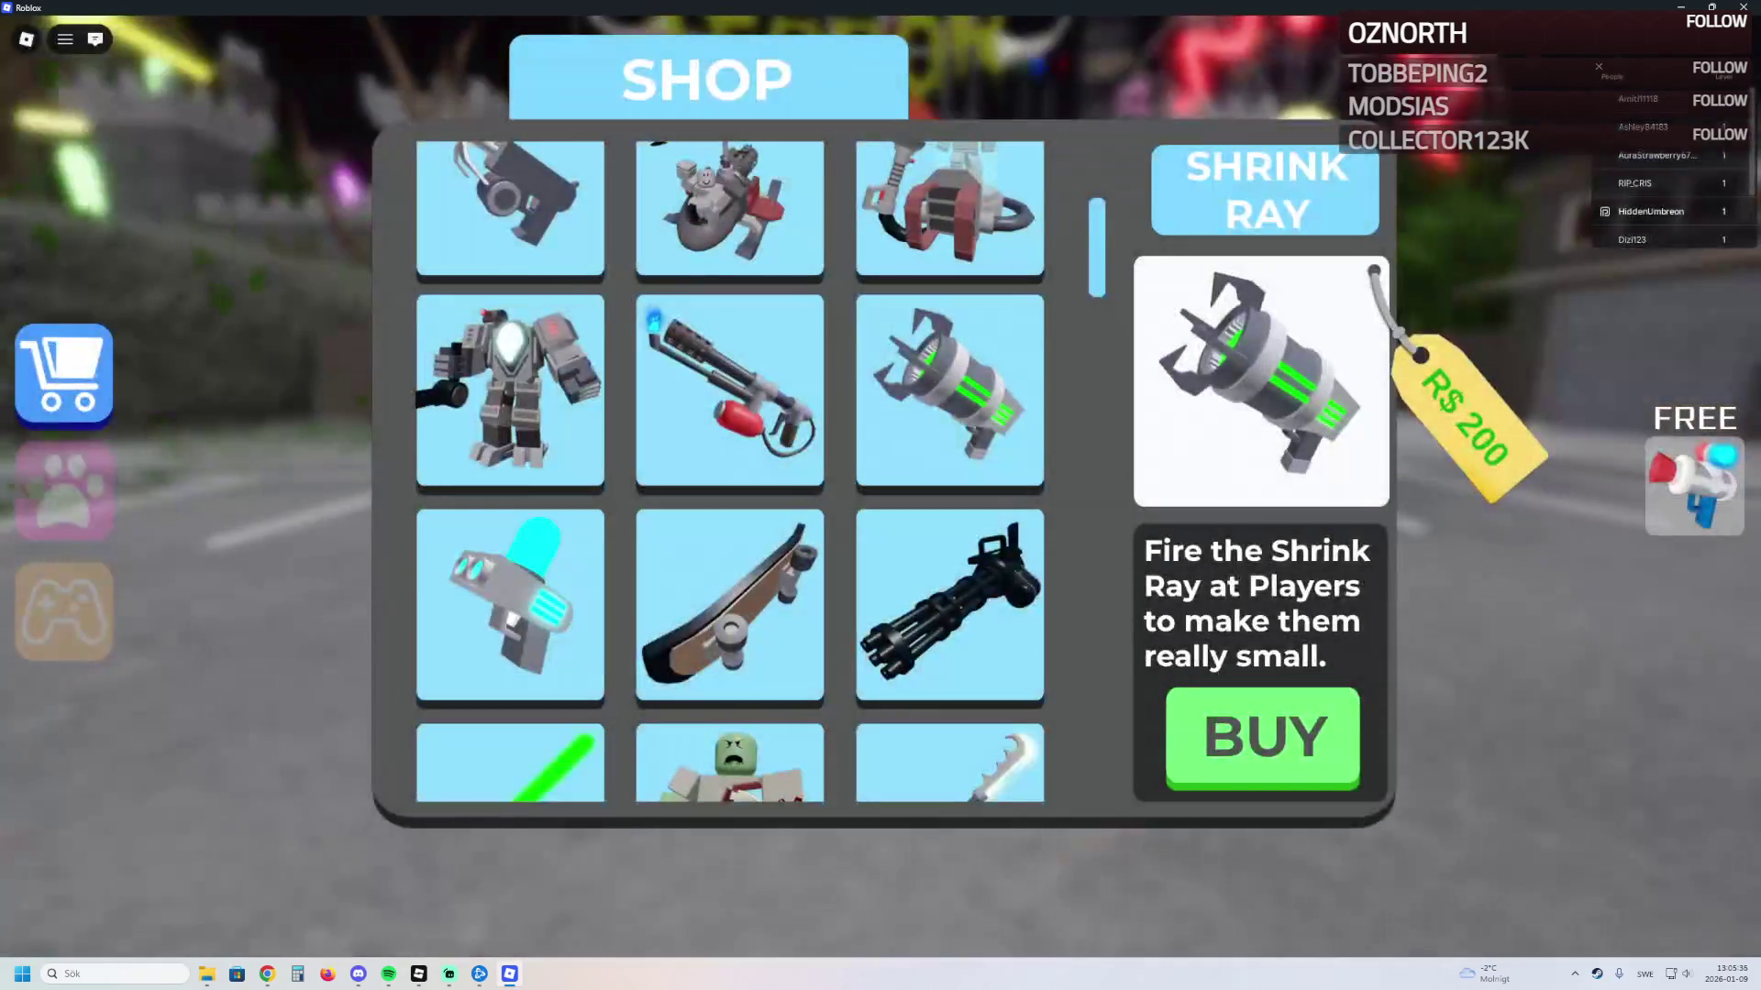
# Step: Look at the Double Jump, Ghost Mode and Bazooka details without buying
pyautogui.scroll(-6, 730, 472)
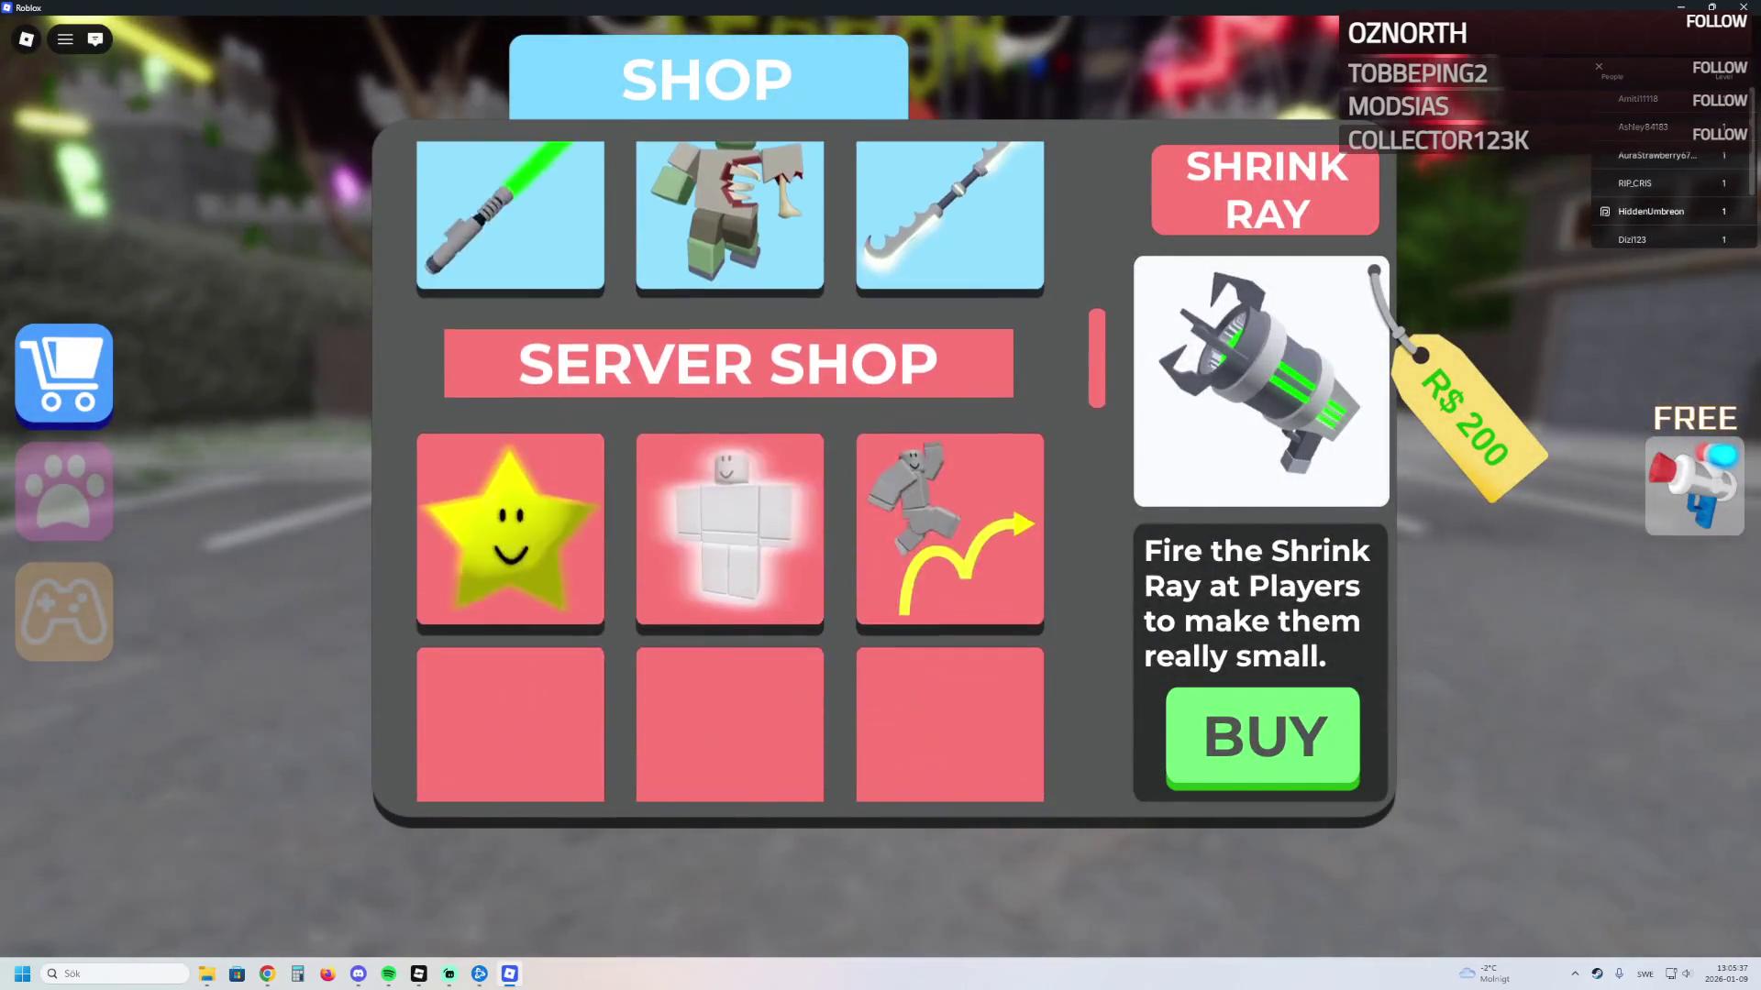
pyautogui.scroll(-2, 730, 472)
pyautogui.click(949, 441)
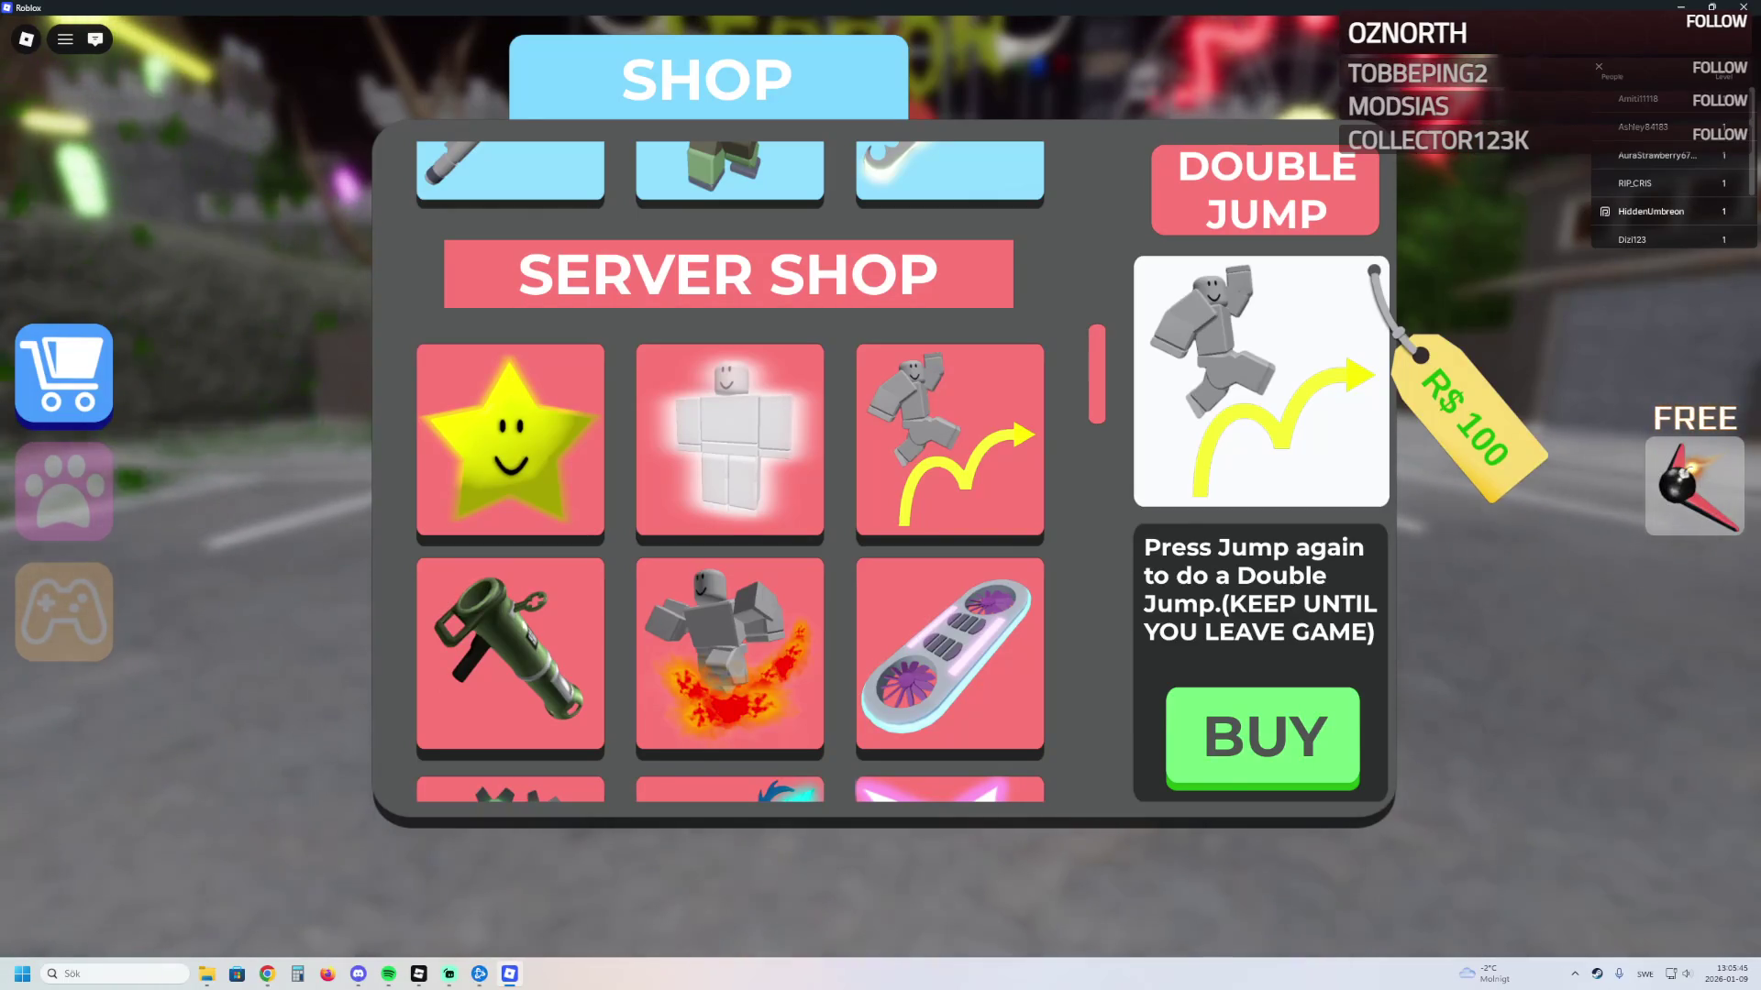
pyautogui.click(730, 440)
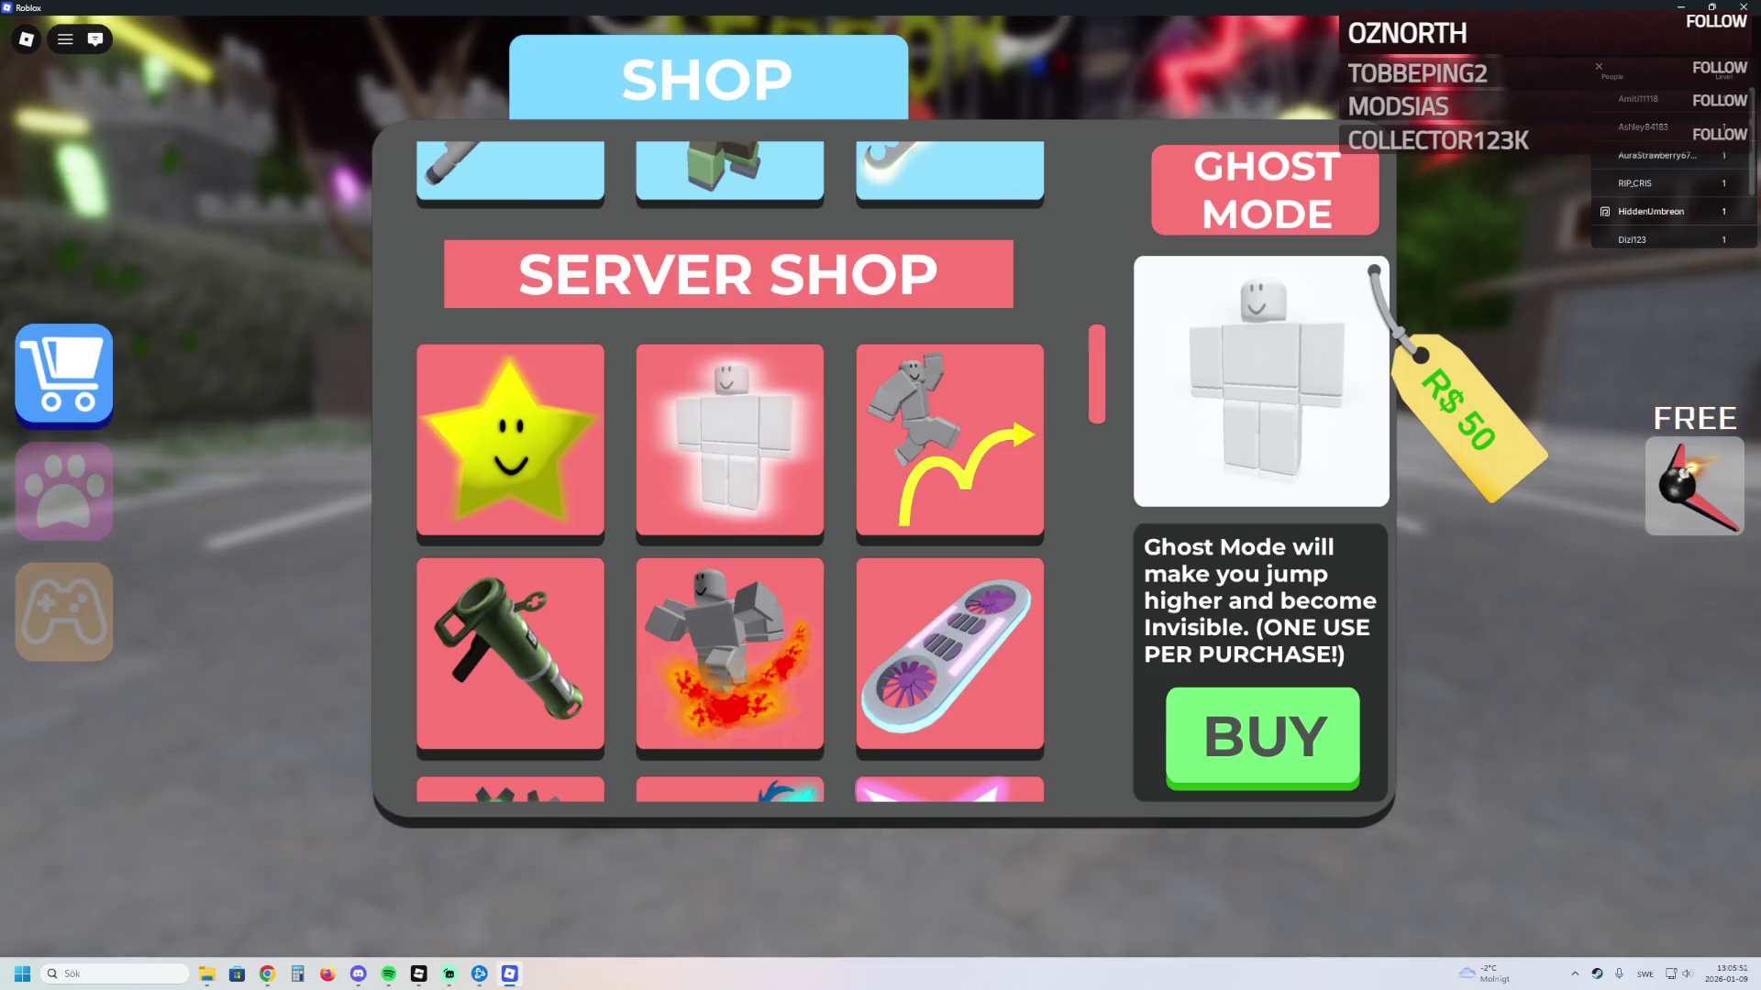
pyautogui.scroll(-2, 730, 514)
pyautogui.click(510, 564)
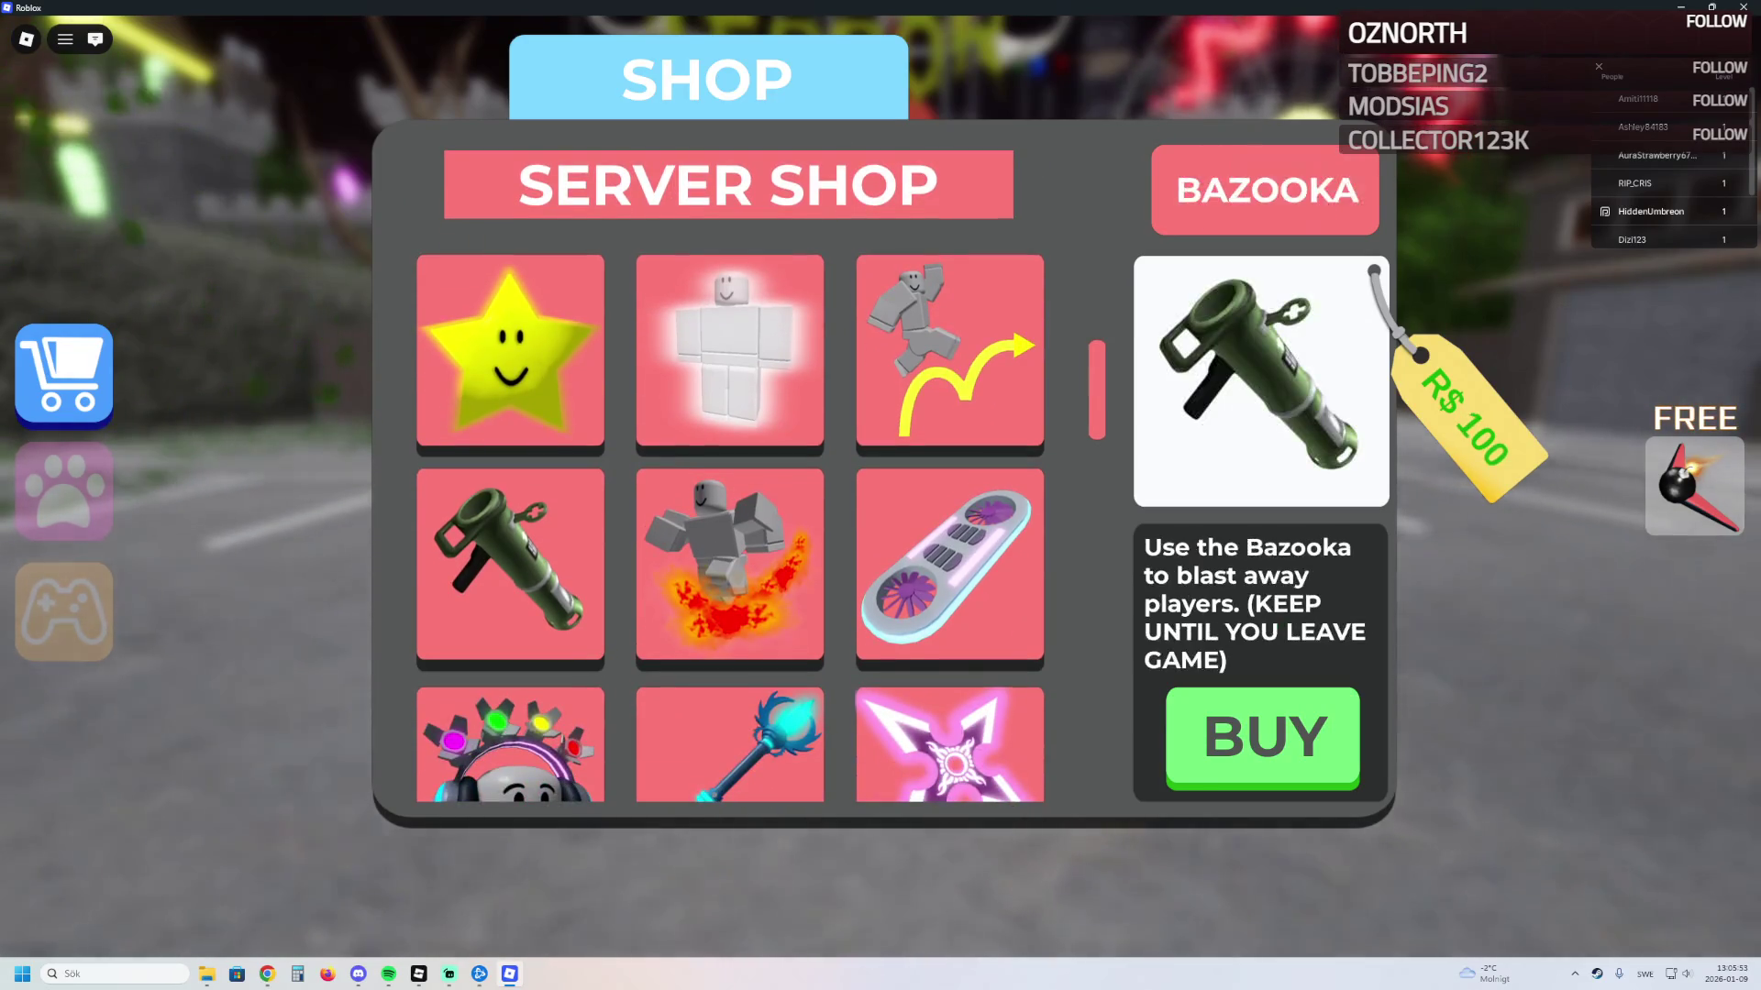
pyautogui.scroll(-10, 730, 513)
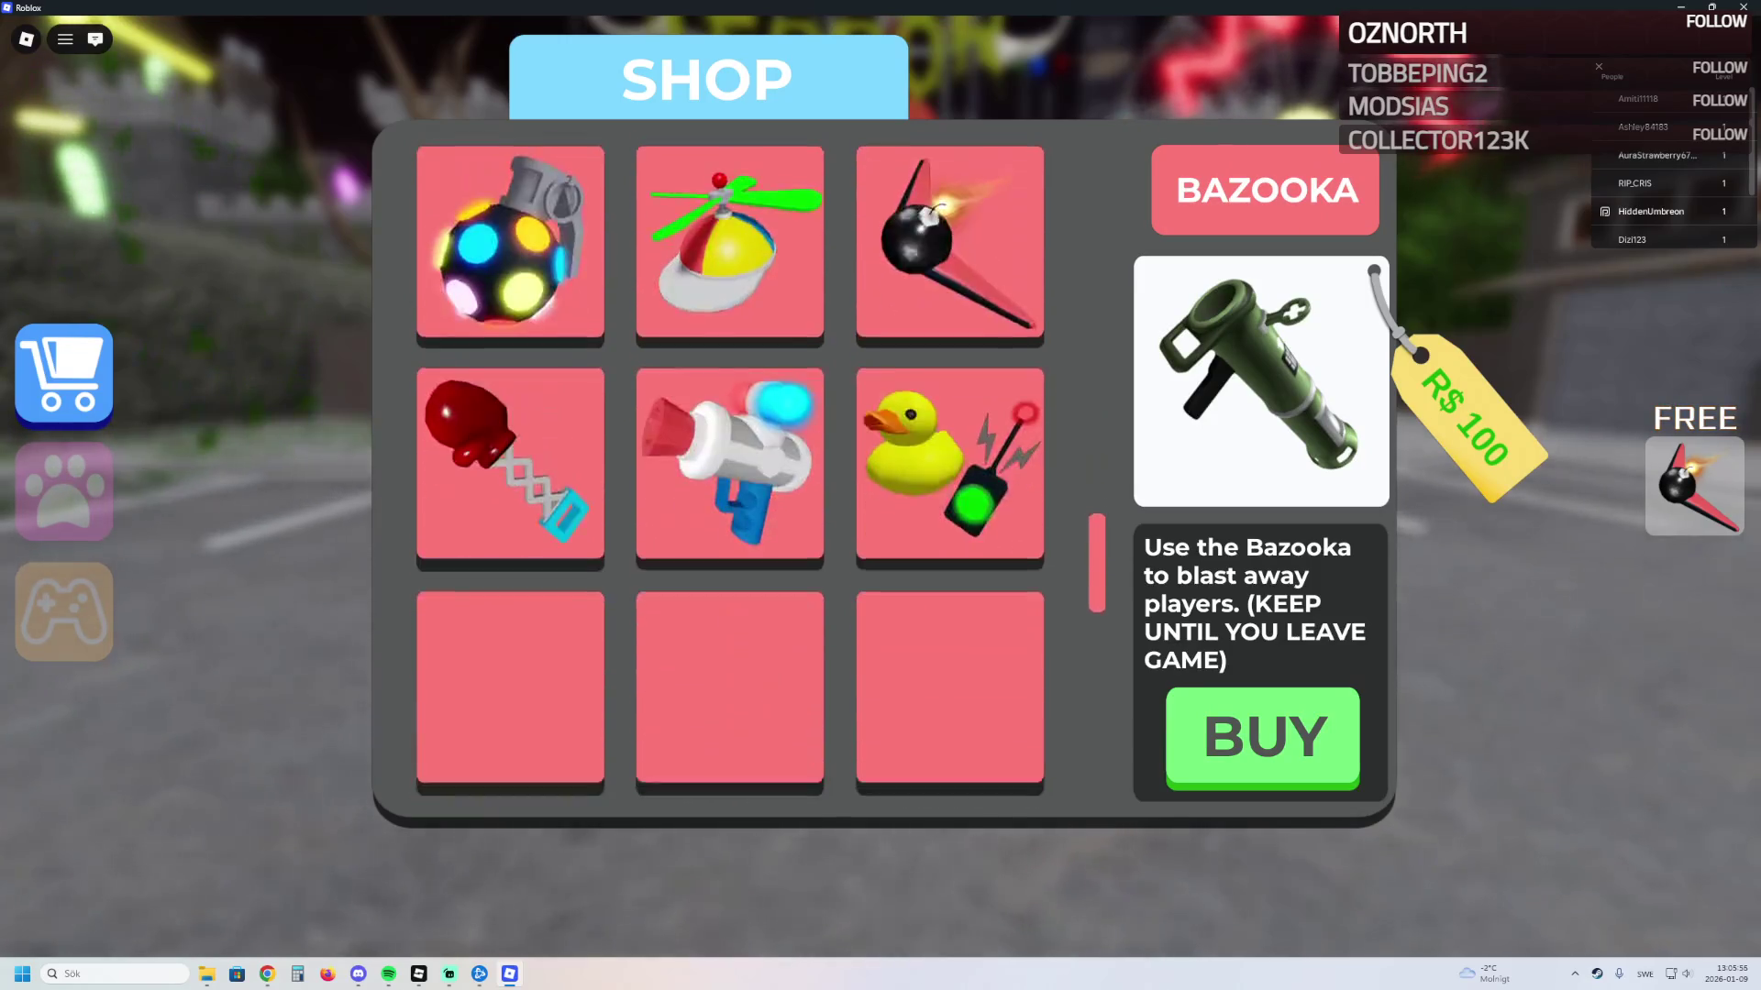
pyautogui.scroll(-5, 730, 514)
# Step: Run through the clown gate and through the obby to the Boiler Room pipes
pyautogui.press('w')
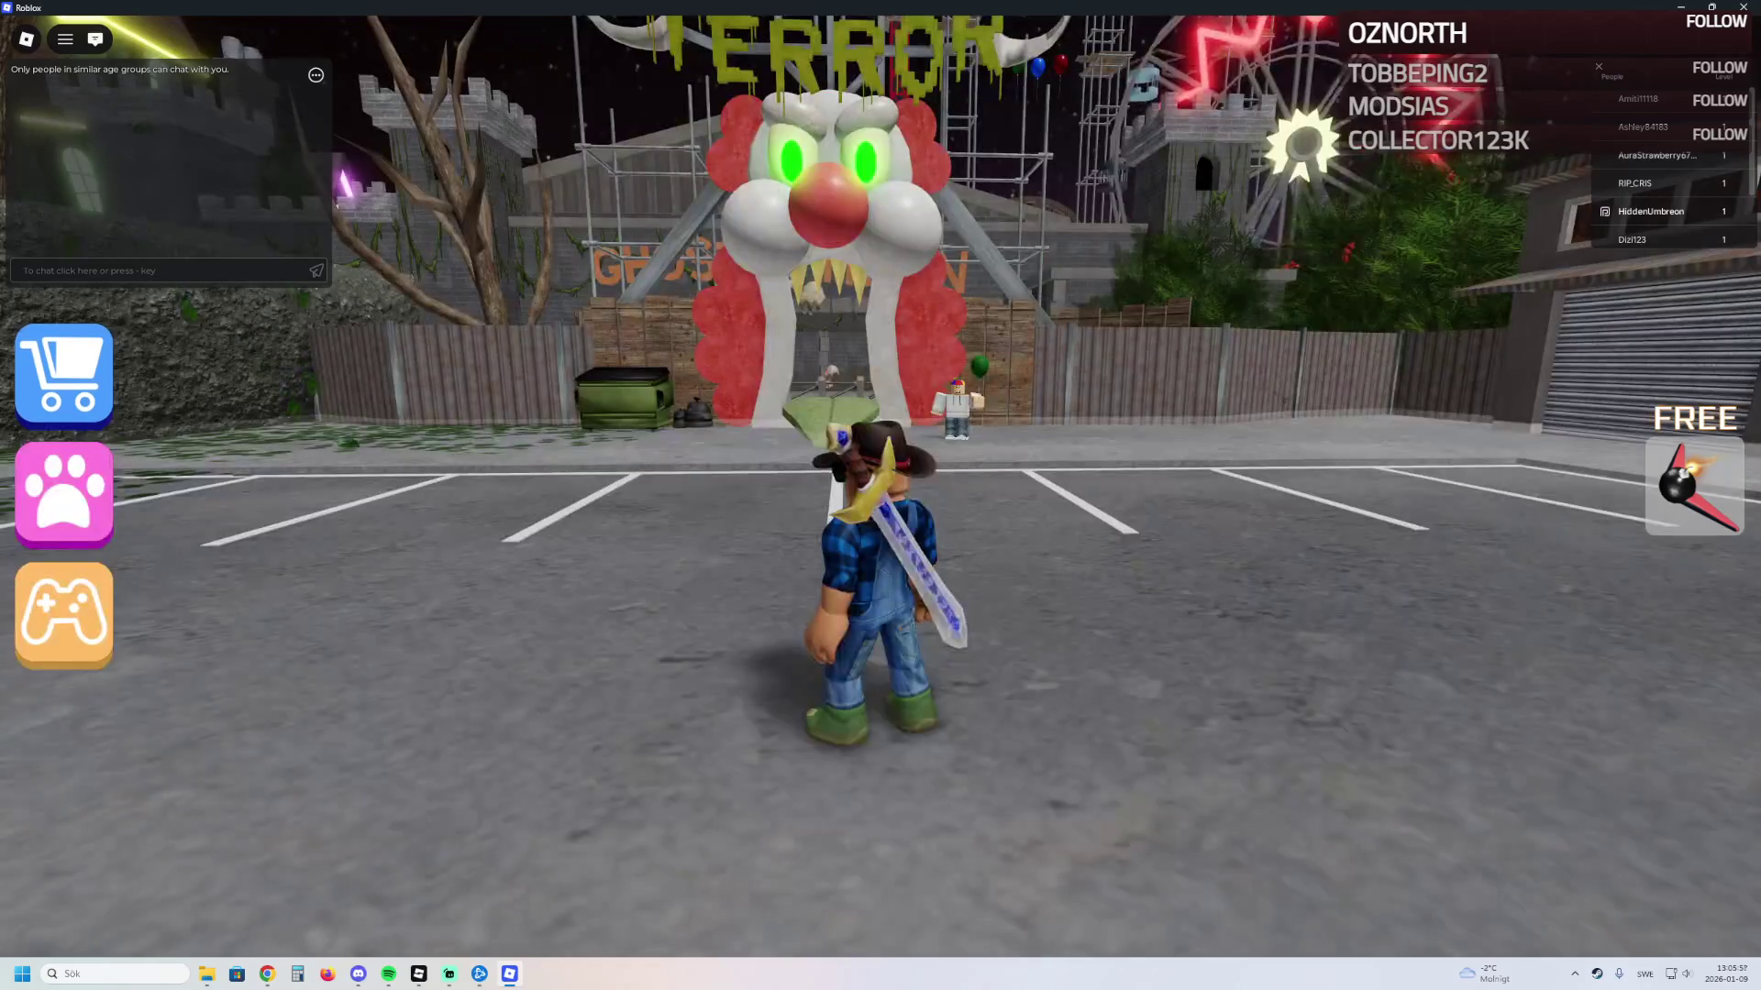
pyautogui.press('w')
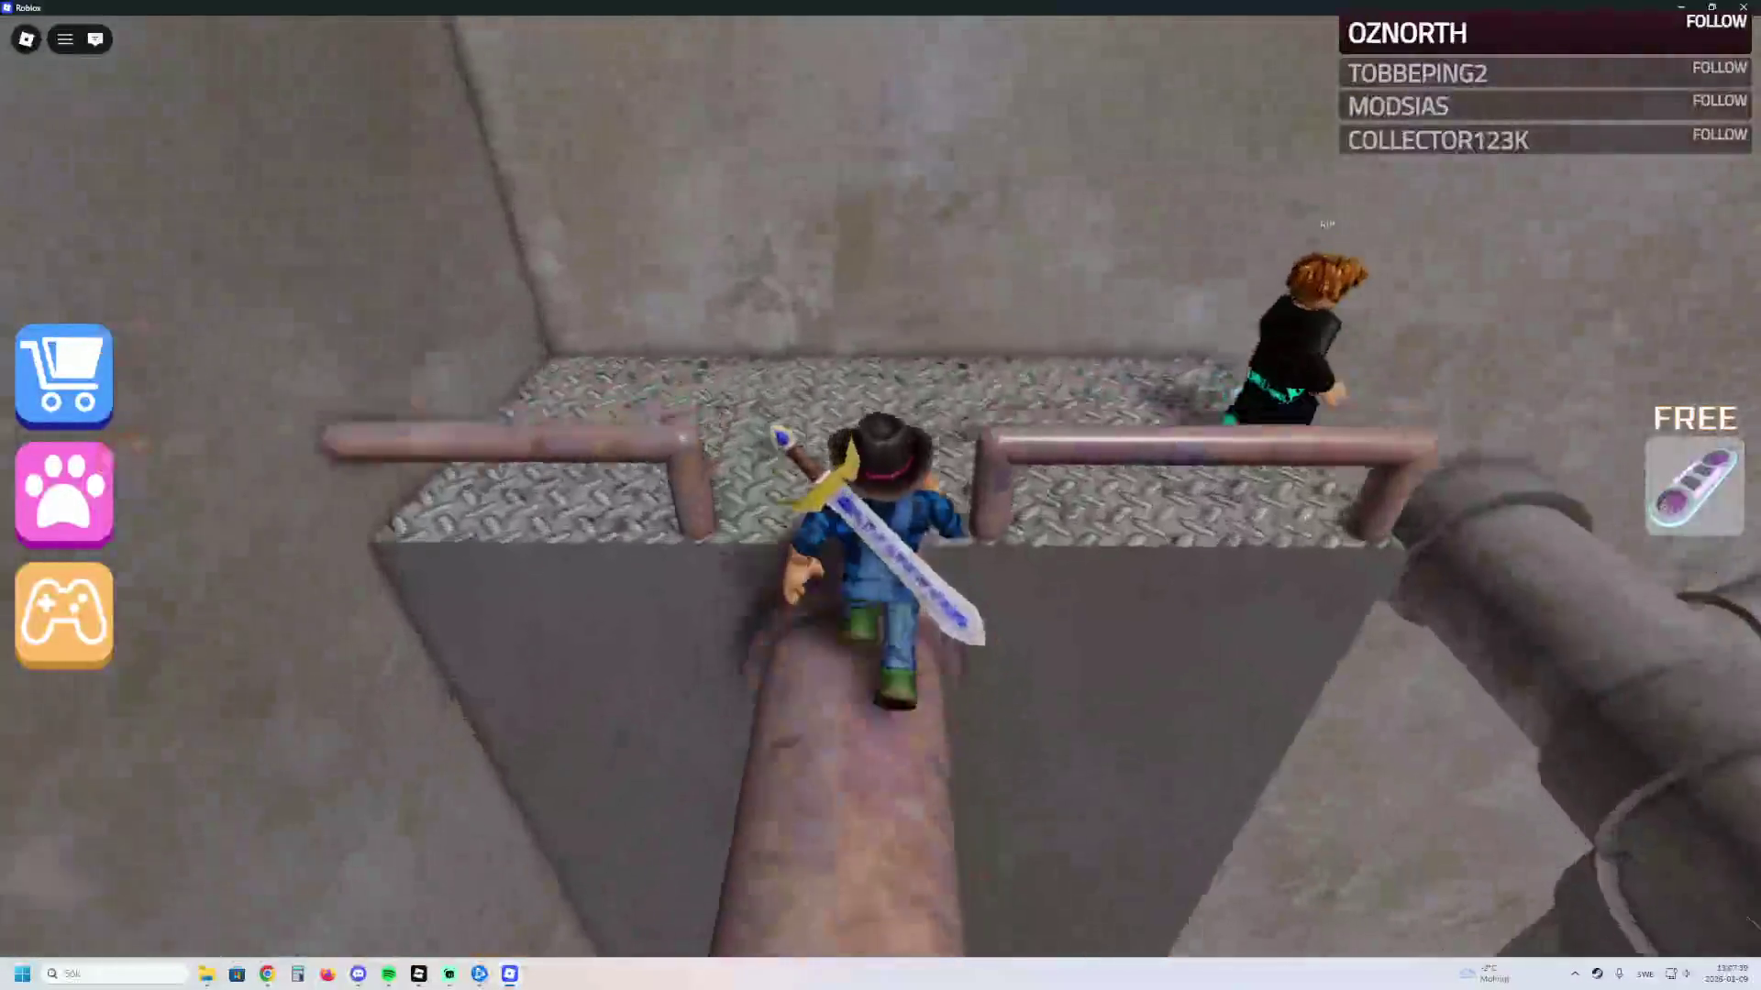
# Step: Jump up onto the grey pipes, skipping the Ice Crystal Staff offer
pyautogui.press('w')
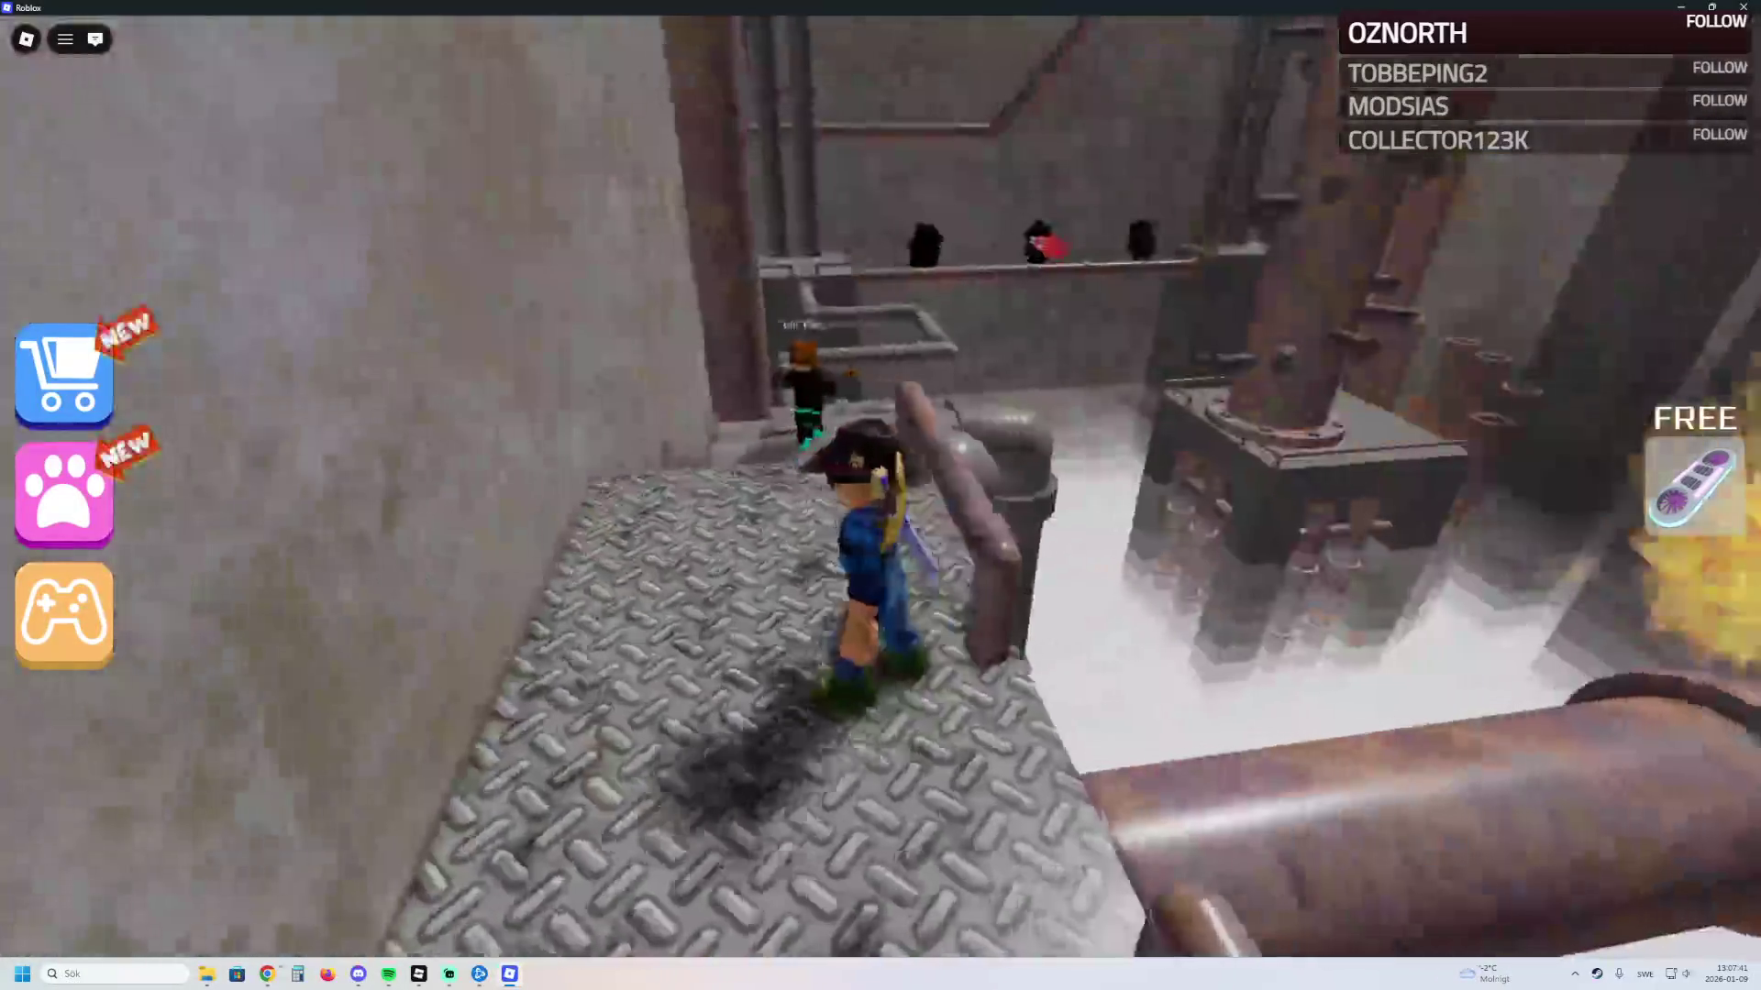
pyautogui.press('space')
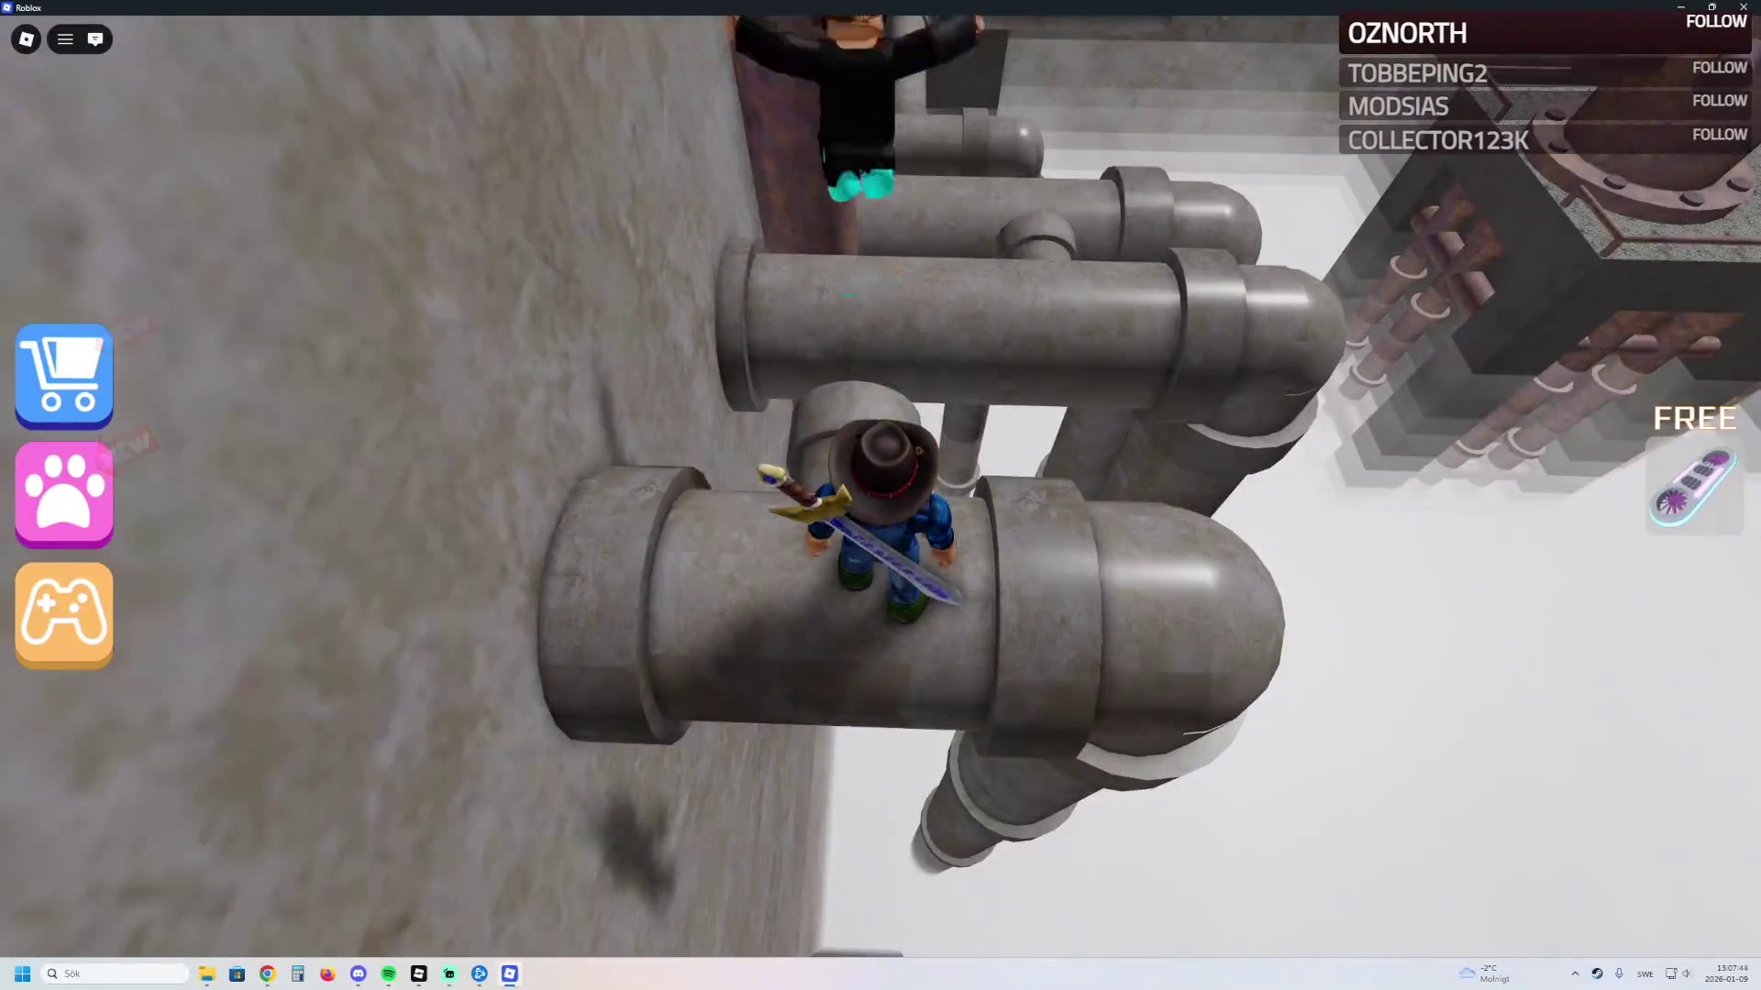
pyautogui.press('space')
pyautogui.press('space')
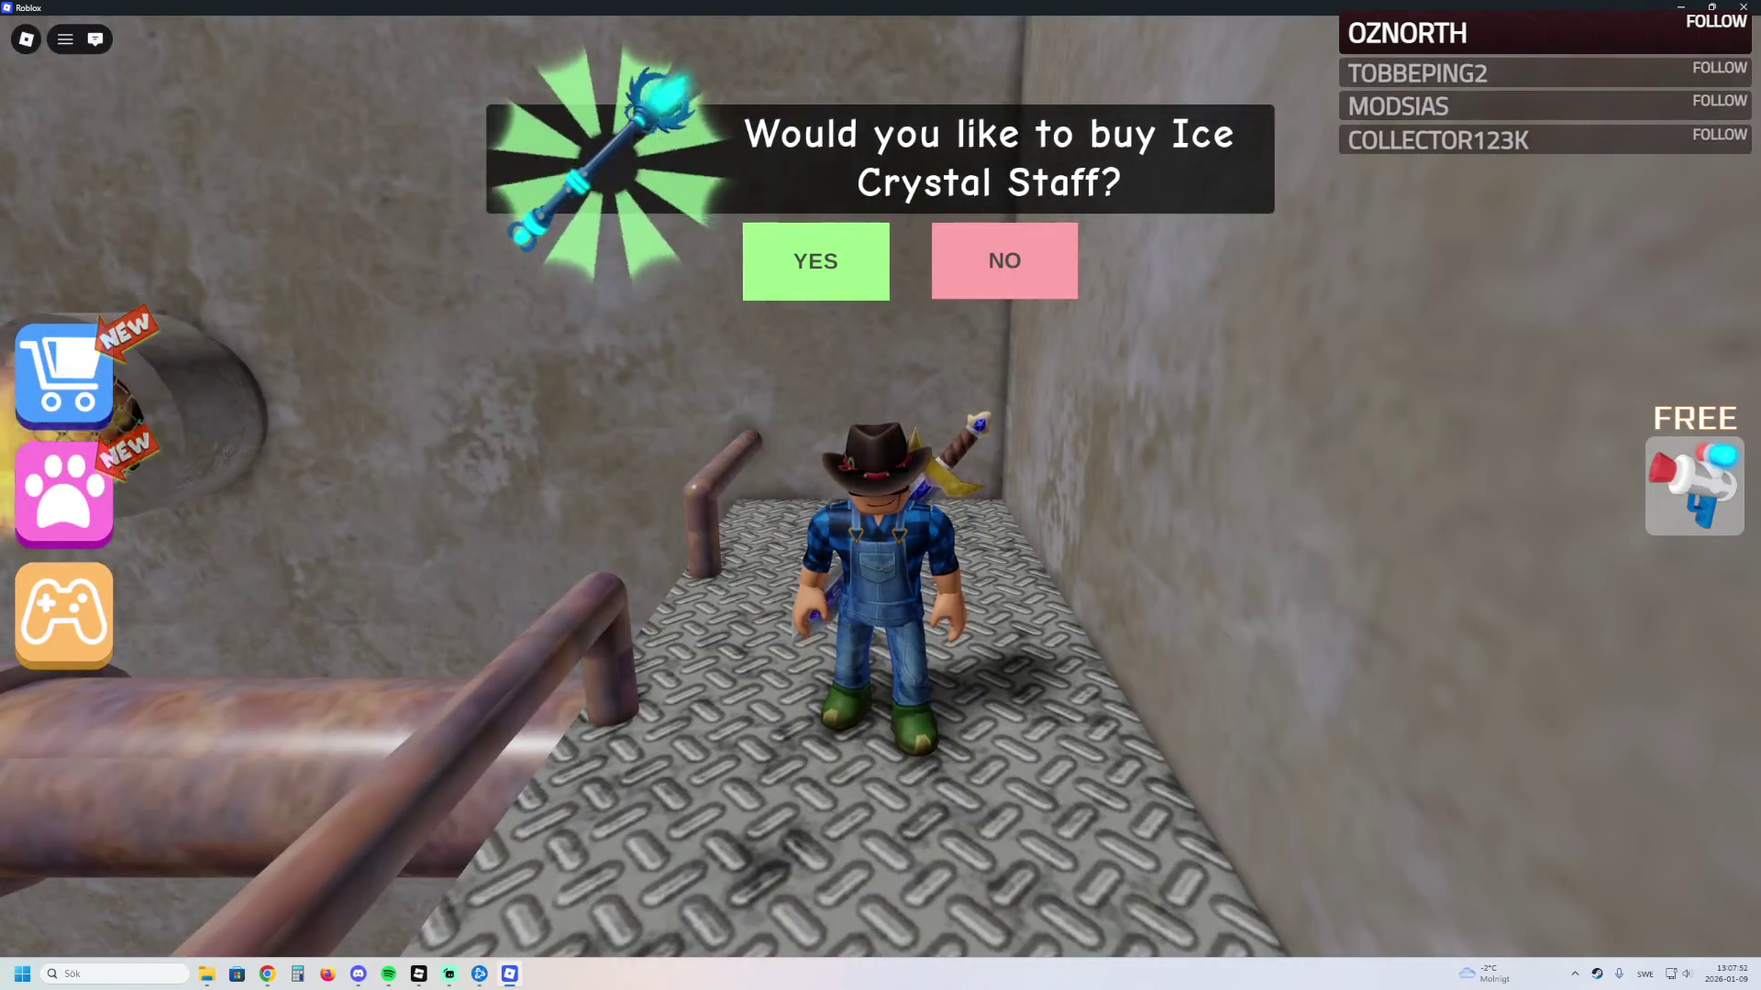
pyautogui.press('w')
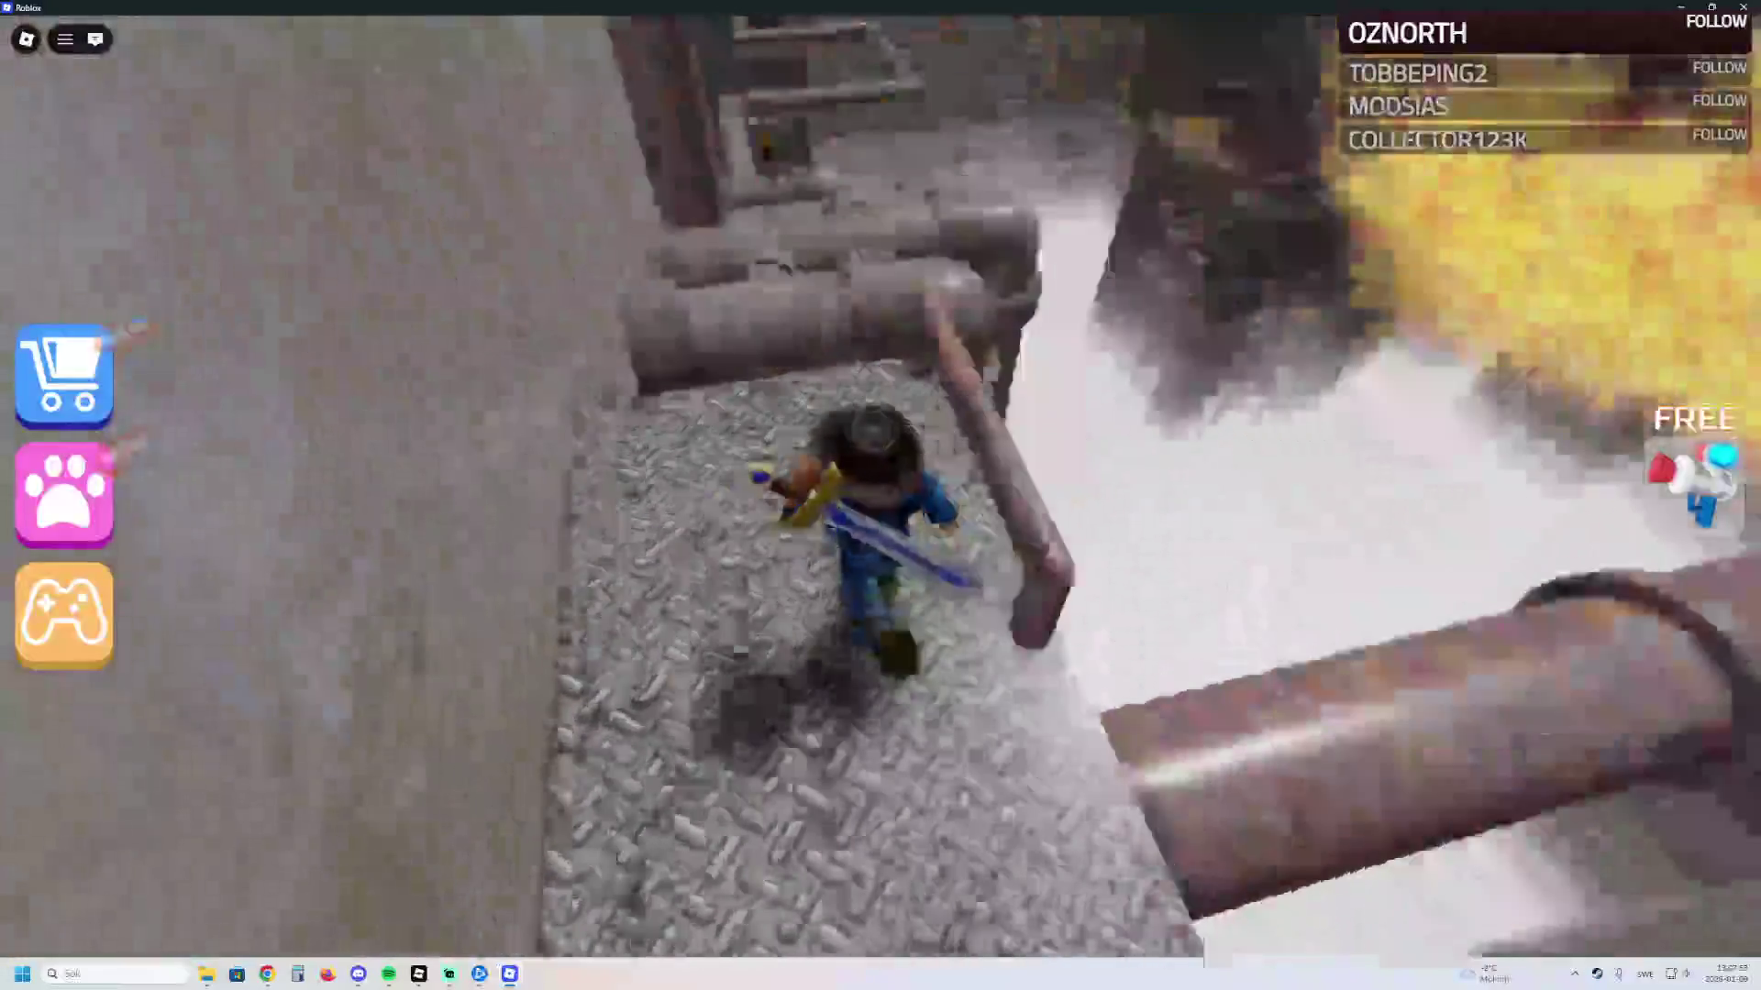
pyautogui.press('space')
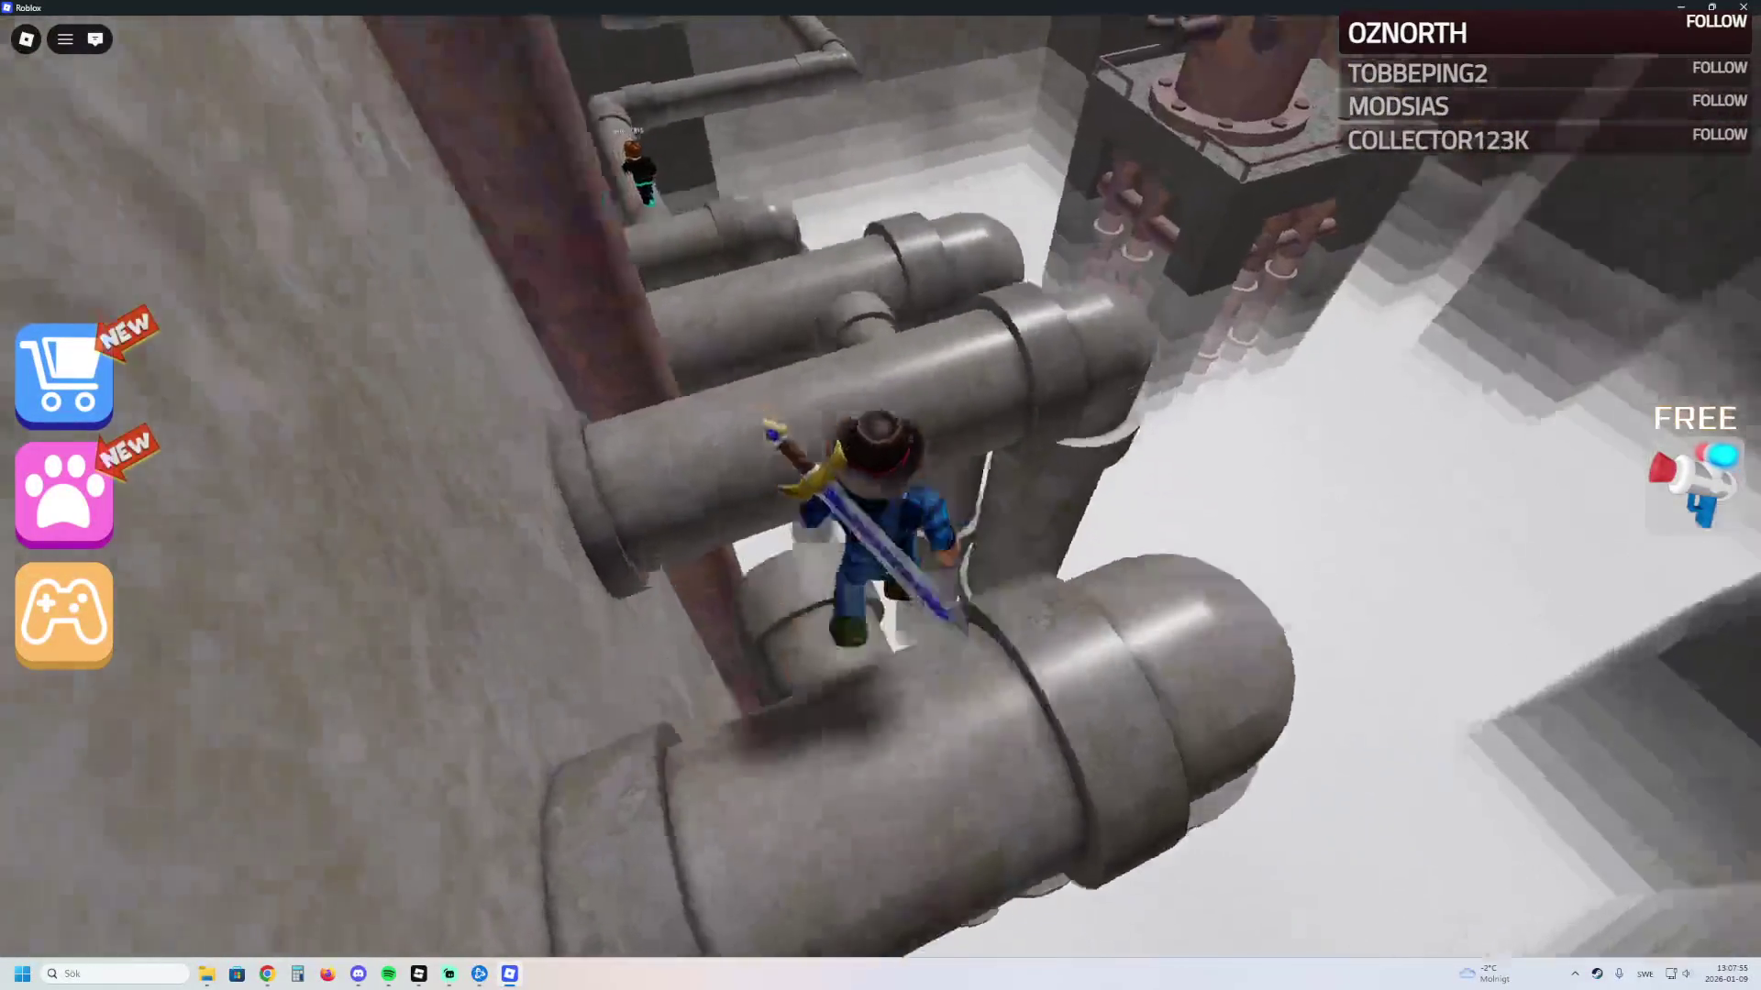
pyautogui.press('w')
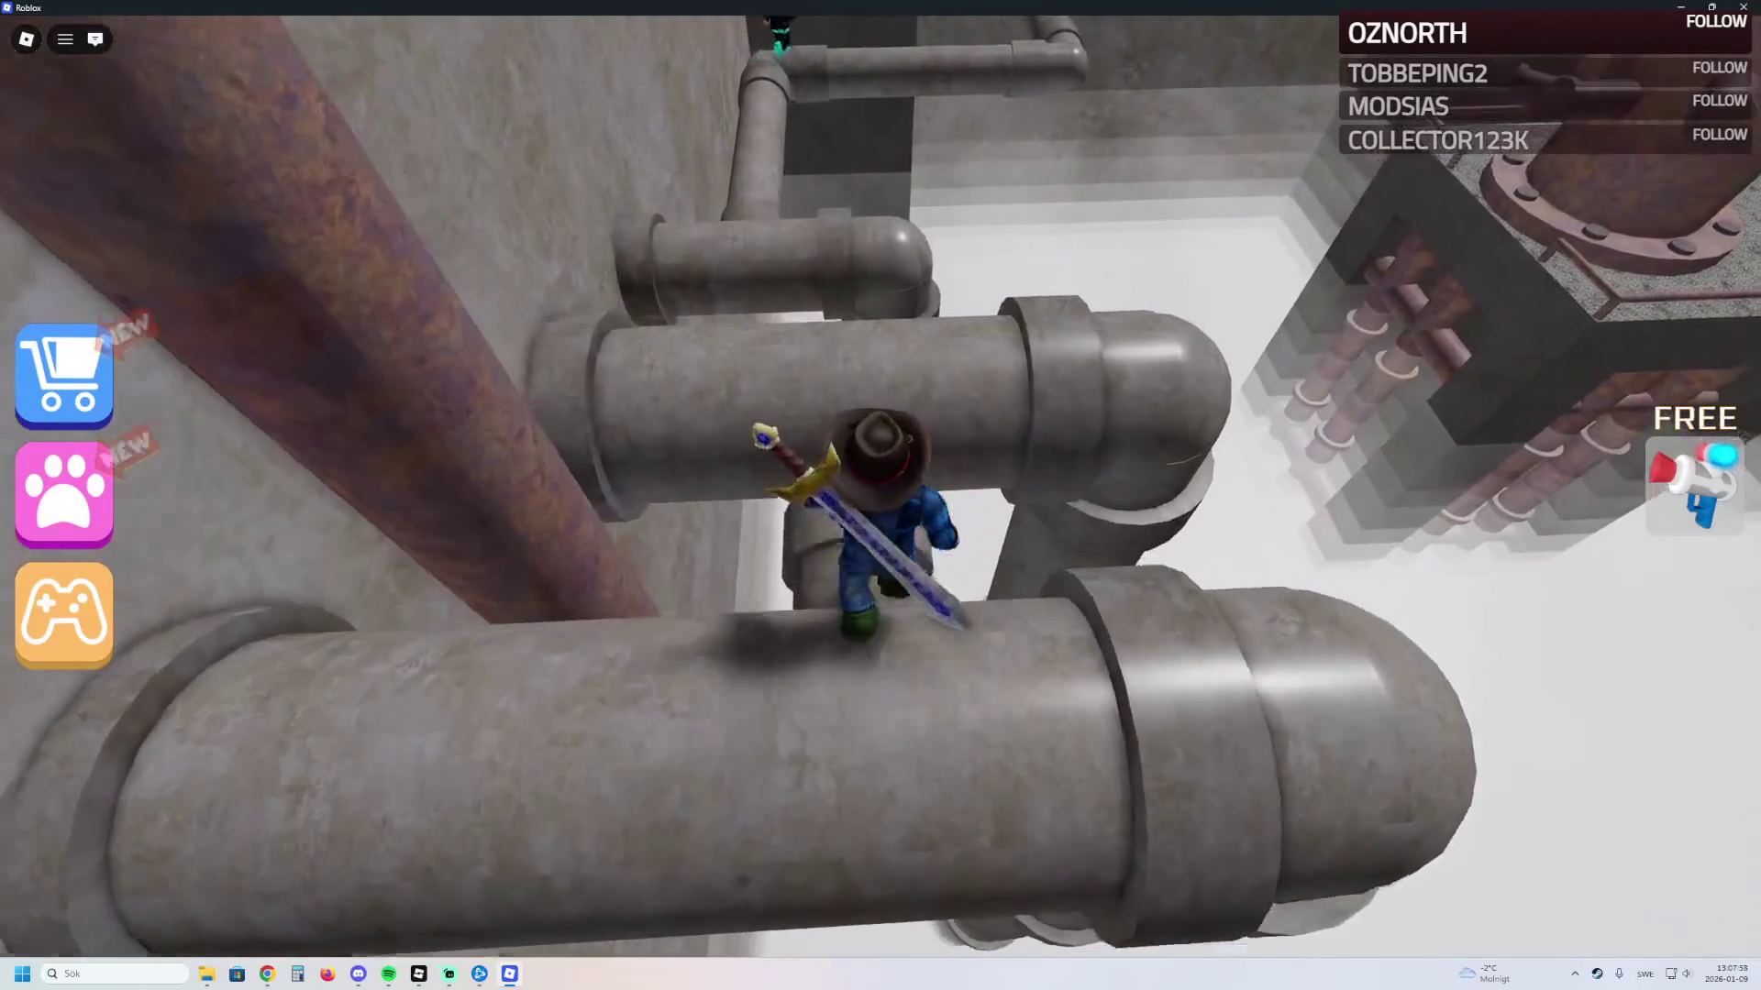
pyautogui.press('space')
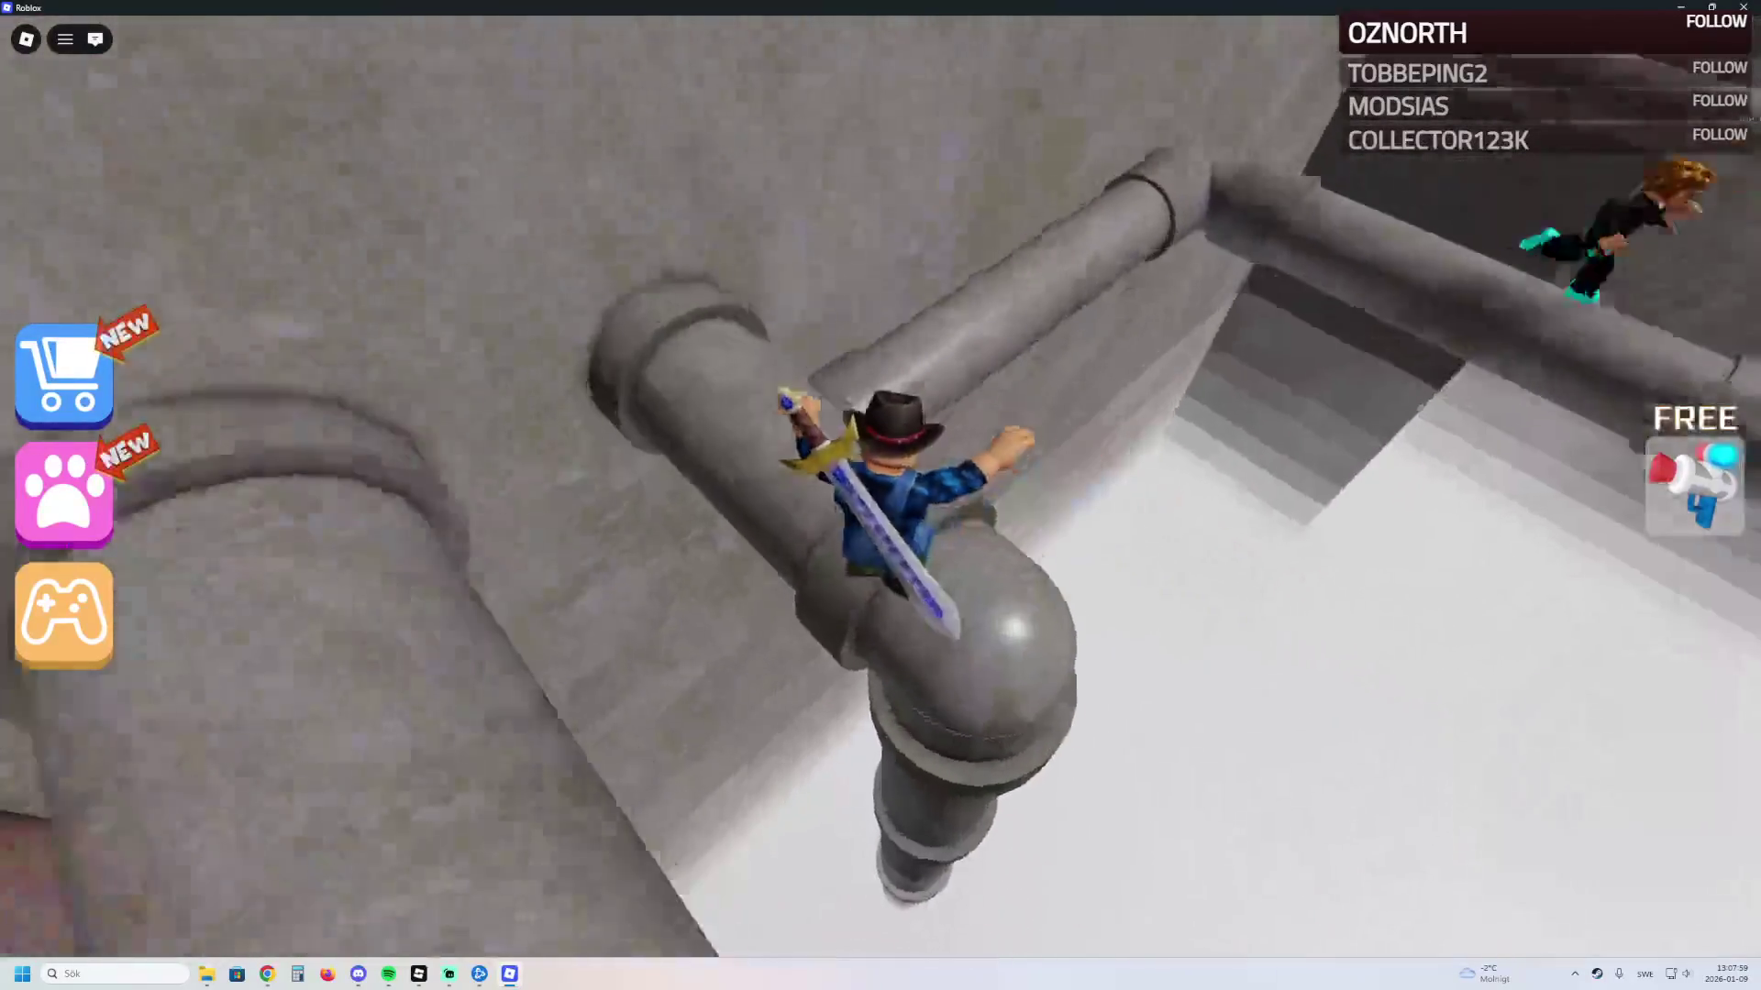
# Step: Walk along the pipes past their bends onto the CHECKPOINT platform
pyautogui.press('w')
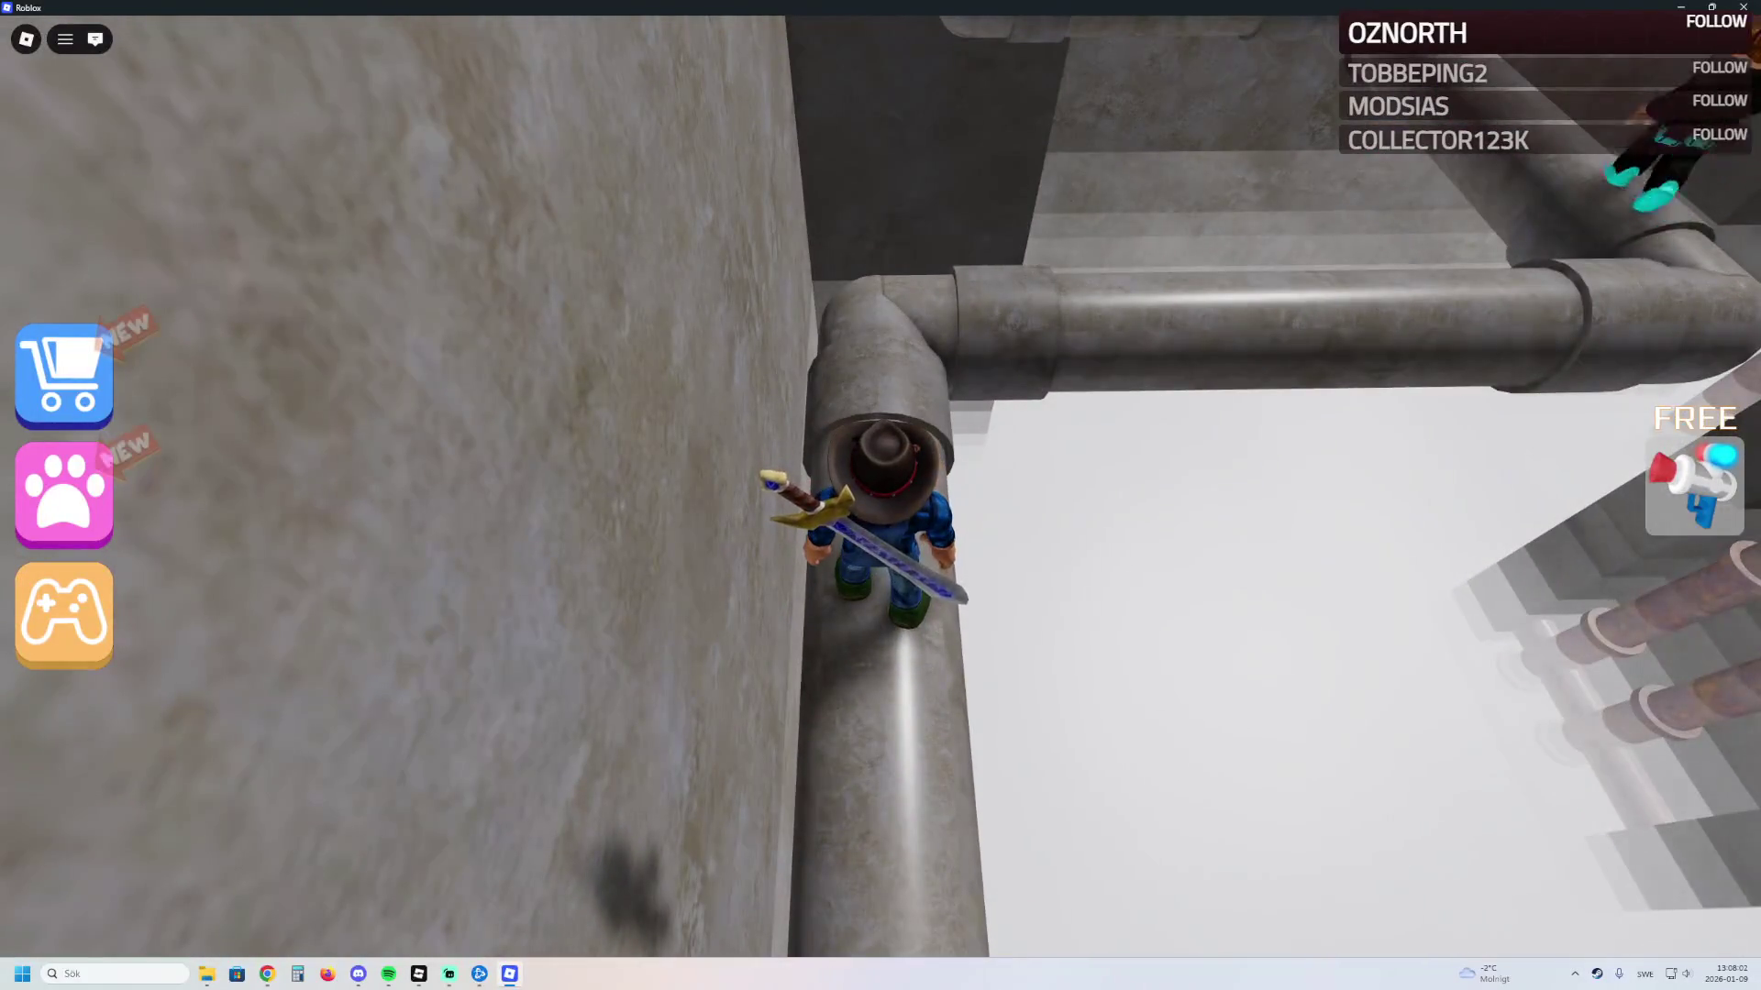
pyautogui.press('w')
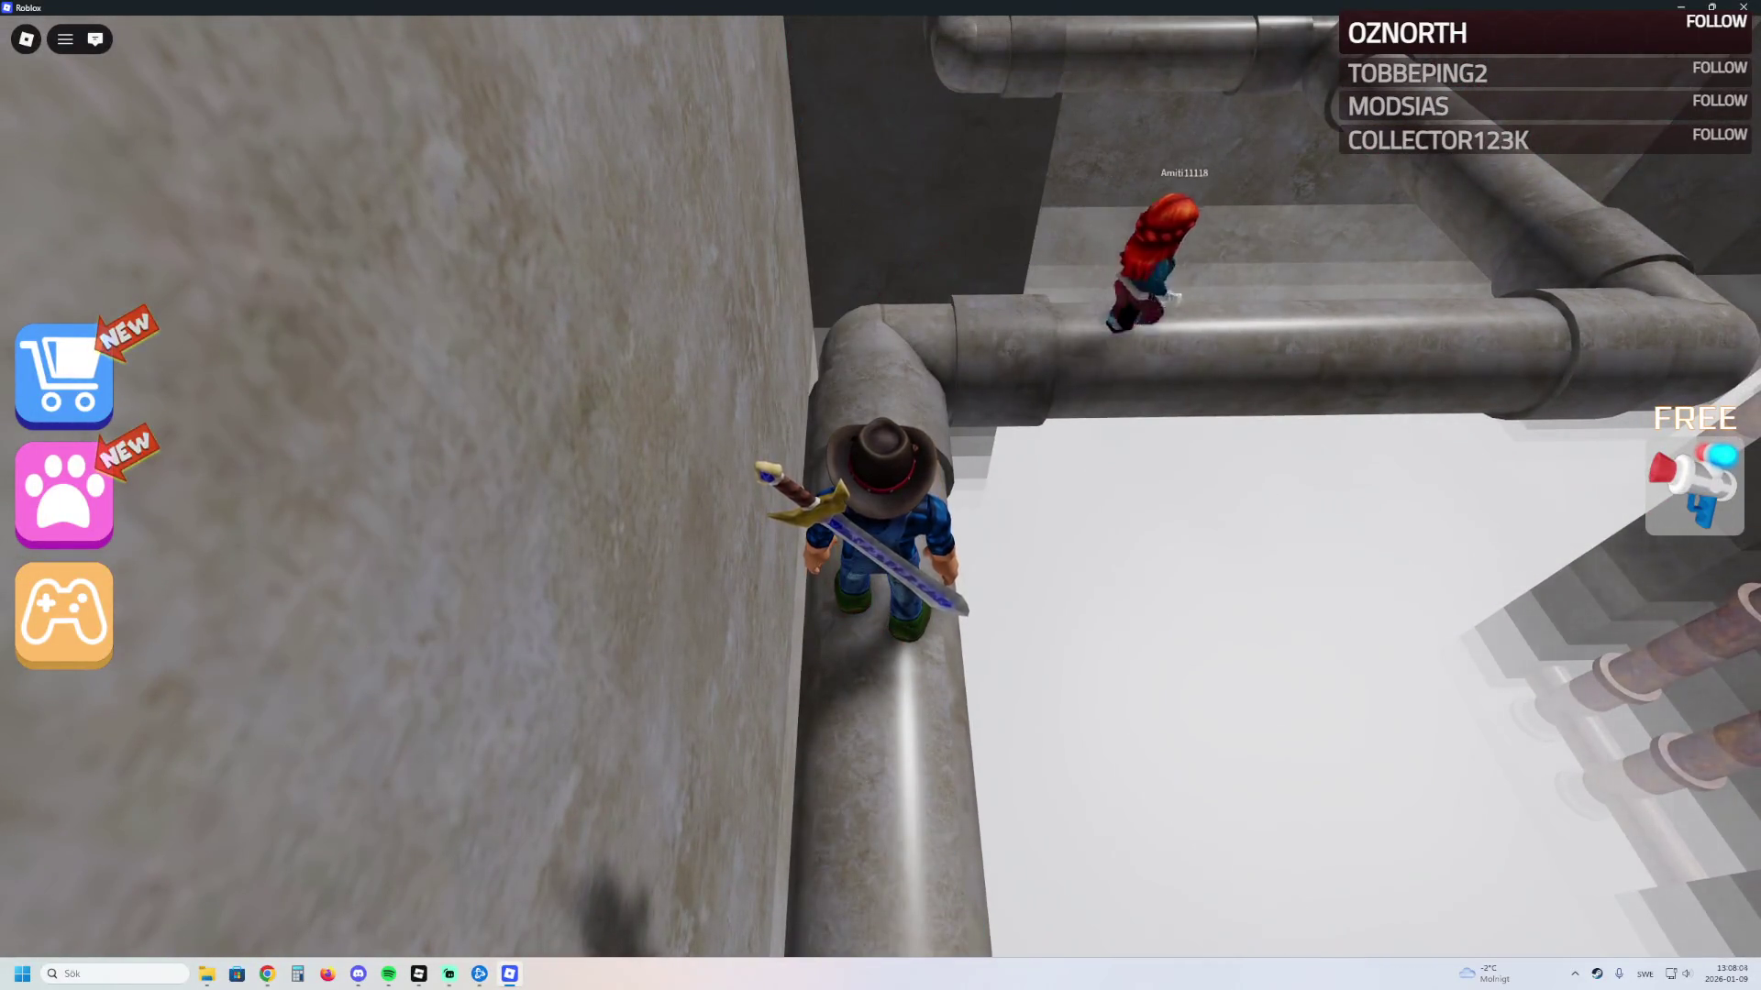
pyautogui.press('w')
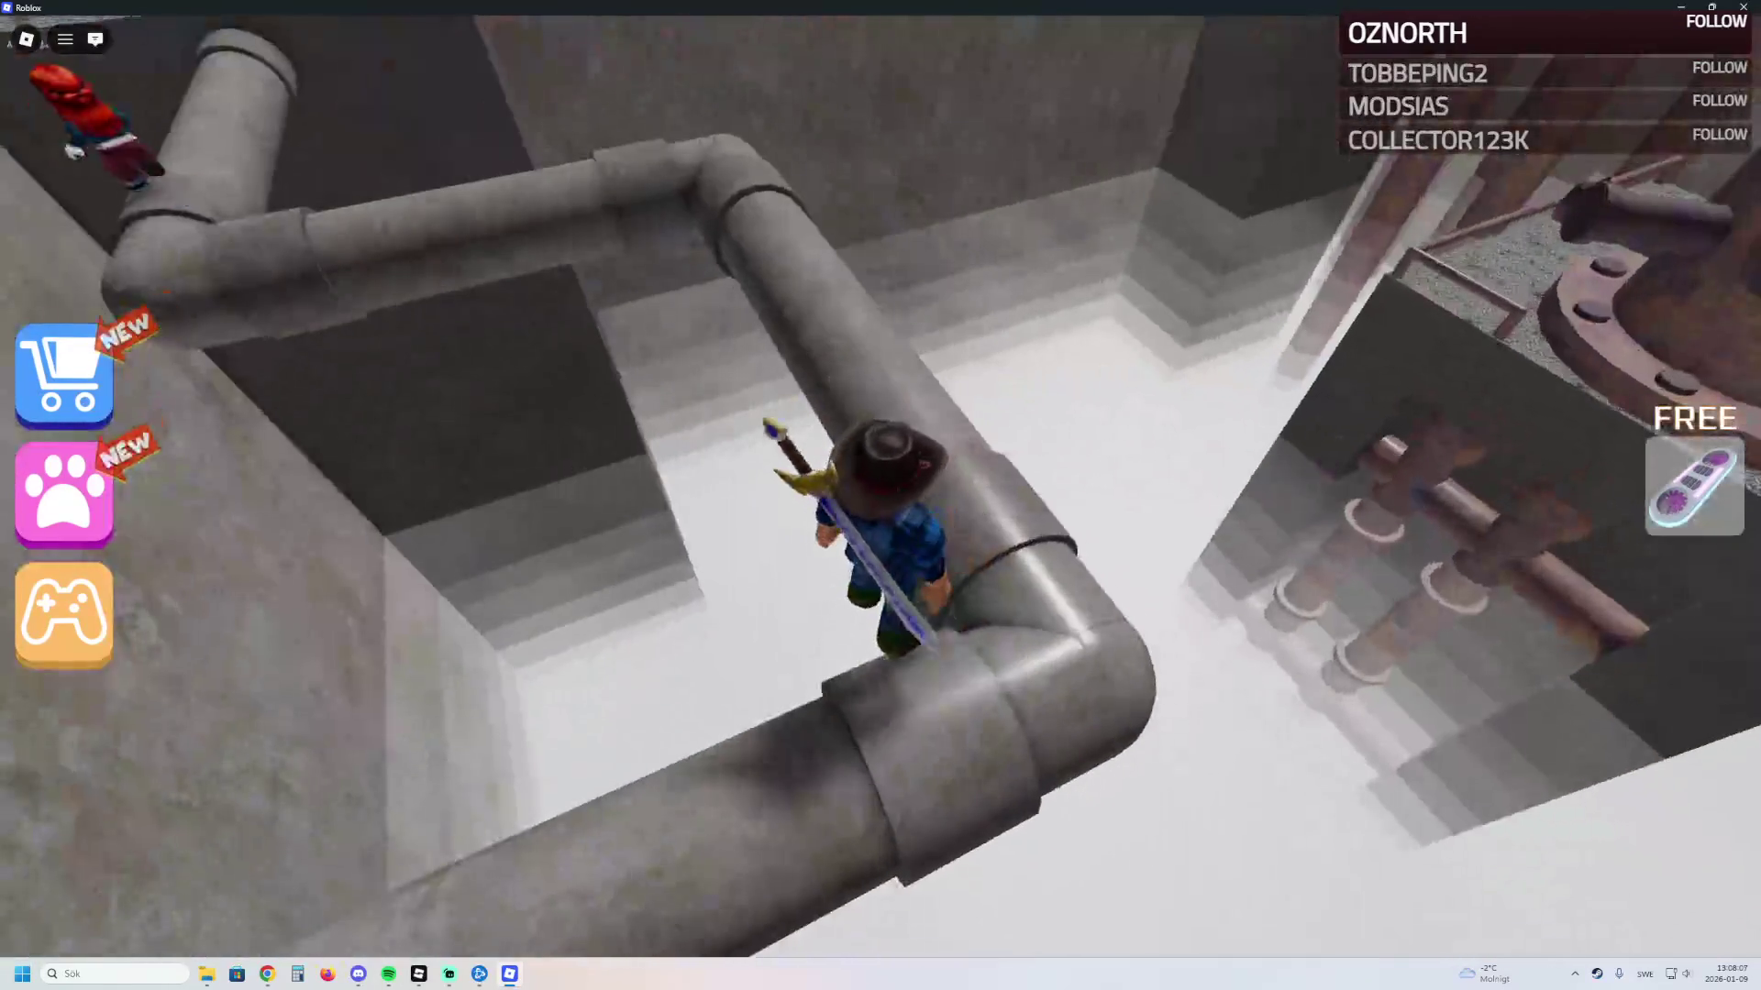
pyautogui.press('w')
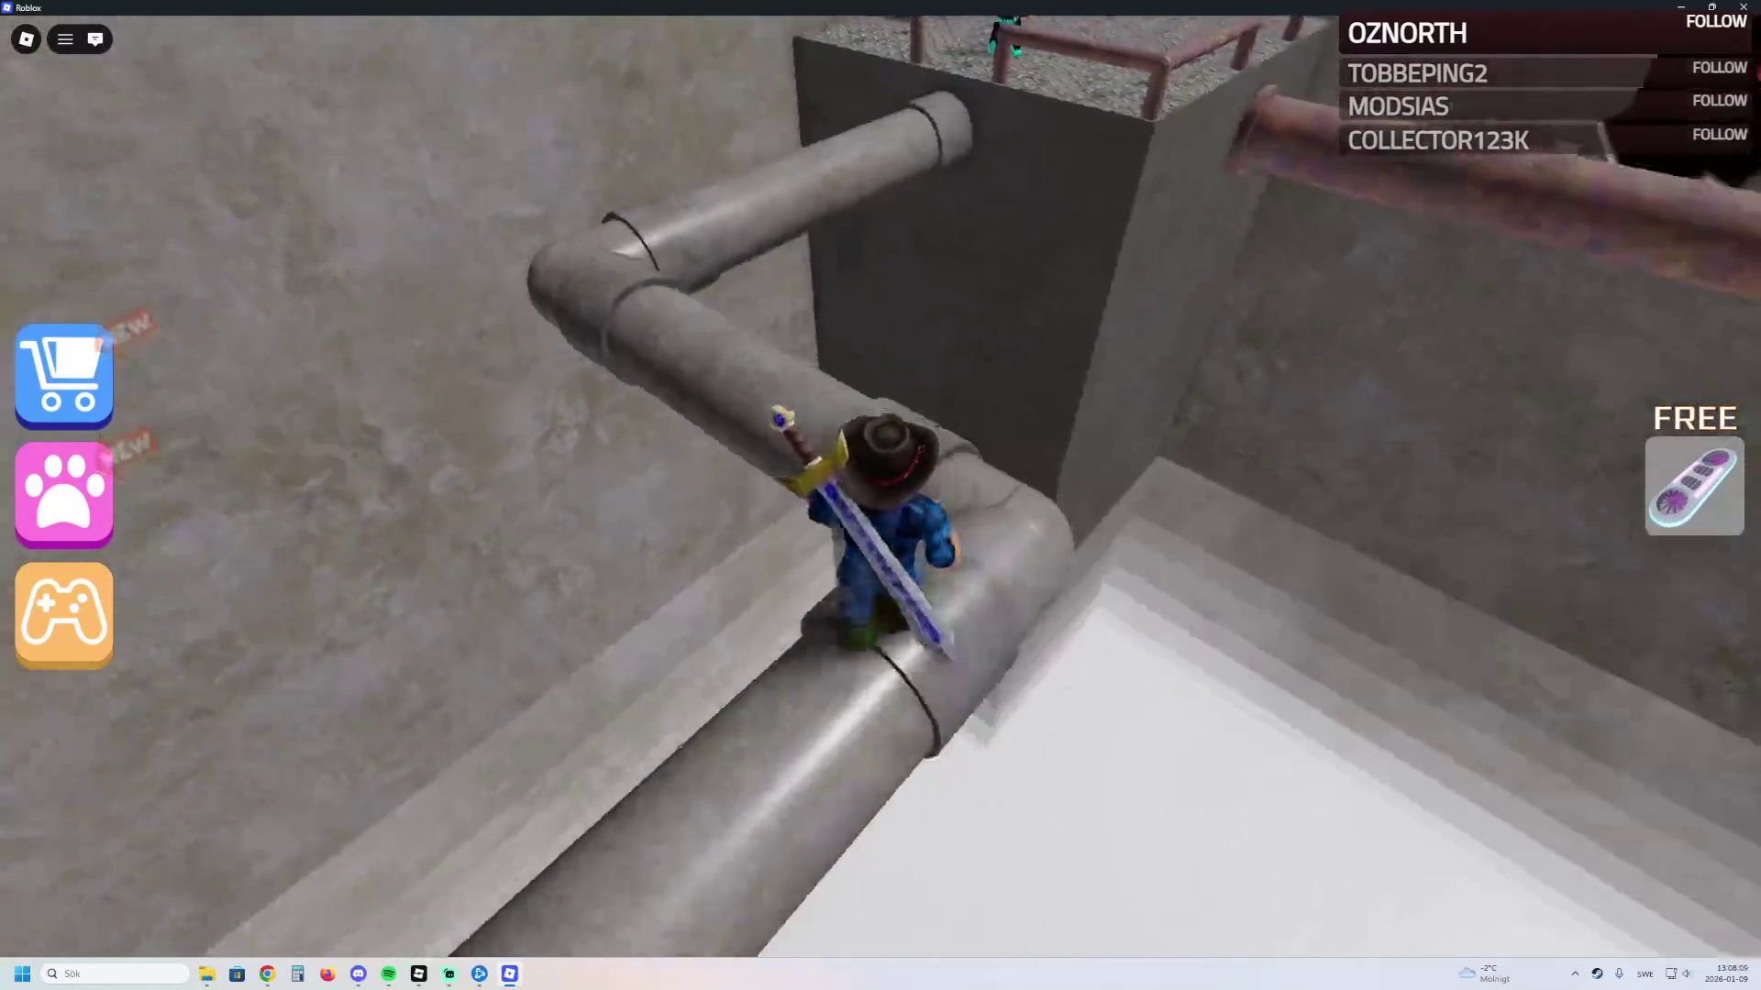
pyautogui.press('w')
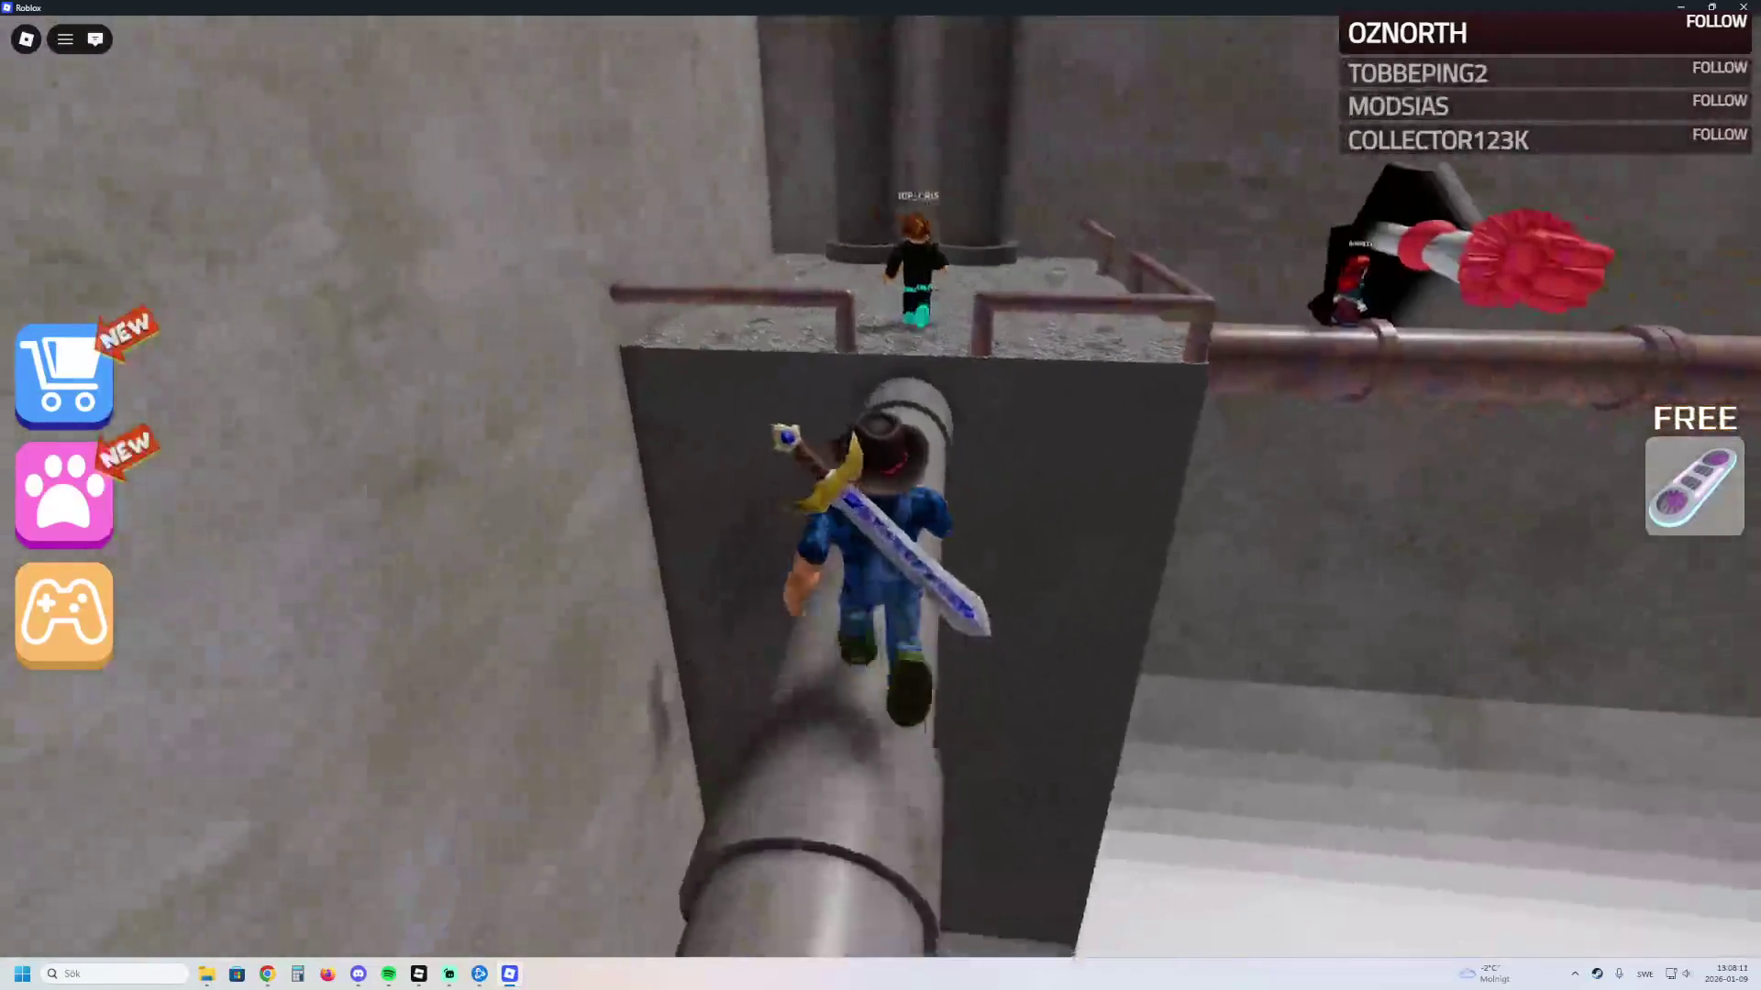
pyautogui.press('w')
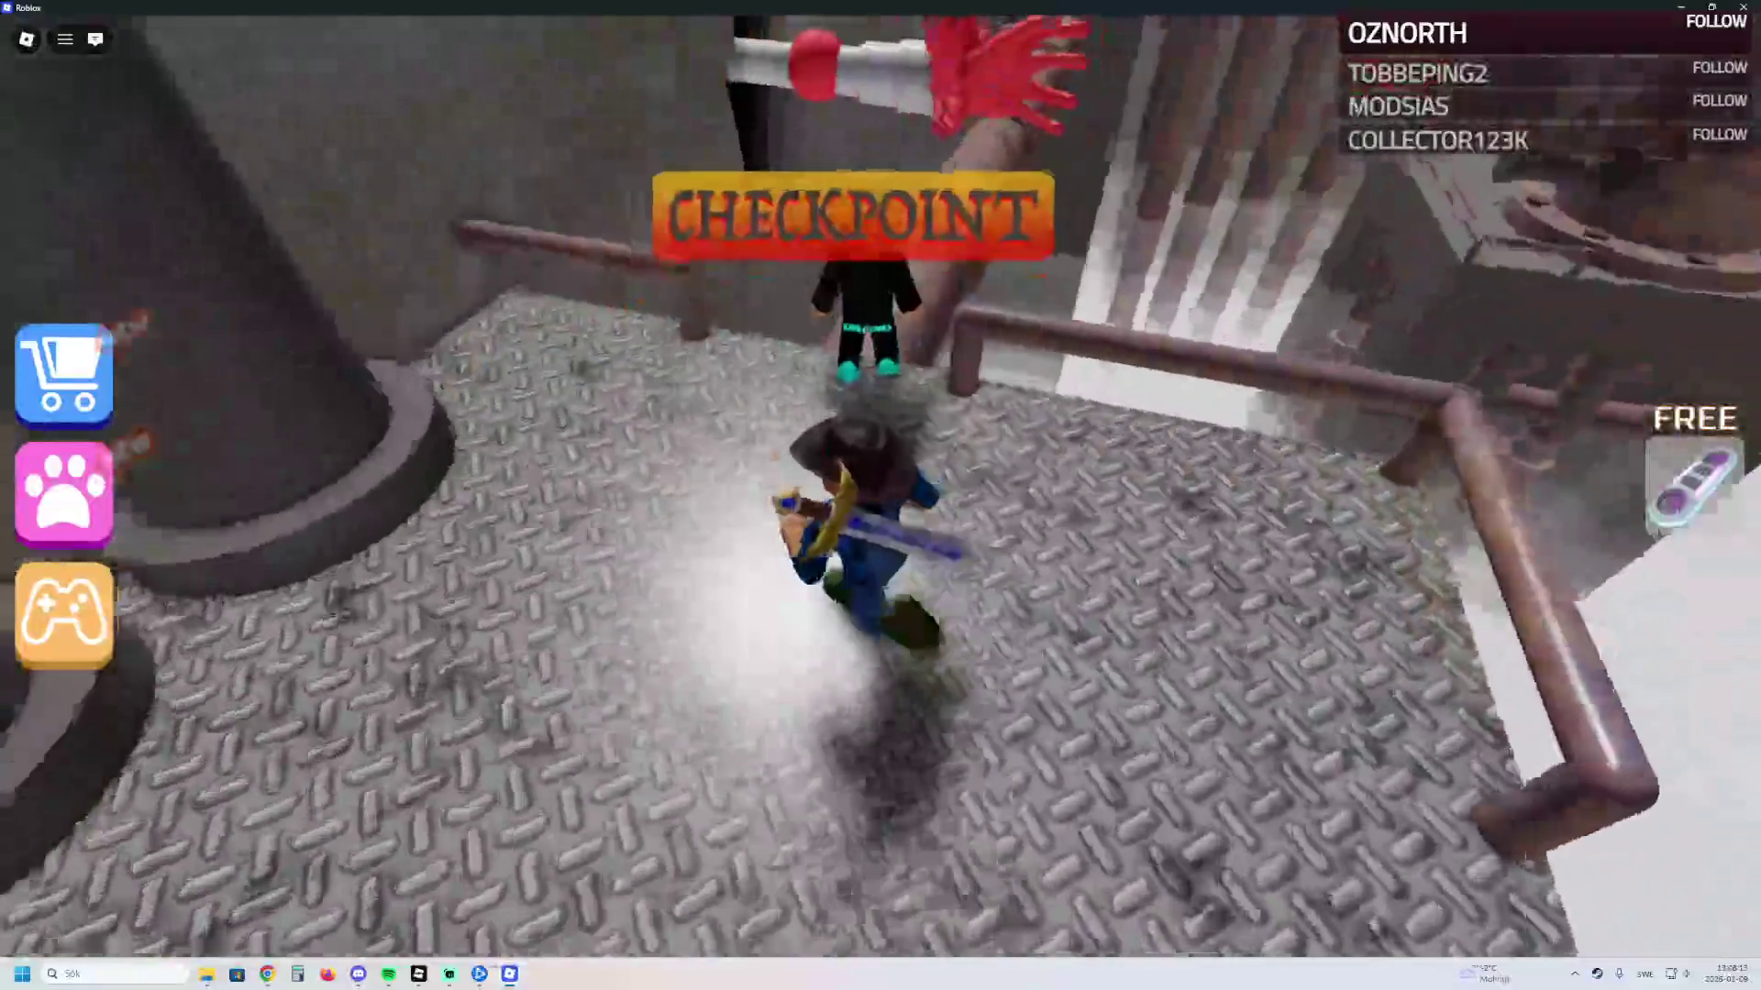
pyautogui.press('w')
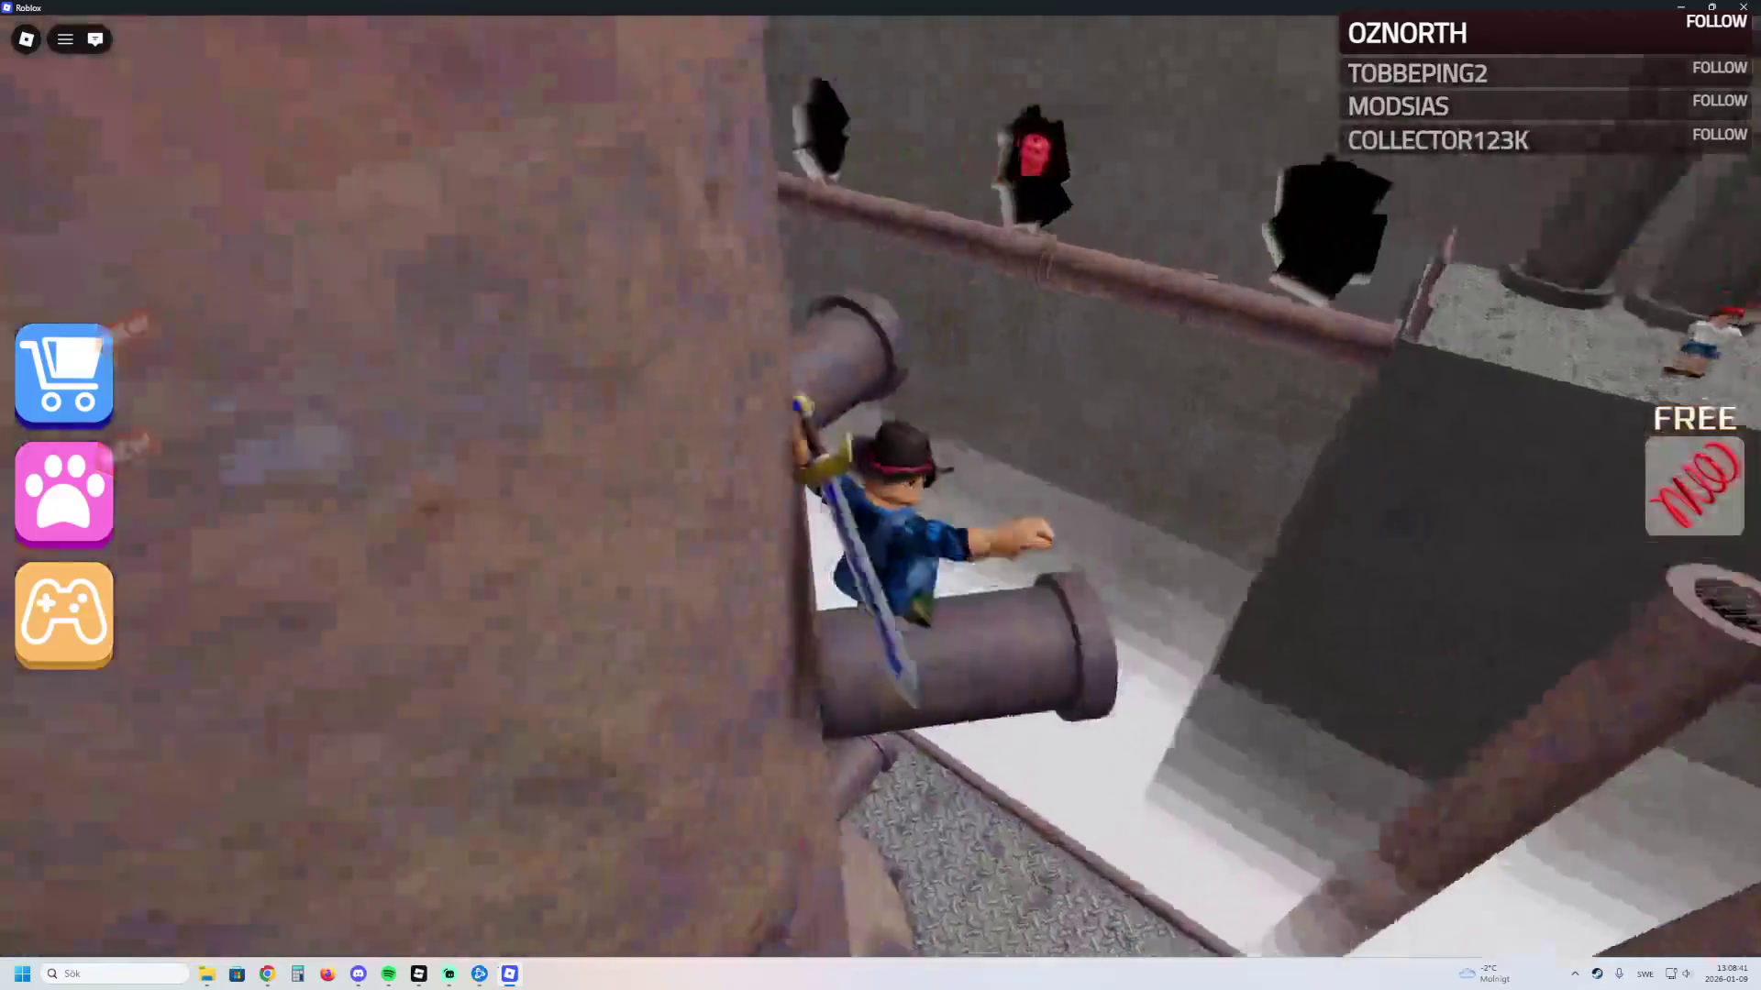
# Step: Climb between the wall pipes up onto the horizontal pipe
pyautogui.press('w')
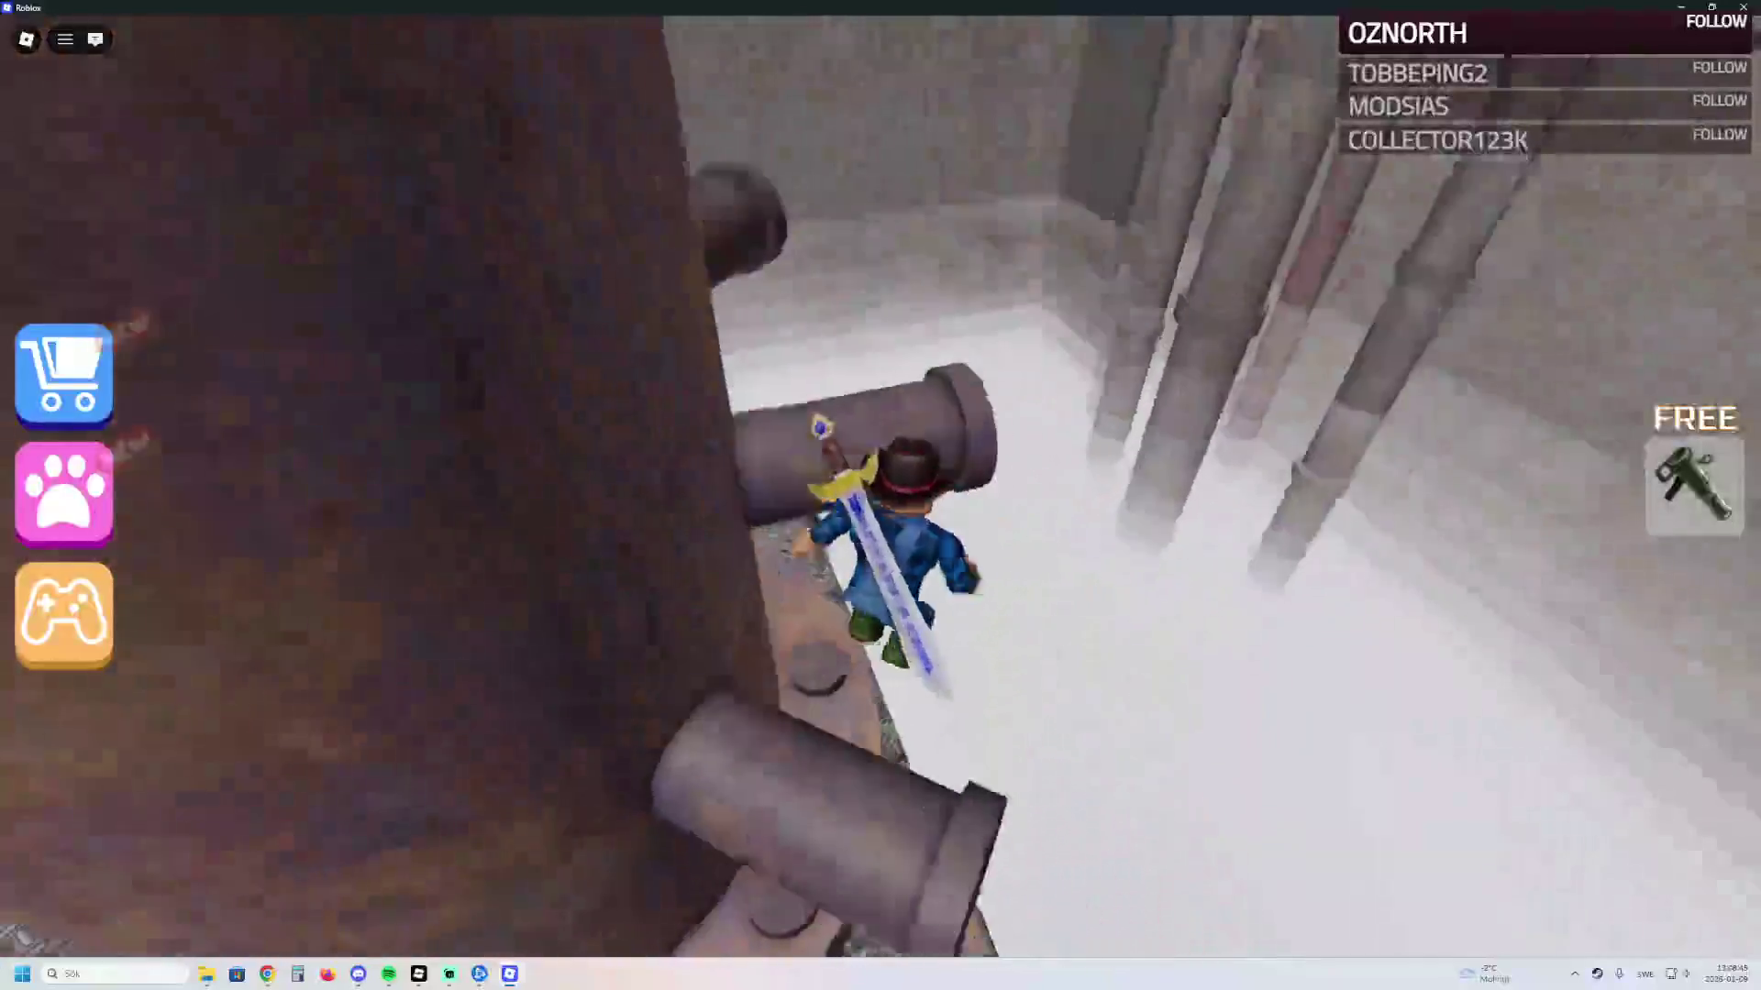
pyautogui.press('w')
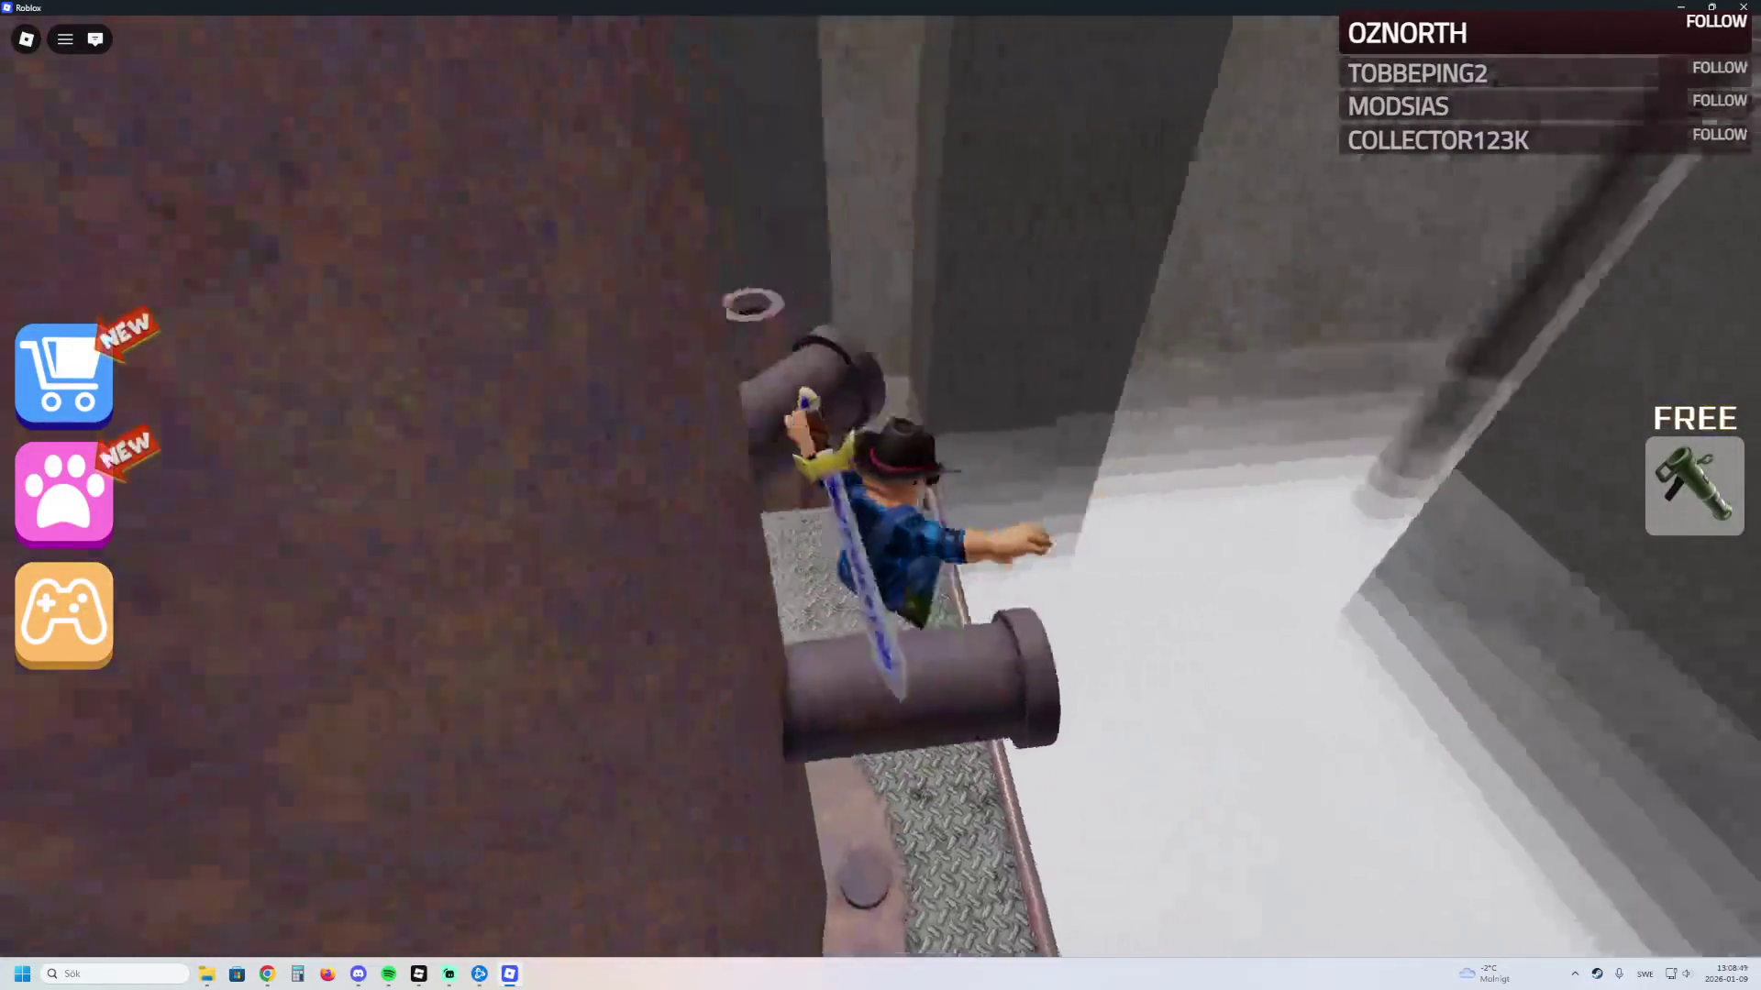
pyautogui.press('w')
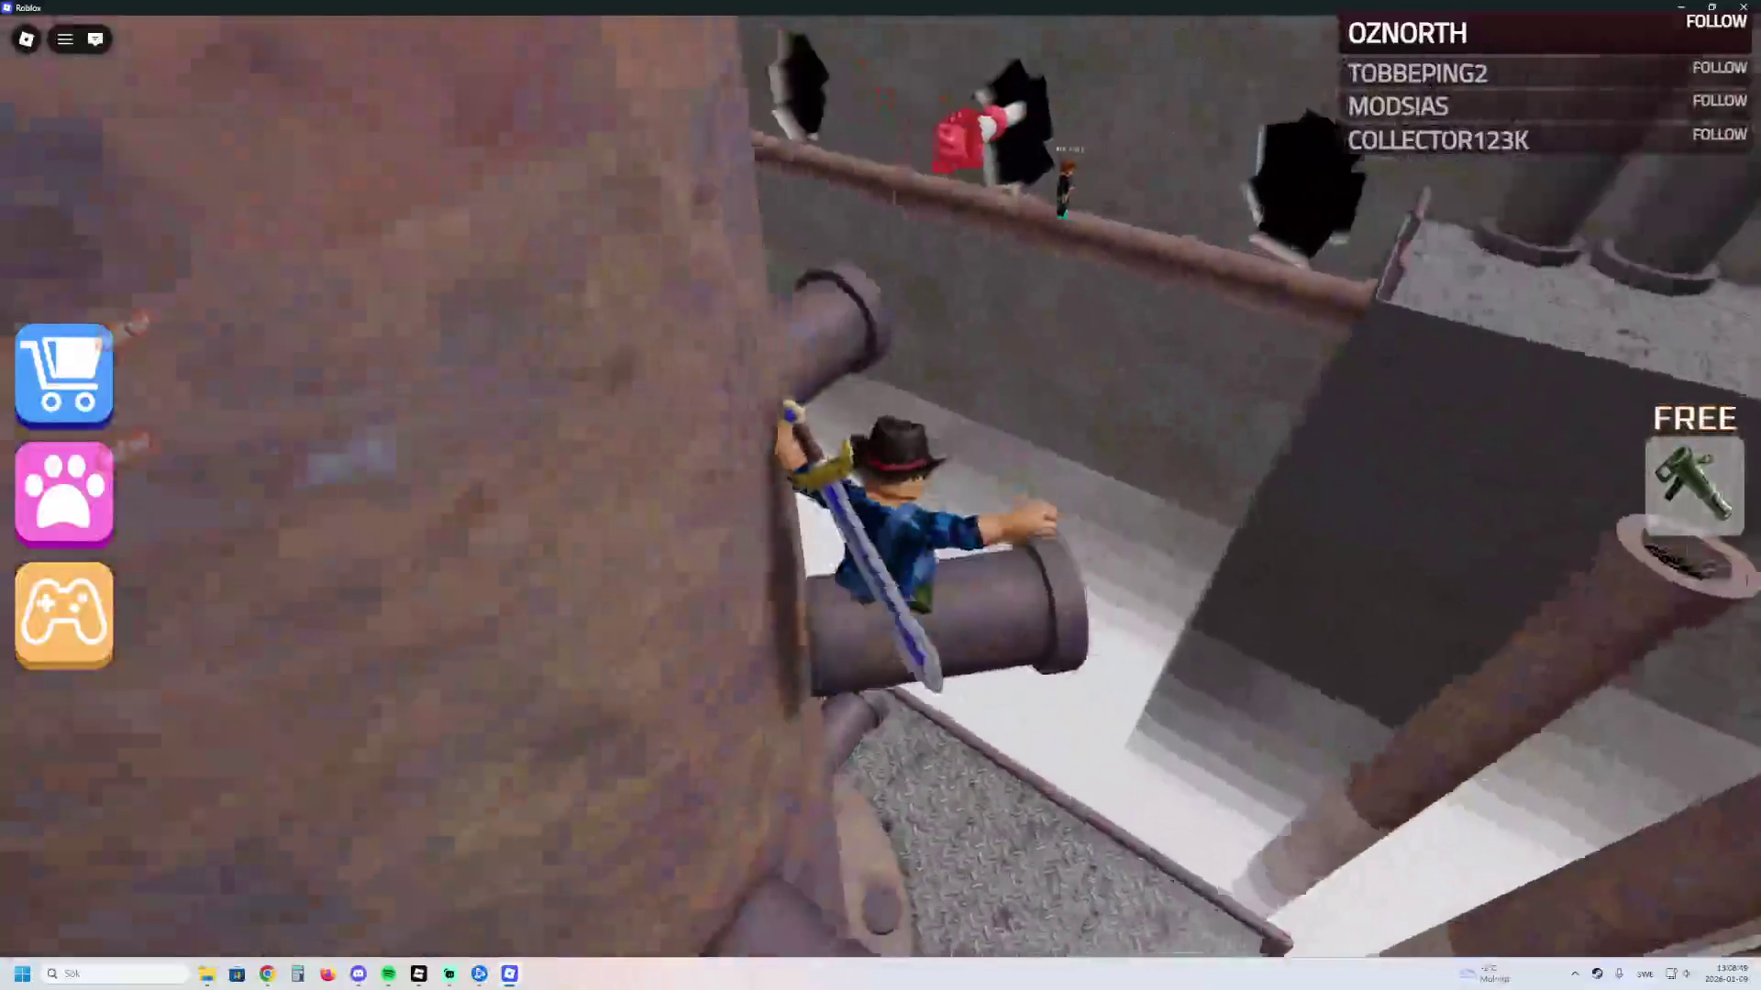
pyautogui.press('w')
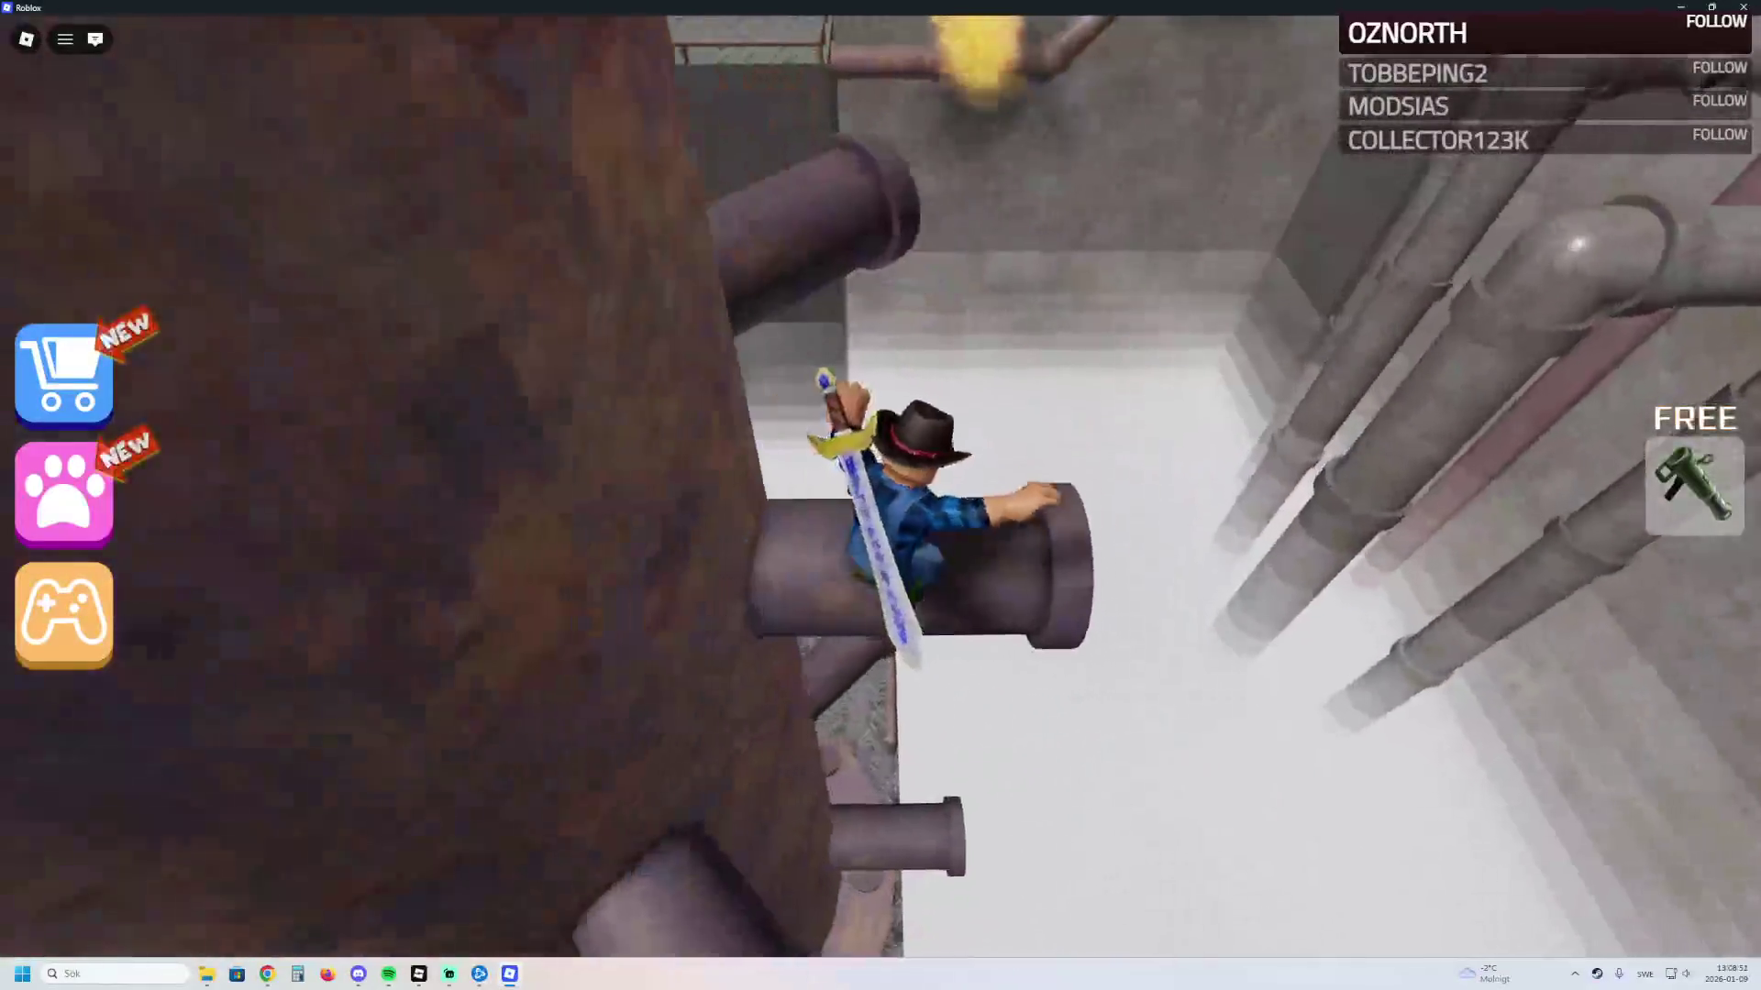
pyautogui.press('w')
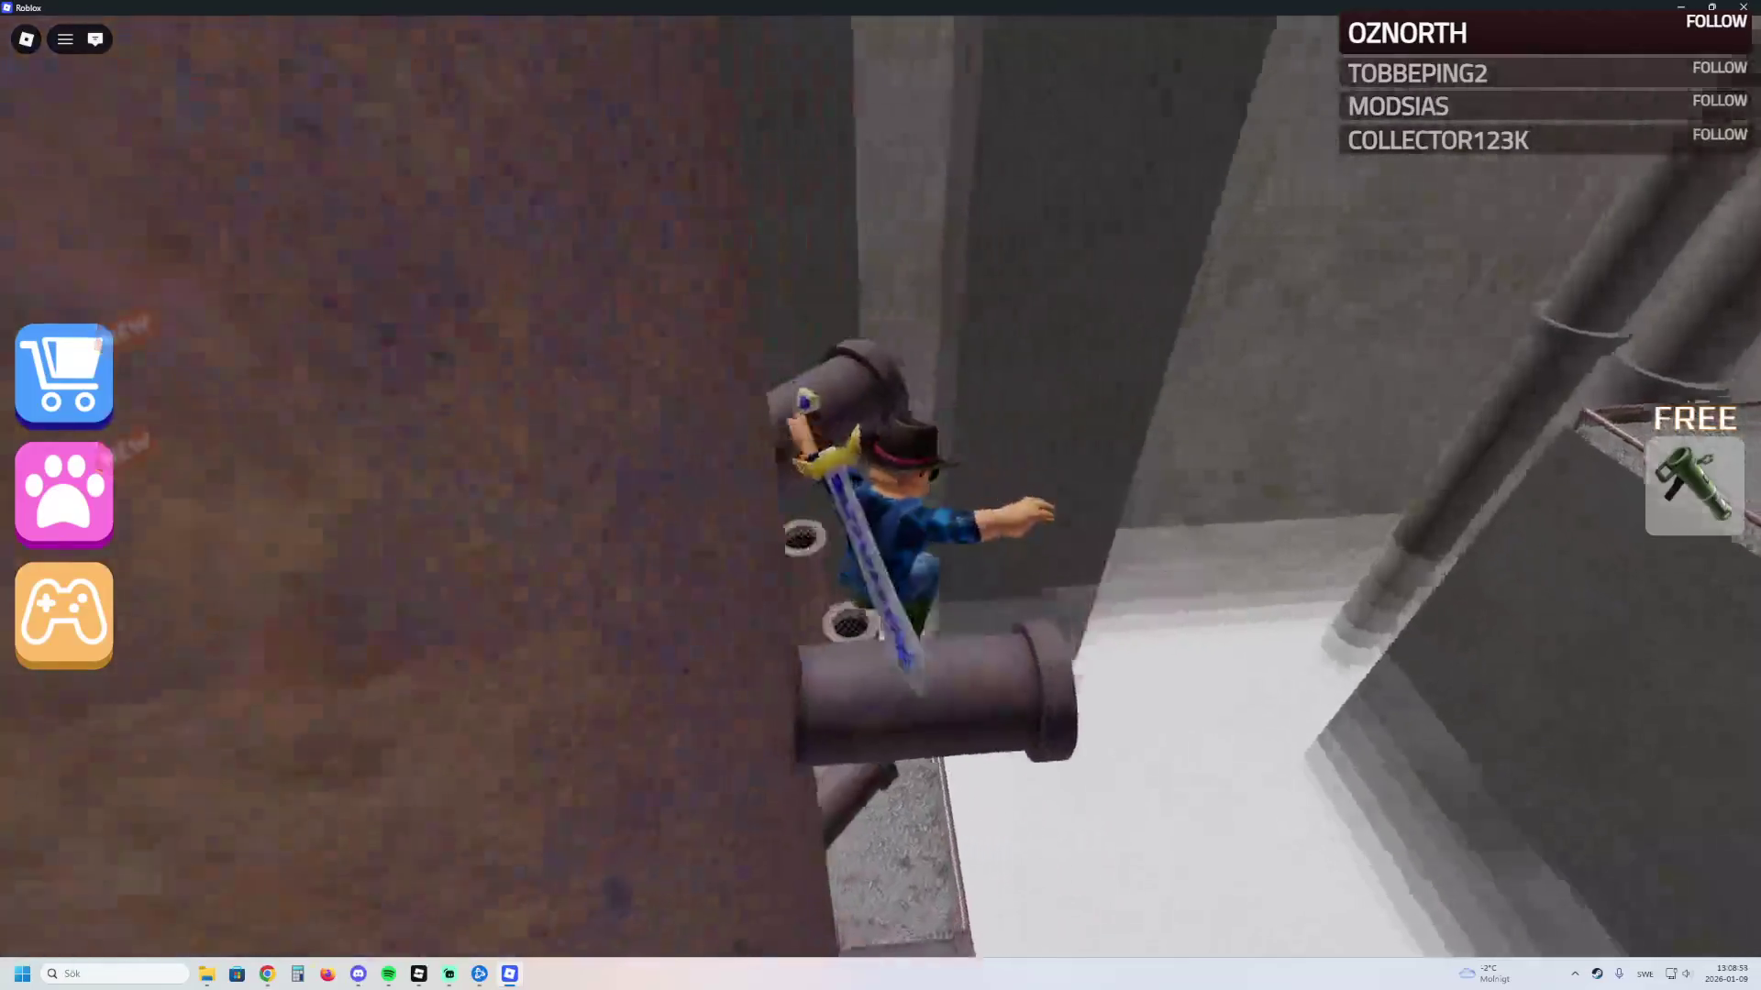
pyautogui.press('w')
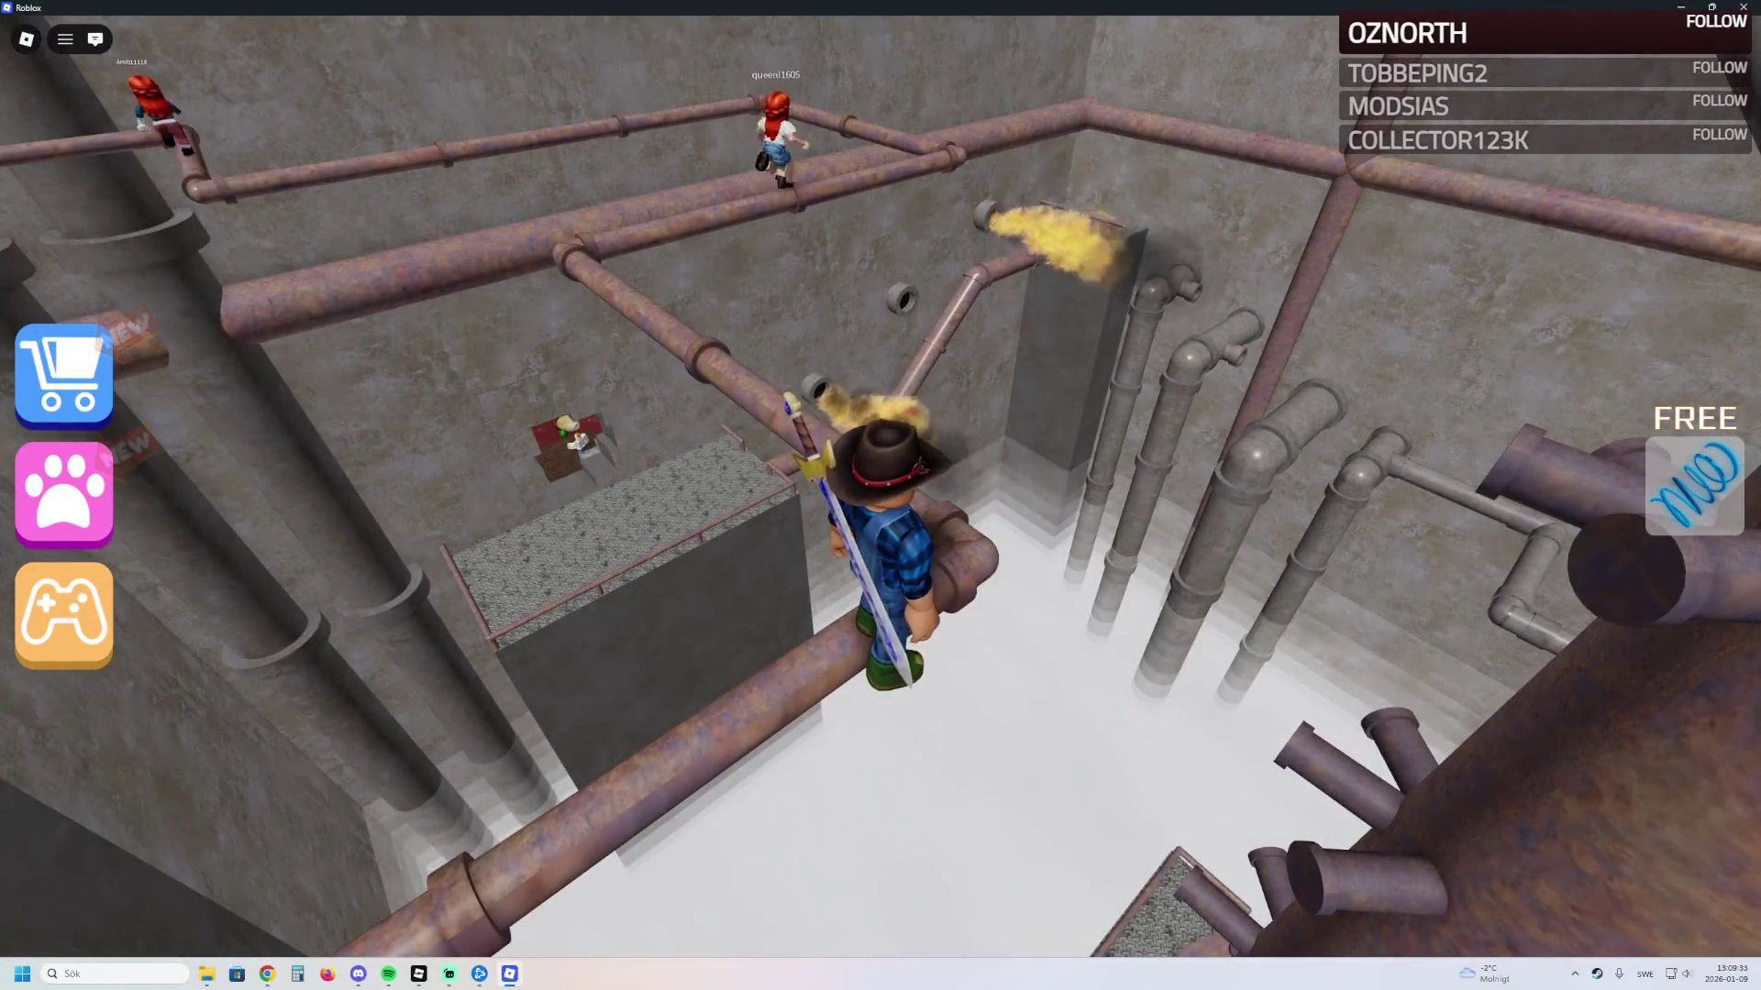
# Step: Jump off into the white pit, then leave the game and close Roblox
pyautogui.press('w')
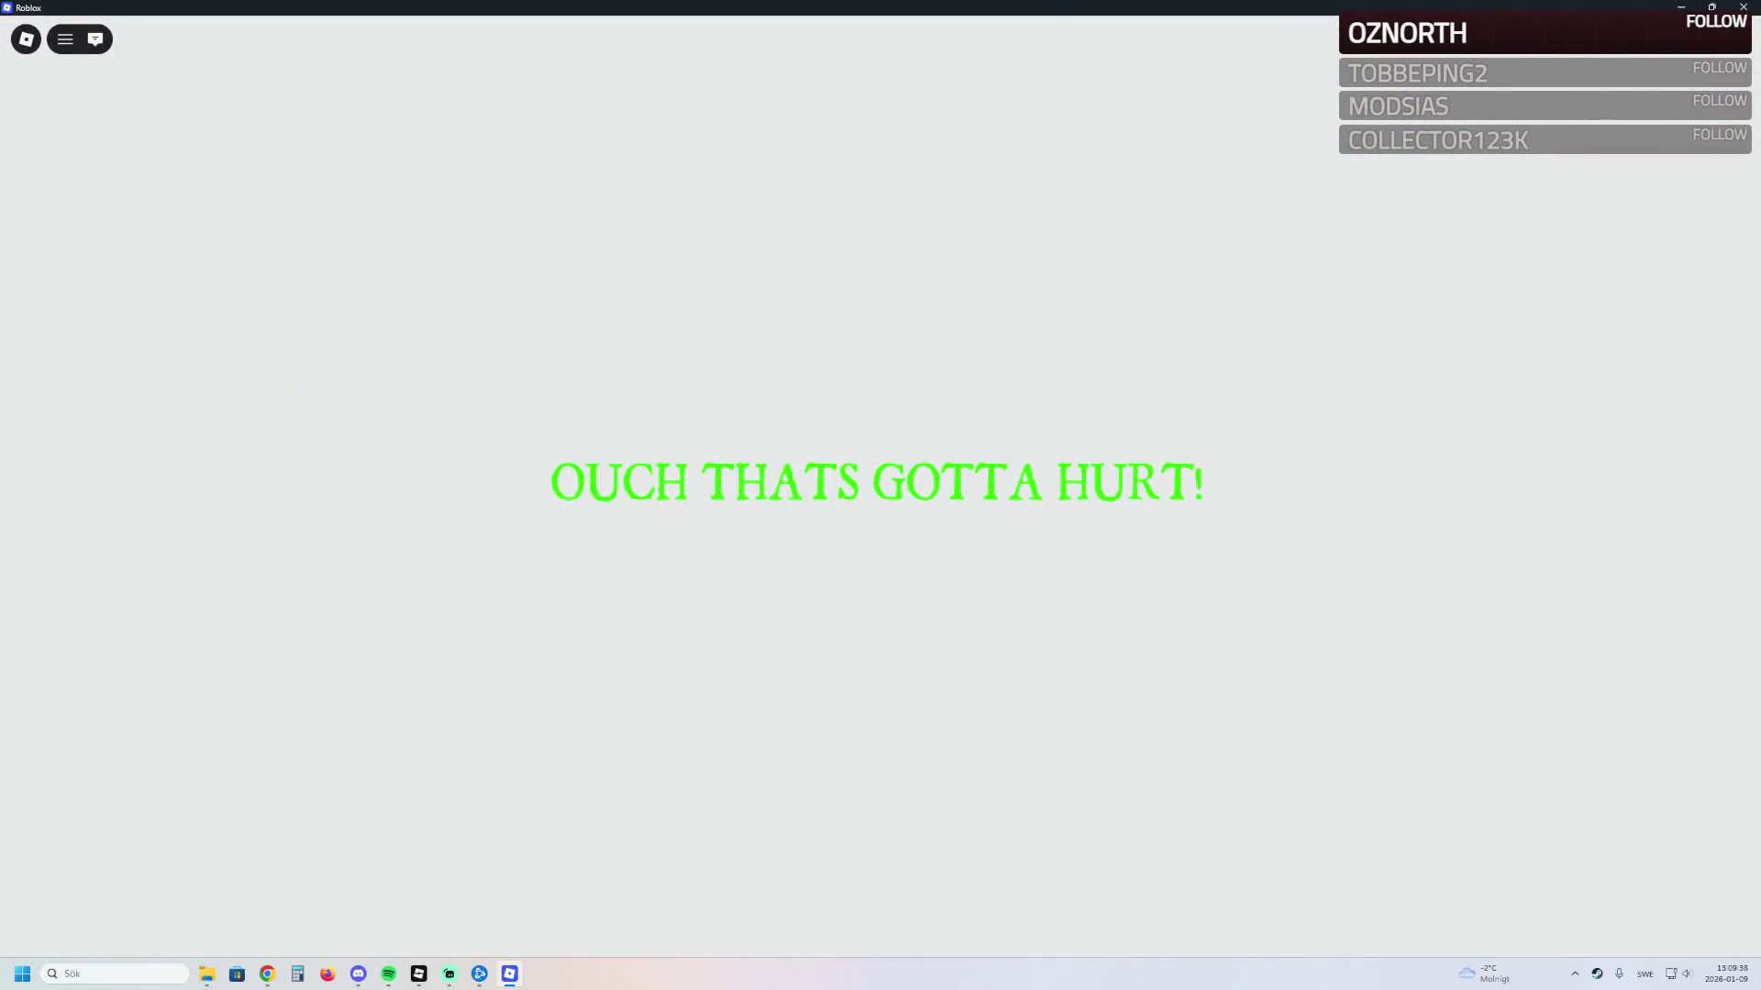
pyautogui.hotkey('alt', 'F4')
pyautogui.hotkey('alt', 'F4')
pyautogui.hotkey('alt', 'Left')
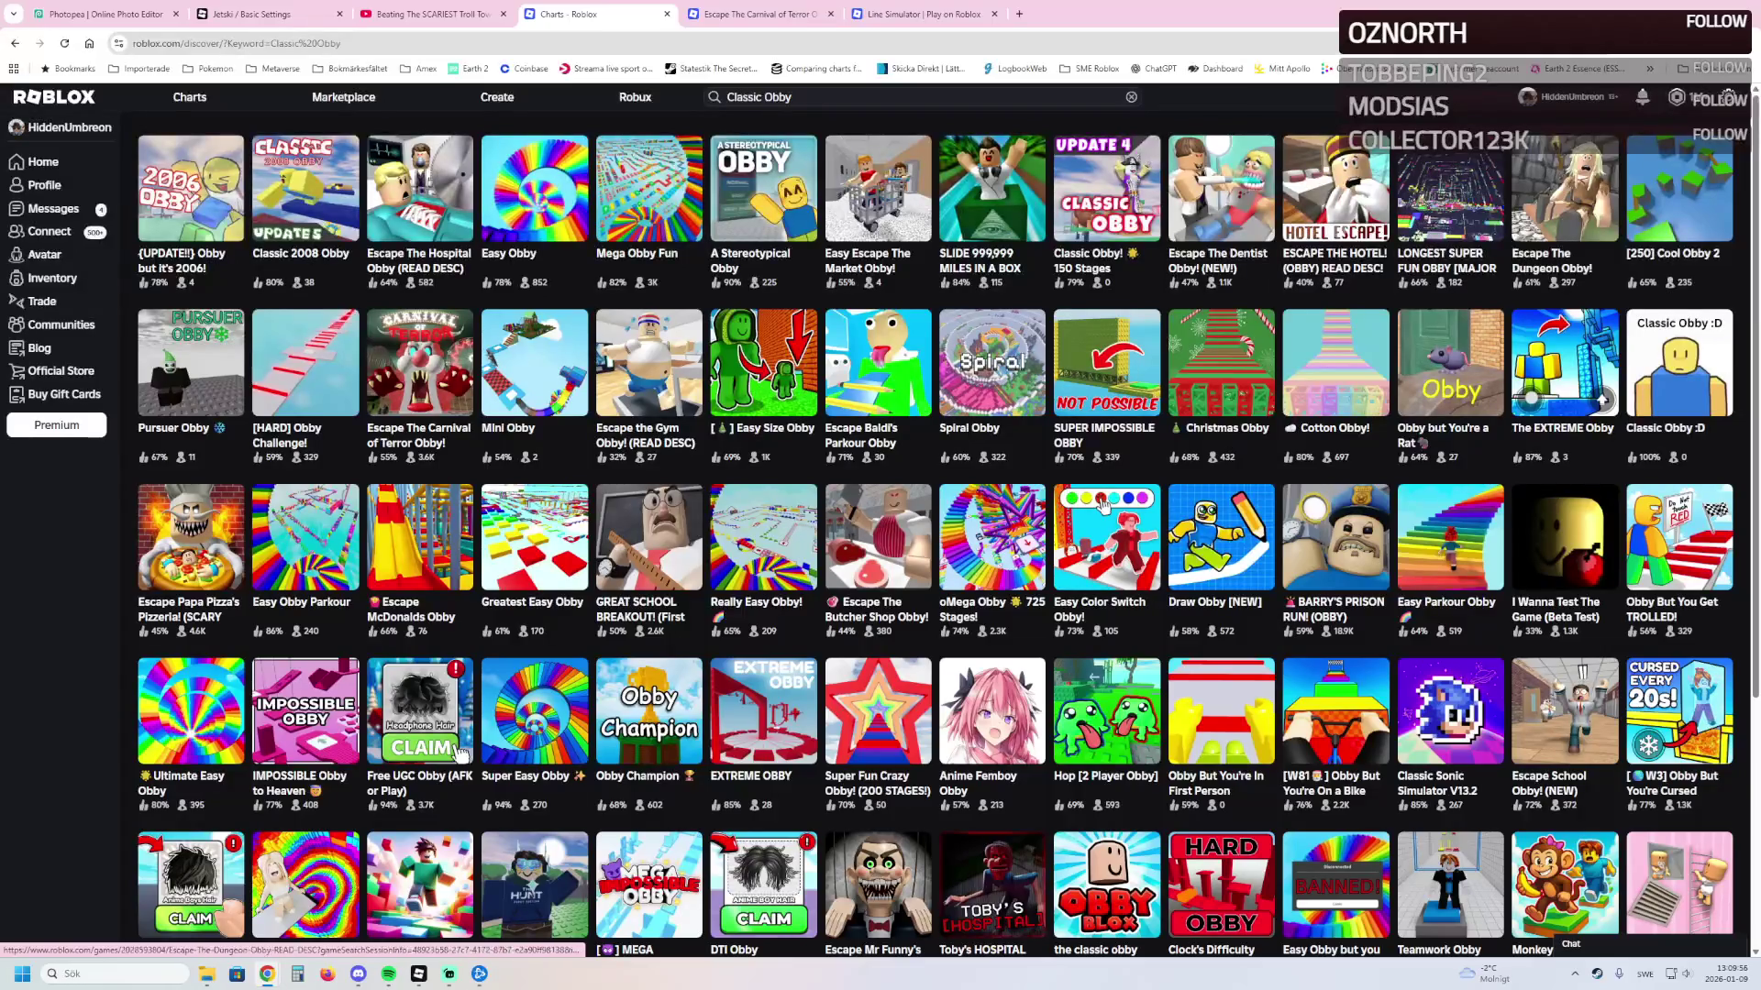
# Step: Scroll the Classic Obby results down to Tower of Hell and TROLL Hug Tower
pyautogui.scroll(-2, 940, 528)
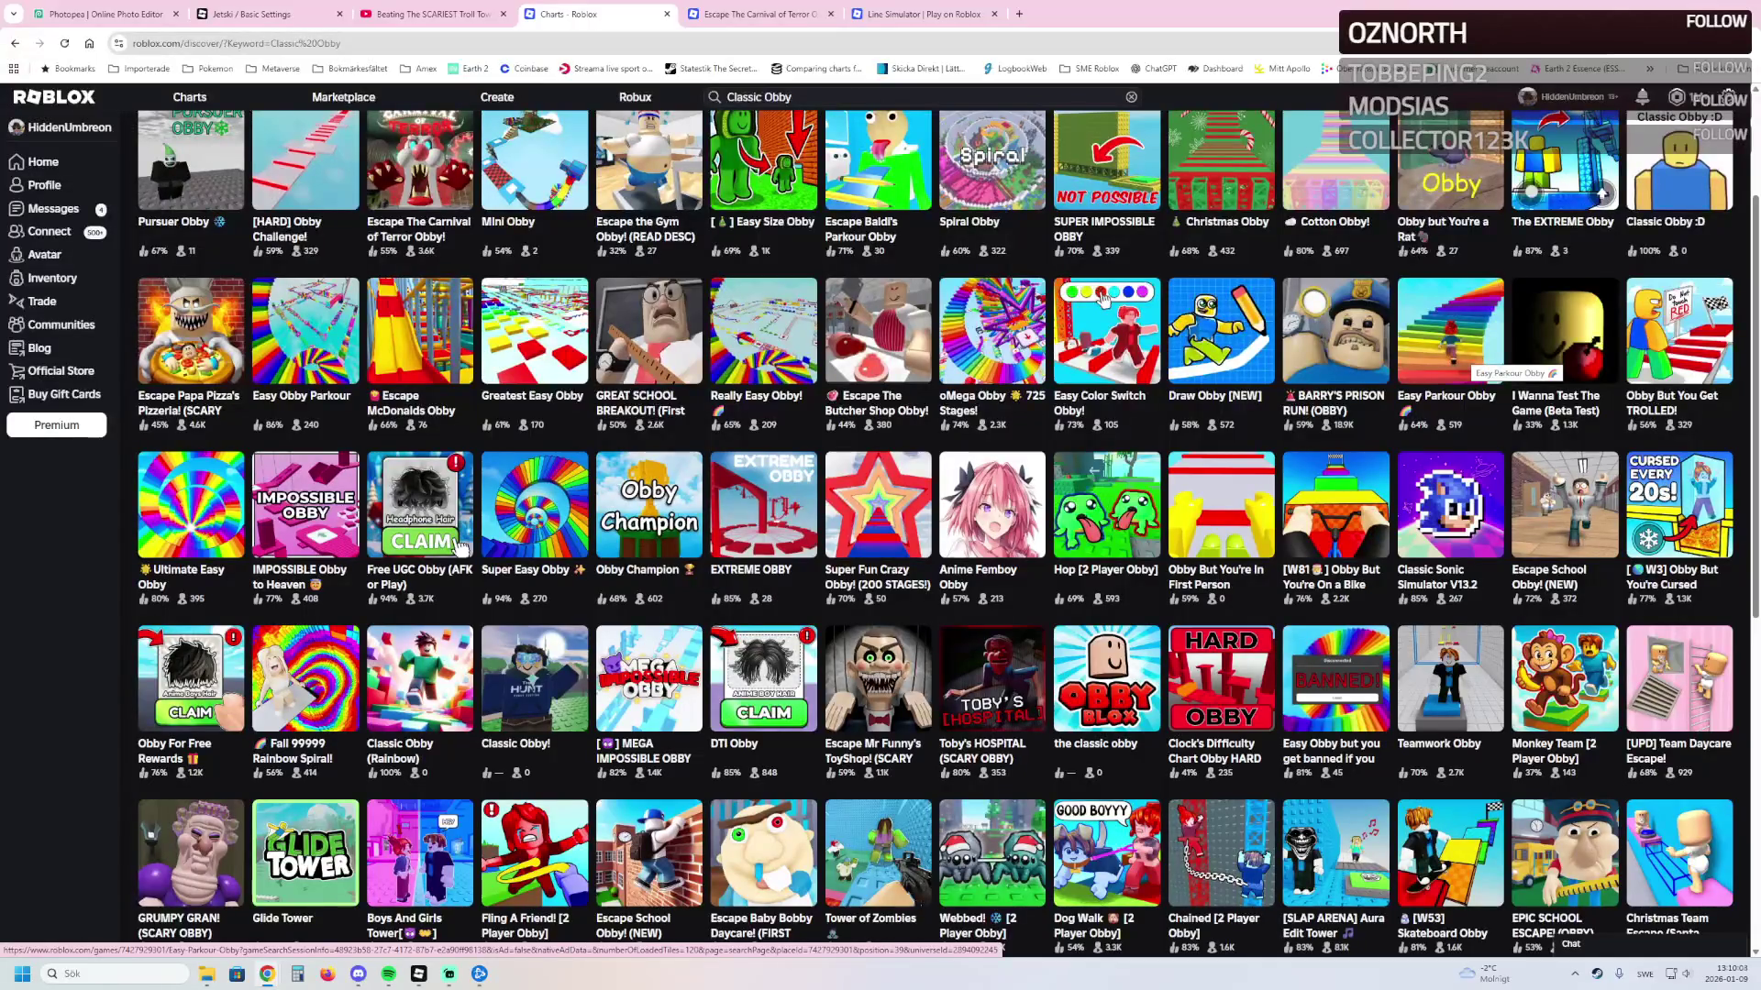
pyautogui.scroll(-2, 1335, 508)
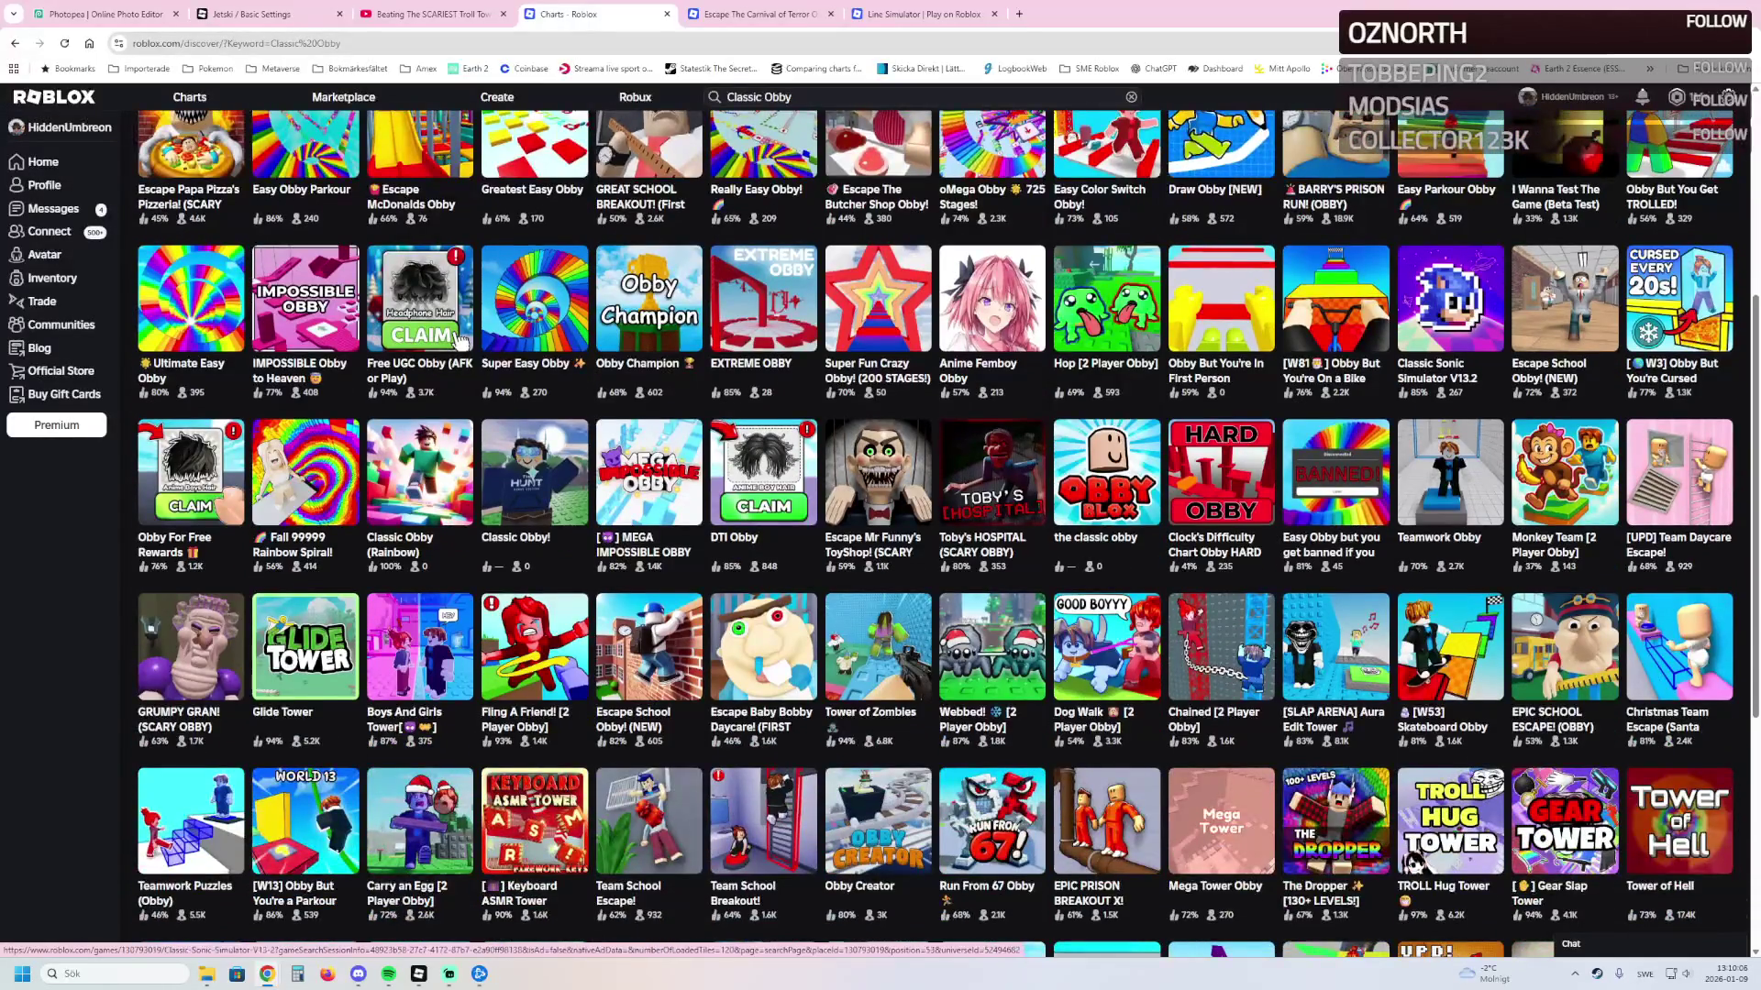
pyautogui.scroll(-2, 1336, 509)
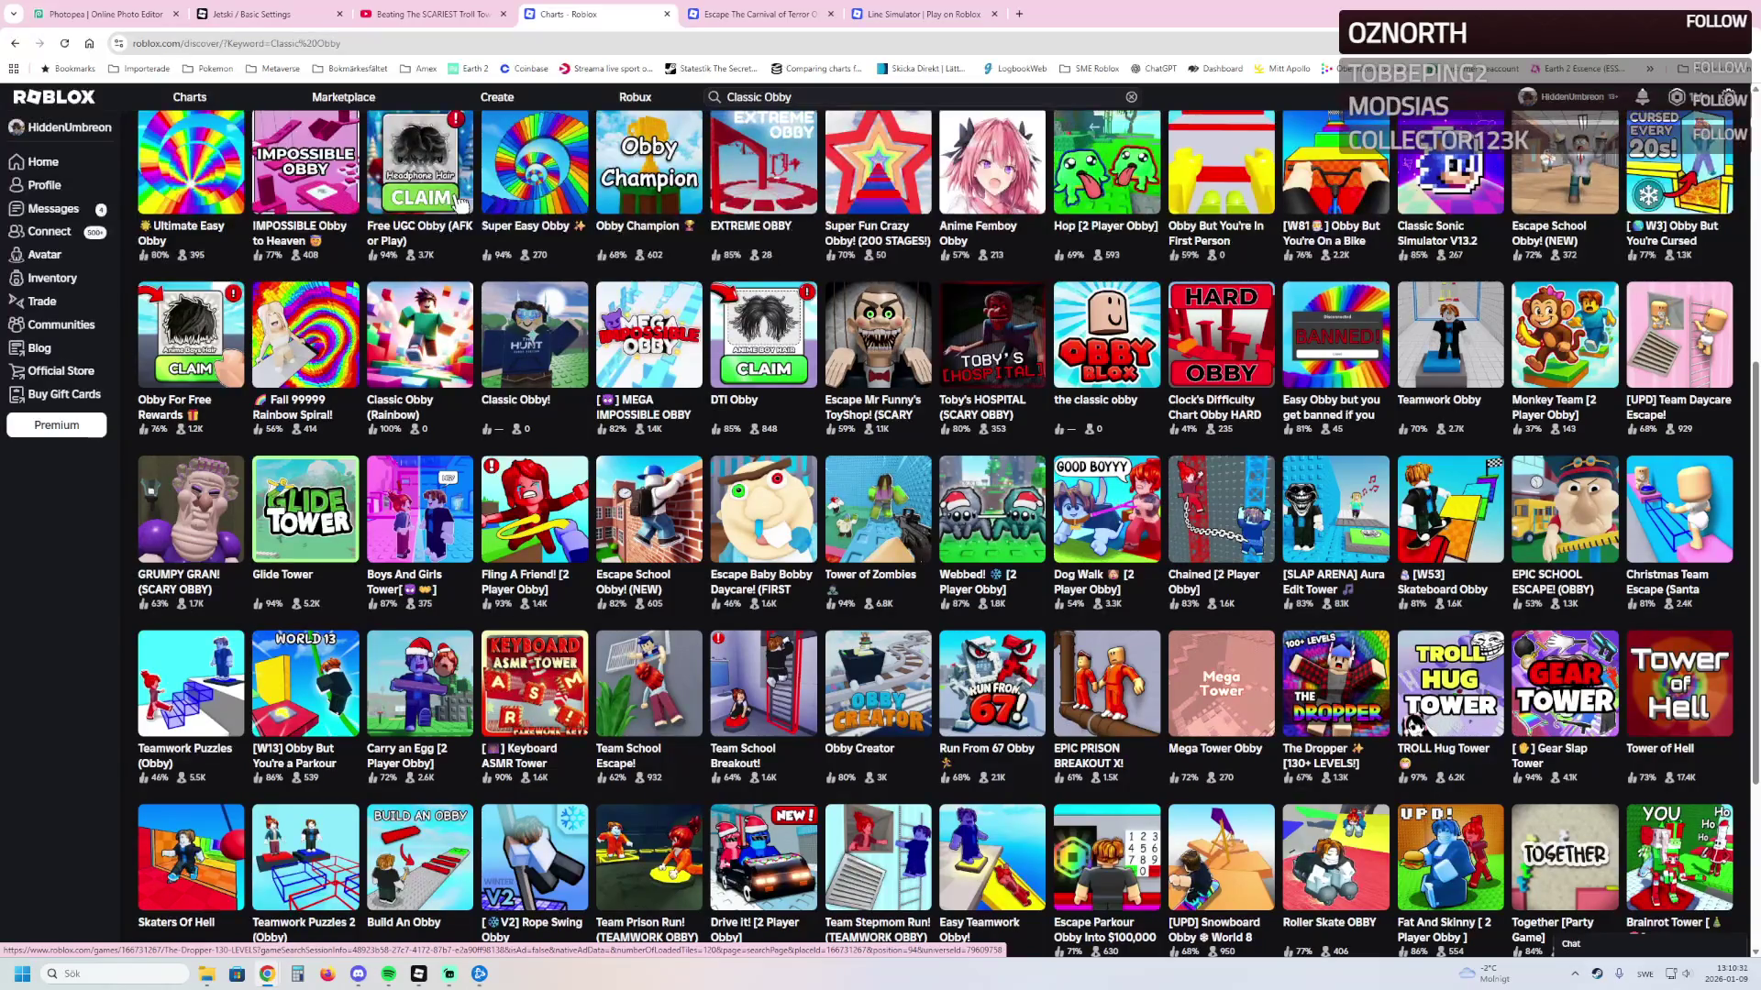
# Step: Open The Dropper [130+ LEVELS!] page and view its Store and About tabs
pyautogui.click(1335, 683)
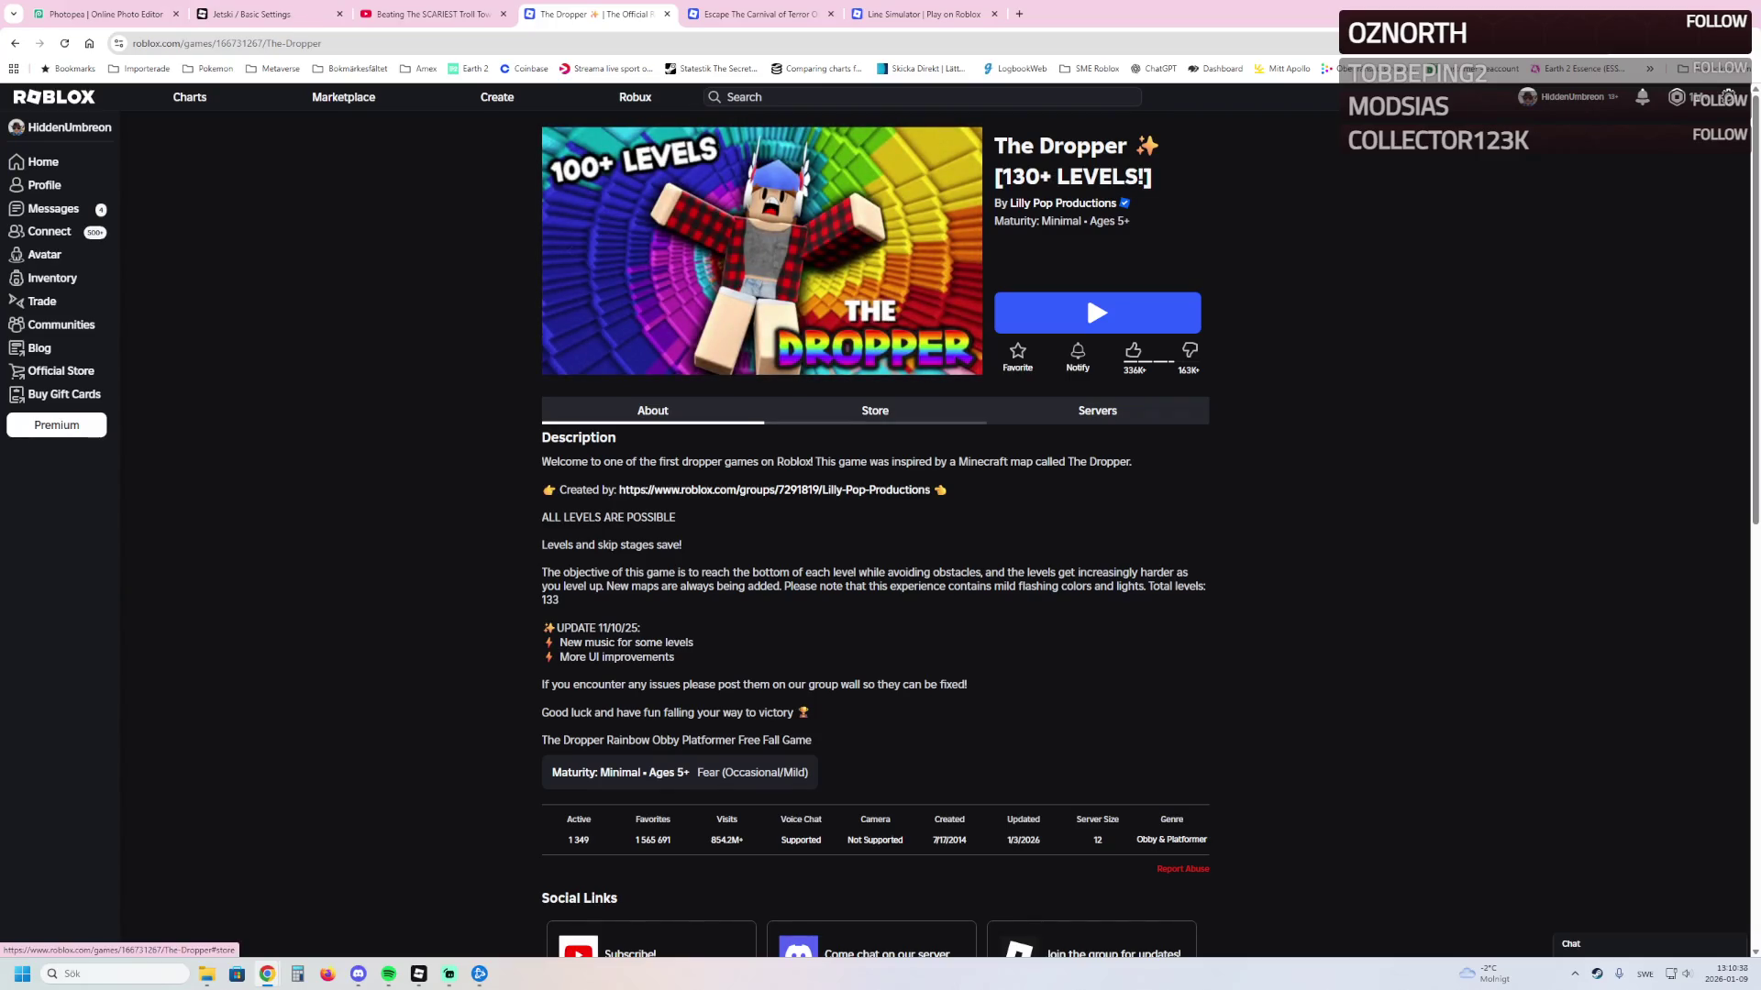
pyautogui.click(875, 409)
pyautogui.click(652, 410)
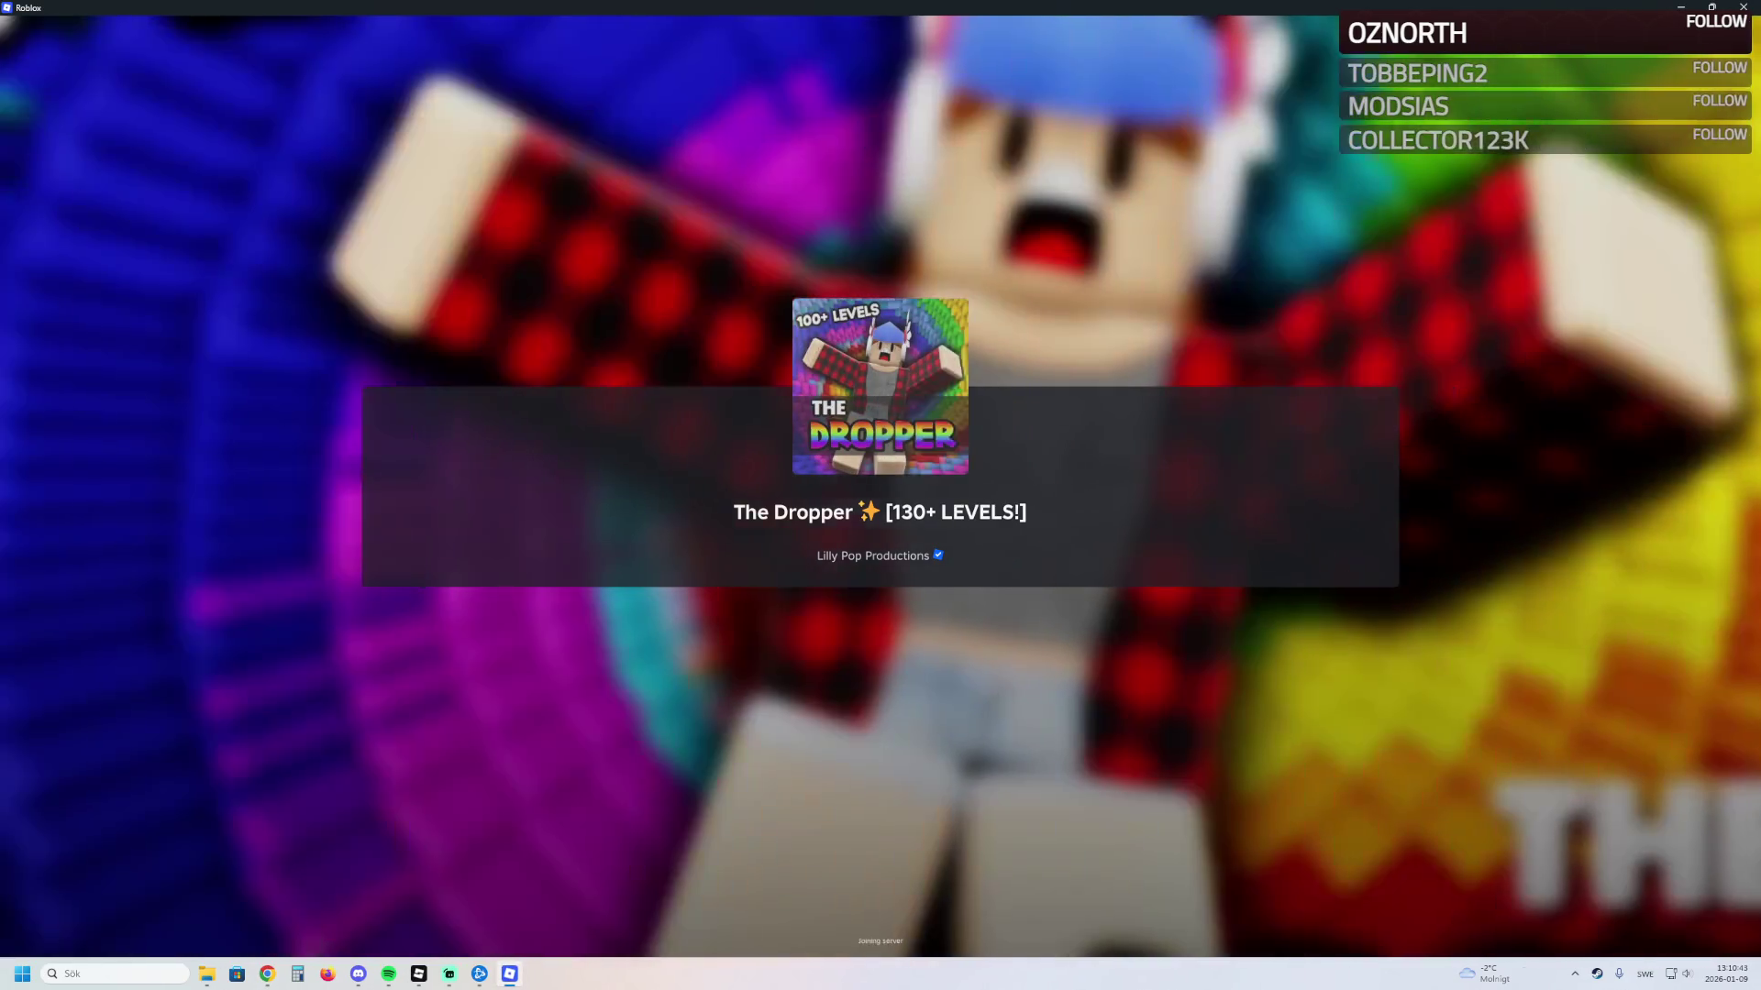
# Step: Run through the Normal Mode arch onto the dropper pad and fall down the shafts
pyautogui.press('w')
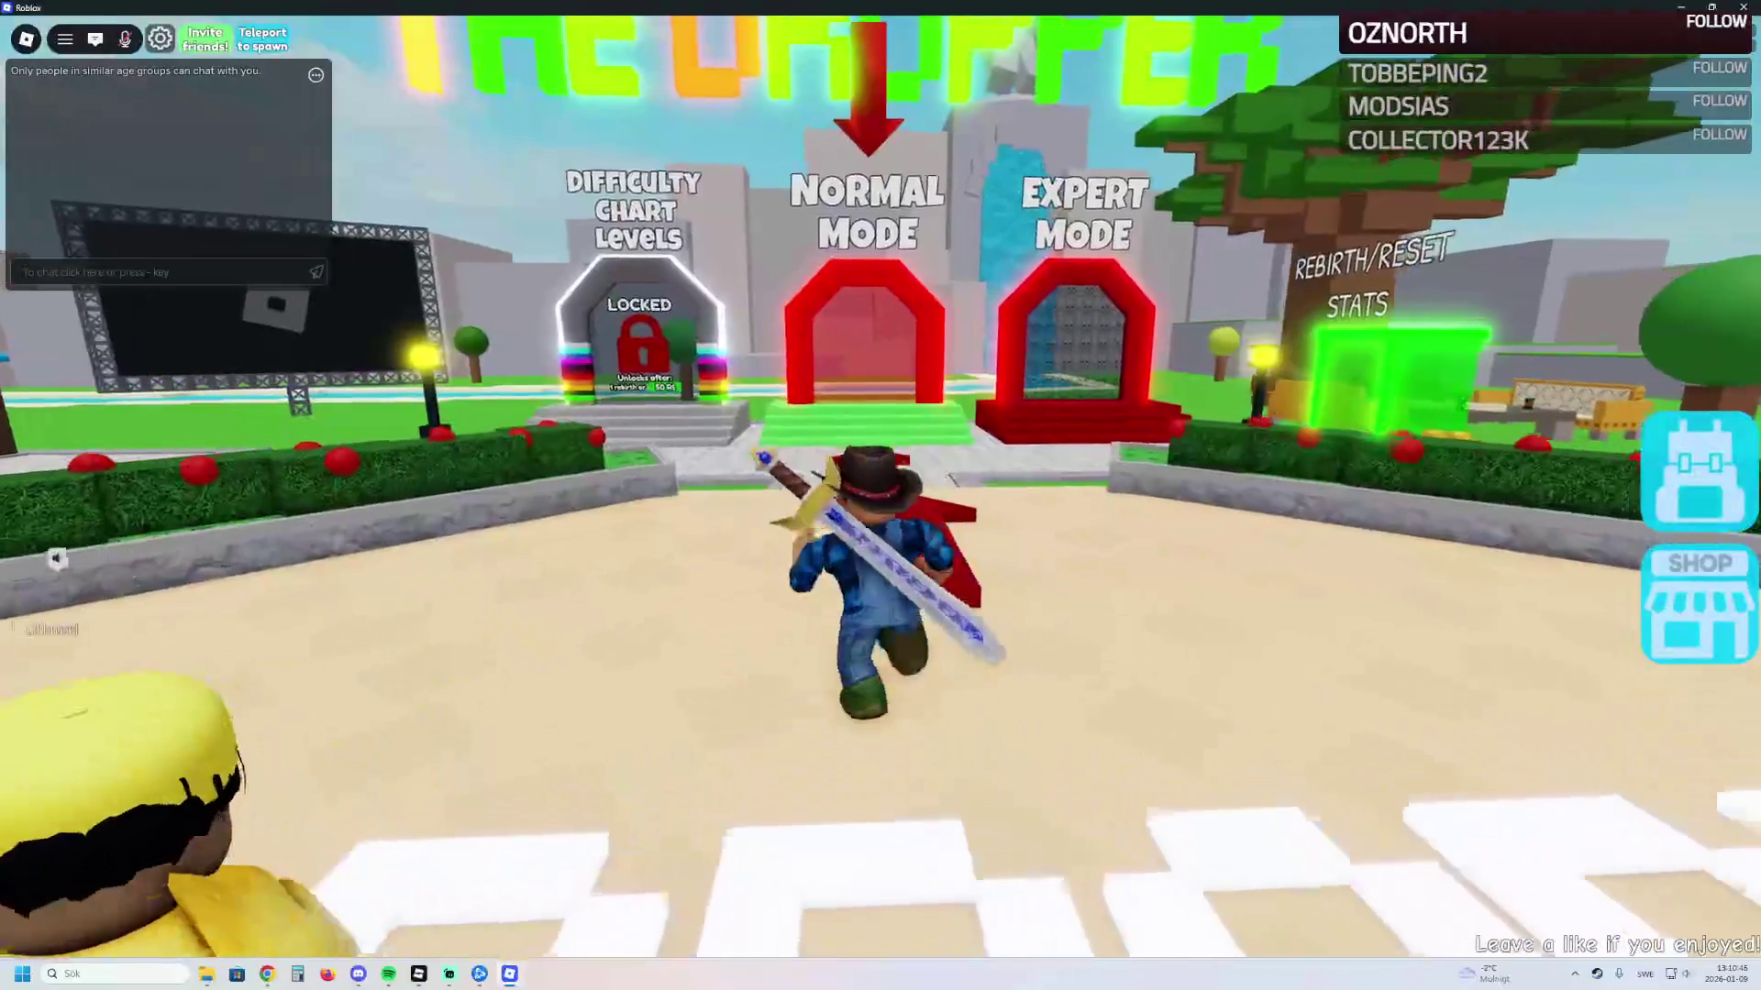
pyautogui.press('w')
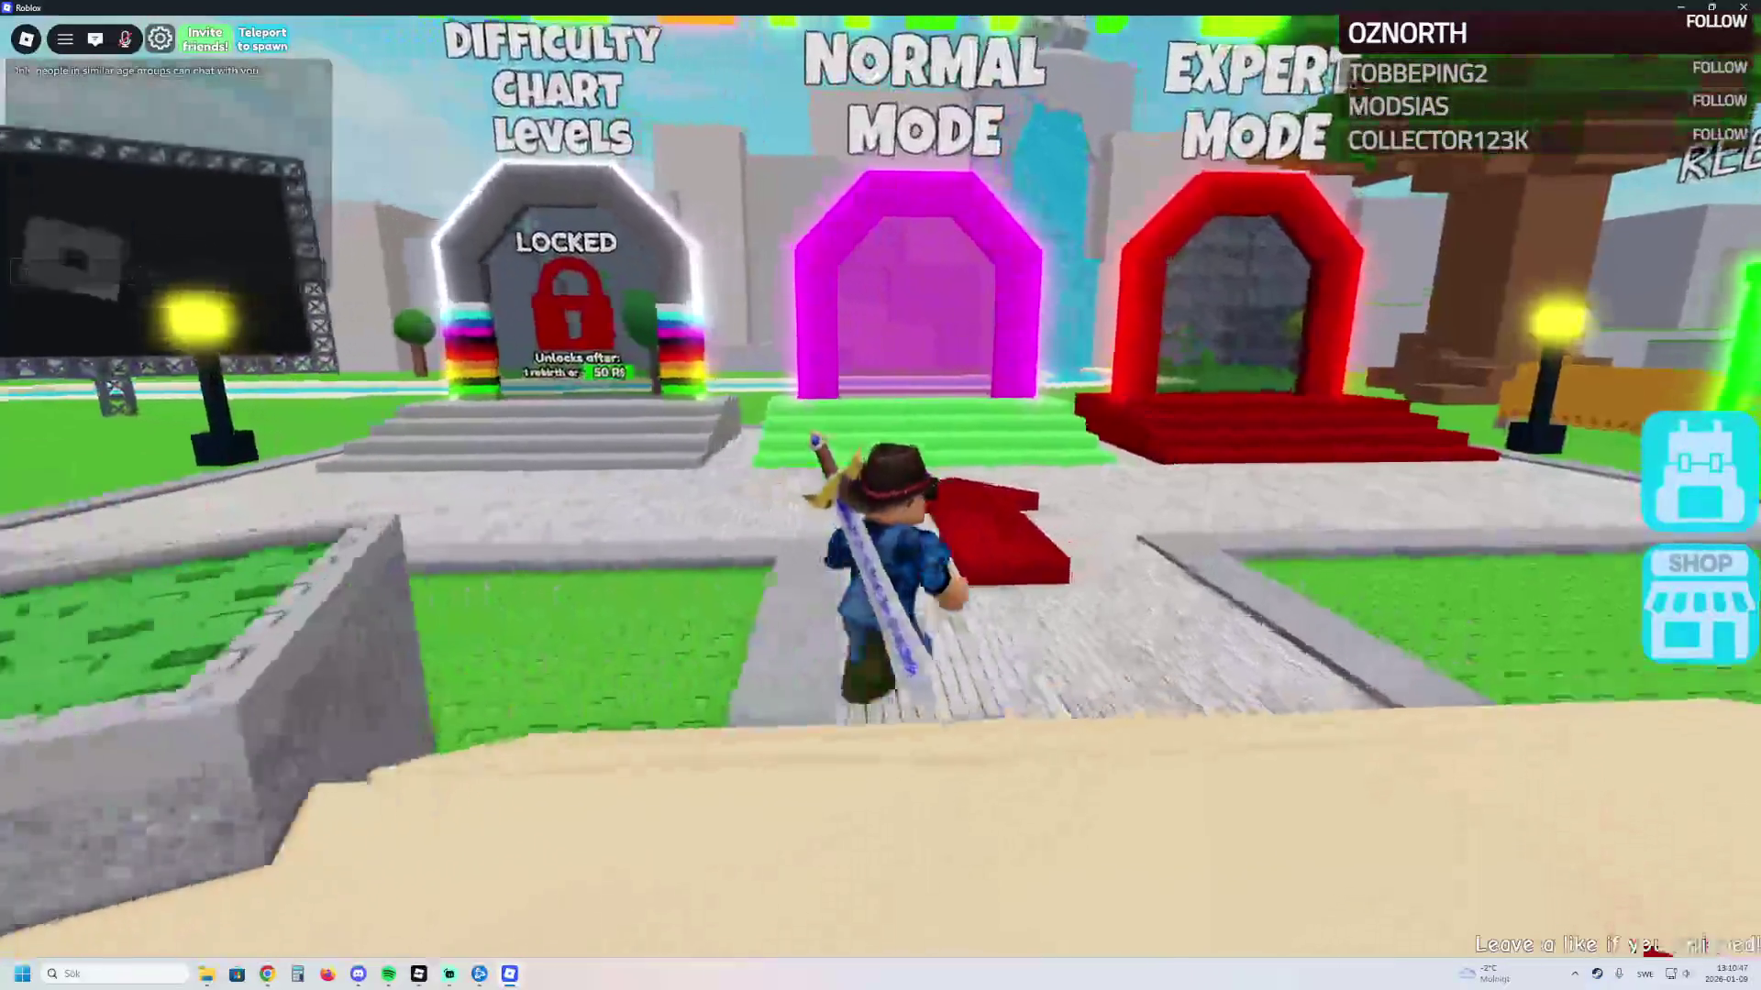
pyautogui.press('s')
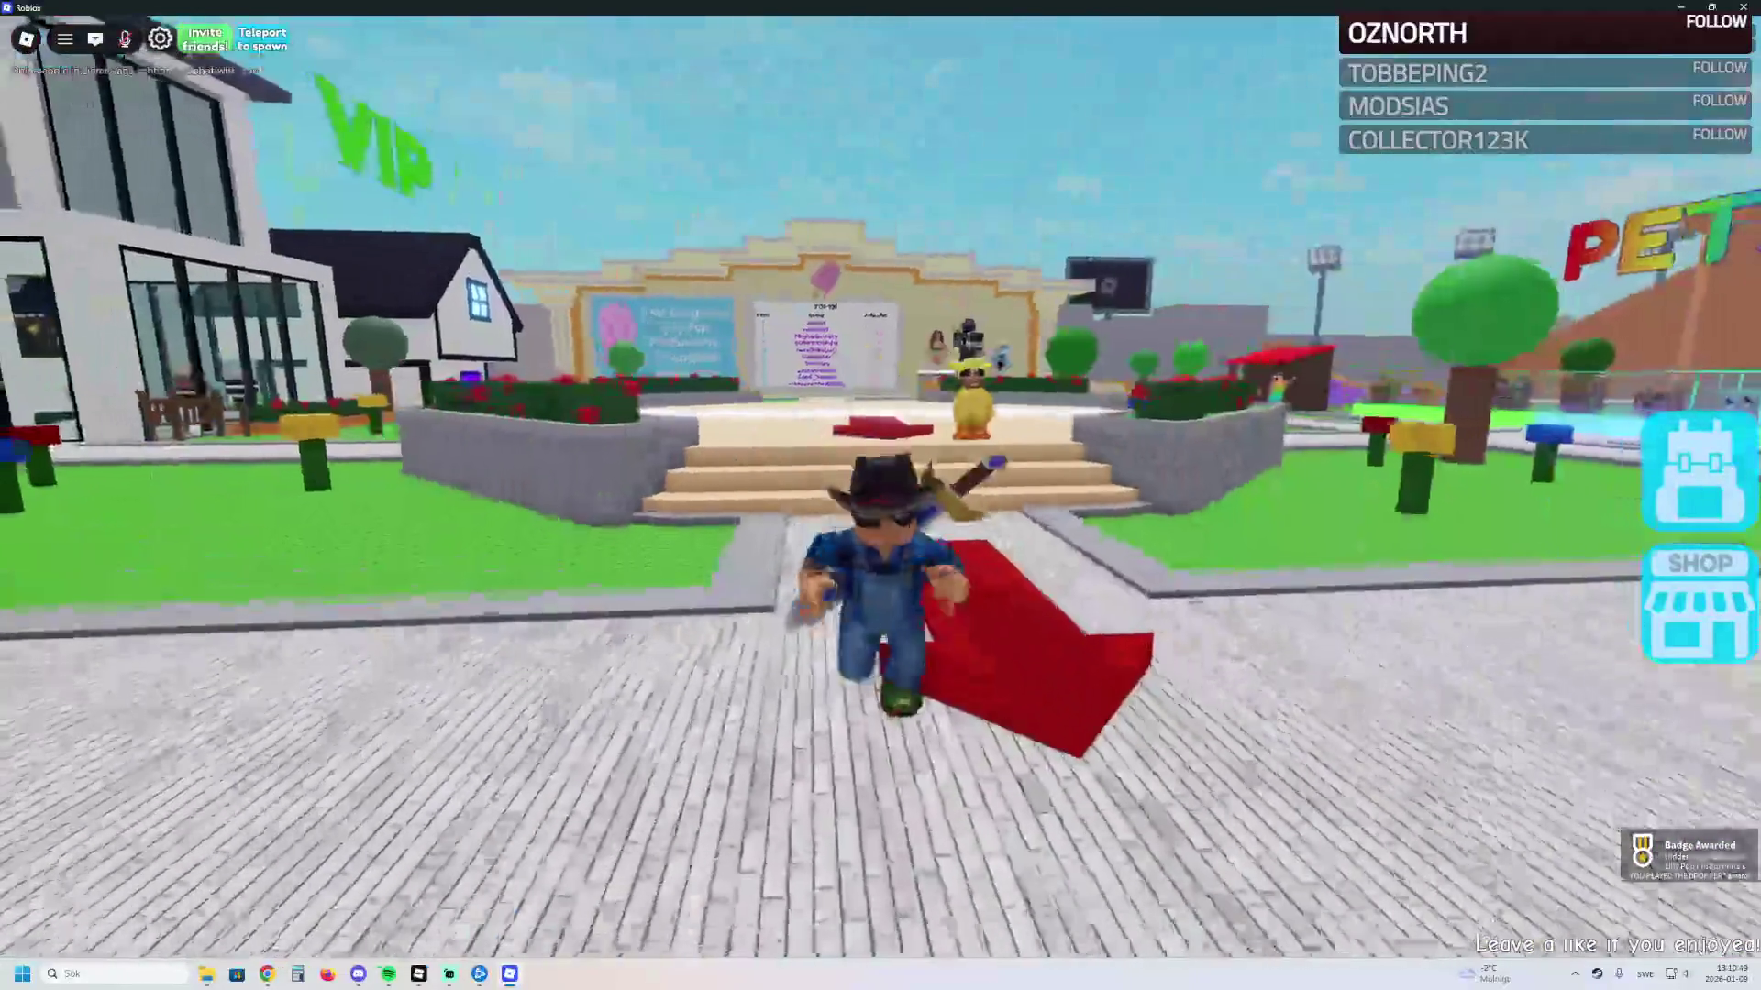
pyautogui.press('w')
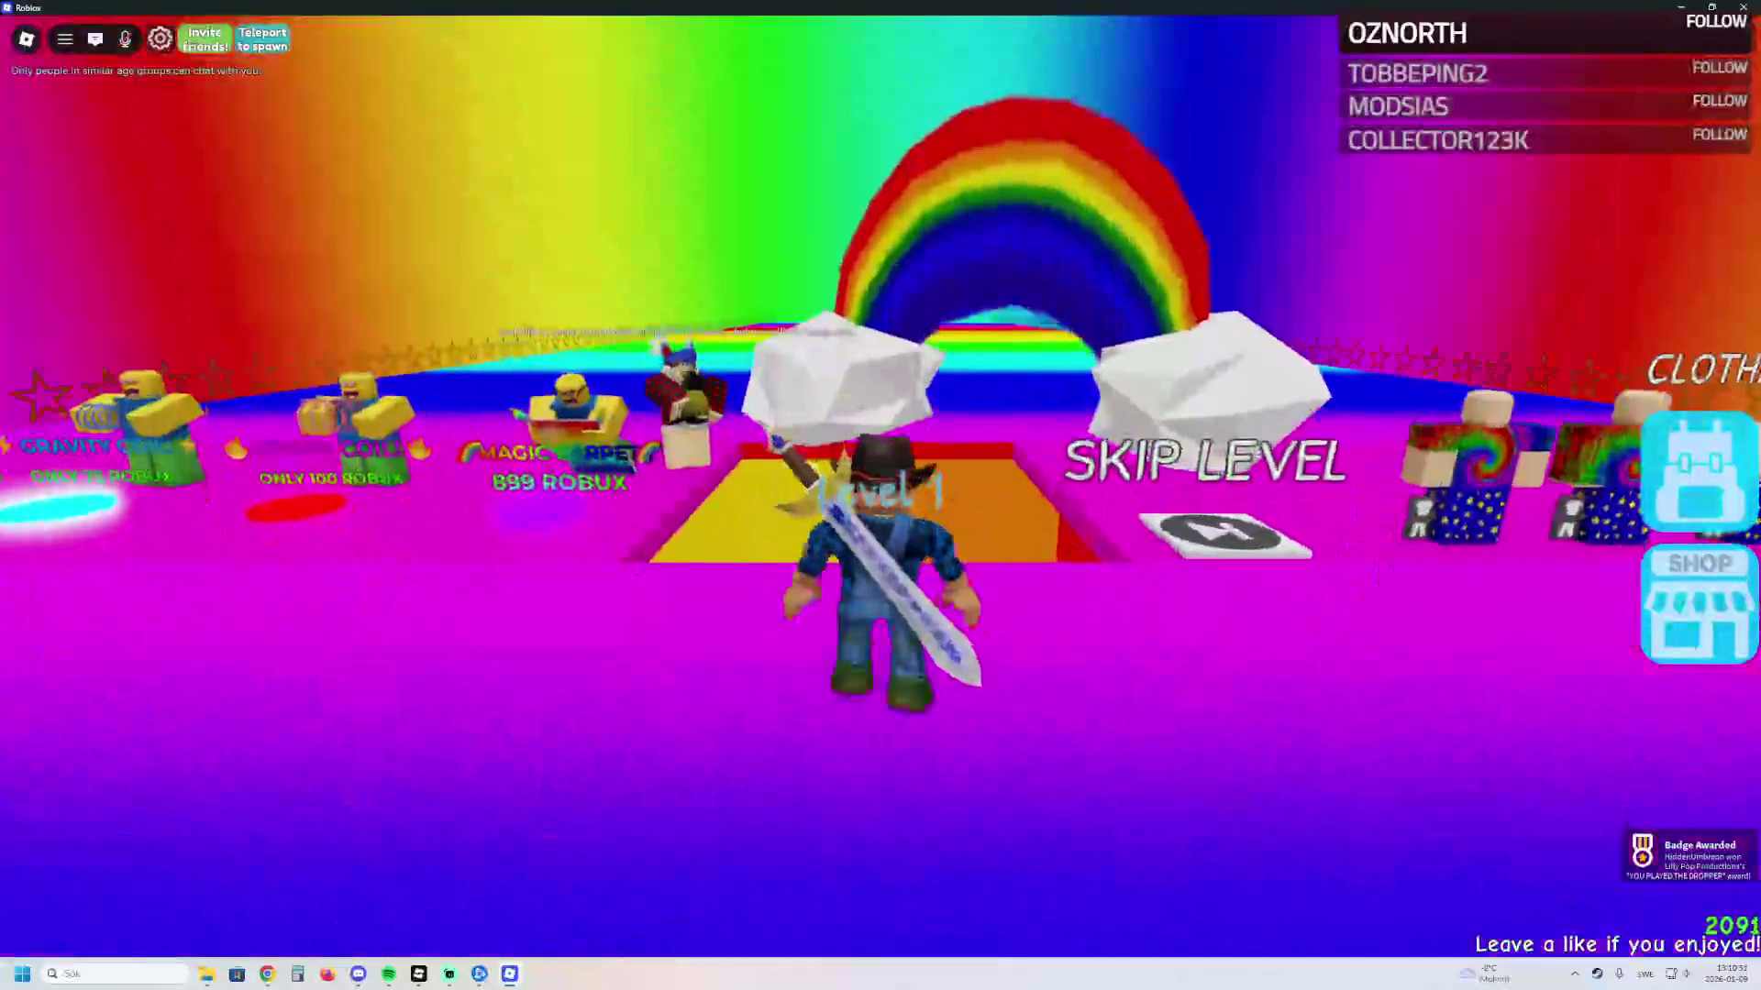
pyautogui.press('w')
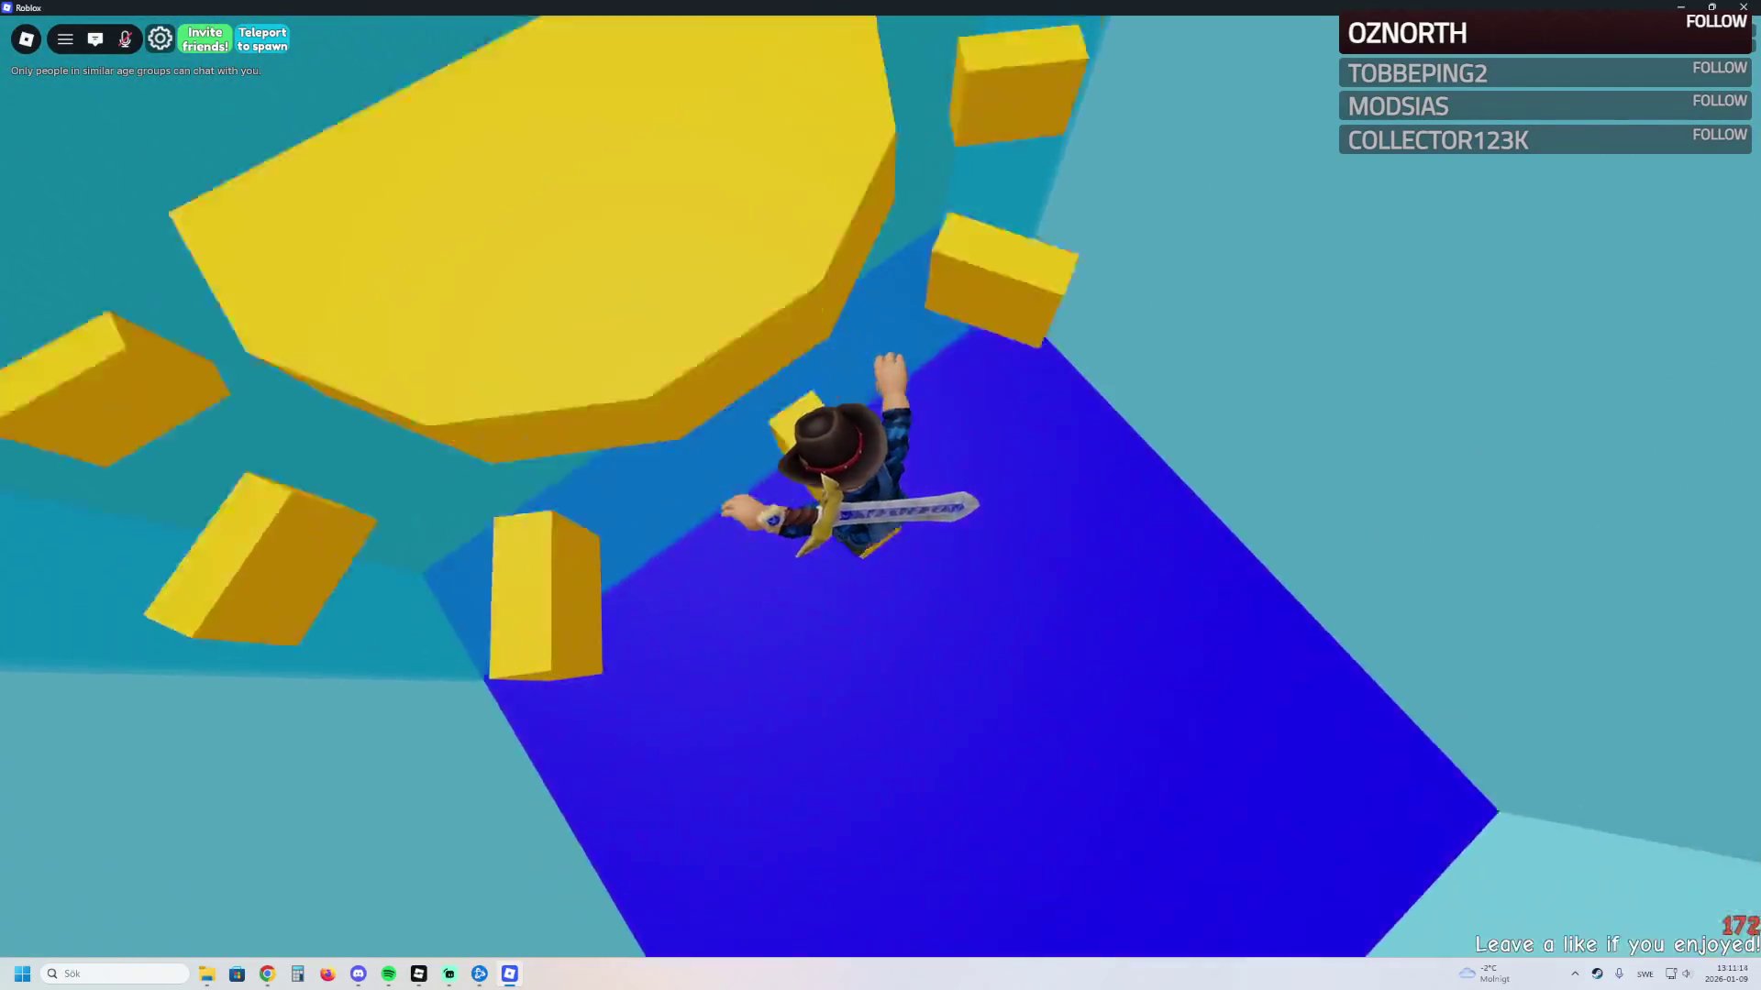
pyautogui.press('w')
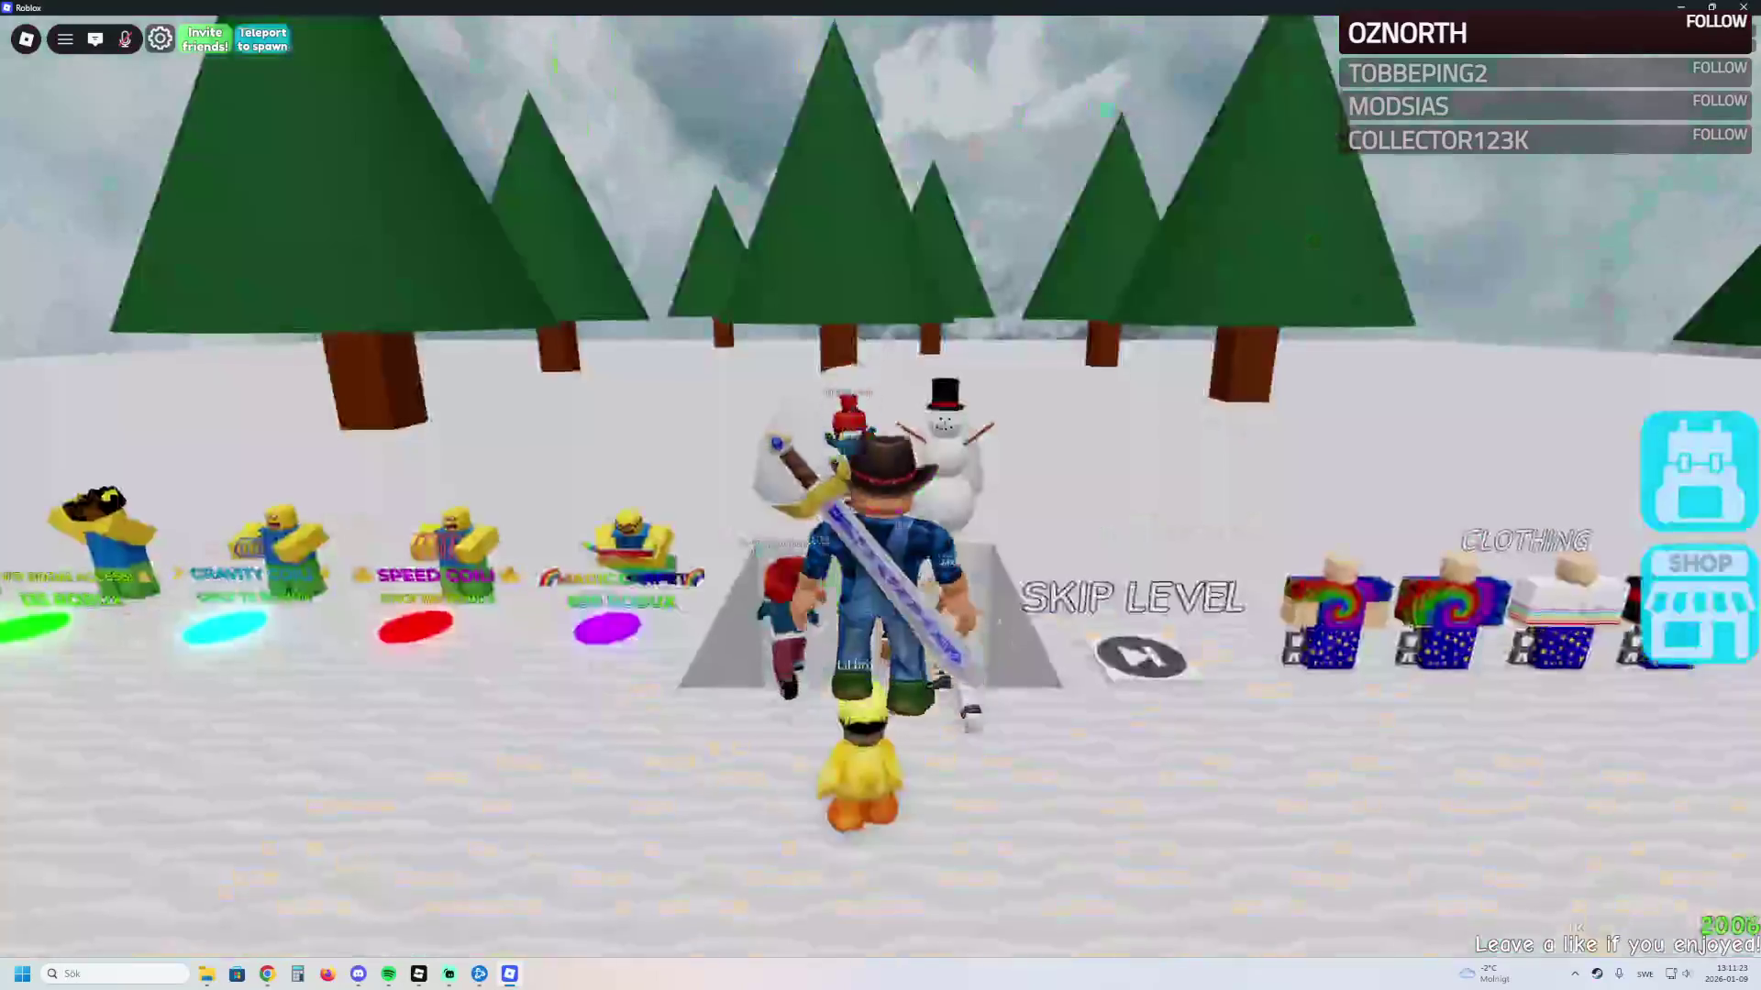
# Step: Decline the Skip Level purchase, then drop through the snowman shaft to the candy level
pyautogui.press('w')
pyautogui.press('a')
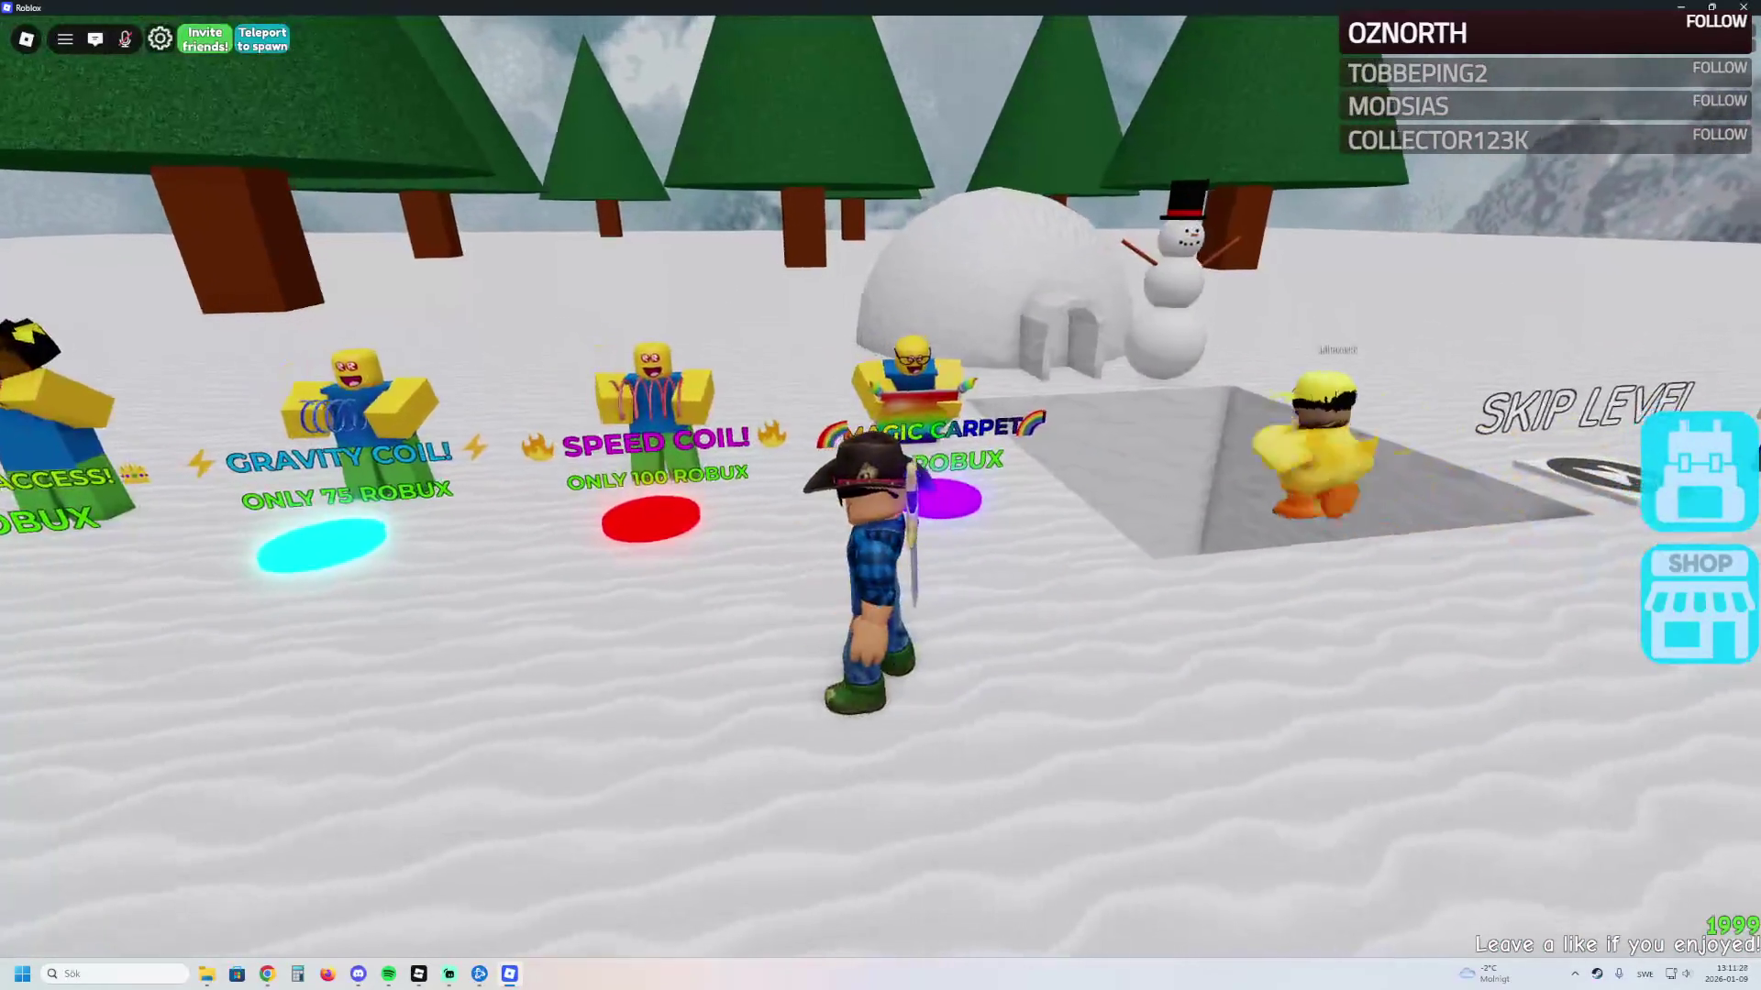
pyautogui.press('d')
pyautogui.press('w')
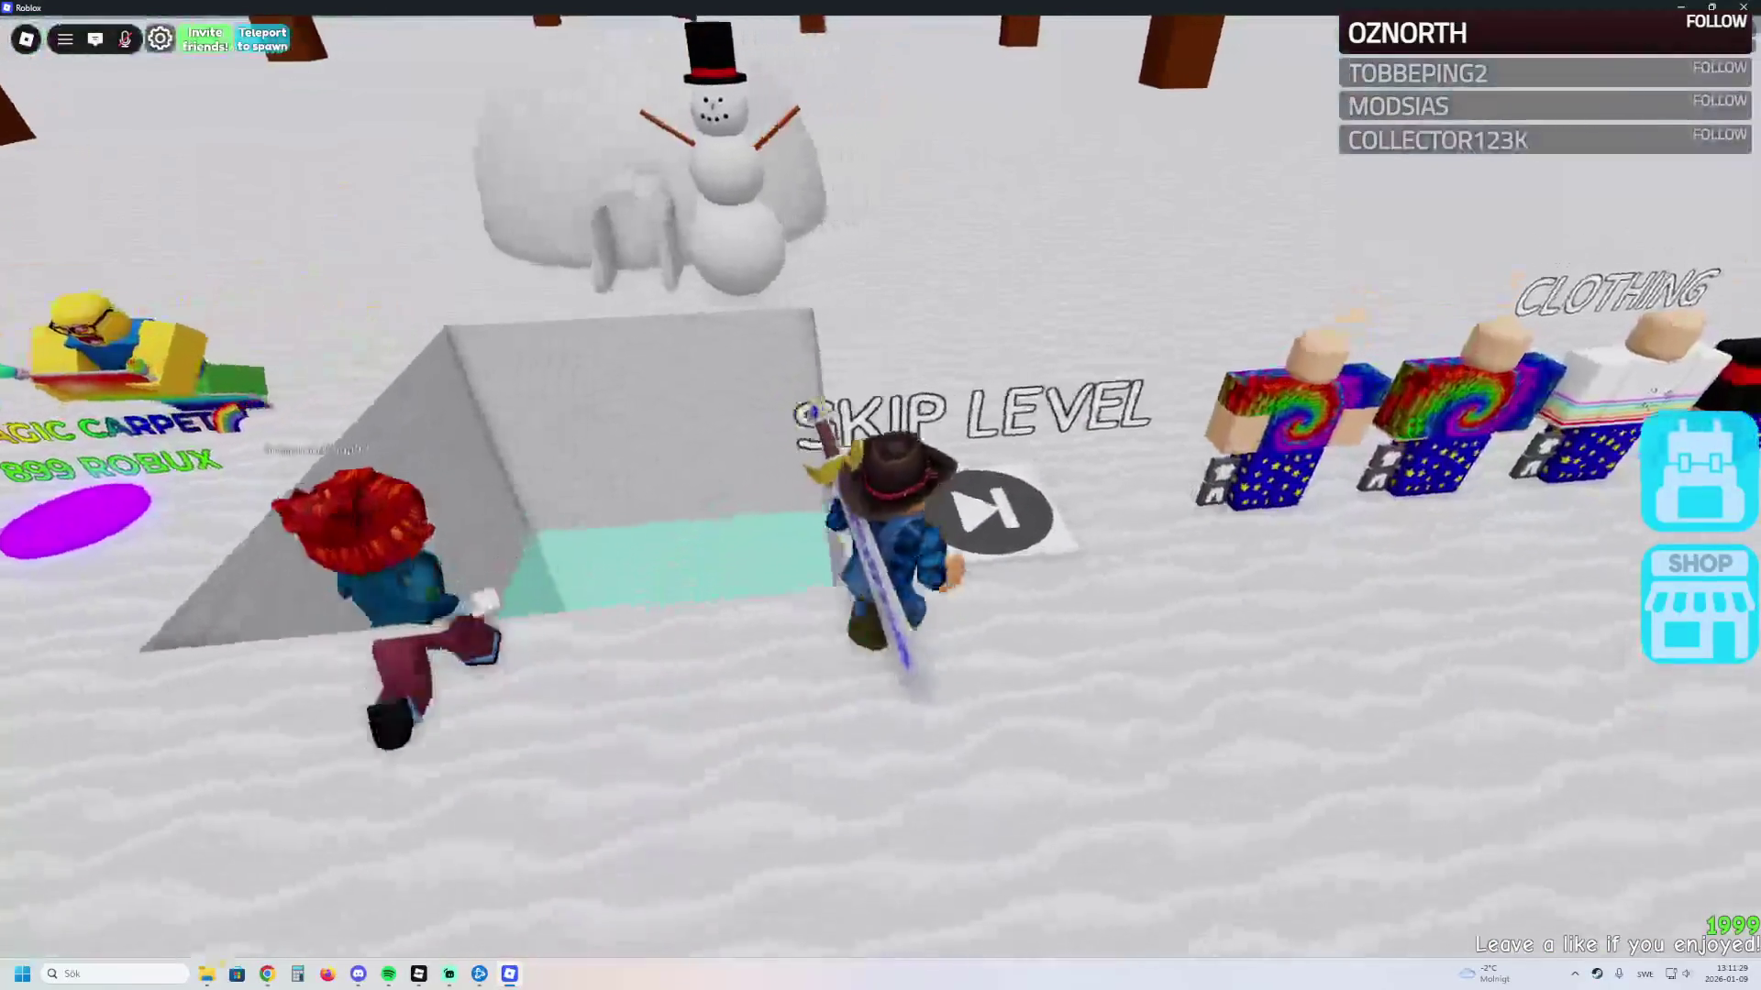
pyautogui.press('s')
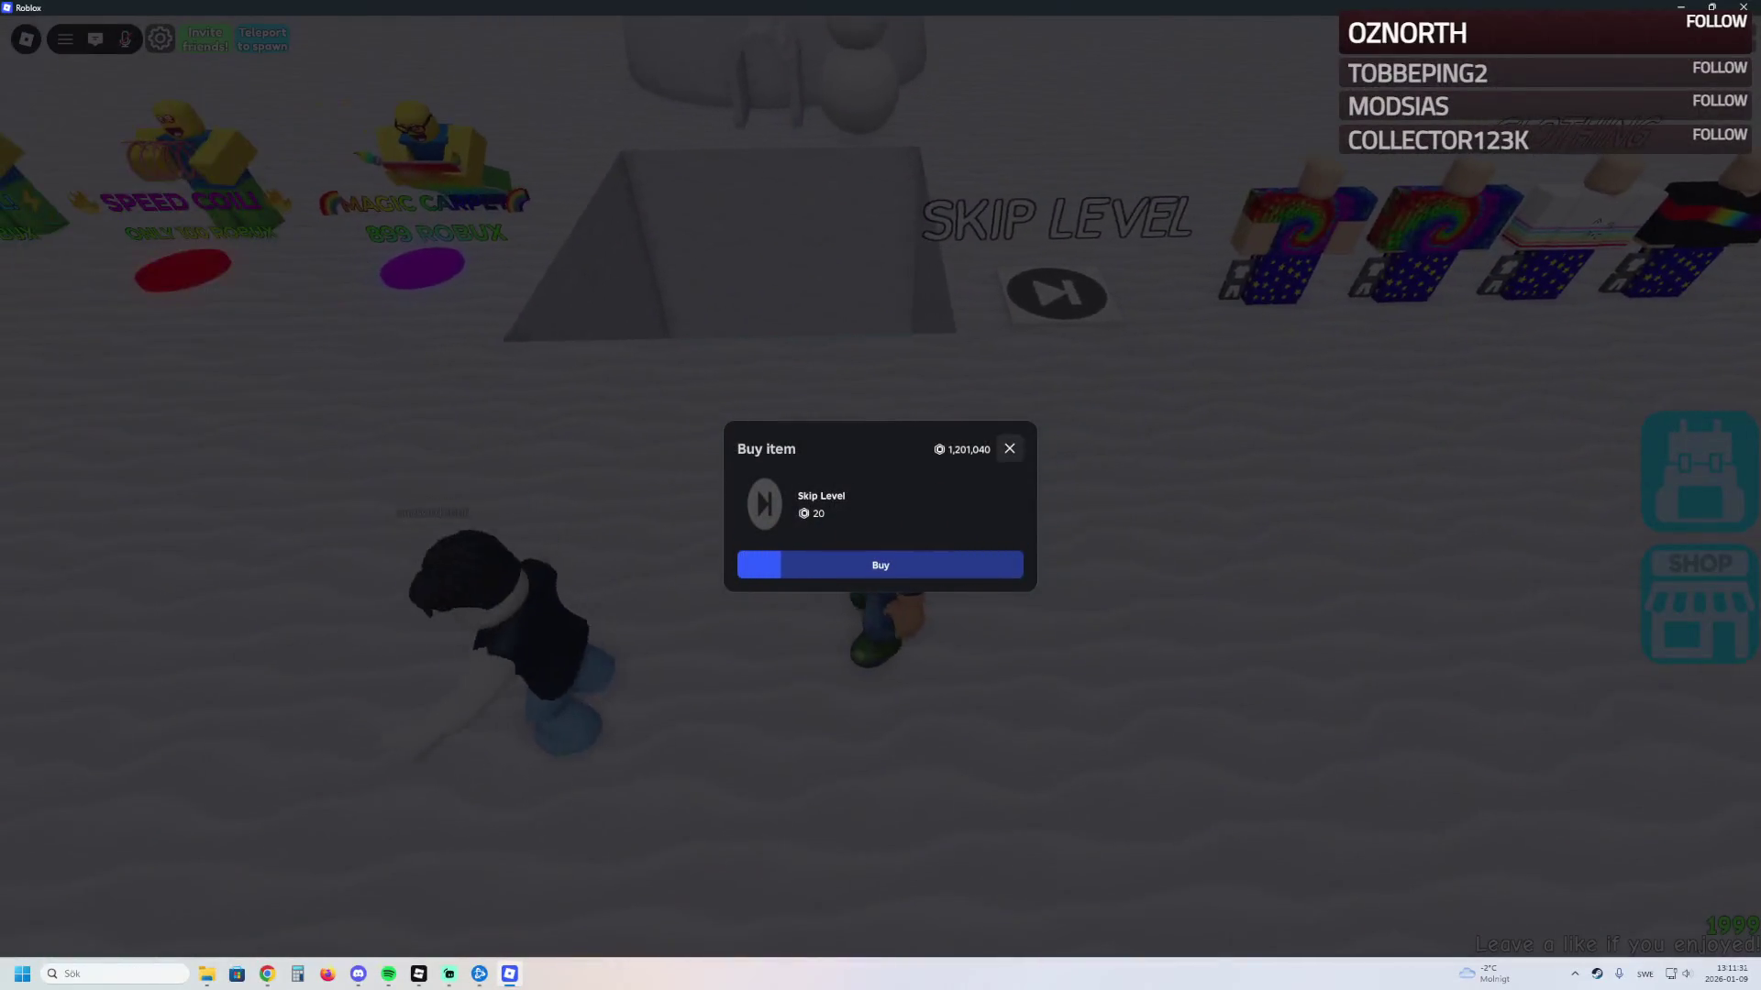
pyautogui.press('Escape')
pyautogui.press('w')
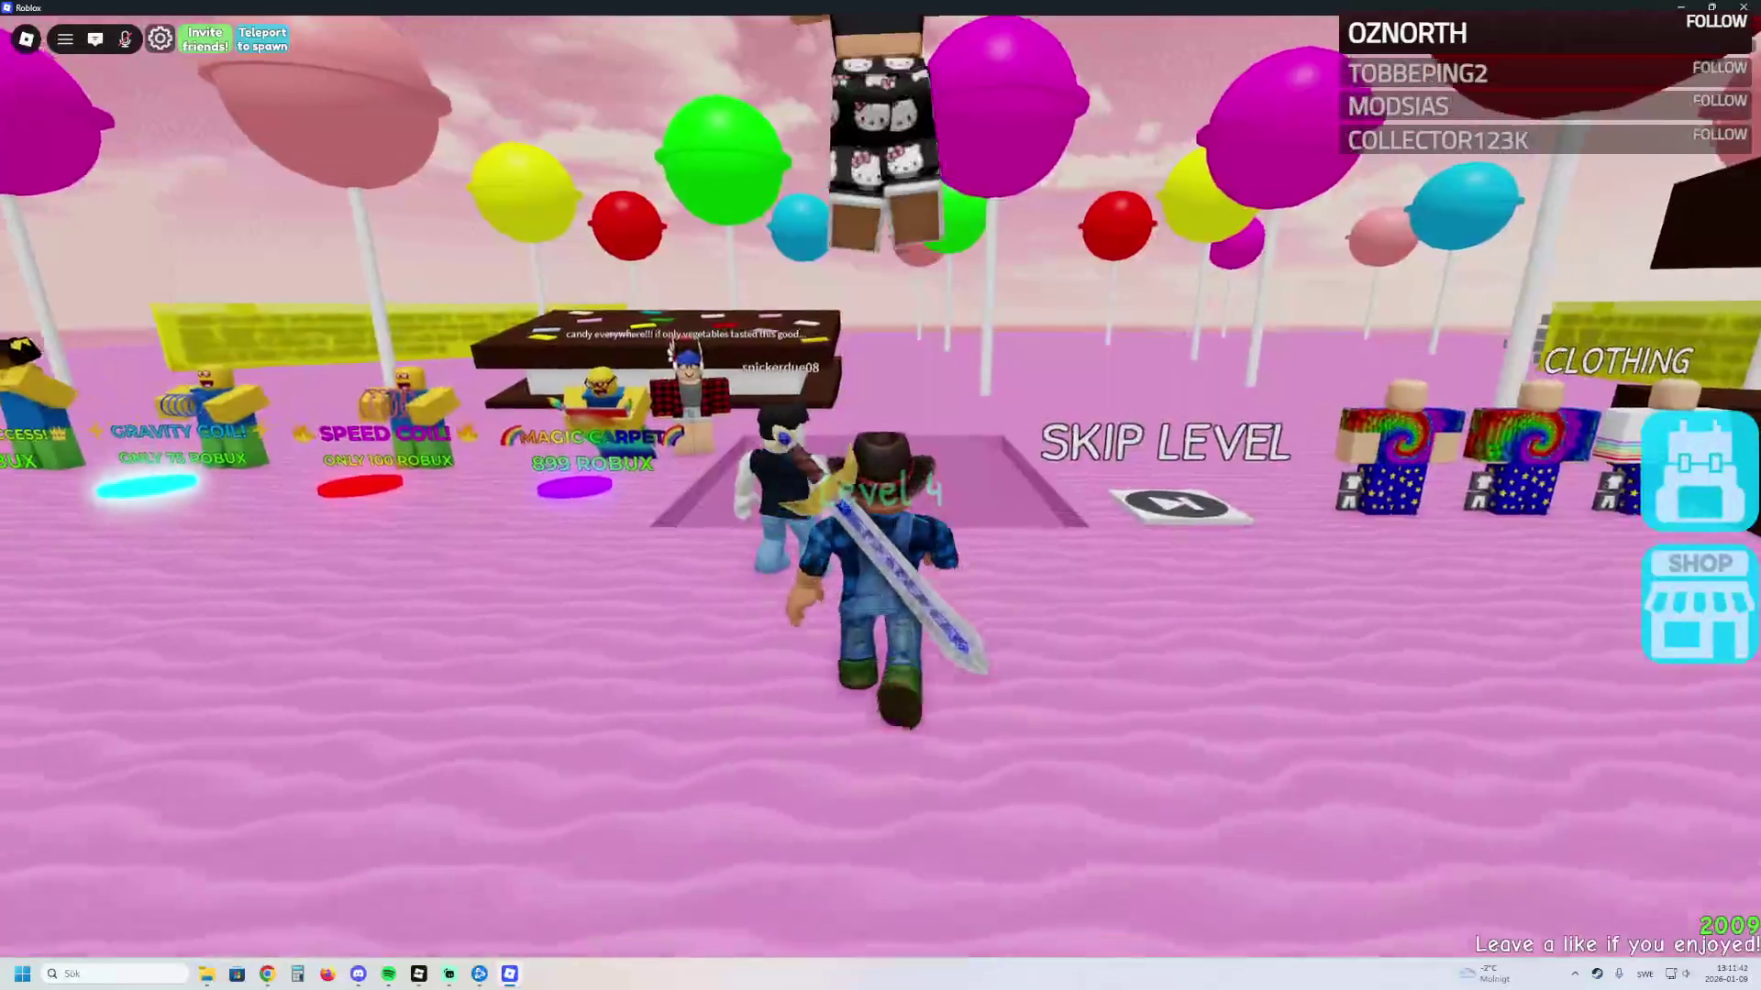
# Step: Cross the fenced field and walk onto the blue-and-white drop pad
pyautogui.press('space')
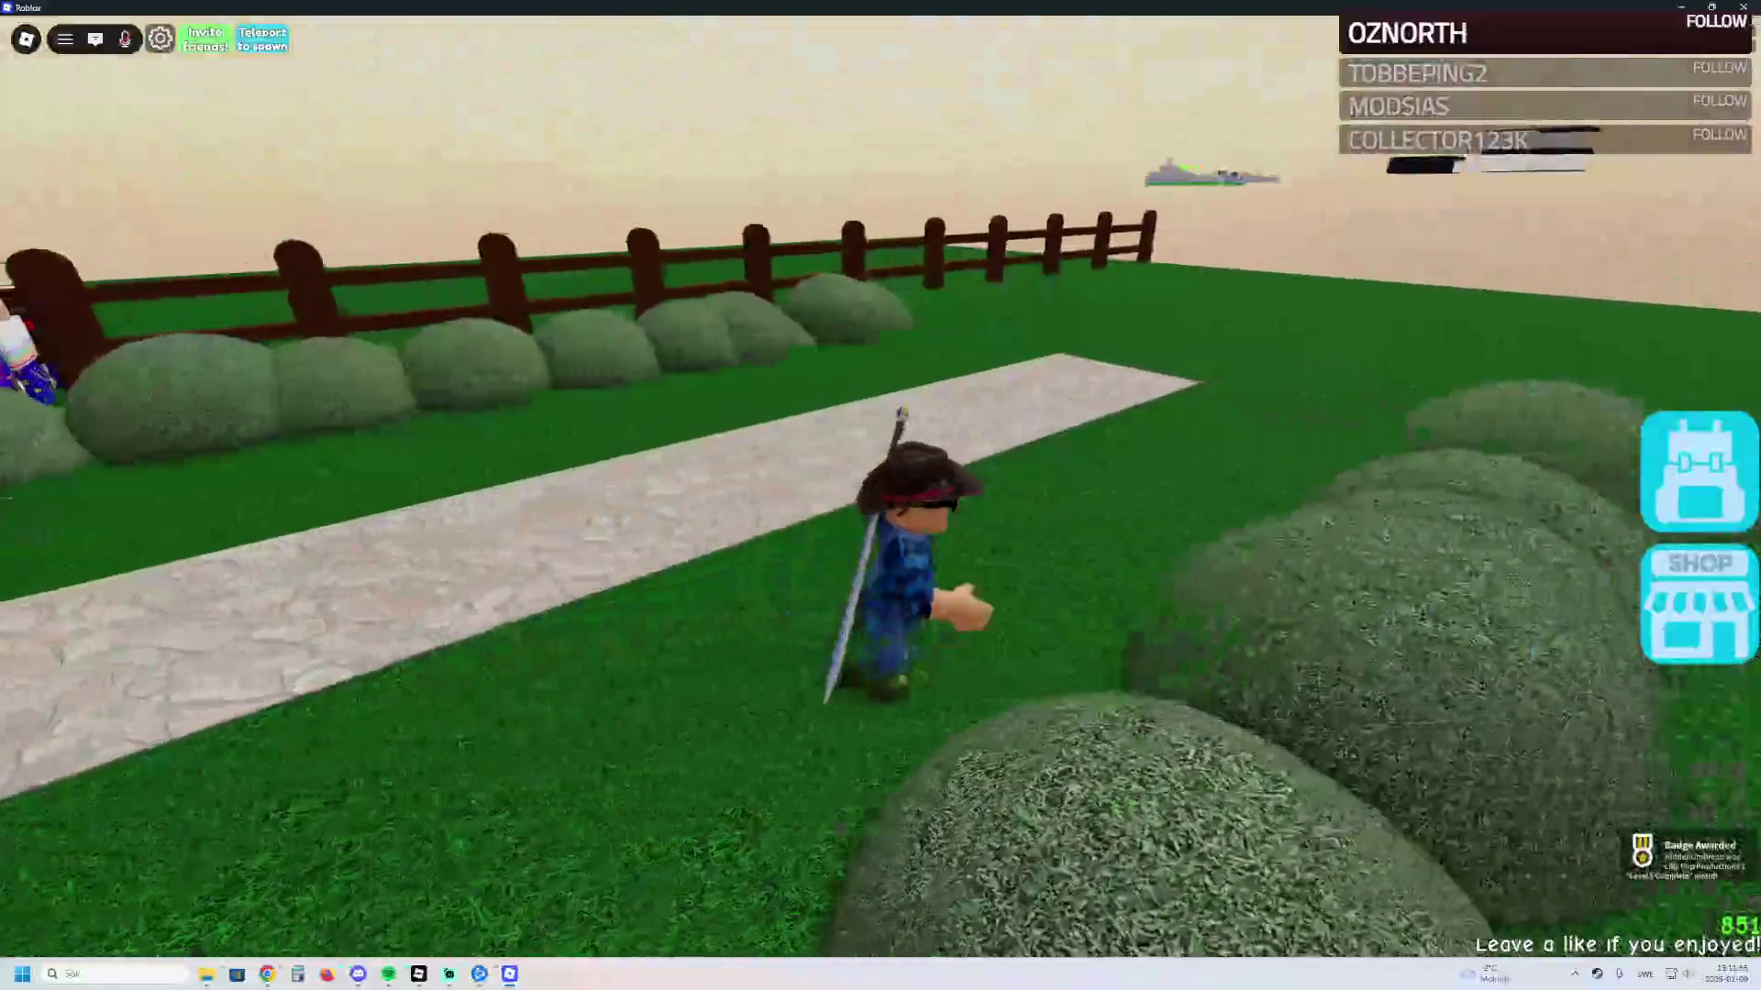
pyautogui.press('w')
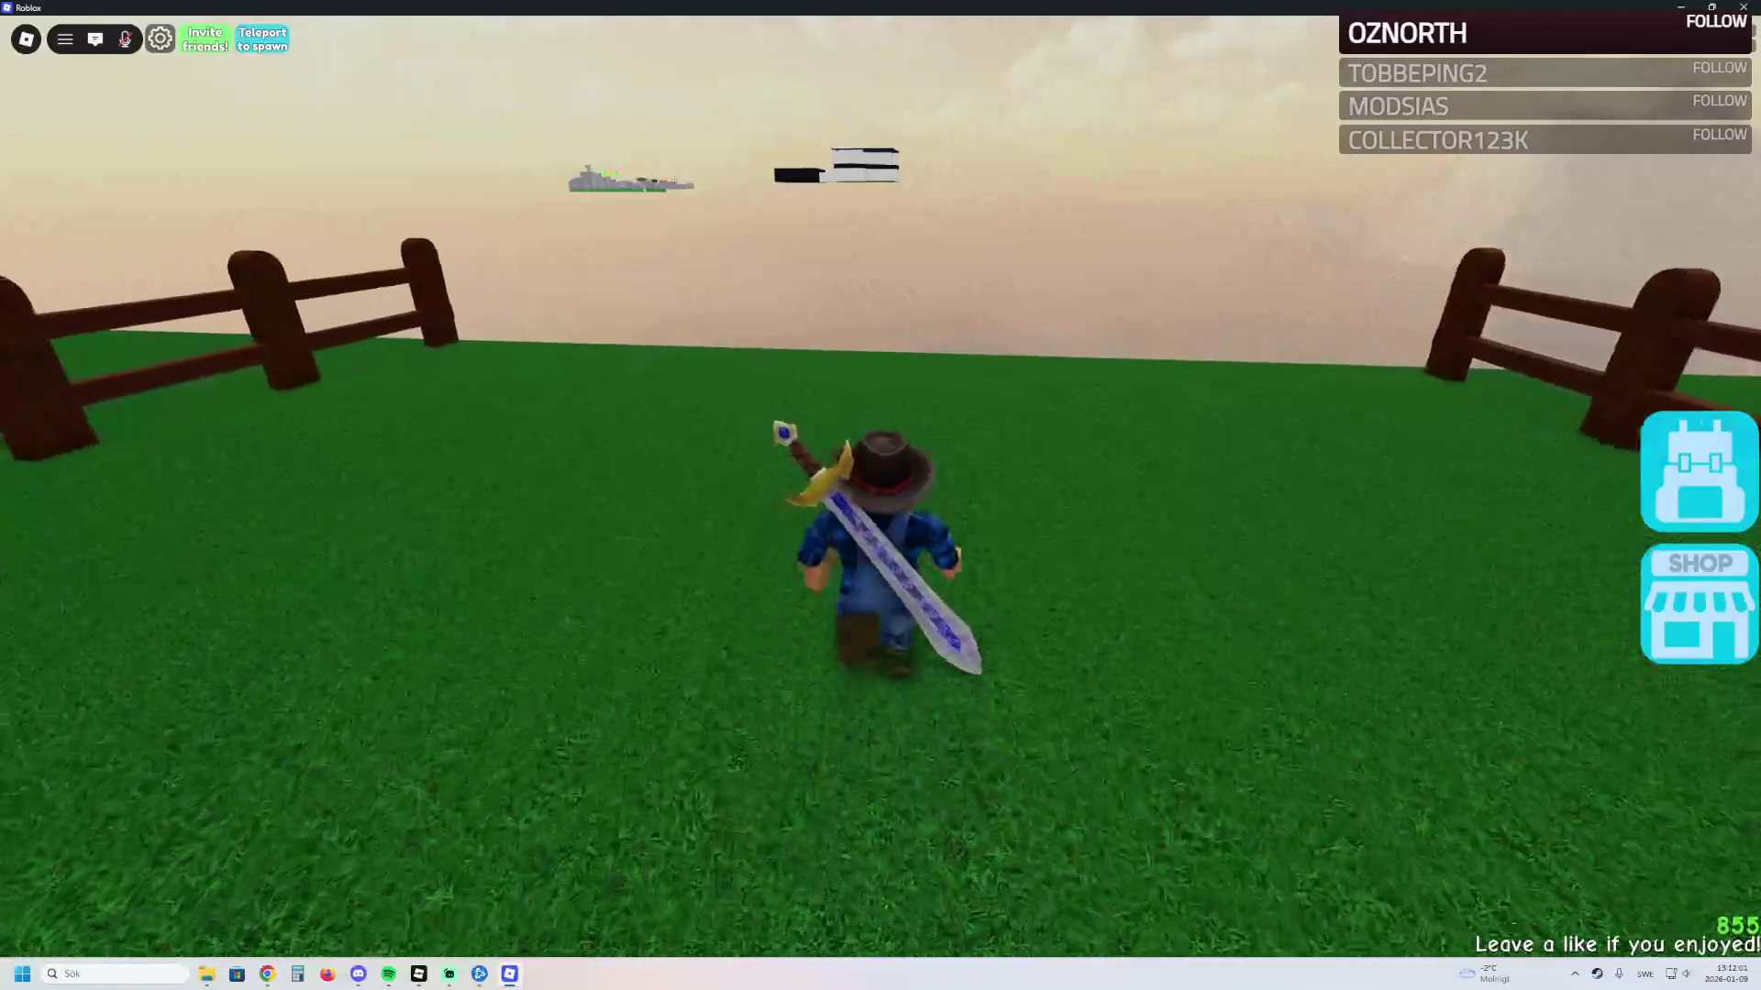
pyautogui.press('a')
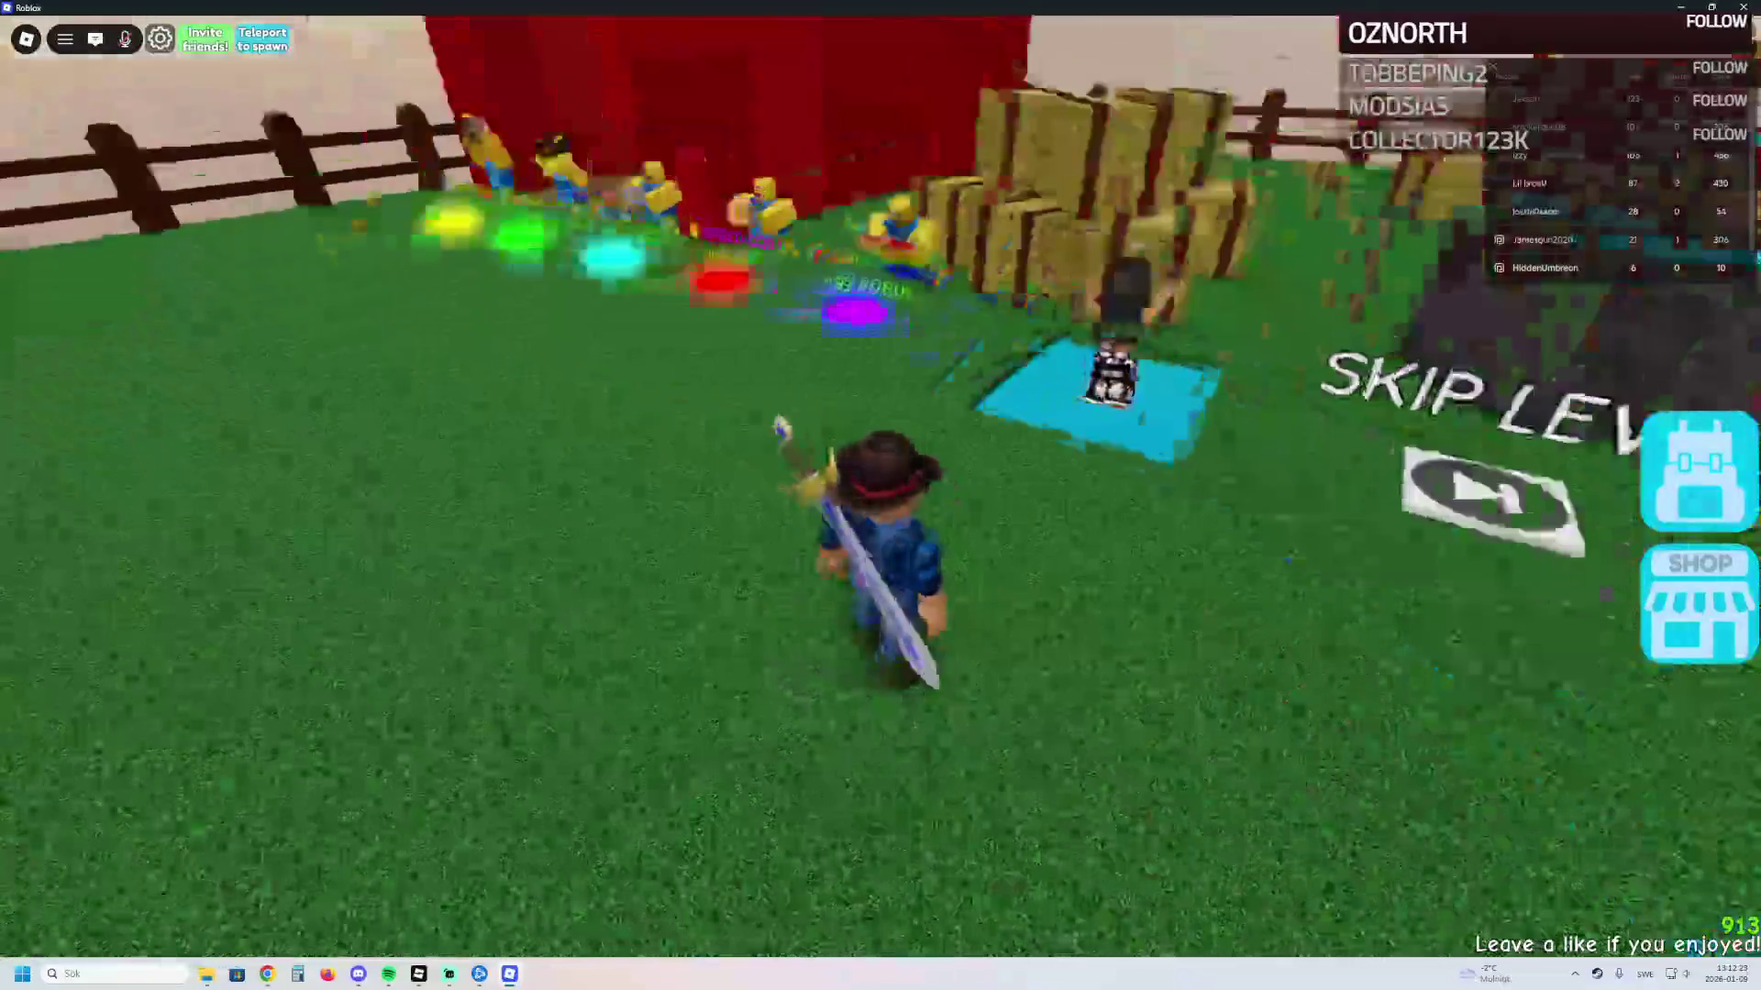
pyautogui.press('w')
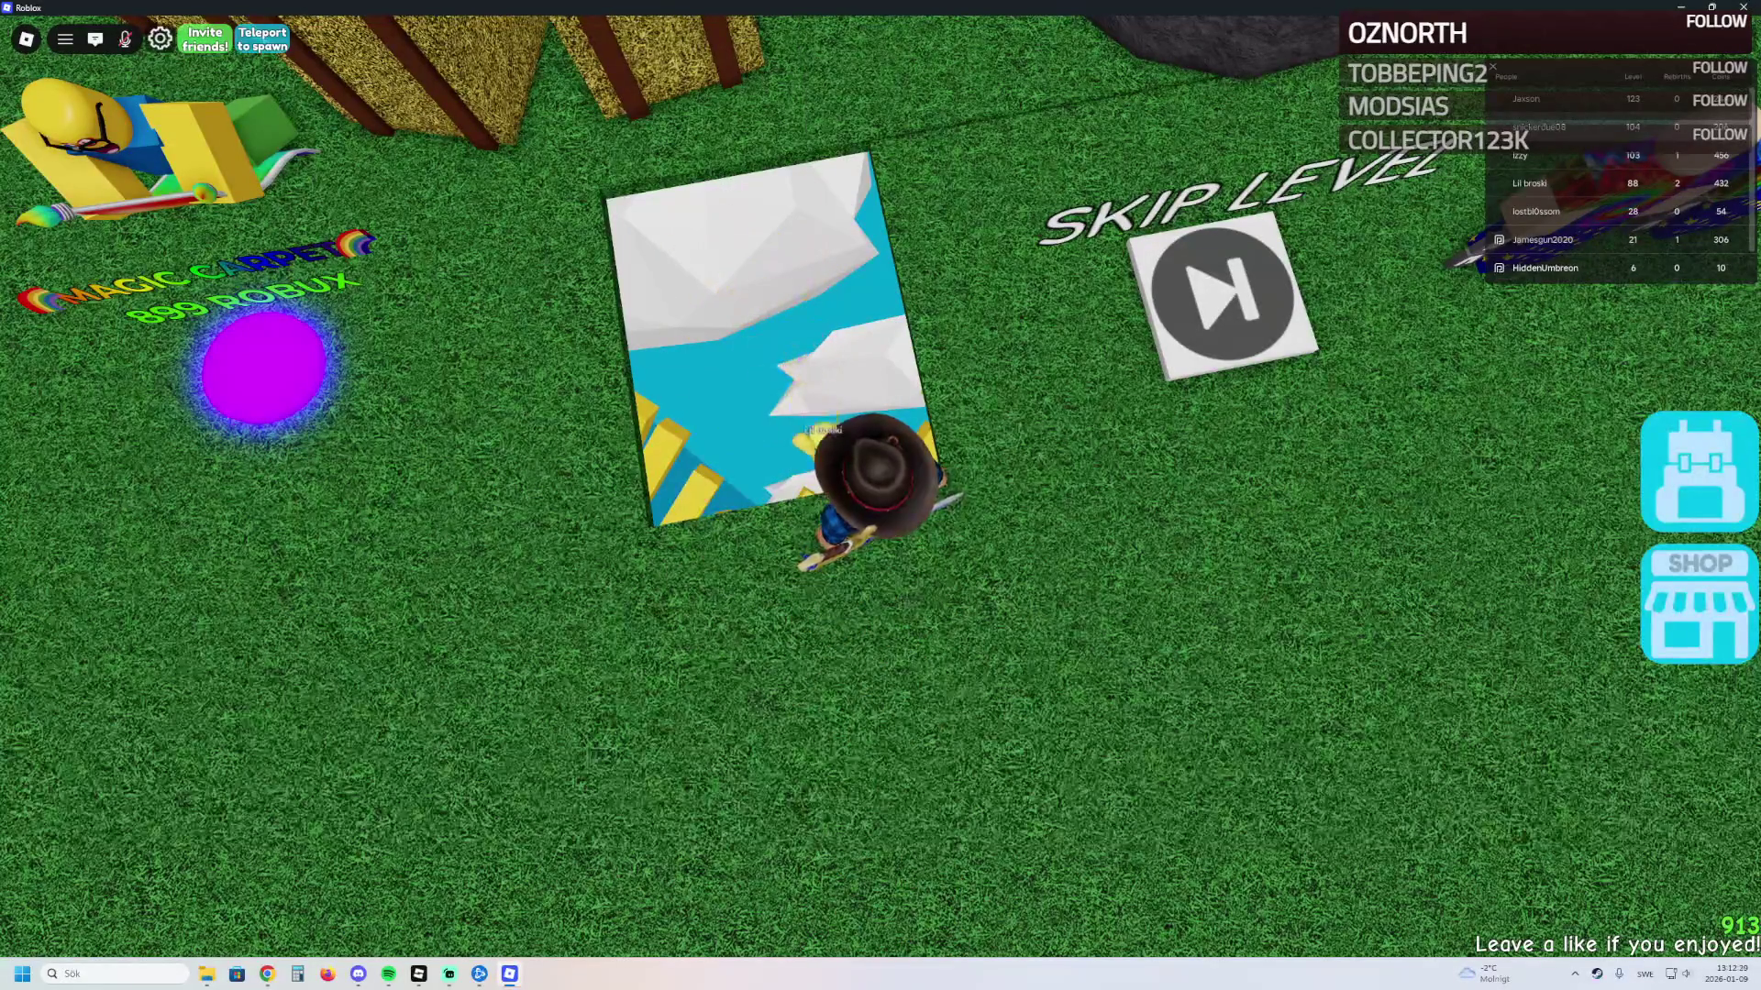
# Step: Quit The Dropper and return to the Golden Tide Obby project in Roblox Studio
pyautogui.hotkey('alt', 'F4')
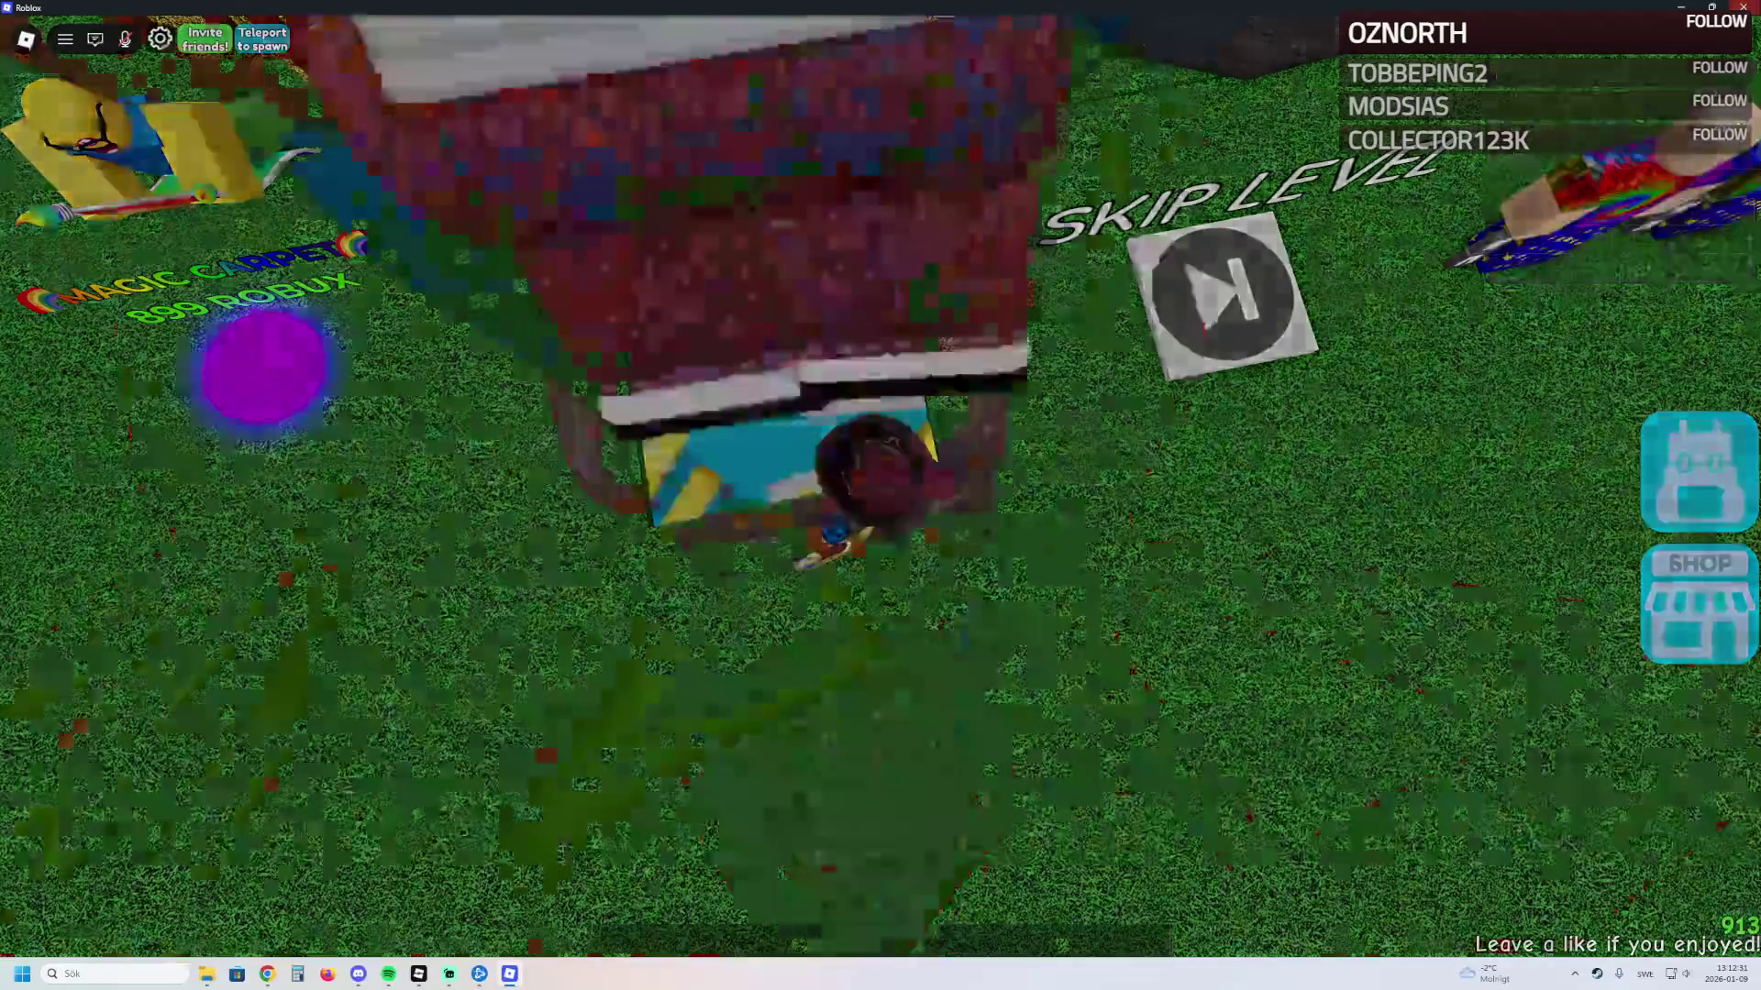
pyautogui.hotkey('alt', 'F4')
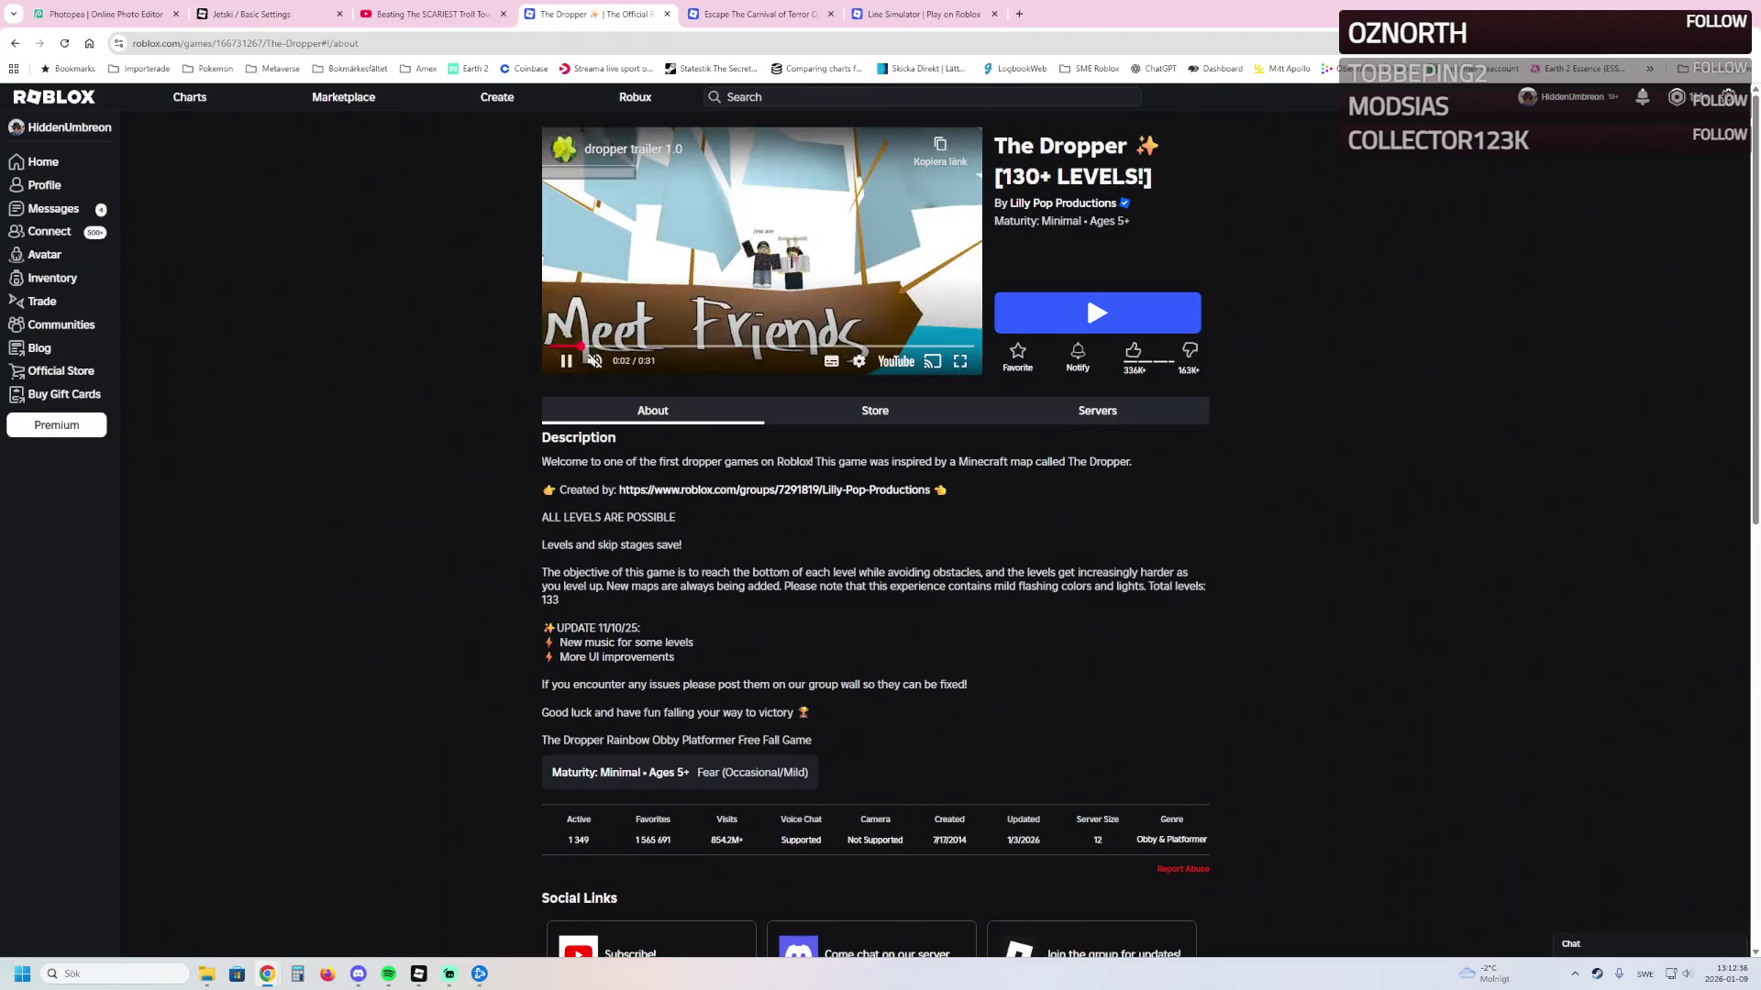
pyautogui.moveTo(418, 974)
pyautogui.click(495, 904)
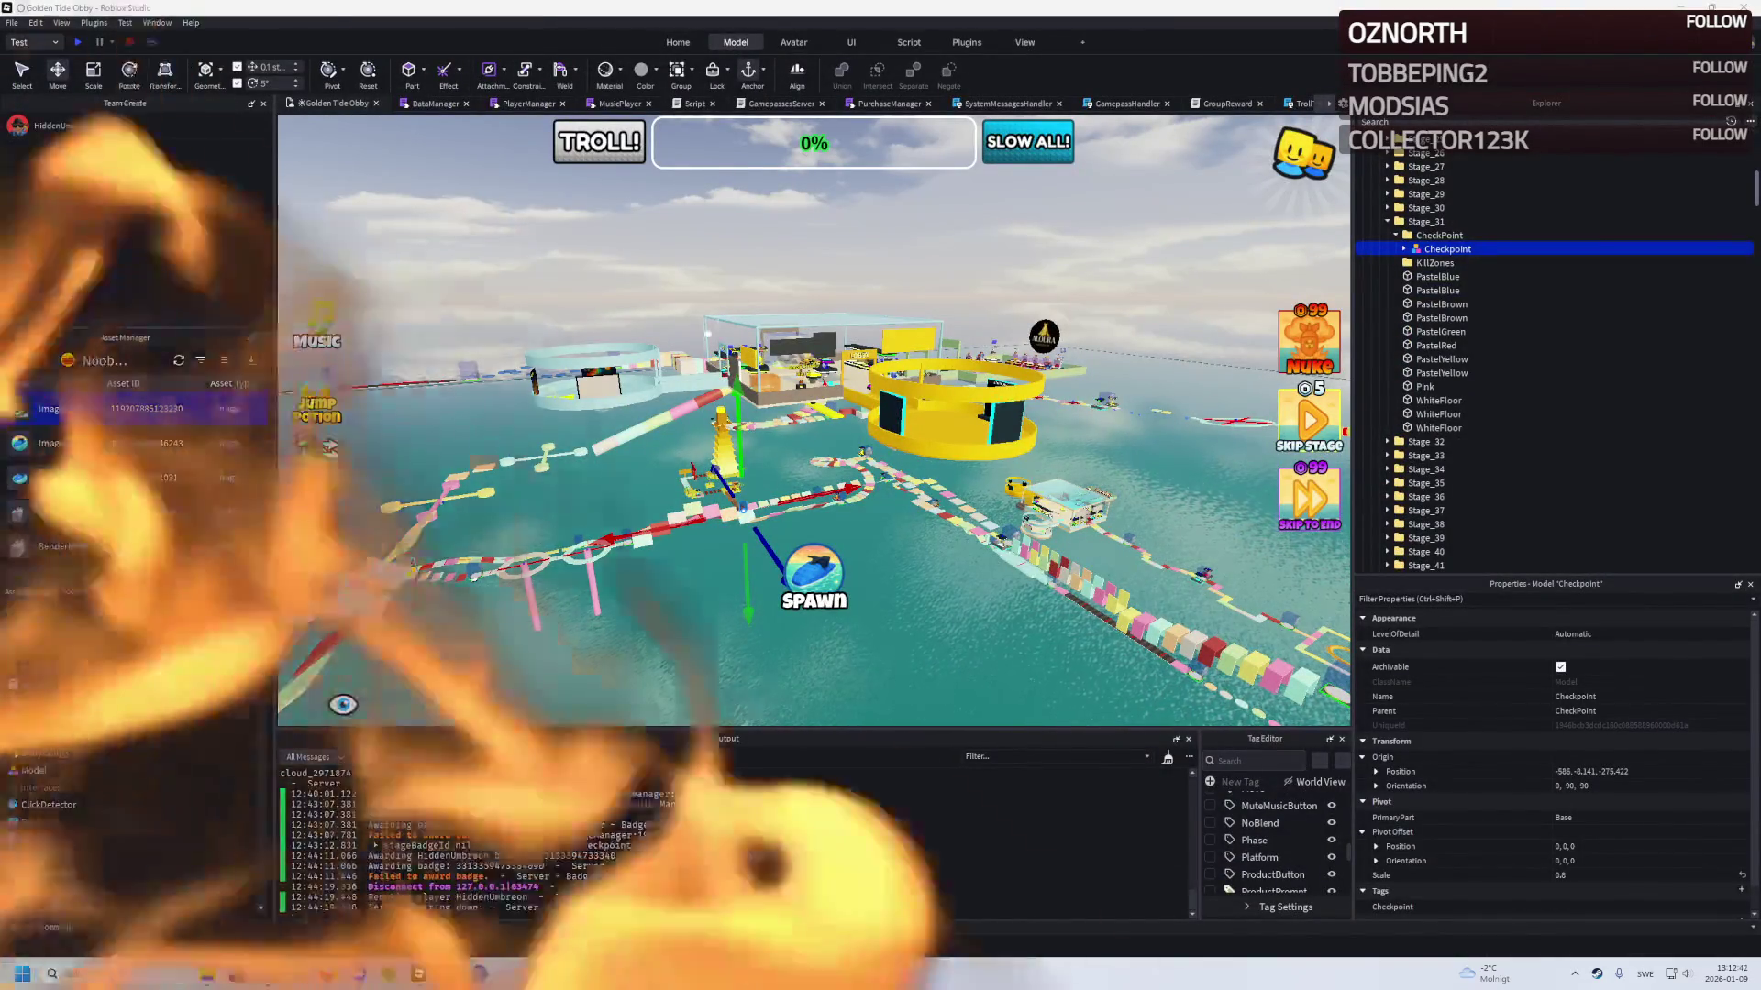
# Step: Fly the camera over the water, past the tower and under the yellow platform toward the FINISH LINE
pyautogui.press('w')
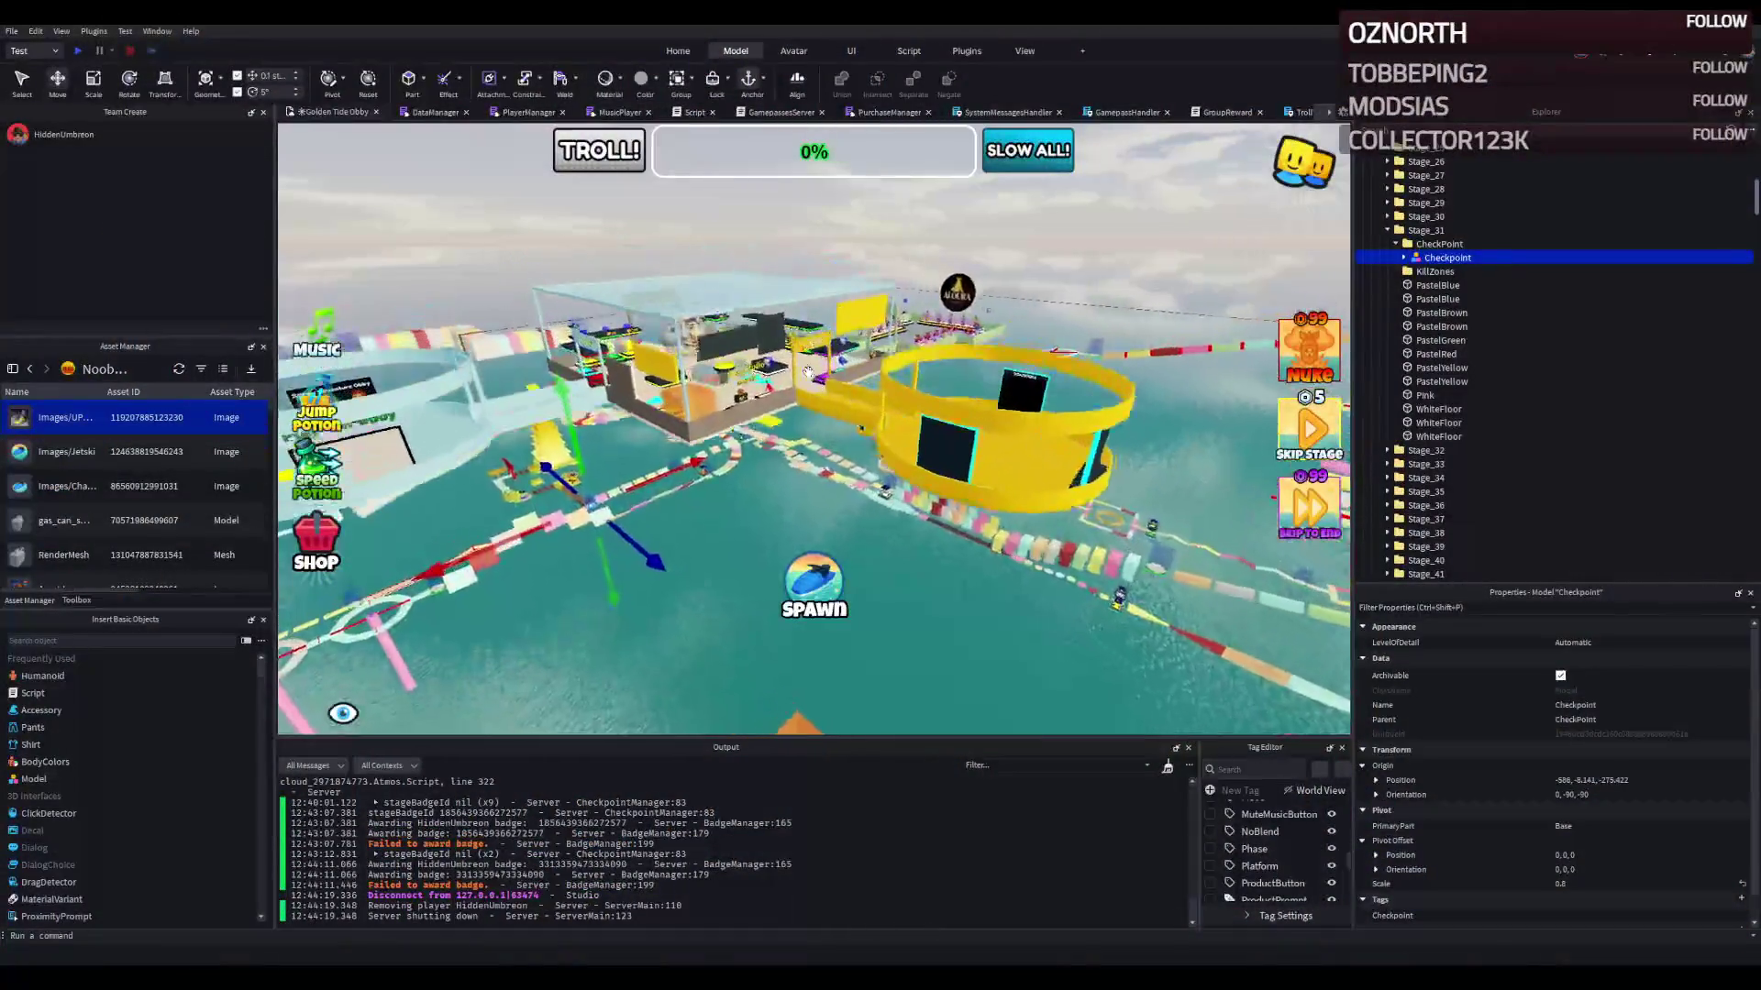
pyautogui.press('w')
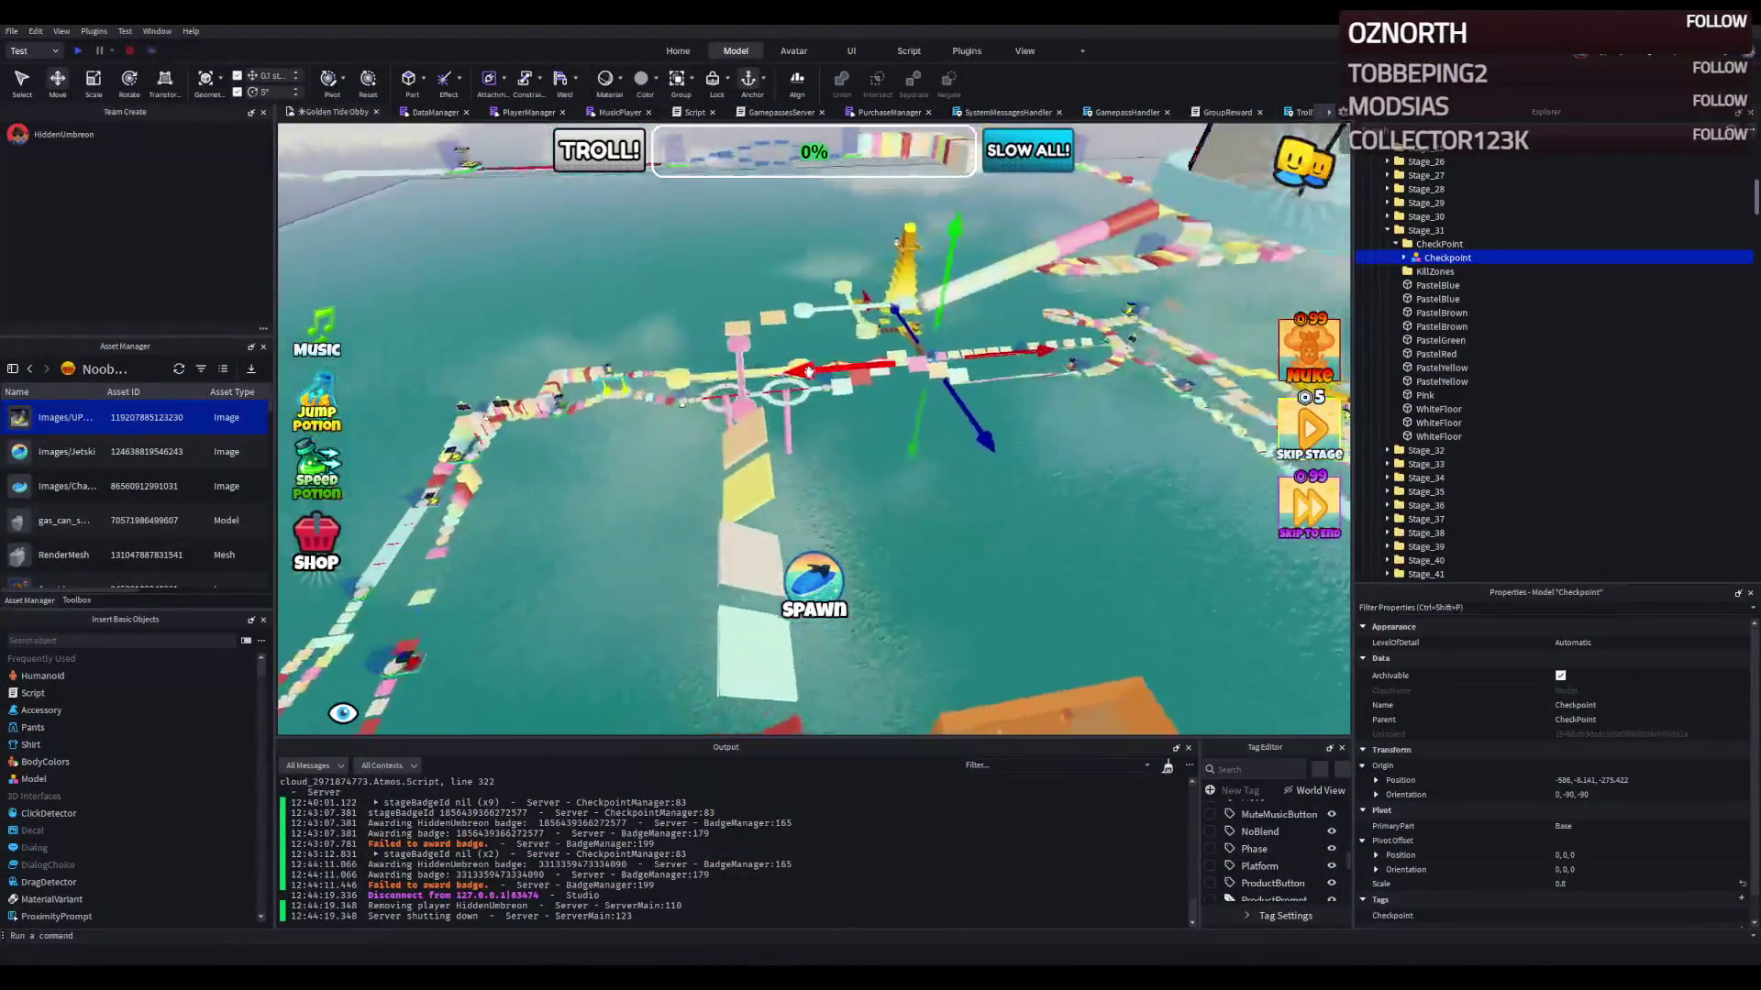
pyautogui.press('w')
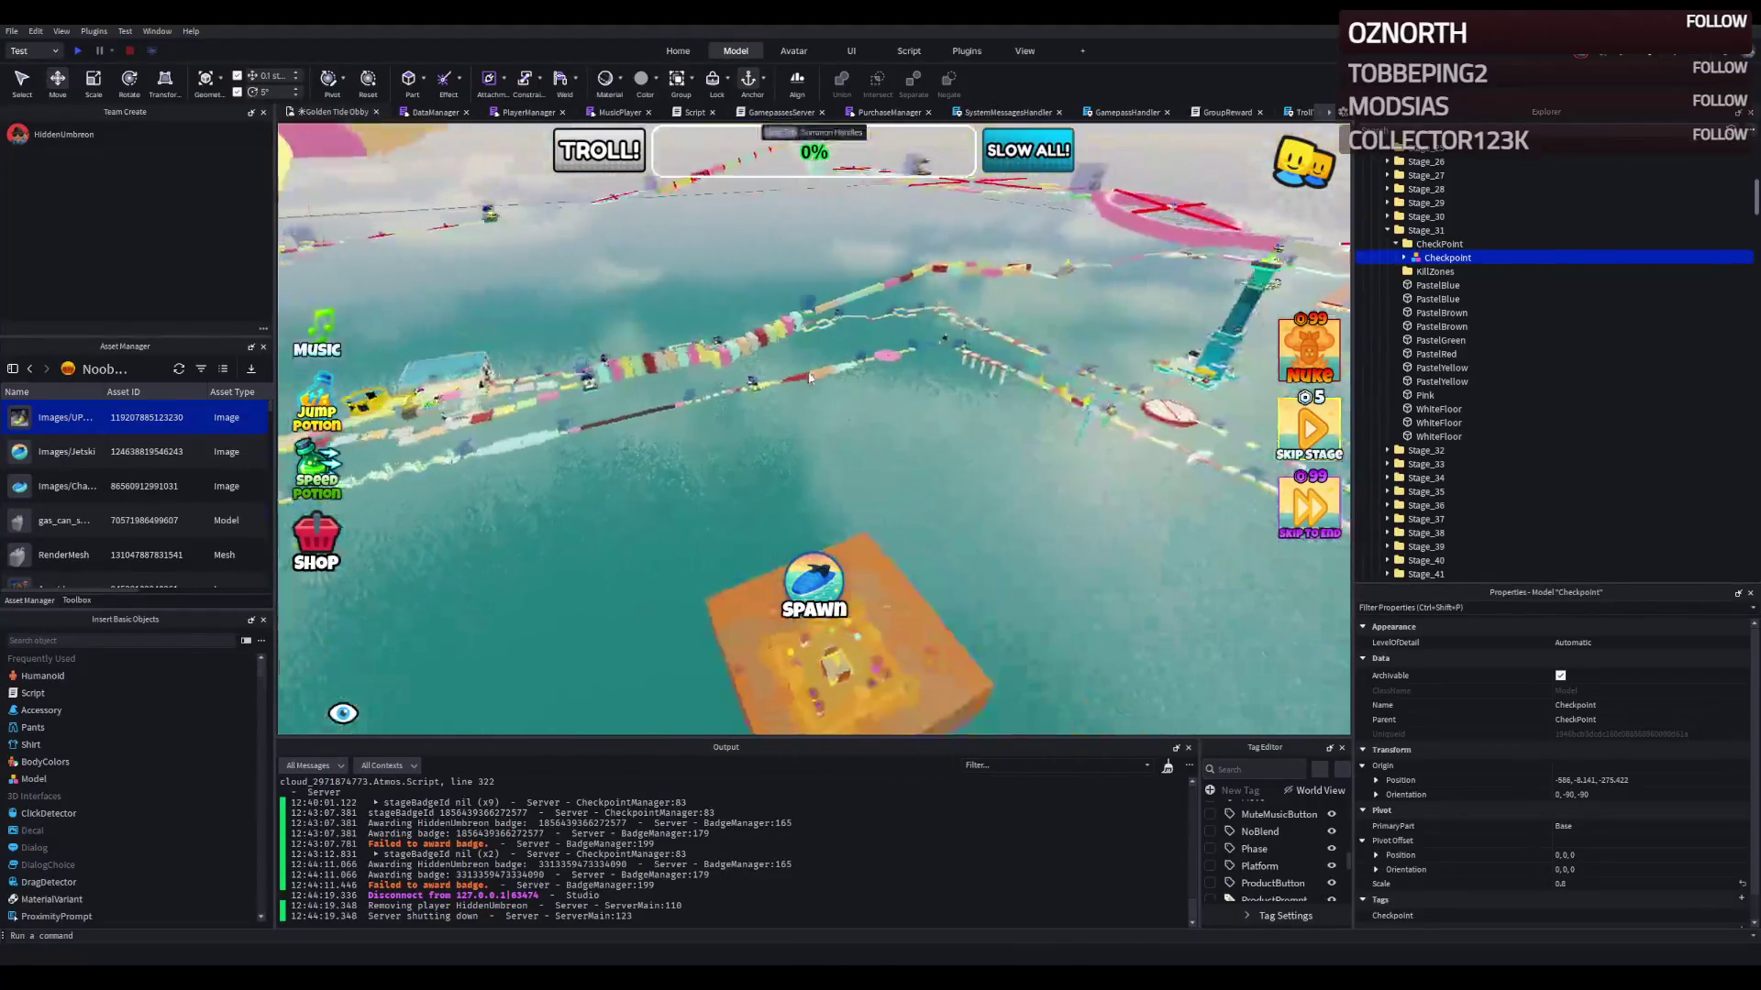
pyautogui.press('w')
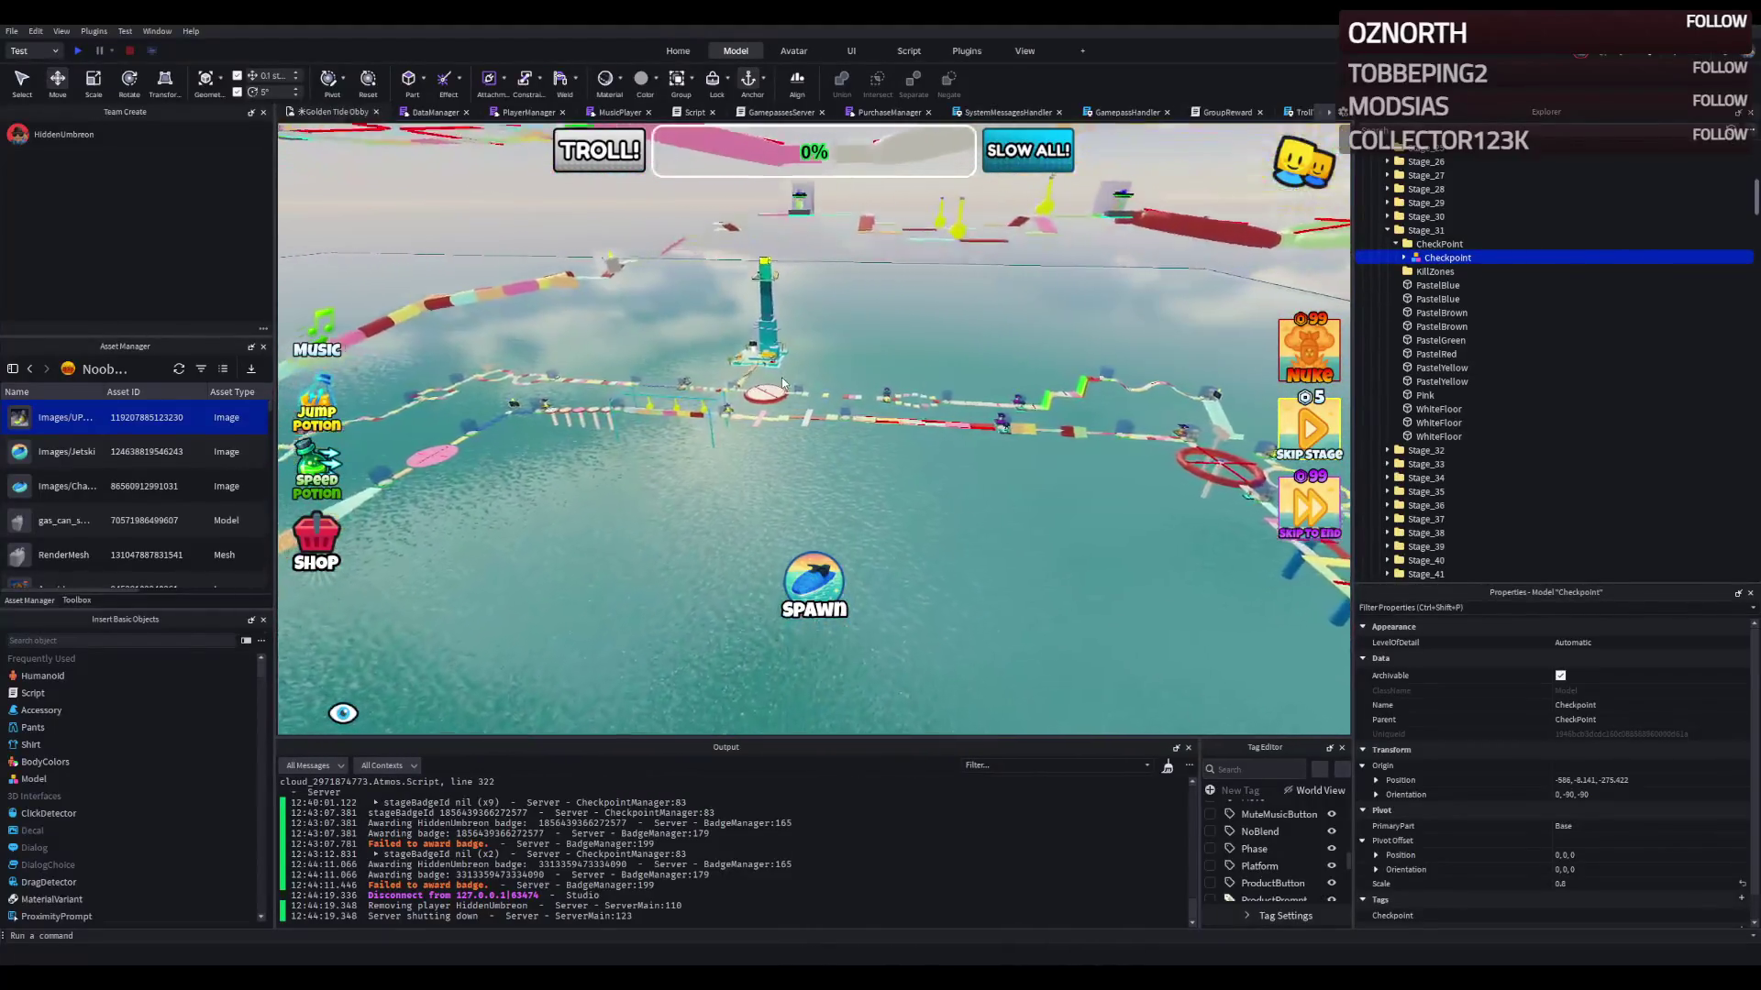
pyautogui.press('w')
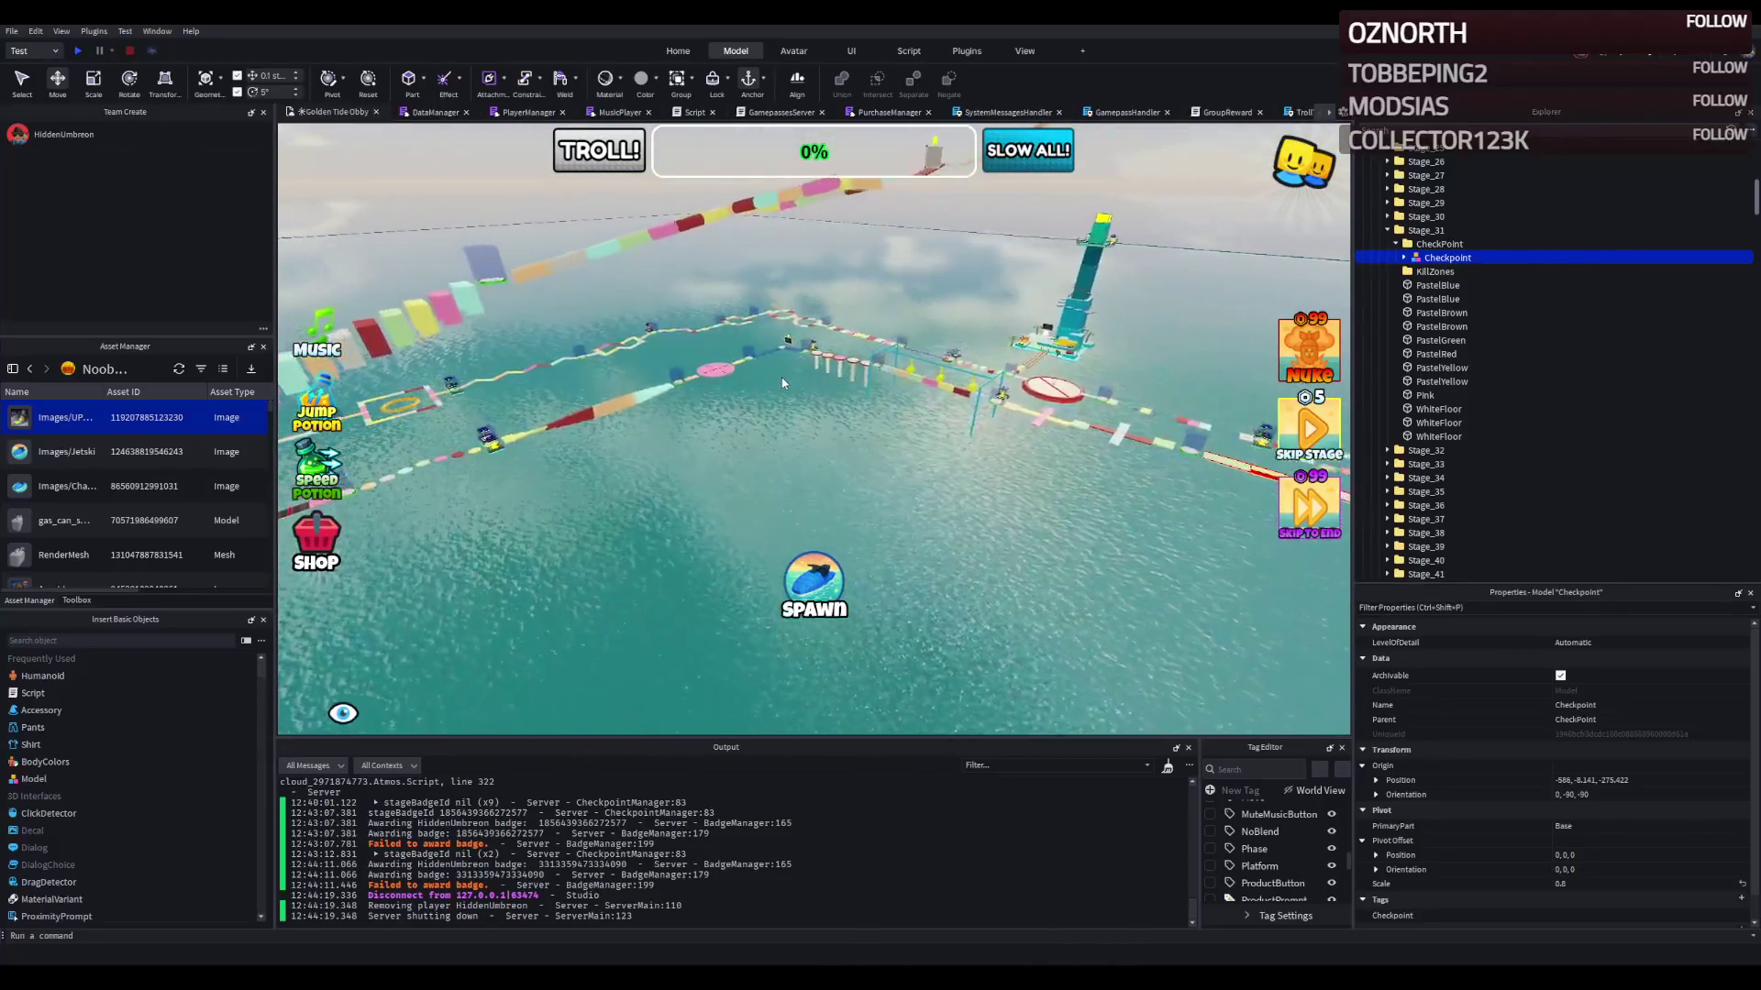
pyautogui.press('w')
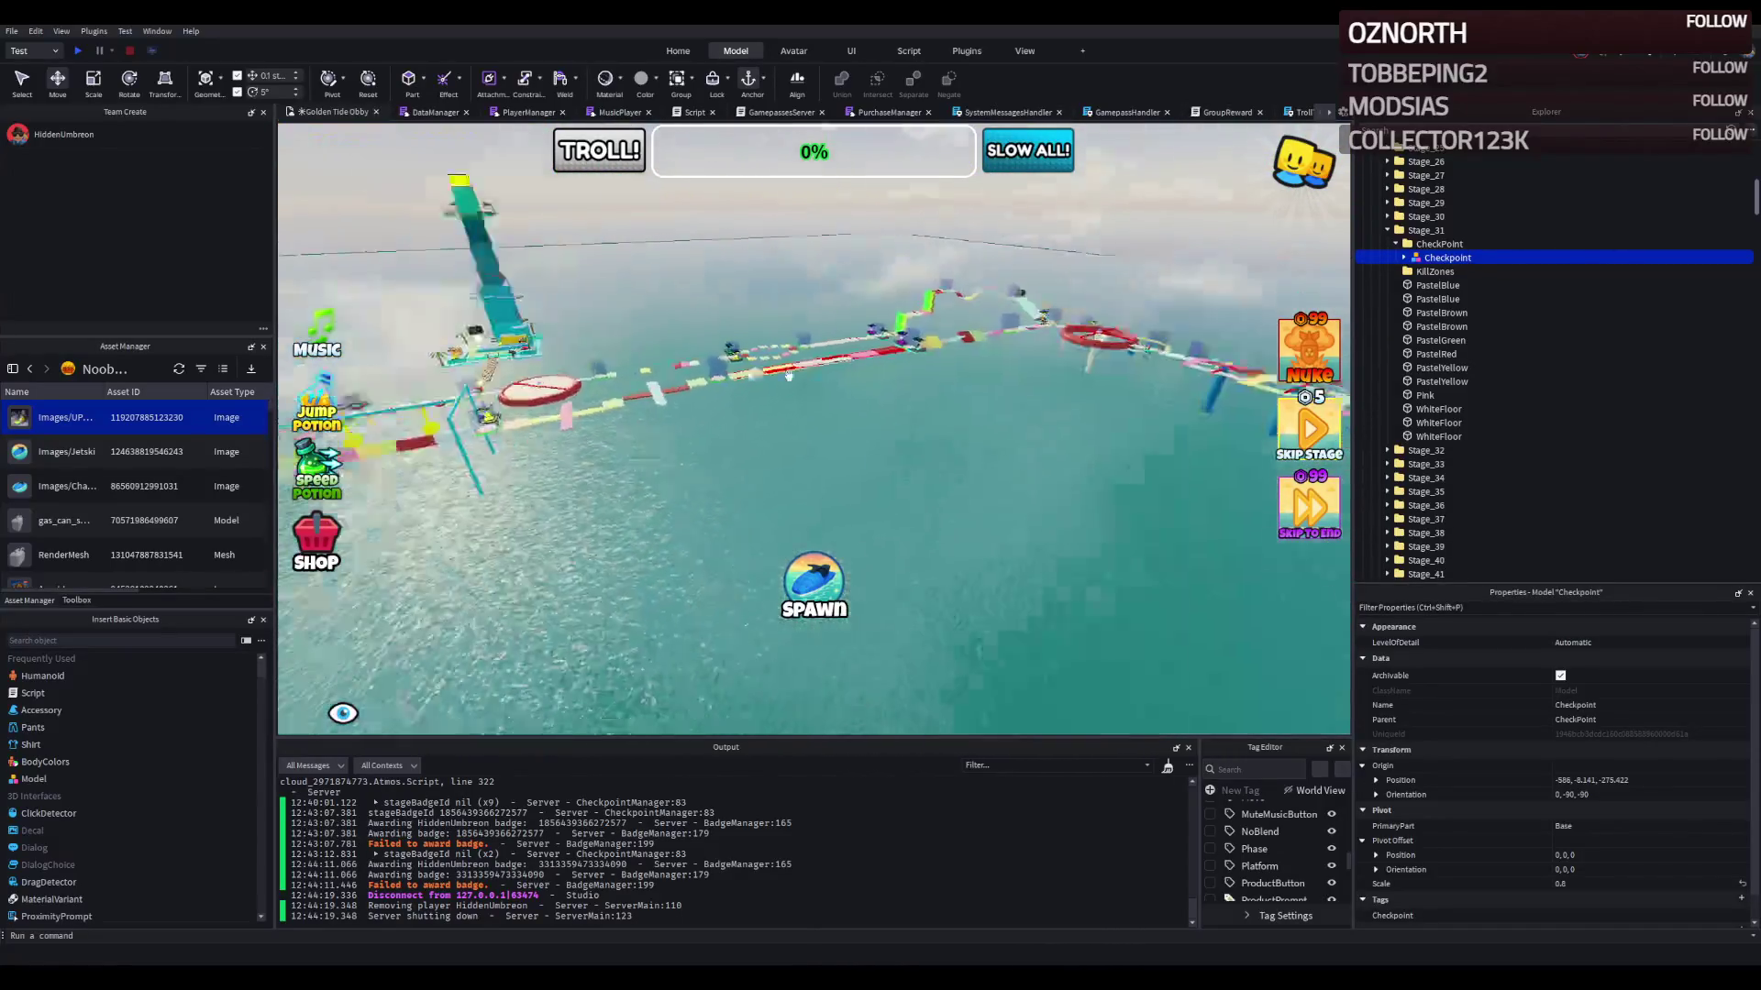
pyautogui.press('w')
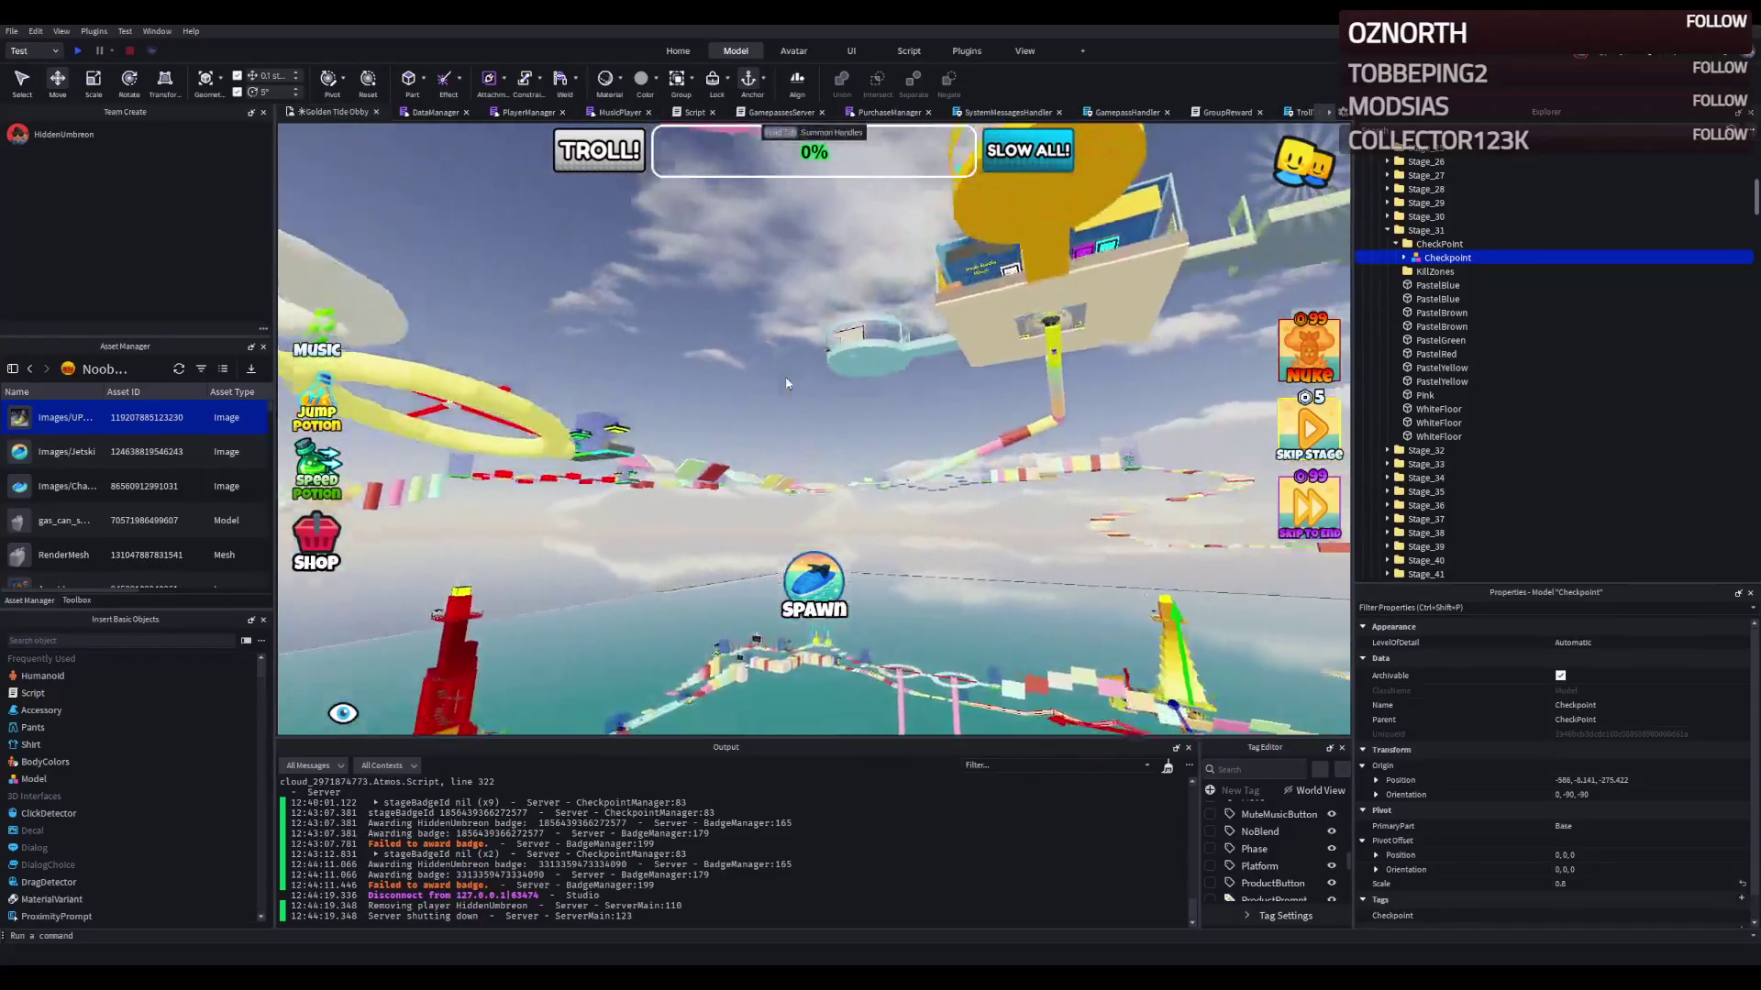
pyautogui.press('w')
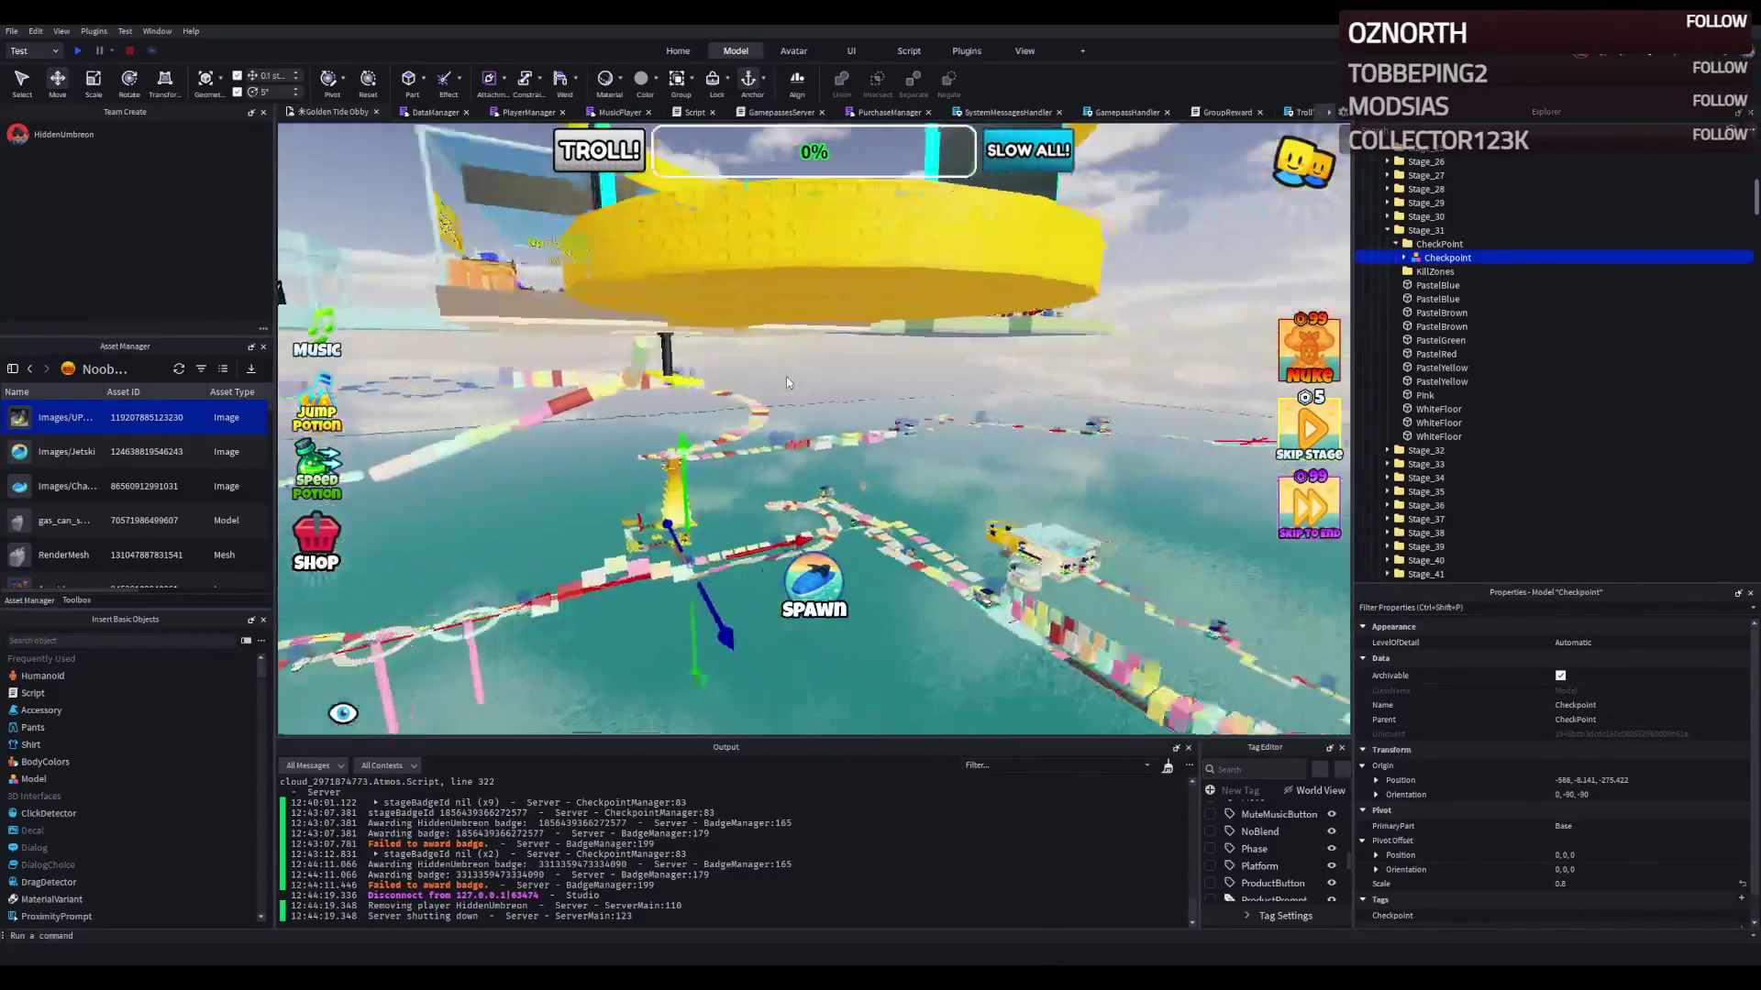
pyautogui.press('w')
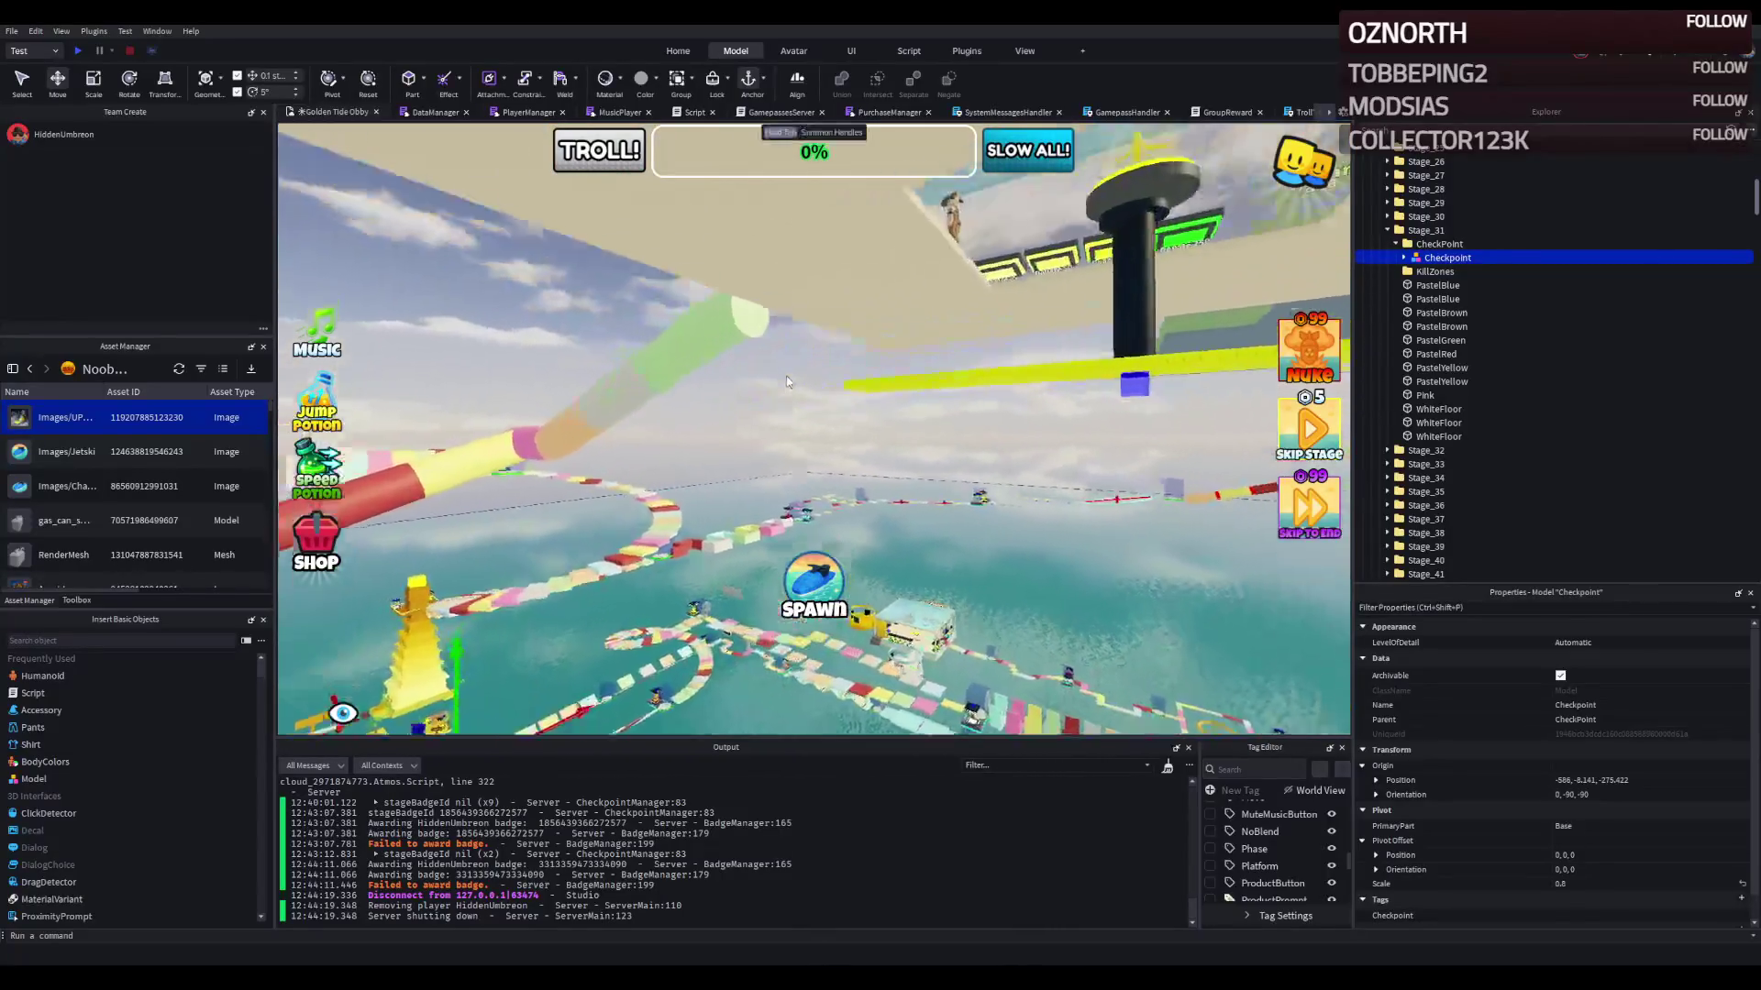
pyautogui.press('w')
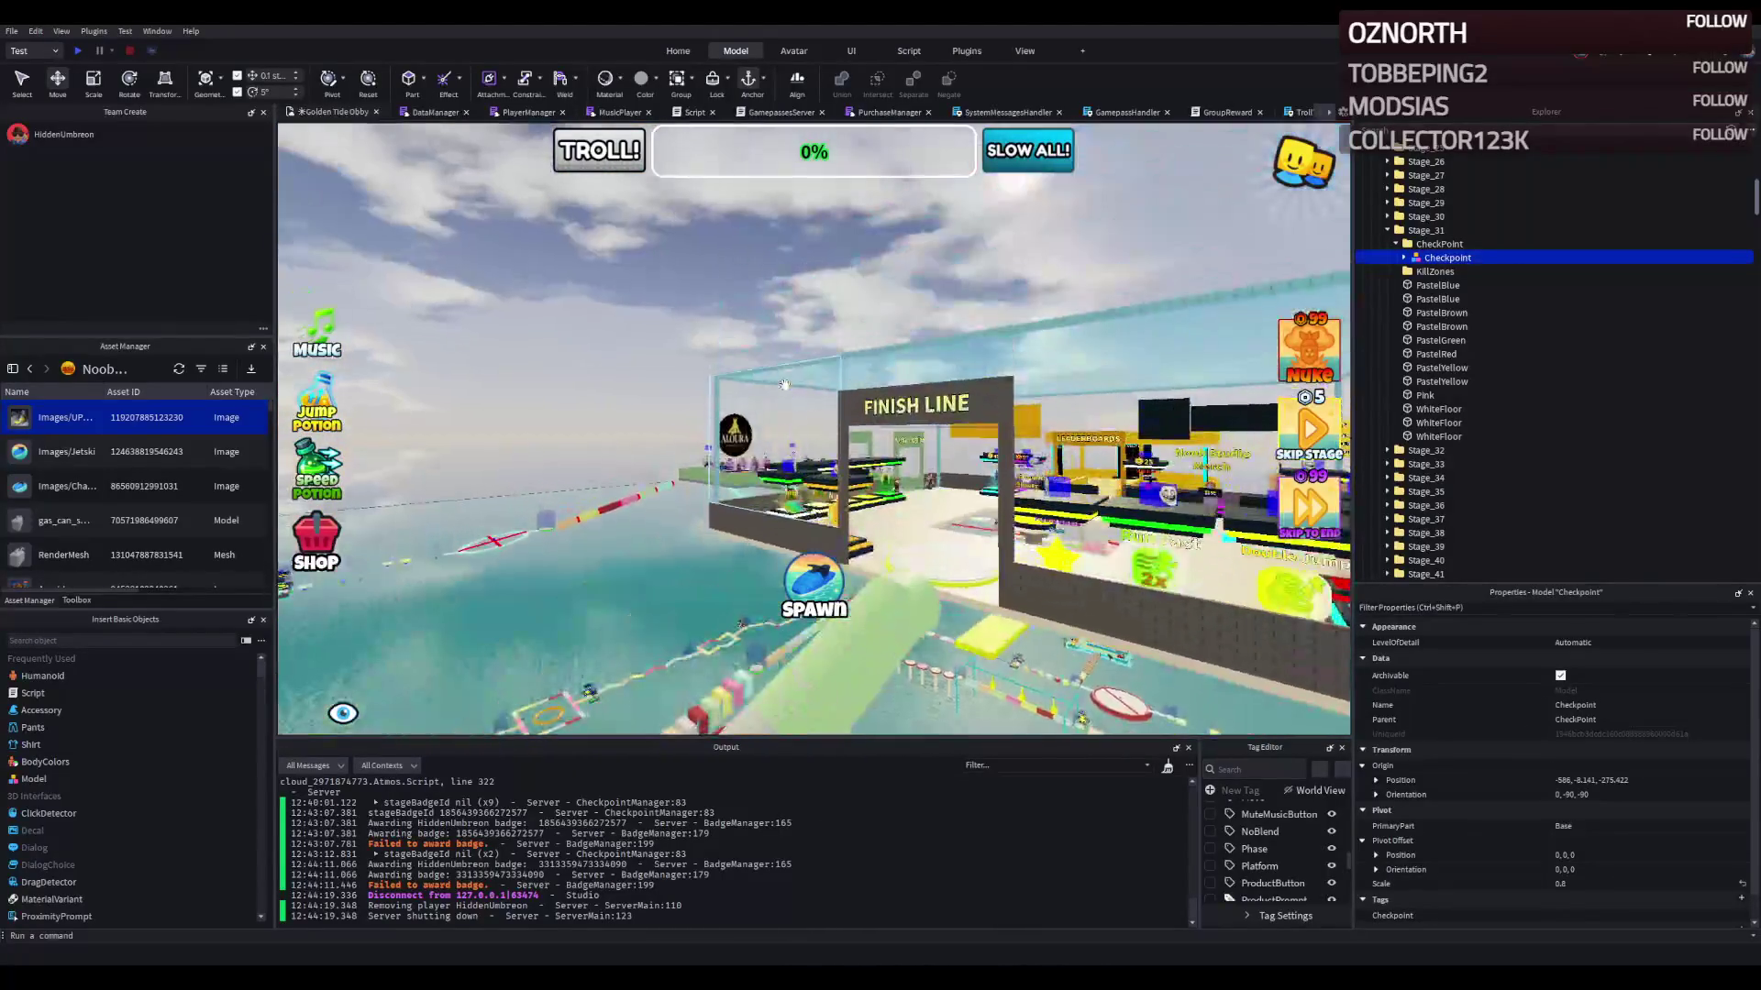
pyautogui.press('w')
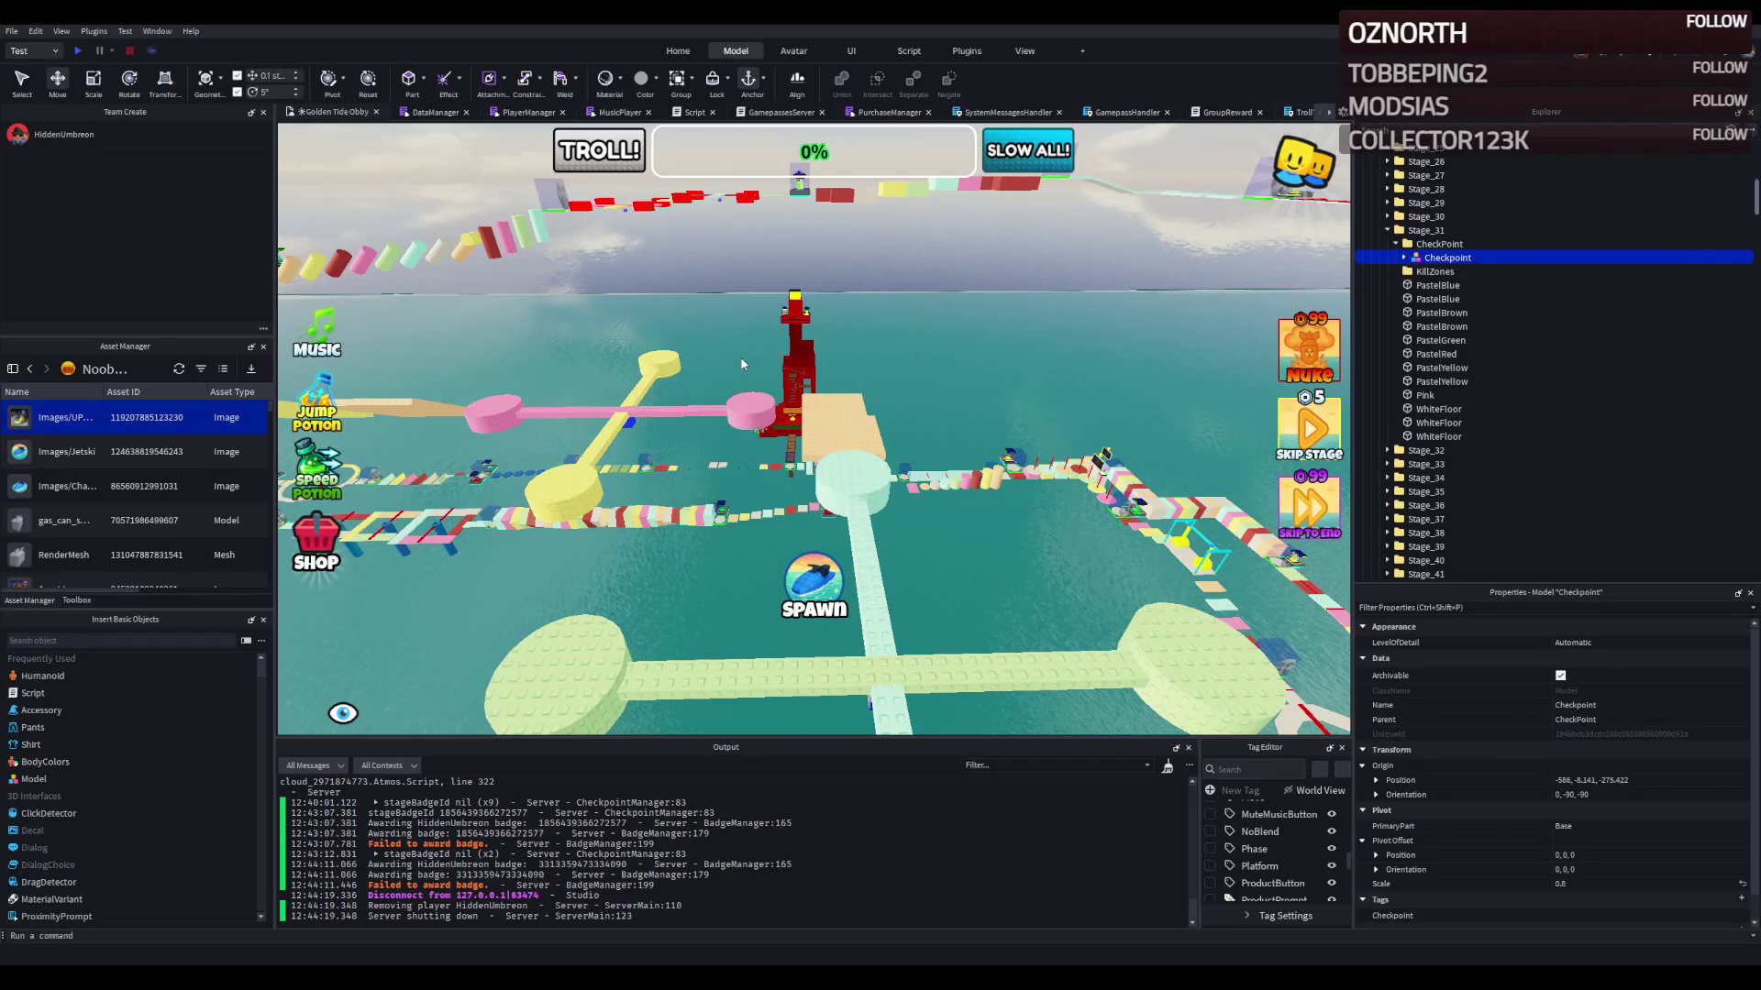
# Step: Pull back over the spiral section, face the Finish Line building and select its checkpoint model
pyautogui.press('f')
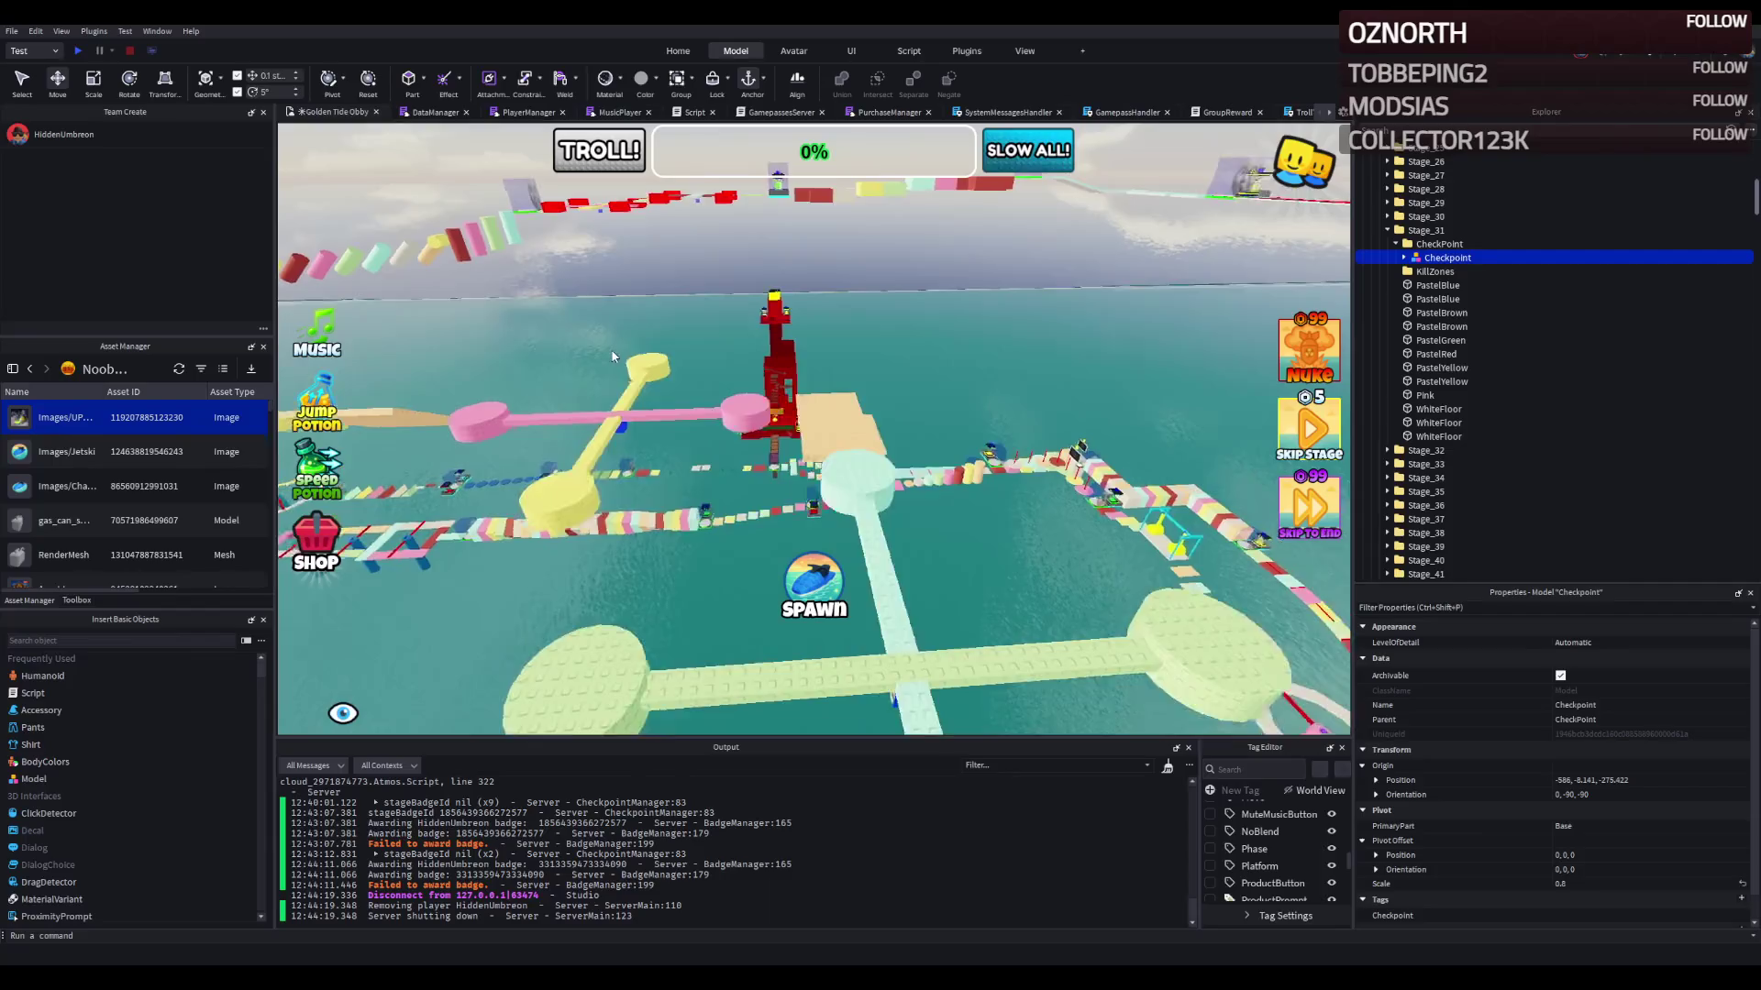
pyautogui.press('s')
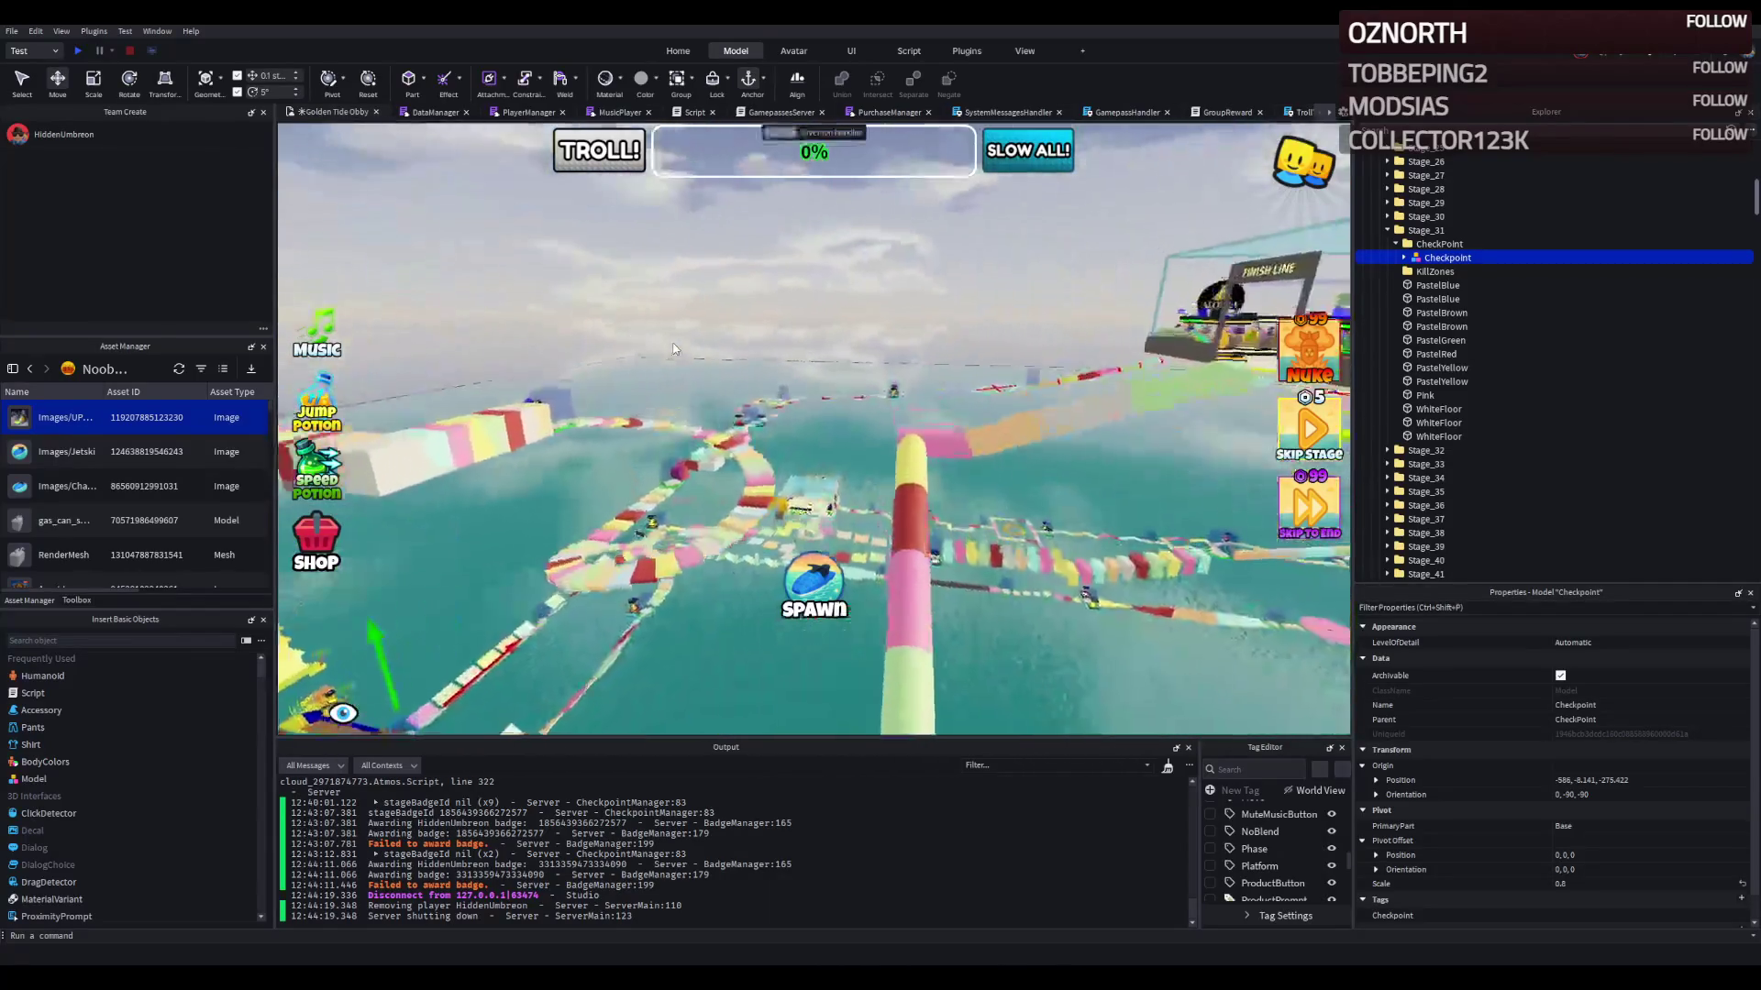
pyautogui.press('s')
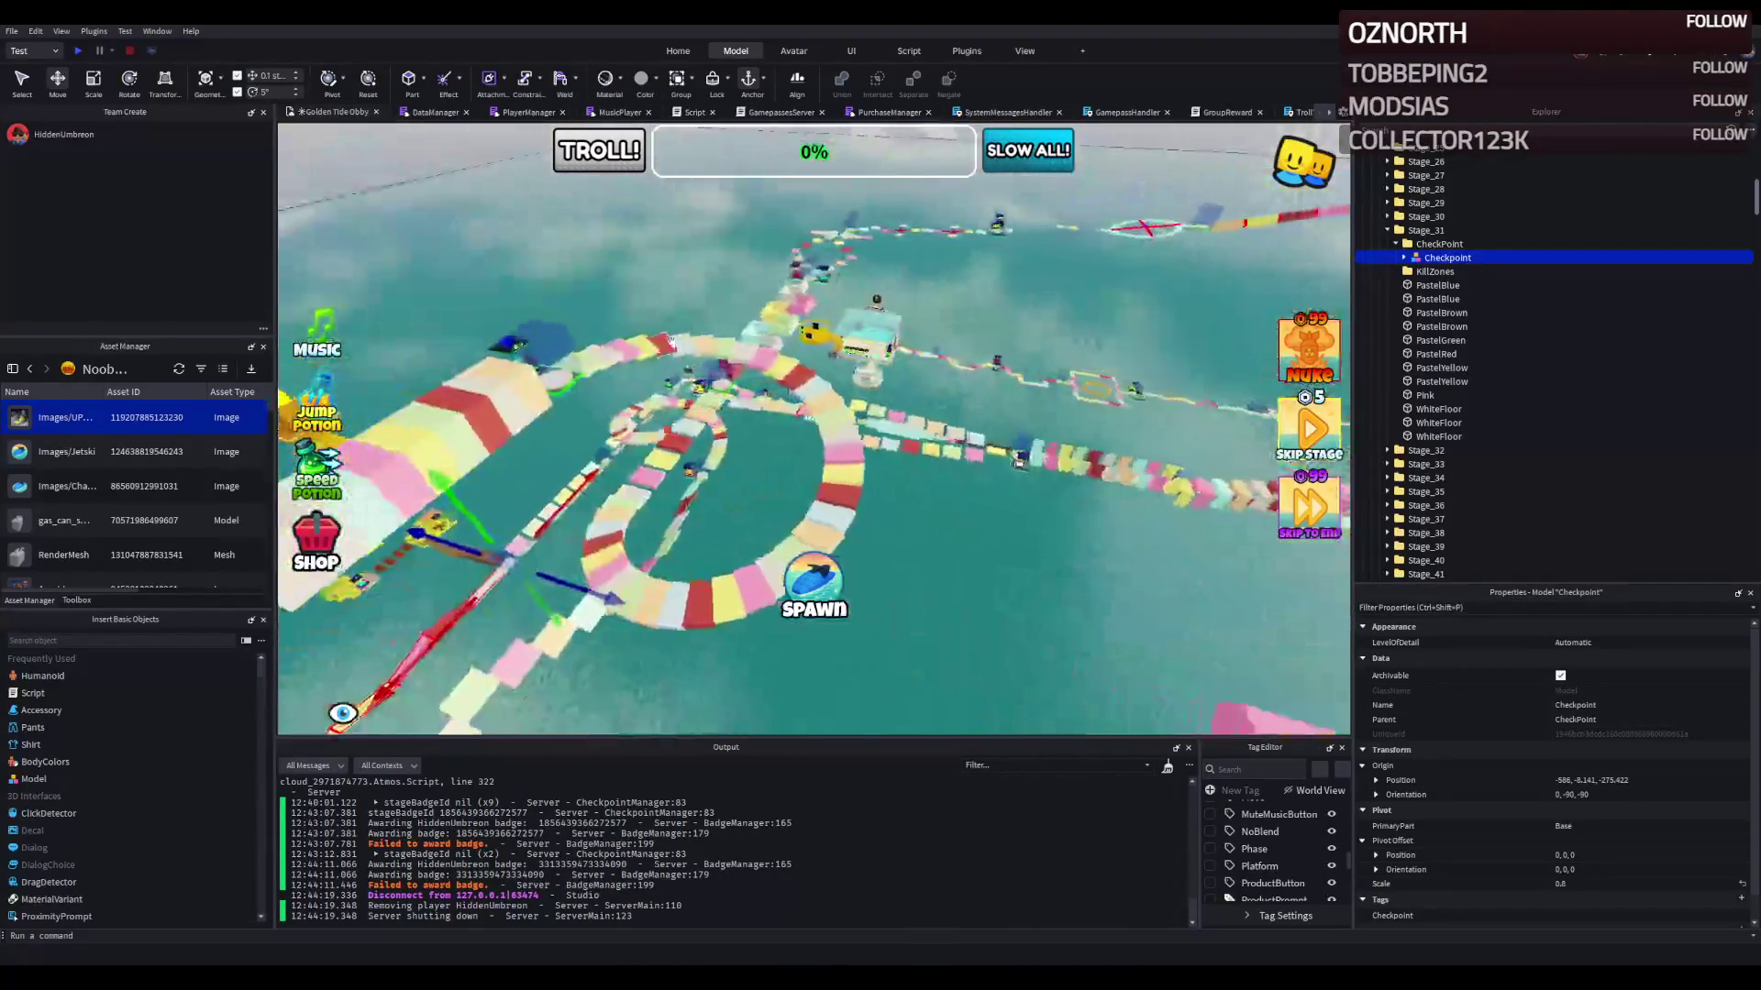
pyautogui.press('d')
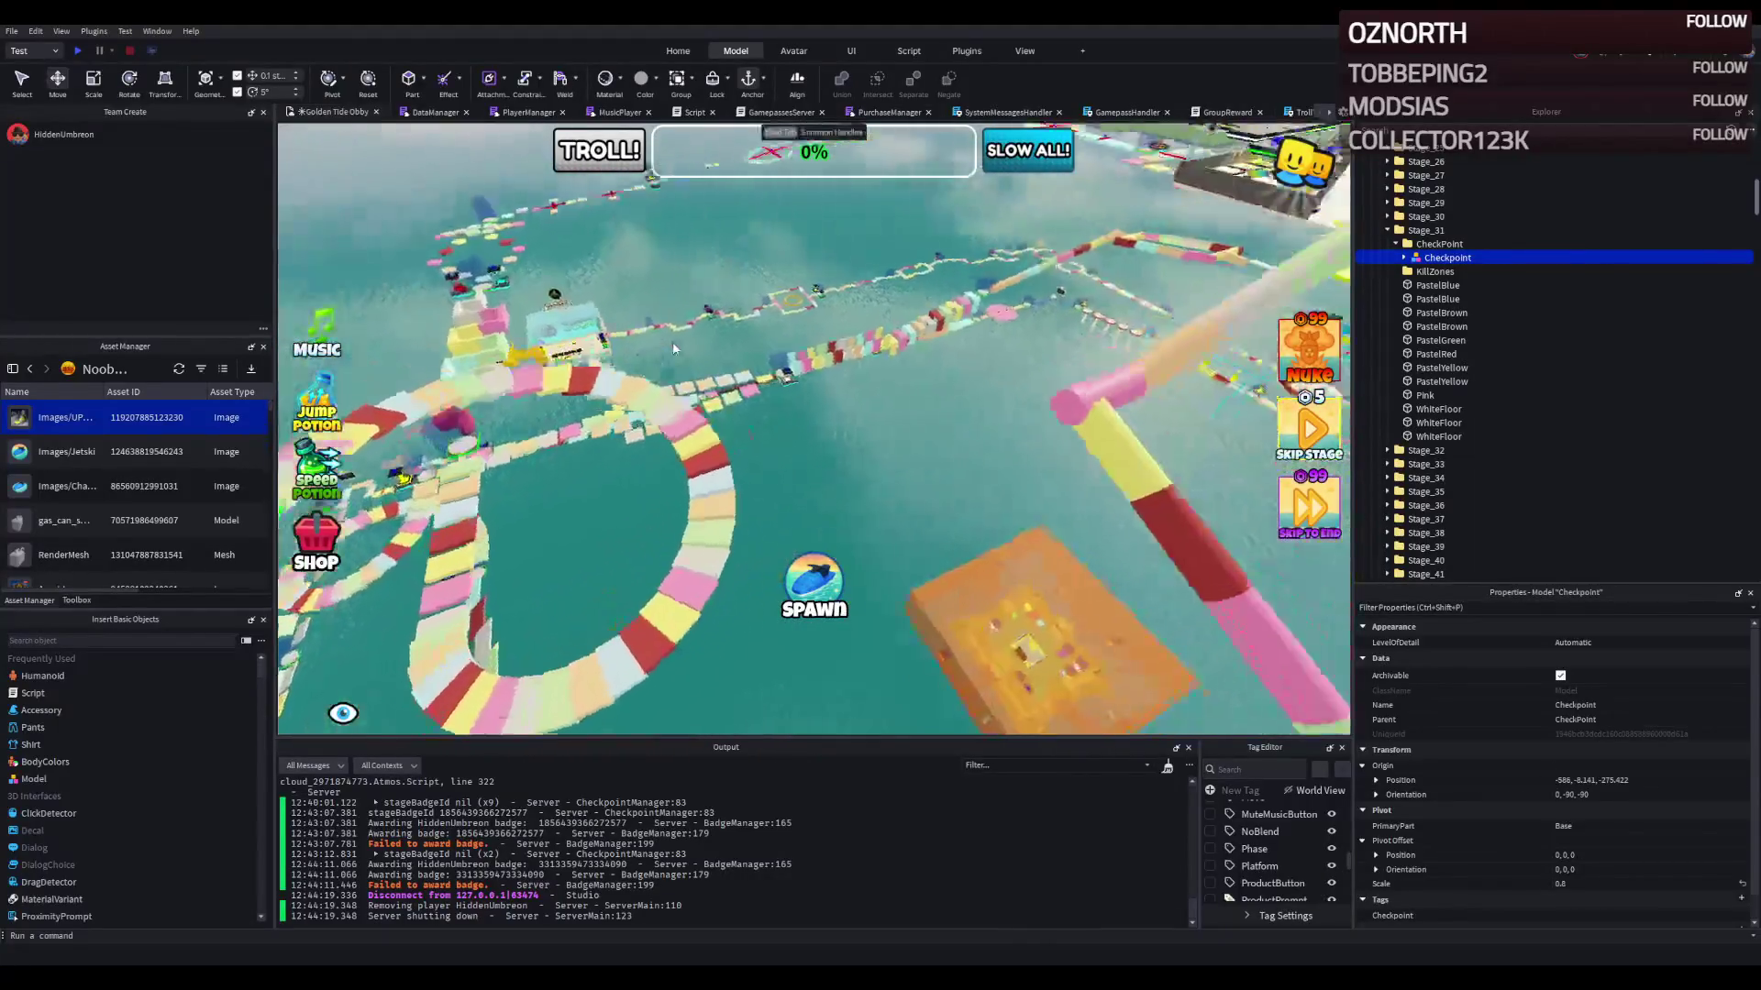
pyautogui.press('w')
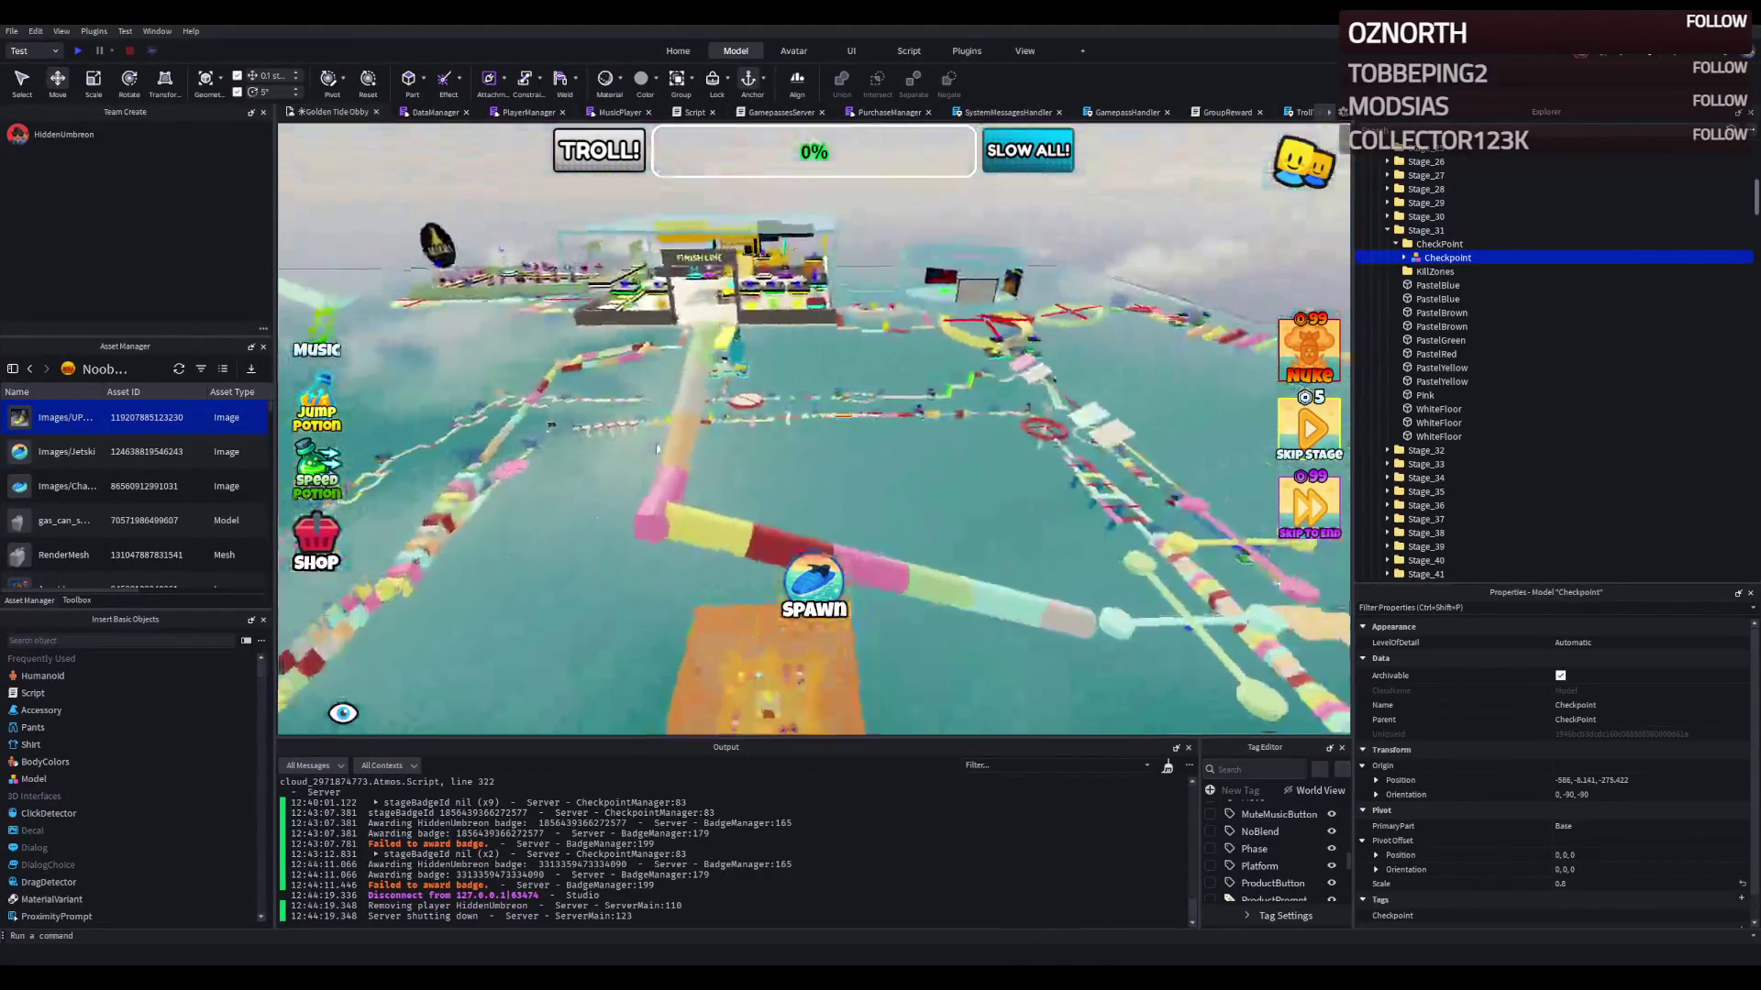
pyautogui.click(728, 426)
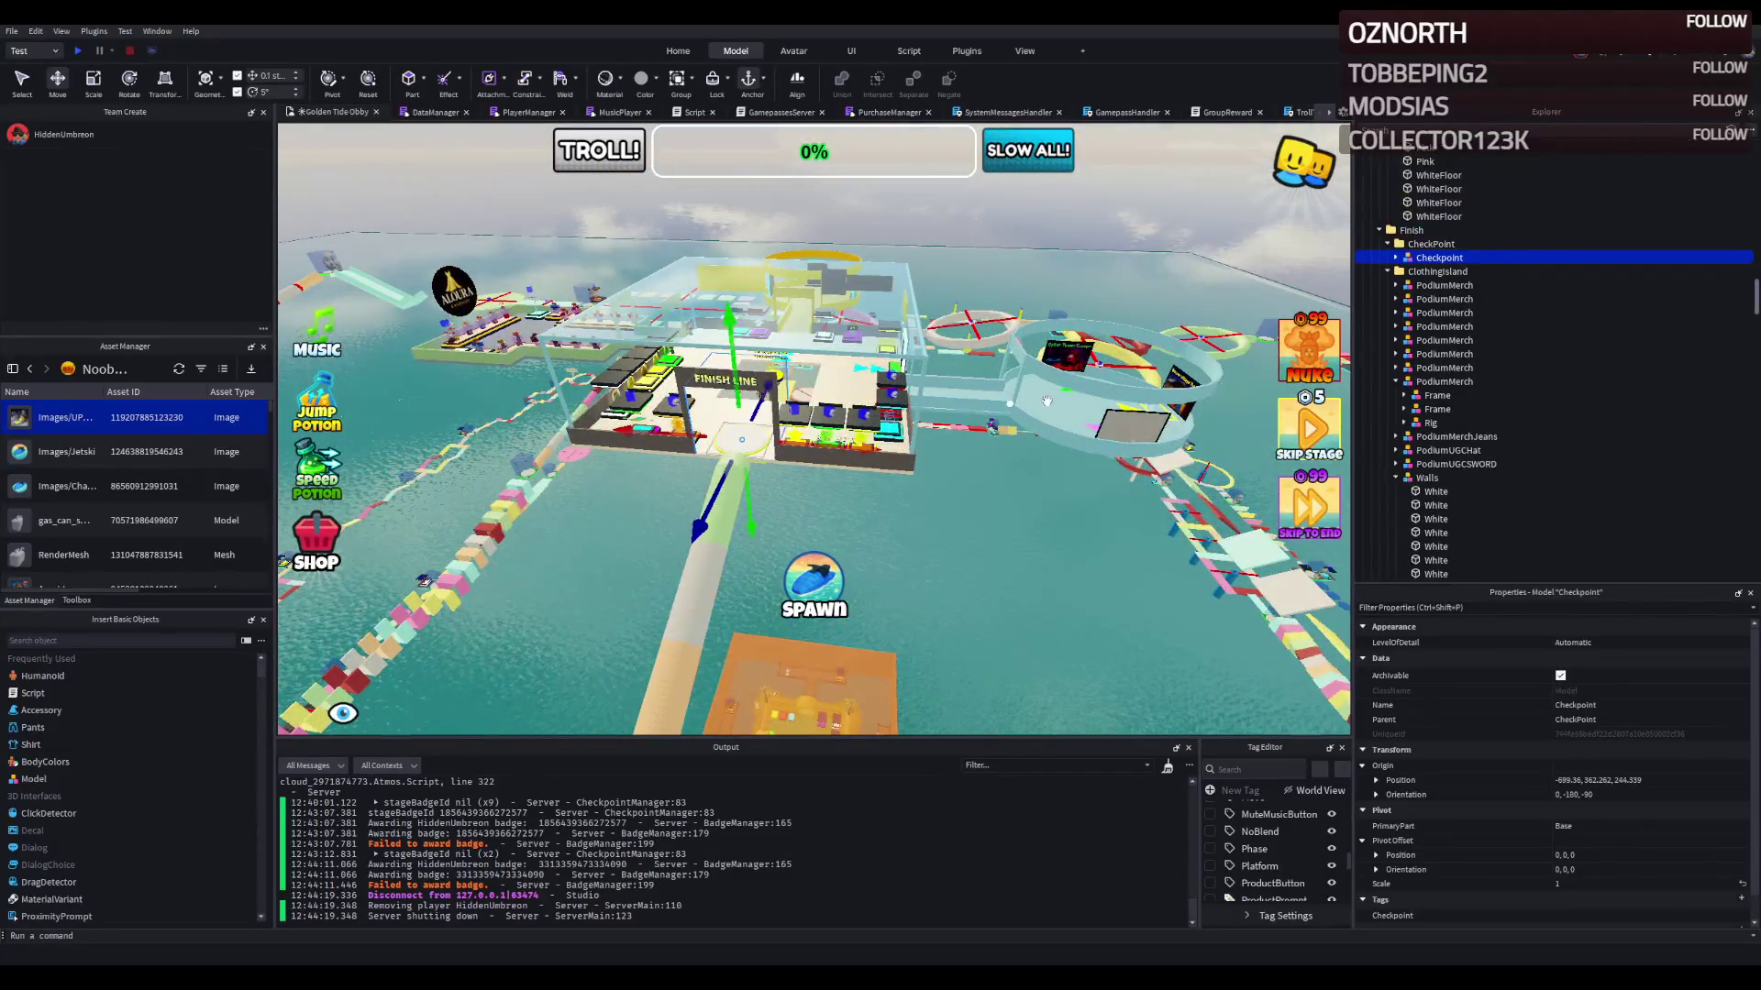
# Step: Duplicate the Stage_79 folder and rename the copy to Stage_80
pyautogui.click(1390, 273)
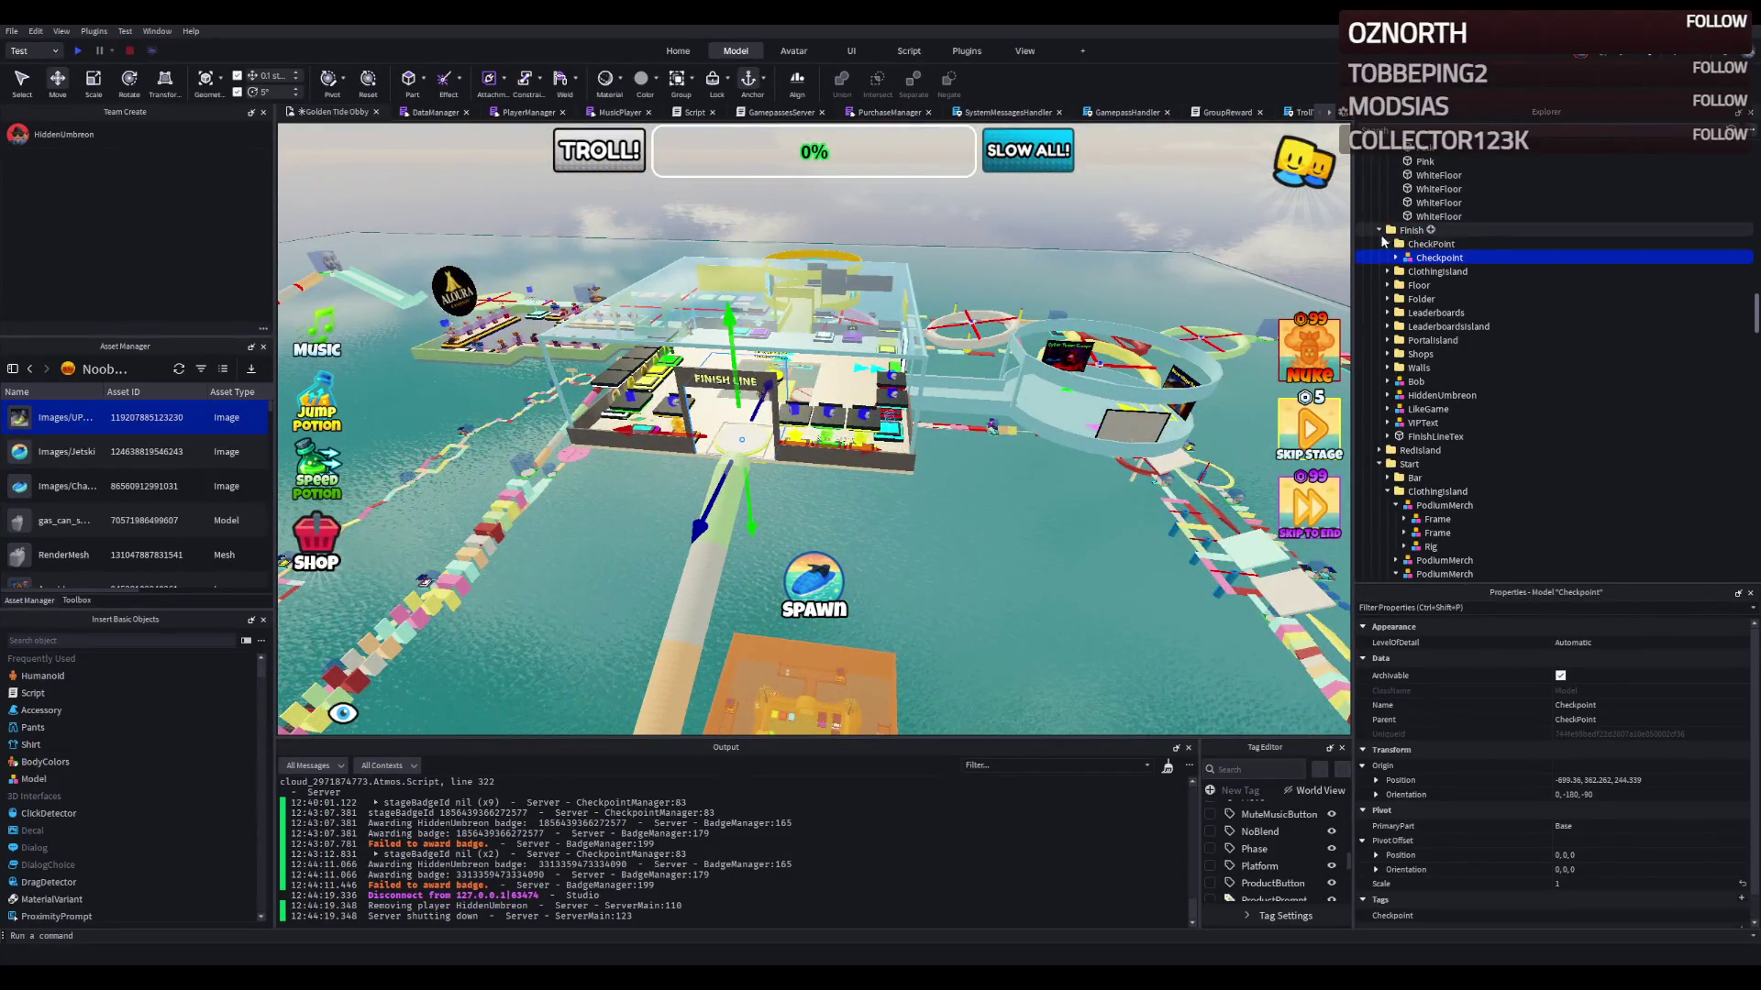
pyautogui.click(1379, 230)
pyautogui.click(703, 597)
pyautogui.click(1467, 259)
pyautogui.hotkey('ctrl', 'd')
pyautogui.press('F2')
pyautogui.press('BackSpace')
pyautogui.press('BackSpace')
pyautogui.write('80')
pyautogui.press('Return')
# Step: Delete Stage_80's copied obstacles from Spin2 through the last WhiteFloor
pyautogui.press('Right')
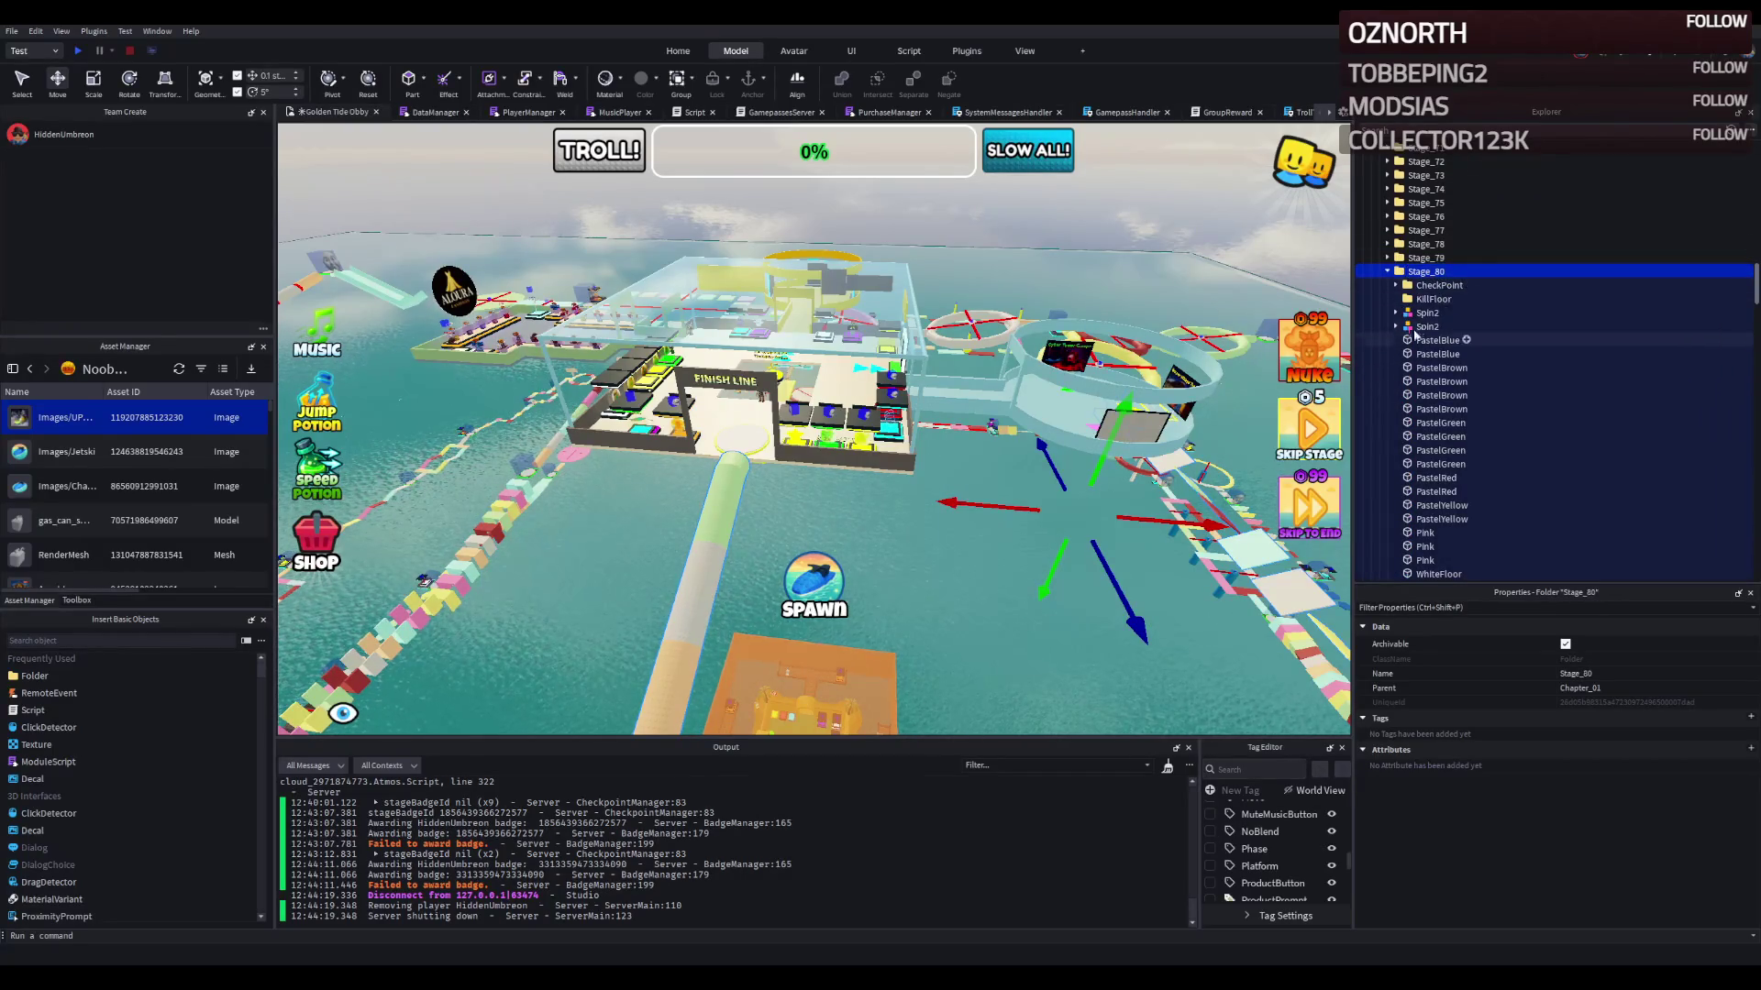
pyautogui.click(1427, 313)
pyautogui.scroll(-5, 1431, 367)
pyautogui.keyDown('shift'); pyautogui.click(1429, 385); pyautogui.keyUp('shift')
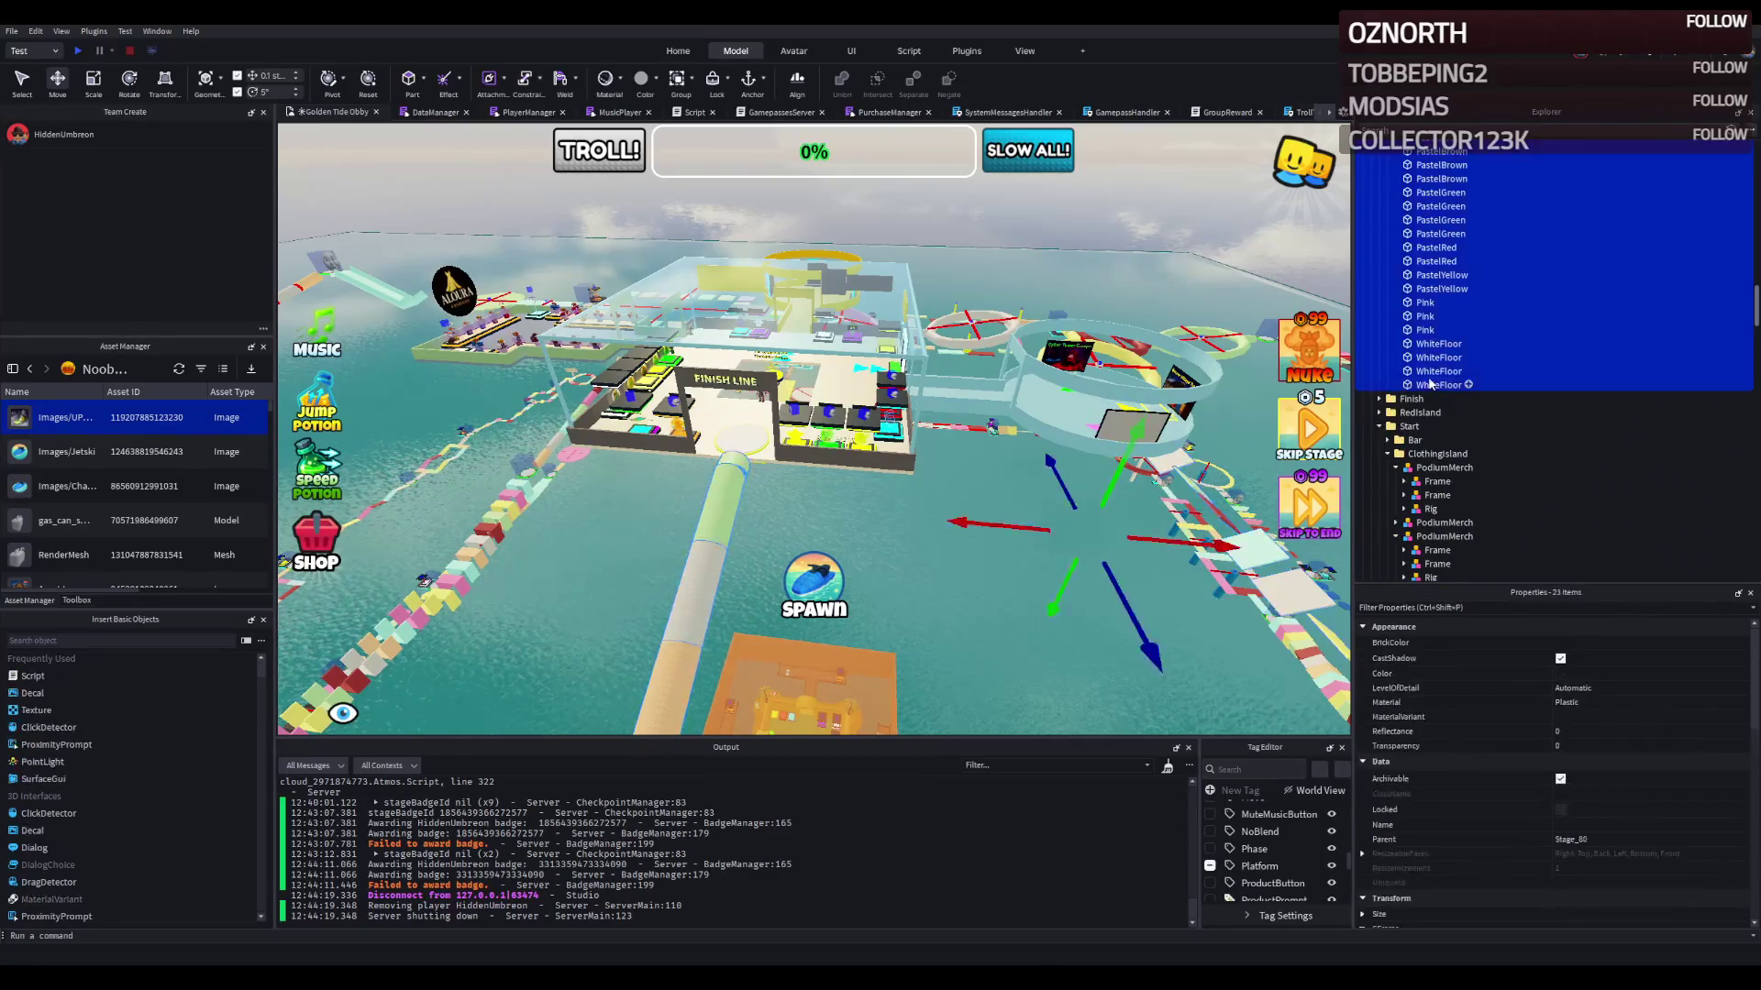
pyautogui.press('Delete')
pyautogui.scroll(3, 1442, 303)
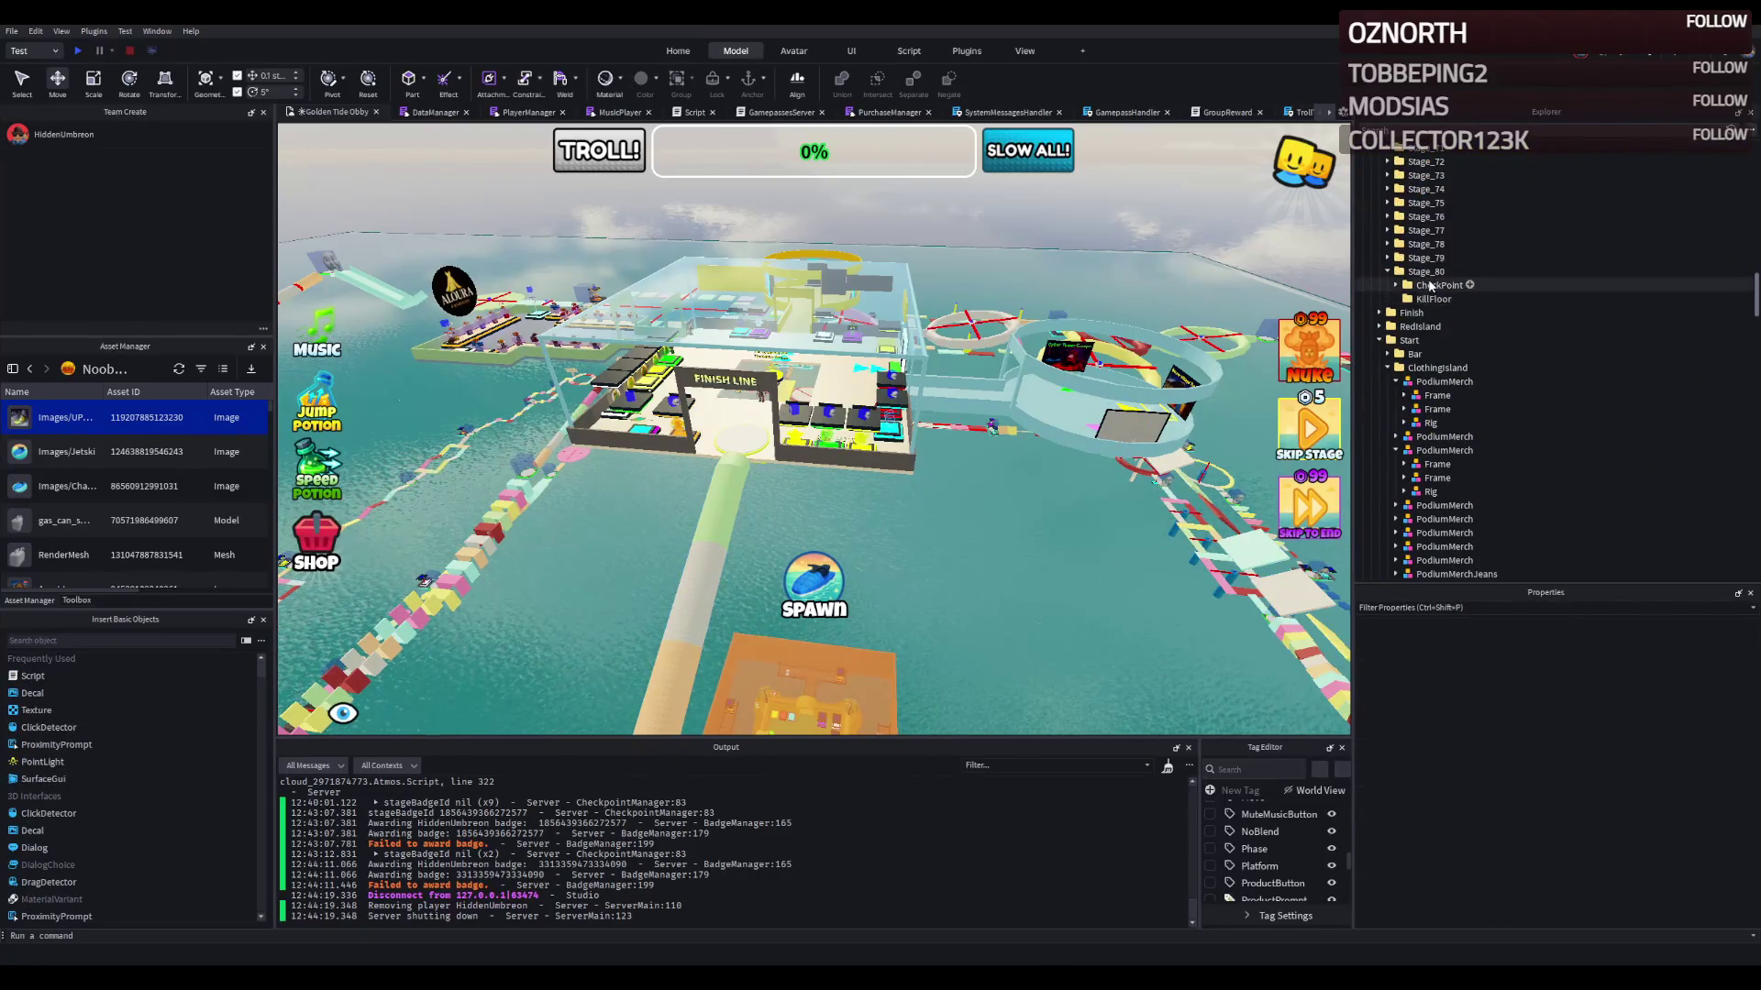
# Step: Expand Stage_80's CheckPoint down to CheckpointProperties and inspect its Number value
pyautogui.click(1438, 286)
pyautogui.press('Right')
pyautogui.click(1445, 300)
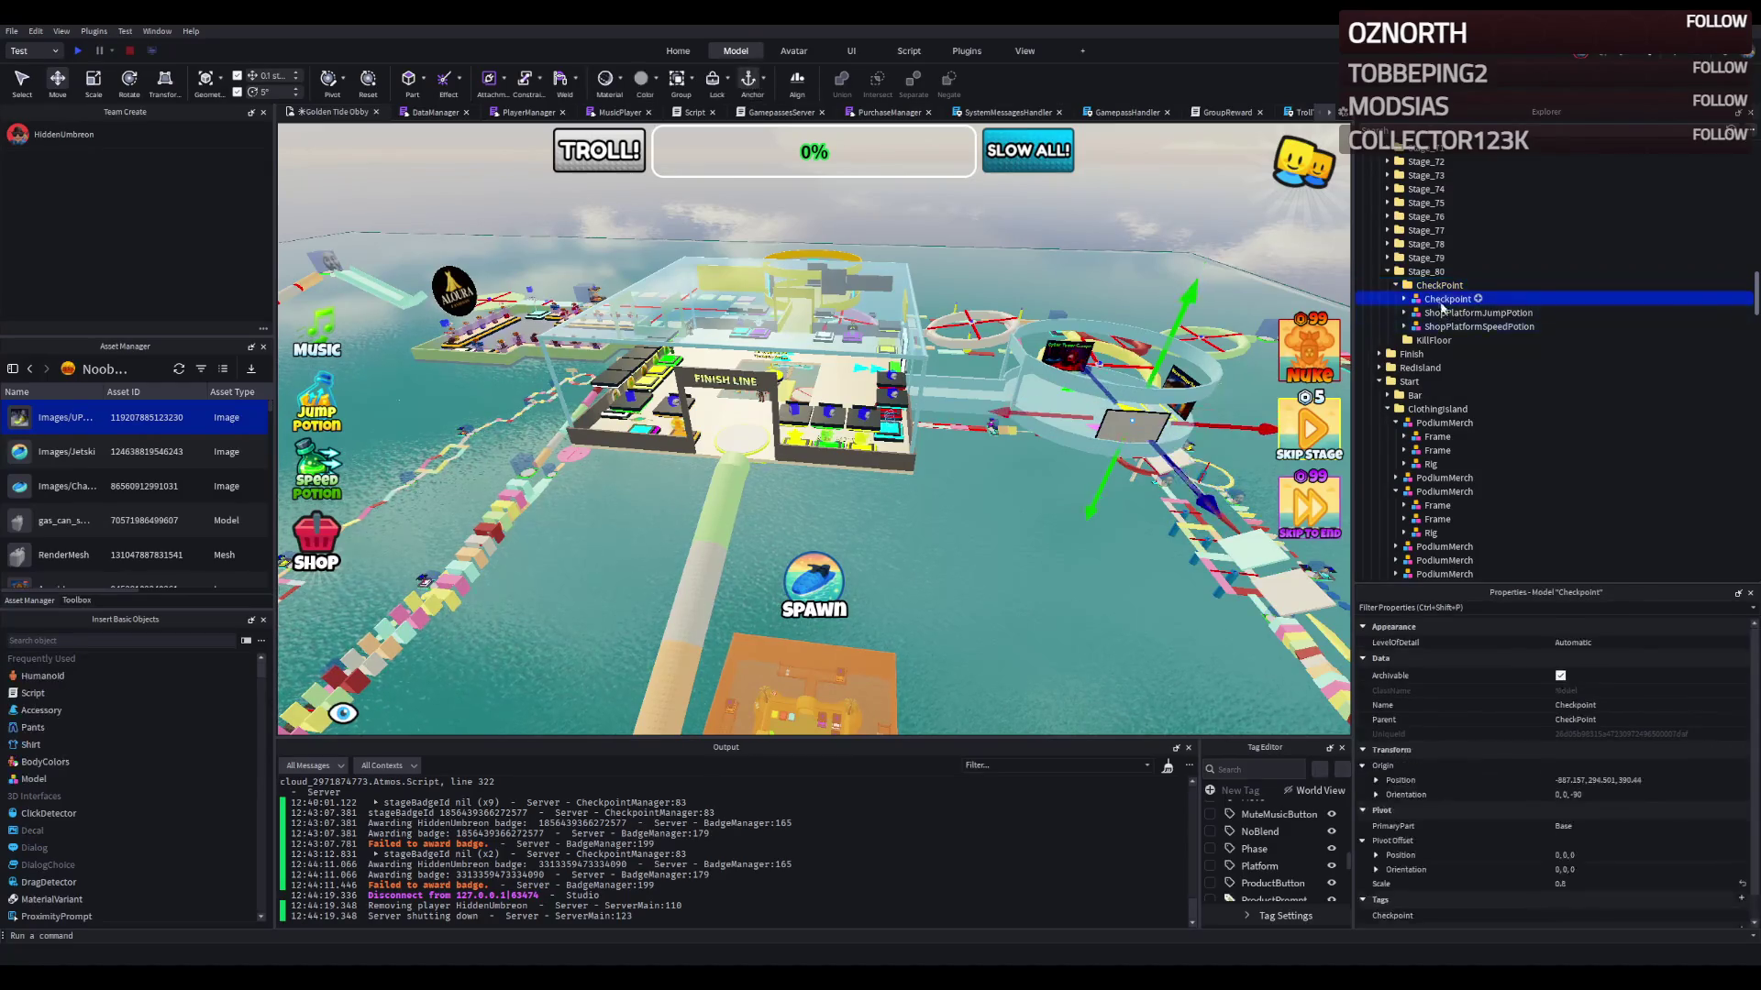
pyautogui.press('Right')
pyautogui.click(1472, 396)
pyautogui.press('Right')
pyautogui.click(1457, 436)
pyautogui.click(1577, 716)
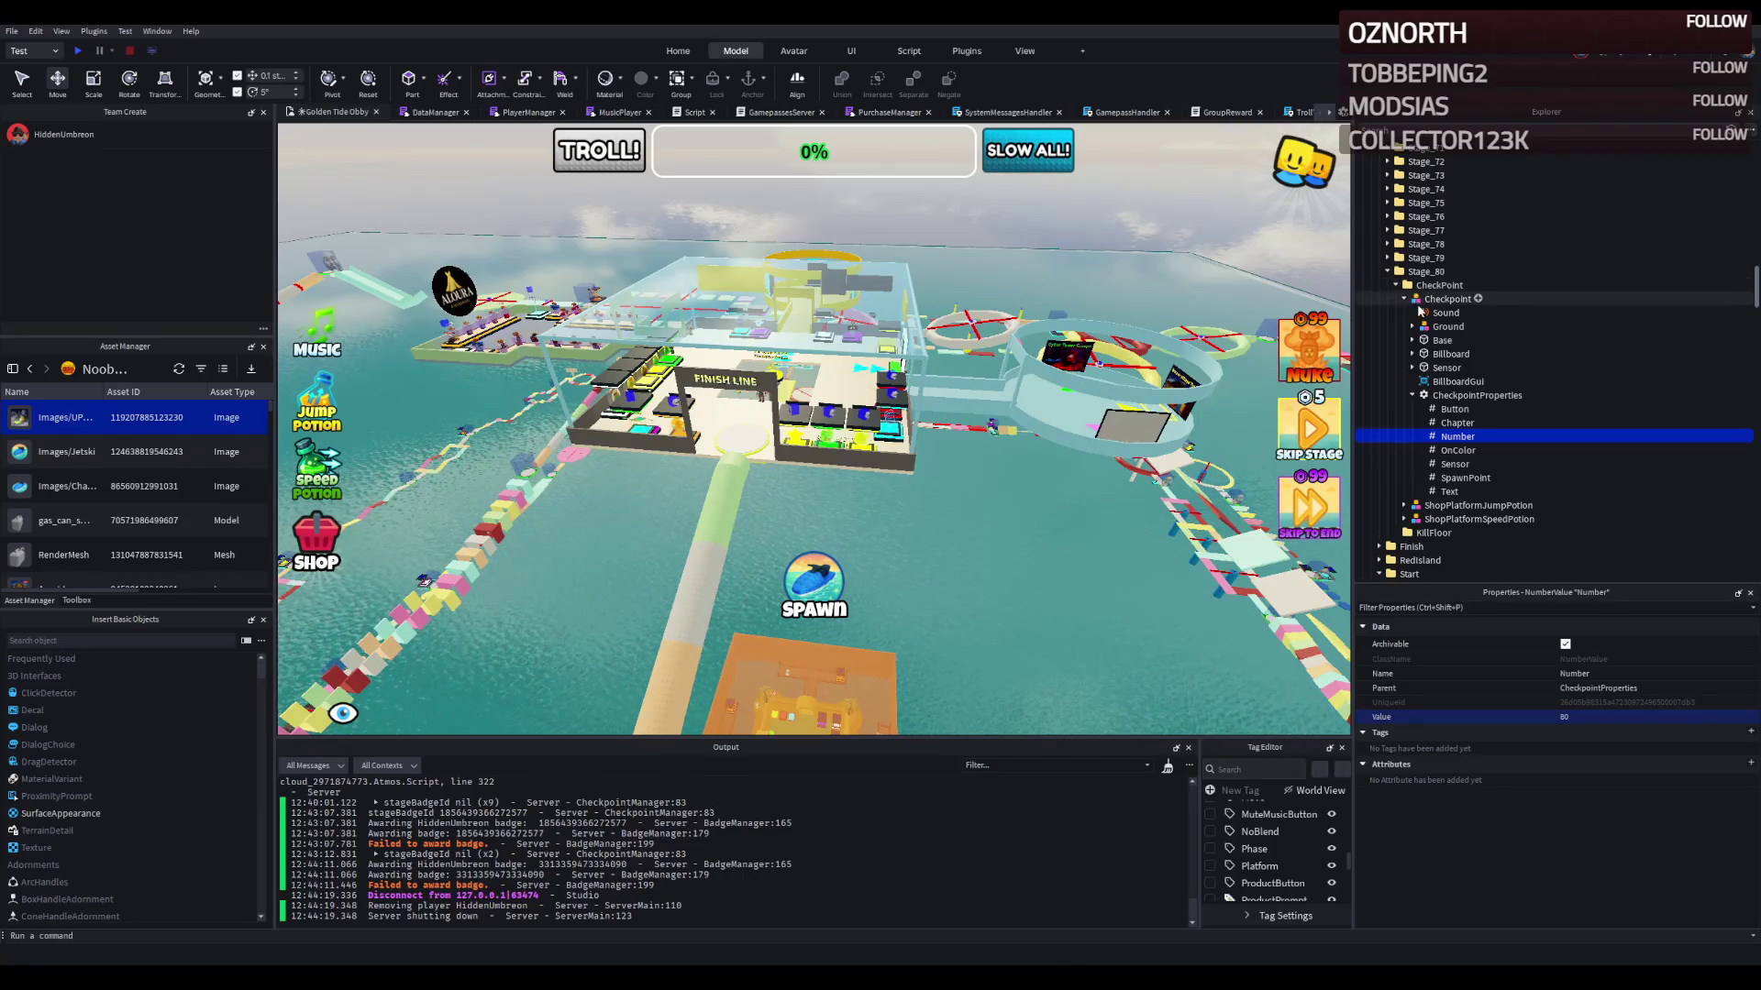
# Step: Set the Finish checkpoint's Number value to 100
pyautogui.scroll(-2, 1513, 449)
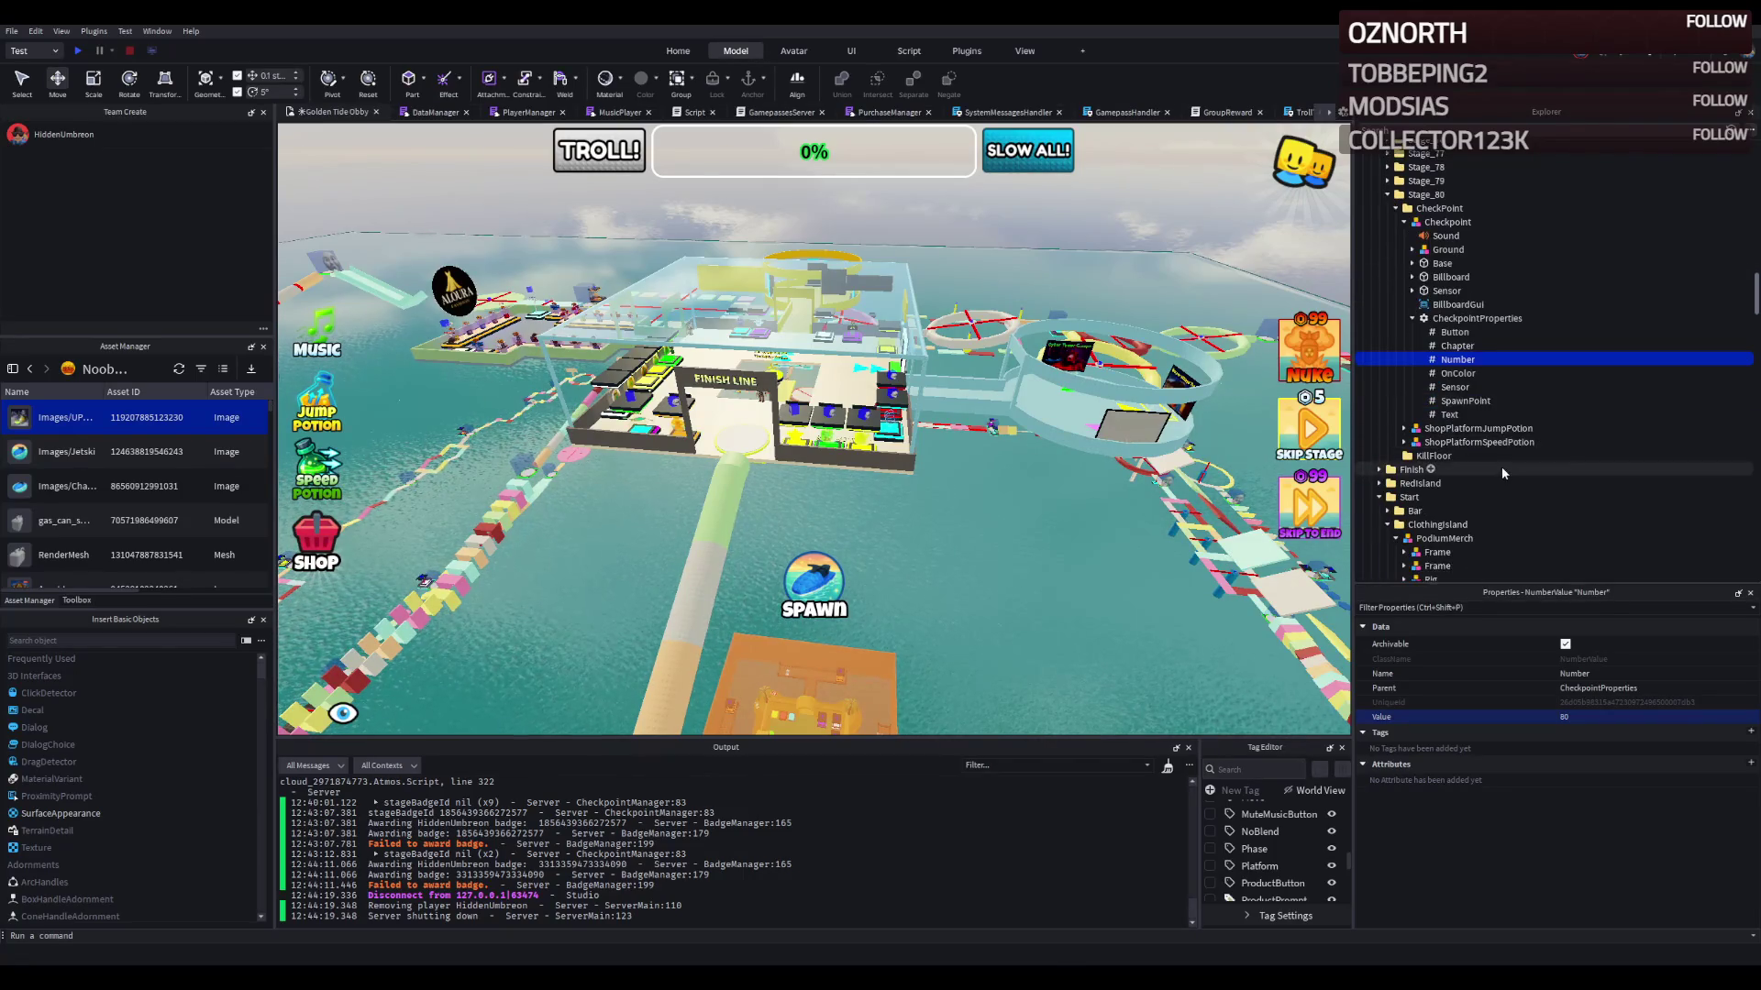
pyautogui.doubleClick(1500, 465)
pyautogui.doubleClick(1440, 497)
pyautogui.scroll(-1, 1442, 504)
pyautogui.scroll(-3, 1445, 486)
pyautogui.click(1449, 481)
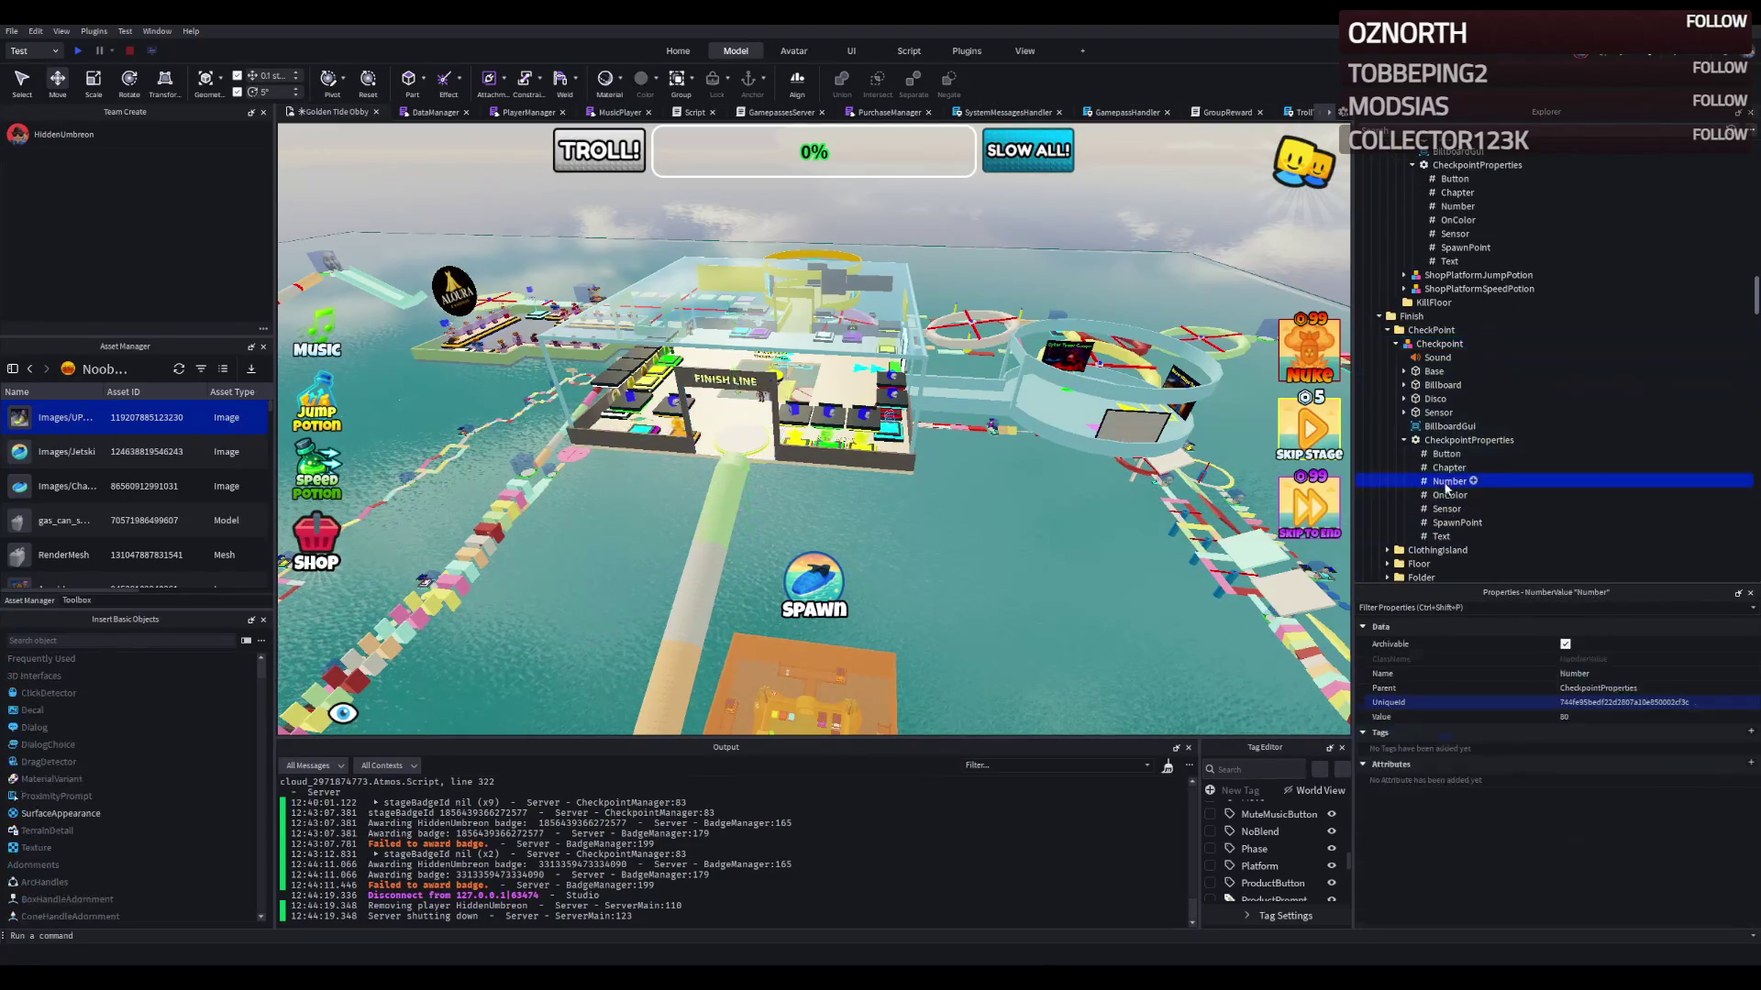
pyautogui.click(1579, 713)
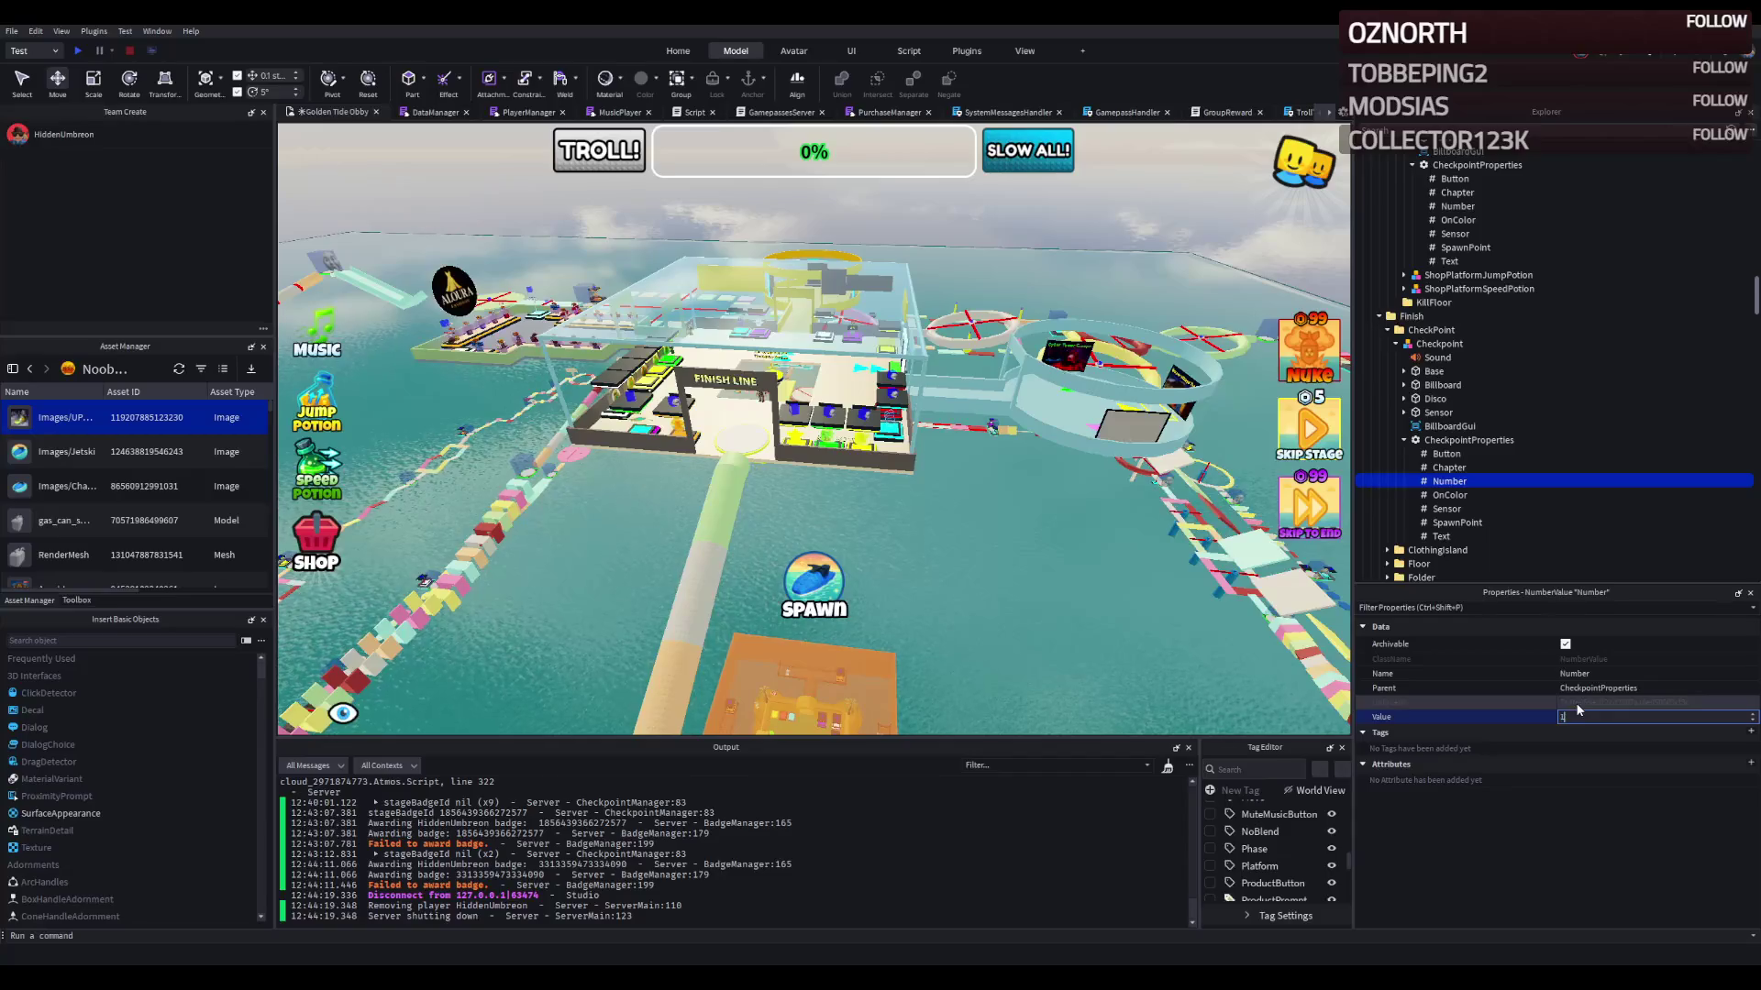
pyautogui.write('10')
pyautogui.press('Return')
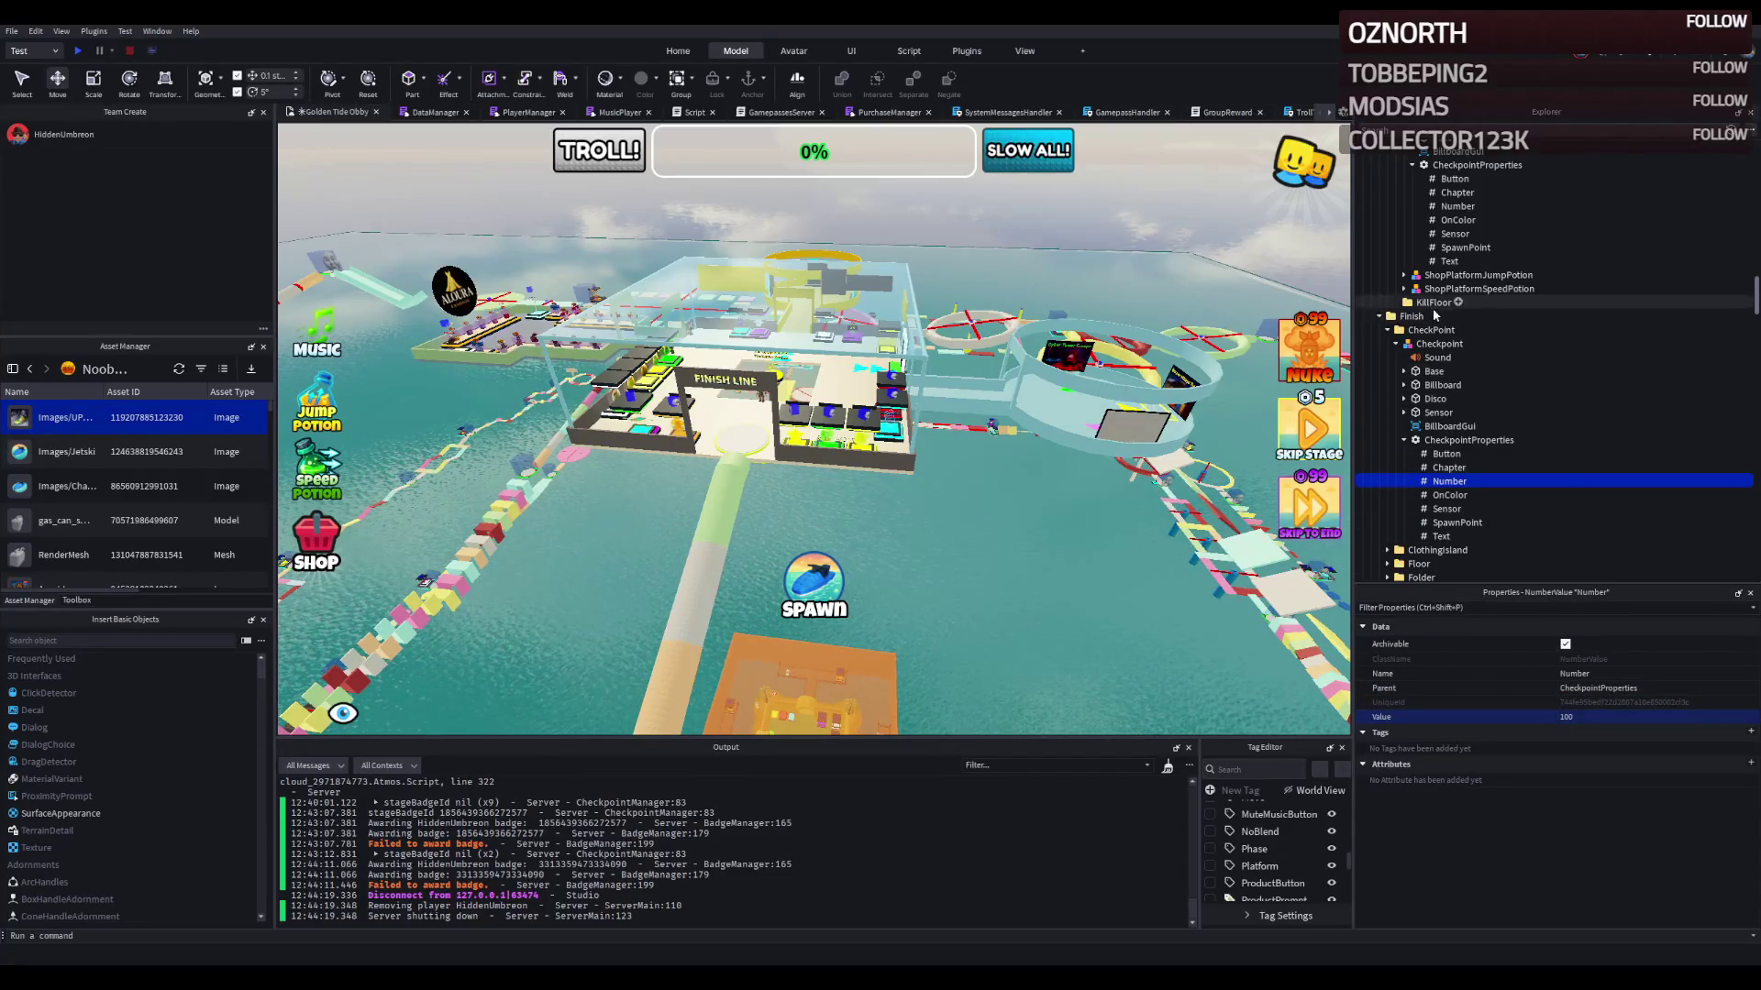
# Step: Collapse the Finish folder's subtree and focus the camera on the Finish folder
pyautogui.click(1389, 330)
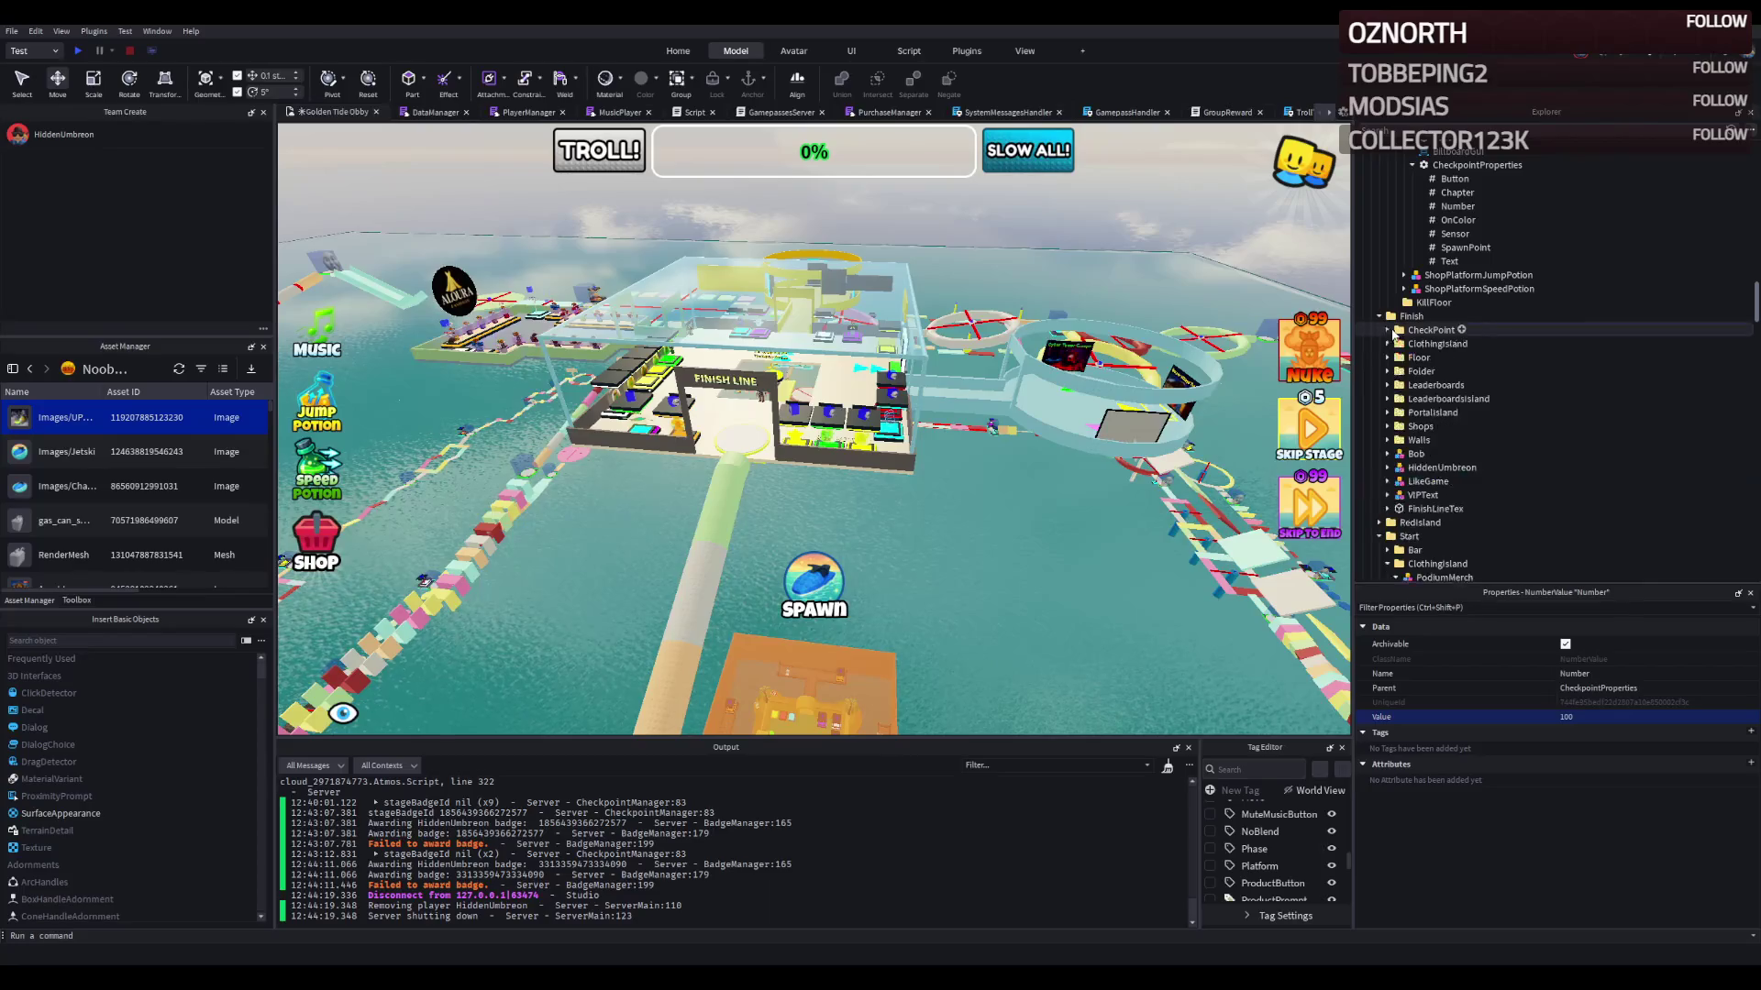
pyautogui.click(1403, 316)
pyautogui.click(1379, 316)
pyautogui.press('f')
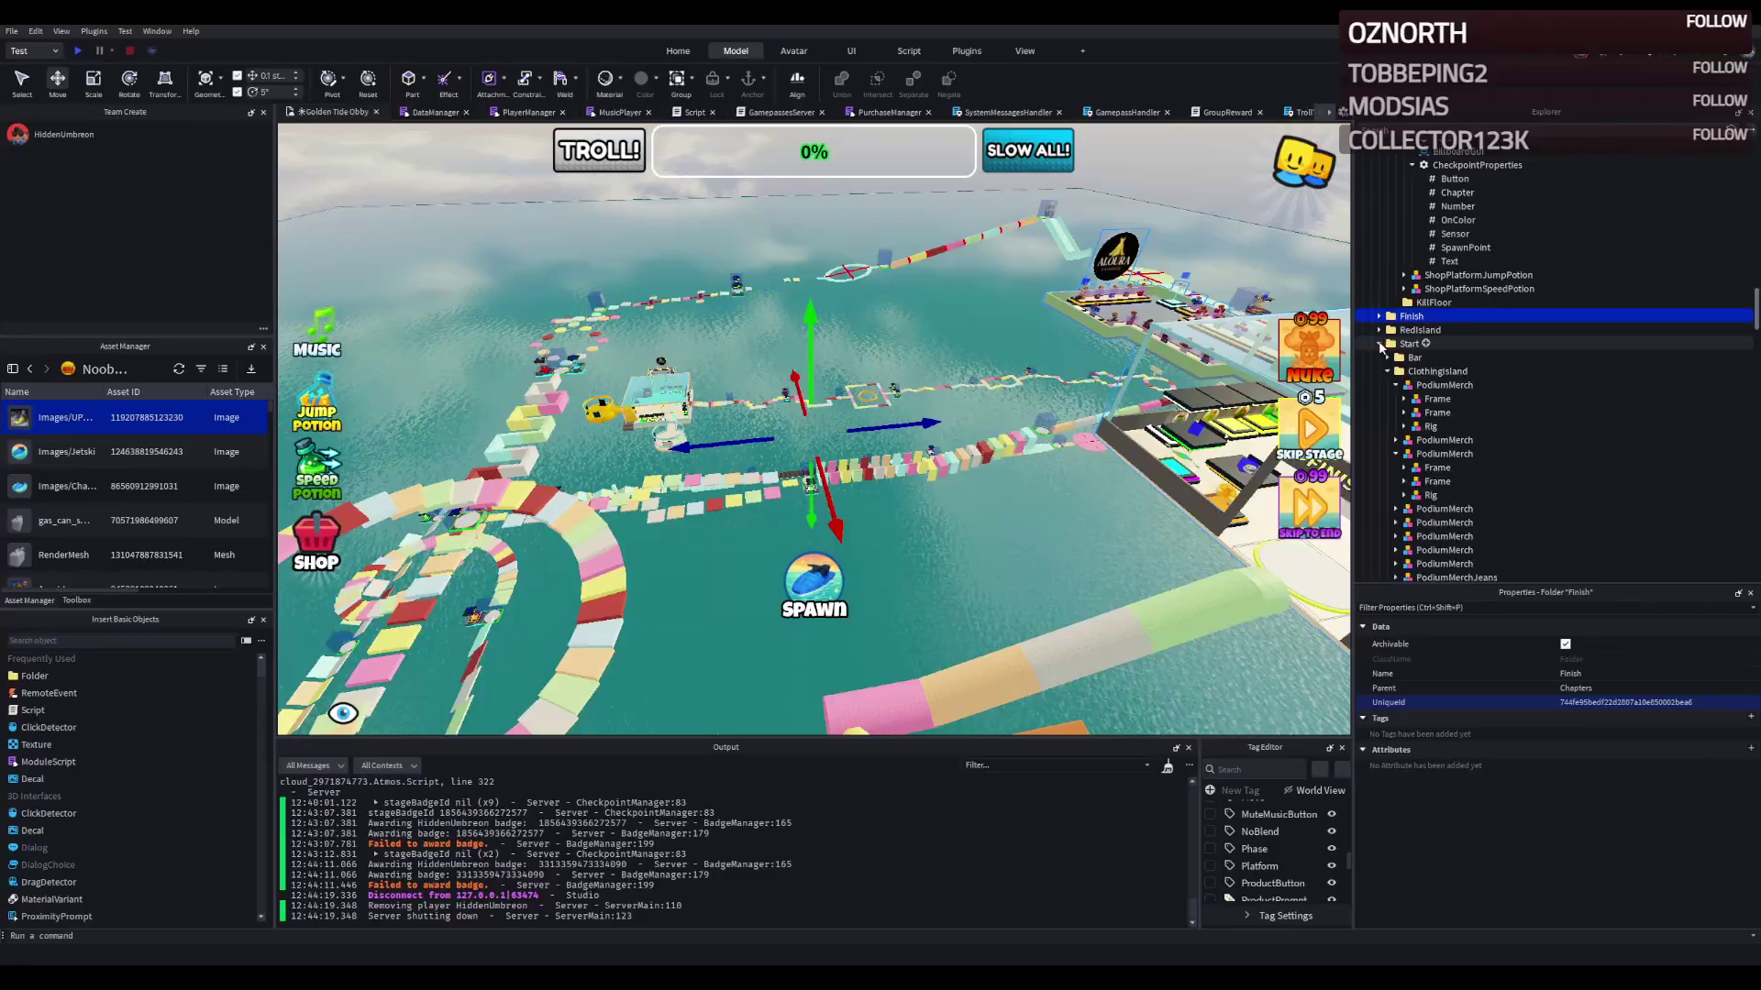
# Step: Collapse the Start folder and fly the camera around the course near the Finish area
pyautogui.click(1379, 344)
pyautogui.scroll(3, 988, 347)
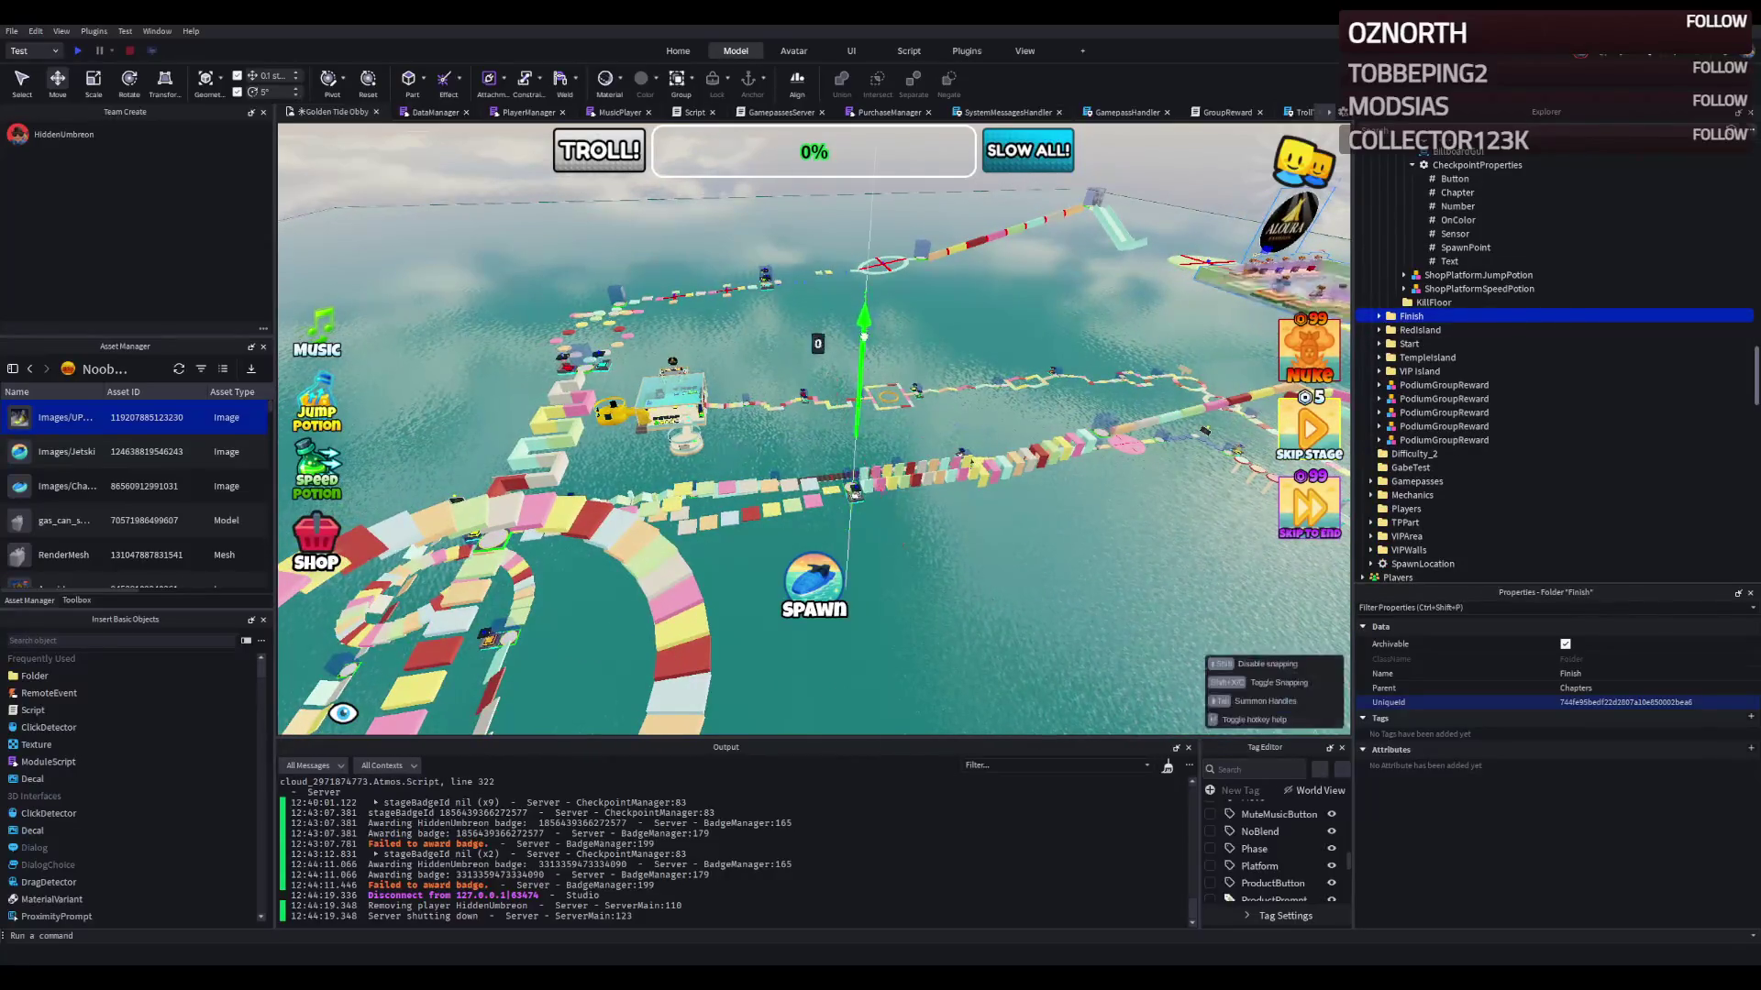
pyautogui.scroll(3, 921, 240)
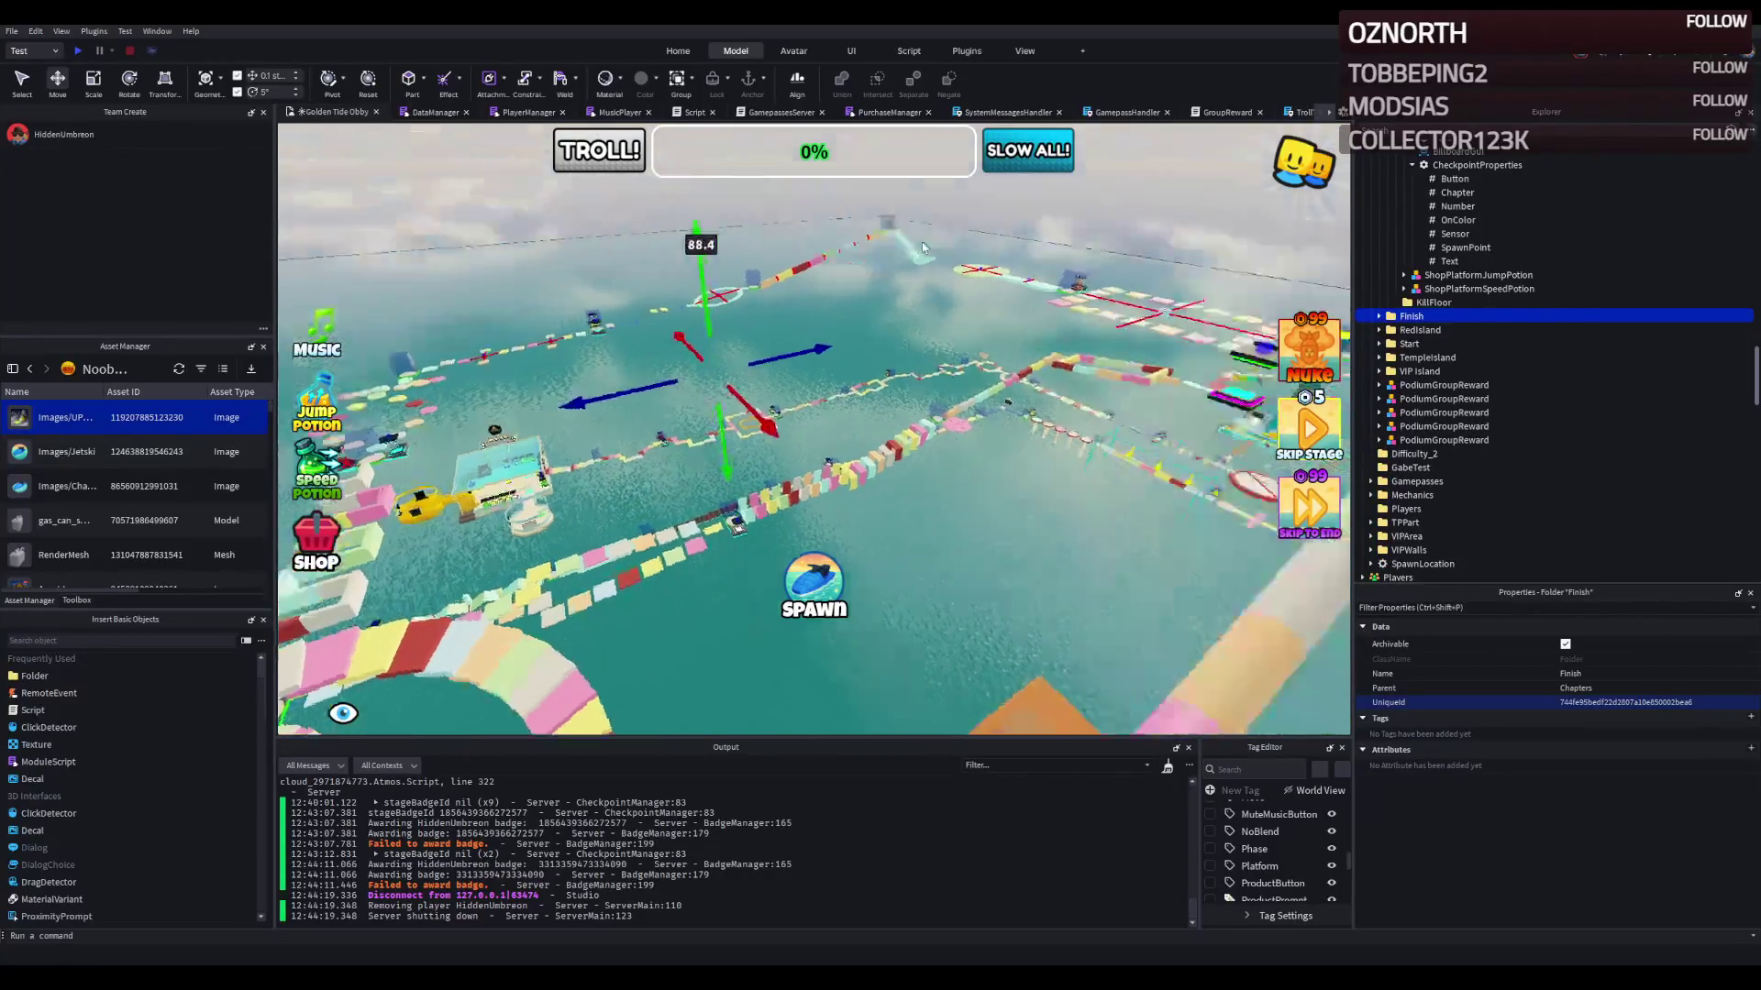
pyautogui.scroll(-5, 921, 240)
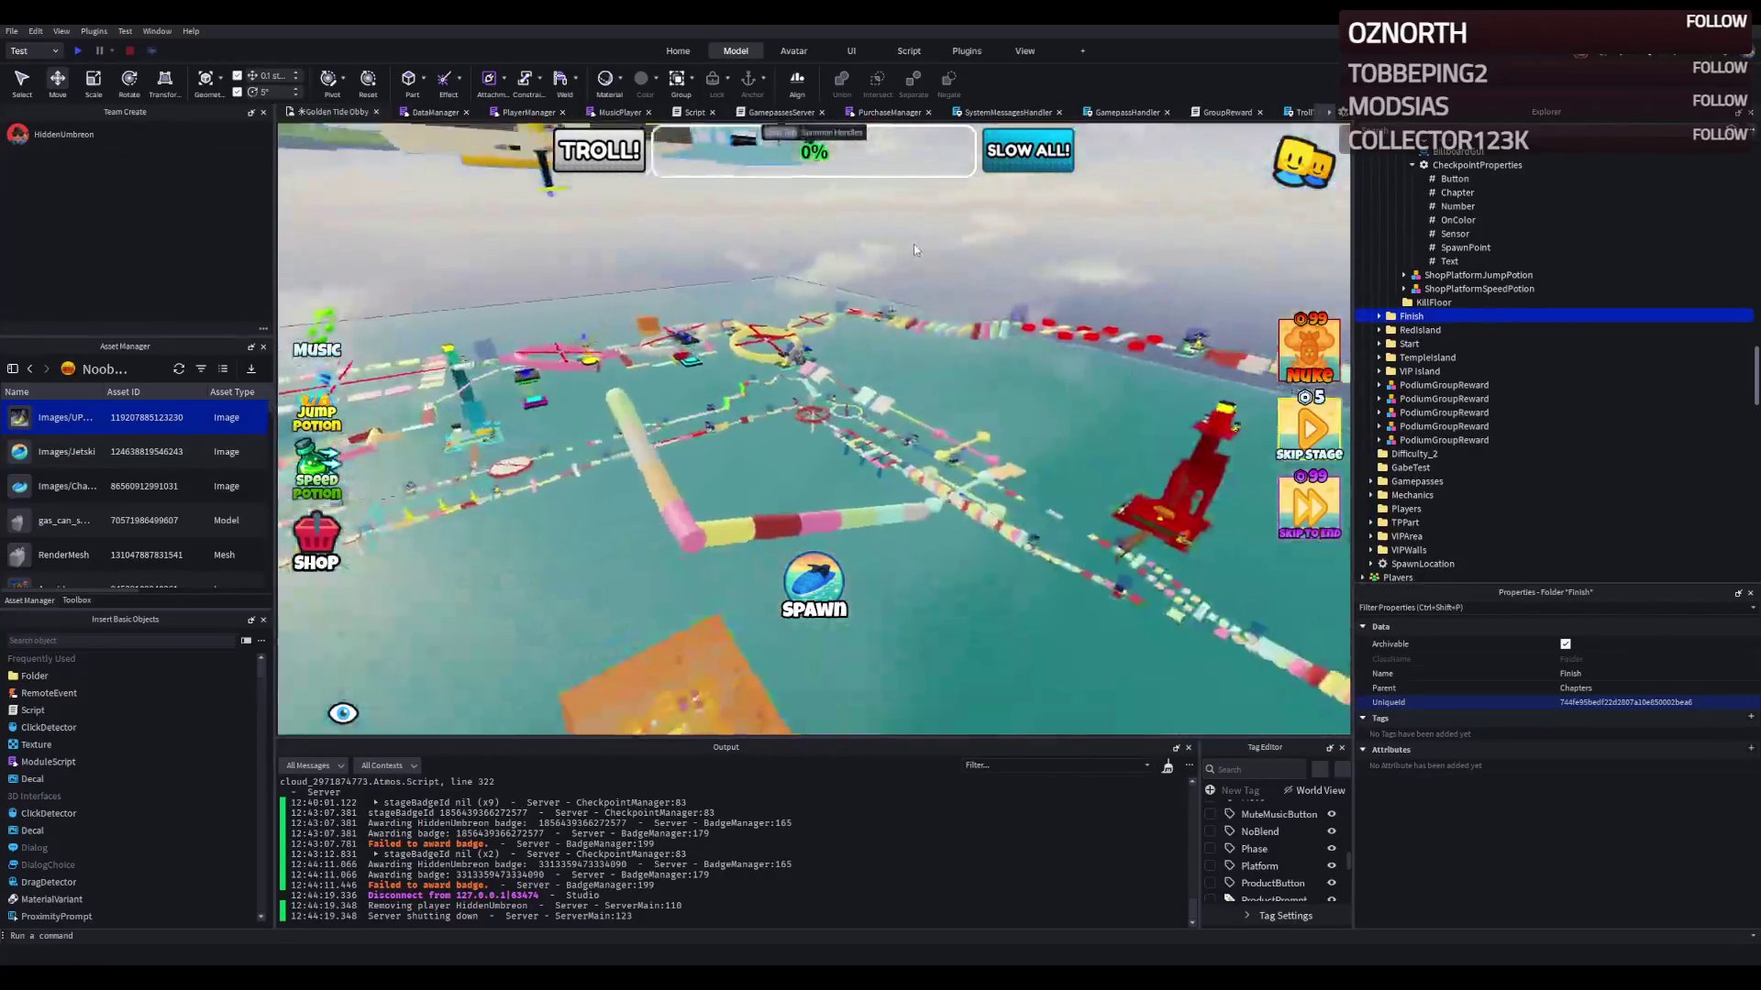
pyautogui.moveTo(913, 250); pyautogui.dragTo(638, 394)
pyautogui.moveTo(637, 365); pyautogui.dragTo(642, 367)
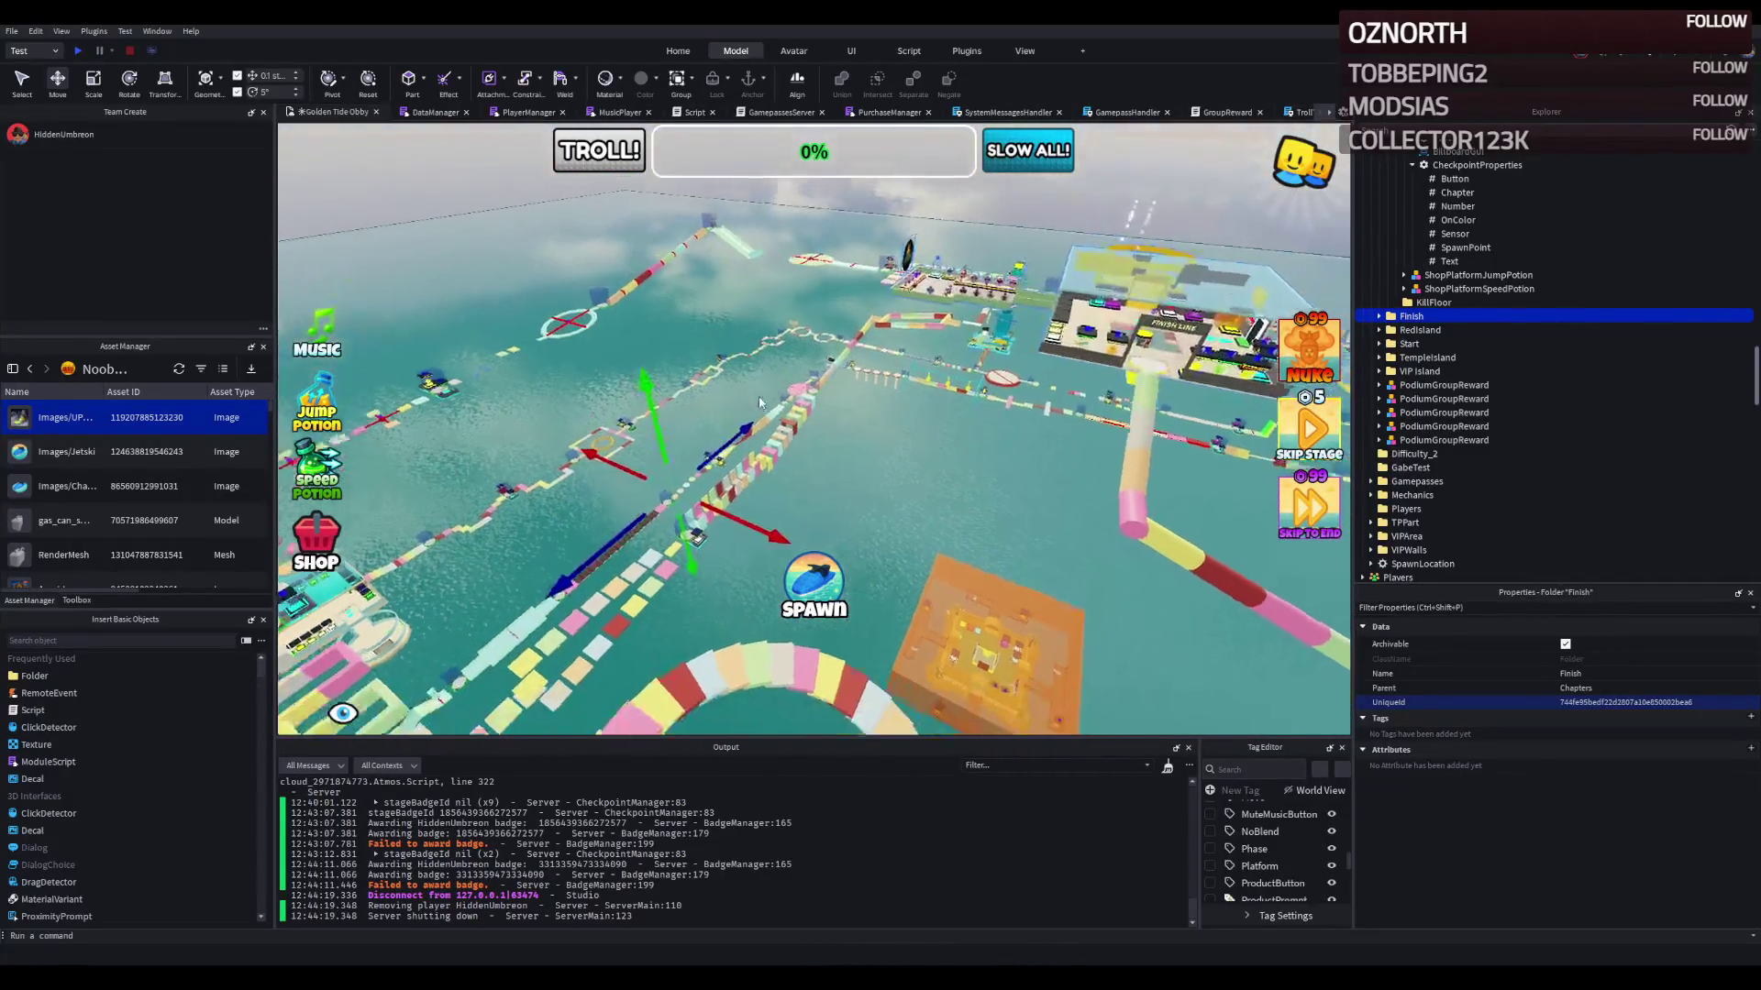
pyautogui.press('w')
pyautogui.press('q')
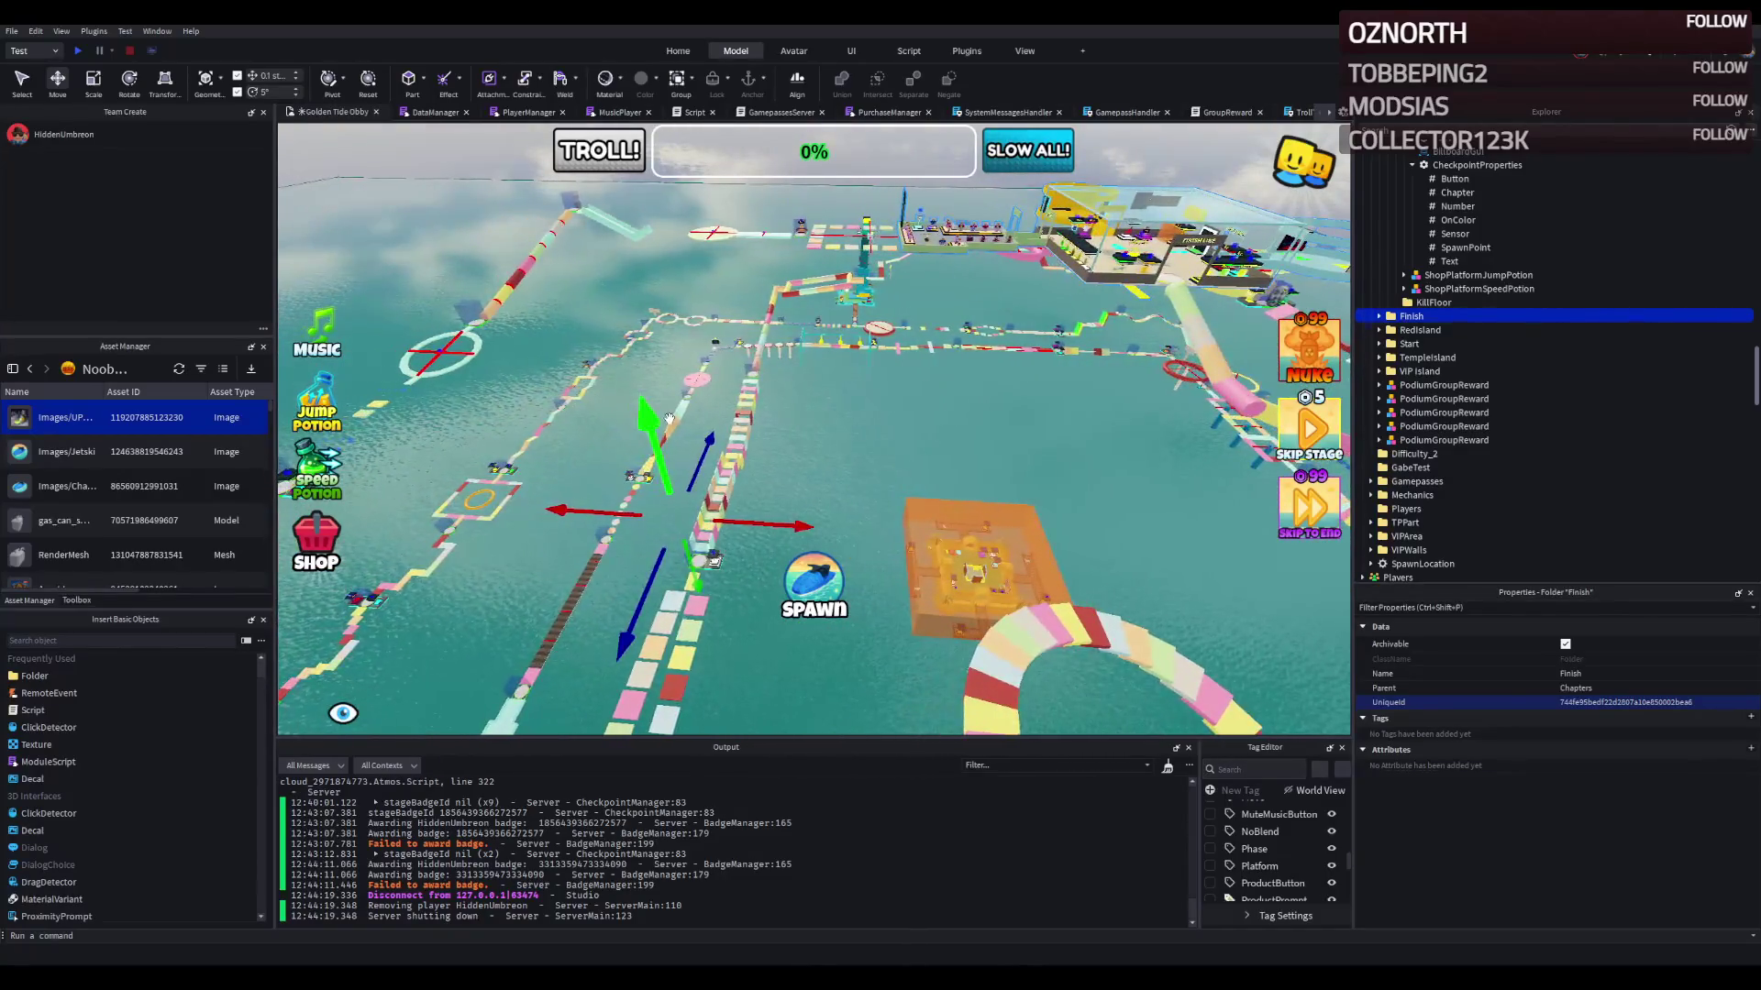
pyautogui.press('f')
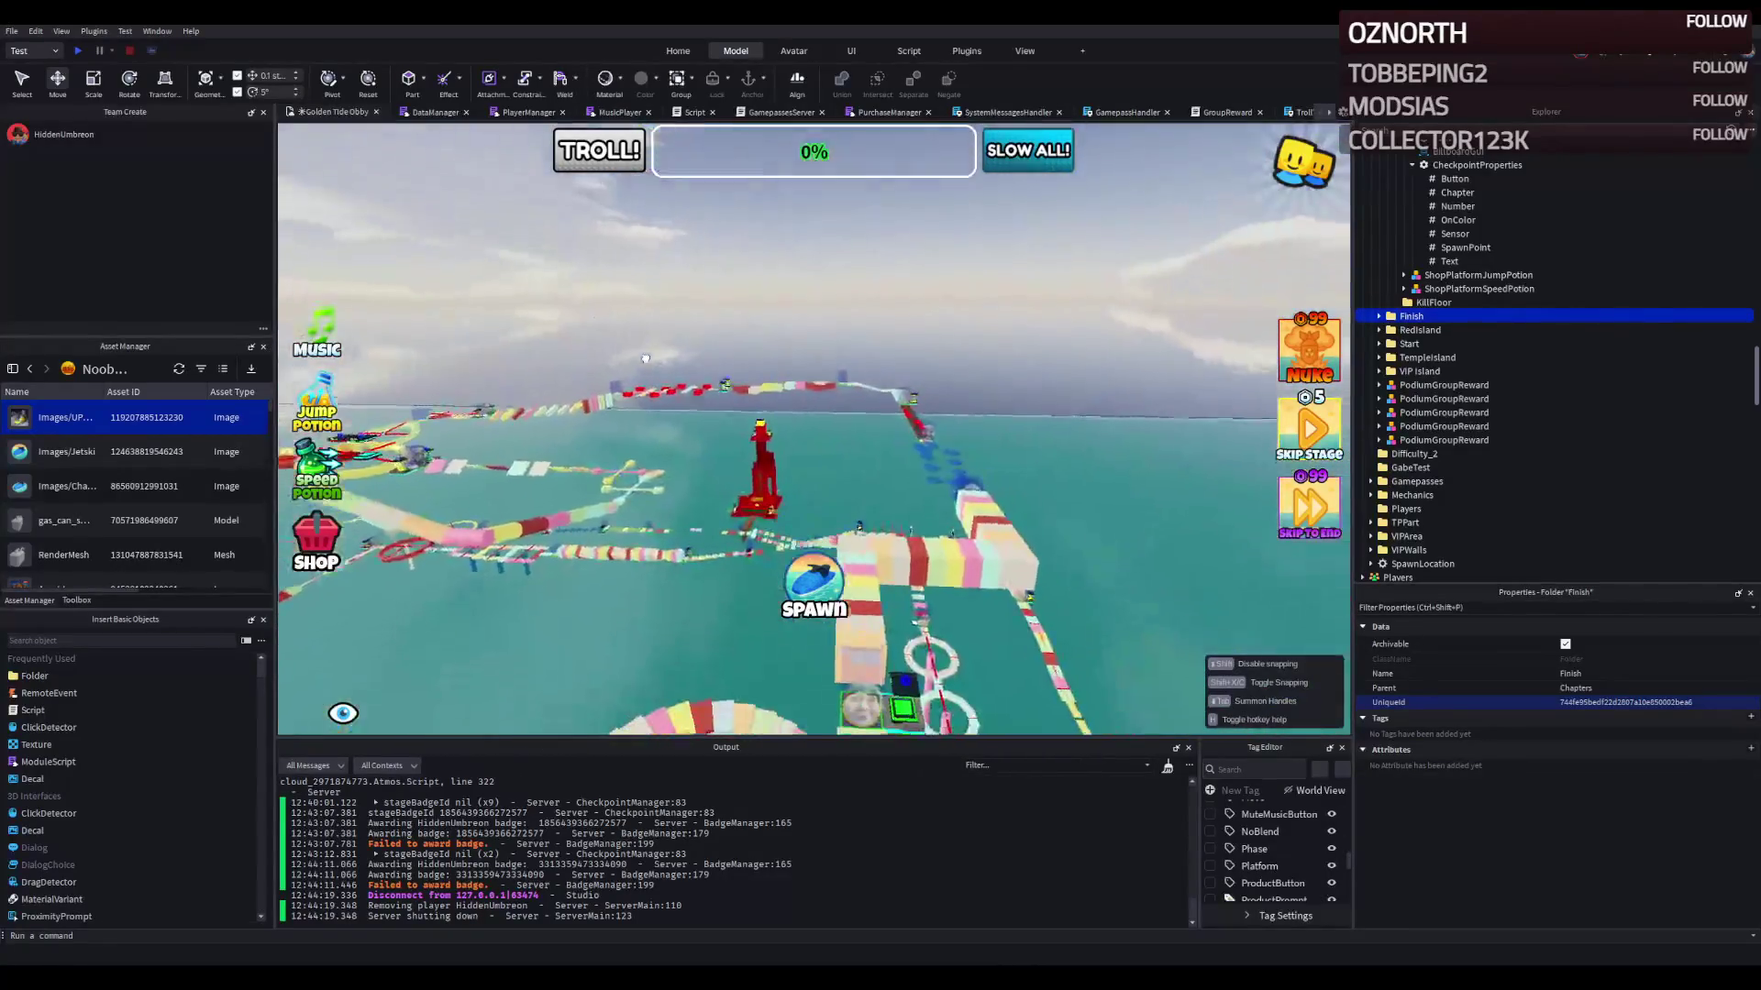
pyautogui.press('s')
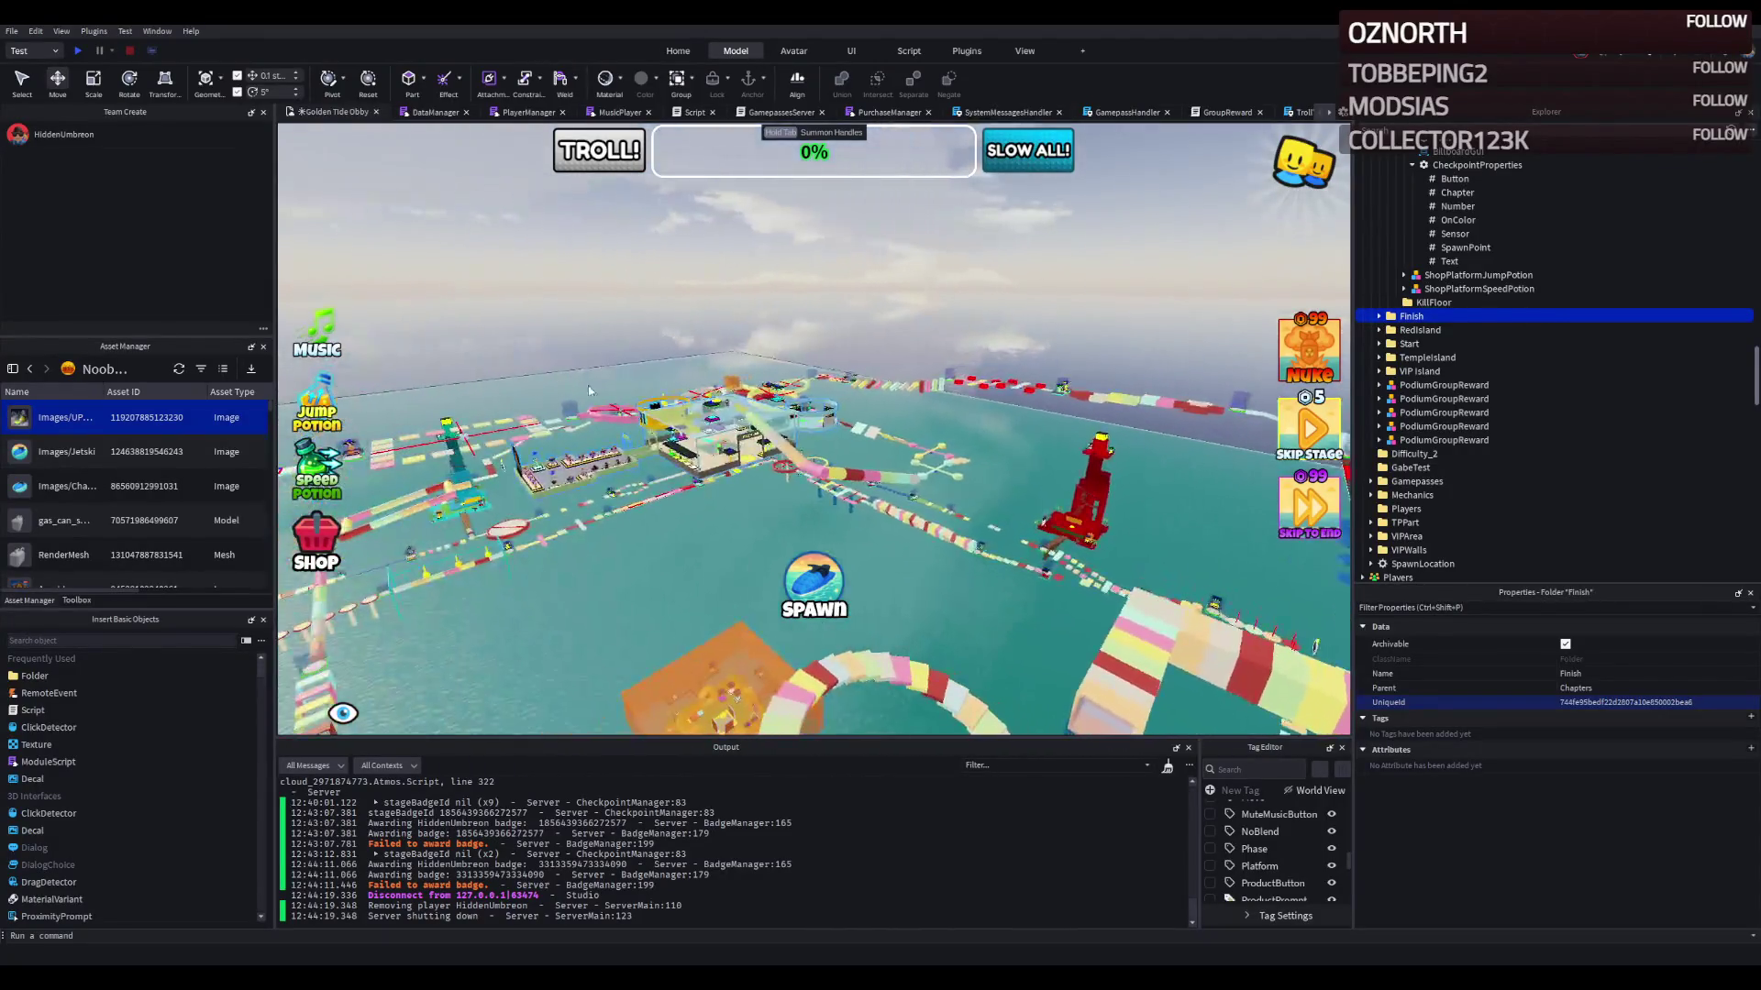
pyautogui.press('f')
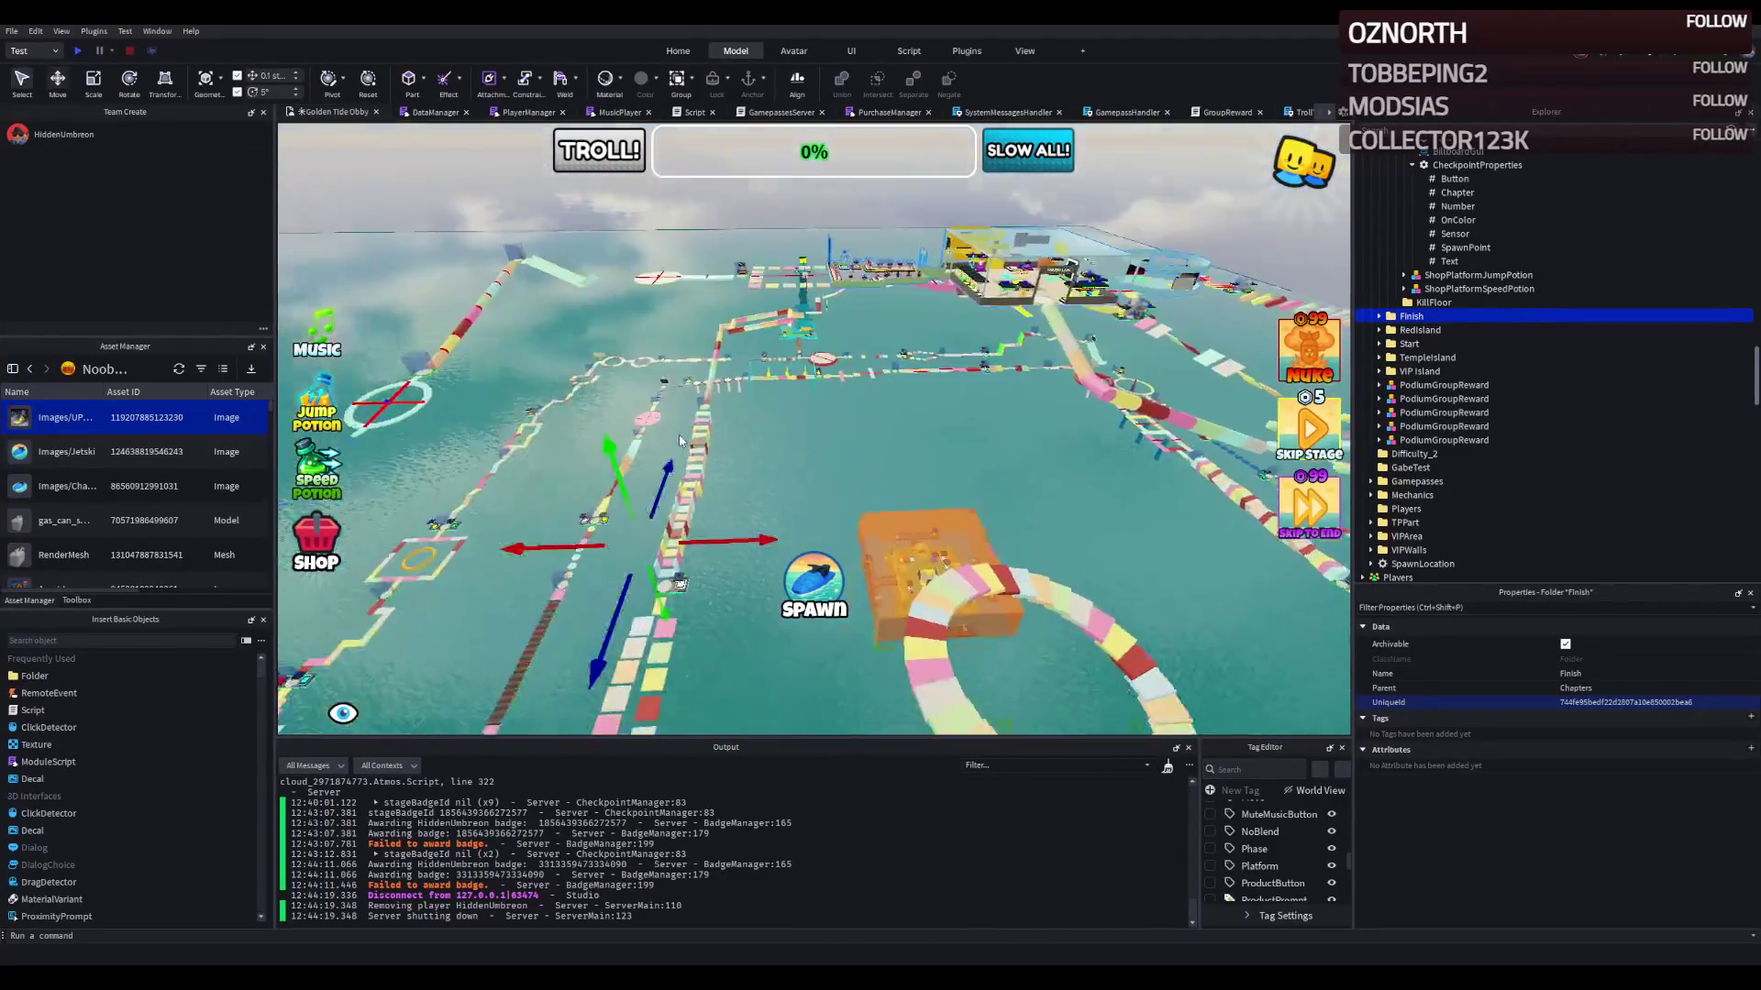
pyautogui.press('s')
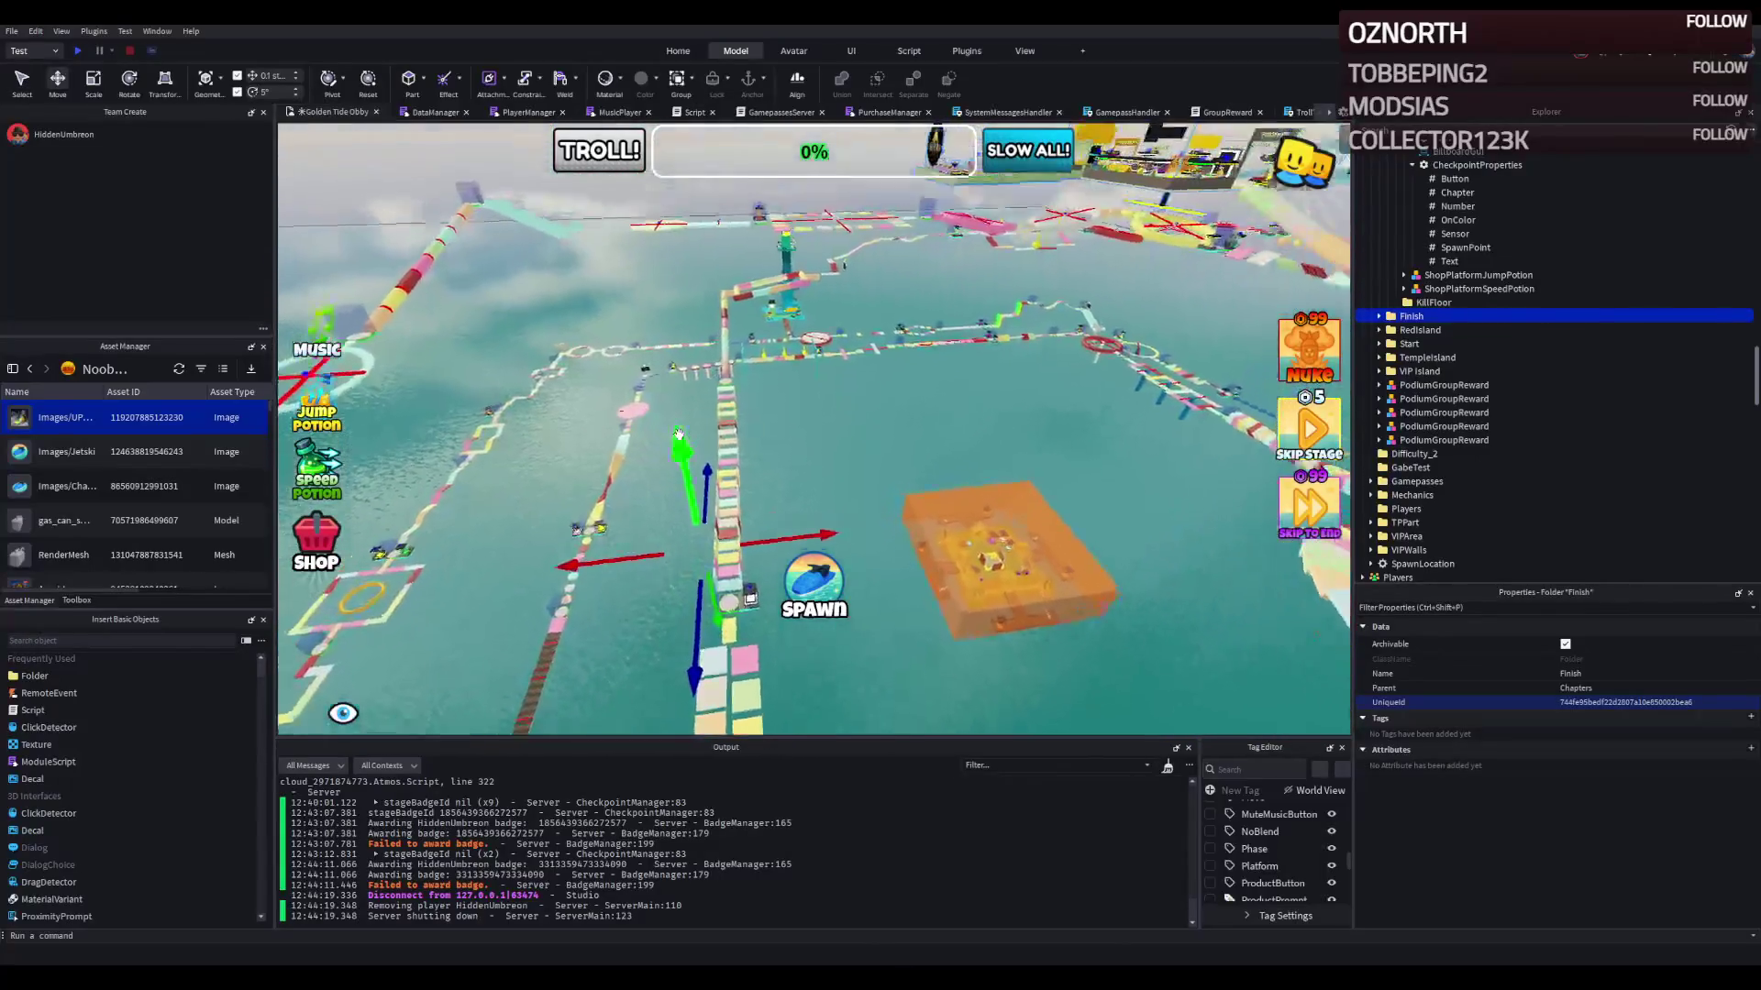
pyautogui.press('s')
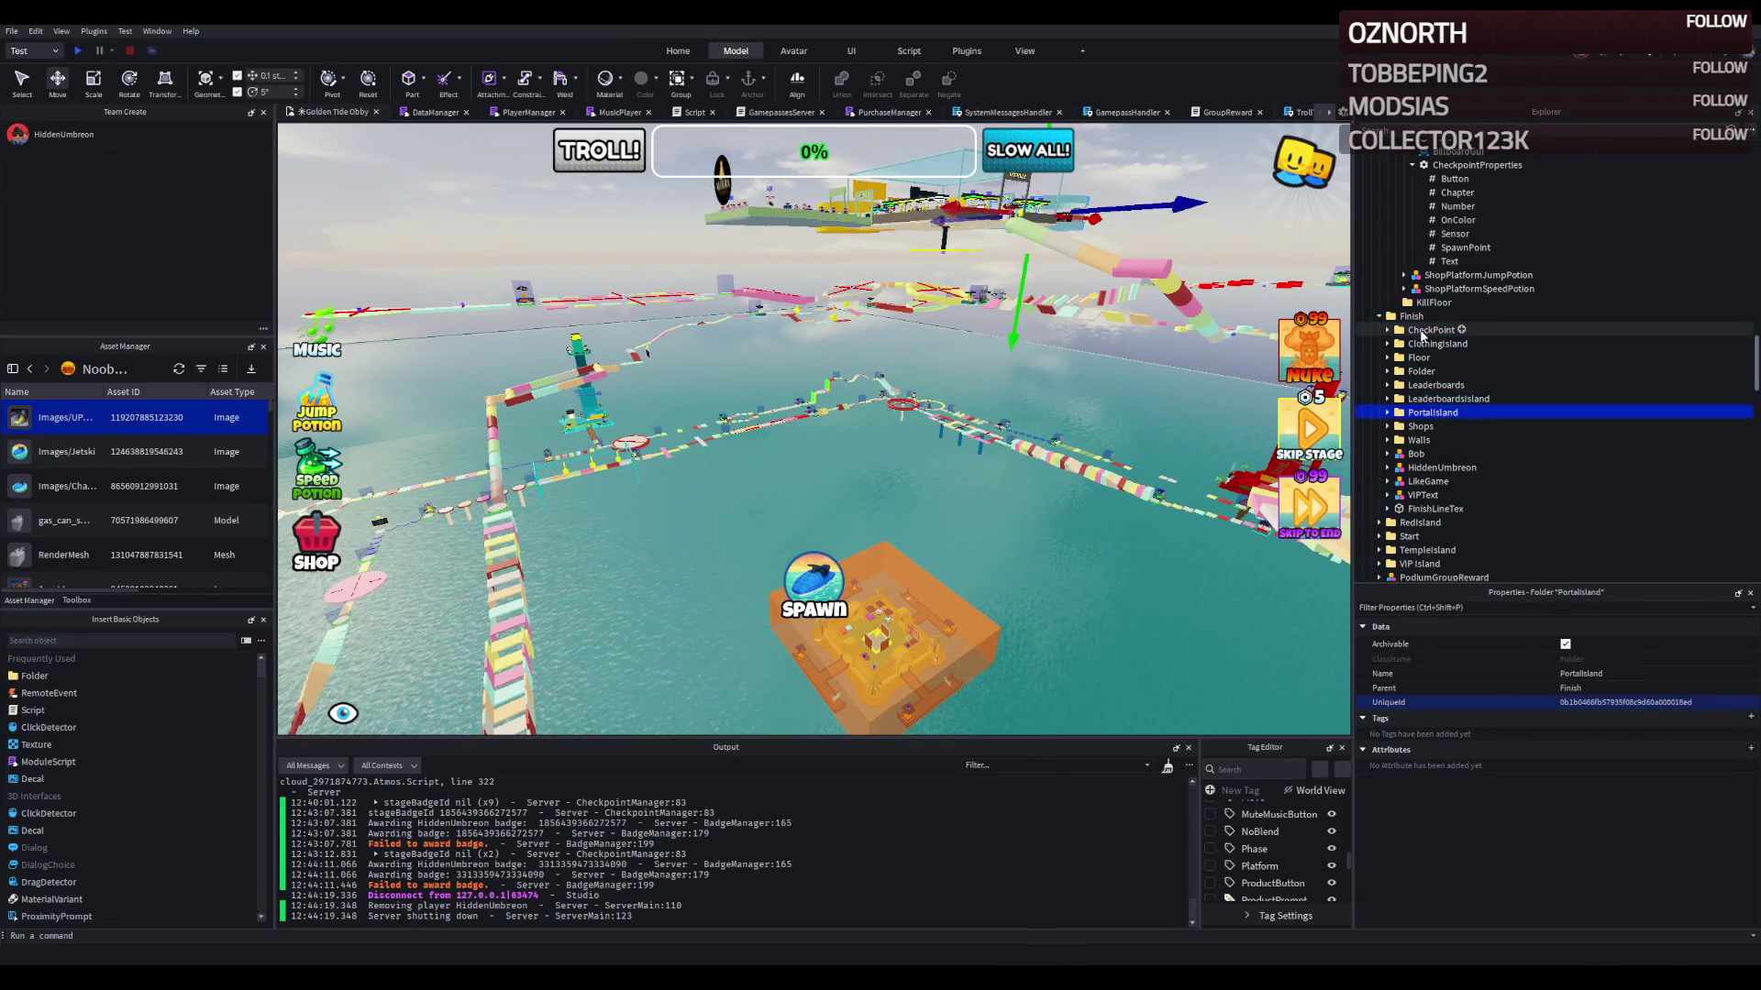
# Step: Step through the Finish items Walls, HiddenUmbreon and FinishLineText in Explorer
pyautogui.press('Down')
pyautogui.press('Down')
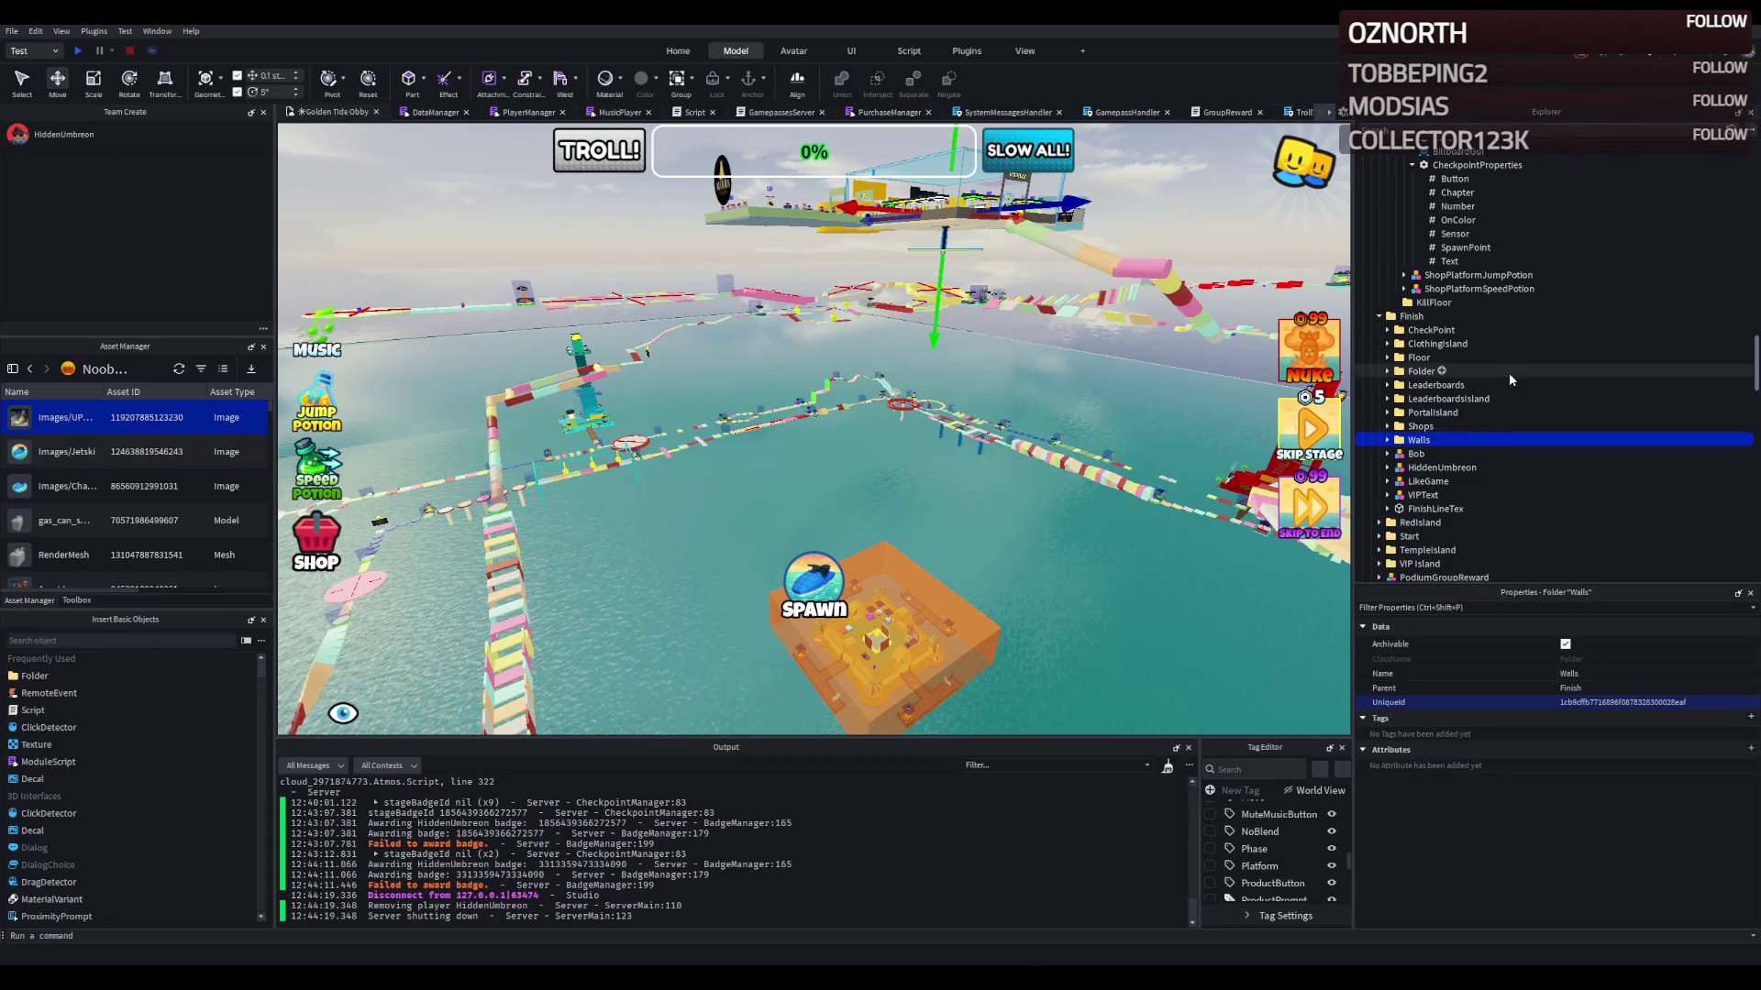
pyautogui.press('Down')
pyautogui.press('Down')
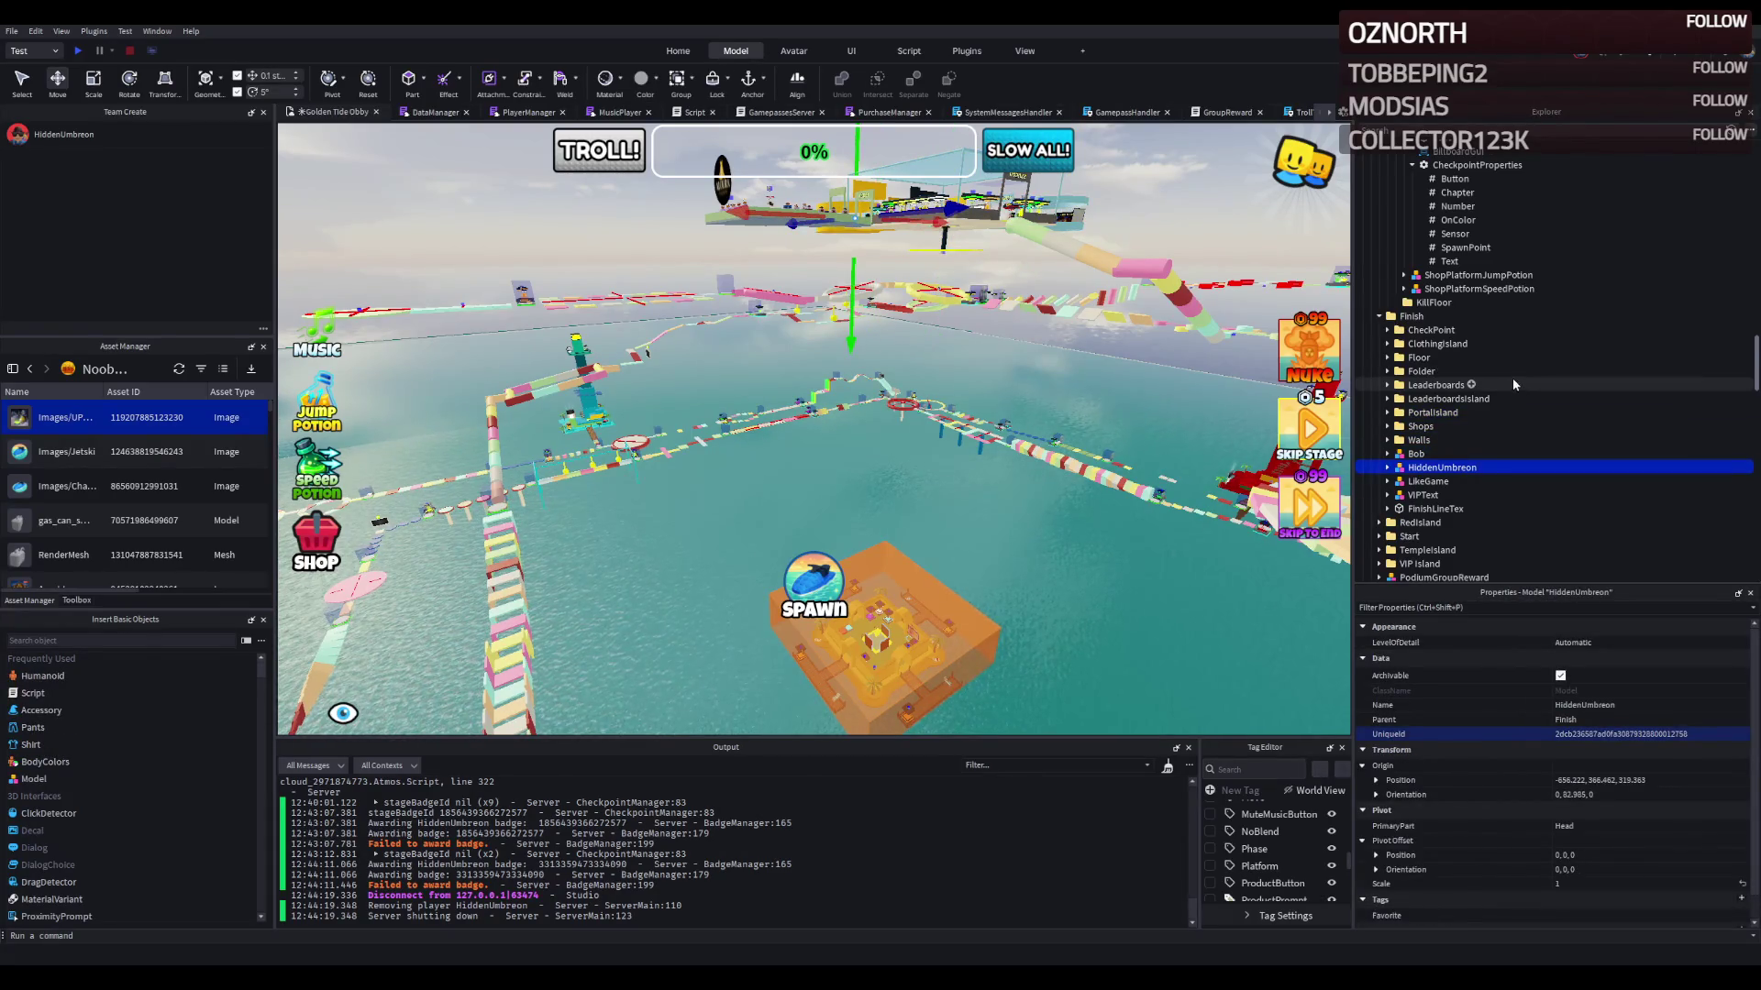
pyautogui.press('Down')
pyautogui.press('Down')
pyautogui.press('Down')
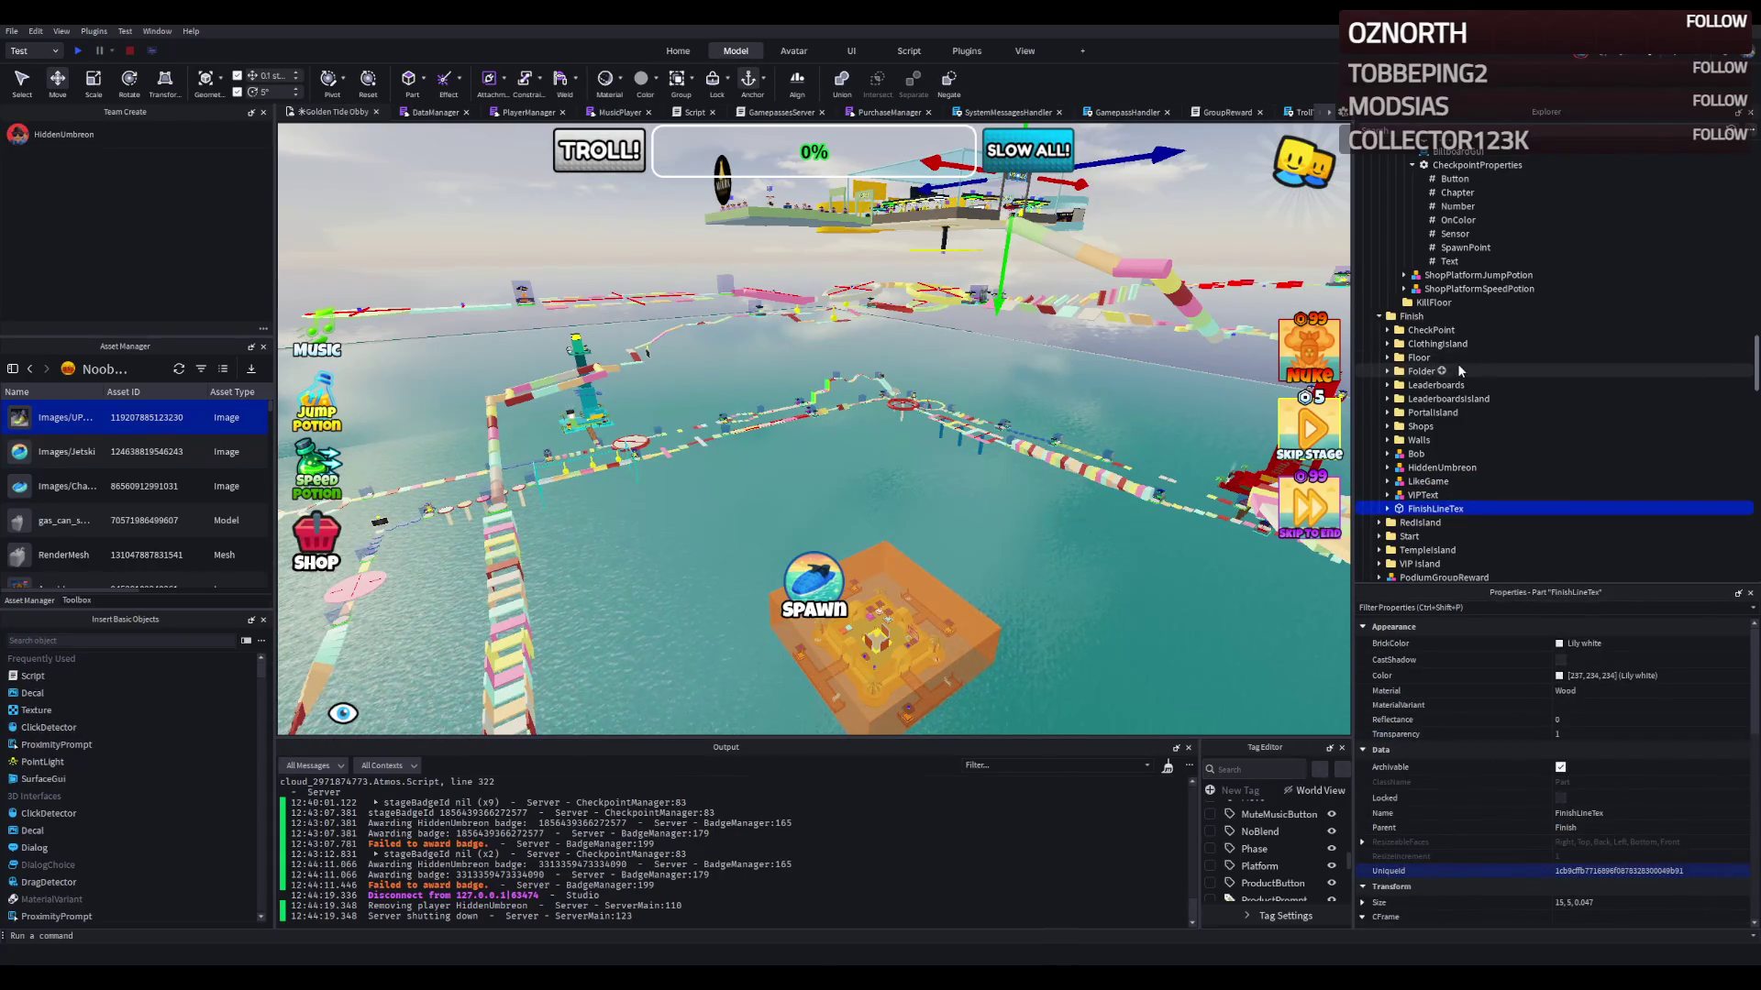
pyautogui.scroll(5, 1022, 395)
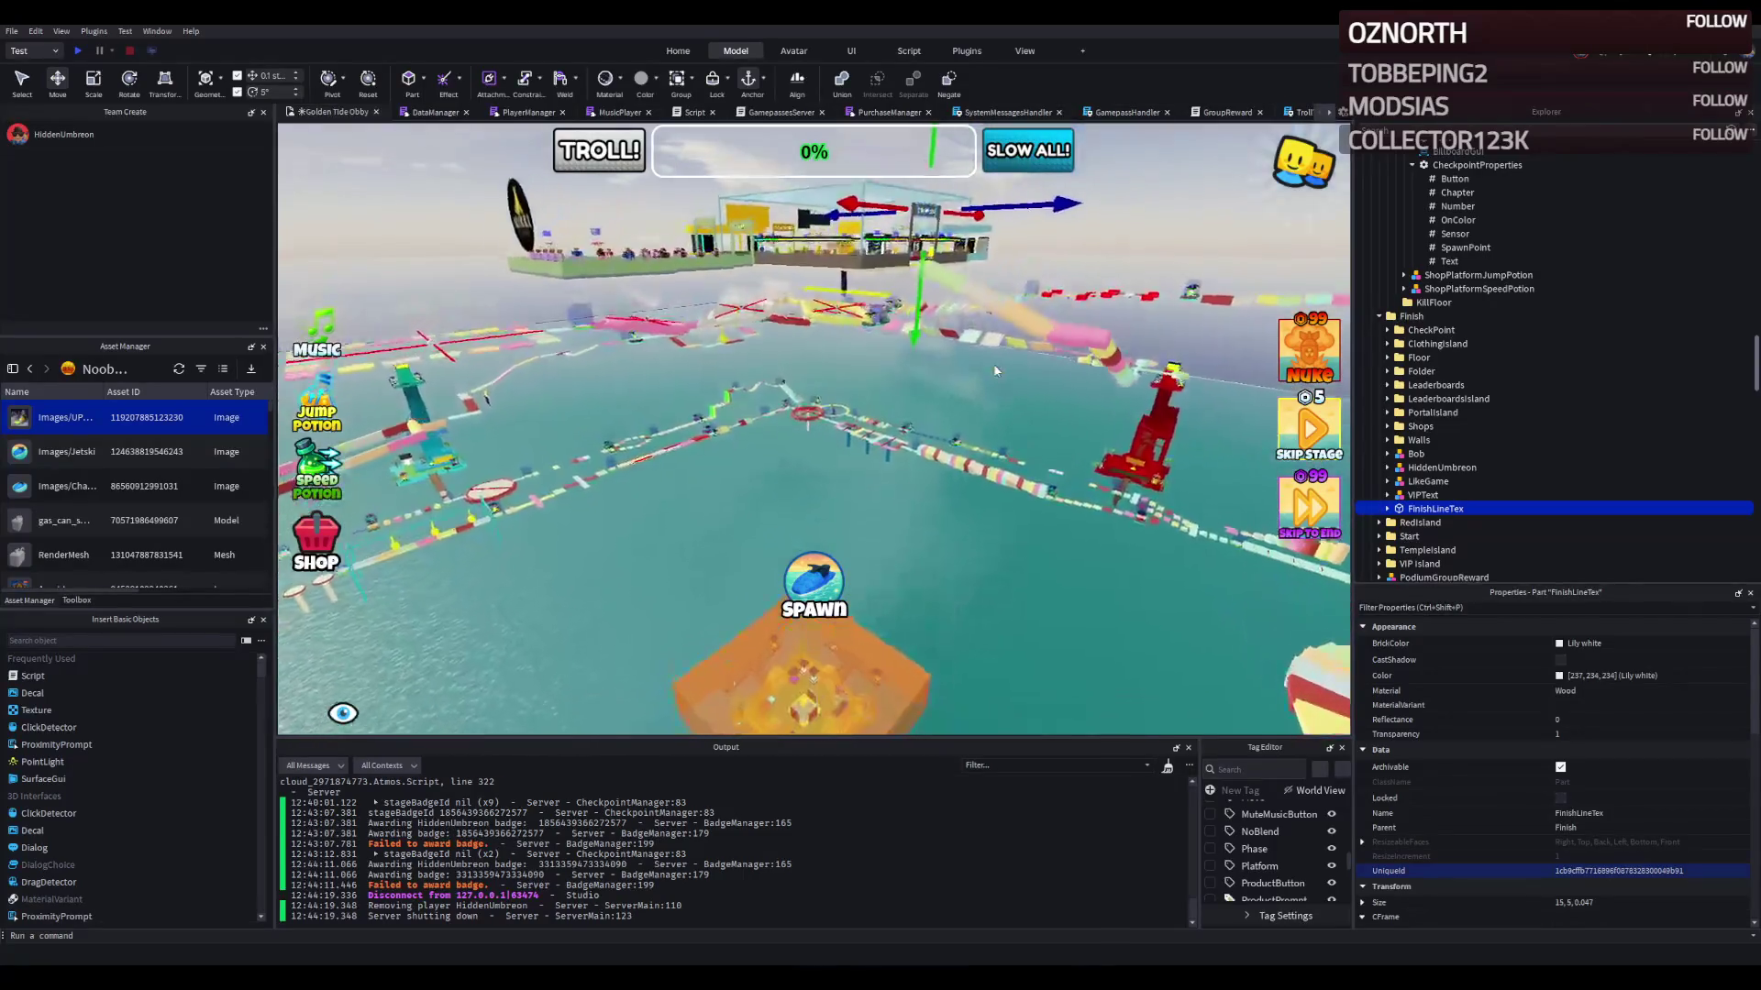
pyautogui.scroll(8, 1021, 394)
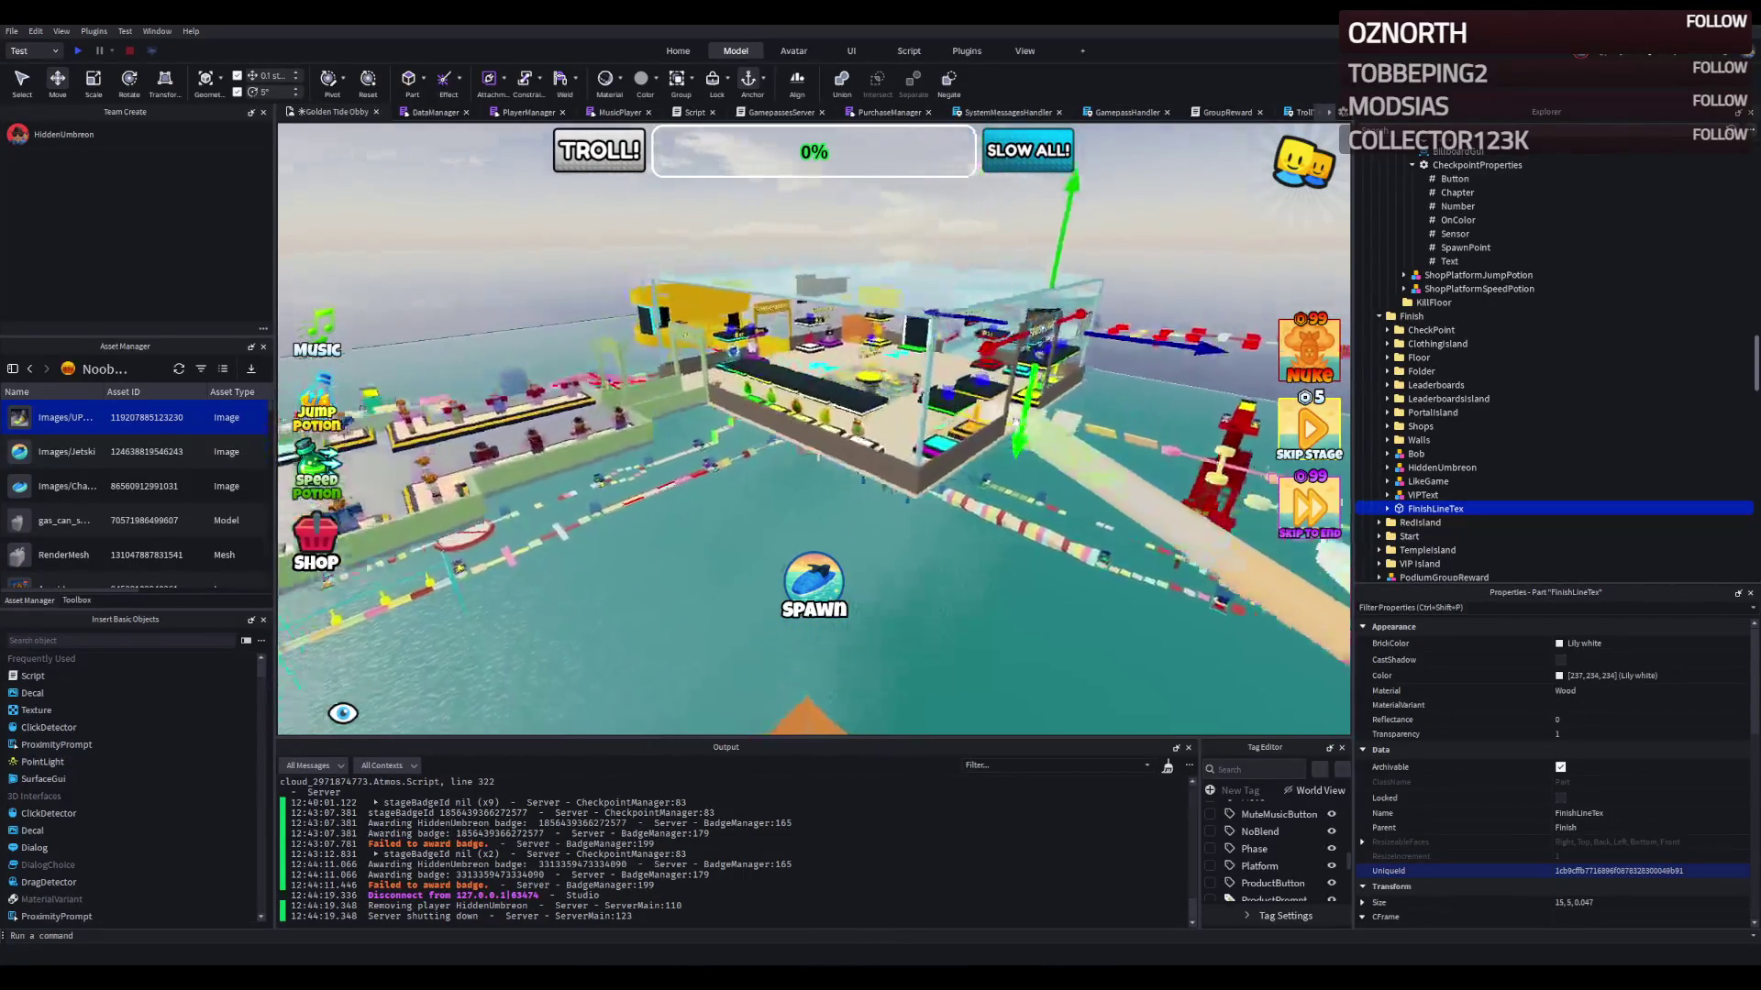
pyautogui.scroll(10, 1016, 422)
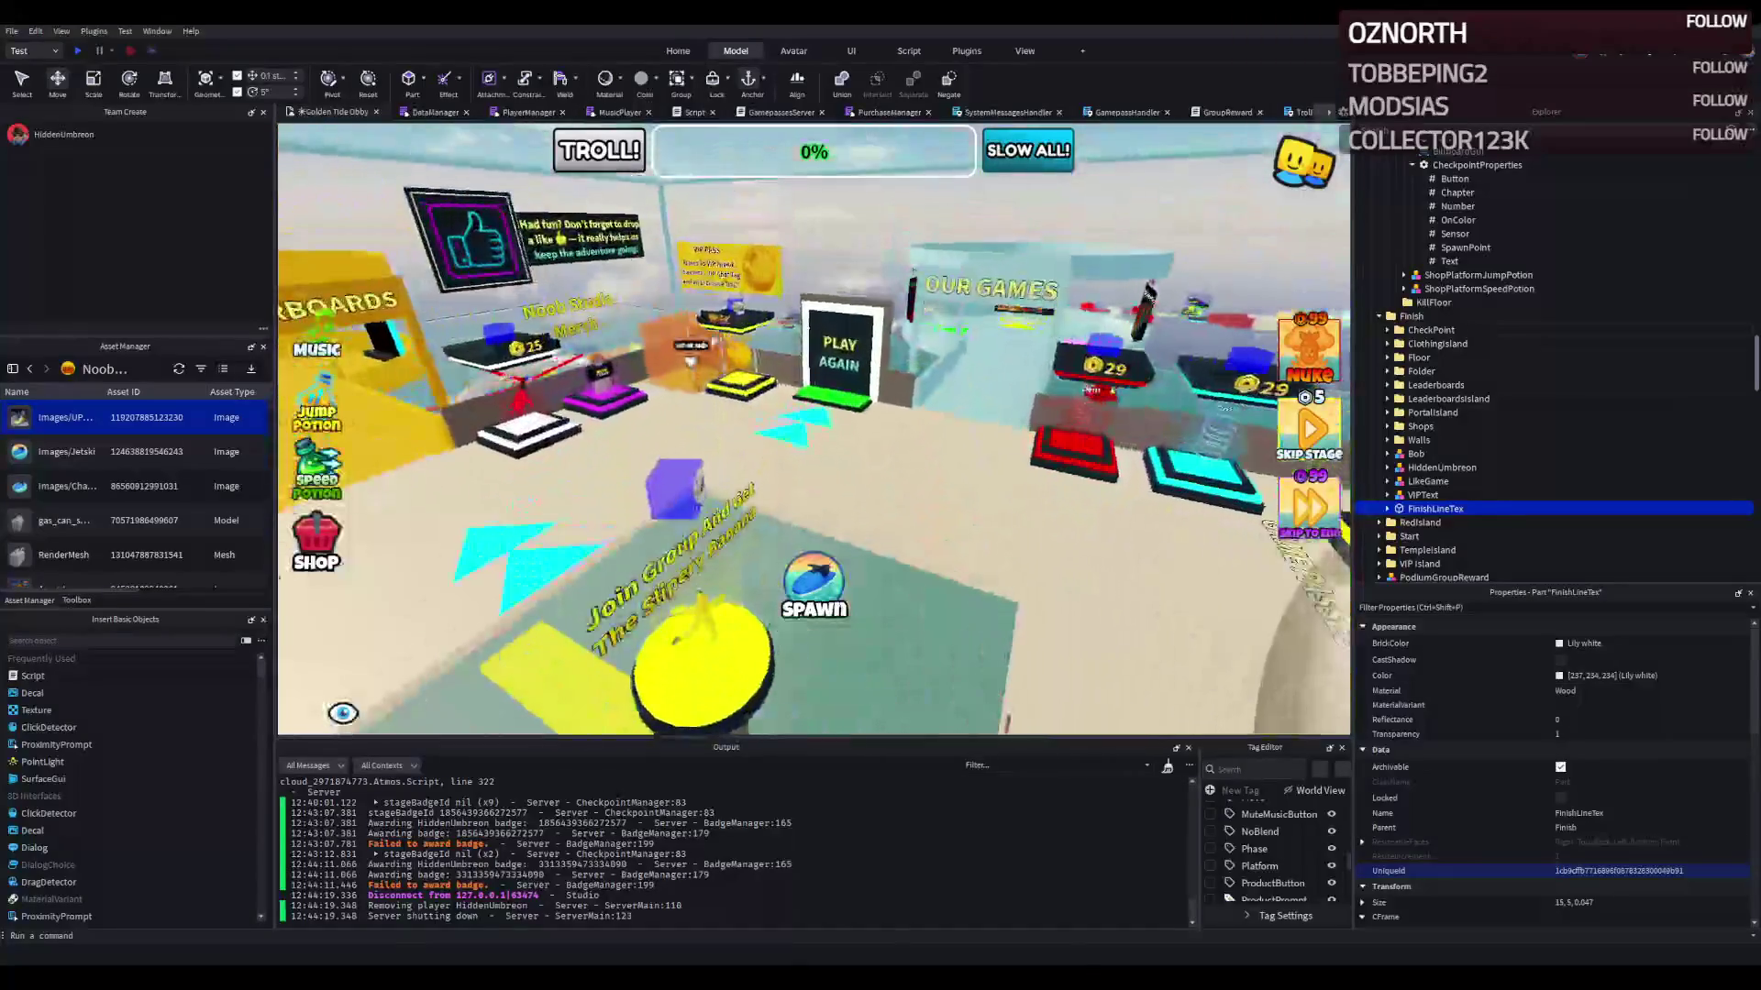
# Step: Inspect a VIP wall part and a White floor part, then collapse VIPWalls and Floor
pyautogui.click(683, 353)
pyautogui.scroll(5, 1456, 327)
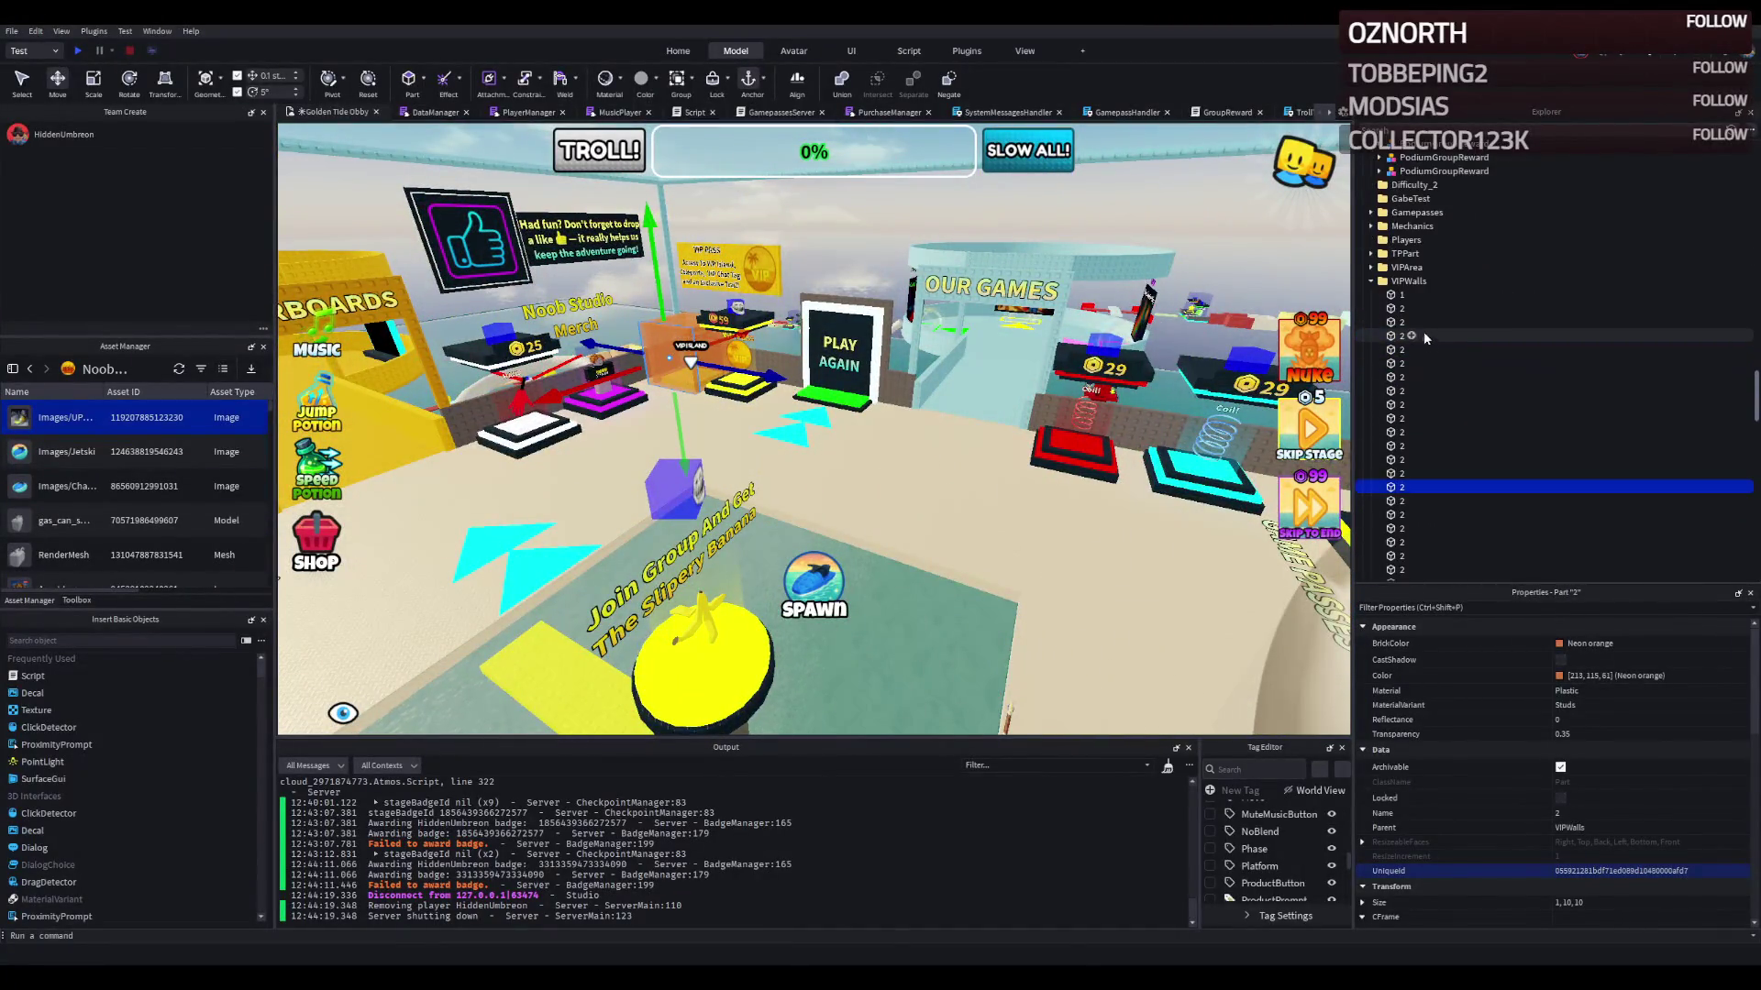
pyautogui.click(1372, 284)
pyautogui.click(1394, 283)
pyautogui.click(1016, 316)
pyautogui.scroll(-5, 1016, 316)
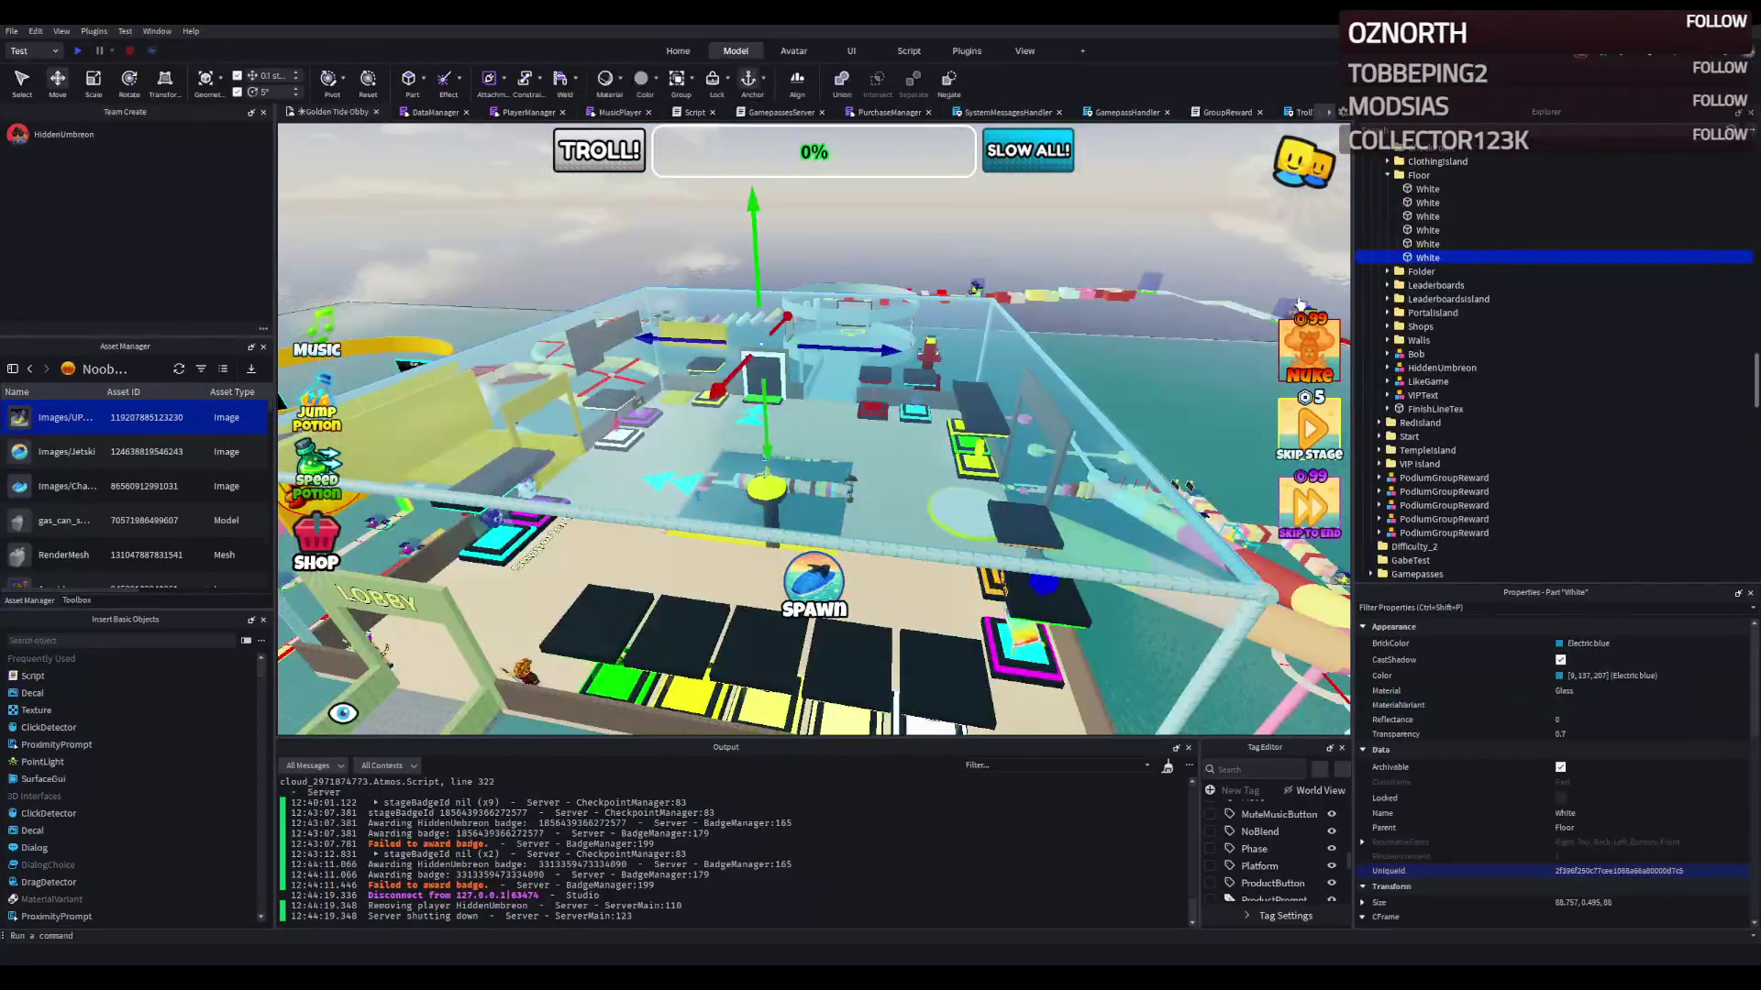
pyautogui.click(1454, 192)
pyautogui.click(1389, 175)
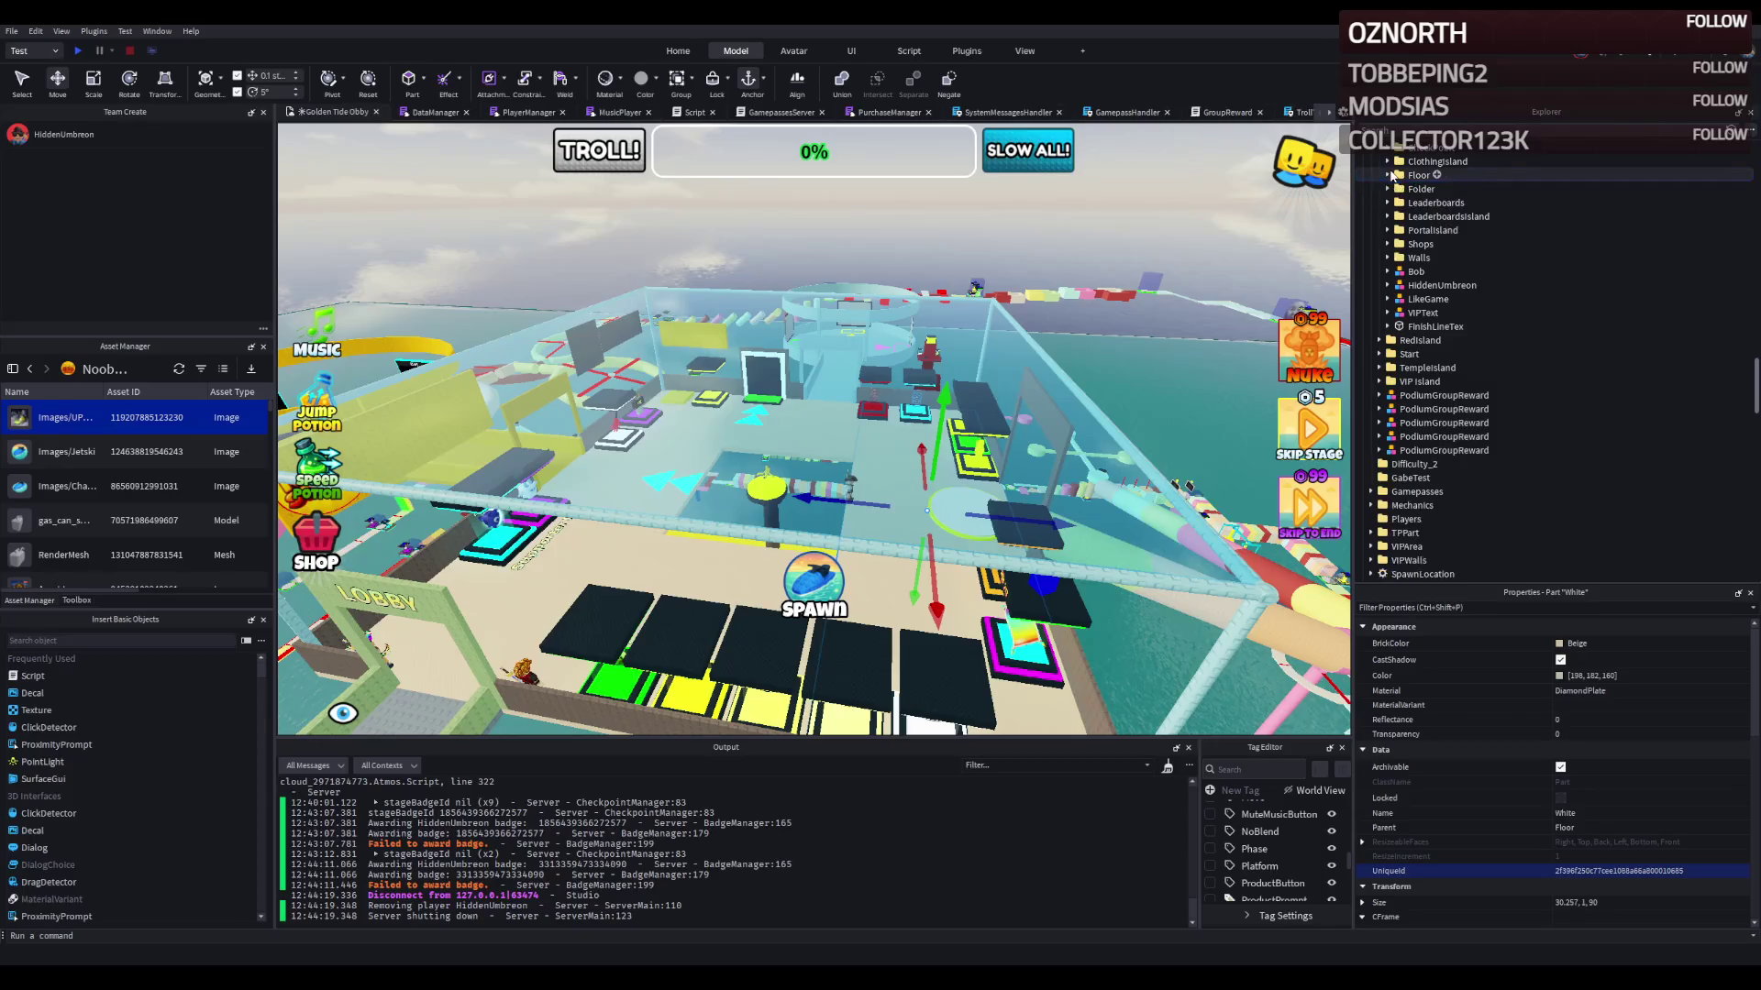
# Step: Collapse the Finish folder, select it and focus the view on it
pyautogui.scroll(3, 1520, 233)
pyautogui.doubleClick(1450, 246)
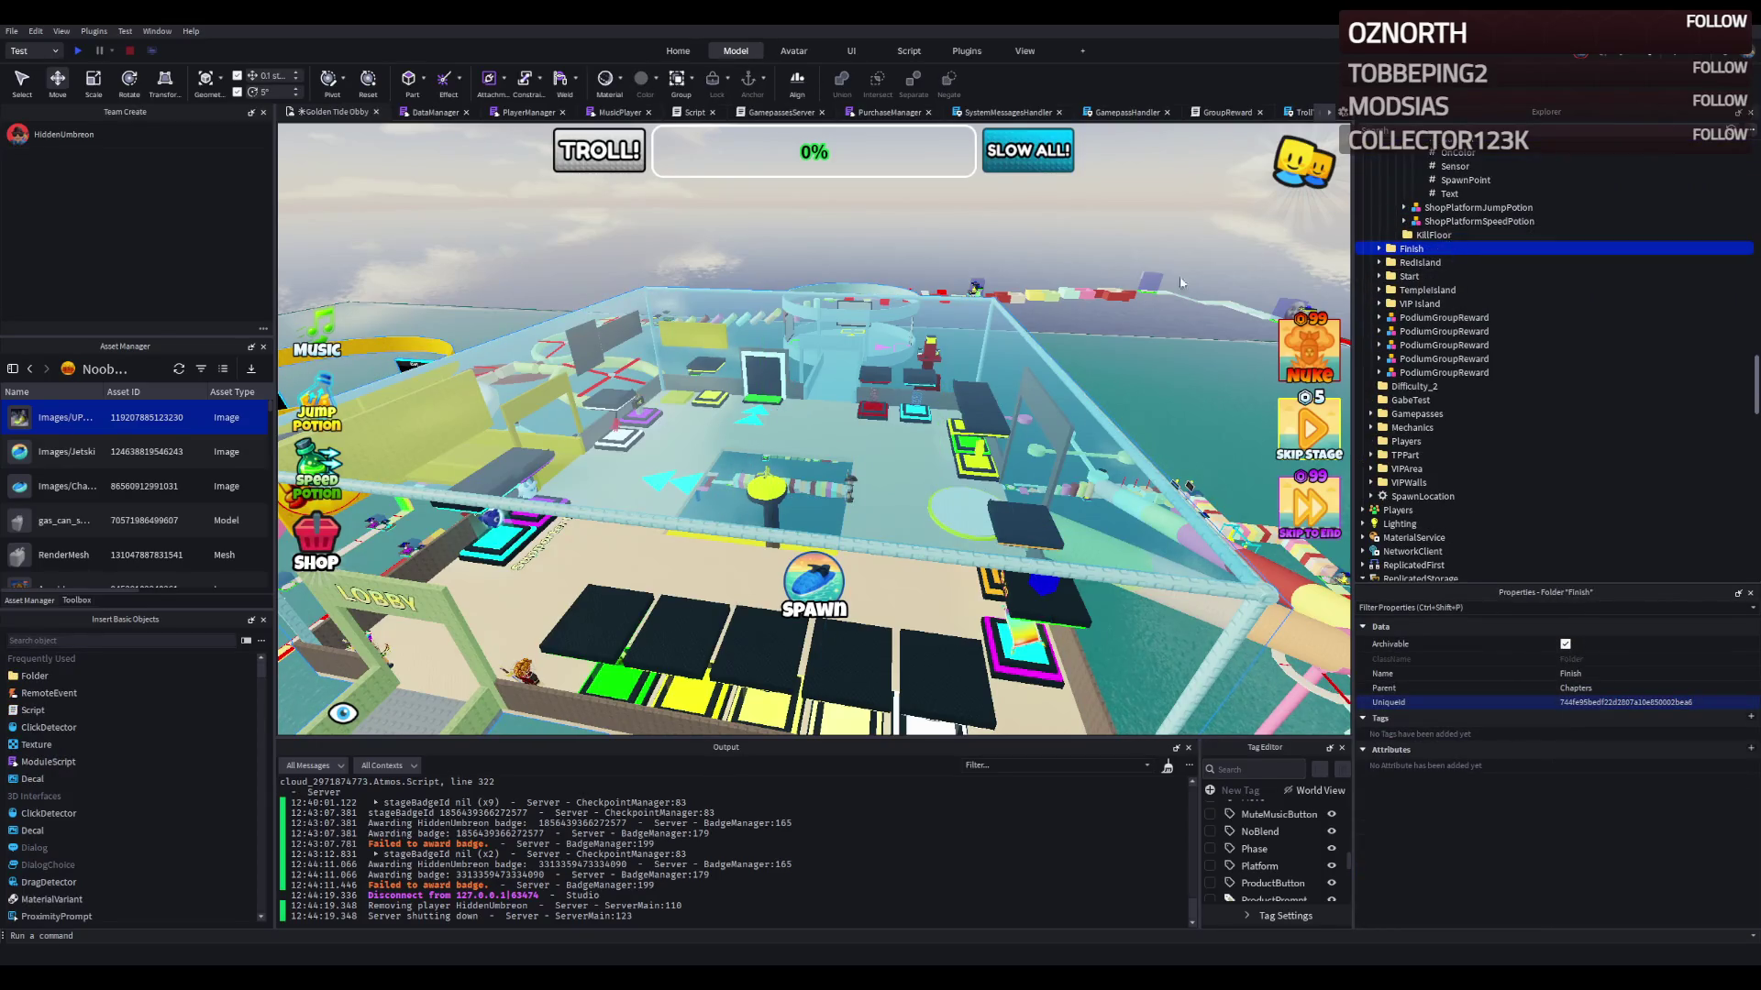
pyautogui.press('f')
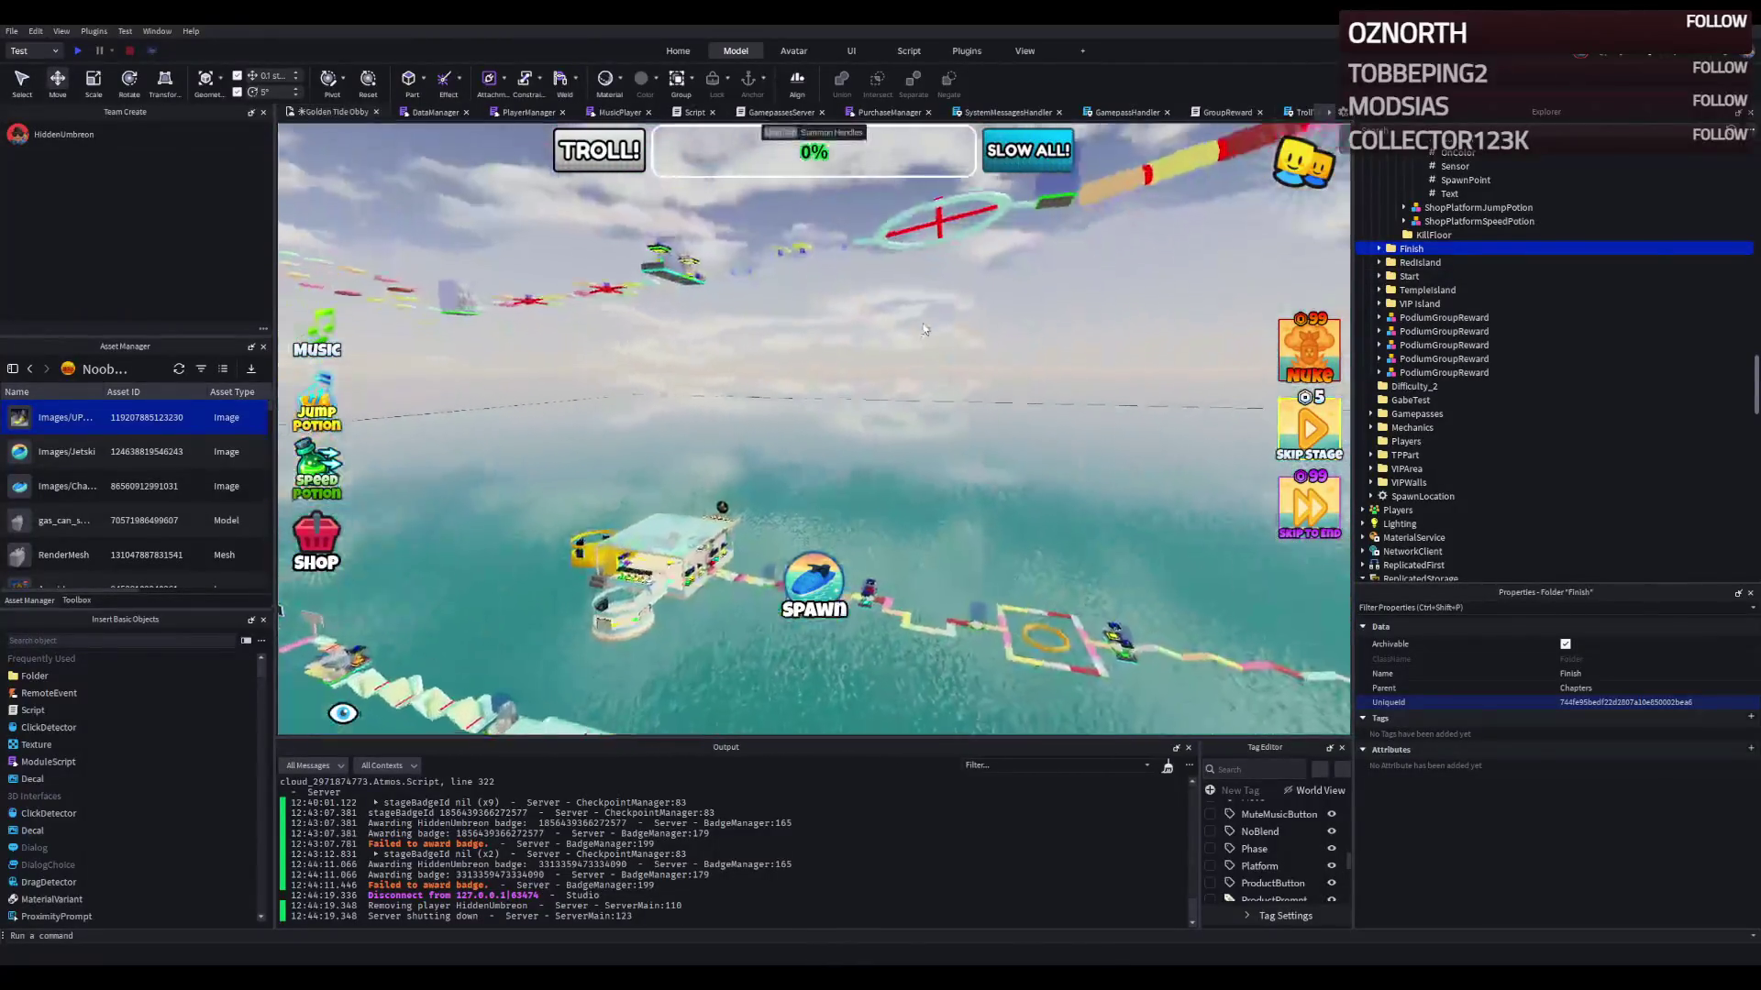
# Step: Drag the Finish folder's green Y handle down about 100.5 studs
pyautogui.press('f')
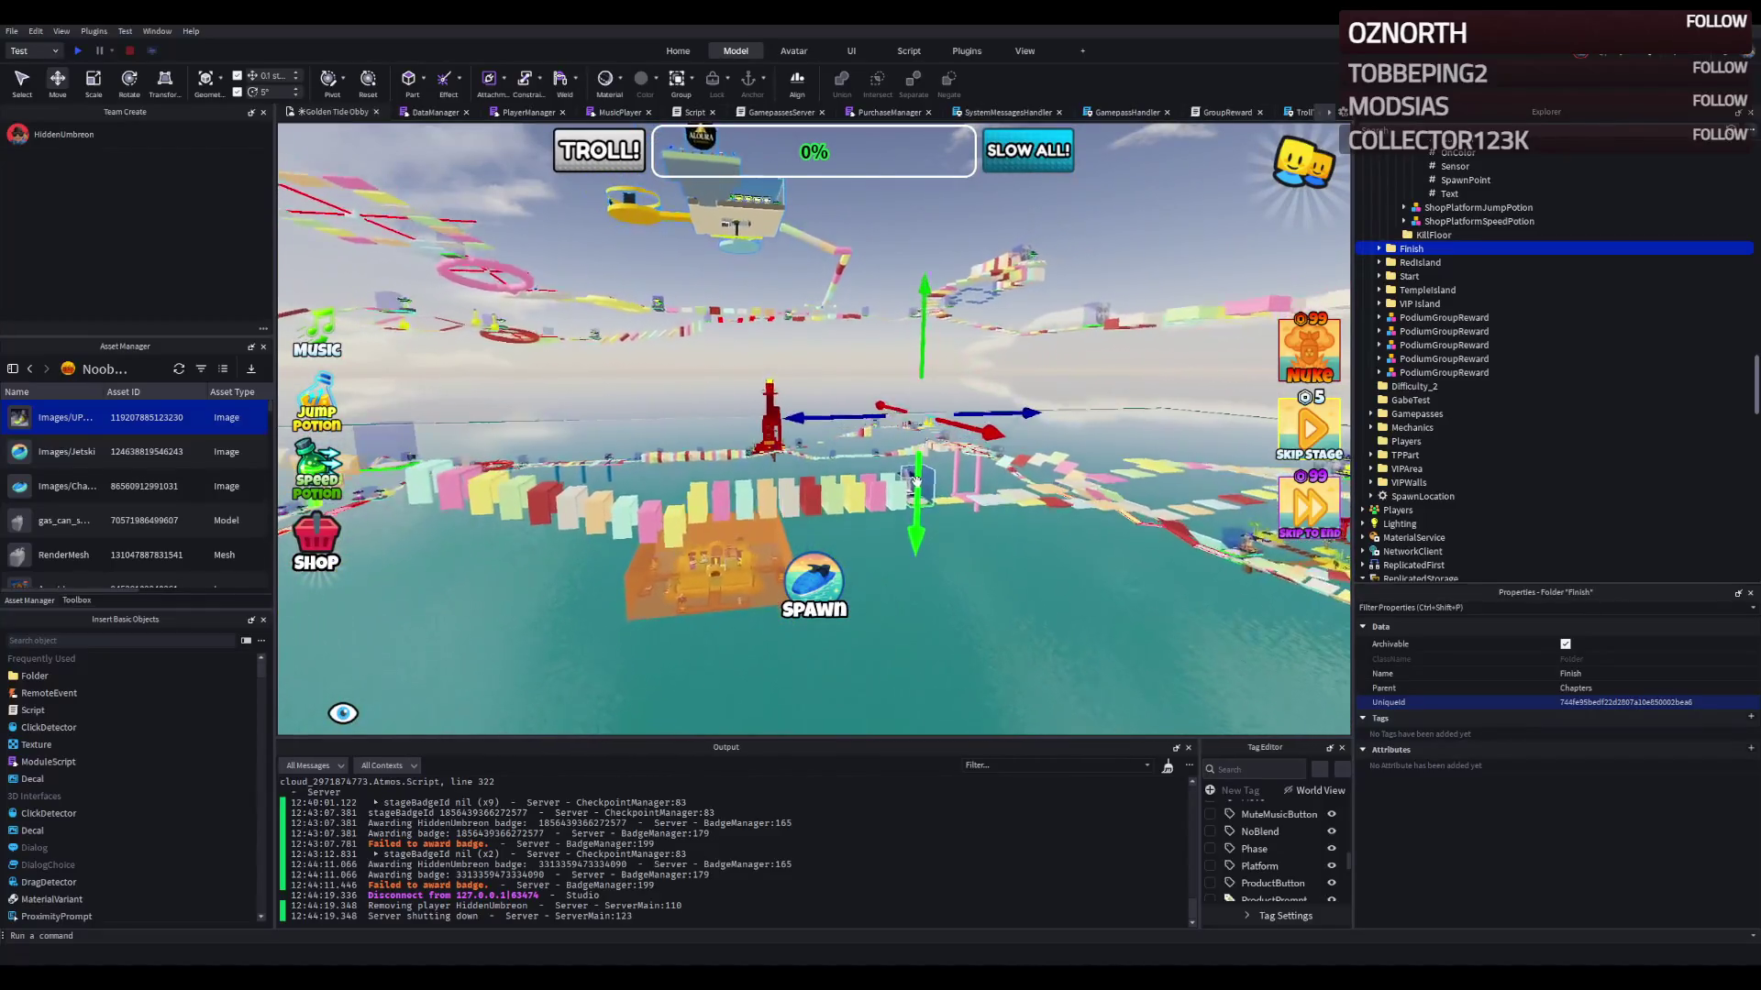
pyautogui.moveTo(915, 454); pyautogui.dragTo(915, 474)
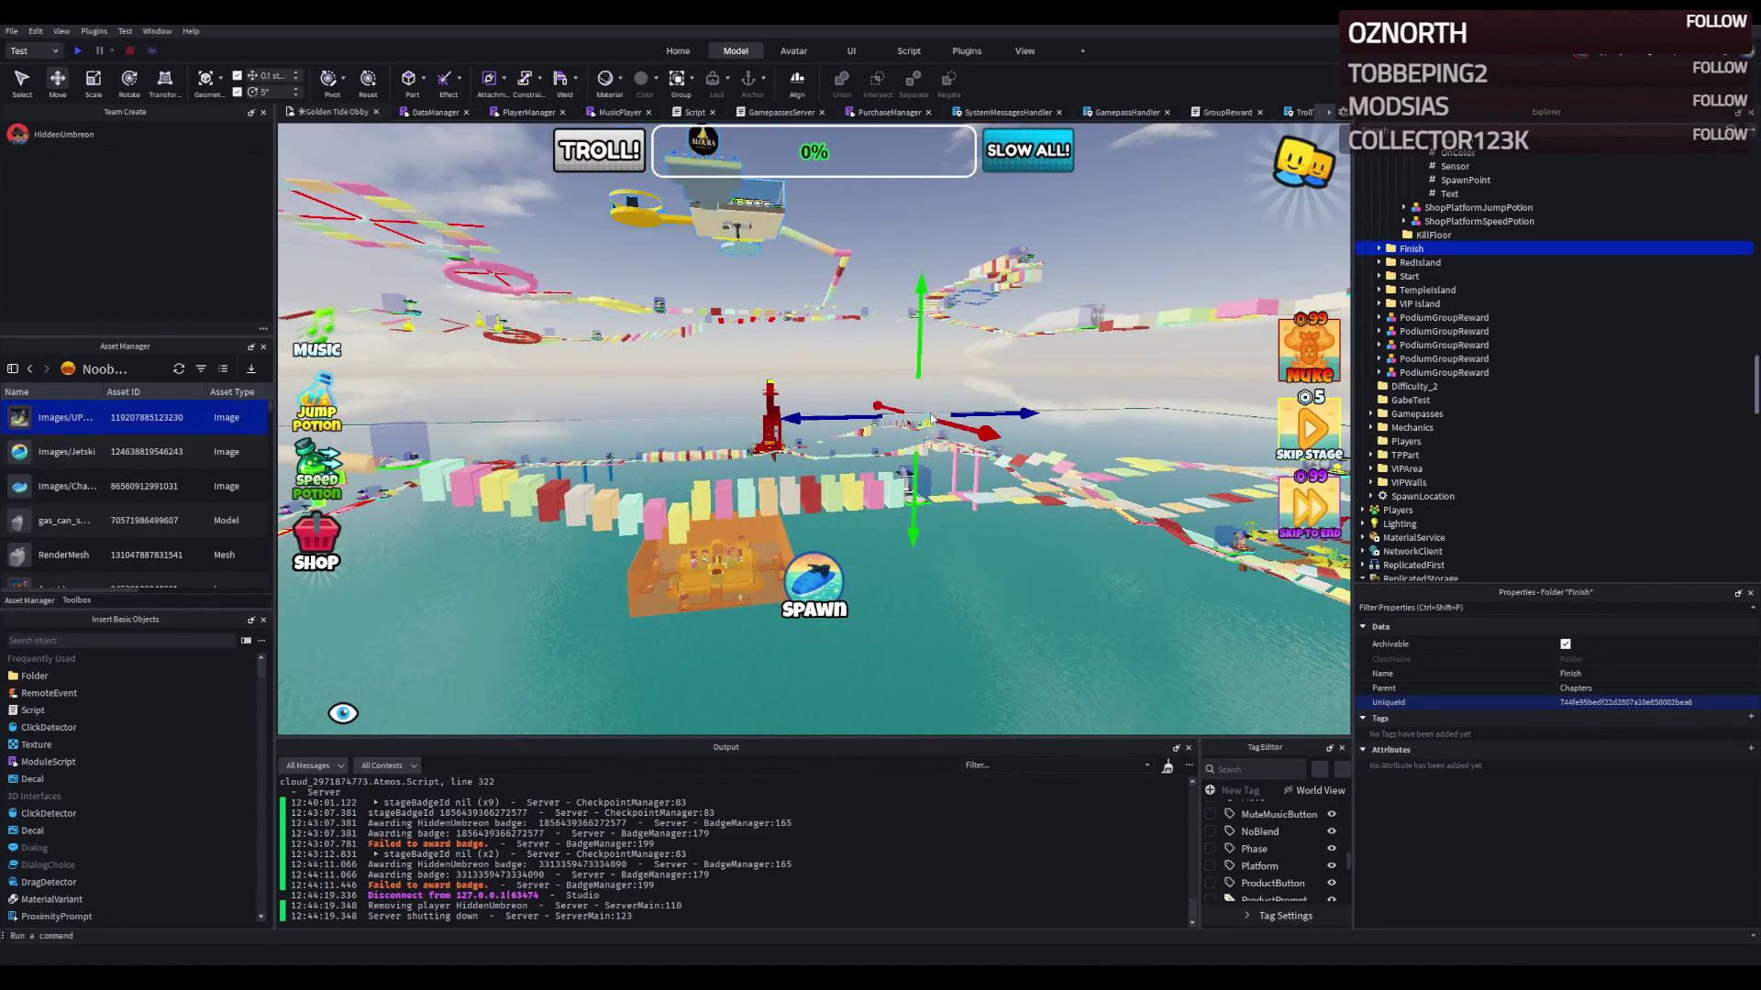
pyautogui.moveTo(916, 468); pyautogui.dragTo(916, 468)
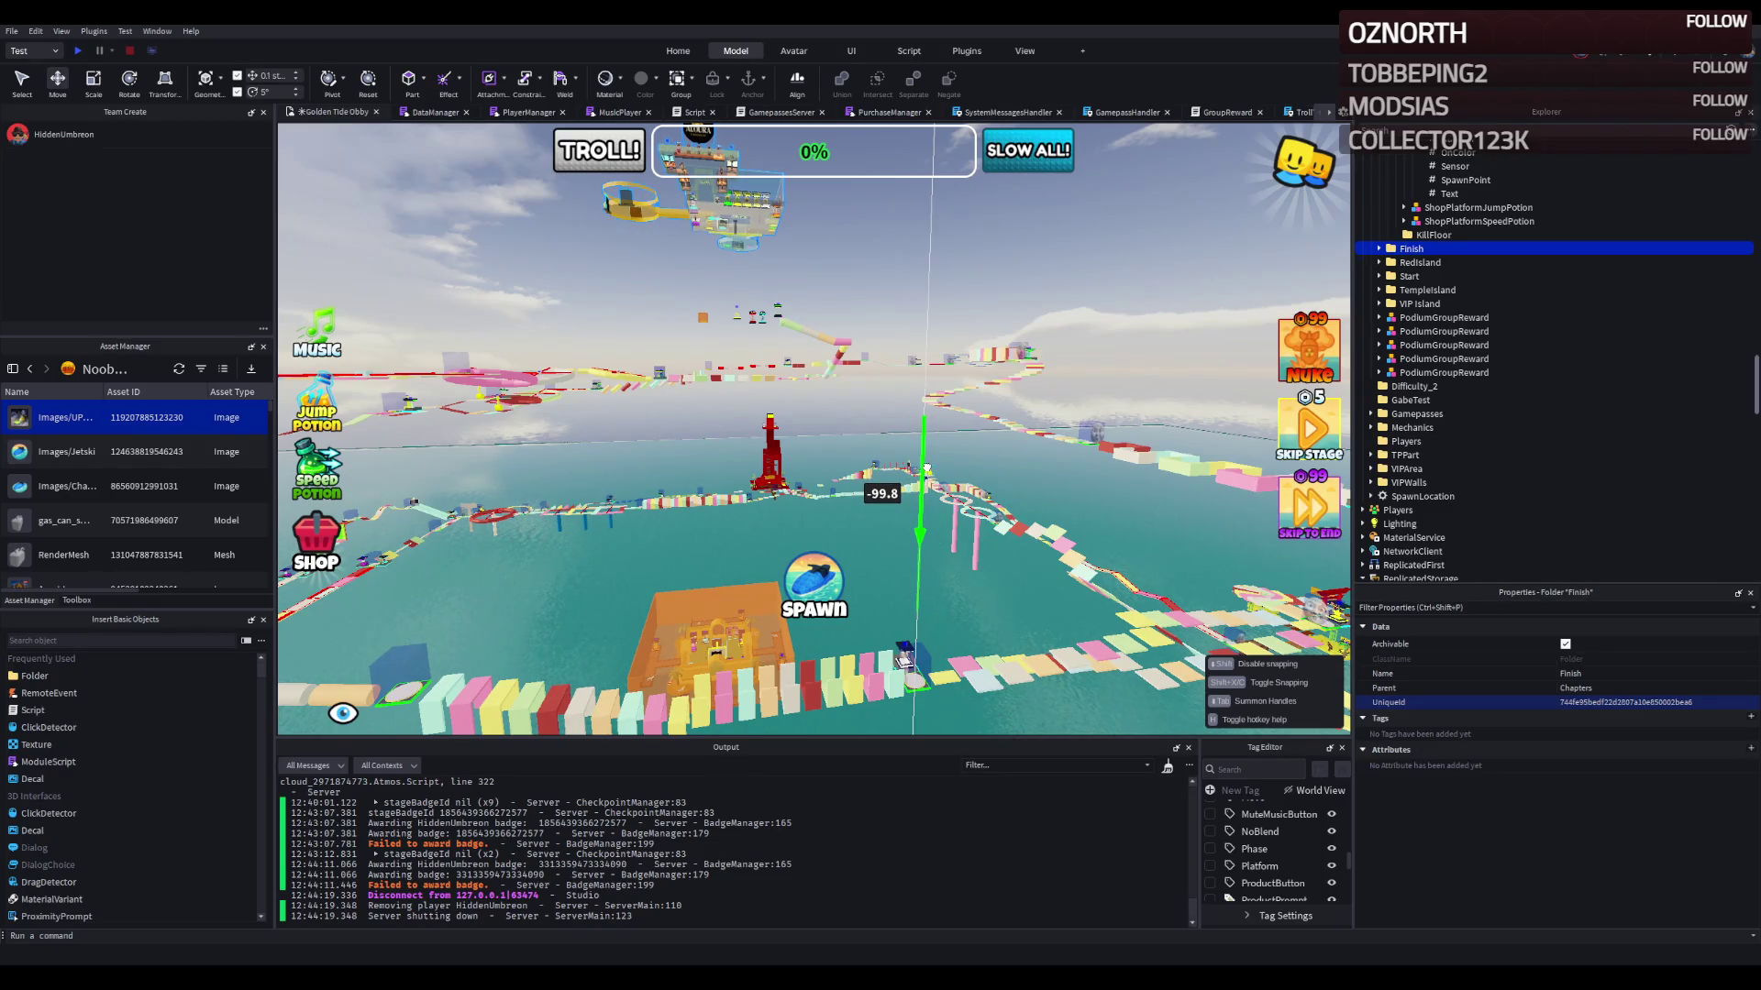
pyautogui.press('a')
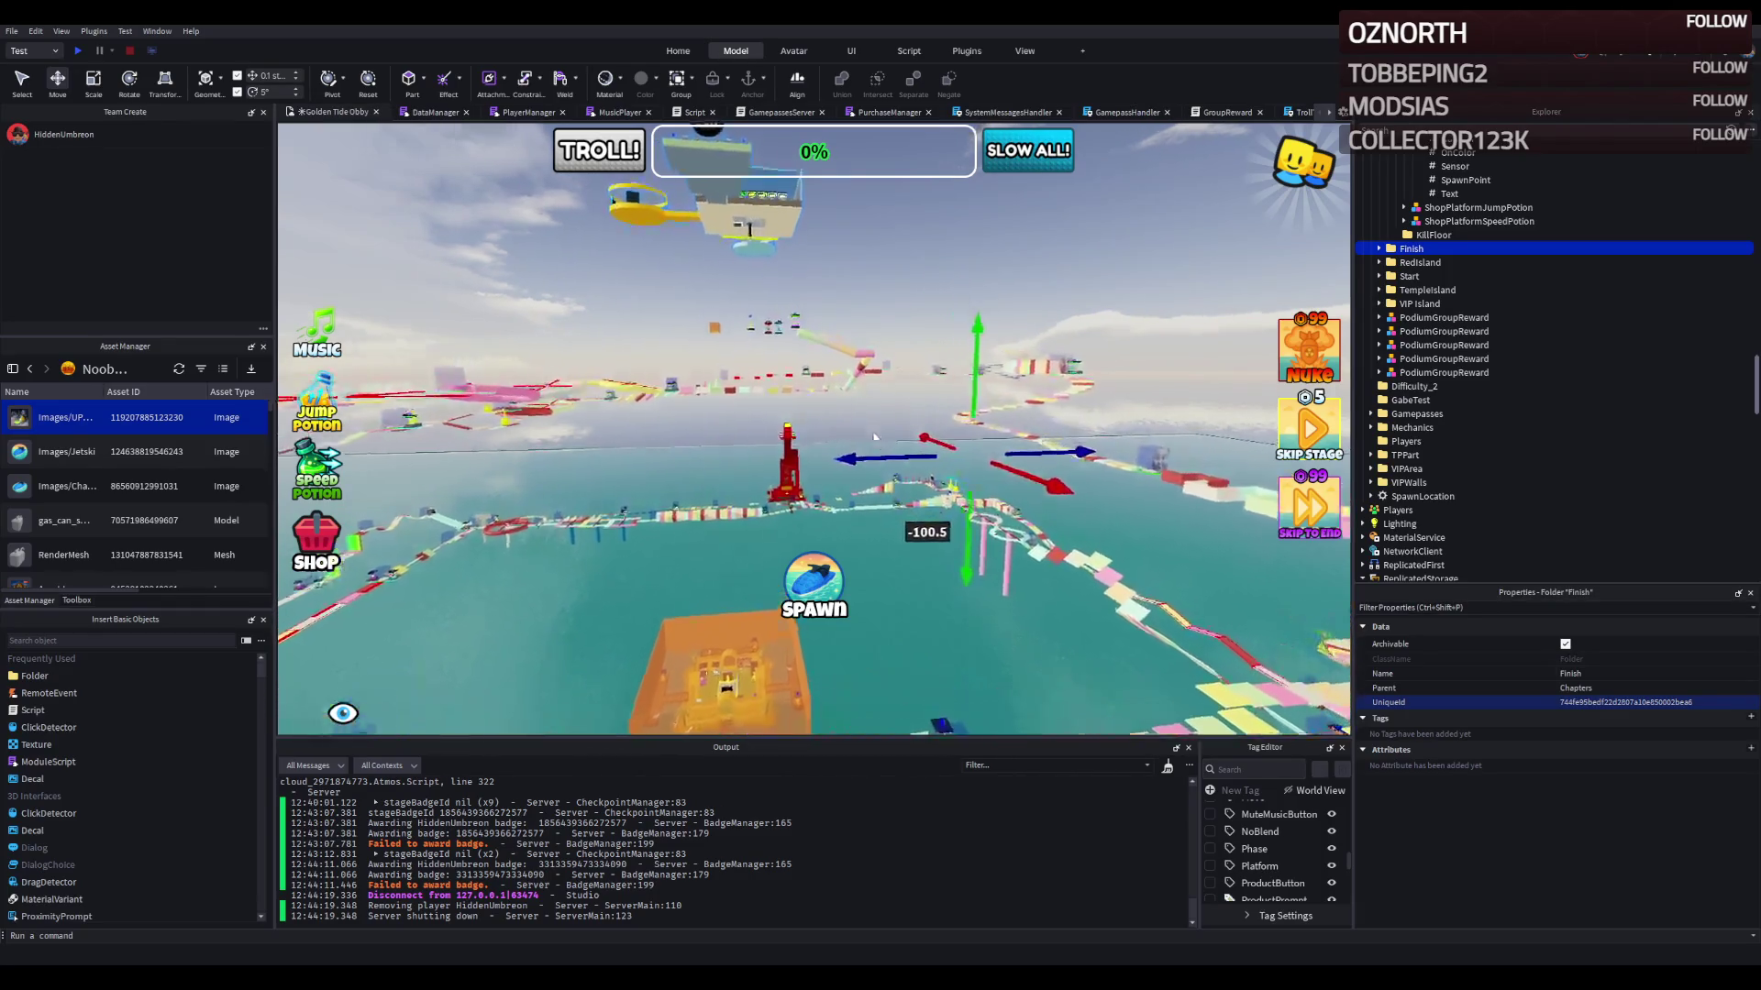
pyautogui.press('w')
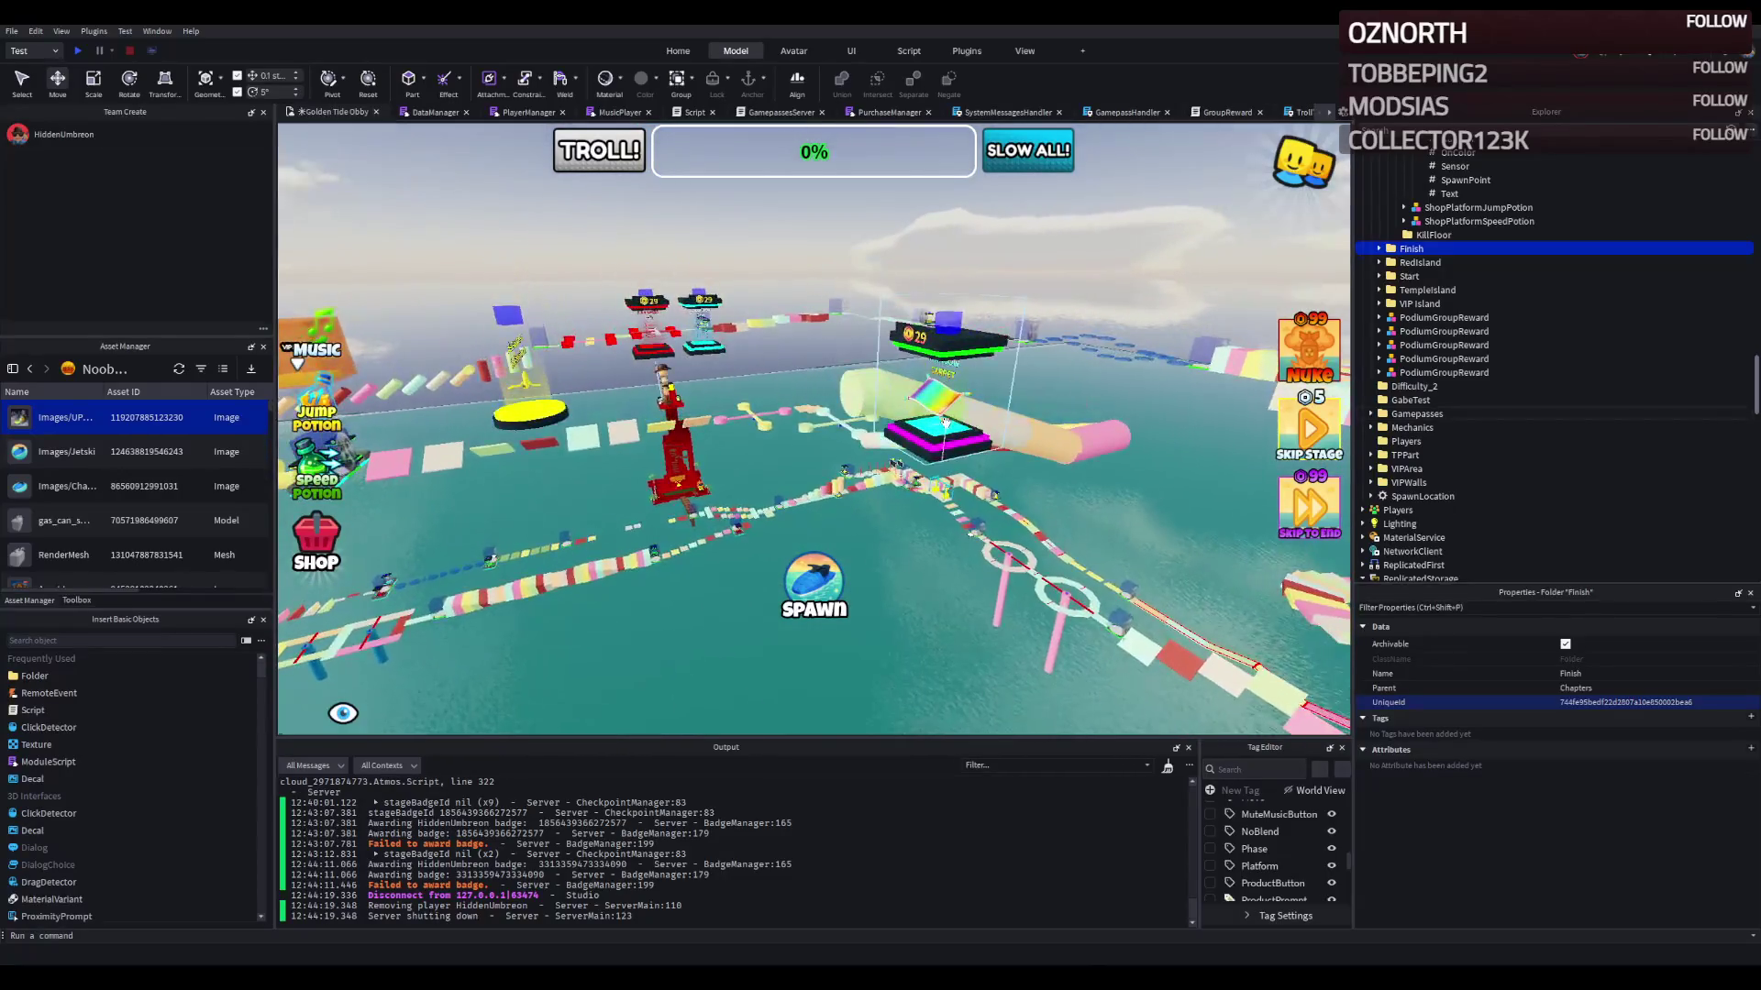
# Step: Raise FlyingCarpet, SpeedCoil, PodiumGroupReward and HiddenUmbreonTalking together about 100 studs
pyautogui.click(803, 354)
pyautogui.keyDown('ctrl'); pyautogui.click(778, 538); pyautogui.keyUp('ctrl')
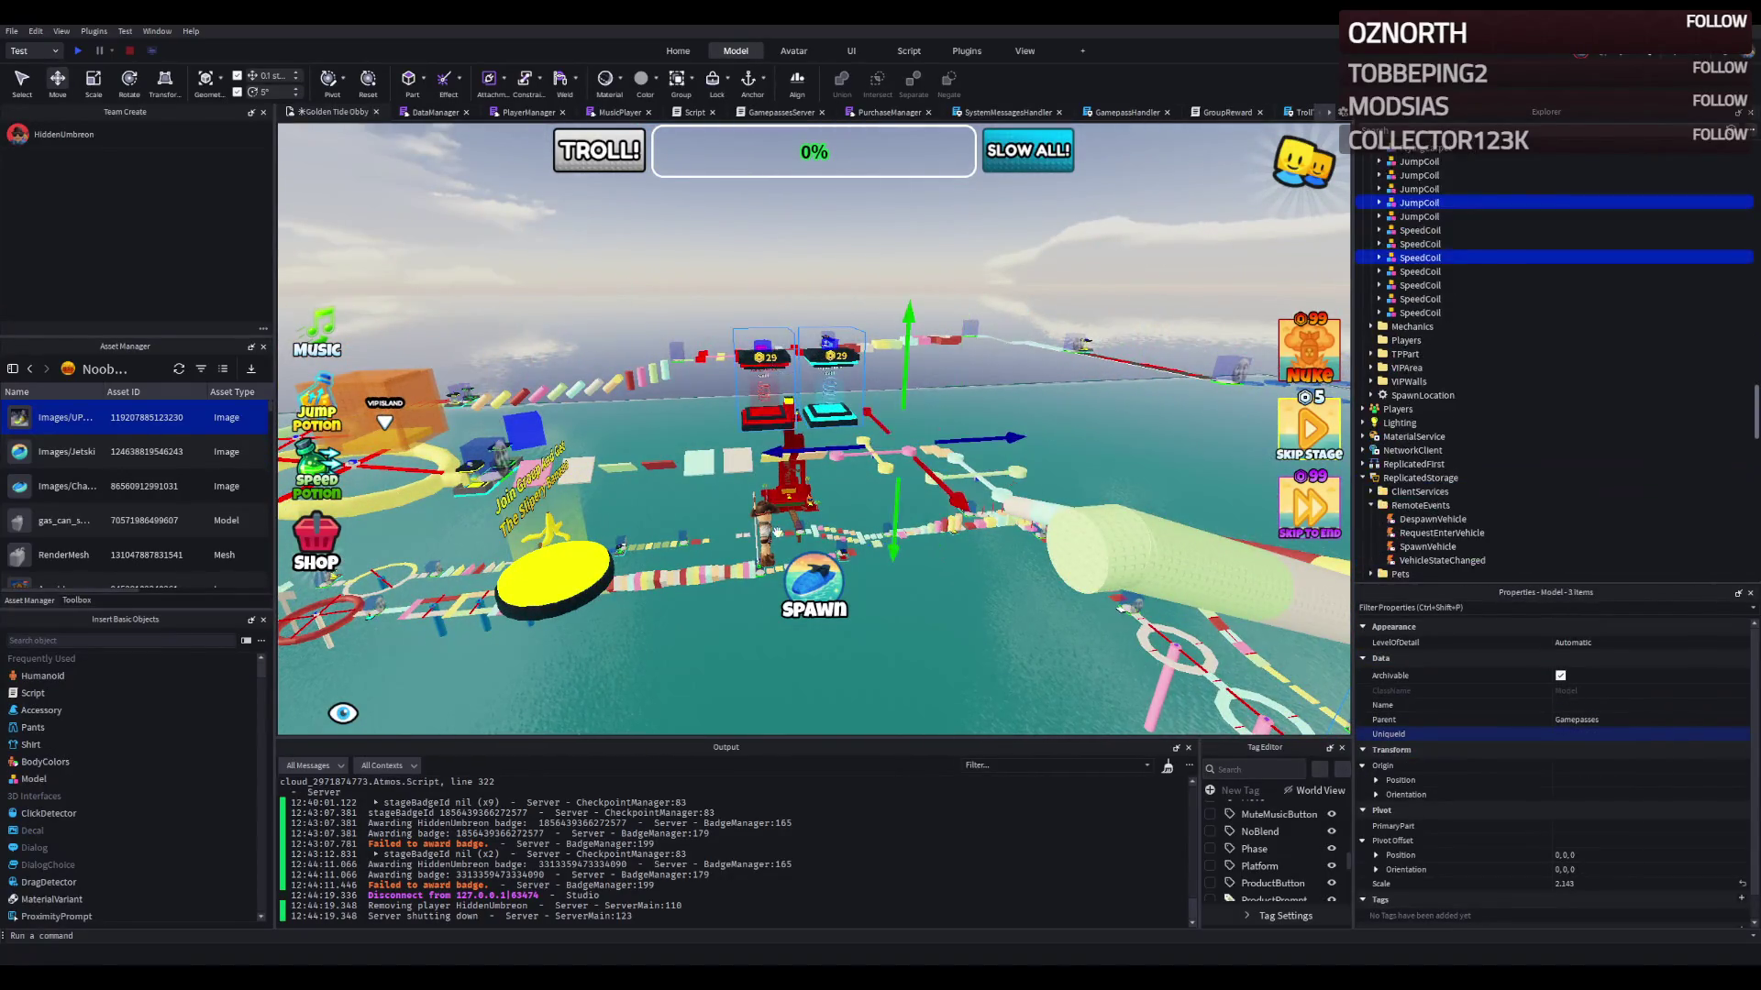
pyautogui.keyDown('ctrl'); pyautogui.click(572, 532); pyautogui.keyUp('ctrl')
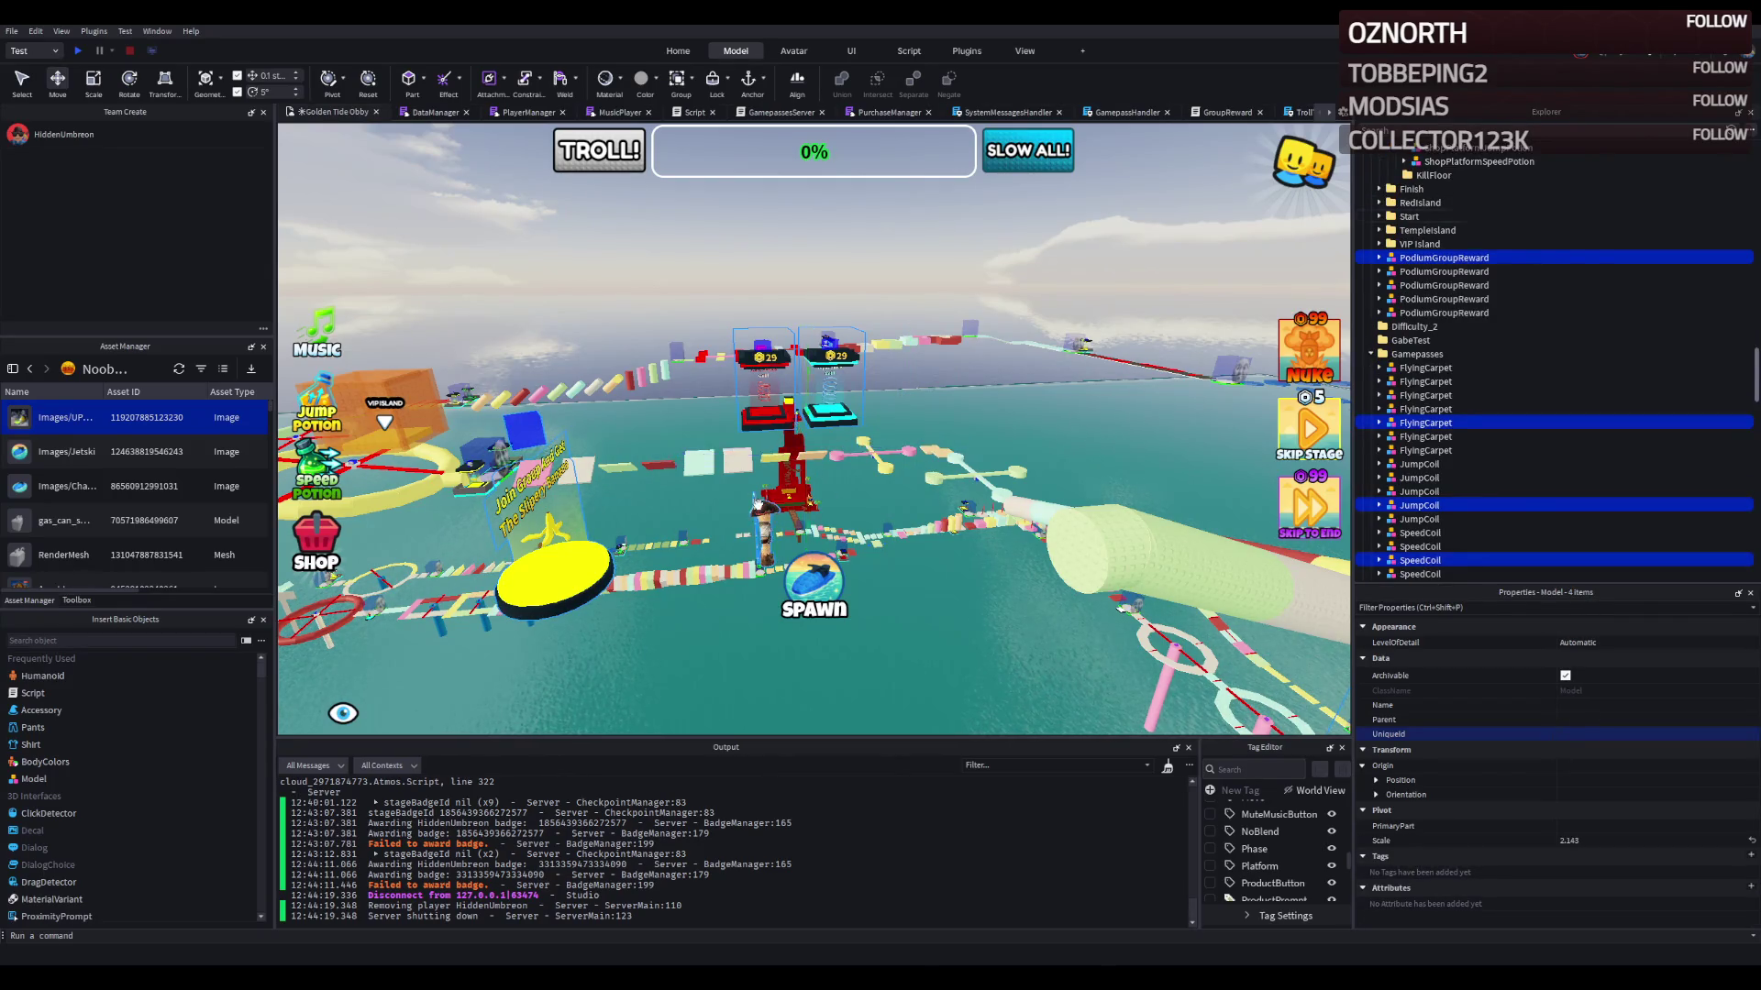
pyautogui.keyDown('ctrl'); pyautogui.click(830, 504); pyautogui.keyUp('ctrl')
pyautogui.moveTo(802, 389); pyautogui.dragTo(804, 376)
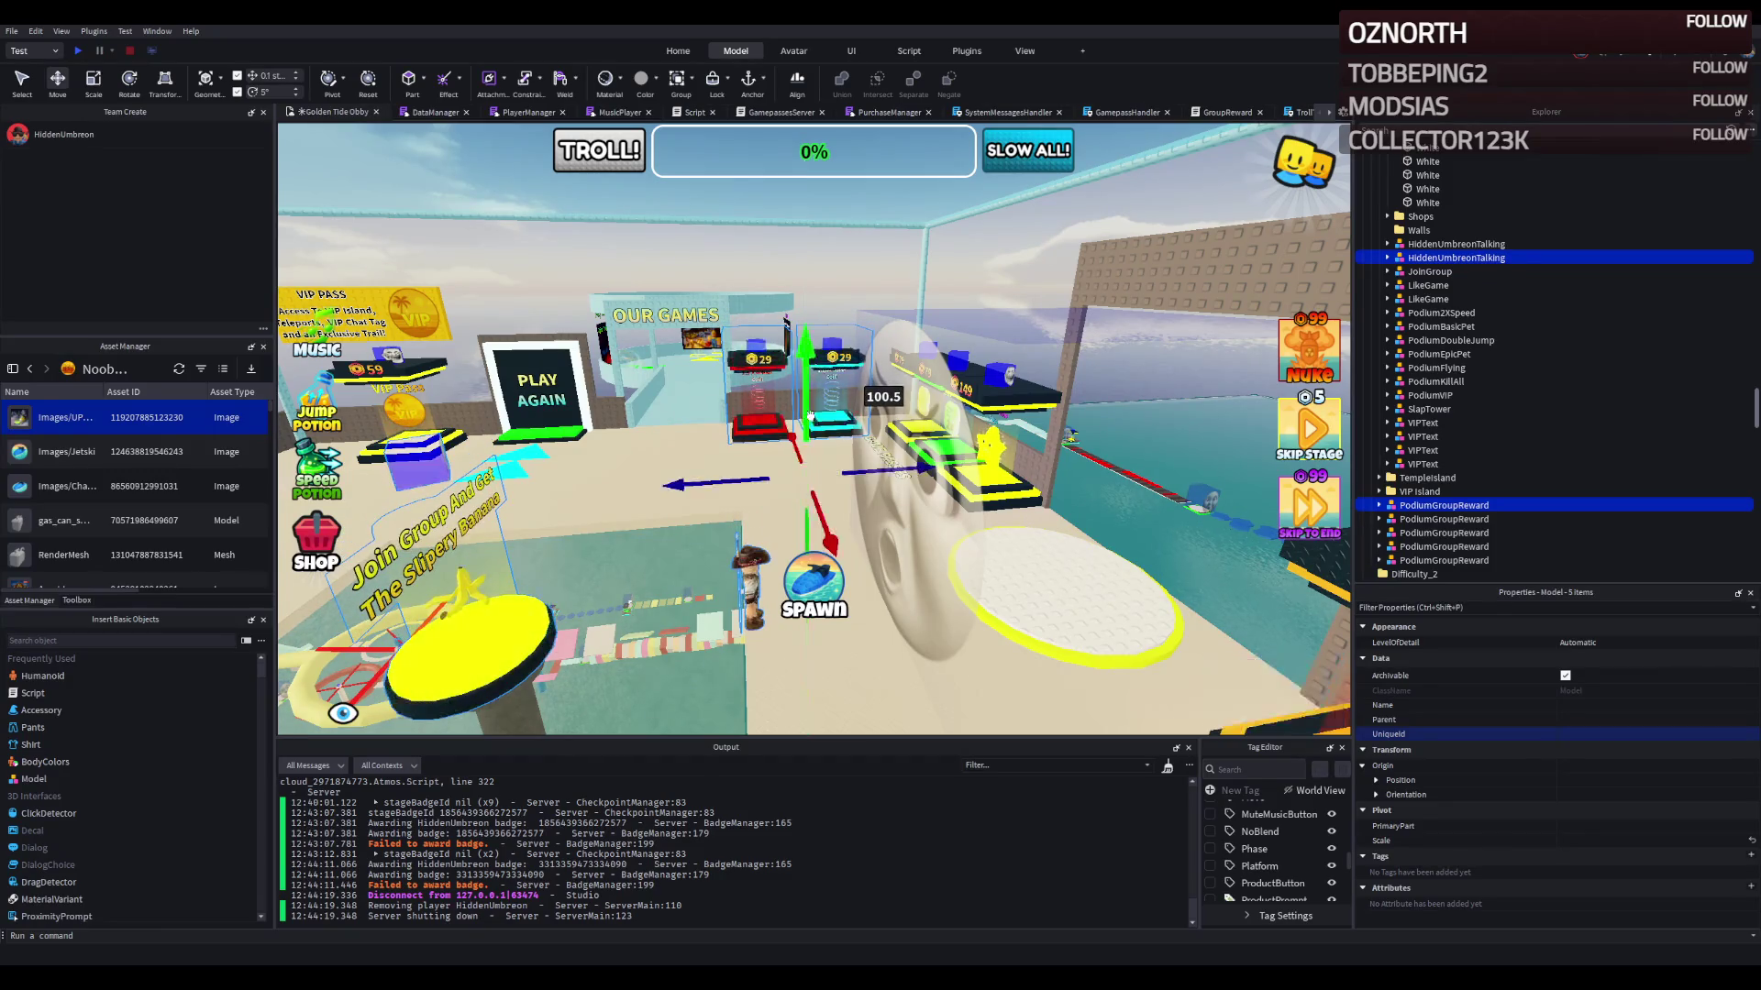
# Step: Select three VIP wall parts and begin dragging them upward
pyautogui.scroll(-10, 807, 416)
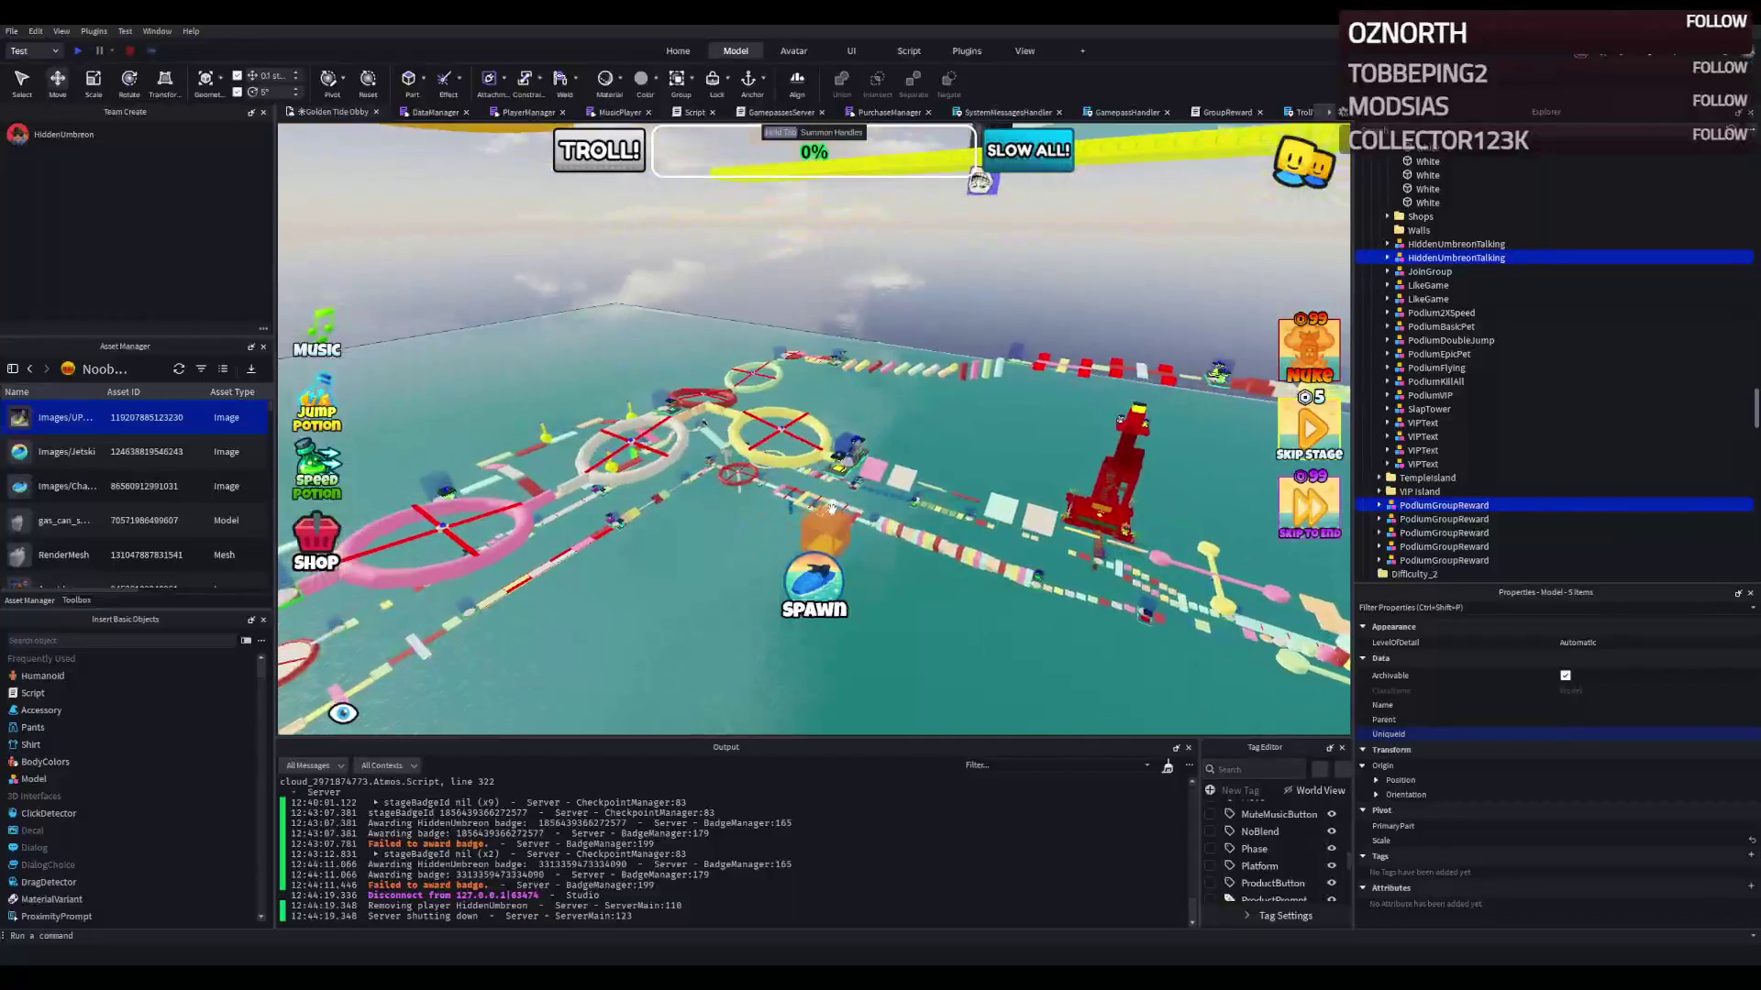
pyautogui.click(830, 523)
pyautogui.scroll(5, 816, 458)
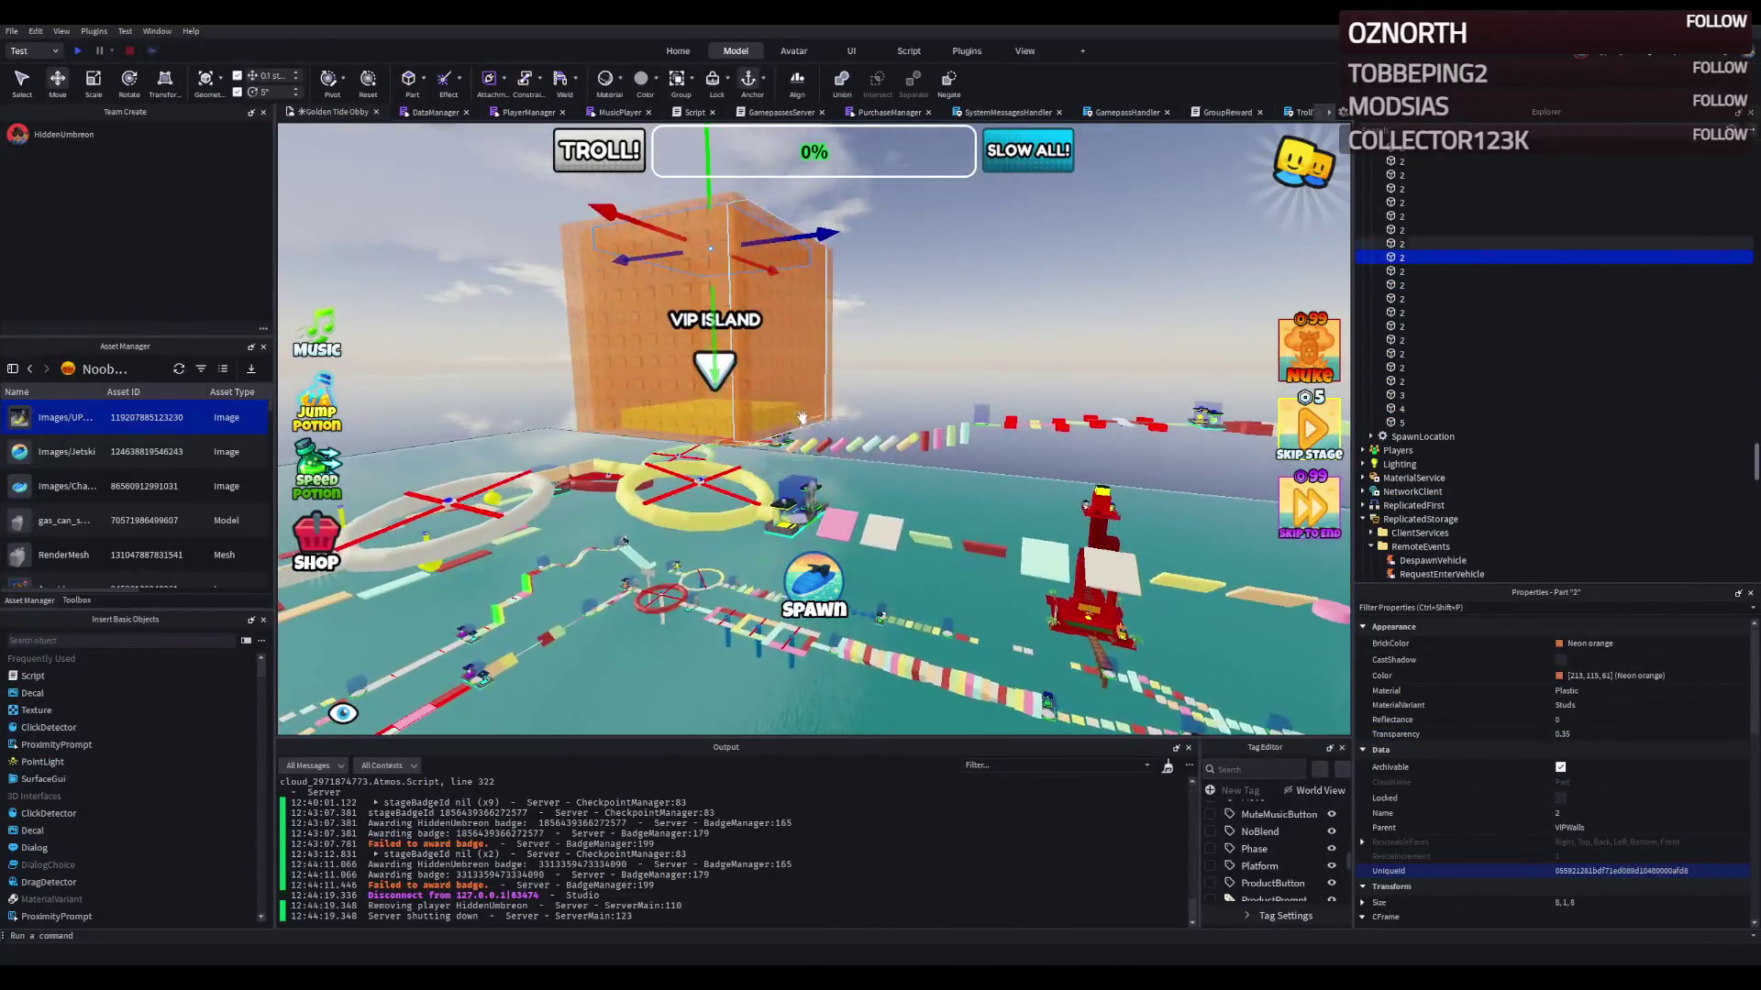
pyautogui.keyDown('ctrl'); pyautogui.click(697, 367); pyautogui.keyUp('ctrl')
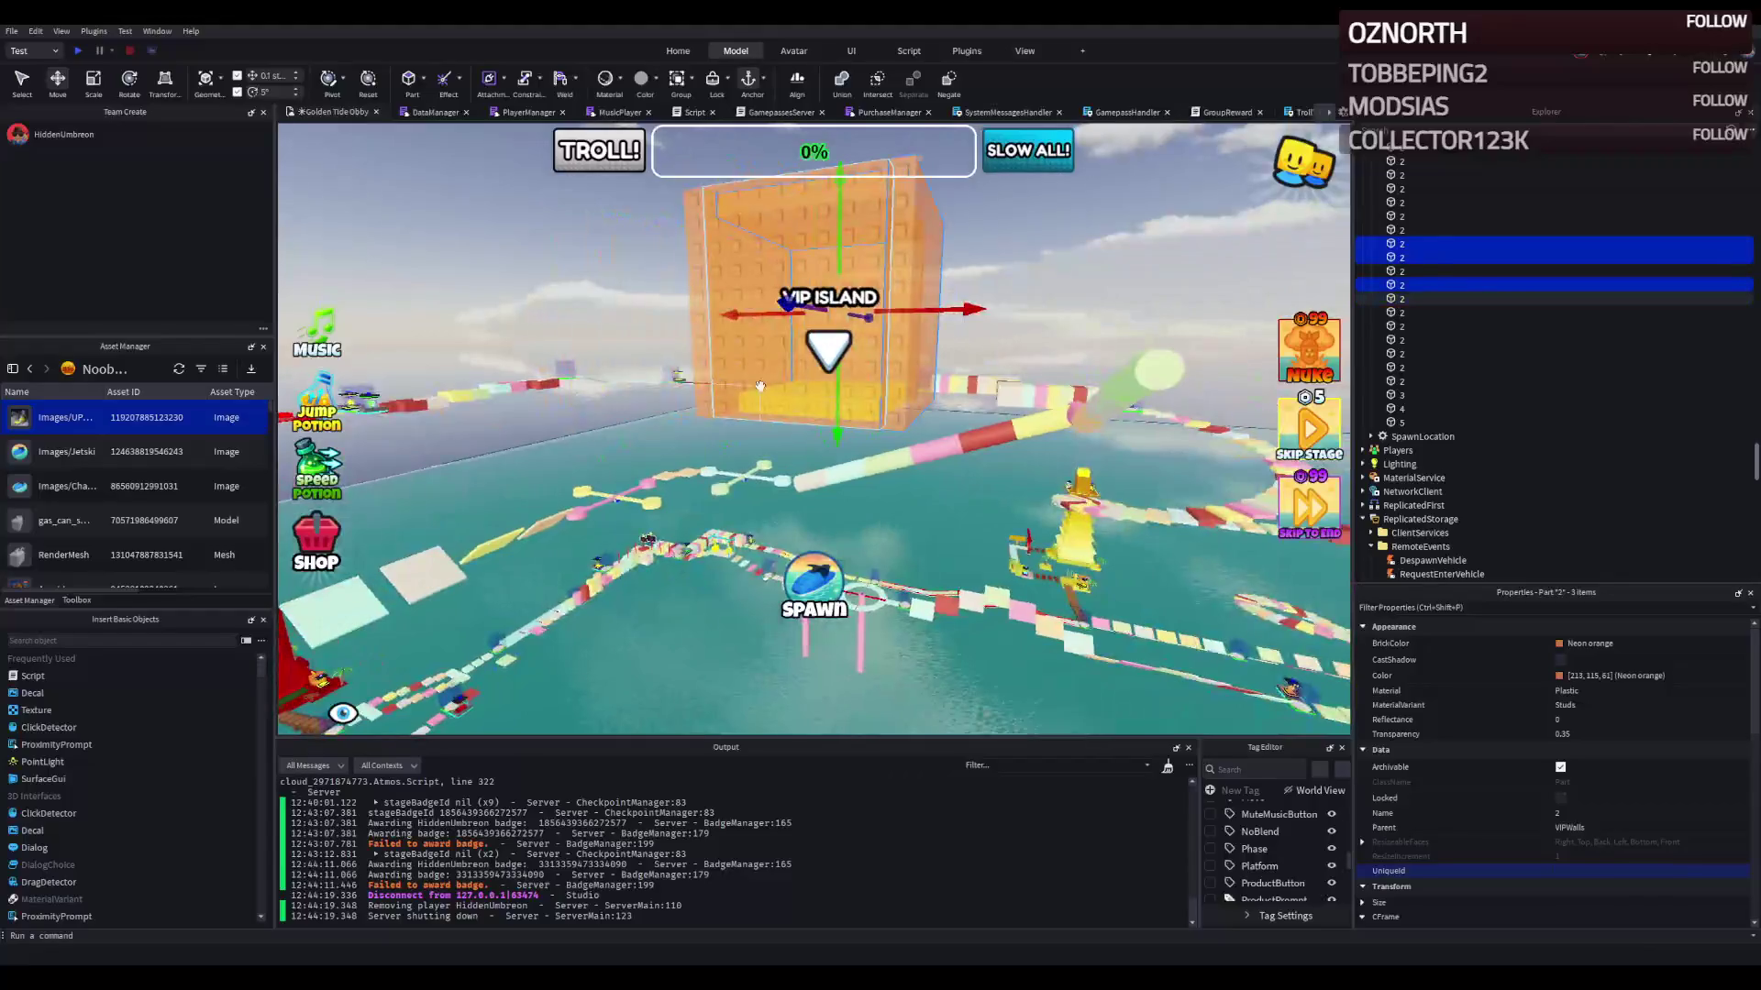
pyautogui.moveTo(808, 389); pyautogui.dragTo(834, 330)
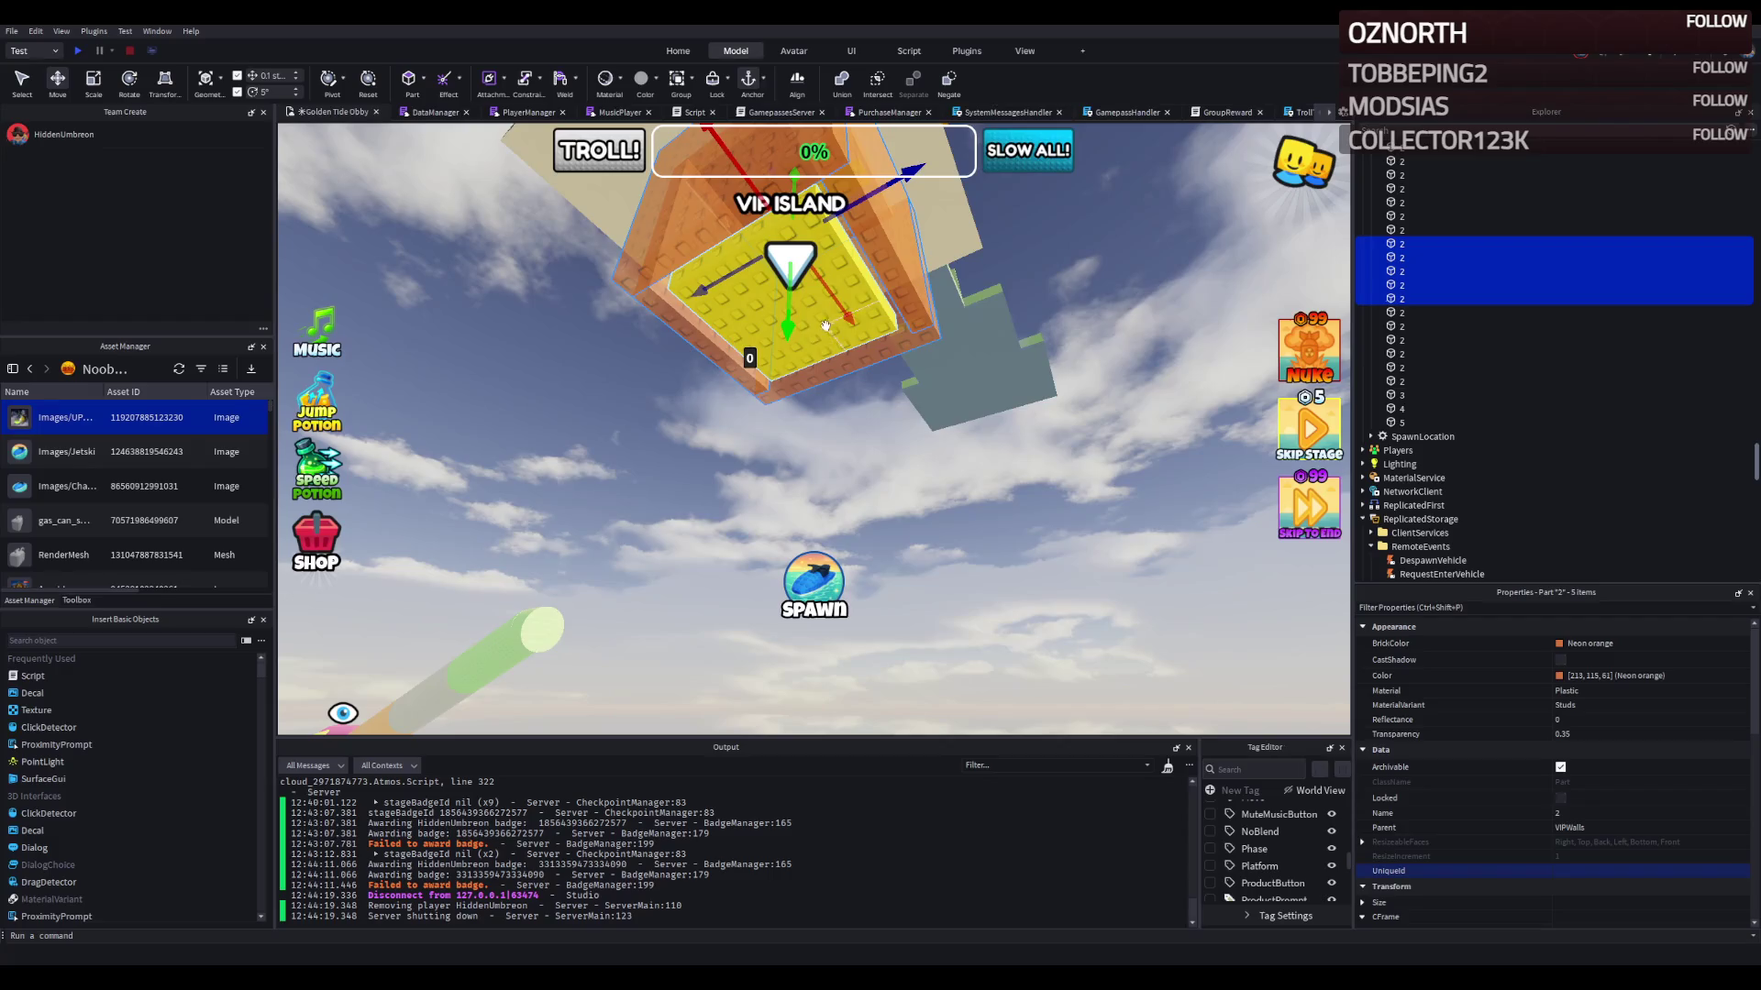
pyautogui.keyDown('ctrl'); pyautogui.click(723, 312); pyautogui.keyUp('ctrl')
pyautogui.scroll(-10, 756, 328)
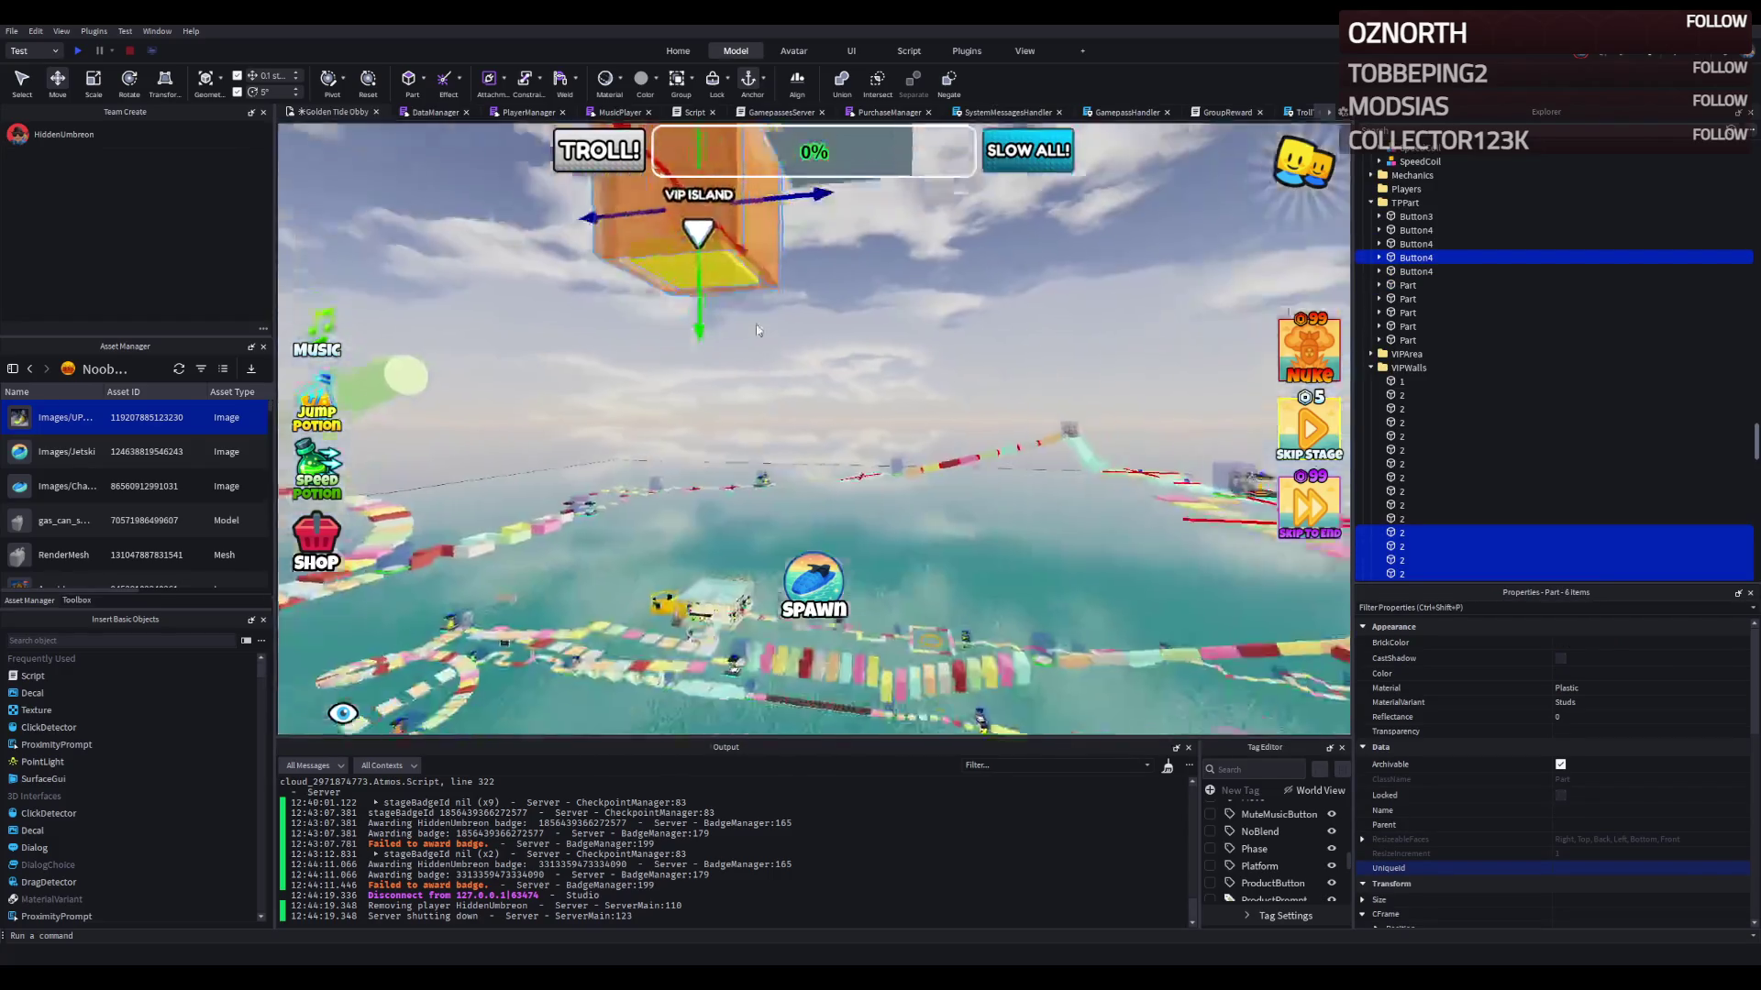
pyautogui.moveTo(714, 390); pyautogui.dragTo(744, 359)
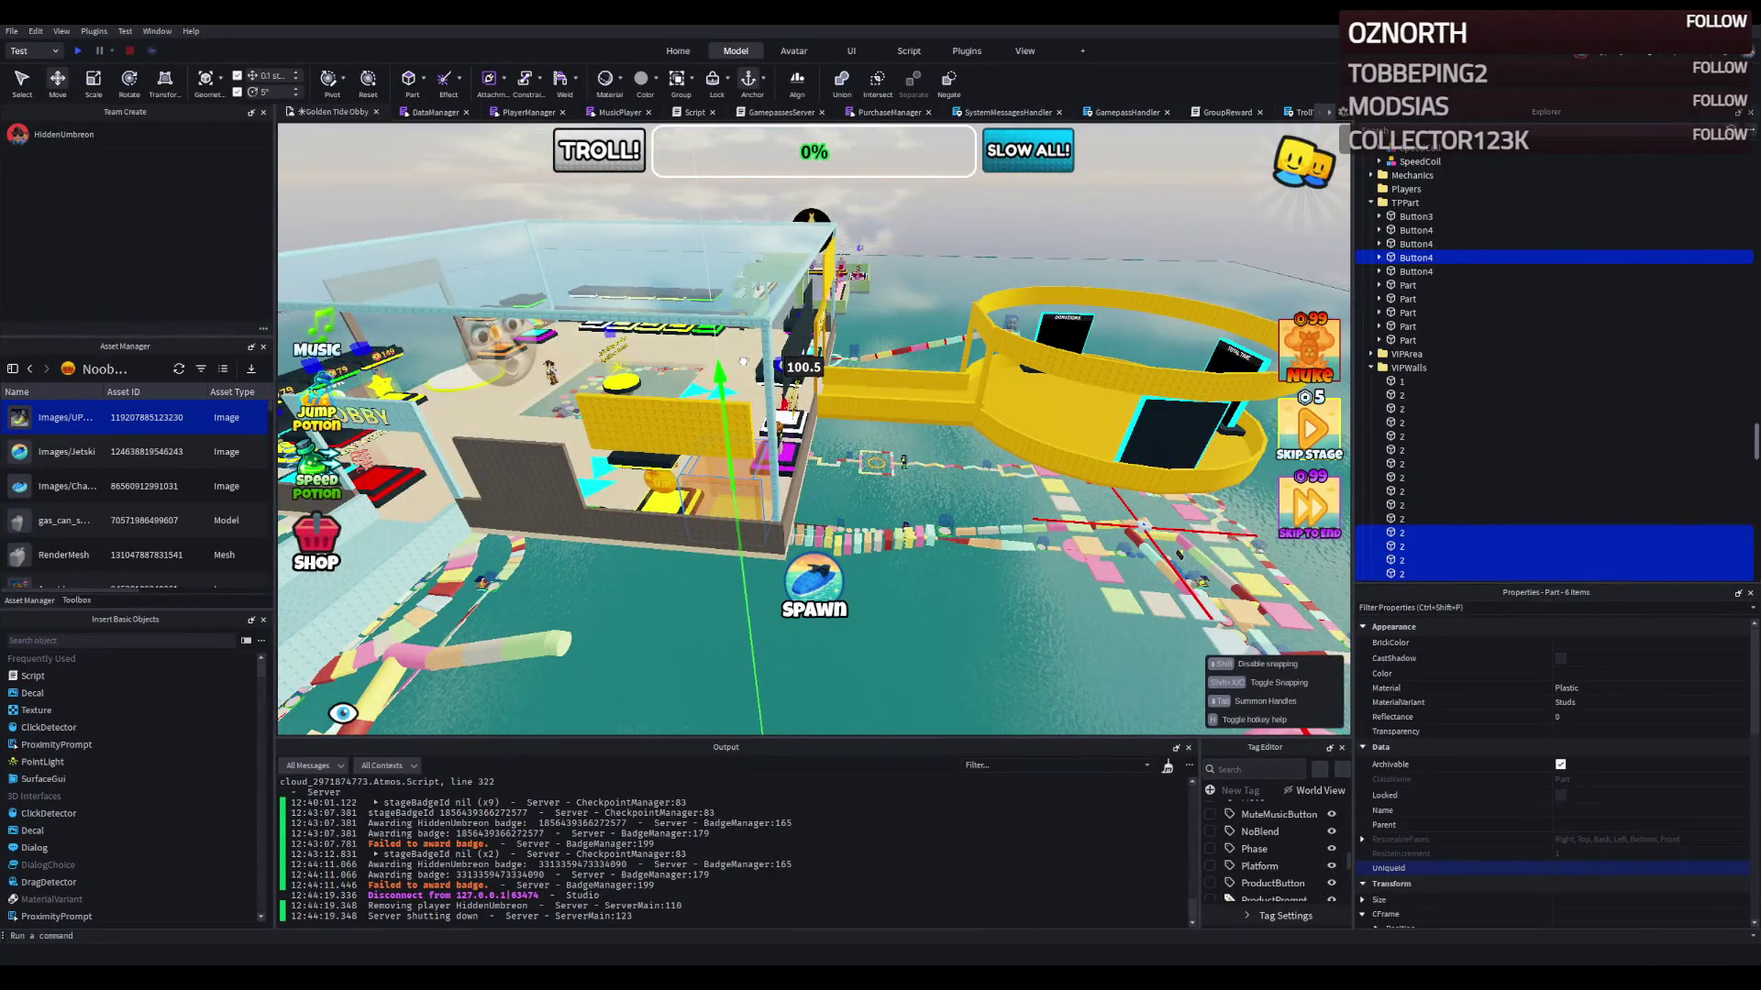
pyautogui.scroll(10, 744, 360)
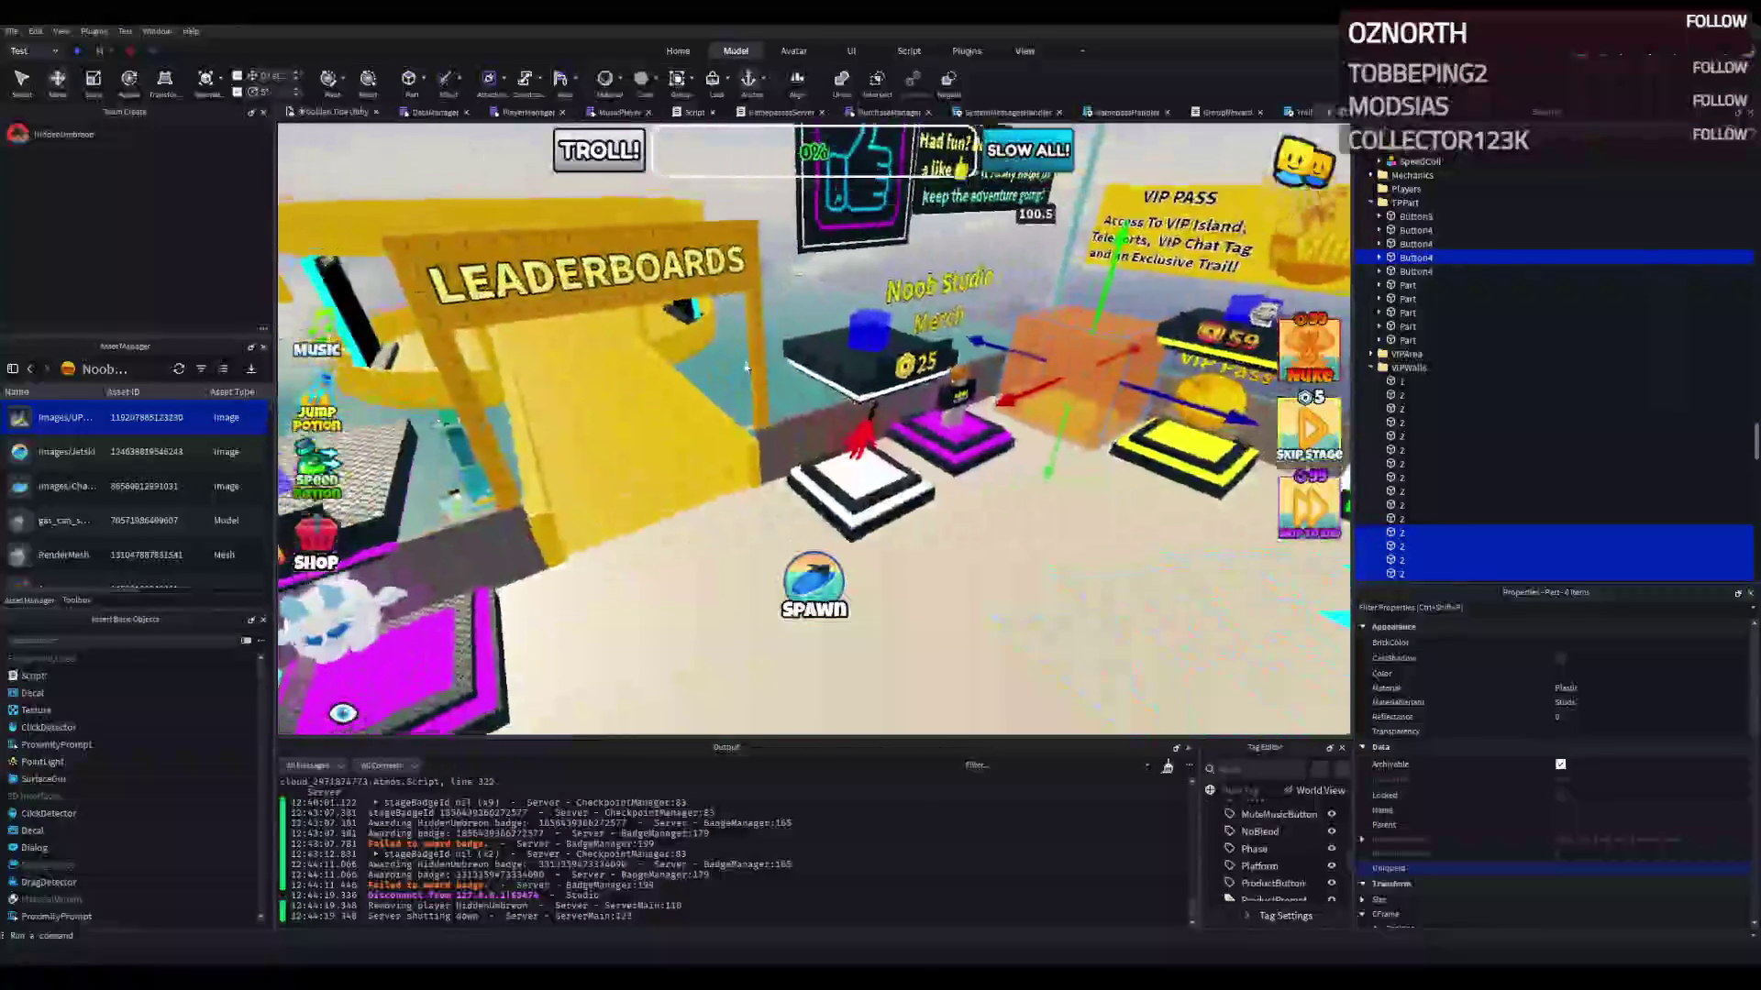
pyautogui.press('d')
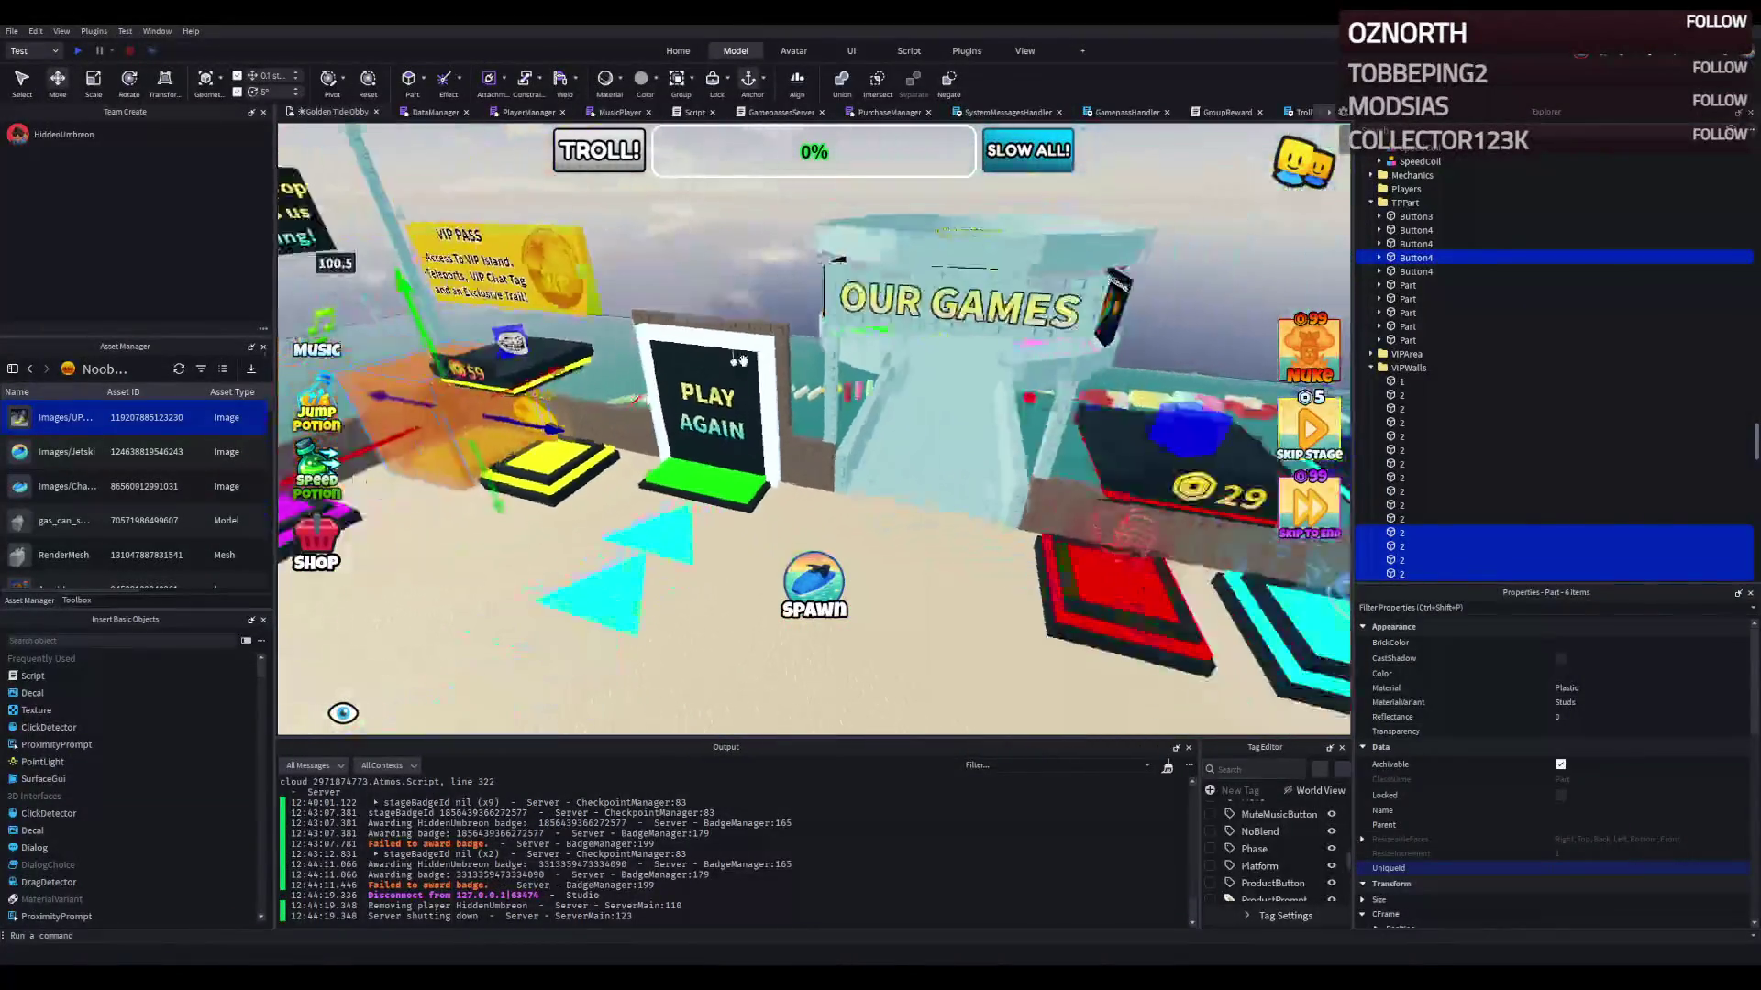
pyautogui.scroll(-10, 741, 359)
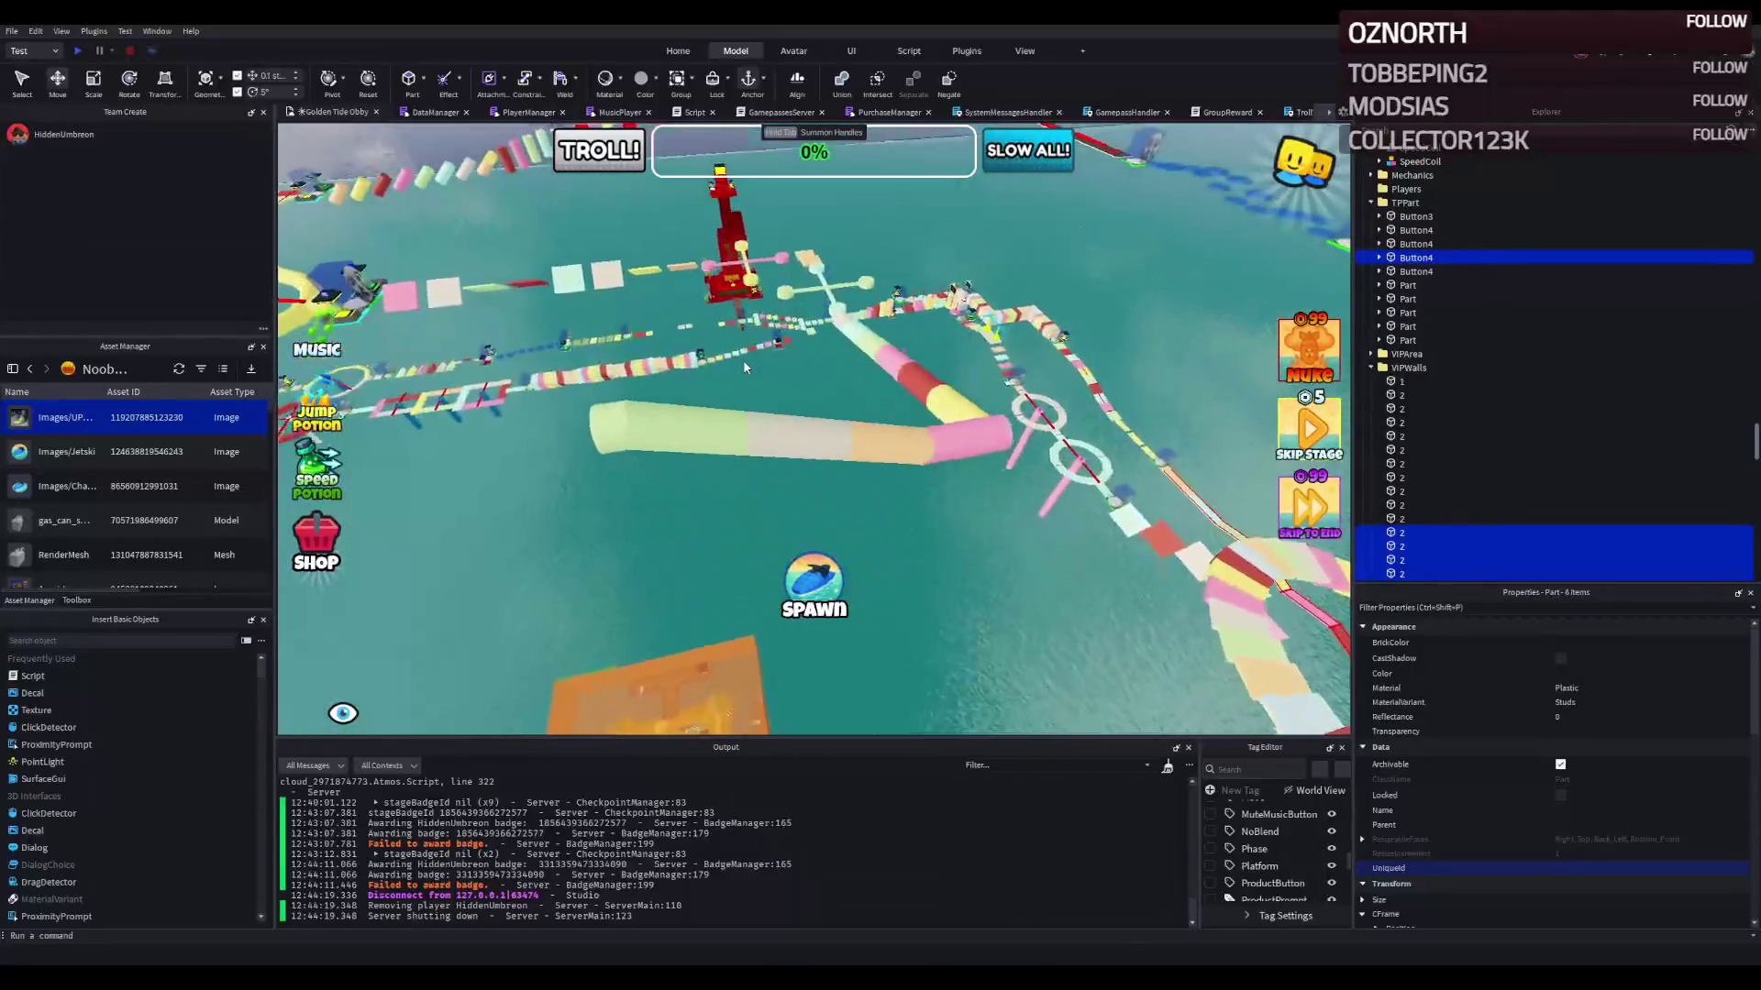
pyautogui.scroll(5, 743, 360)
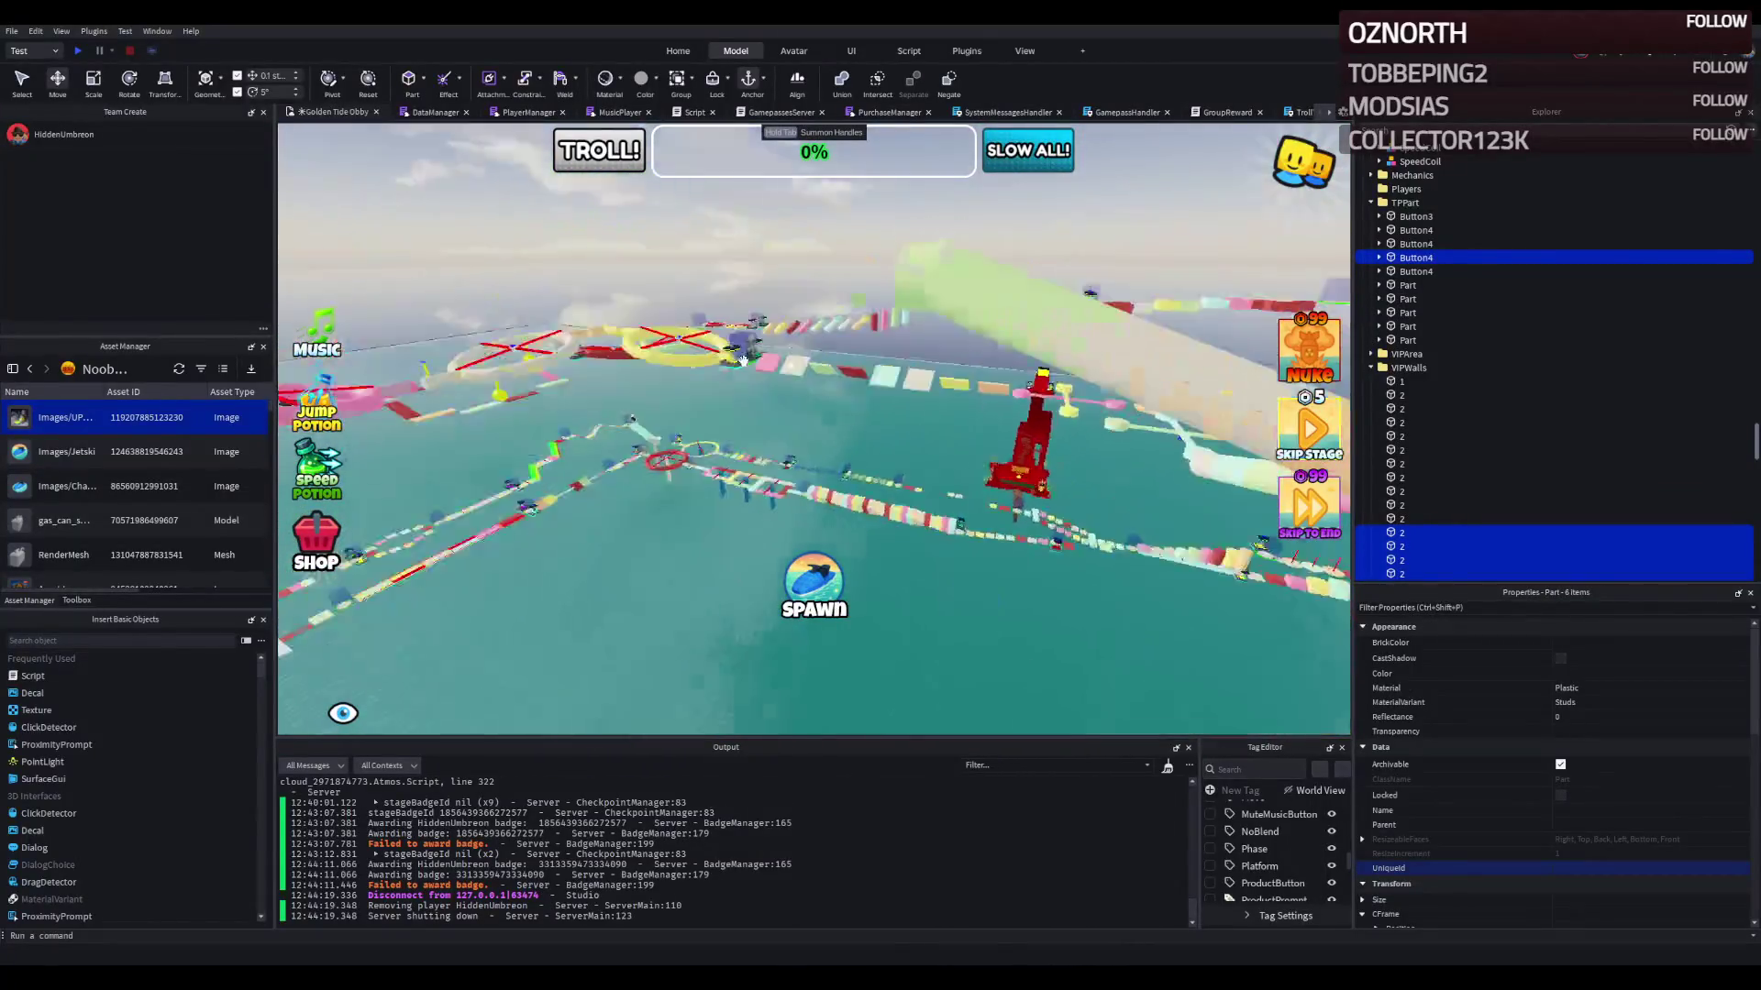
pyautogui.scroll(-5, 743, 360)
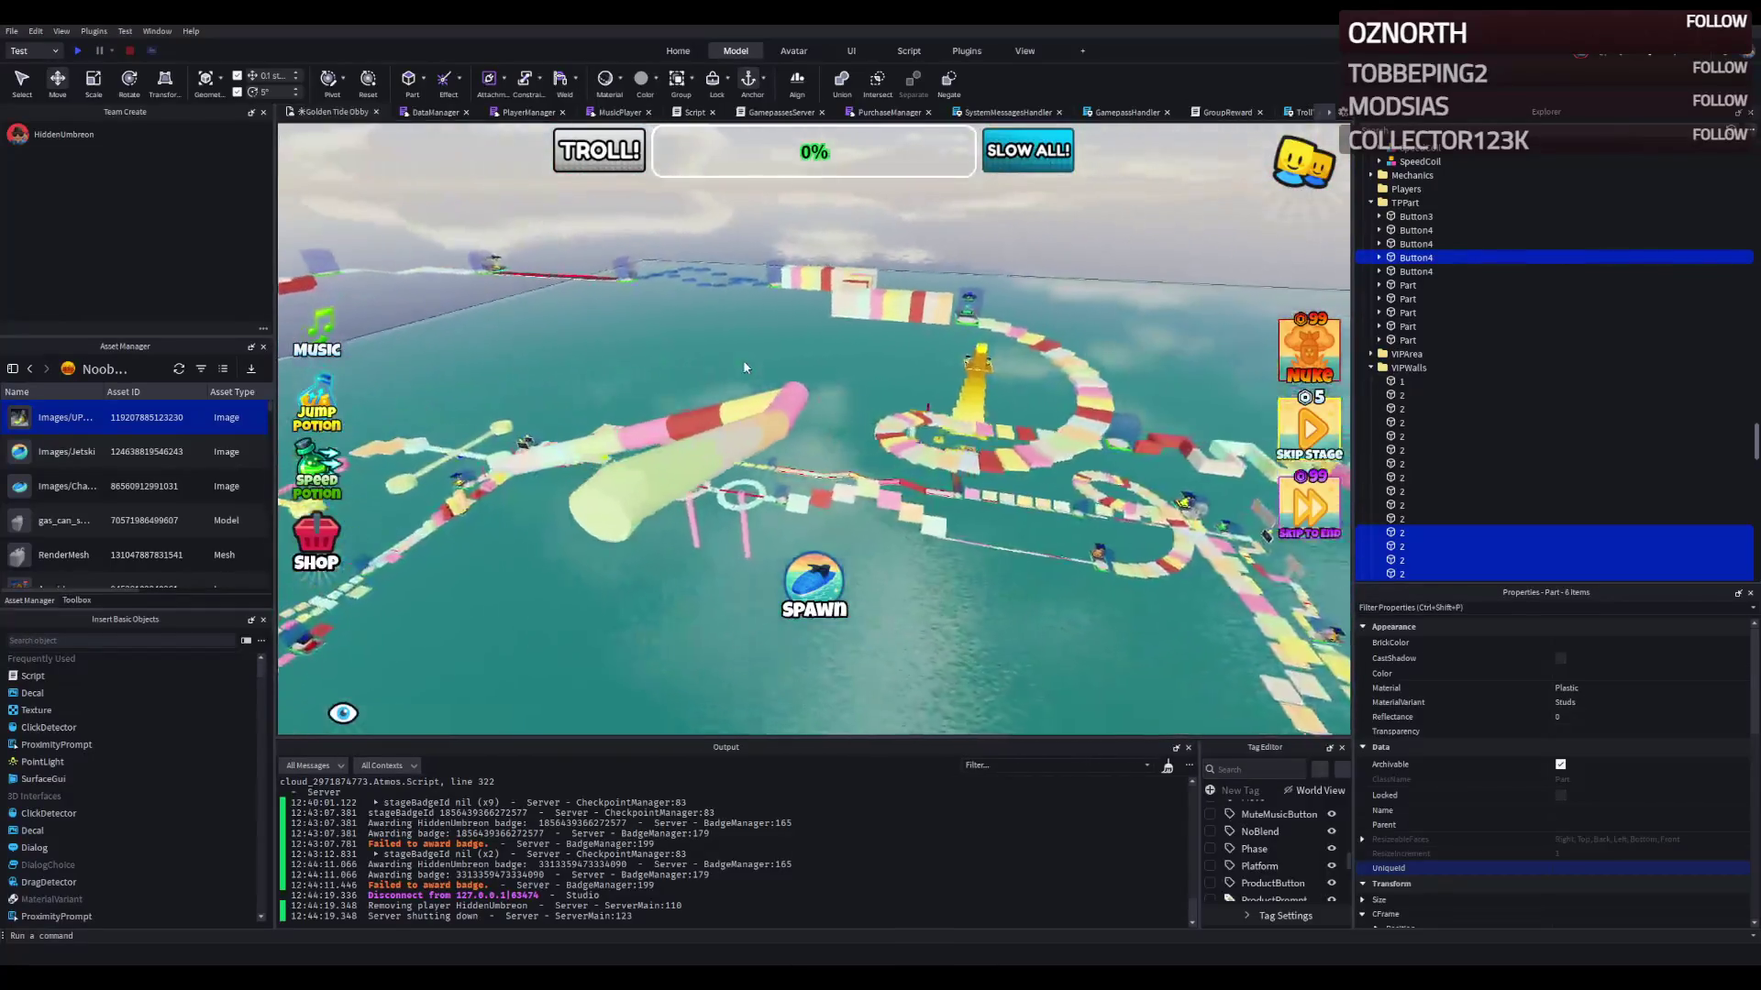
pyautogui.press('a')
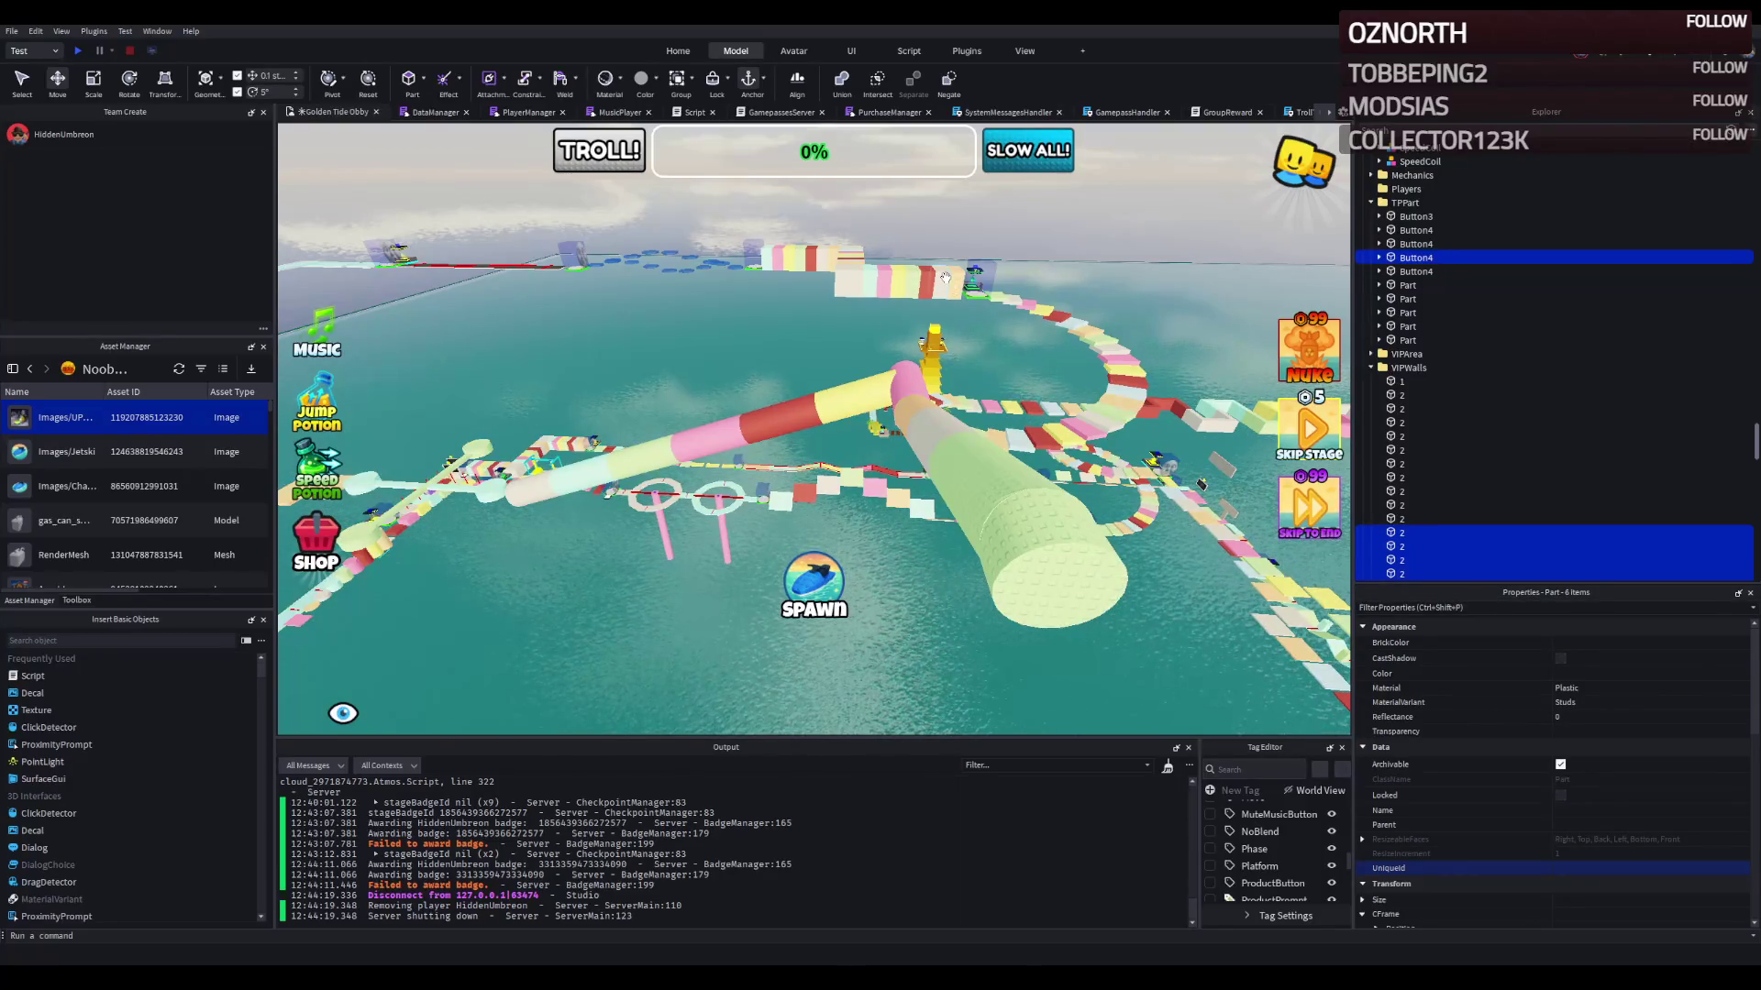
pyautogui.scroll(6, 857, 277)
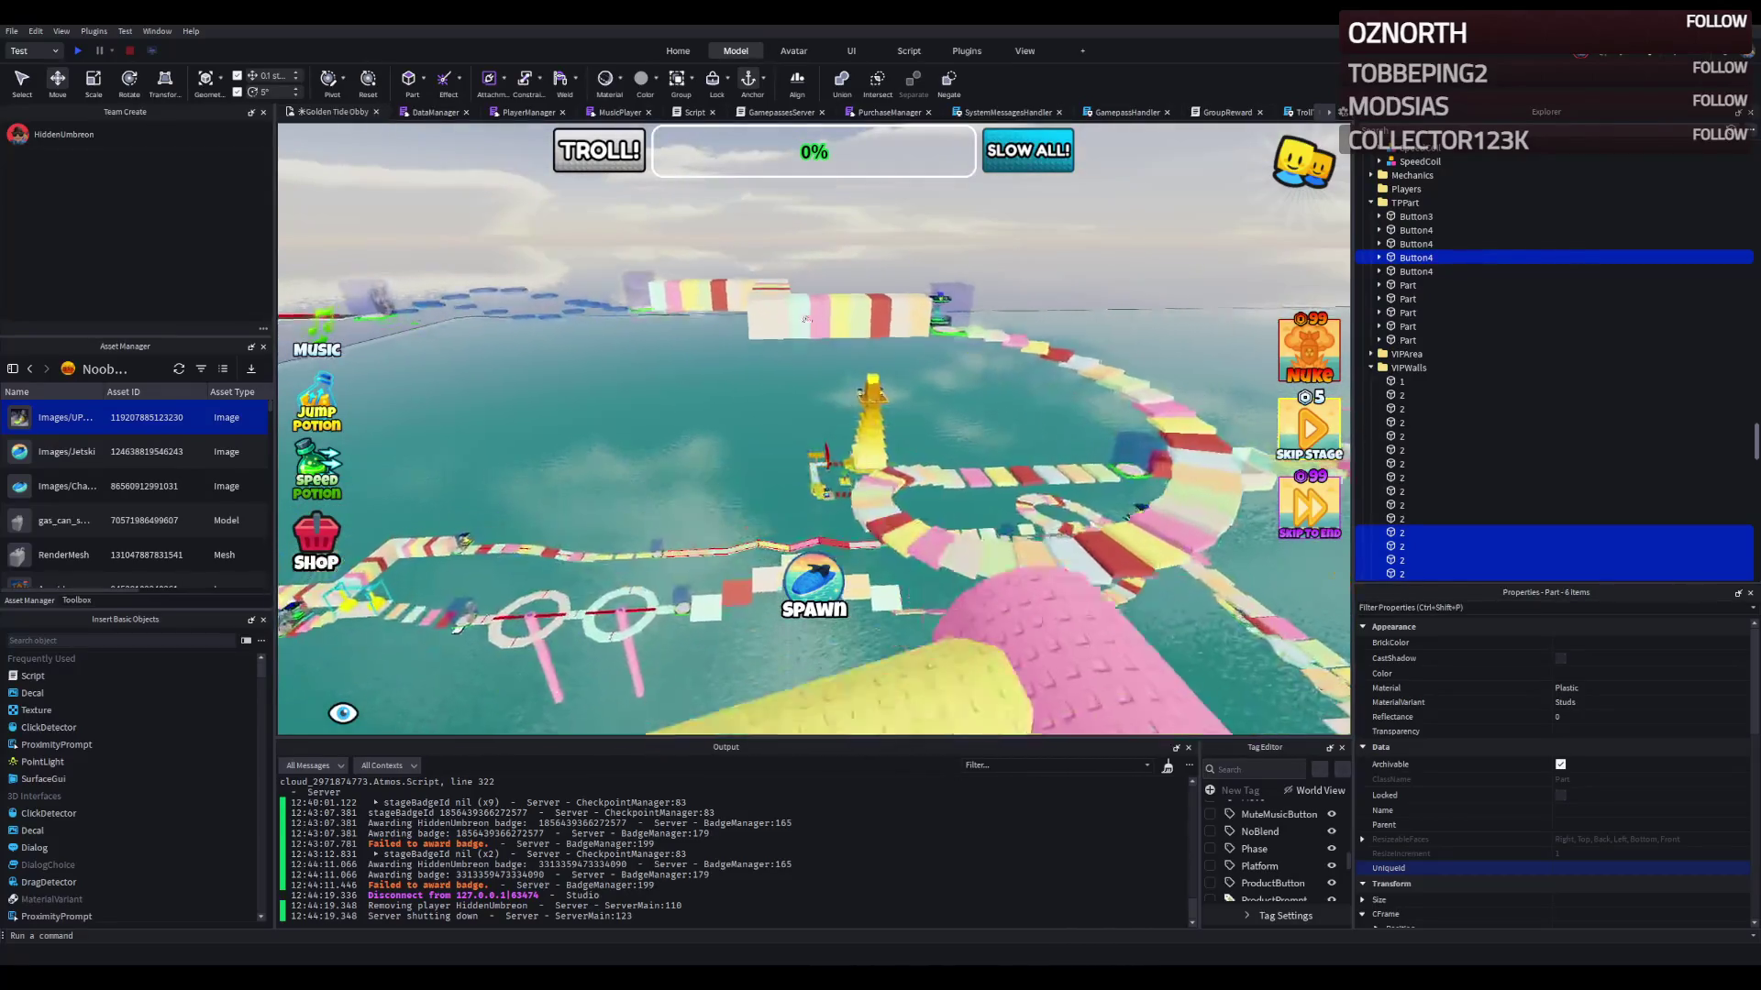
pyautogui.scroll(10, 858, 332)
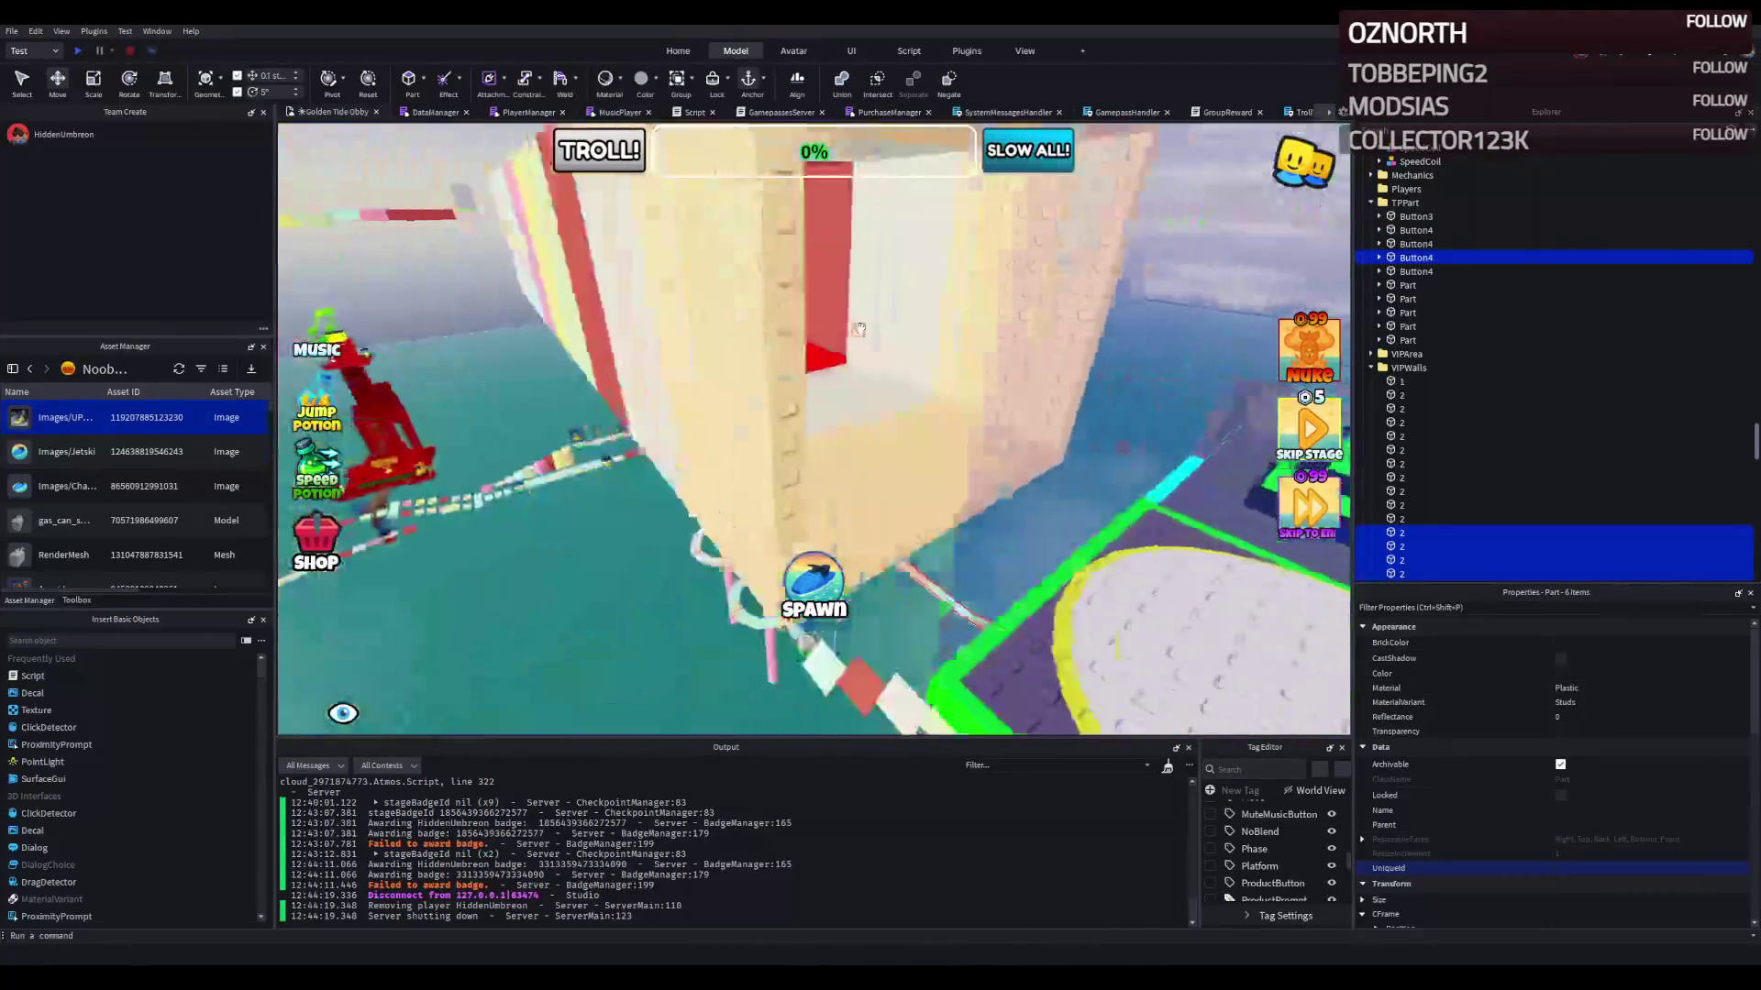
pyautogui.scroll(3, 860, 329)
pyautogui.scroll(-5, 860, 328)
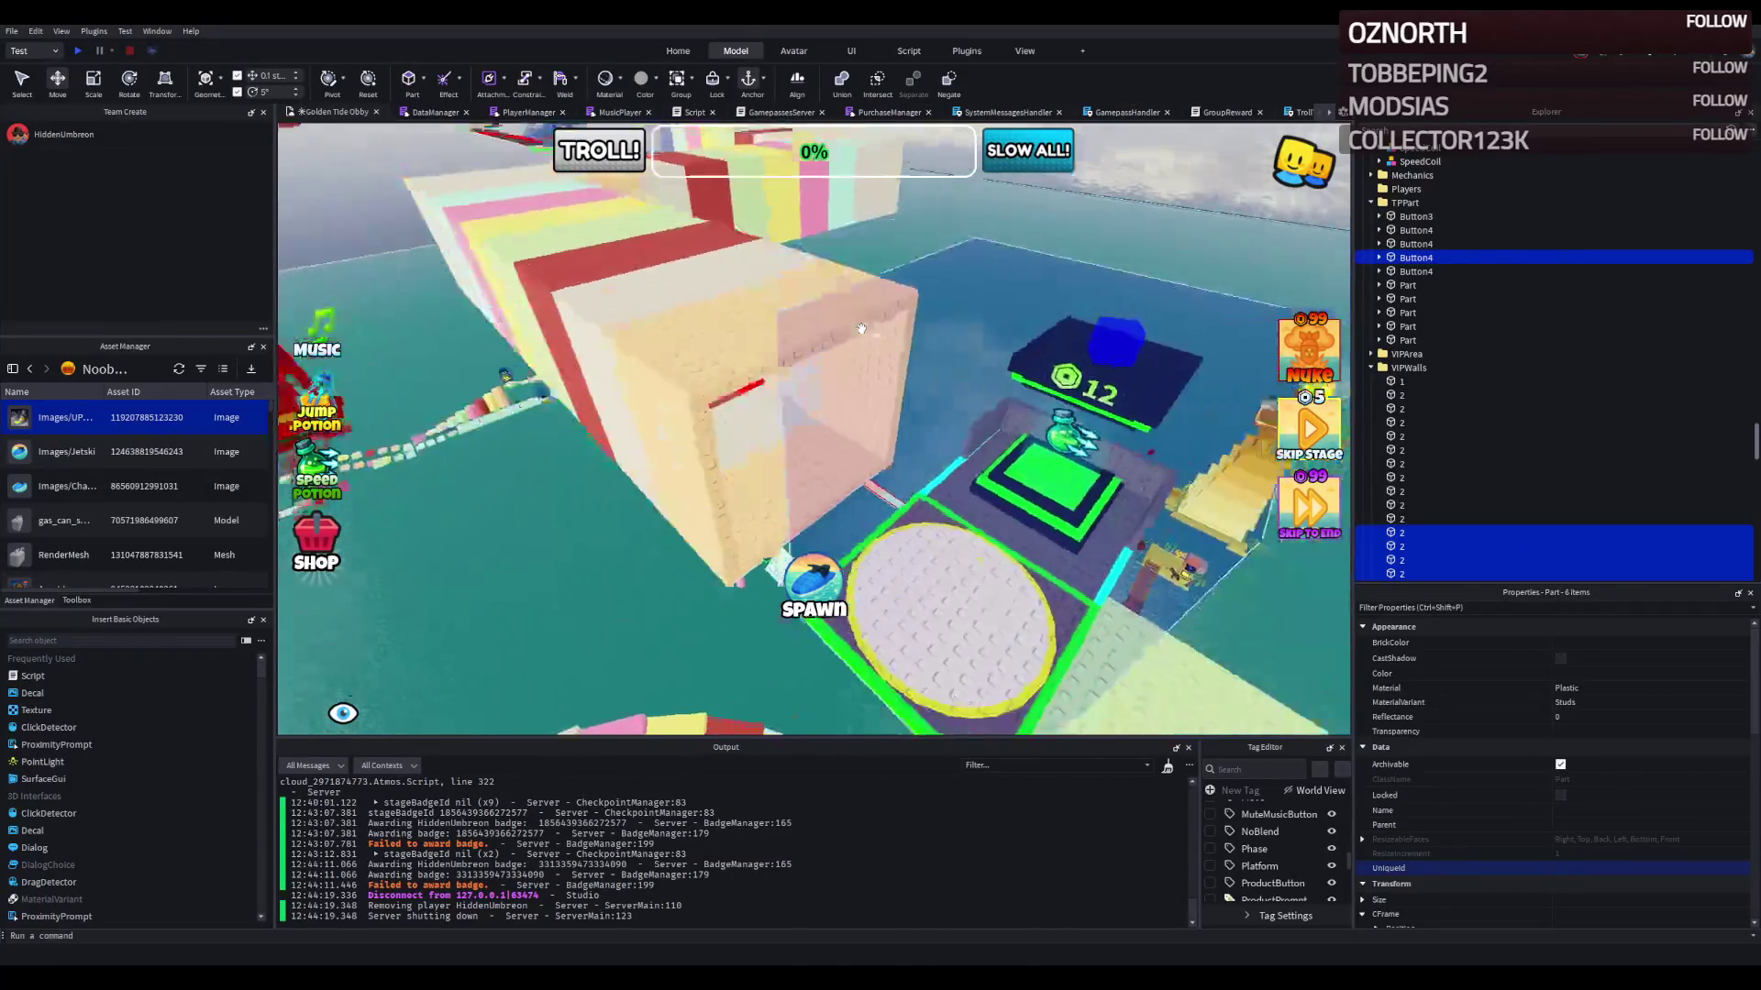
pyautogui.scroll(-5, 773, 429)
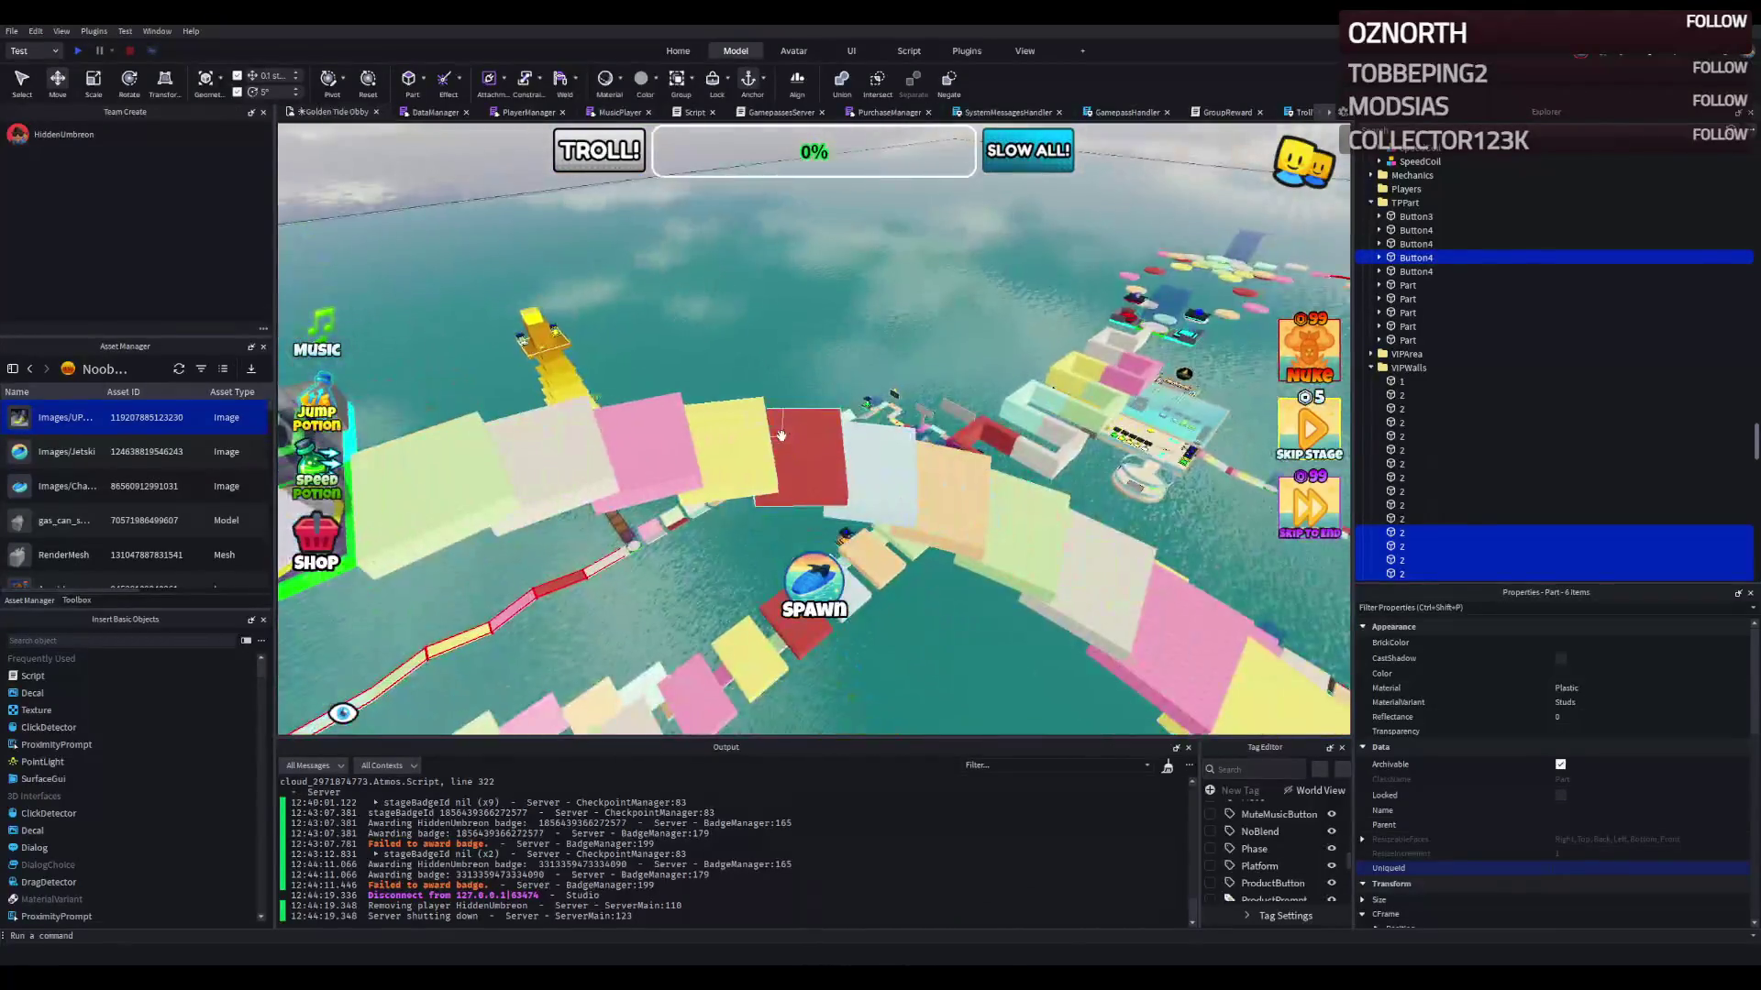
# Step: Select the red platform plus two more course platforms in the viewport
pyautogui.click(788, 450)
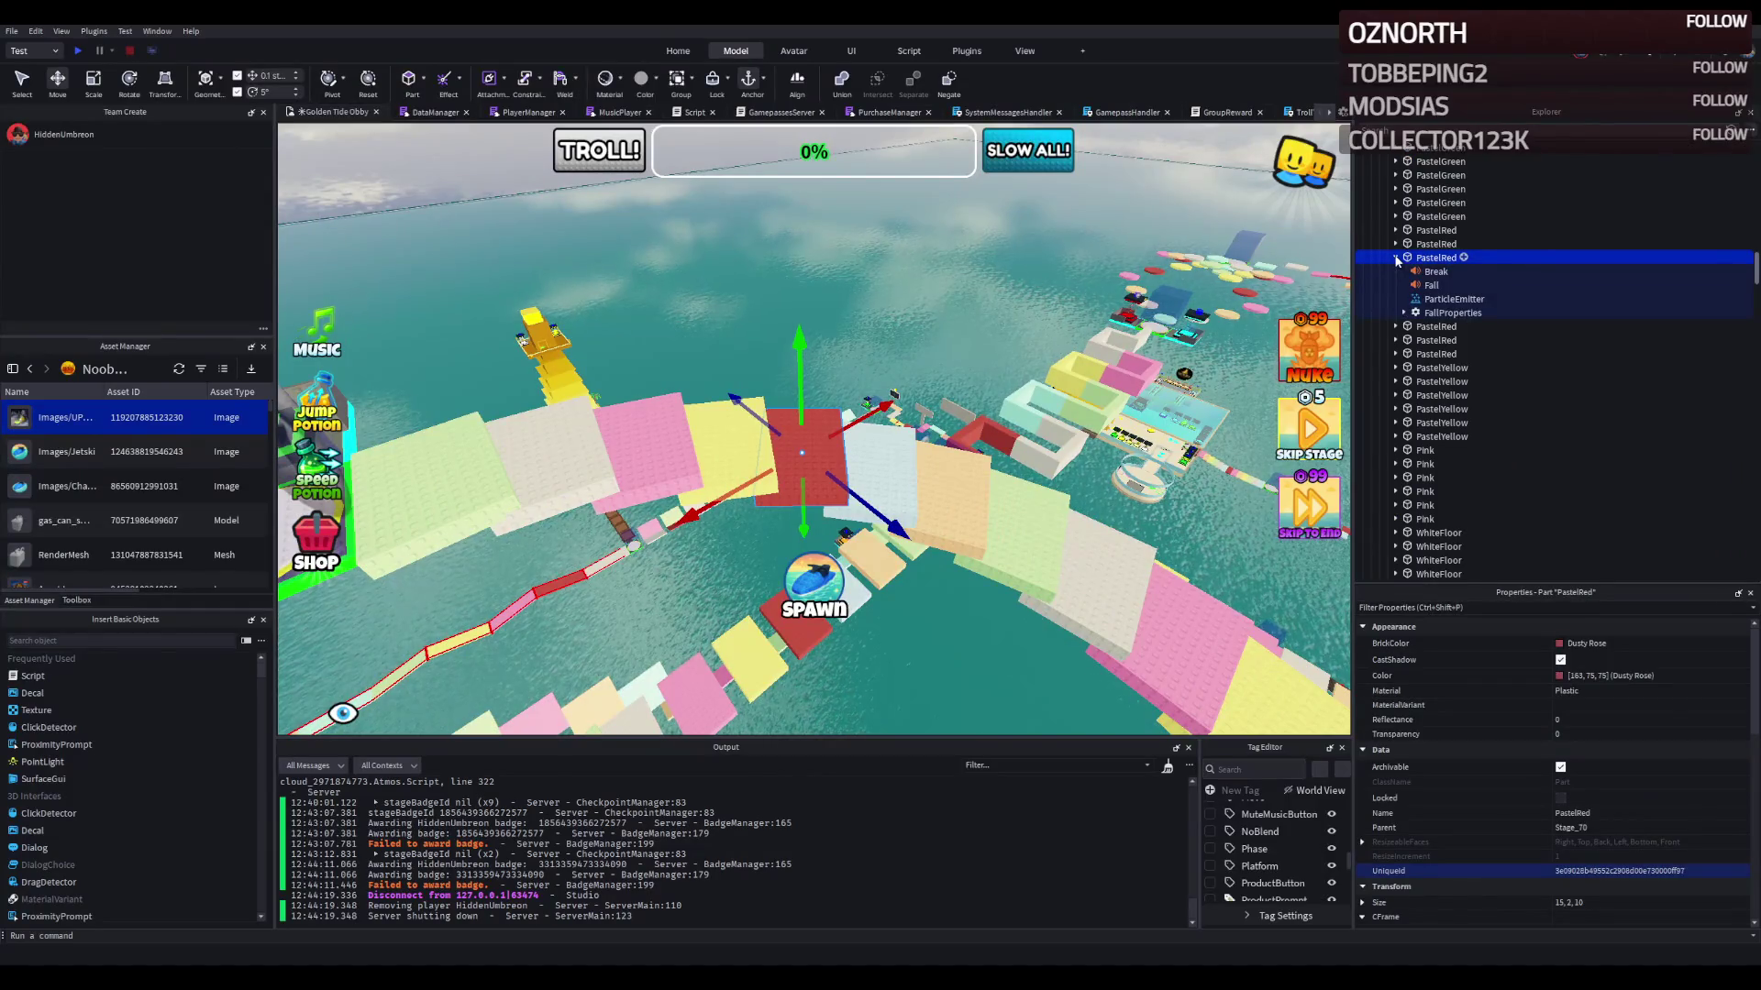
pyautogui.moveTo(894, 358); pyautogui.dragTo(777, 379)
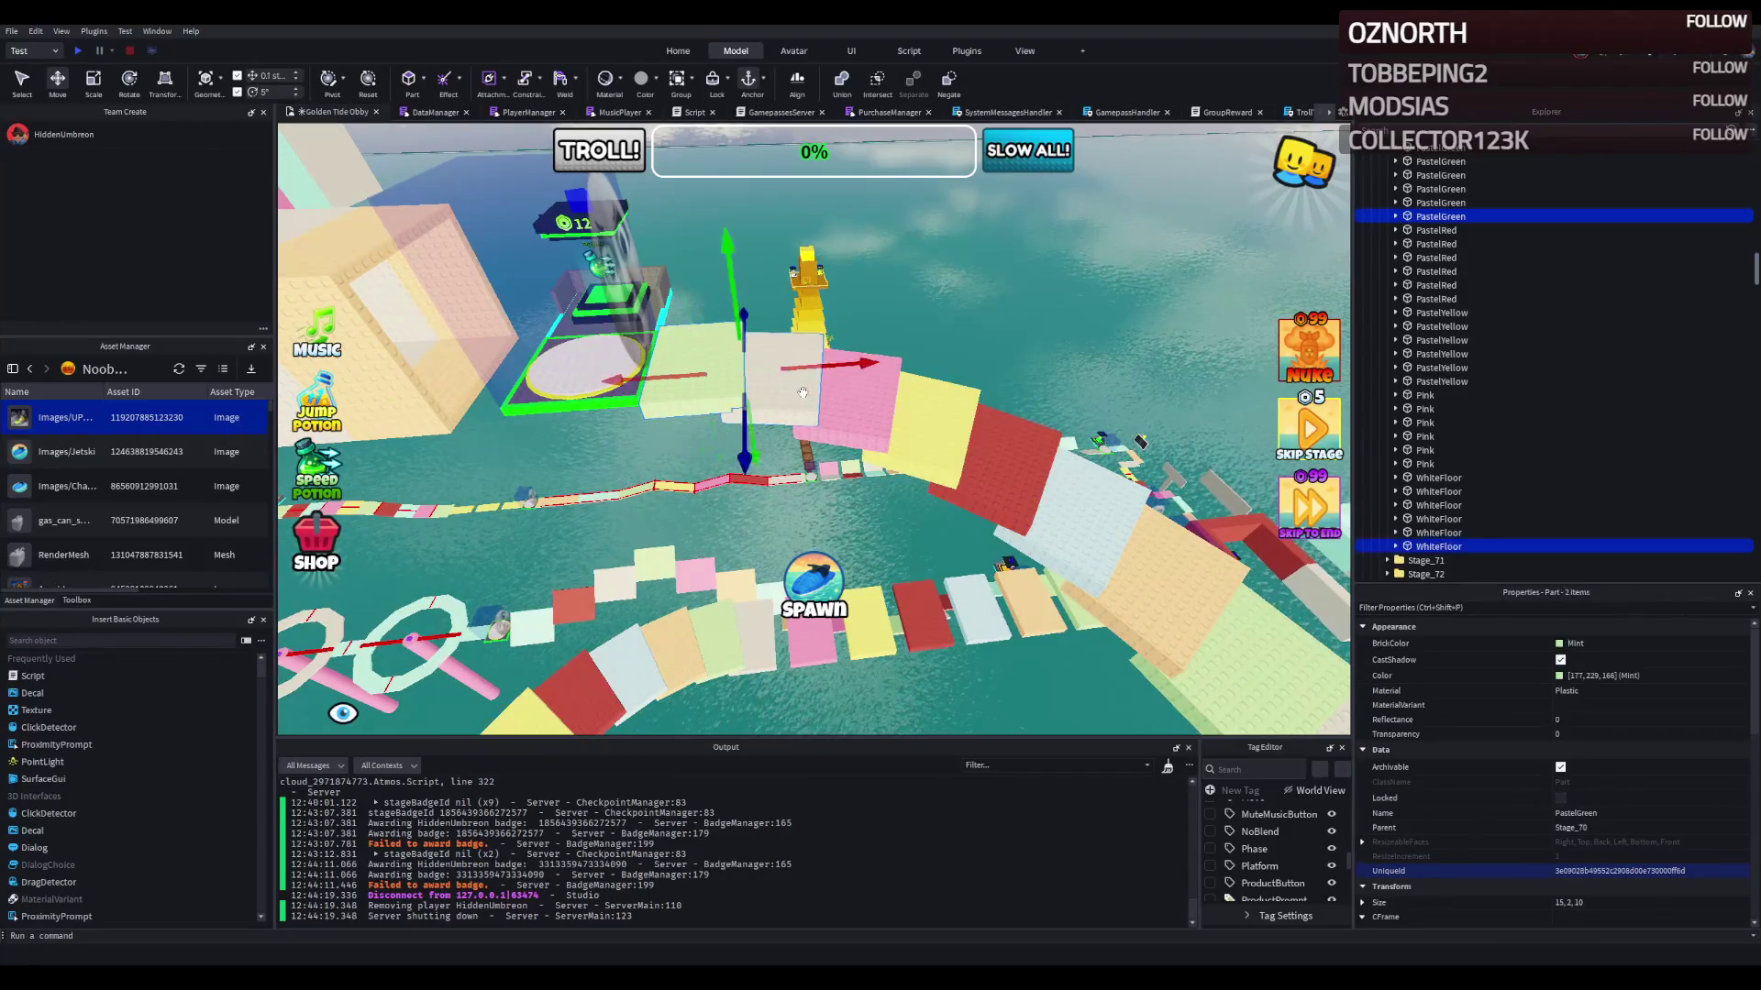
pyautogui.keyDown('ctrl'); pyautogui.click(1080, 508); pyautogui.keyUp('ctrl')
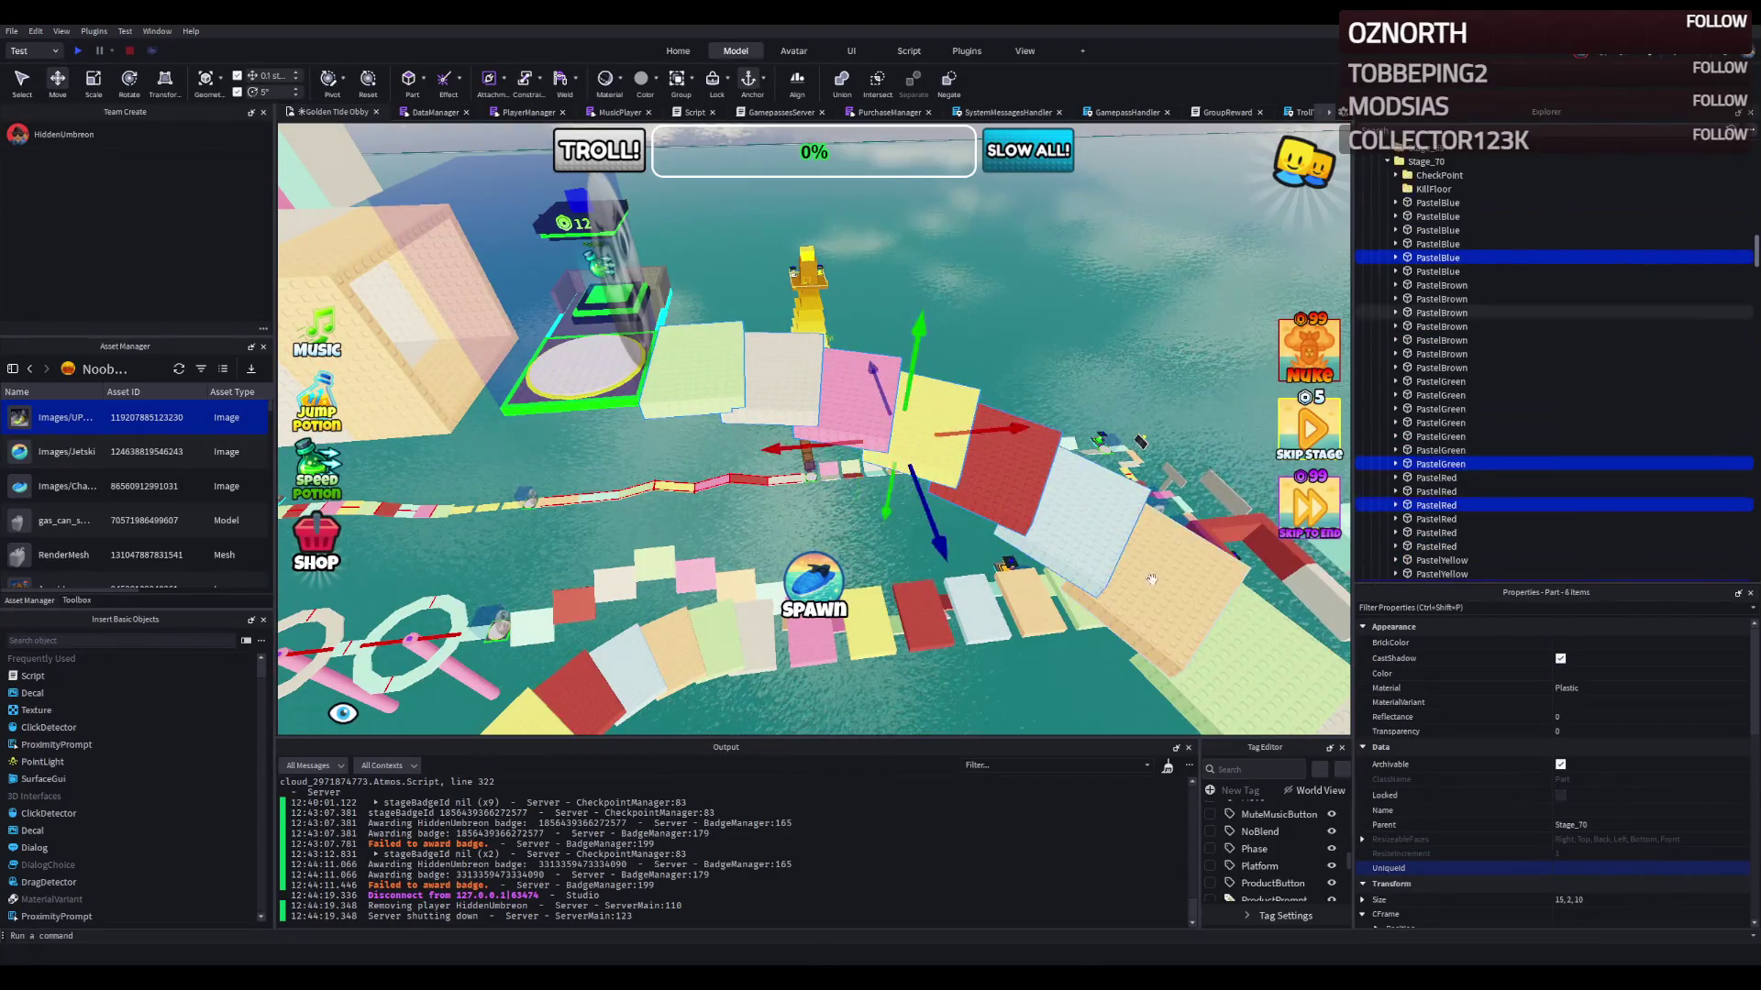
pyautogui.scroll(3, 1055, 500)
pyautogui.keyDown('ctrl'); pyautogui.click(1017, 492); pyautogui.keyUp('ctrl')
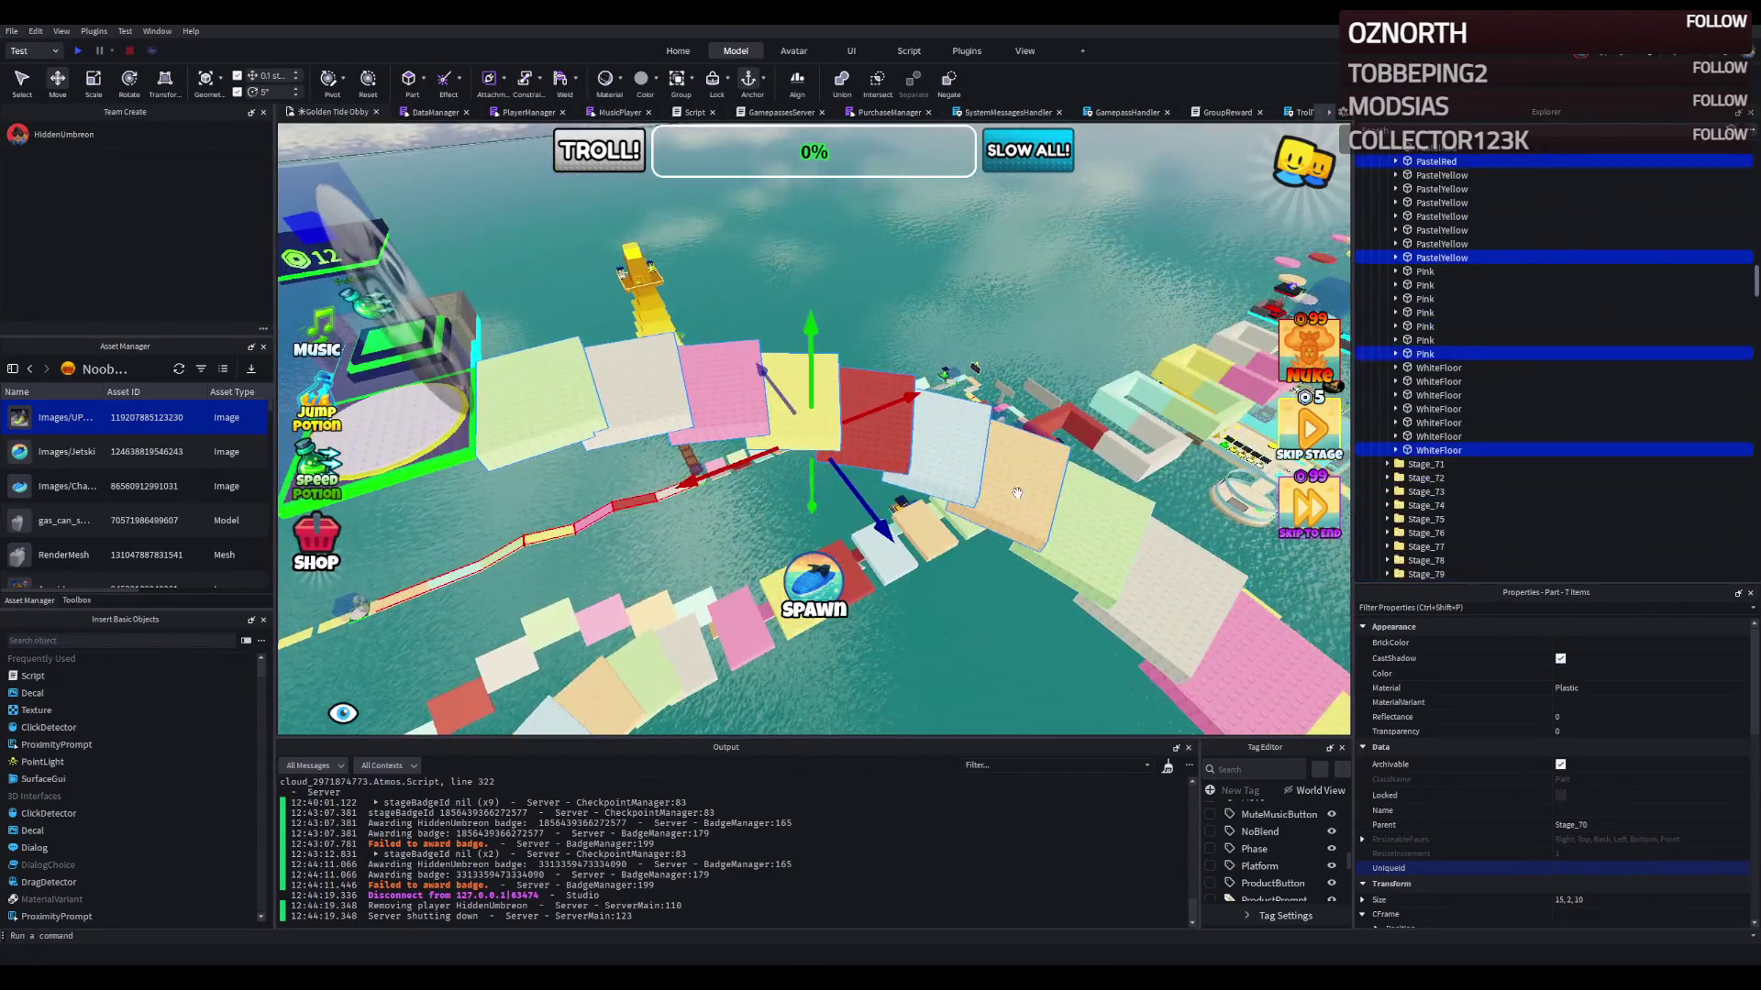
pyautogui.scroll(-10, 1017, 492)
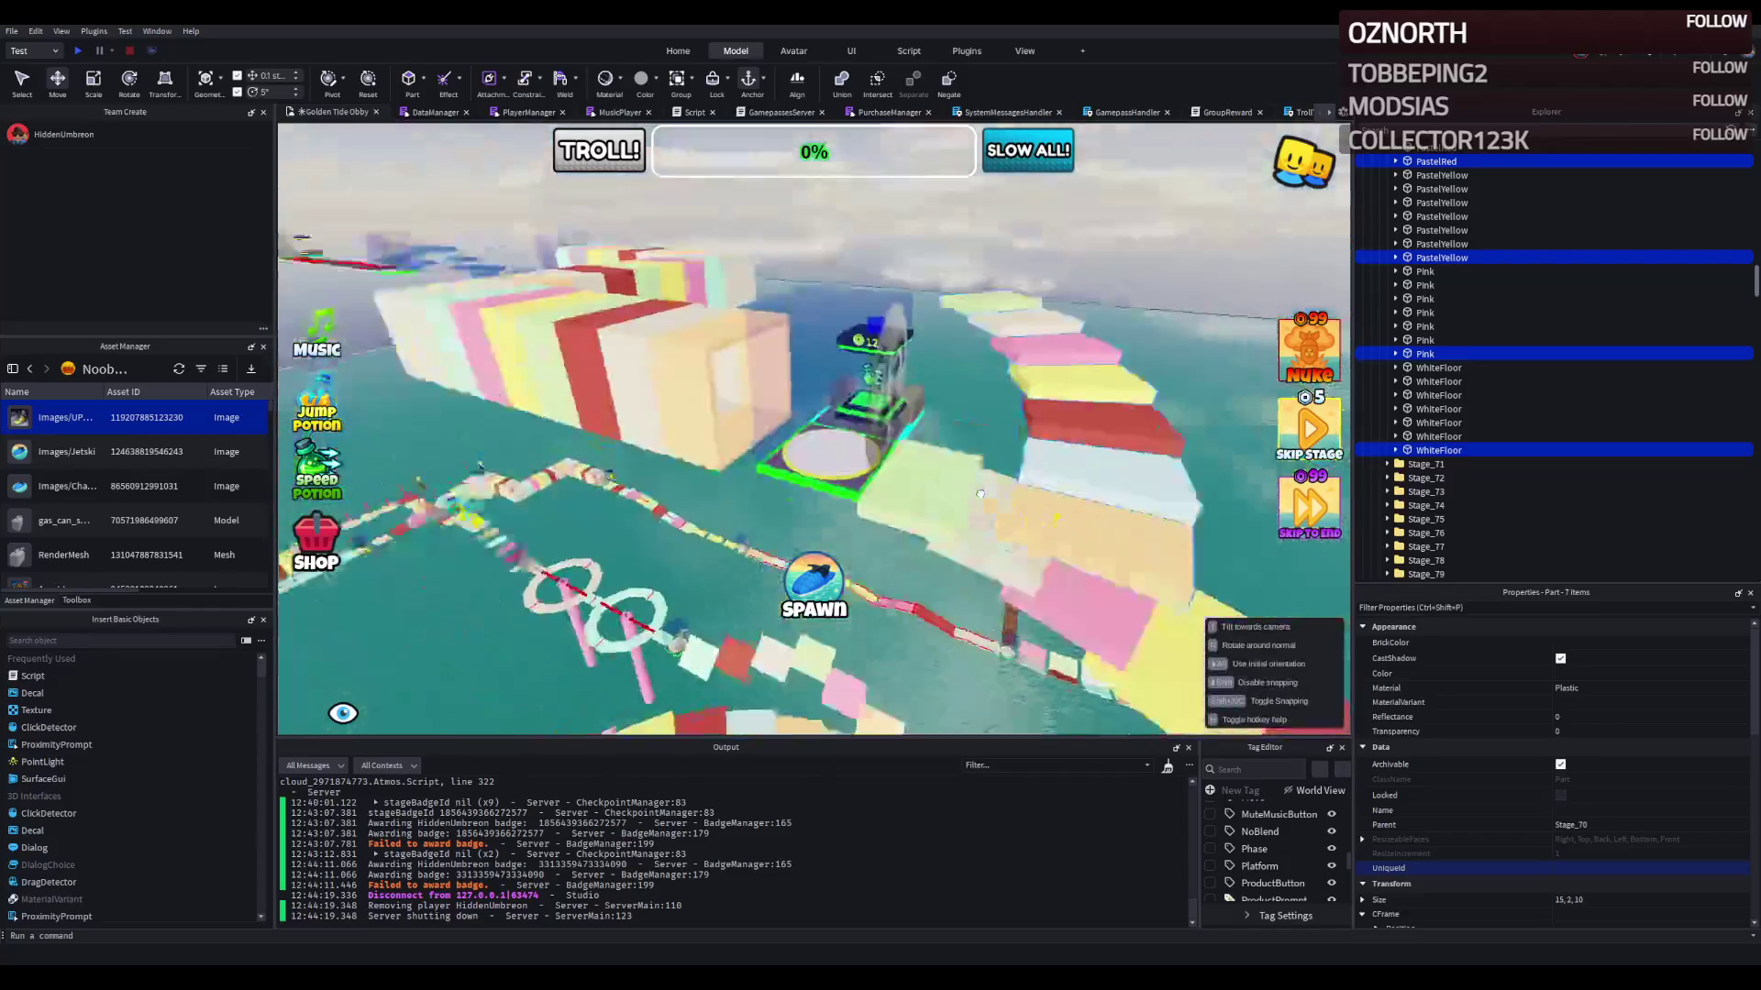
# Step: Swing around the spawn pole and add a PastelGreen stair part to the selection
pyautogui.moveTo(979, 493); pyautogui.dragTo(878, 465)
pyautogui.scroll(10, 879, 465)
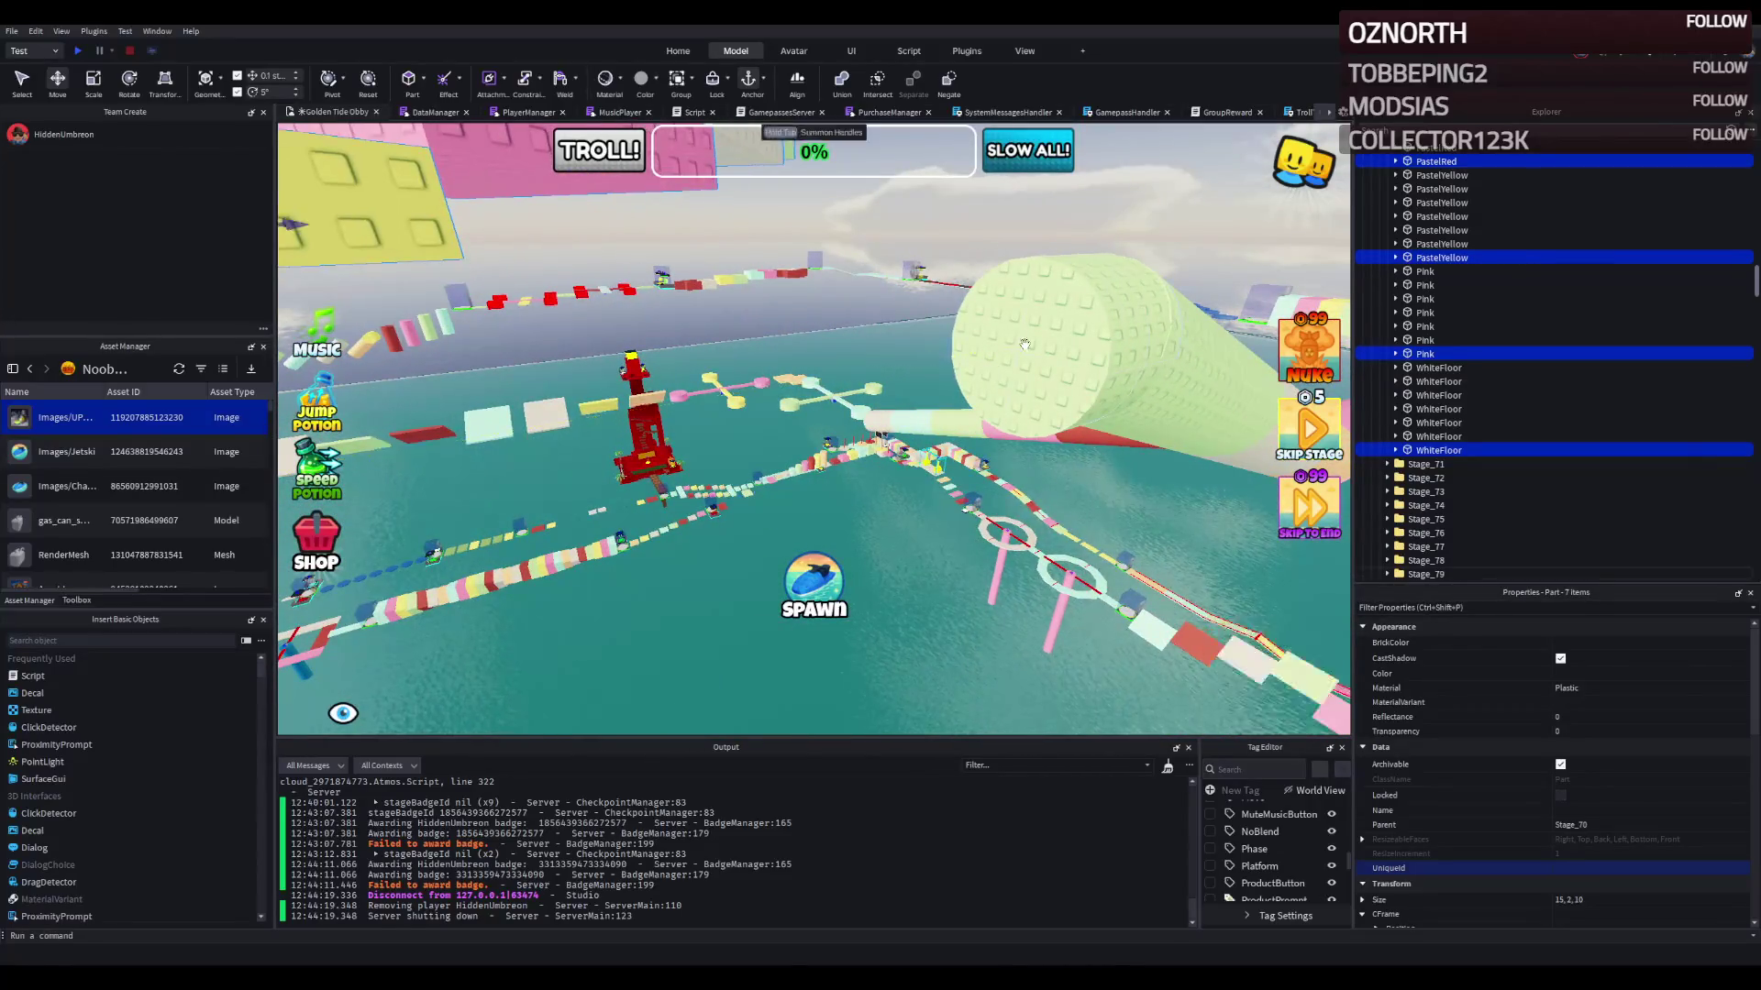
pyautogui.scroll(5, 1025, 344)
pyautogui.moveTo(1025, 344)
pyautogui.mouseDown()
pyautogui.moveTo(786, 341)
pyautogui.moveTo(831, 339)
pyautogui.mouseUp()
pyautogui.keyDown('shift'); pyautogui.click(867, 341); pyautogui.keyUp('shift')
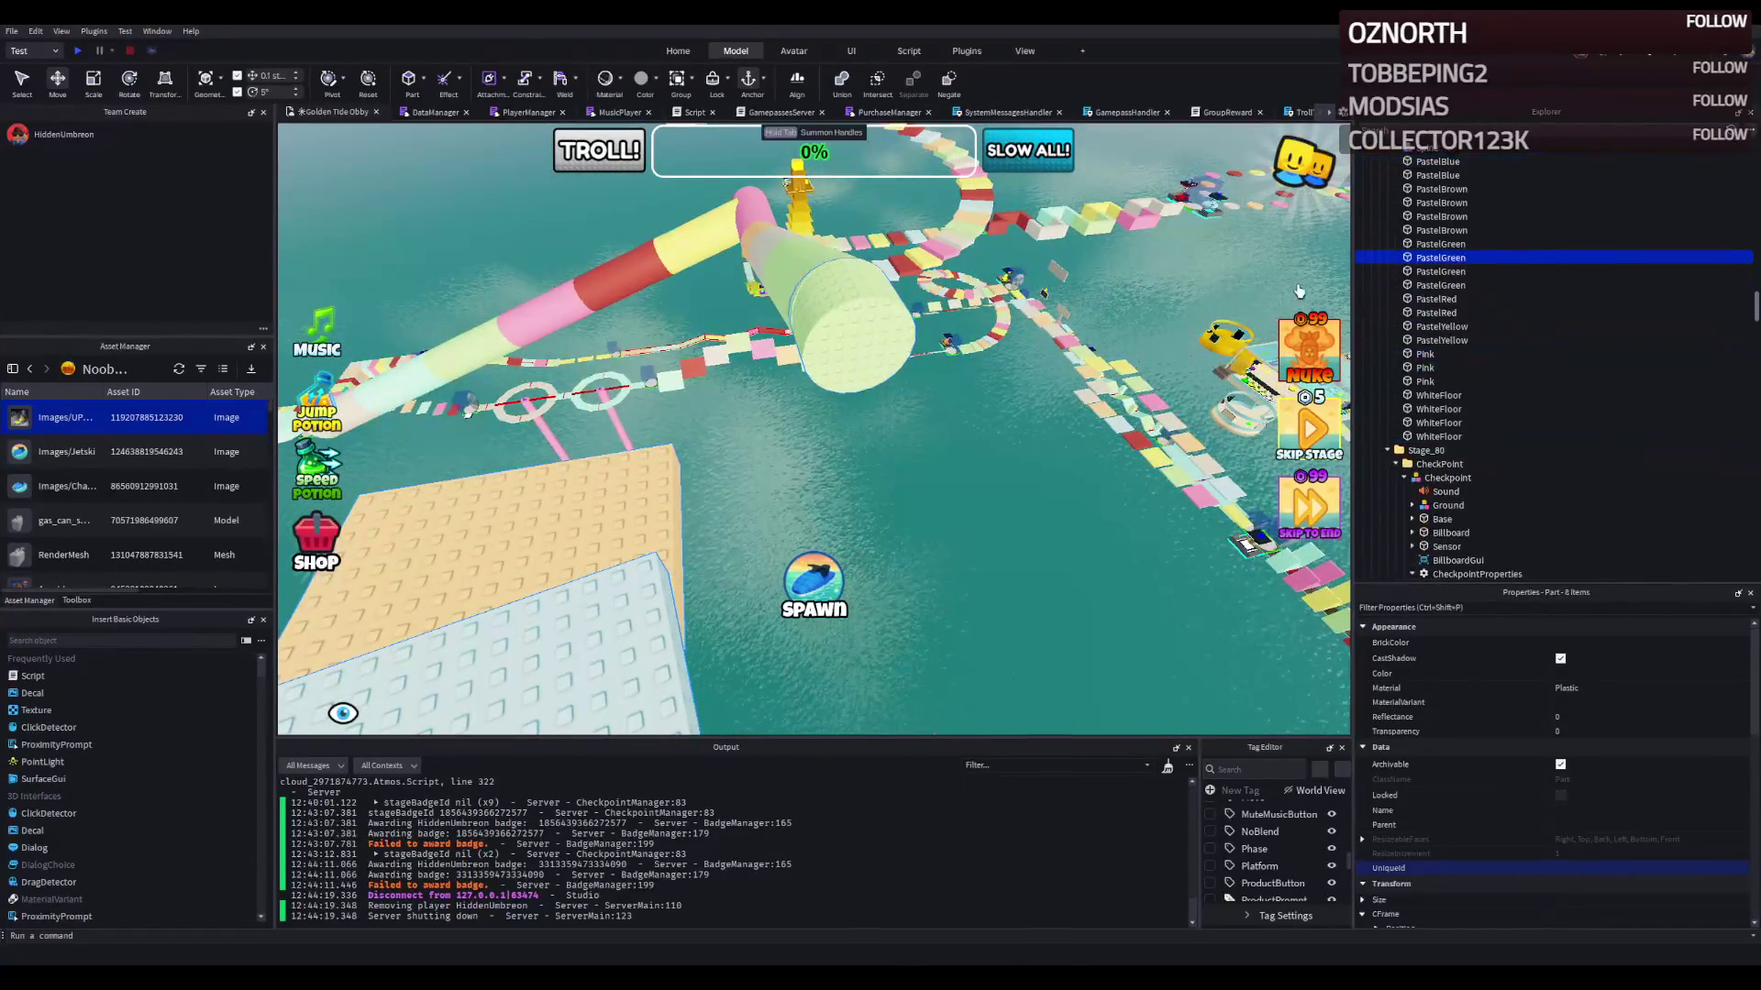
pyautogui.scroll(3, 1441, 157)
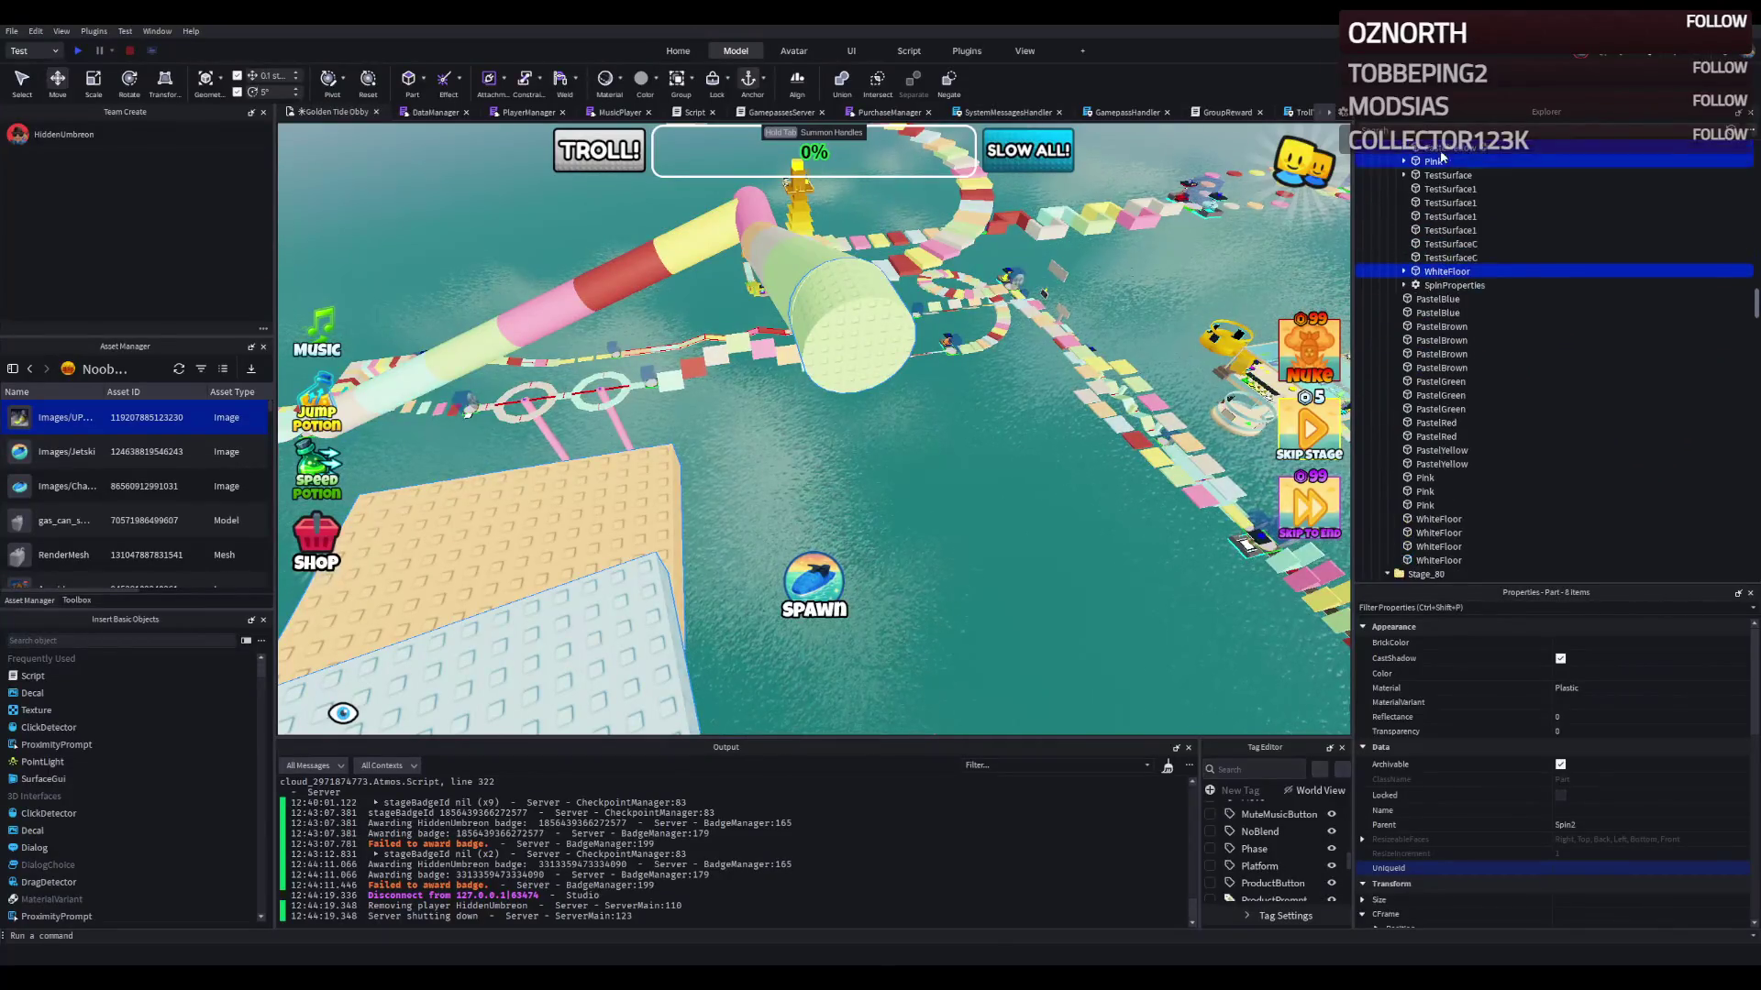
pyautogui.scroll(-5, 1433, 277)
pyautogui.scroll(-2, 1421, 341)
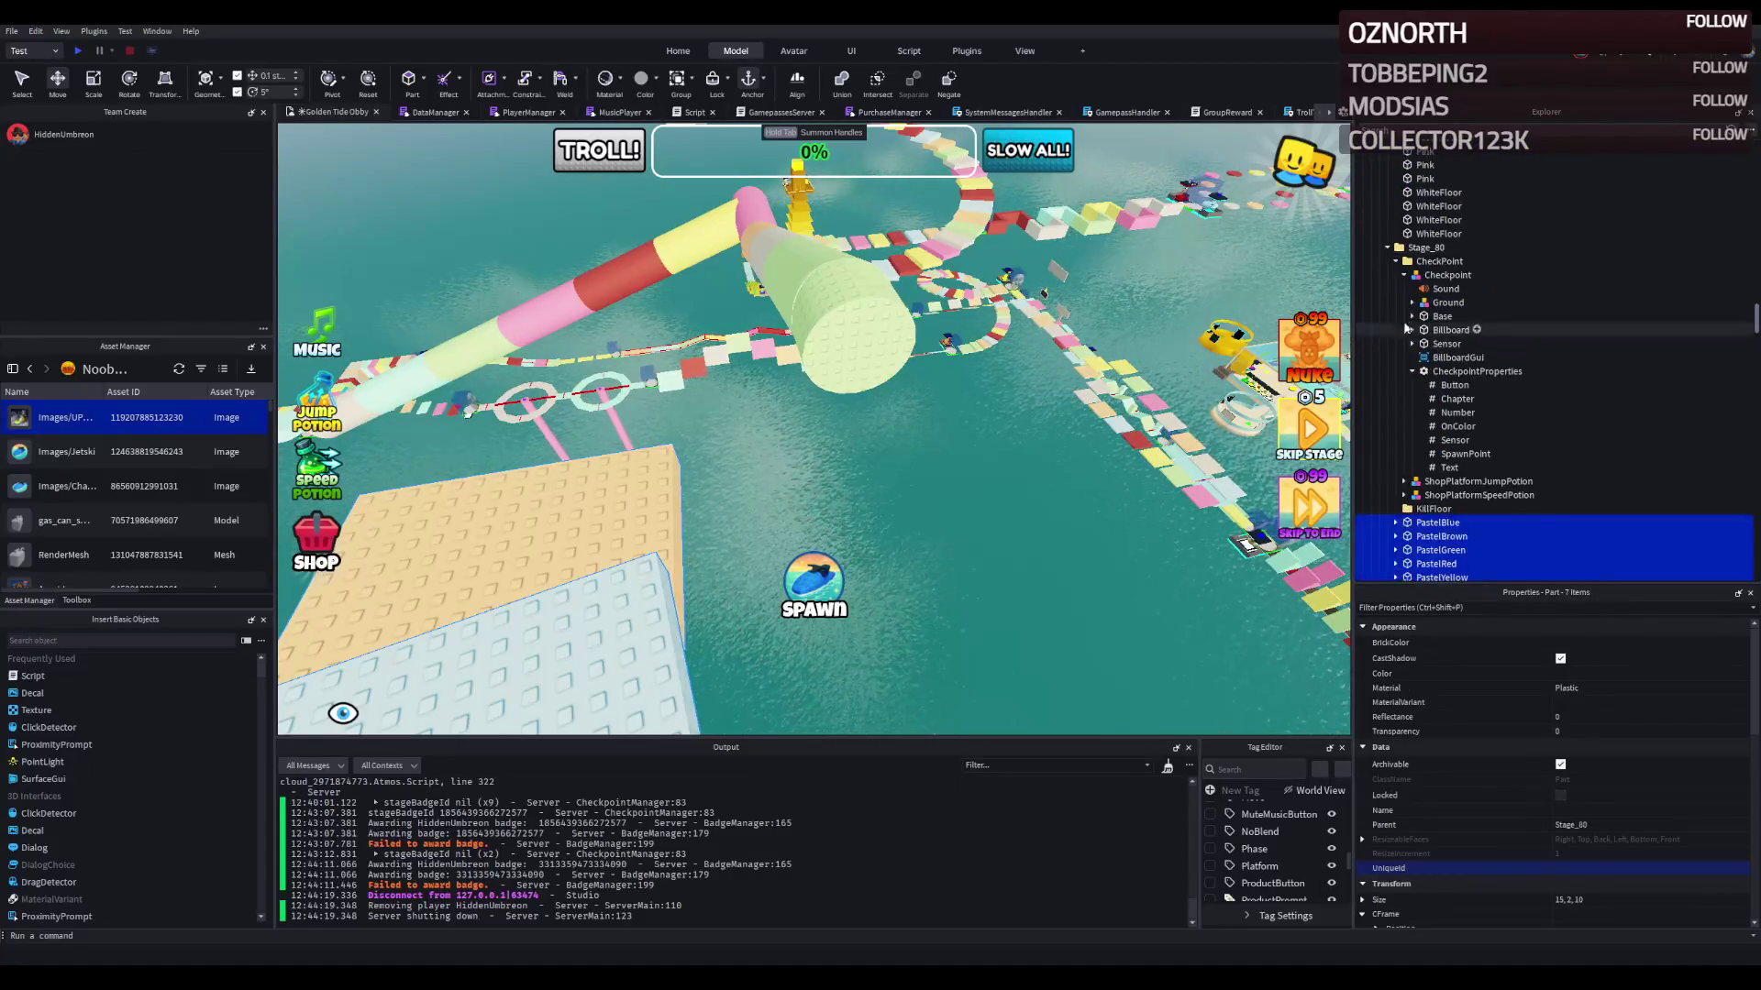
# Step: Collapse the Checkpoint model and select Stage_80's CheckPoint folder
pyautogui.click(1400, 277)
pyautogui.click(1396, 261)
pyautogui.click(1438, 261)
# Step: Slide the Stage_80 checkpoint along the X axis toward the green tube's end
pyautogui.press('f')
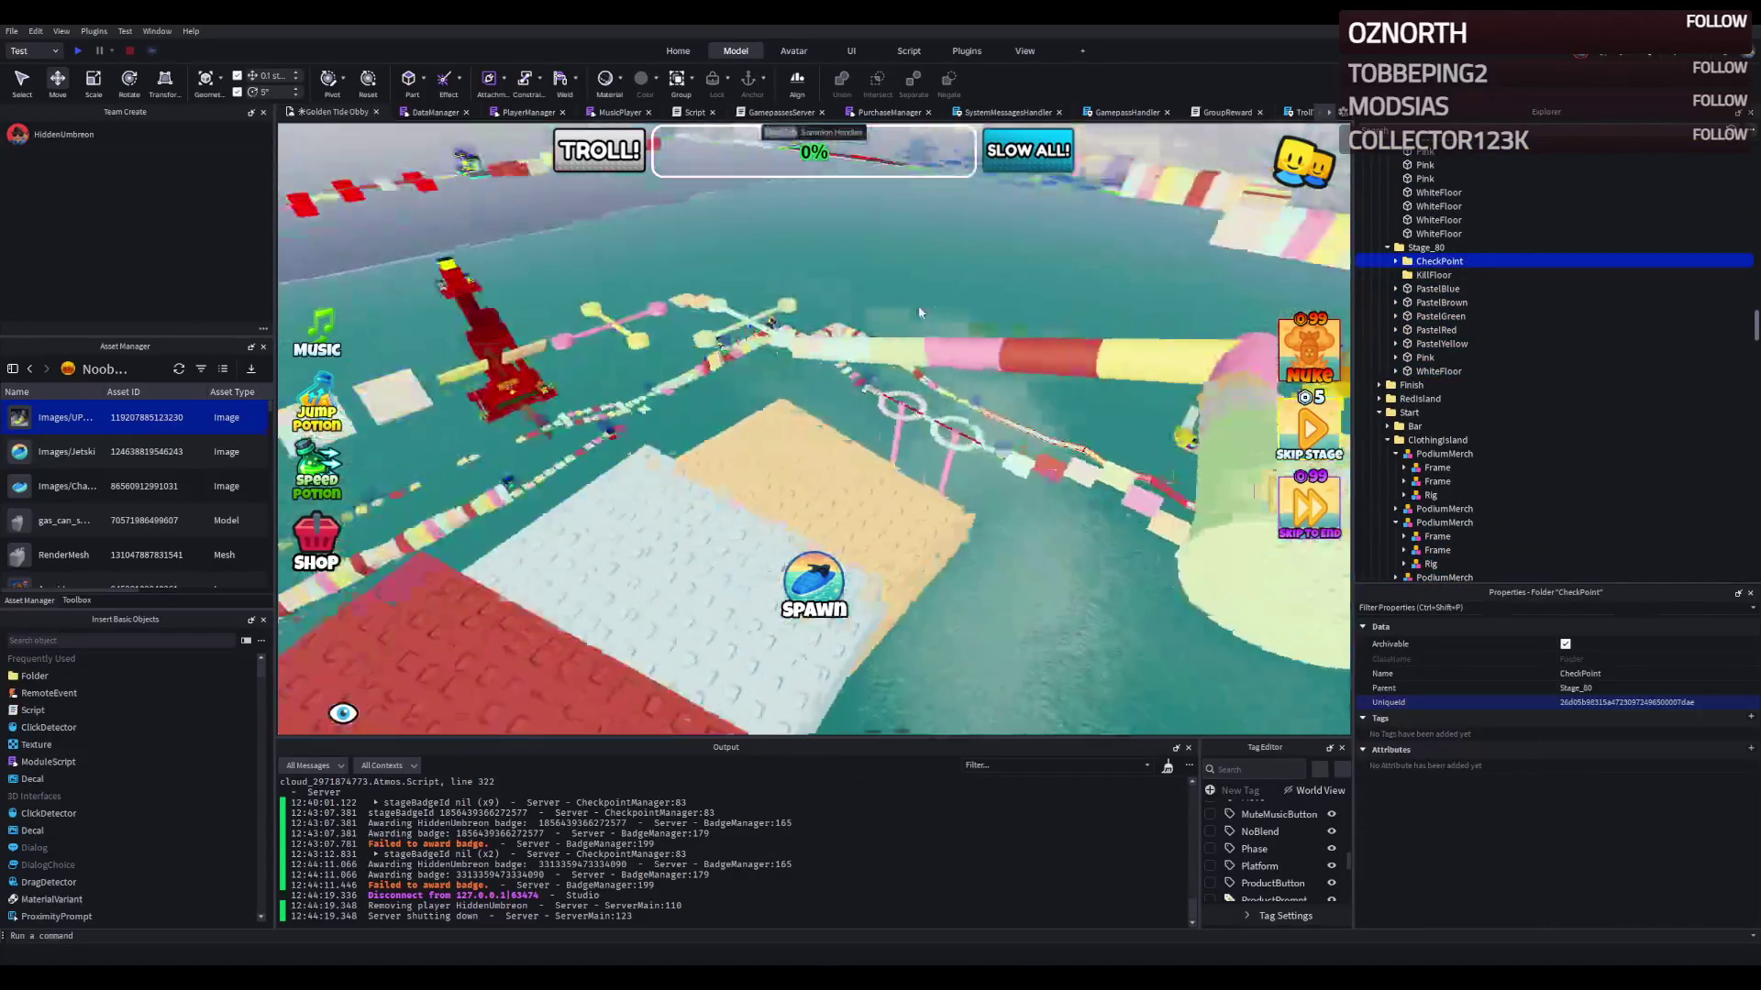
pyautogui.moveTo(929, 406); pyautogui.dragTo(643, 450)
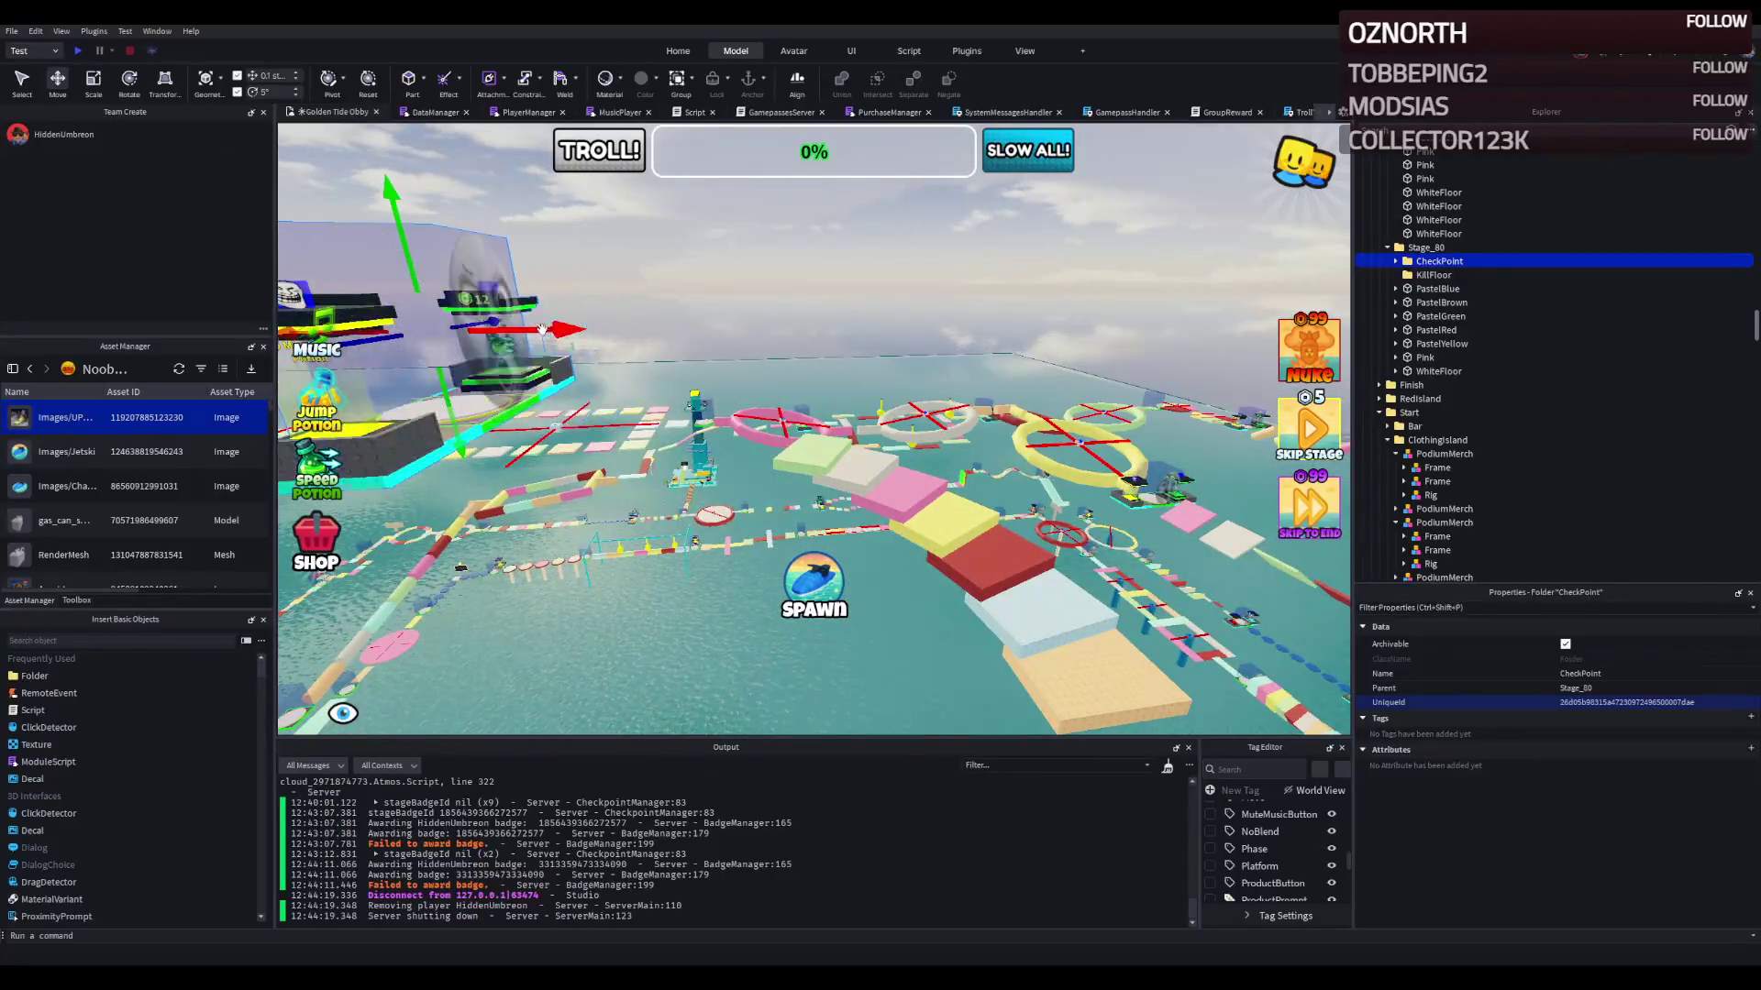
pyautogui.moveTo(539, 326)
pyautogui.mouseDown()
pyautogui.moveTo(750, 315)
pyautogui.moveTo(701, 298)
pyautogui.moveTo(725, 332)
pyautogui.mouseUp()
pyautogui.moveTo(585, 443)
pyautogui.mouseDown()
pyautogui.moveTo(651, 568)
pyautogui.moveTo(559, 394)
pyautogui.moveTo(581, 382)
pyautogui.mouseUp()
pyautogui.click(536, 357)
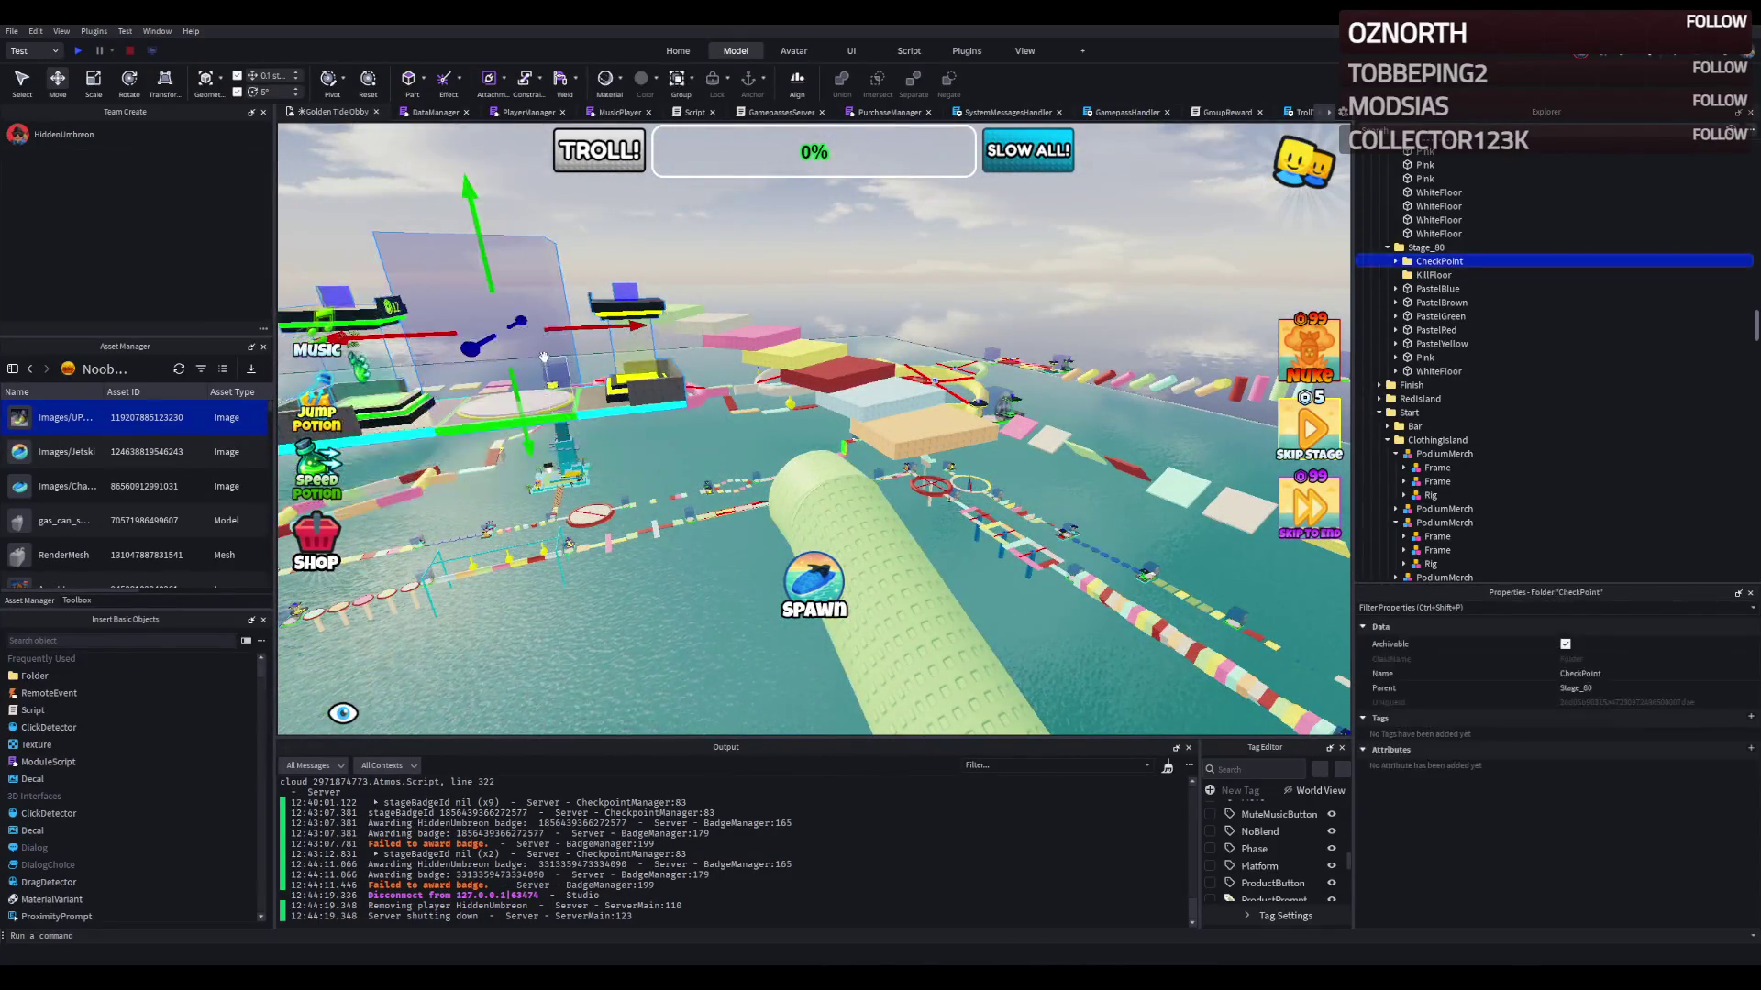
pyautogui.moveTo(591, 341)
pyautogui.mouseDown()
pyautogui.moveTo(830, 338)
pyautogui.moveTo(830, 303)
pyautogui.moveTo(681, 326)
pyautogui.moveTo(752, 294)
pyautogui.moveTo(818, 291)
pyautogui.mouseUp()
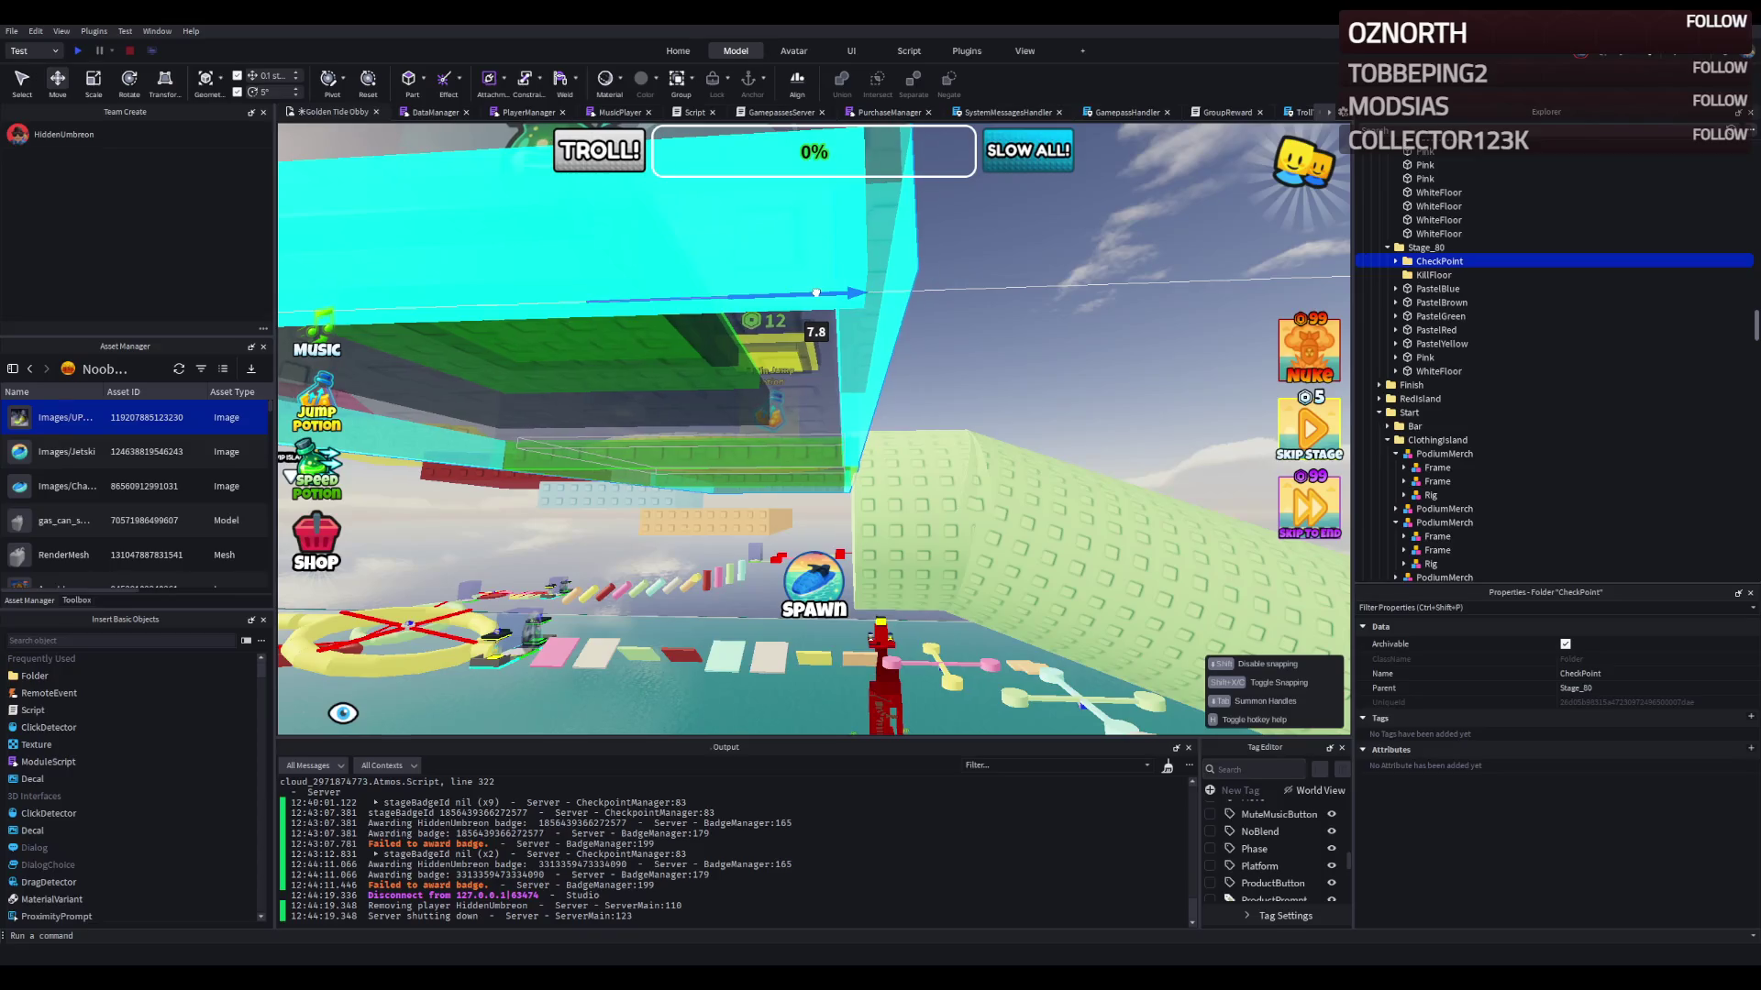
# Step: Lower the checkpoint vertically and fine-tune its X position at the tube's end
pyautogui.press('f')
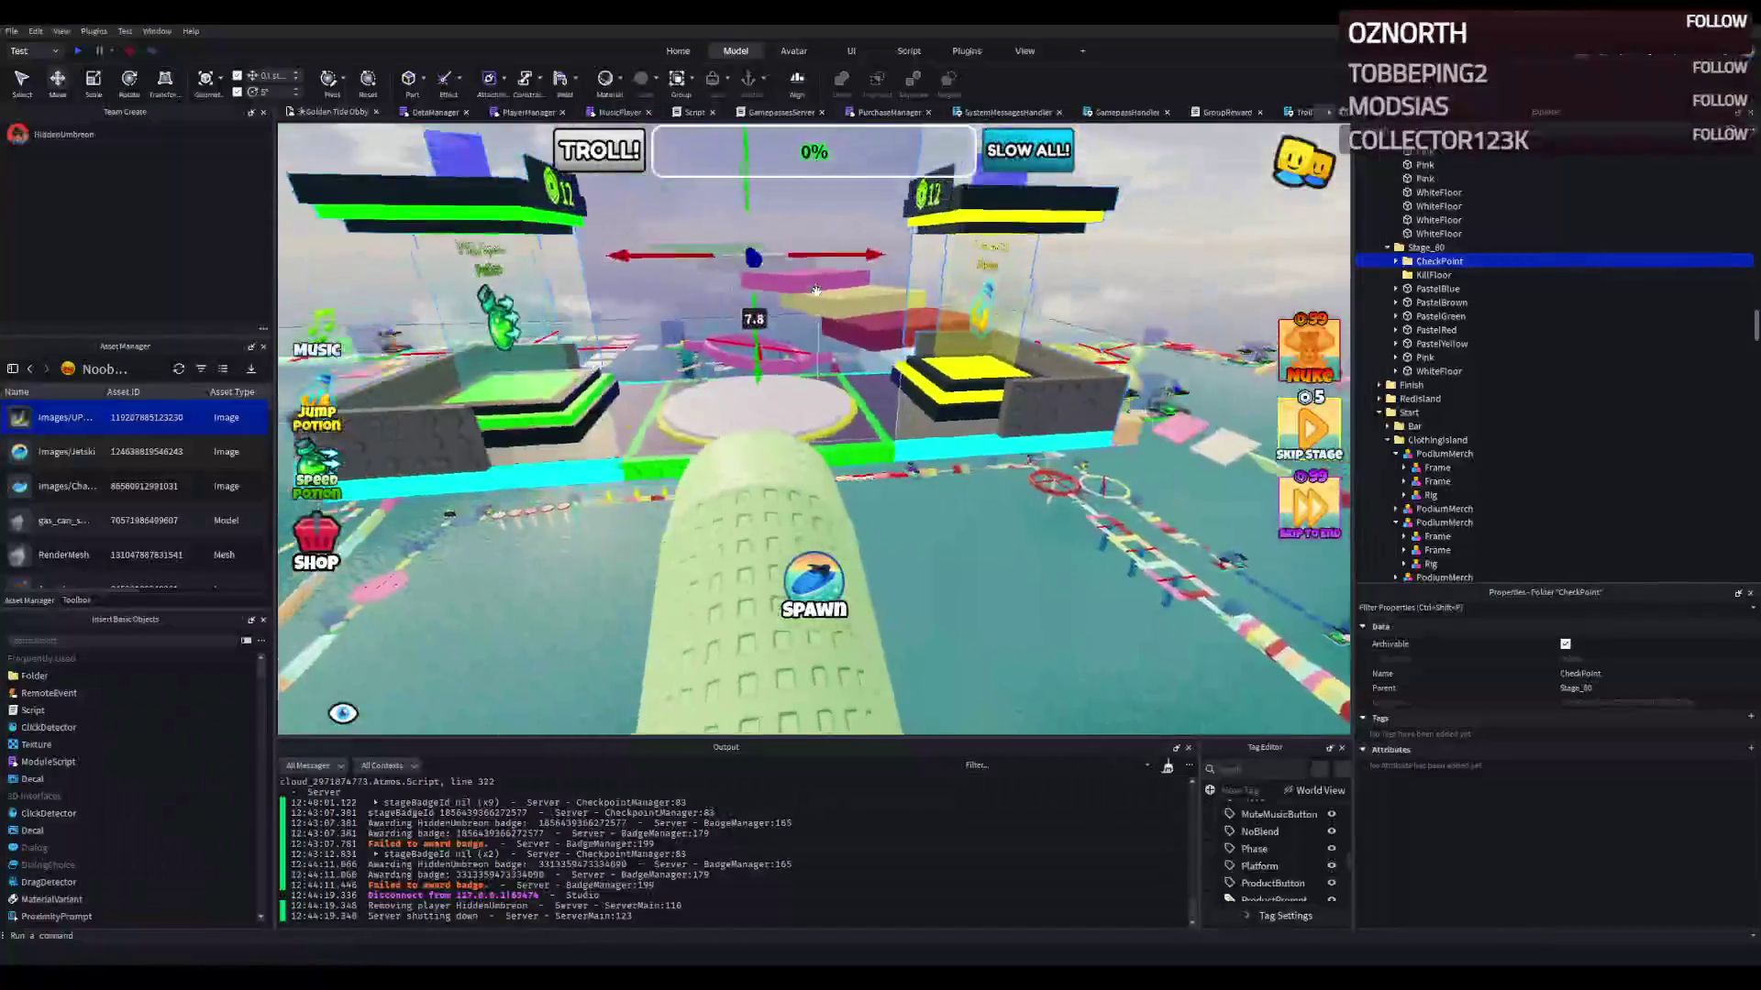
pyautogui.scroll(2, 816, 291)
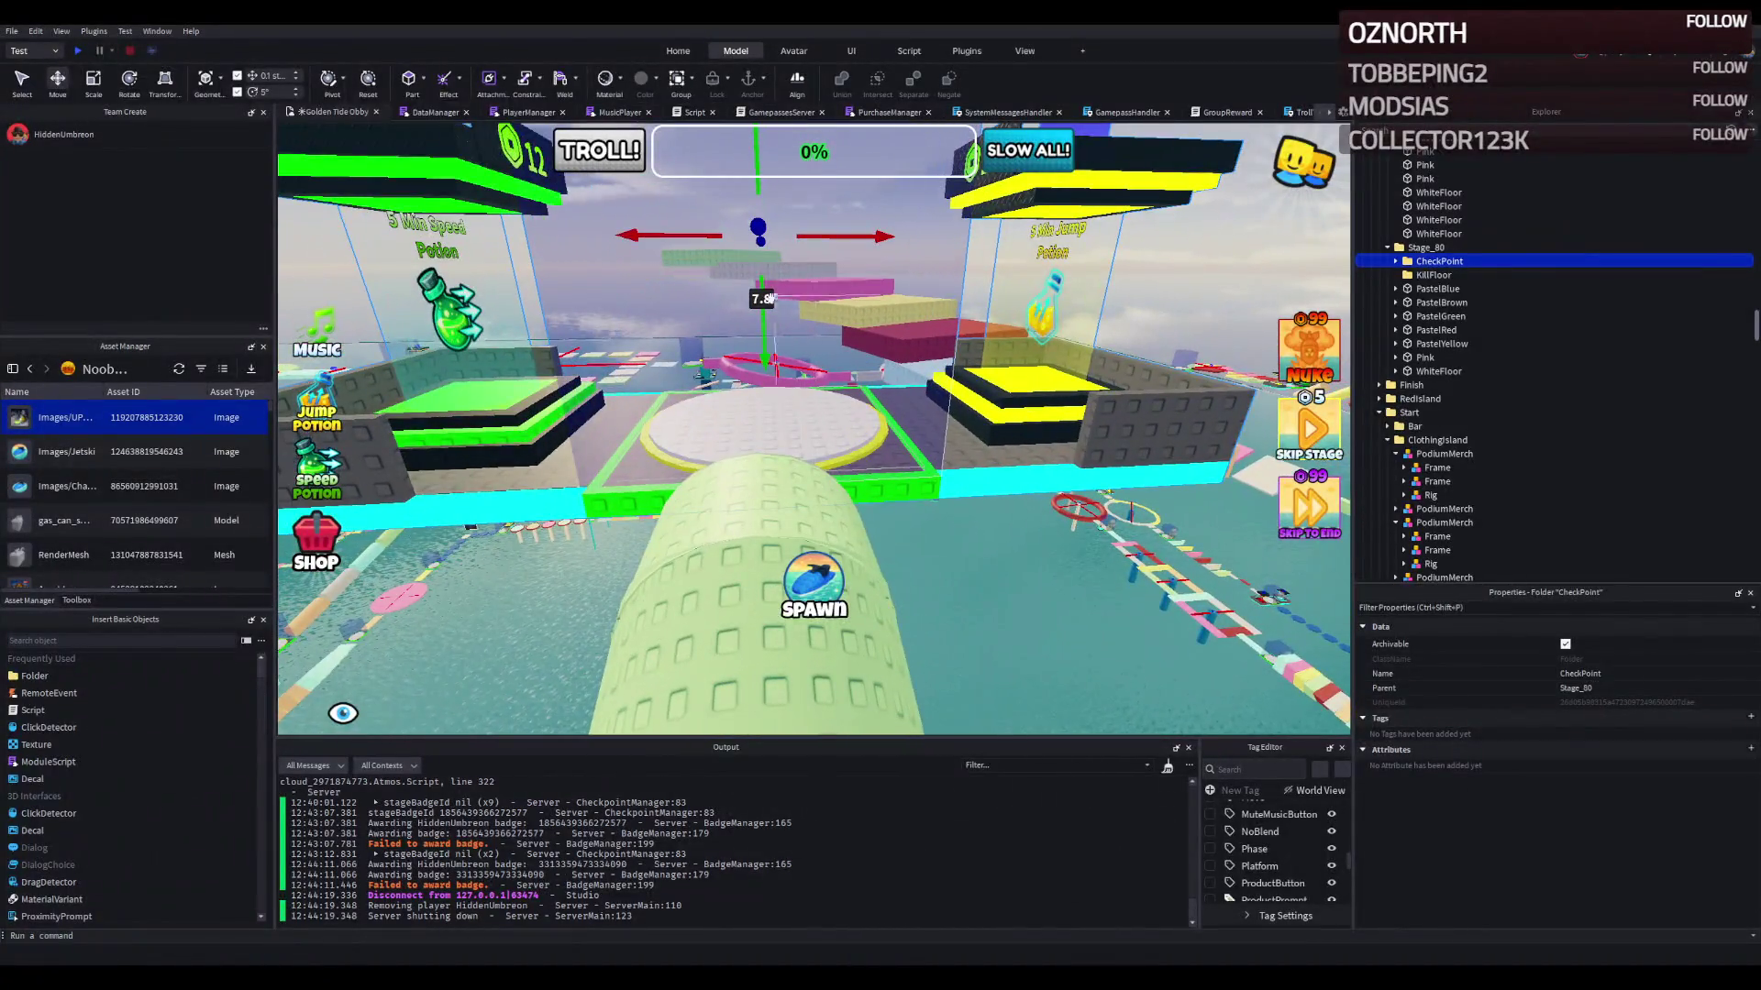
pyautogui.moveTo(768, 296); pyautogui.dragTo(748, 286)
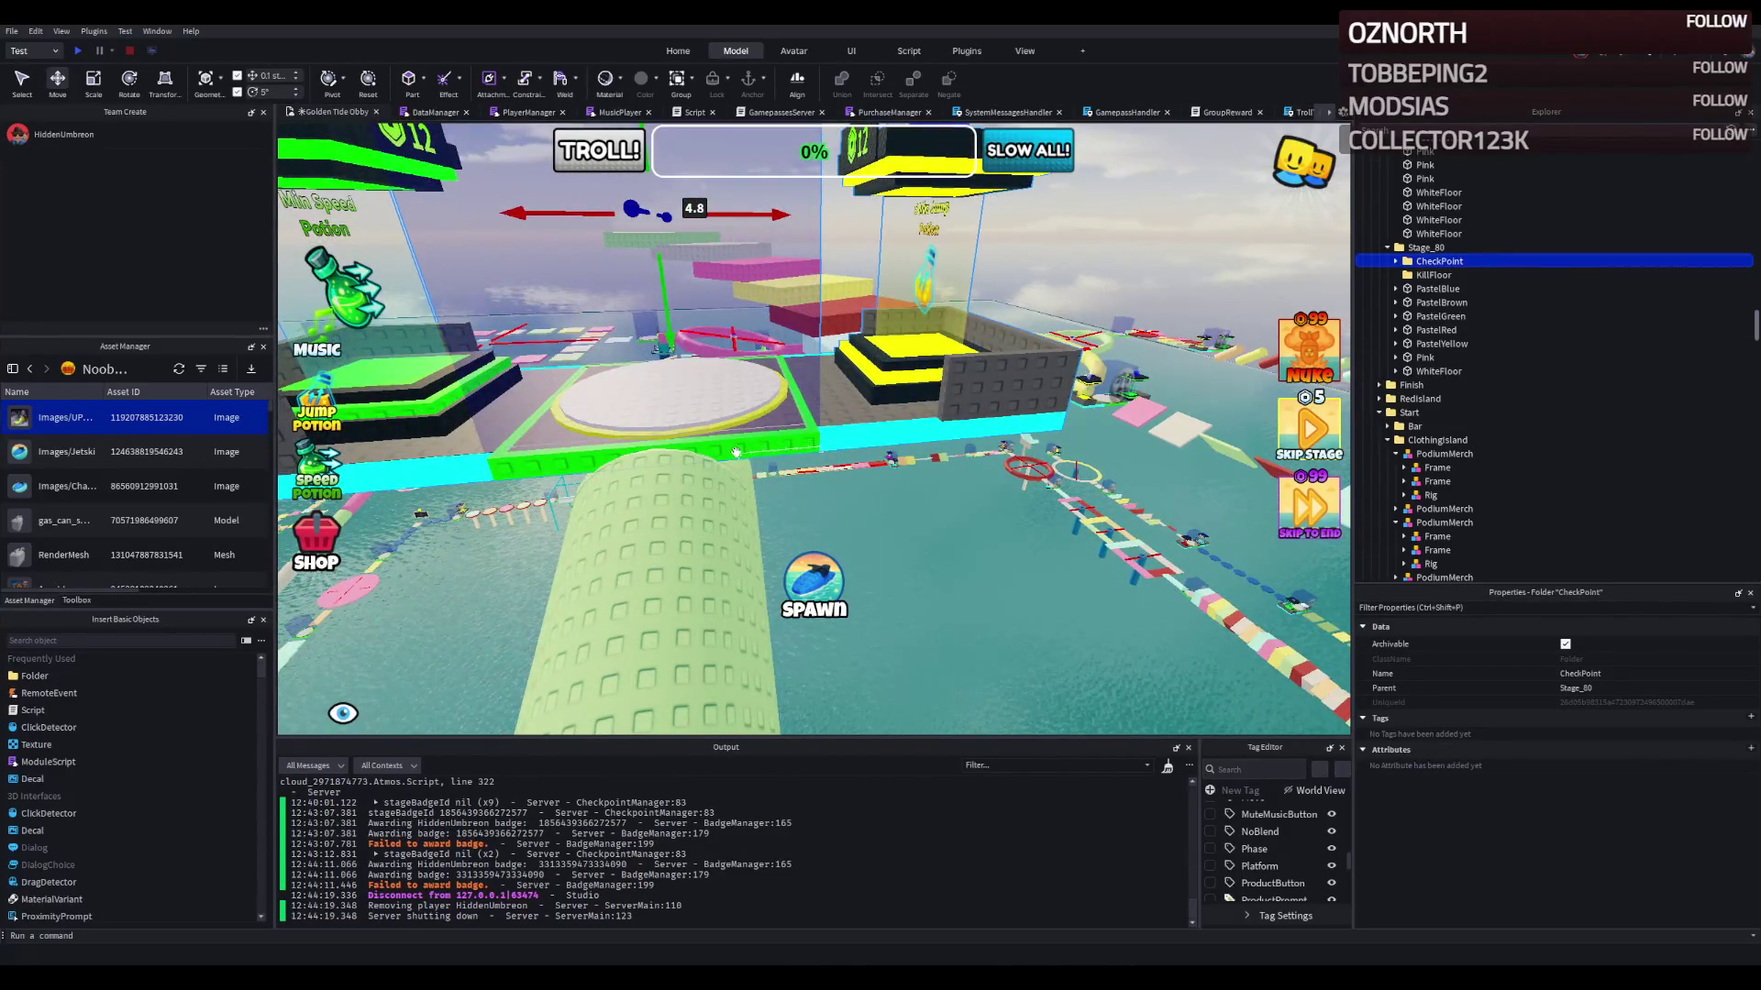
pyautogui.press('a')
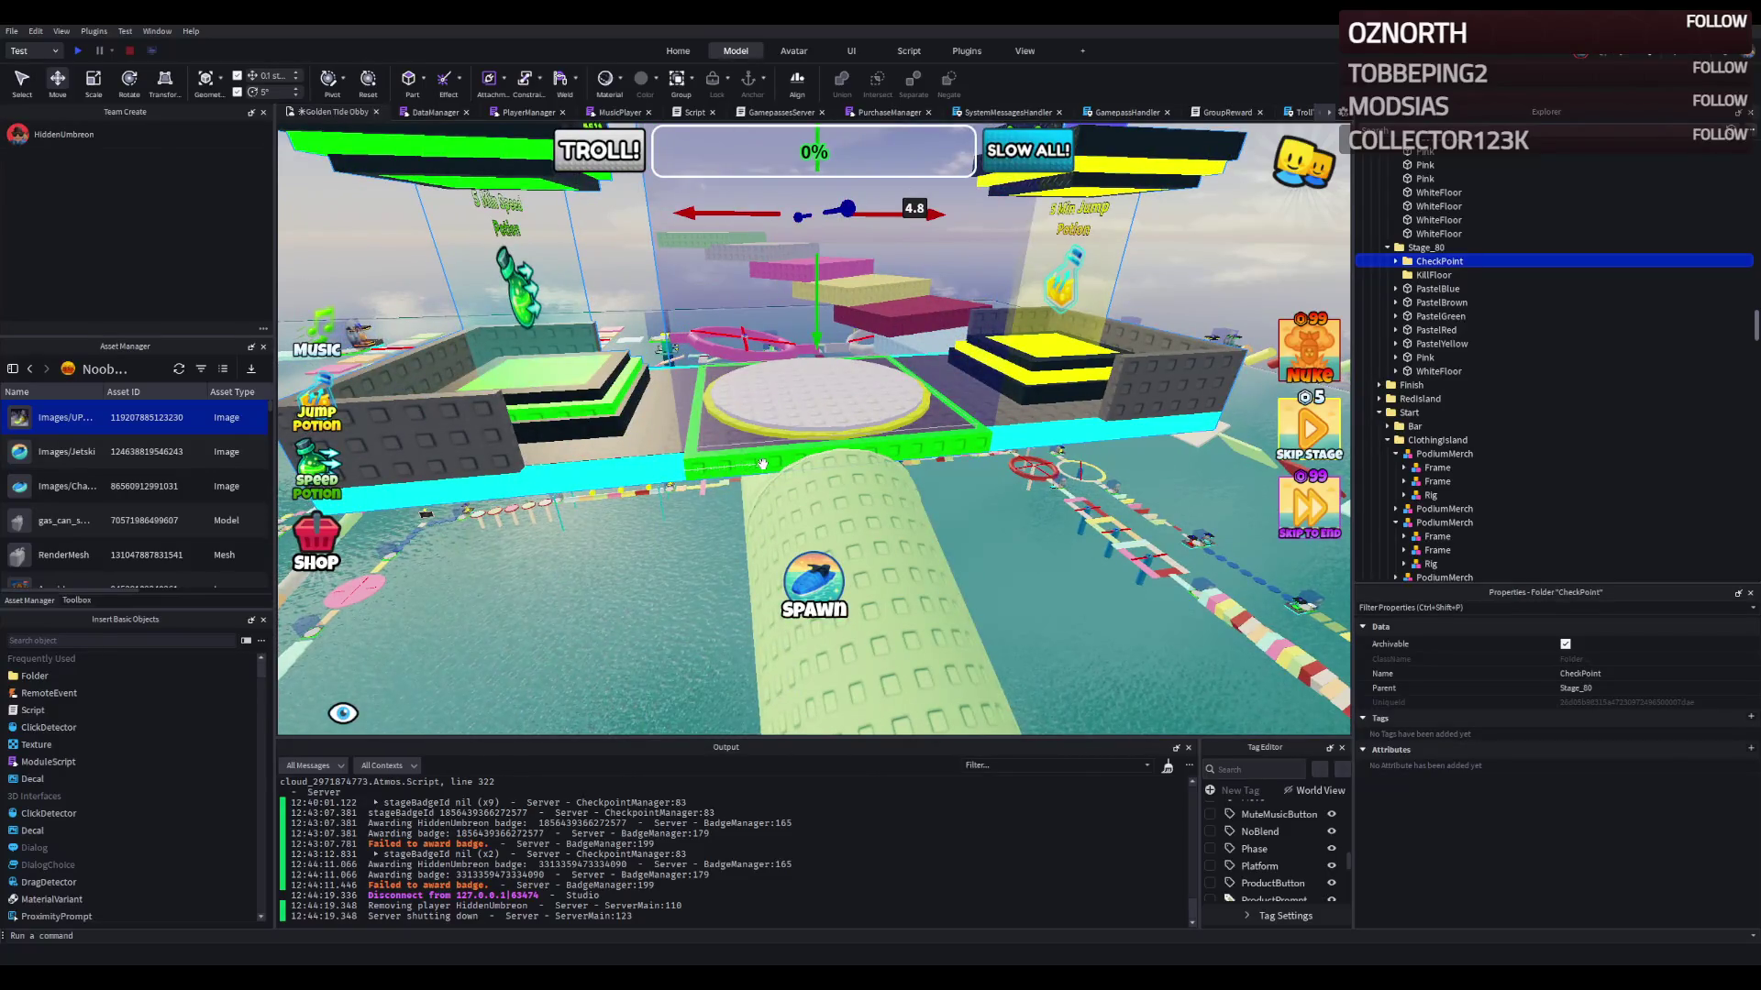
pyautogui.moveTo(720, 213); pyautogui.dragTo(717, 218)
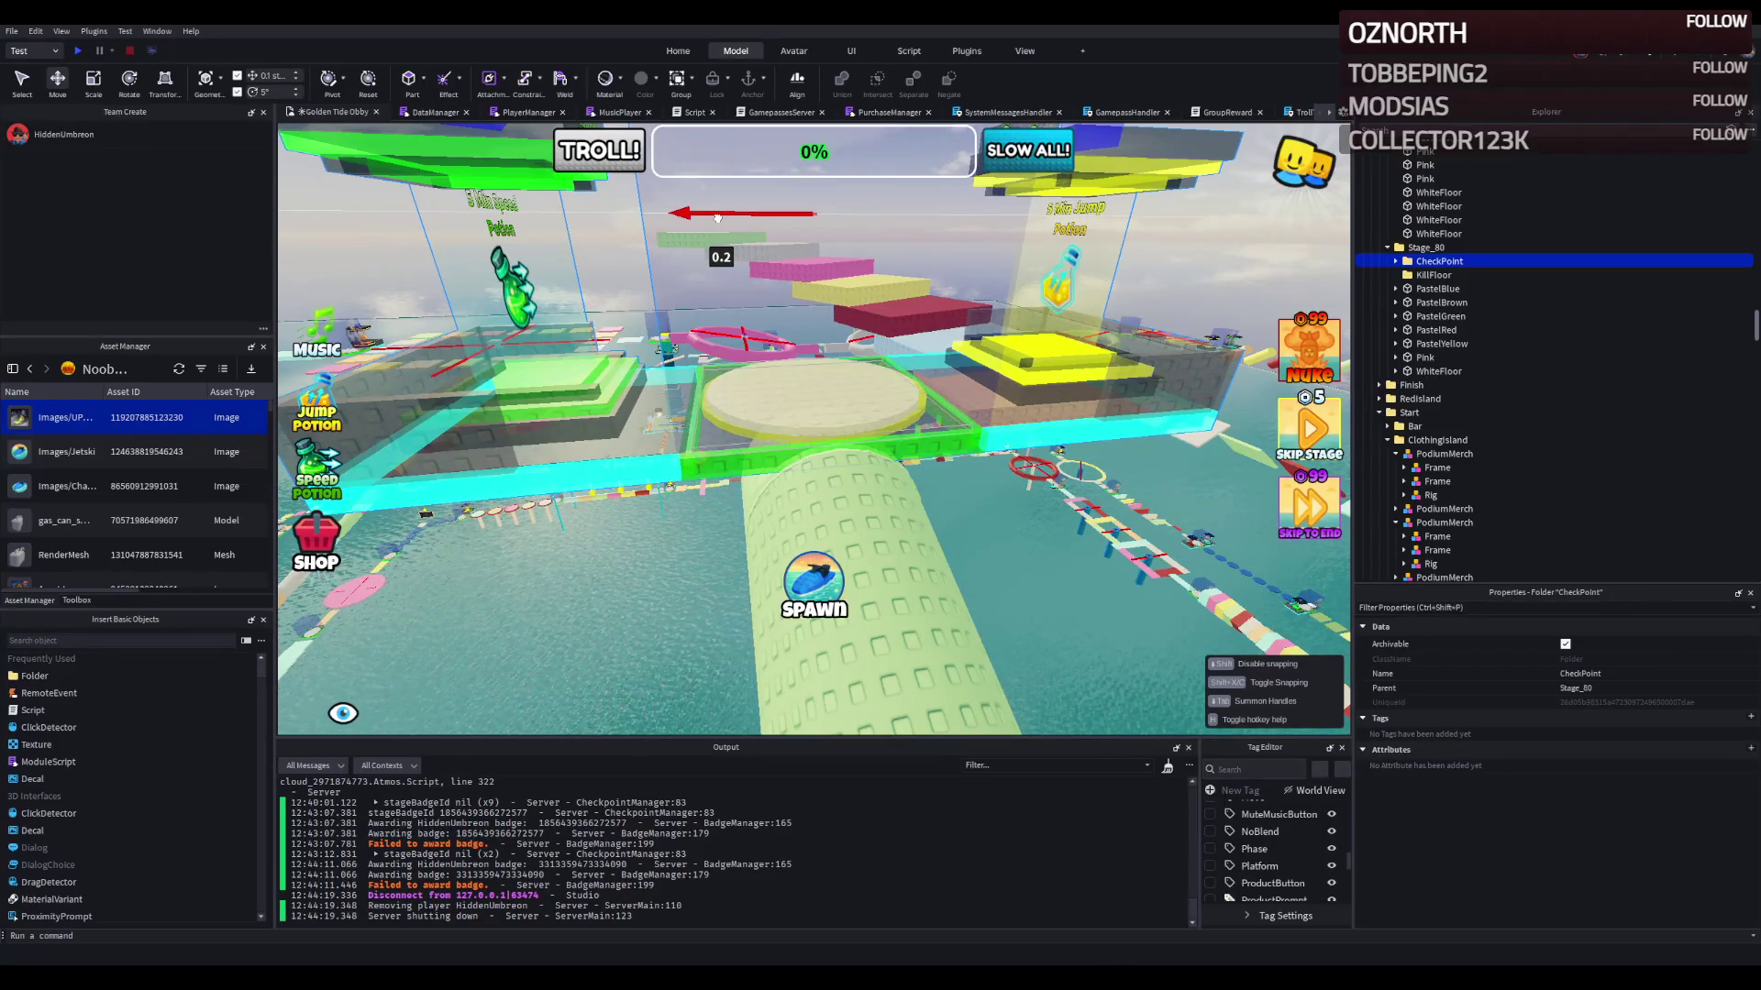
pyautogui.press('d')
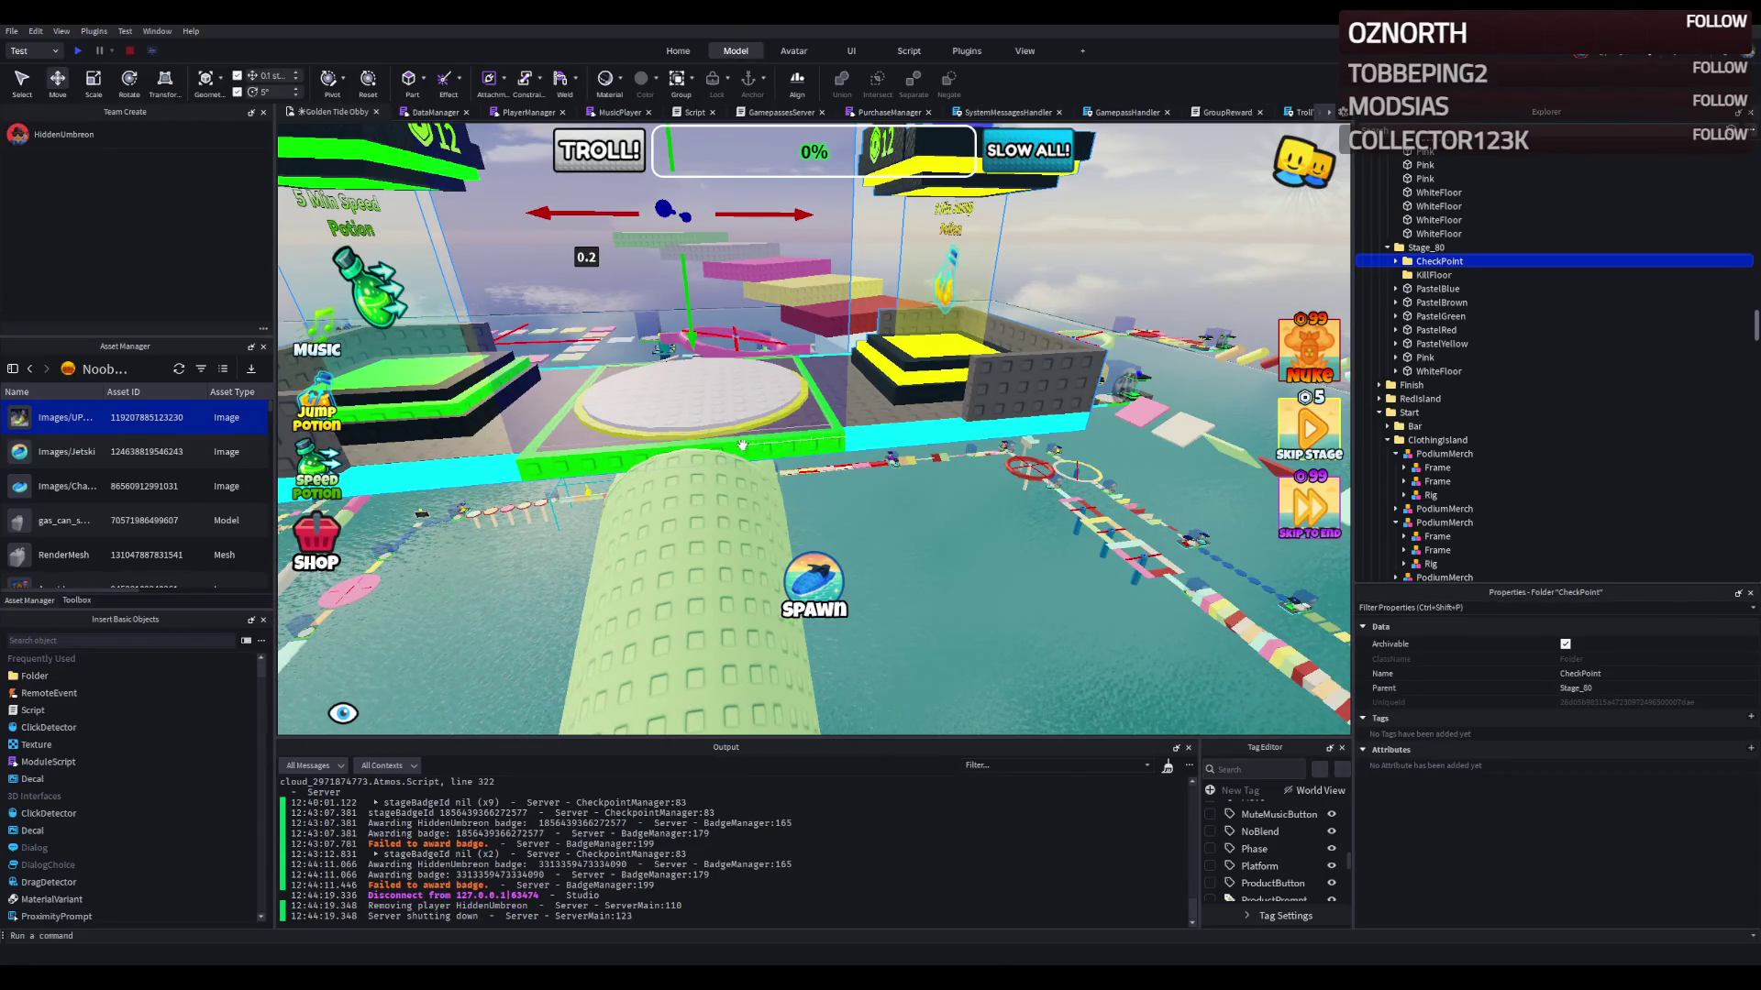
pyautogui.moveTo(585, 214)
pyautogui.mouseDown()
pyautogui.moveTo(694, 256)
pyautogui.moveTo(604, 291)
pyautogui.mouseUp()
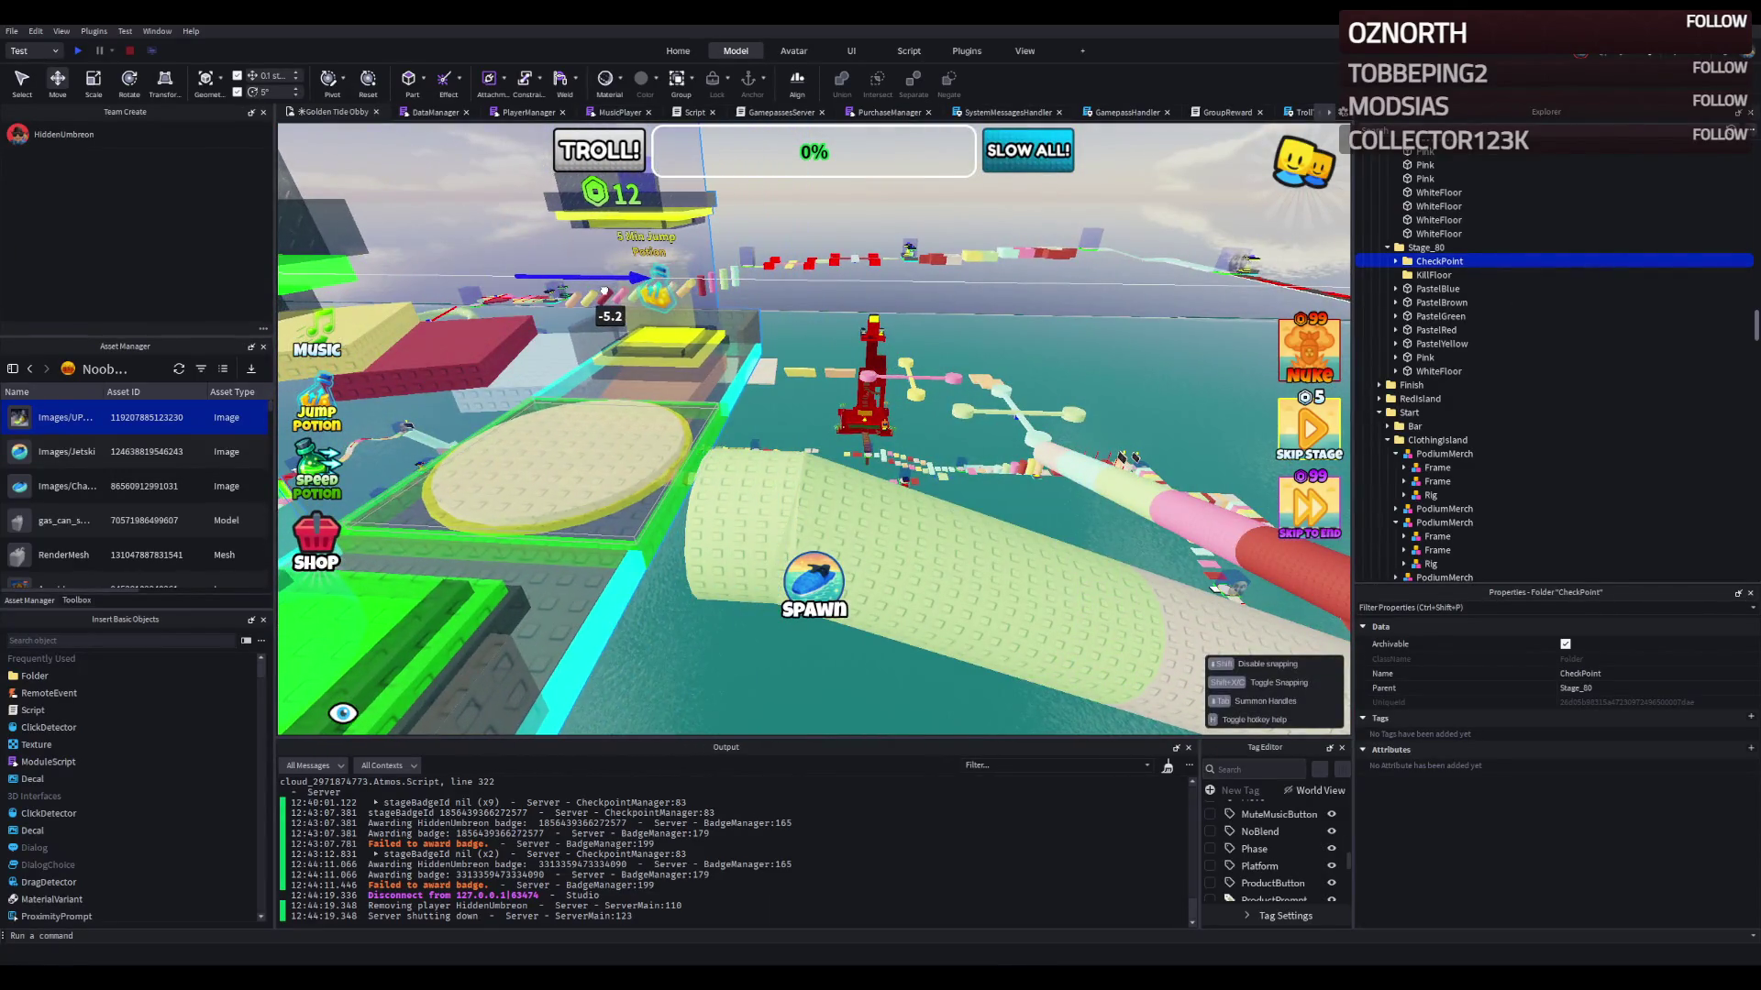
pyautogui.scroll(10, 605, 292)
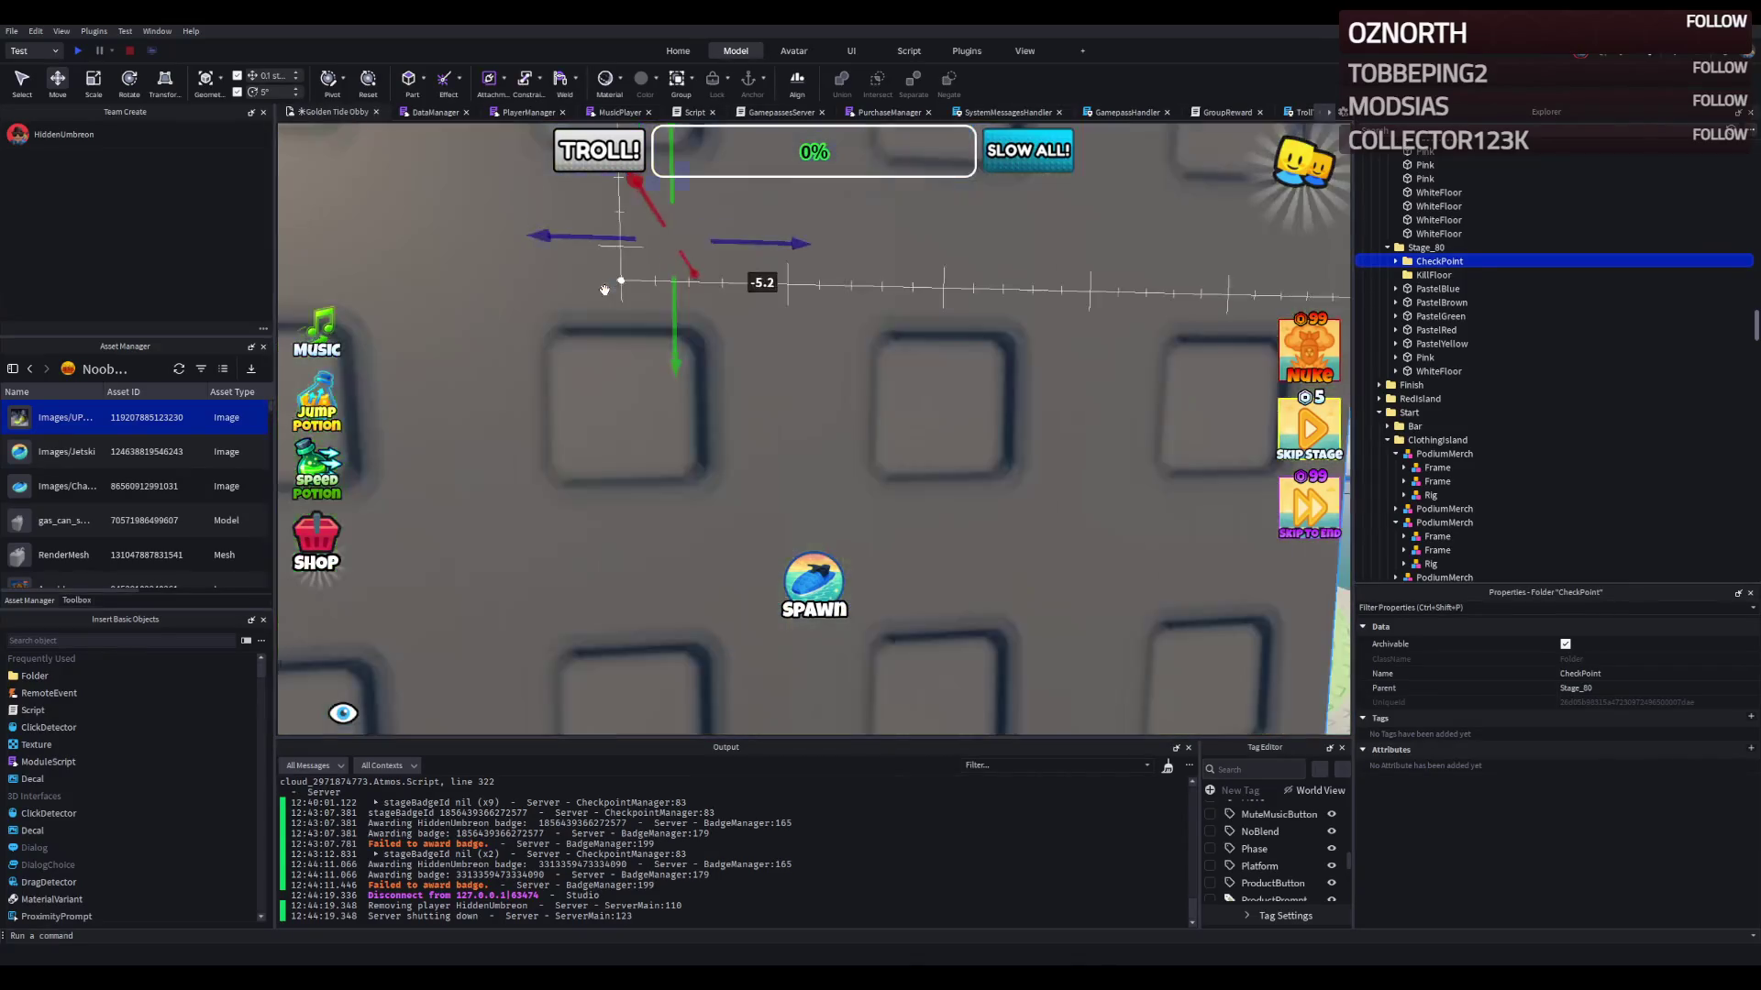
pyautogui.scroll(-5, 604, 291)
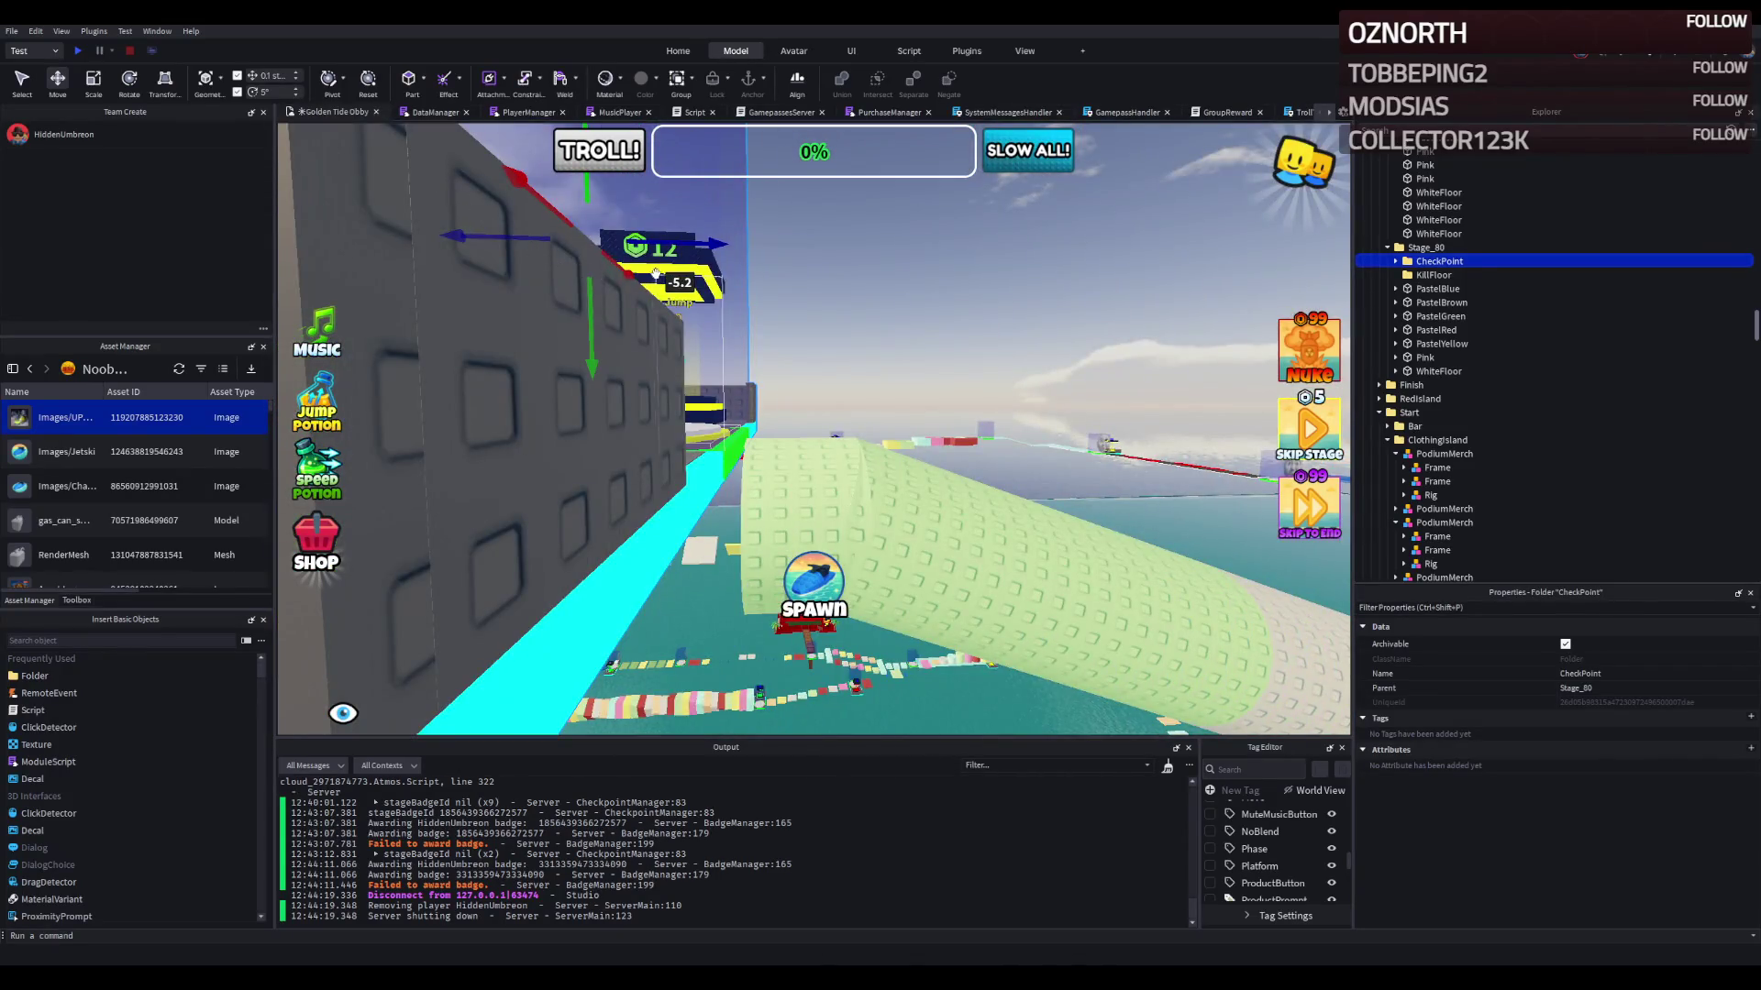
pyautogui.press('f')
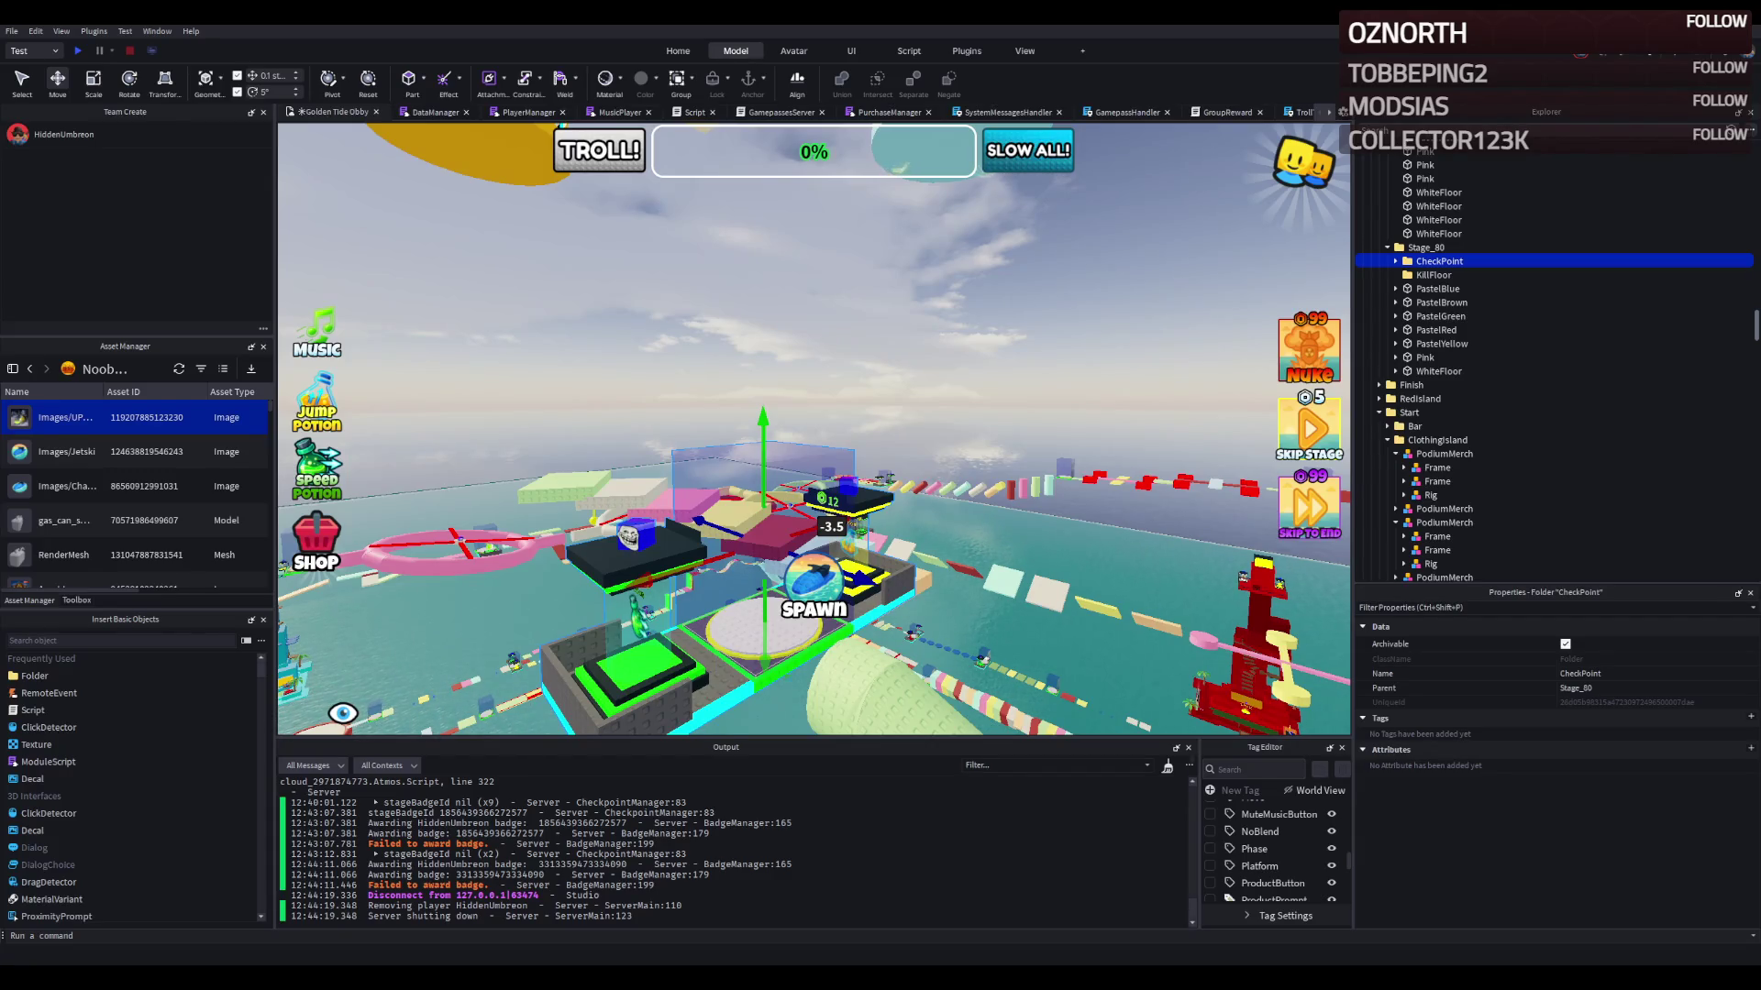
# Step: Select the Stage_80 PastelBrown platform and nudge it flush against the checkpoint's edge
pyautogui.moveTo(764, 403)
pyautogui.mouseDown()
pyautogui.moveTo(782, 397)
pyautogui.moveTo(777, 291)
pyautogui.mouseUp()
pyautogui.click(778, 292)
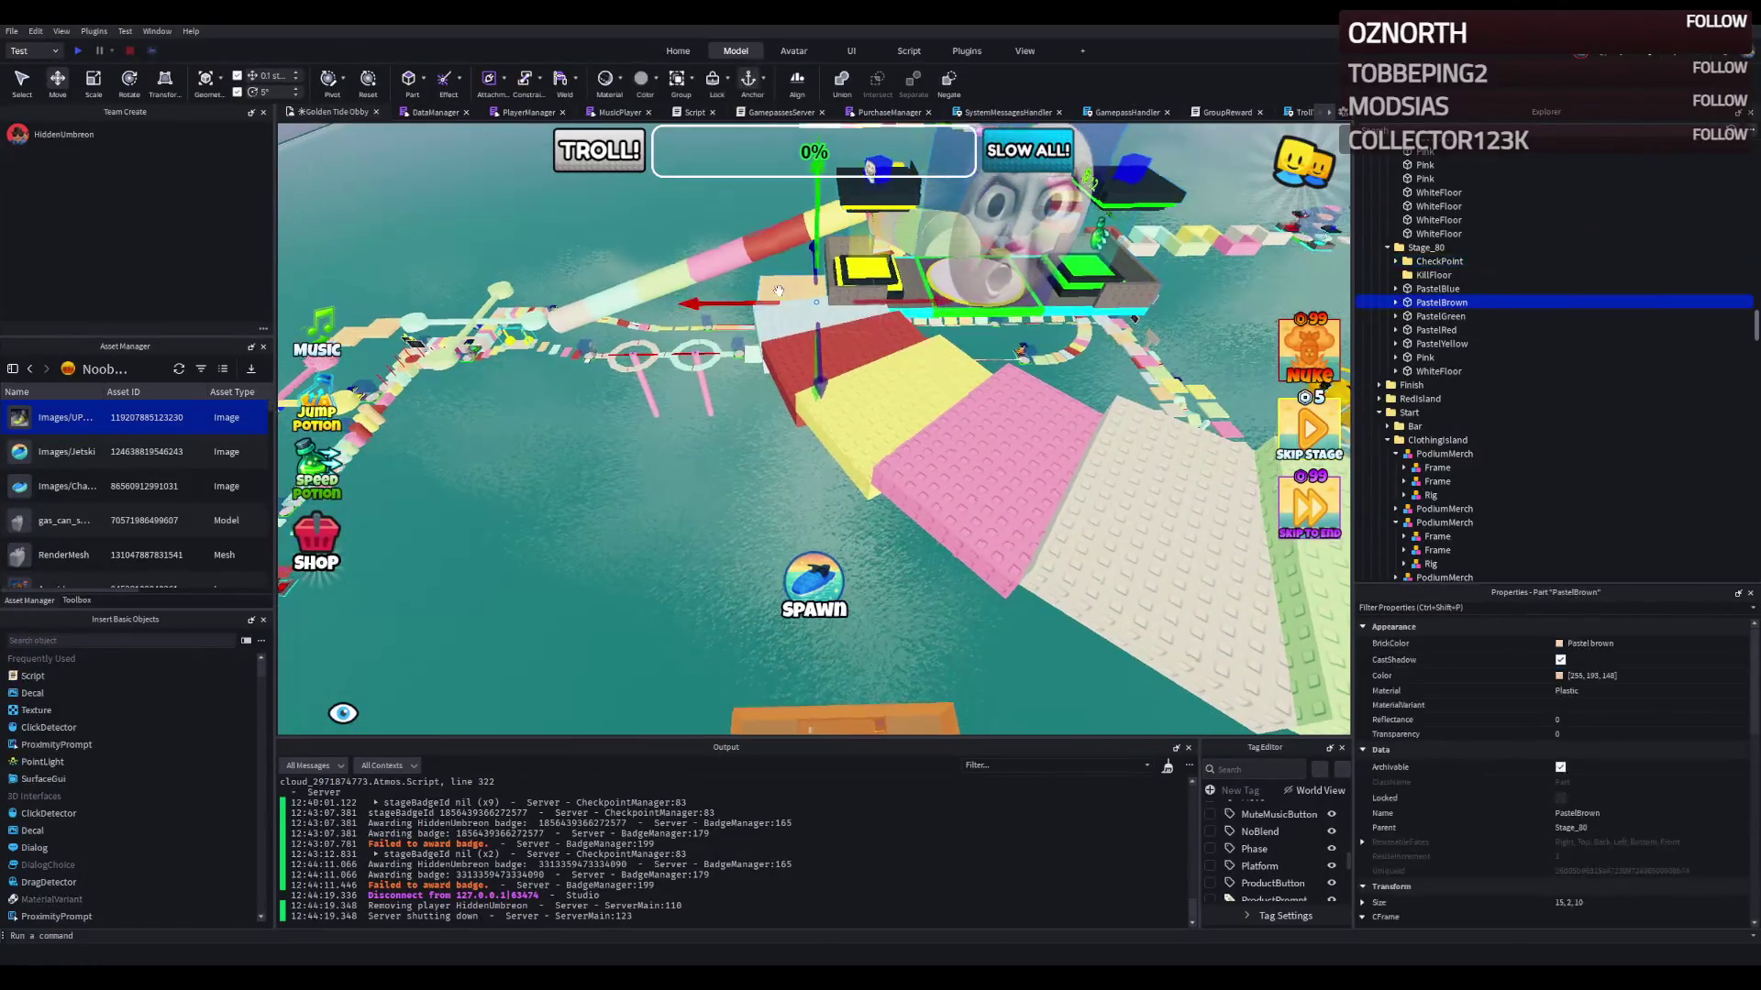
pyautogui.scroll(5, 699, 360)
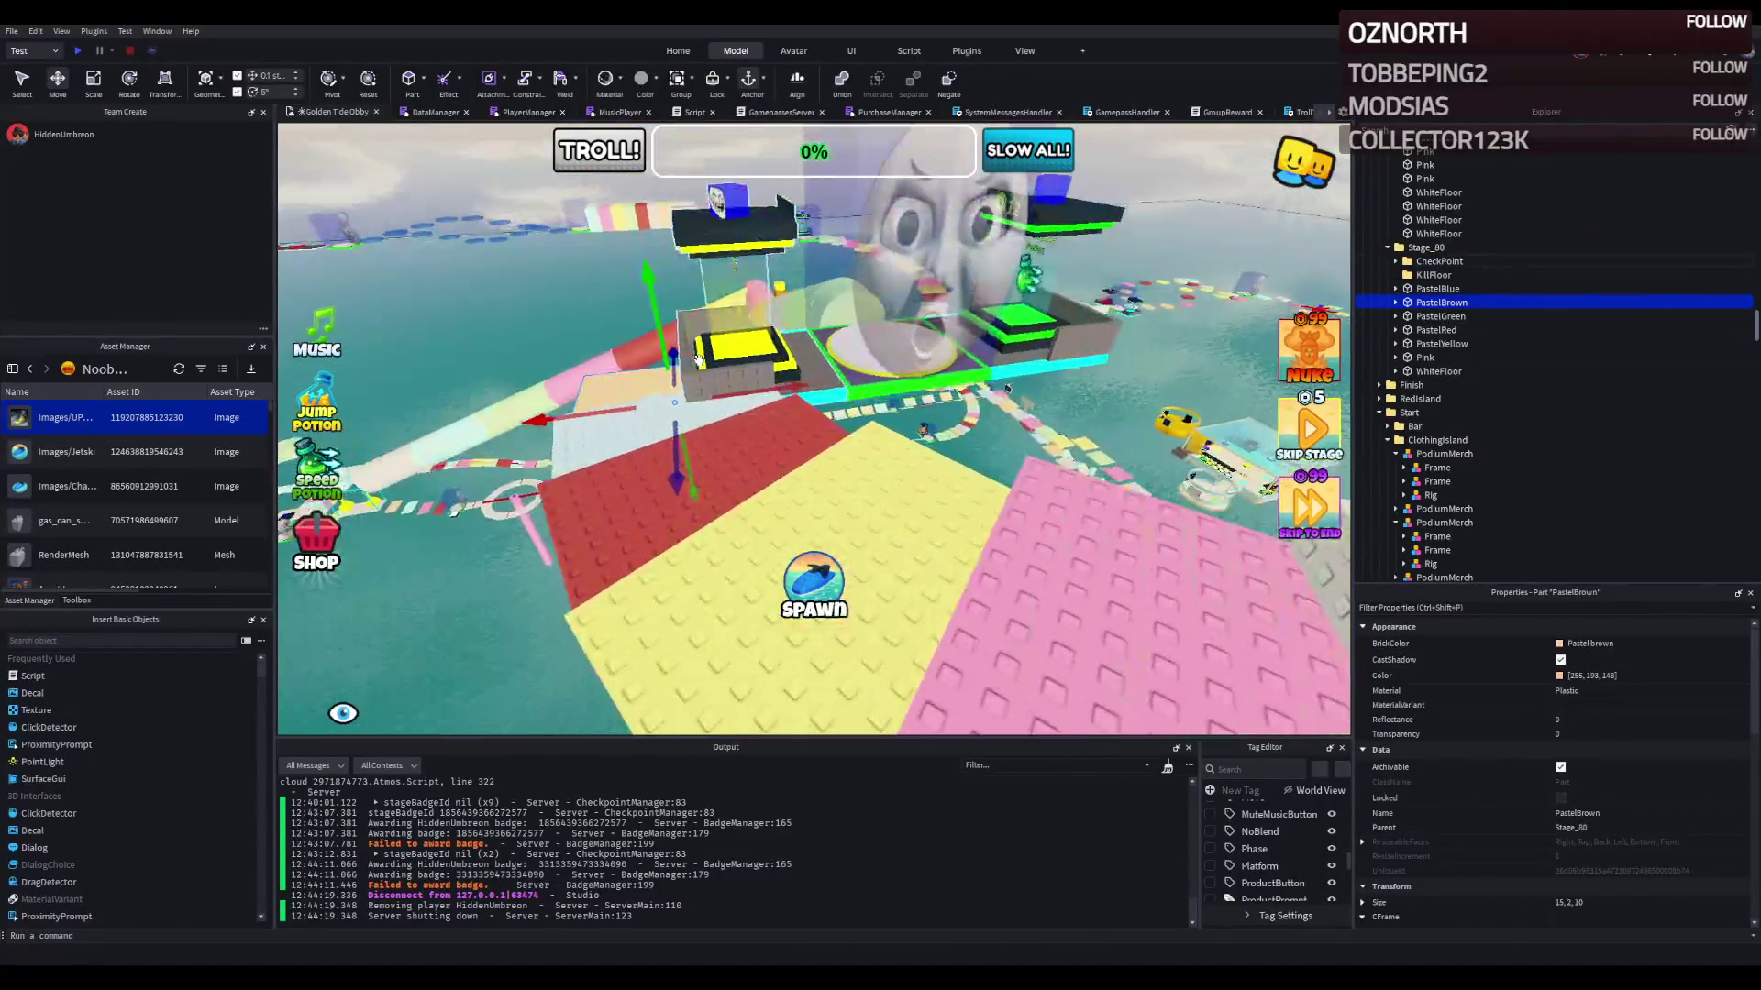
pyautogui.moveTo(556, 445); pyautogui.dragTo(580, 370)
pyautogui.scroll(3, 579, 360)
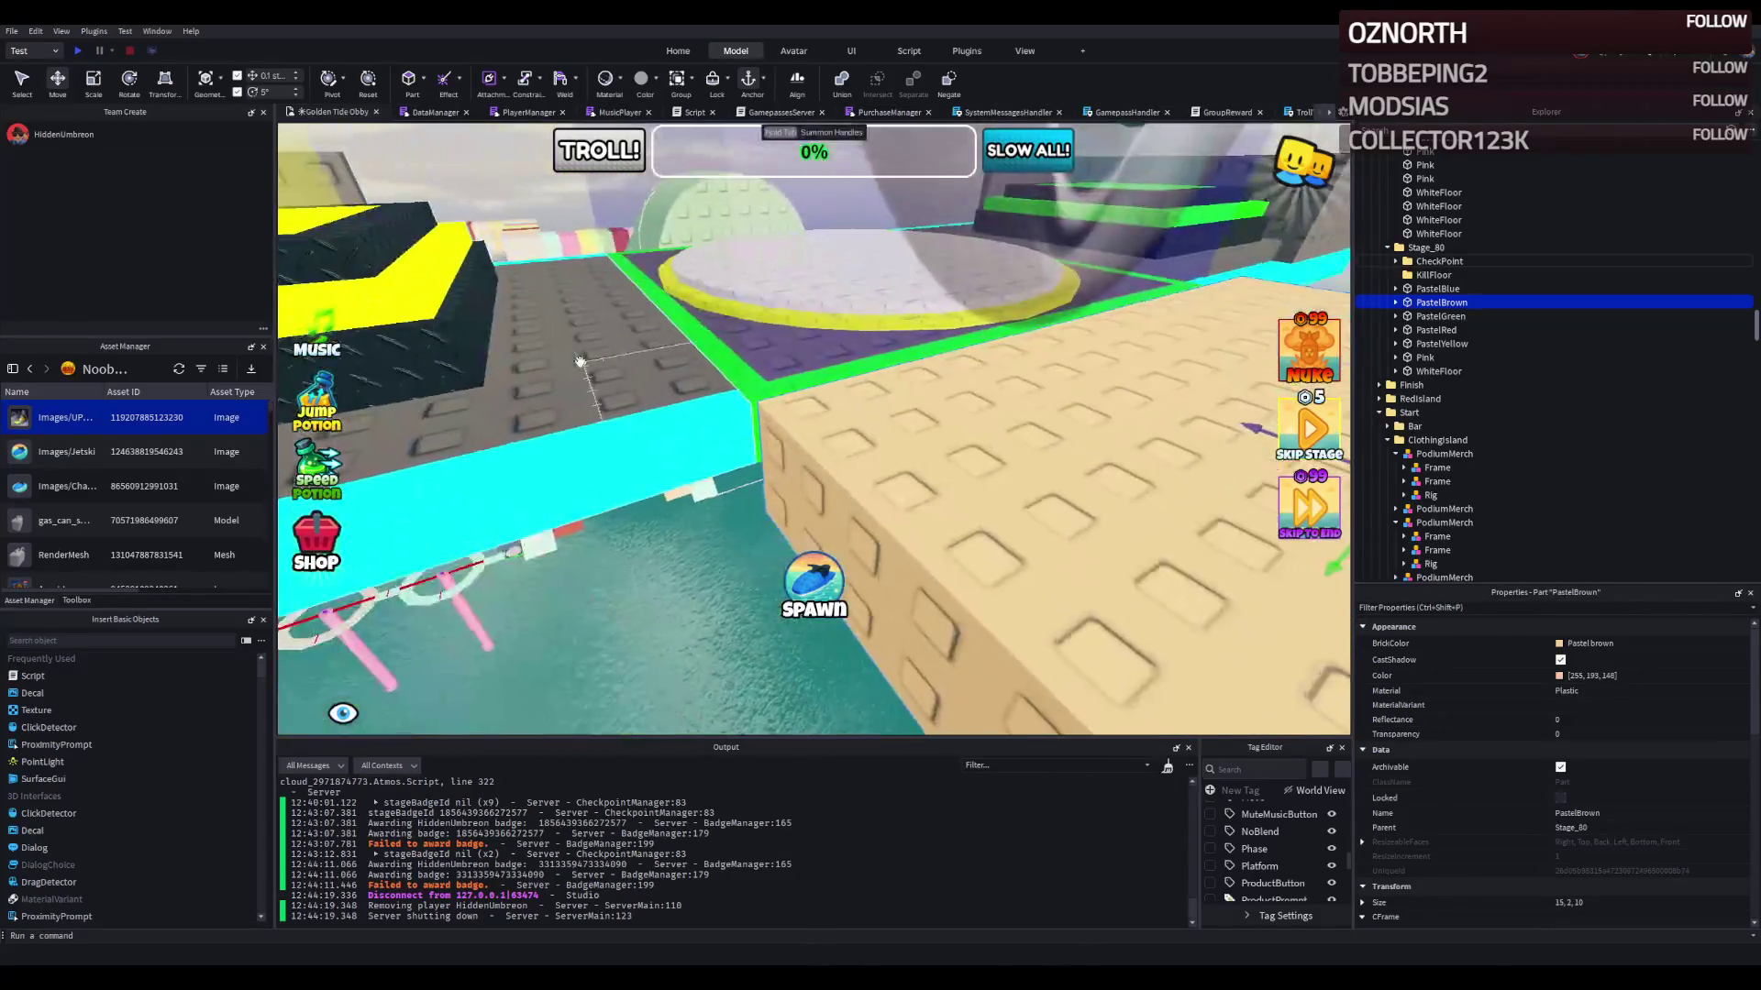
pyautogui.scroll(-10, 708, 378)
pyautogui.scroll(10, 709, 379)
pyautogui.moveTo(744, 368); pyautogui.dragTo(747, 367)
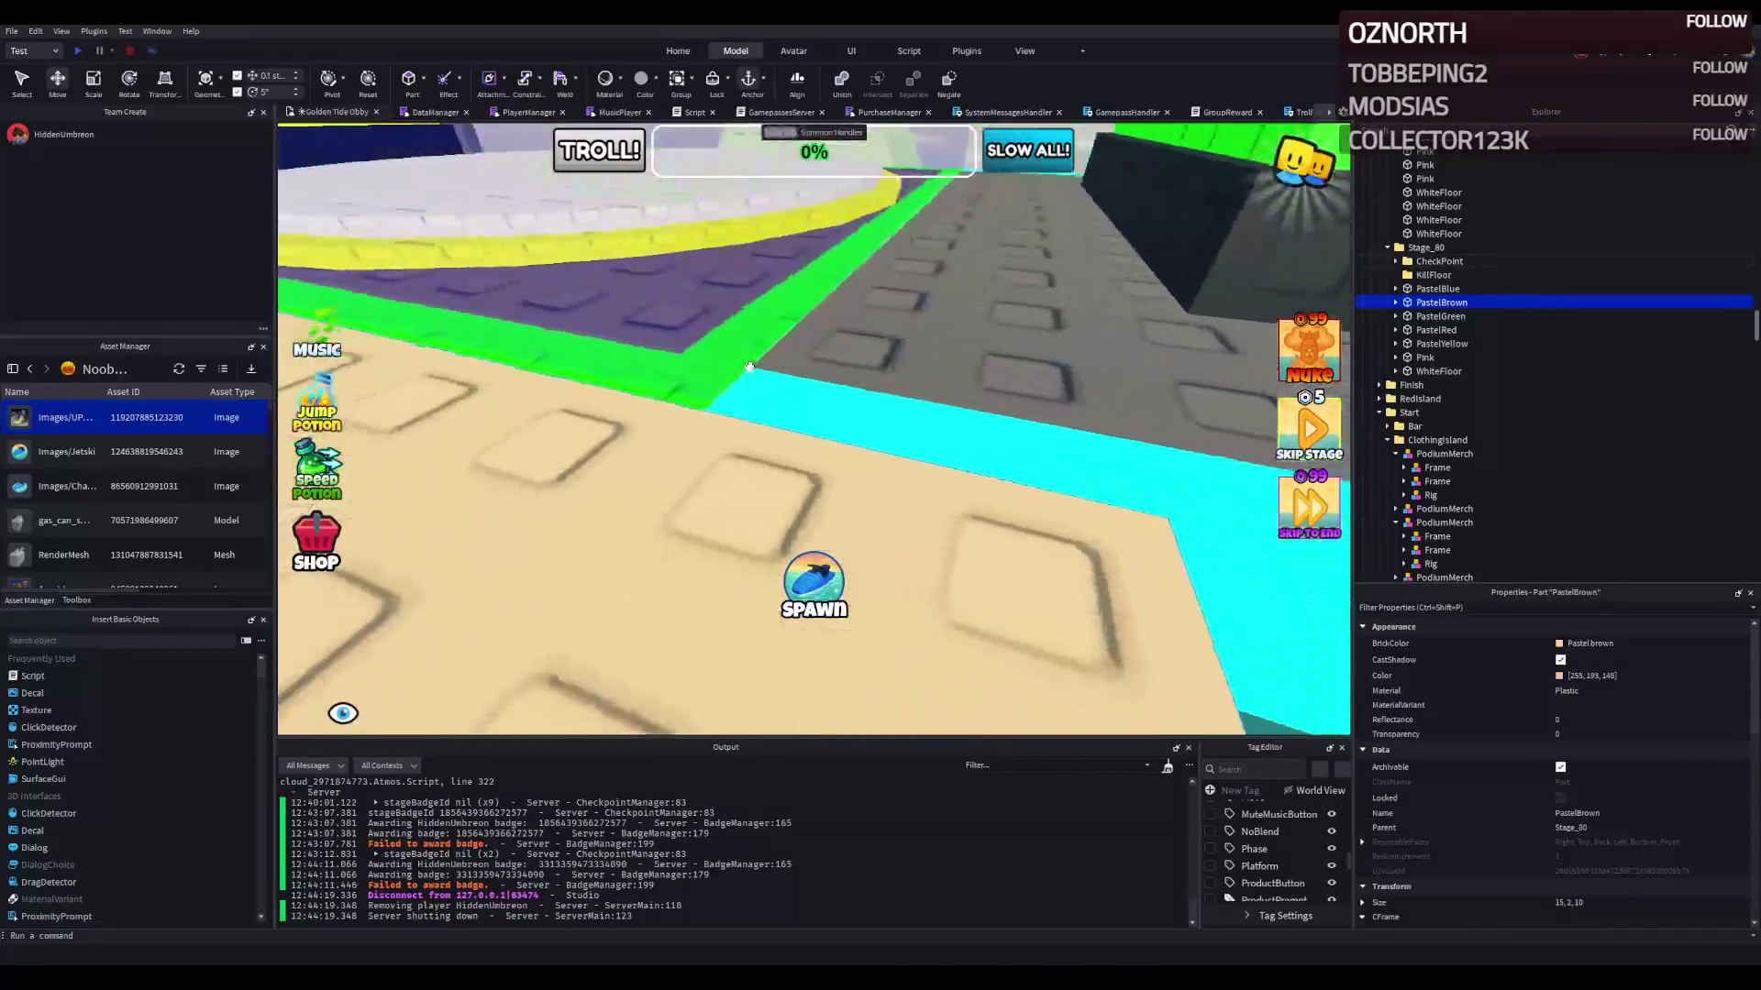
pyautogui.click(861, 356)
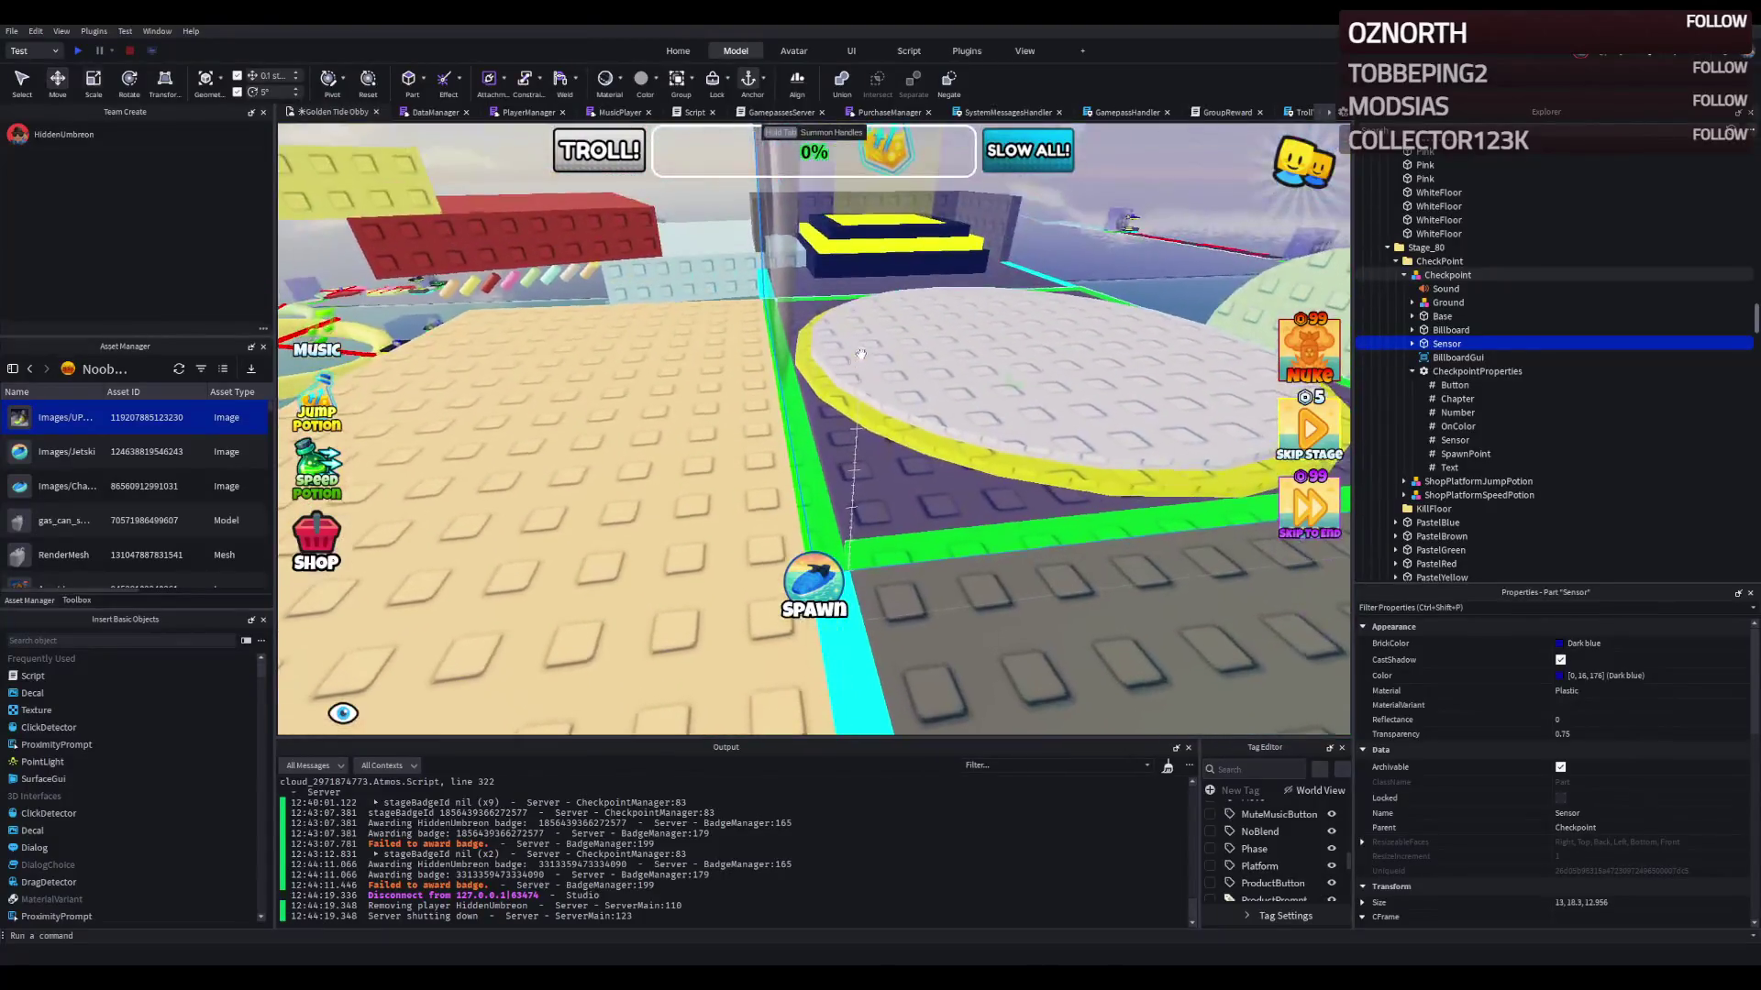
# Step: Select the checkpoint's YellowFloor strips and switch to the Move tool
pyautogui.hotkey('ctrl', '3')
pyautogui.press('q')
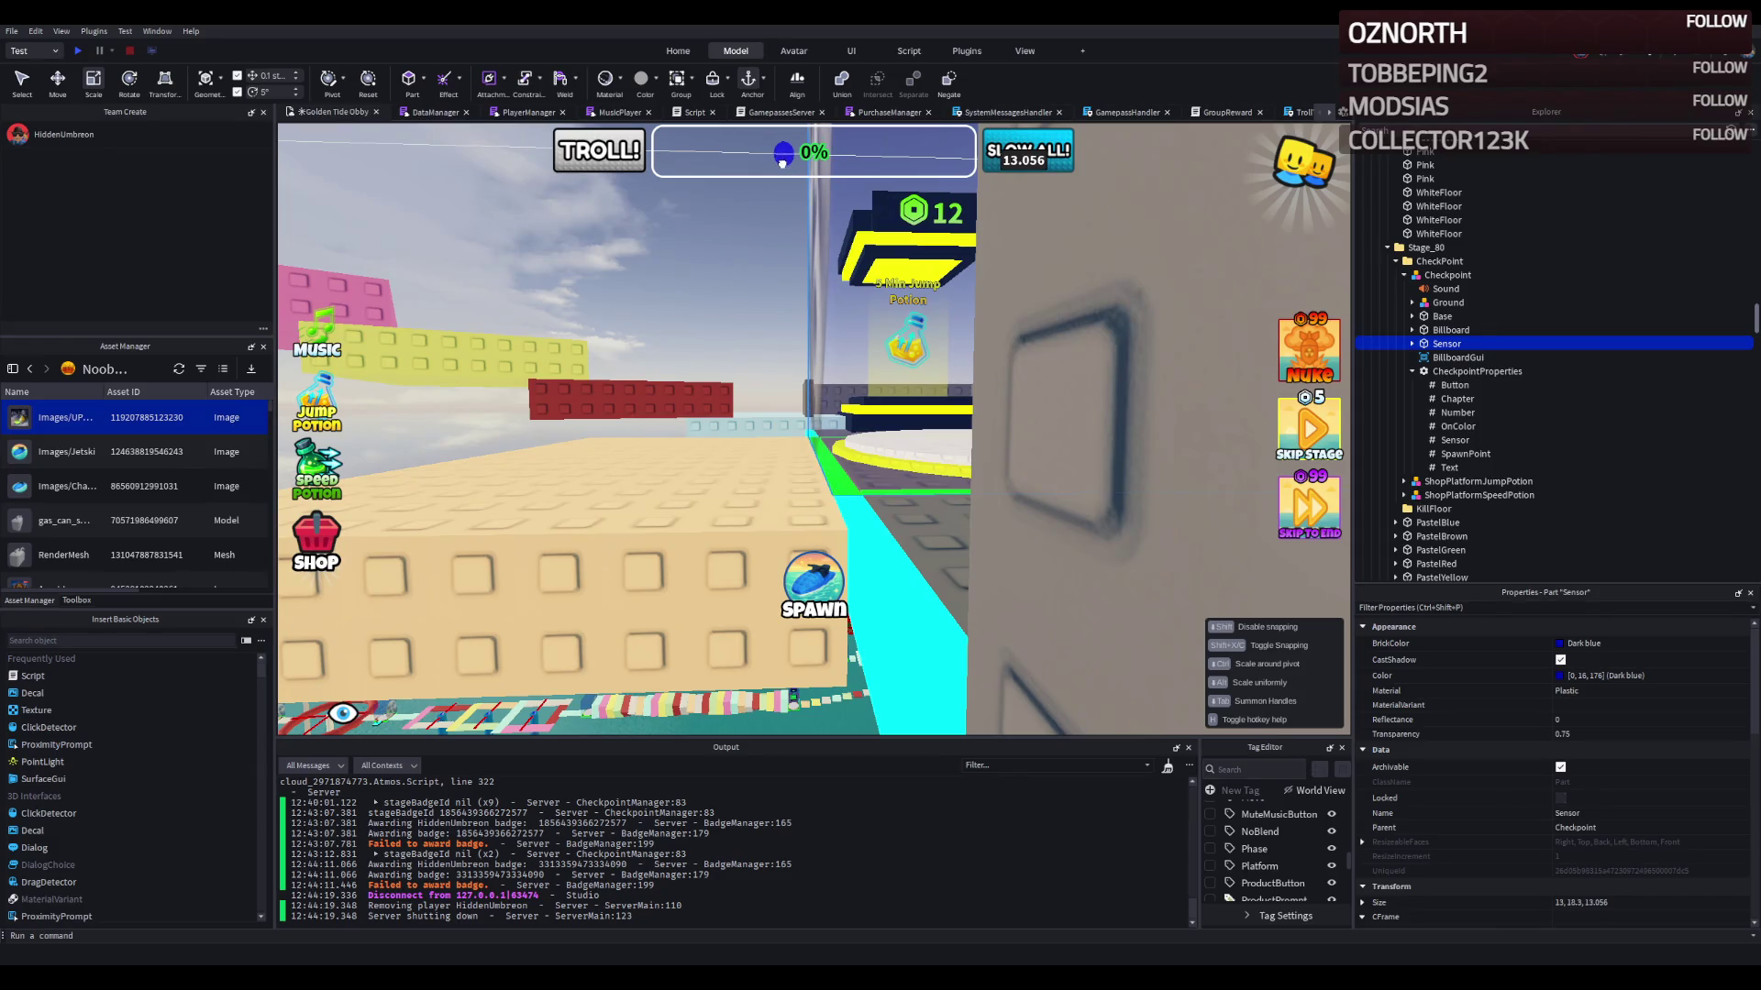
pyautogui.press('f')
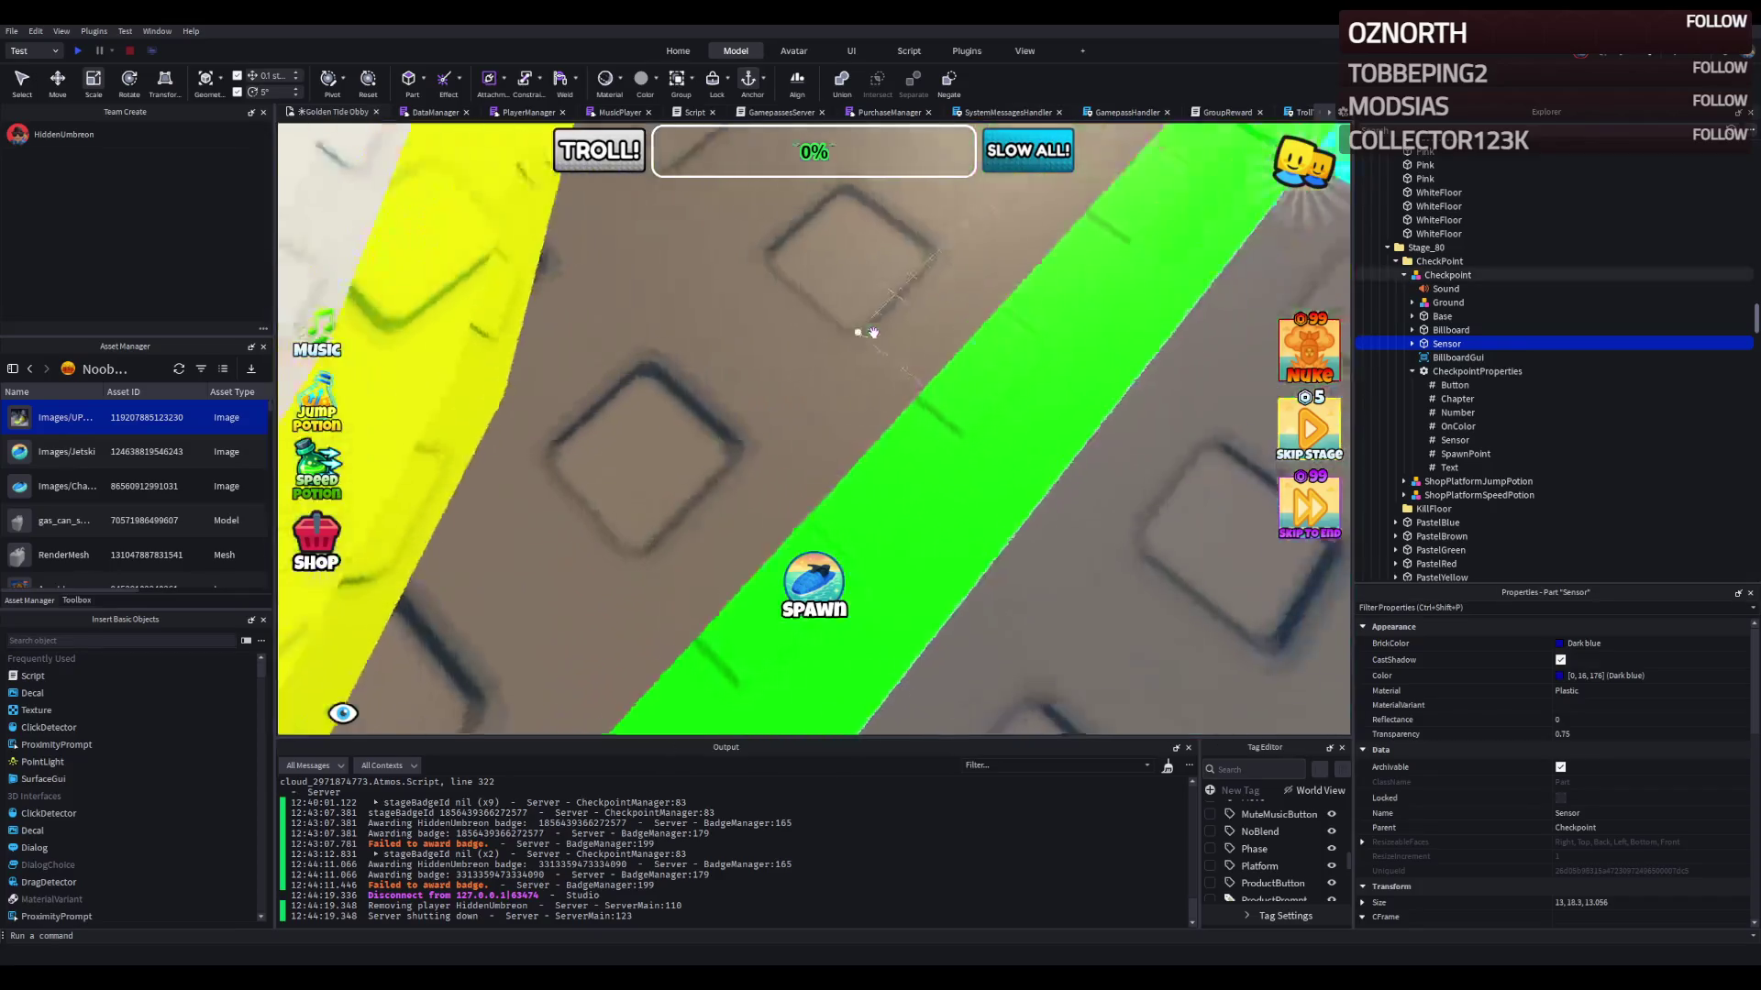
pyautogui.click(860, 323)
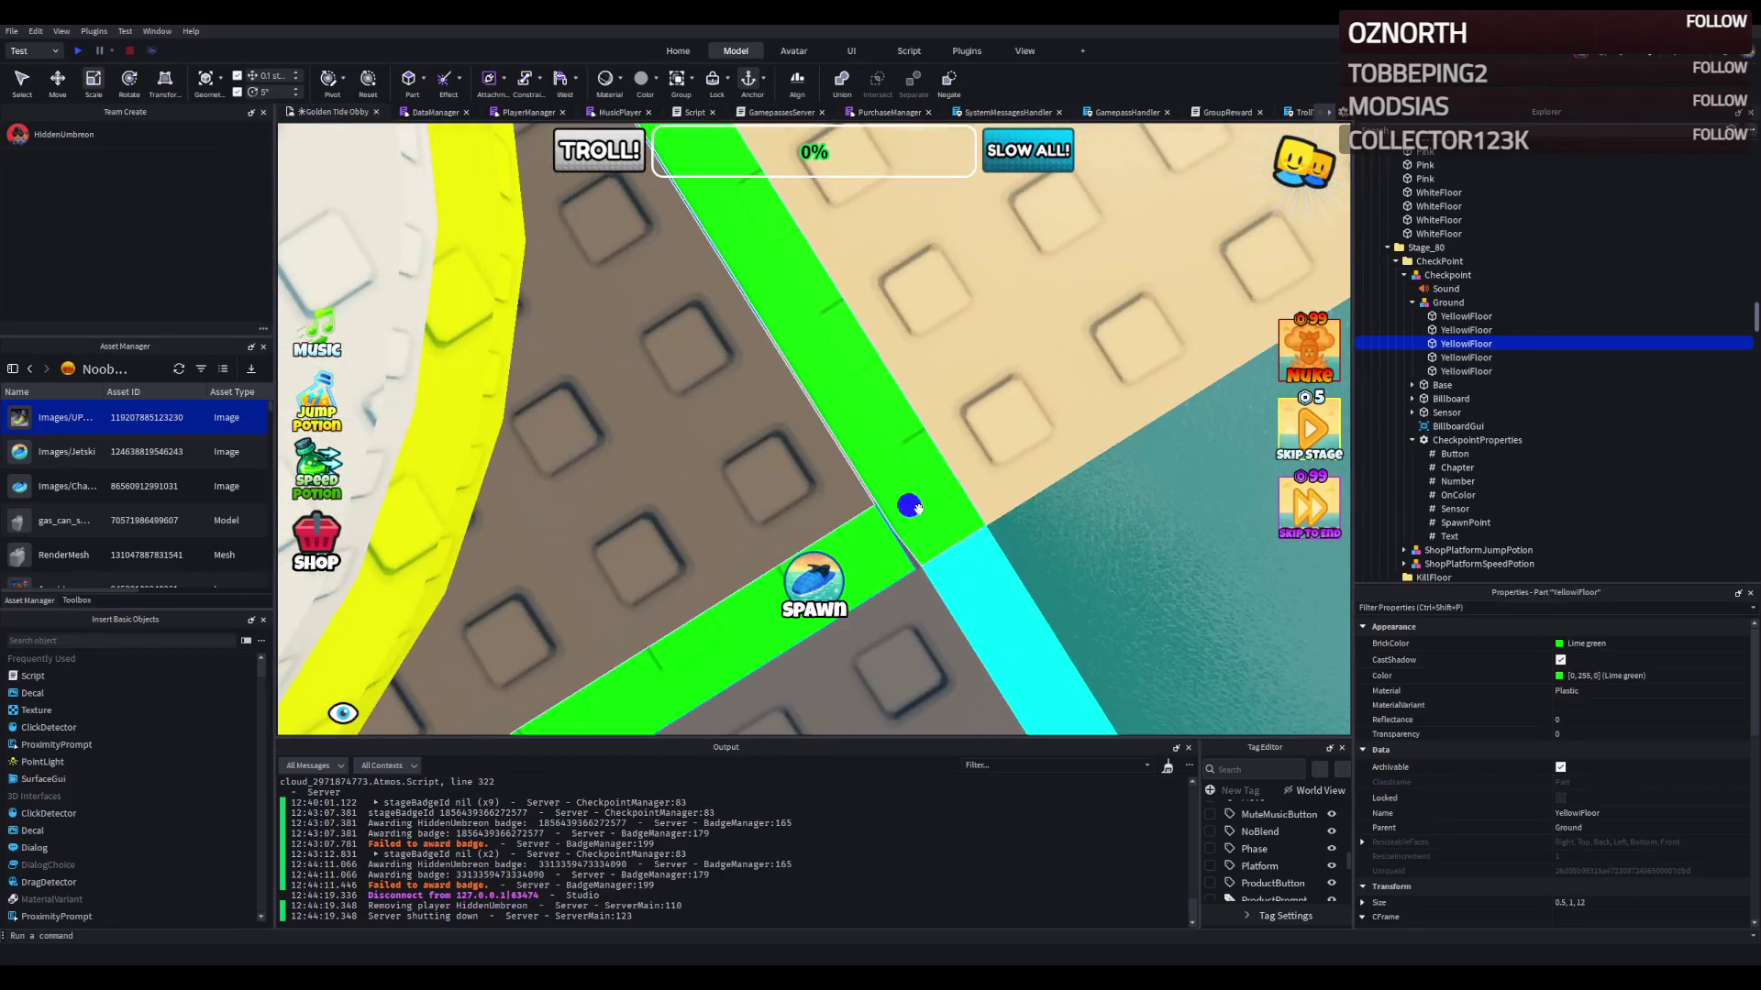
pyautogui.click(908, 506)
pyautogui.hotkey('ctrl', '2')
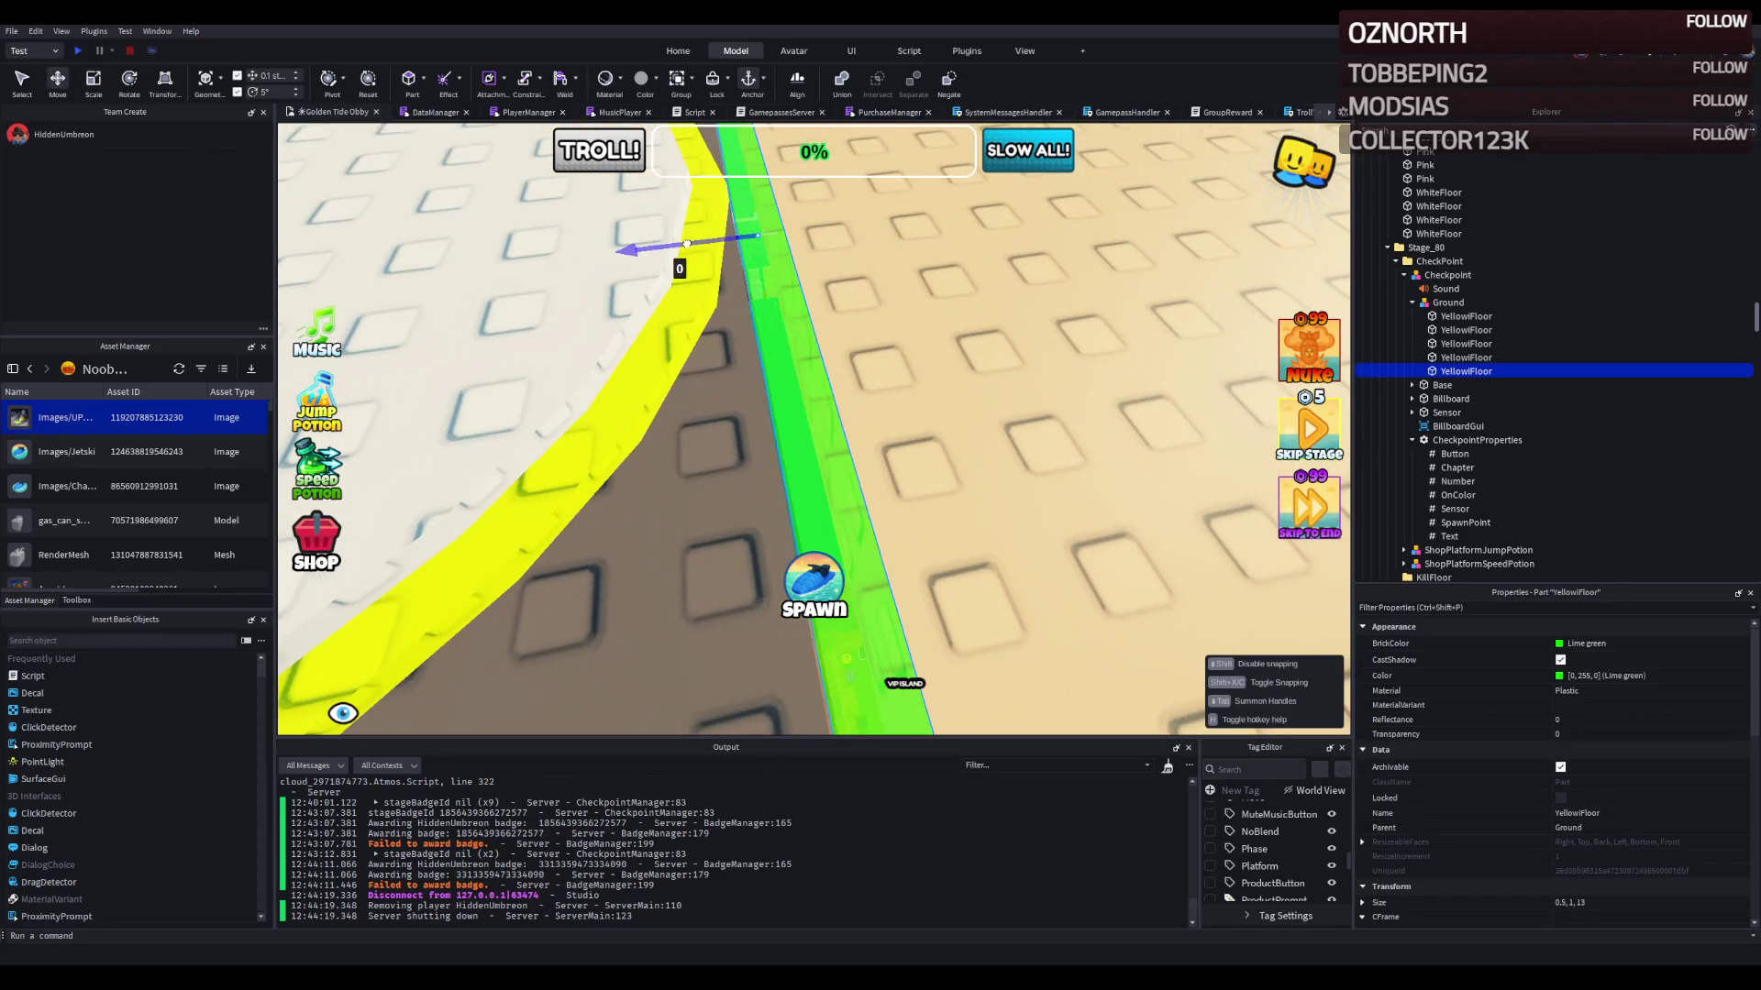
pyautogui.press('f')
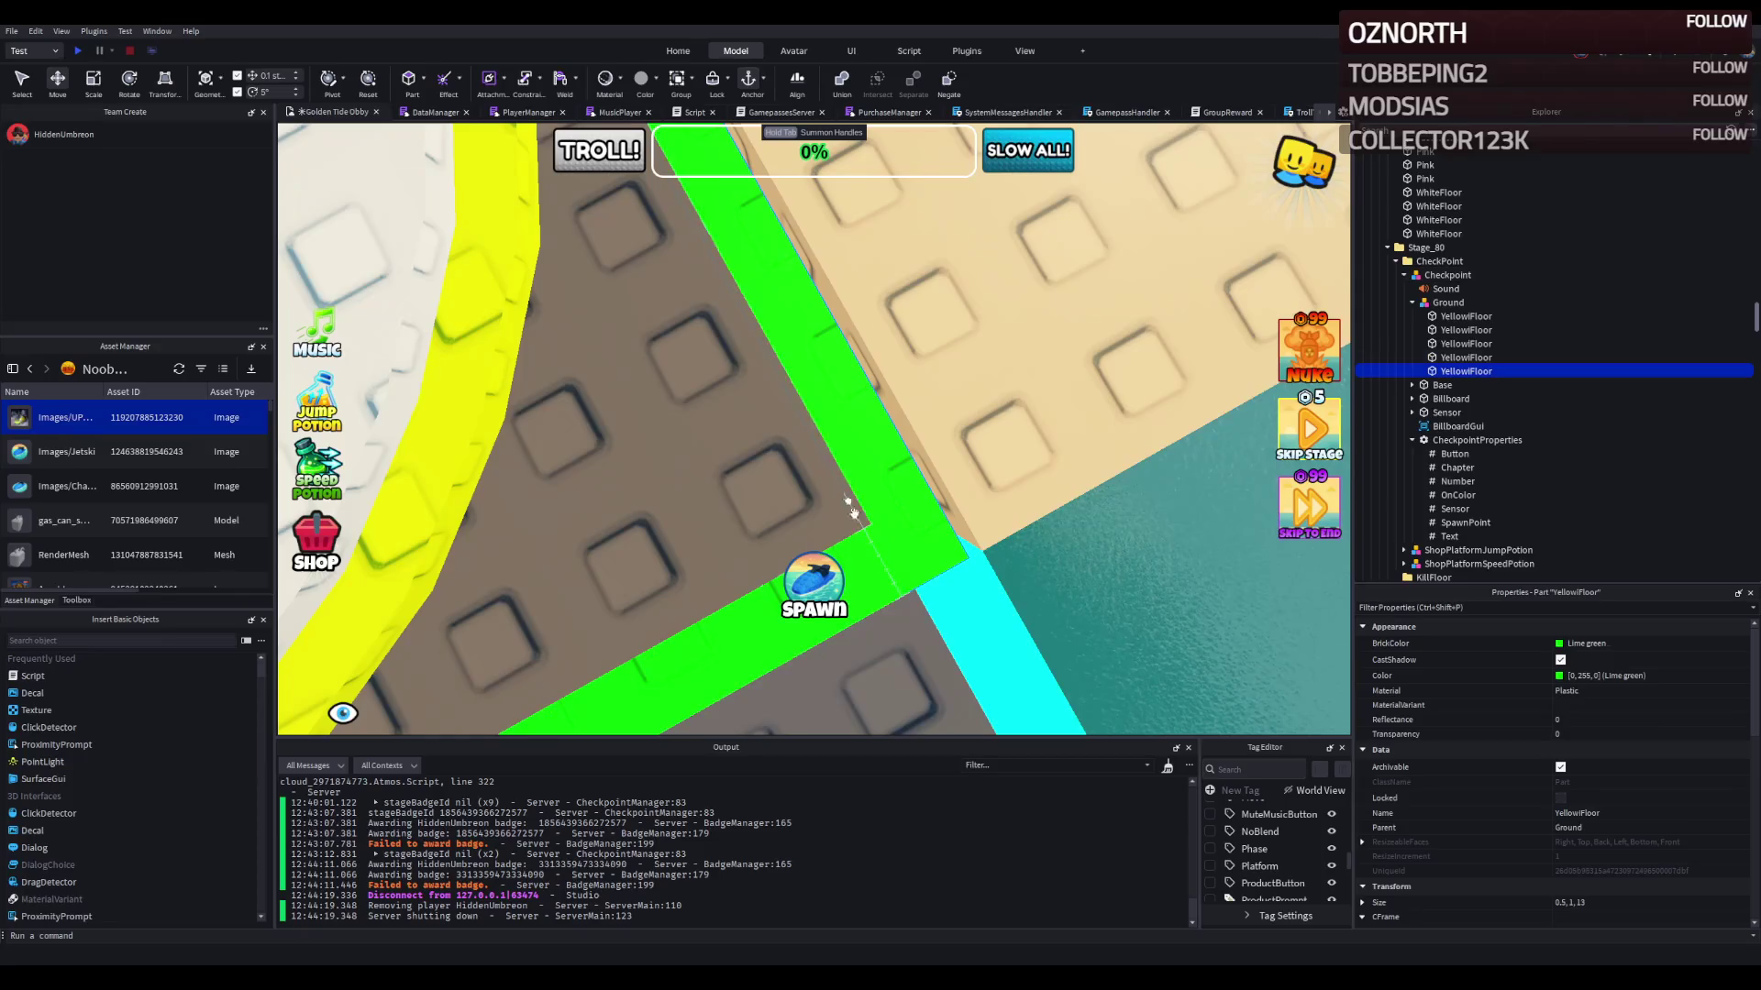
pyautogui.scroll(-5, 869, 547)
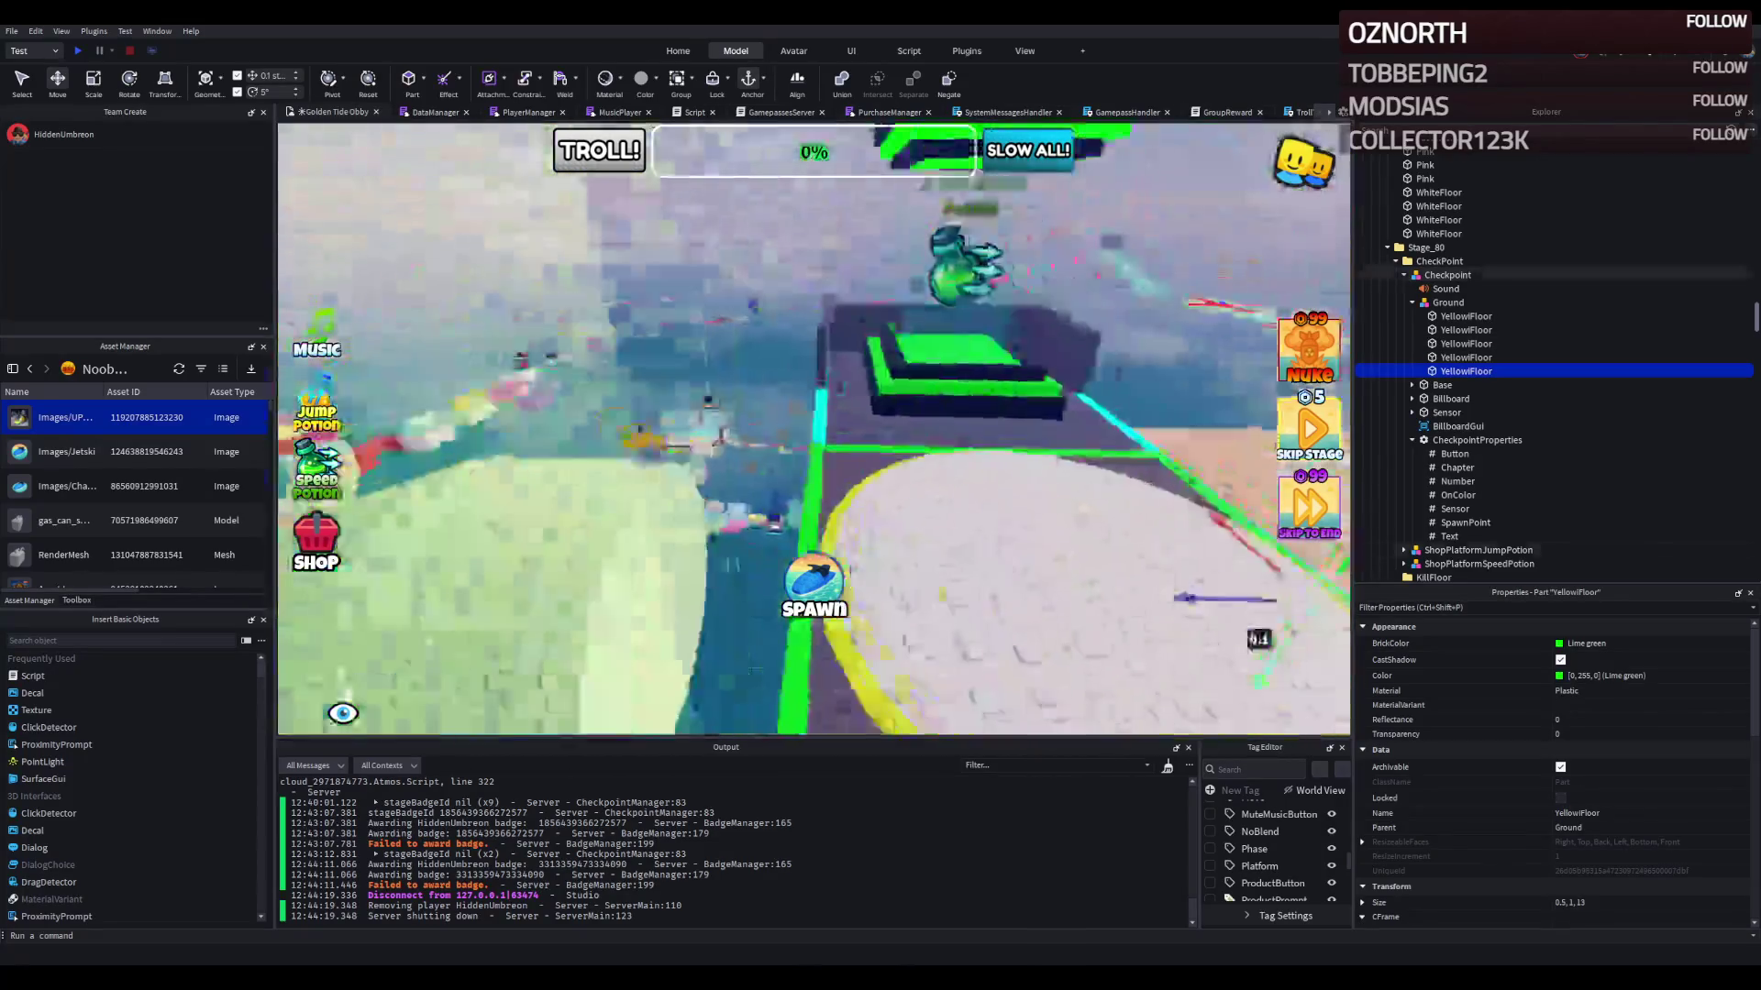
pyautogui.scroll(5, 863, 544)
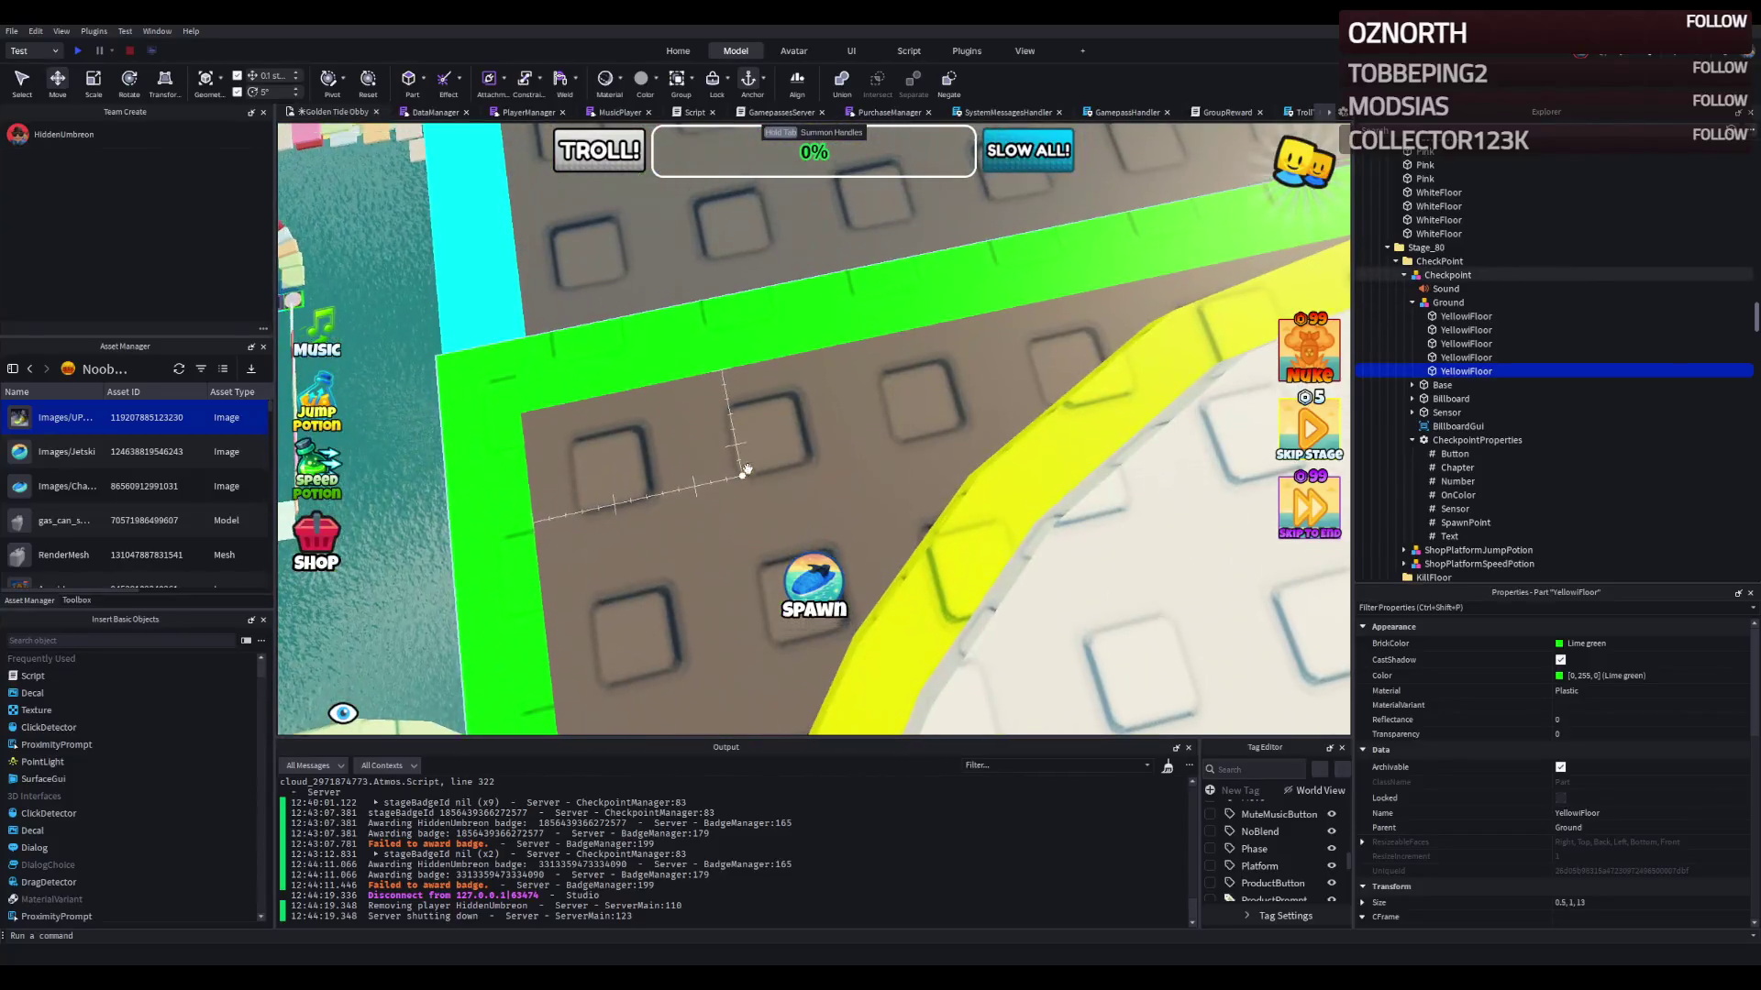
pyautogui.scroll(-5, 747, 475)
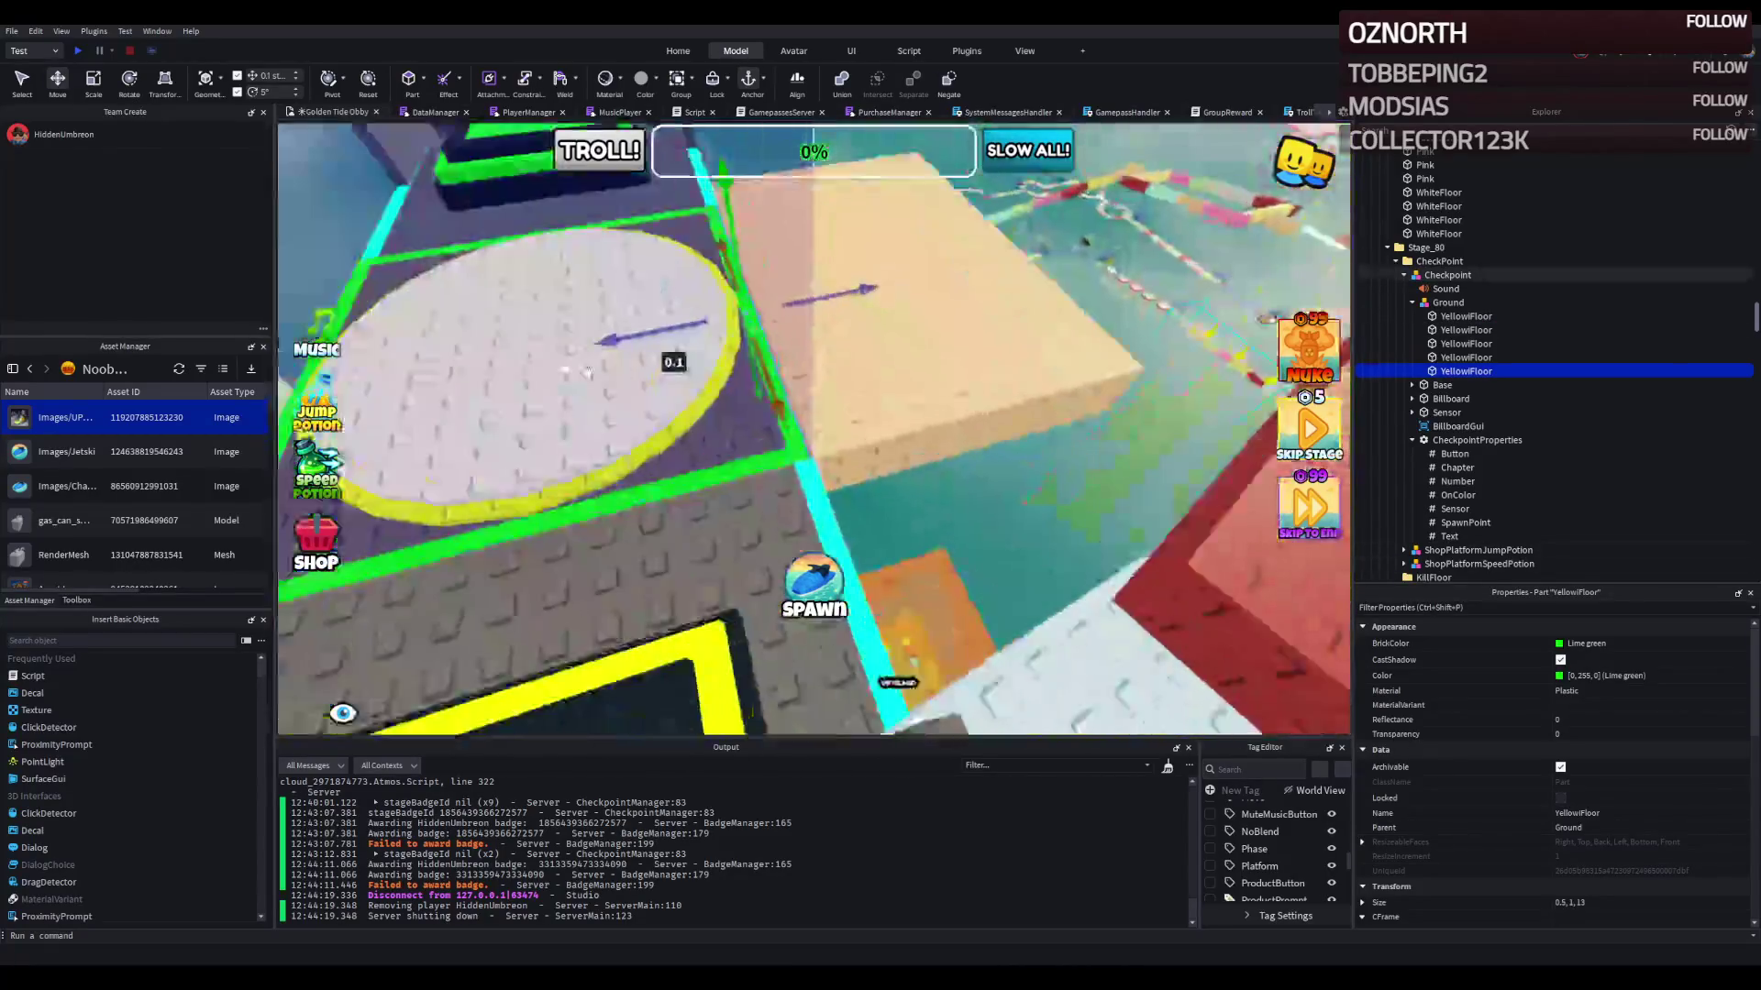
pyautogui.scroll(3, 587, 371)
# Step: Shift the fifth green YellowFloor strip into alignment with the other floor strips
pyautogui.click(783, 364)
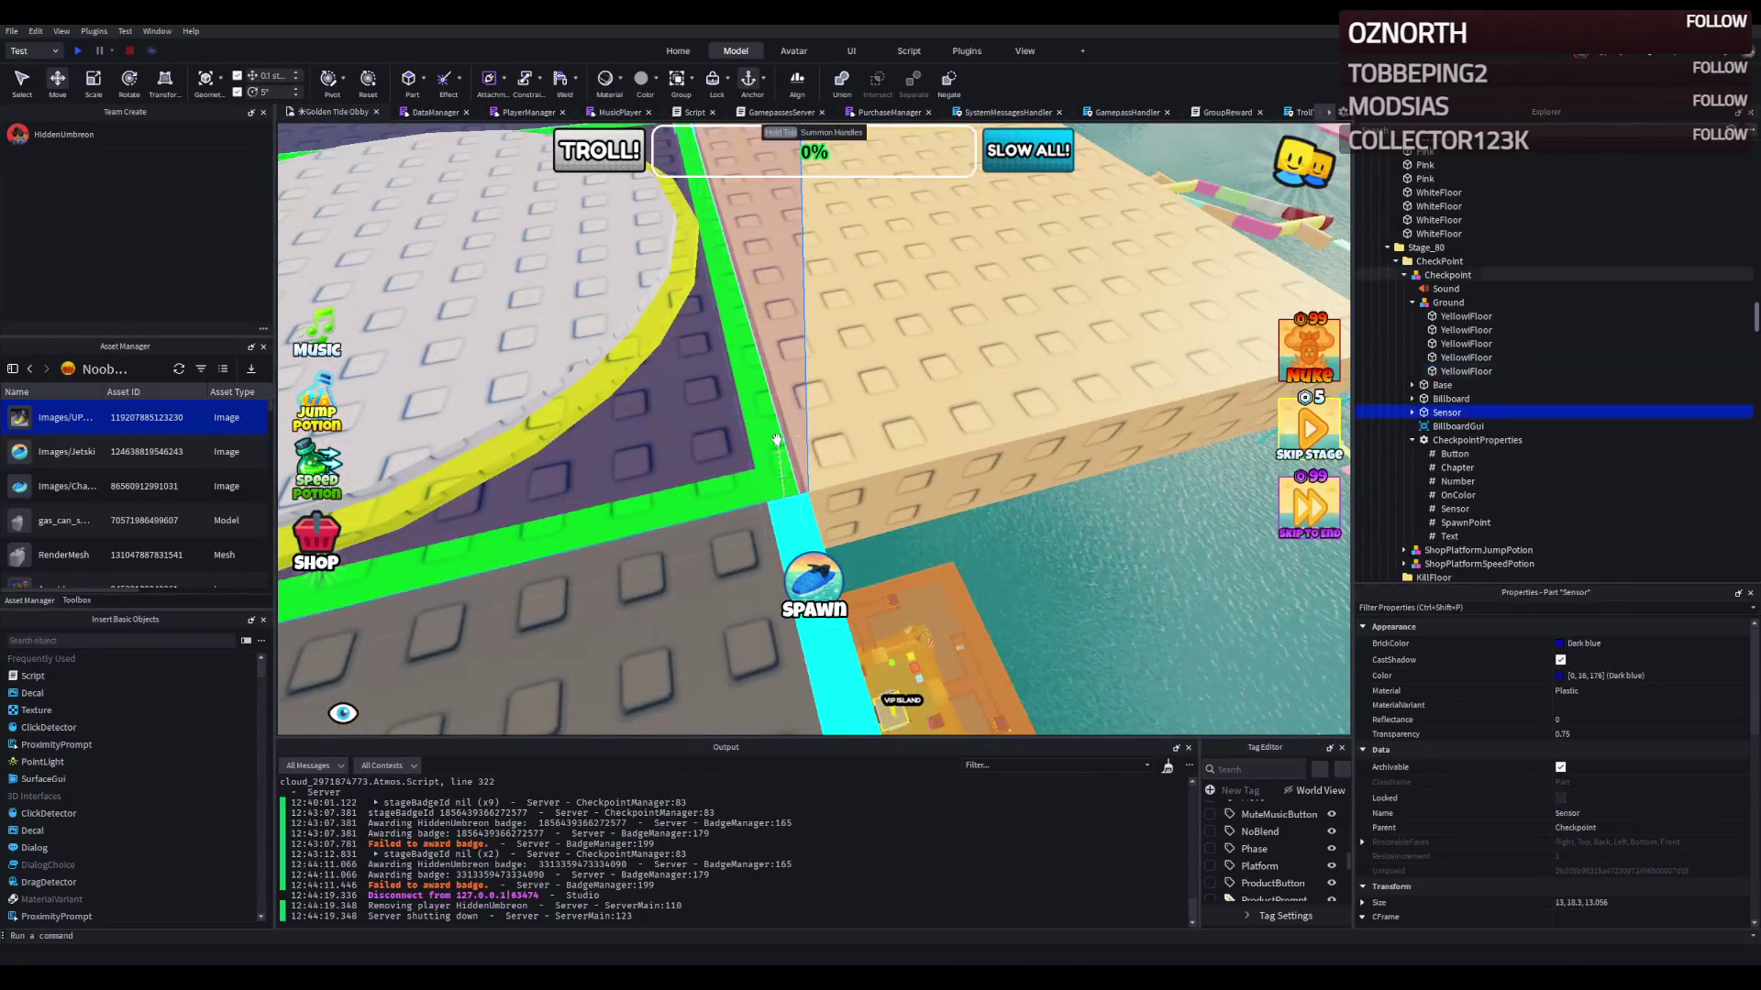
pyautogui.scroll(-3, 783, 364)
pyautogui.moveTo(783, 365); pyautogui.dragTo(813, 274)
pyautogui.press('f')
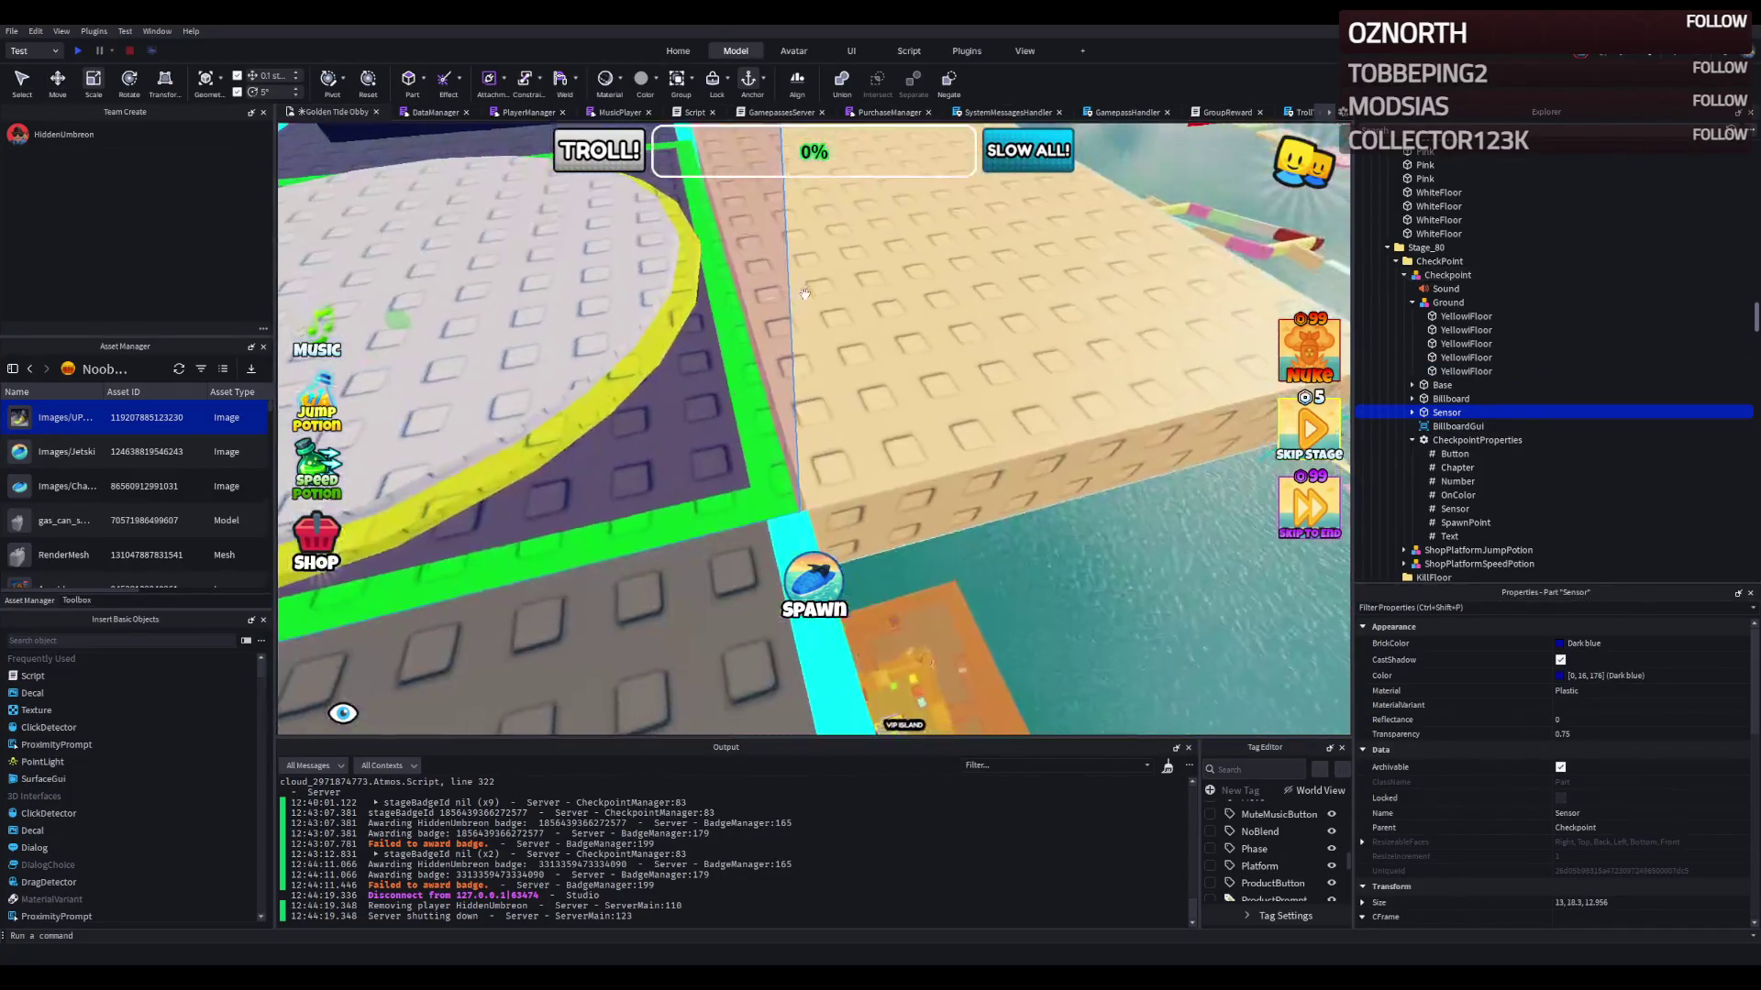
pyautogui.scroll(5, 805, 294)
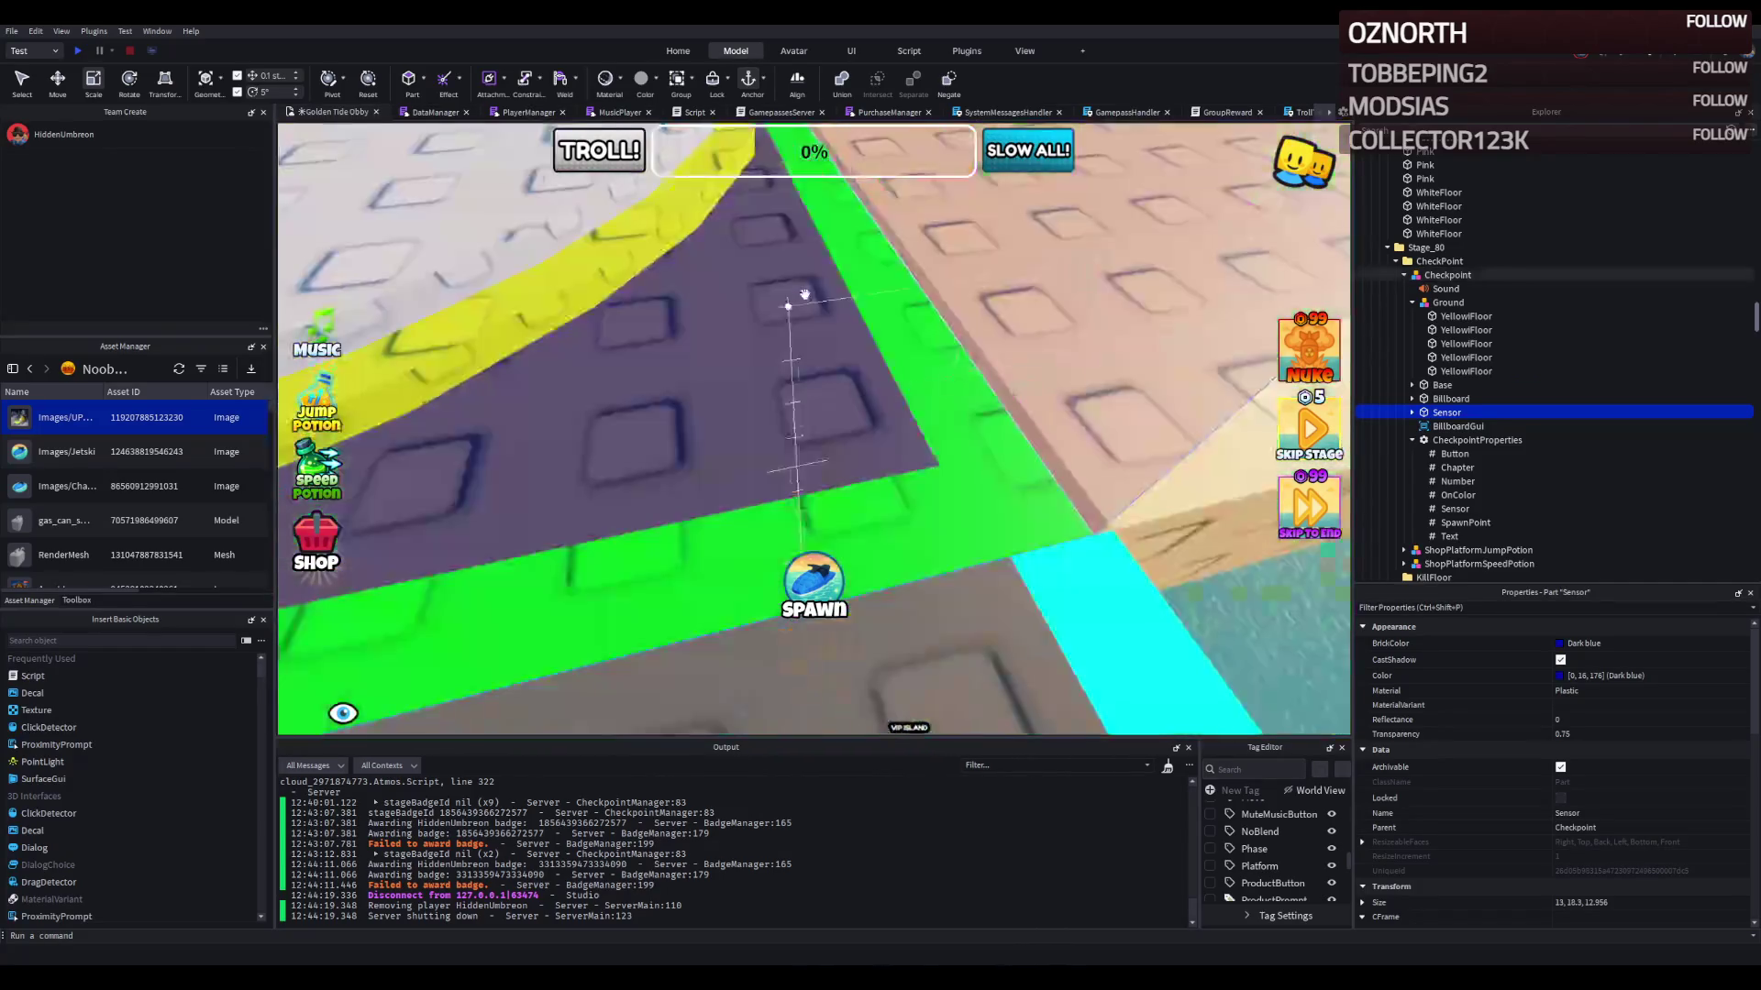
pyautogui.click(844, 391)
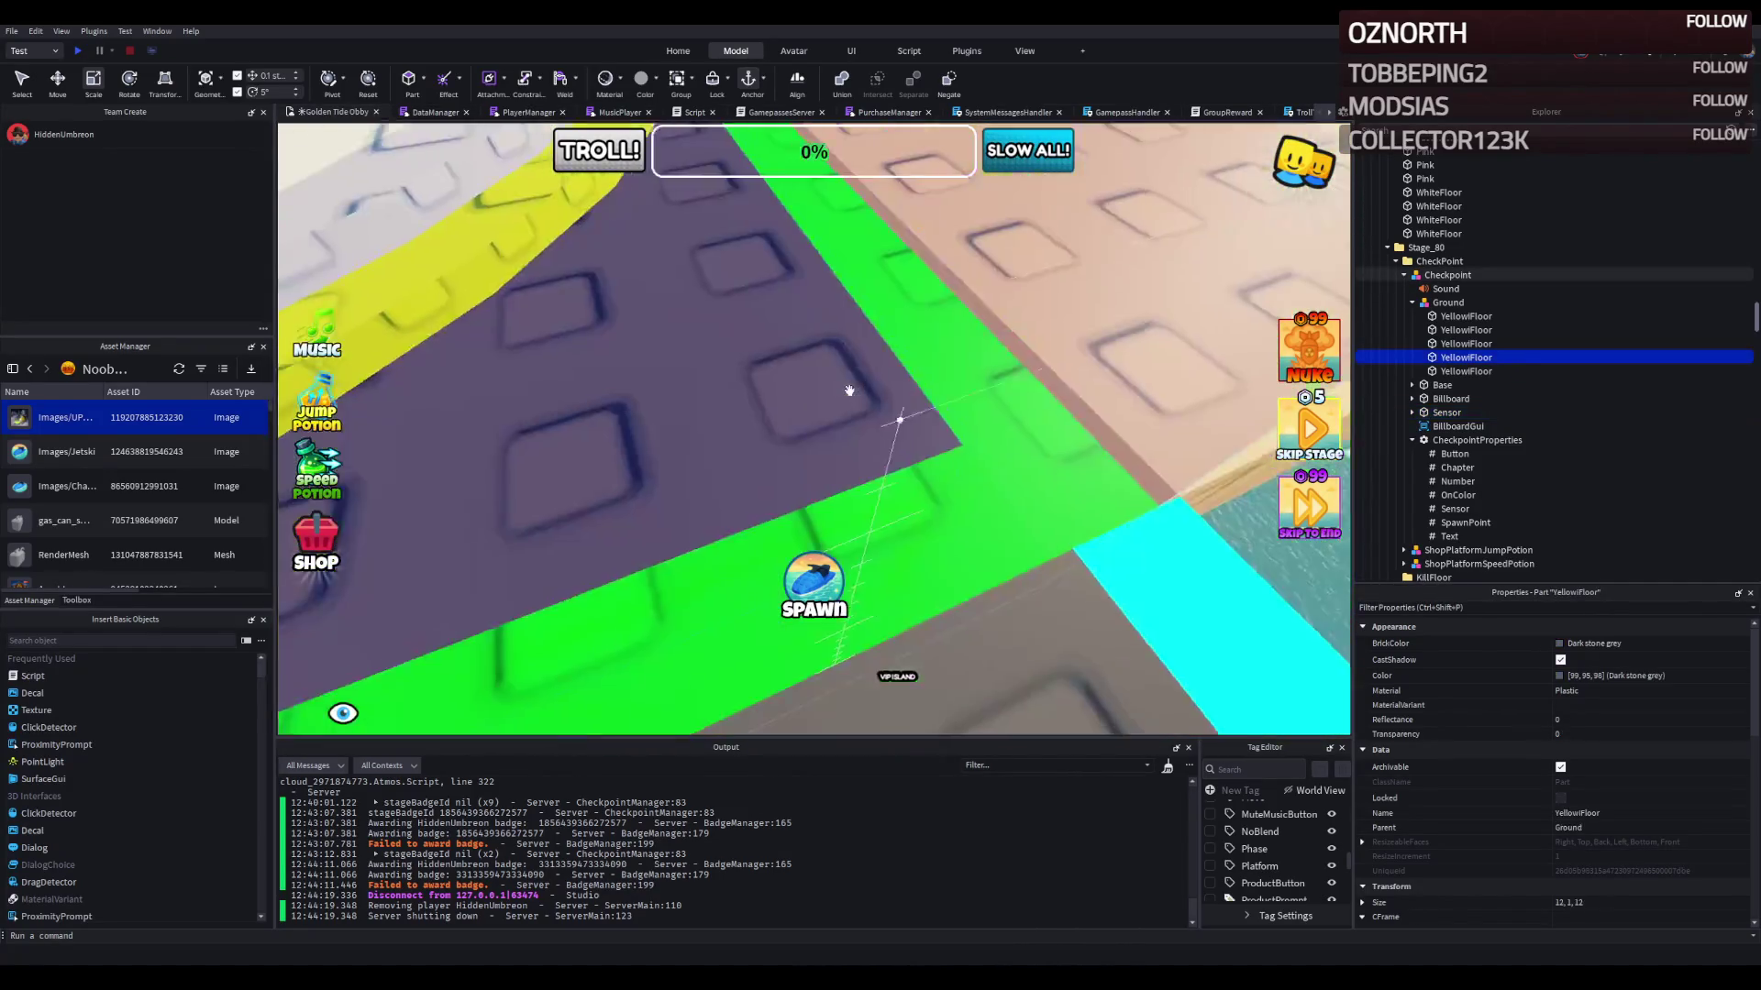
pyautogui.press('w')
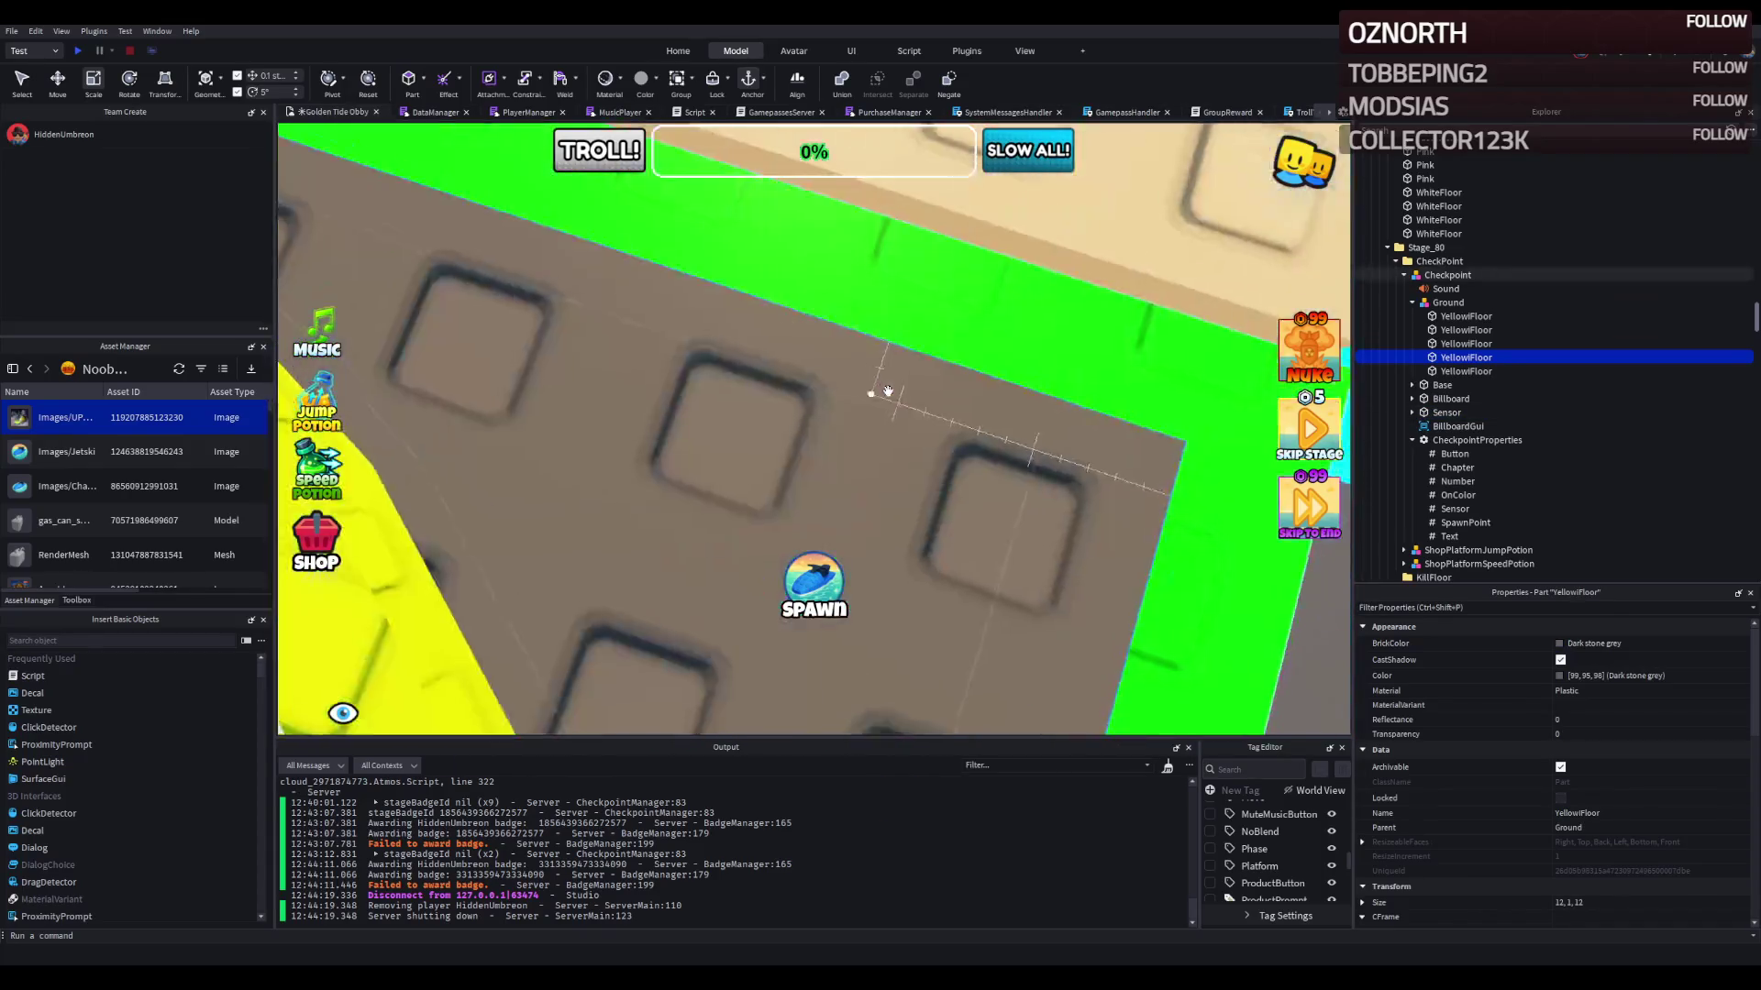
pyautogui.click(887, 367)
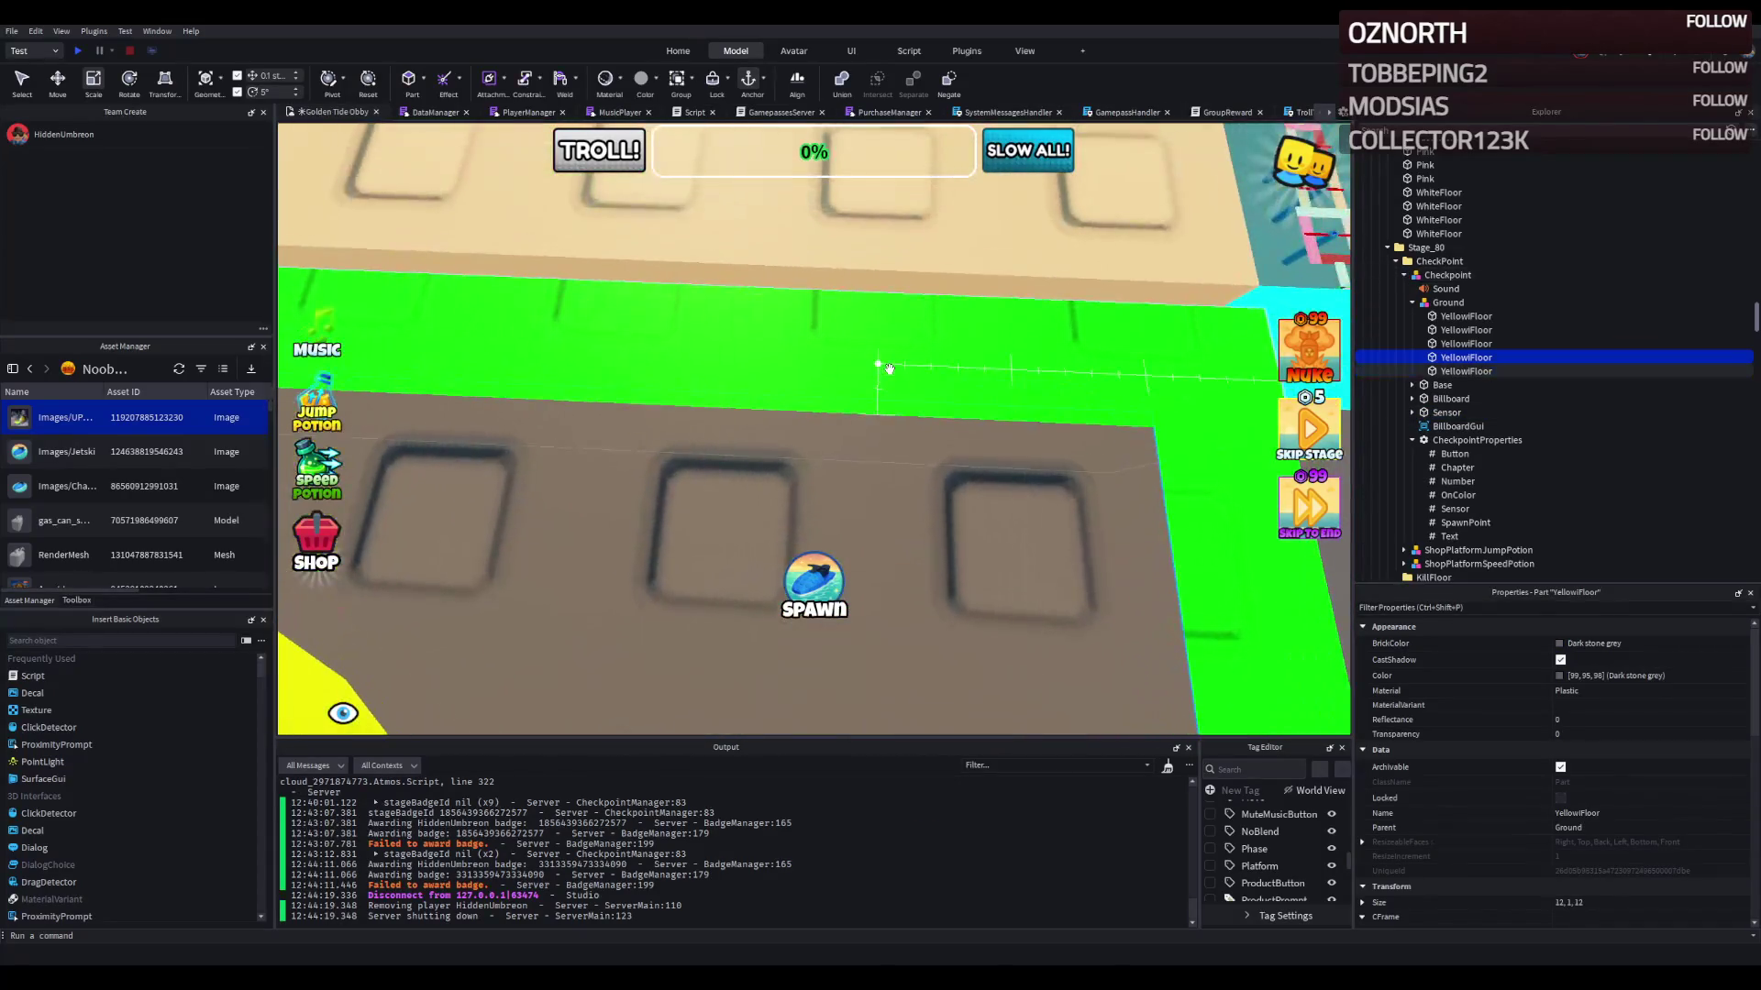
pyautogui.press('f')
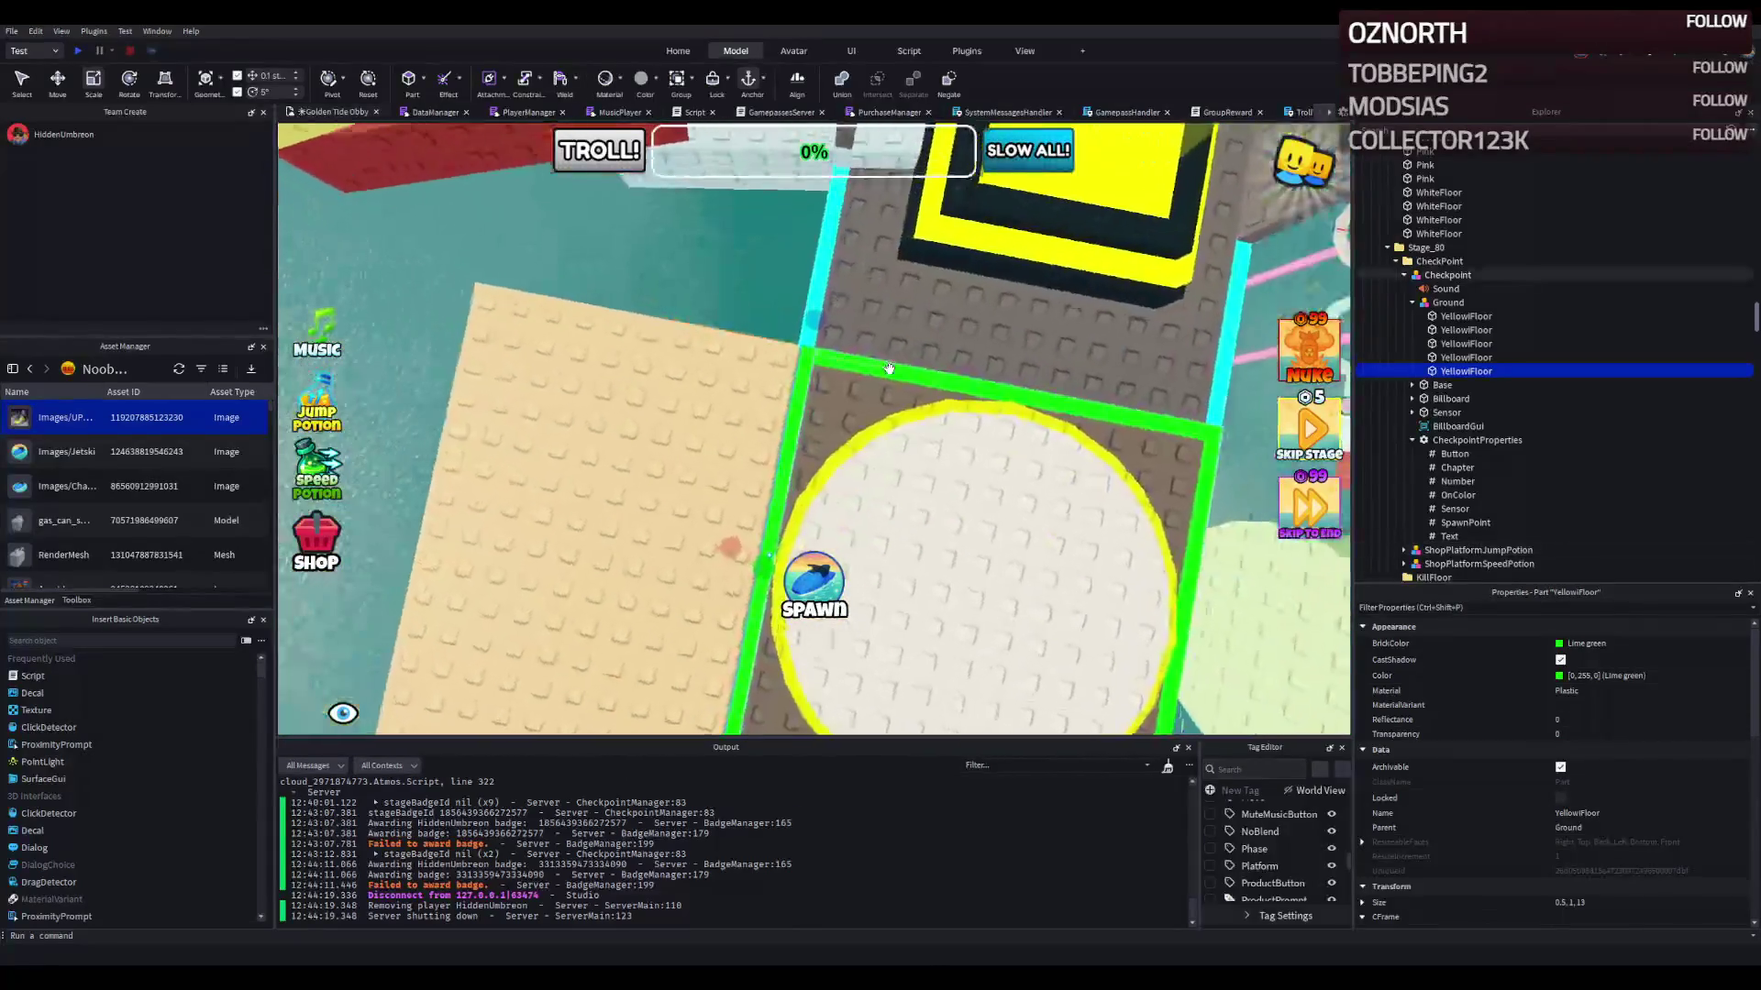
pyautogui.scroll(10, 889, 369)
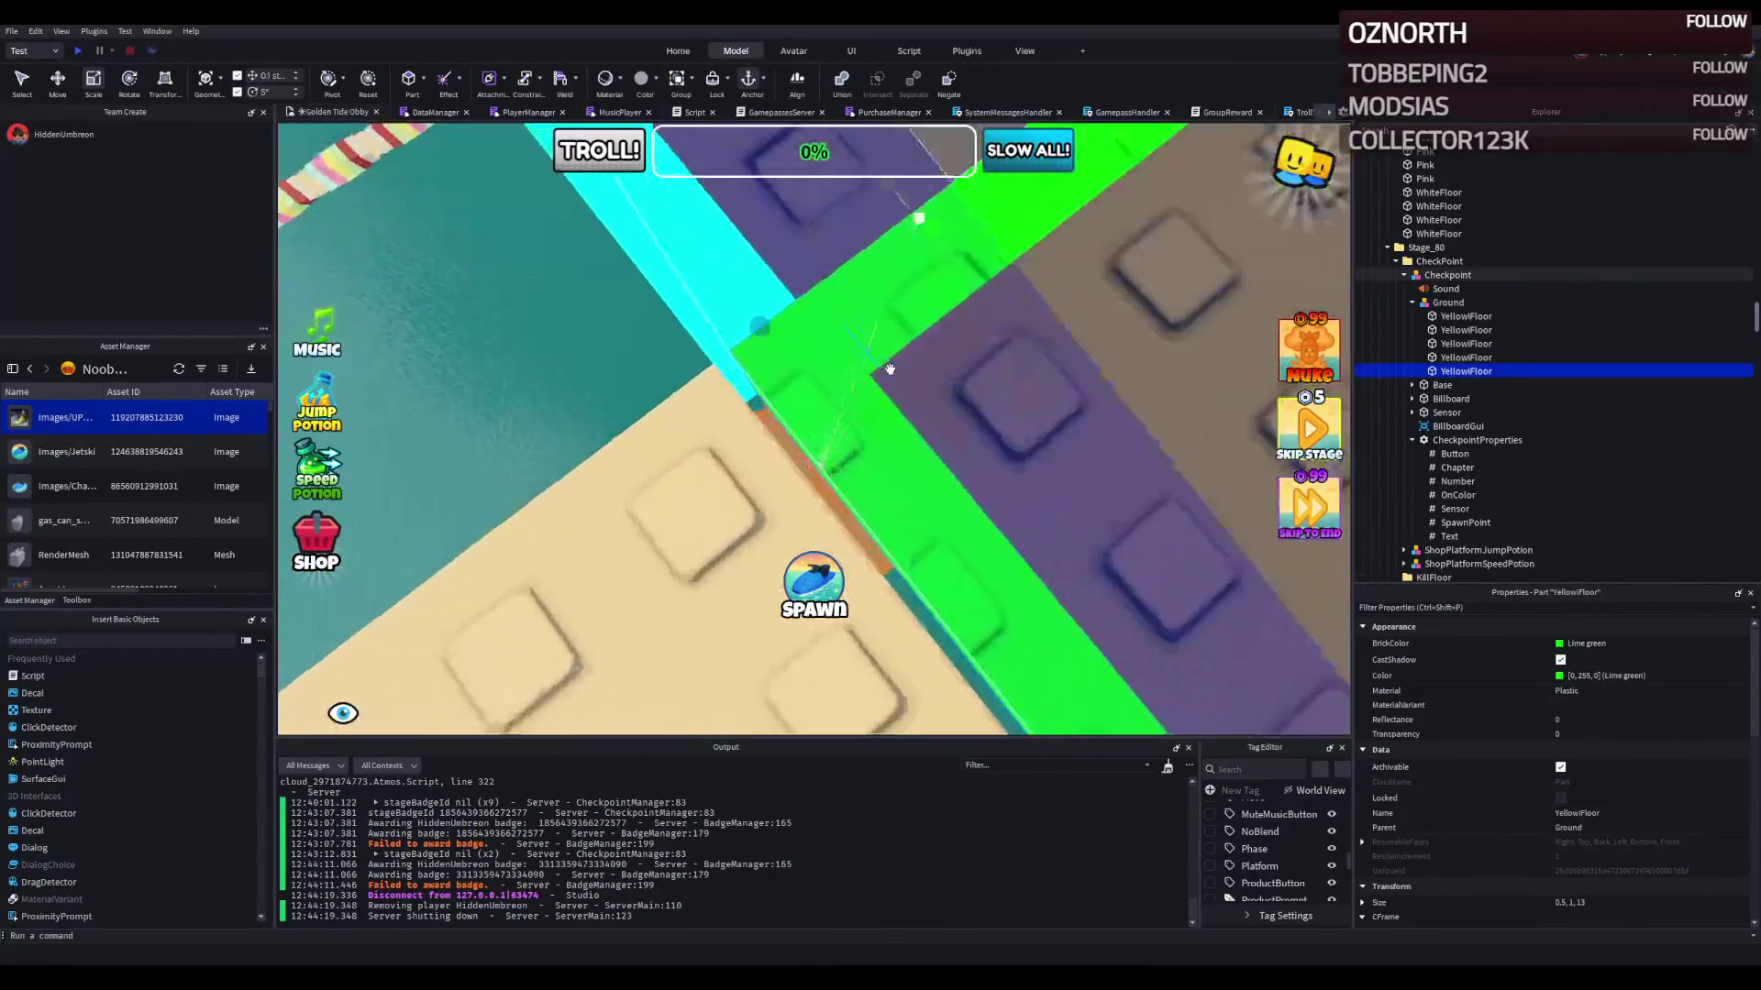
pyautogui.moveTo(889, 369)
pyautogui.mouseDown()
pyautogui.moveTo(857, 349)
pyautogui.moveTo(929, 420)
pyautogui.mouseUp()
pyautogui.scroll(-10, 931, 420)
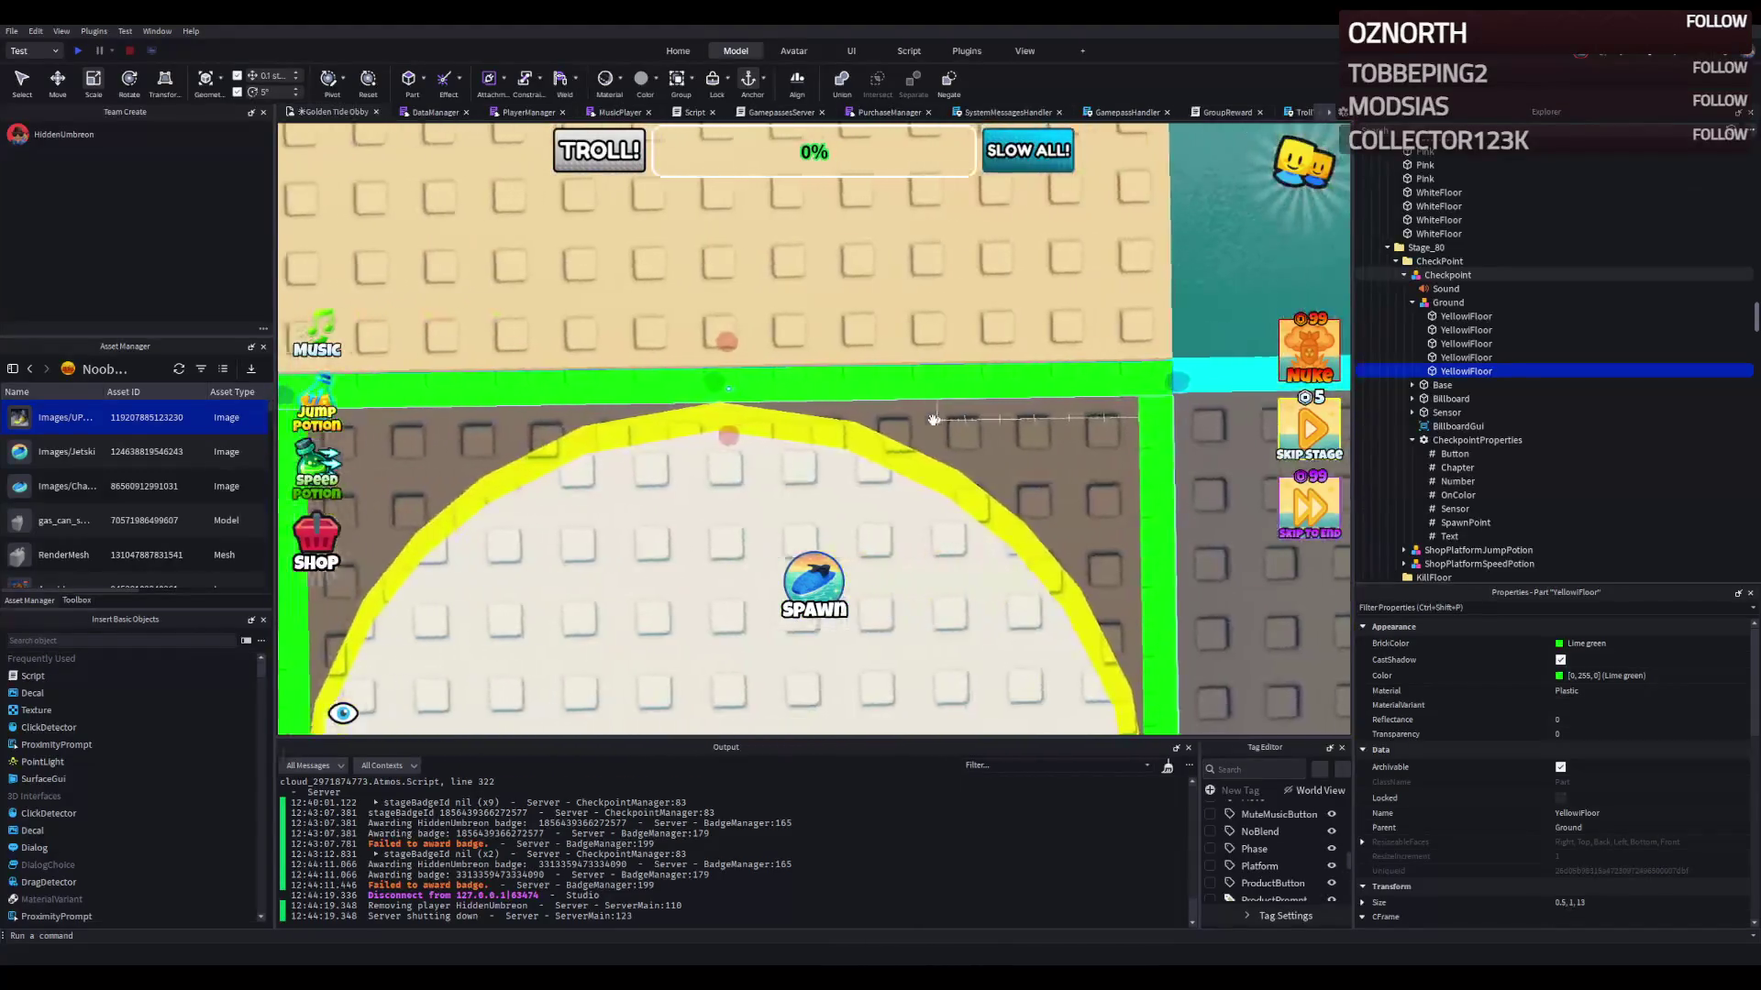
pyautogui.scroll(5, 470, 264)
pyautogui.click(453, 263)
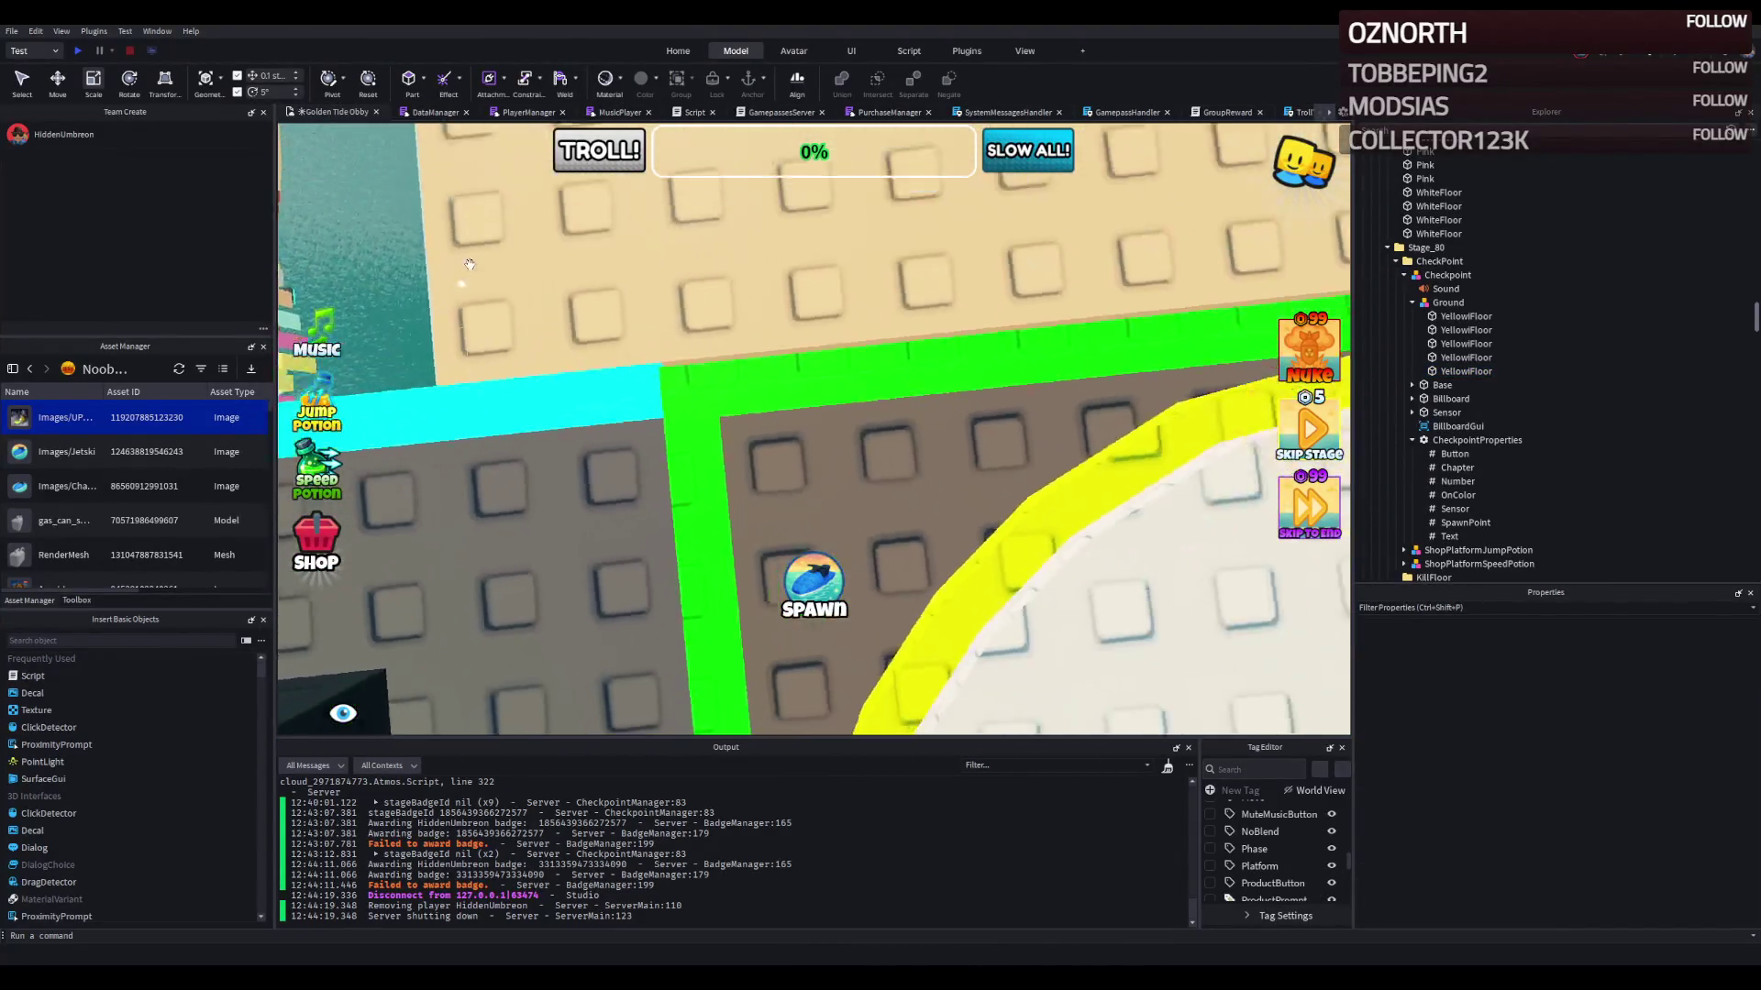
# Step: Scale the checkpoint Sensor along Z so its size becomes 13.056
pyautogui.scroll(-5, 470, 264)
pyautogui.scroll(5, 837, 407)
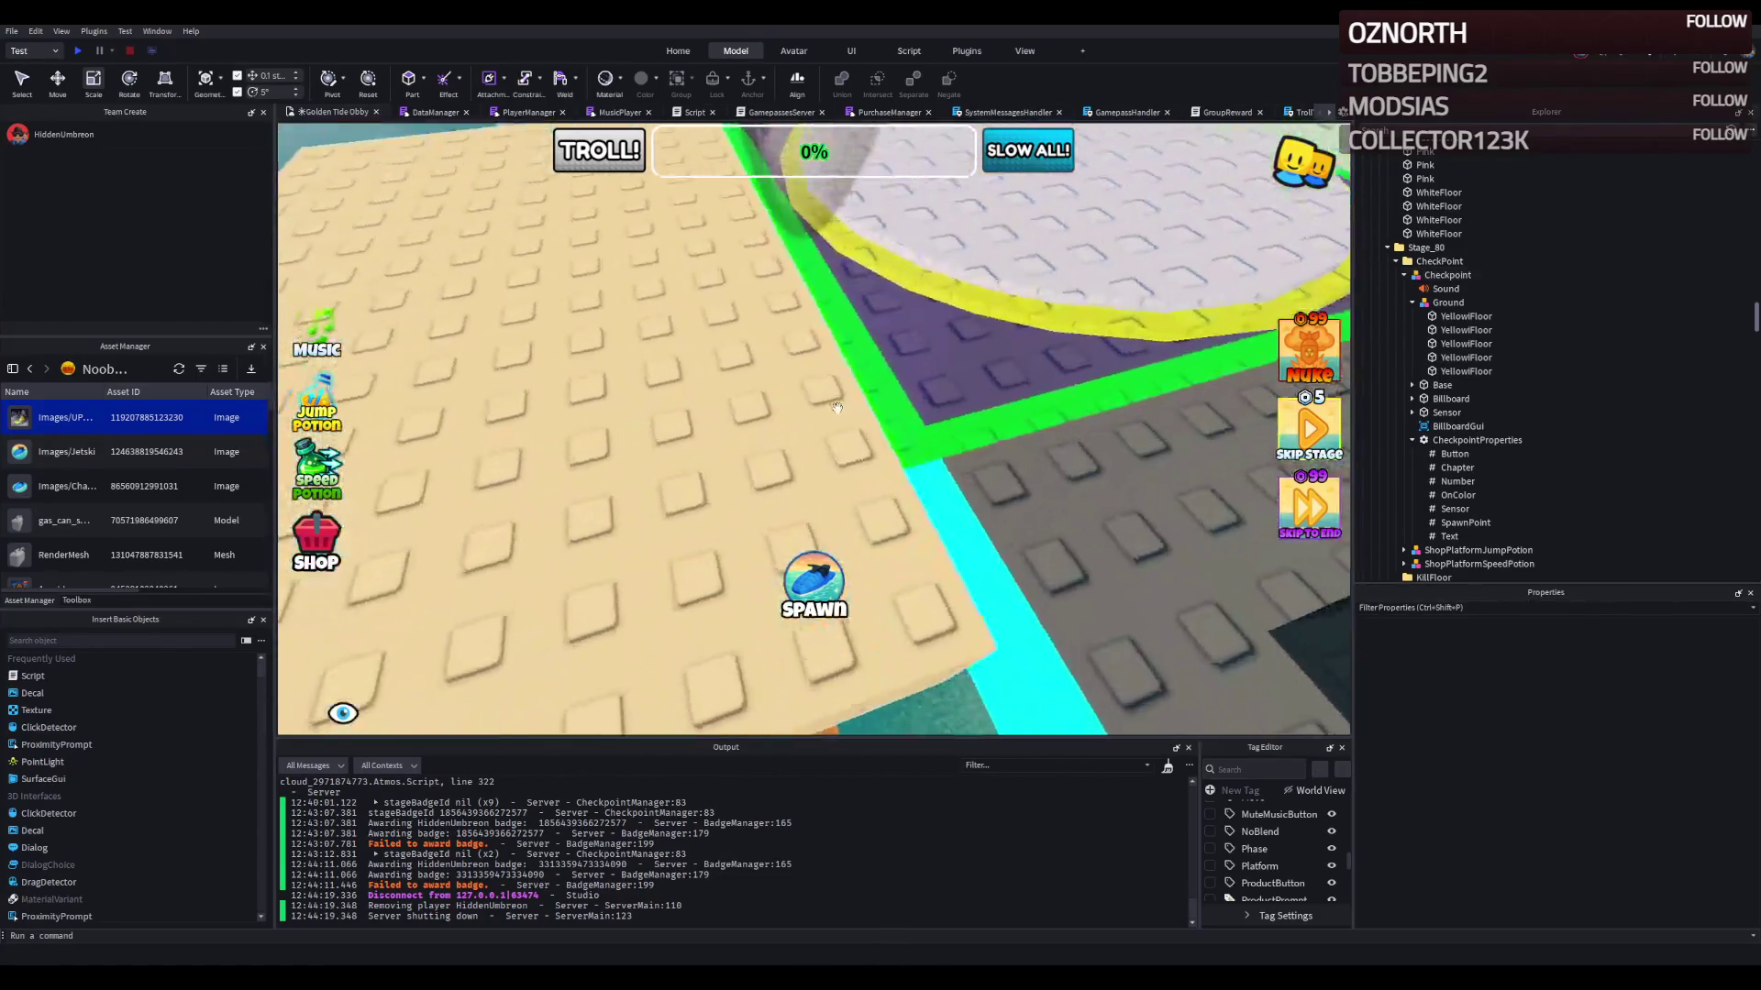
pyautogui.scroll(5, 691, 418)
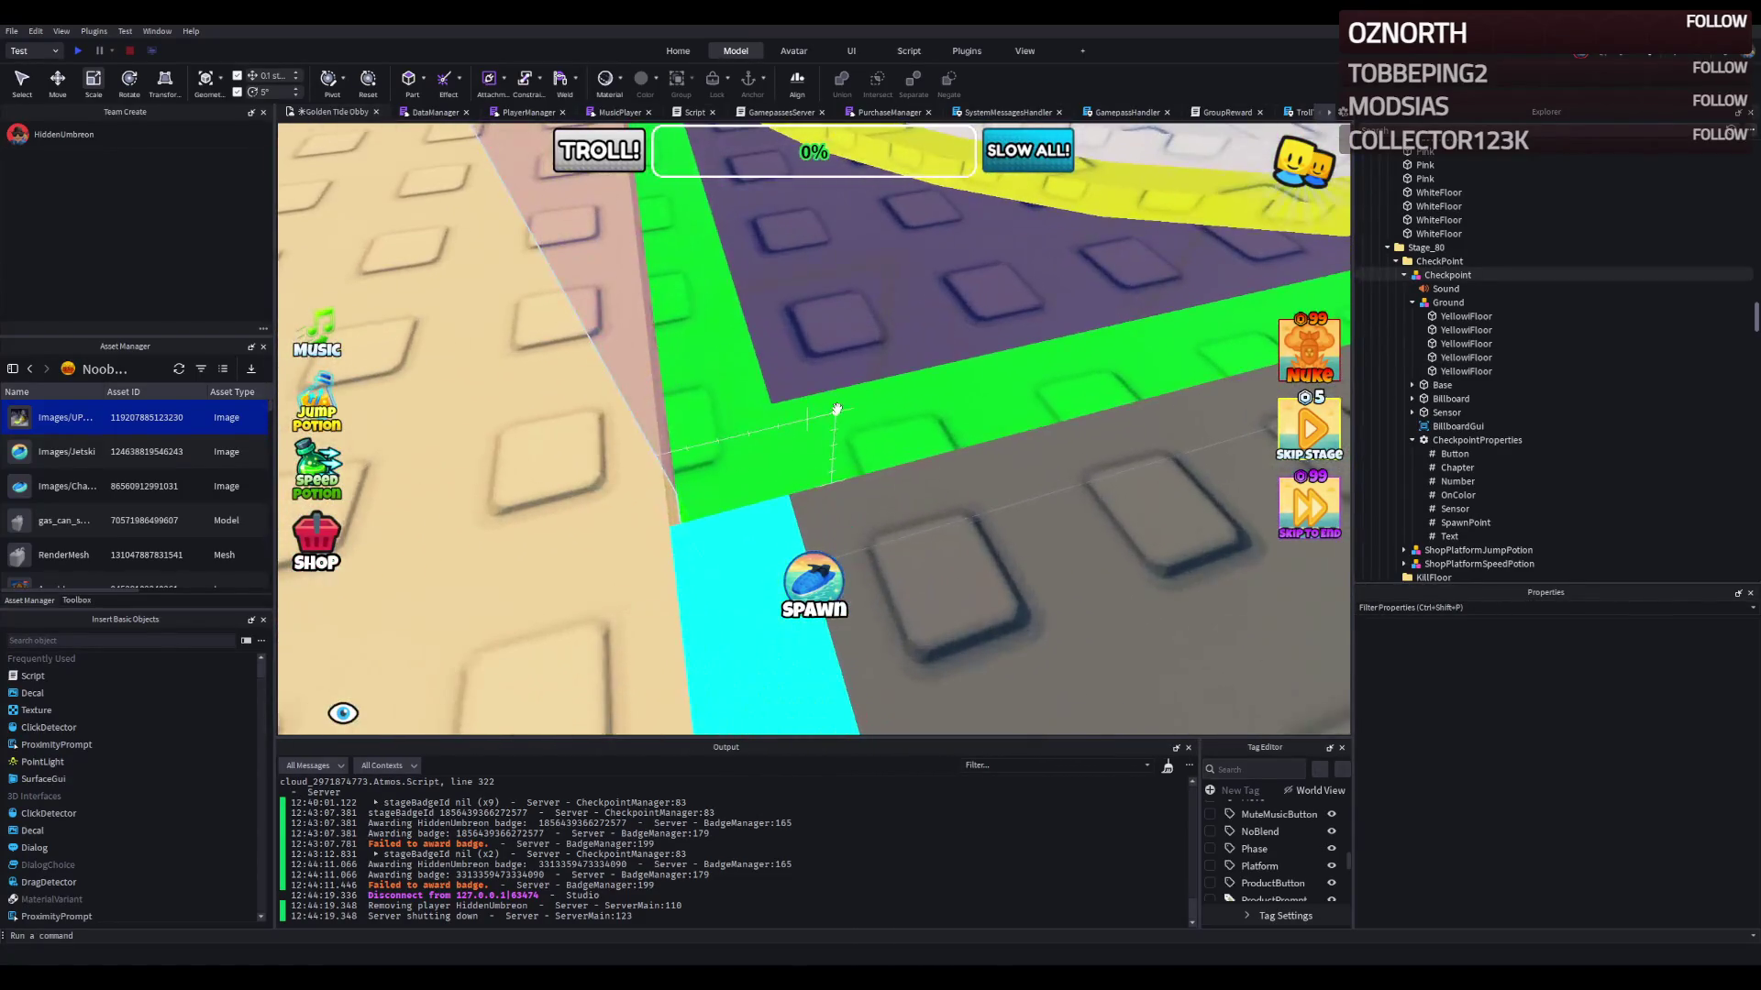
pyautogui.click(692, 417)
pyautogui.scroll(-3, 691, 417)
pyautogui.scroll(3, 691, 417)
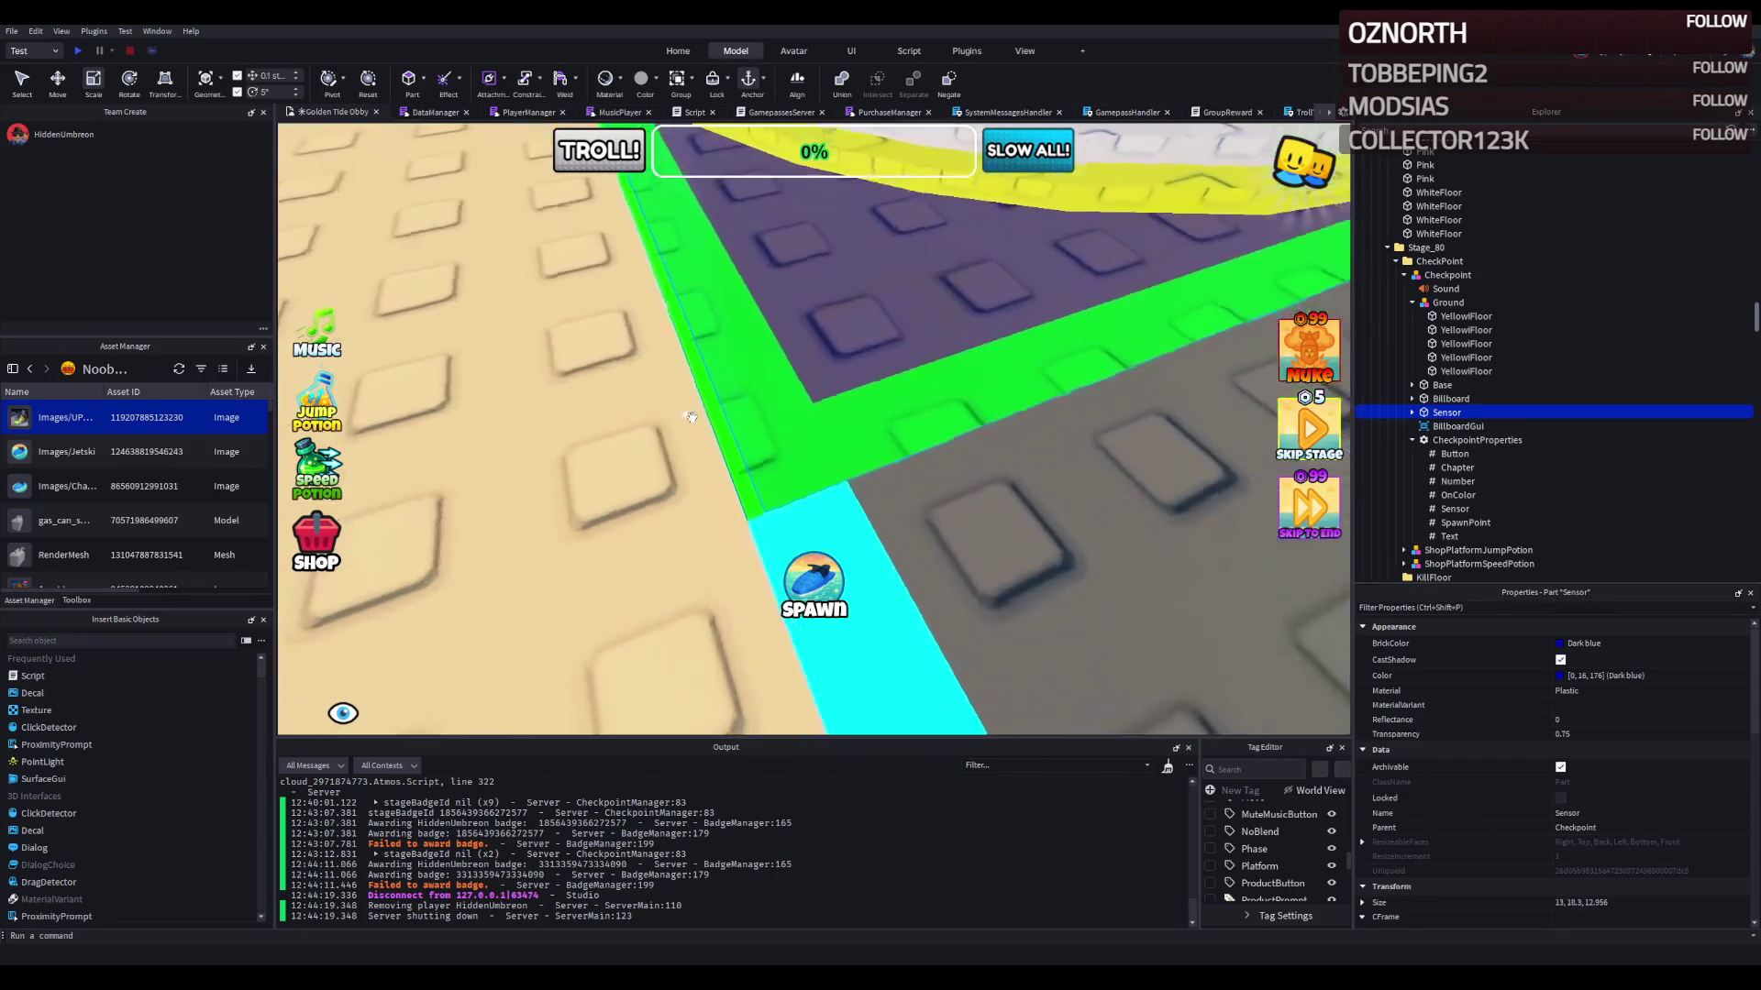
pyautogui.scroll(-3, 691, 418)
pyautogui.press('f')
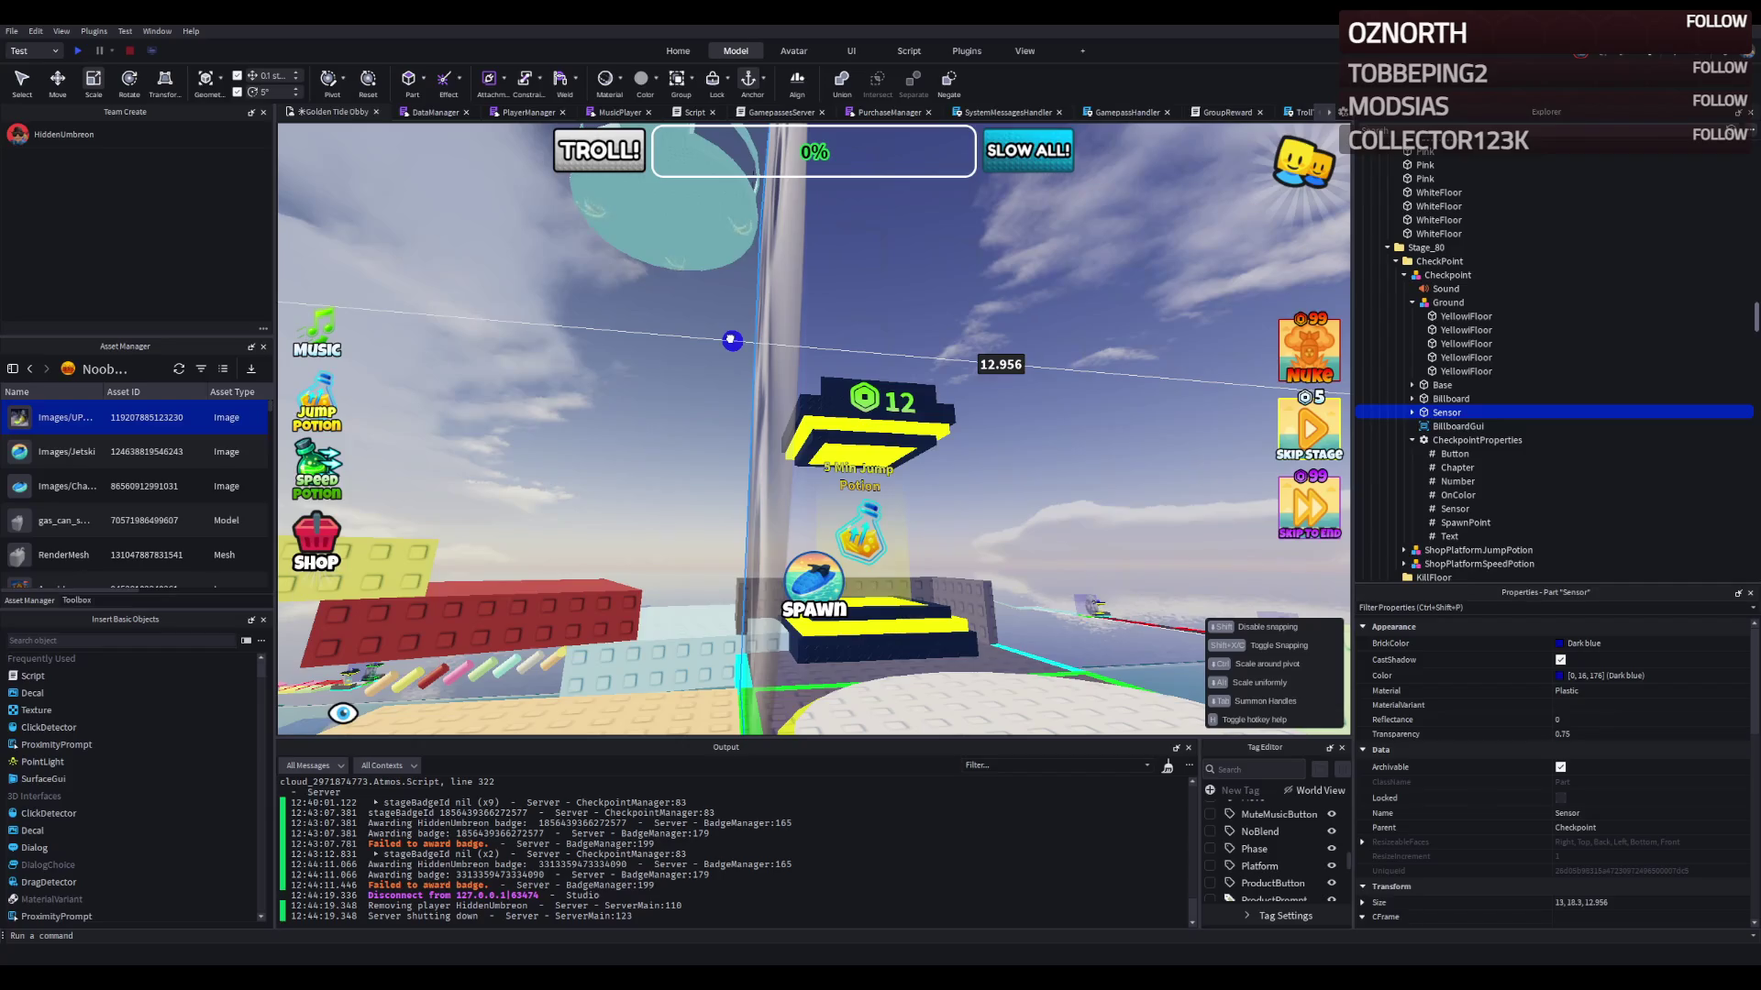
pyautogui.moveTo(732, 340); pyautogui.dragTo(727, 341)
pyautogui.scroll(-10, 728, 341)
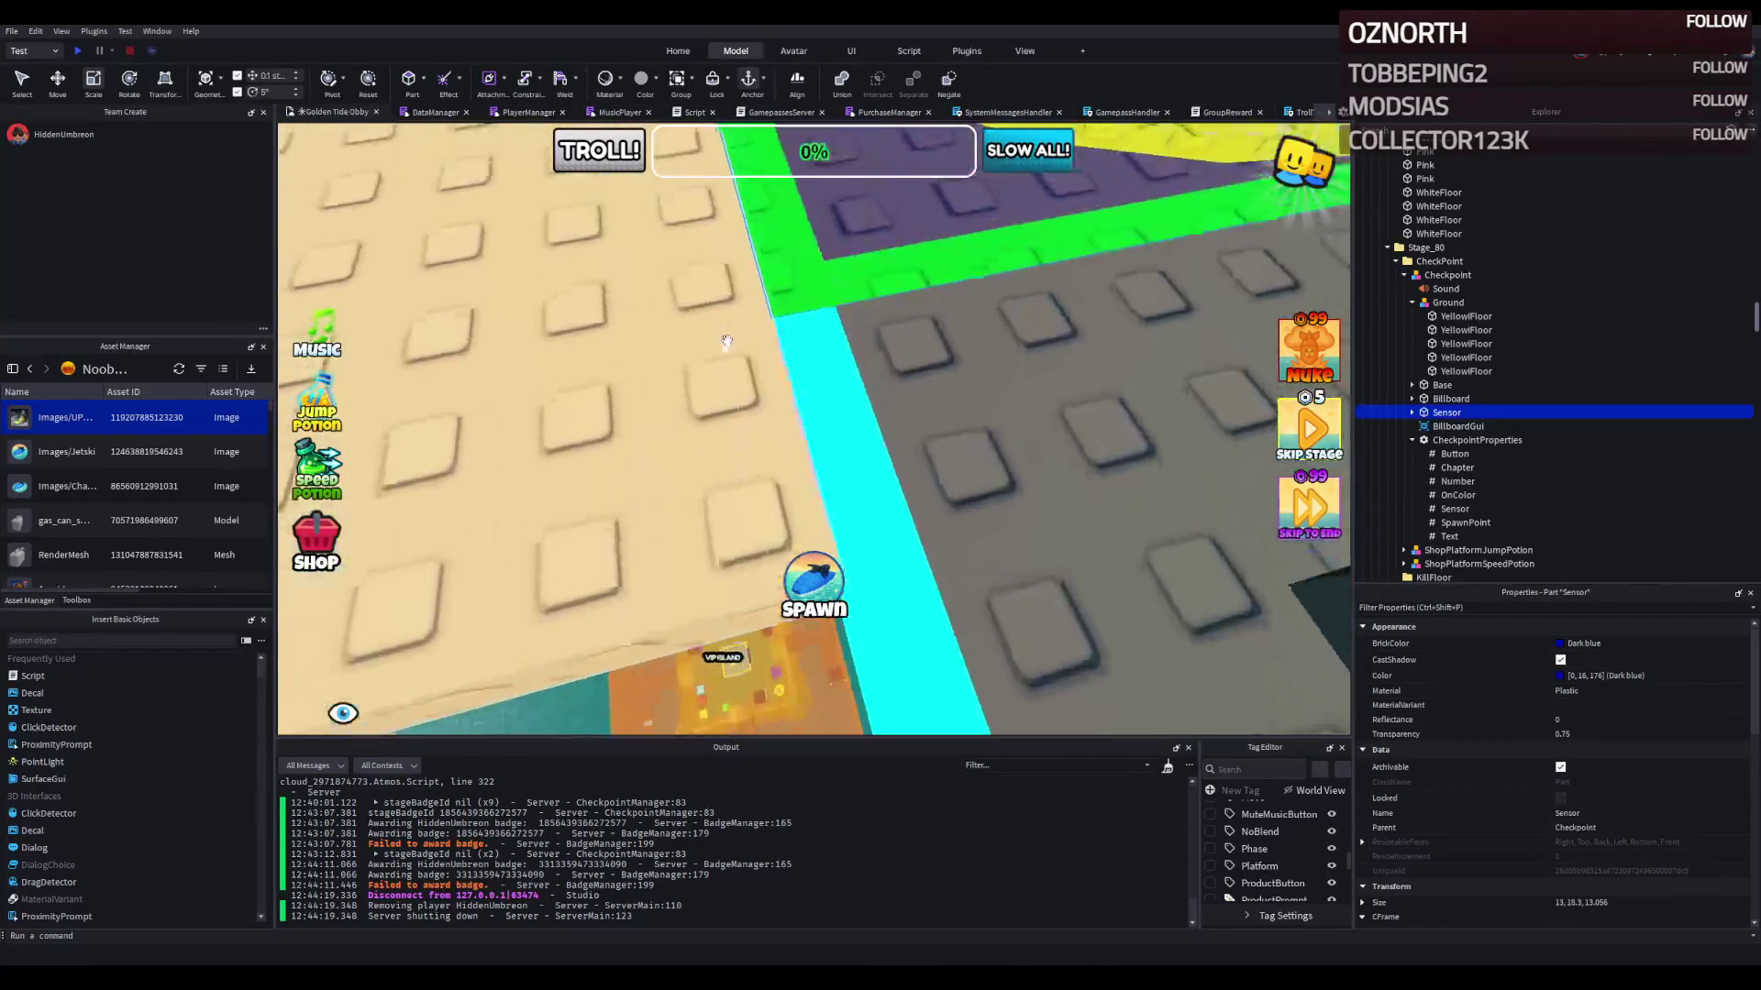
pyautogui.scroll(5, 727, 339)
pyautogui.scroll(-5, 726, 339)
pyautogui.scroll(-10, 726, 339)
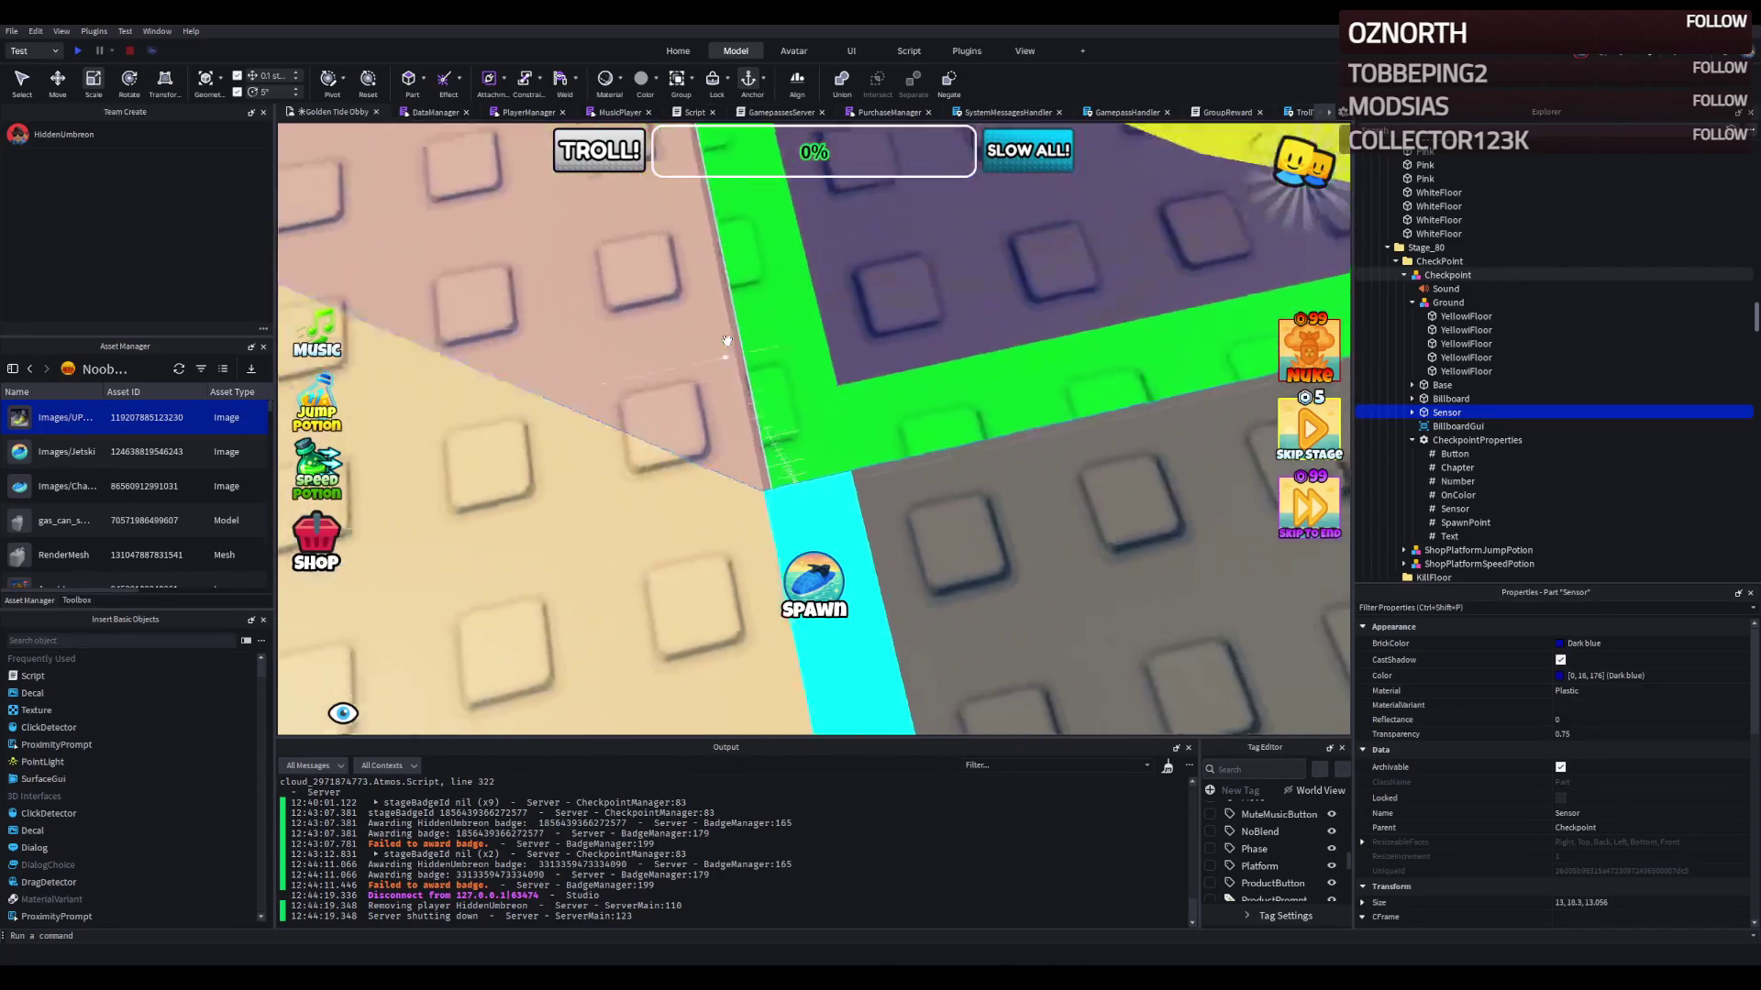
pyautogui.click(759, 360)
pyautogui.scroll(-10, 759, 360)
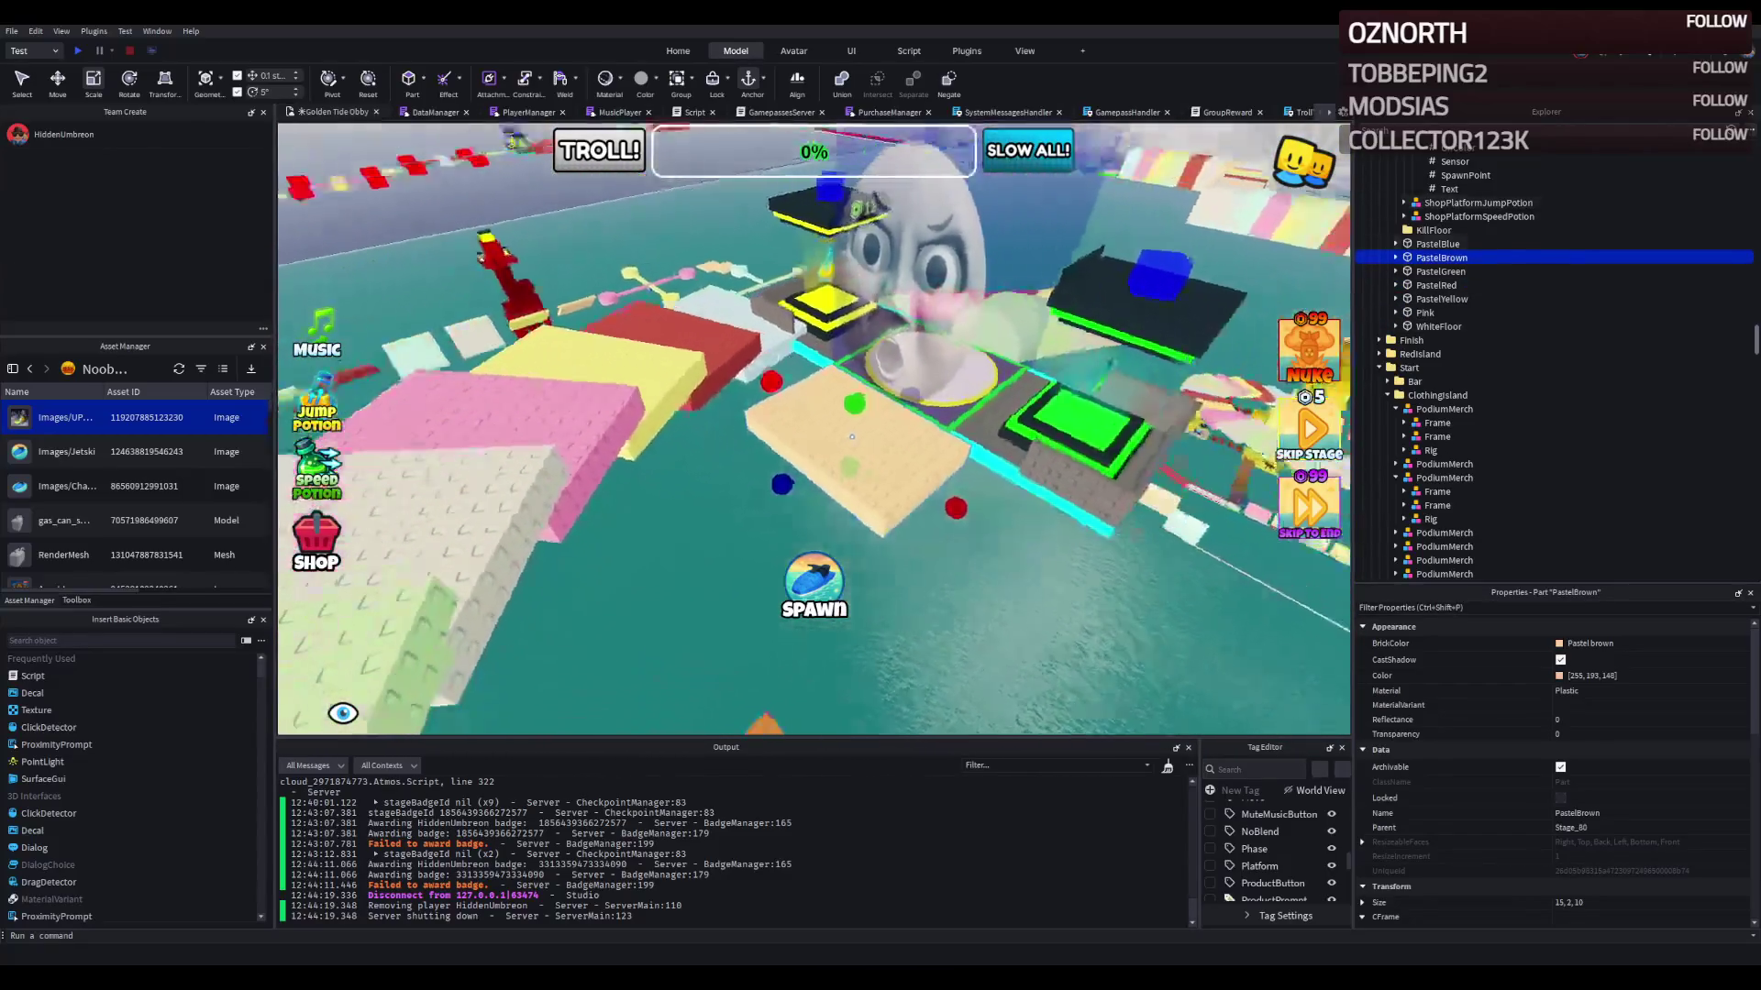
# Step: Shrink the PastelBrown platform to 10×2×10 and nudge it slightly sideways
pyautogui.moveTo(800, 483); pyautogui.dragTo(794, 479)
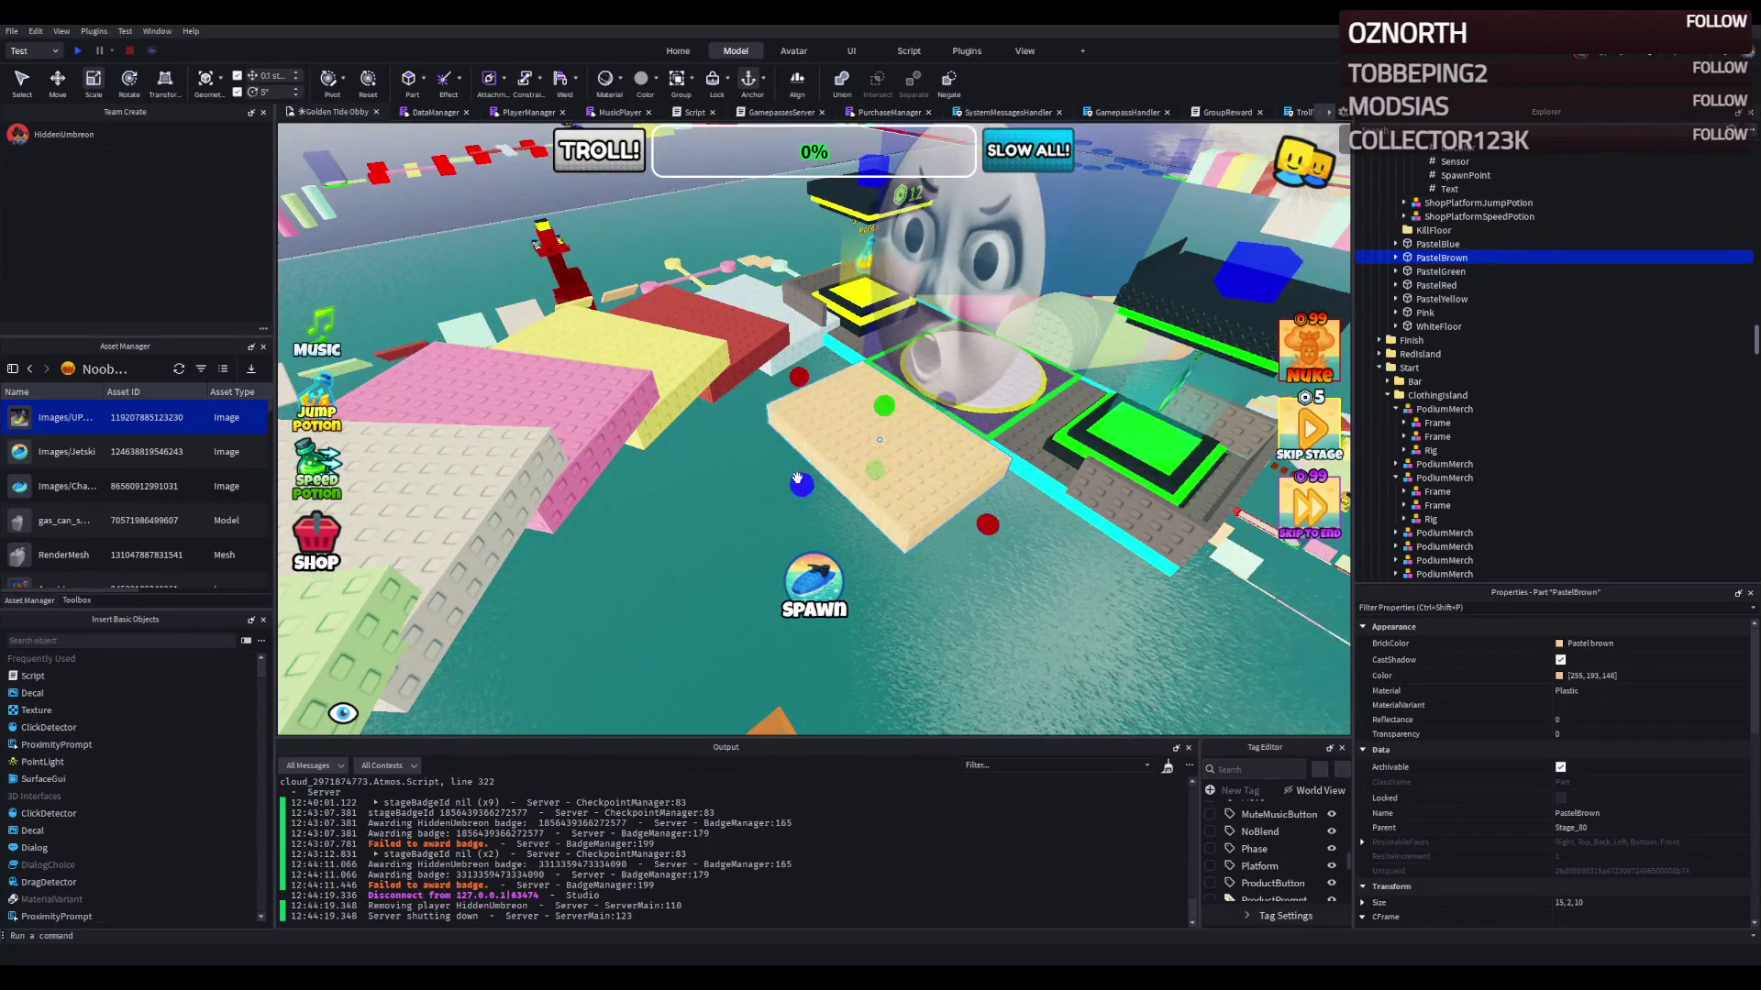
pyautogui.hotkey('ctrl', '2')
pyautogui.moveTo(908, 456)
pyautogui.mouseDown()
pyautogui.moveTo(903, 440)
pyautogui.moveTo(880, 470)
pyautogui.moveTo(910, 456)
pyautogui.moveTo(855, 514)
pyautogui.moveTo(968, 497)
pyautogui.mouseUp()
# Step: Paste a PastelBrown copy inside the original, move it 7.1 X and 4.8 Y, size about 14.9
pyautogui.hotkey('ctrl', 'd')
pyautogui.click(1396, 272)
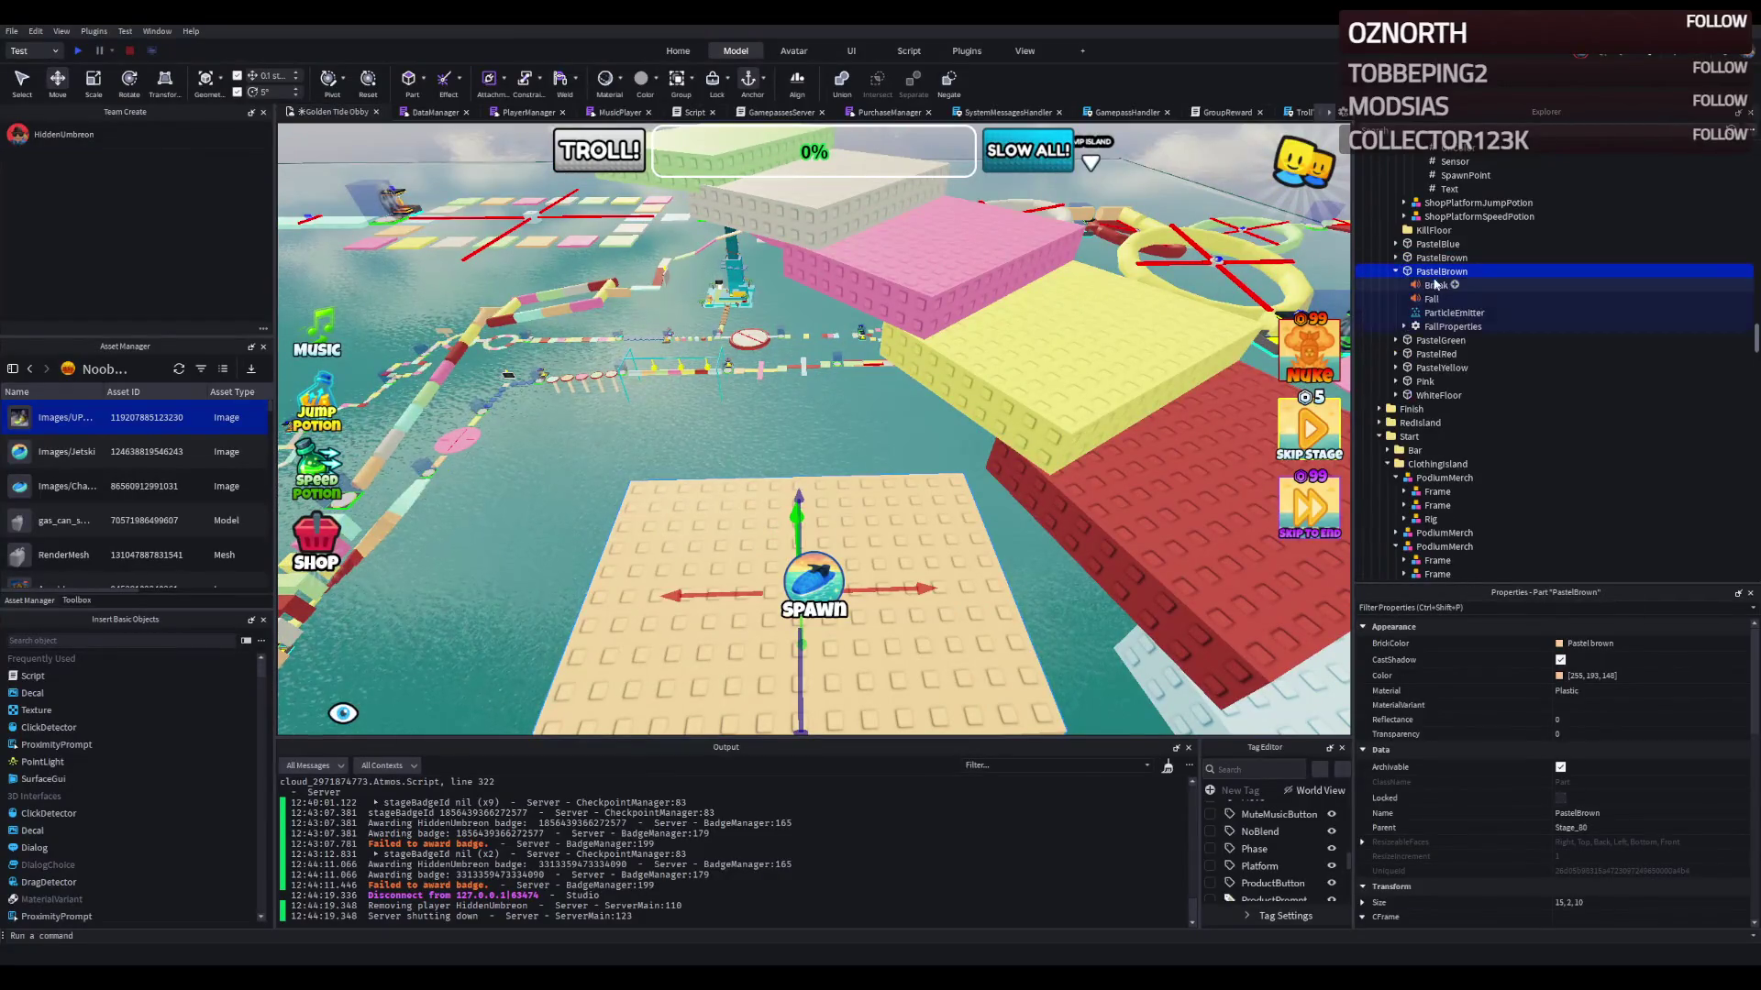
pyautogui.hotkey('ctrl', 'shift', 'v')
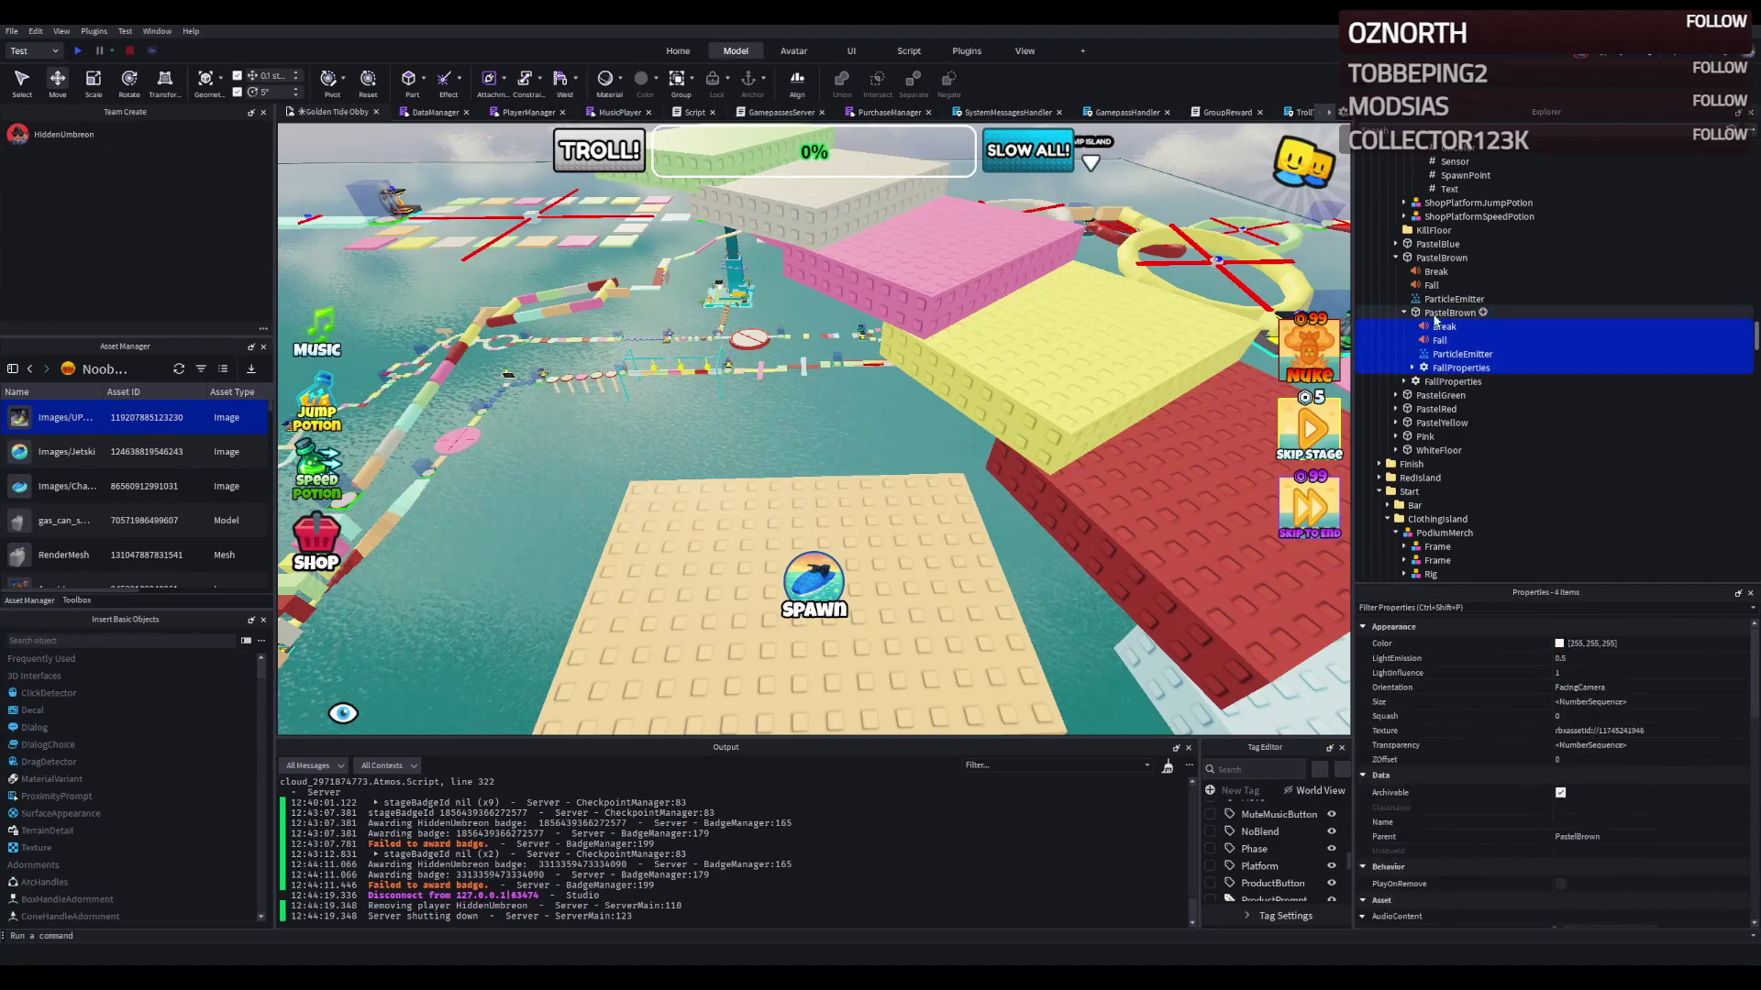
pyautogui.doubleClick(1436, 313)
pyautogui.press('f')
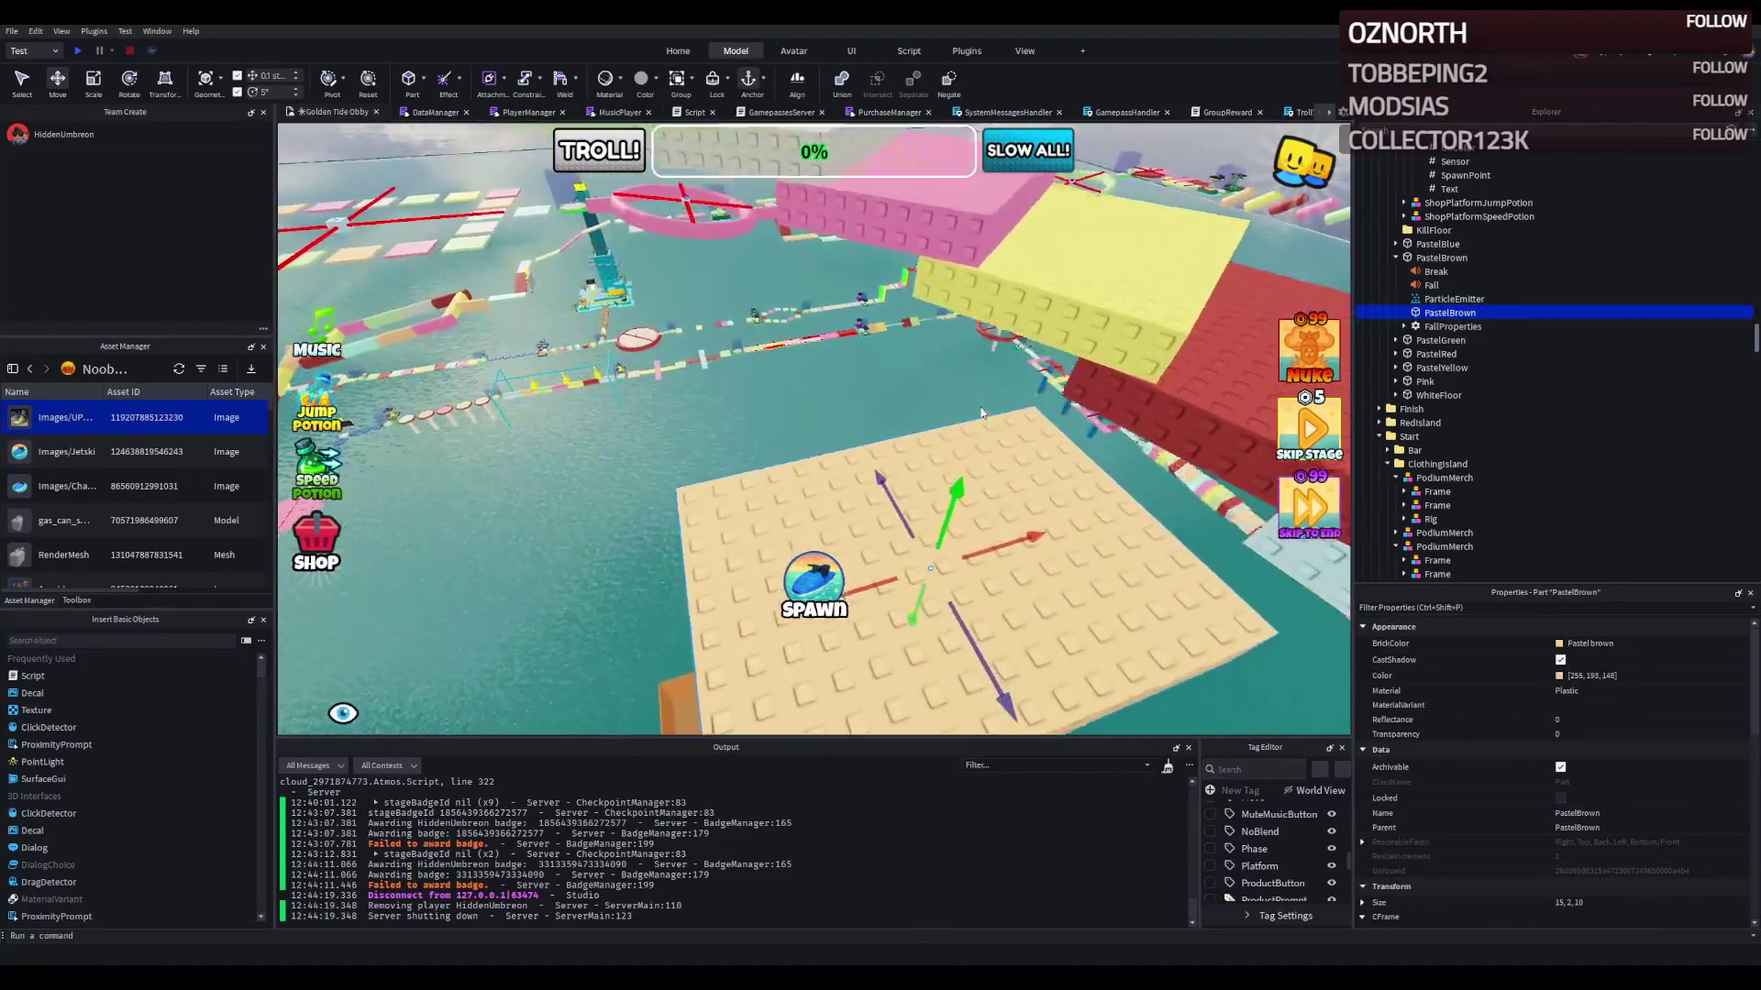
pyautogui.moveTo(971, 406); pyautogui.dragTo(761, 407)
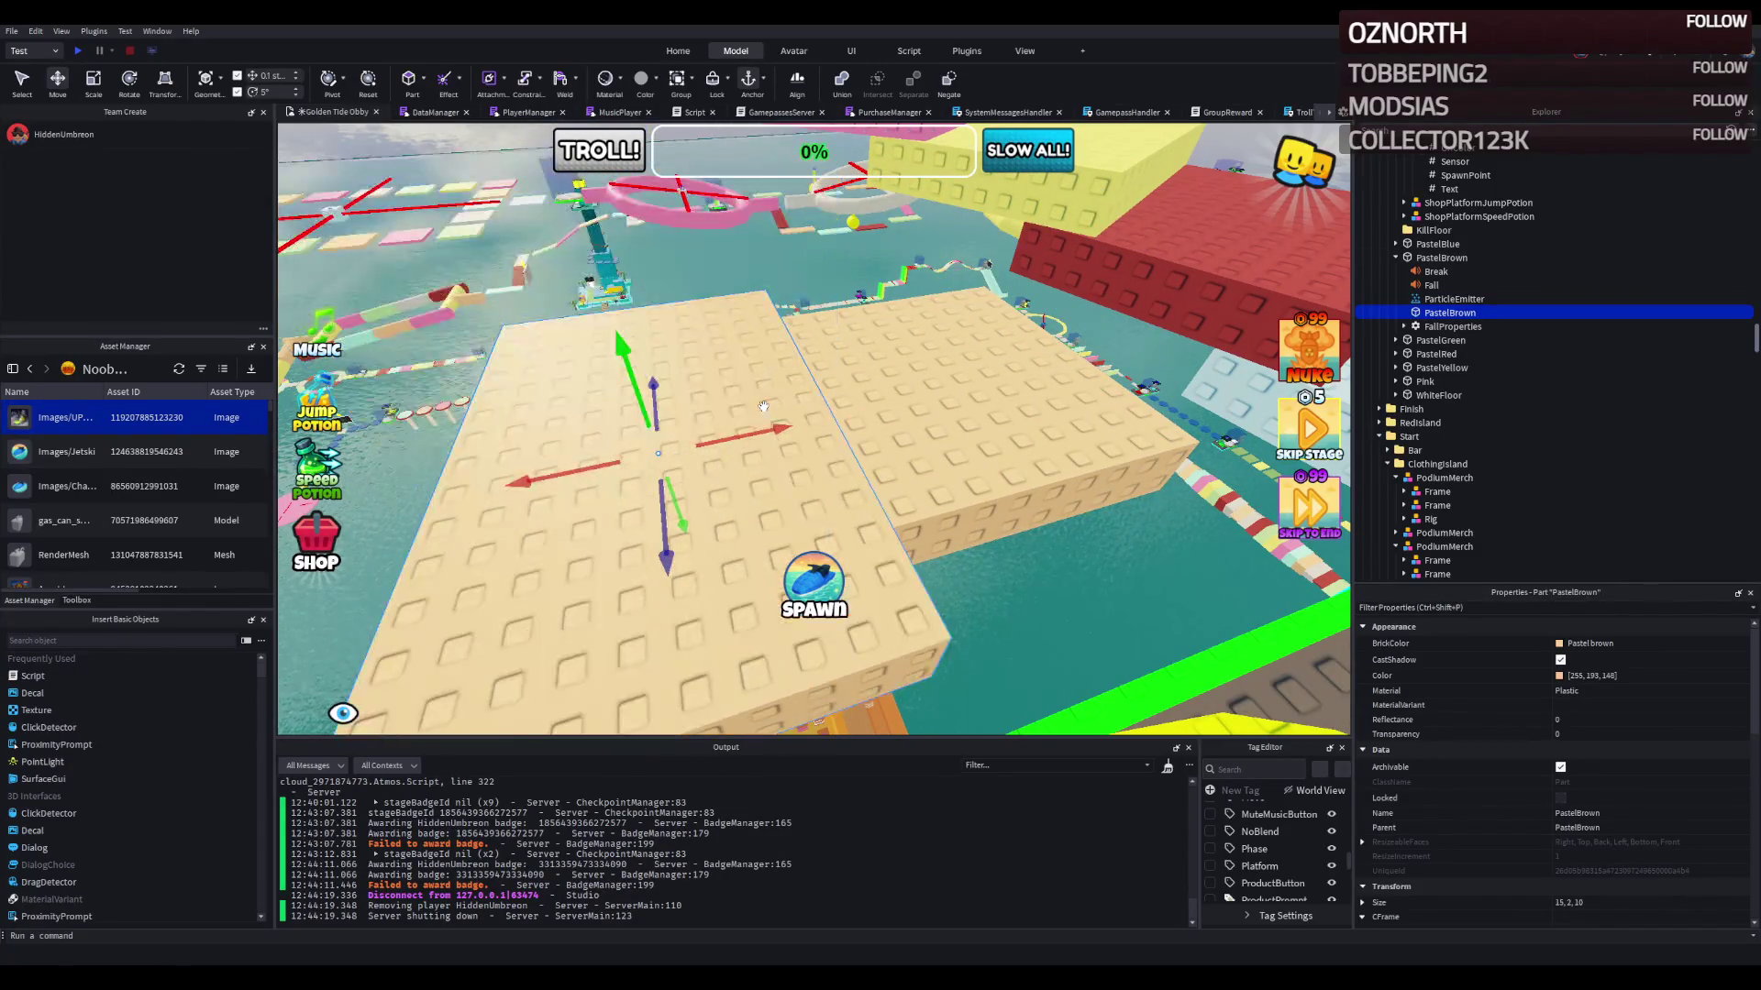
pyautogui.scroll(-10, 763, 406)
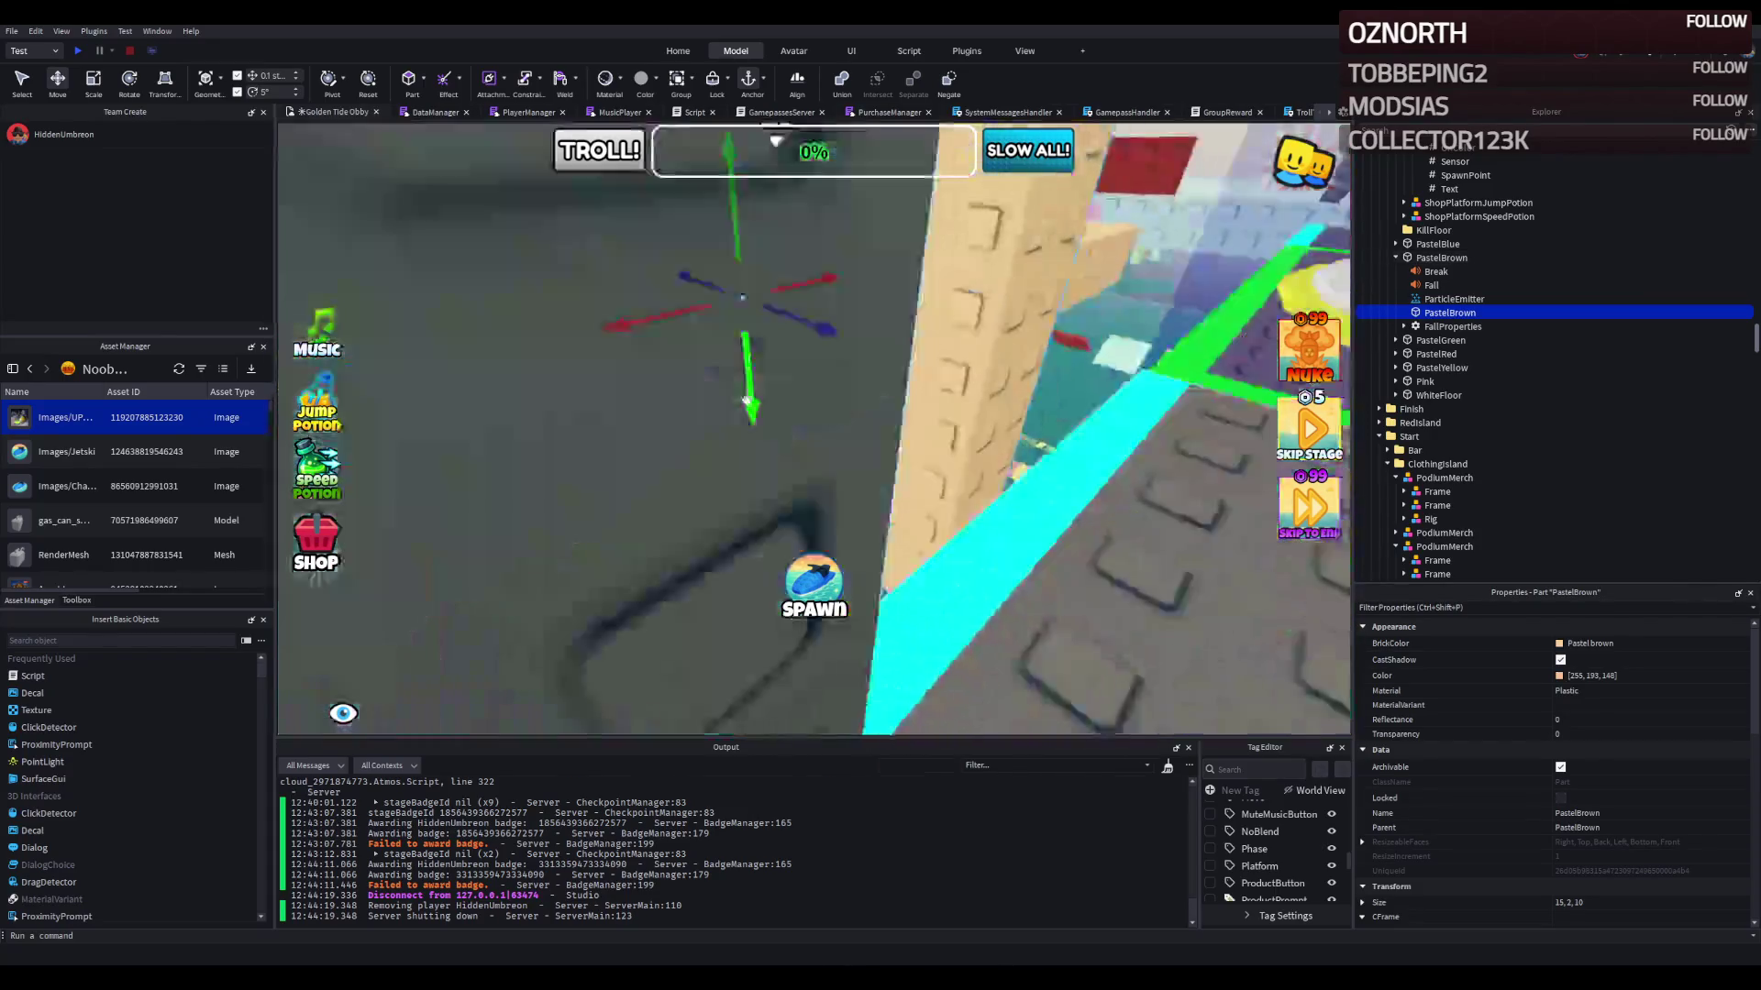
pyautogui.scroll(5, 747, 401)
pyautogui.moveTo(727, 431)
pyautogui.mouseDown()
pyautogui.moveTo(727, 261)
pyautogui.moveTo(848, 273)
pyautogui.mouseUp()
pyautogui.moveTo(1016, 240); pyautogui.dragTo(641, 303)
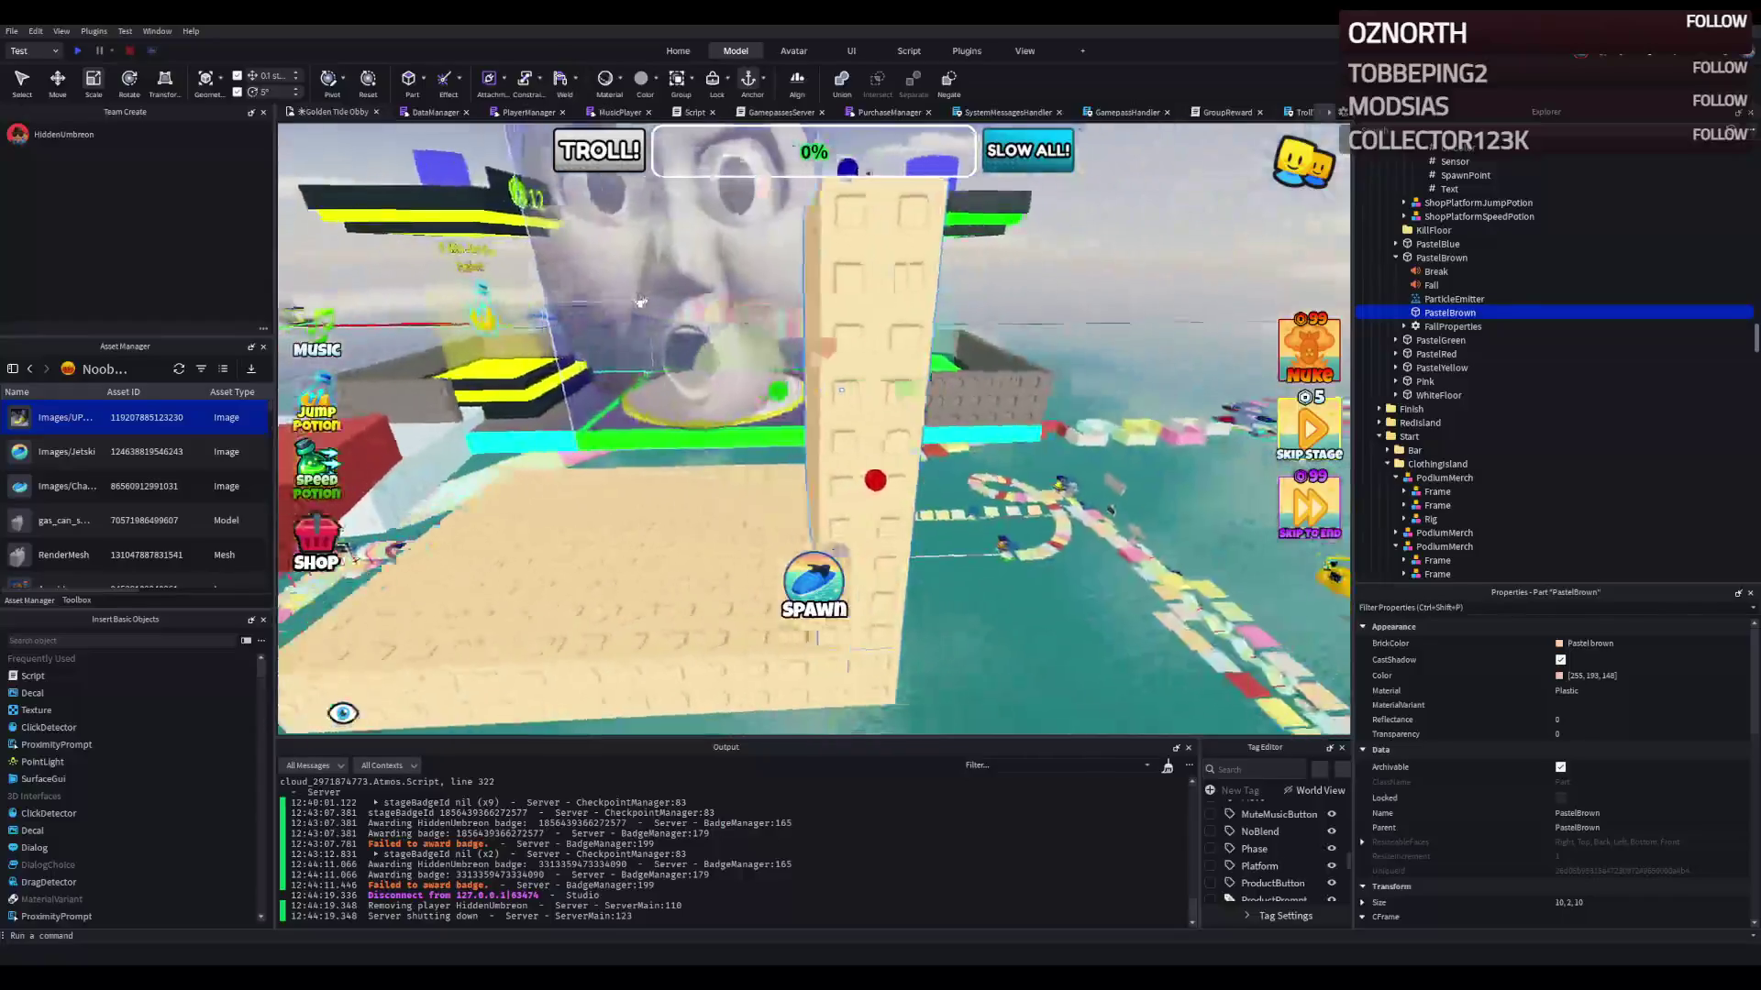
pyautogui.hotkey('ctrl', '2')
# Step: Duplicate the wall, slide the copy aside, and stretch both side walls taller (about 12.6)
pyautogui.hotkey('ctrl', 'd')
pyautogui.moveTo(944, 371); pyautogui.dragTo(554, 410)
pyautogui.hotkey('ctrl', '3')
pyautogui.moveTo(715, 284); pyautogui.dragTo(692, 371)
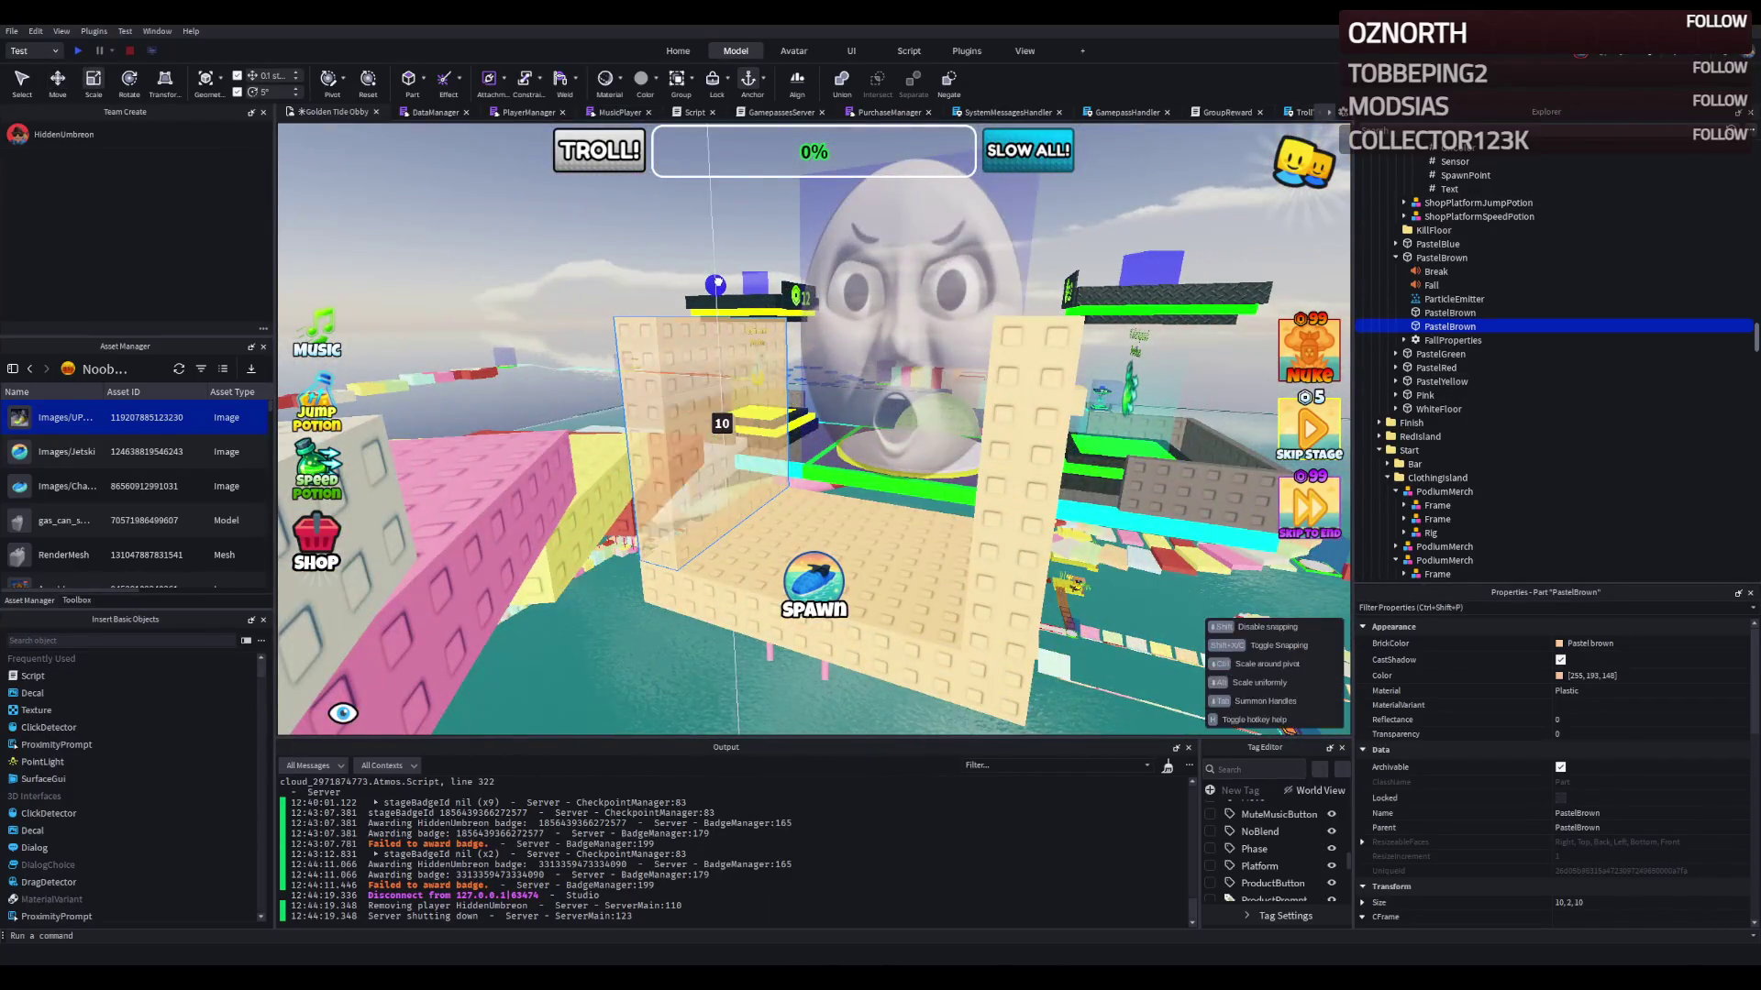
pyautogui.moveTo(739, 224); pyautogui.dragTo(755, 193)
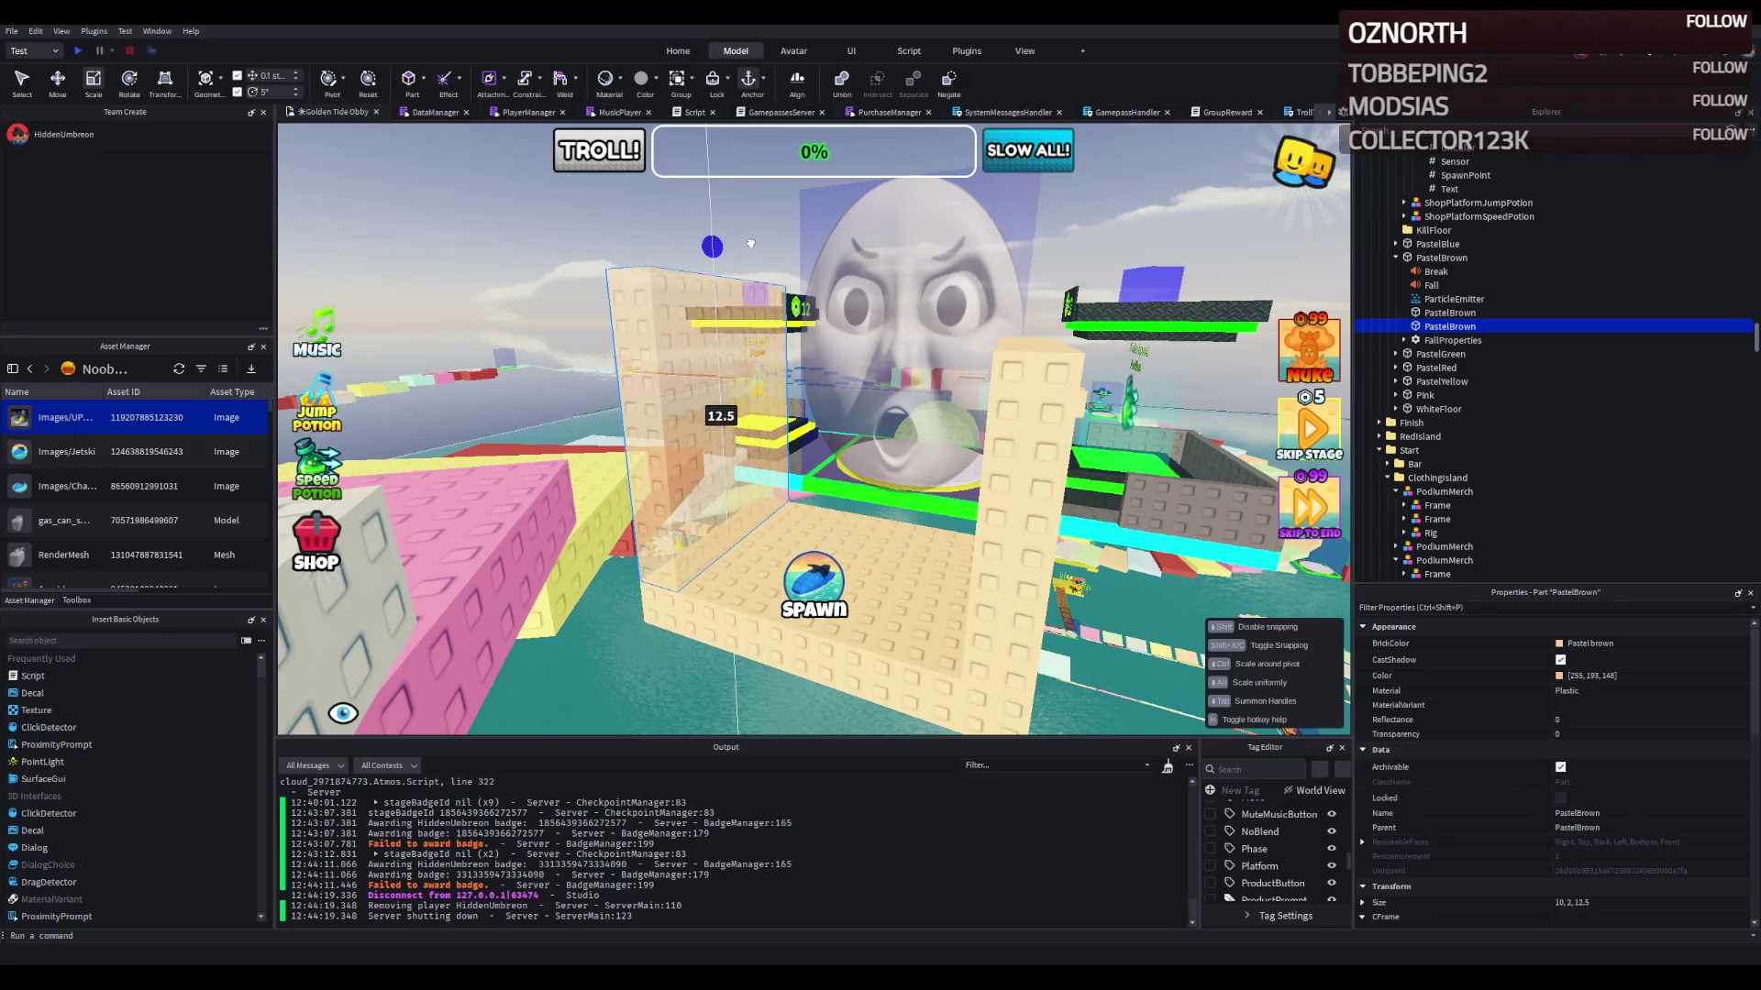
pyautogui.click(1036, 385)
pyautogui.moveTo(1036, 293); pyautogui.dragTo(1043, 237)
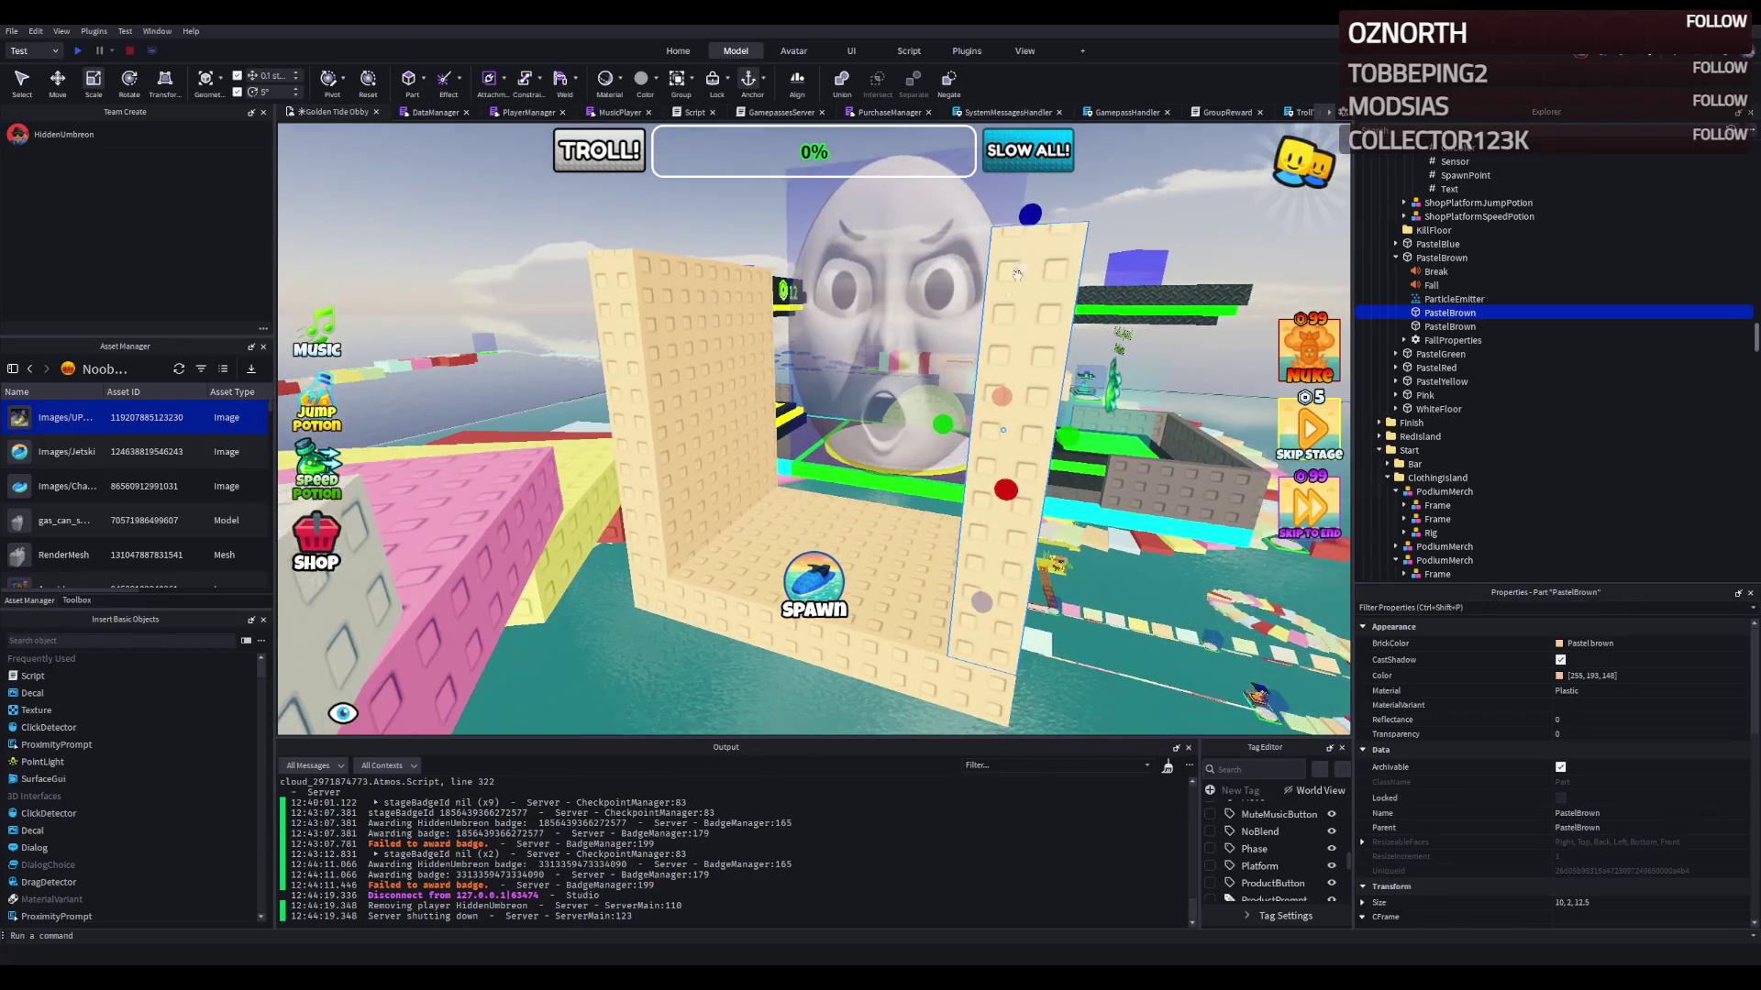
# Step: Duplicate the left wall, rotate it flat, and raise it over both walls as a top slab
pyautogui.click(712, 456)
pyautogui.hotkey('ctrl', 'd')
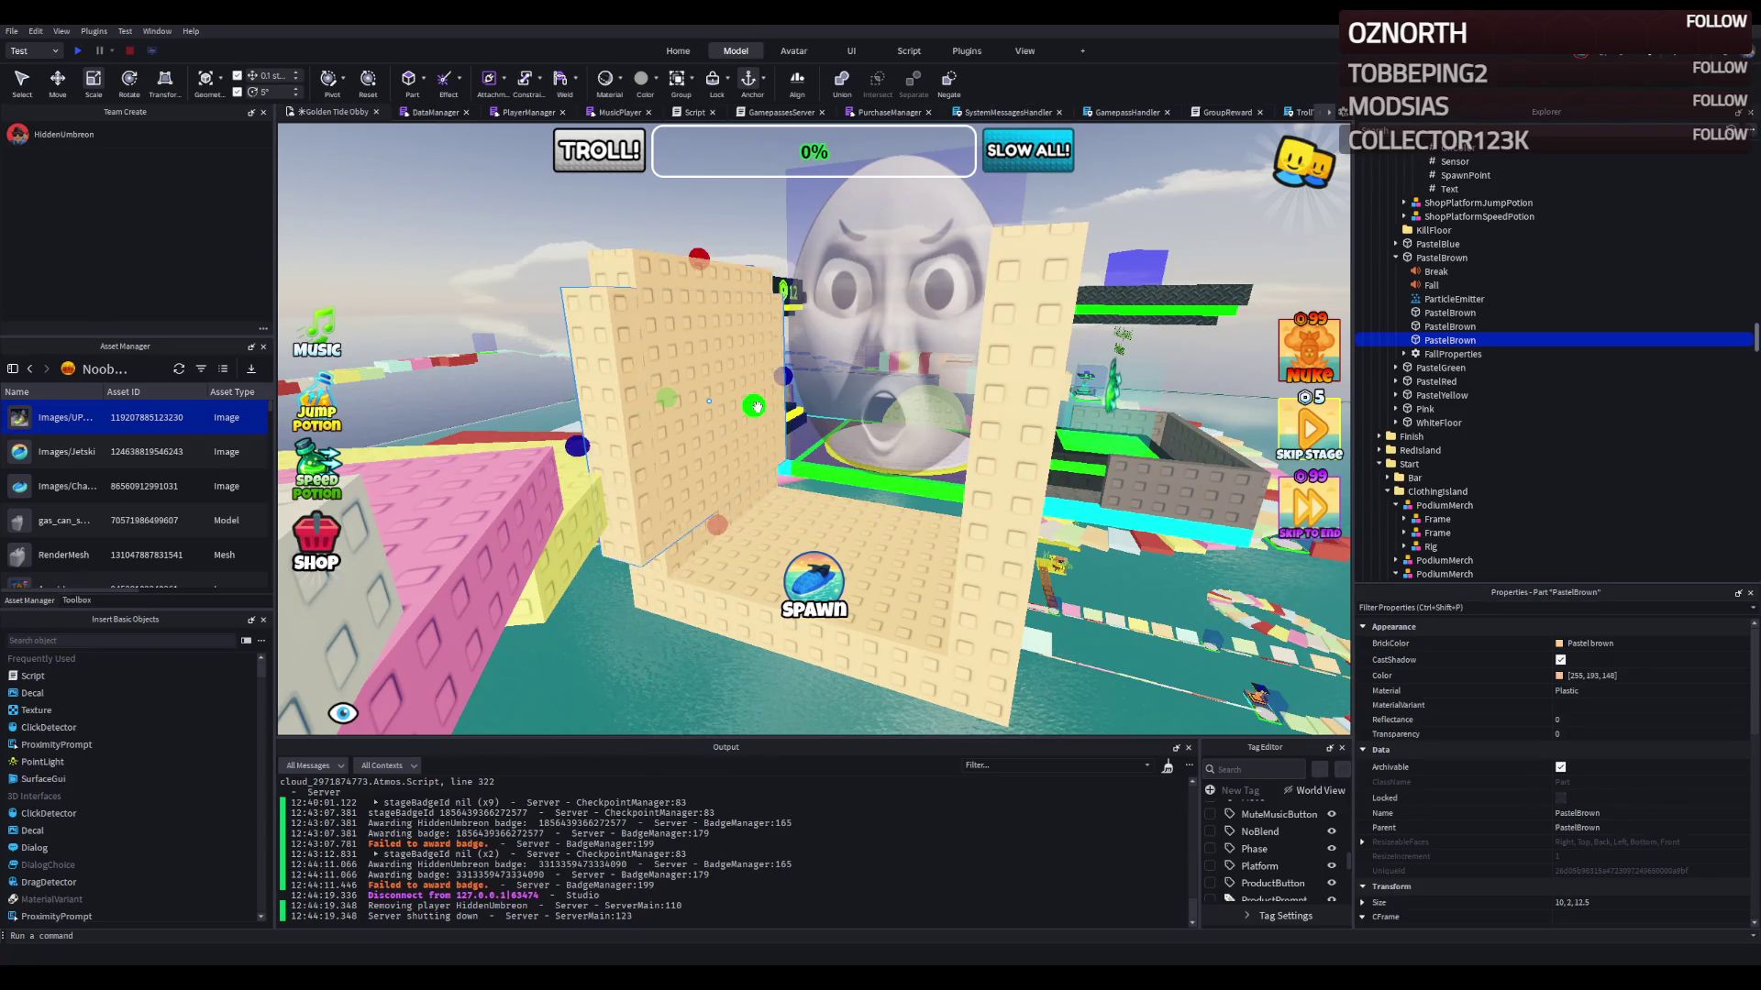
pyautogui.hotkey('ctrl', 't')
pyautogui.hotkey('ctrl', '2')
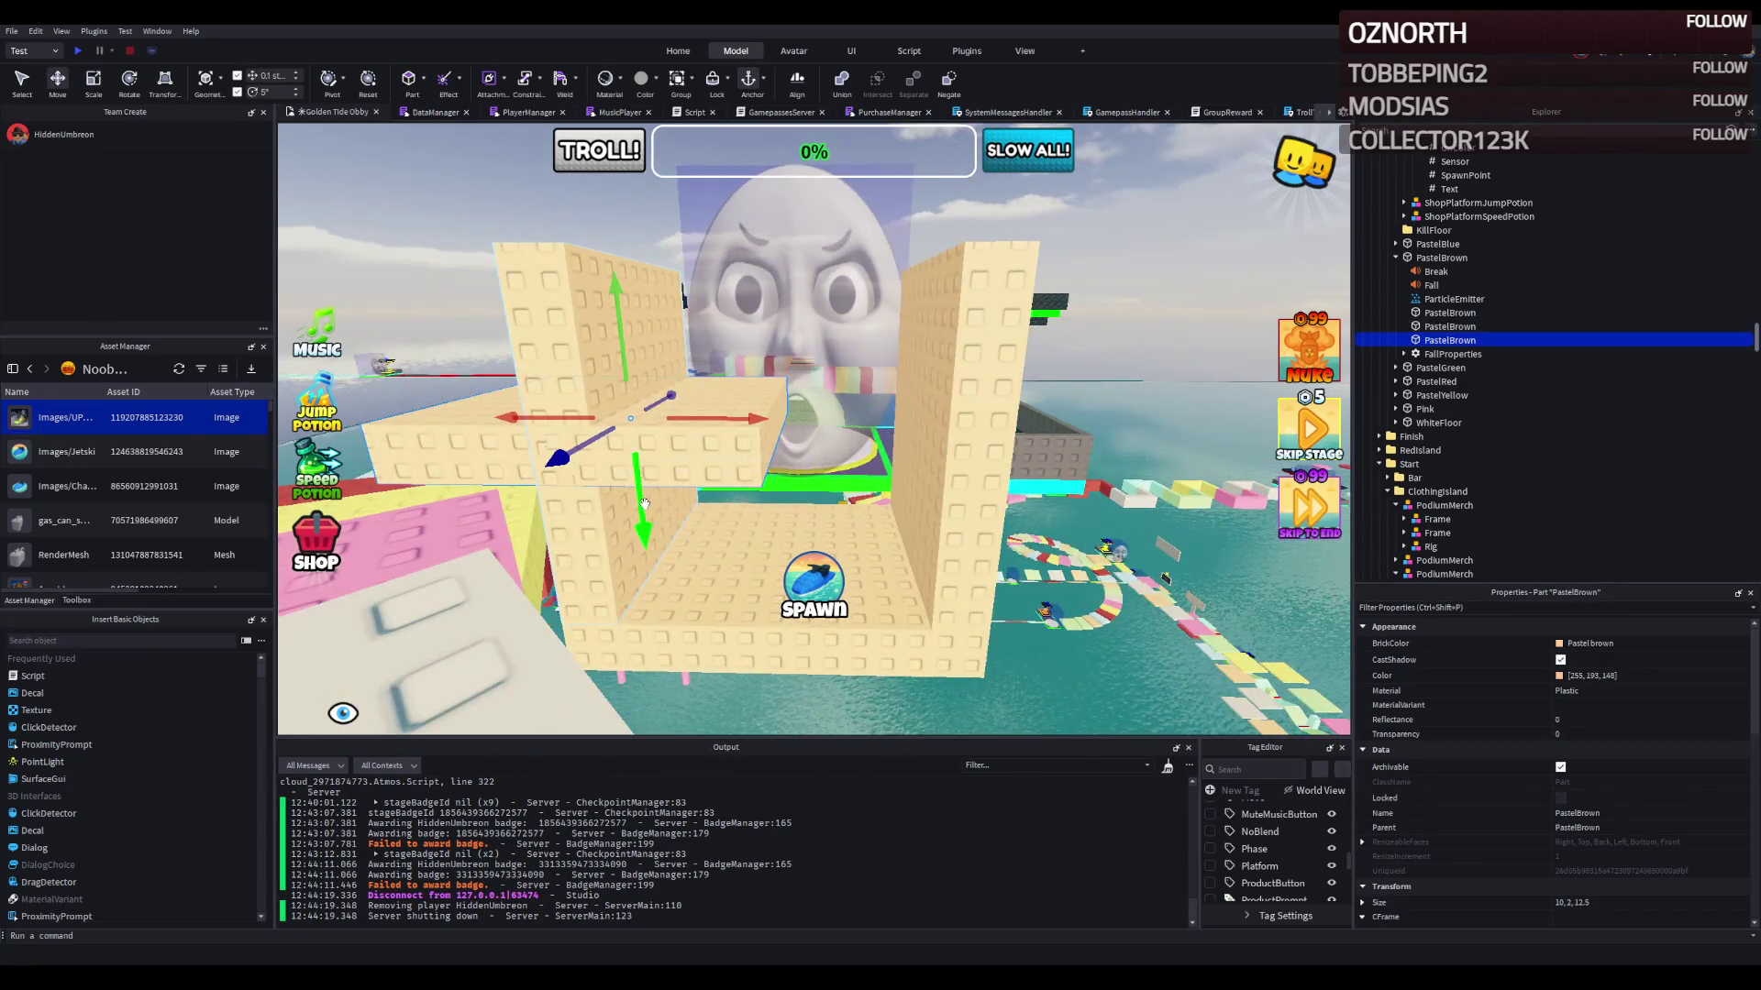
pyautogui.scroll(3, 644, 504)
pyautogui.moveTo(706, 514); pyautogui.dragTo(708, 367)
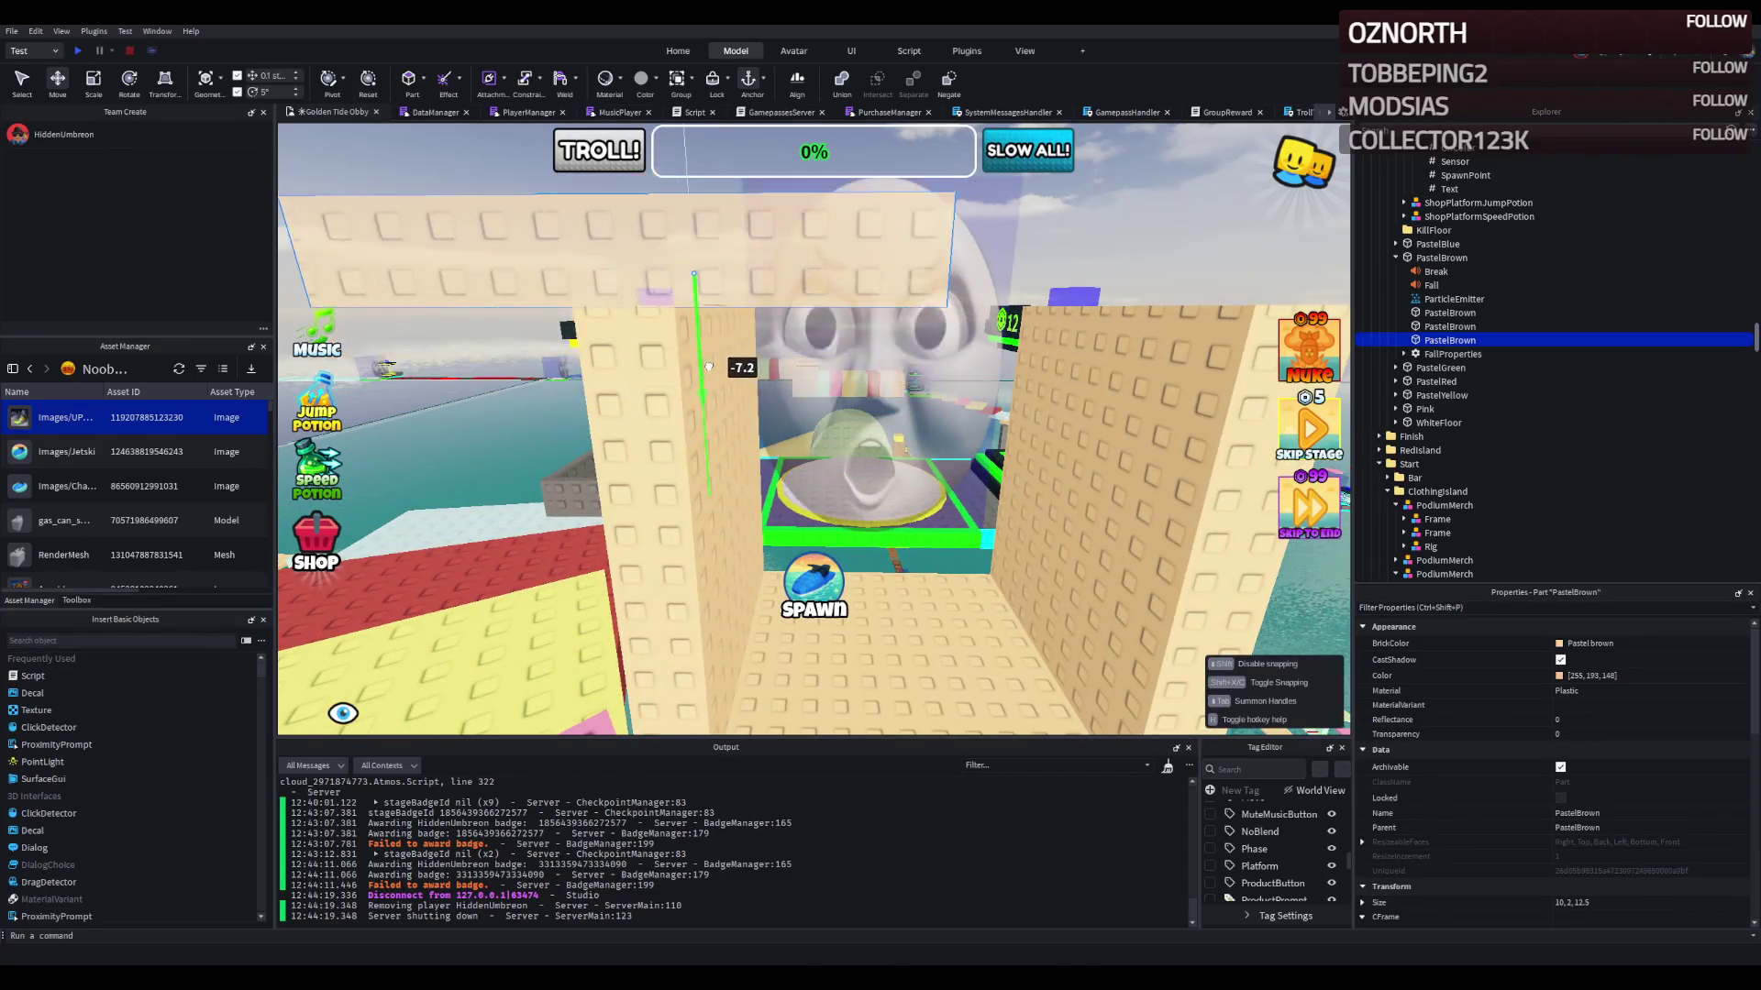
pyautogui.moveTo(777, 271)
pyautogui.mouseDown()
pyautogui.moveTo(1018, 275)
pyautogui.moveTo(945, 279)
pyautogui.mouseUp()
# Step: Trim both walls to matching heights, lower the slab onto them, and widen it to 15 studs
pyautogui.click(641, 412)
pyautogui.hotkey('ctrl', '3')
pyautogui.moveTo(695, 277); pyautogui.dragTo(702, 296)
pyautogui.click(1082, 385)
pyautogui.moveTo(1134, 280); pyautogui.dragTo(1124, 296)
pyautogui.click(908, 266)
pyautogui.hotkey('ctrl', '2')
pyautogui.moveTo(907, 328); pyautogui.dragTo(897, 350)
pyautogui.scroll(3, 753, 357)
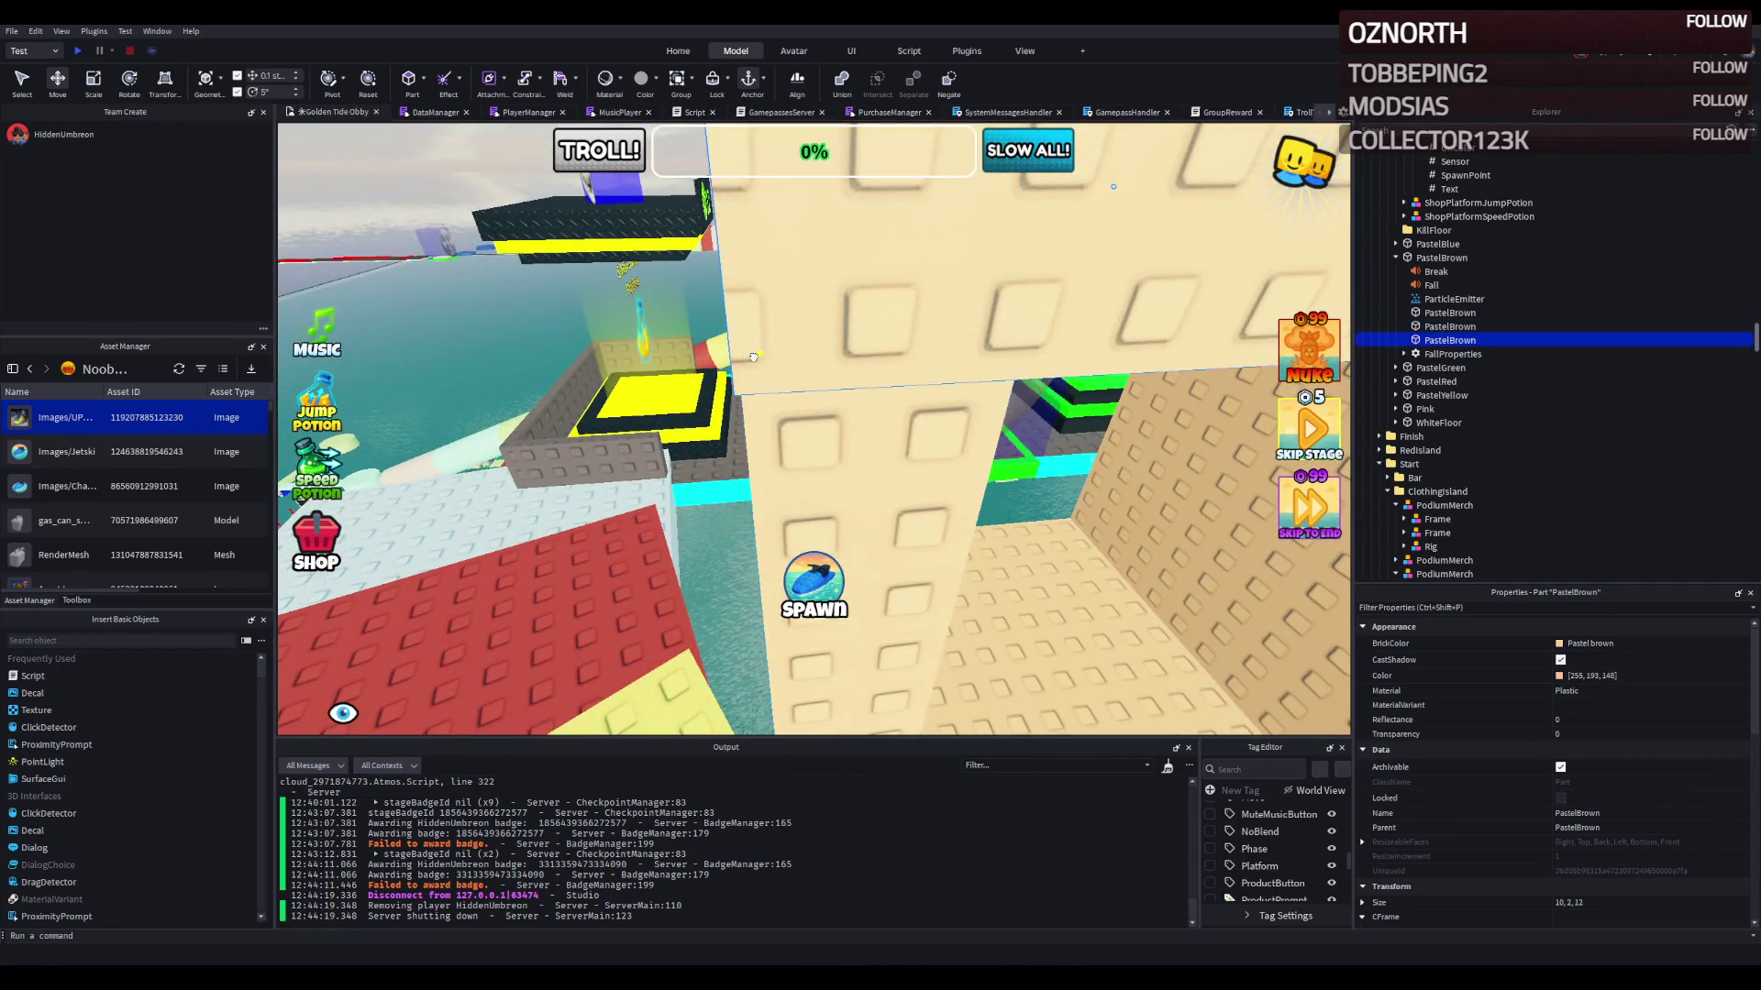
pyautogui.scroll(-5, 774, 385)
pyautogui.hotkey('ctrl', '3')
pyautogui.moveTo(806, 292); pyautogui.dragTo(864, 258)
pyautogui.click(839, 465)
pyautogui.click(817, 473)
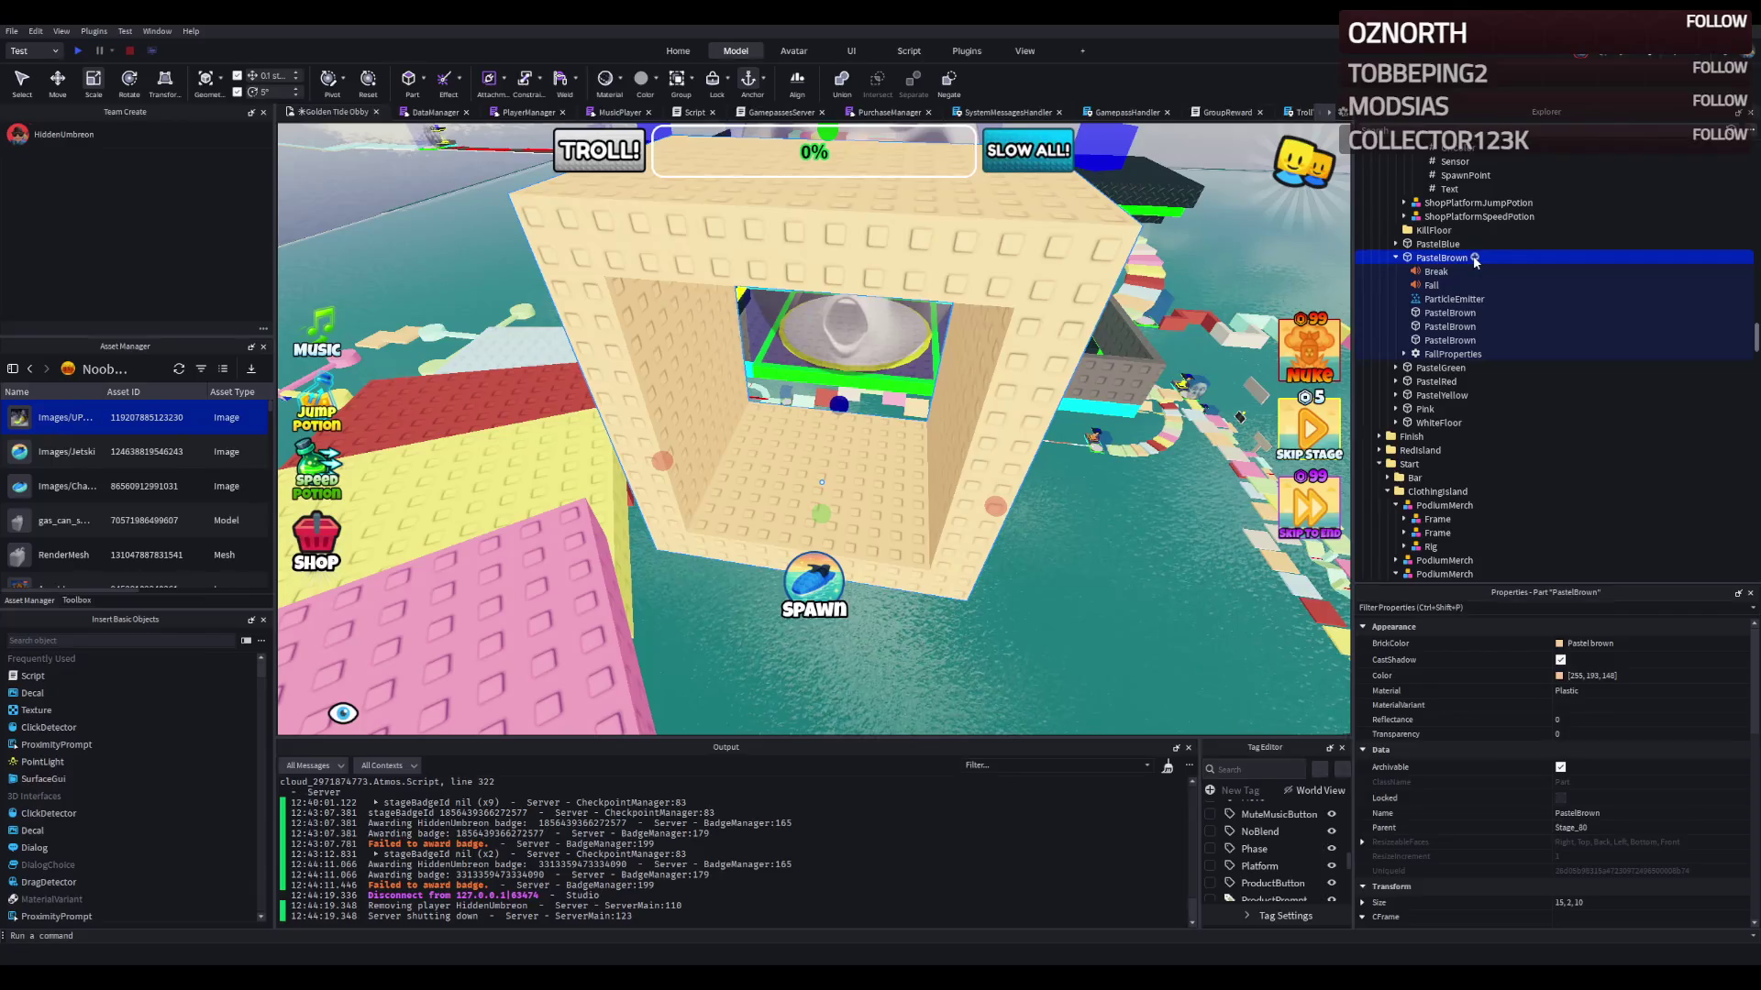
# Step: Paste three WeldConstraints under PastelBrown and set the first one's Part0 and Part1 to PastelBrown pieces
pyautogui.hotkey('ctrl', 'shift', 'v')
pyautogui.hotkey('ctrl', 'v')
pyautogui.hotkey('ctrl', 'v')
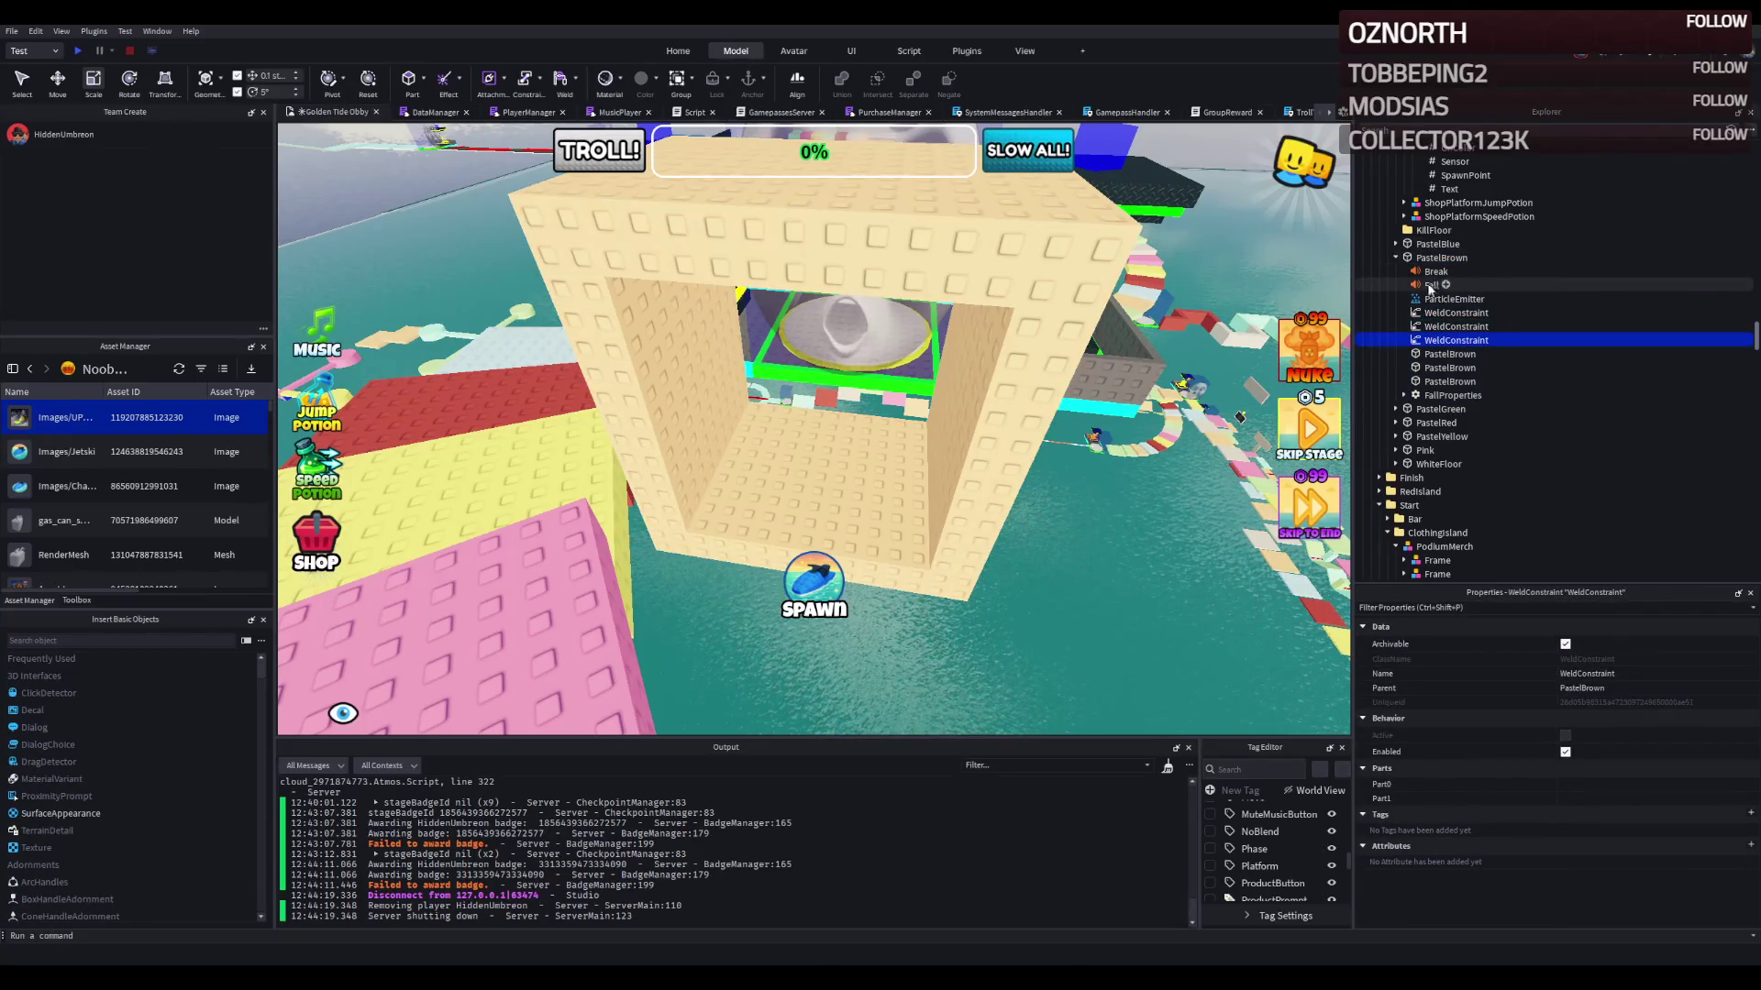
pyautogui.click(1456, 312)
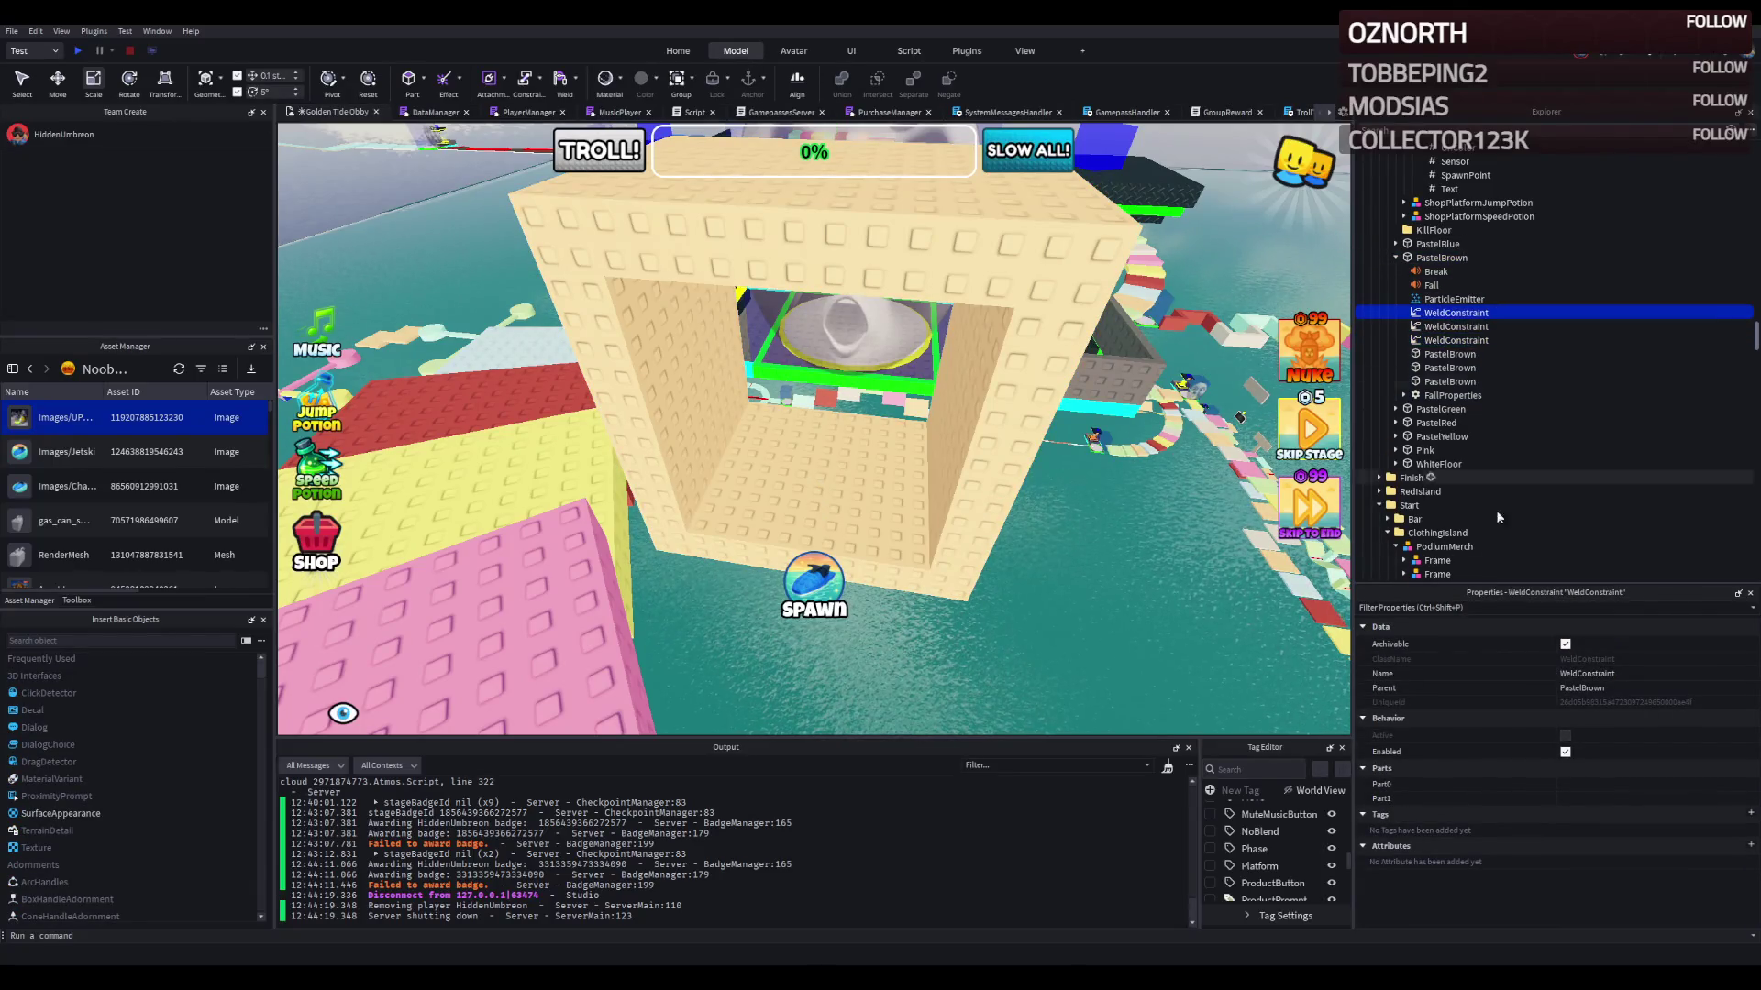
pyautogui.click(1573, 785)
pyautogui.click(1442, 258)
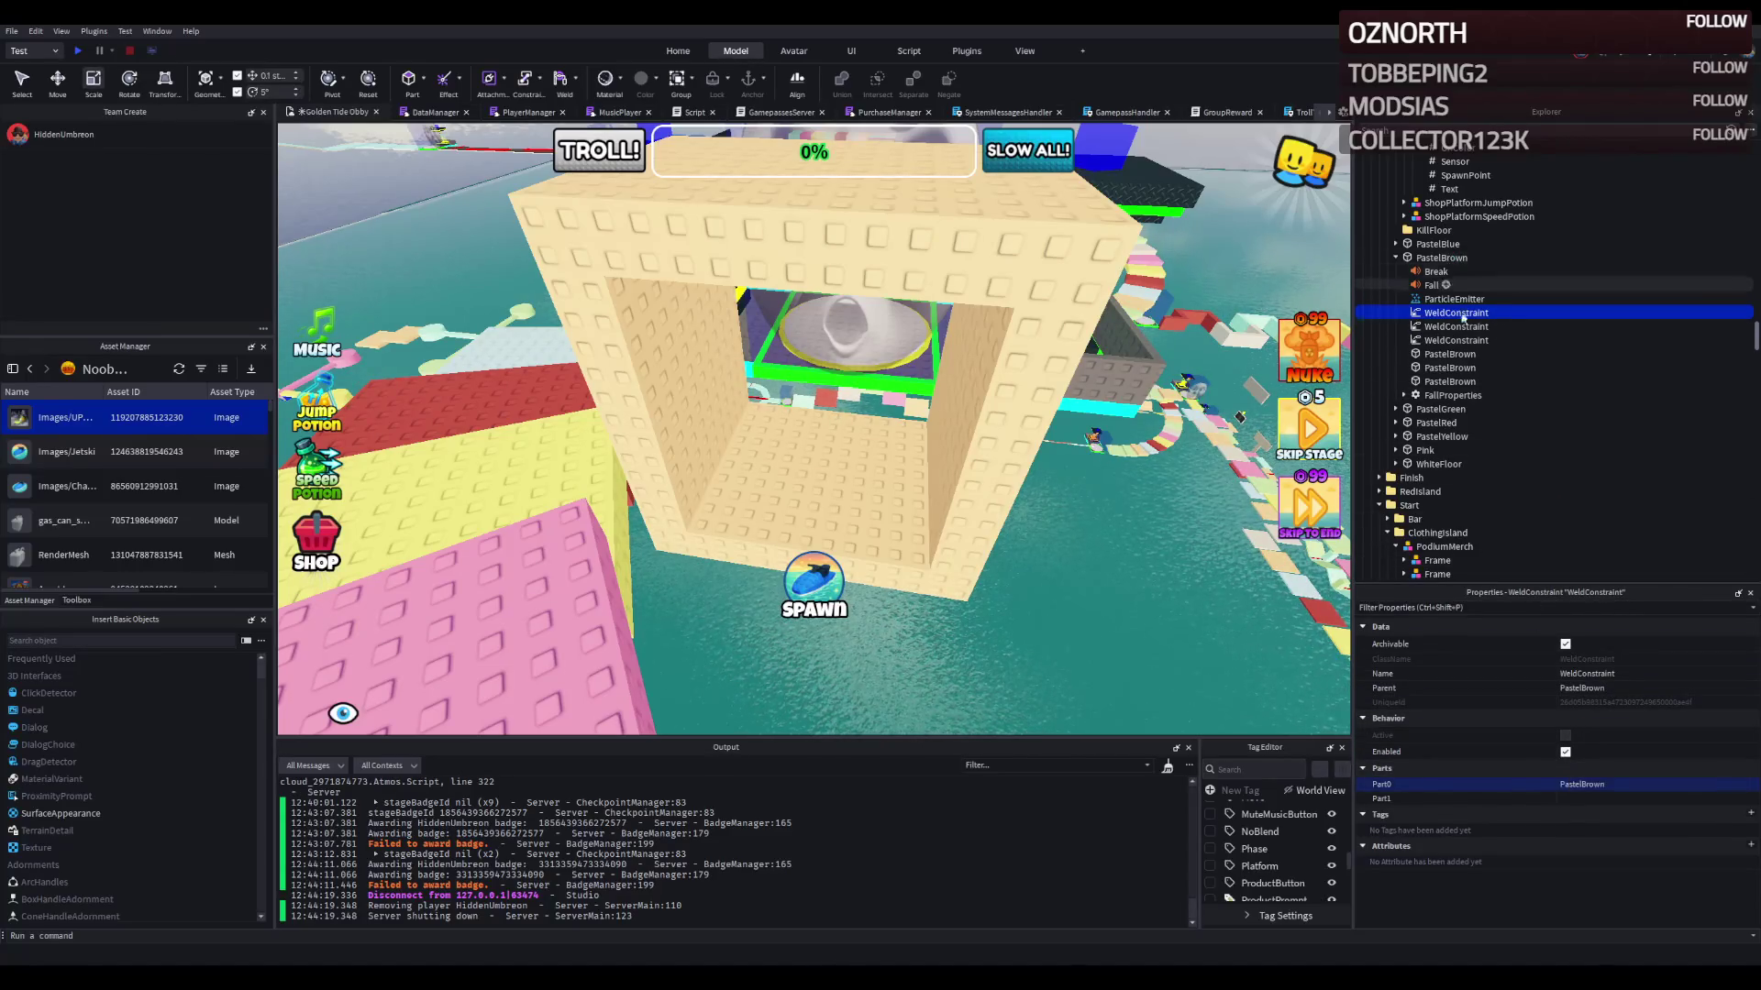
pyautogui.click(1573, 798)
pyautogui.click(1447, 354)
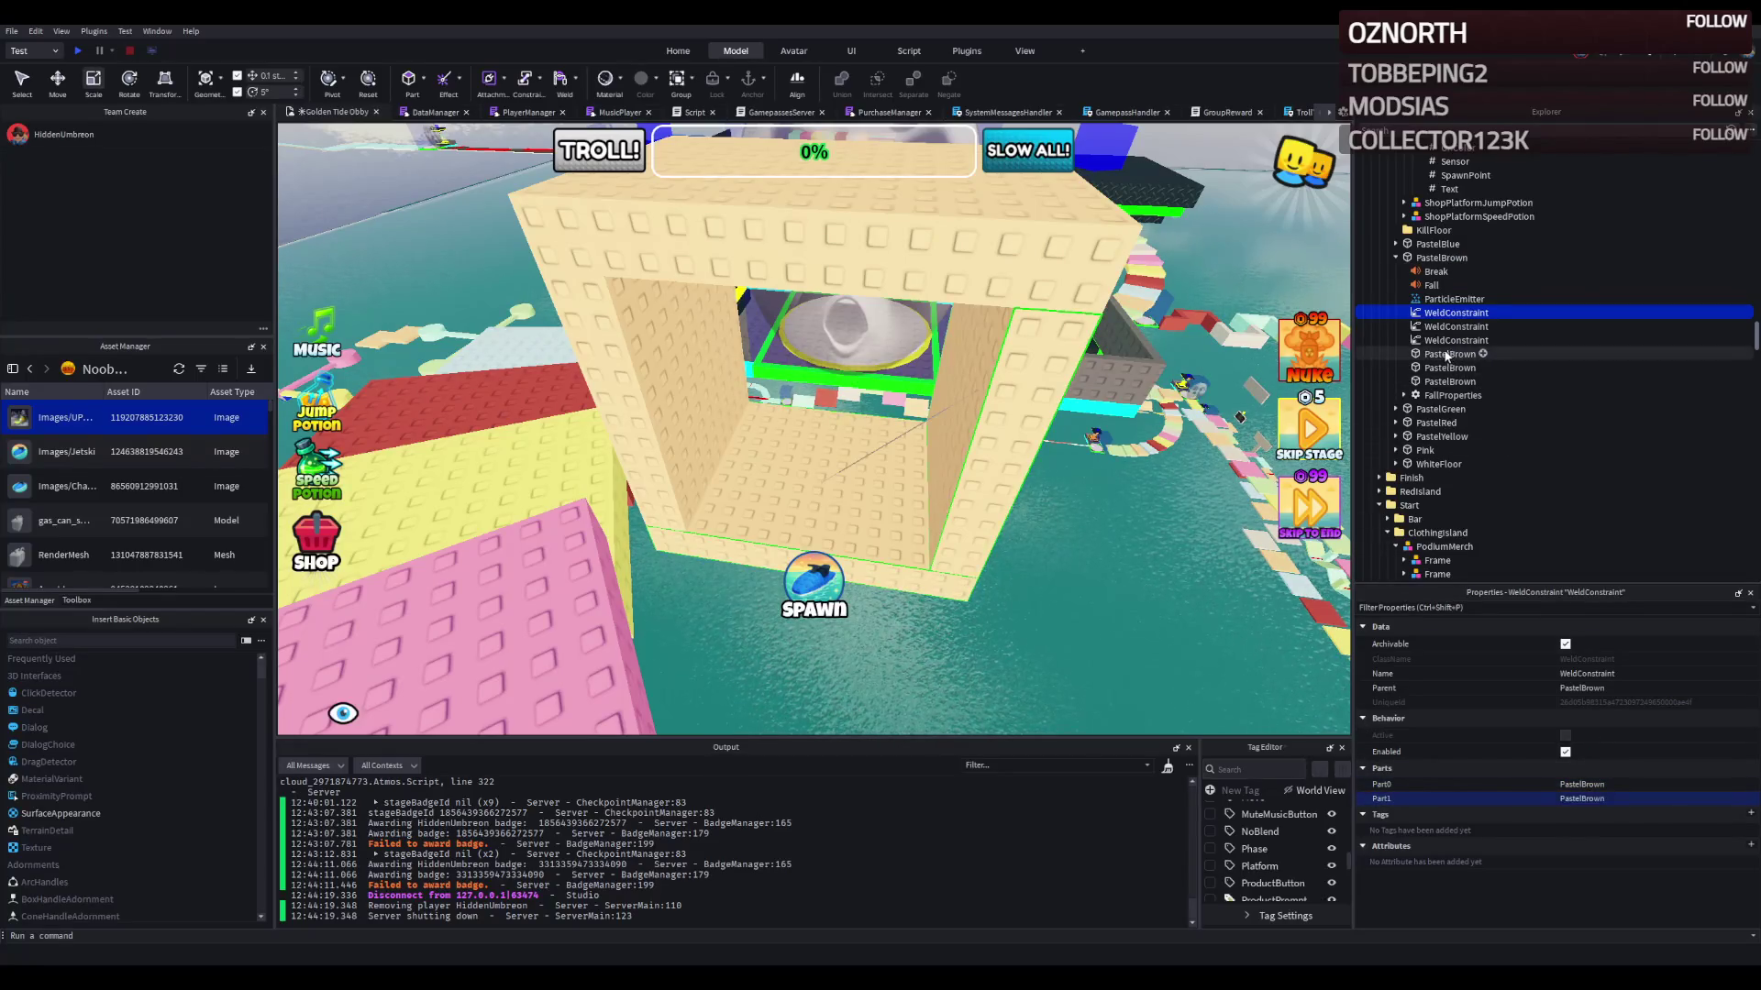
# Step: Set the second and third WeldConstraints' Part0 and Part1 to PastelBrown frame pieces
pyautogui.click(1456, 326)
pyautogui.click(1571, 783)
pyautogui.click(1441, 257)
pyautogui.click(1587, 798)
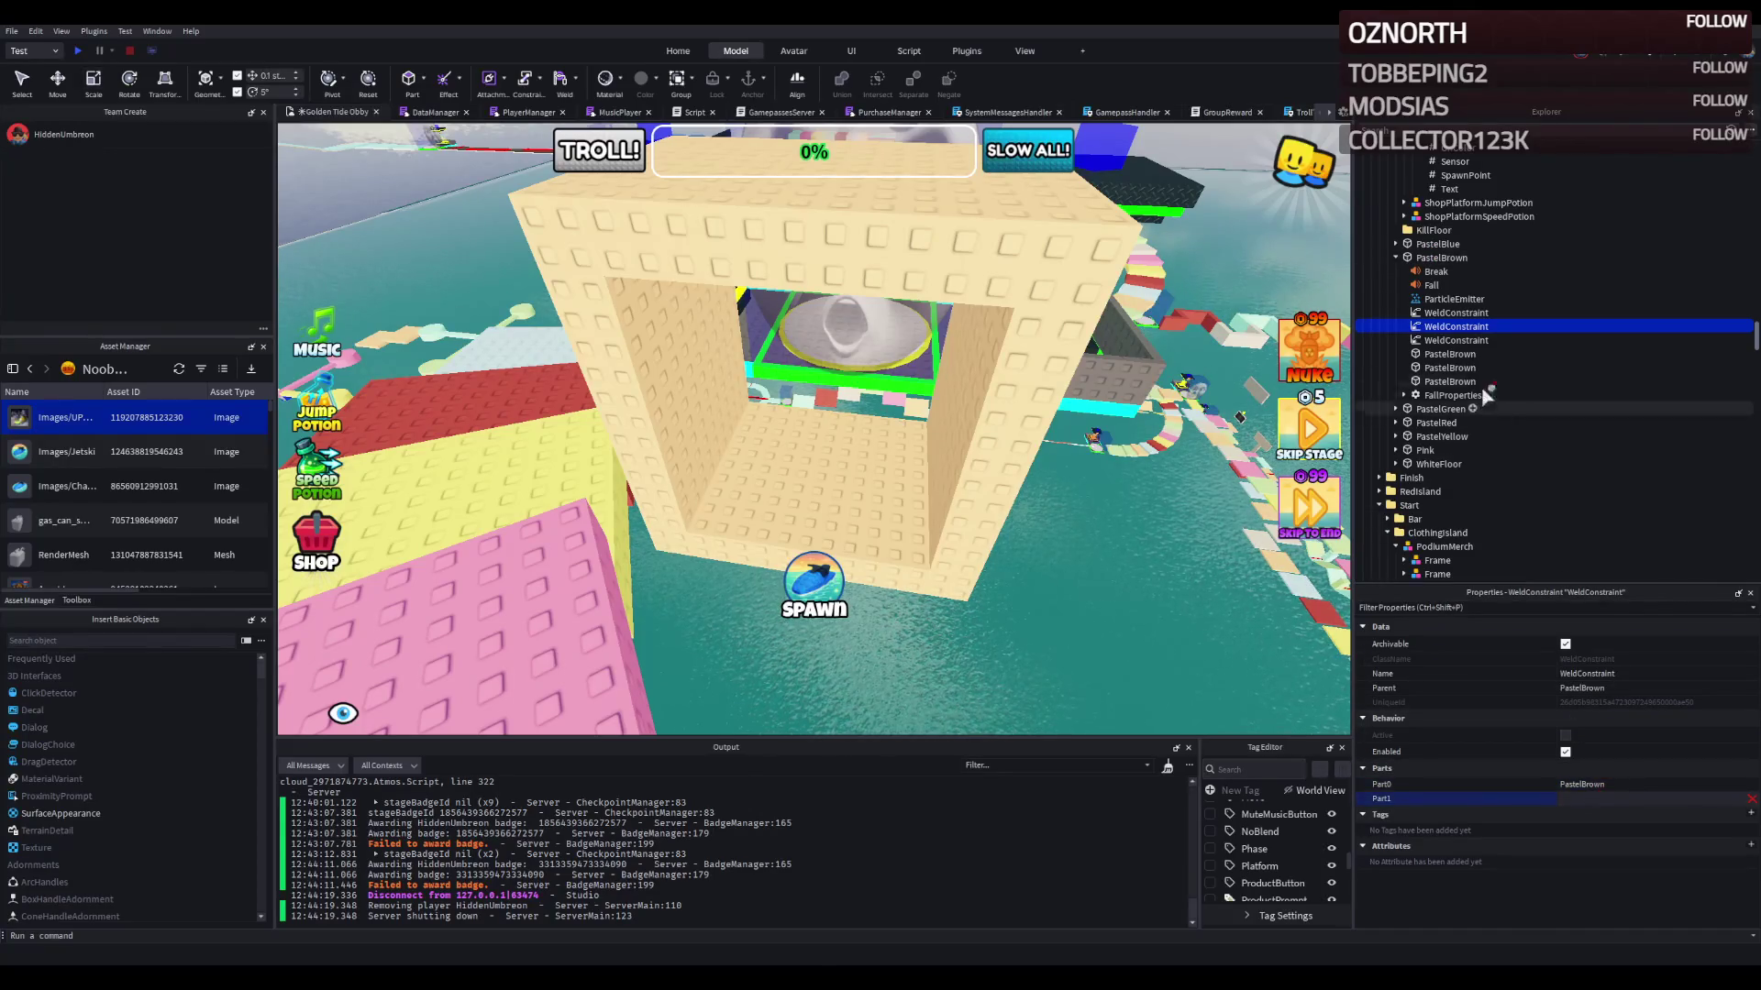
pyautogui.click(1457, 340)
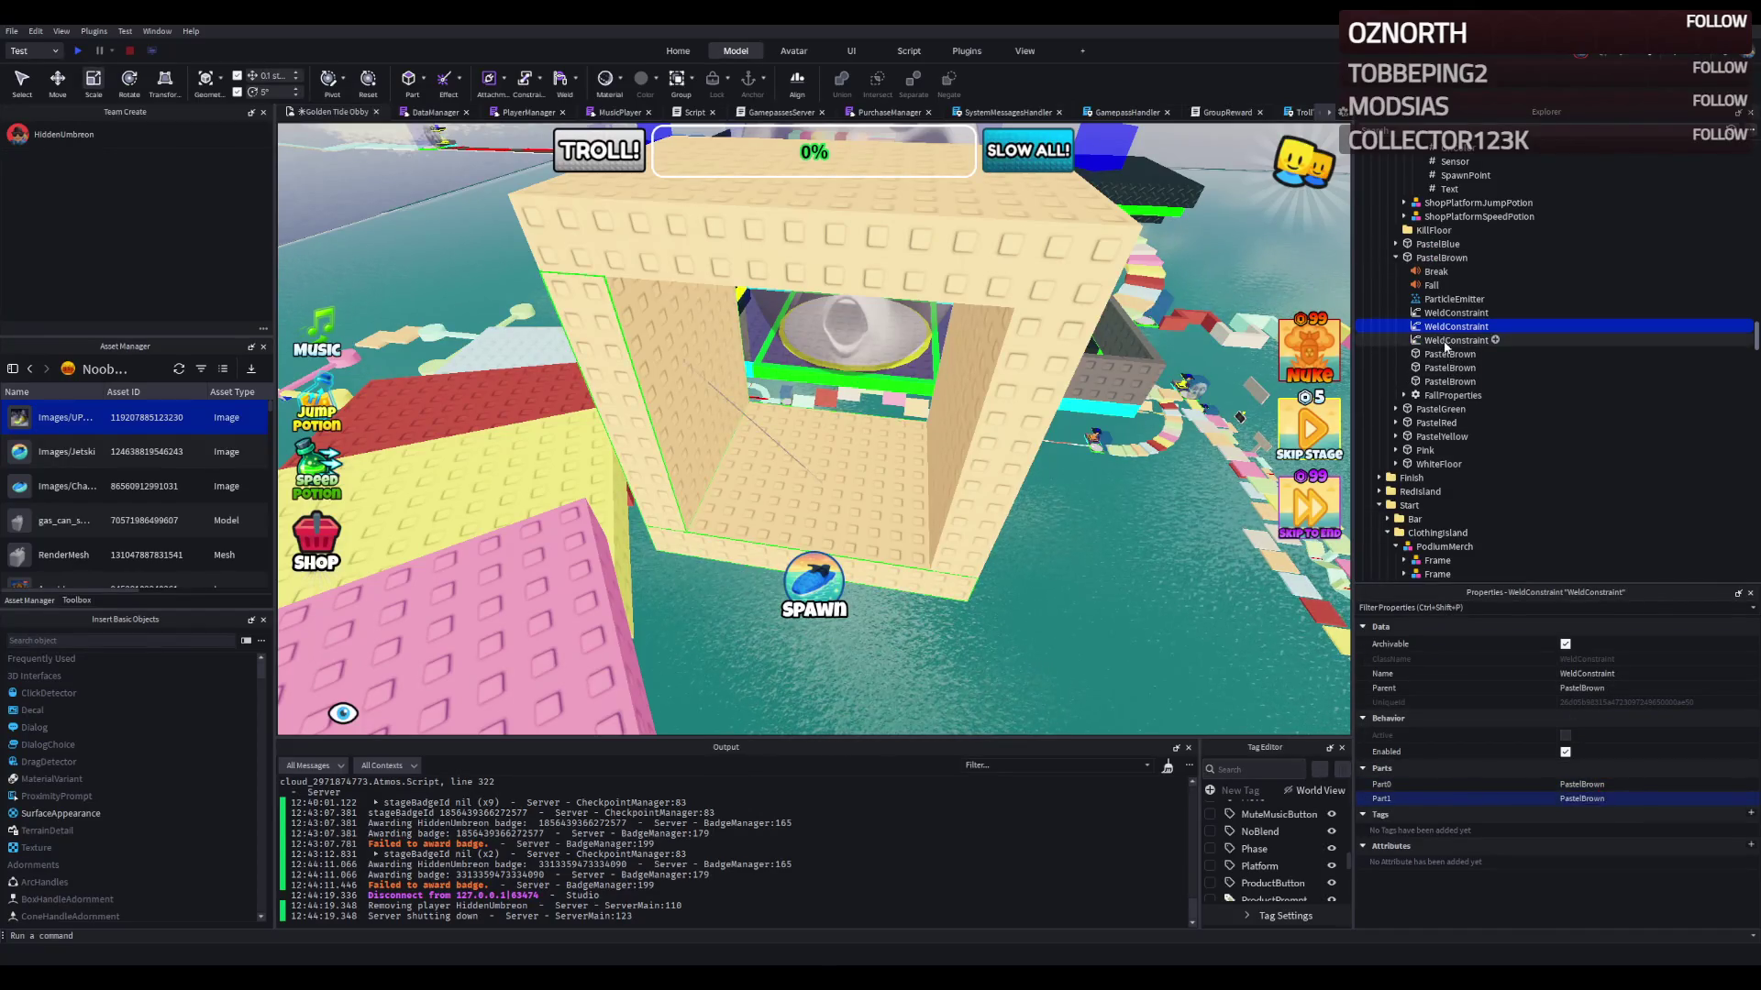
pyautogui.click(1571, 784)
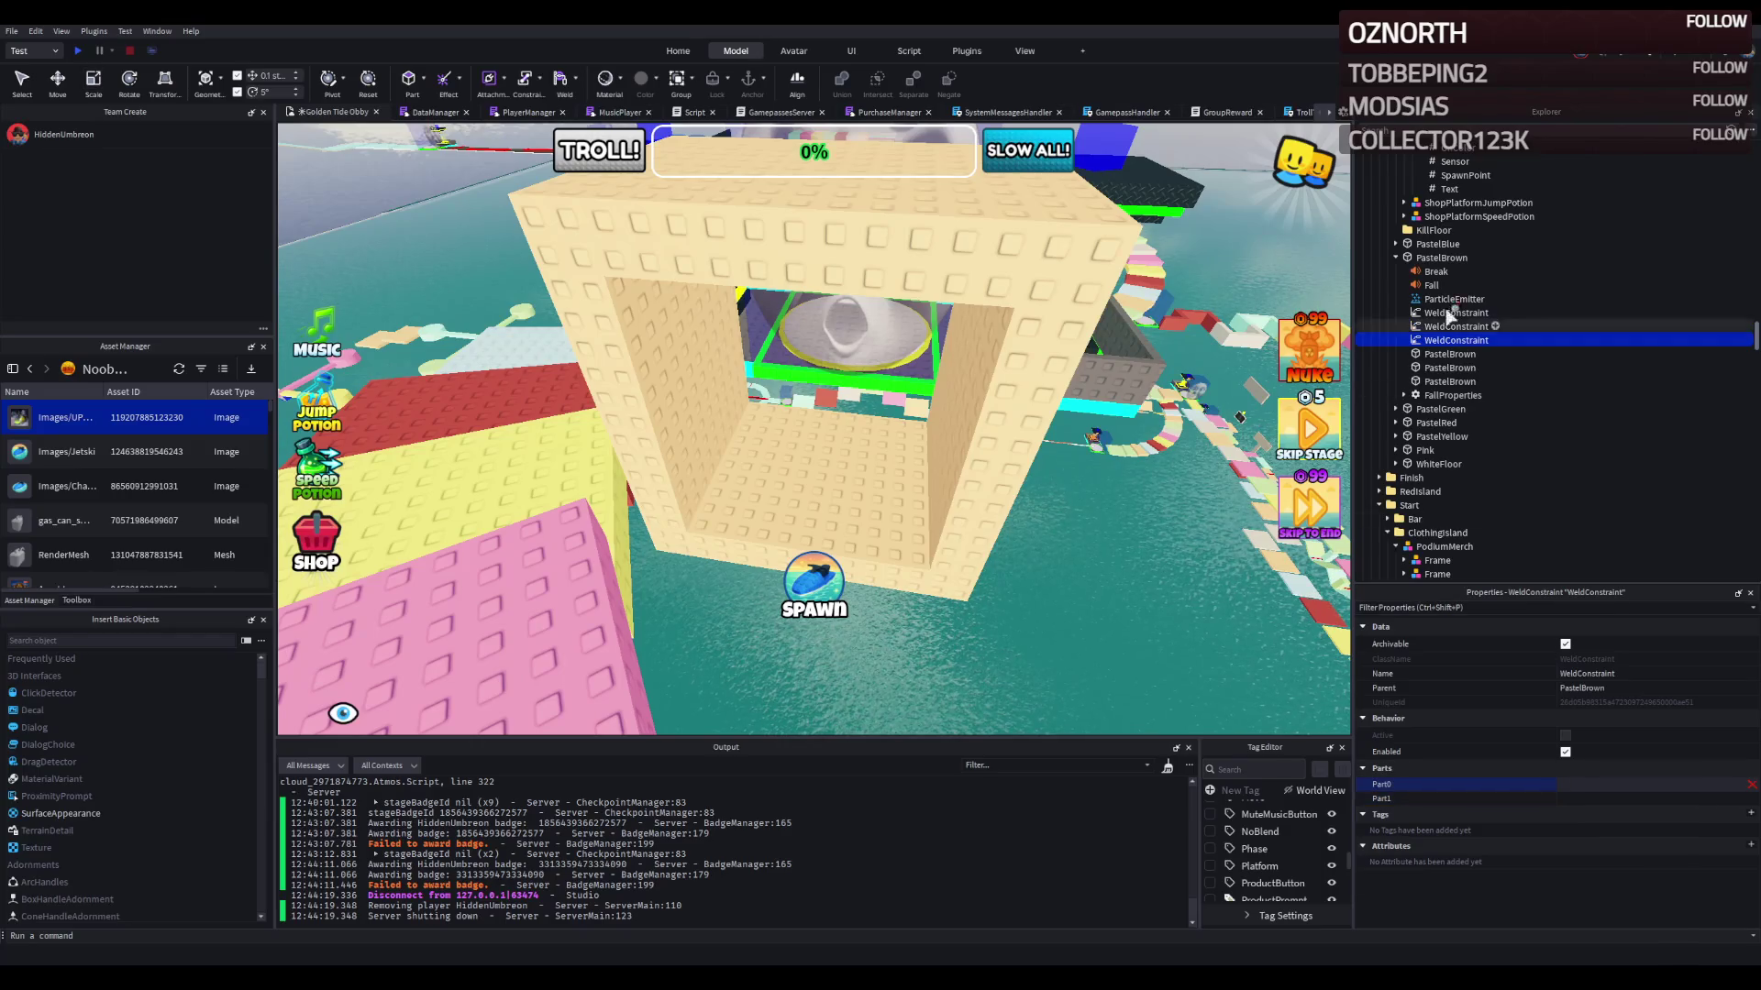
pyautogui.click(1441, 258)
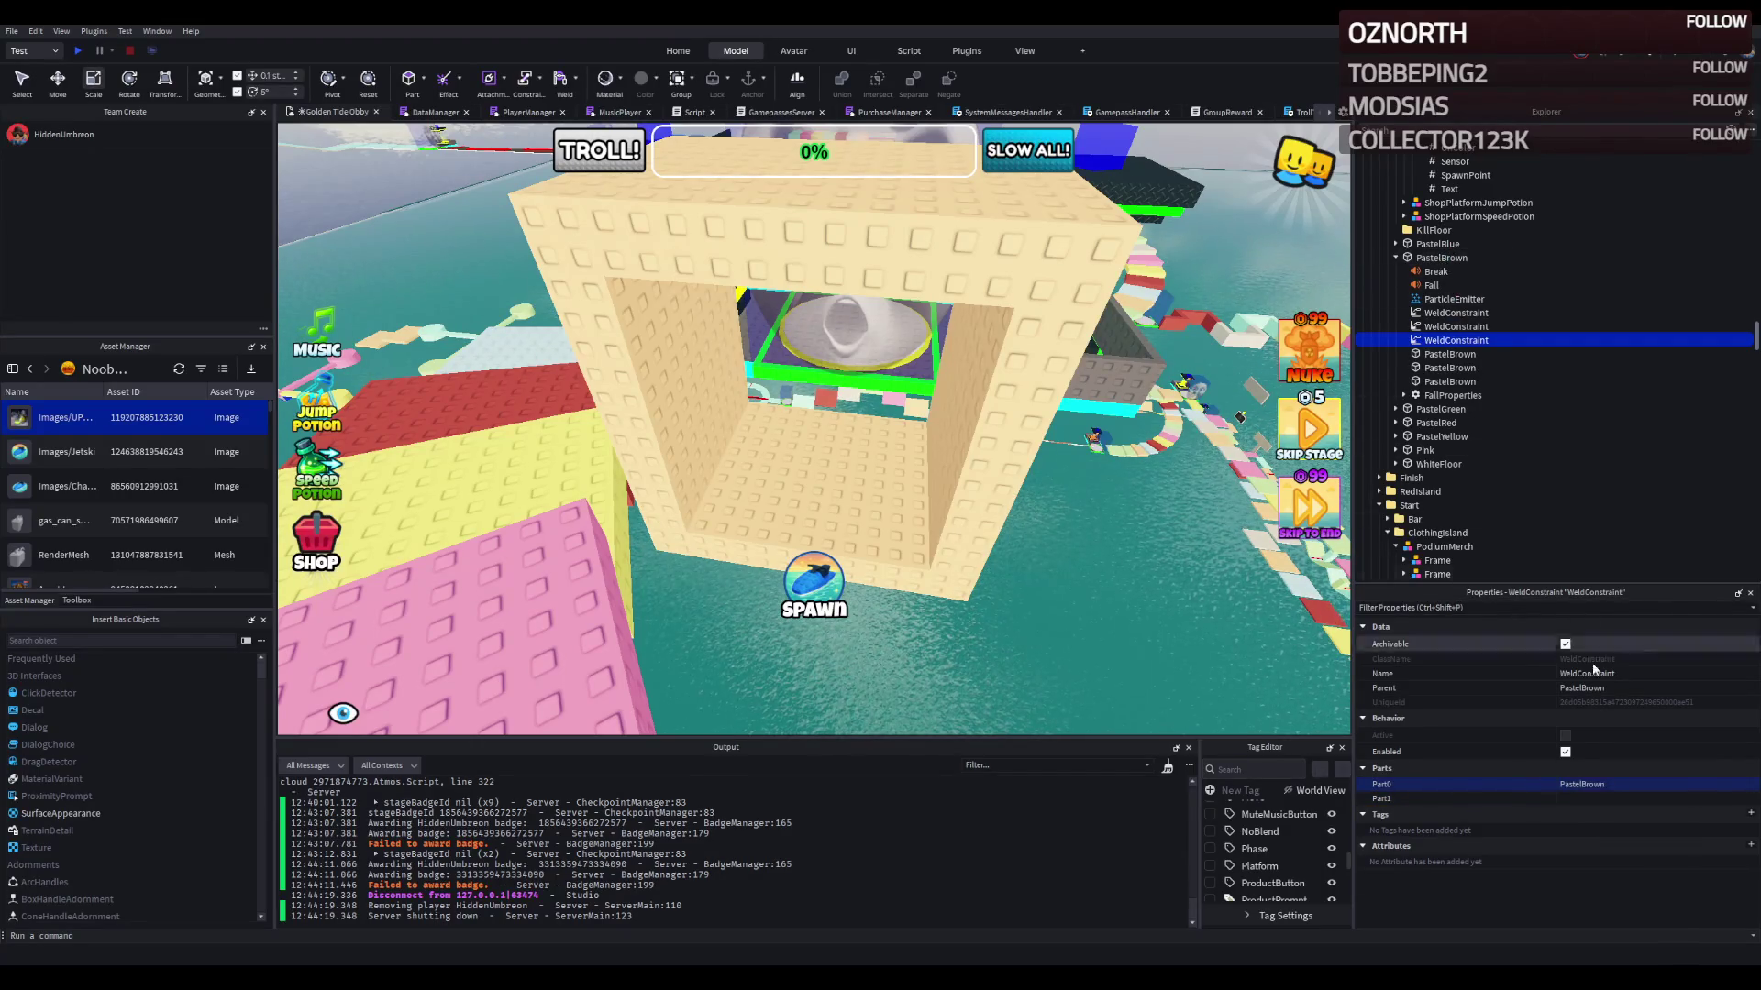
pyautogui.click(1625, 795)
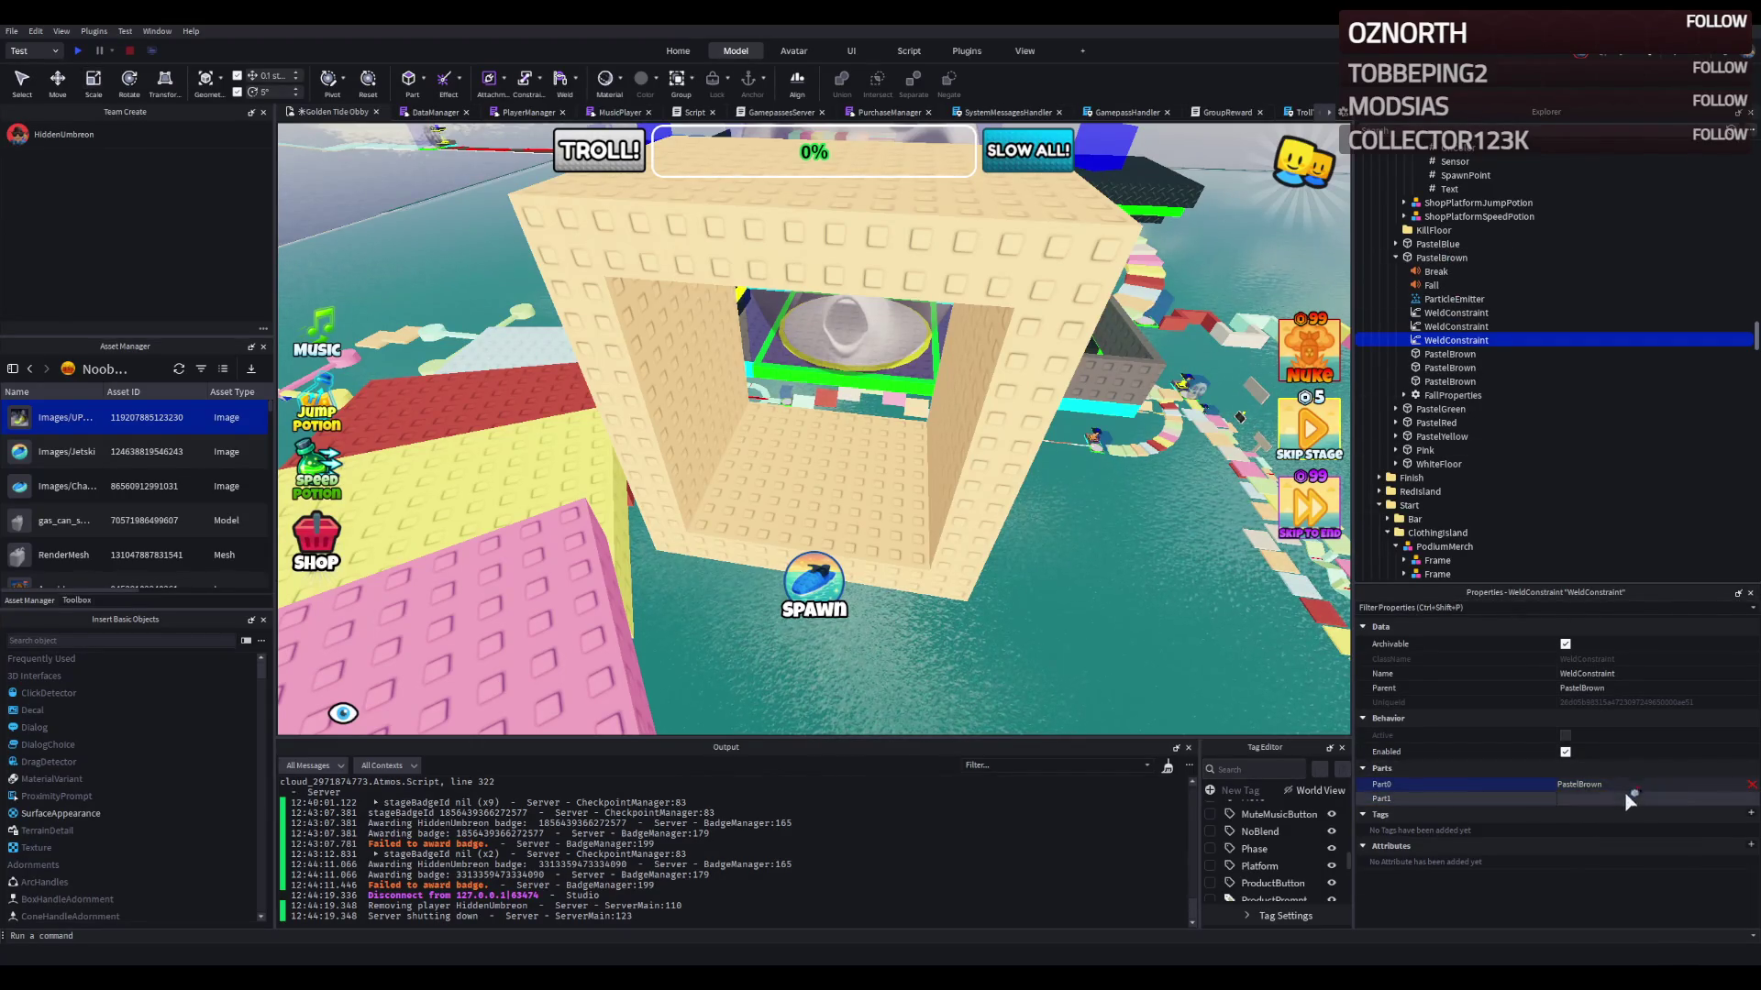
pyautogui.click(1441, 368)
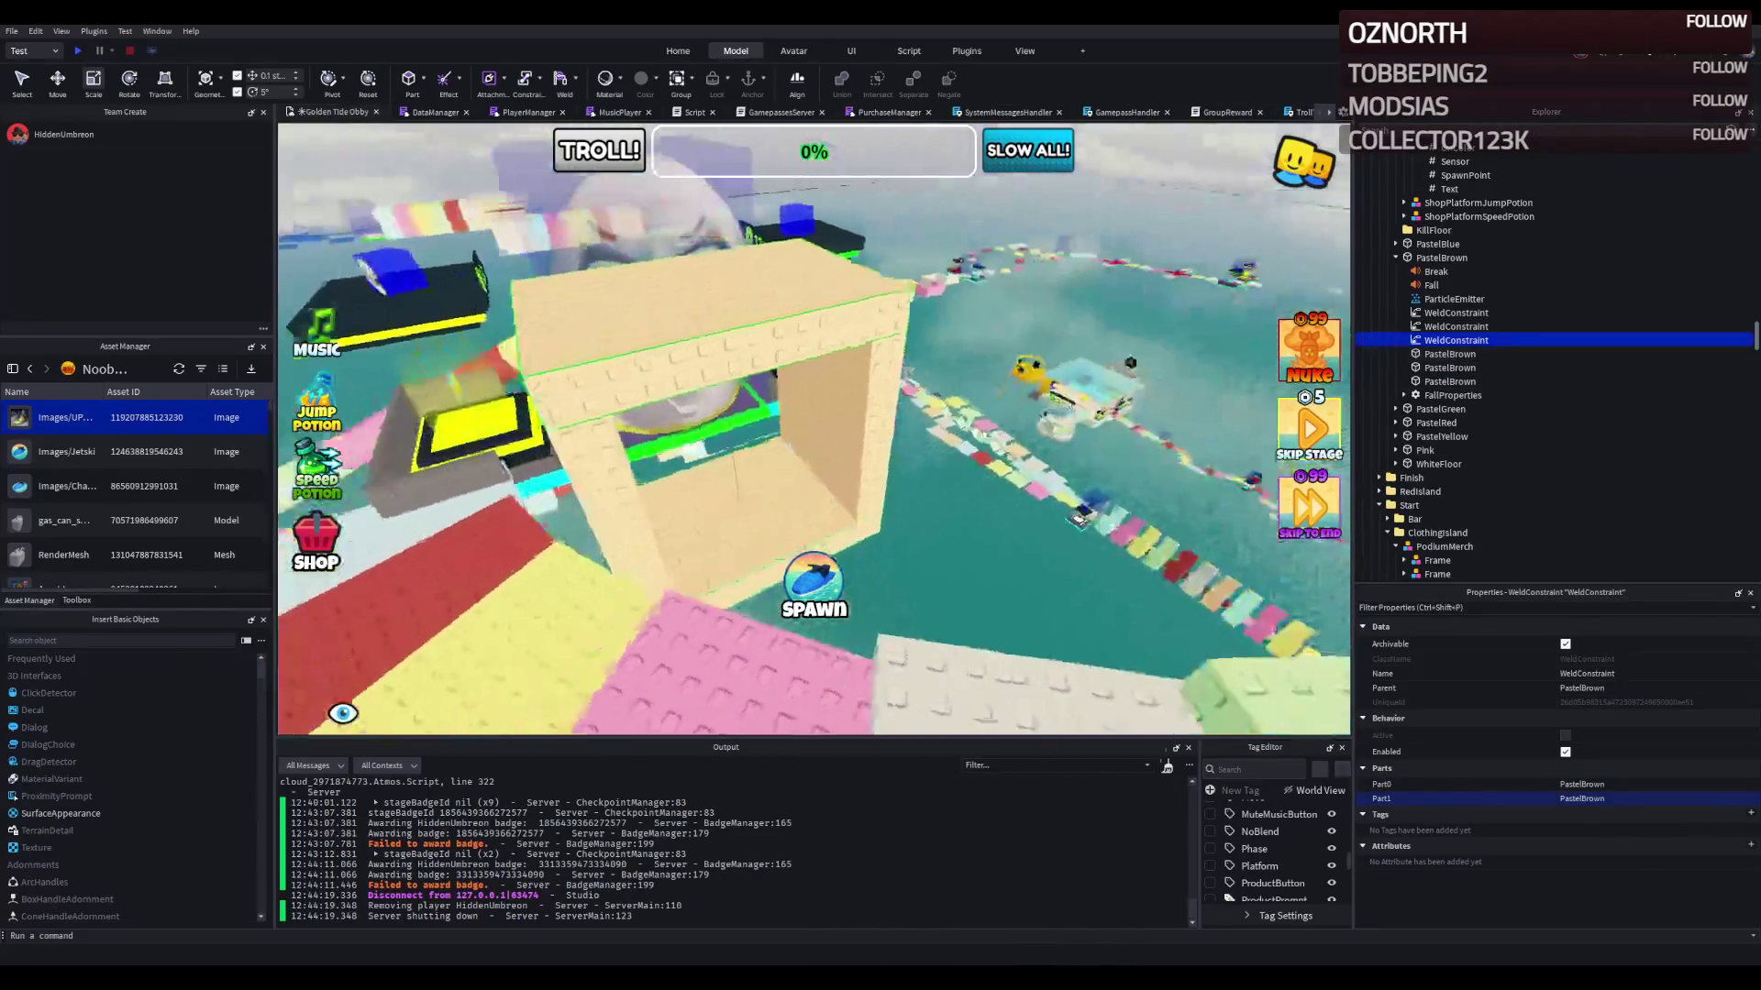
pyautogui.scroll(5, 969, 474)
pyautogui.scroll(3, 969, 475)
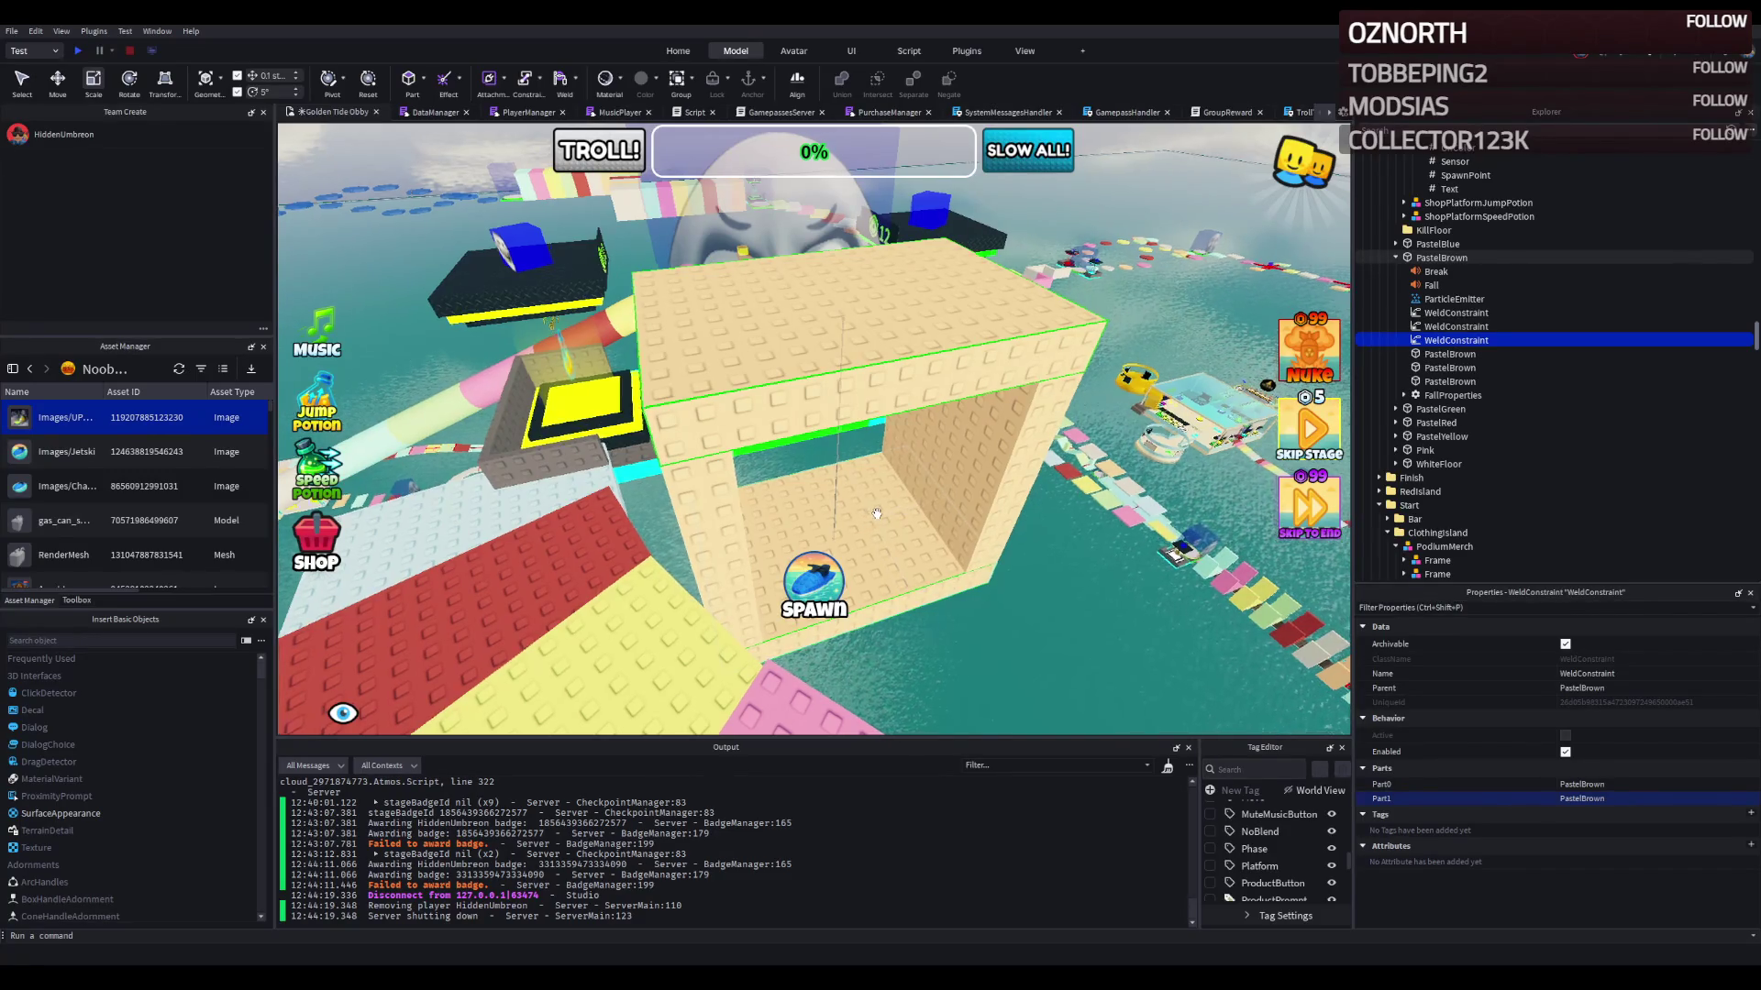
pyautogui.press('a')
pyautogui.press('w')
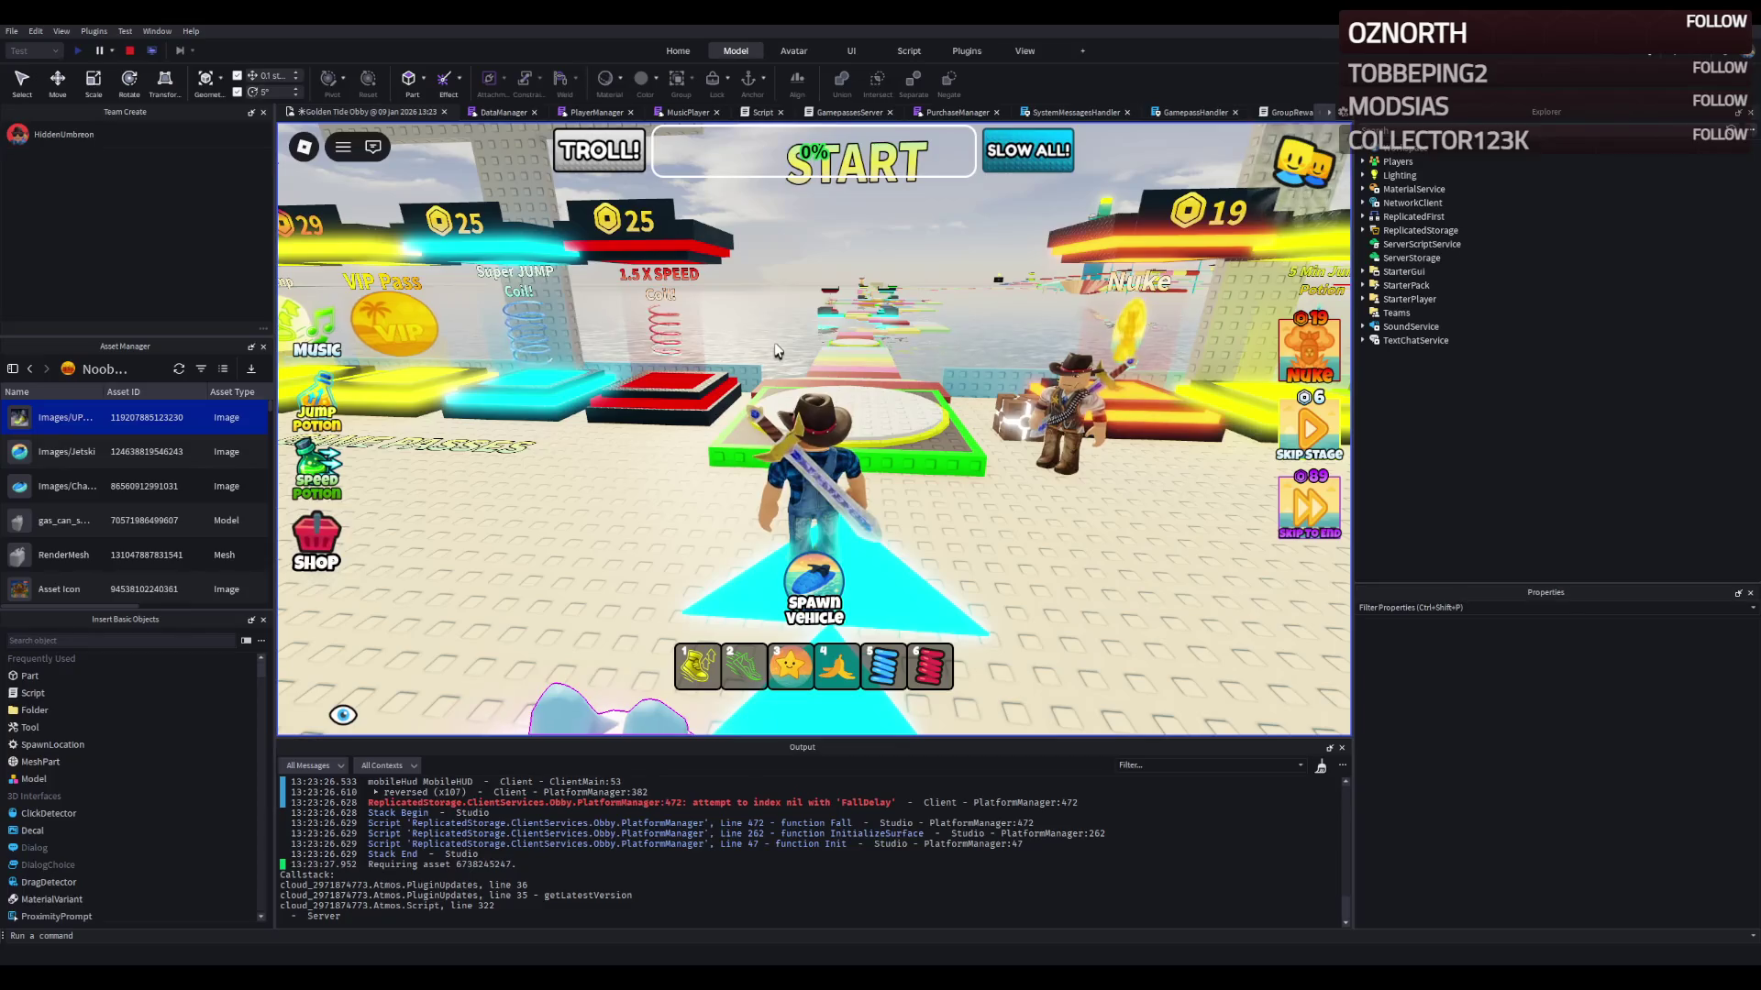
# Step: Run the avatar along the rainbow path through the tan frame and back, then stop the playtest
pyautogui.press('w')
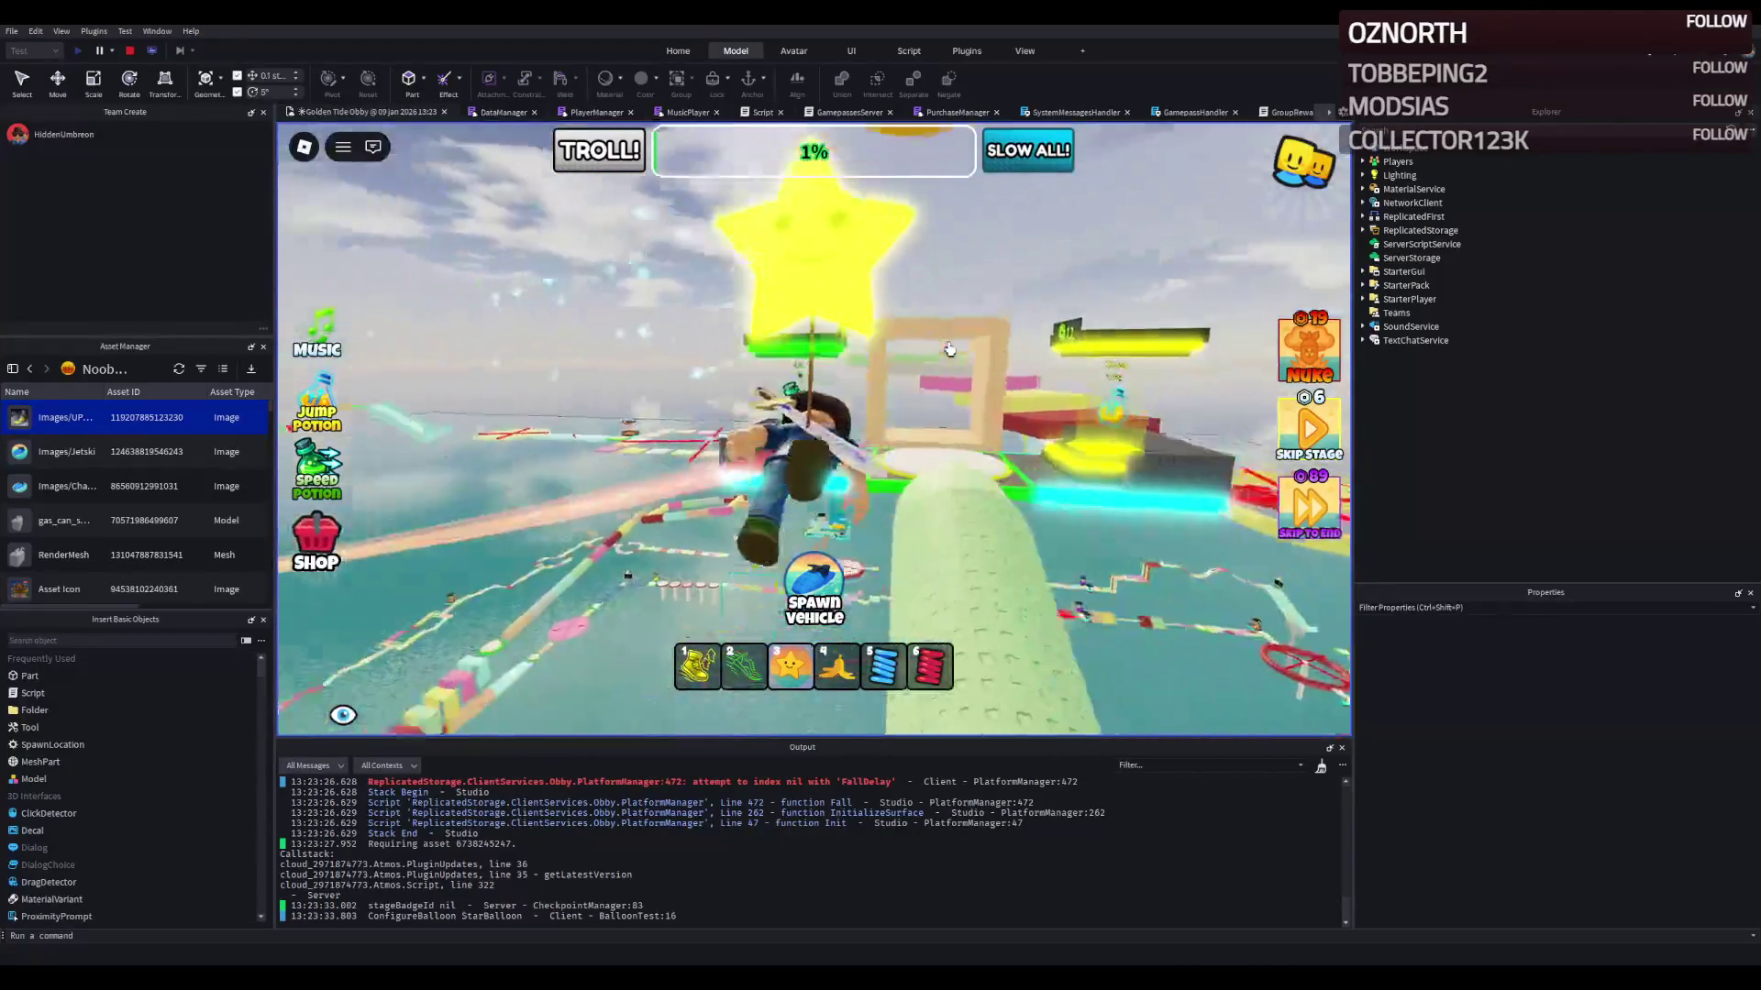
pyautogui.press('w')
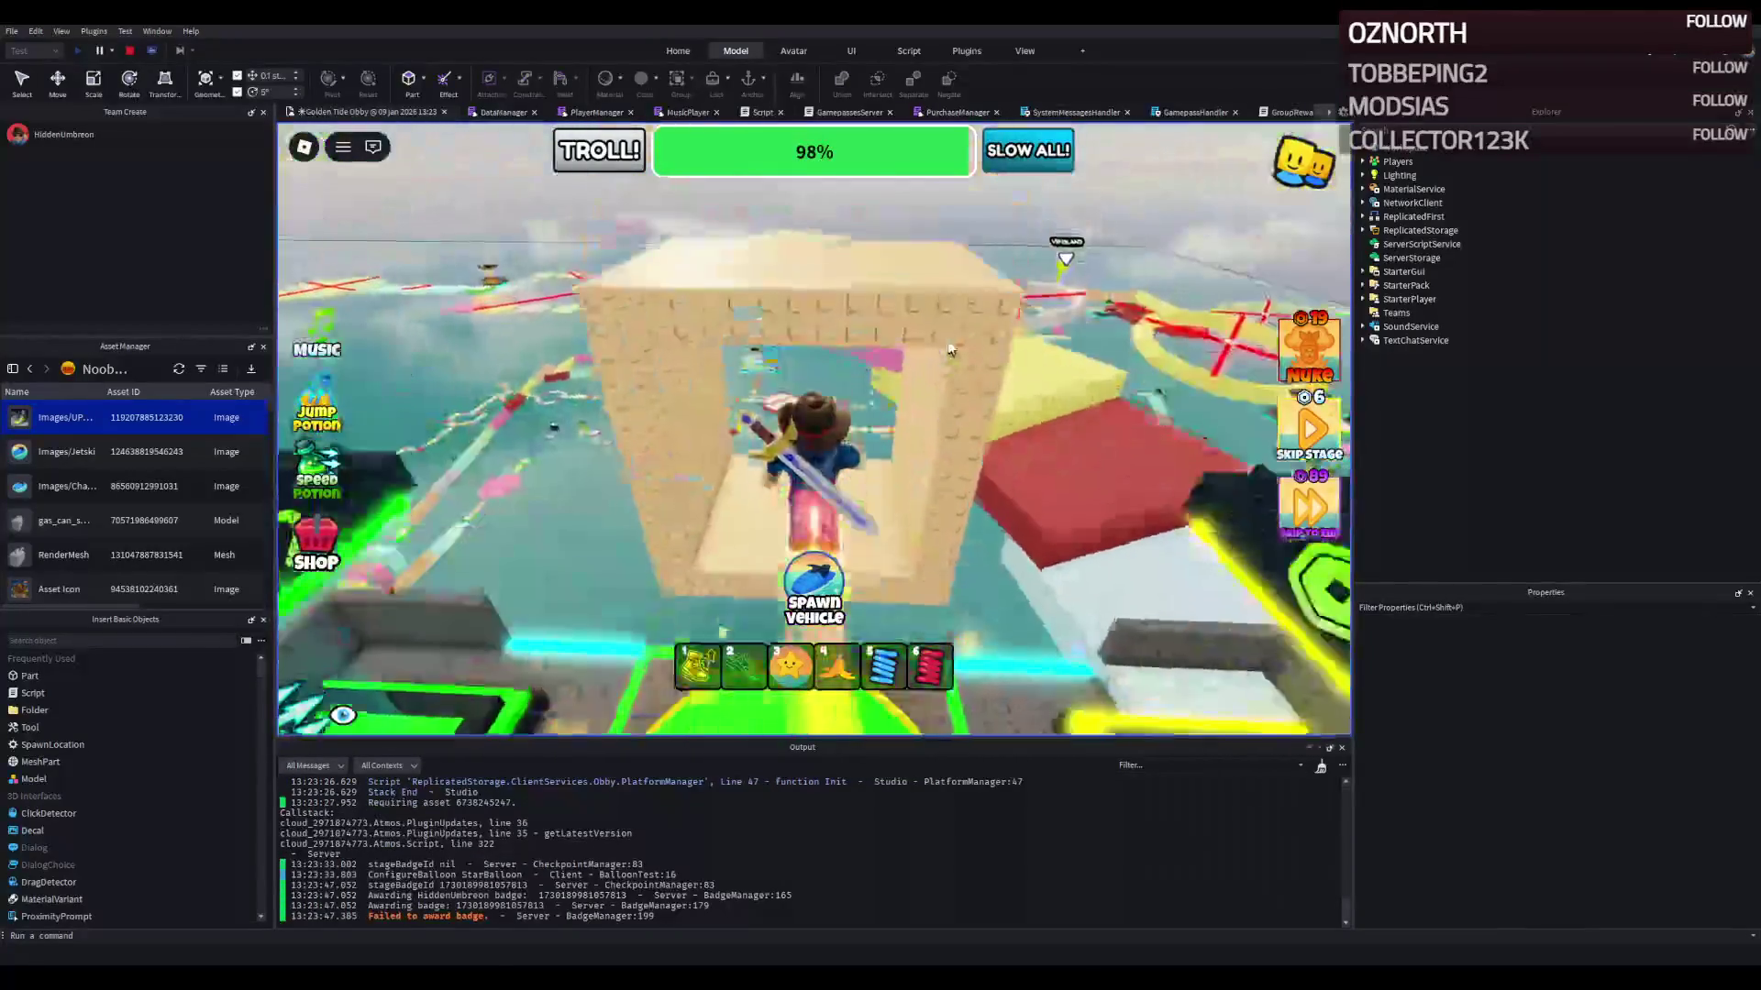
pyautogui.press('s')
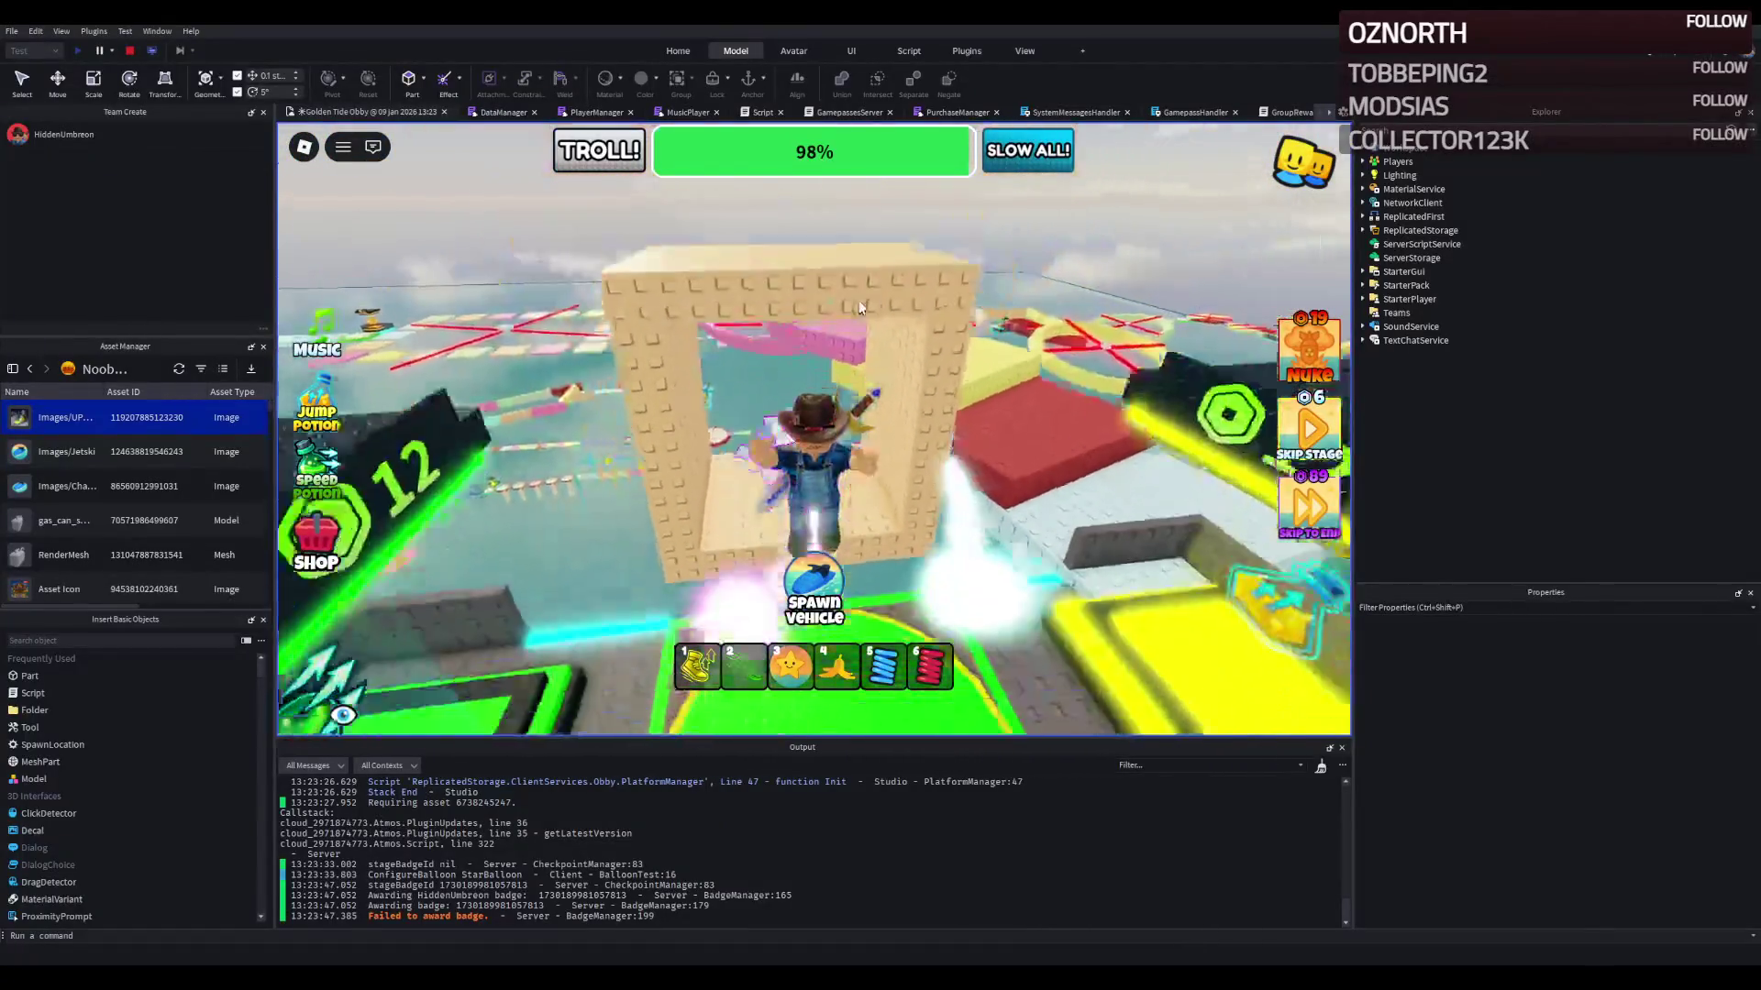
pyautogui.click(129, 51)
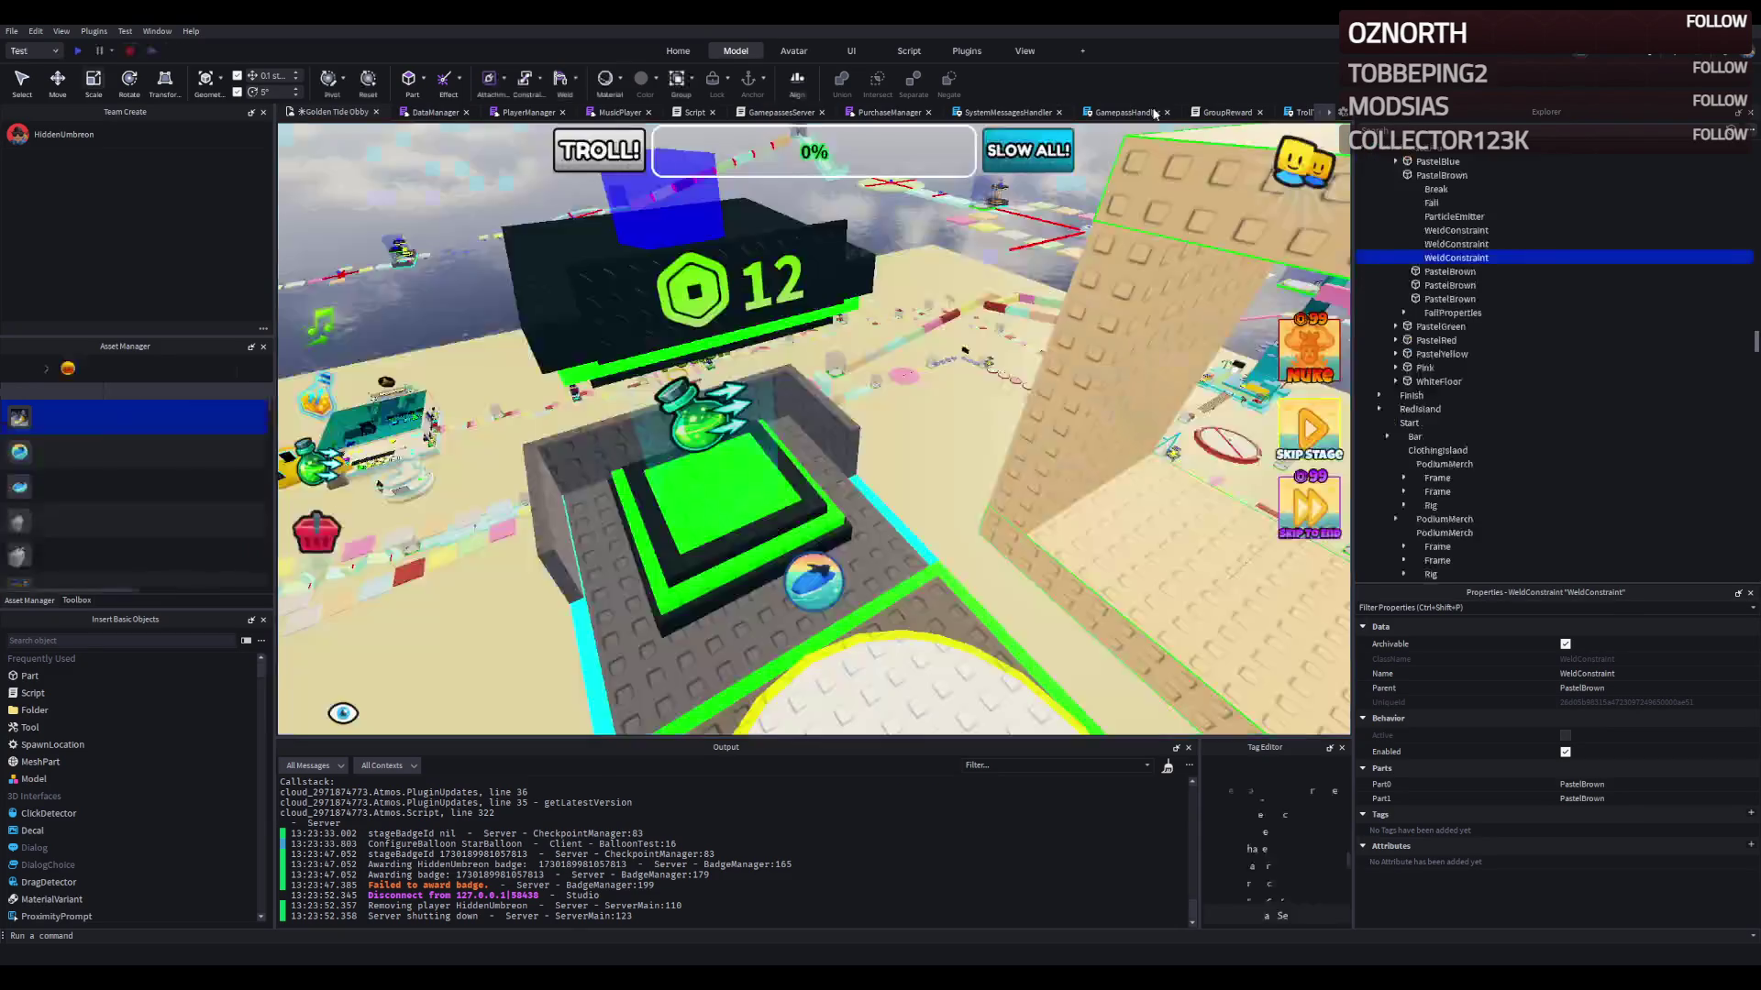
# Step: Inspect PastelBrown's FallProperties and frame pieces, then jump to the FallDelay error line in PlatformManager
pyautogui.scroll(2, 1466, 292)
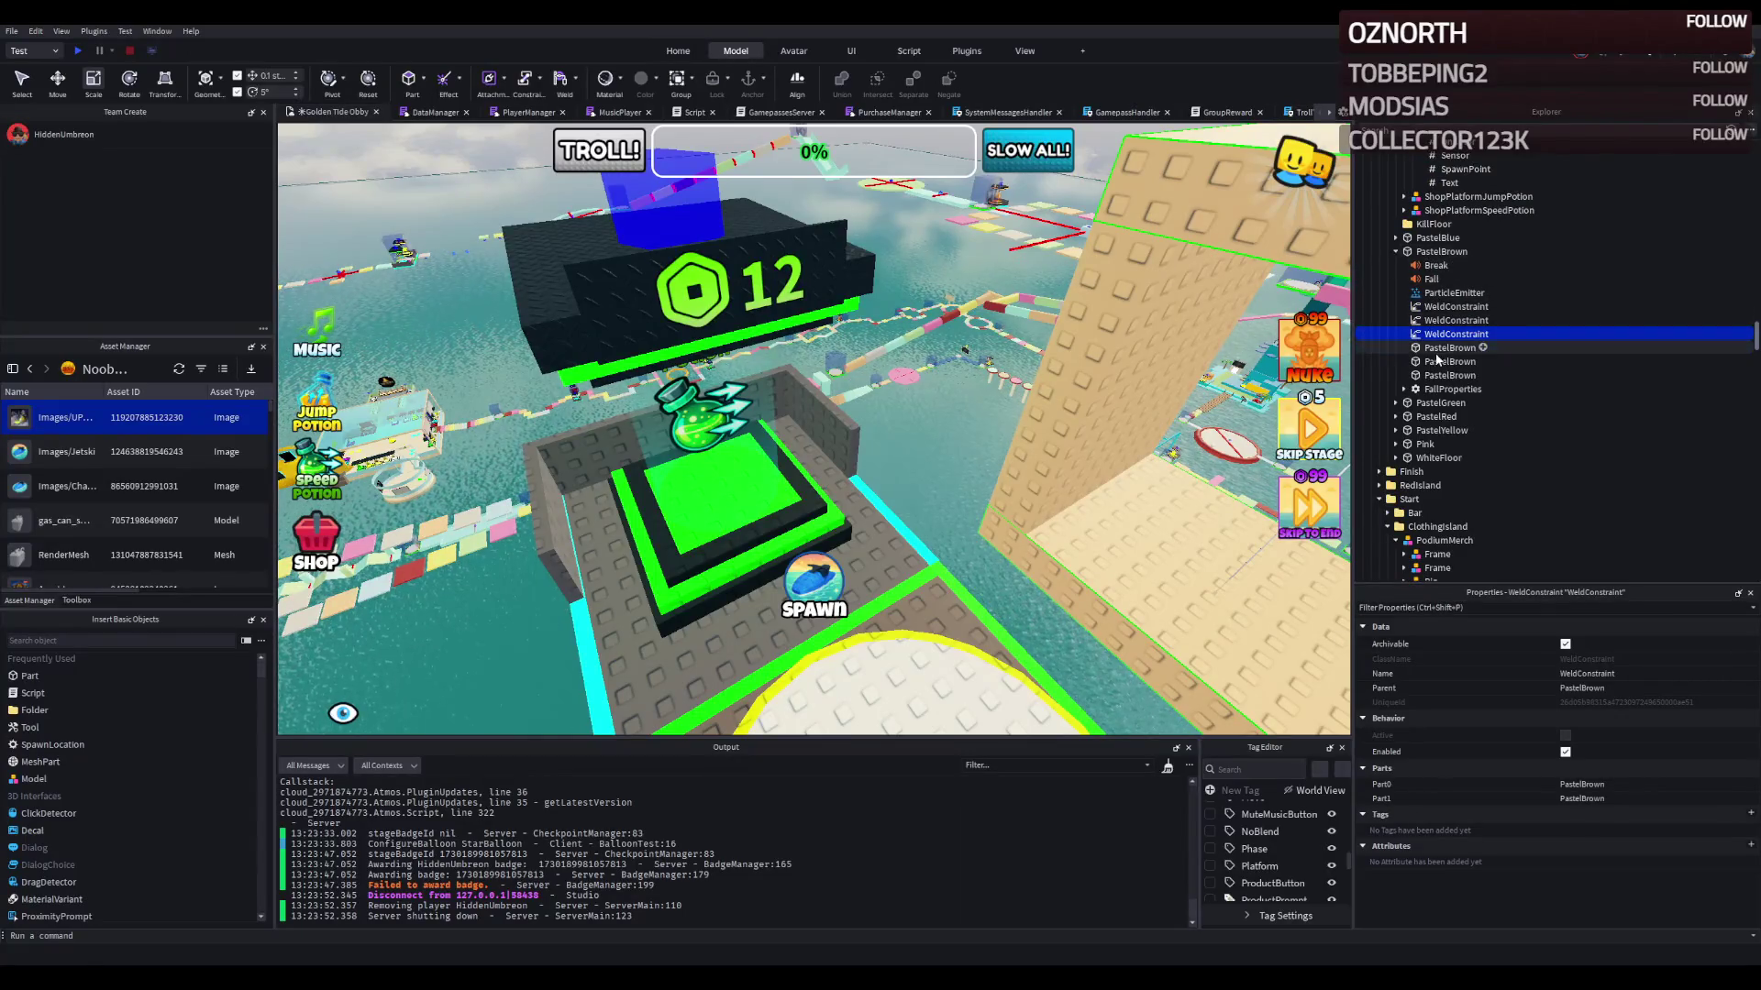
pyautogui.doubleClick(1449, 390)
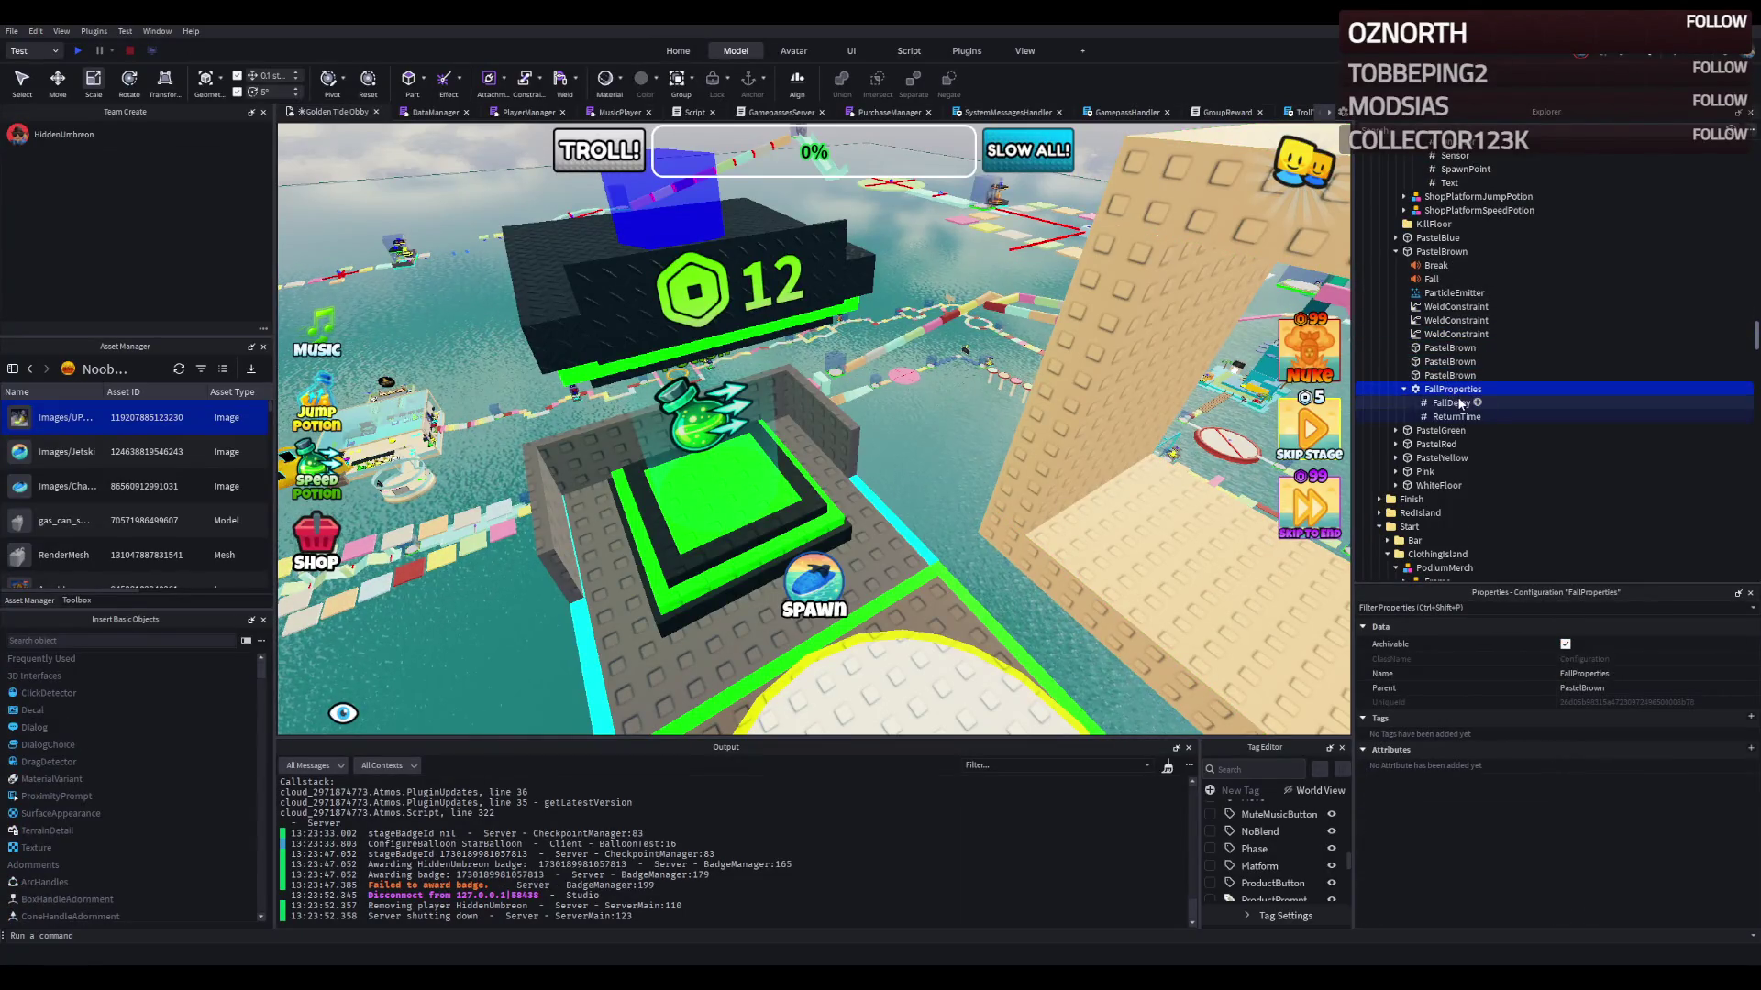
pyautogui.click(1452, 418)
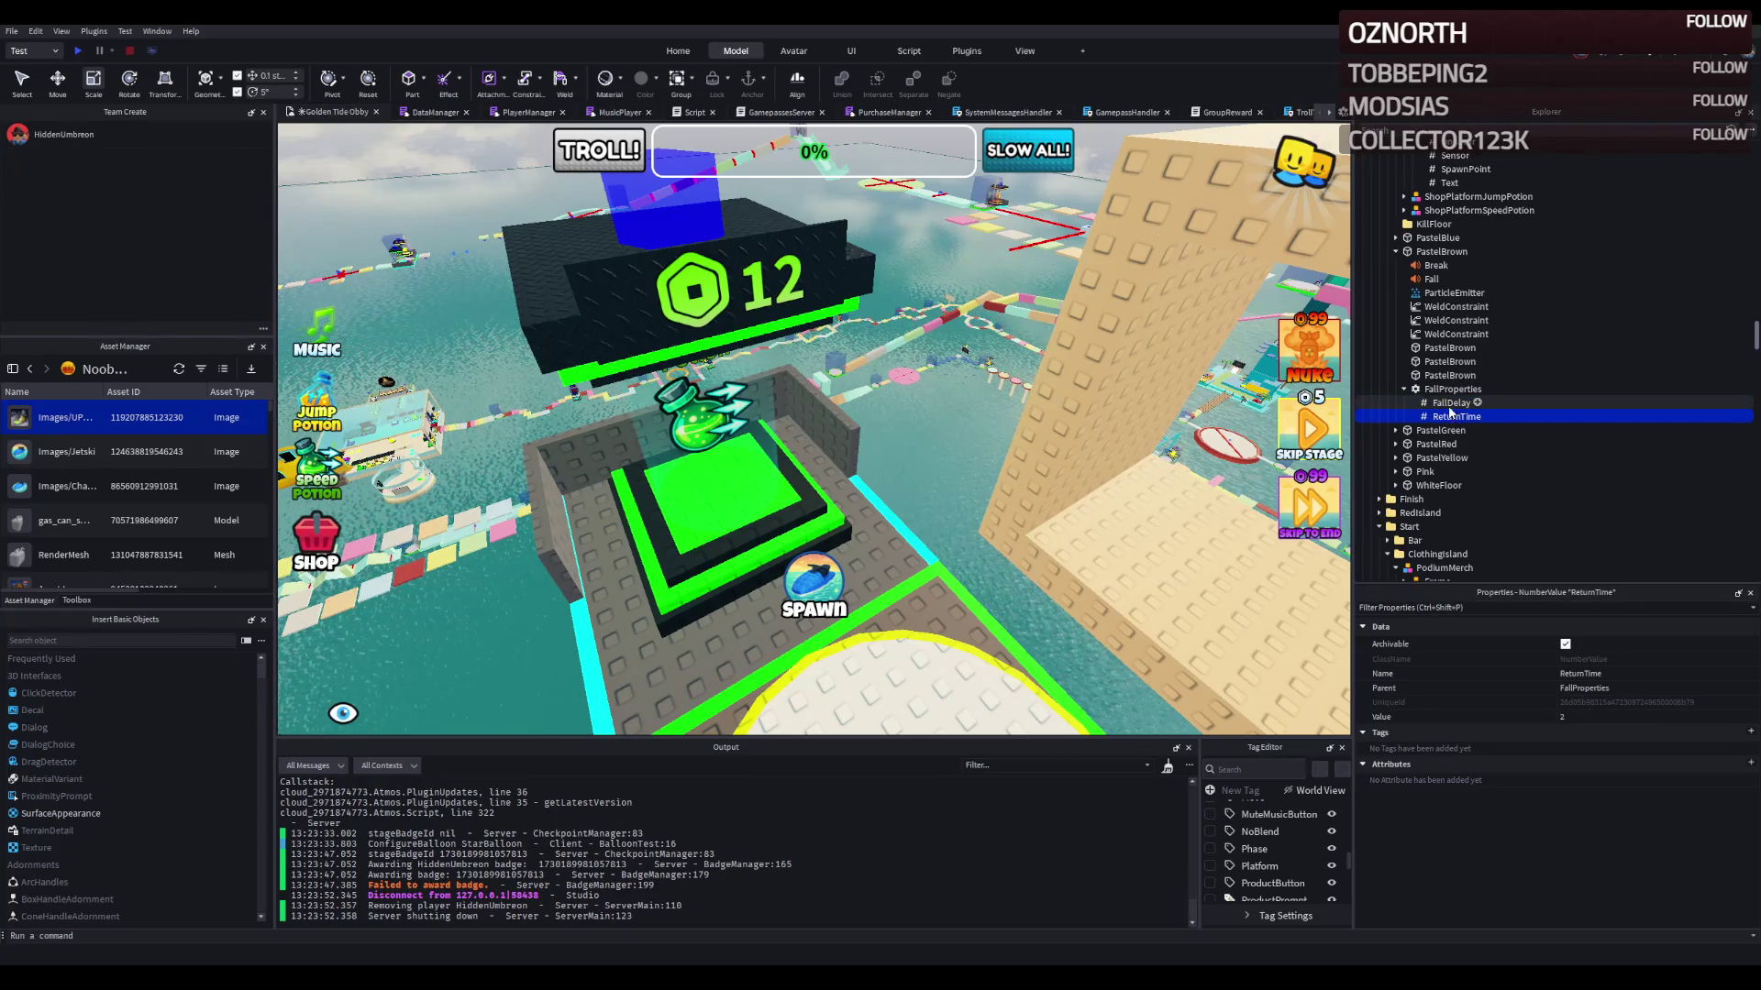
pyautogui.click(1436, 251)
pyautogui.click(1432, 240)
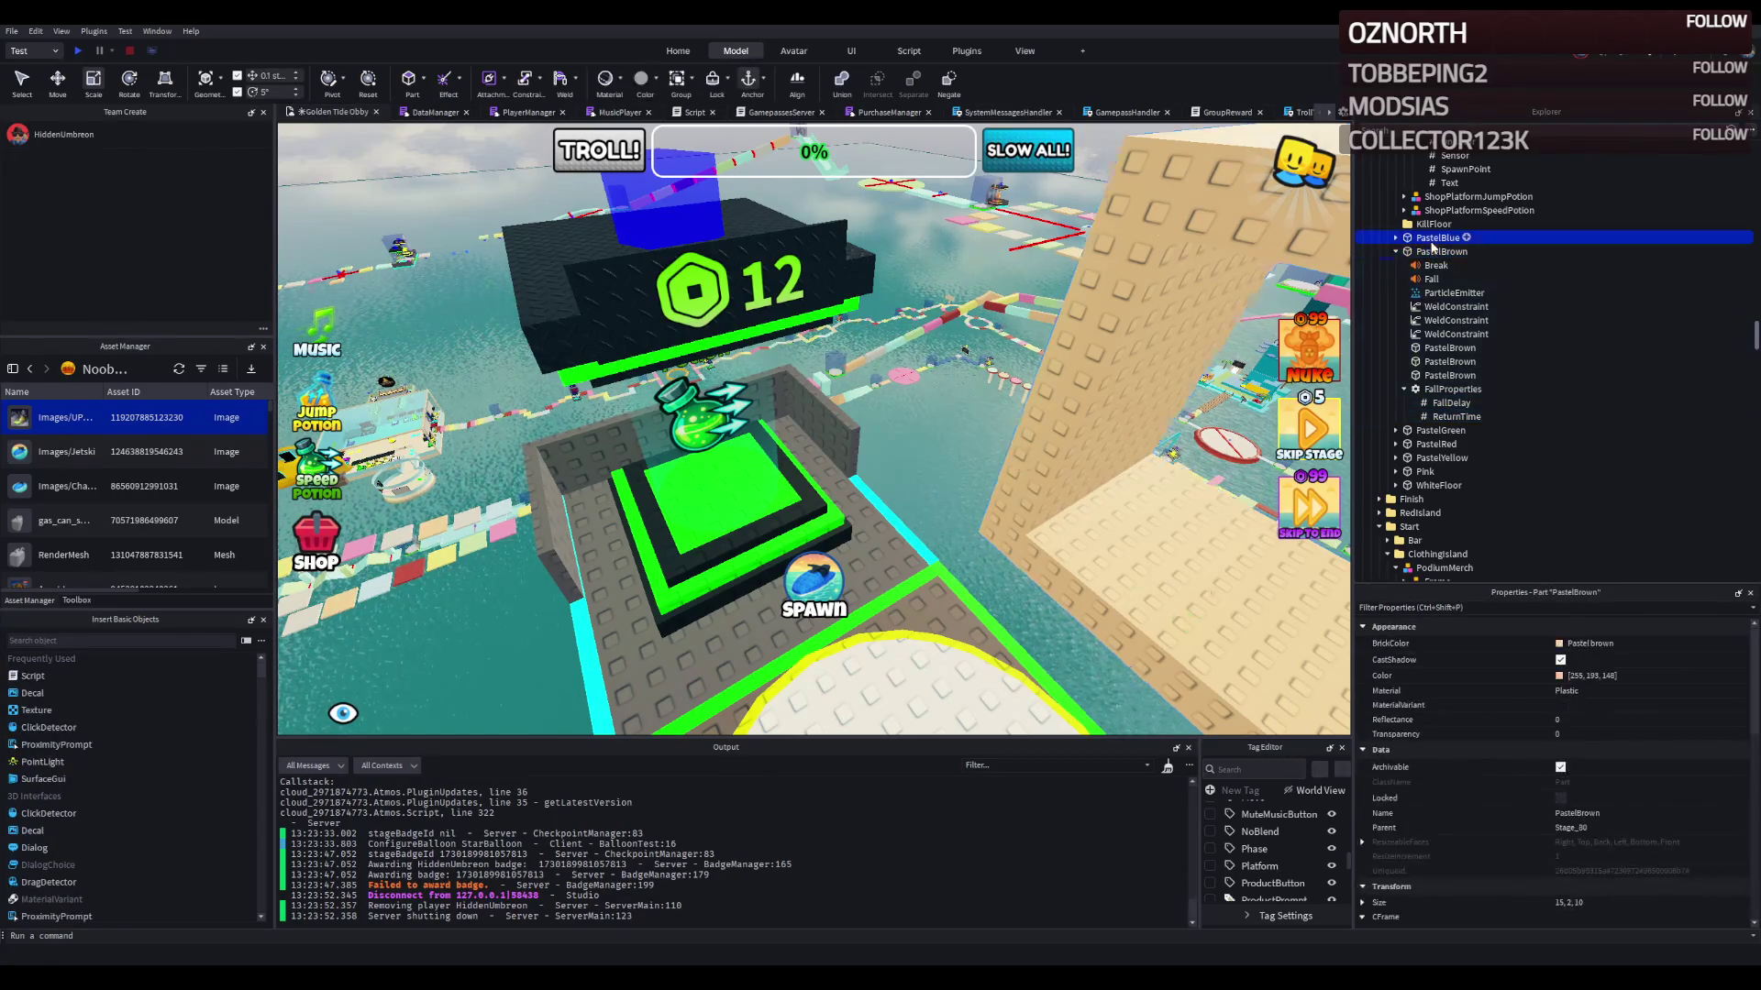
pyautogui.press('f')
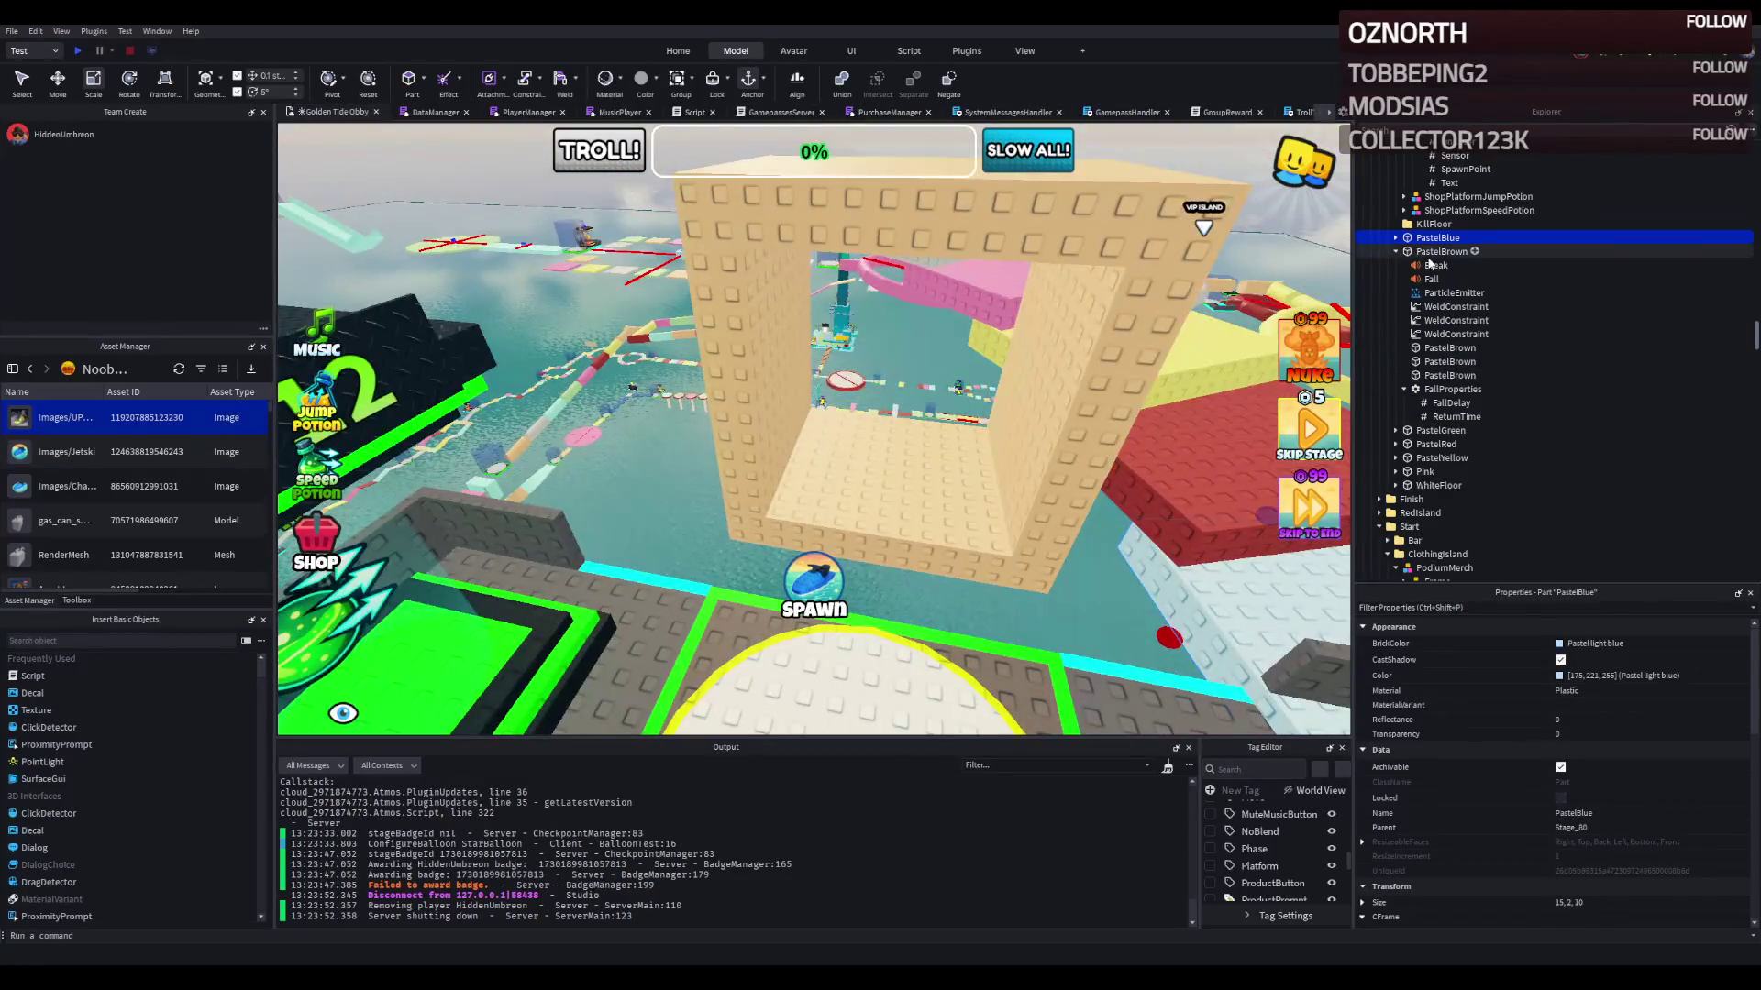
pyautogui.click(1395, 240)
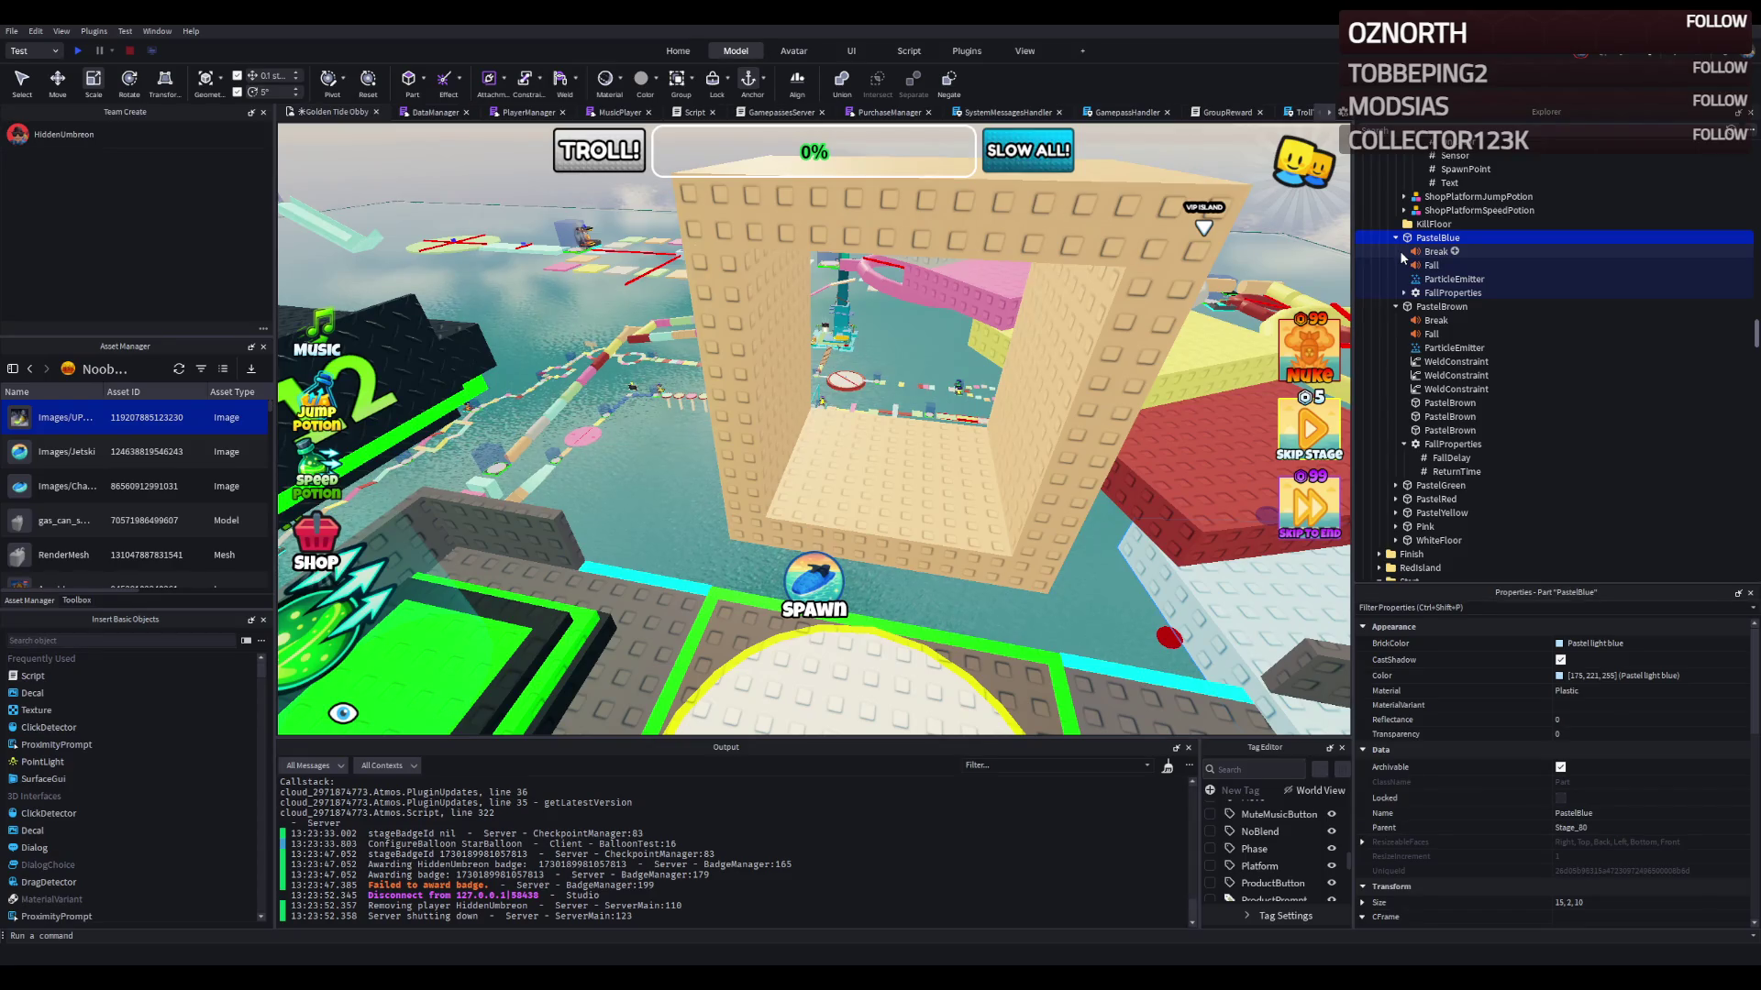
pyautogui.click(1449, 402)
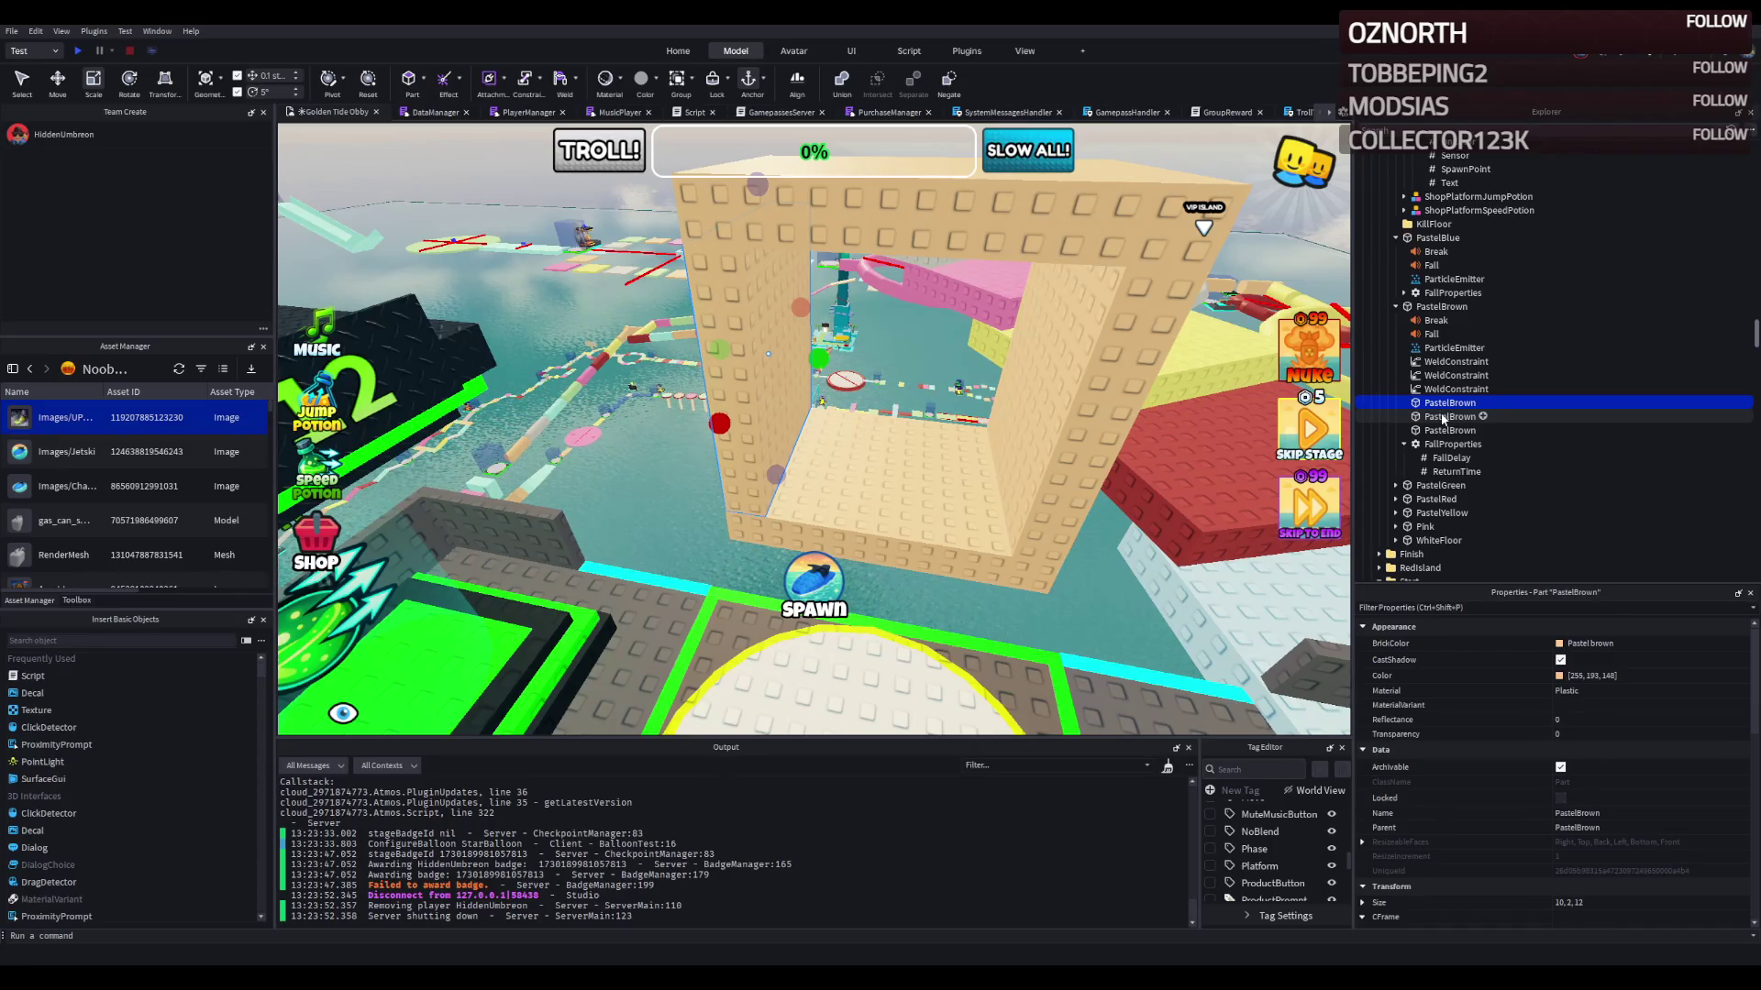
pyautogui.scroll(4, 816, 876)
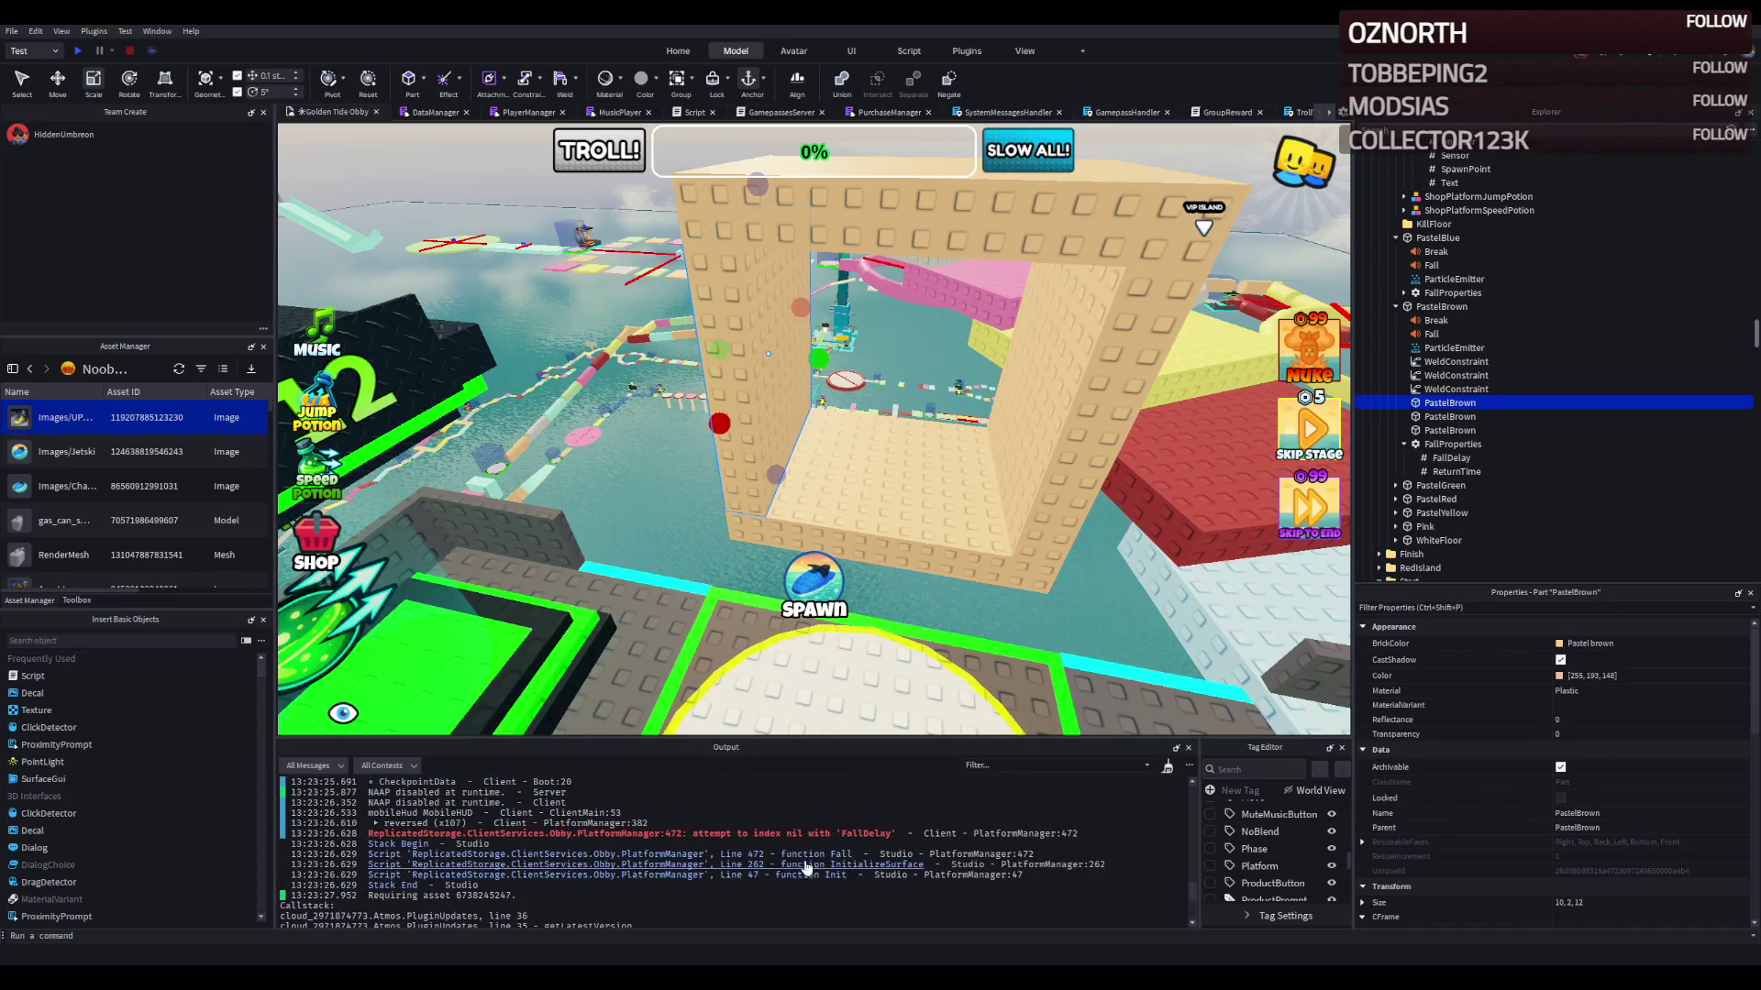
pyautogui.click(756, 841)
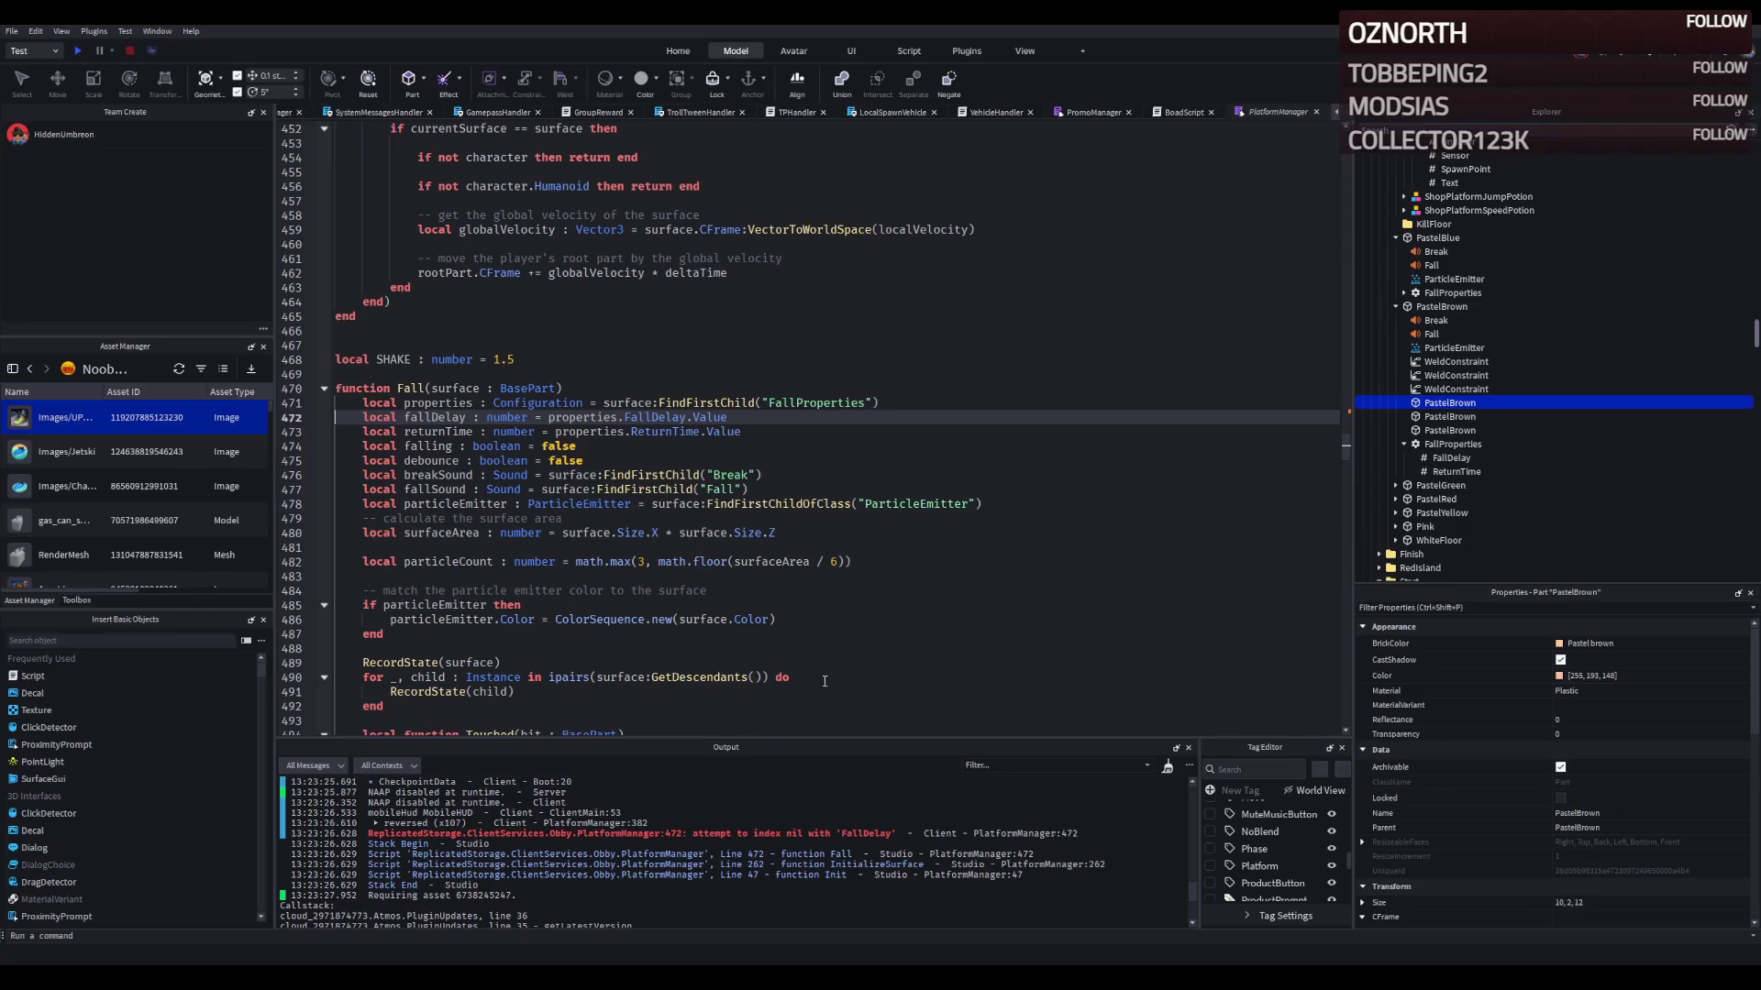
# Step: Inspect the ReturnTime and FallDelay settings, the first child PastelBrown block and the first weld
pyautogui.click(1455, 467)
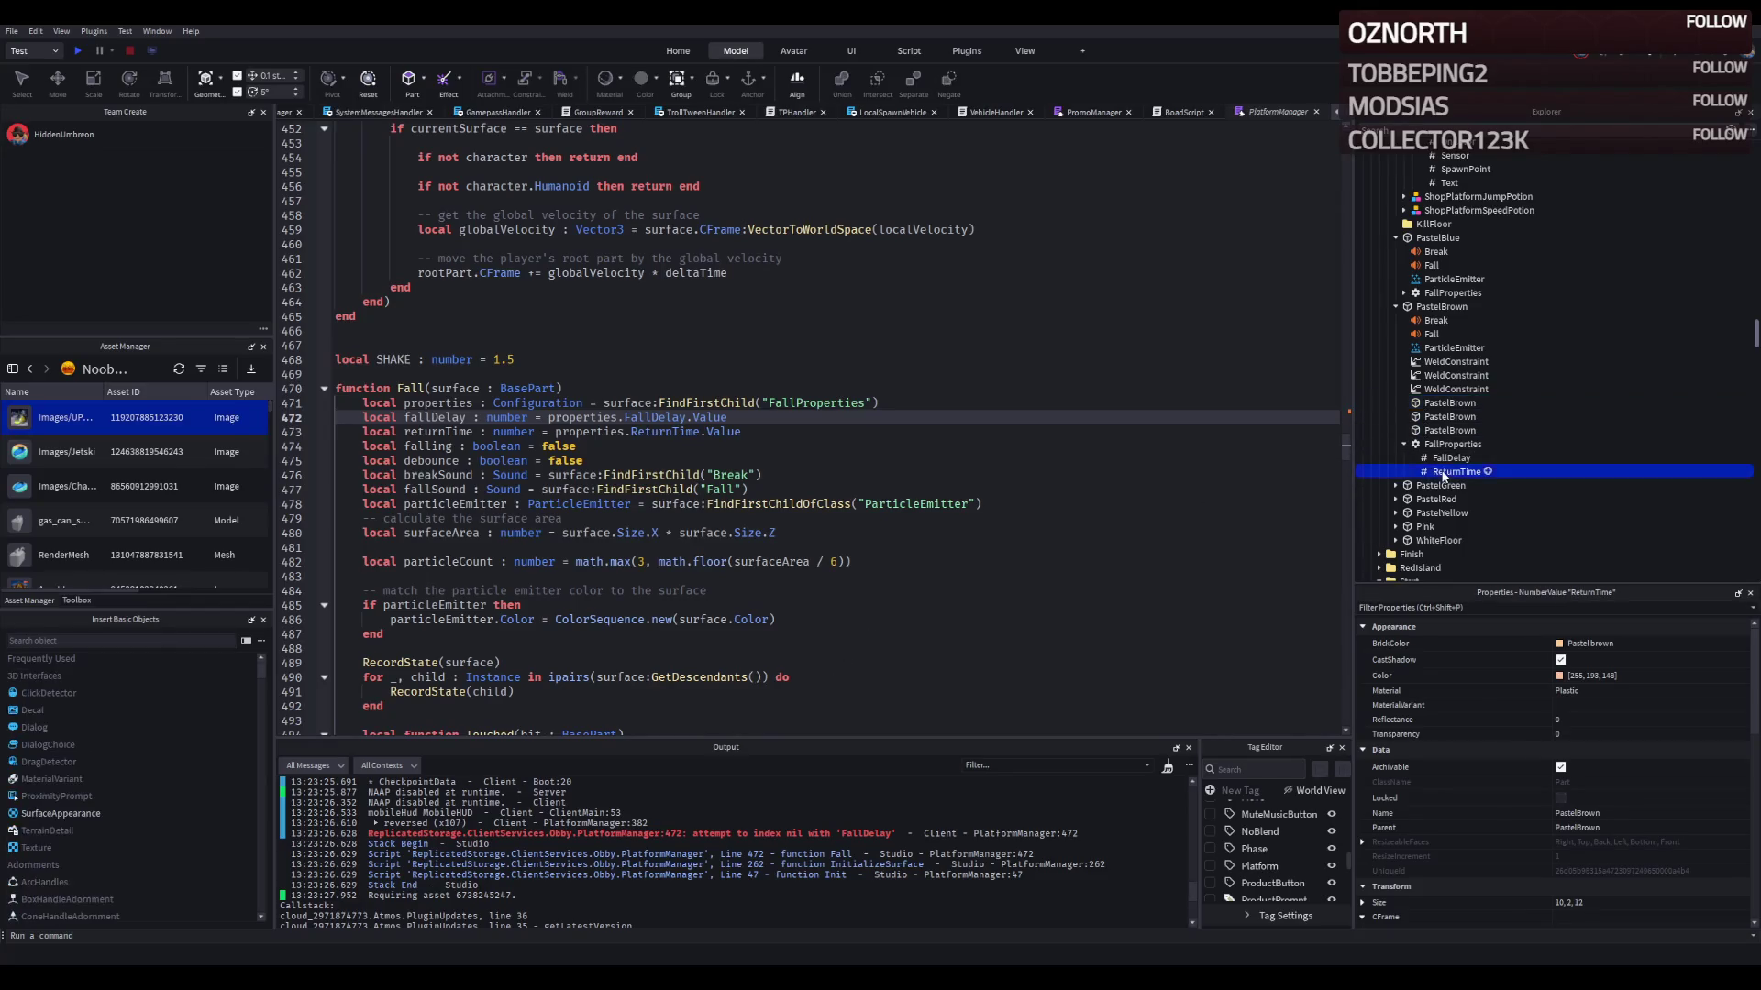
pyautogui.click(1454, 459)
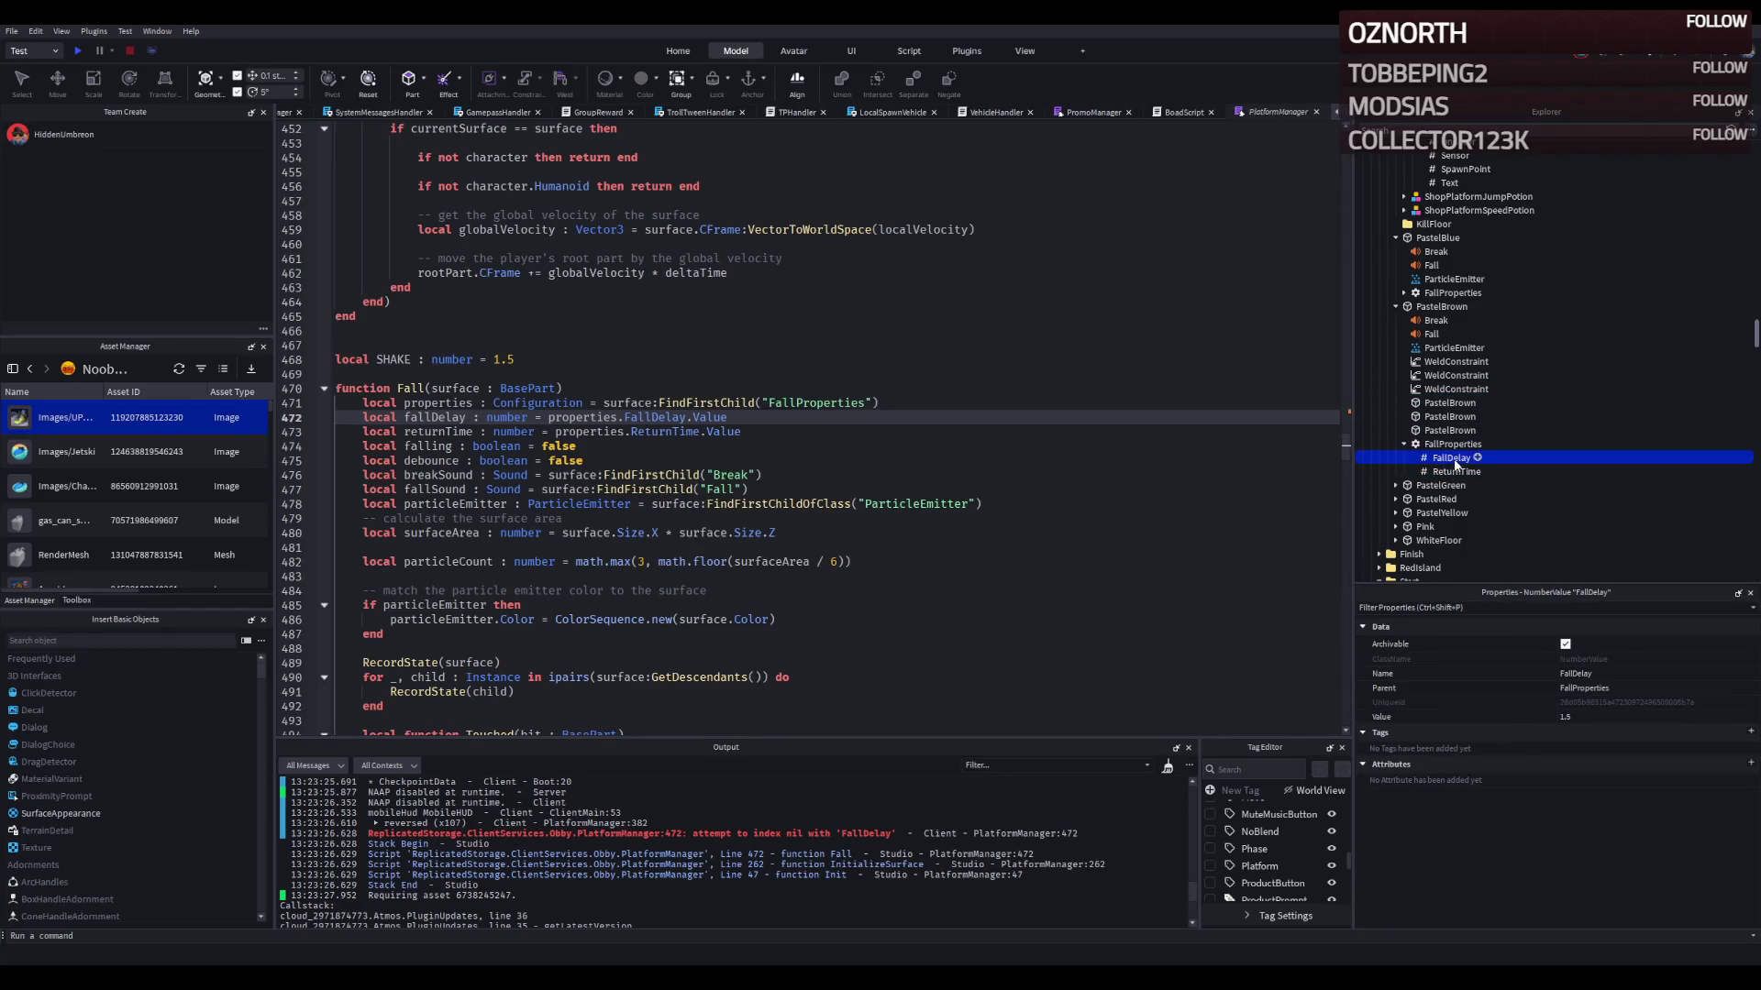
pyautogui.click(1438, 404)
pyautogui.scroll(-3, 1320, 840)
pyautogui.scroll(5, 1302, 841)
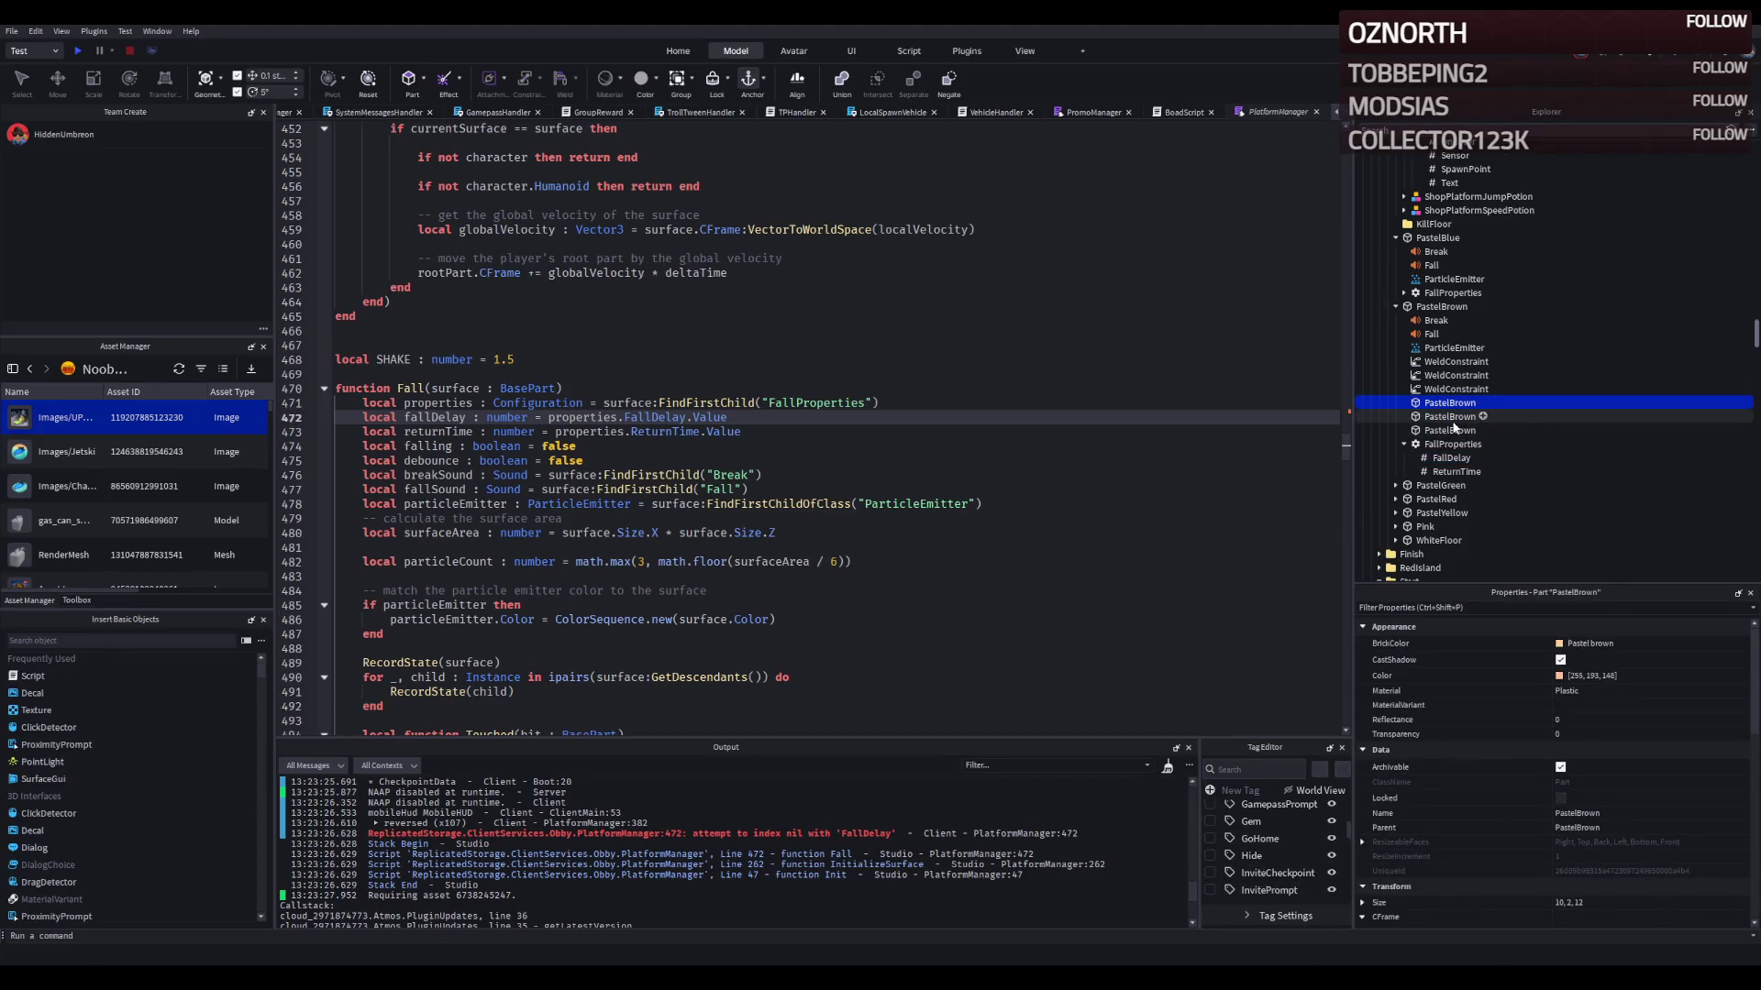
pyautogui.click(1446, 362)
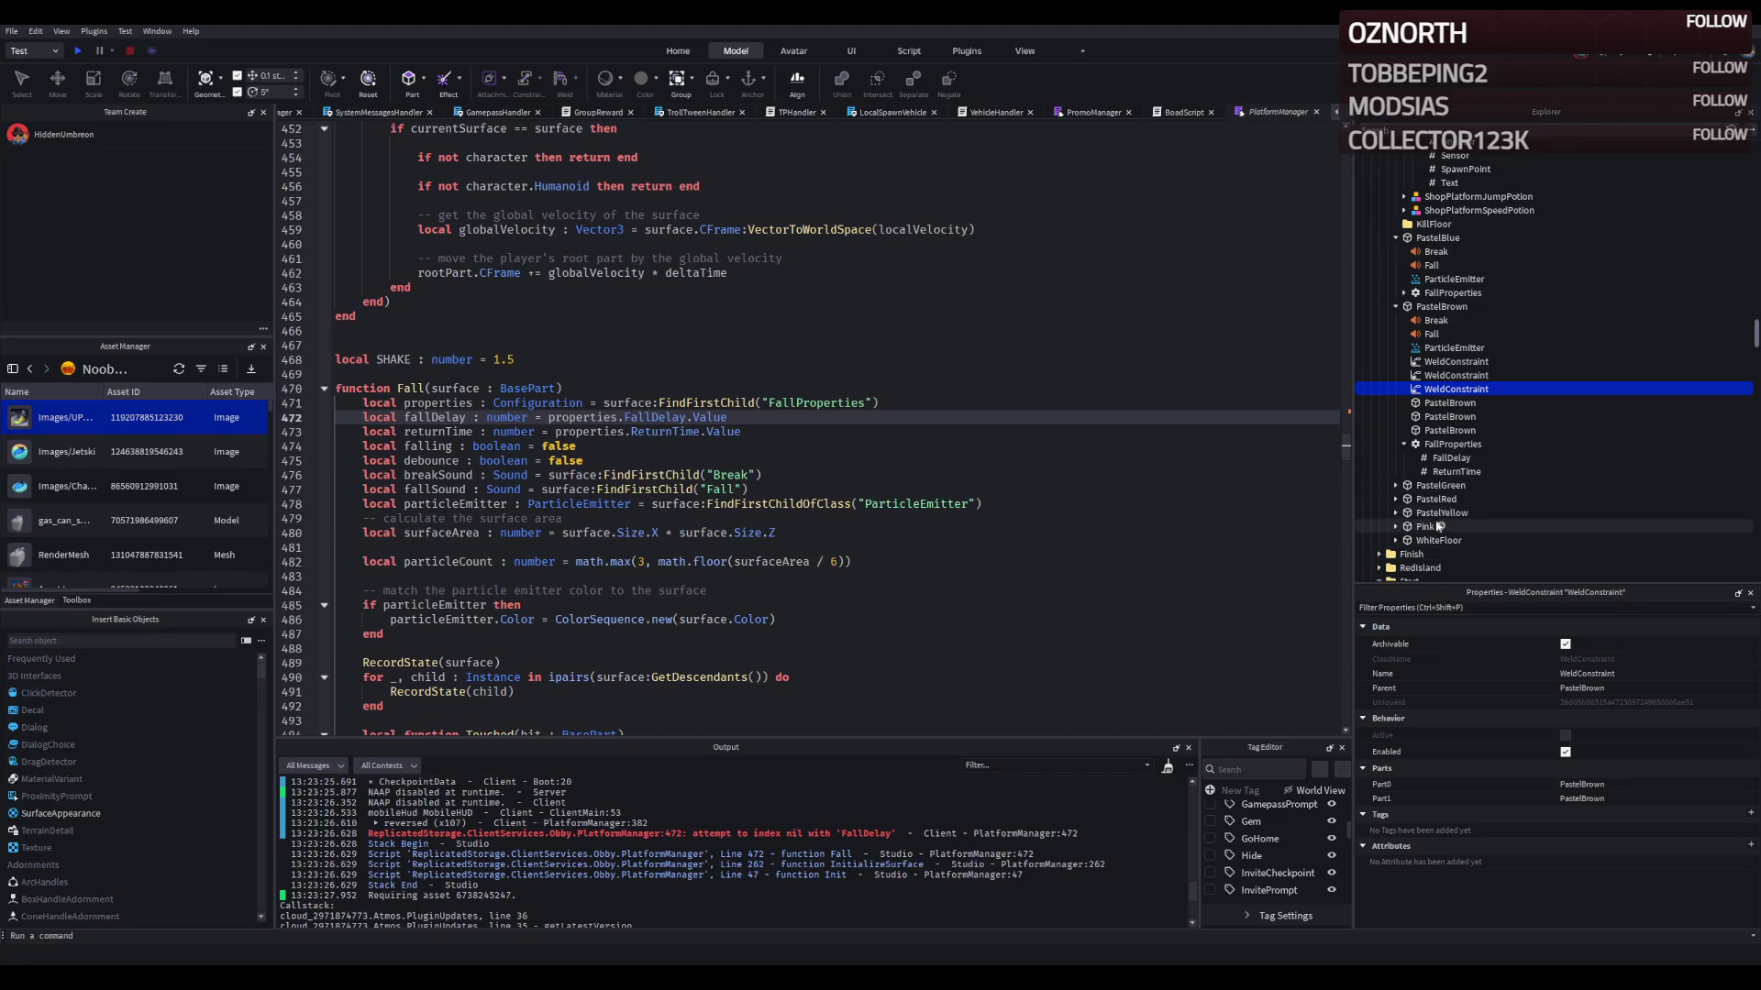
pyautogui.click(1436, 447)
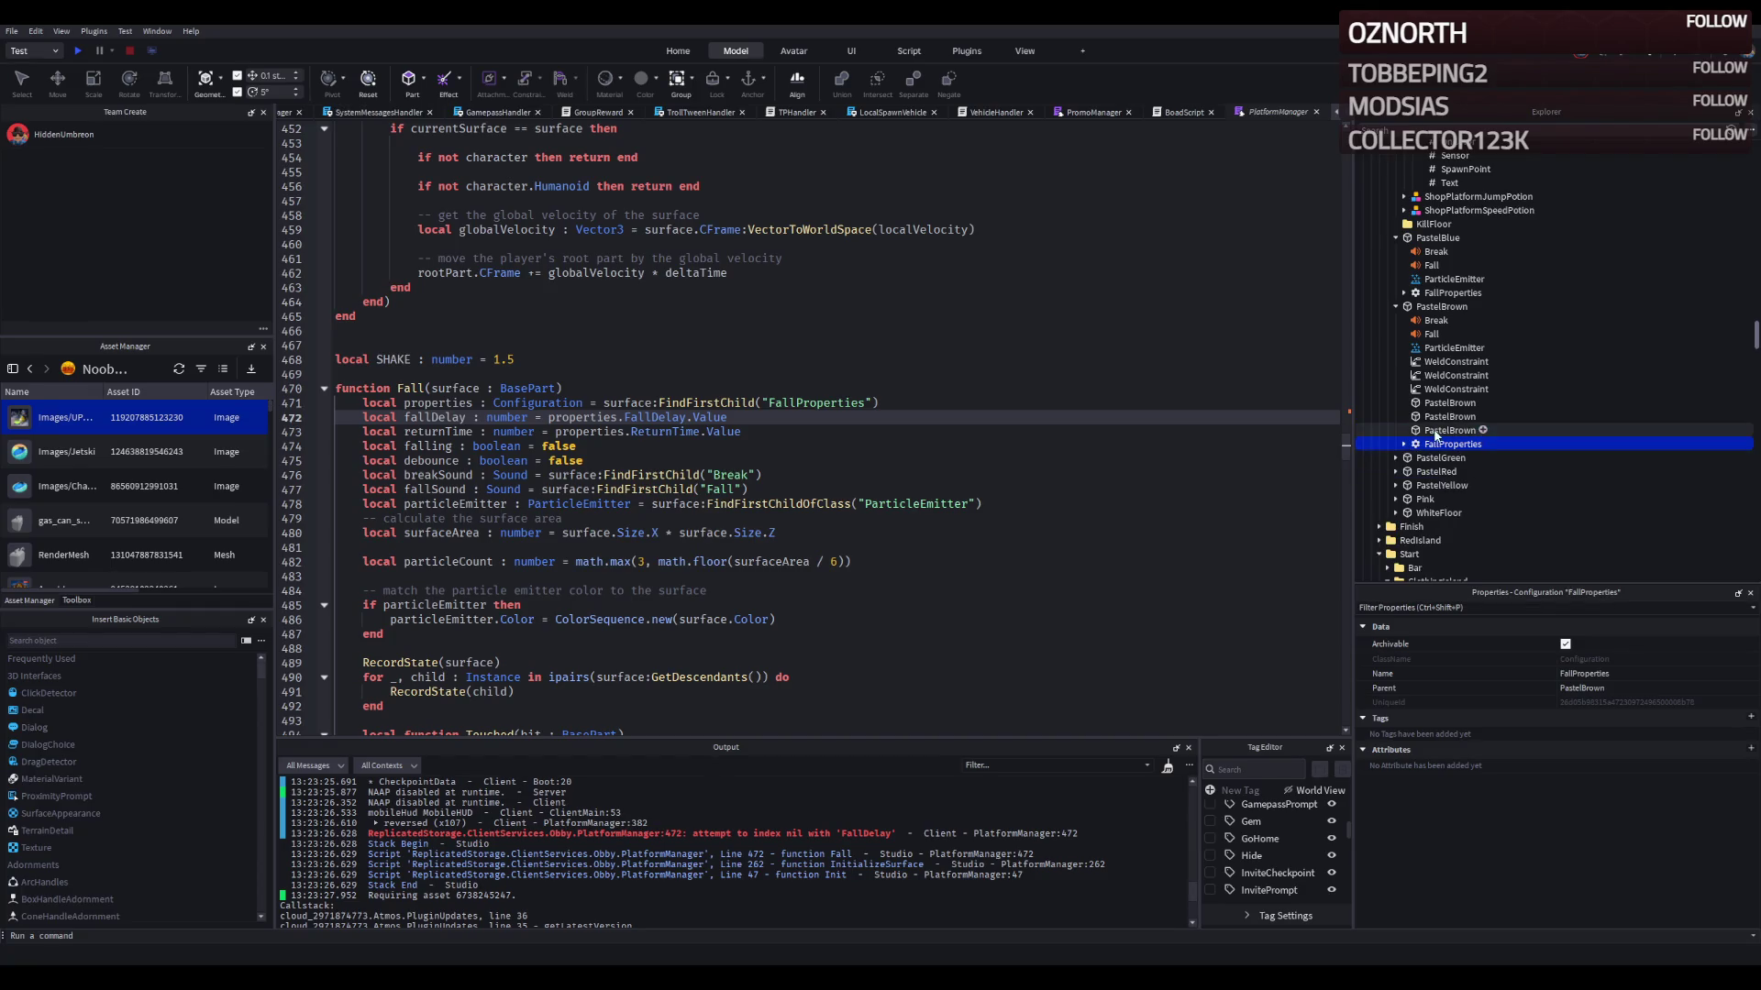
# Step: Select the three child PastelBrown blocks and drag them into KillFloor
pyautogui.click(1441, 307)
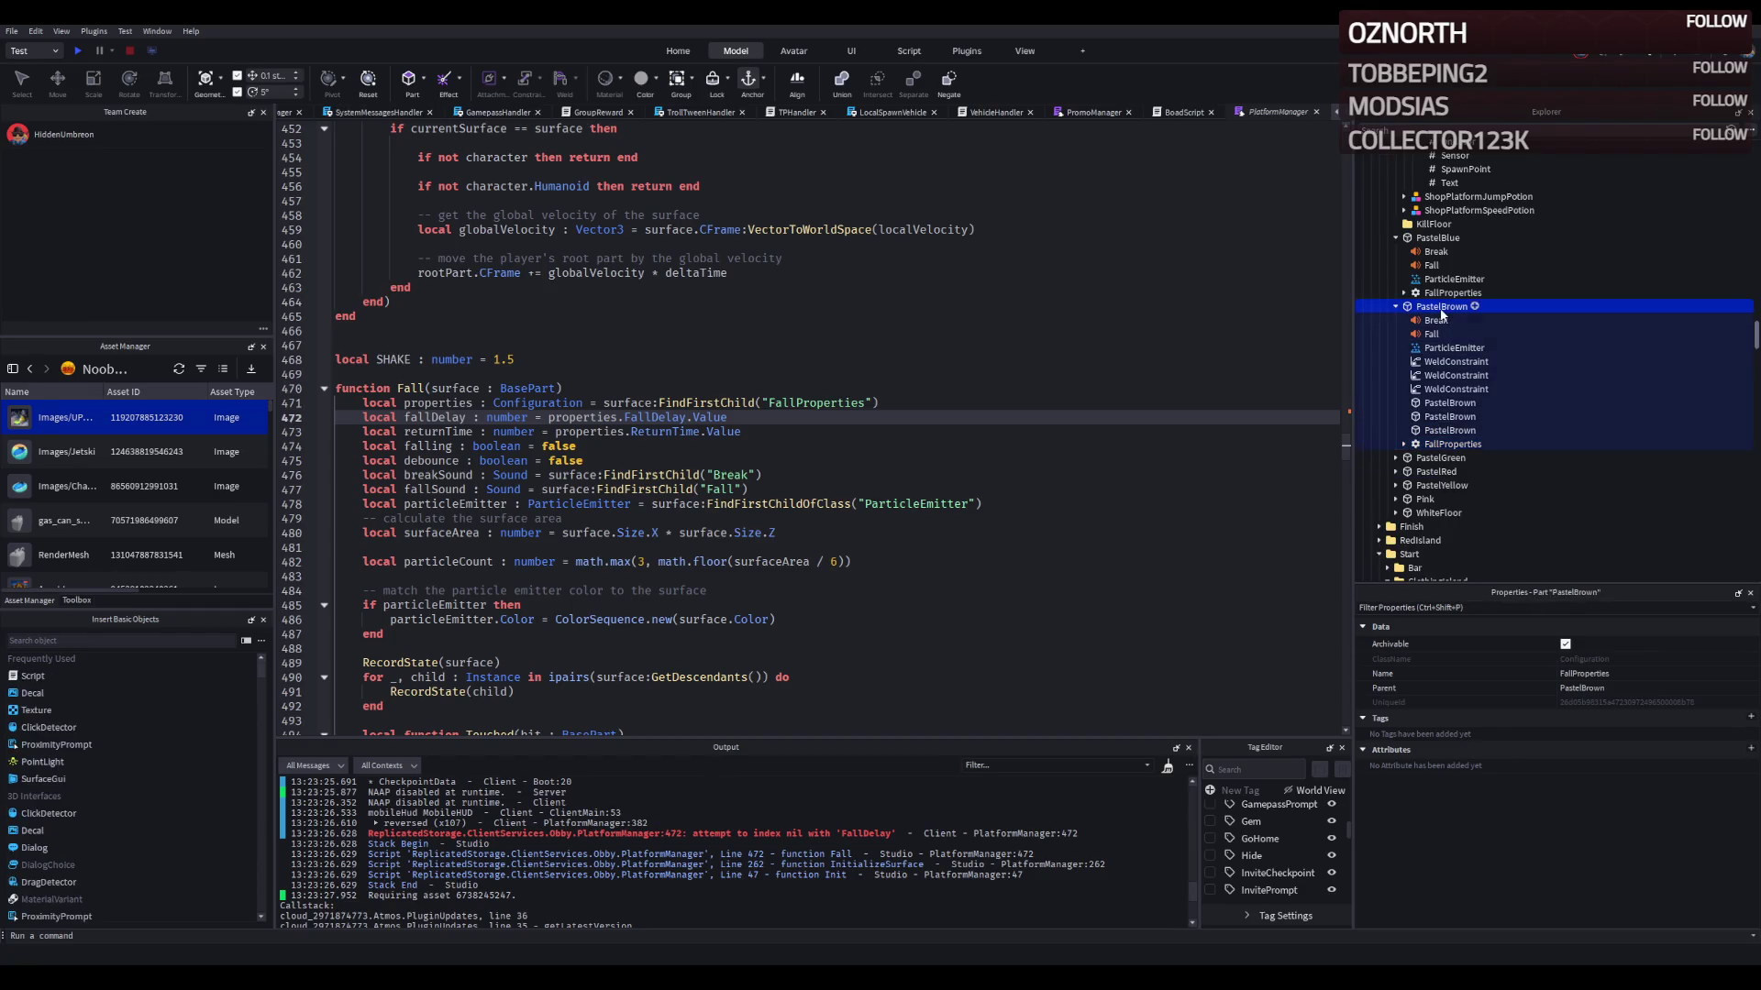
pyautogui.click(1449, 403)
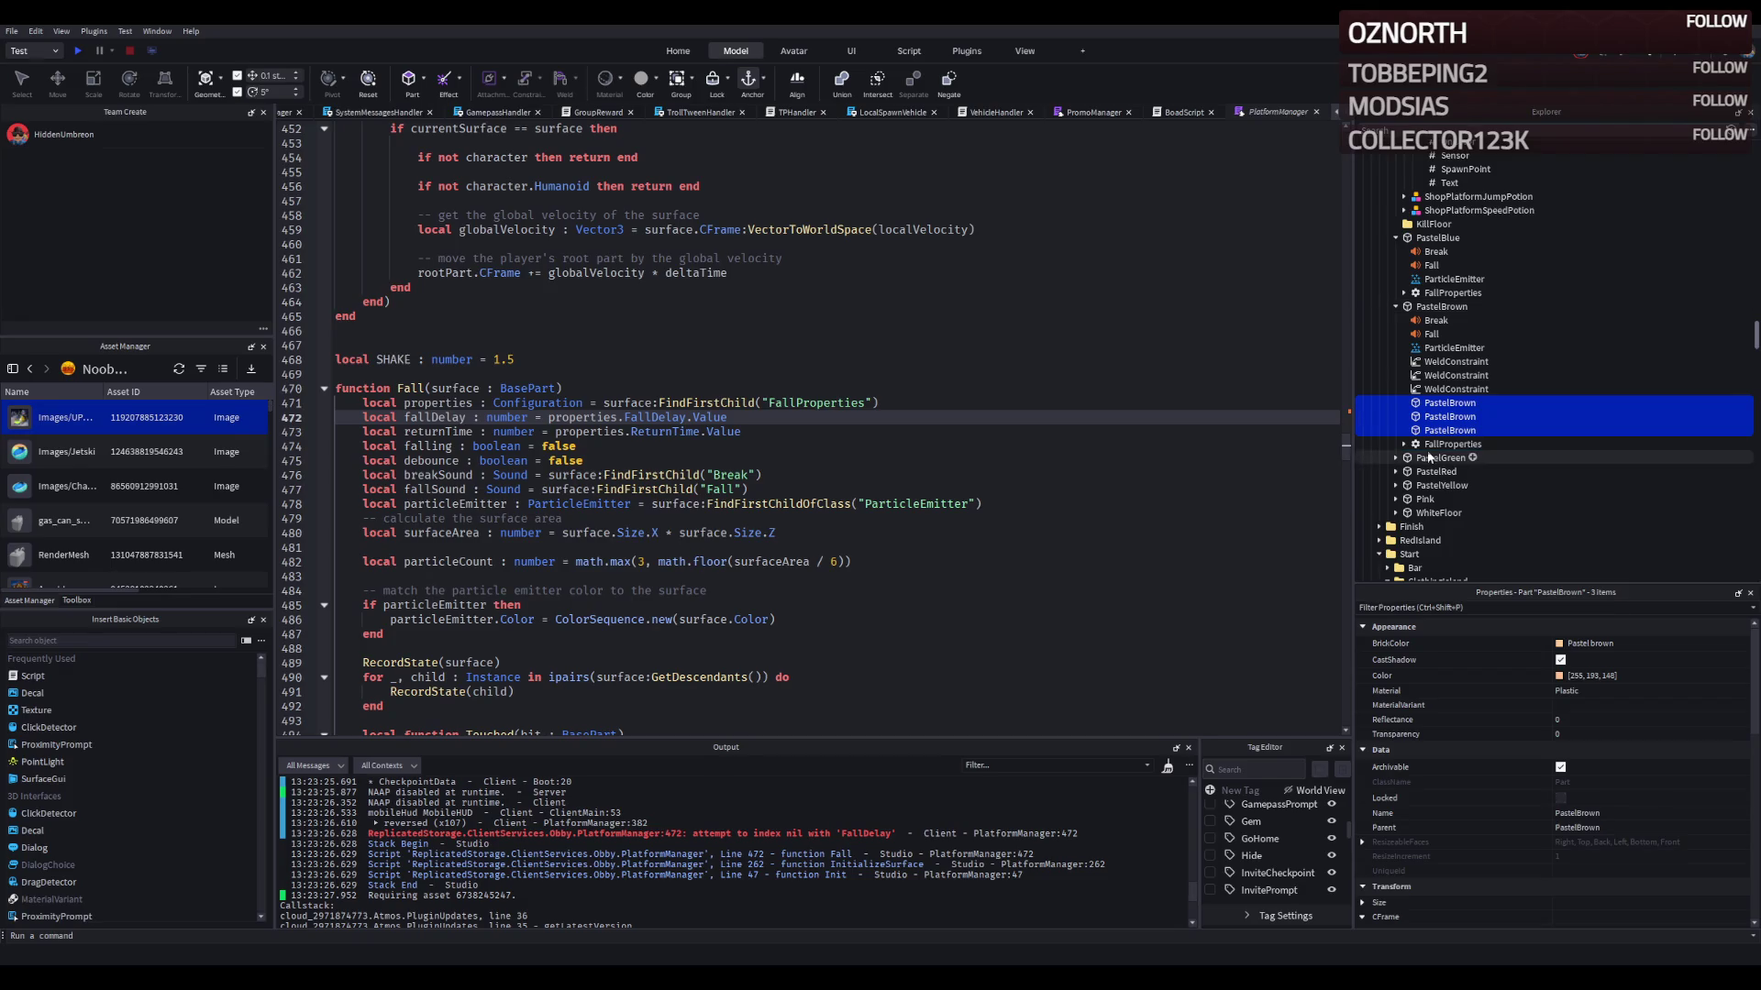
pyautogui.moveTo(1427, 246); pyautogui.dragTo(1426, 231)
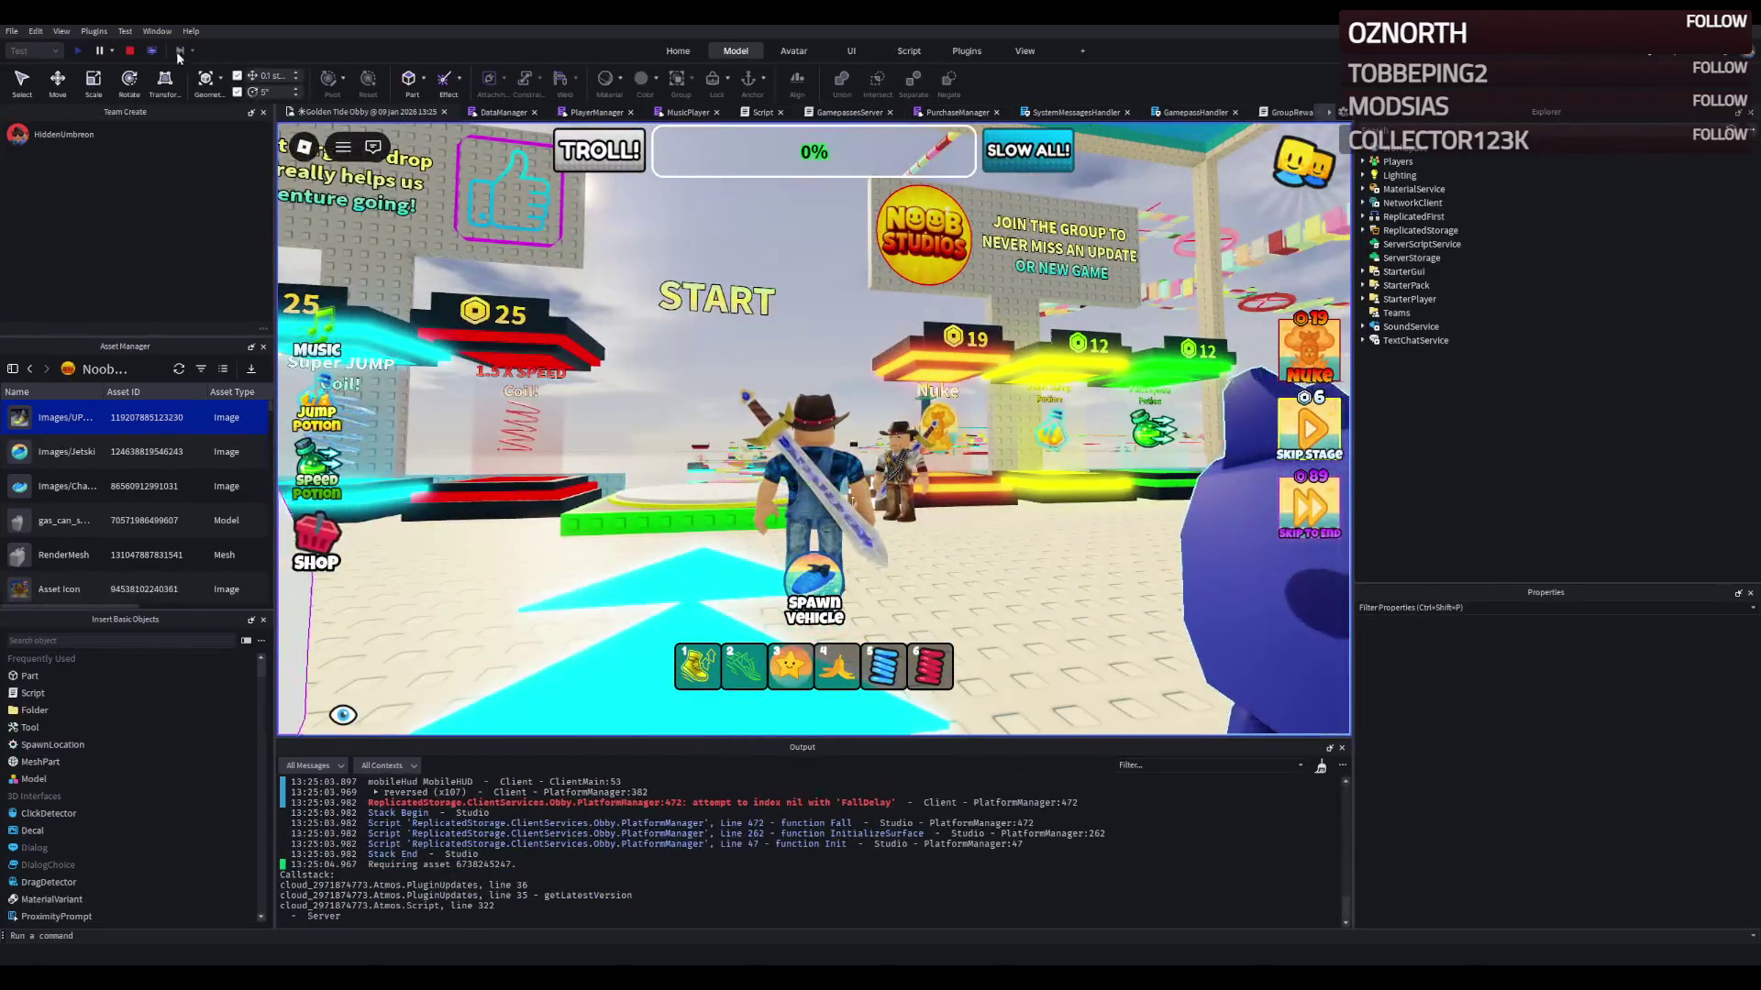
# Step: Stop the running playtest with the Stop button on the Test toolbar
pyautogui.click(129, 51)
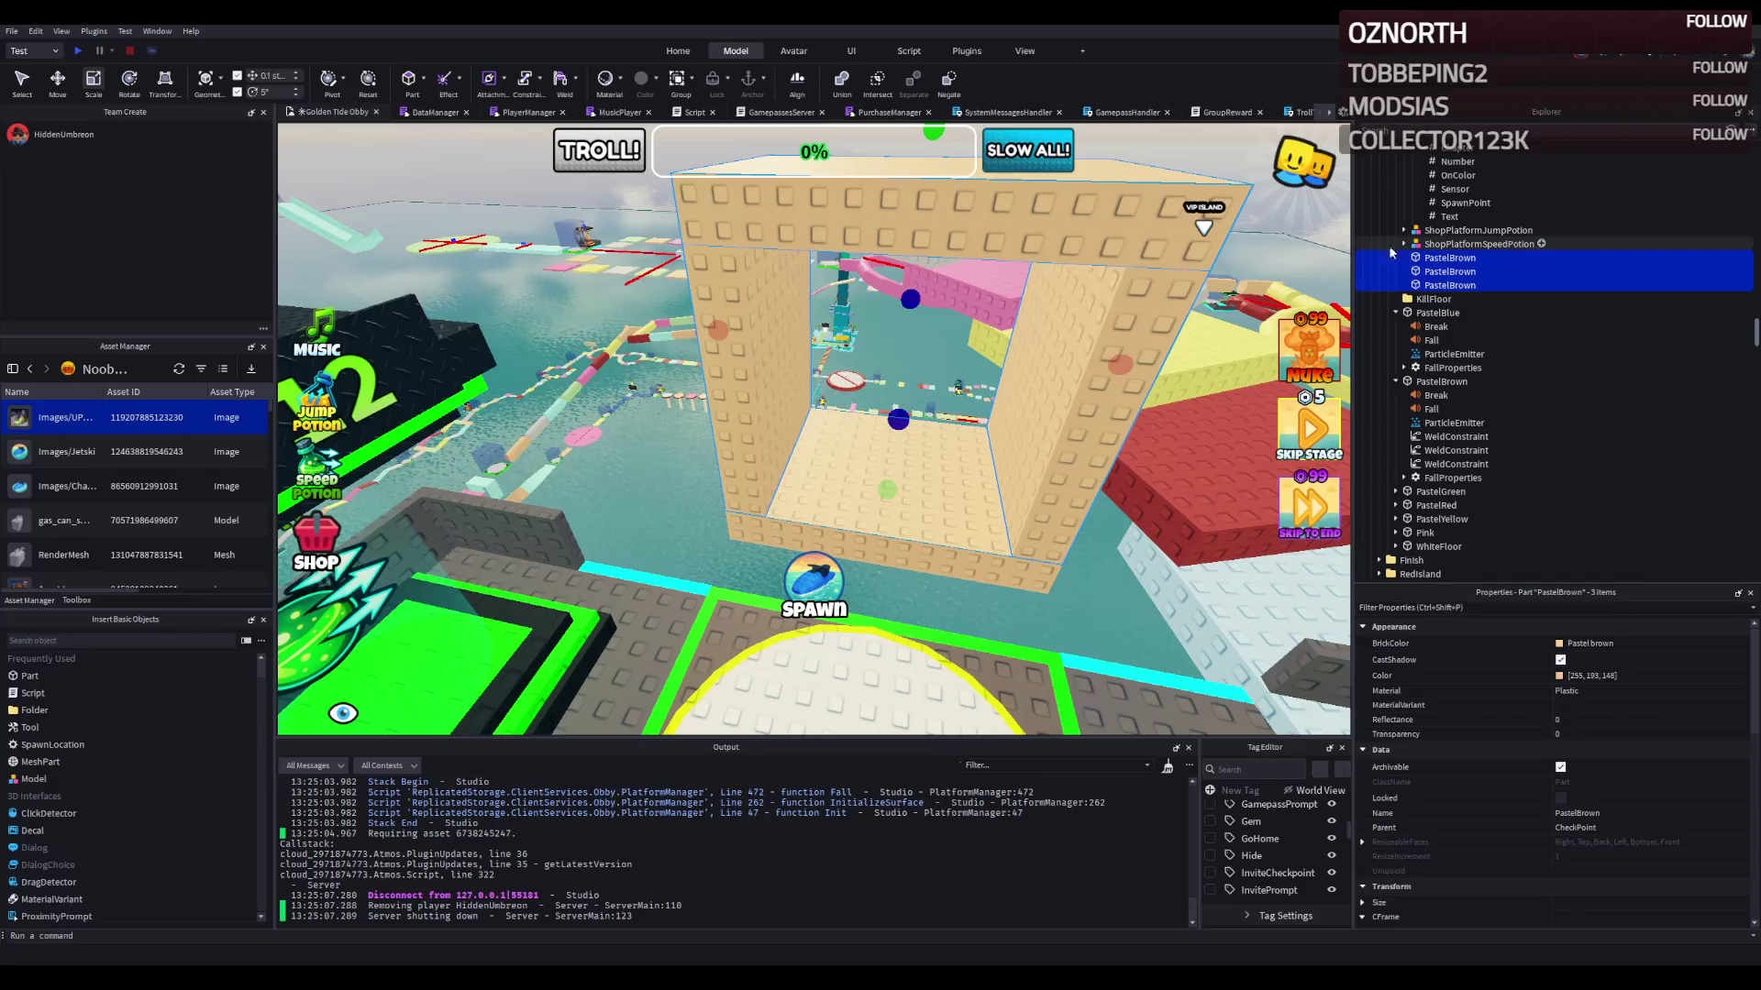
# Step: Orbit around the brick frame, collapse the Checkpoint model in Explorer and select PastelBlue
pyautogui.moveTo(823, 327); pyautogui.dragTo(871, 346)
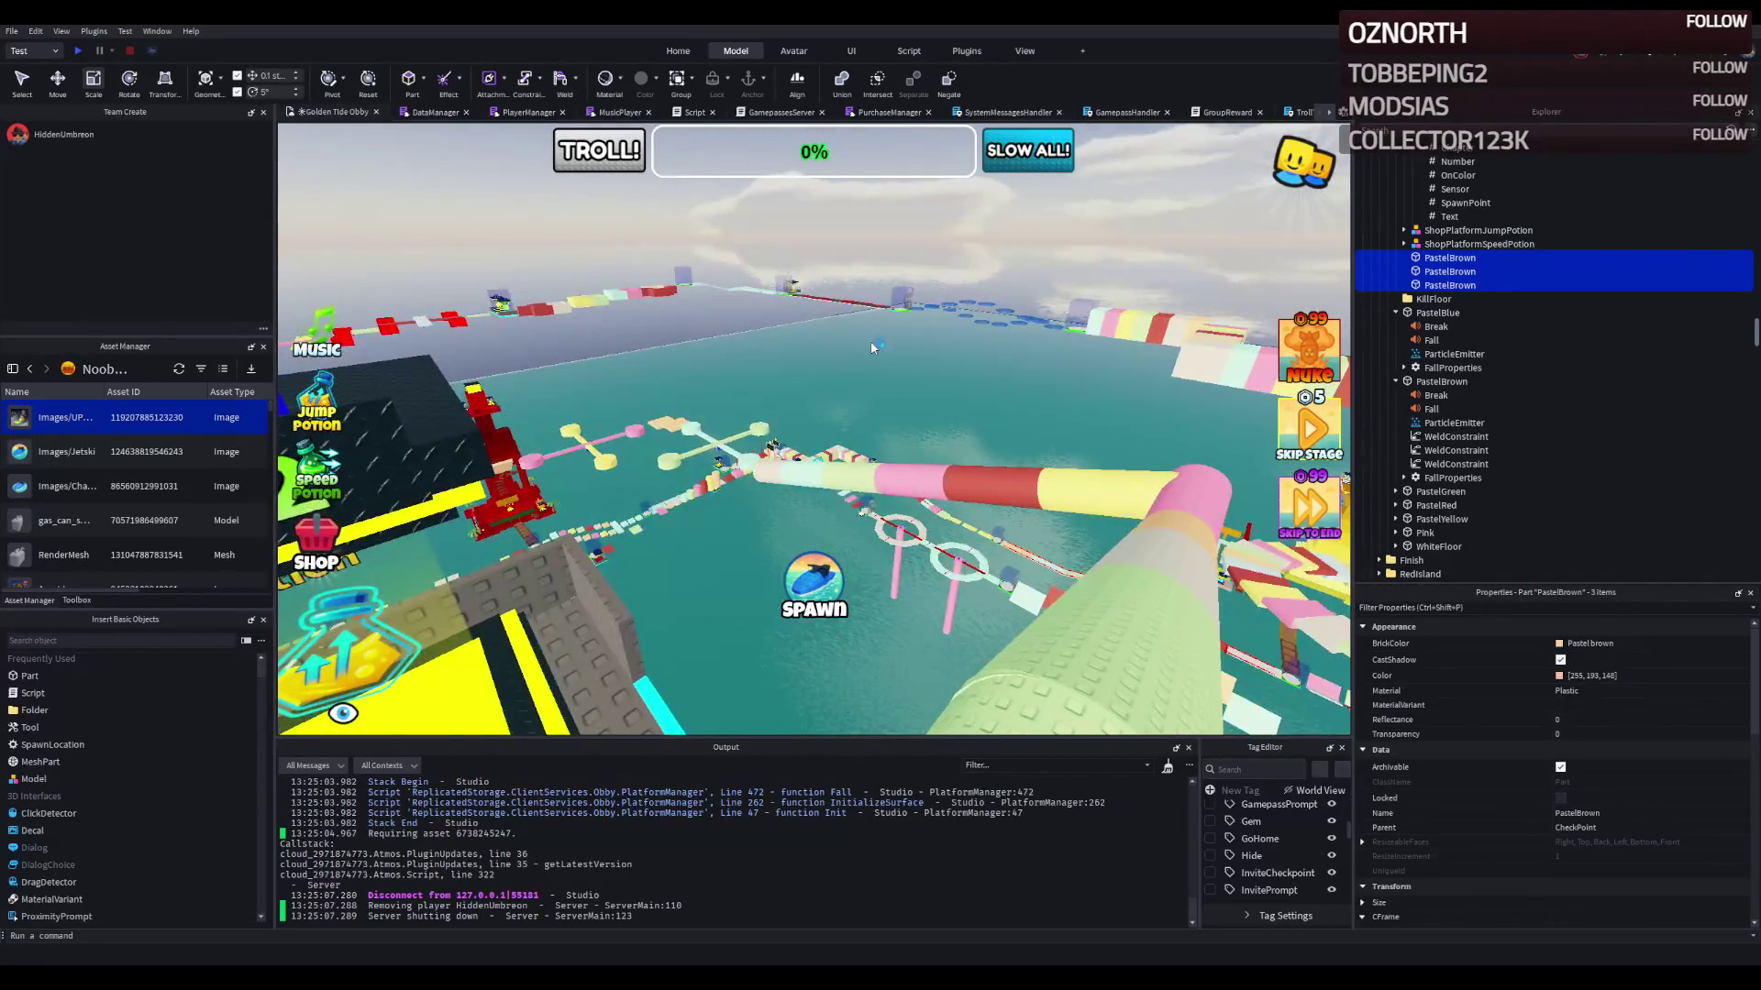
pyautogui.scroll(-5, 871, 347)
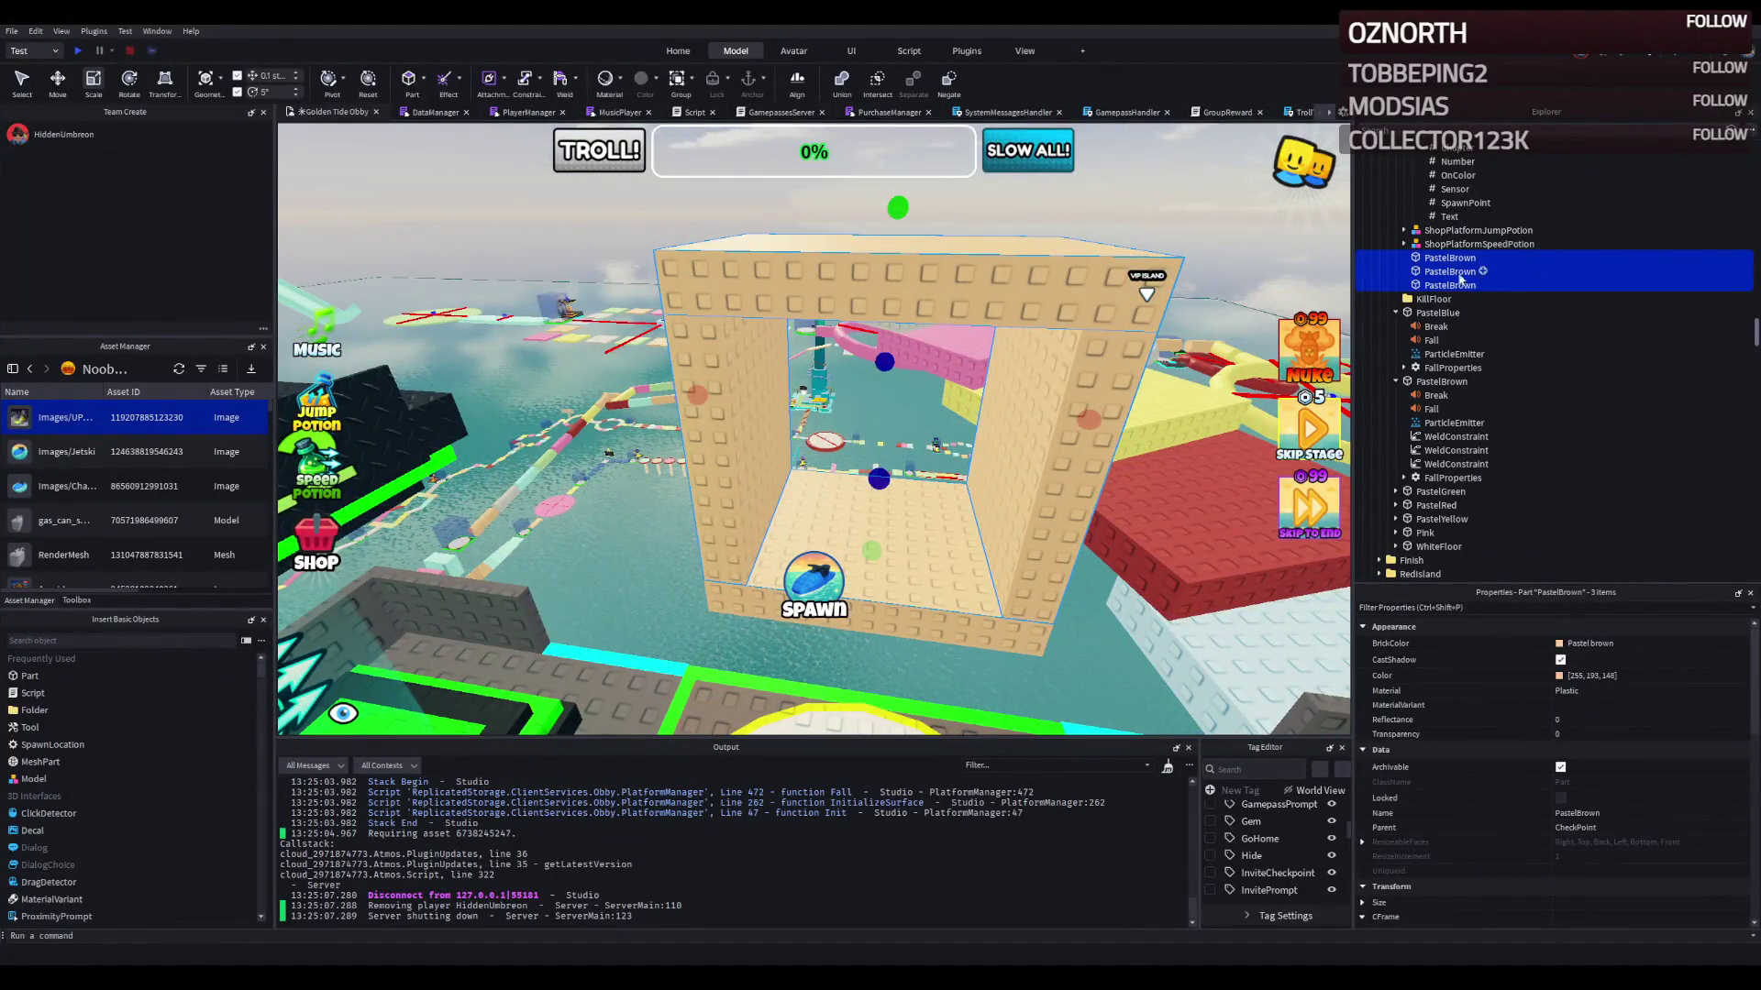
pyautogui.scroll(3, 1458, 280)
pyautogui.click(1436, 236)
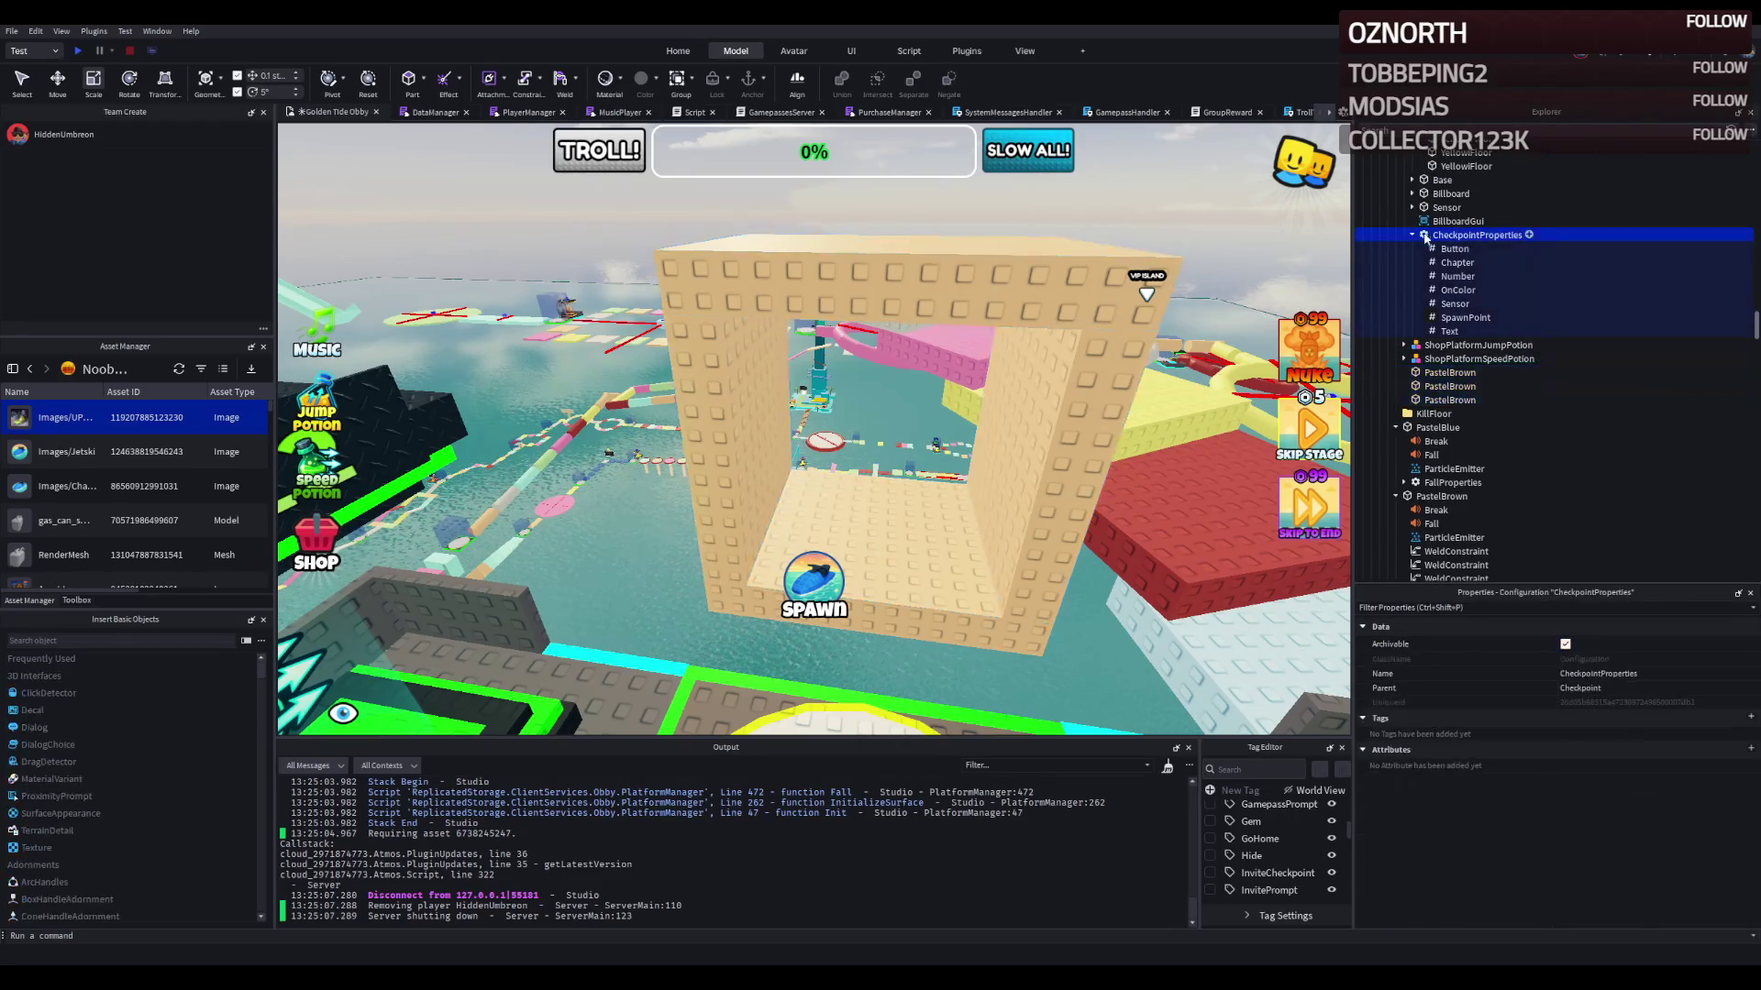
pyautogui.scroll(3, 1440, 253)
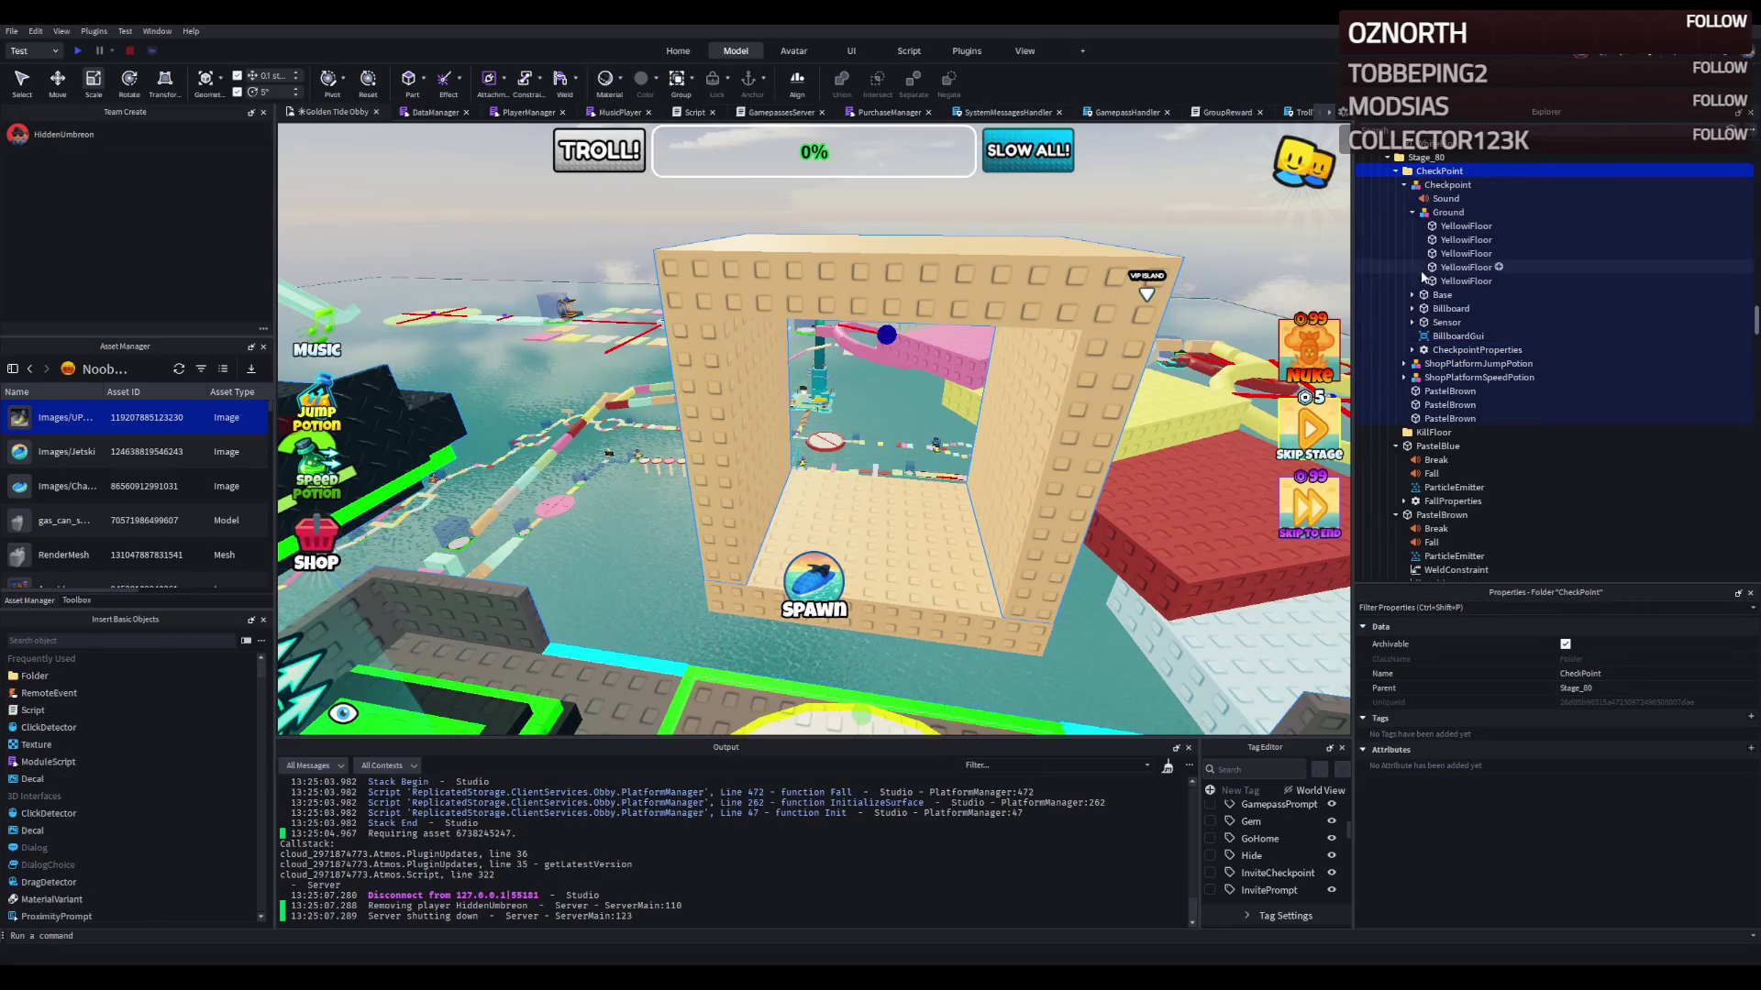
pyautogui.click(1403, 186)
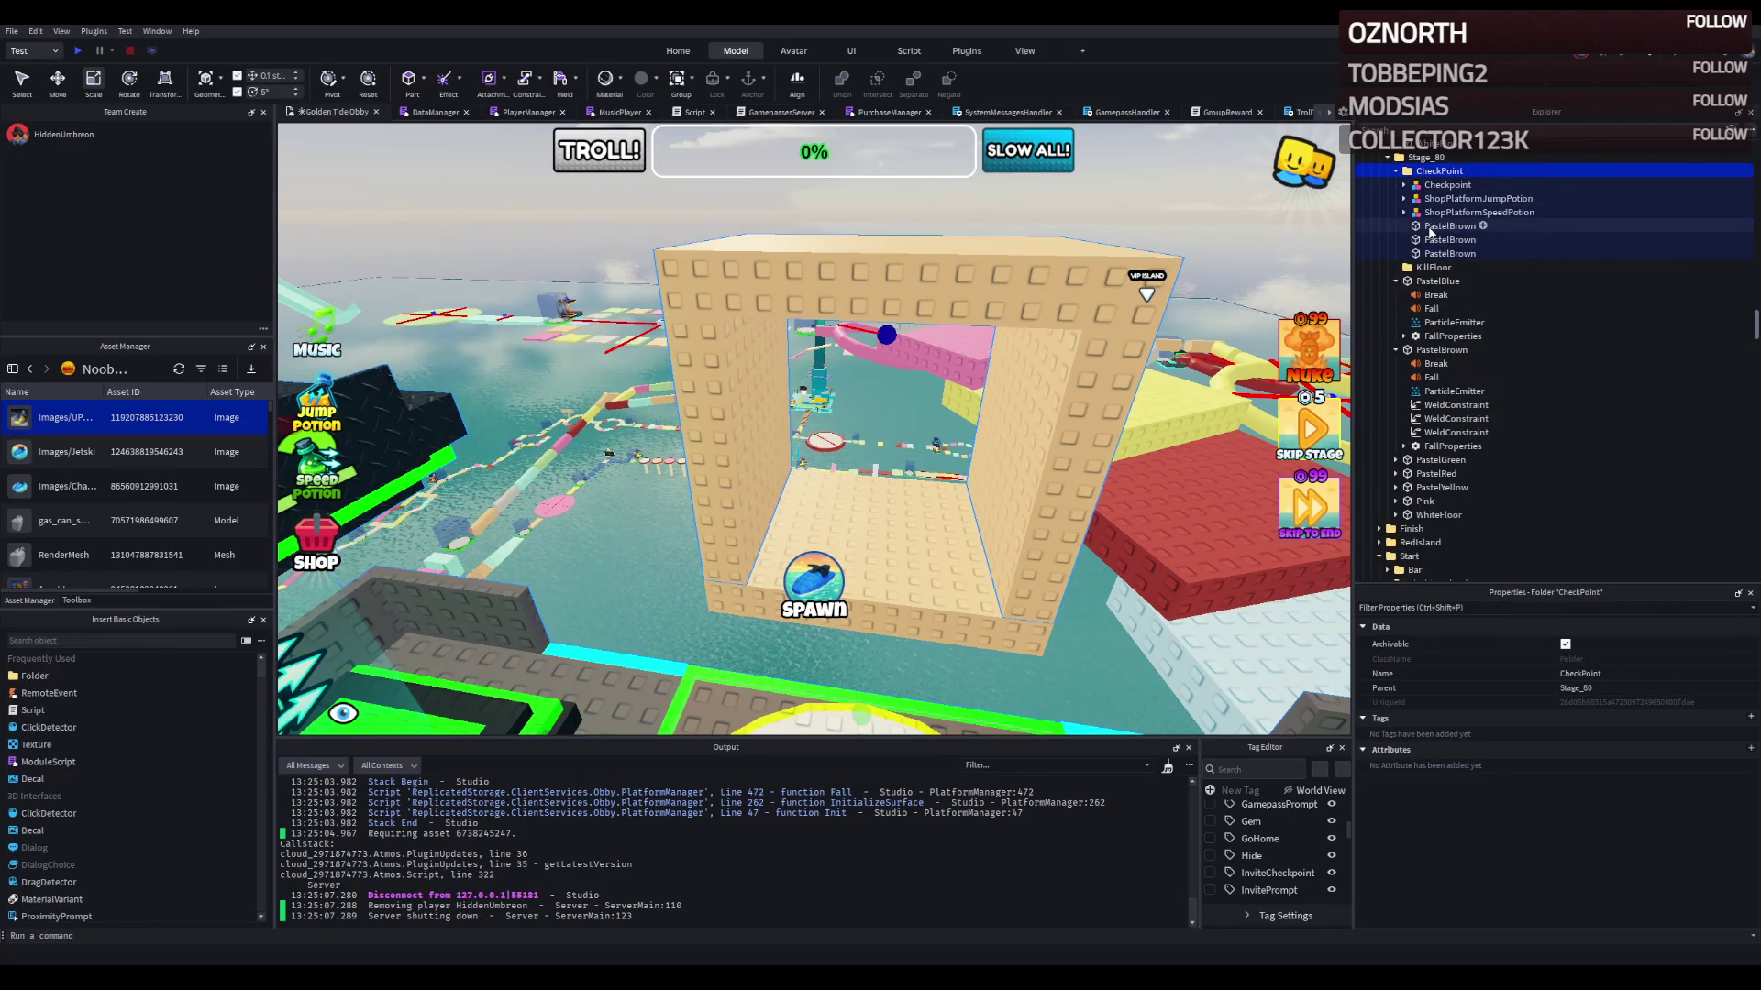
pyautogui.click(1432, 281)
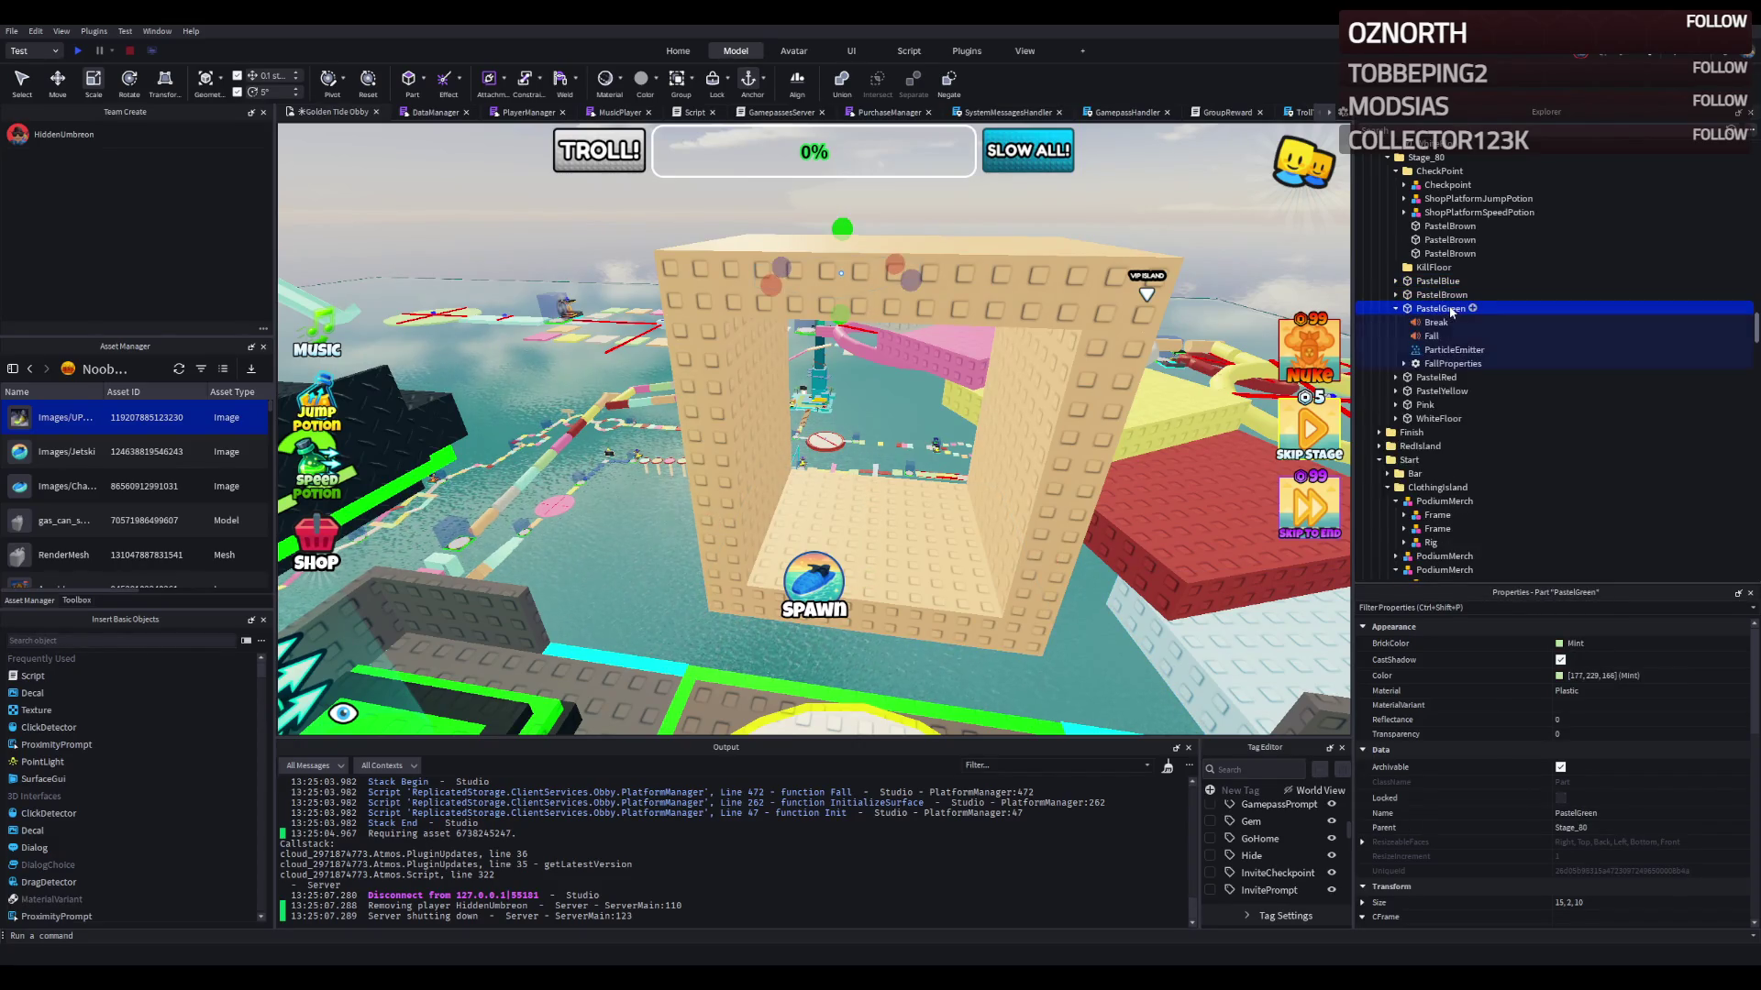
# Step: Delete PastelBrown's three WeldConstraints, then start a playtest
pyautogui.doubleClick(1438, 297)
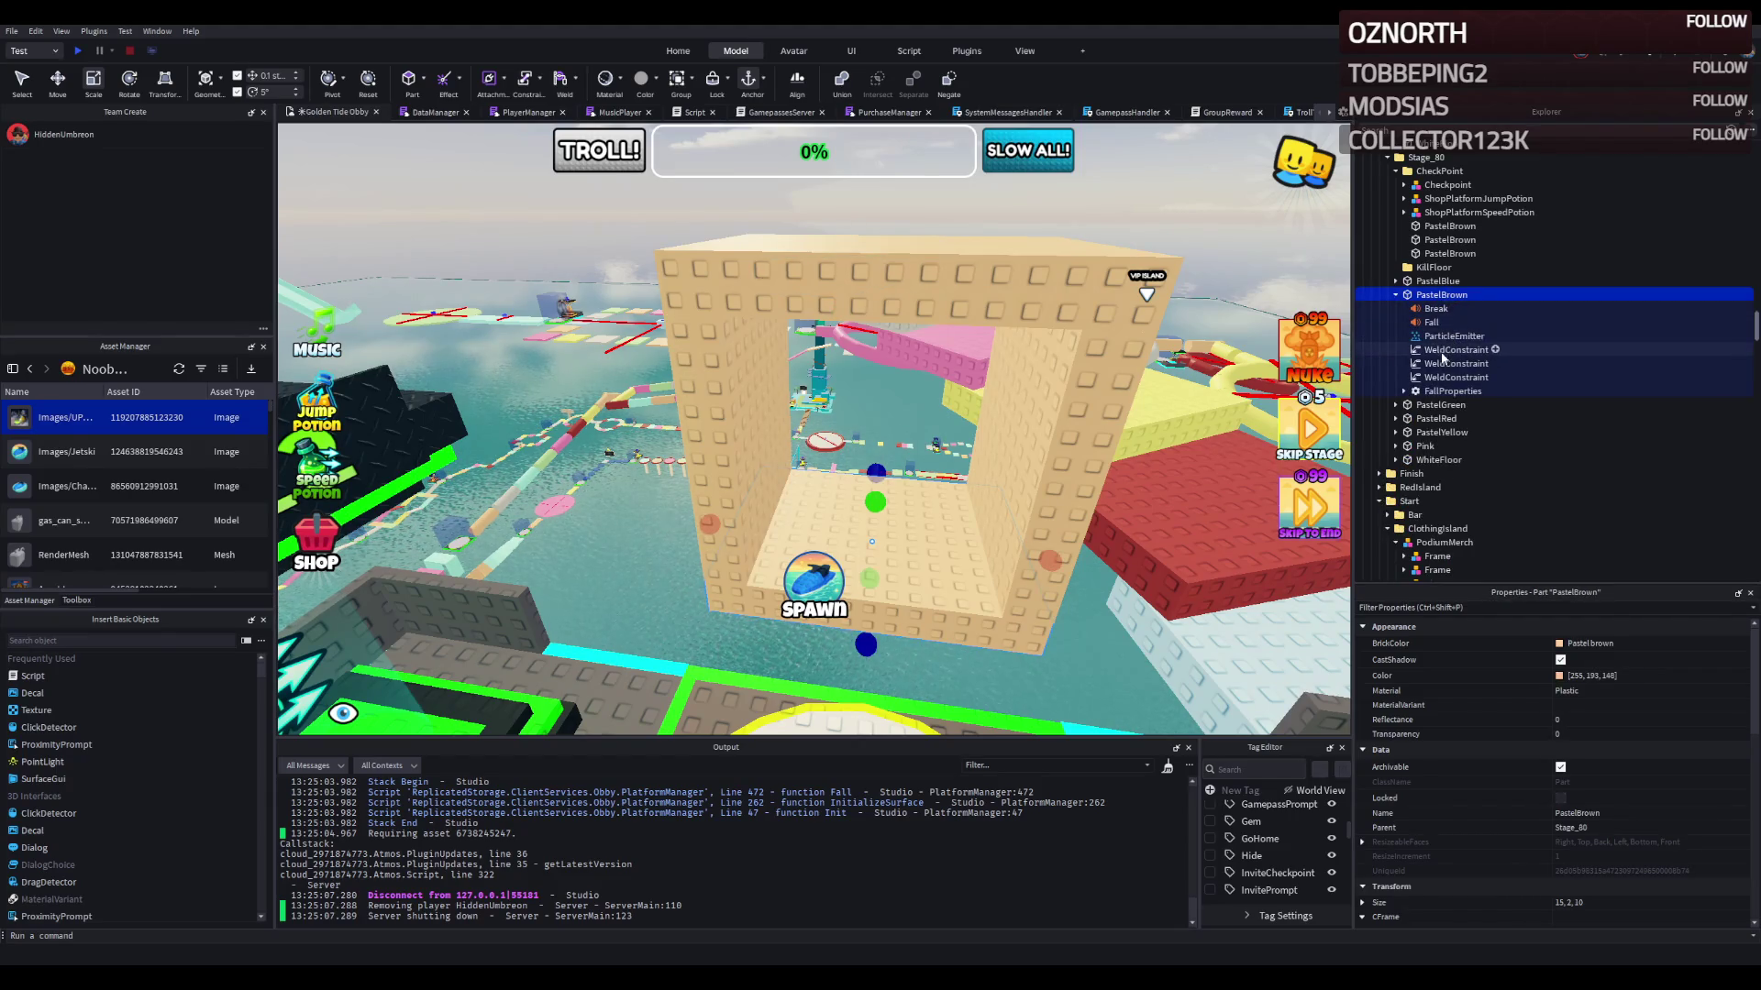
pyautogui.click(1441, 352)
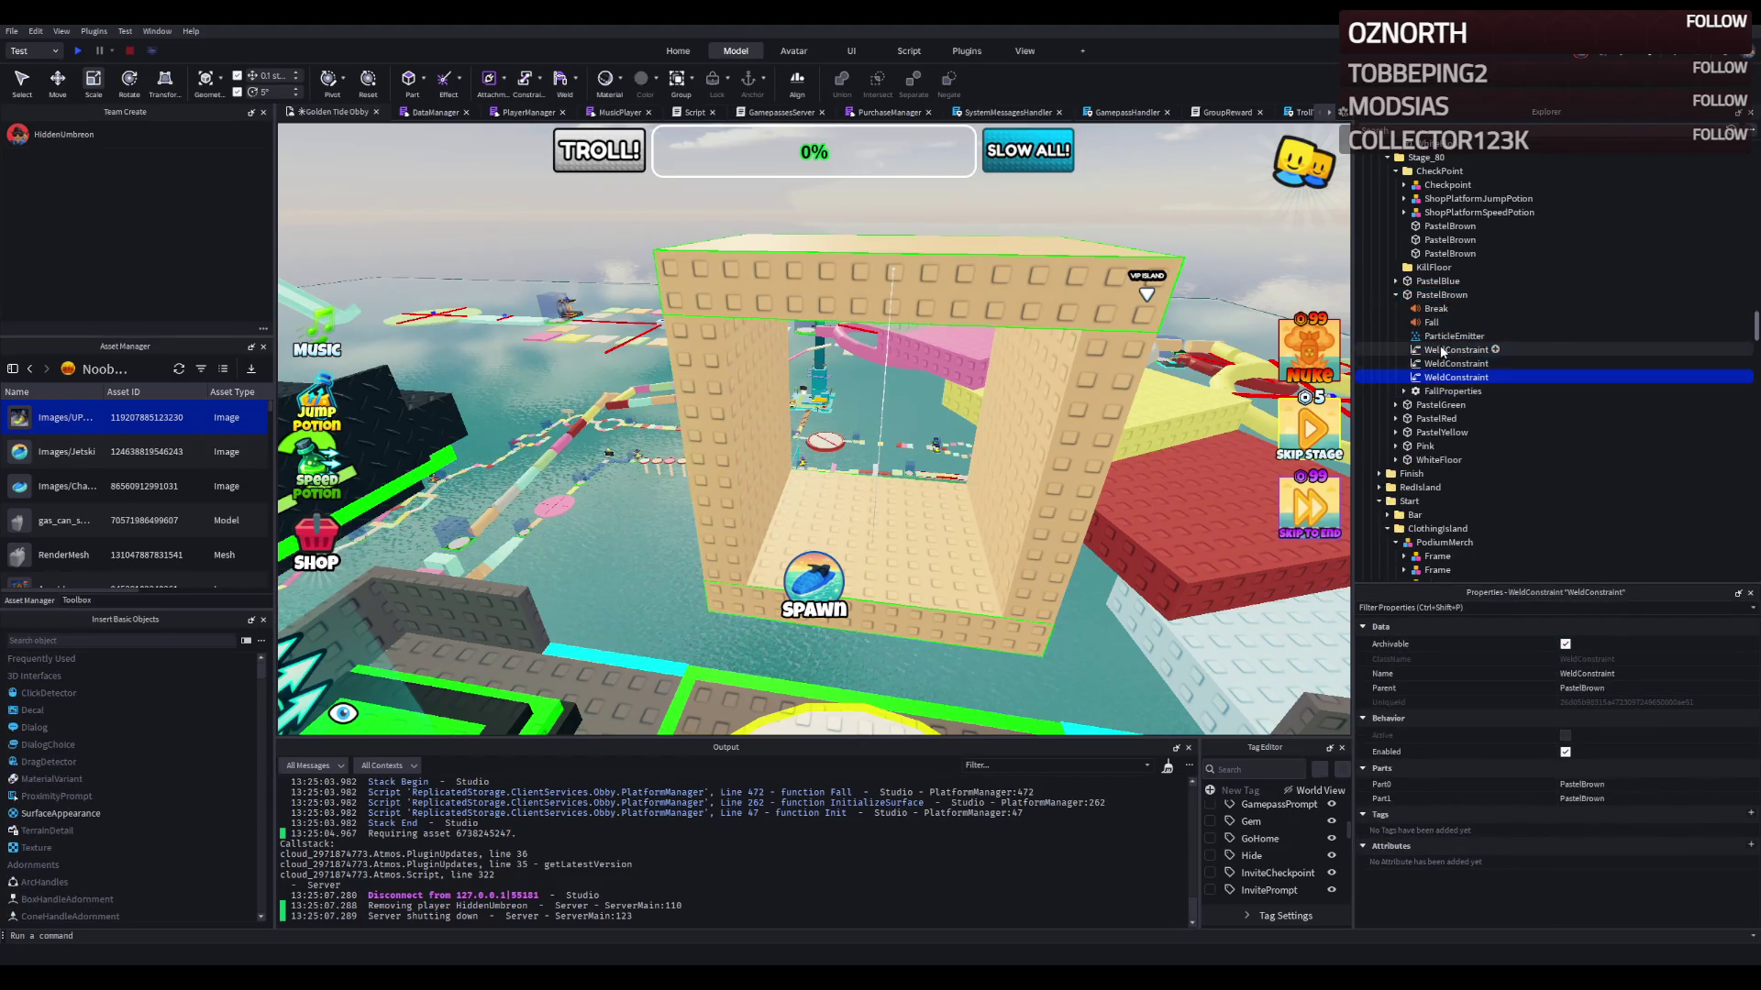
pyautogui.press('Delete')
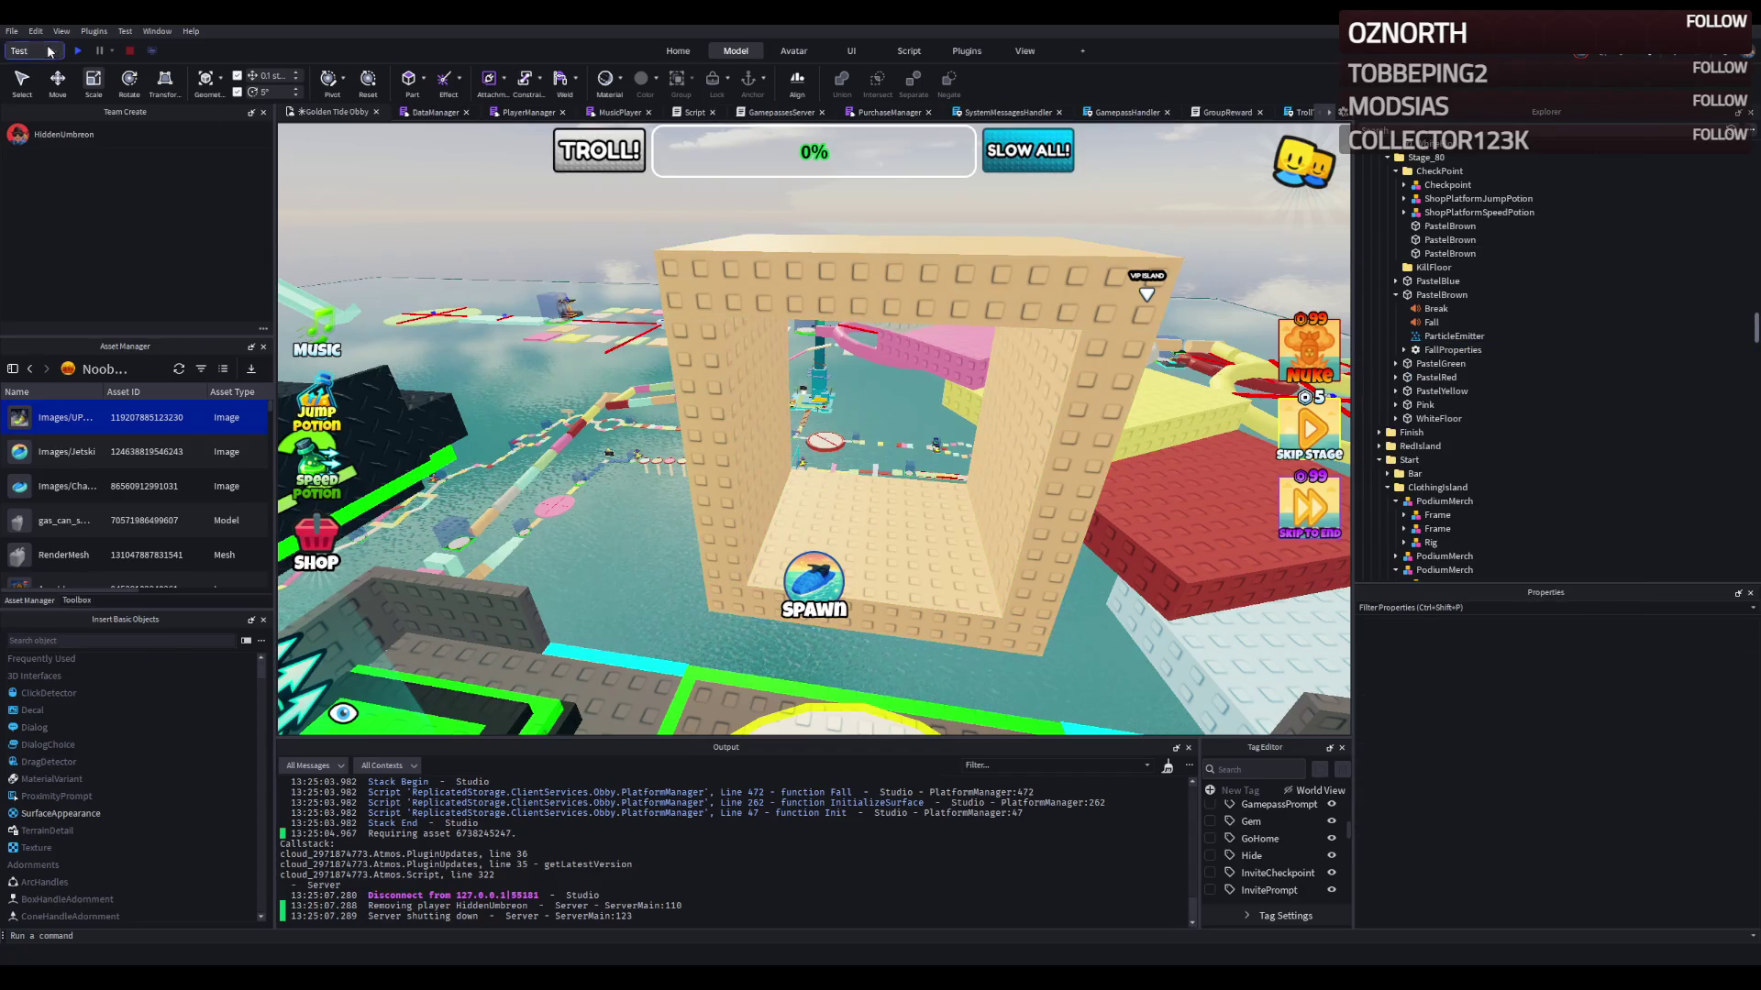
pyautogui.click(79, 51)
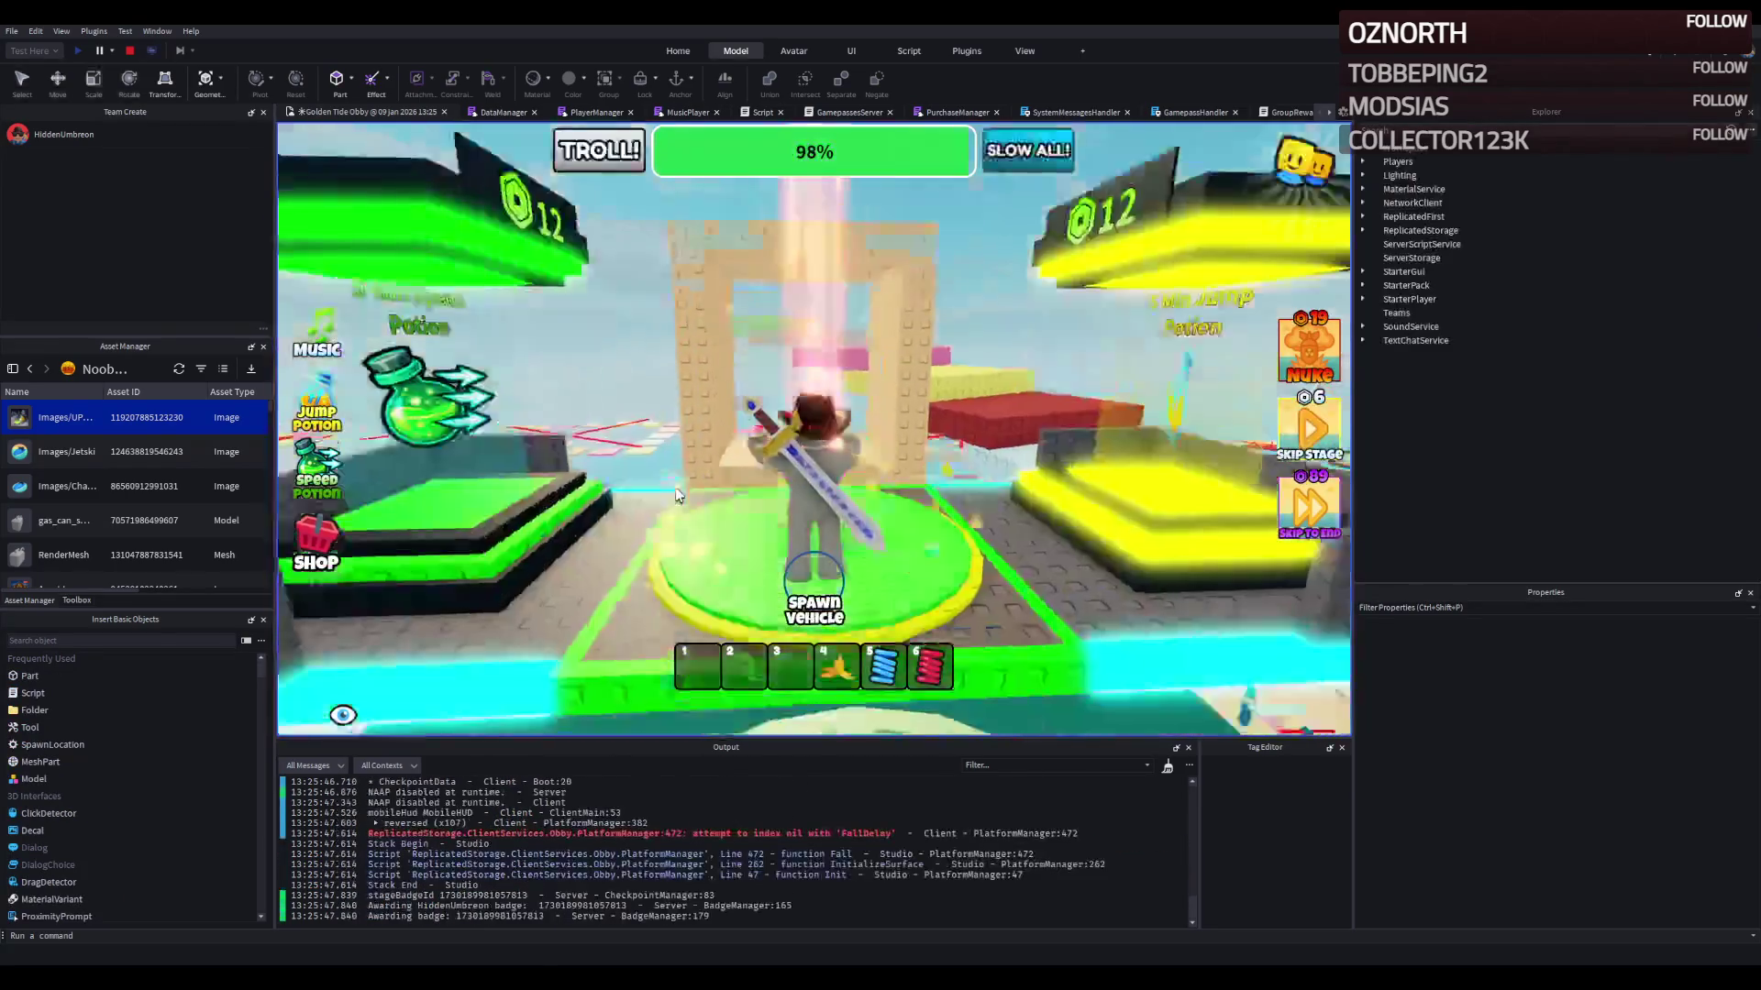
# Step: Walk the avatar through the tan archway and along the yellow, red and pastel platforms
pyautogui.press('w')
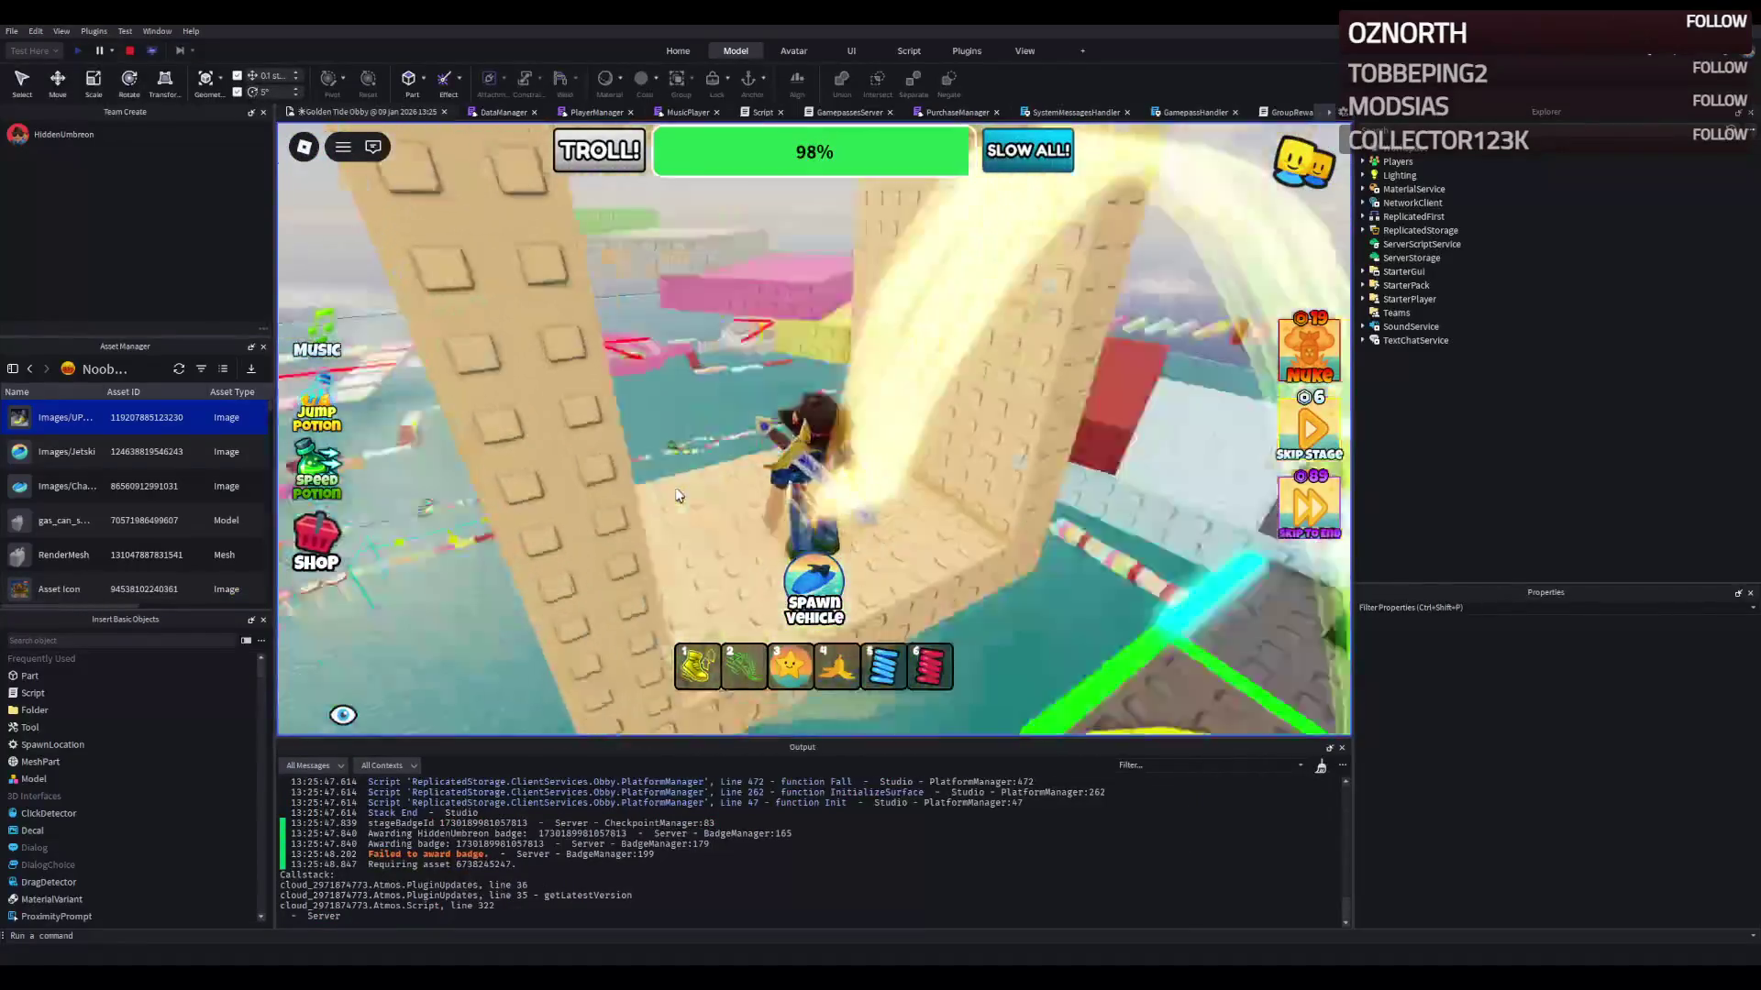
pyautogui.press('w')
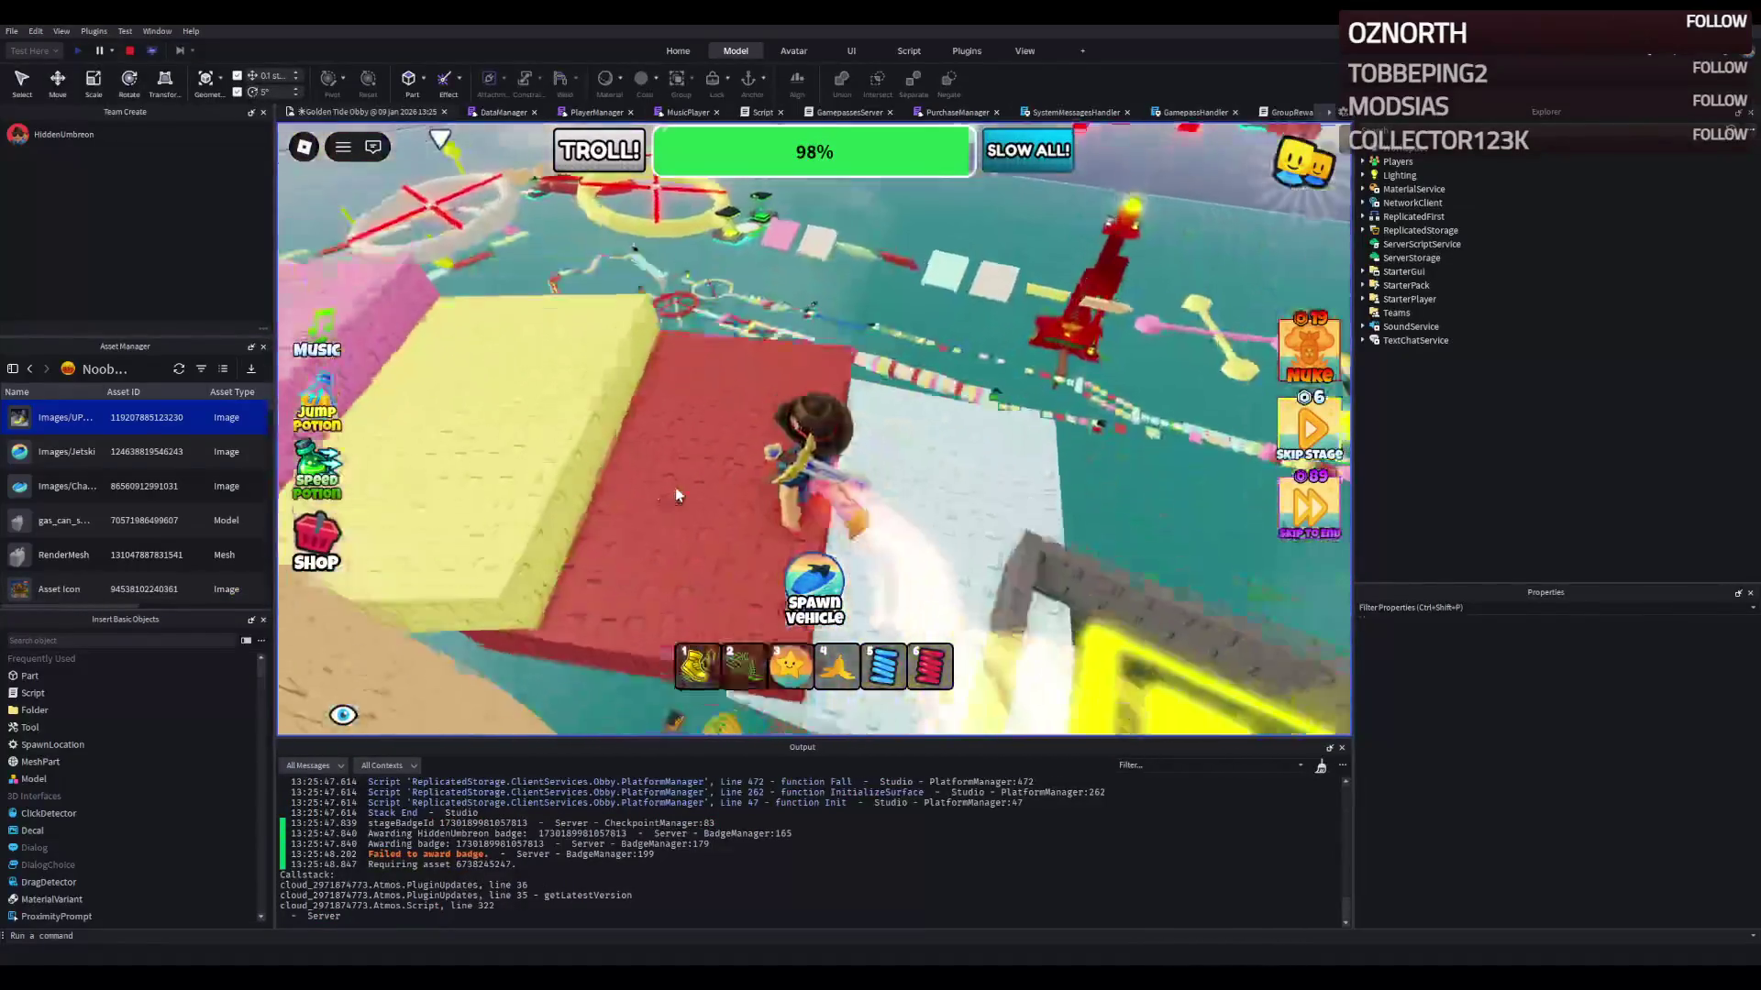
pyautogui.press('w')
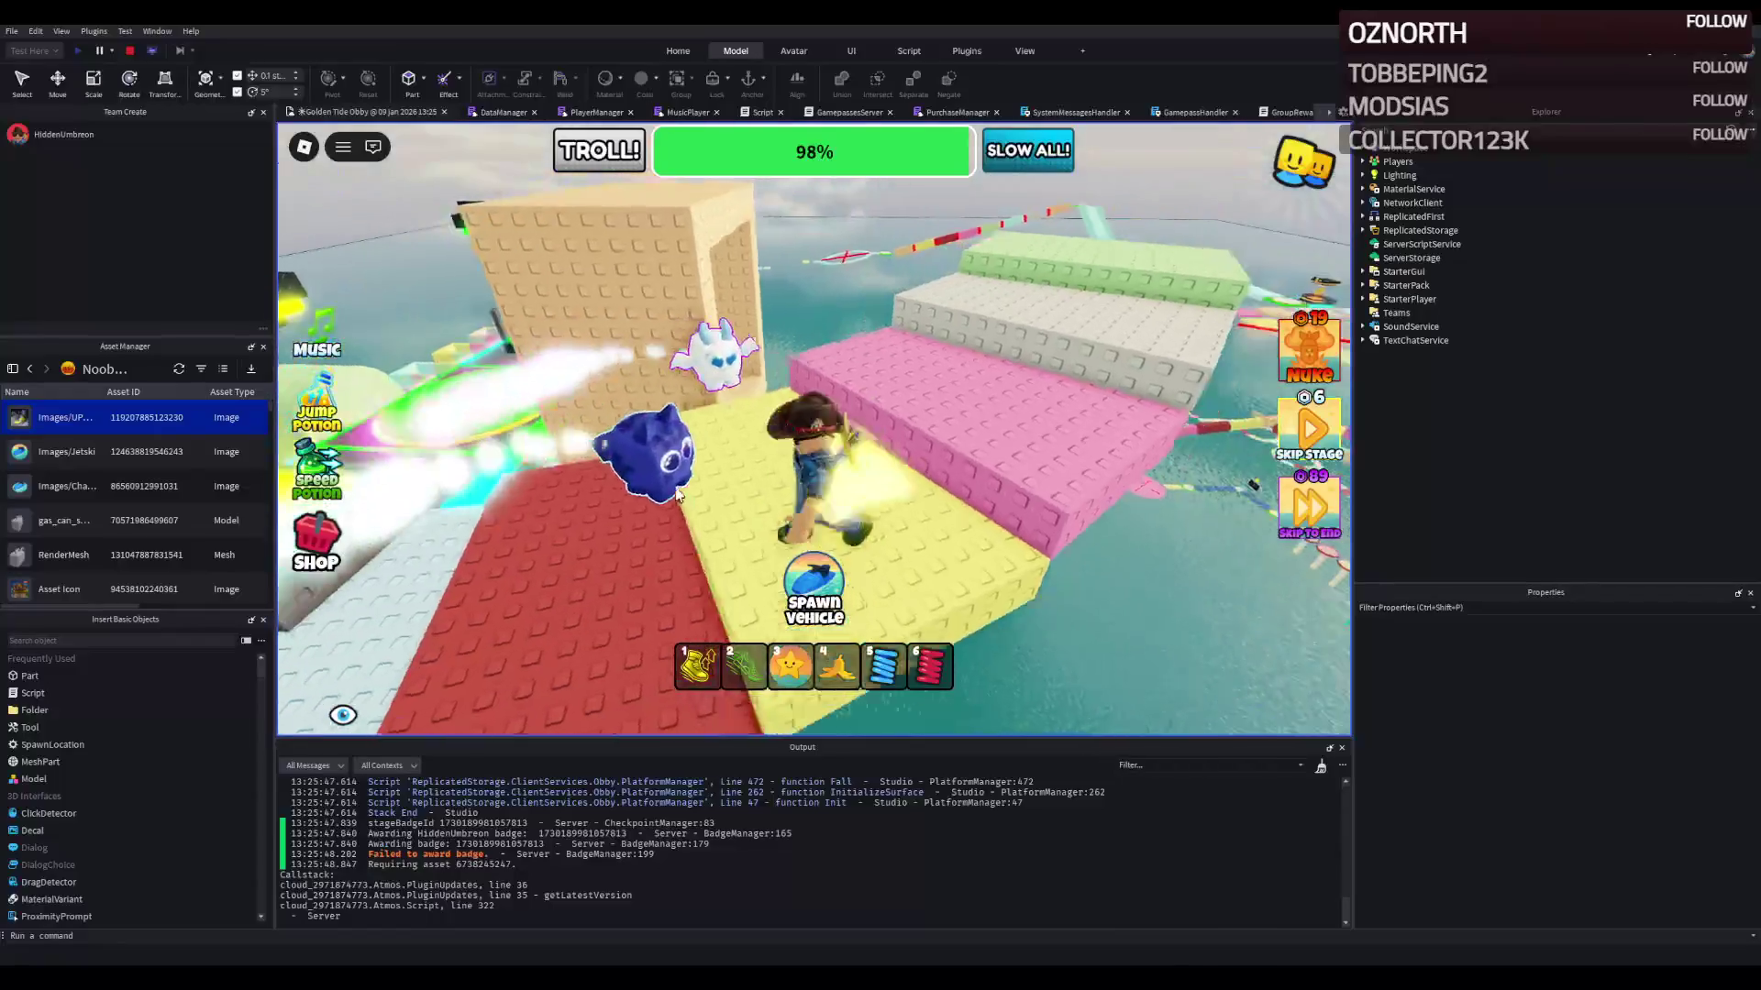
pyautogui.scroll(2, 655, 871)
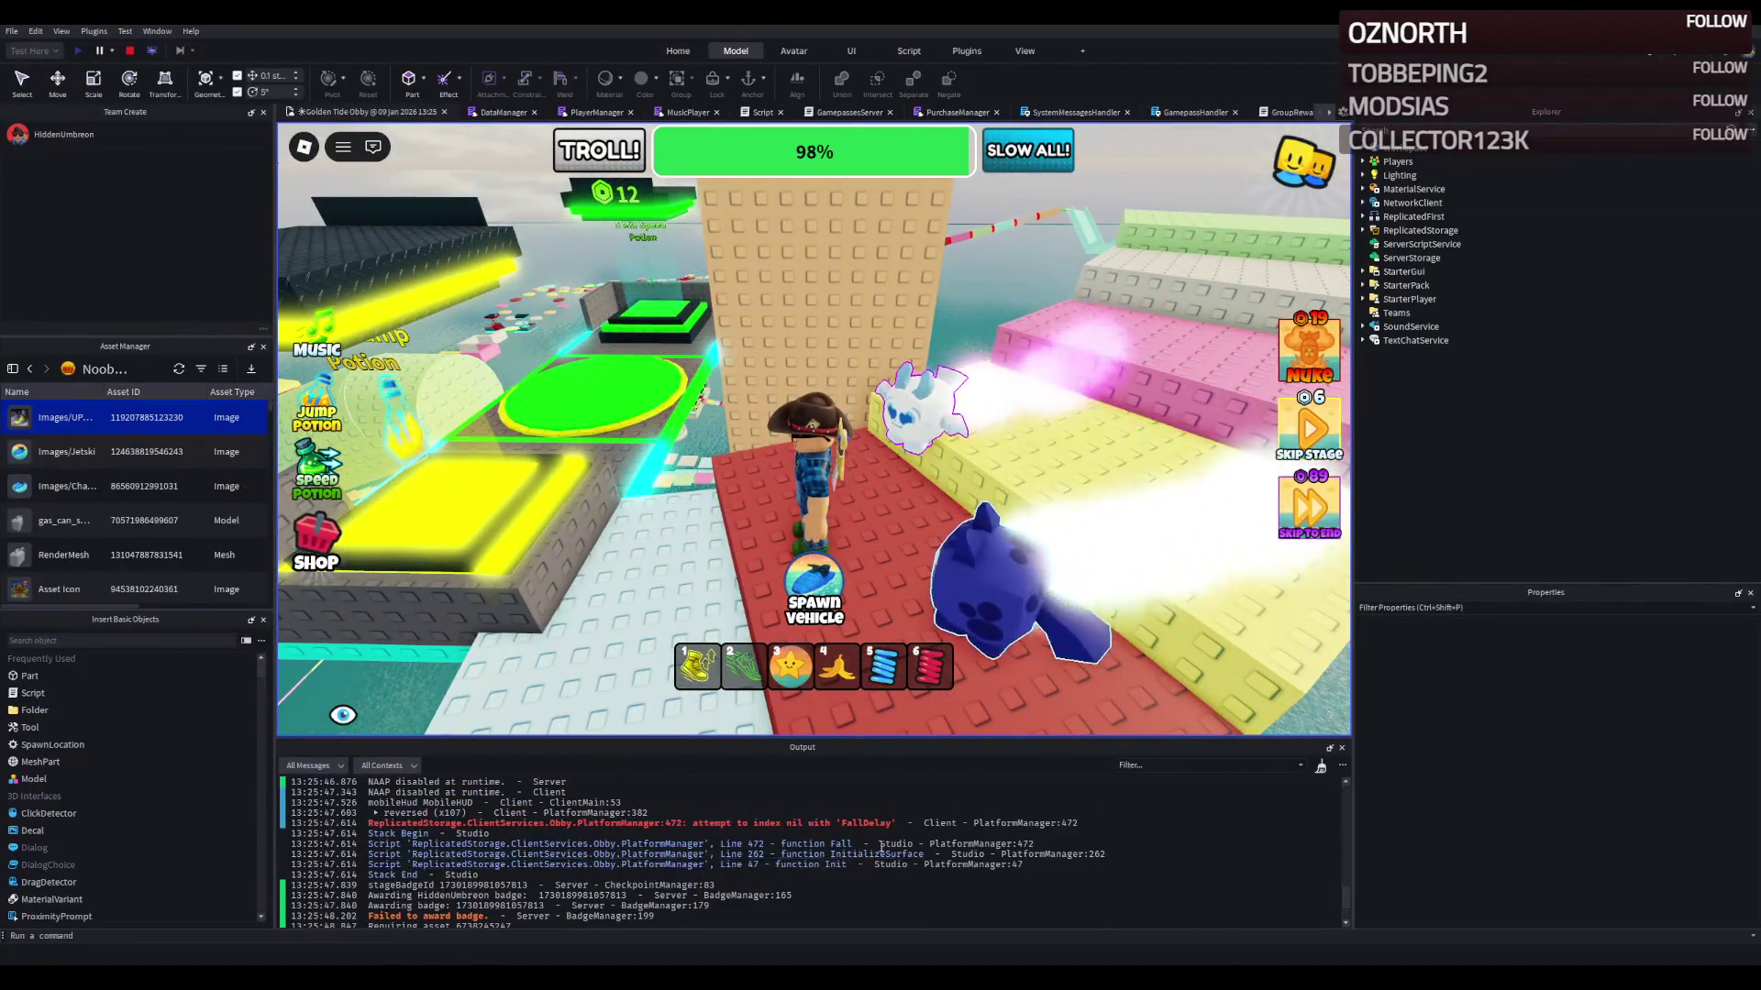
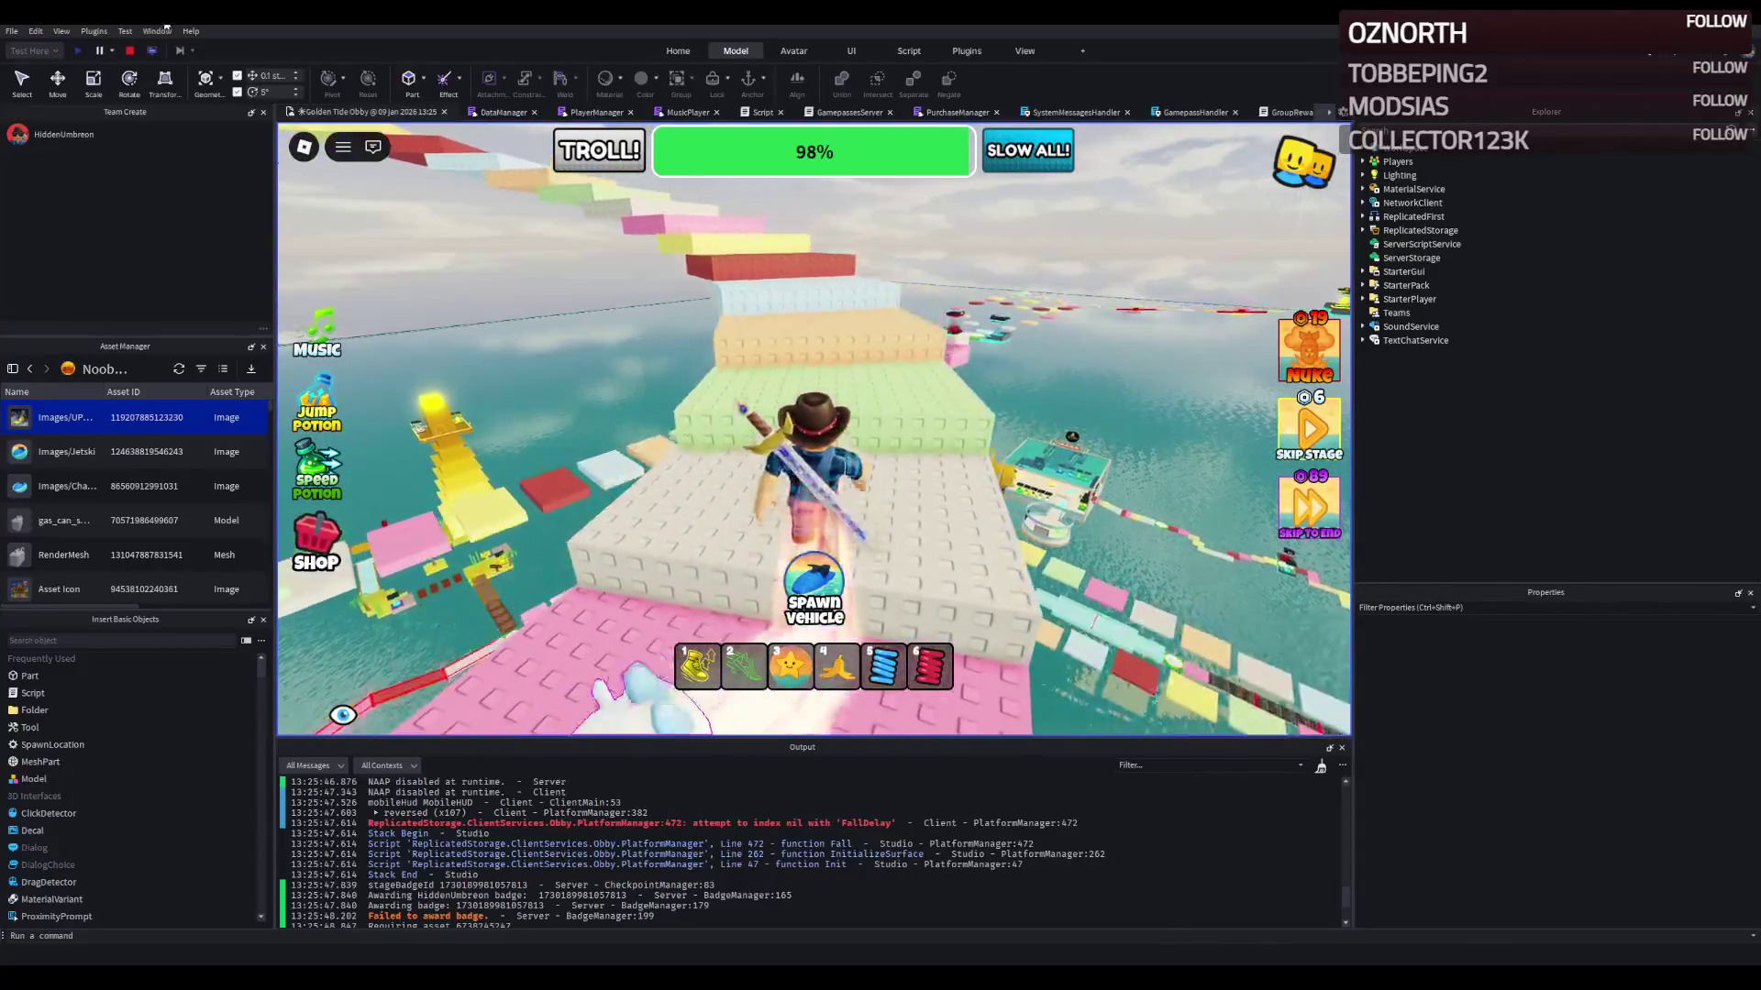
# Step: Stop the running test and delete the tan PastelBrown tower
pyautogui.click(129, 51)
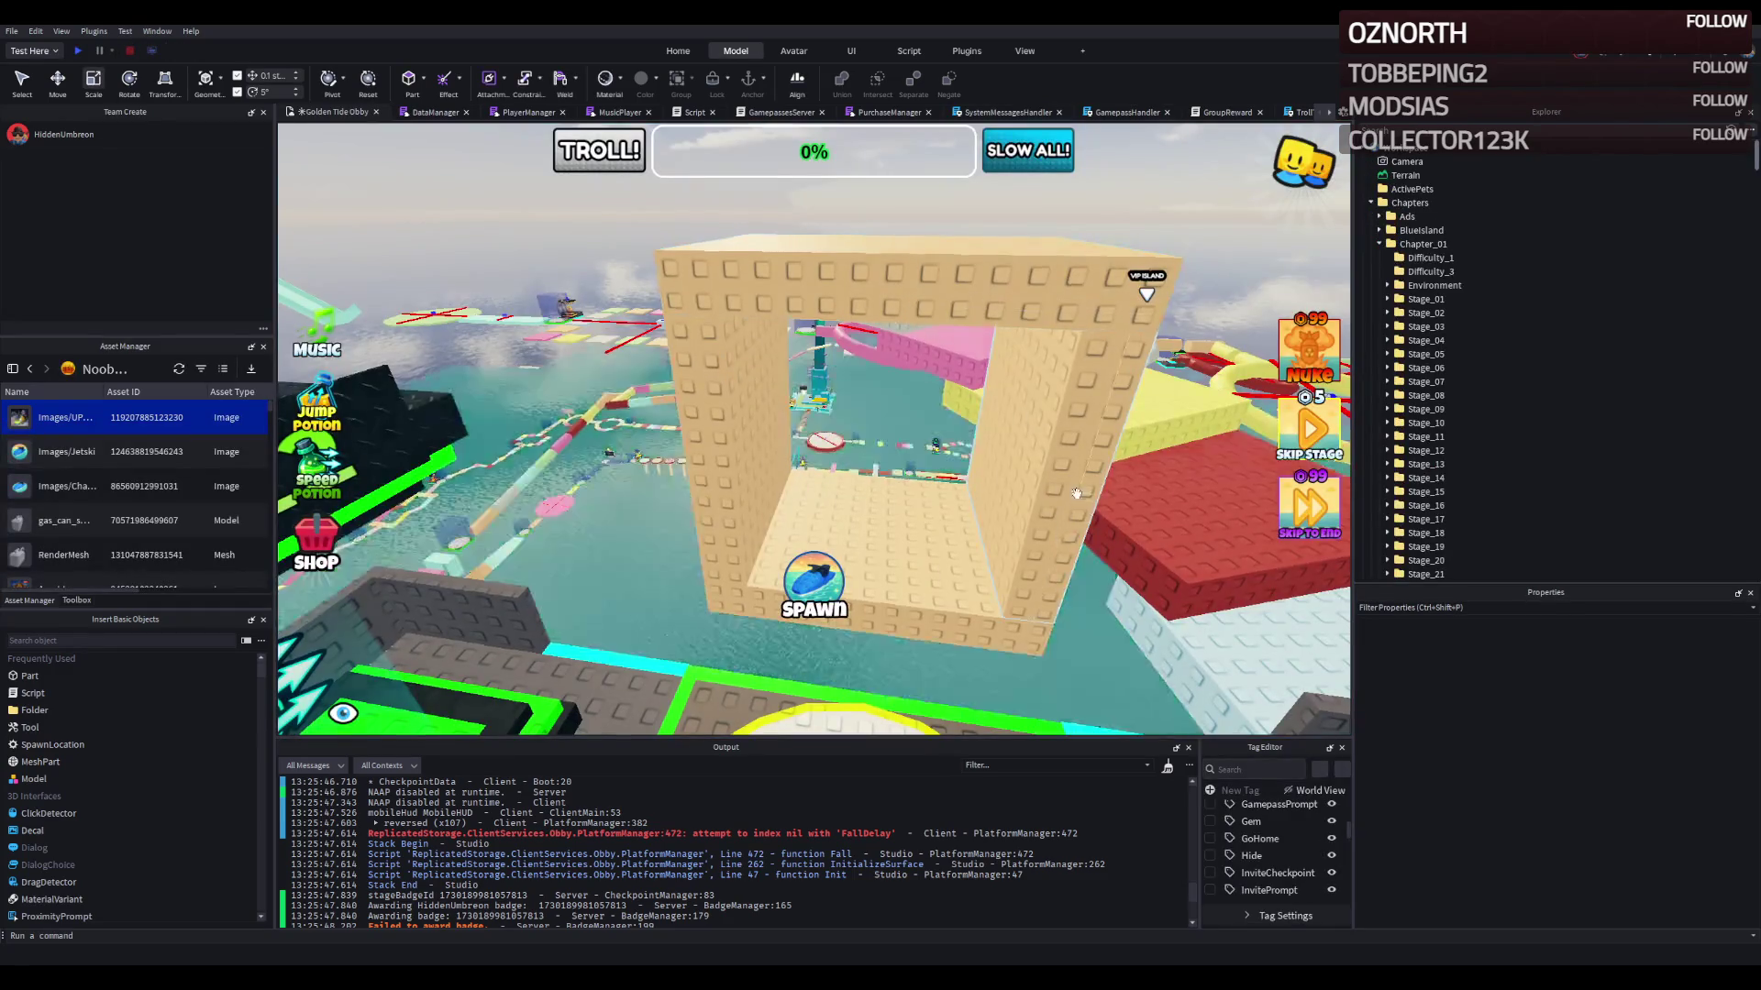
pyautogui.click(815, 343)
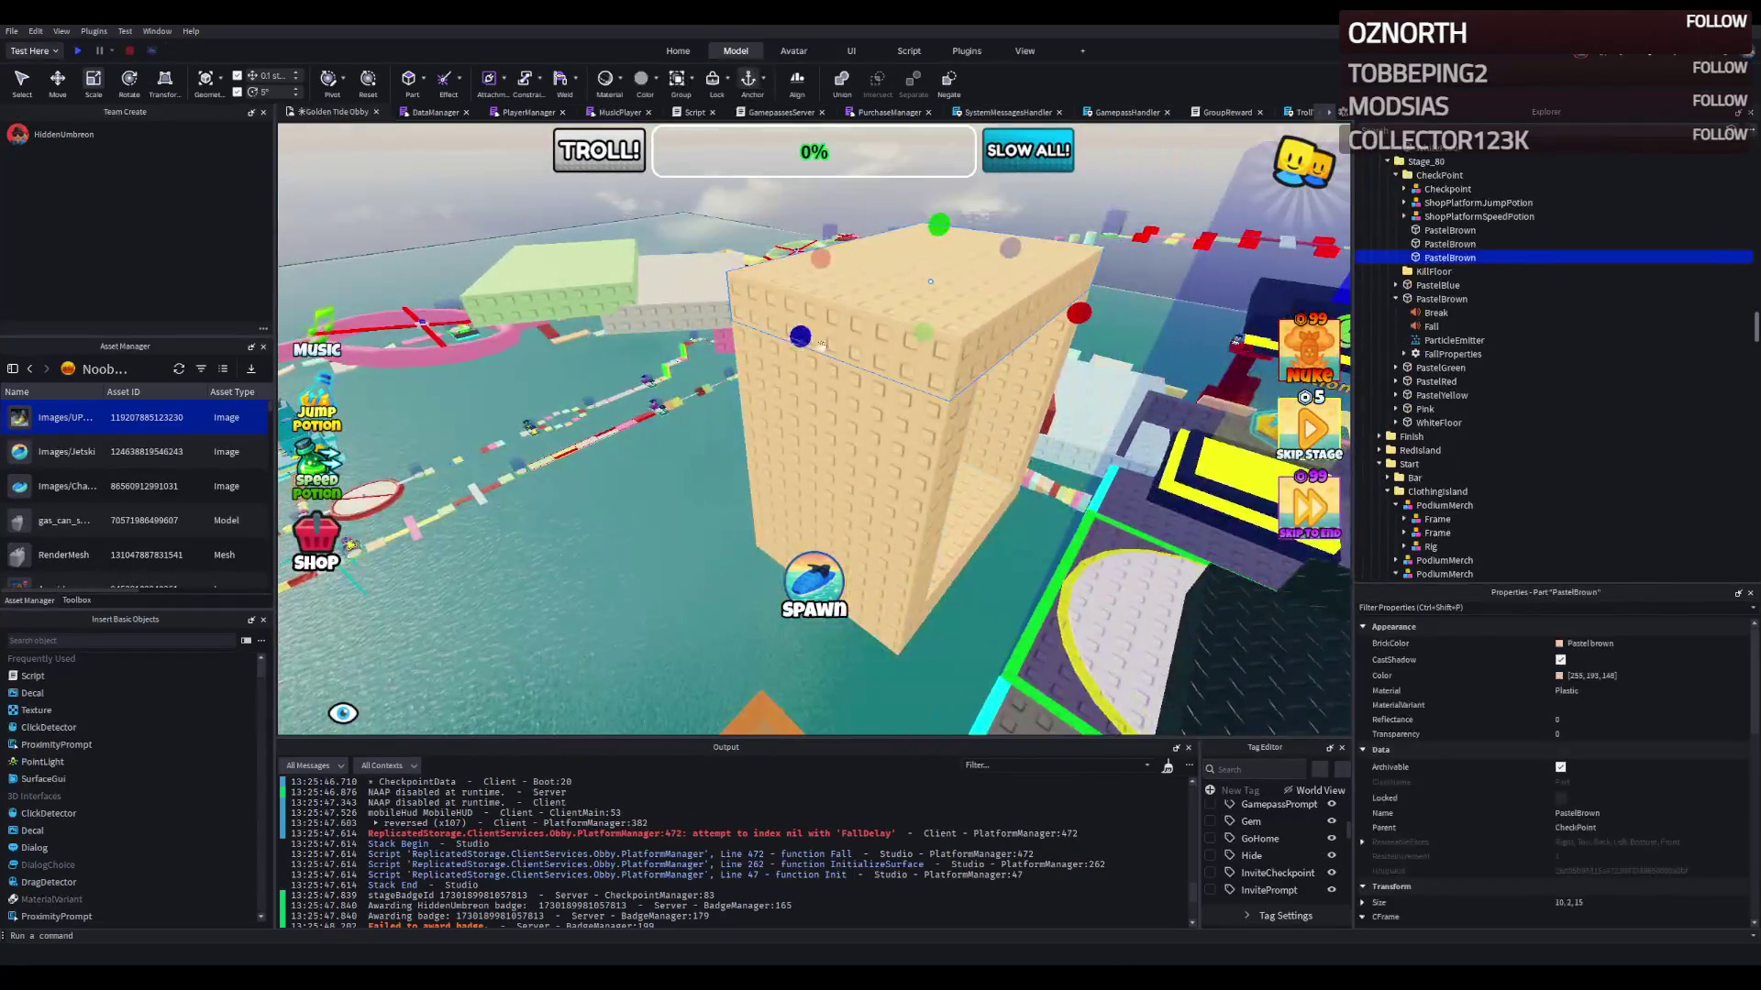
pyautogui.press('Delete')
pyautogui.press('Delete')
pyautogui.press('Delete')
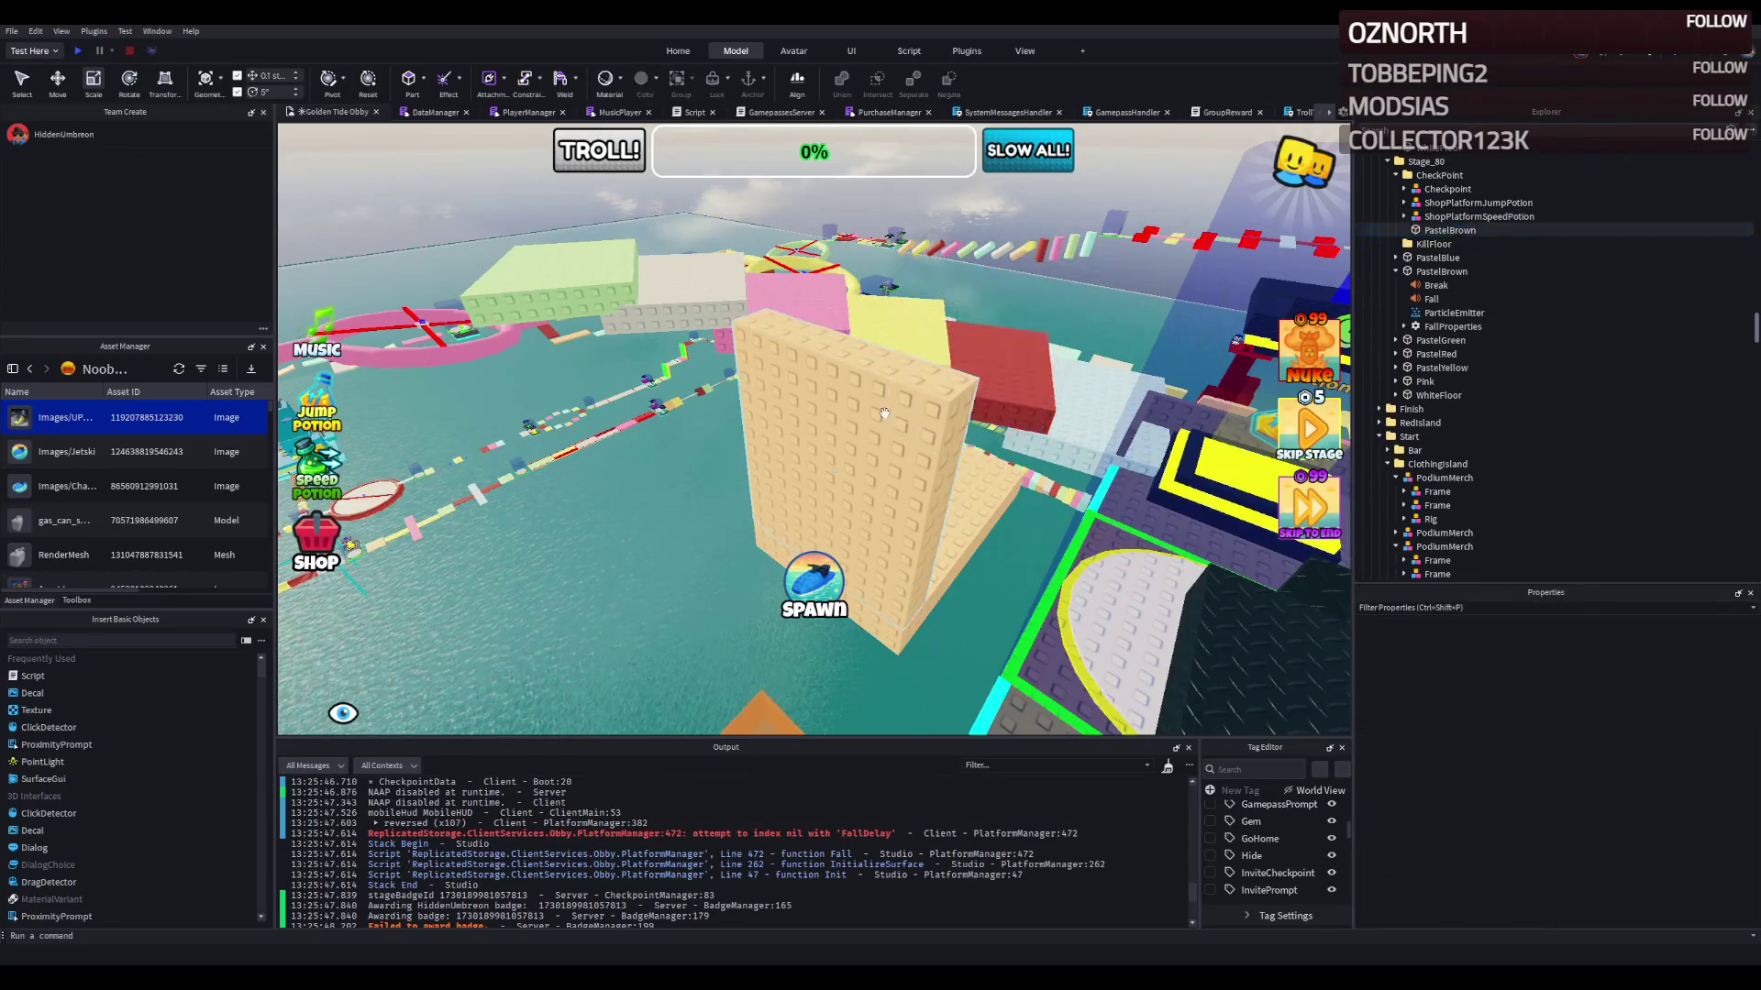
# Step: Delete the pastel blocks from PastelBlue to WhiteFloor, then start a new playtest
pyautogui.click(531, 278)
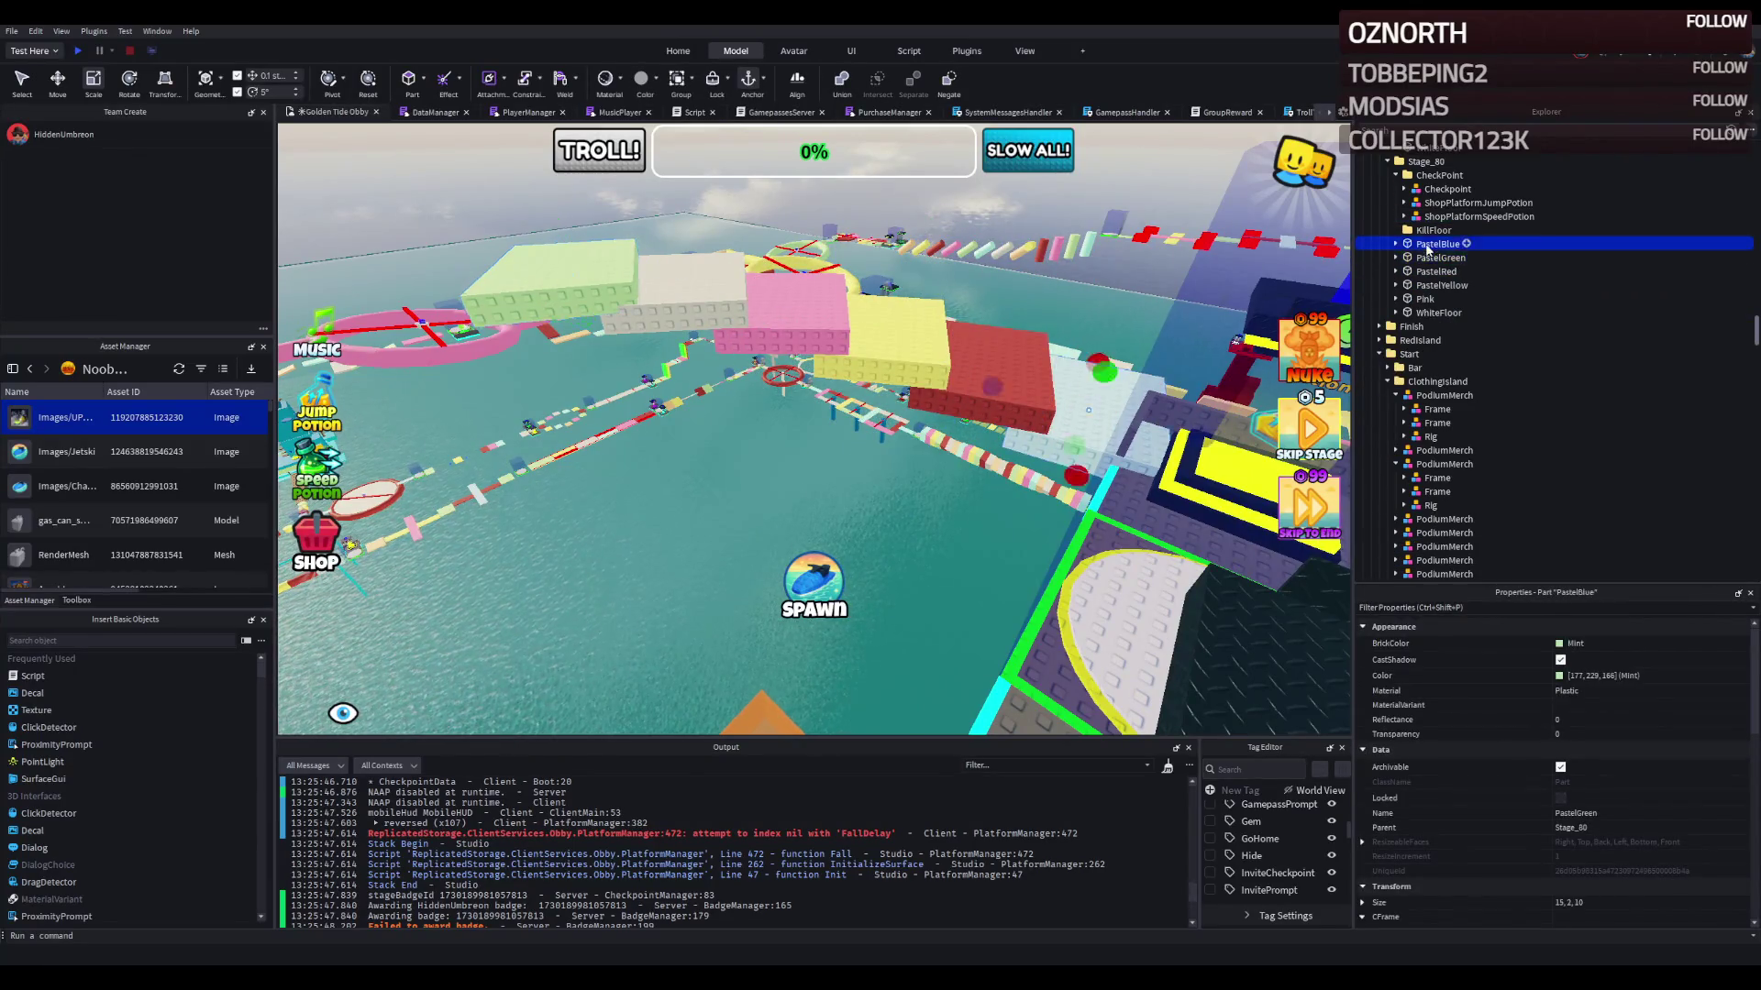
pyautogui.keyDown('shift'); pyautogui.click(1427, 313); pyautogui.keyUp('shift')
pyautogui.press('Delete')
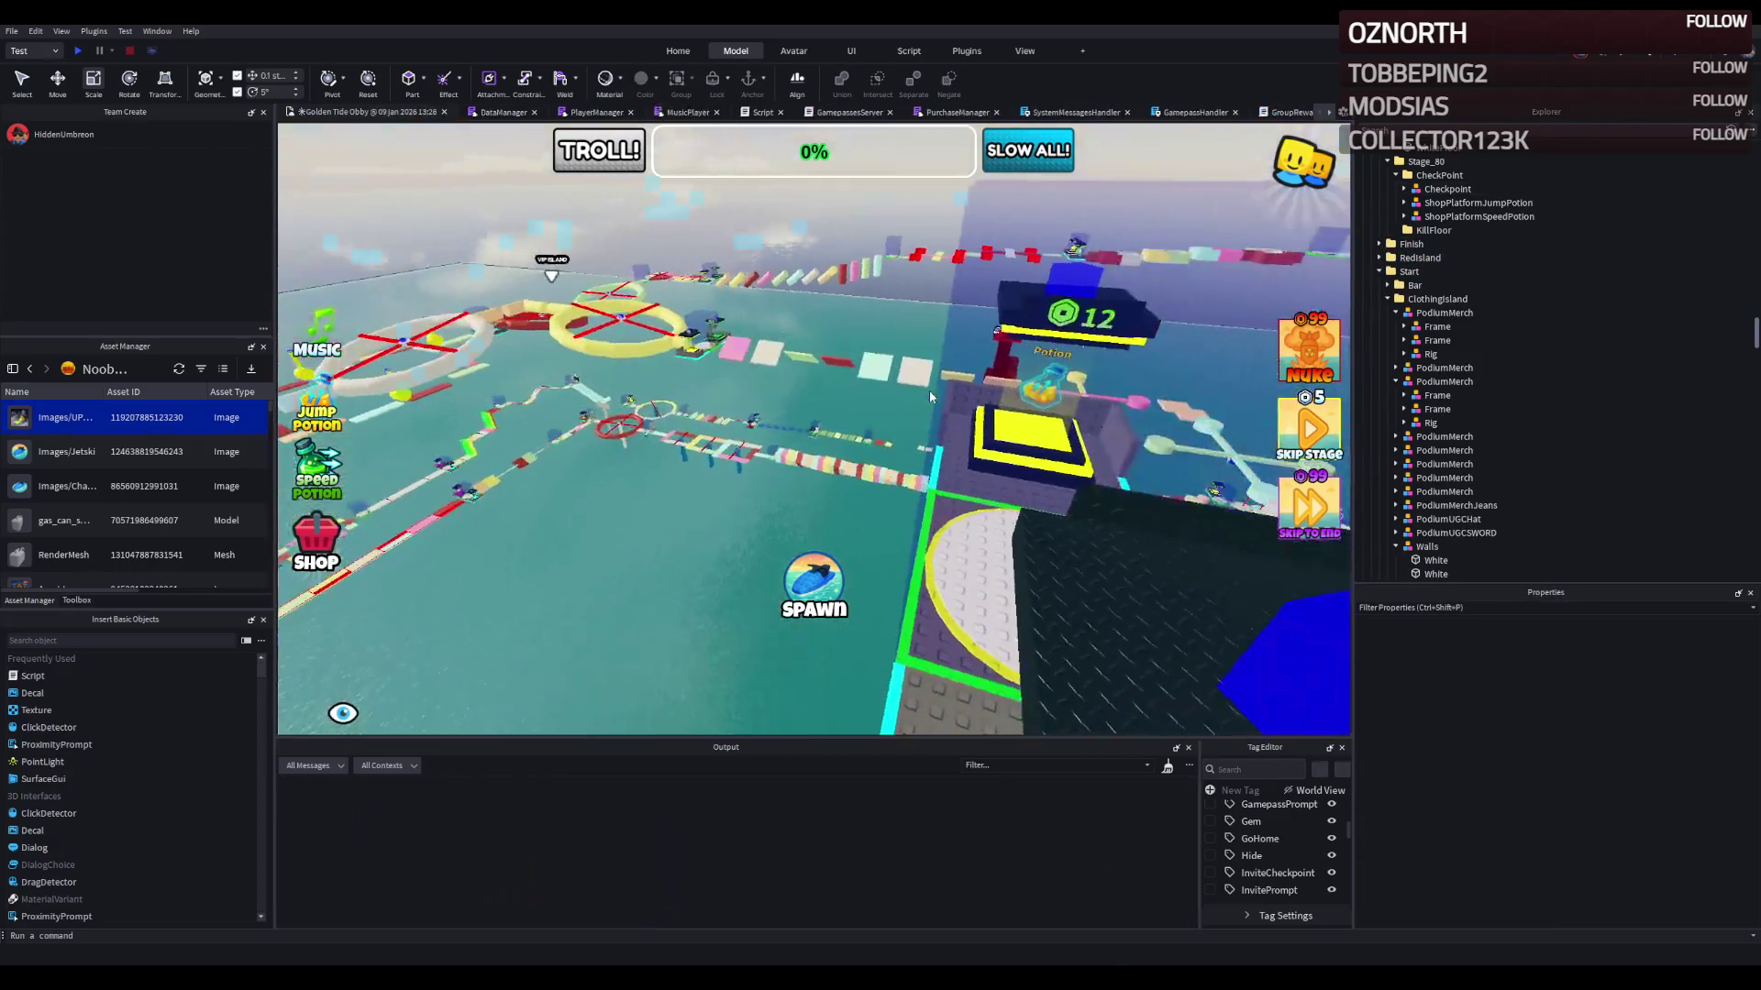
pyautogui.press('F5')
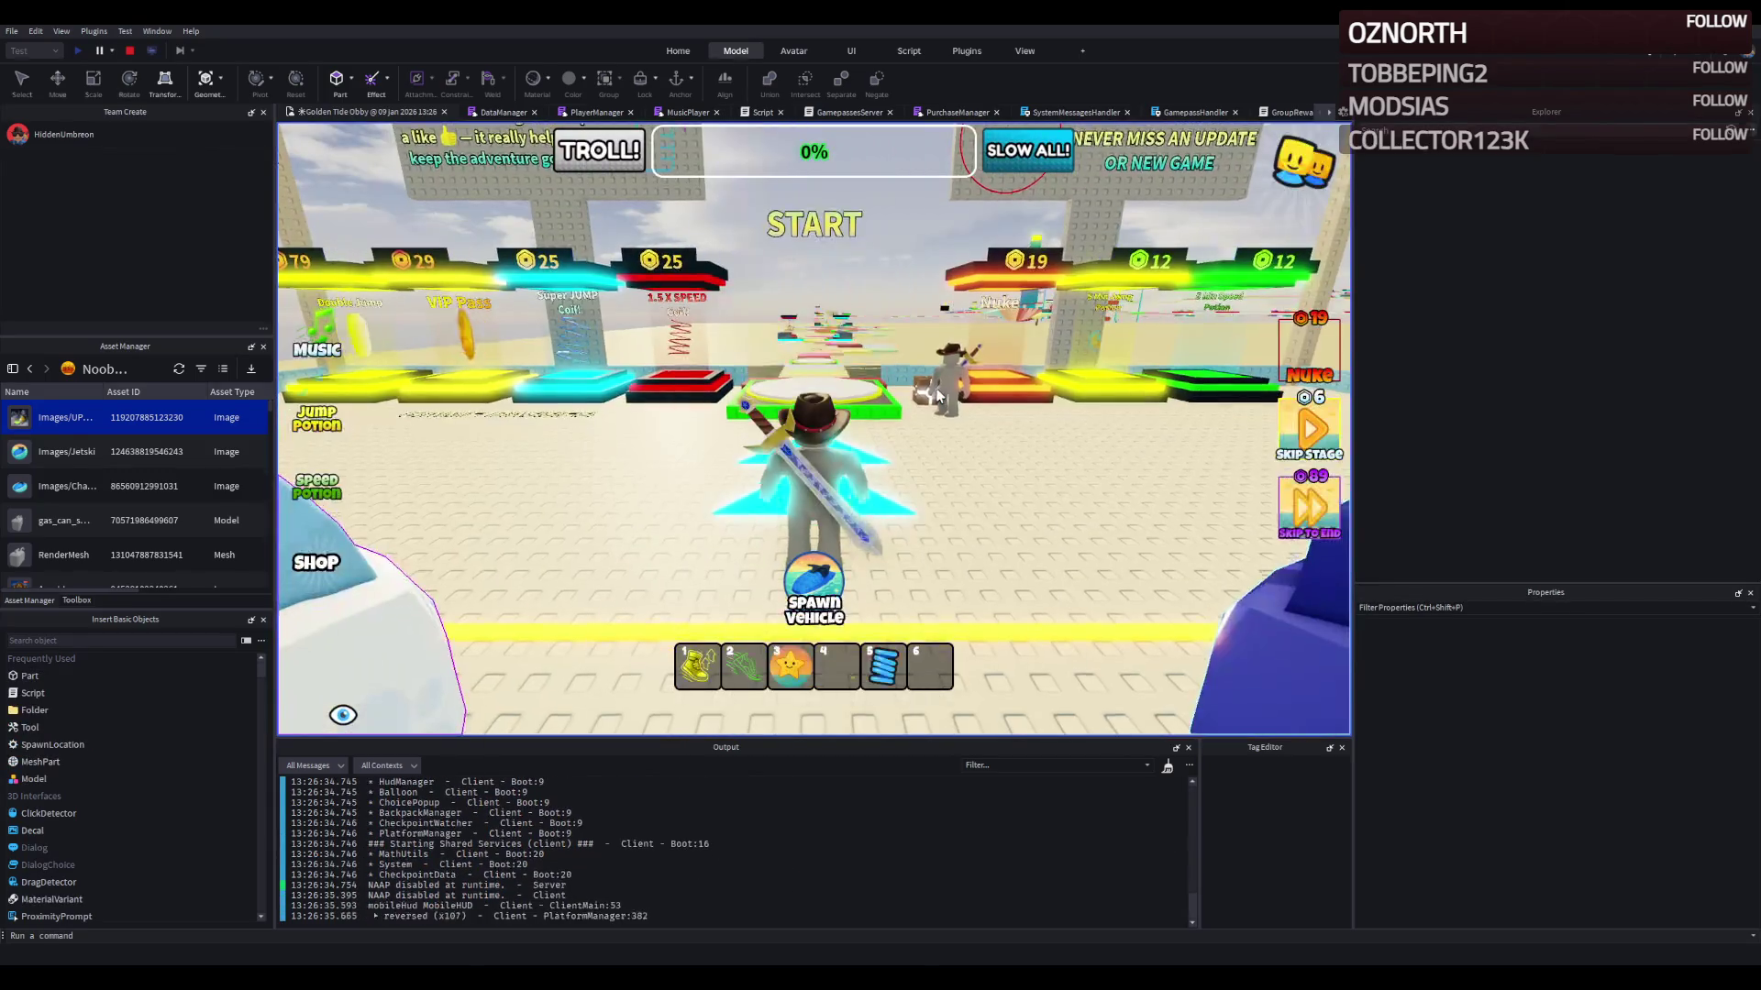
# Step: Walk and jump the character forward from the start pad, then stop the playtest
pyautogui.press('w')
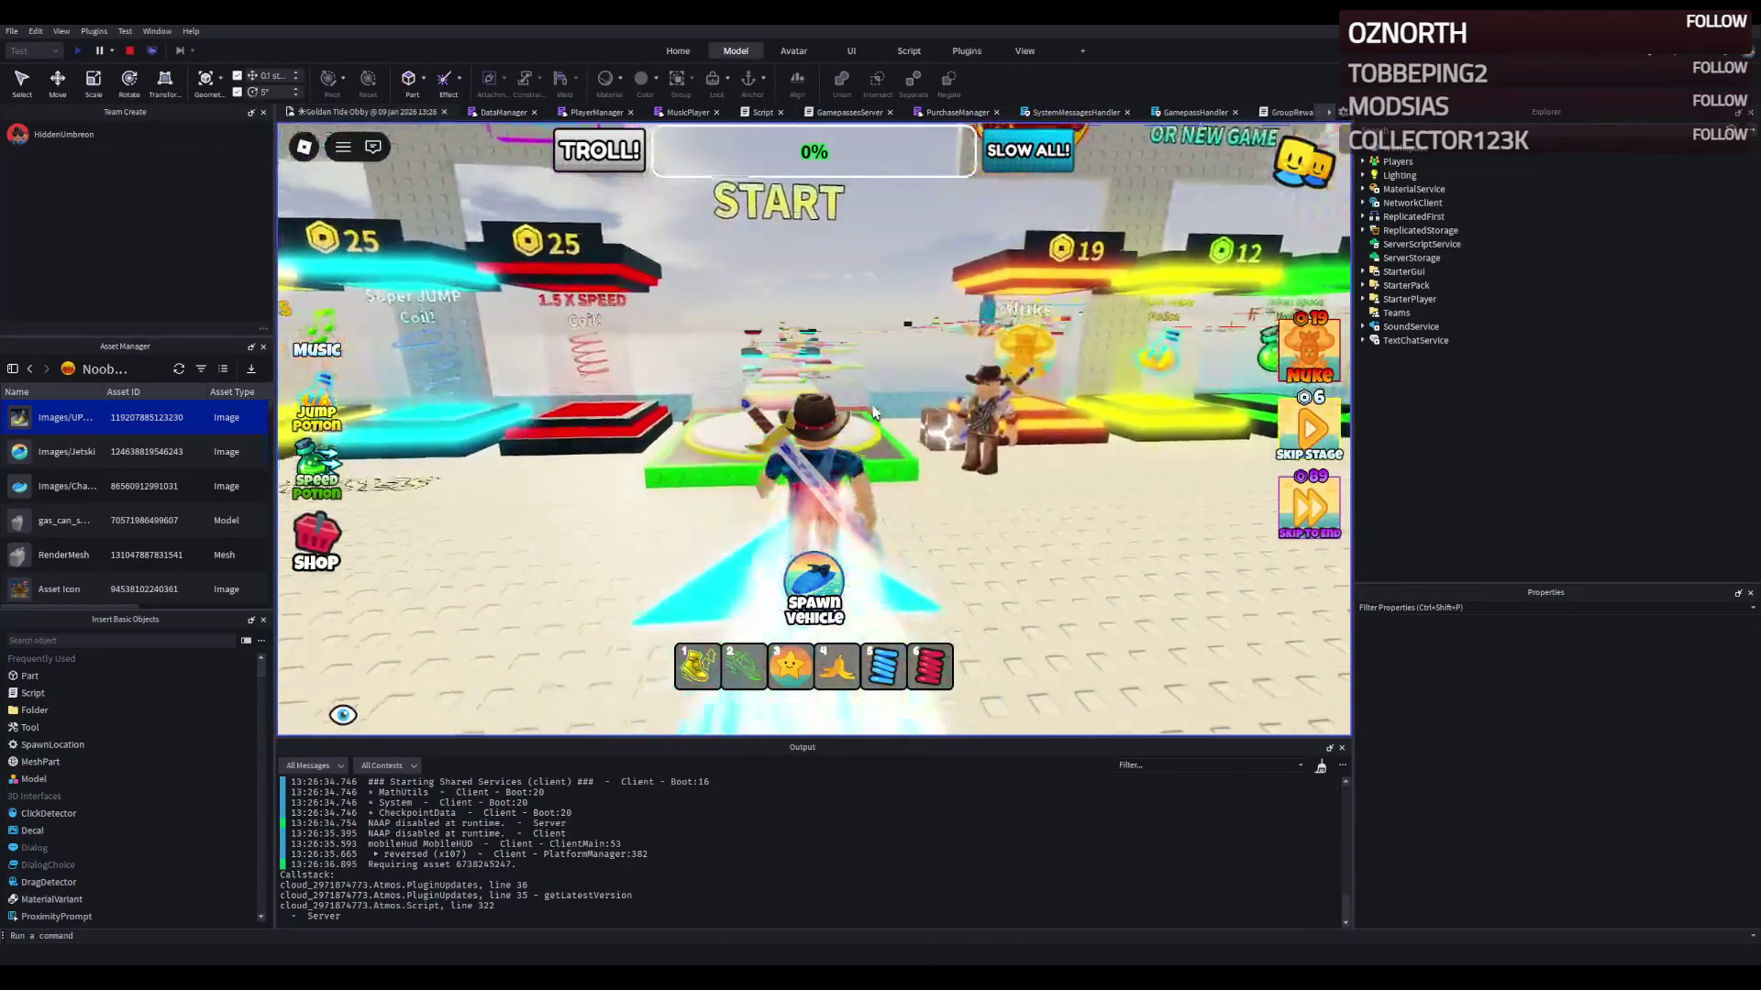
pyautogui.press('w')
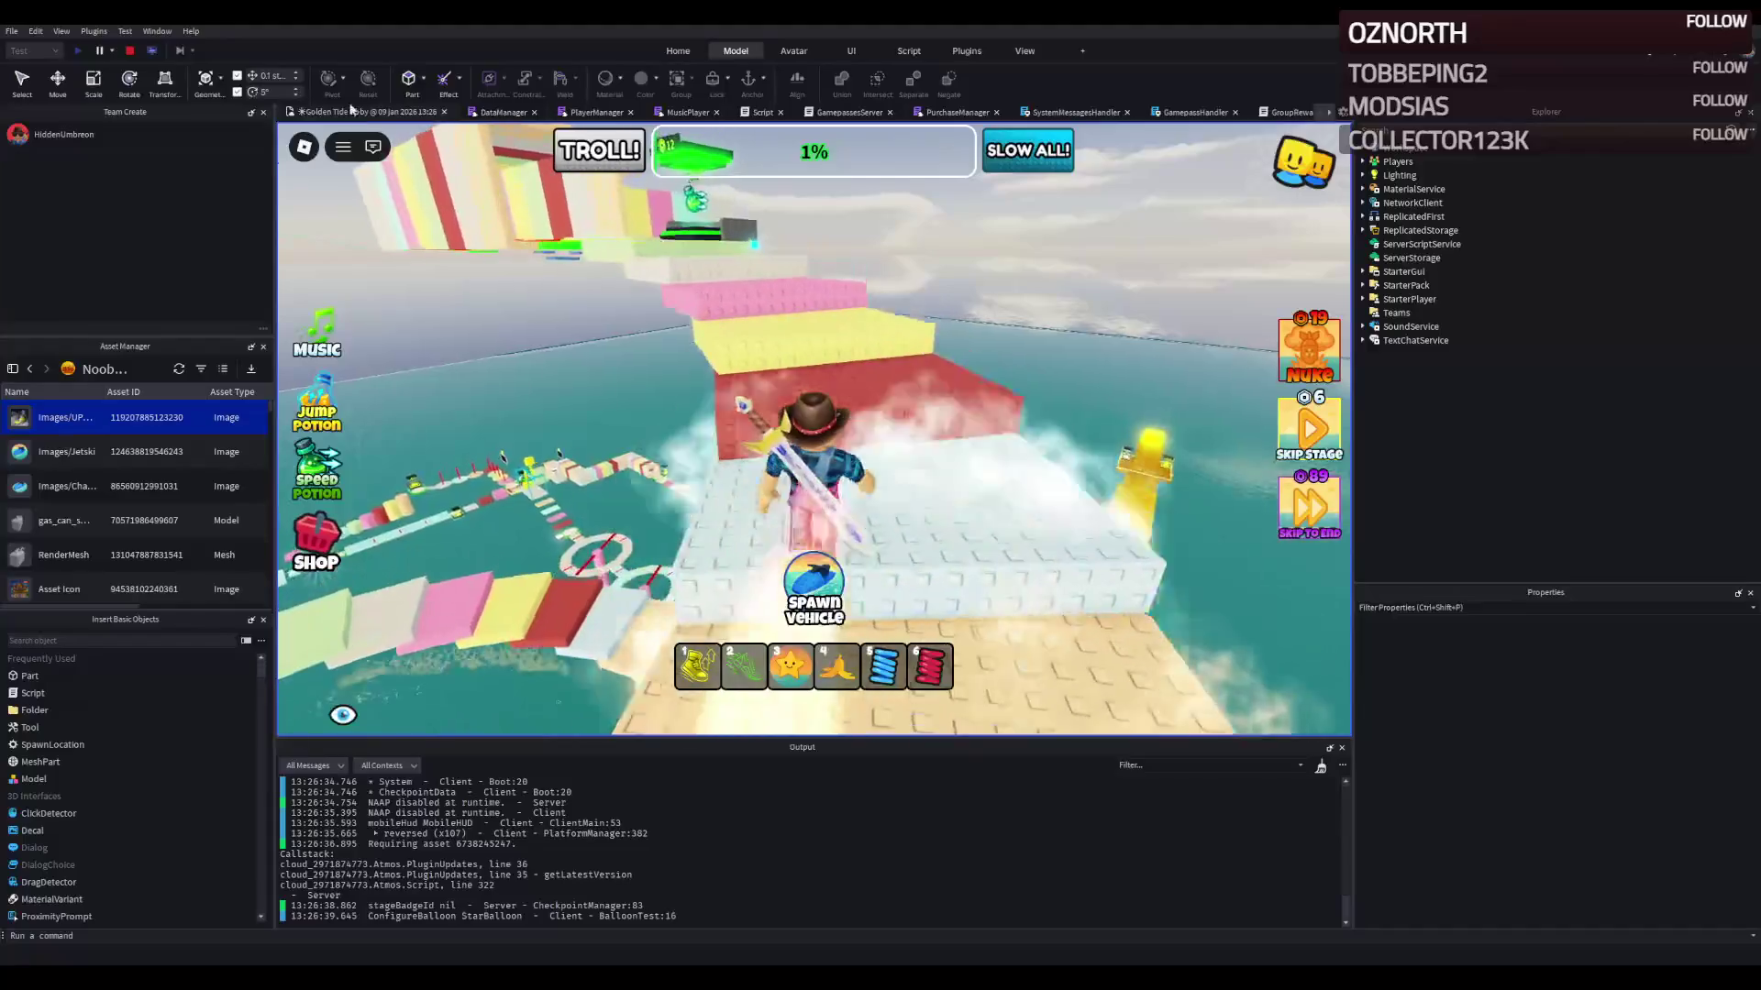
pyautogui.click(129, 50)
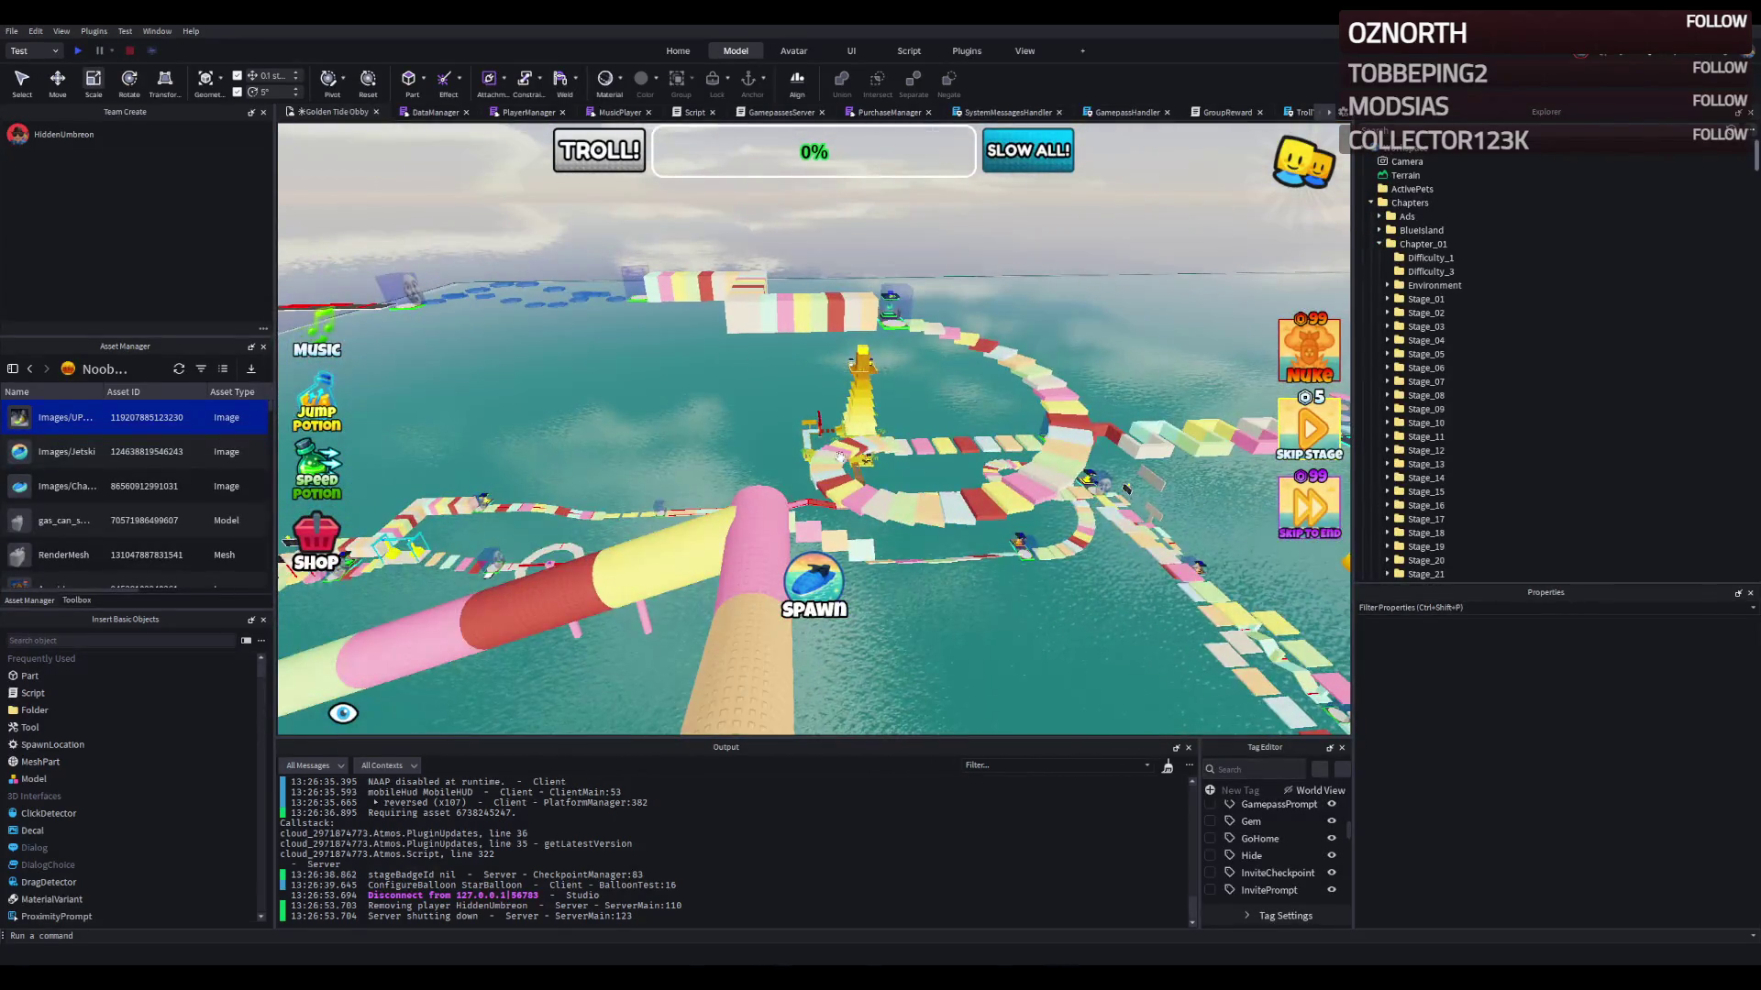
# Step: Move the green, pink and other pastel path parts into Stage_80 and slide them about 34 studs left
pyautogui.scroll(5, 834, 453)
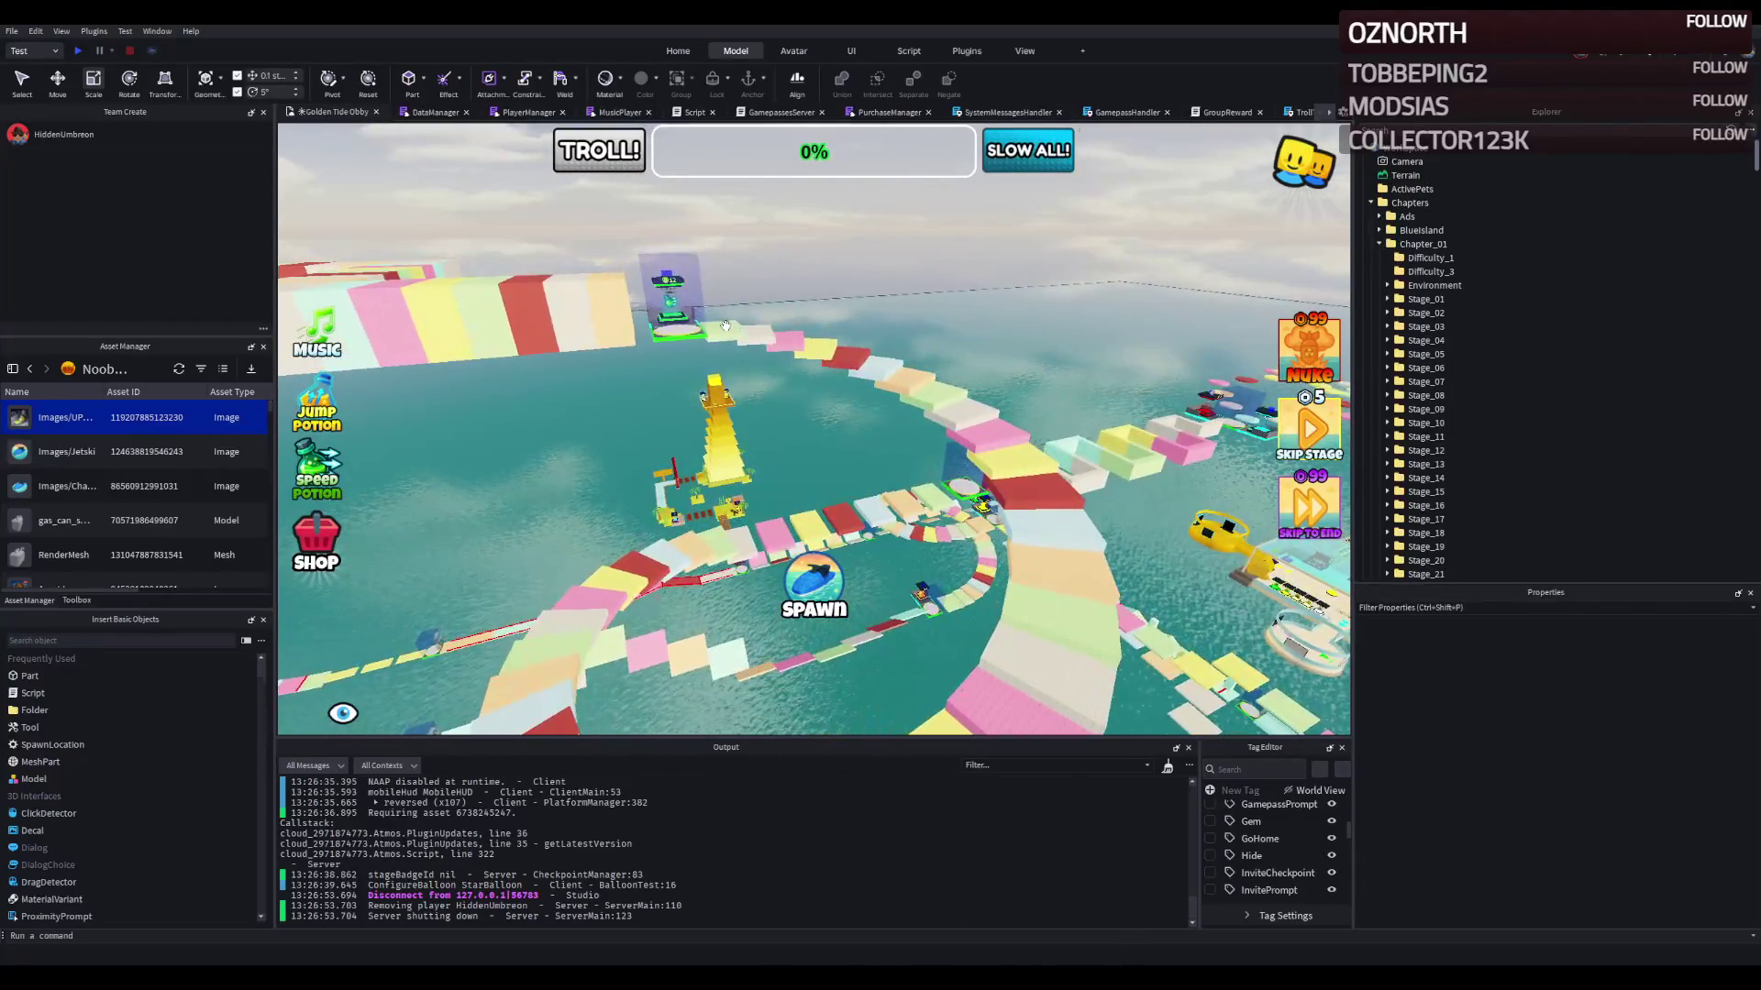
pyautogui.click(725, 325)
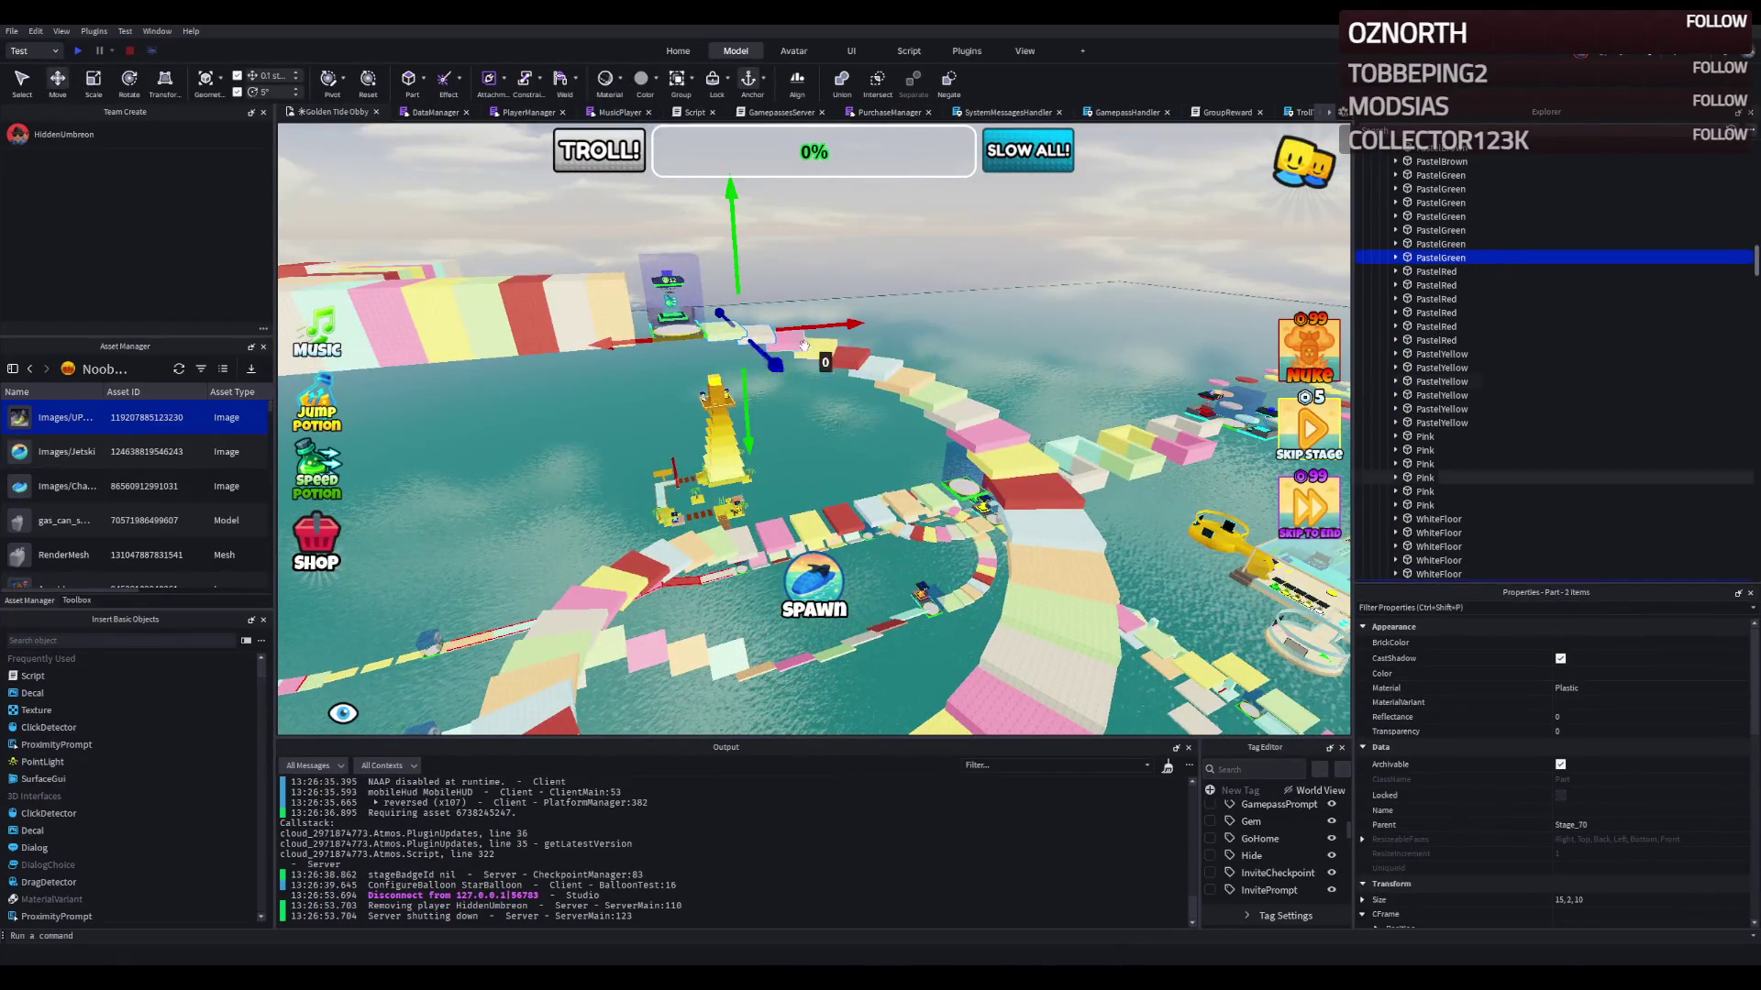
pyautogui.scroll(6, 825, 347)
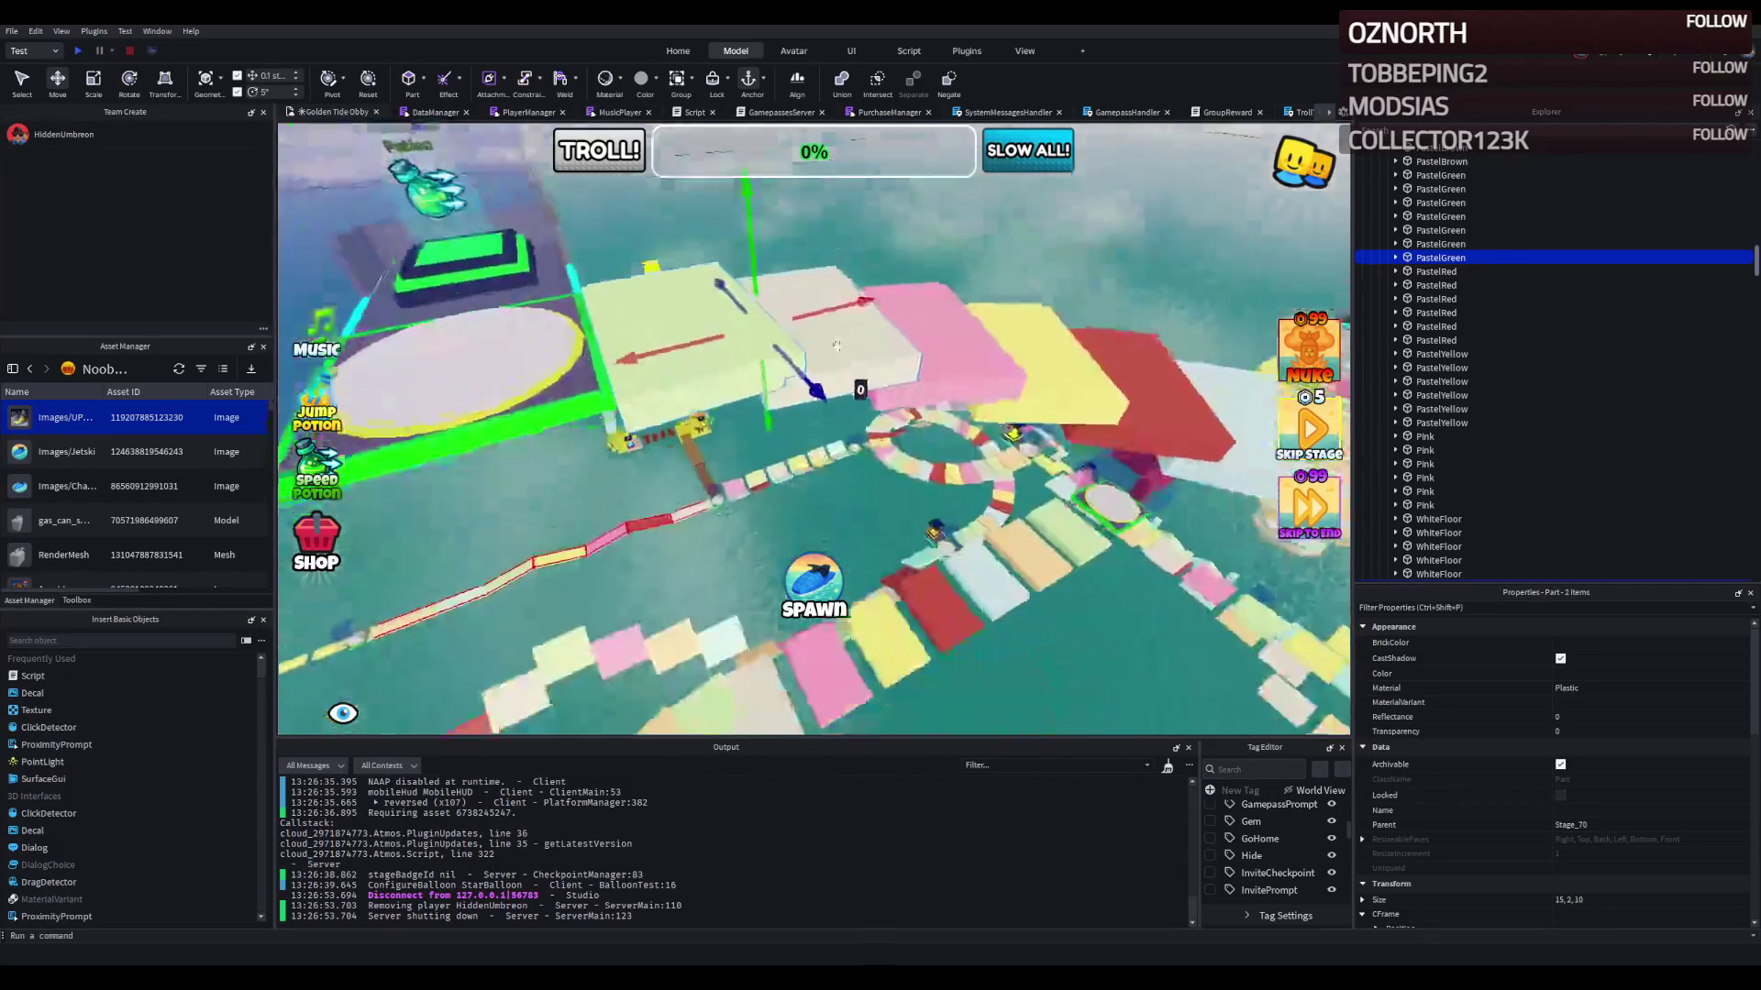
pyautogui.keyDown('ctrl'); pyautogui.click(902, 324); pyautogui.keyUp('ctrl')
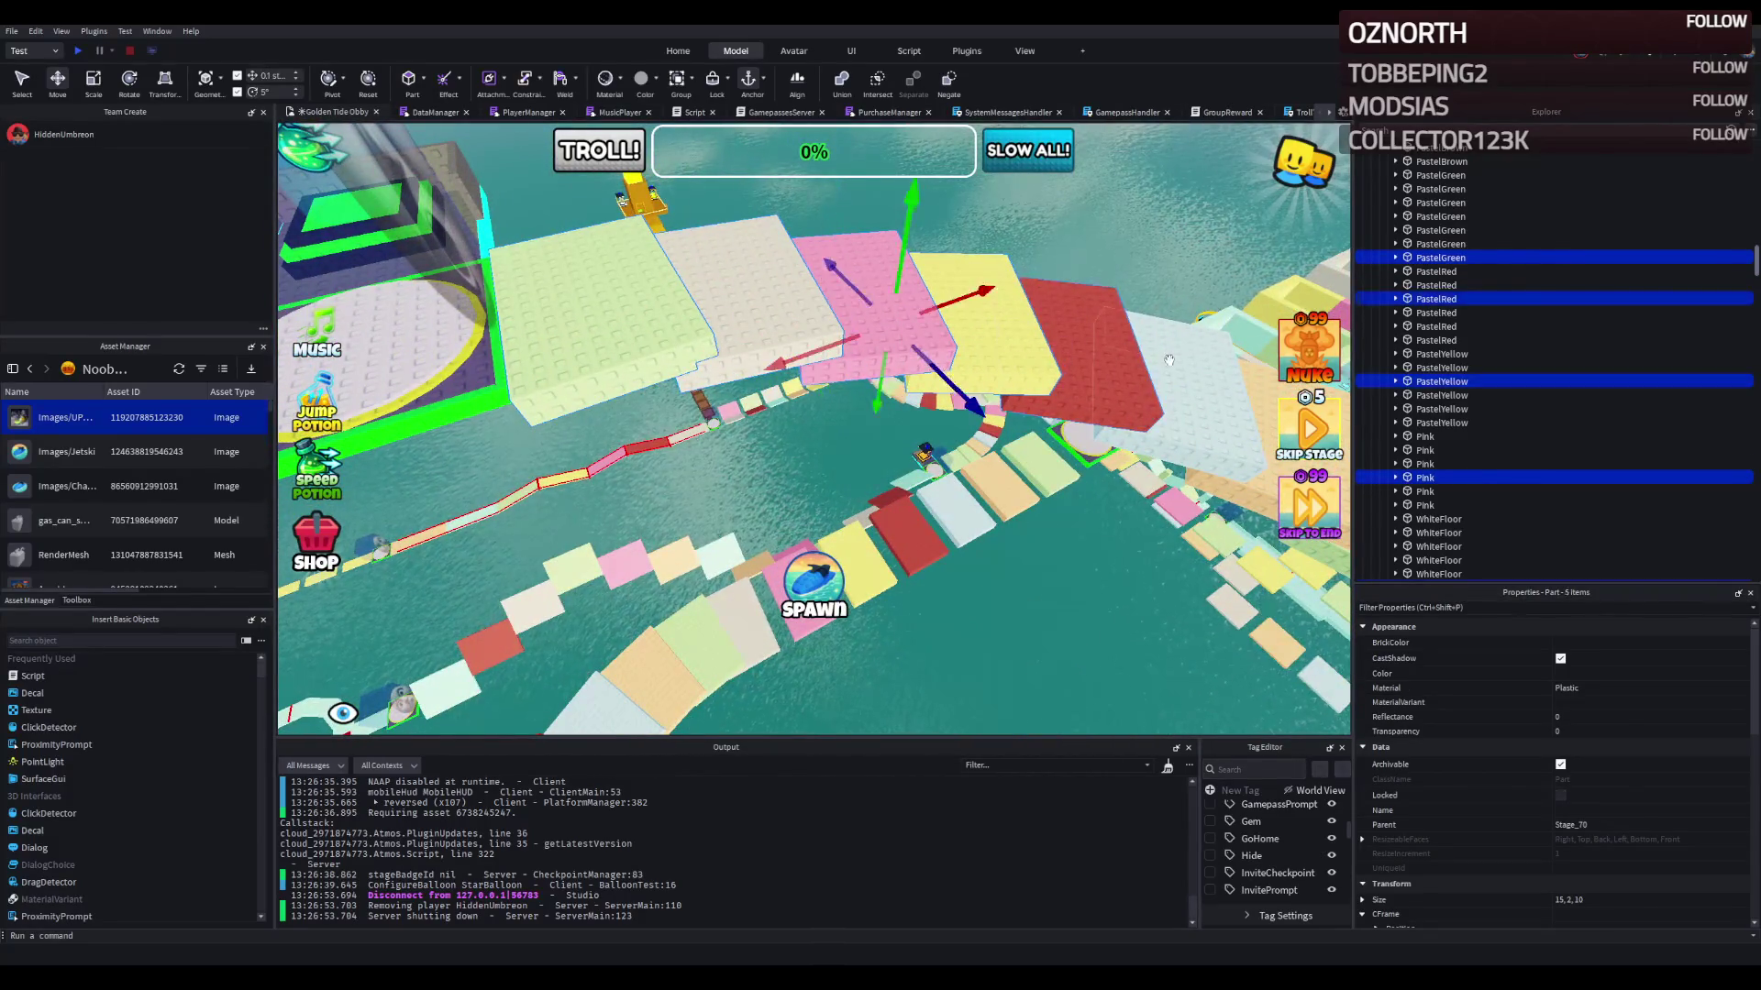
pyautogui.keyDown('ctrl'); pyautogui.click(1168, 360); pyautogui.keyUp('ctrl')
pyautogui.moveTo(1083, 339)
pyautogui.mouseDown()
pyautogui.moveTo(1004, 312)
pyautogui.moveTo(954, 364)
pyautogui.moveTo(1052, 328)
pyautogui.mouseUp()
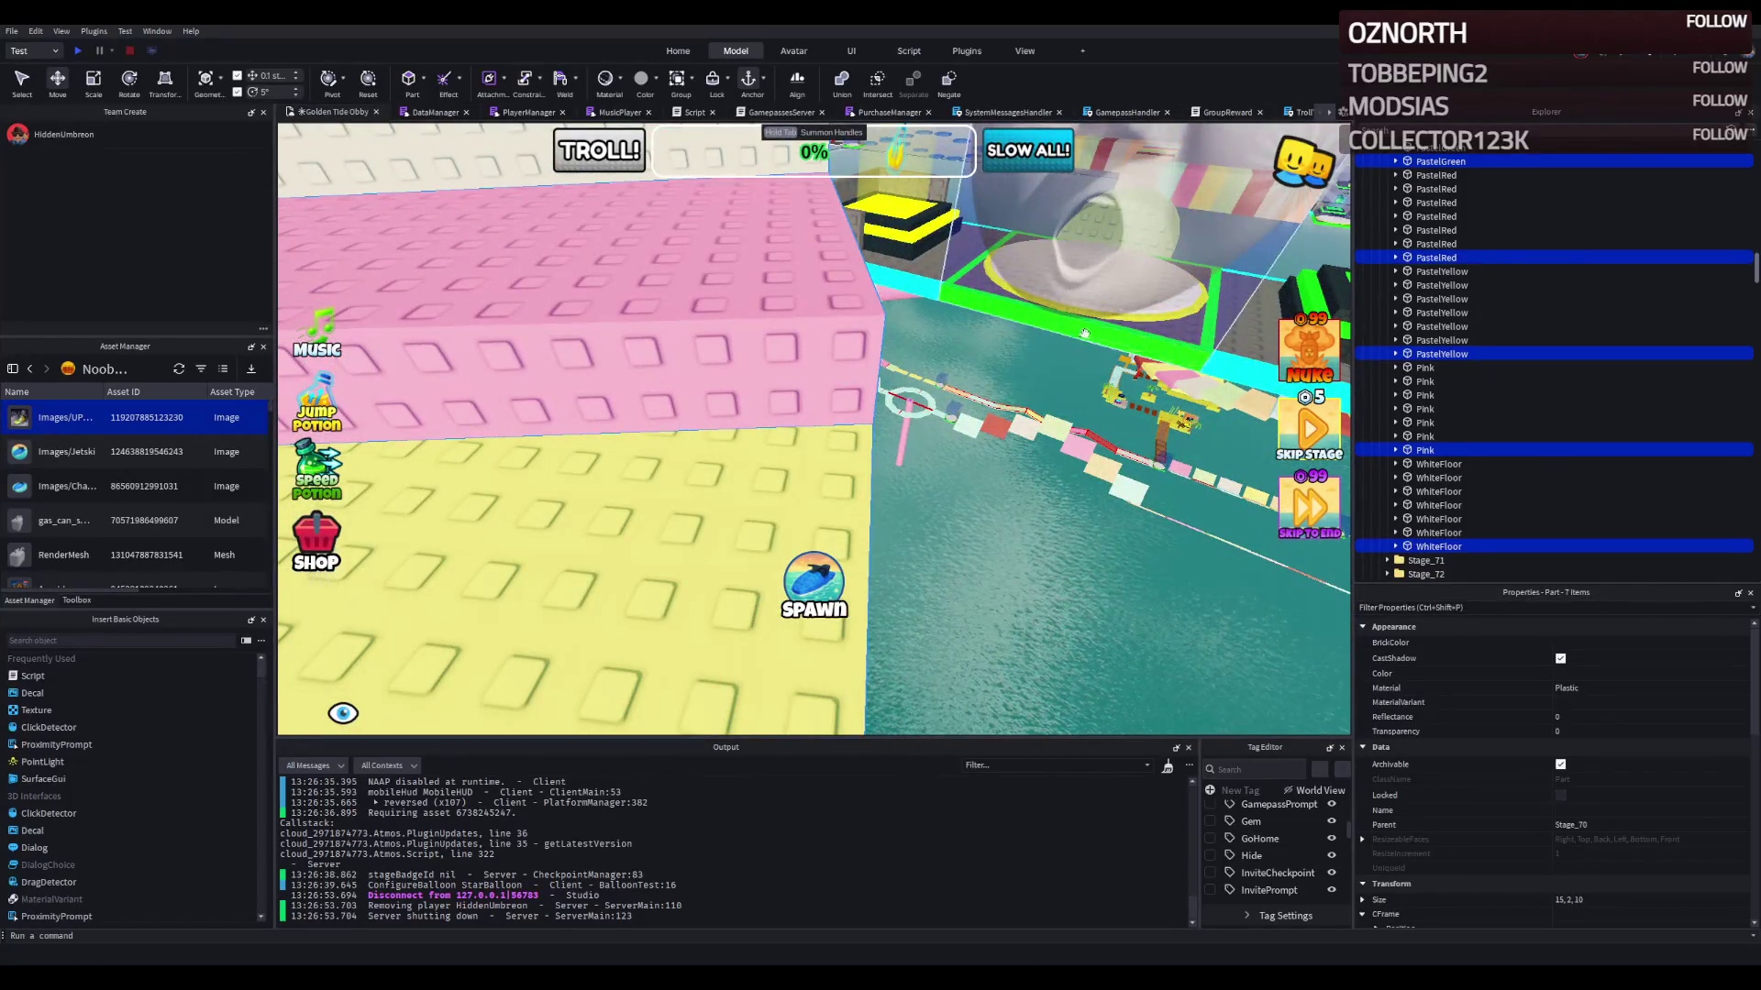
pyautogui.keyDown('ctrl'); pyautogui.click(1118, 328); pyautogui.keyUp('ctrl')
pyautogui.moveTo(1451, 254); pyautogui.dragTo(1451, 254)
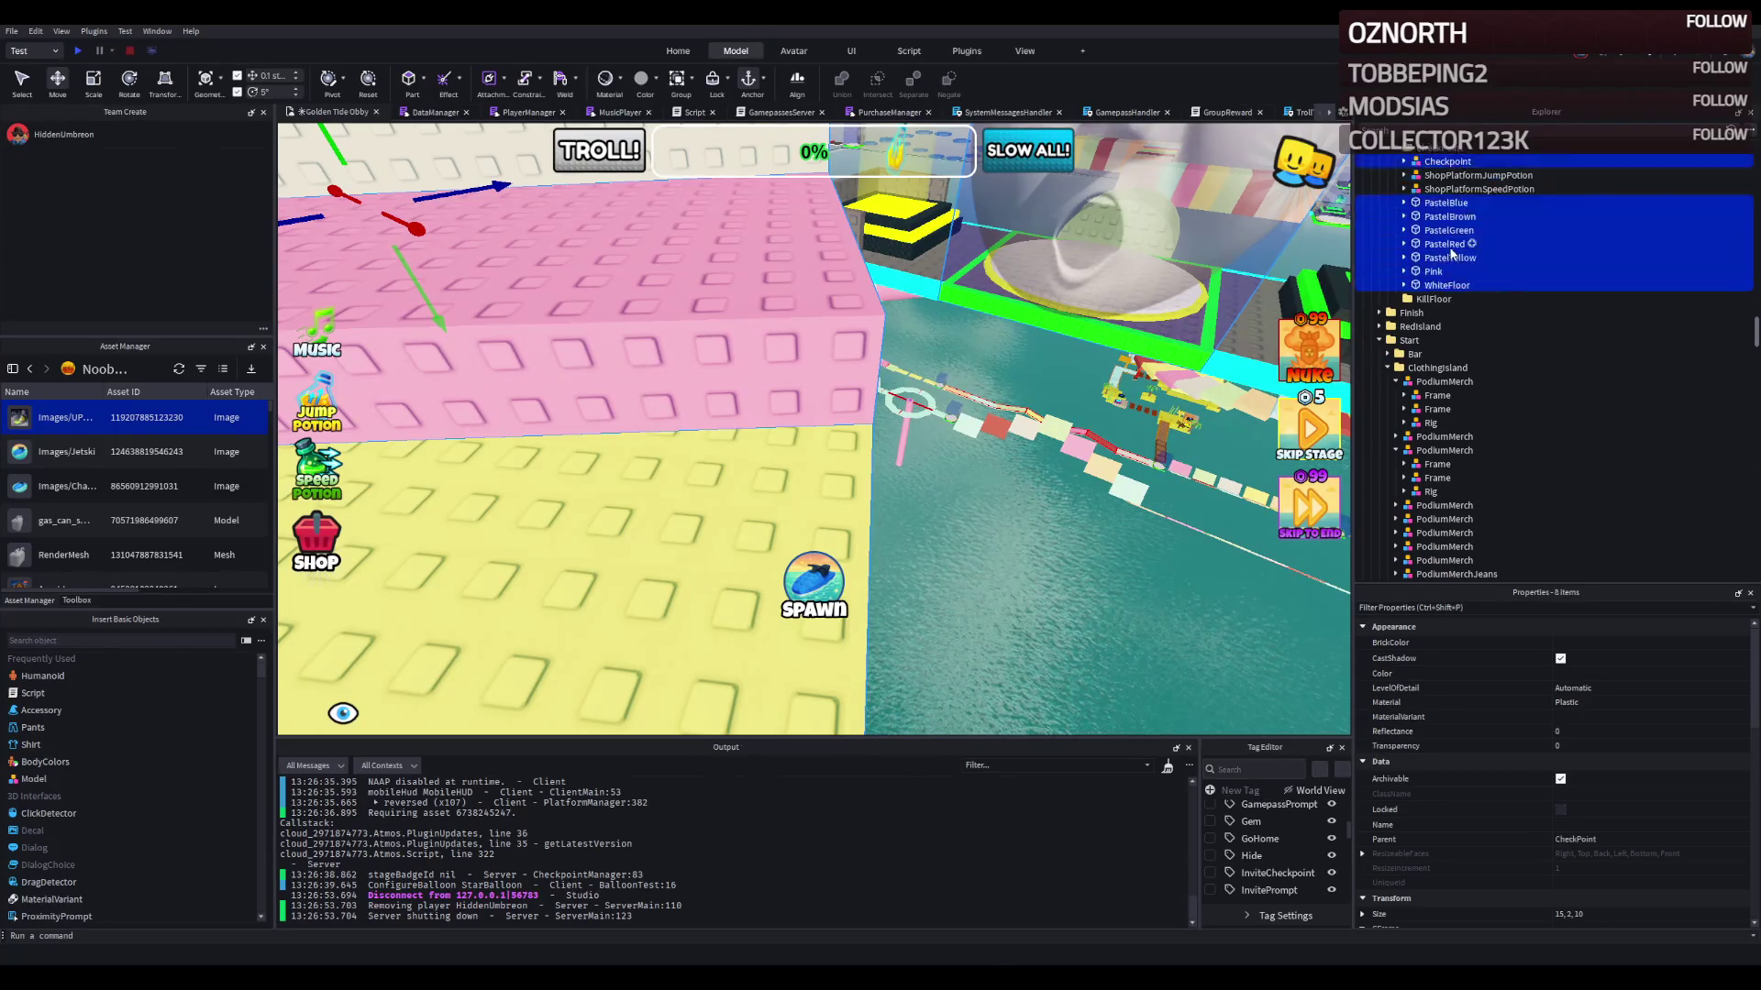
pyautogui.scroll(1, 1436, 208)
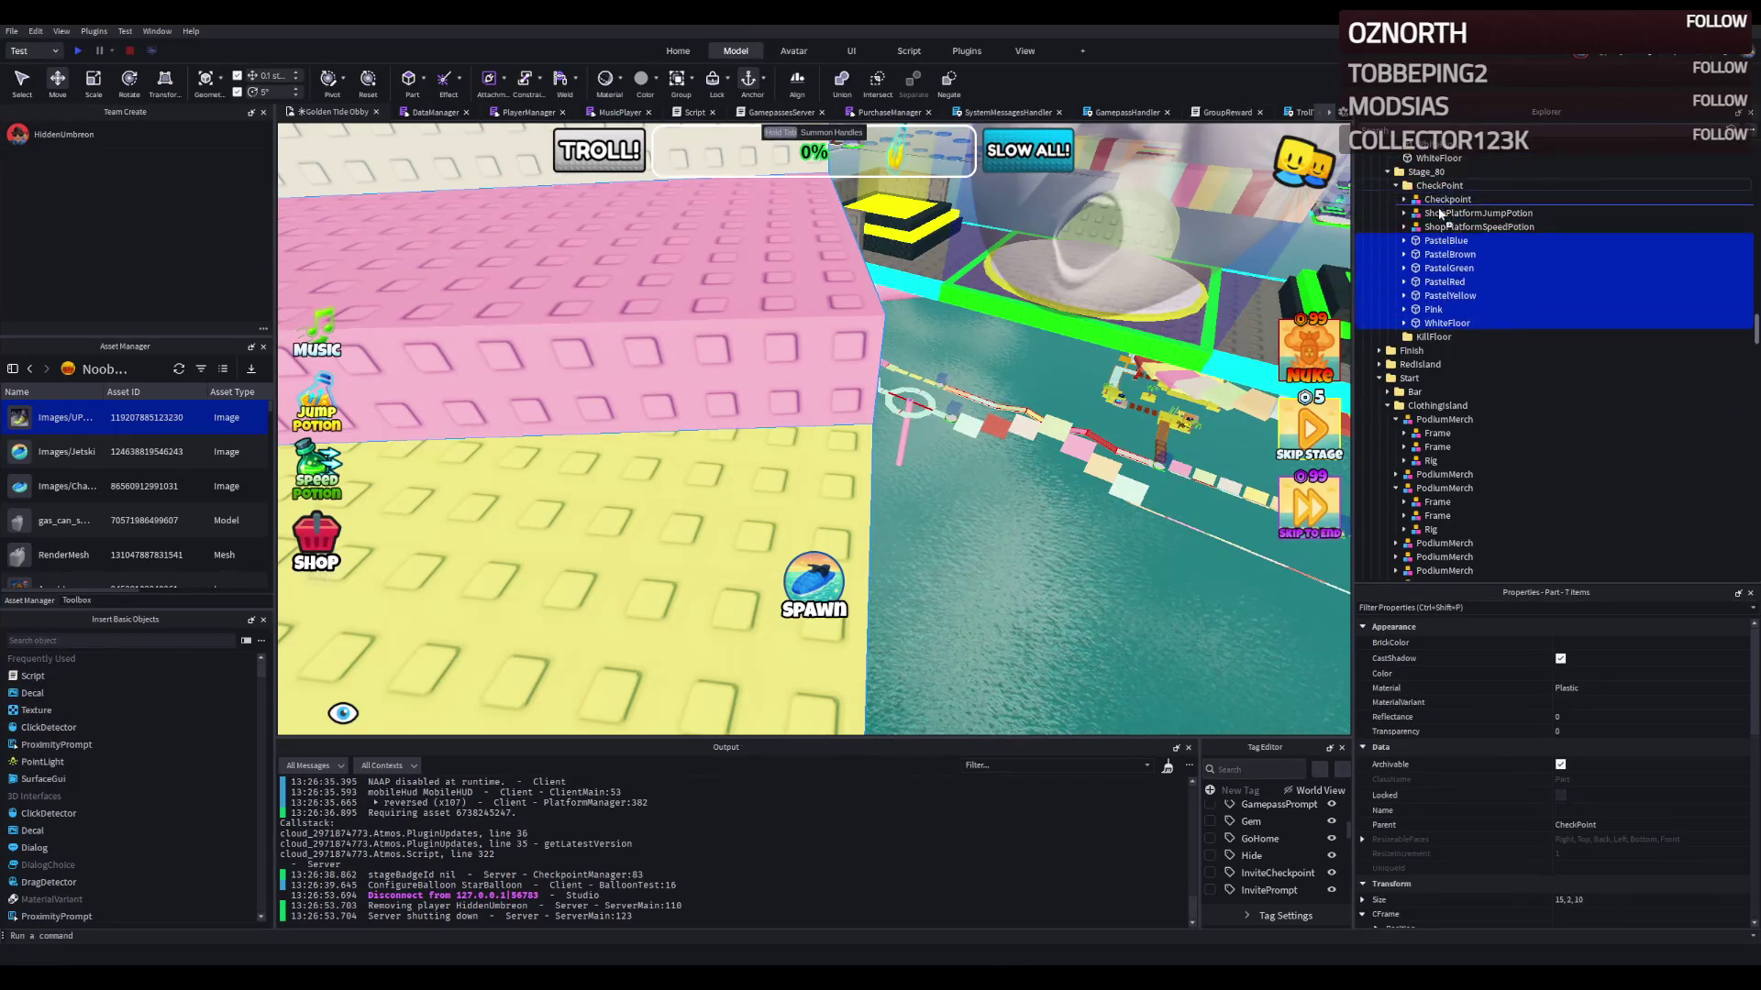
pyautogui.moveTo(1434, 183); pyautogui.dragTo(1424, 172)
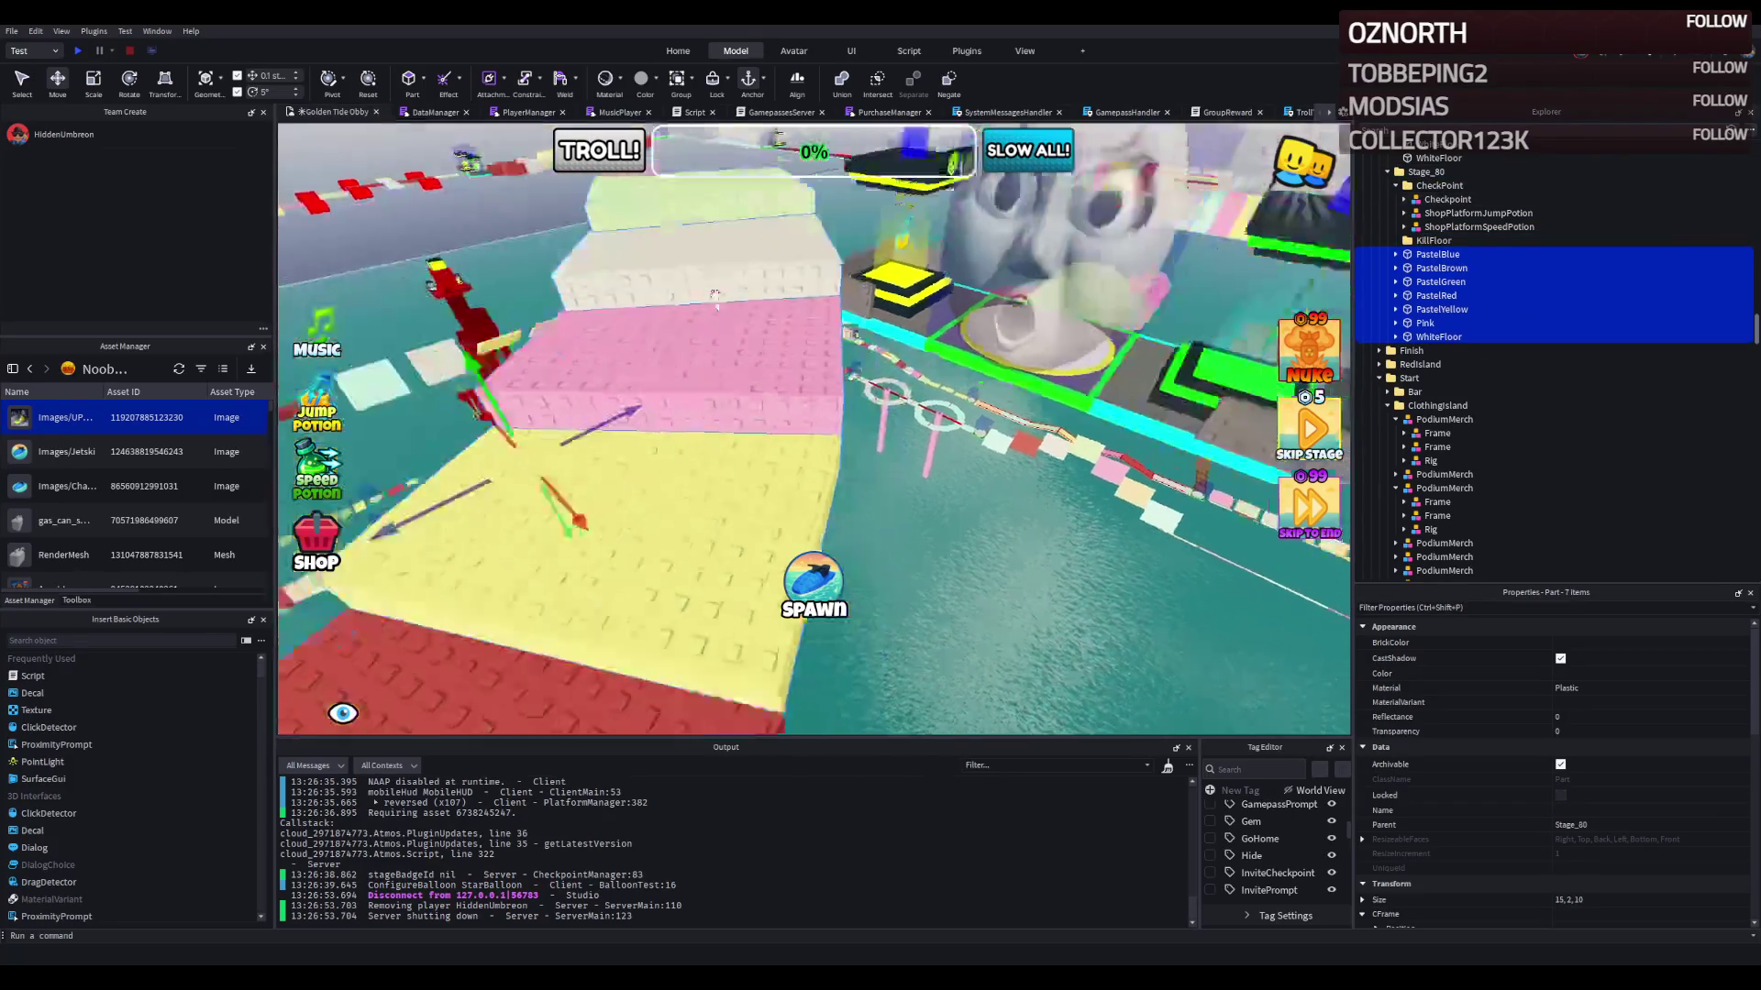
pyautogui.scroll(2, 715, 295)
pyautogui.moveTo(905, 464); pyautogui.dragTo(600, 460)
# Step: Shift the tan PastelBrown slab beside the checkpoint, including 1.8 studs along Z
pyautogui.moveTo(625, 706)
pyautogui.mouseDown()
pyautogui.moveTo(875, 565)
pyautogui.moveTo(816, 587)
pyautogui.mouseUp()
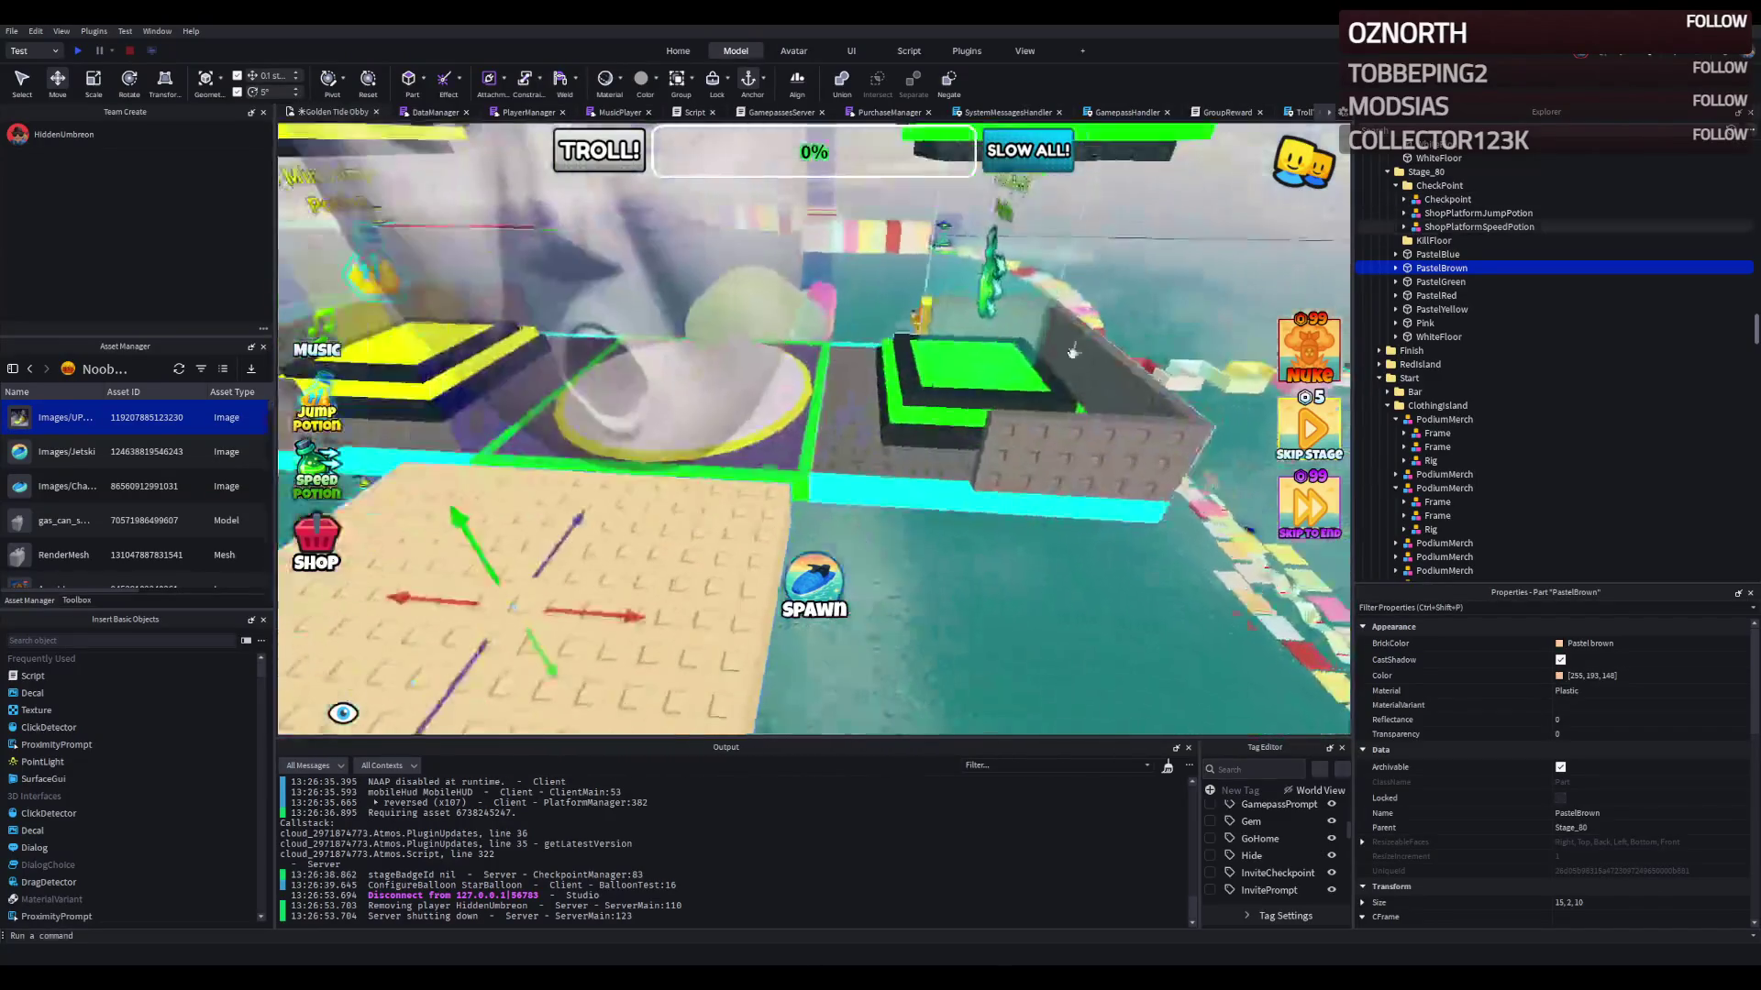
pyautogui.scroll(3, 1073, 351)
pyautogui.moveTo(714, 488); pyautogui.dragTo(755, 470)
pyautogui.scroll(-5, 789, 483)
pyautogui.moveTo(702, 415); pyautogui.dragTo(677, 420)
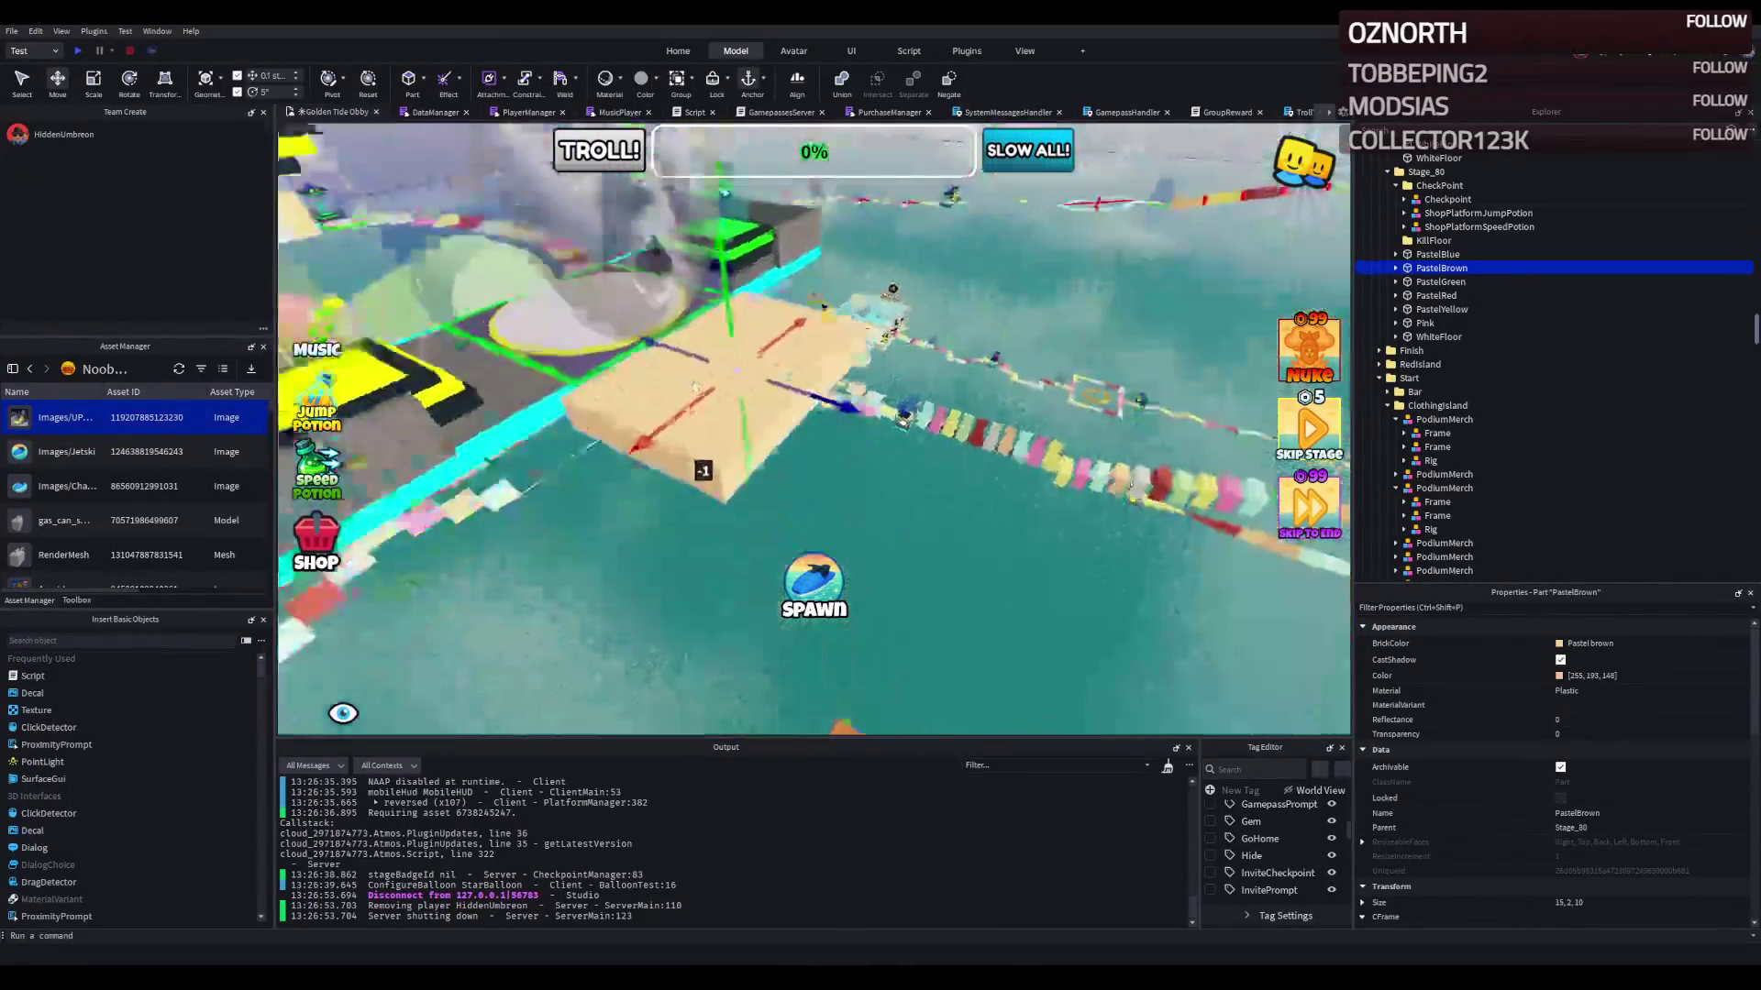
pyautogui.moveTo(946, 515); pyautogui.dragTo(978, 517)
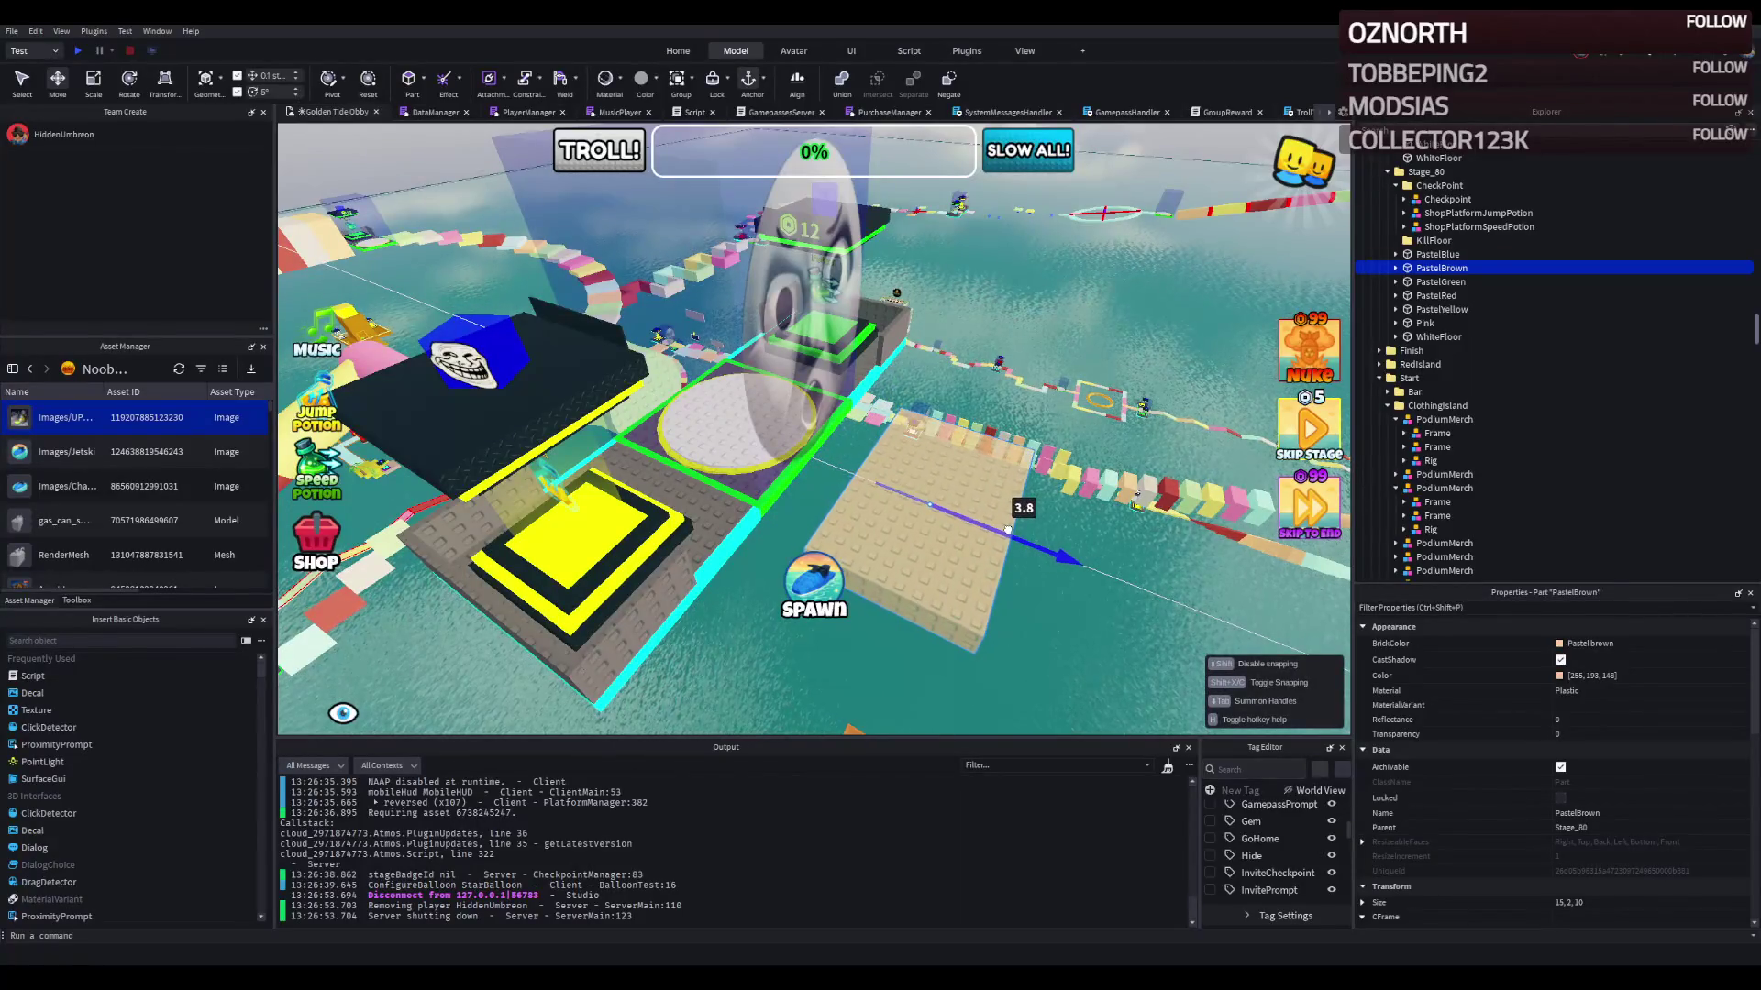
pyautogui.scroll(-5, 1011, 530)
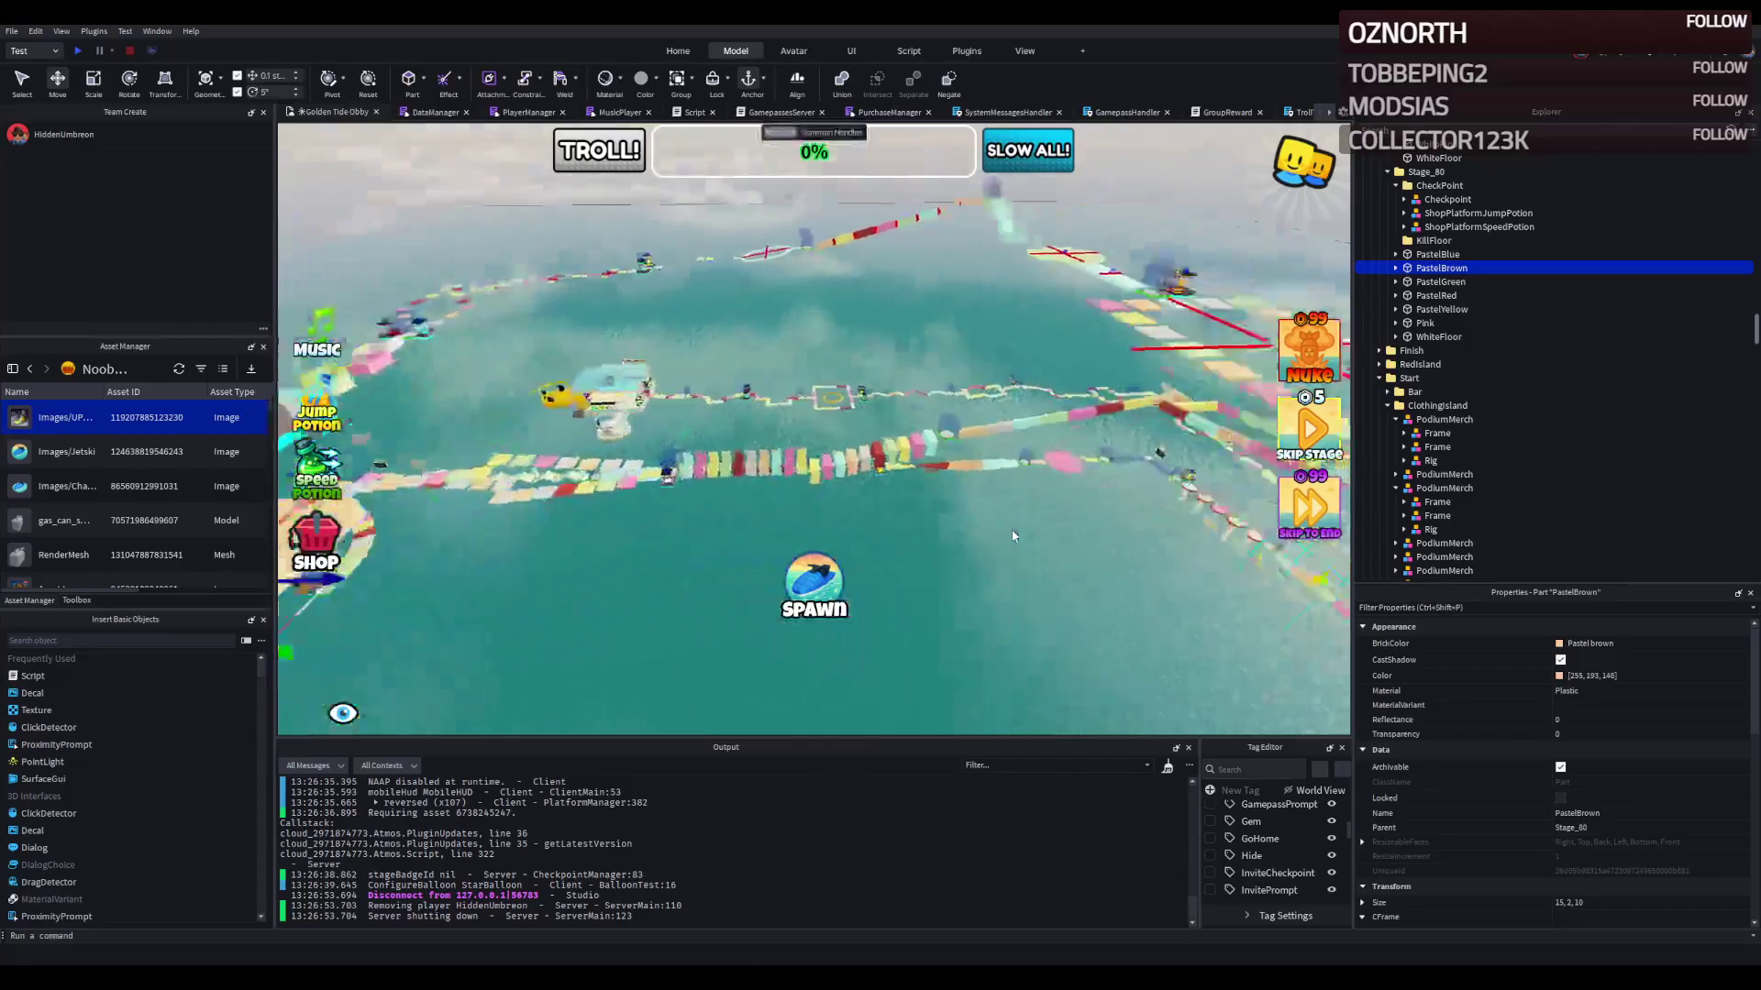
pyautogui.click(597, 596)
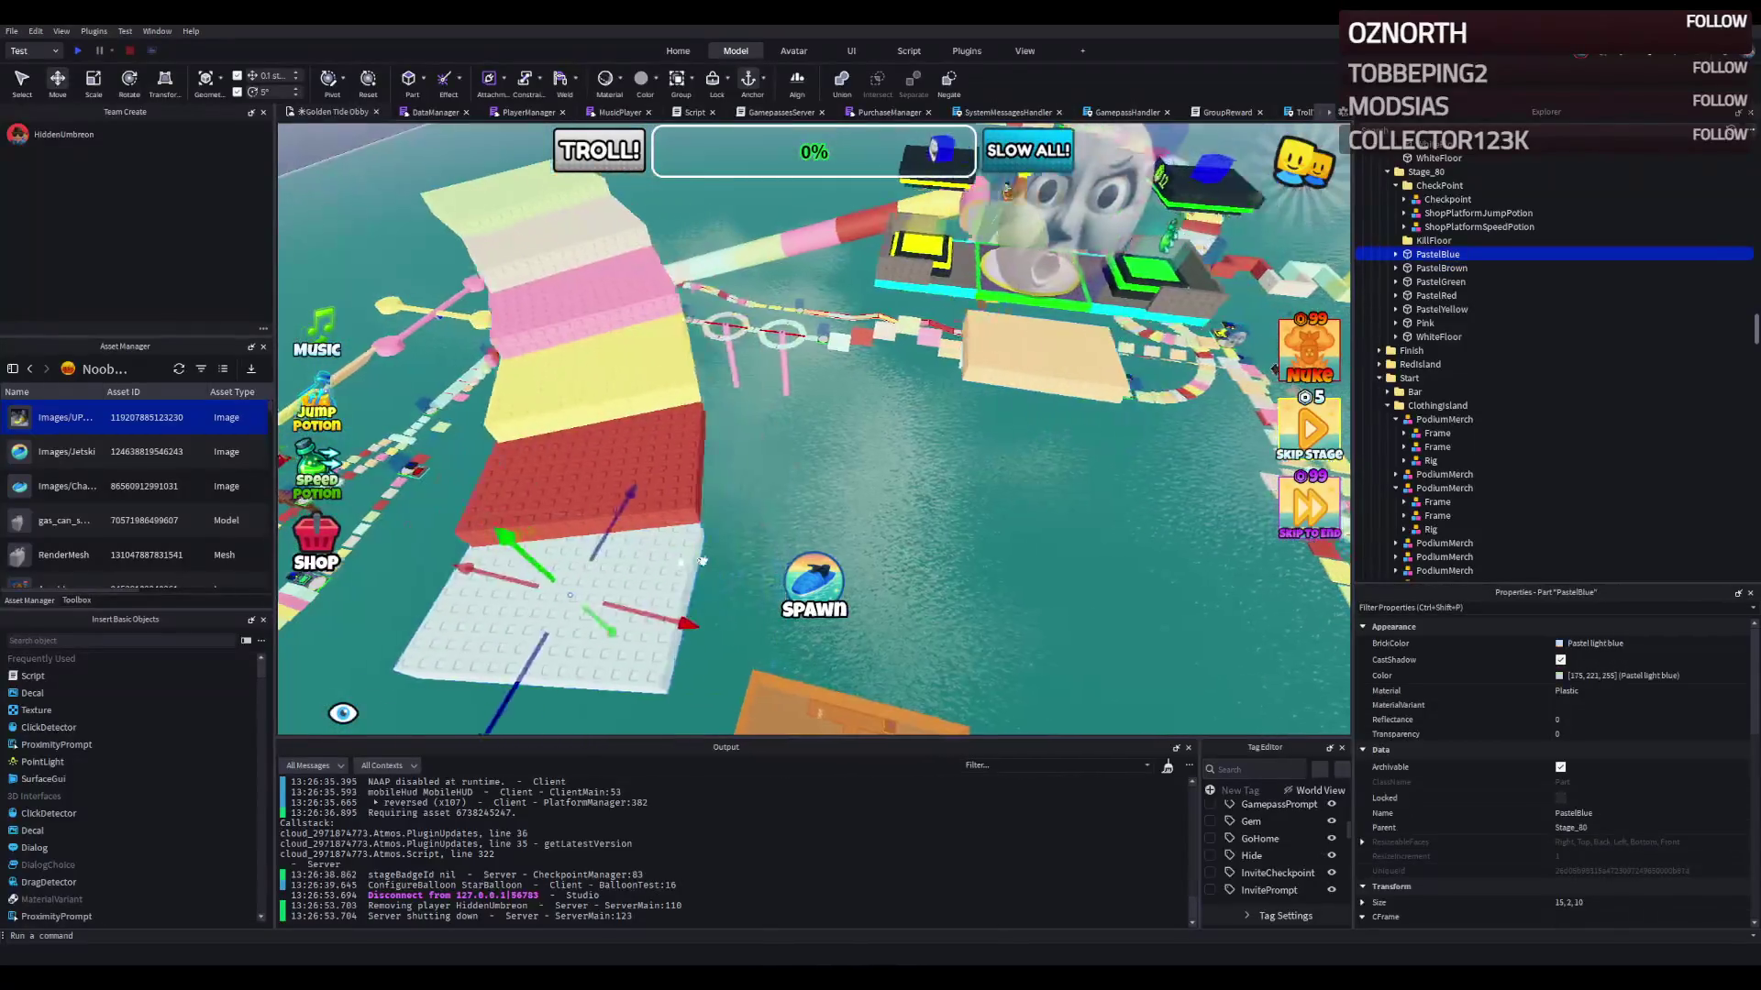
# Step: Place the PastelBlue block beside the tan checkpoint piece
pyautogui.press('a')
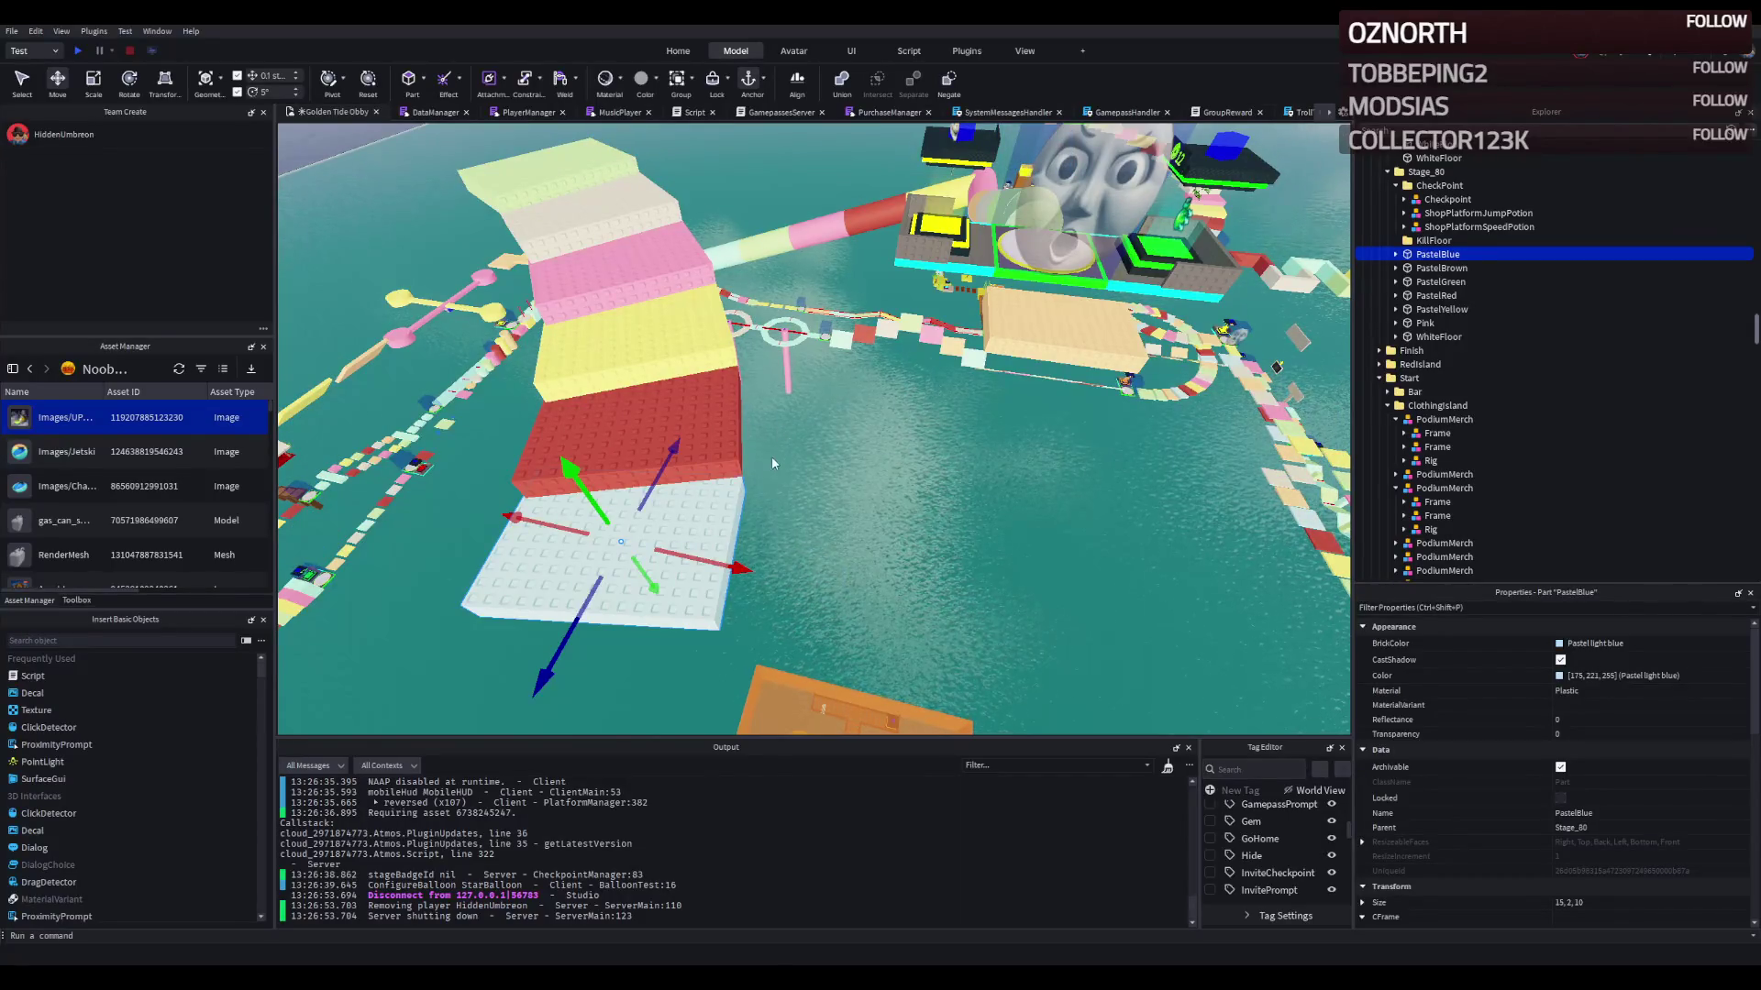
pyautogui.press('f')
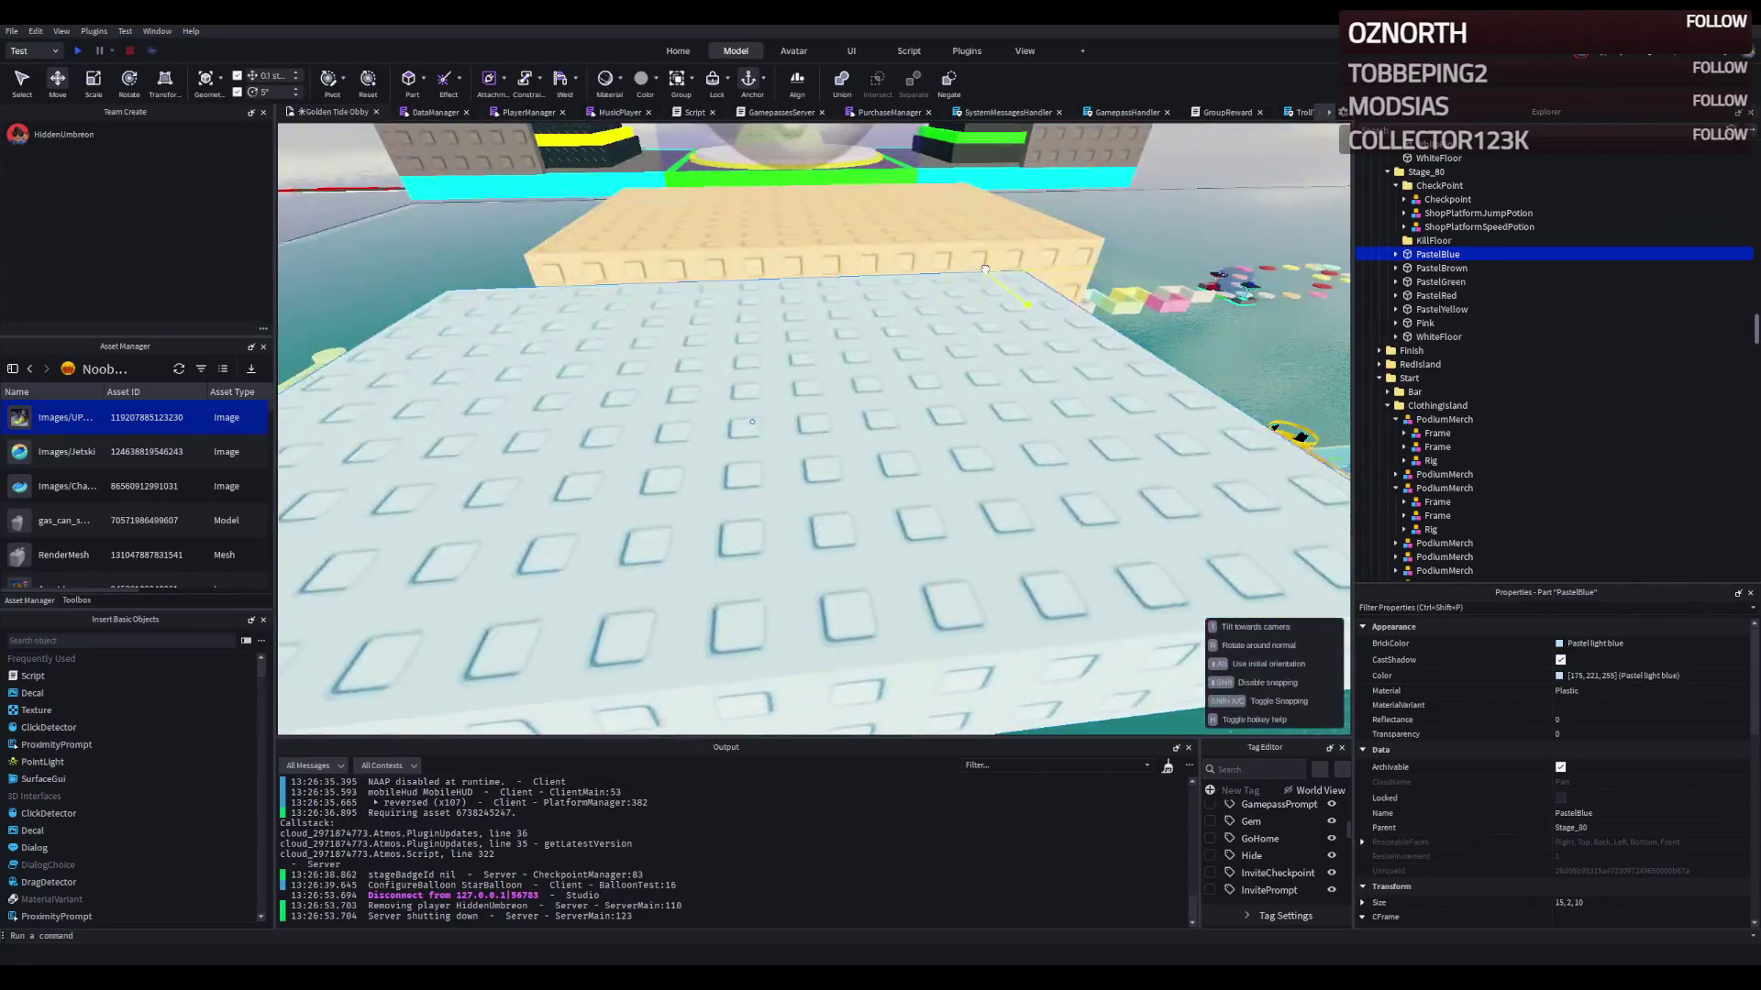
pyautogui.moveTo(984, 269); pyautogui.dragTo(1056, 240)
pyautogui.scroll(-5, 1055, 239)
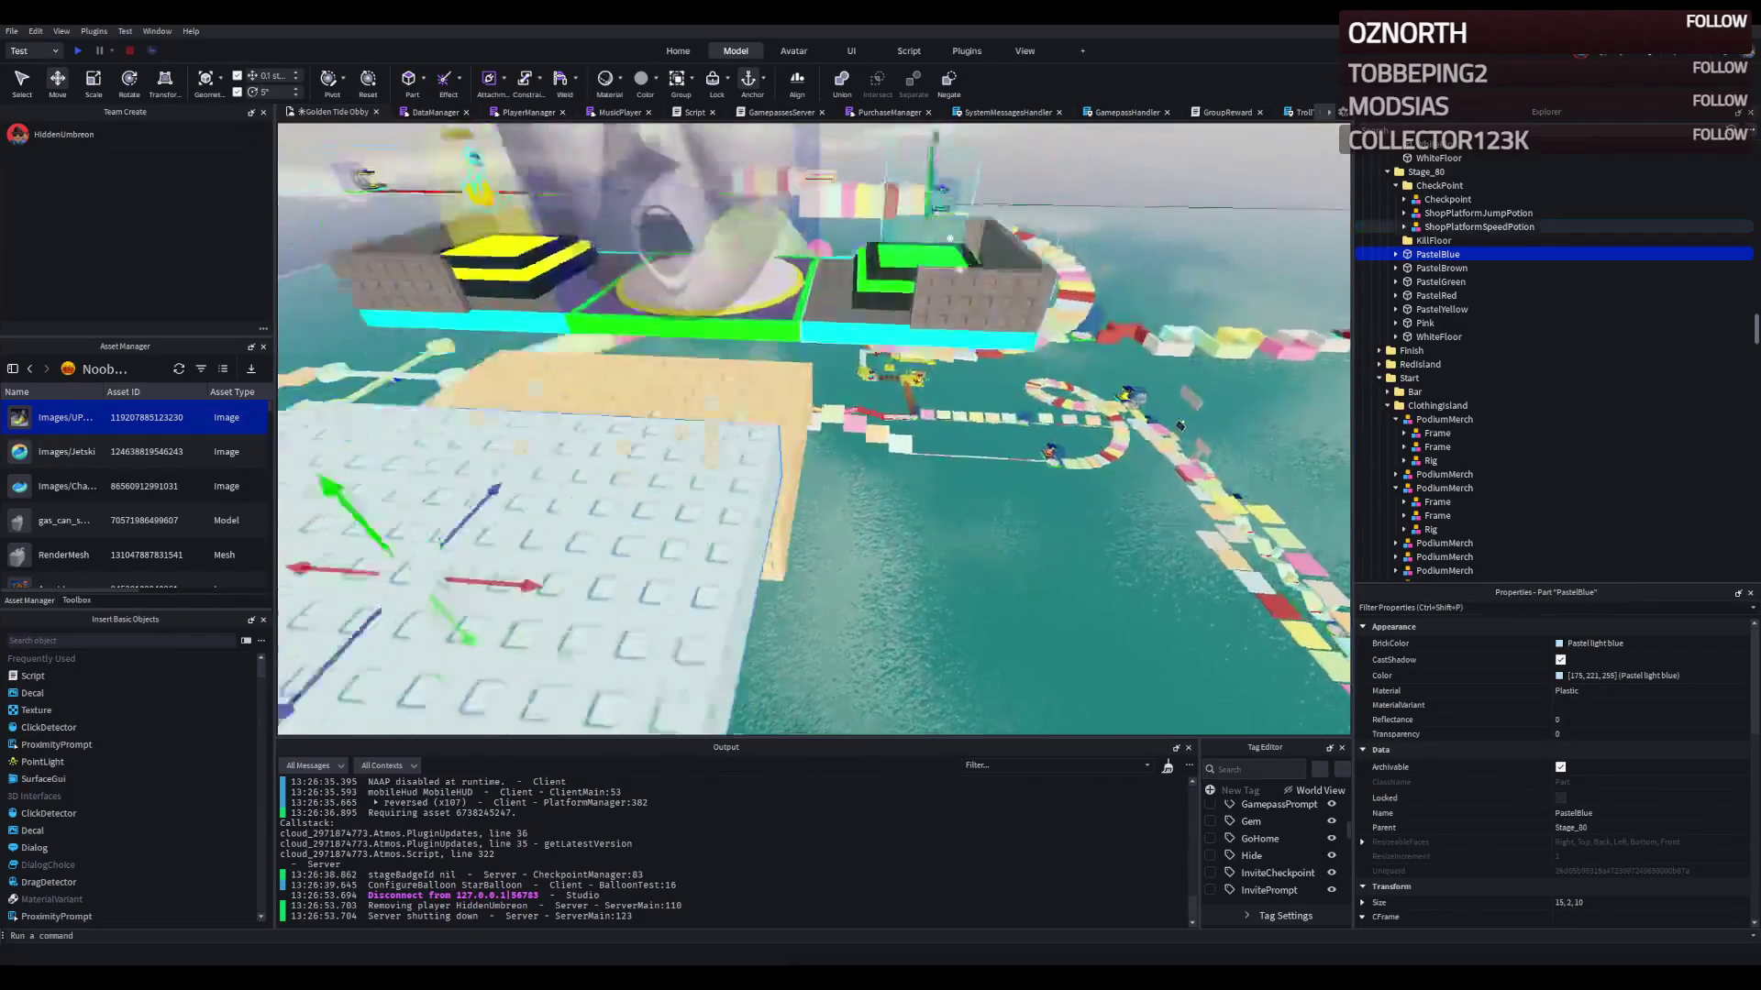
pyautogui.moveTo(773, 428); pyautogui.dragTo(773, 428)
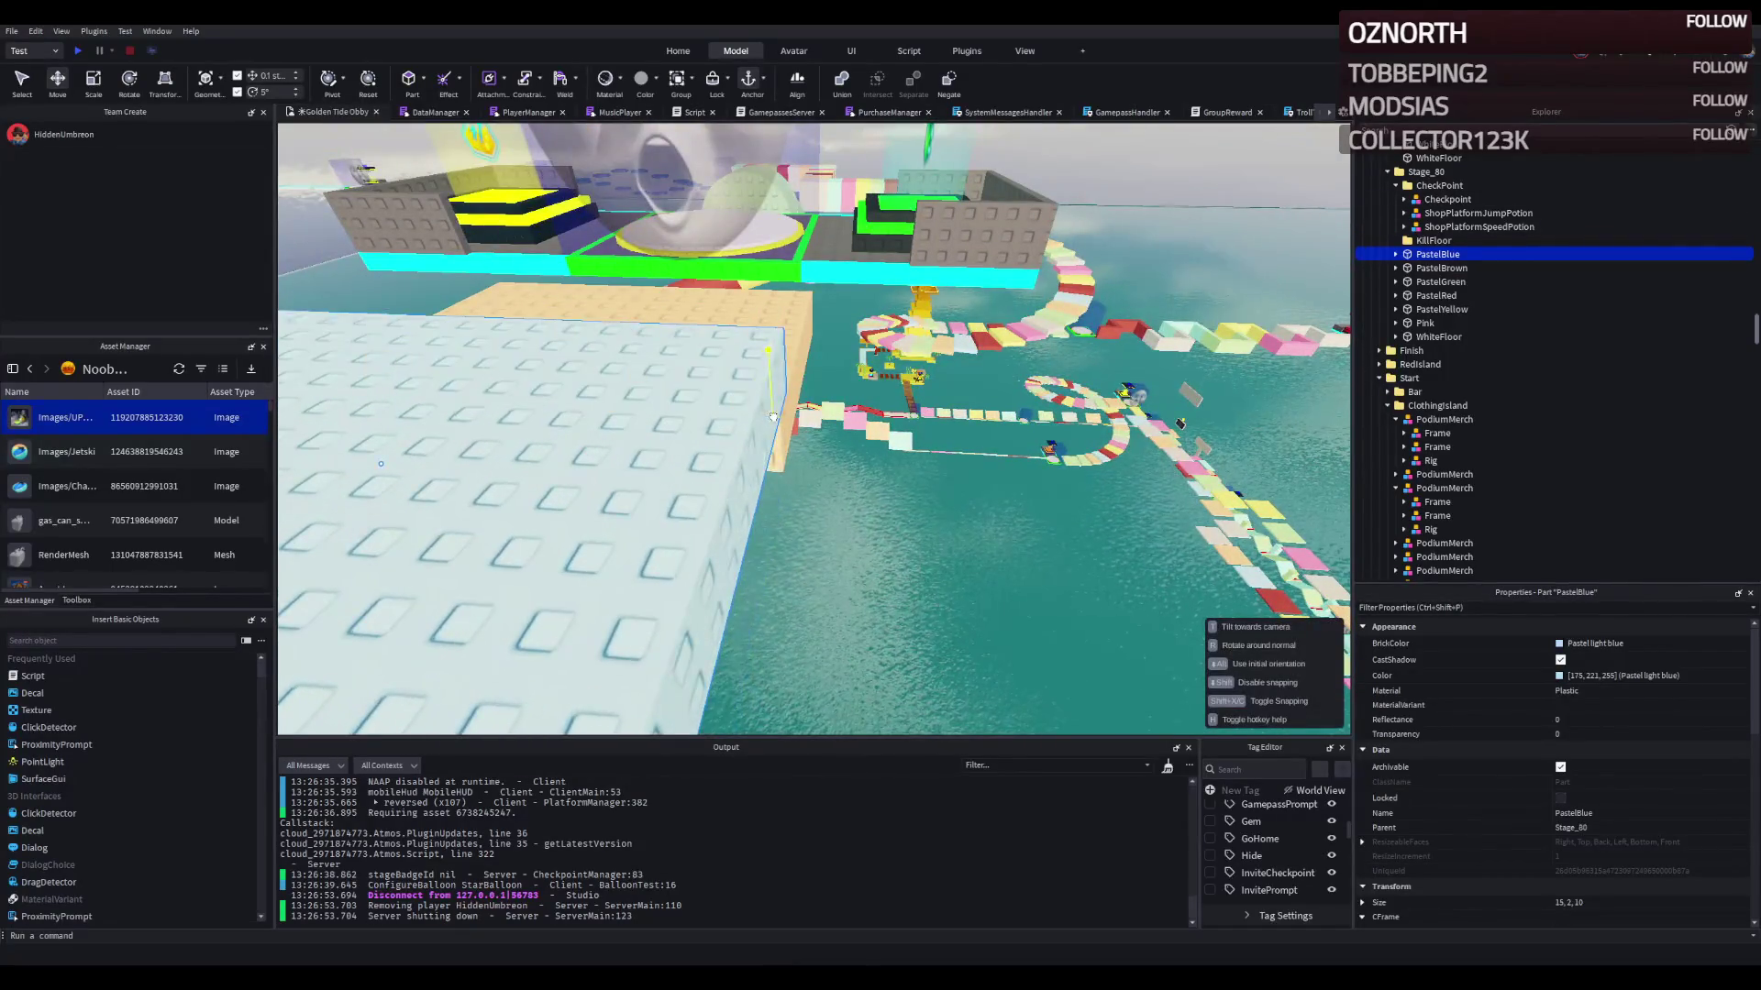
pyautogui.rightClick(755, 428)
# Step: Line up PastelRed, PastelYellow and Pink into a continuous path, then start a playtest
pyautogui.moveTo(748, 562)
pyautogui.mouseDown()
pyautogui.moveTo(833, 605)
pyautogui.moveTo(845, 594)
pyautogui.mouseUp()
pyautogui.moveTo(560, 361)
pyautogui.mouseDown()
pyautogui.moveTo(567, 347)
pyautogui.moveTo(688, 409)
pyautogui.mouseUp()
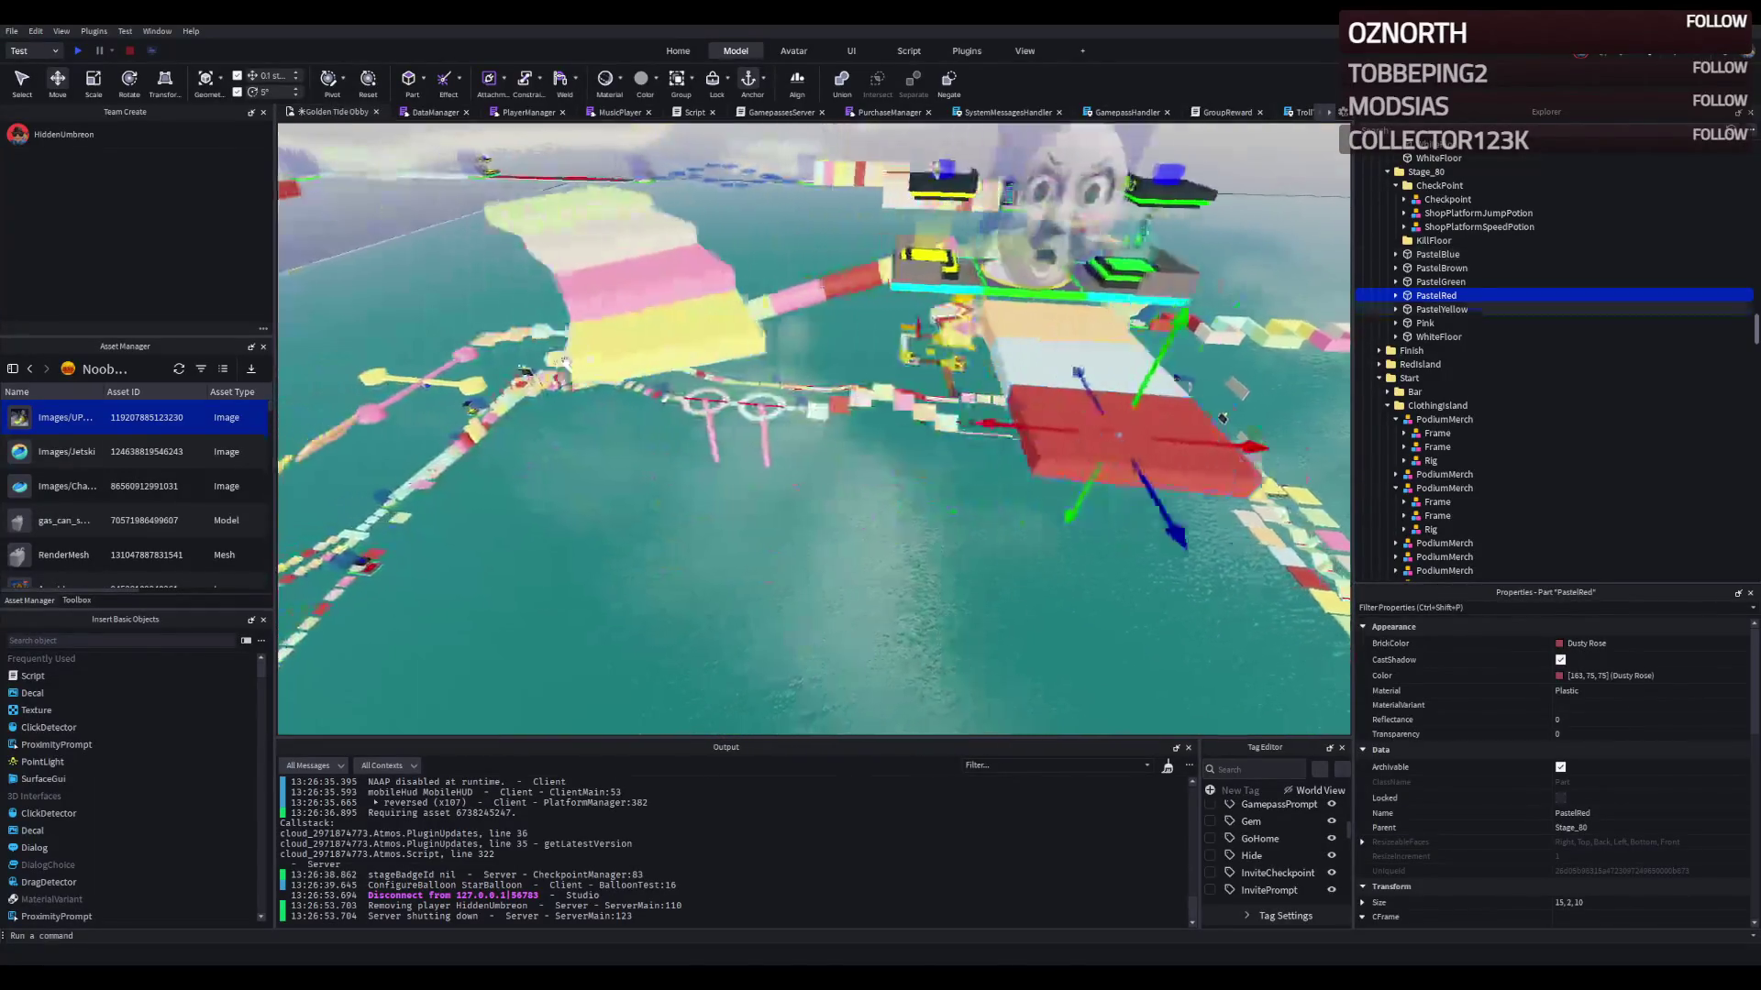
pyautogui.click(804, 357)
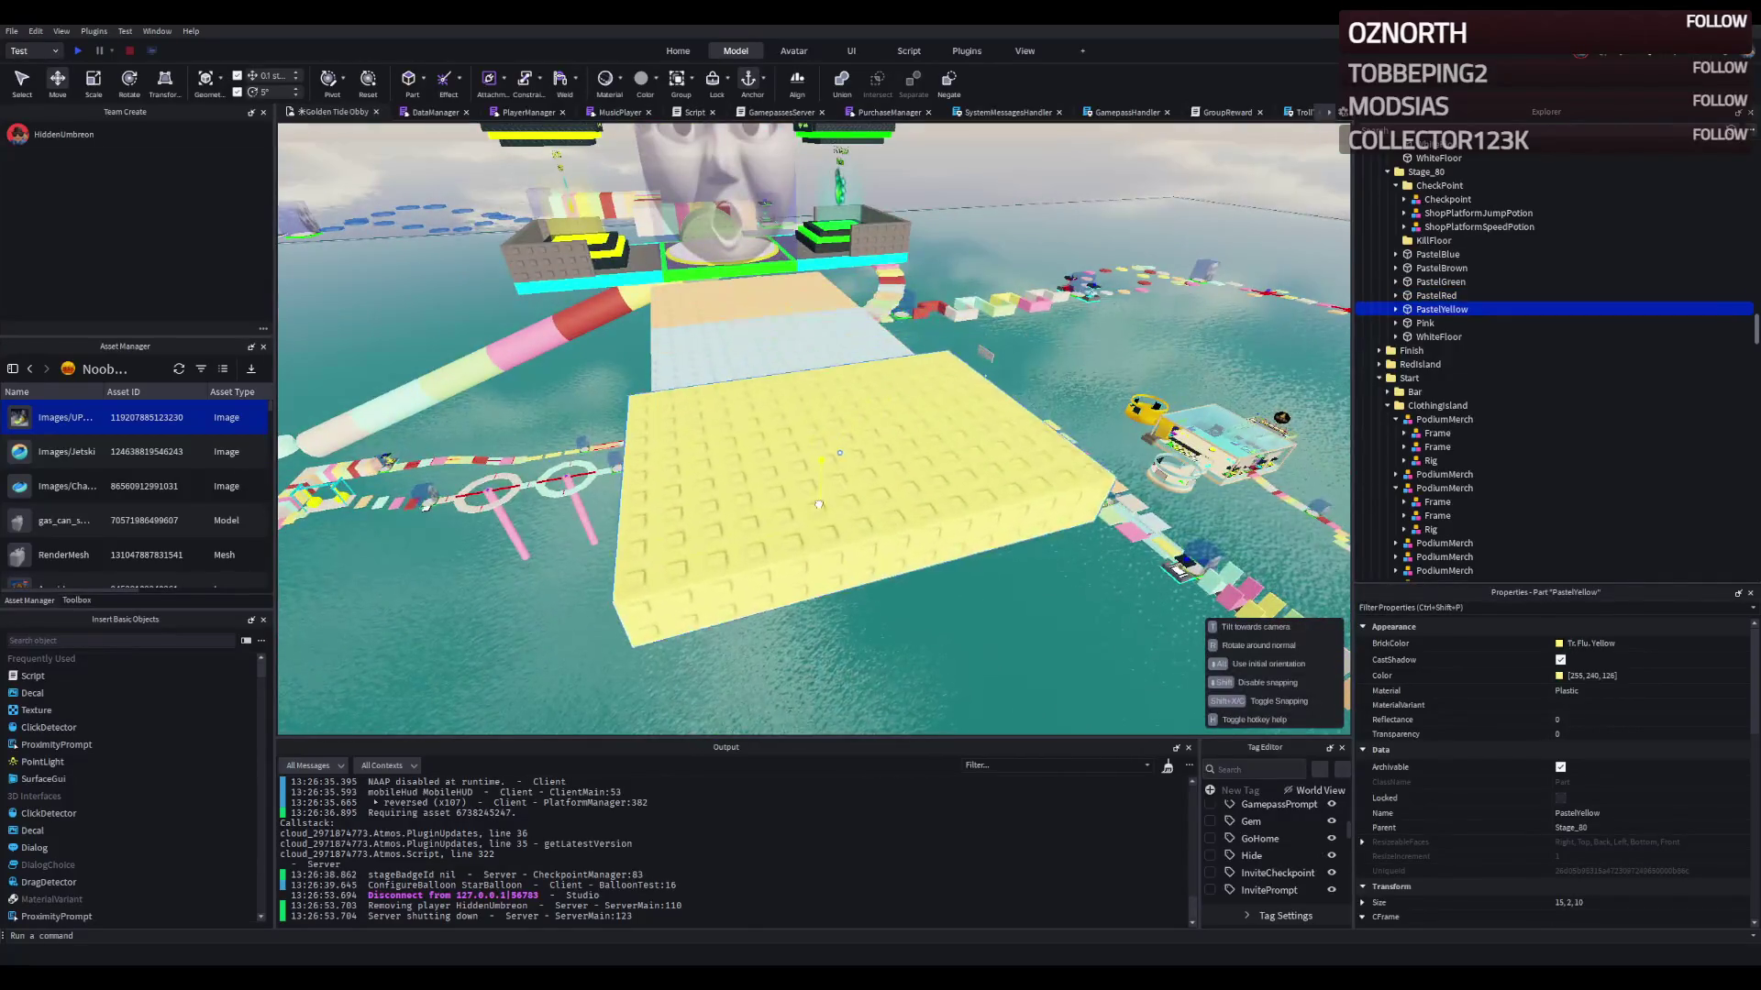
pyautogui.press('w')
pyautogui.press('d')
pyautogui.moveTo(718, 476)
pyautogui.mouseDown()
pyautogui.moveTo(725, 248)
pyautogui.moveTo(622, 196)
pyautogui.moveTo(706, 623)
pyautogui.moveTo(733, 642)
pyautogui.moveTo(715, 633)
pyautogui.moveTo(893, 384)
pyautogui.mouseUp()
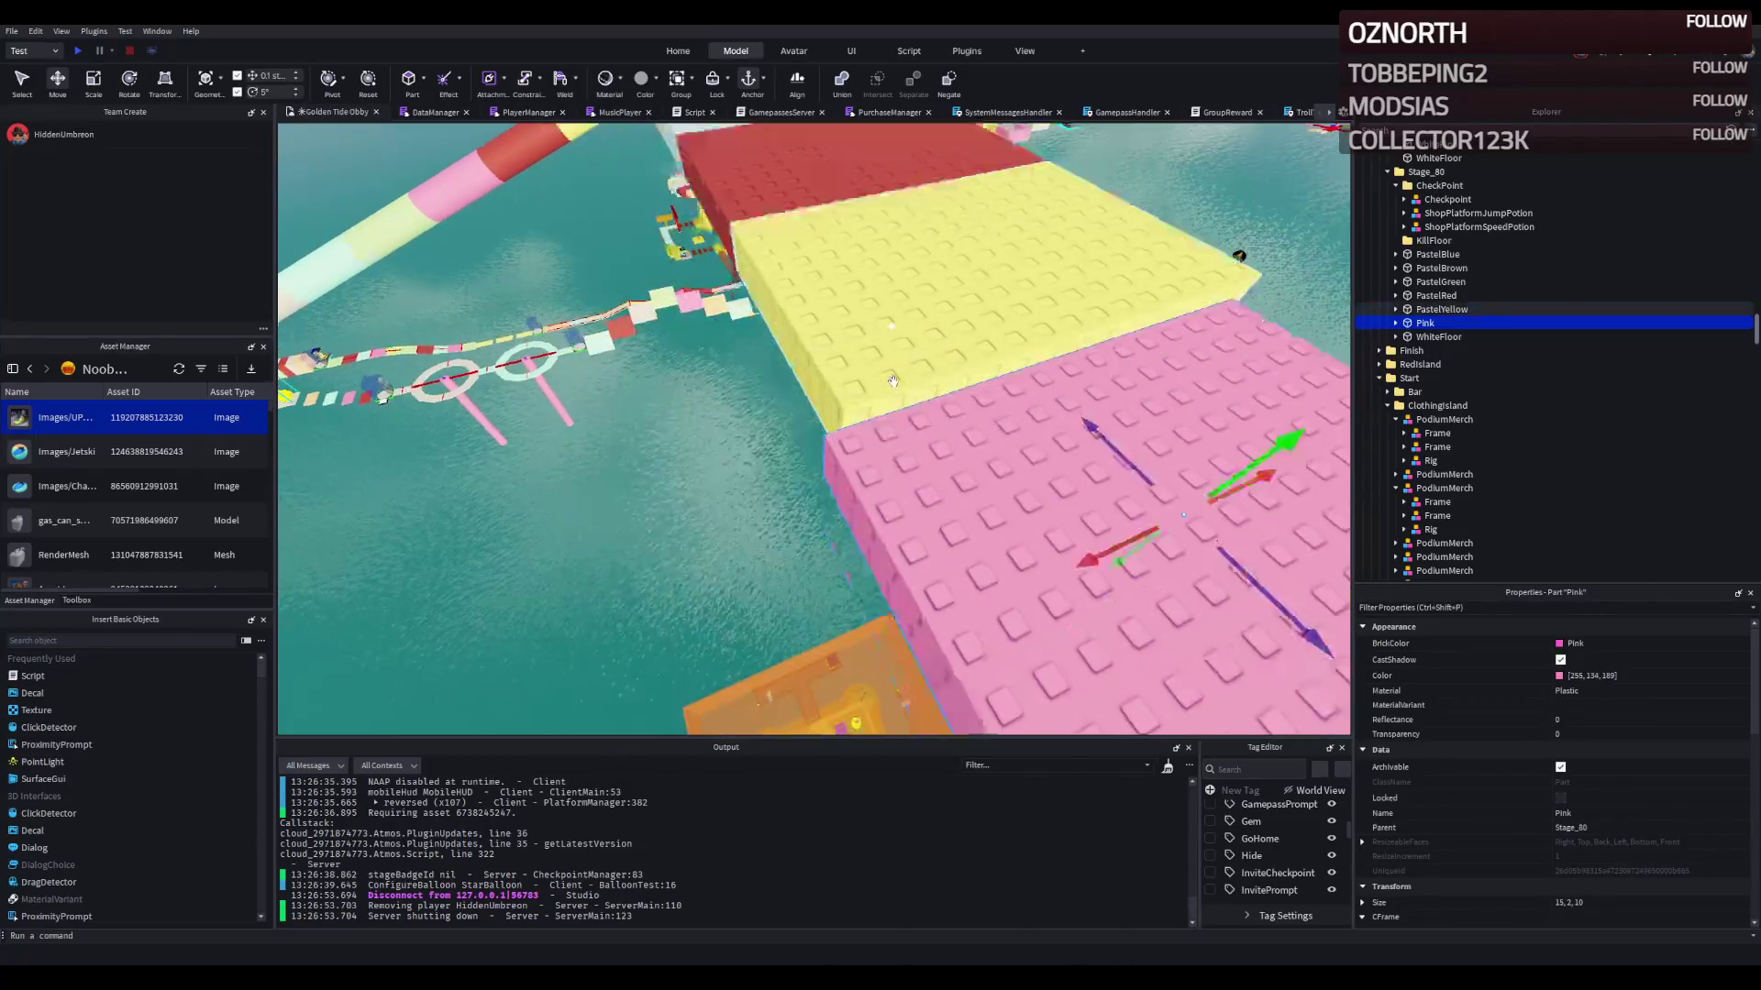
pyautogui.moveTo(839, 275); pyautogui.dragTo(843, 220)
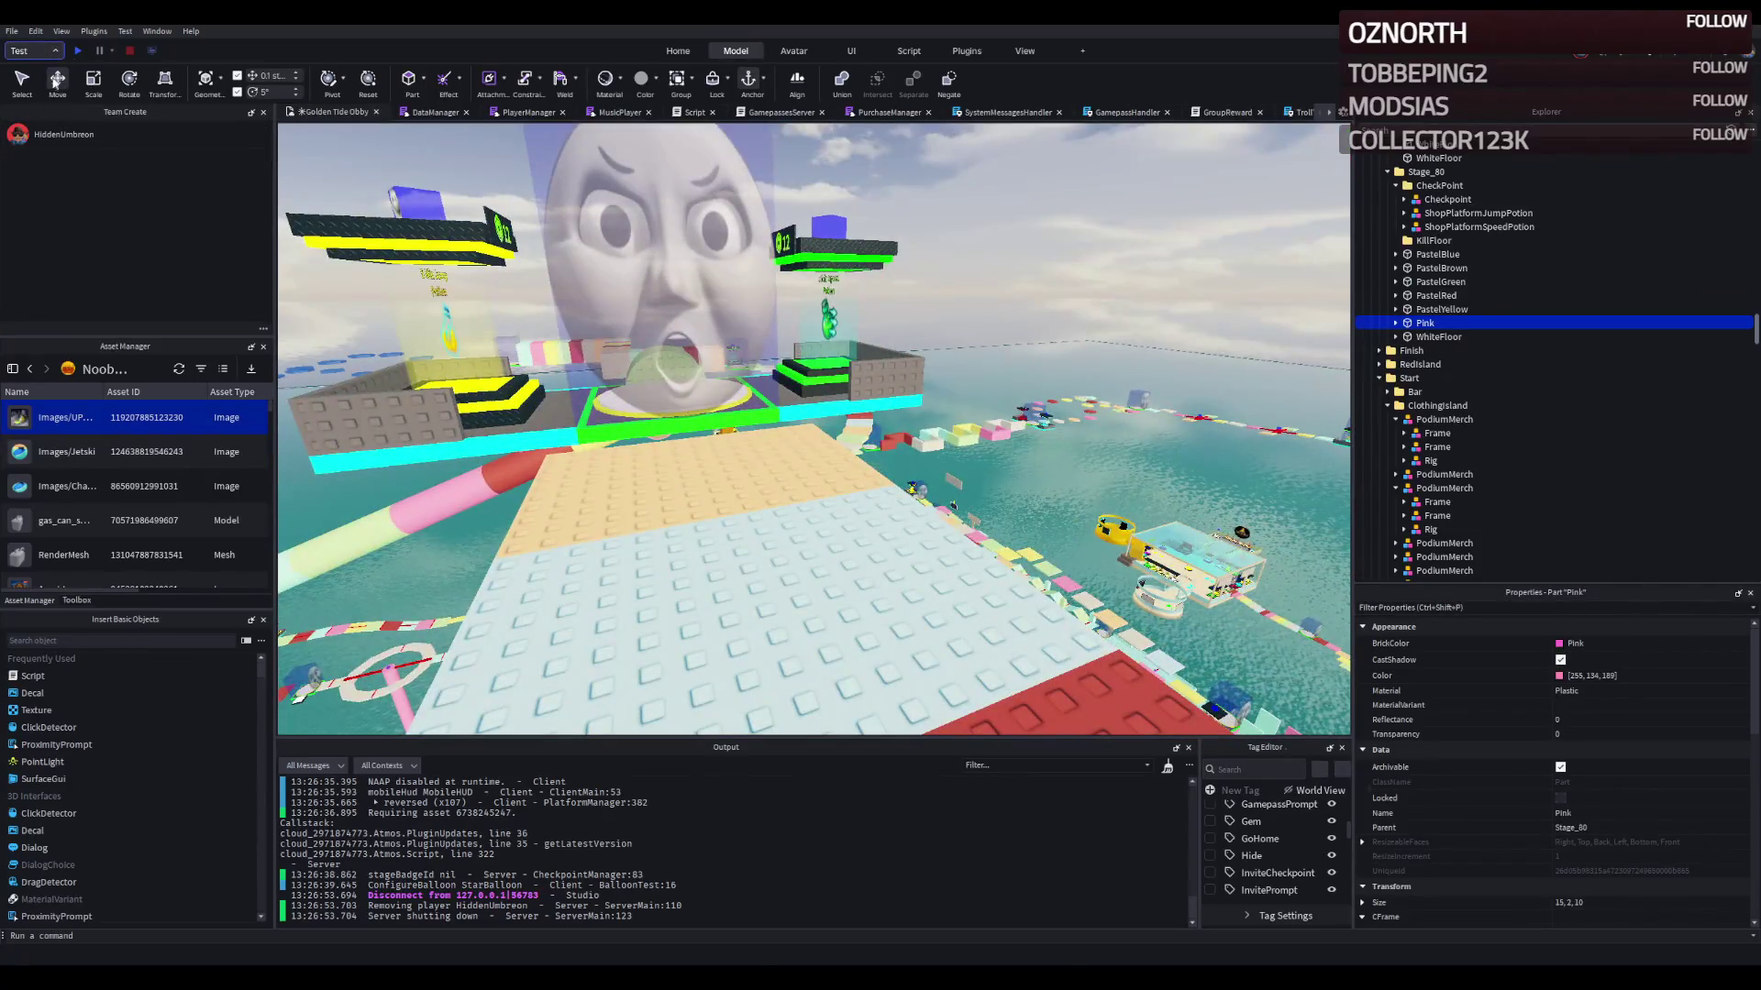
pyautogui.press('f')
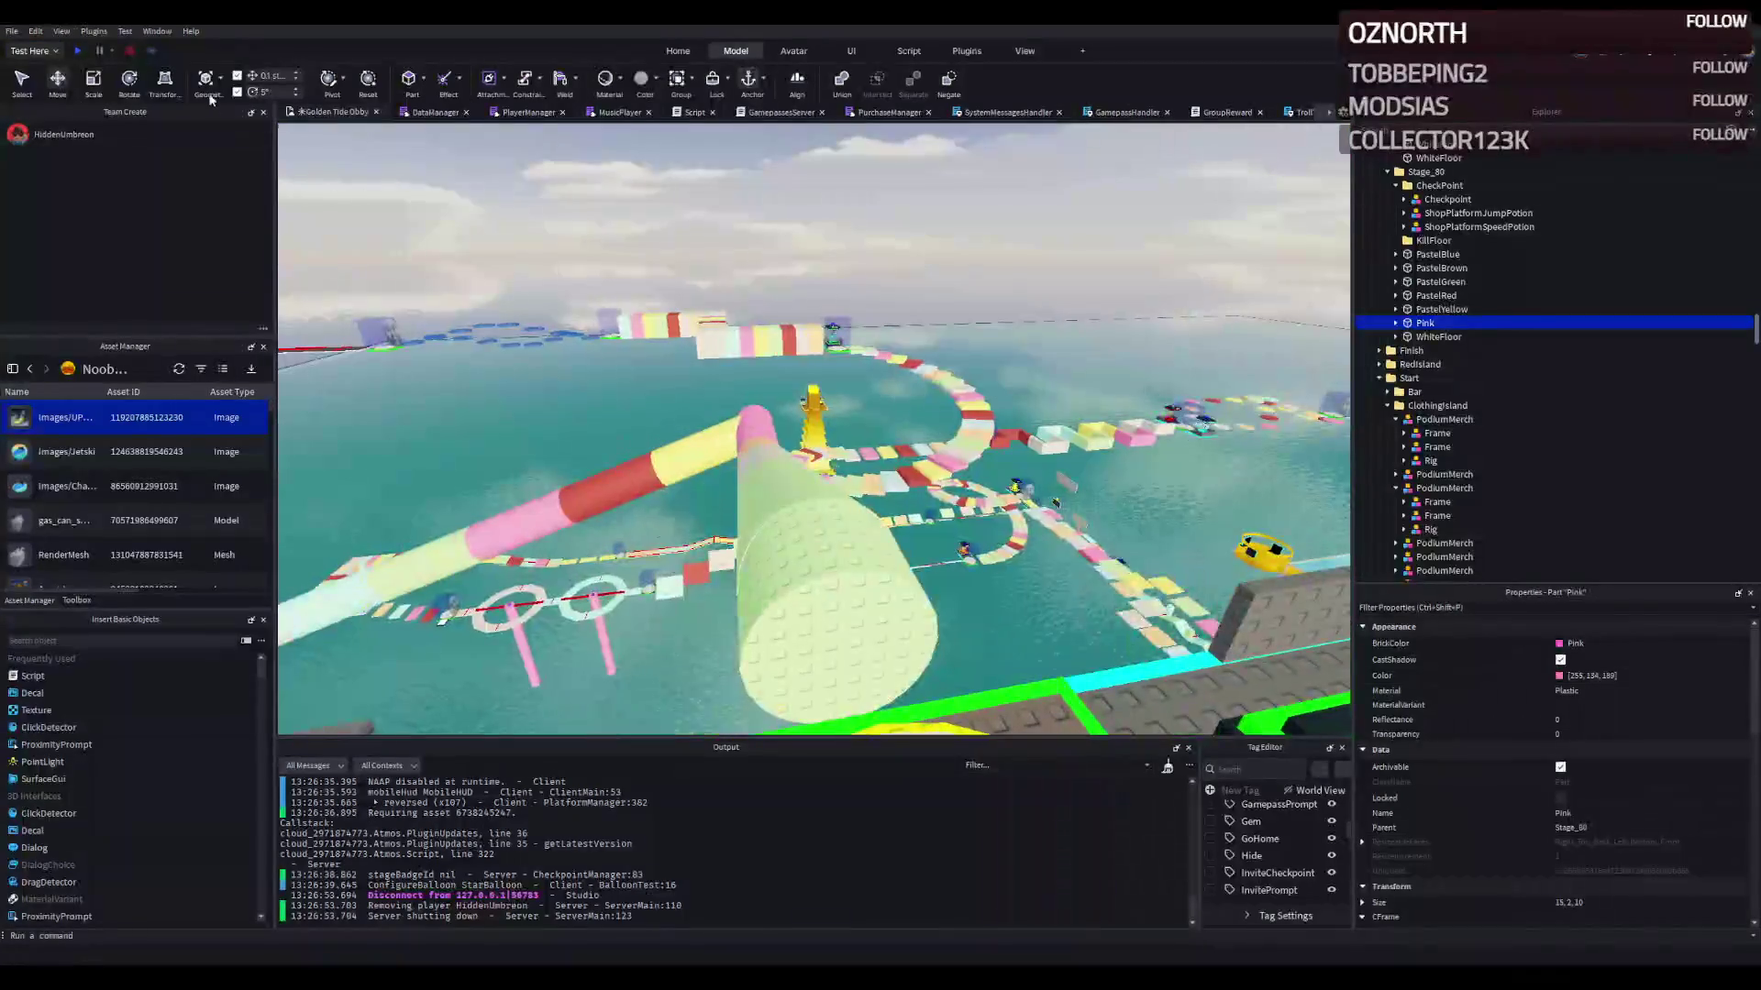
pyautogui.click(80, 51)
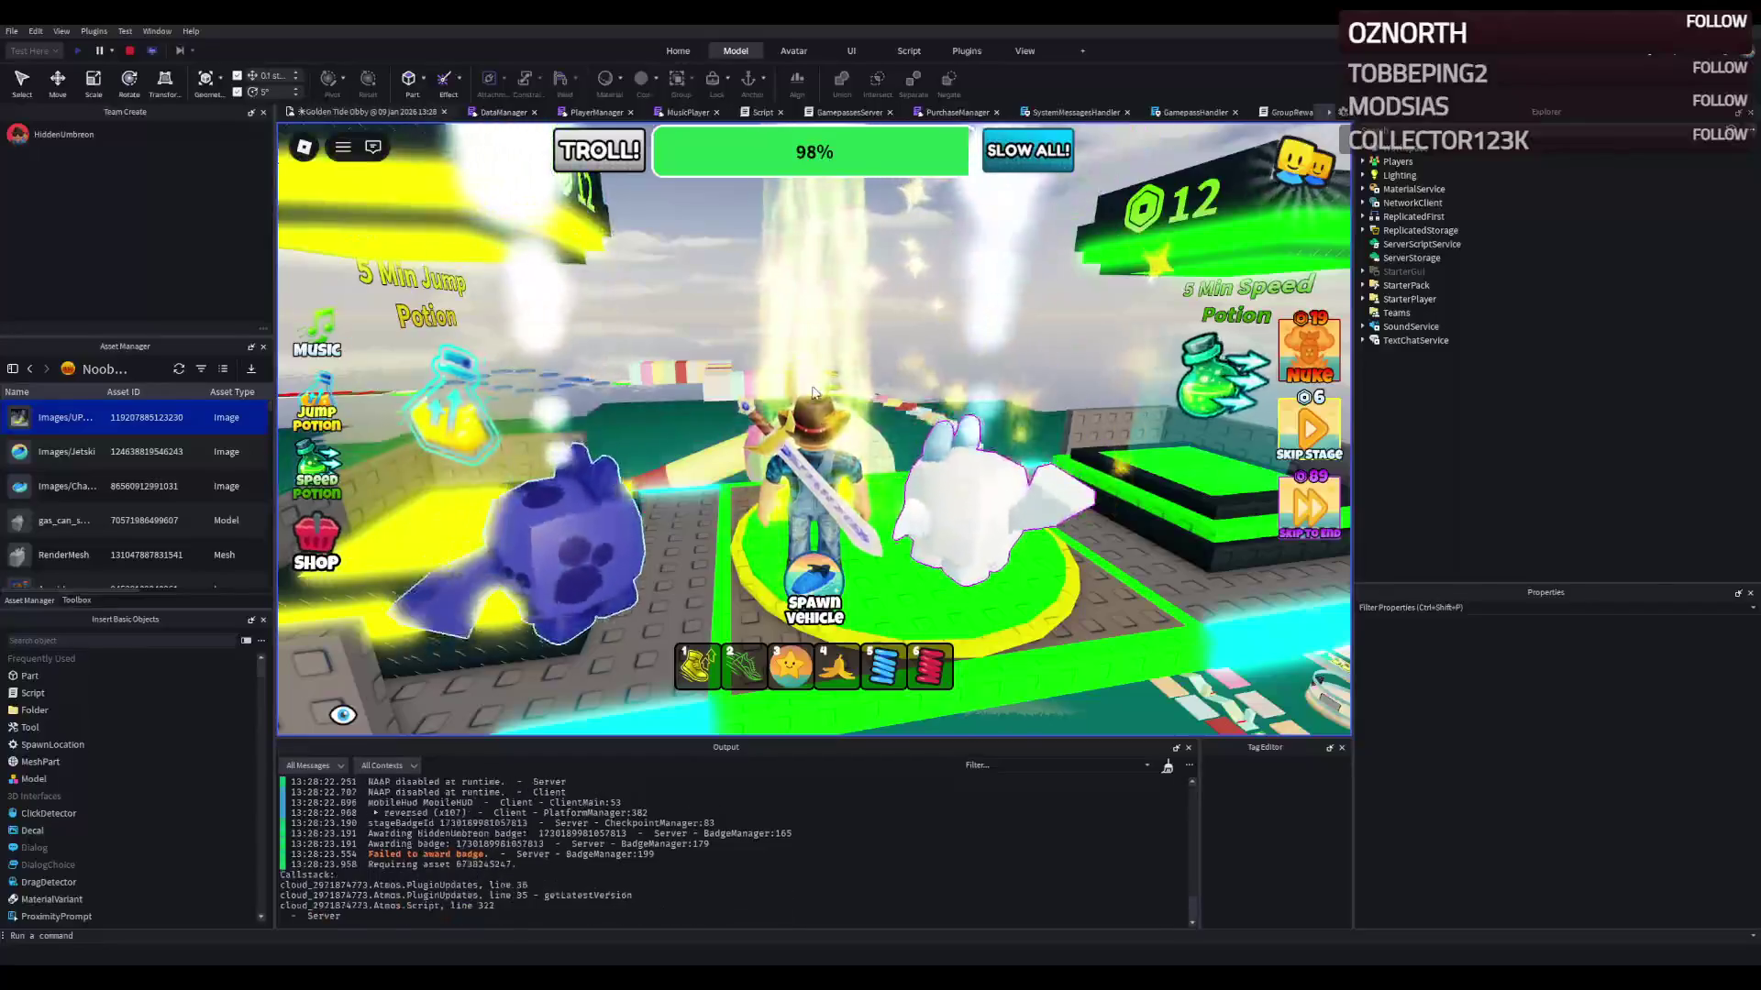
# Step: Walk the character from the spawn circle along the pastel path to the red platform, then stop testing
pyautogui.press('w')
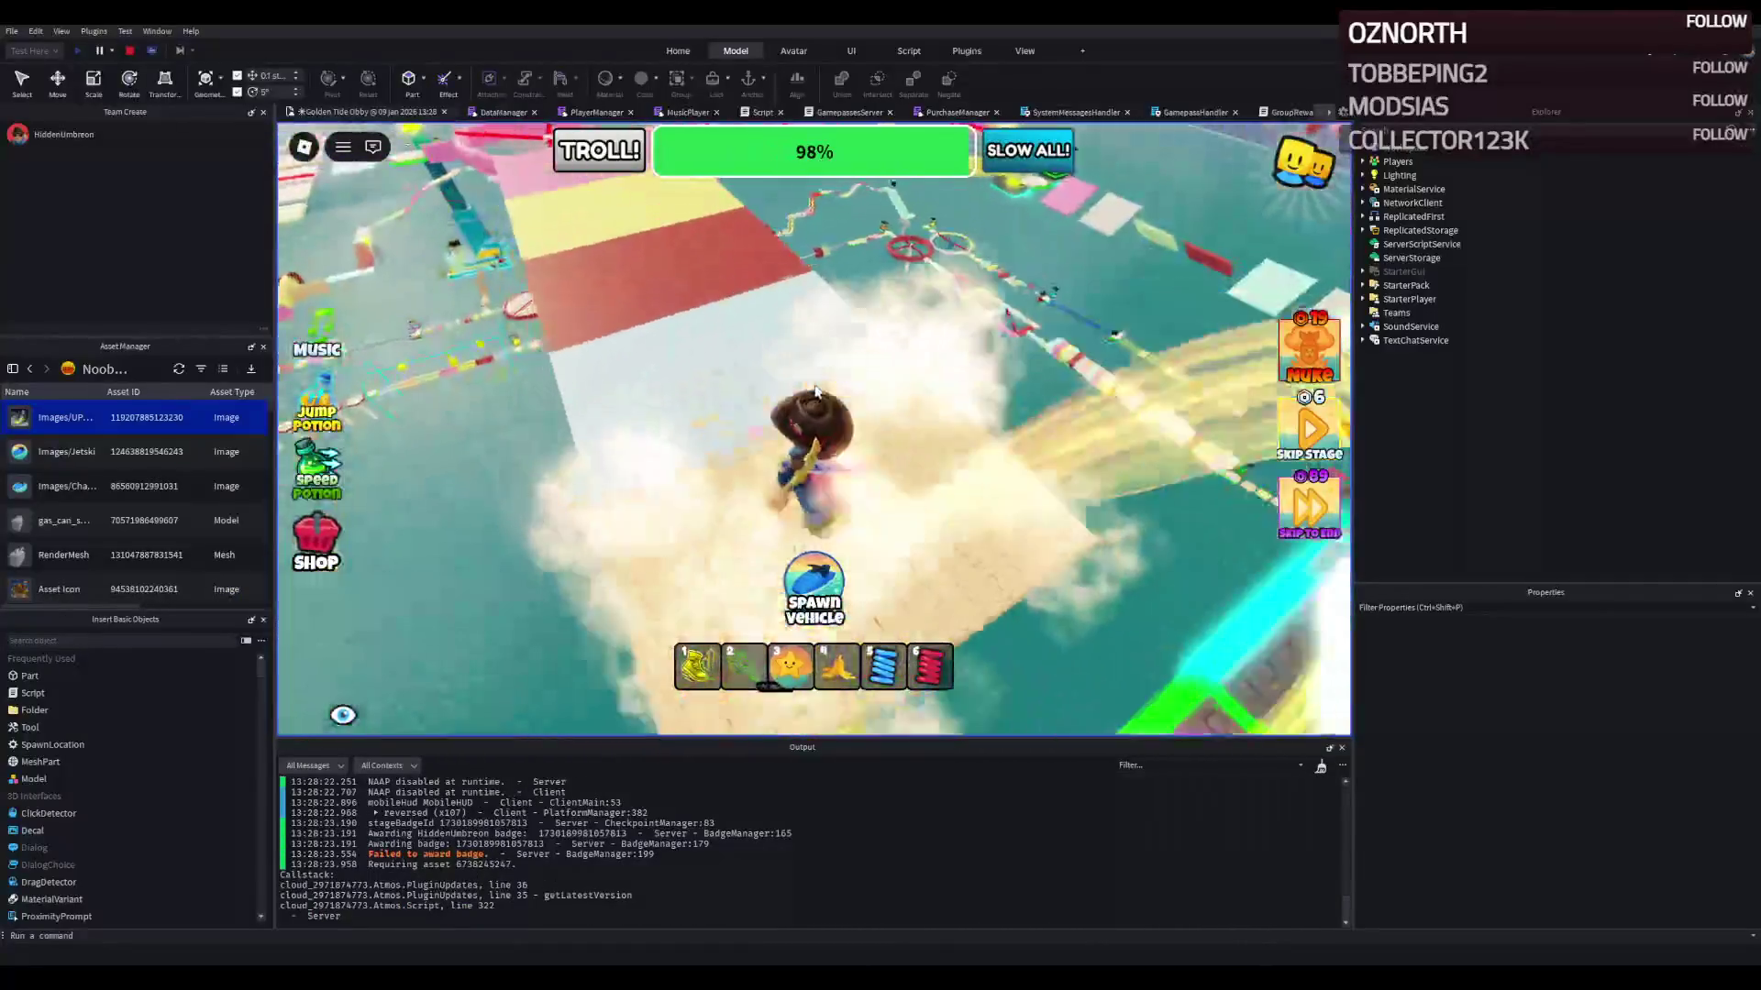
pyautogui.press('w')
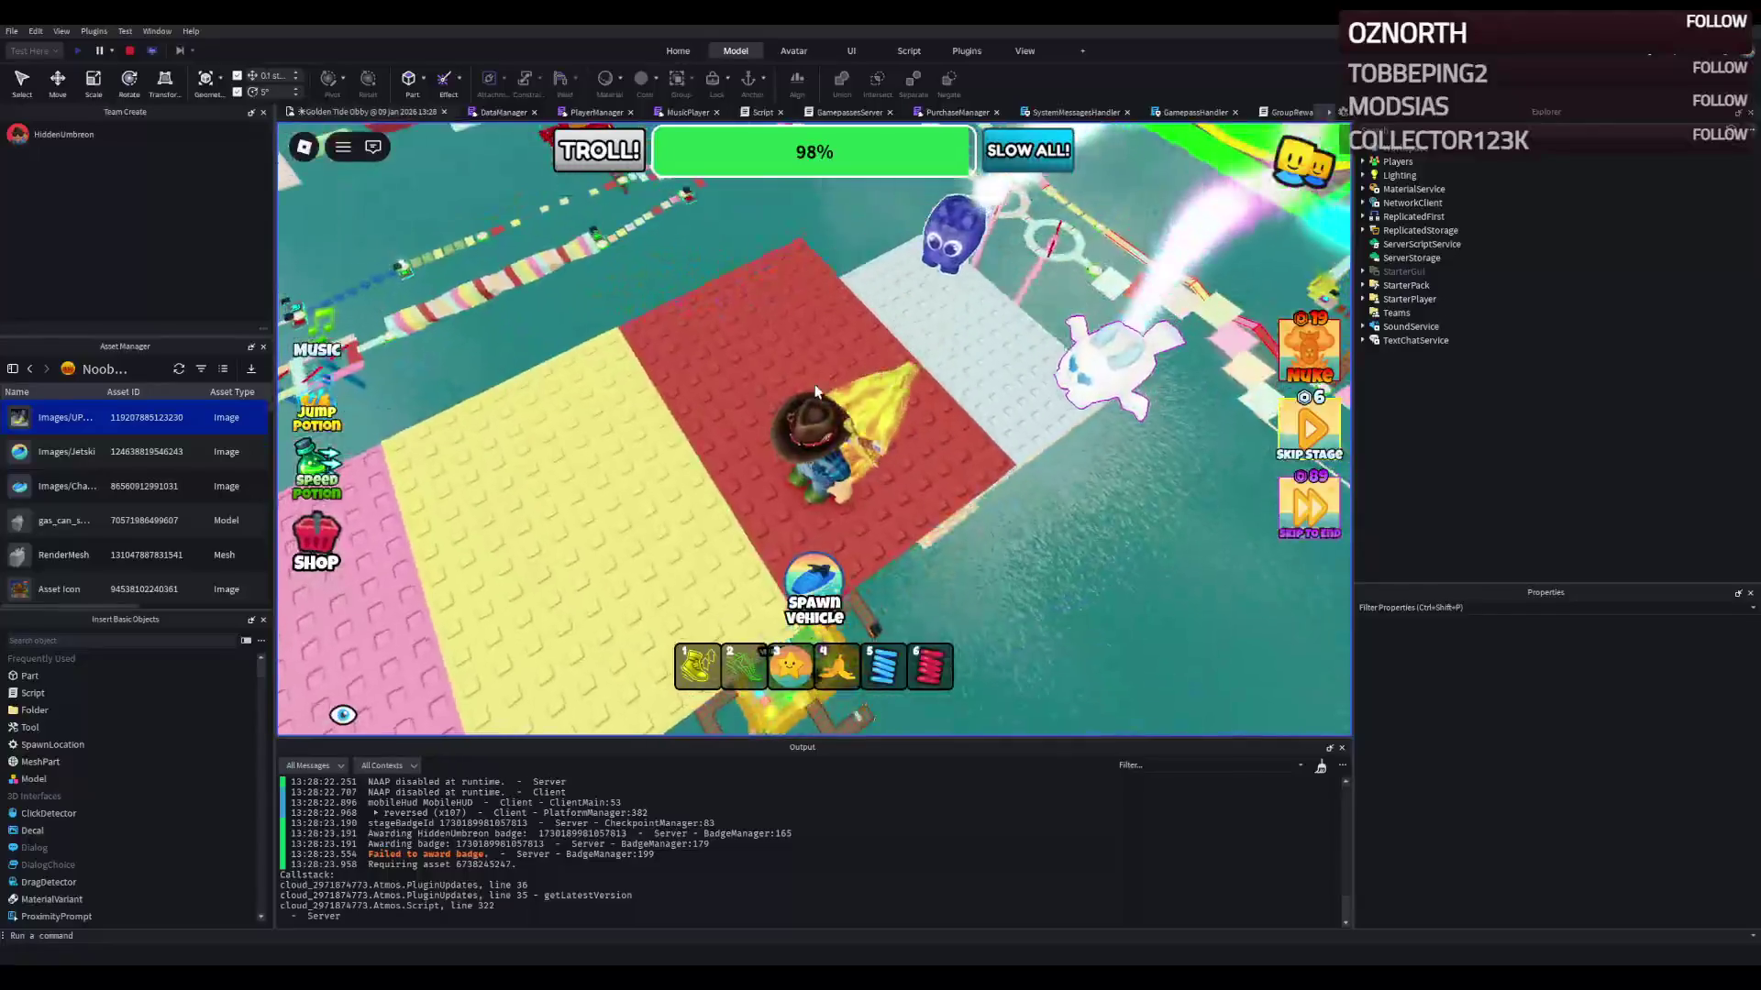
pyautogui.scroll(-3, 817, 391)
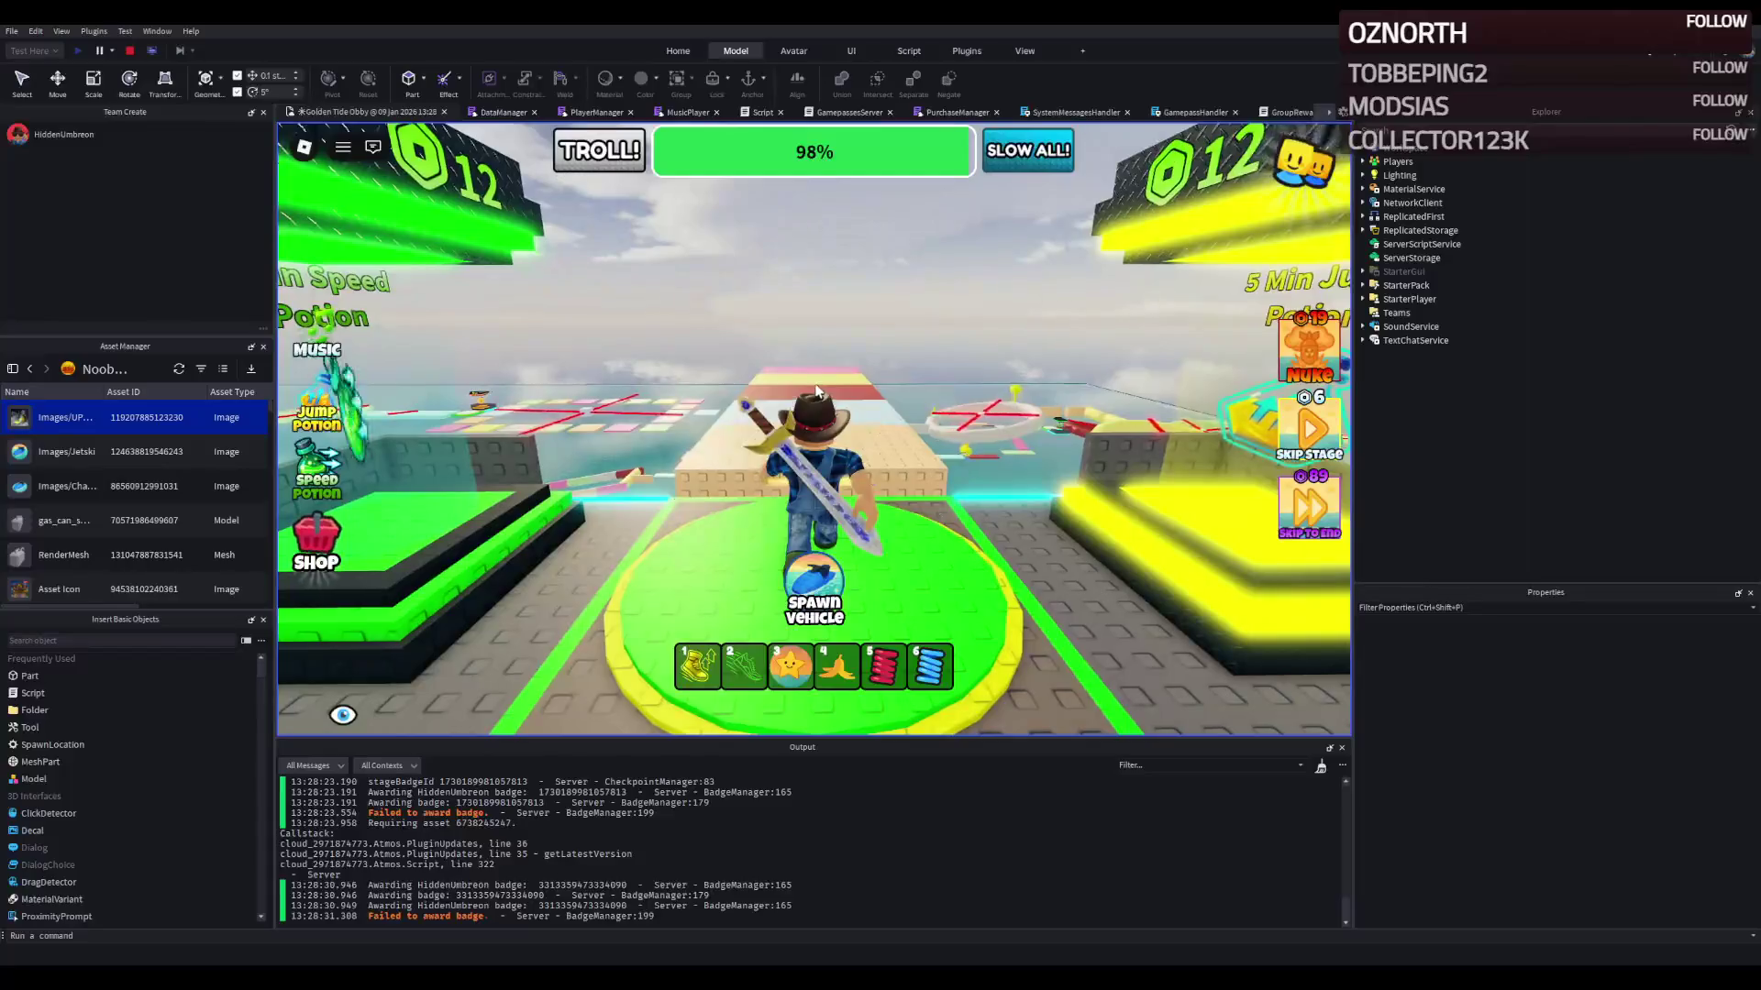
pyautogui.press('w')
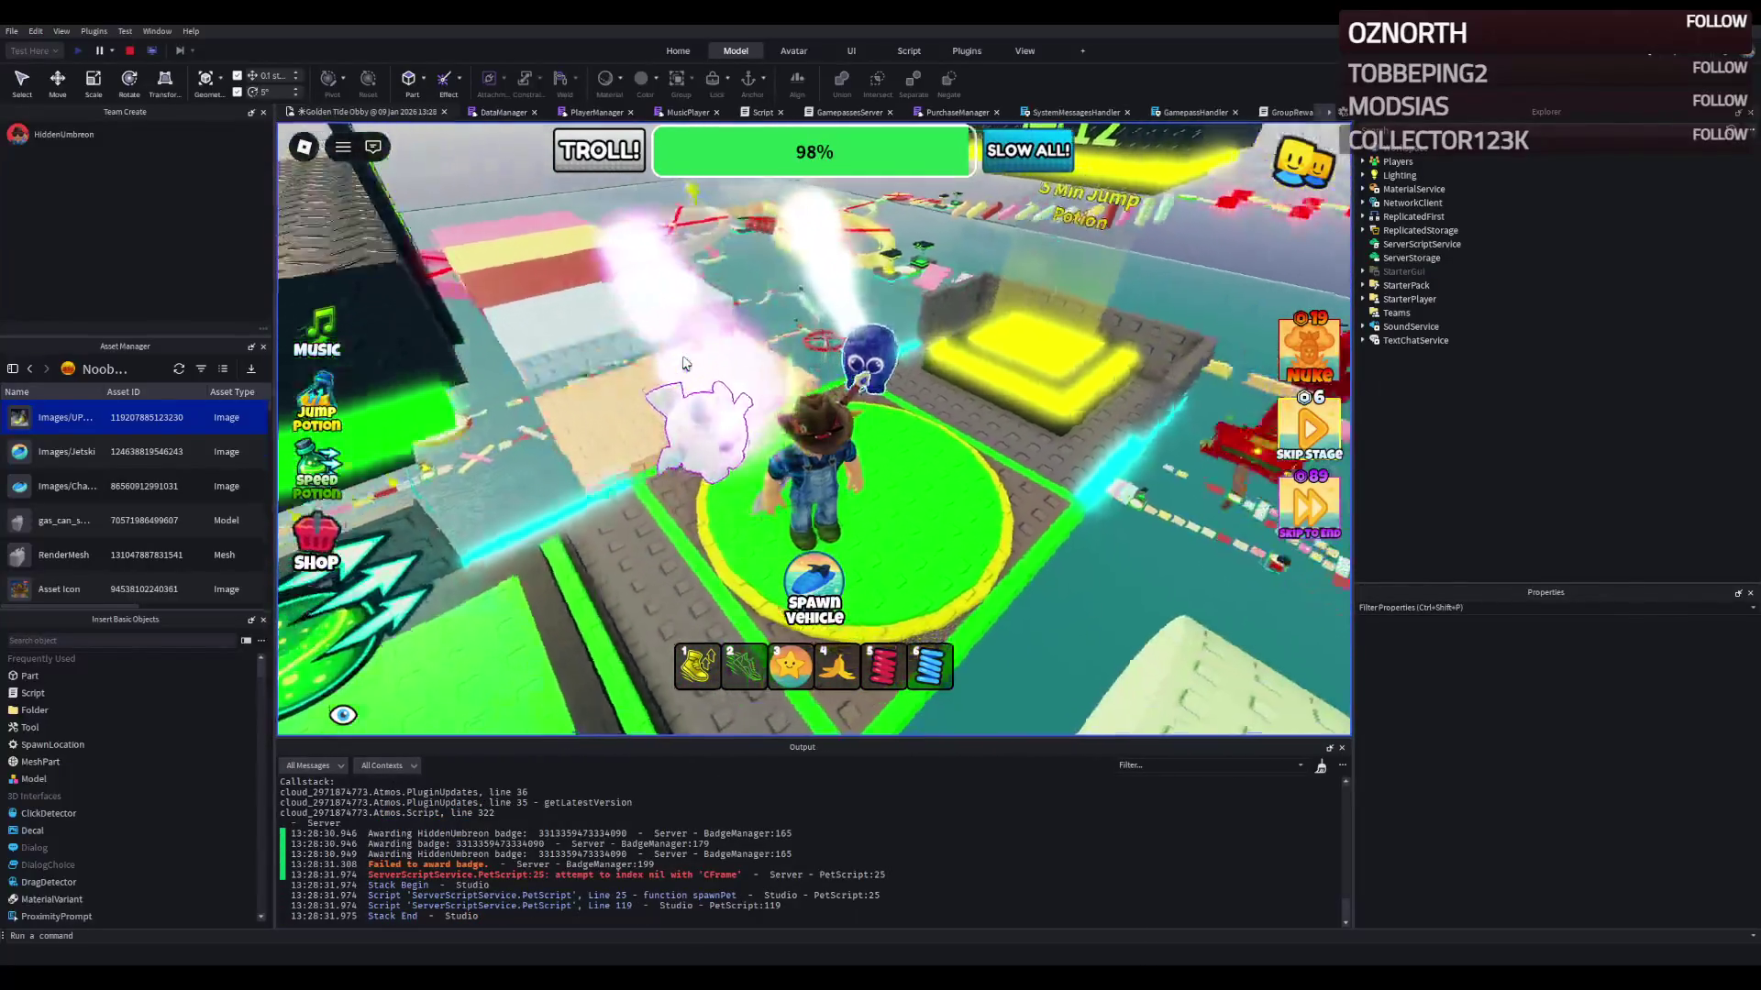
pyautogui.press('w')
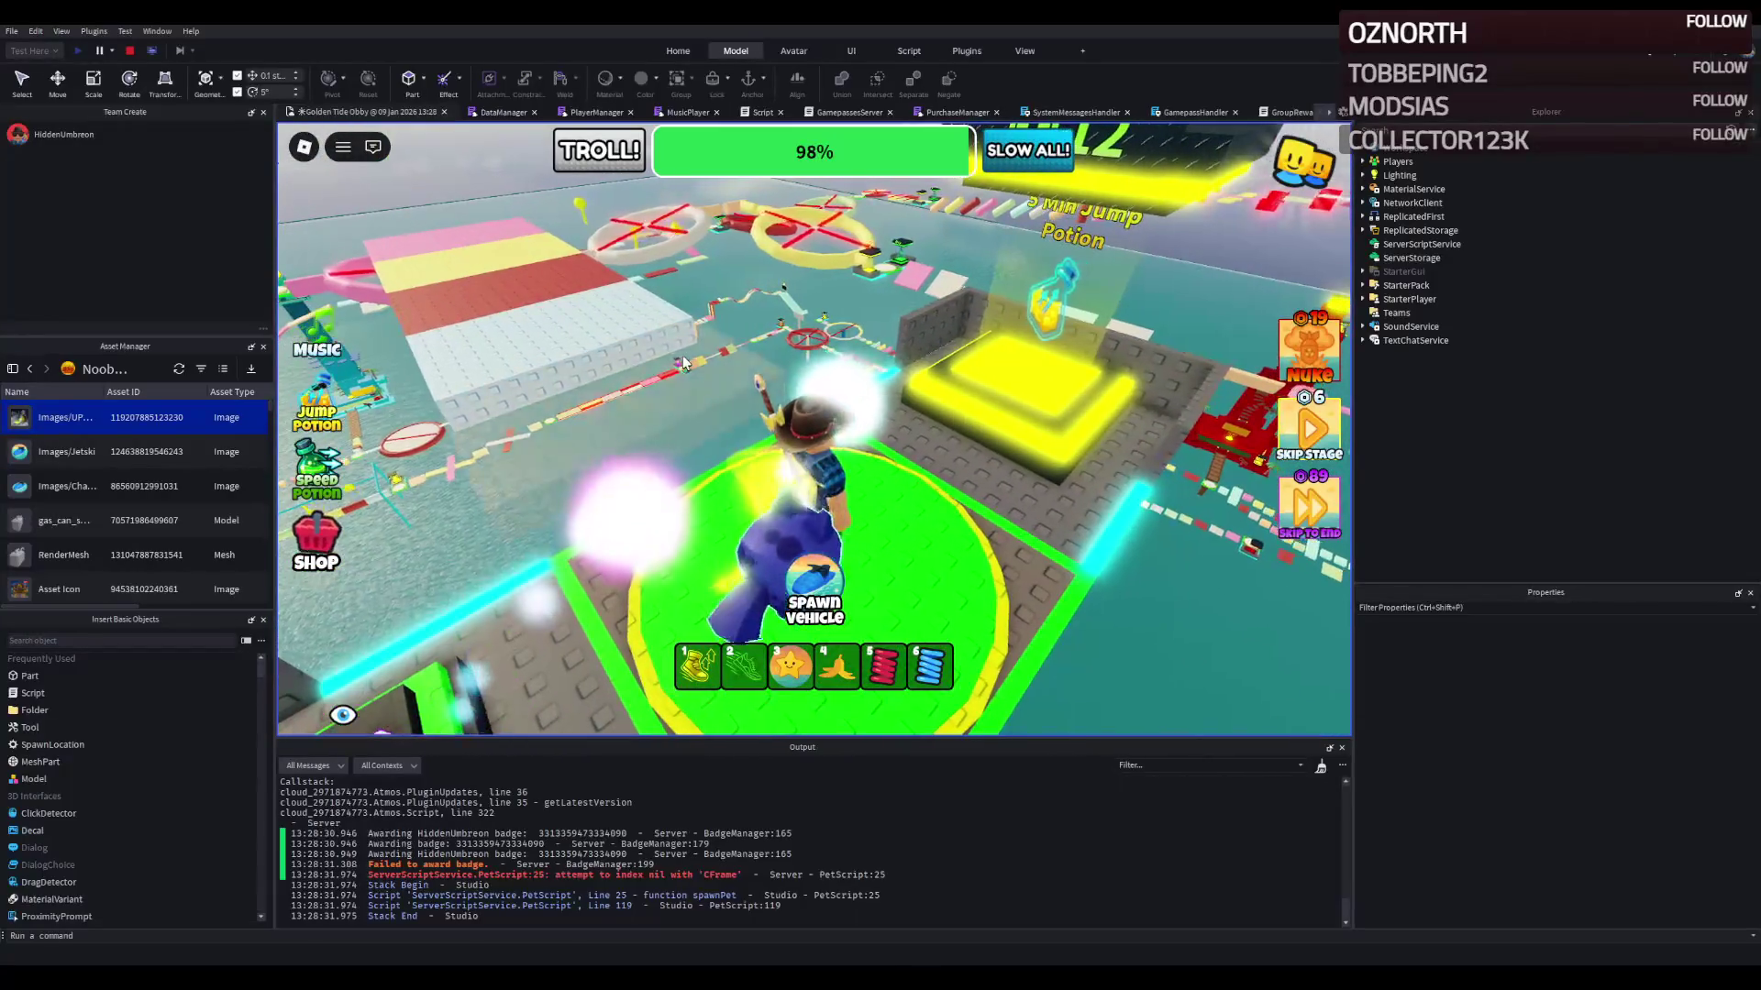
pyautogui.press('w')
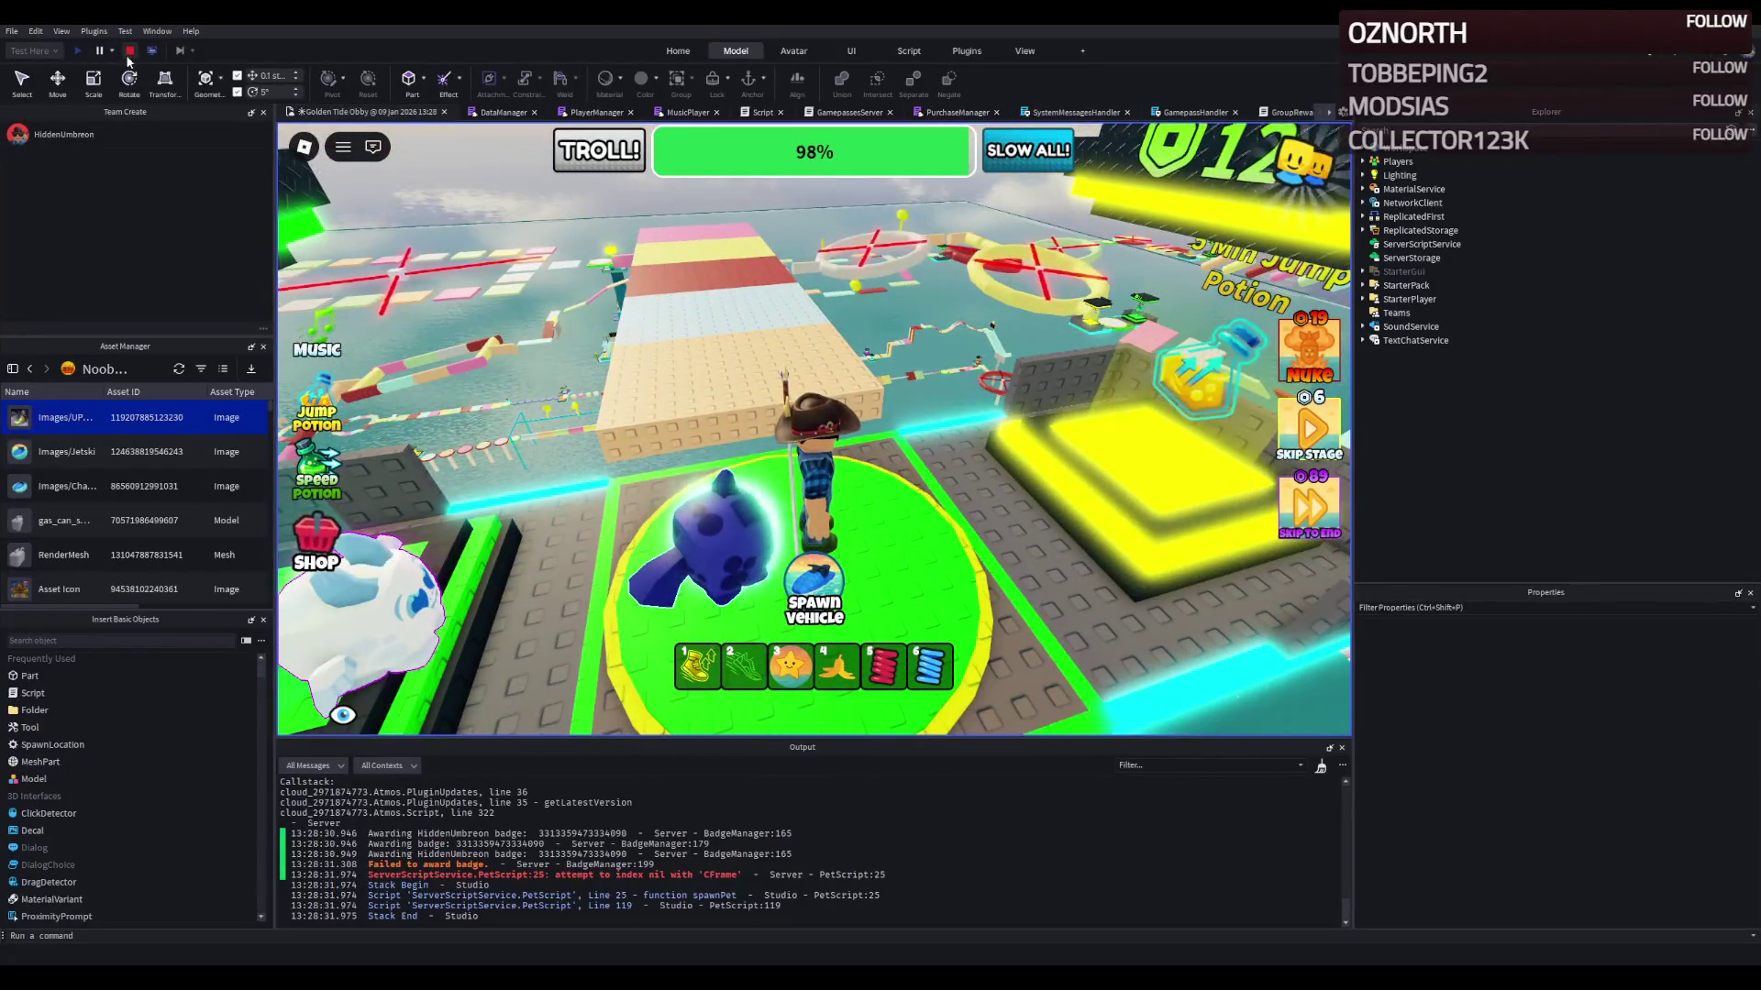
pyautogui.click(129, 52)
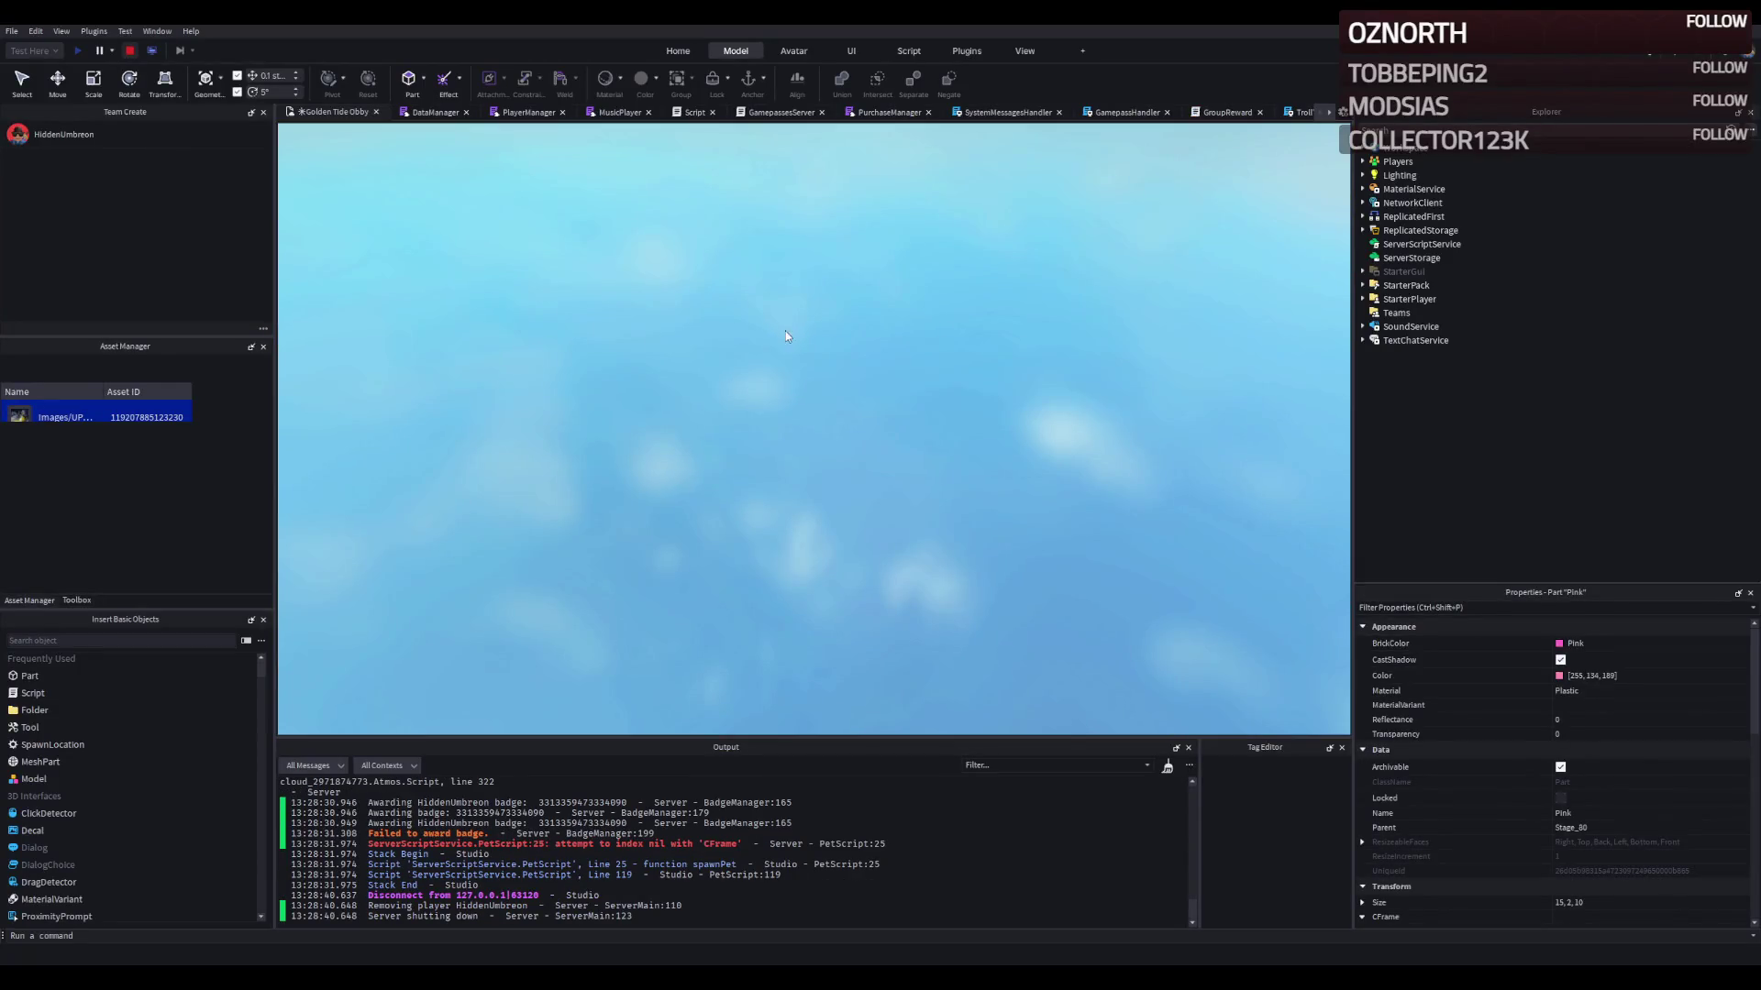
# Step: Reposition the PastelGreen slab alongside the pastel stripe strip
pyautogui.press('s')
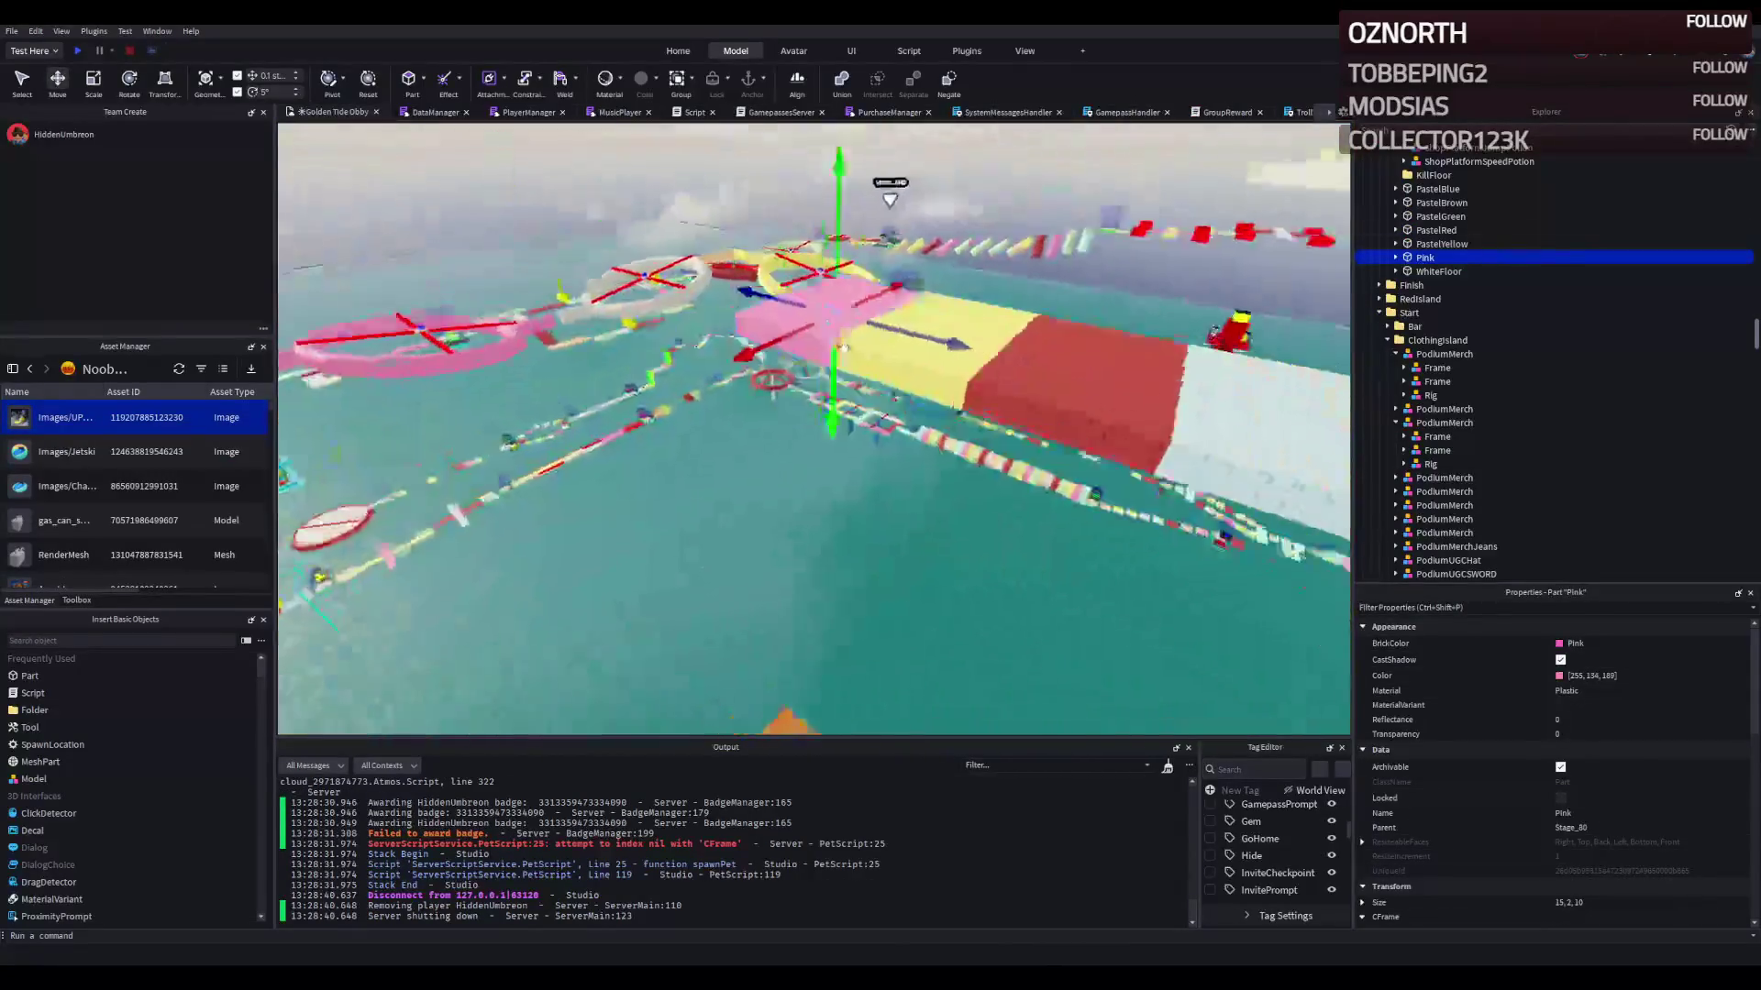
pyautogui.click(653, 286)
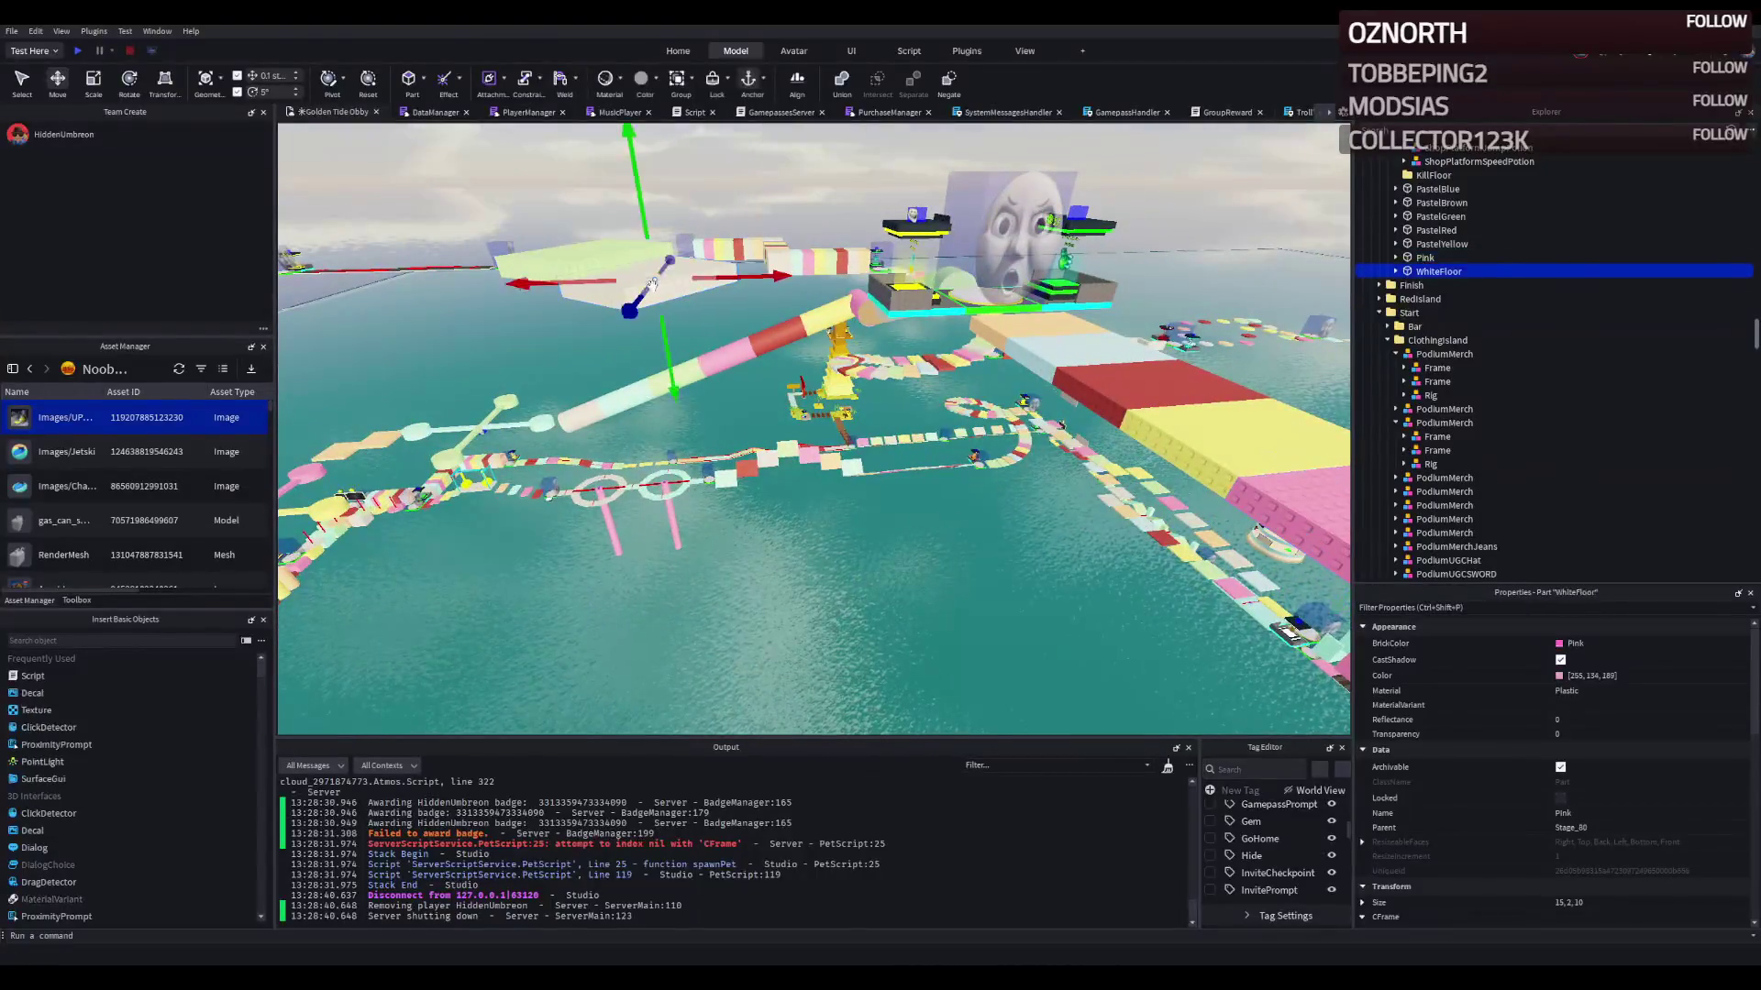
pyautogui.keyDown('shift'); pyautogui.click(559, 253); pyautogui.keyUp('shift')
pyautogui.press('f')
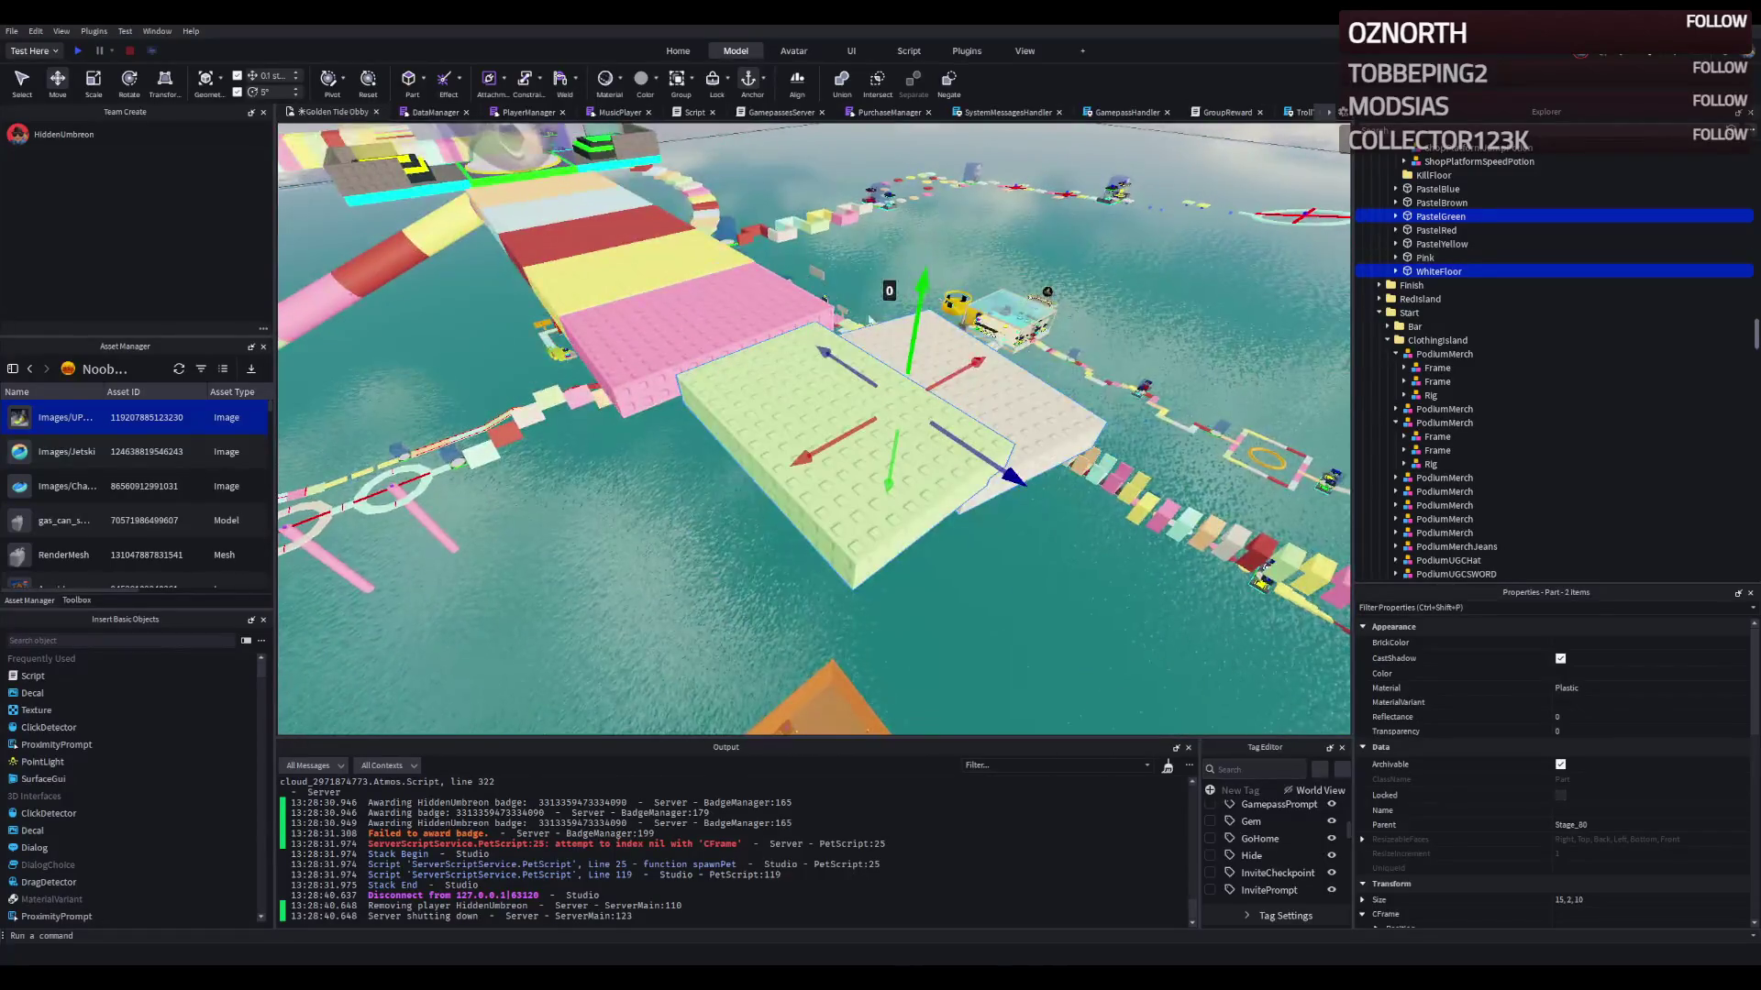
pyautogui.click(706, 394)
pyautogui.scroll(3, 736, 410)
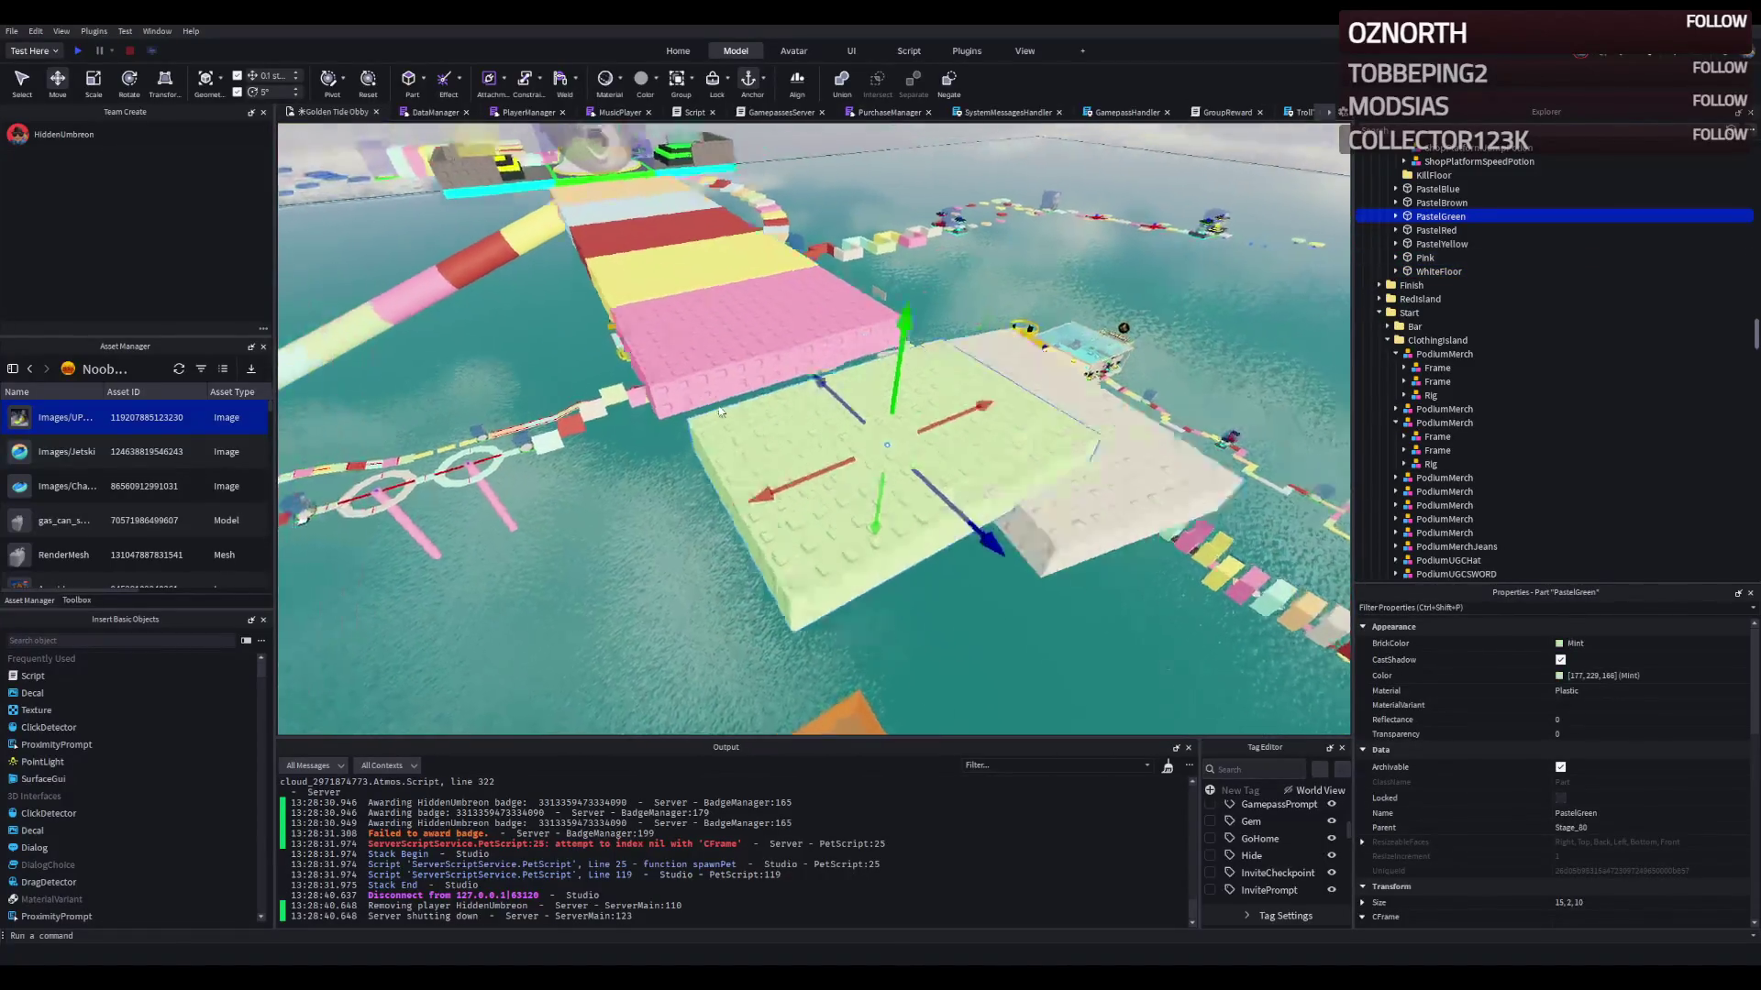
pyautogui.click(697, 444)
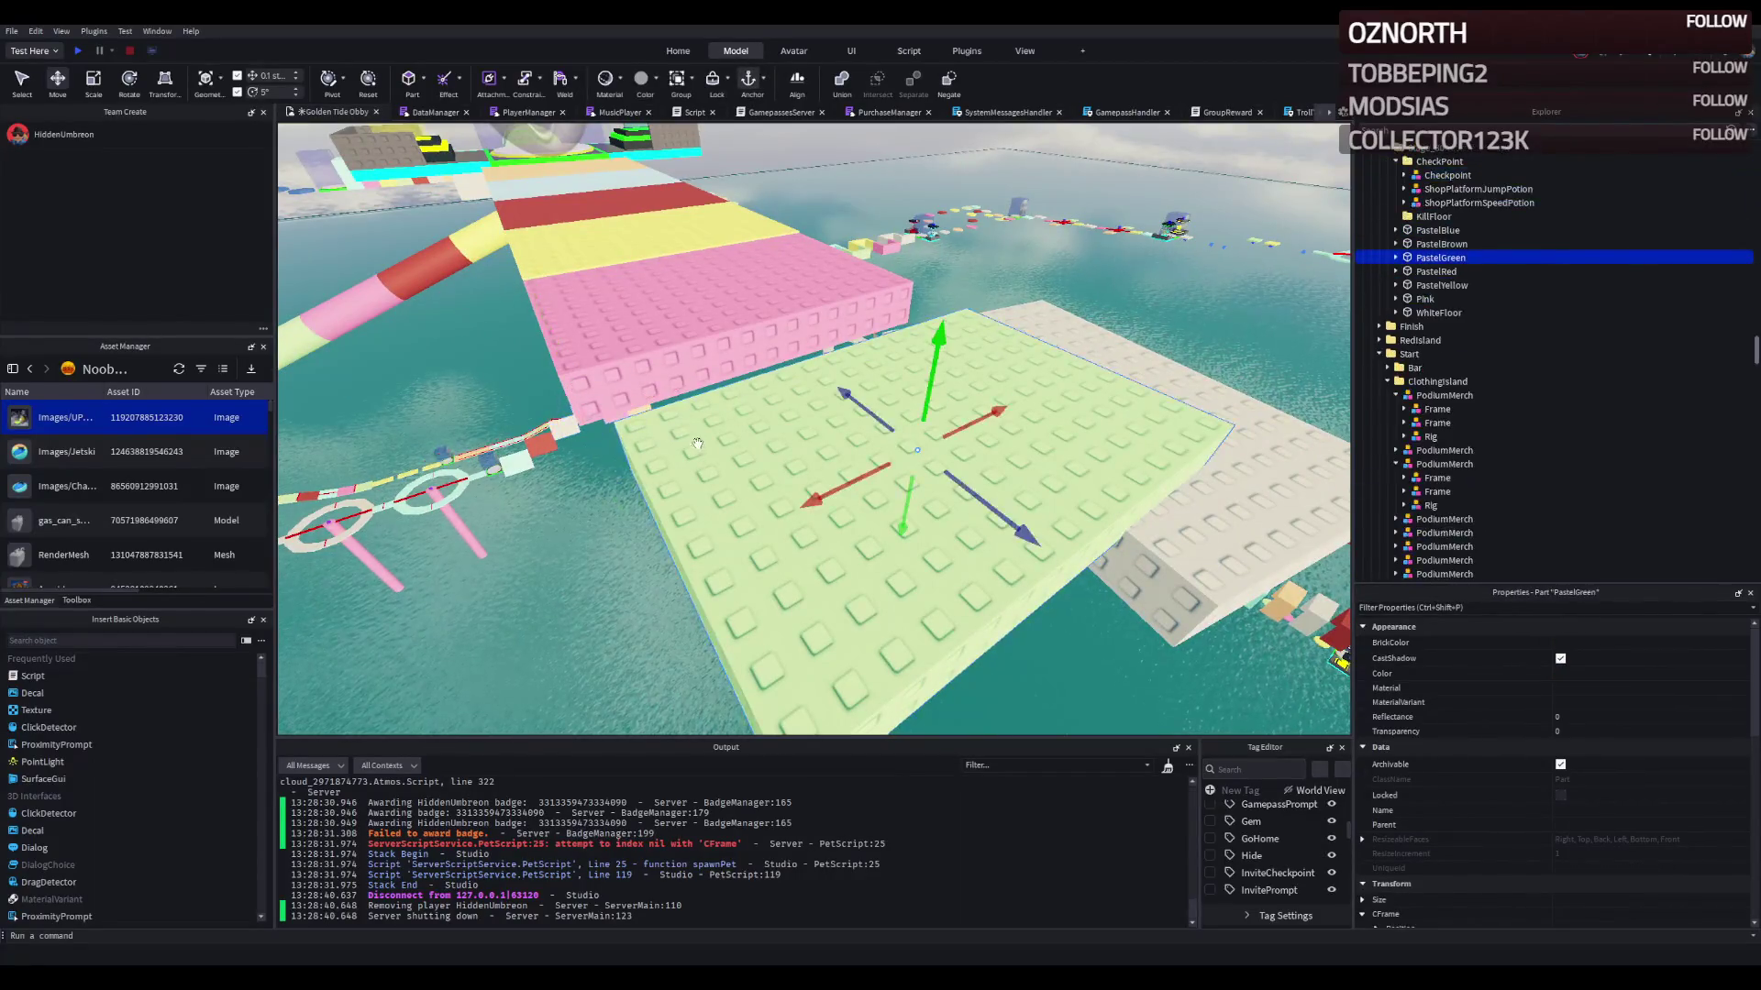
pyautogui.scroll(3, 588, 379)
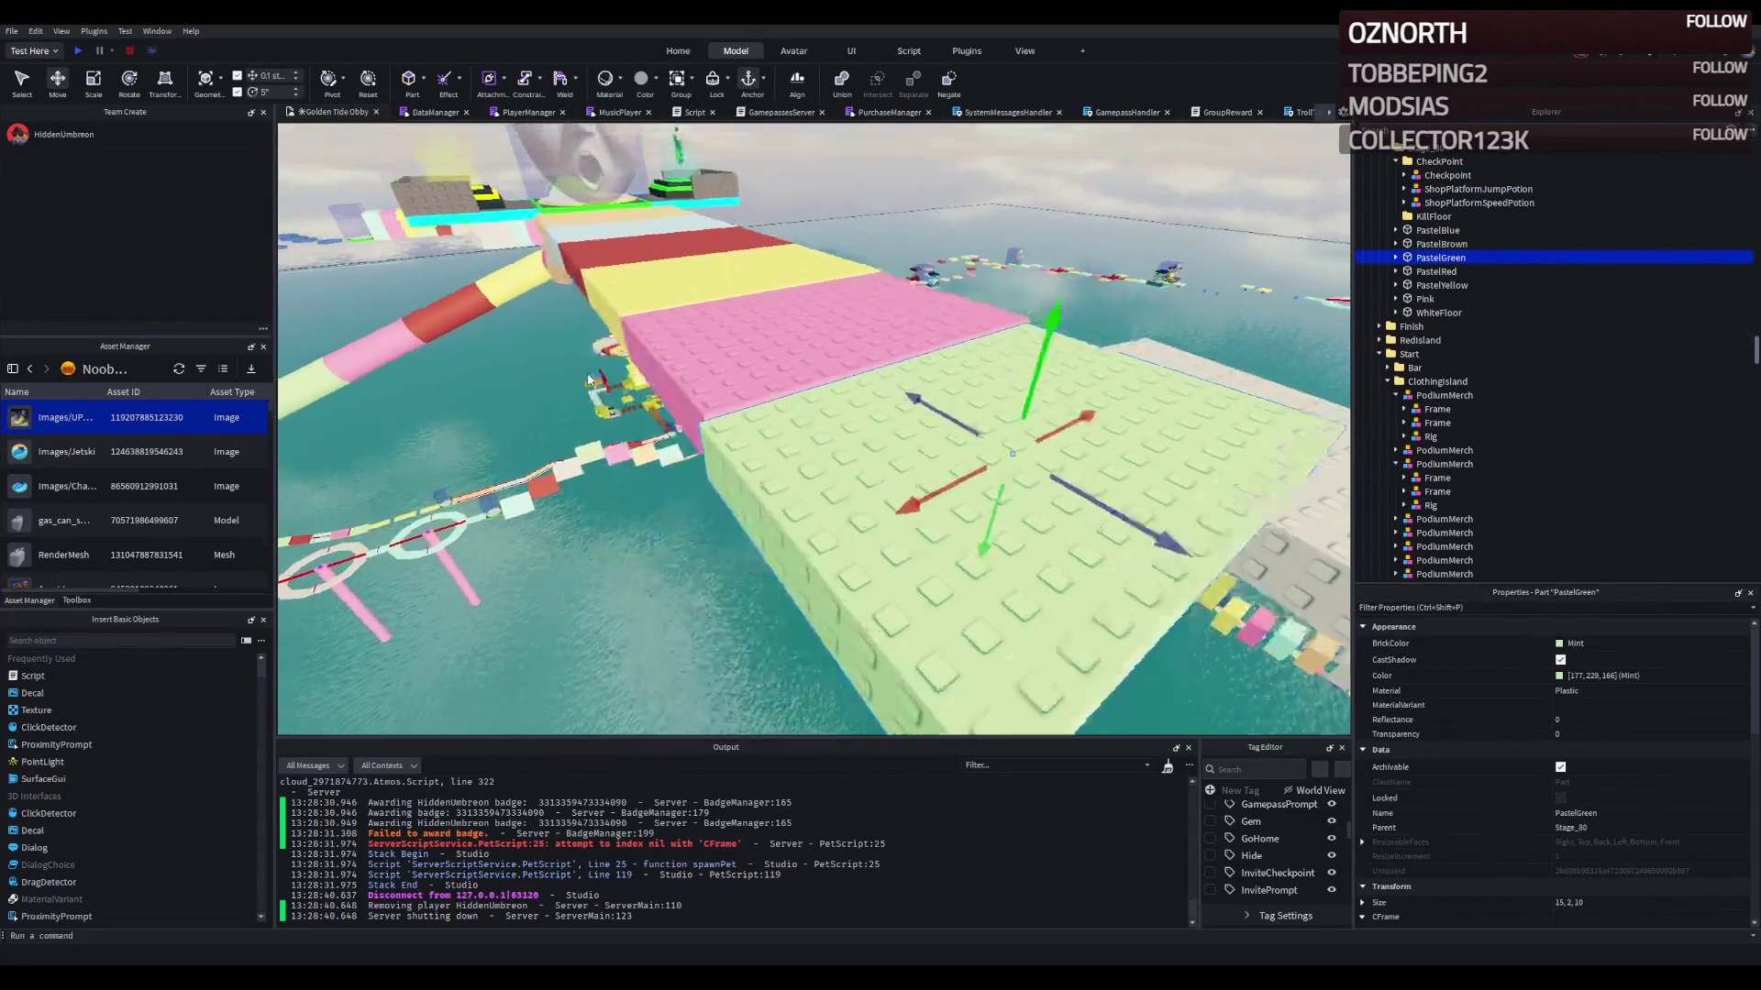
pyautogui.moveTo(664, 447)
pyautogui.mouseDown()
pyautogui.moveTo(646, 390)
pyautogui.moveTo(668, 442)
pyautogui.mouseUp()
pyautogui.scroll(-5, 668, 443)
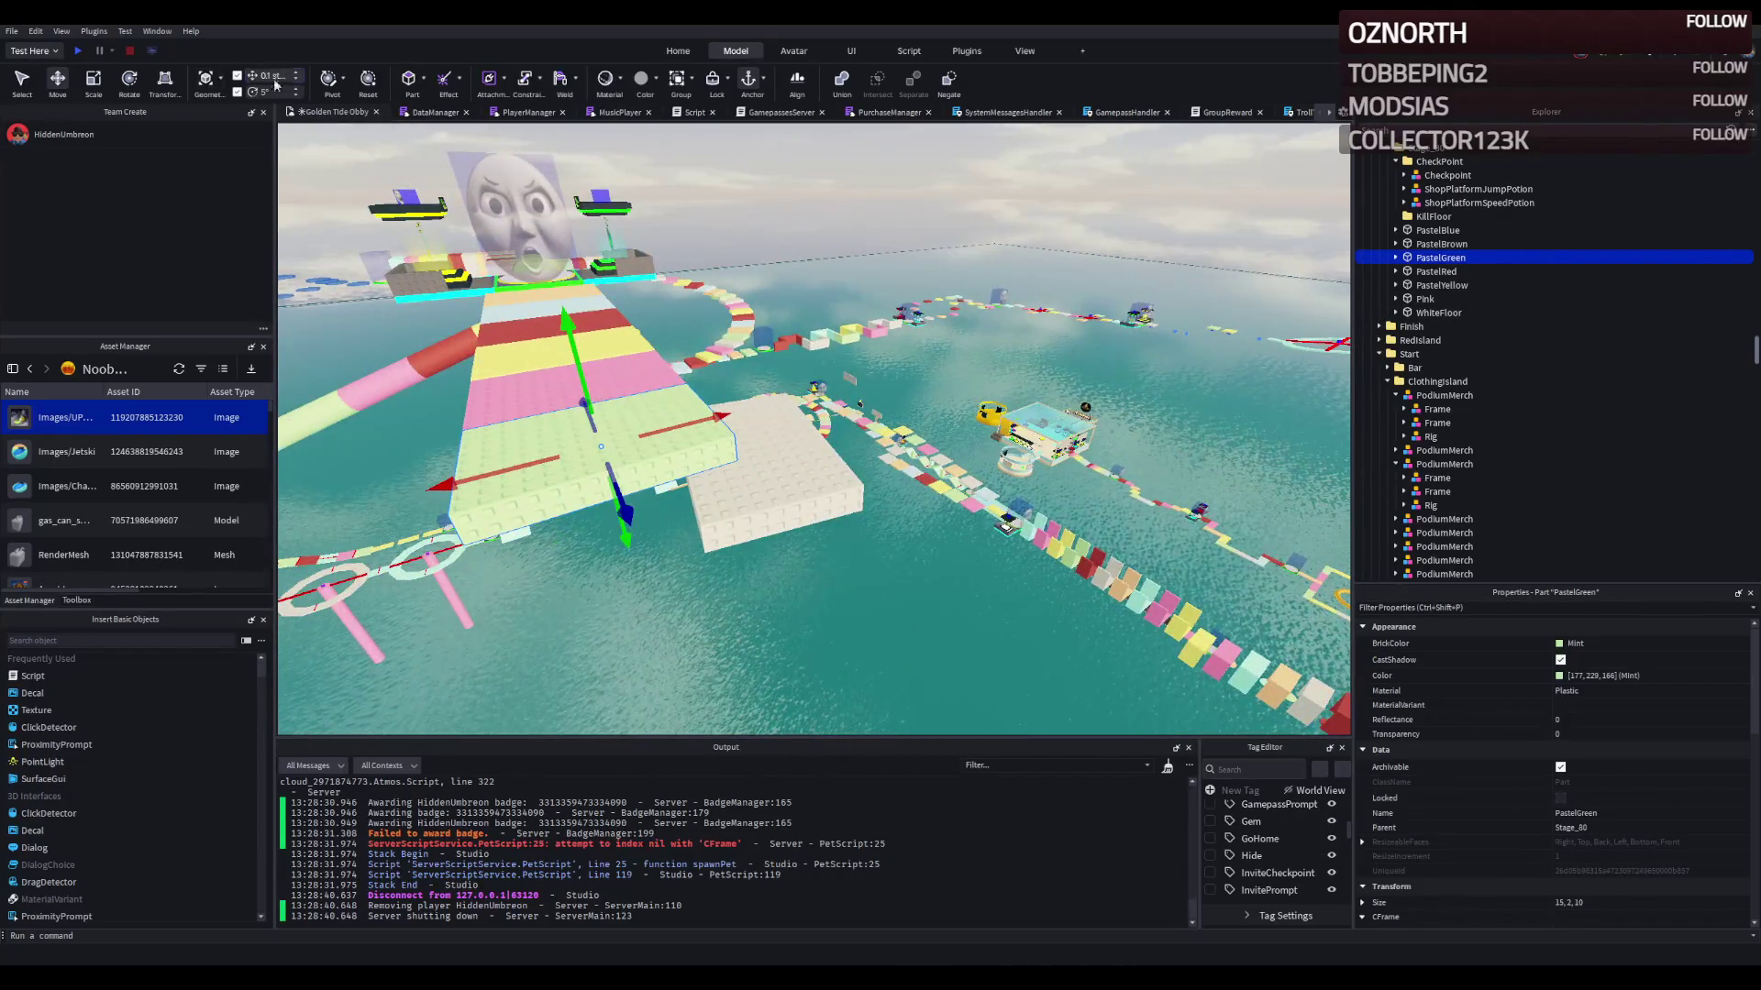
# Step: Place the WhiteFloor slab next to the pastel strip and duplicate the PastelBrown slab
pyautogui.click(762, 508)
pyautogui.scroll(3, 792, 410)
pyautogui.moveTo(793, 410); pyautogui.dragTo(642, 376)
pyautogui.press('f')
pyautogui.press('a')
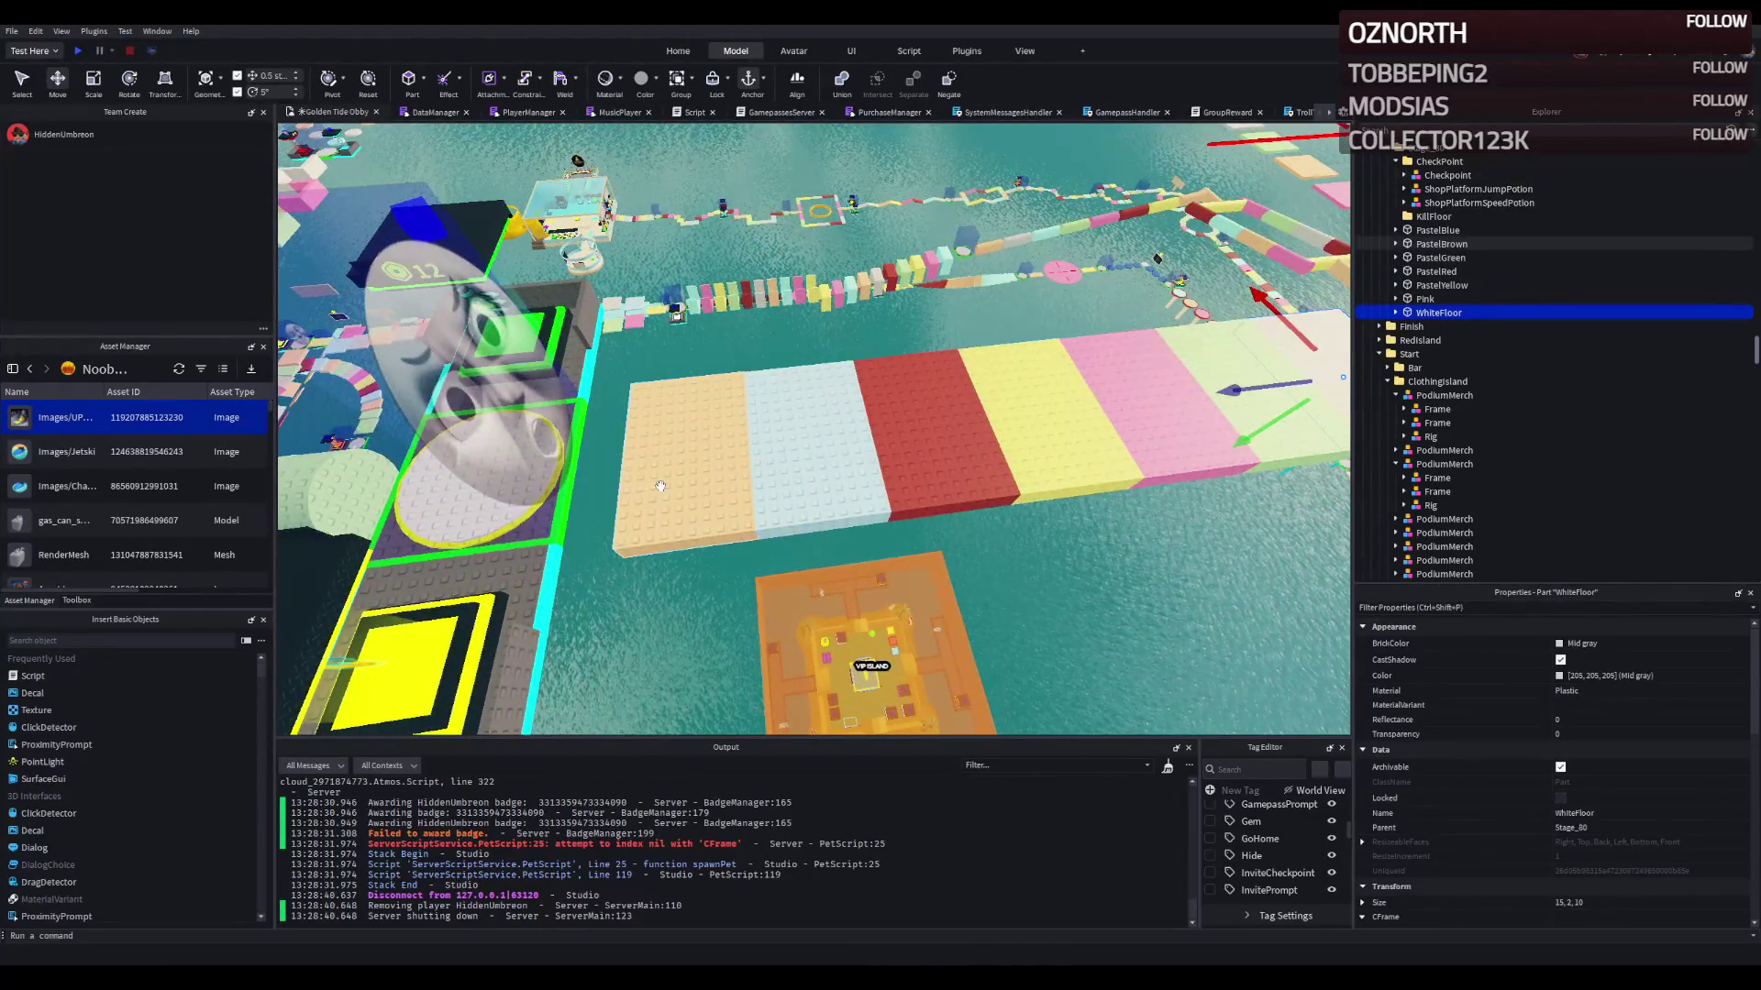
pyautogui.press('a')
pyautogui.scroll(3, 650, 474)
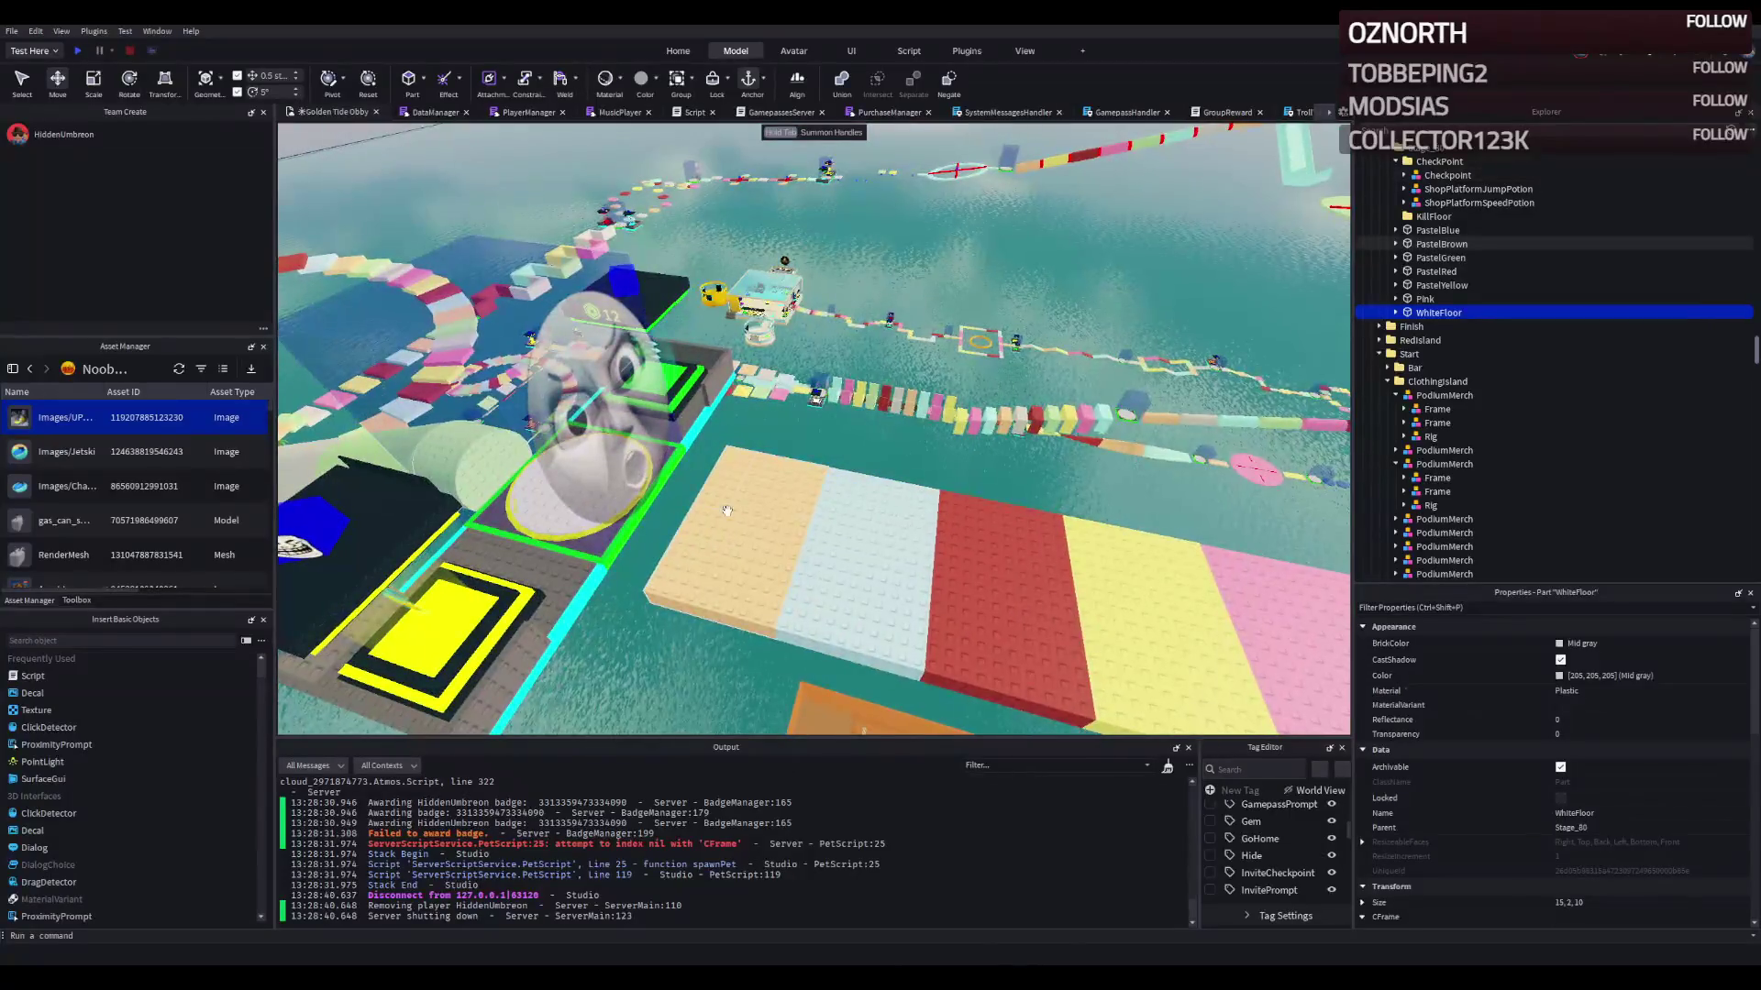
pyautogui.click(1442, 243)
pyautogui.hotkey('ctrl', 'd')
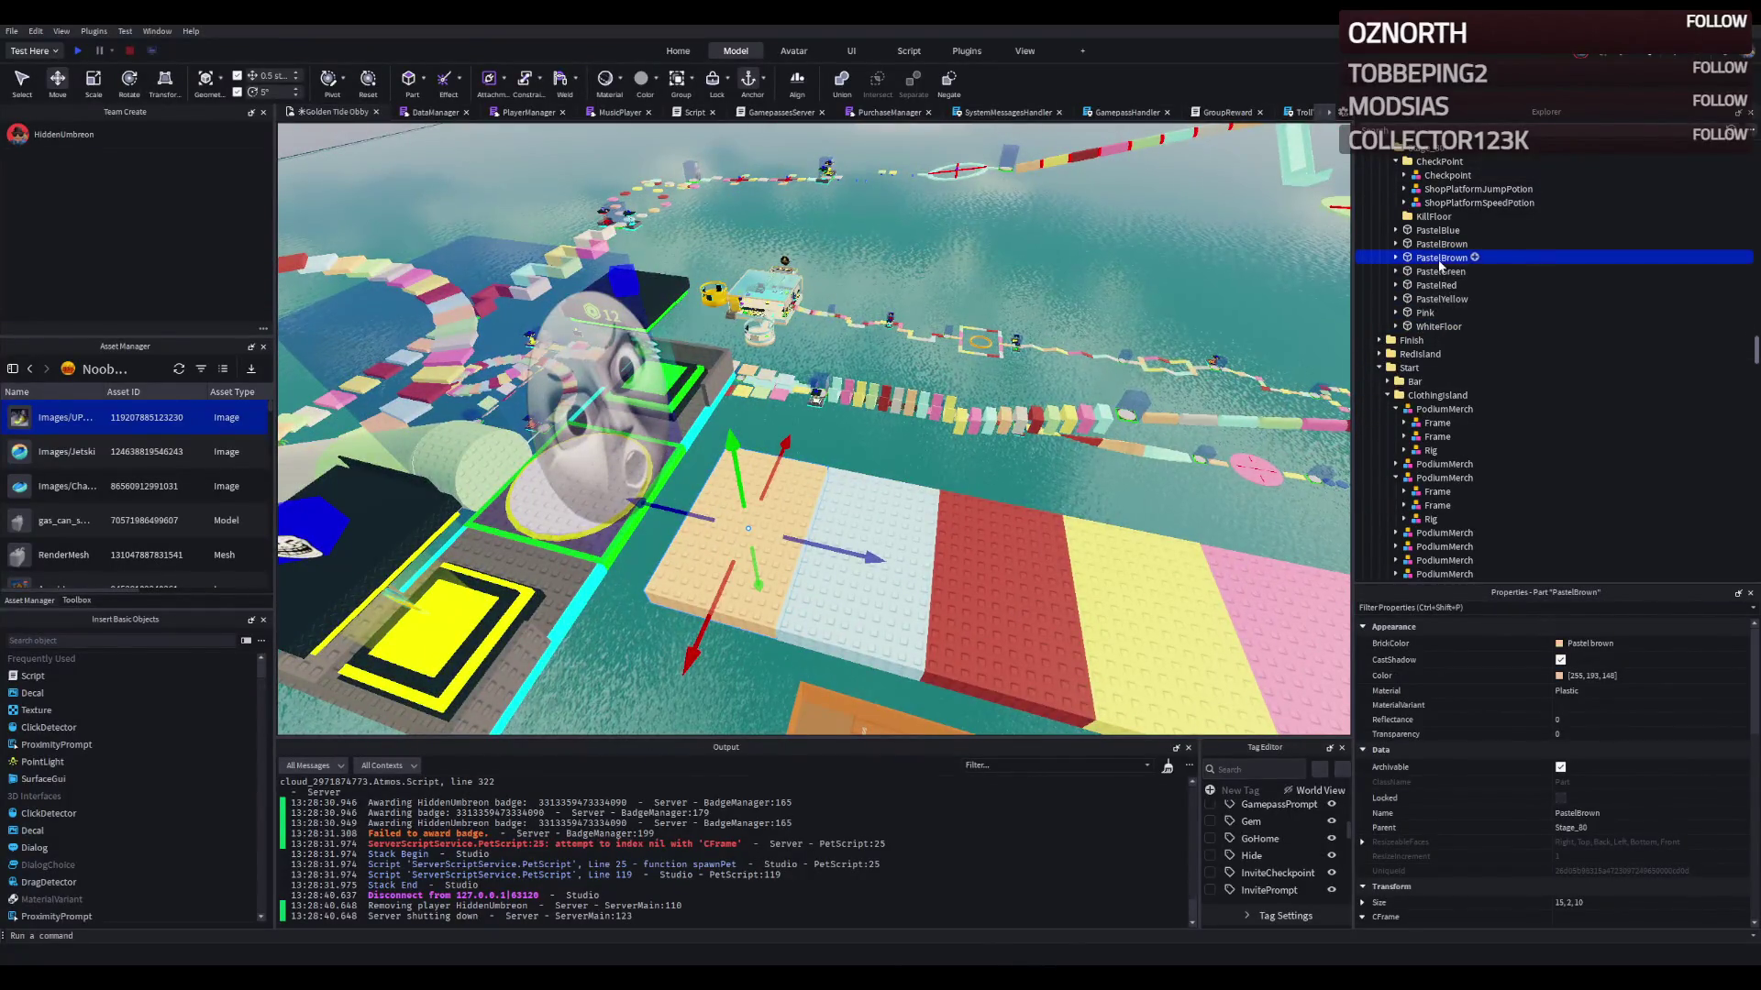
# Step: Delete the copy's Break, Fall, ParticleEmitter and FallProperties children and resize it into a tall wall
pyautogui.click(1396, 258)
pyautogui.click(1453, 313)
pyautogui.keyDown('shift'); pyautogui.click(1421, 270); pyautogui.keyUp('shift')
pyautogui.press('Delete')
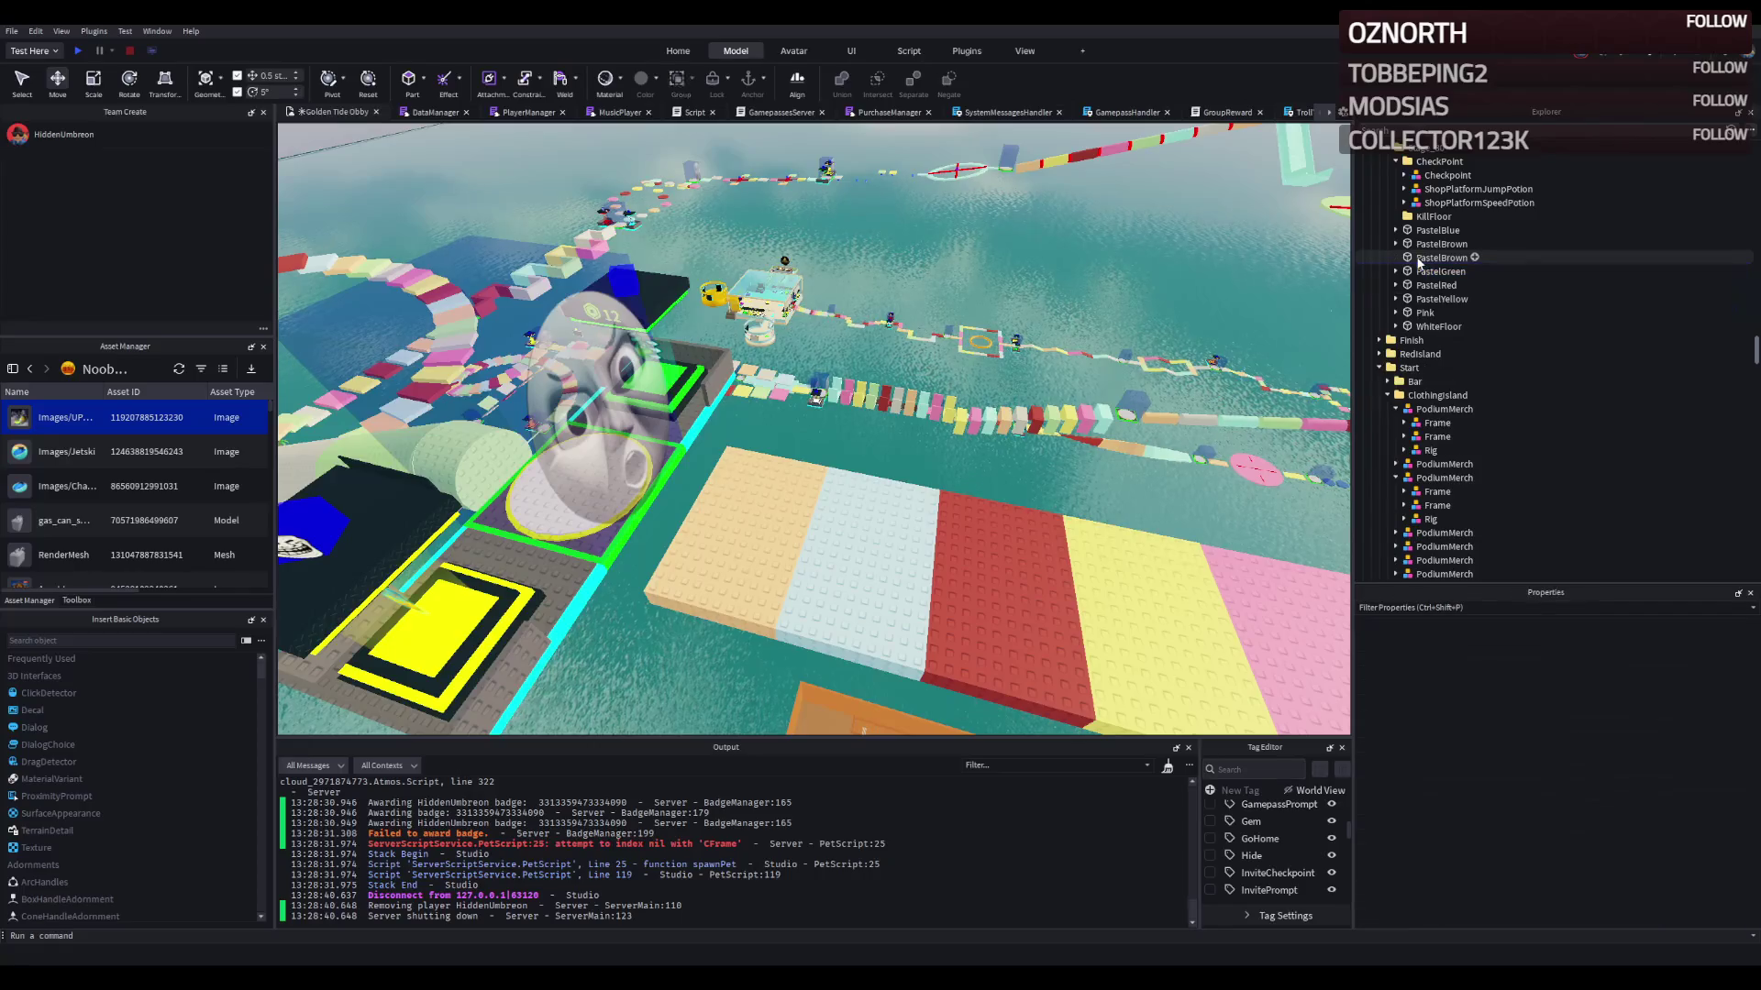
pyautogui.click(1441, 259)
pyautogui.moveTo(746, 515)
pyautogui.mouseDown()
pyautogui.moveTo(801, 435)
pyautogui.moveTo(852, 443)
pyautogui.moveTo(830, 312)
pyautogui.moveTo(880, 275)
pyautogui.moveTo(759, 316)
pyautogui.moveTo(437, 347)
pyautogui.moveTo(483, 349)
pyautogui.mouseUp()
pyautogui.moveTo(862, 344); pyautogui.dragTo(862, 343)
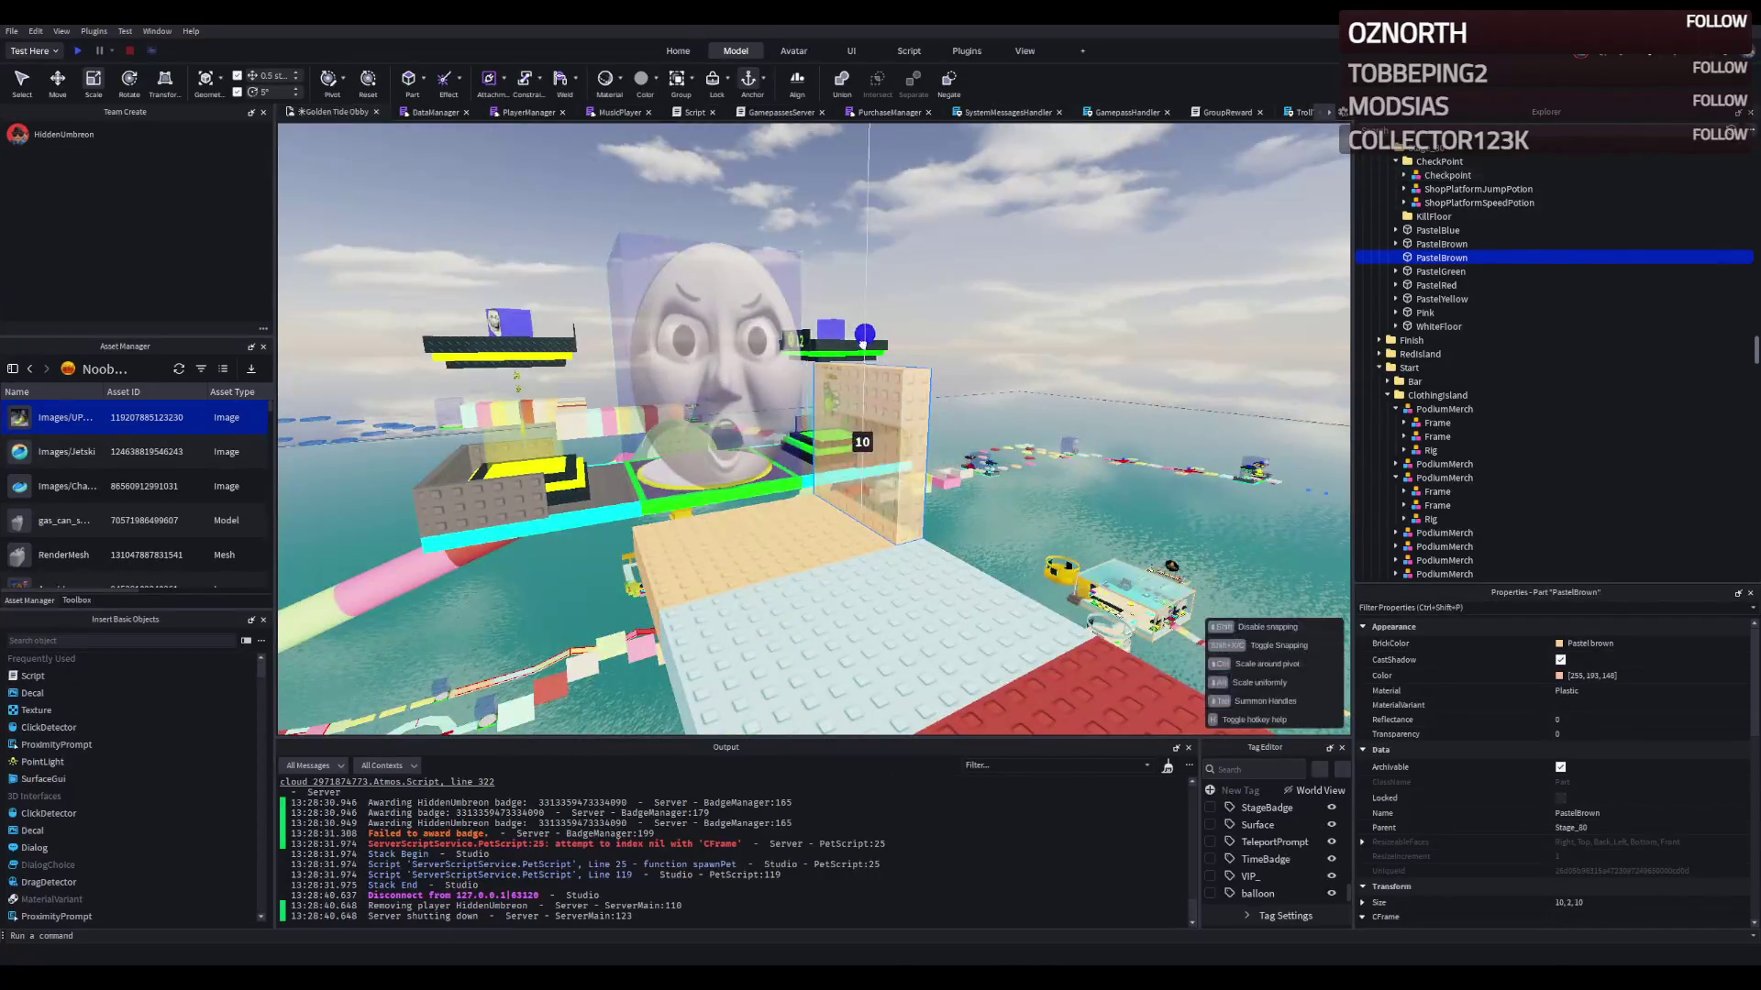
# Step: Duplicate the wall into a second wall and a rotated roof forming a tunnel, then start a playtest
pyautogui.hotkey('ctrl', '2')
pyautogui.hotkey('ctrl', 'd')
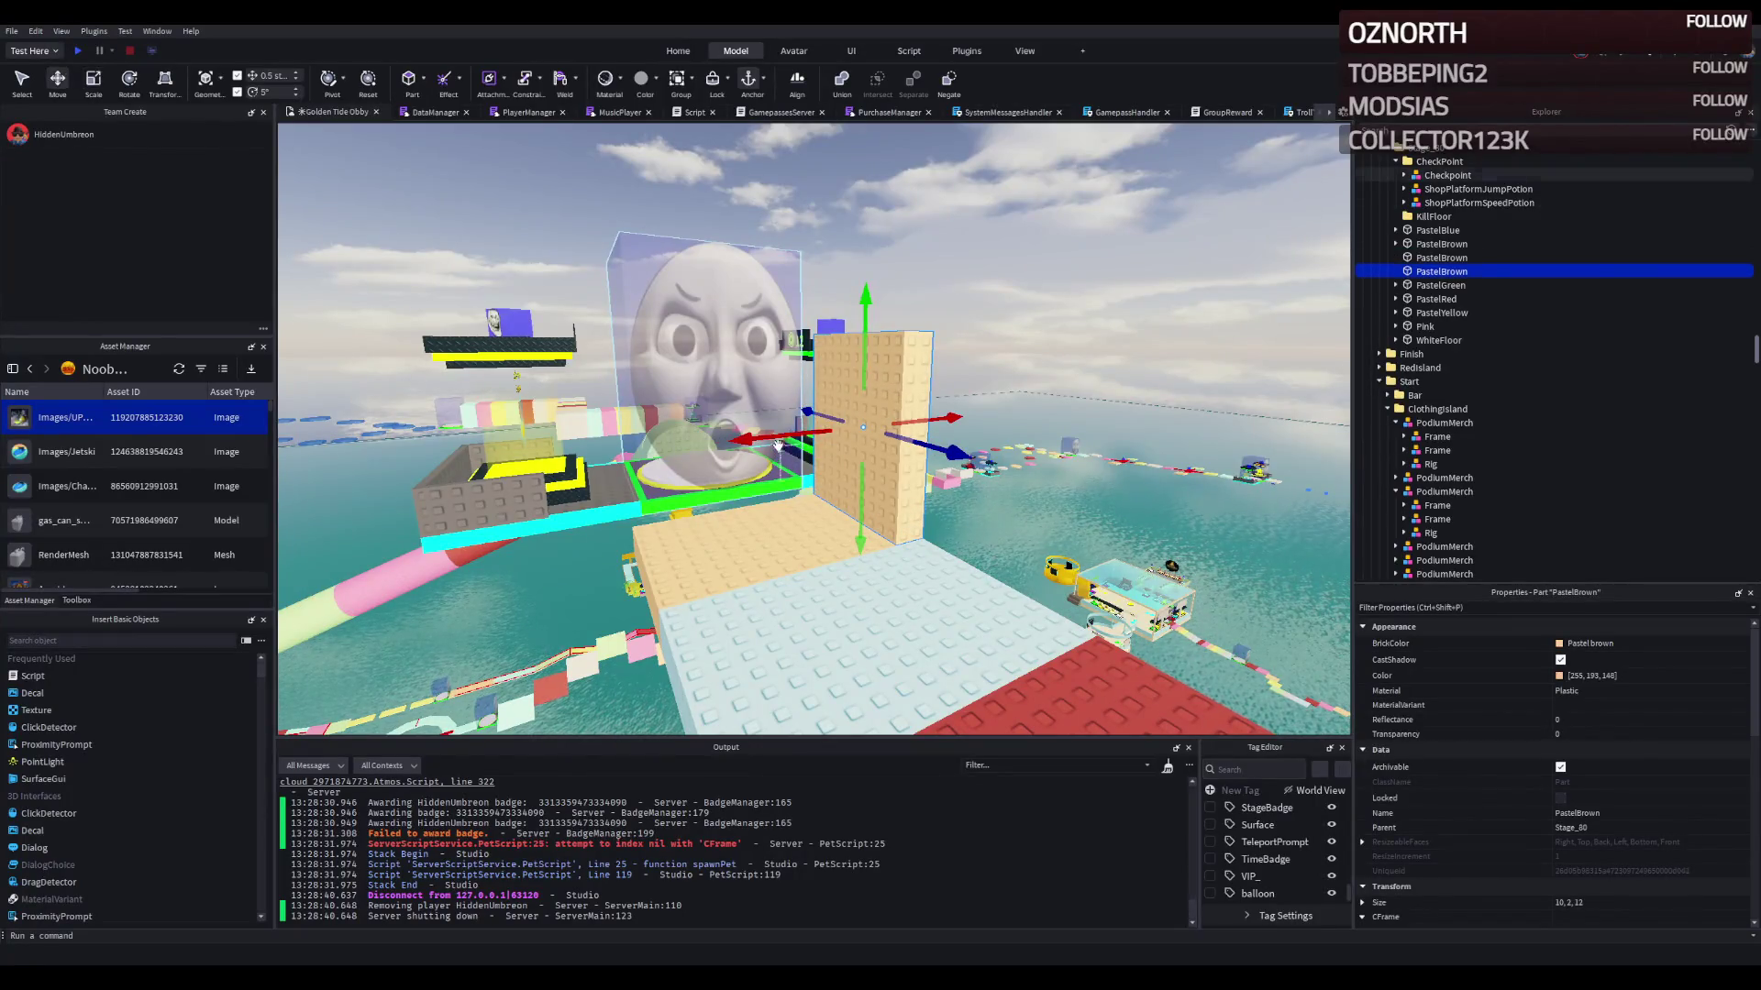
pyautogui.hotkey('ctrl', 'd')
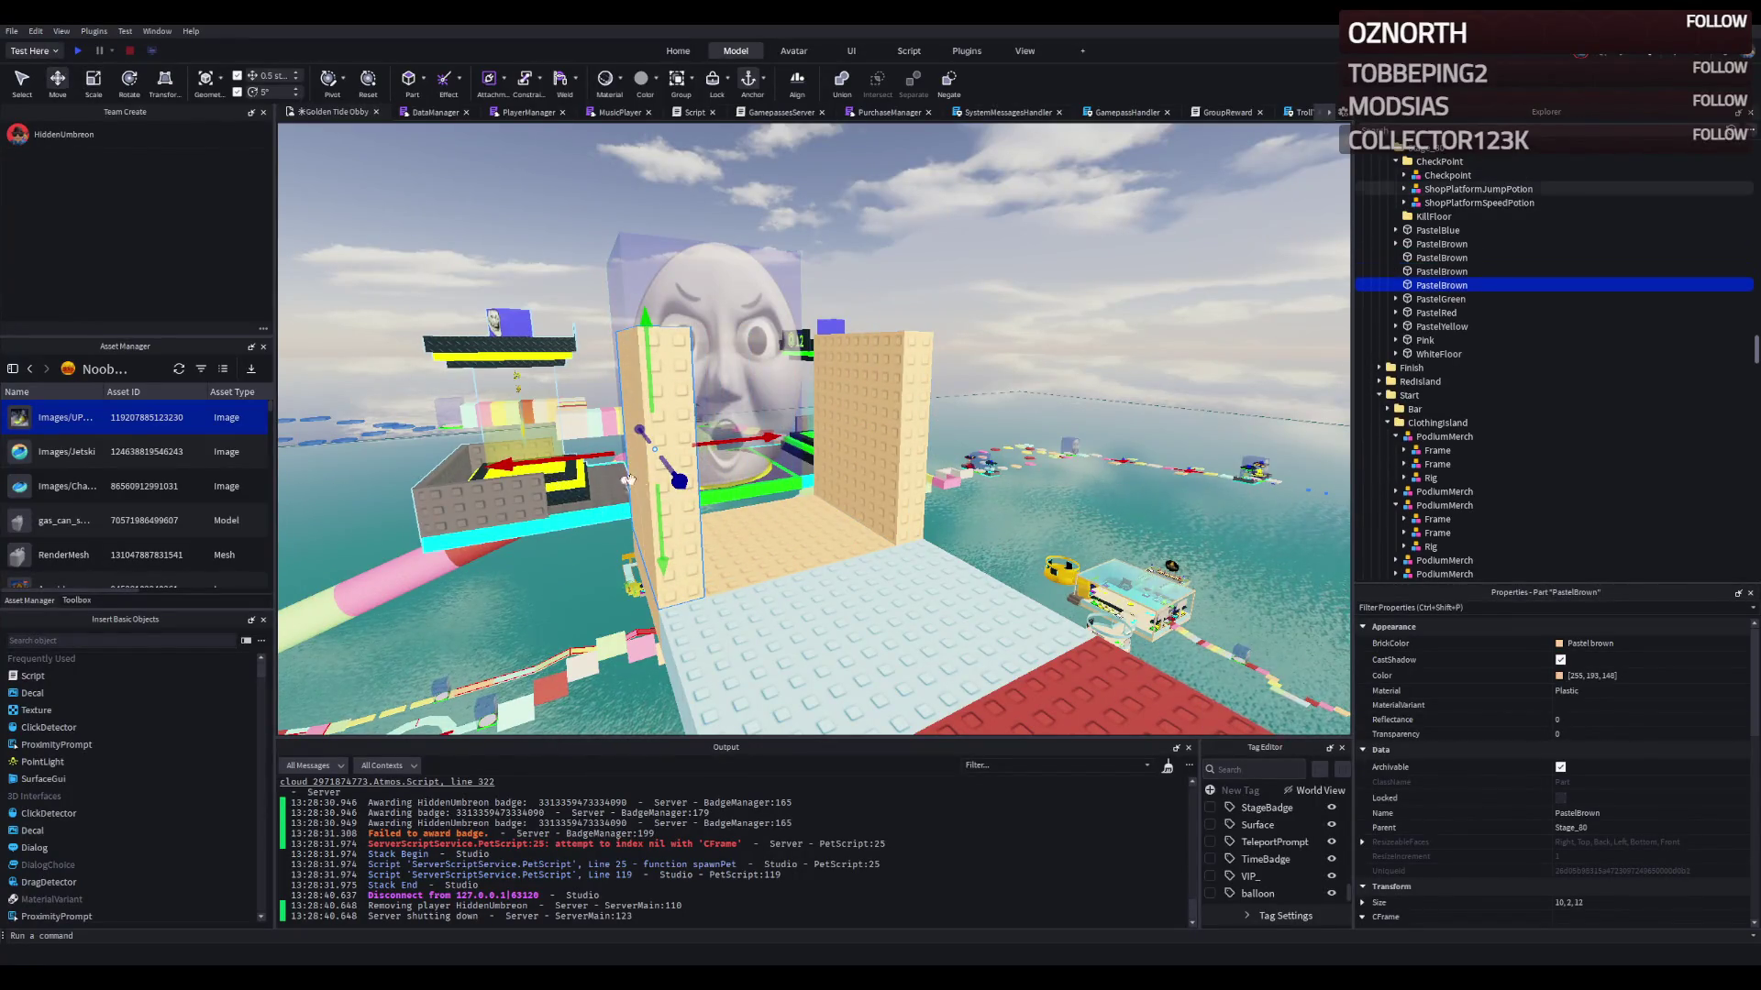
pyautogui.hotkey('ctrl', 't')
pyautogui.moveTo(653, 384); pyautogui.dragTo(661, 242)
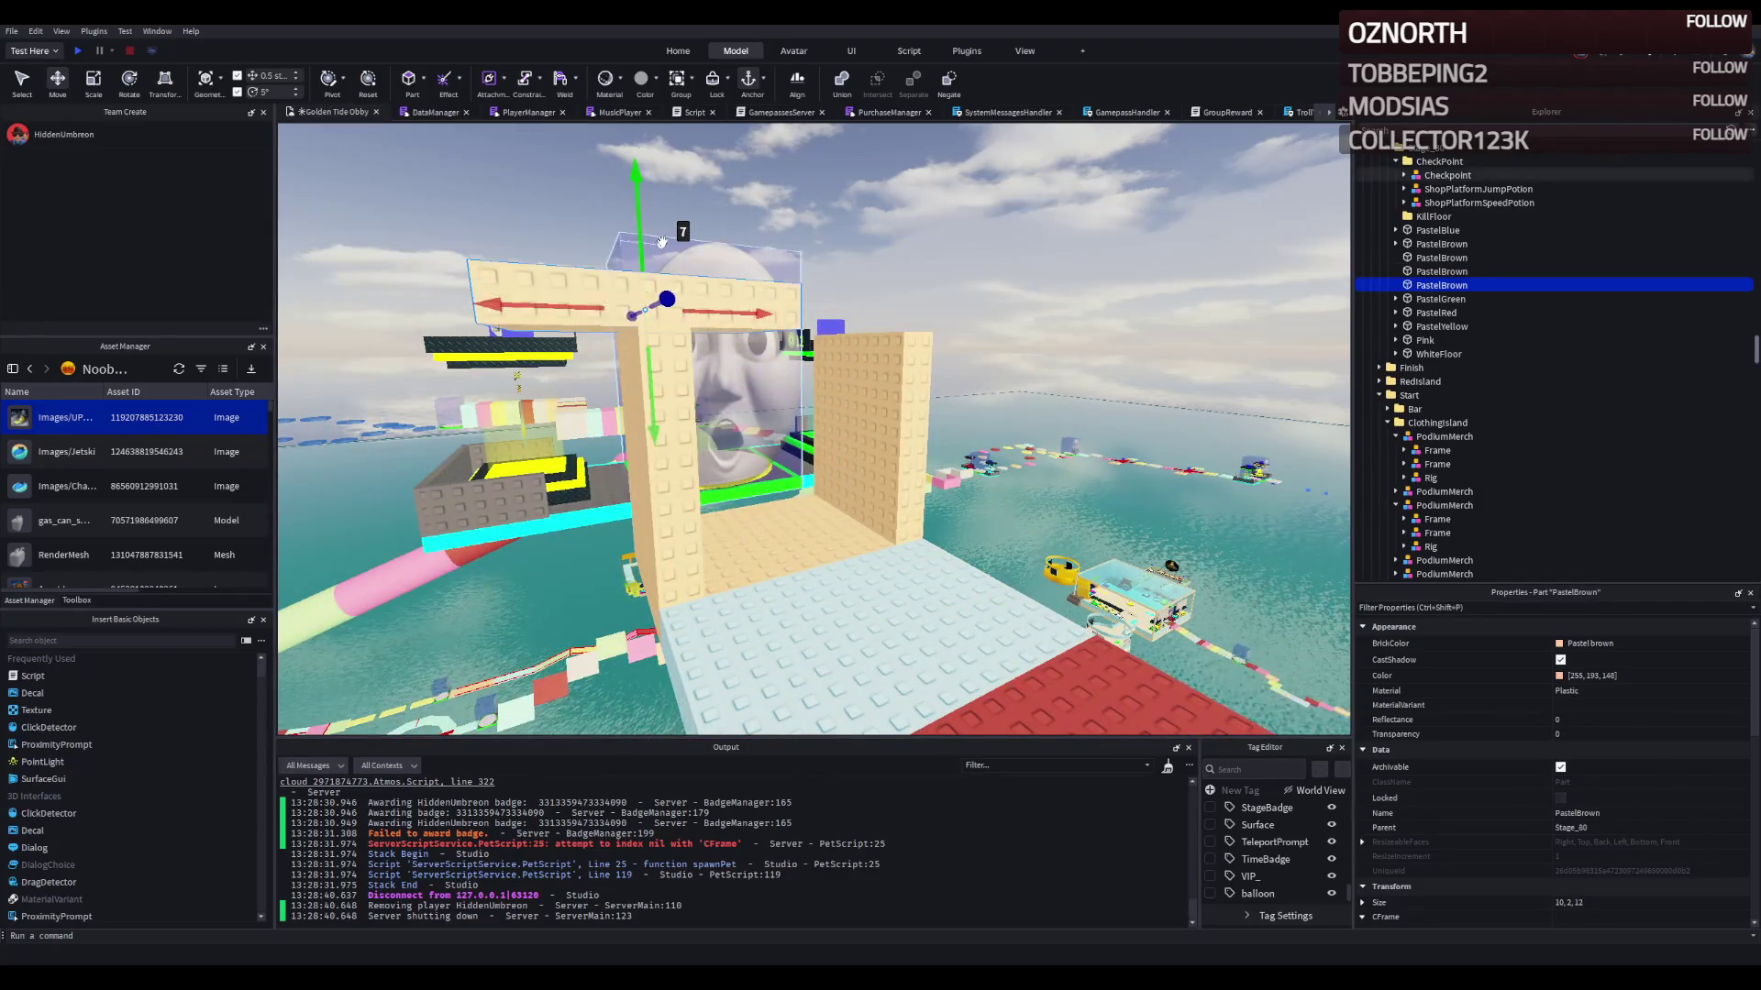
pyautogui.moveTo(738, 313); pyautogui.dragTo(828, 325)
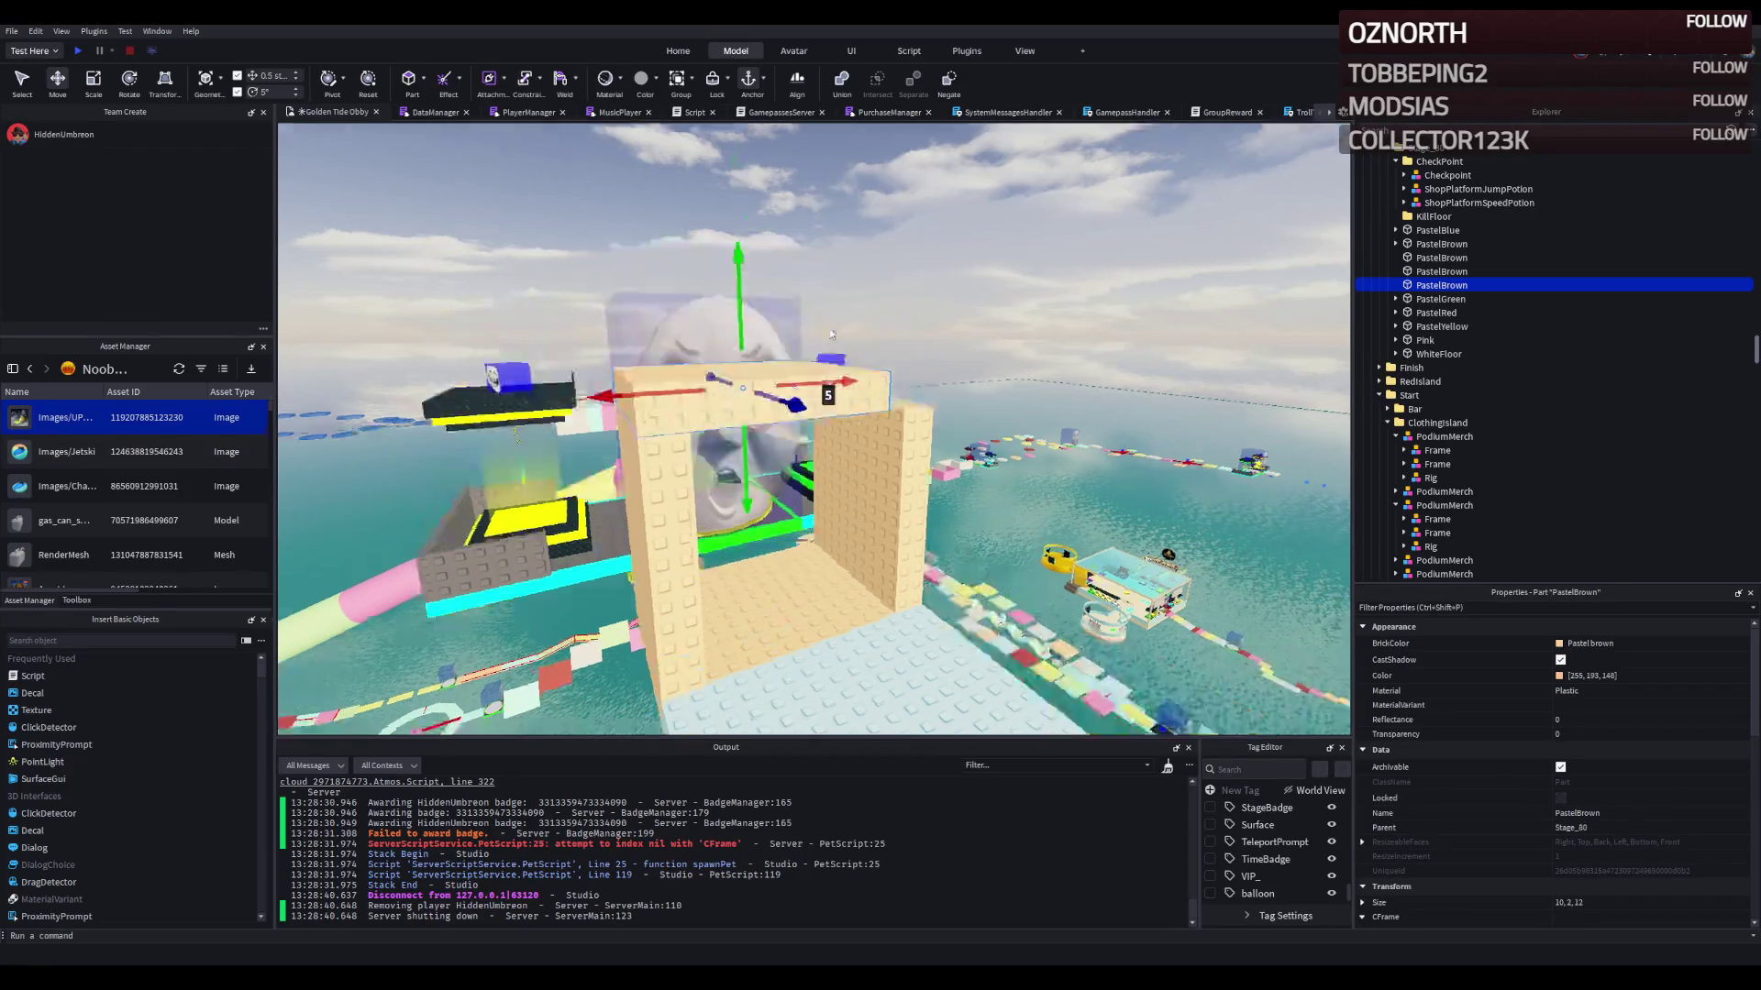
pyautogui.hotkey('ctrl', '3')
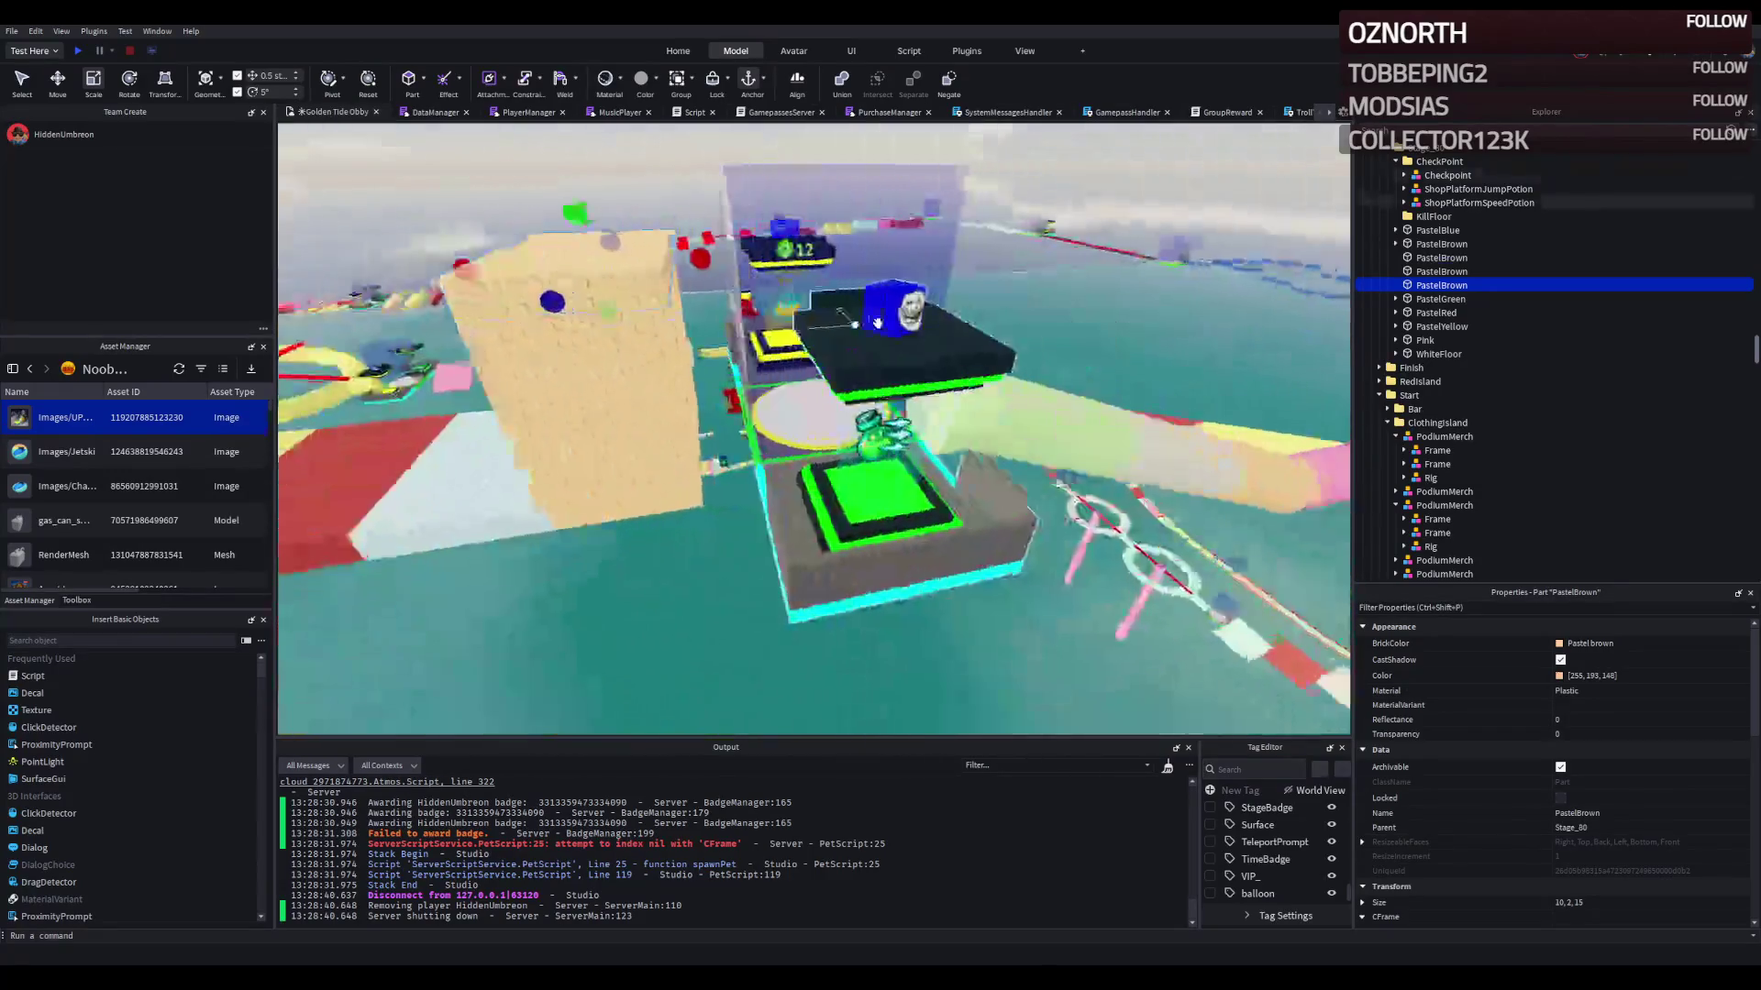
pyautogui.keyDown('ctrl'); pyautogui.click(697, 460); pyautogui.keyUp('ctrl')
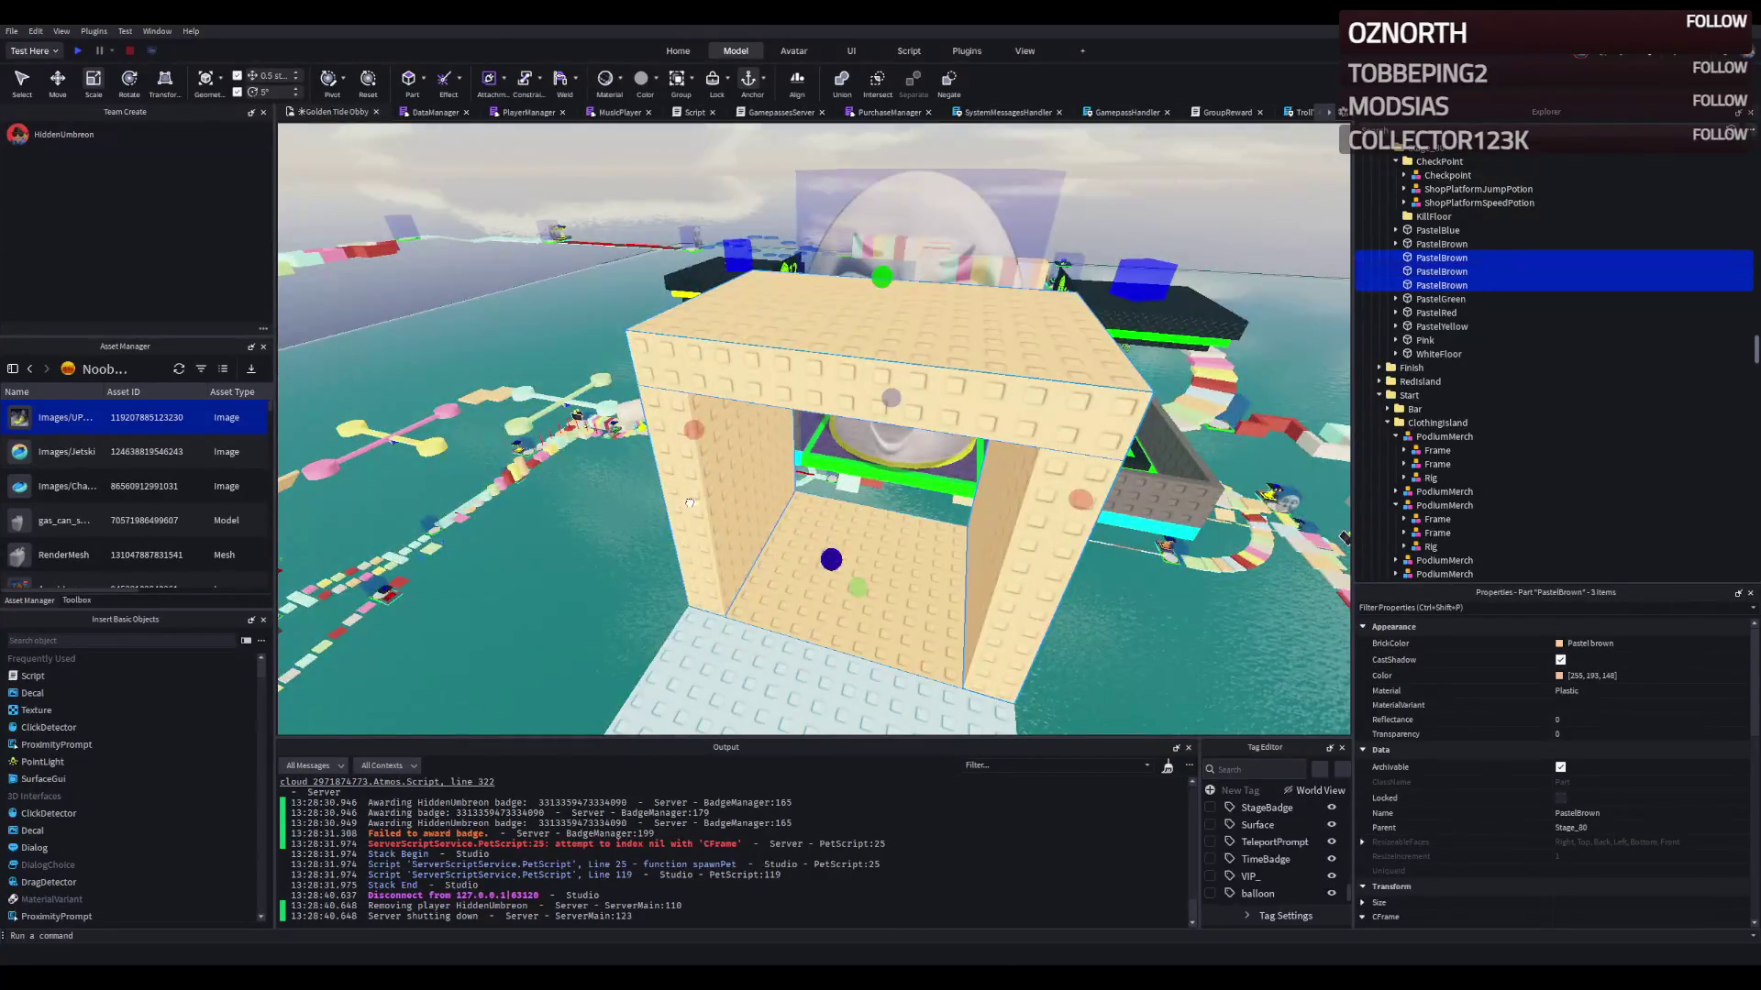
pyautogui.press('w')
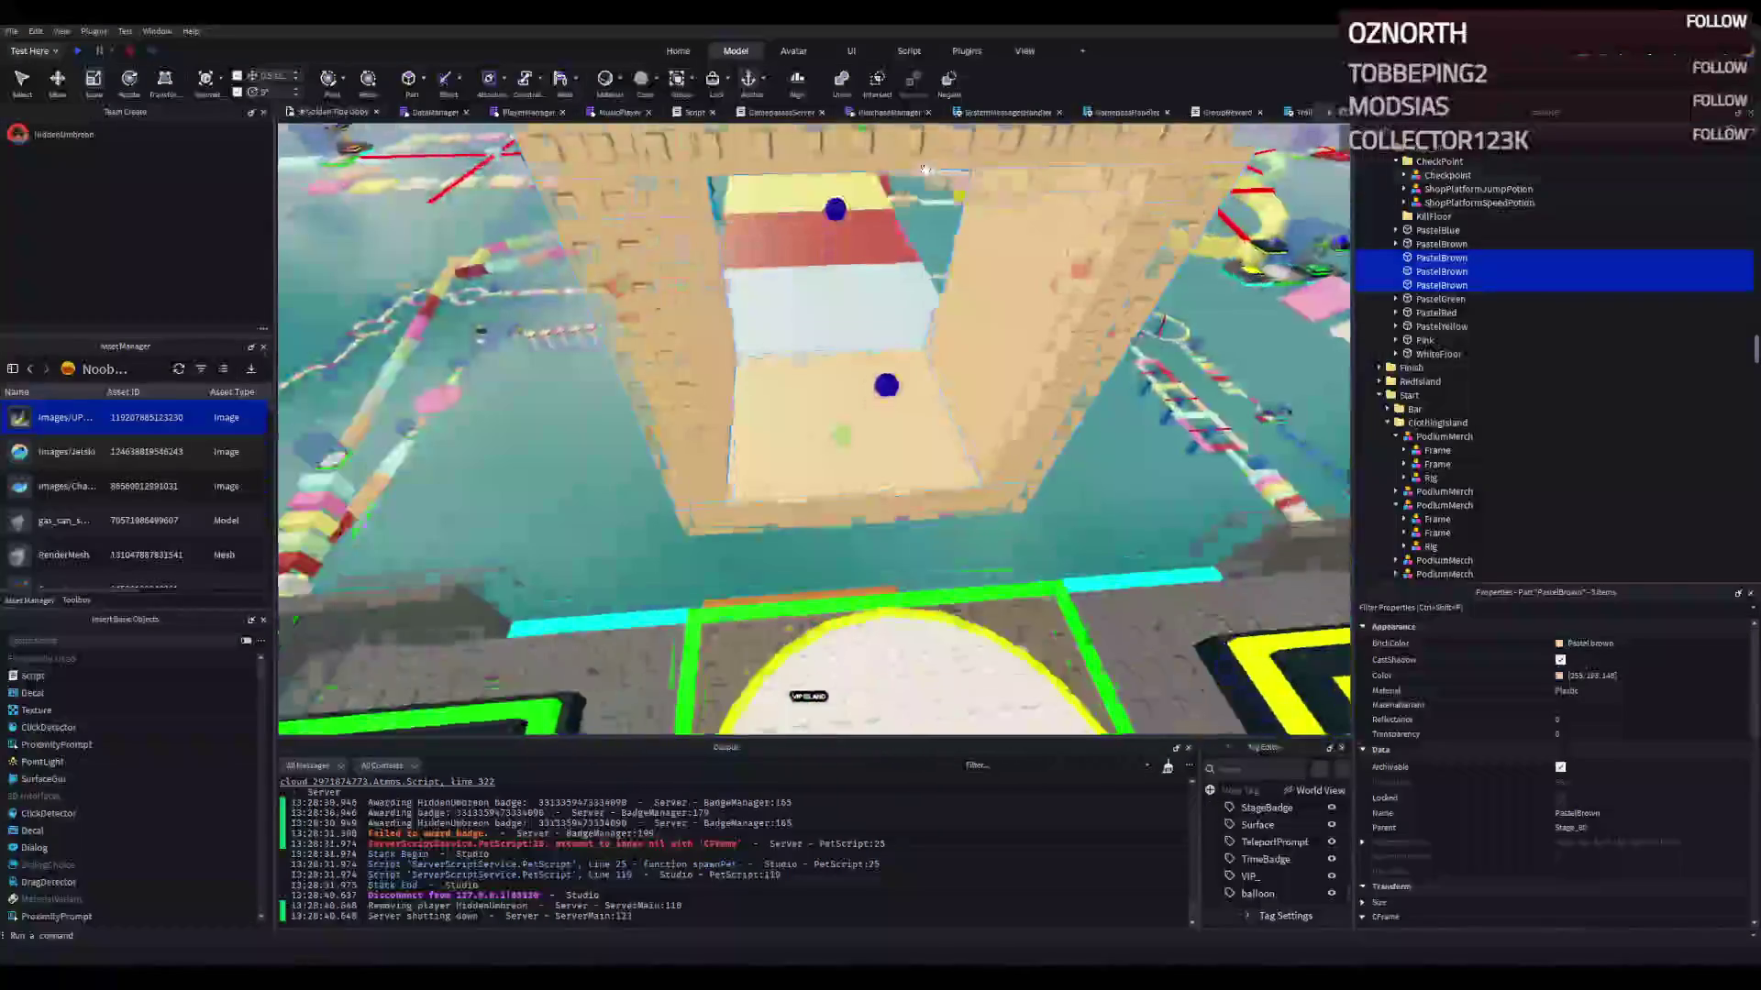
pyautogui.click(79, 55)
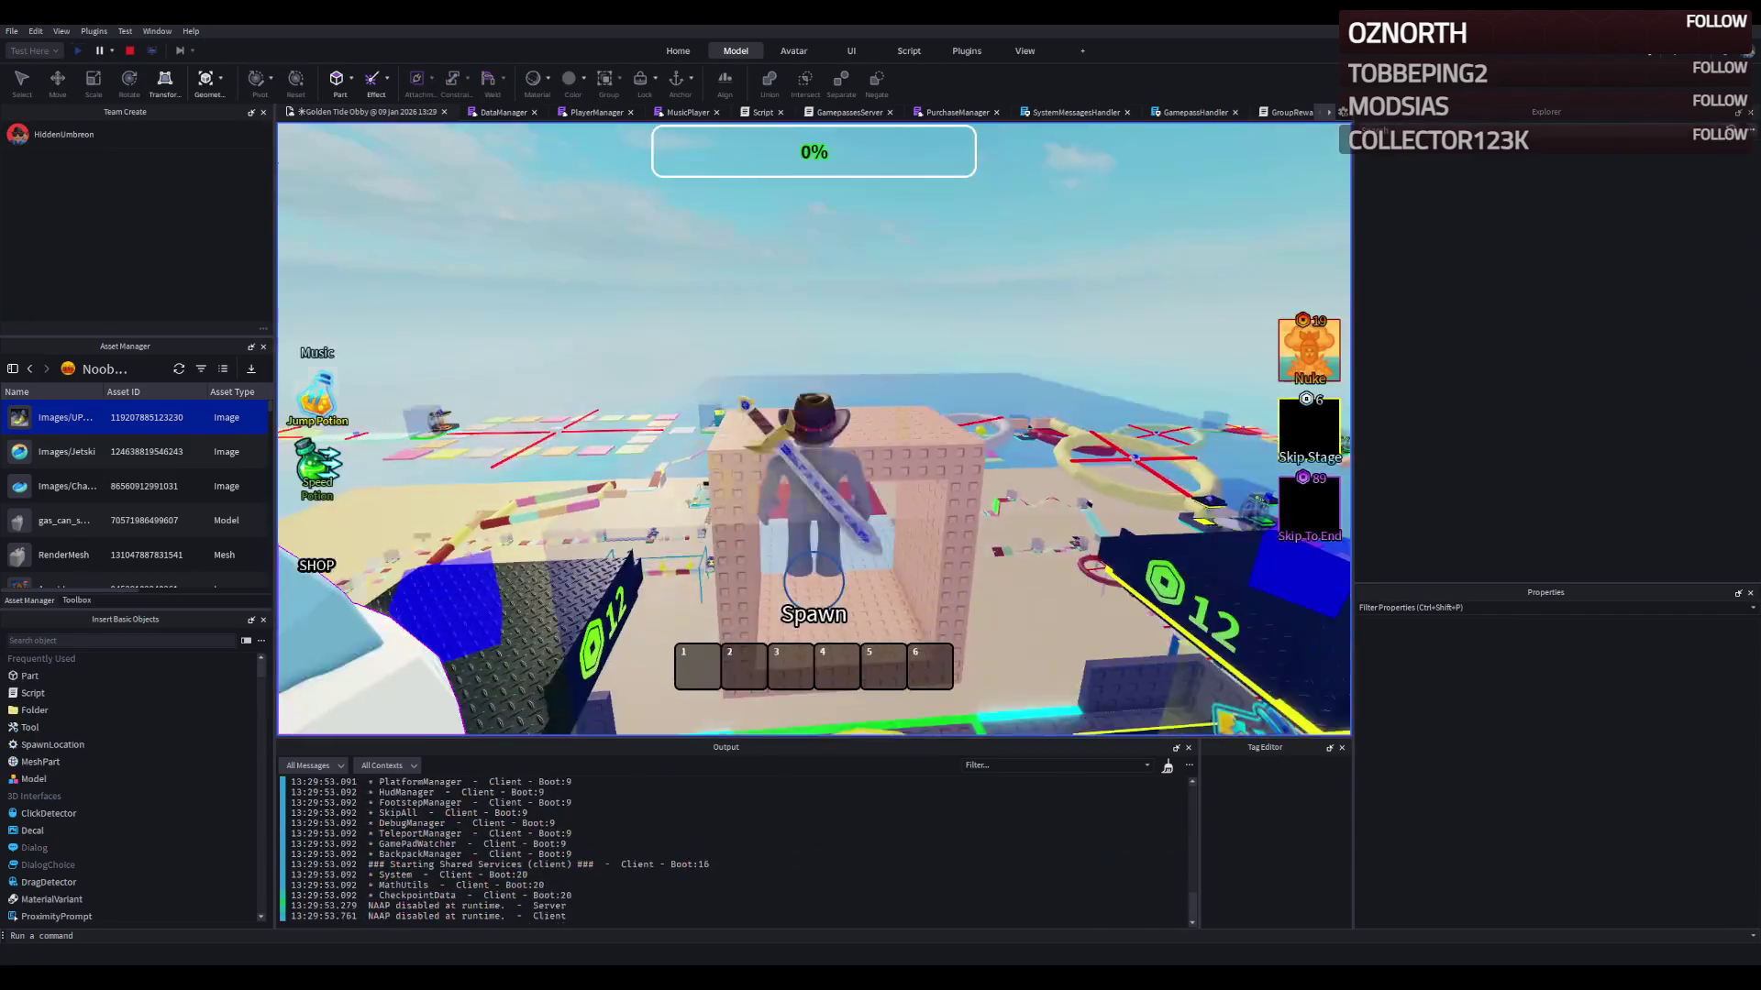
# Step: Run the character through the tan tunnel onto the pale green and white platforms, then stop
pyautogui.press('w')
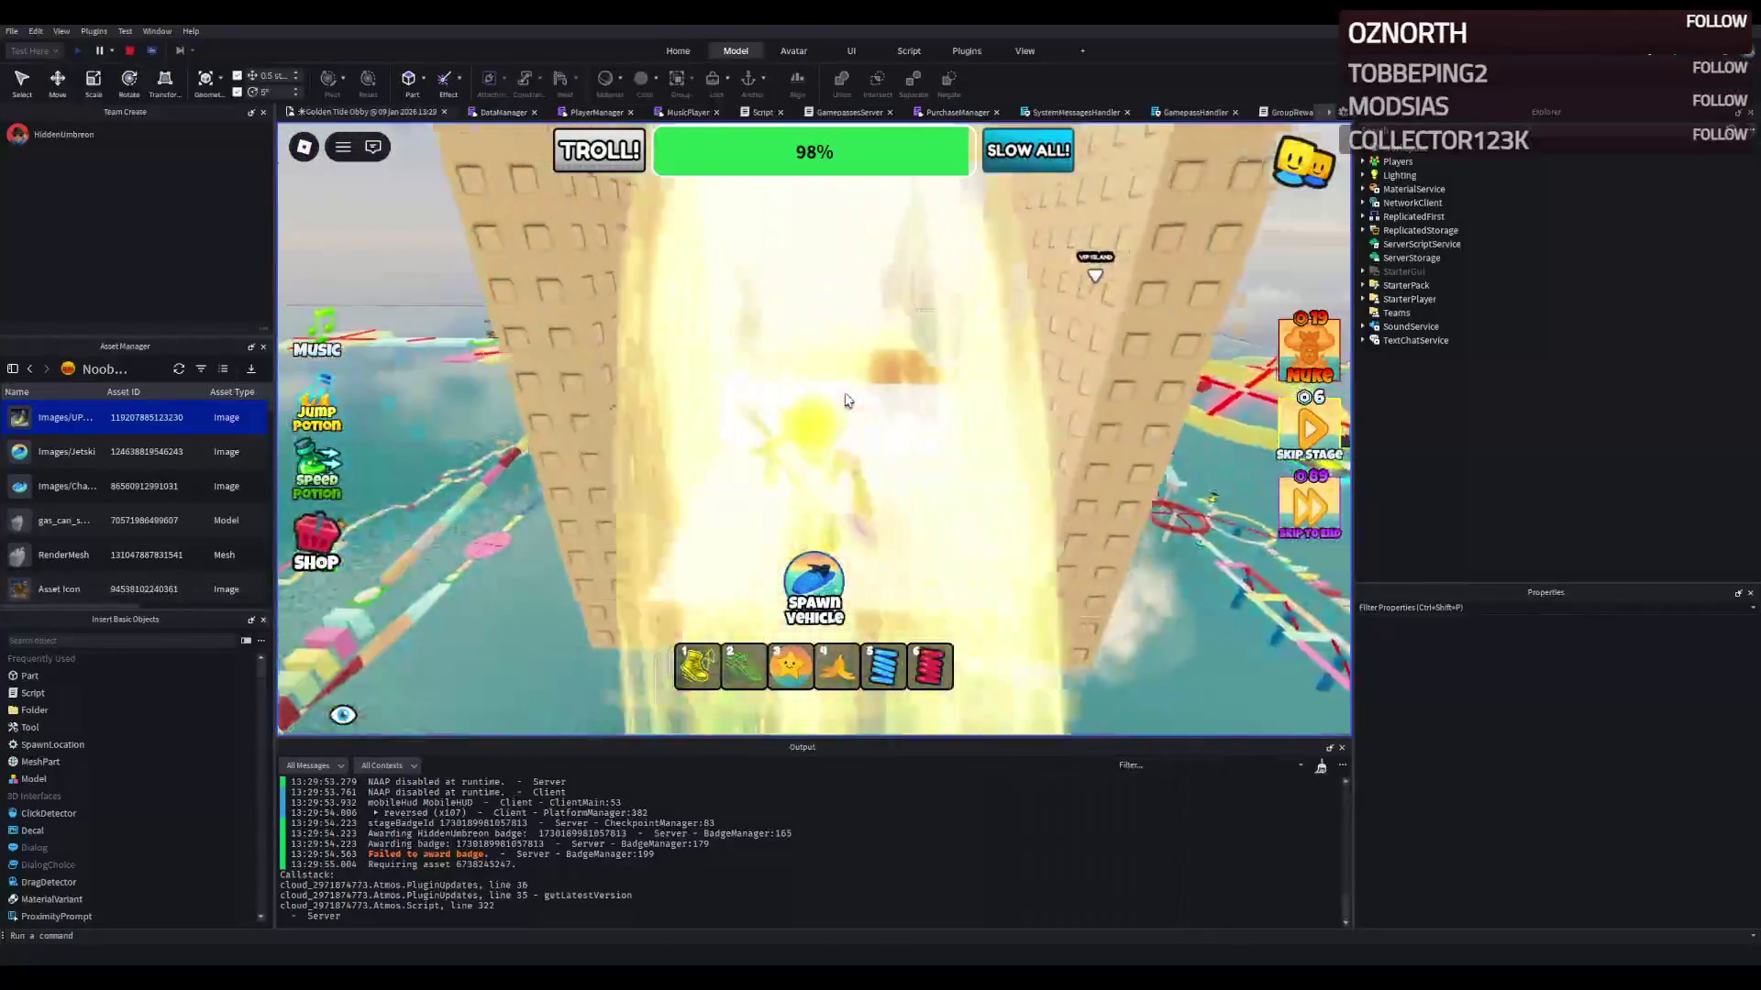
pyautogui.press('w')
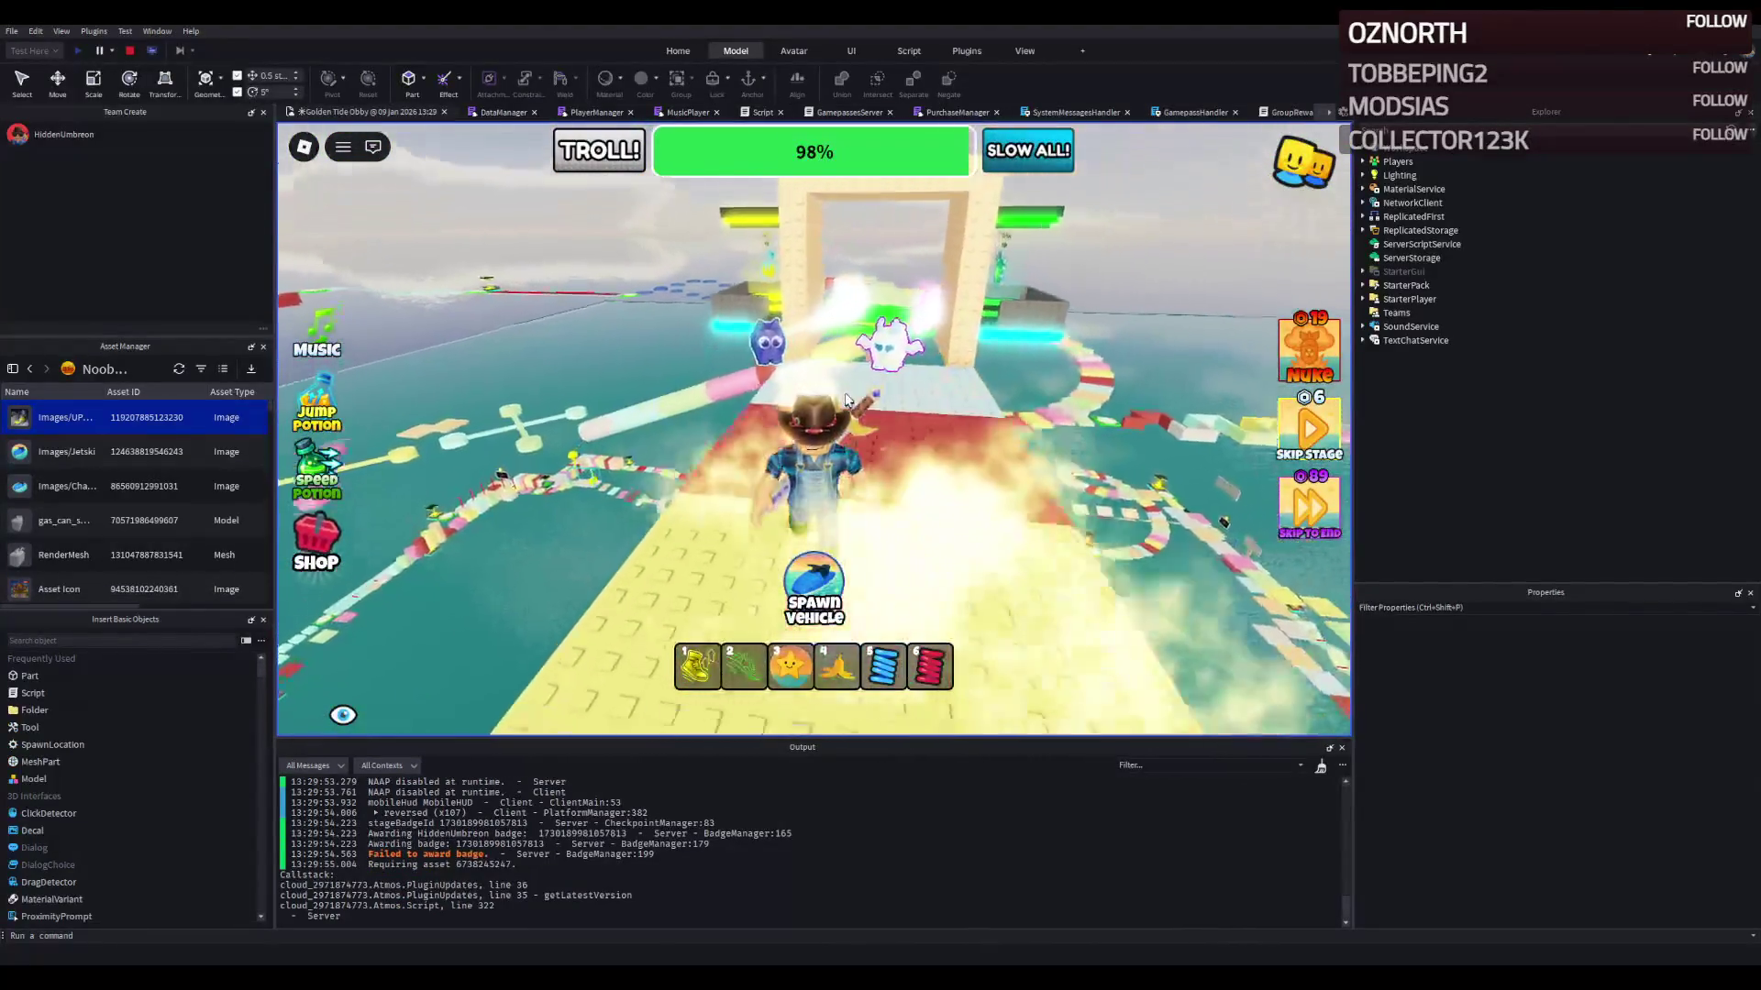
pyautogui.press('w')
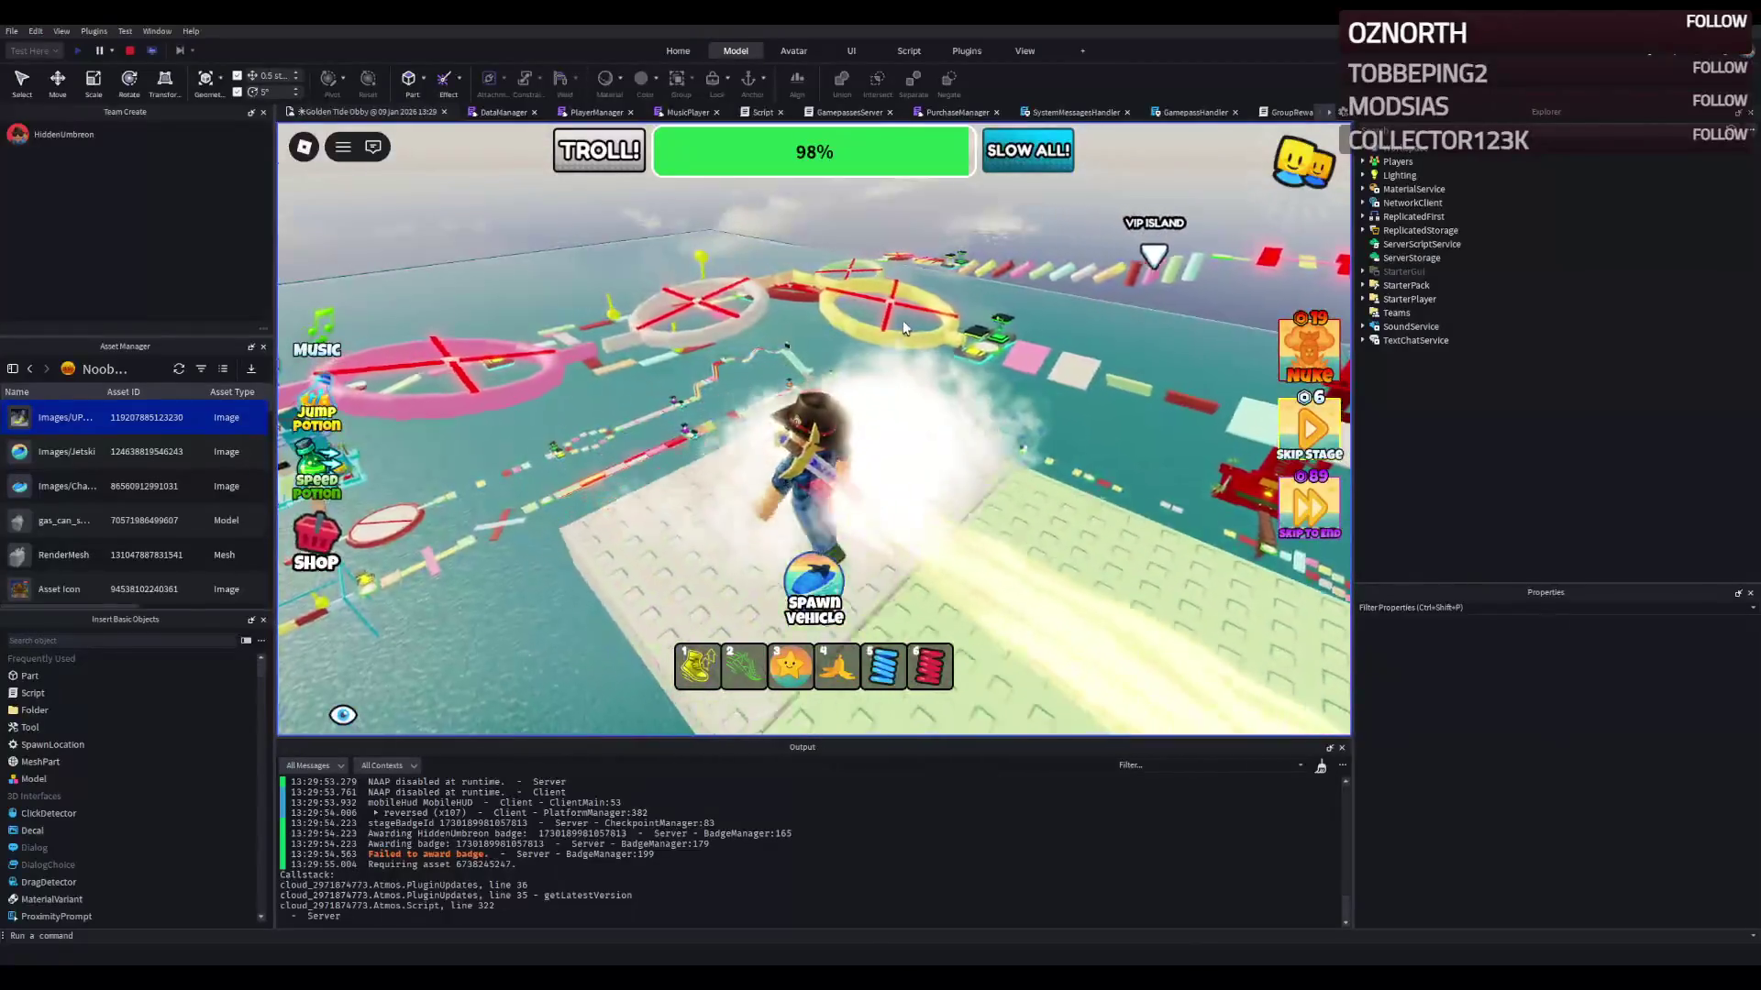
pyautogui.click(130, 51)
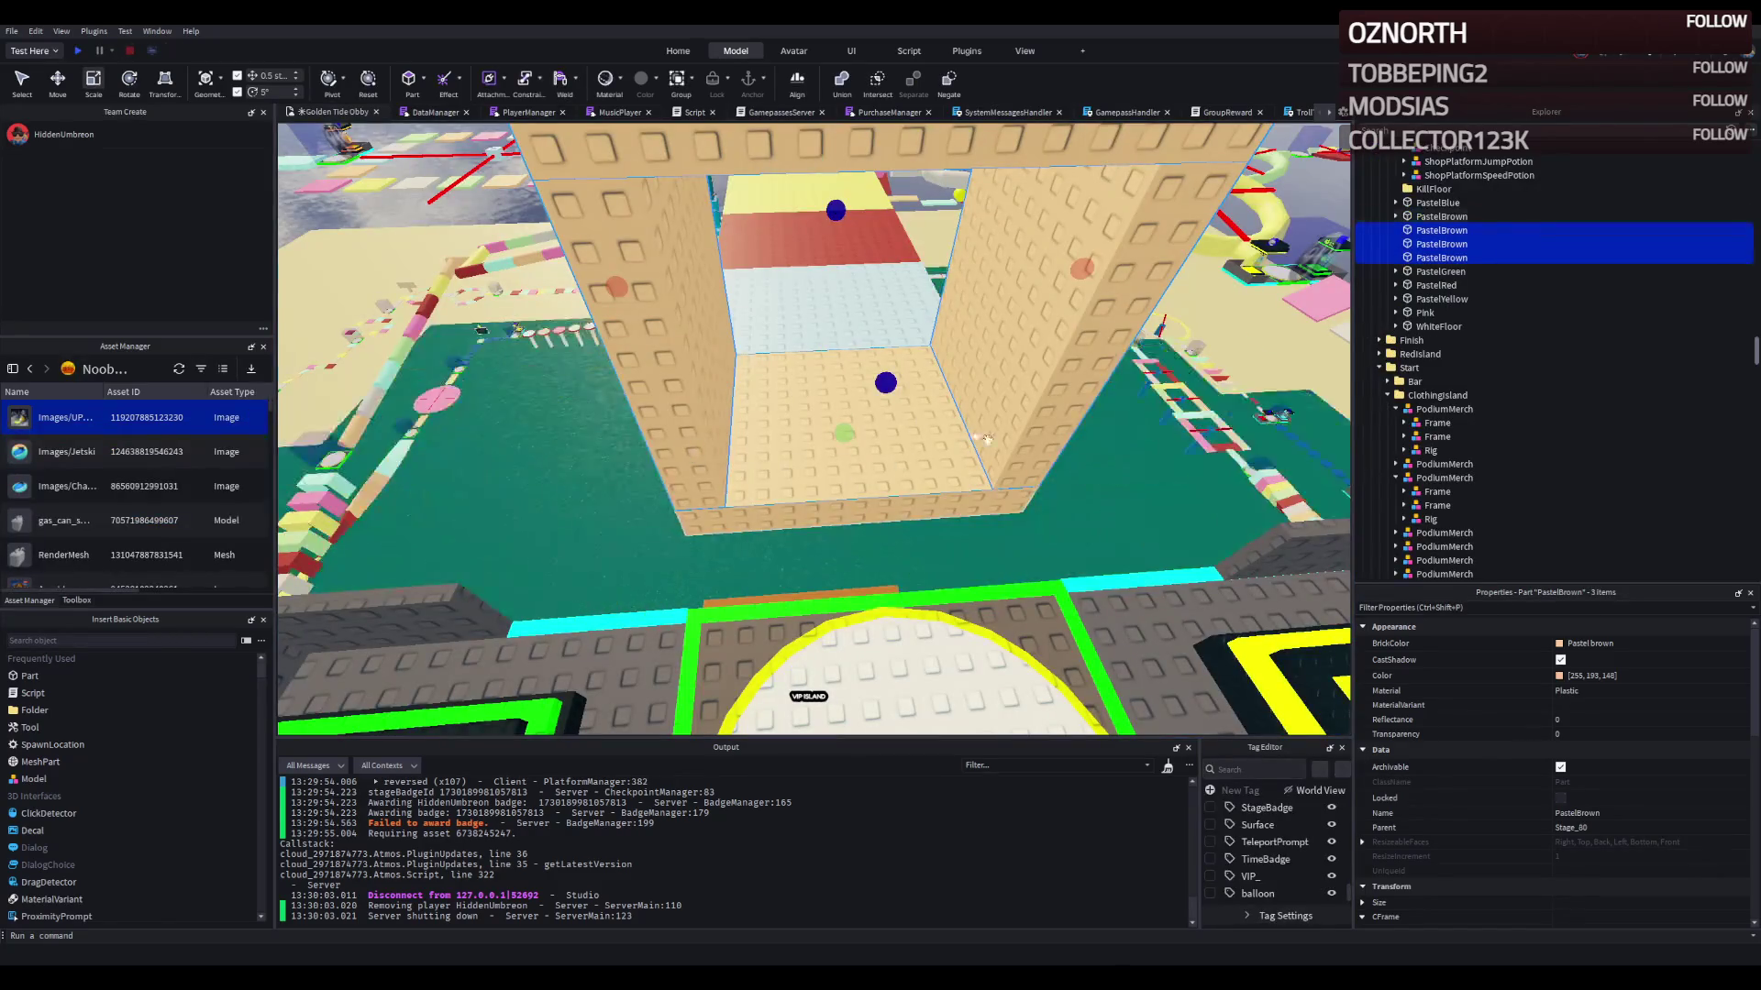
# Step: Duplicate the three tan wall parts, shift the copy 10 studs, and group it as Blue
pyautogui.press('f')
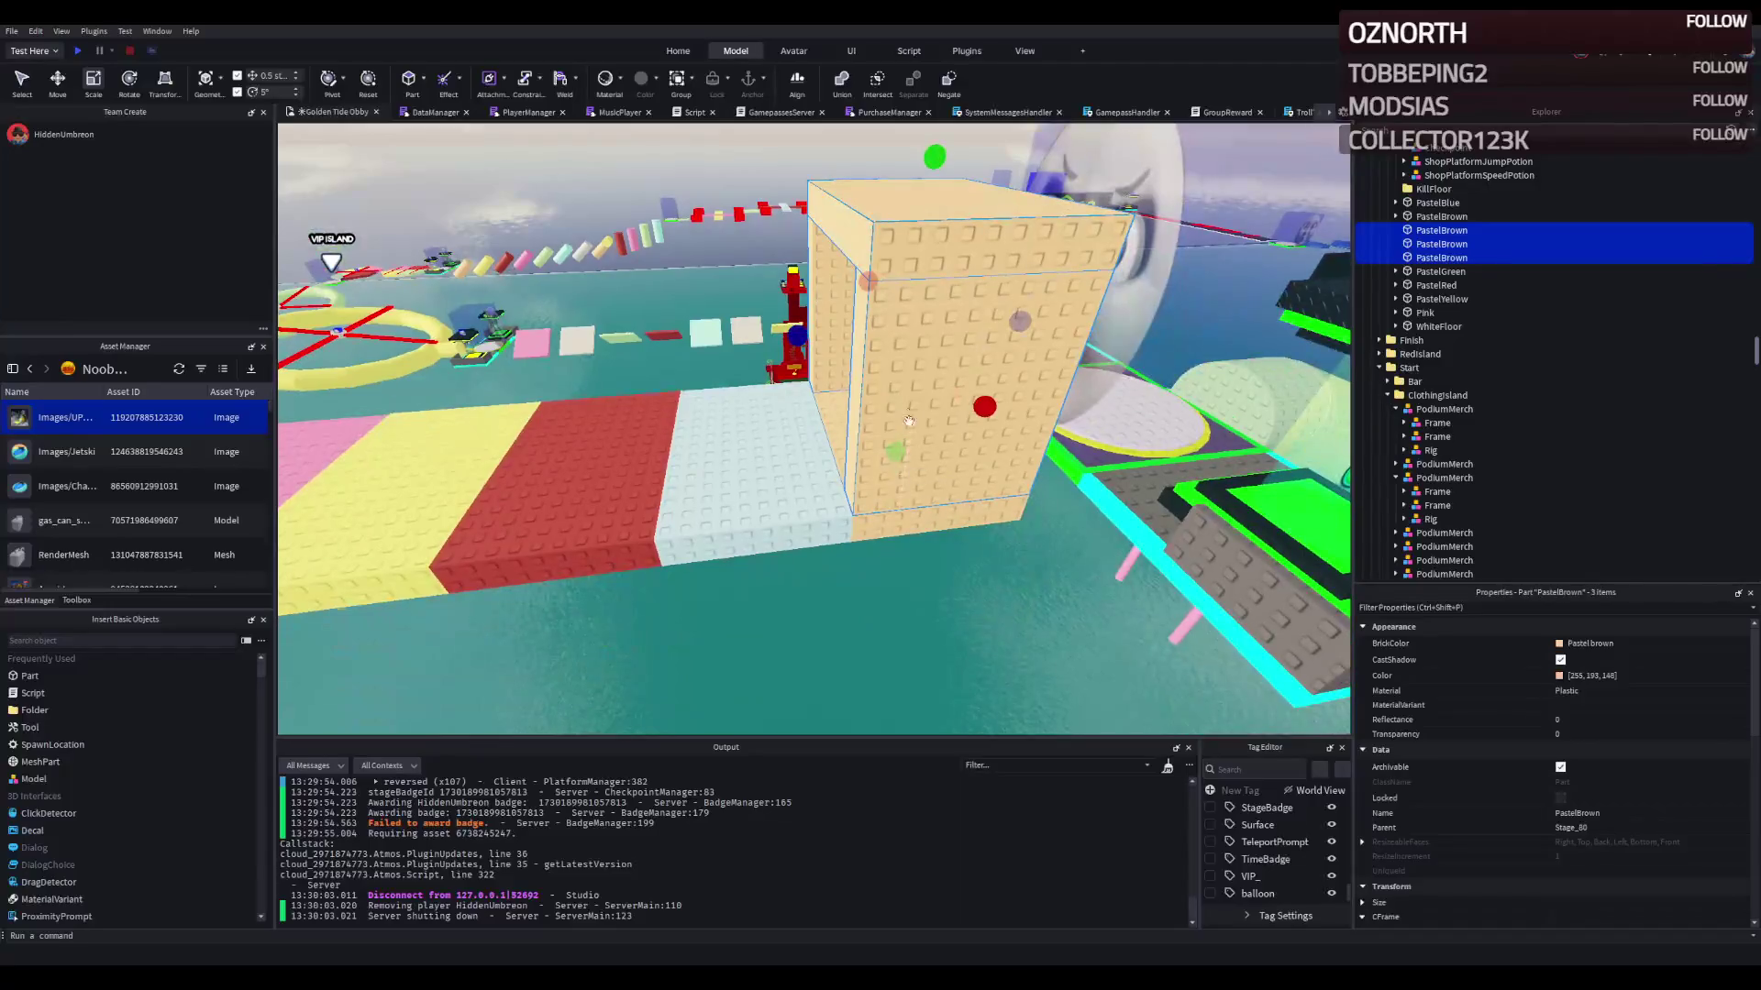
pyautogui.click(786, 456)
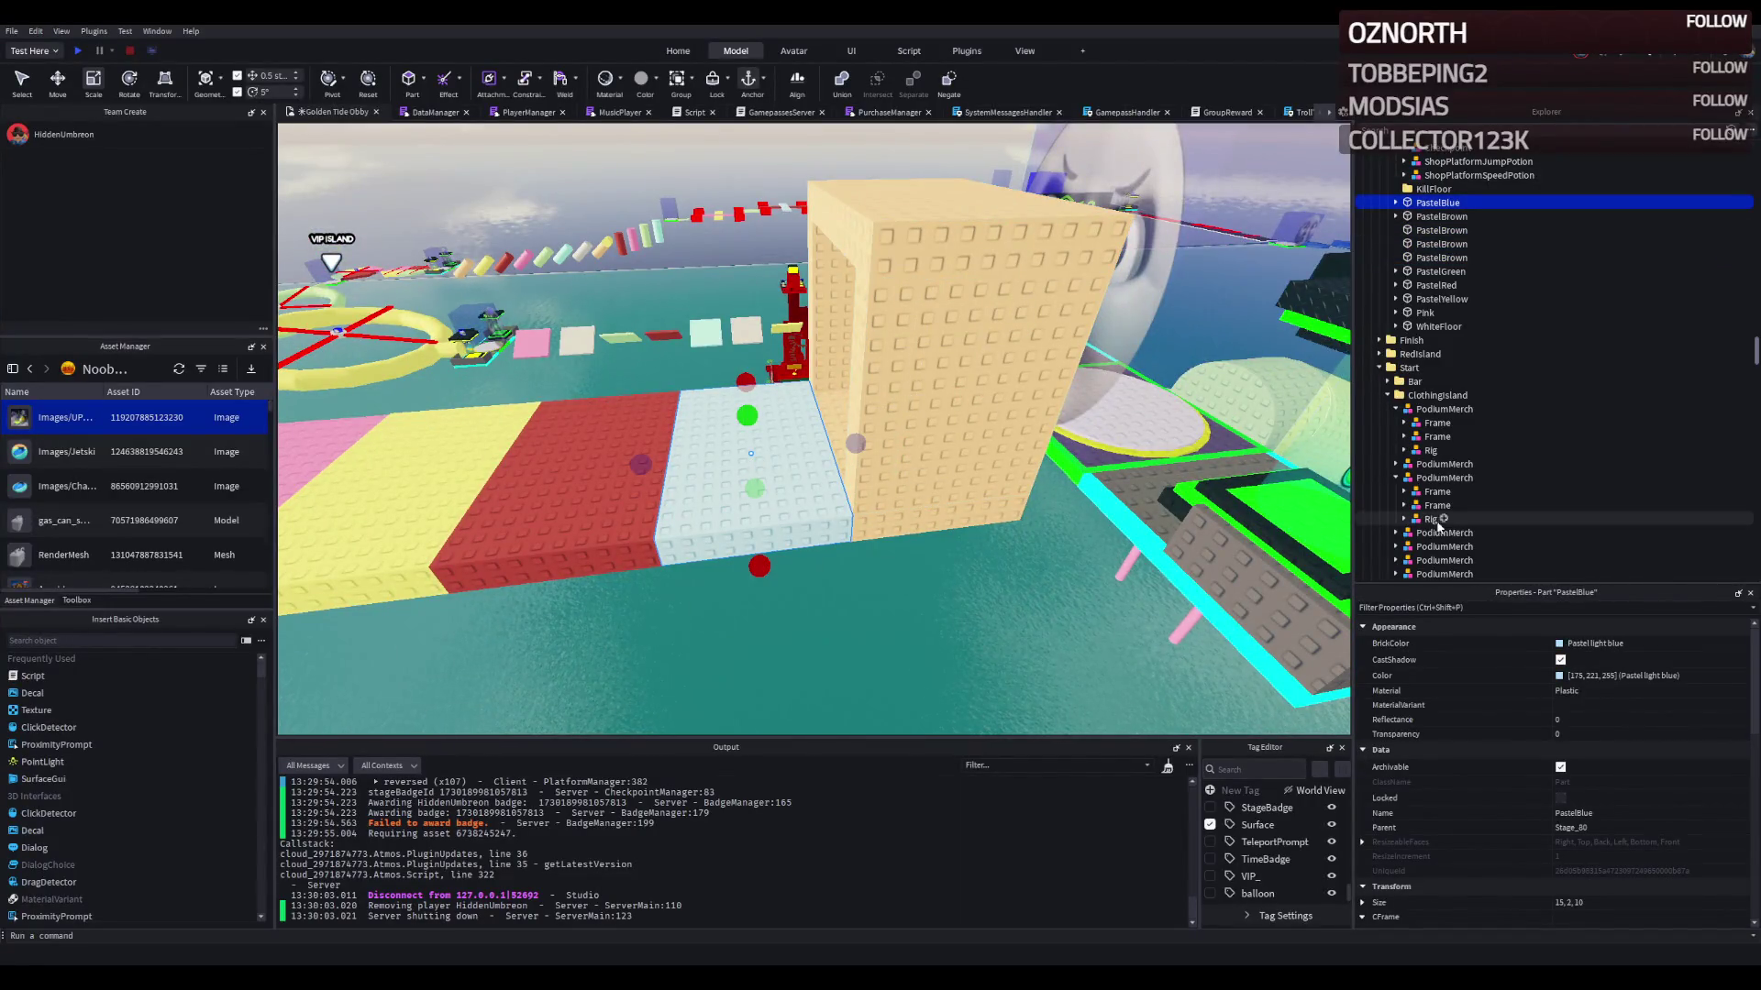
pyautogui.click(963, 367)
pyautogui.keyDown('ctrl'); pyautogui.click(816, 254); pyautogui.keyUp('ctrl')
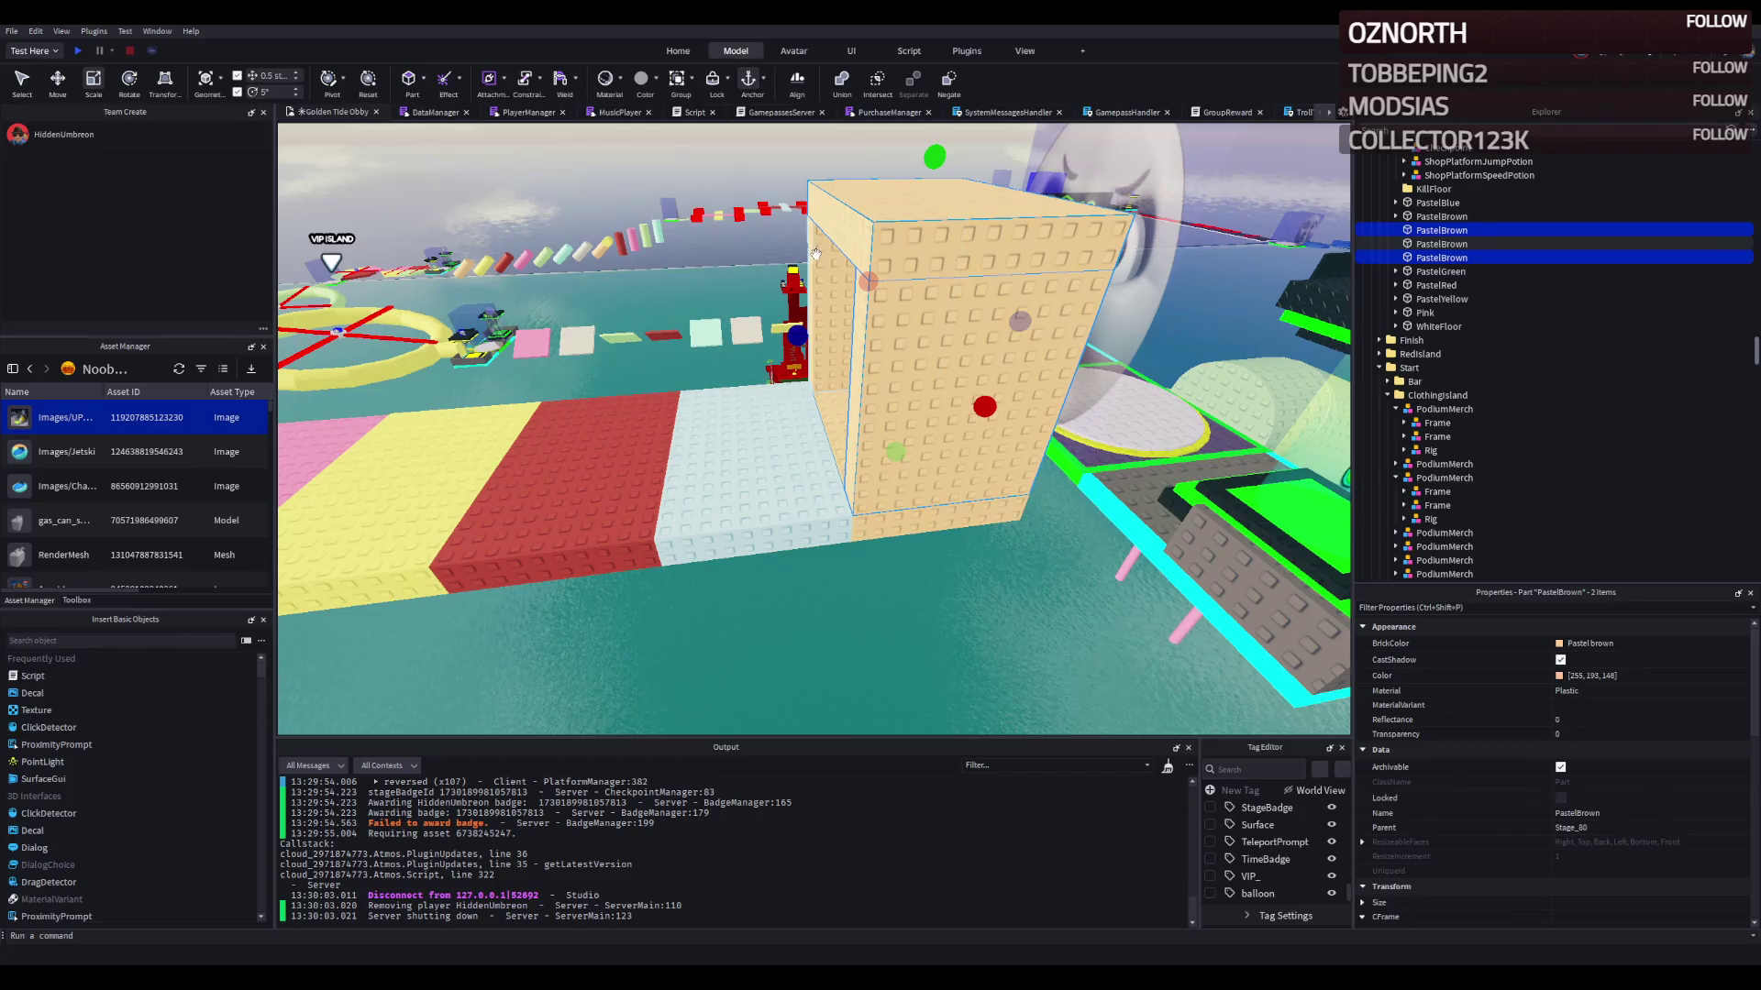
pyautogui.hotkey('ctrl', '2')
pyautogui.hotkey('ctrl', 'd')
pyautogui.moveTo(1054, 344); pyautogui.dragTo(805, 351)
pyautogui.press('a')
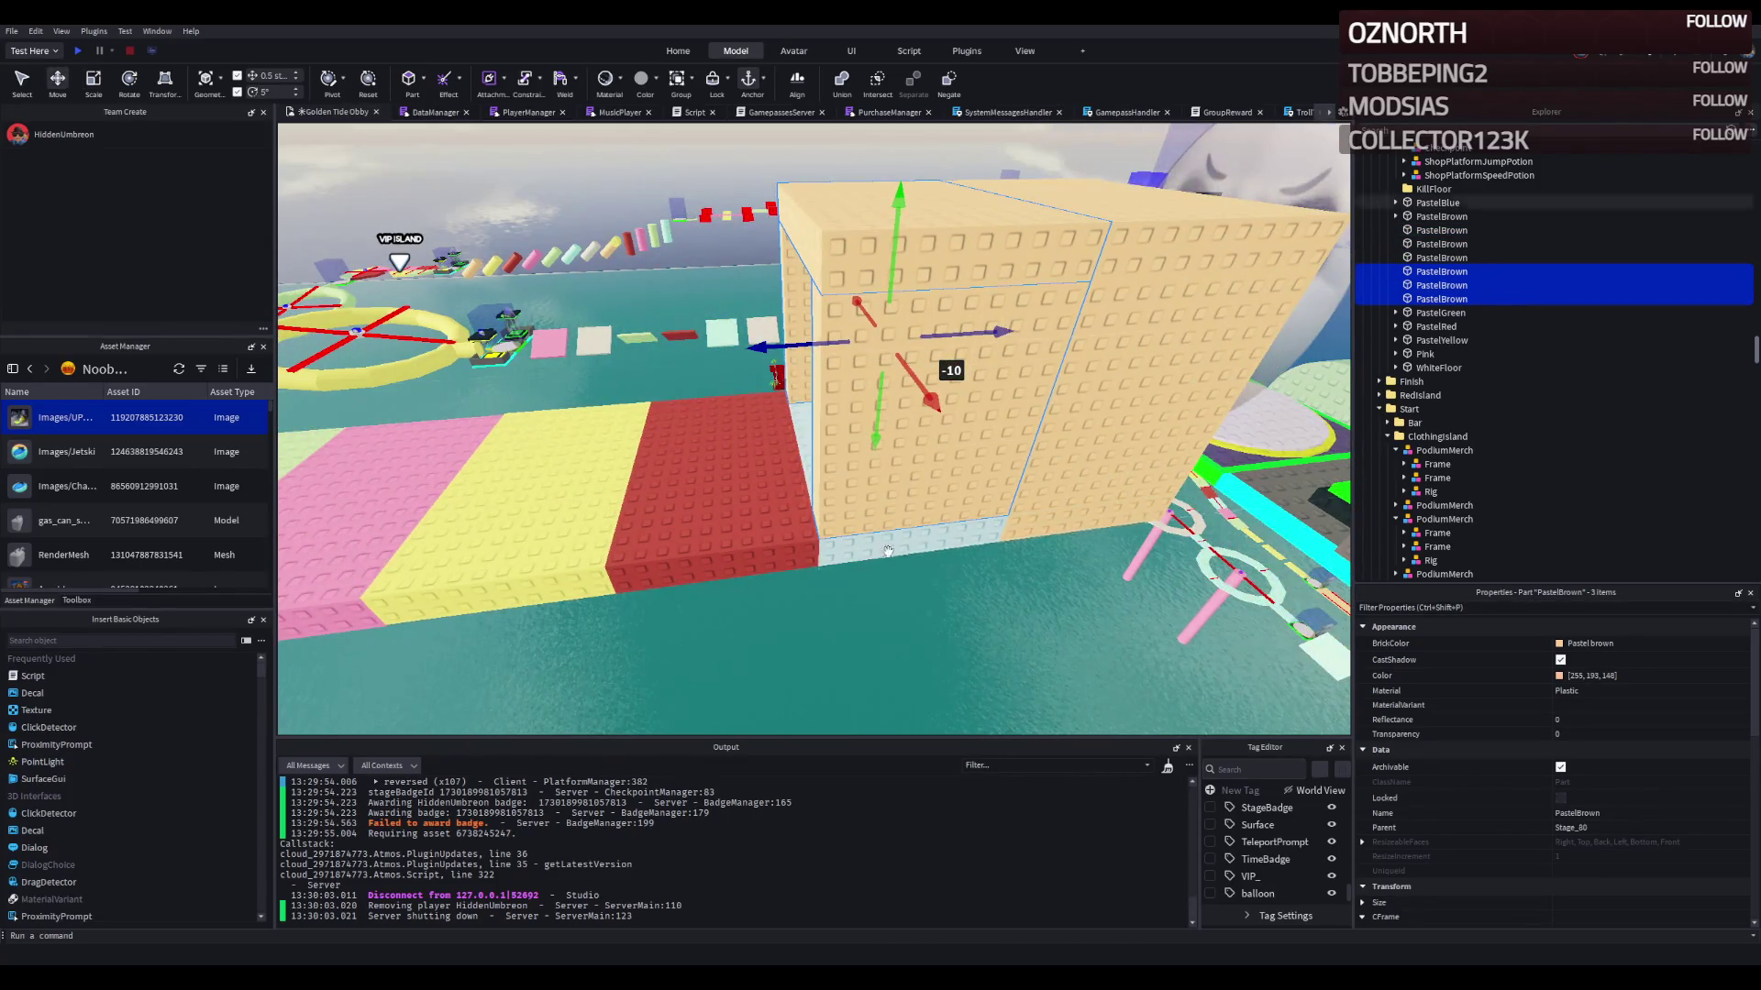
pyautogui.hotkey('ctrl', 'g')
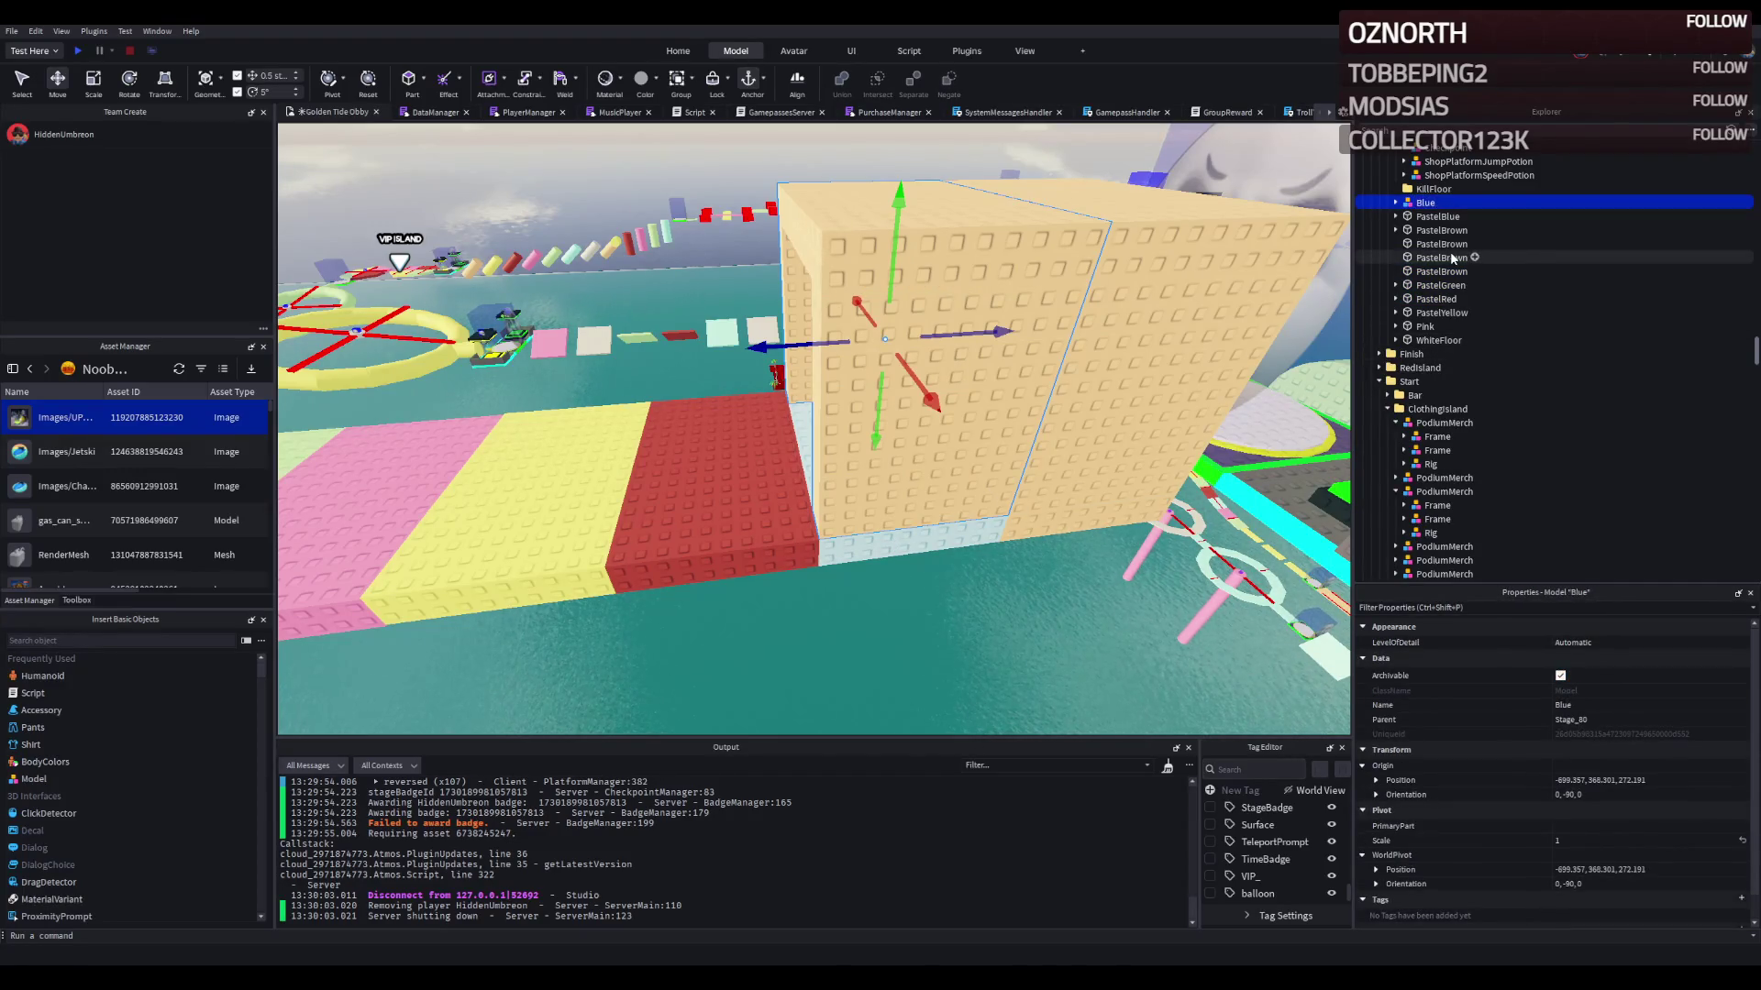
# Step: Color the three parts inside Blue light blue and rename them PastelBlue
pyautogui.click(920, 536)
pyautogui.click(1674, 678)
pyautogui.click(1394, 203)
pyautogui.click(1449, 217)
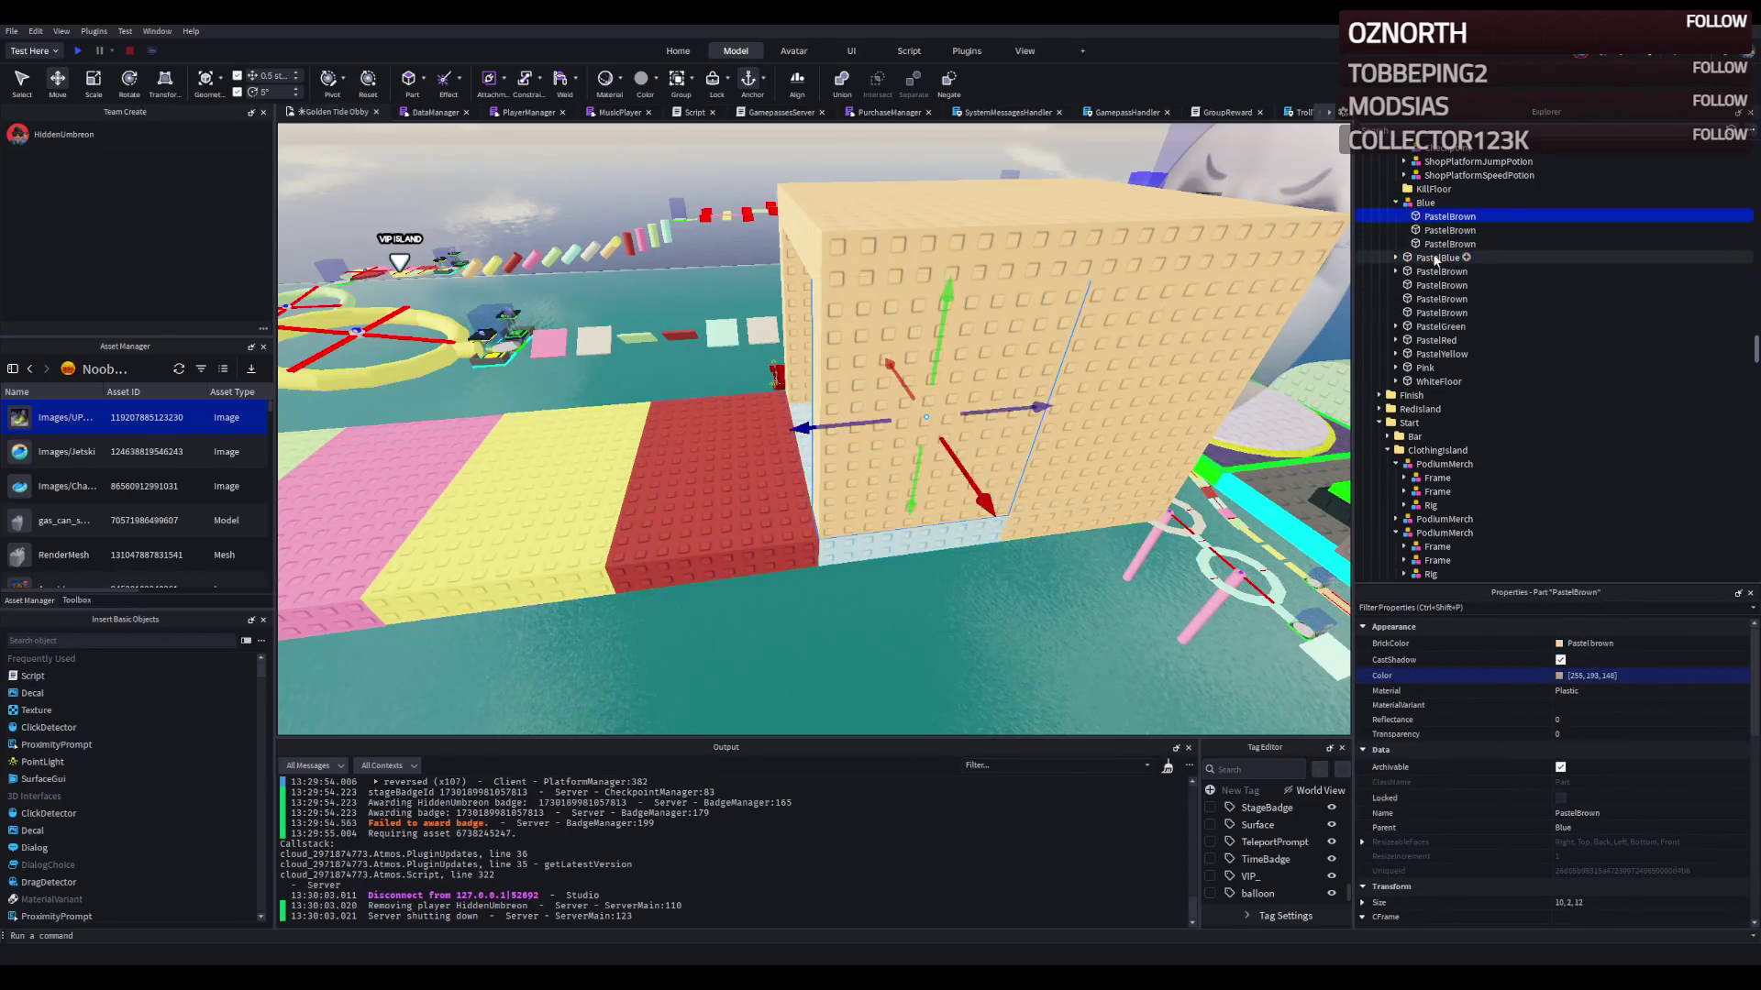
pyautogui.keyDown('shift'); pyautogui.click(1449, 244); pyautogui.keyUp('shift')
pyautogui.press('Return')
pyautogui.scroll(-5, 1608, 703)
pyautogui.click(1610, 644)
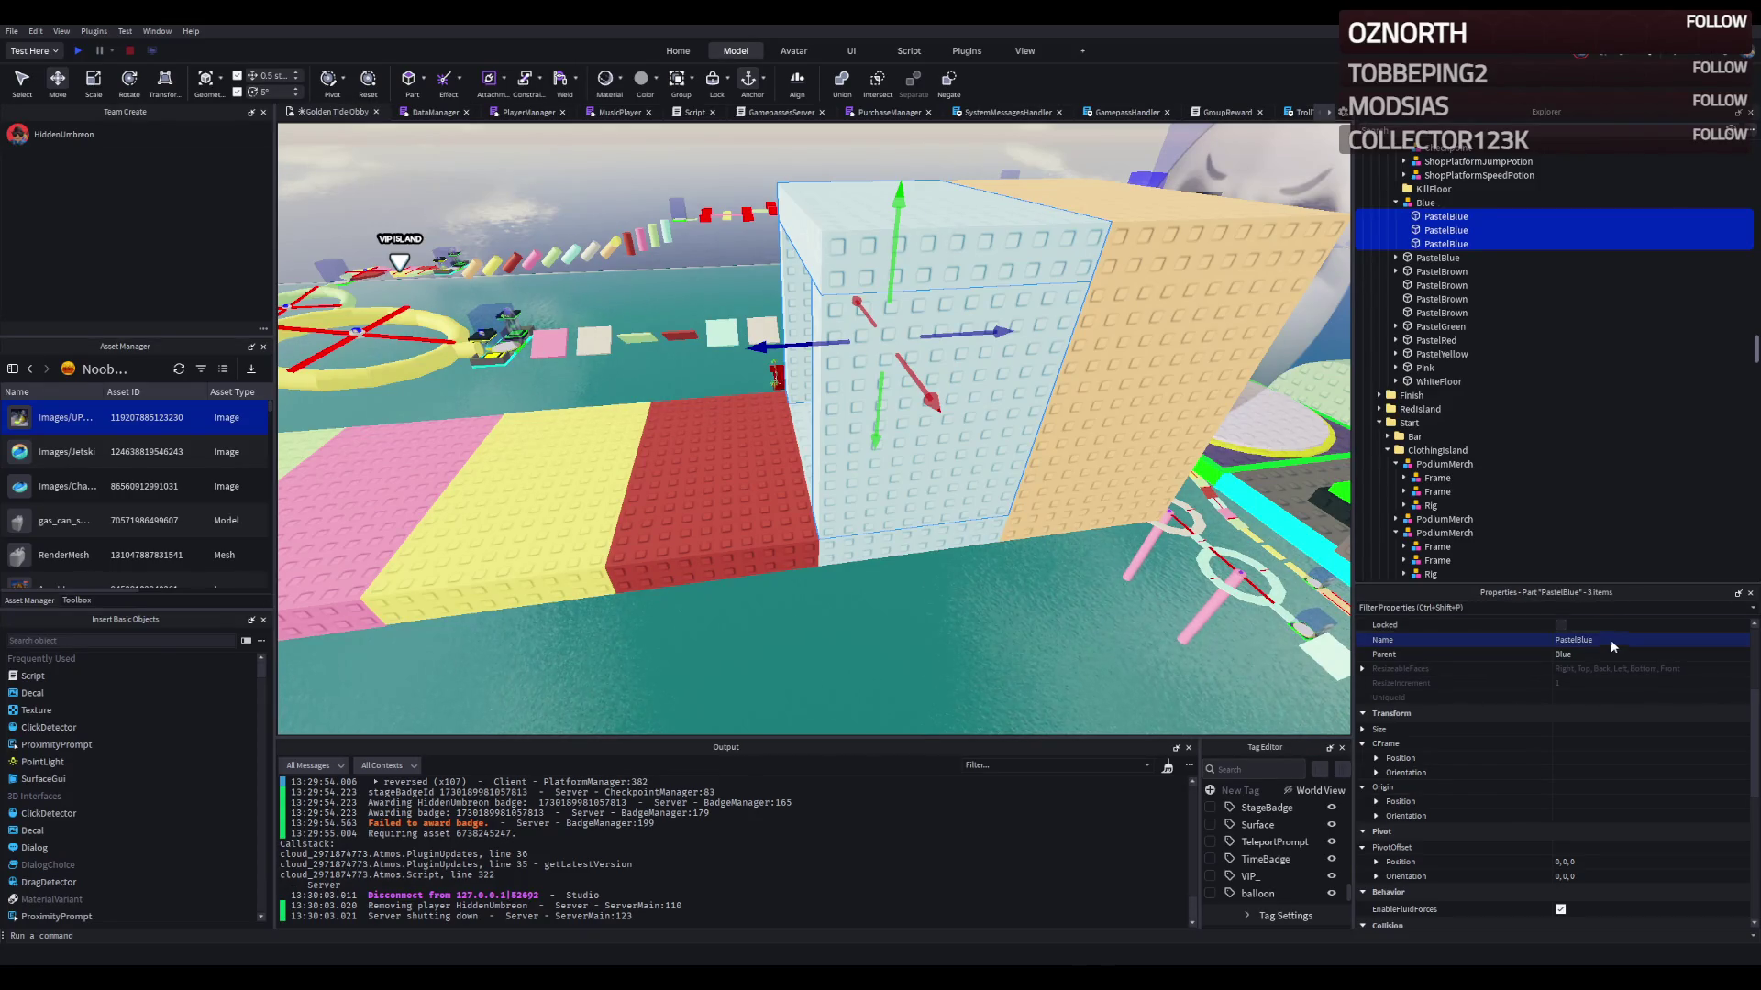
# Step: Group the original three PastelBrown tunnel pieces into a model
pyautogui.click(1441, 313)
pyautogui.keyDown('ctrl'); pyautogui.click(1441, 285); pyautogui.keyUp('ctrl')
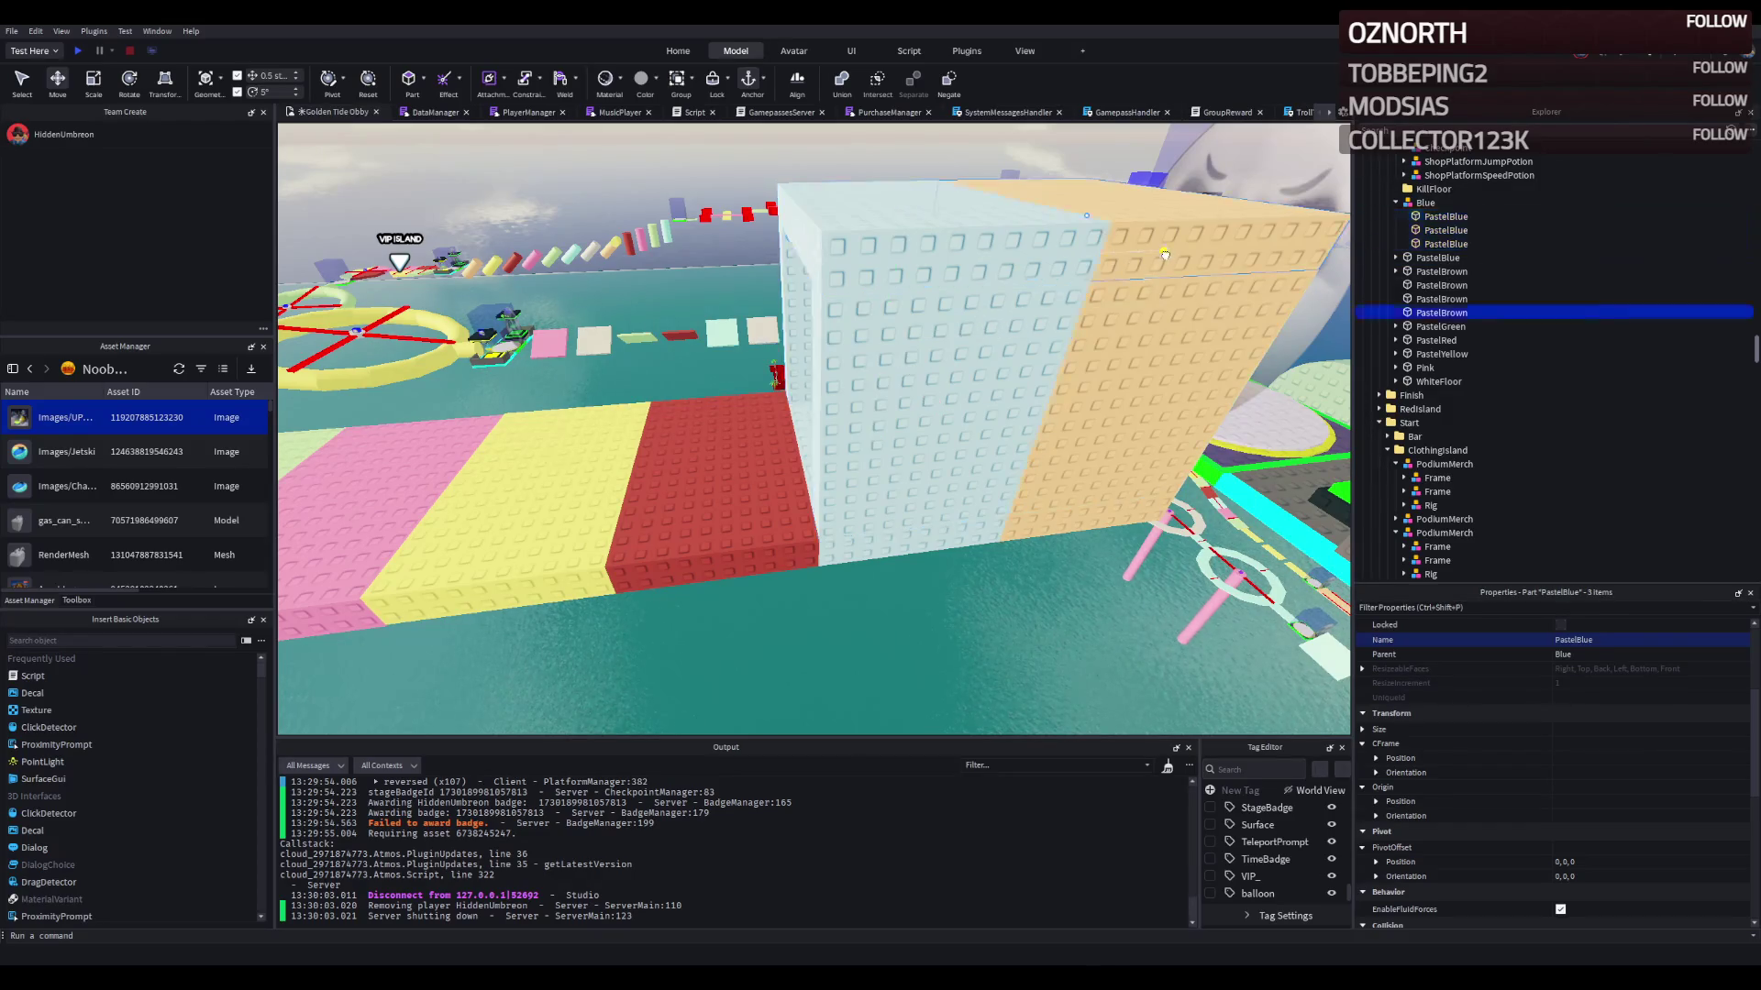
pyautogui.press('f')
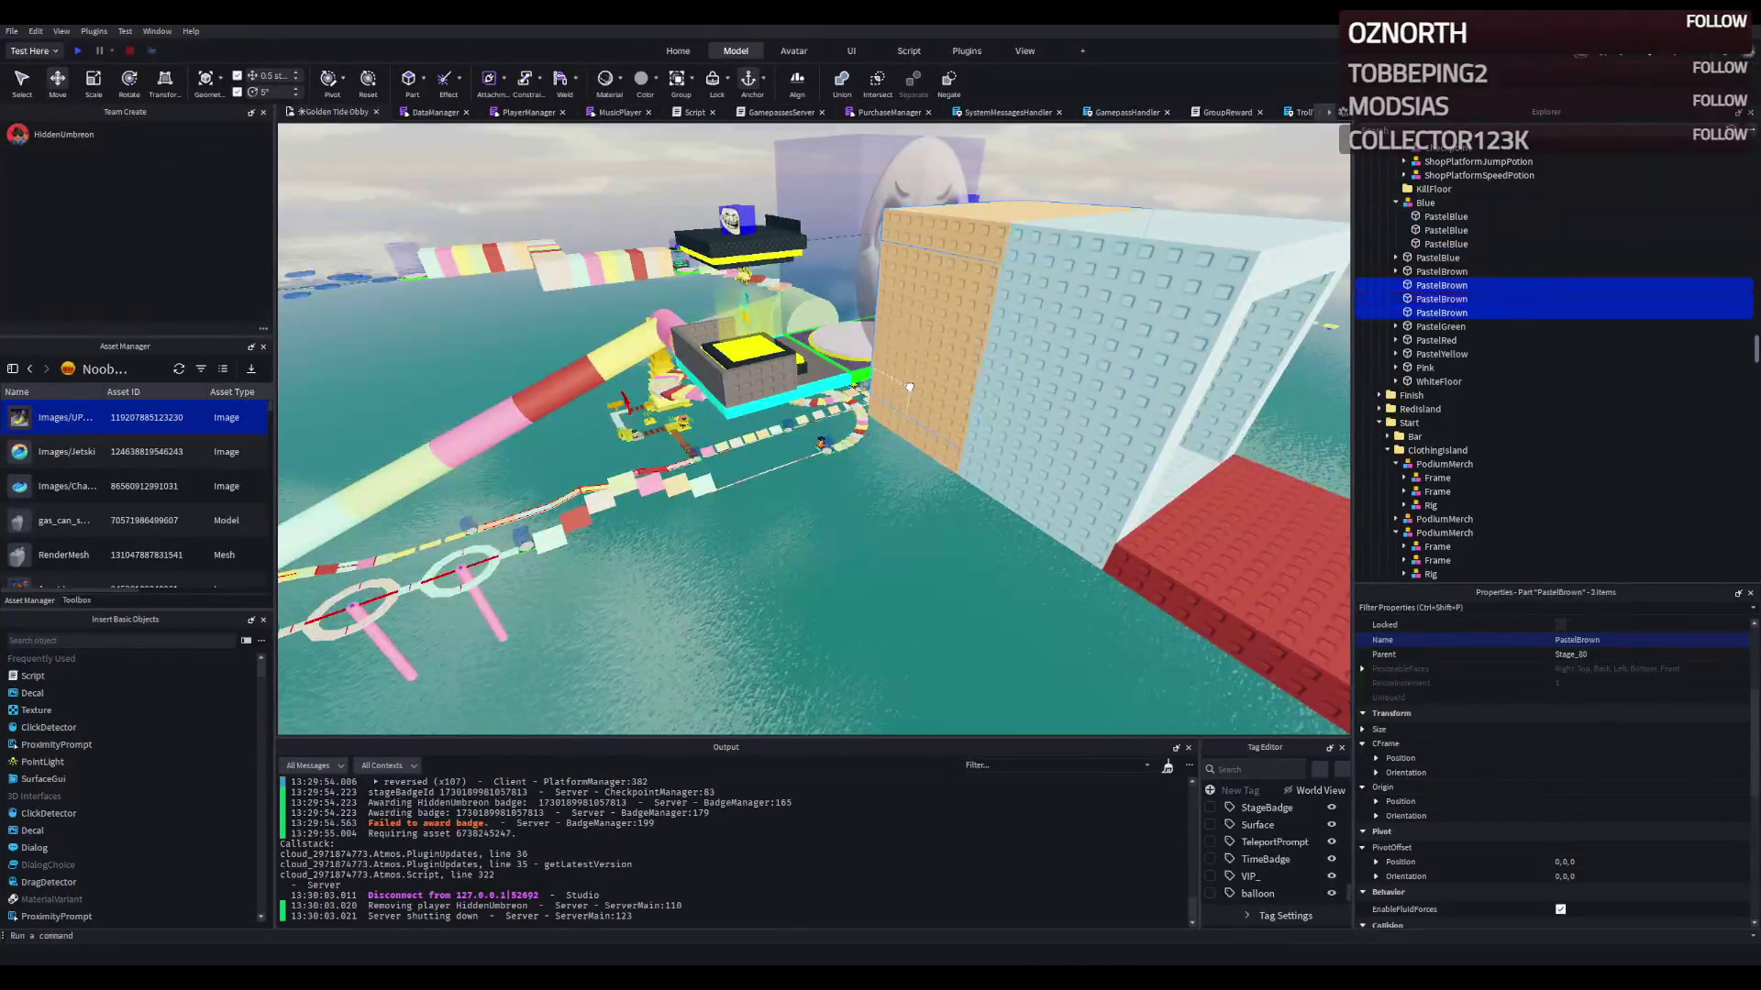
pyautogui.hotkey('ctrl', 'g')
pyautogui.write('Orange')
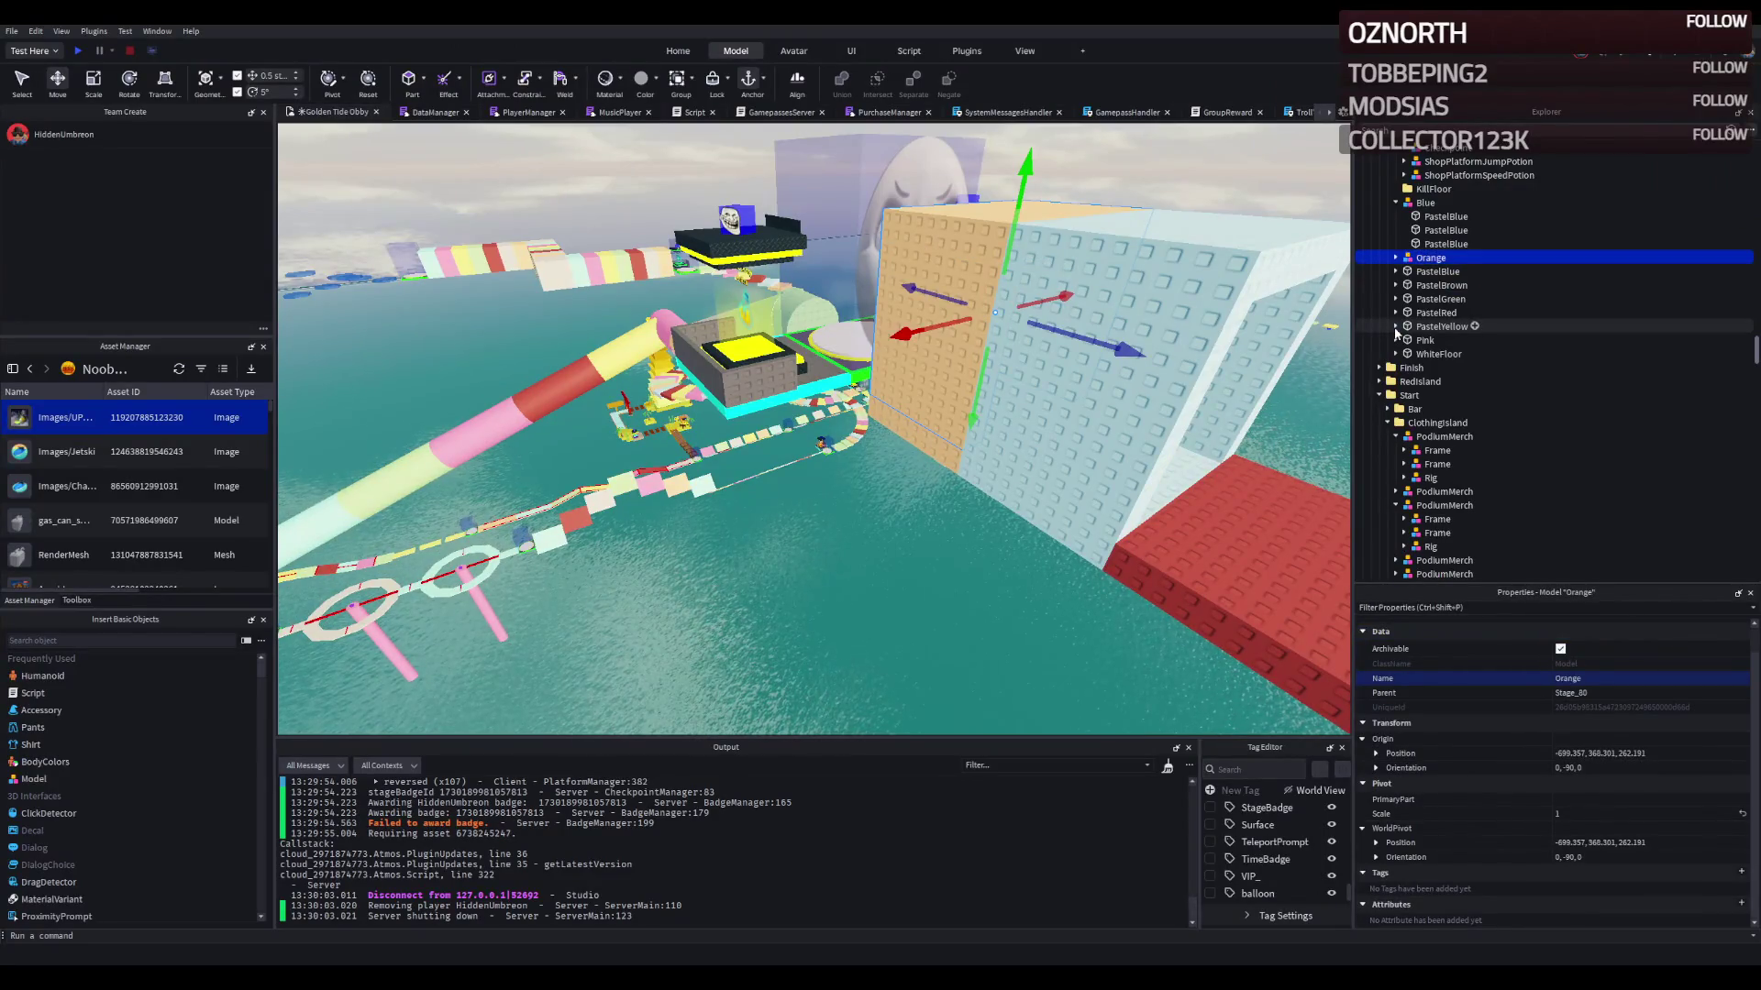
# Step: Duplicate the Blue wall section, shift the copy 10 studs along and name it Red
pyautogui.click(1396, 258)
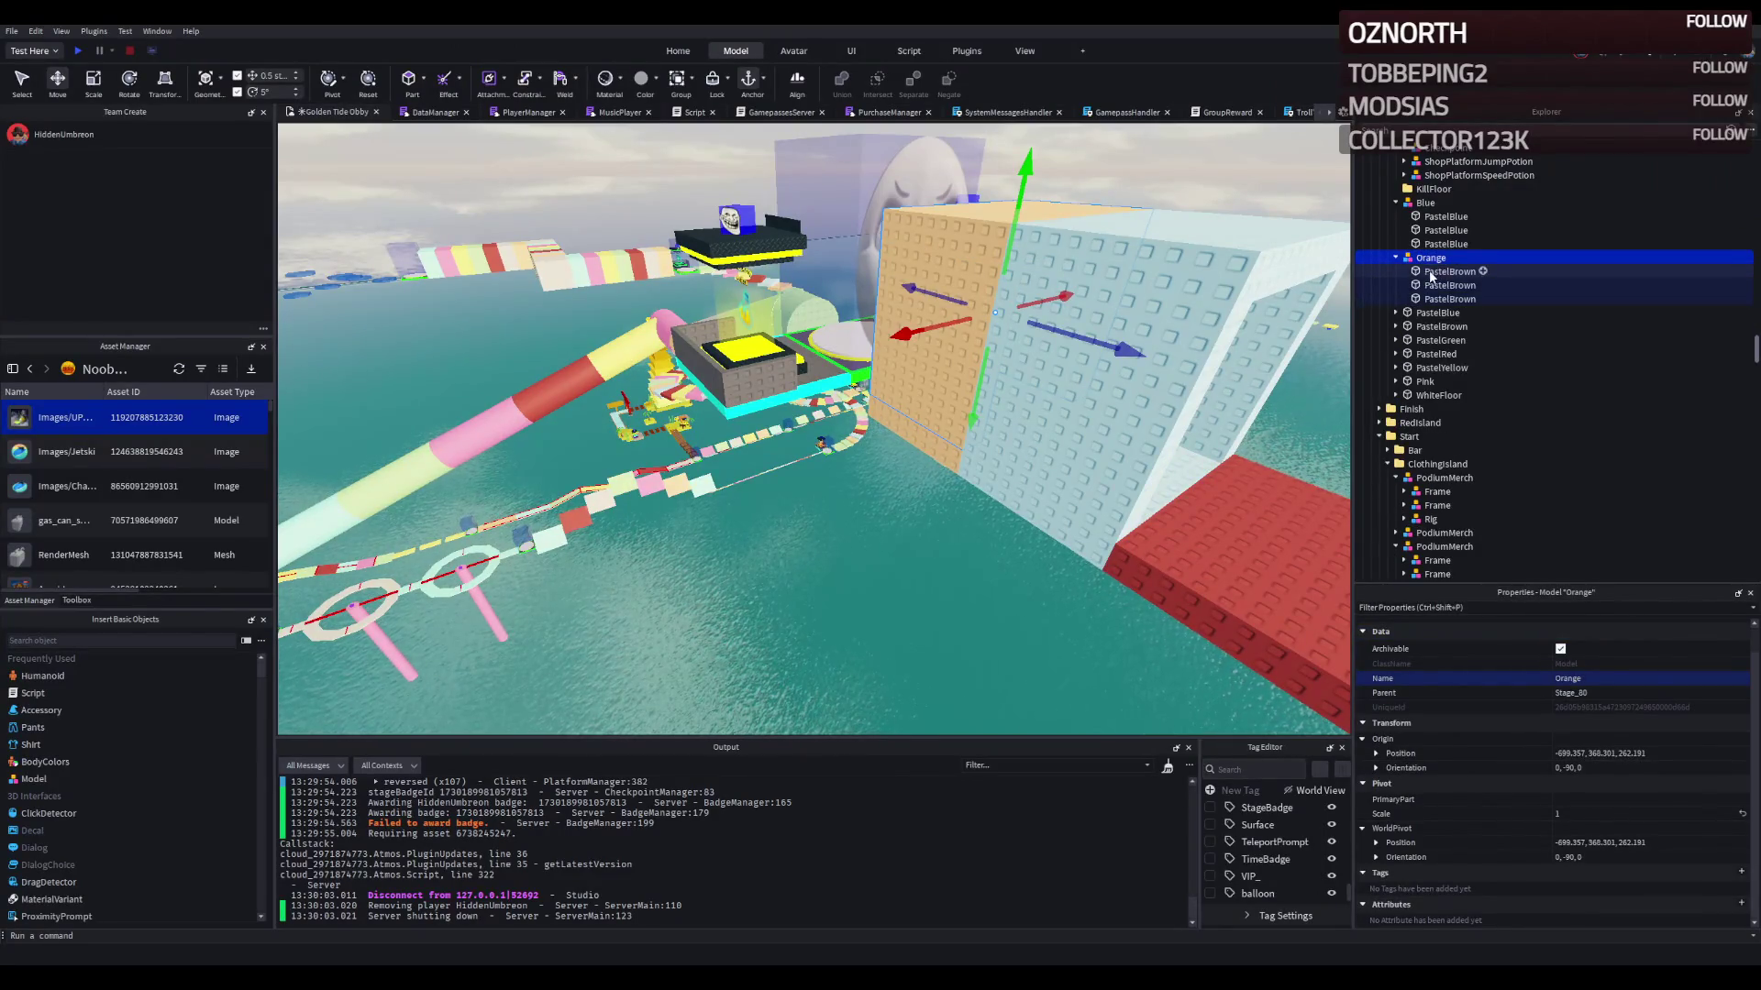
pyautogui.click(766, 427)
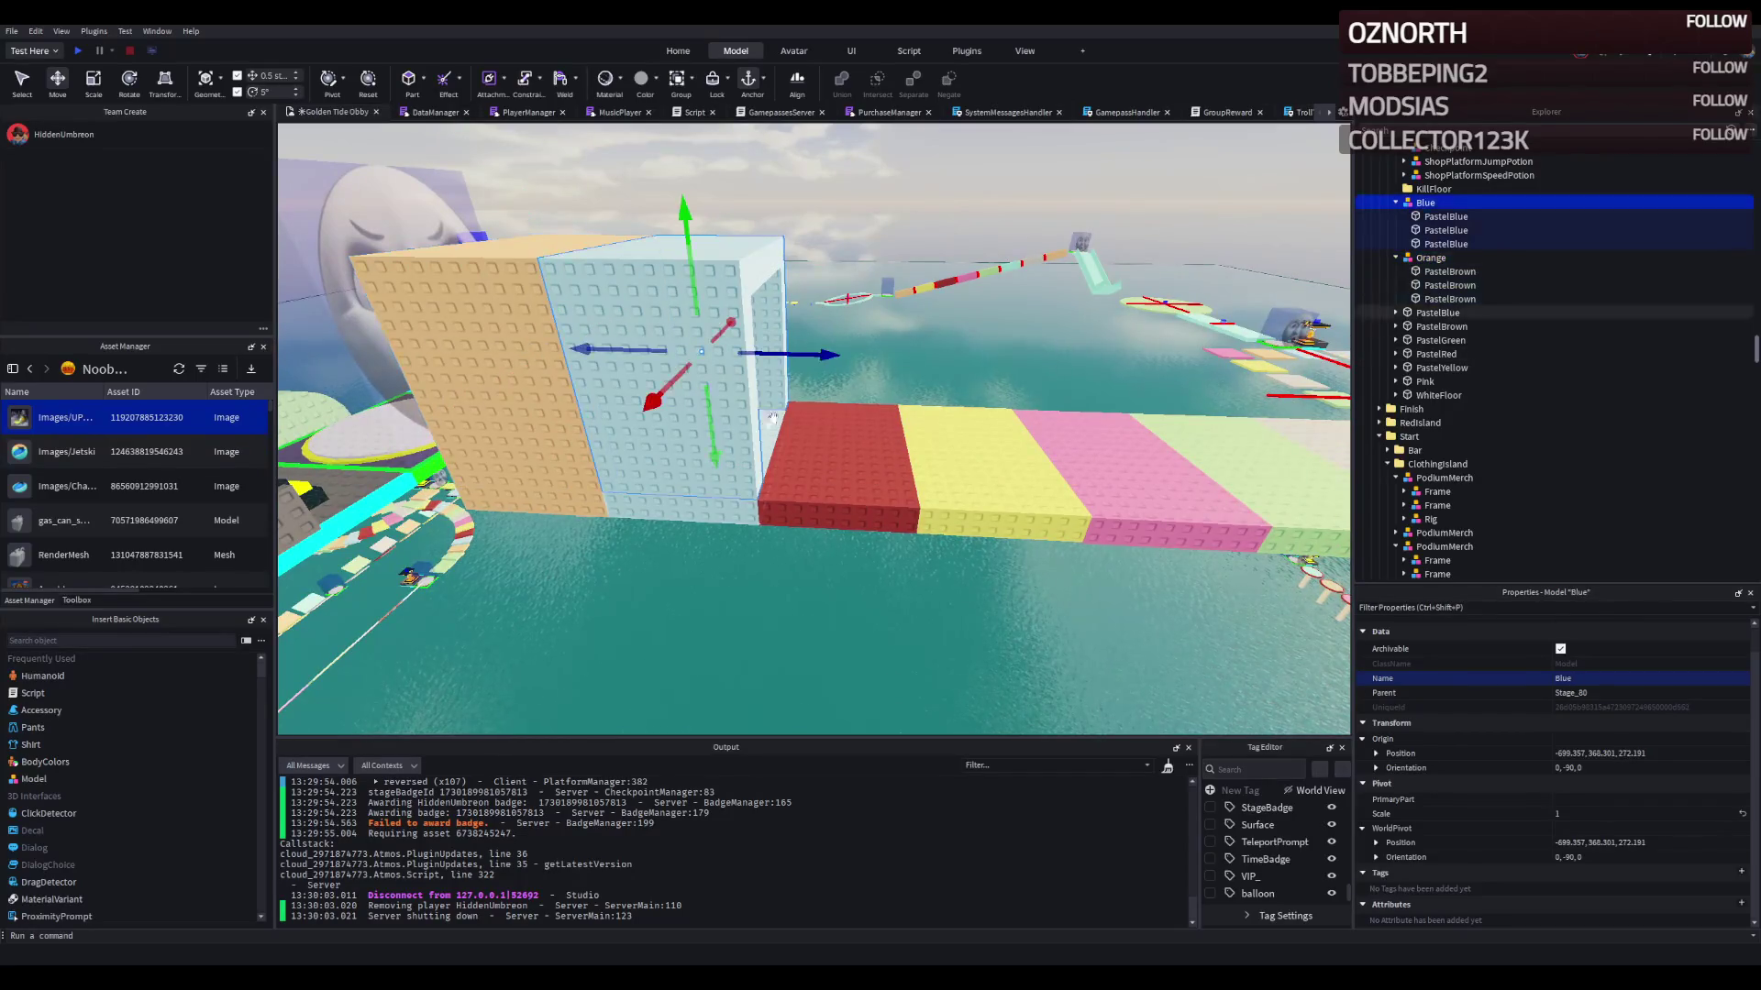
pyautogui.hotkey('ctrl', 'd')
pyautogui.moveTo(775, 349); pyautogui.dragTo(917, 356)
pyautogui.press('F2')
pyautogui.write('Red')
pyautogui.press('Return')
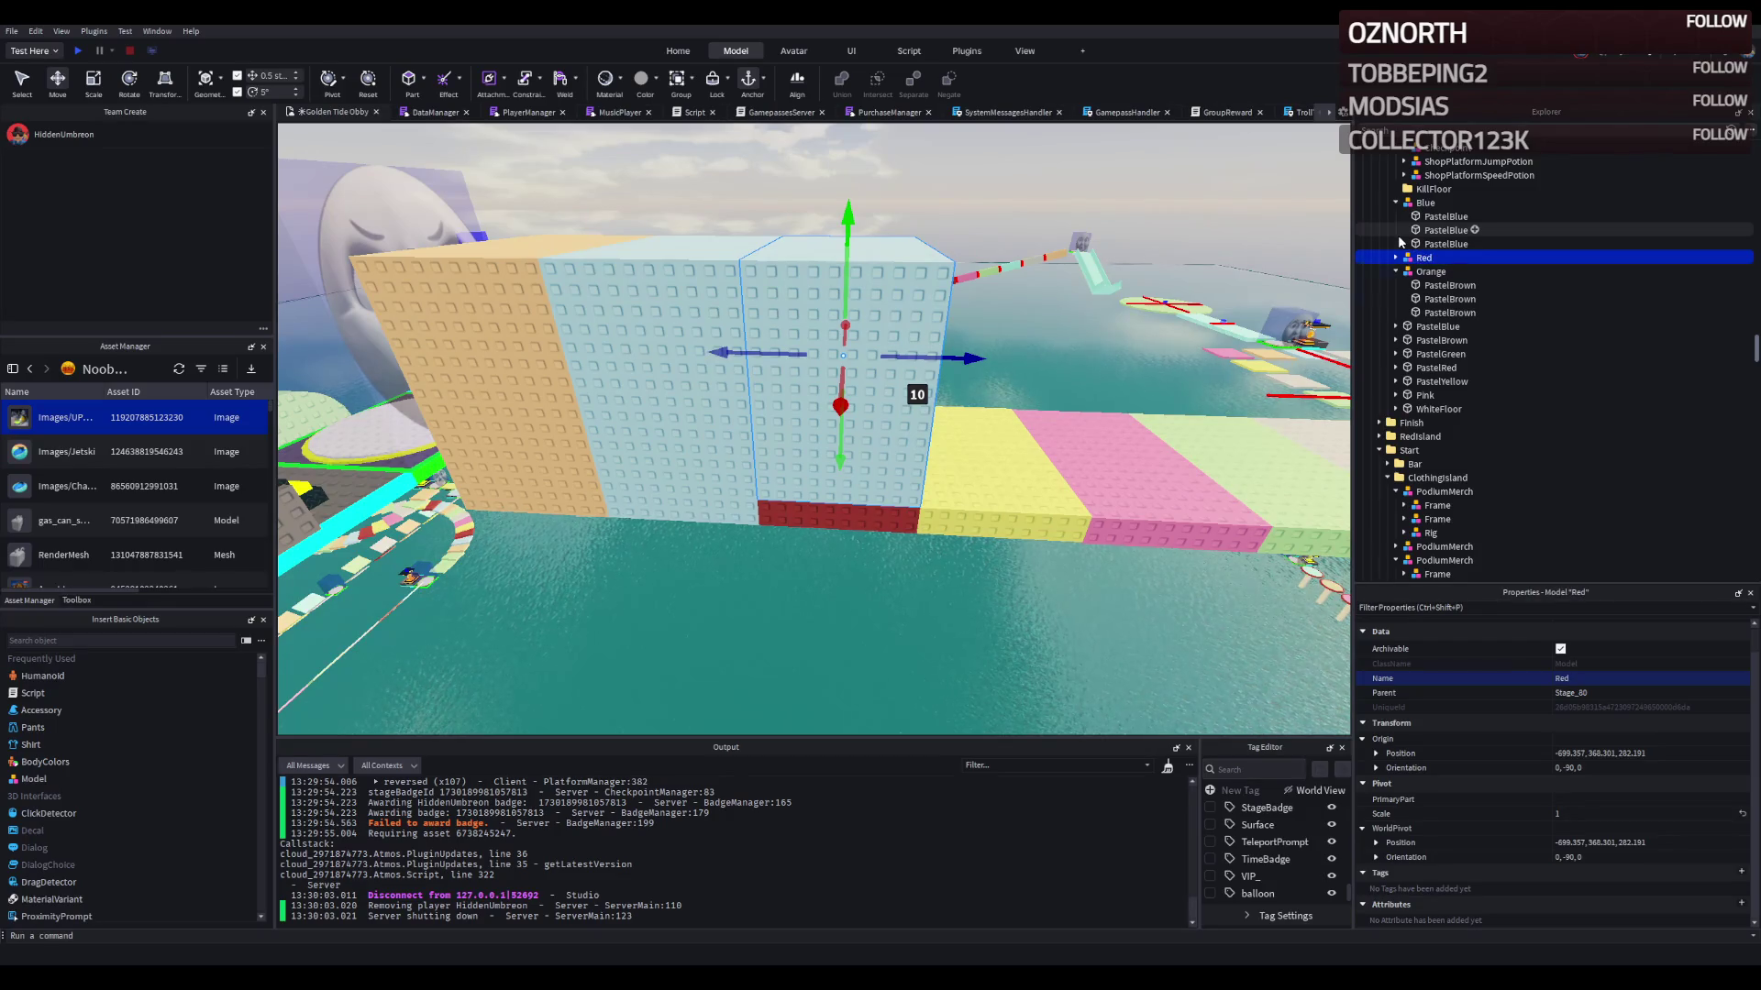
# Step: Rename the three Red parts PastelRed and give them the red slab's colour
pyautogui.click(1396, 258)
pyautogui.click(1449, 271)
pyautogui.keyDown('shift'); pyautogui.click(1449, 299); pyautogui.keyUp('shift')
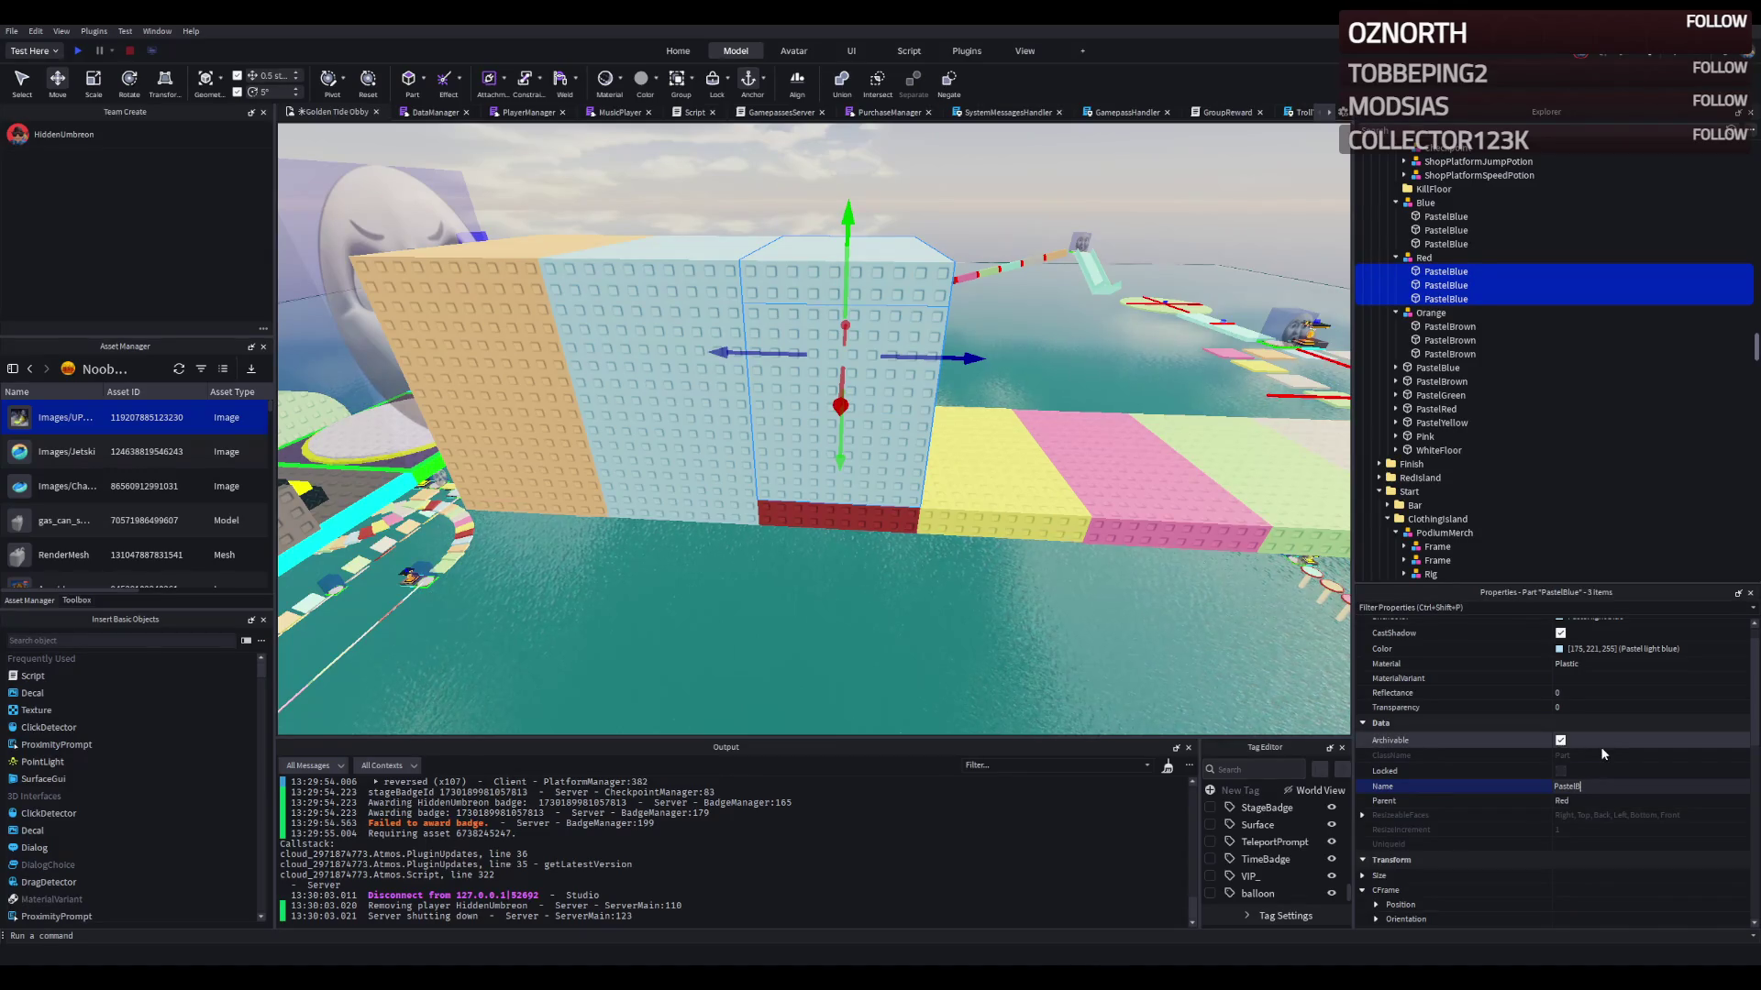
pyautogui.write('d')
pyautogui.press('Return')
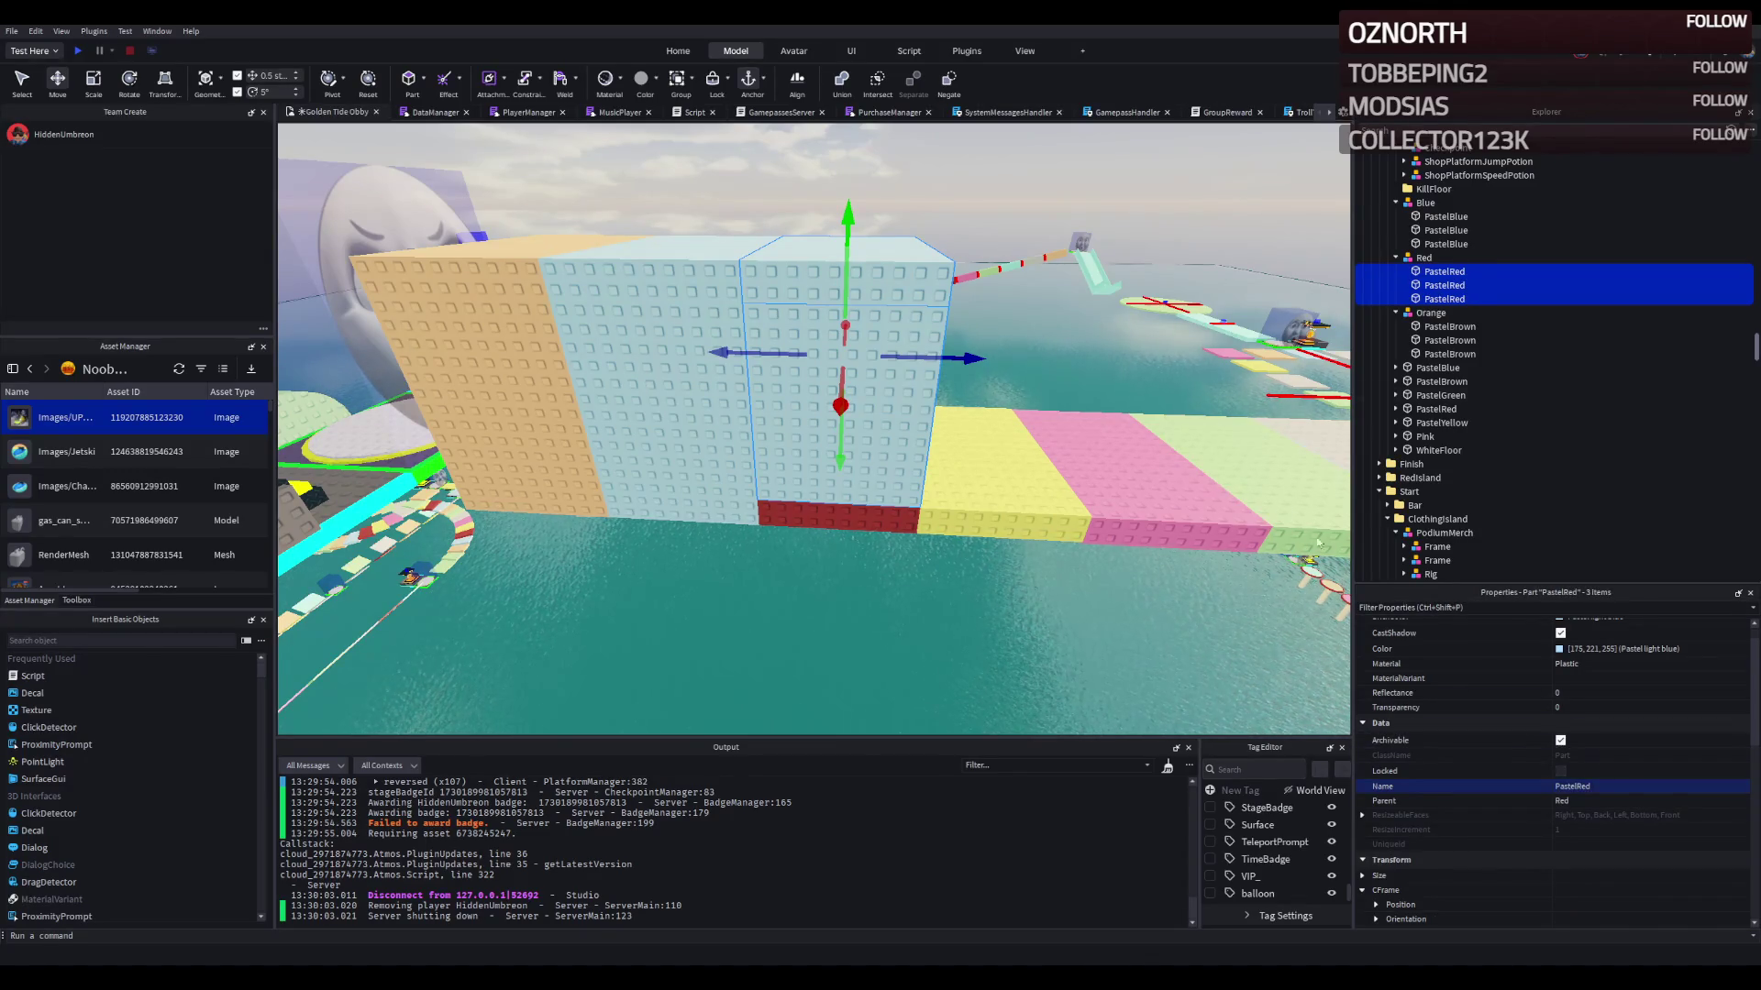
pyautogui.click(1436, 409)
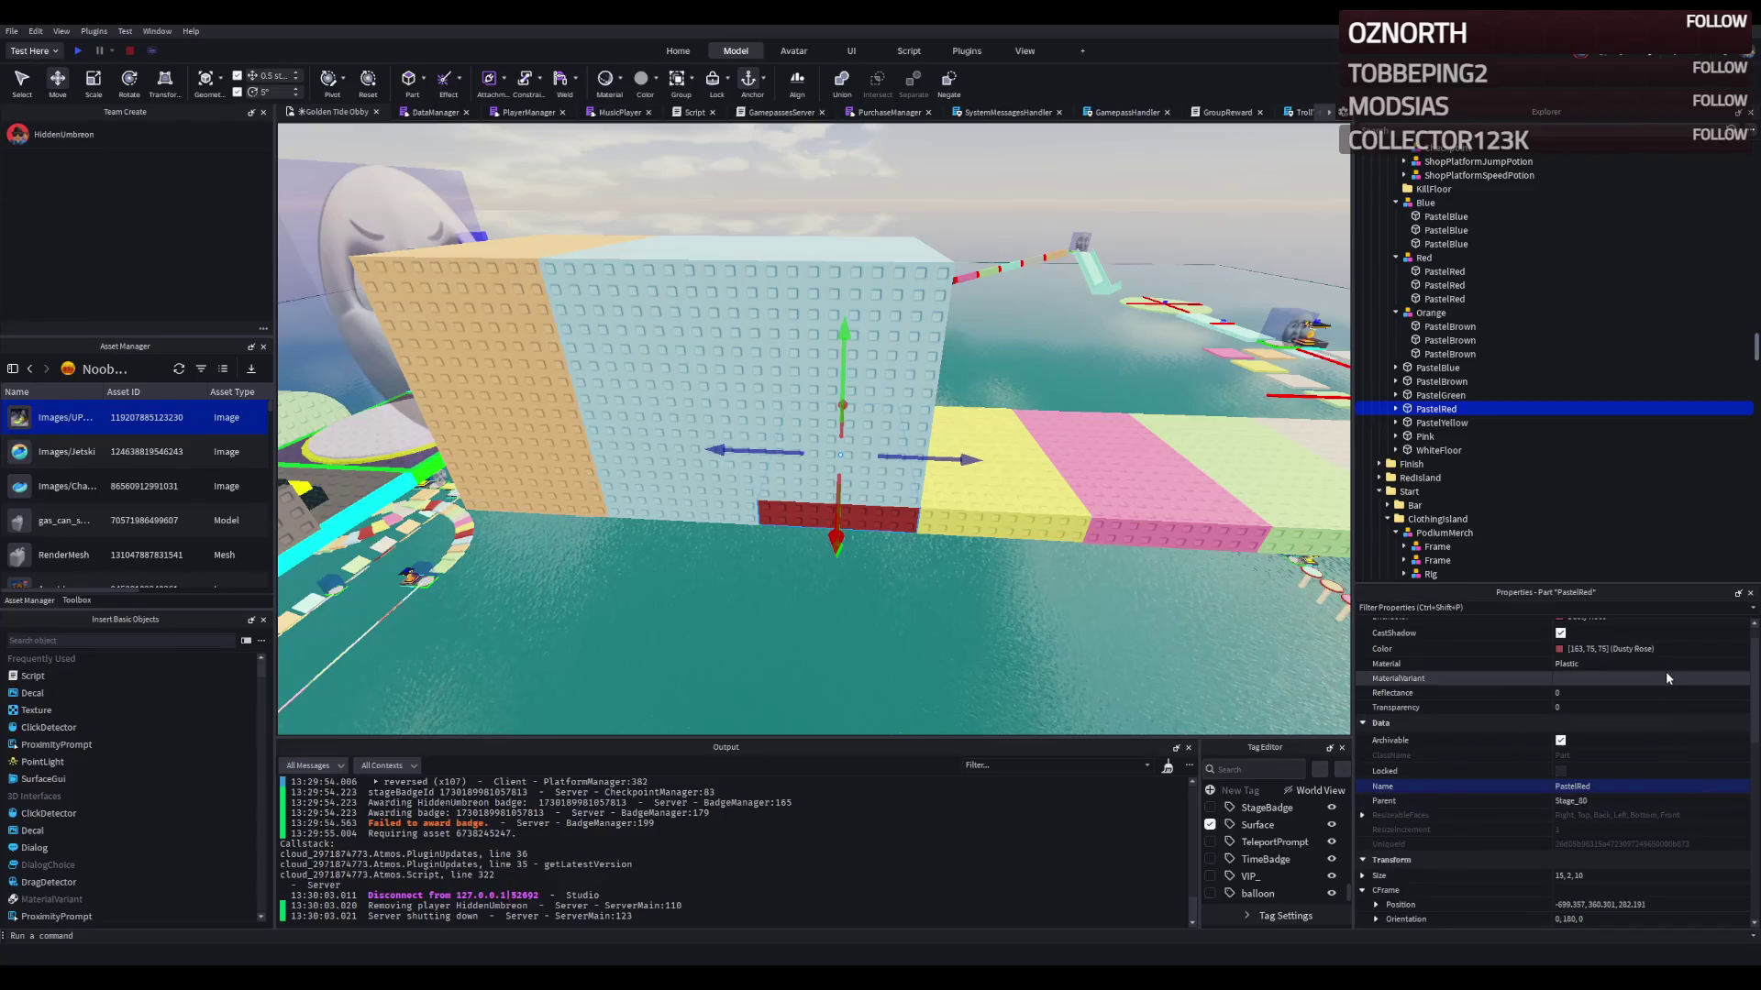
pyautogui.click(1686, 648)
pyautogui.click(1445, 299)
pyautogui.keyDown('shift'); pyautogui.click(1444, 271); pyautogui.keyUp('shift')
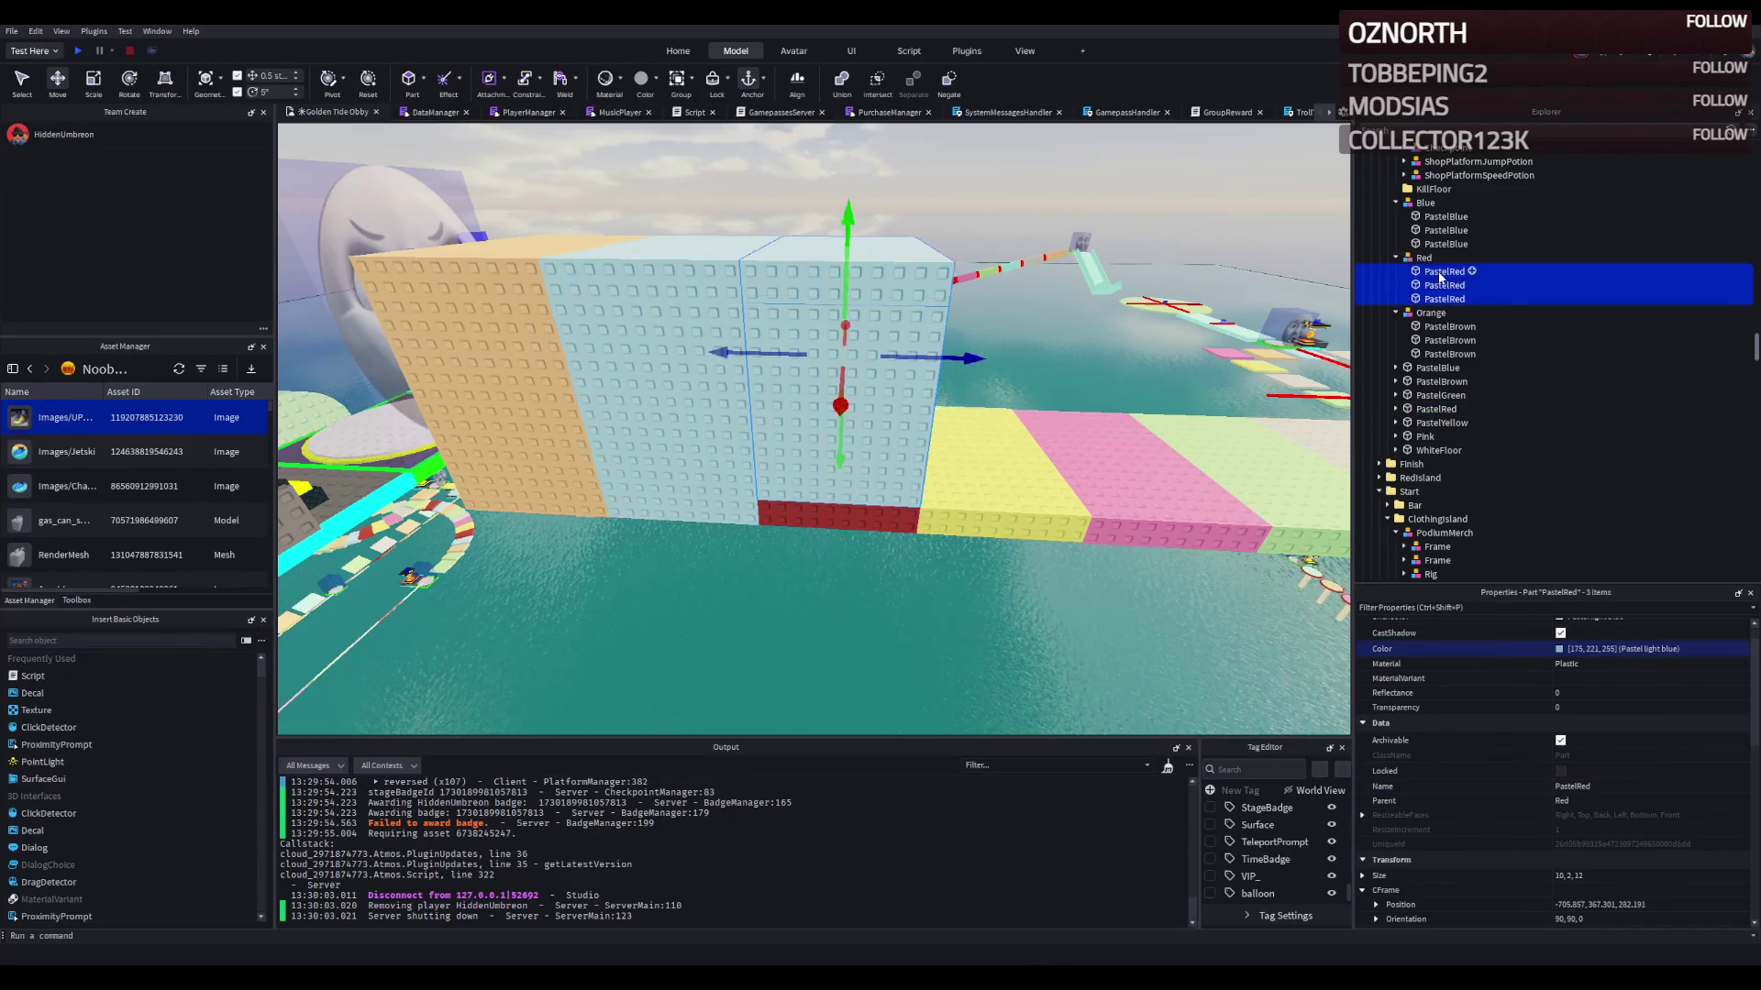
pyautogui.press('Return')
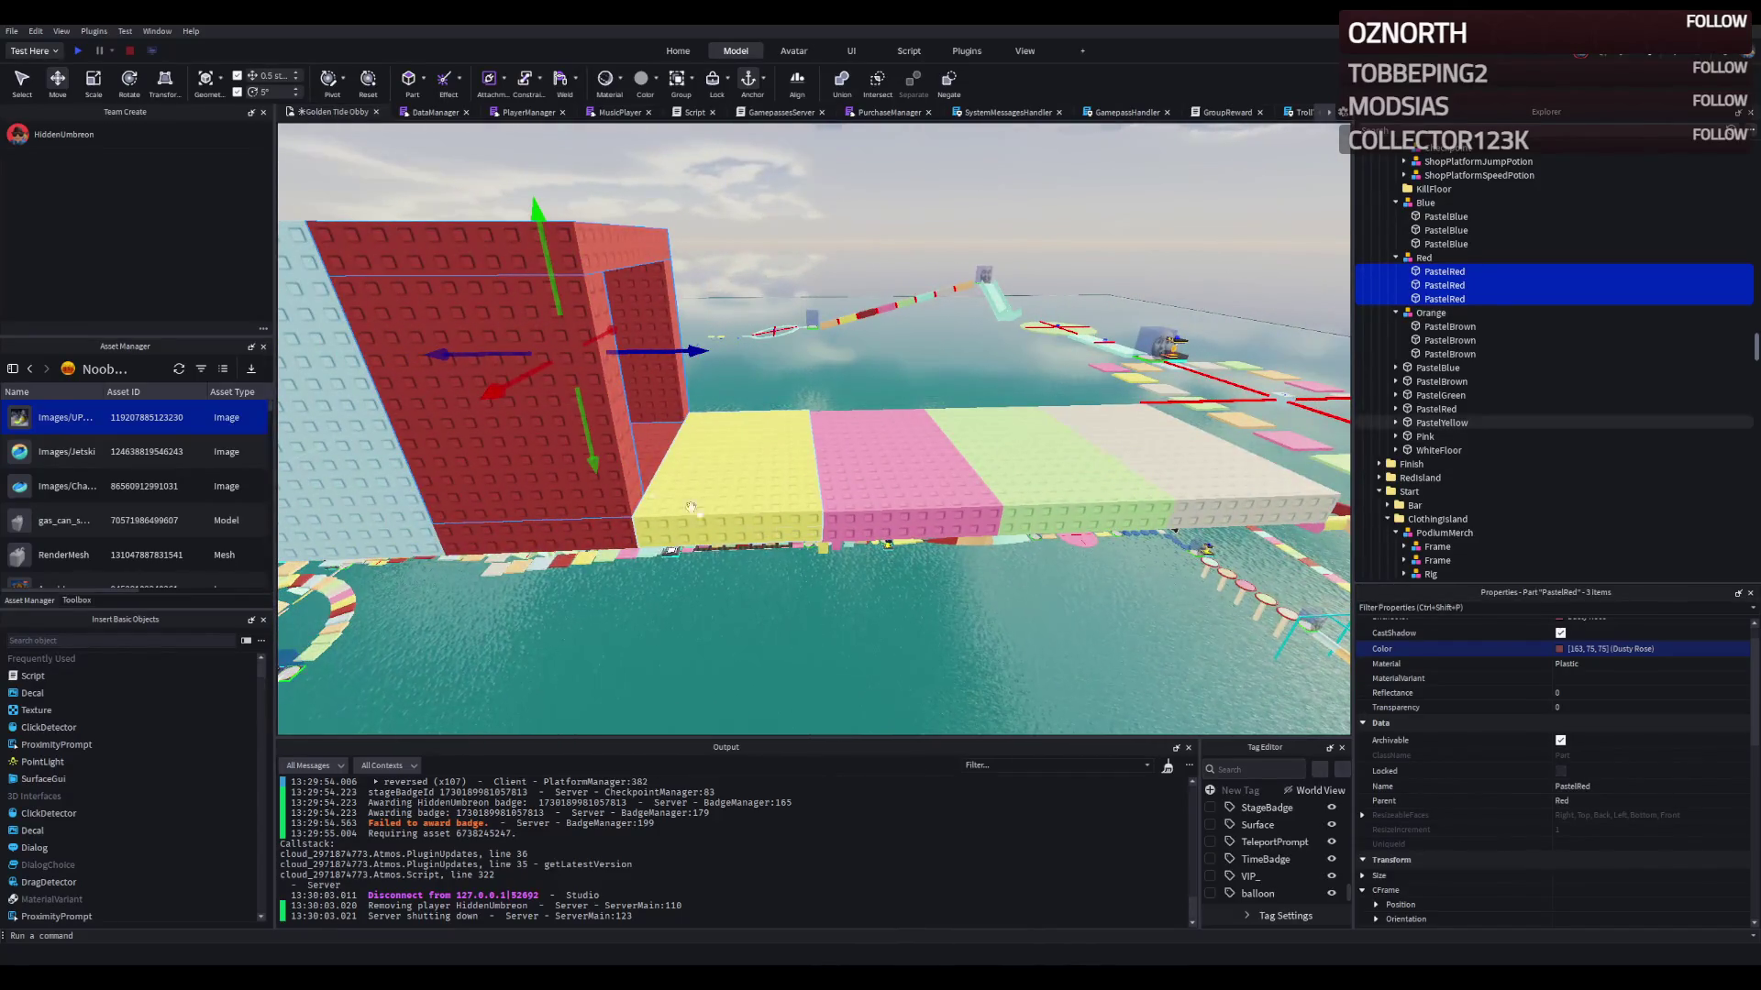
# Step: Duplicate the Red section 10 studs further as a Yellow section in the yellow slab's colour
pyautogui.click(1420, 258)
pyautogui.hotkey('ctrl', 'd')
pyautogui.write('Yellow')
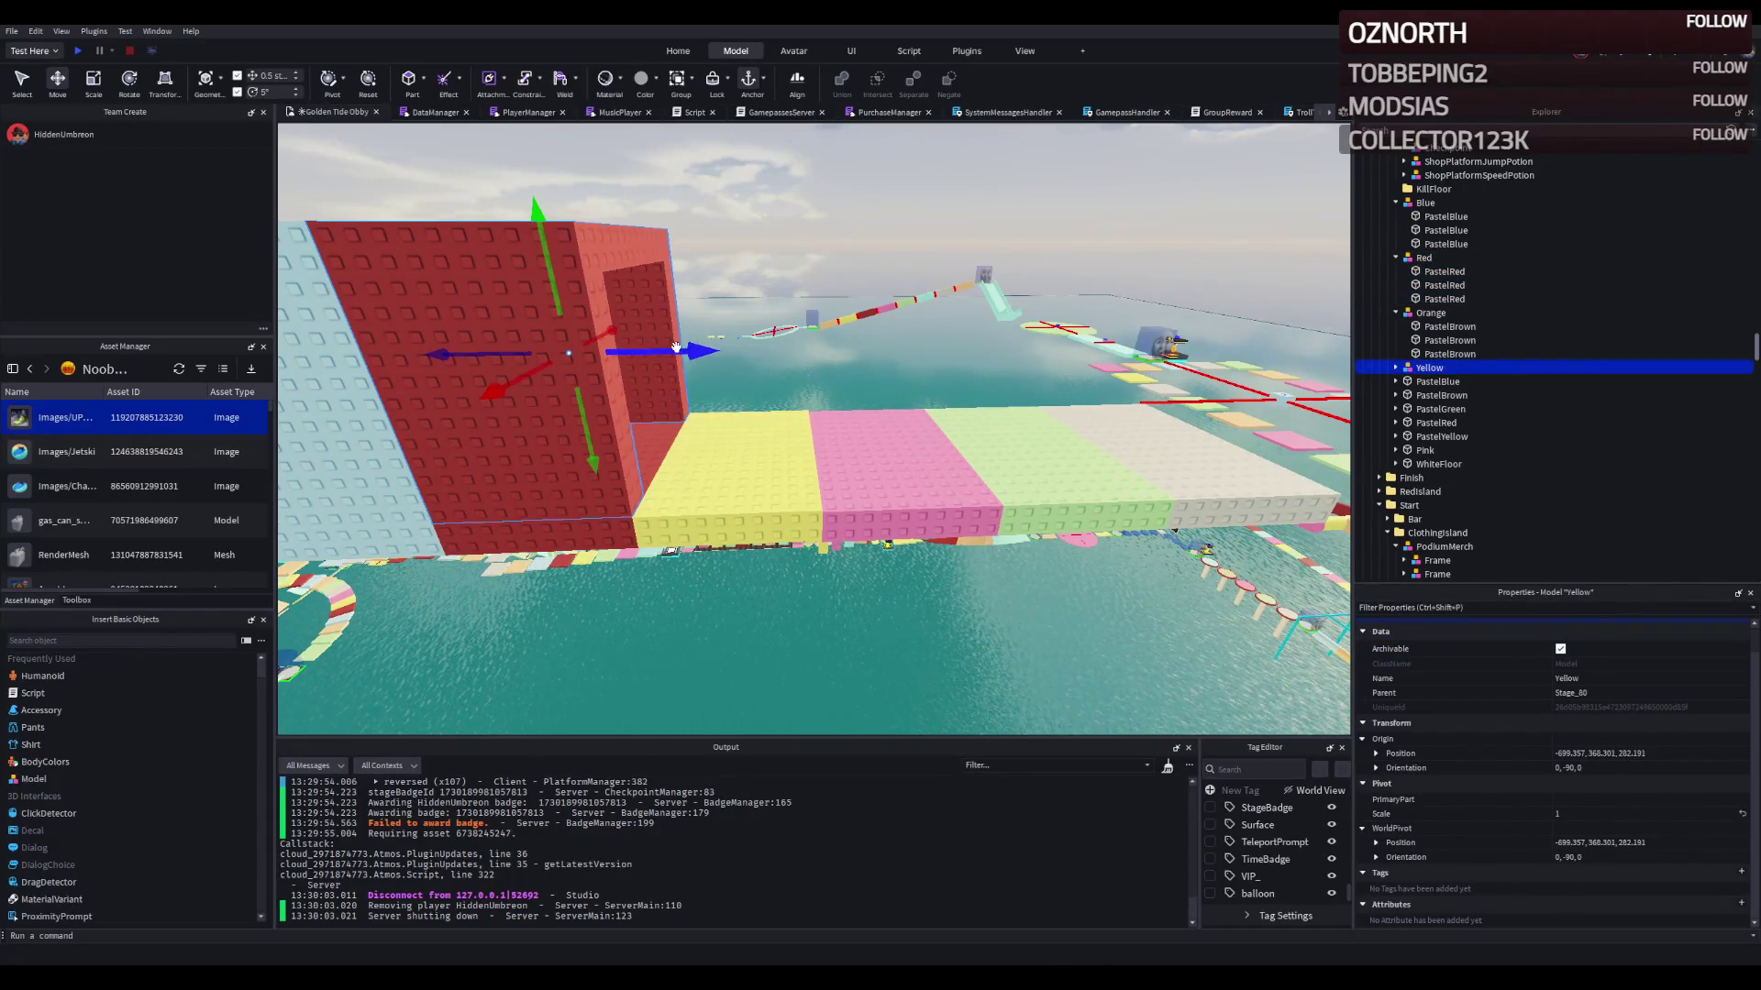
pyautogui.moveTo(676, 347); pyautogui.dragTo(833, 368)
pyautogui.click(783, 522)
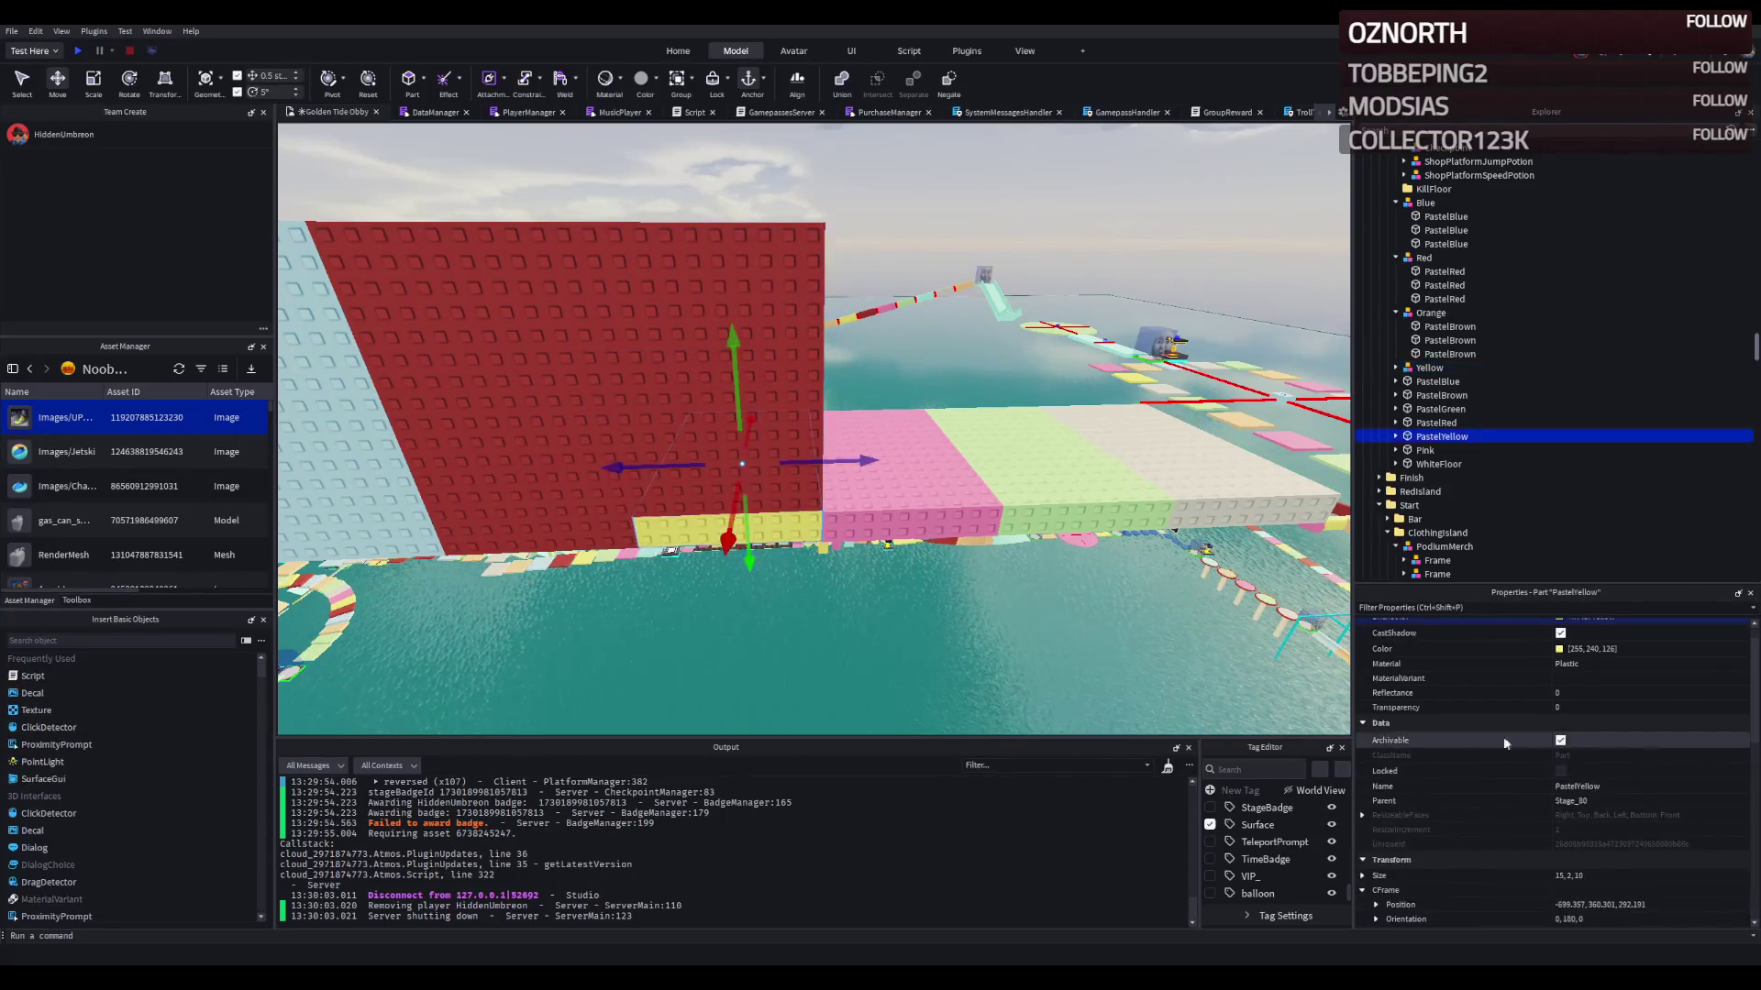
pyautogui.click(1665, 651)
pyautogui.hotkey('ctrl', 'z')
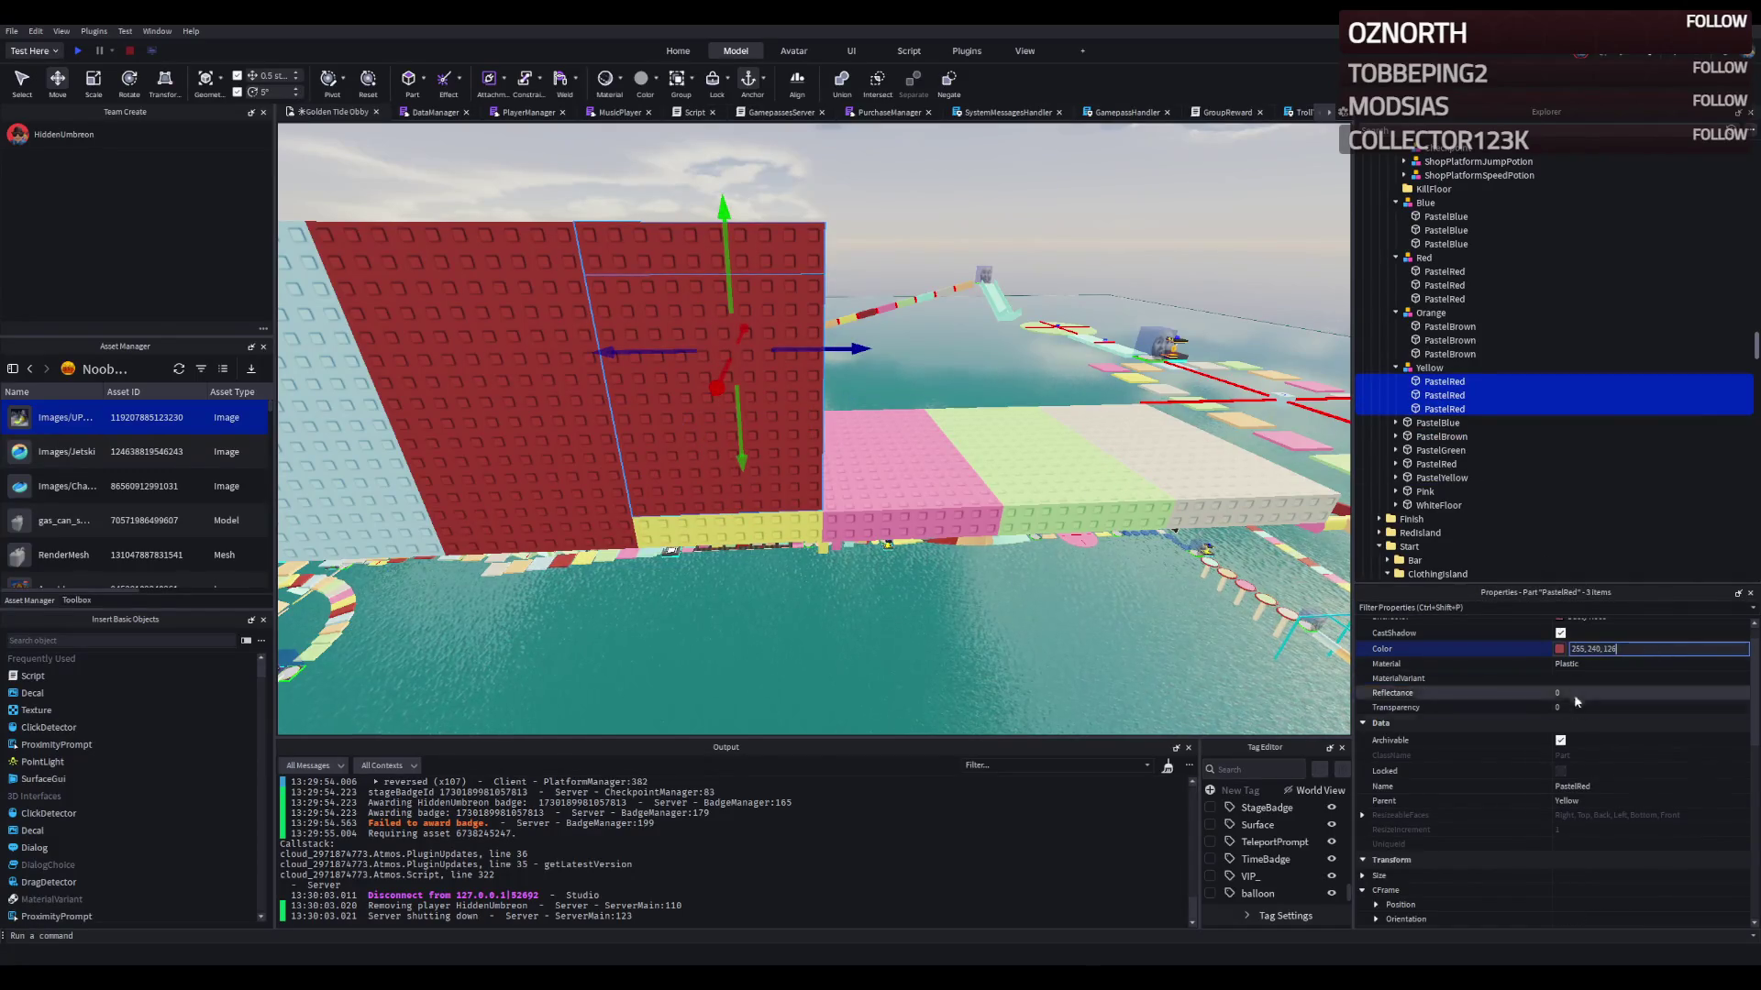
pyautogui.click(1609, 789)
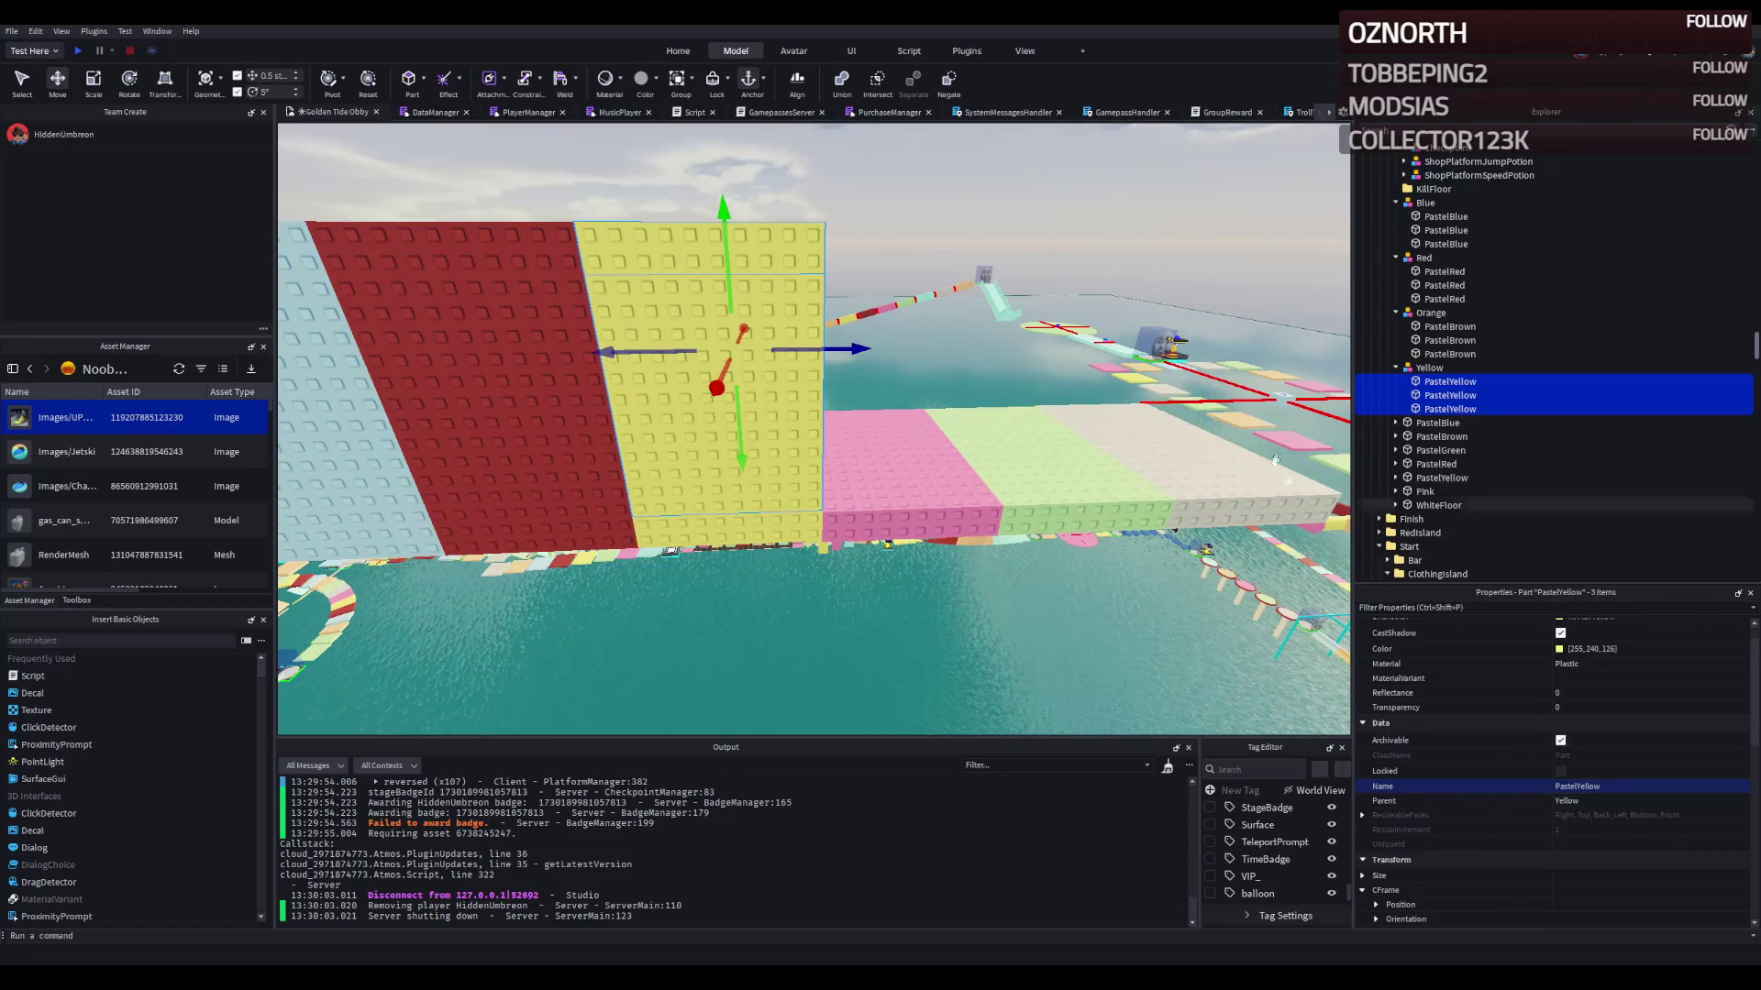
pyautogui.click(820, 348)
pyautogui.moveTo(820, 348); pyautogui.dragTo(991, 358)
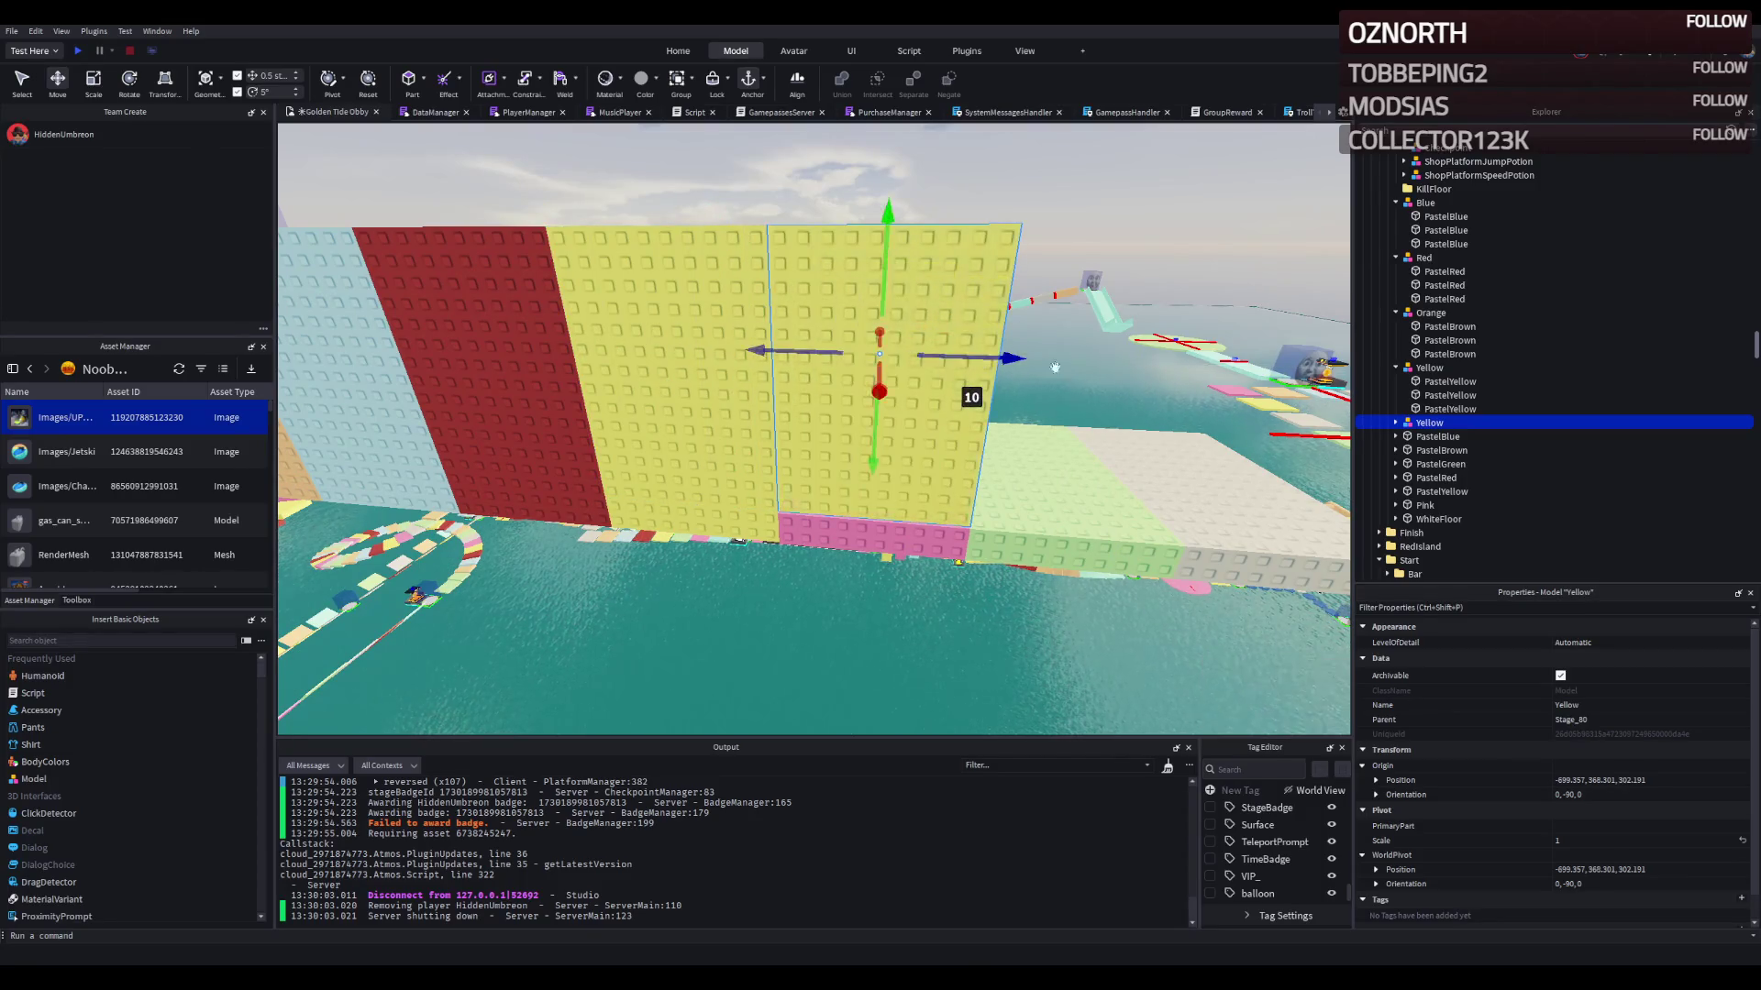
# Step: Name the next copied group Pink and read the pink slab's colour value
pyautogui.doubleClick(1499, 419)
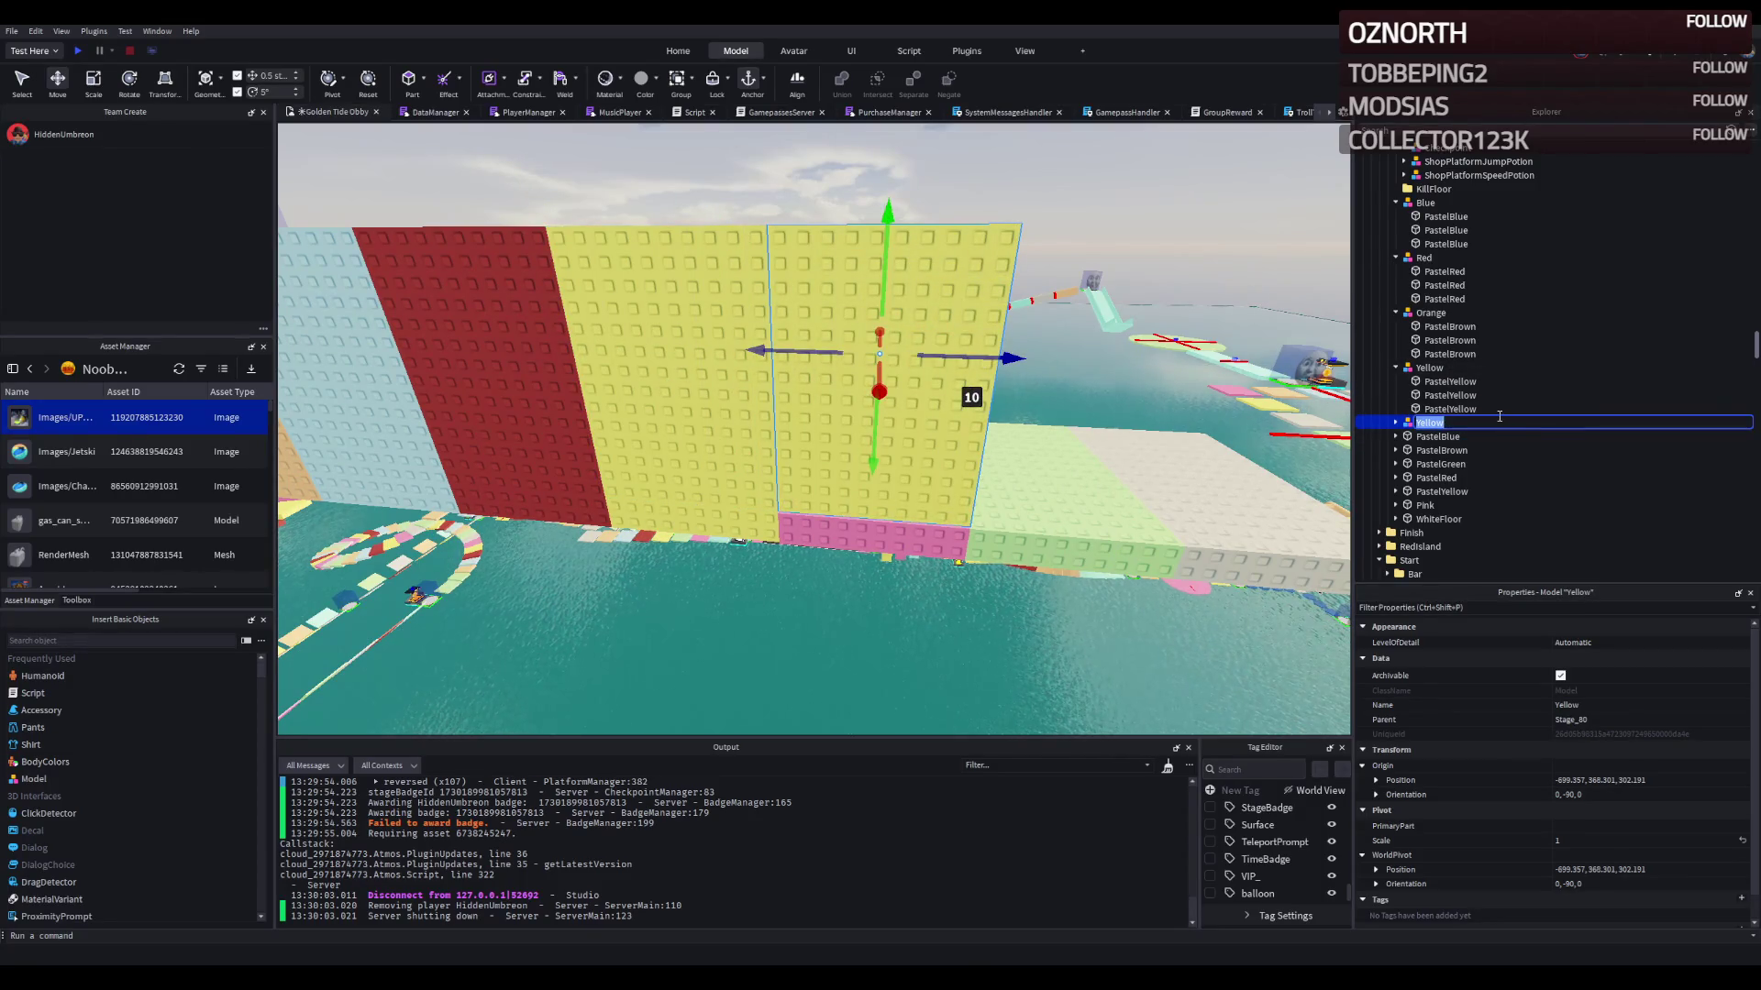
pyautogui.write('P')
pyautogui.press('Return')
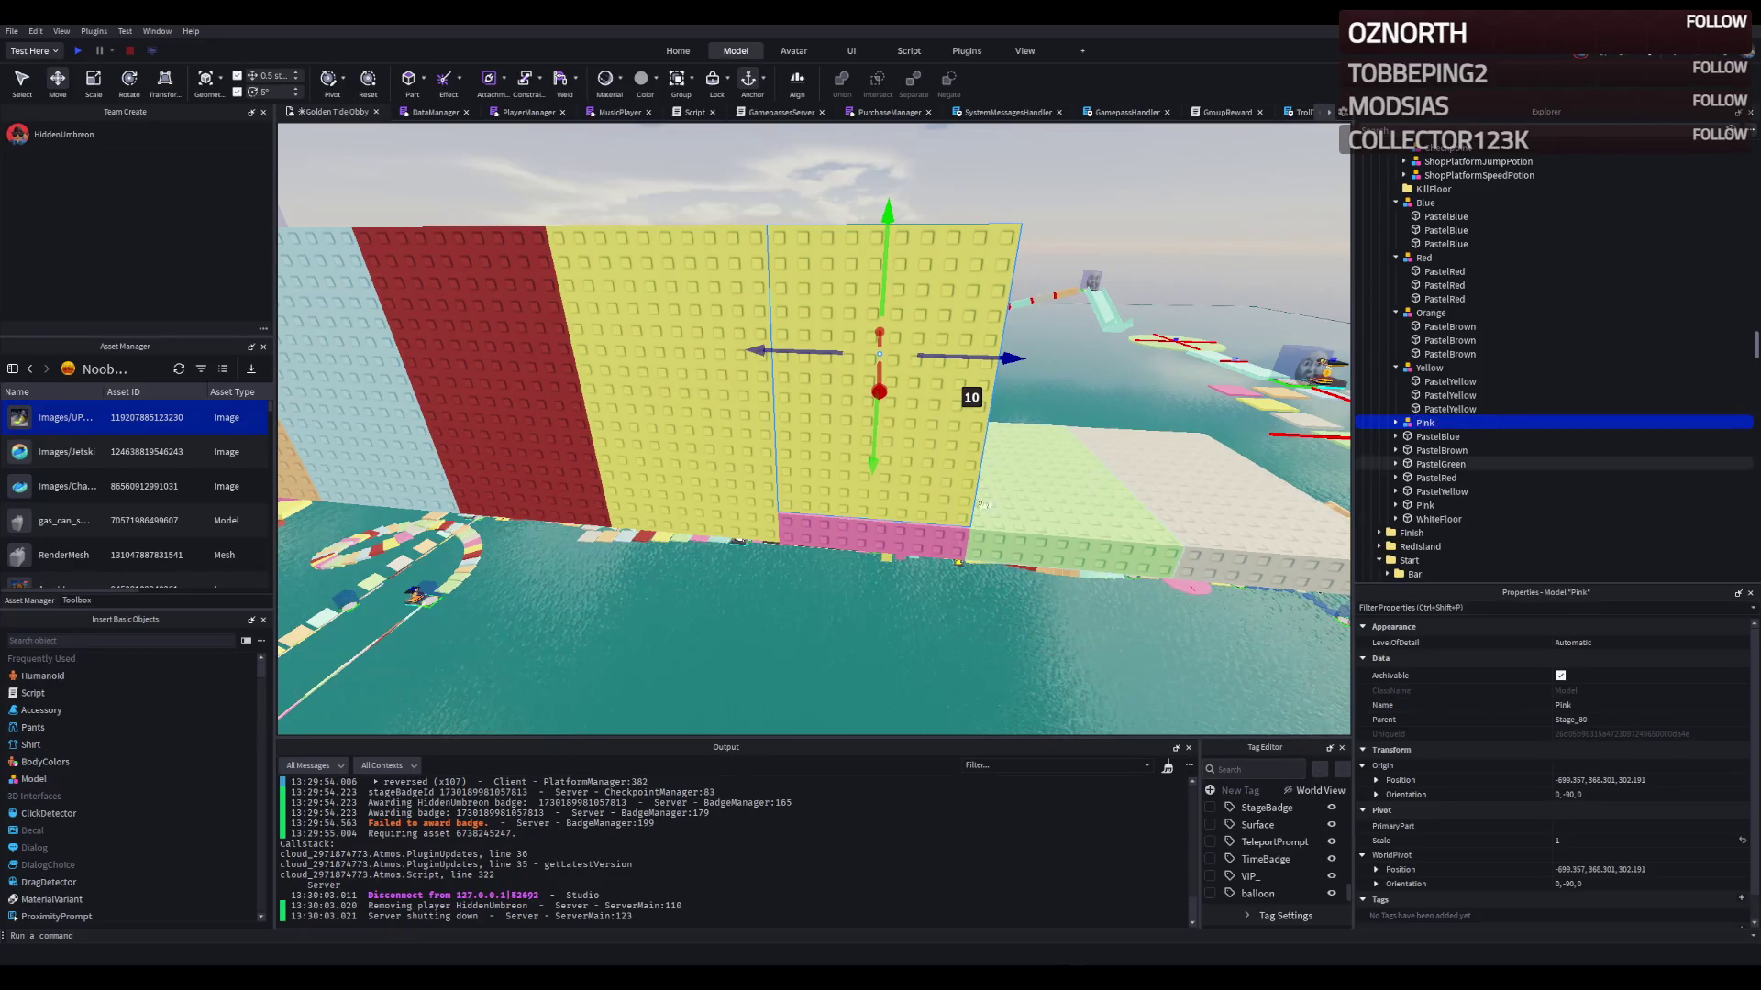
pyautogui.click(1430, 505)
pyautogui.click(1651, 674)
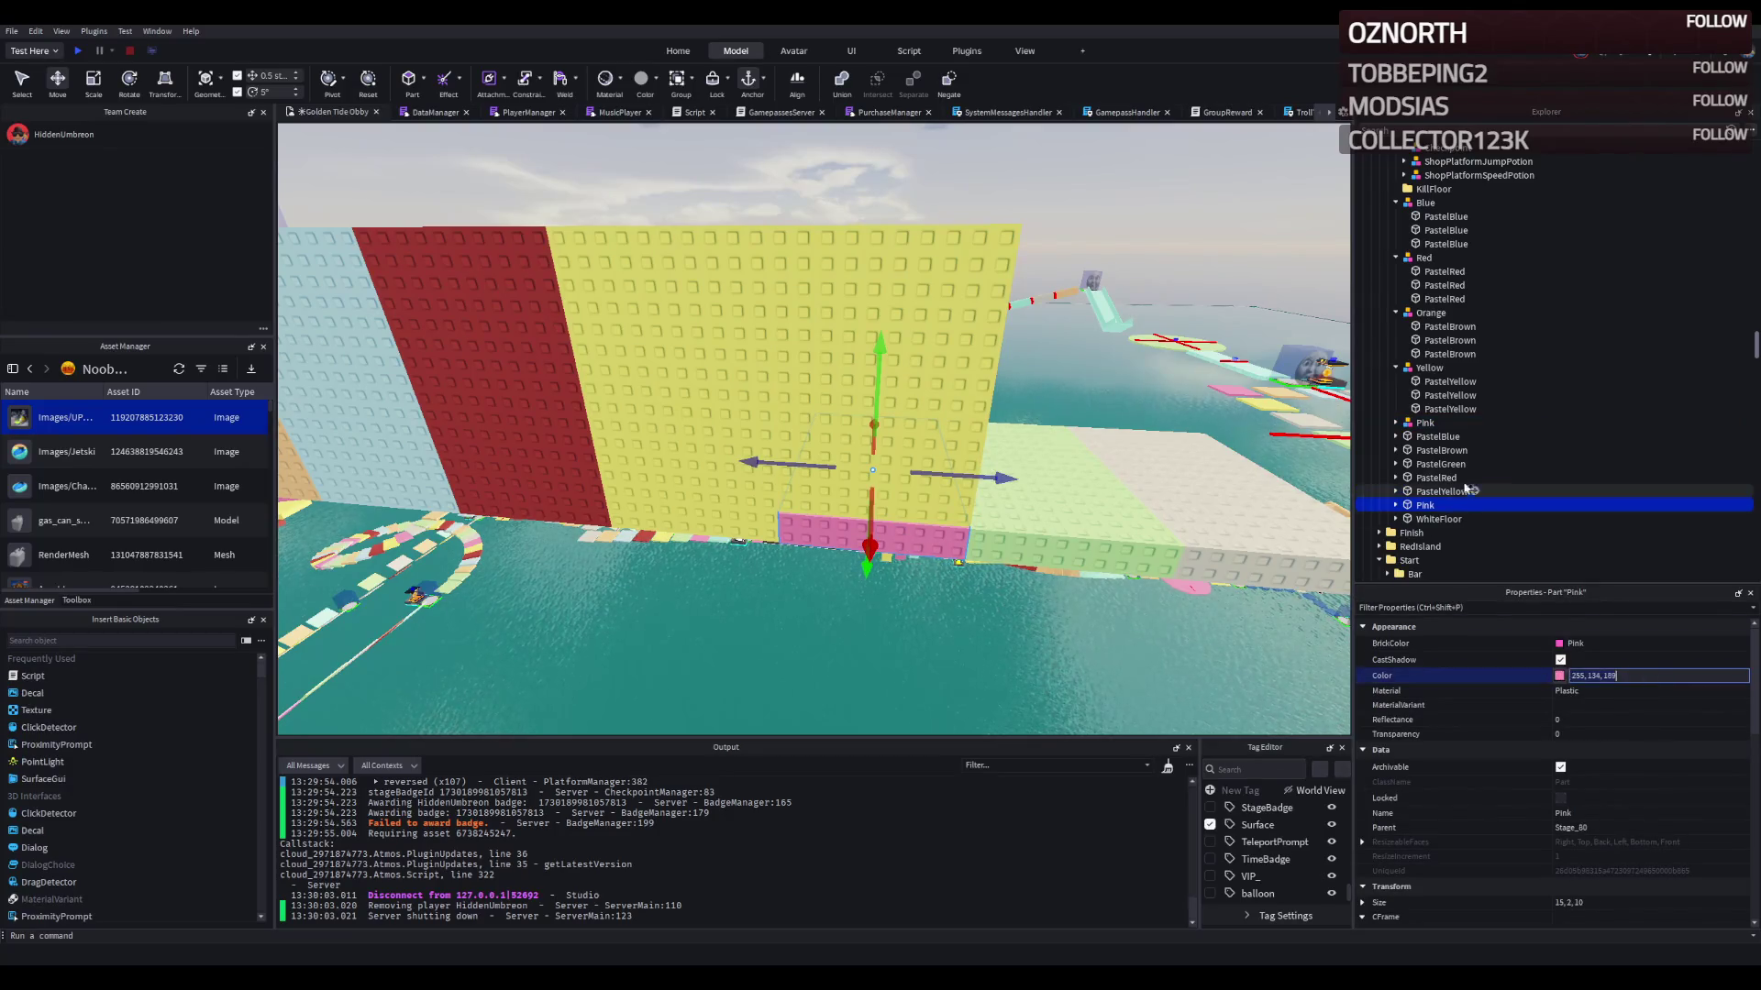
pyautogui.click(1573, 420)
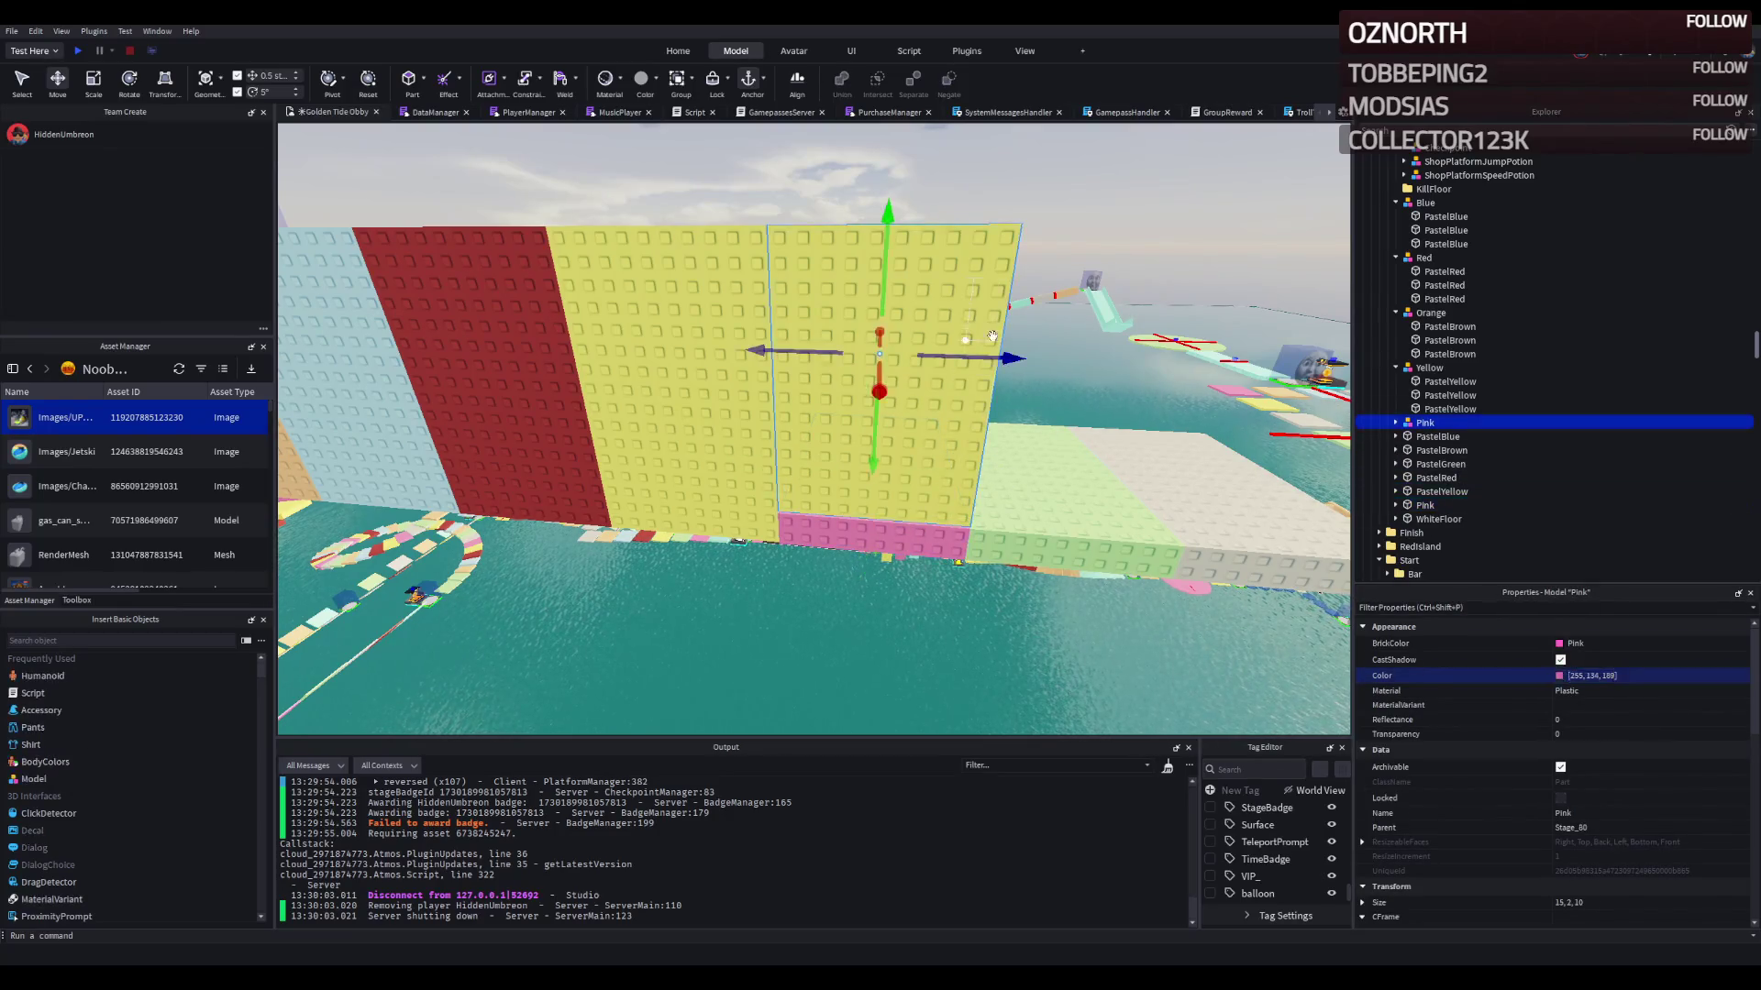
pyautogui.press('f')
# Step: Paste the pink colour onto the three Pink parts and rename them PastelPink
pyautogui.doubleClick(1592, 420)
pyautogui.click(1449, 436)
pyautogui.keyDown('shift'); pyautogui.click(1442, 464); pyautogui.keyUp('shift')
pyautogui.click(1616, 675)
pyautogui.write('255, 134, 189')
pyautogui.press('Return')
pyautogui.scroll(-3, 1612, 734)
pyautogui.scroll(3, 1608, 754)
pyautogui.click(1614, 769)
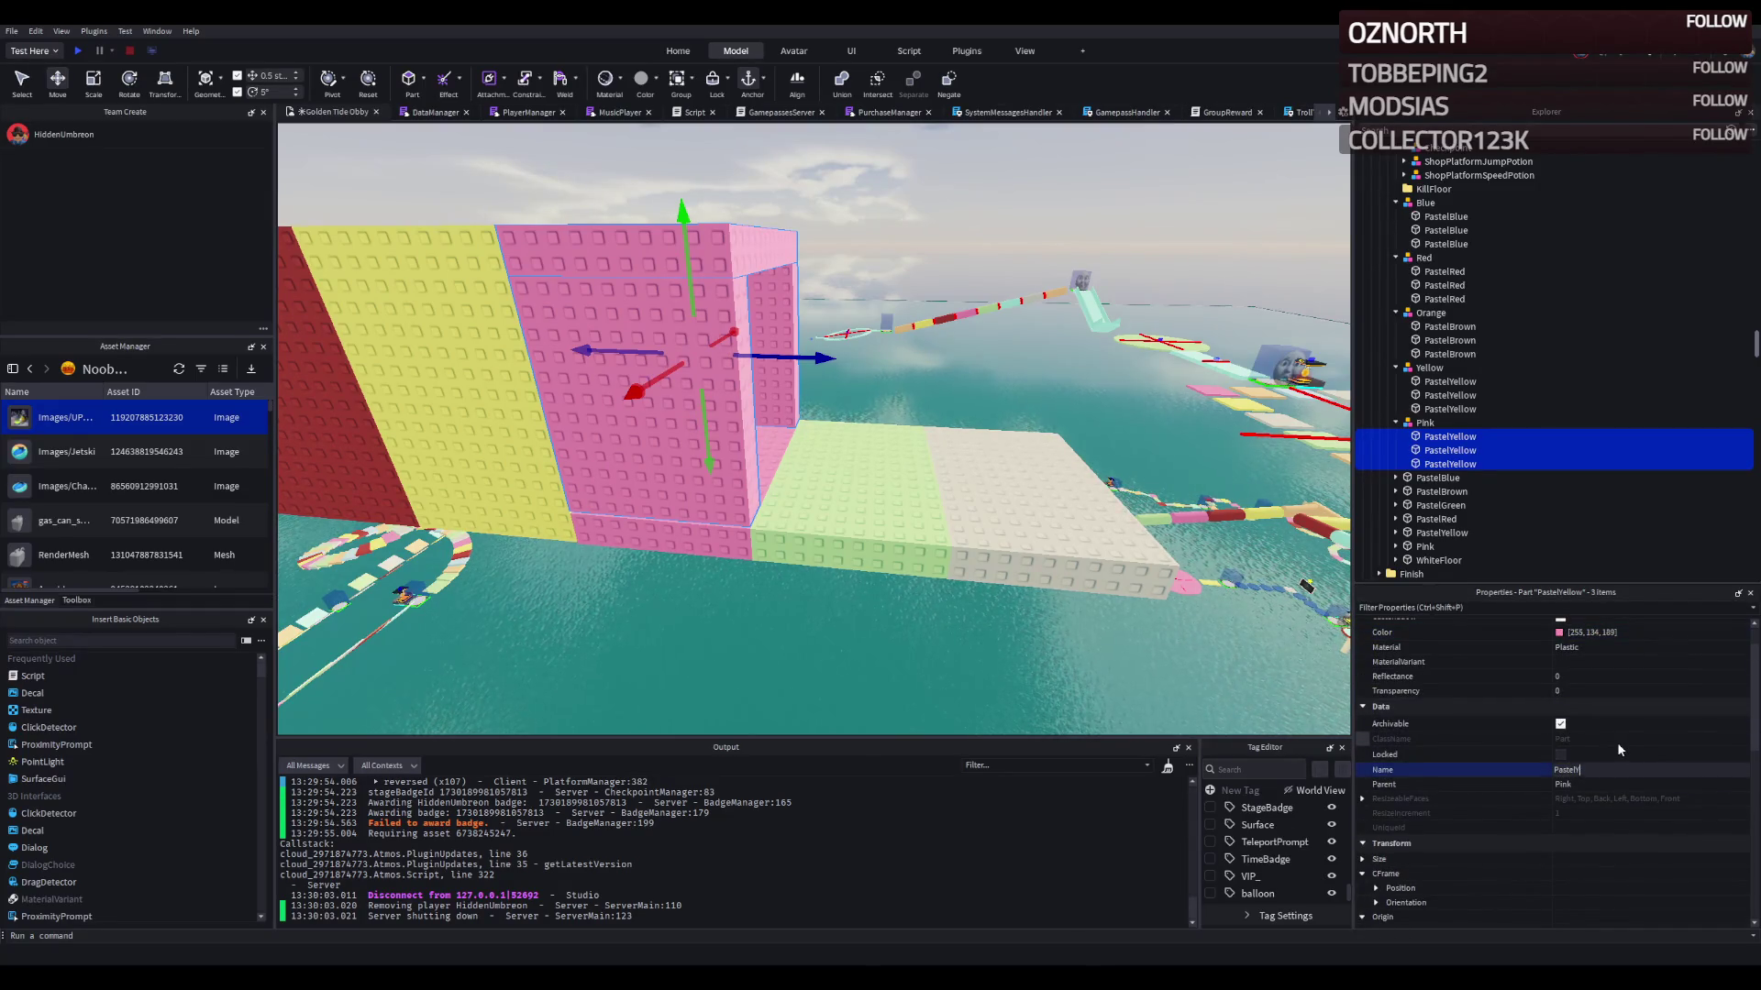
pyautogui.write('ink')
pyautogui.press('Return')
# Step: Duplicate the Pink section 10 studs further along the wall and select the copy
pyautogui.click(773, 322)
pyautogui.hotkey('ctrl', 'd')
pyautogui.moveTo(807, 358)
pyautogui.mouseDown()
pyautogui.moveTo(917, 385)
pyautogui.moveTo(871, 541)
pyautogui.mouseUp()
pyautogui.press('s')
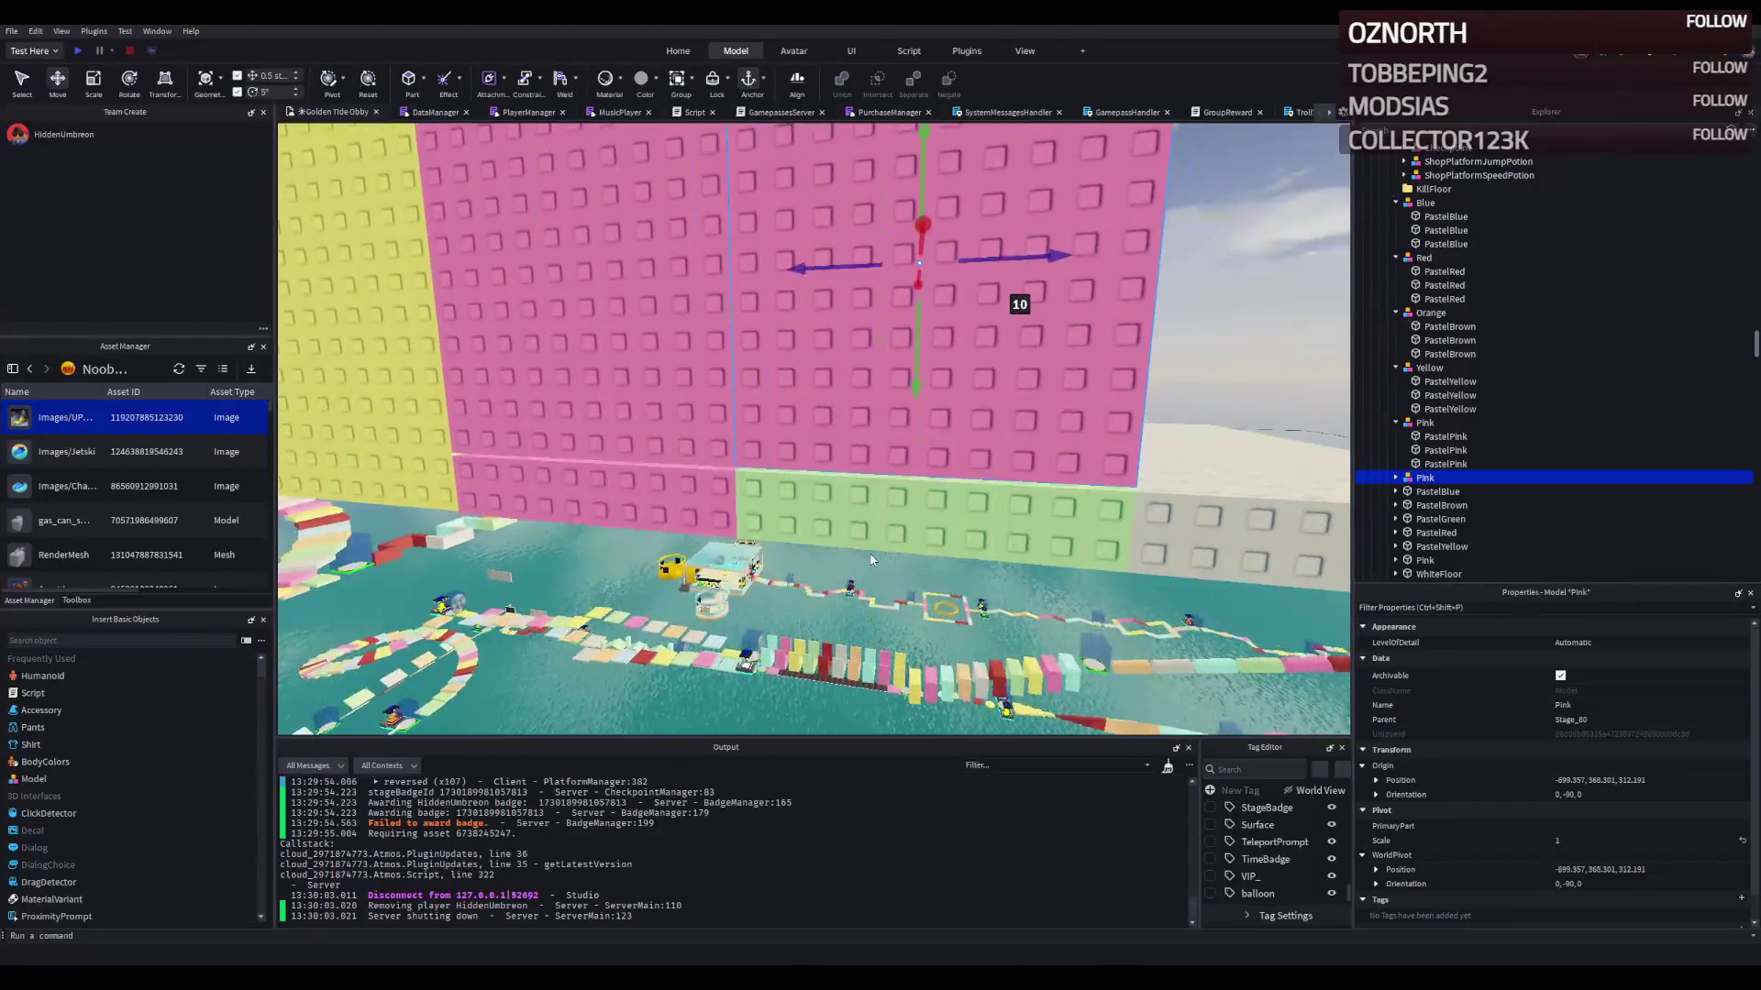
pyautogui.click(867, 440)
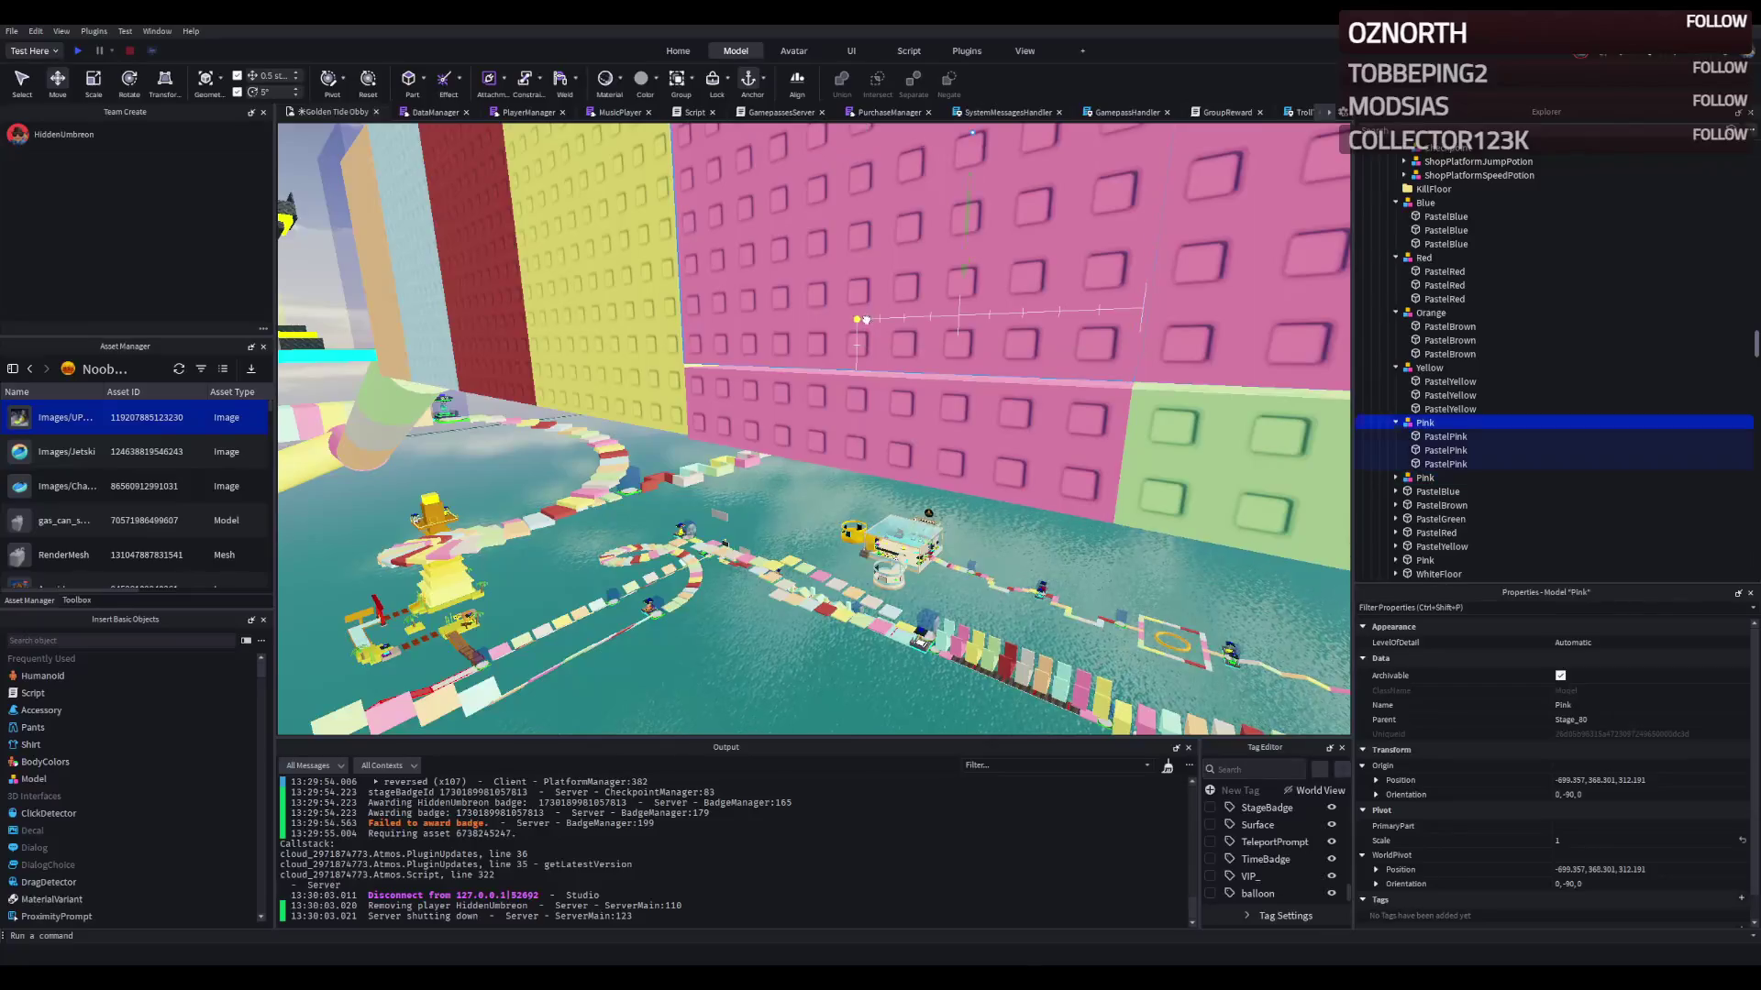
pyautogui.moveTo(960, 247); pyautogui.dragTo(960, 250)
pyautogui.scroll(-10, 960, 250)
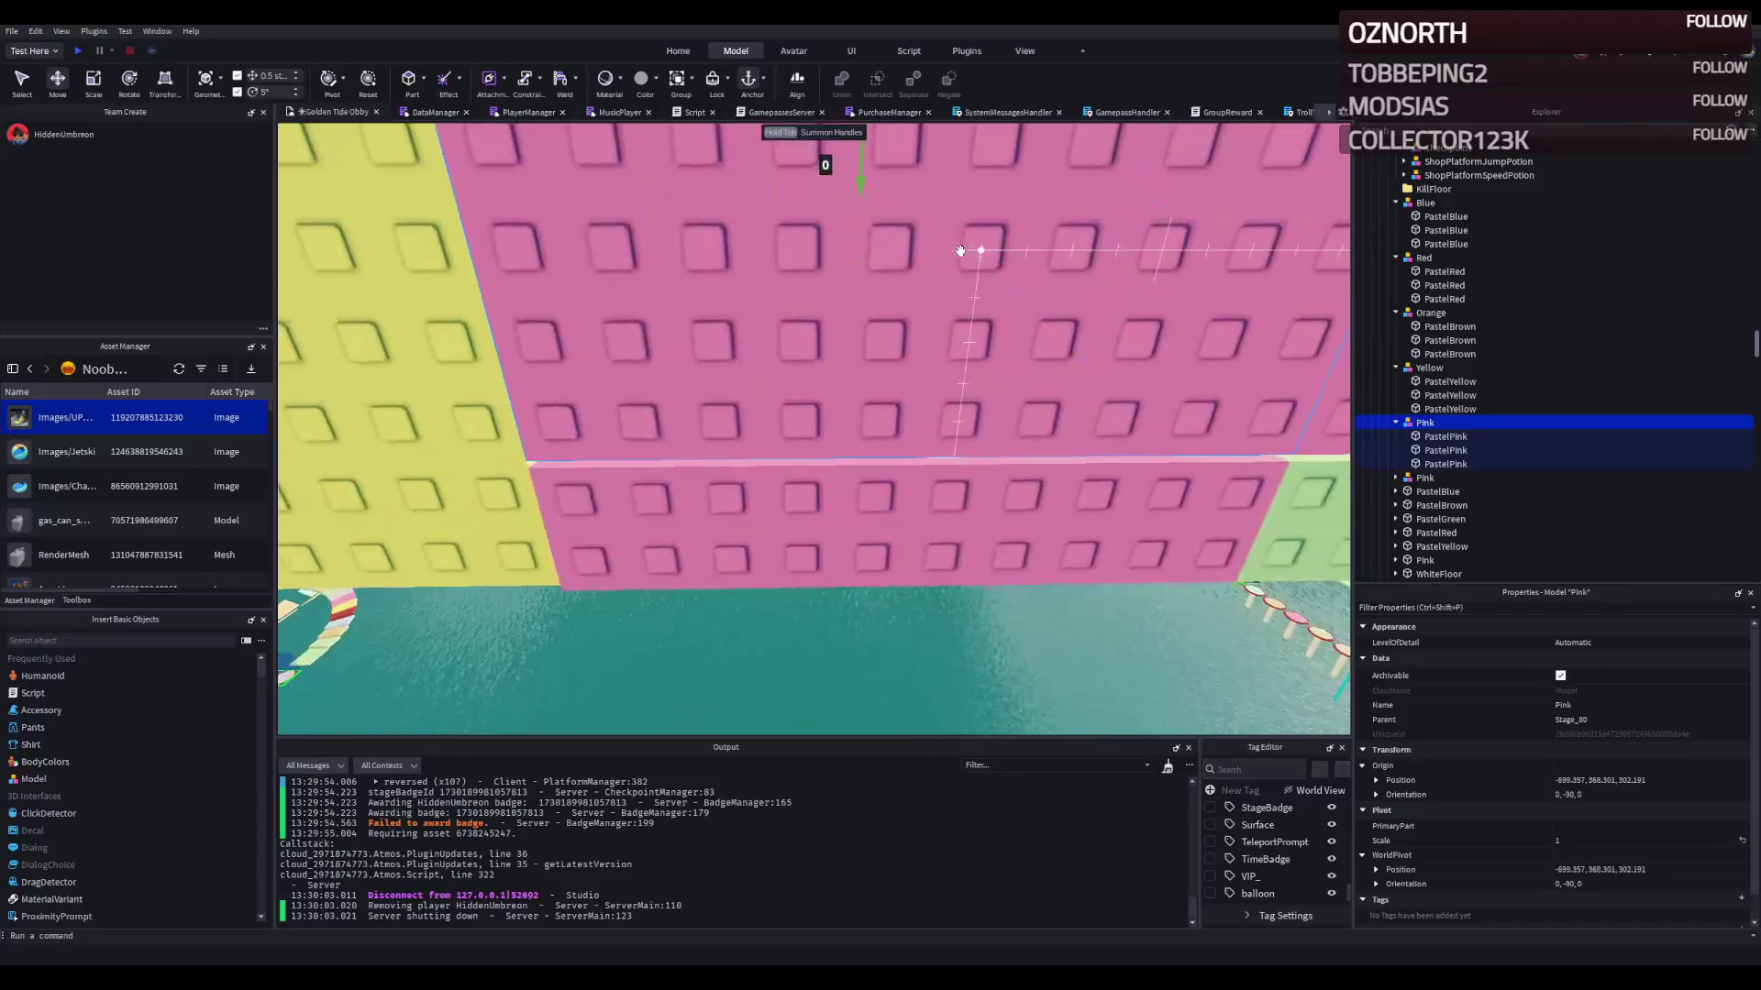
pyautogui.moveTo(807, 417); pyautogui.dragTo(797, 461)
pyautogui.scroll(10, 798, 463)
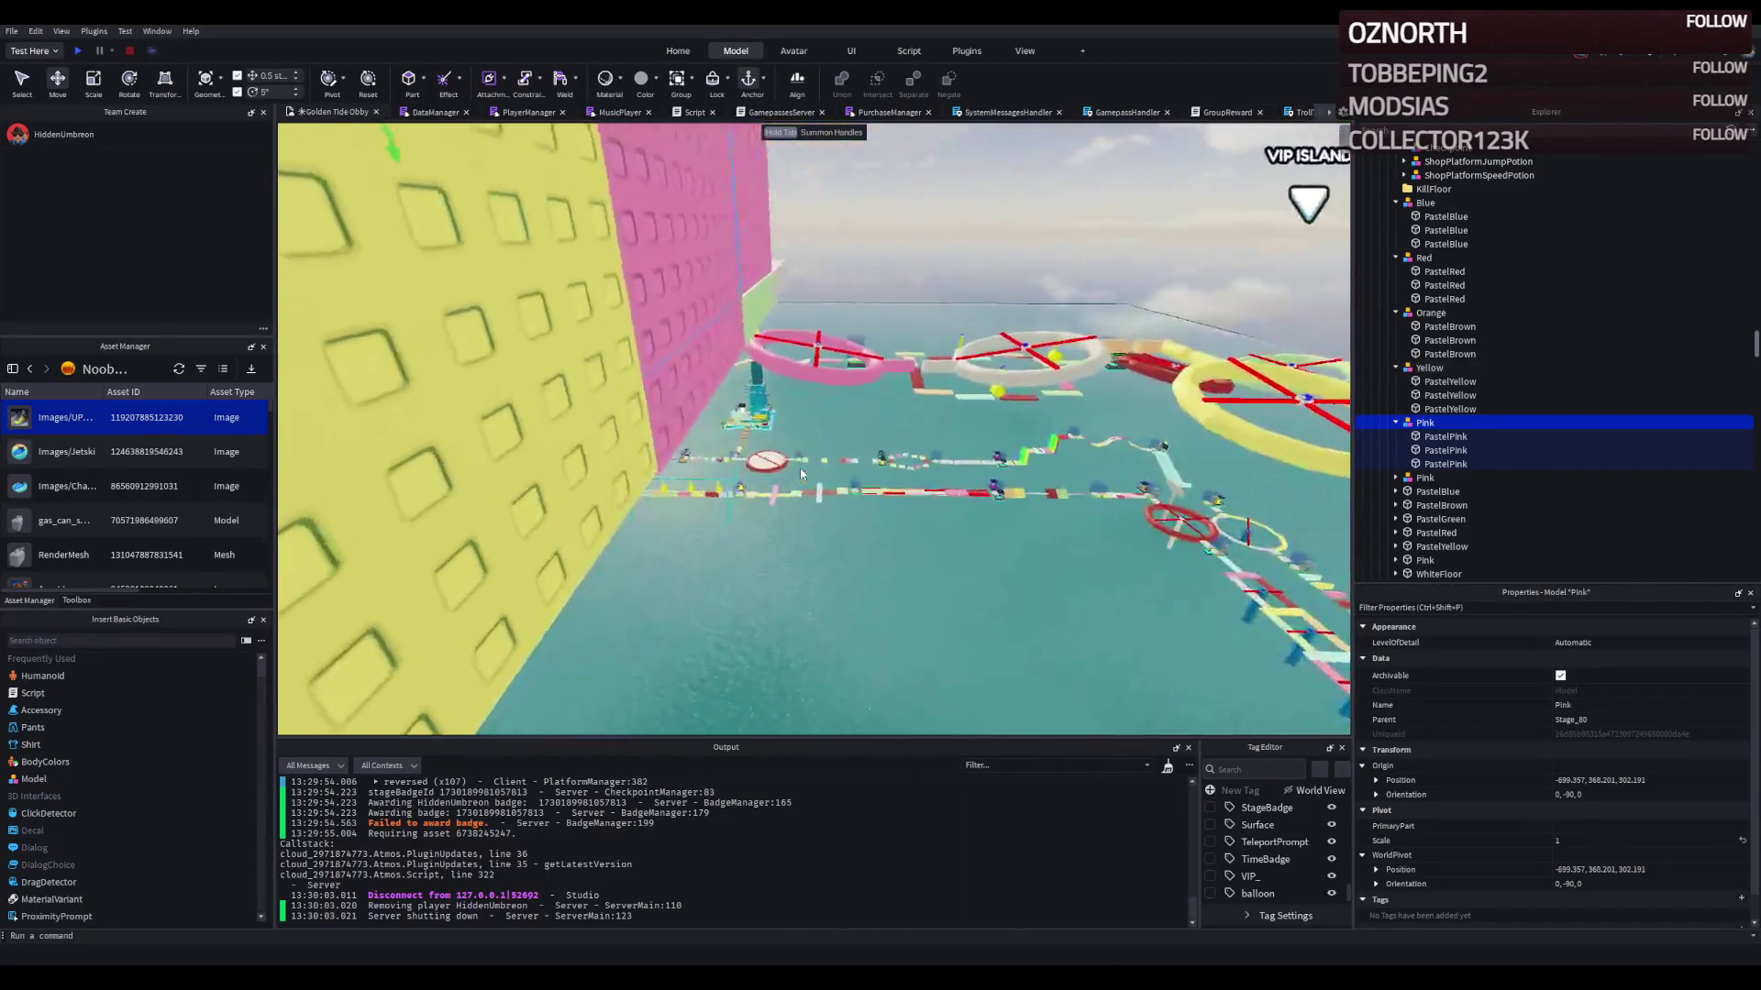
pyautogui.scroll(-10, 800, 470)
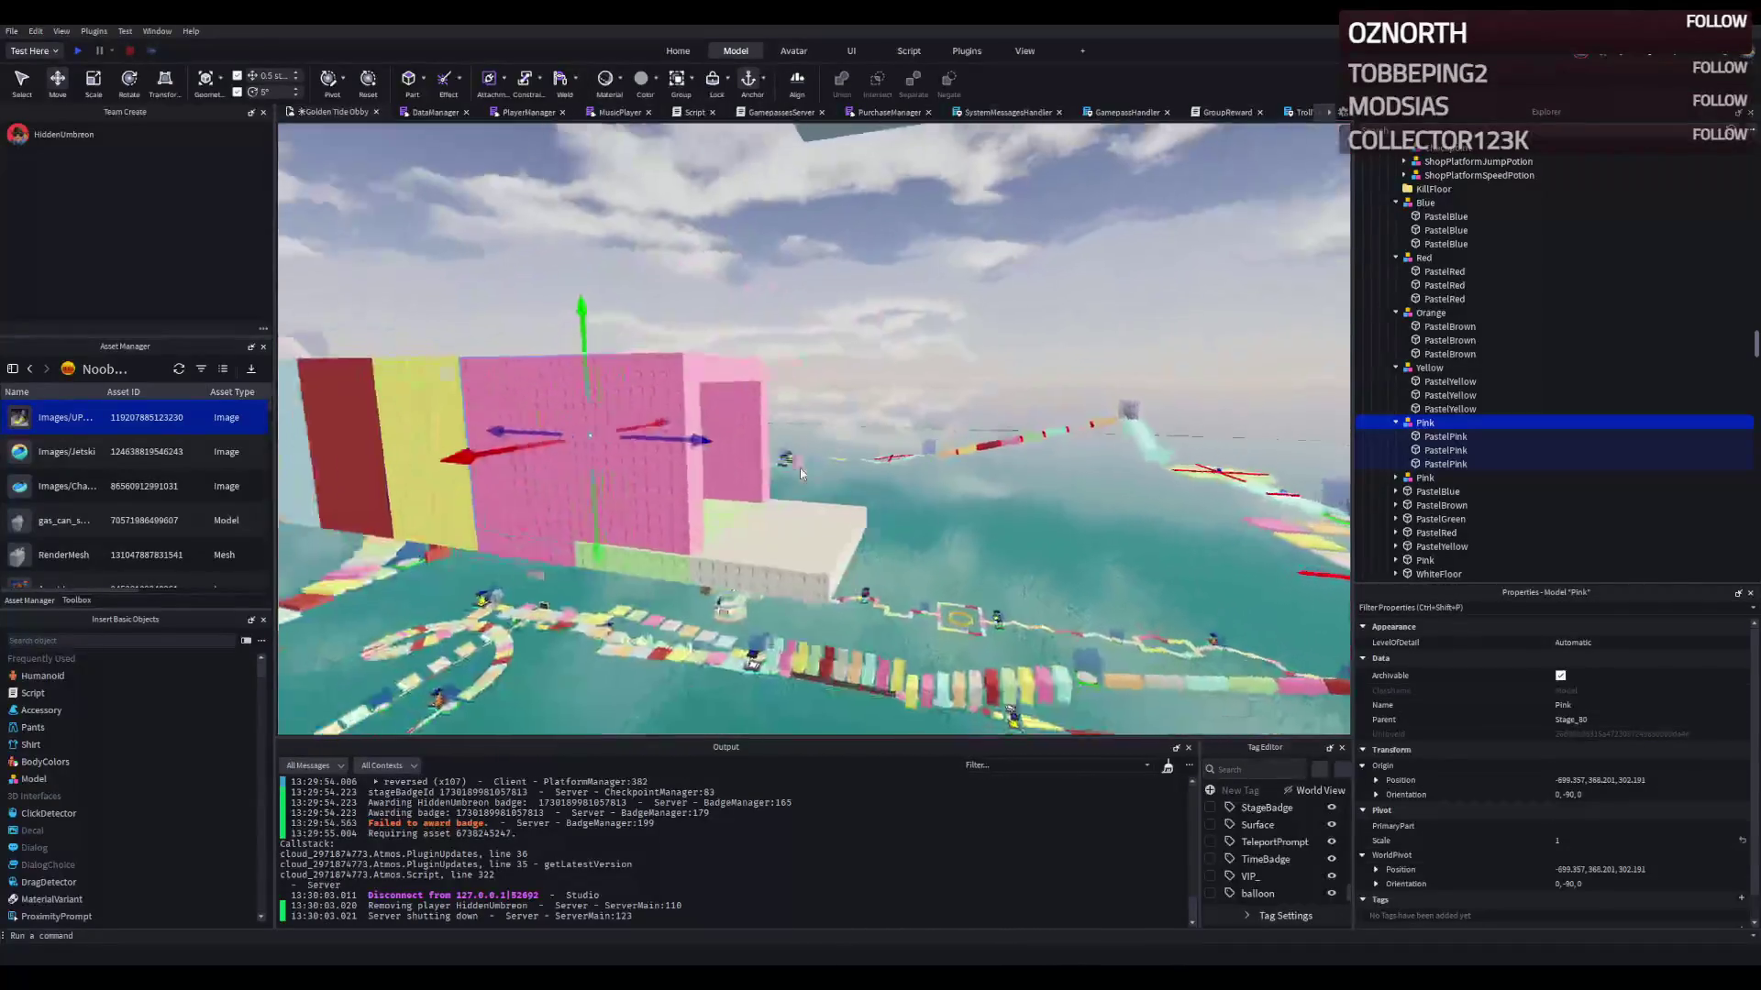
pyautogui.click(799, 468)
# Step: Rename the copied Pink model to Green
pyautogui.press('F2')
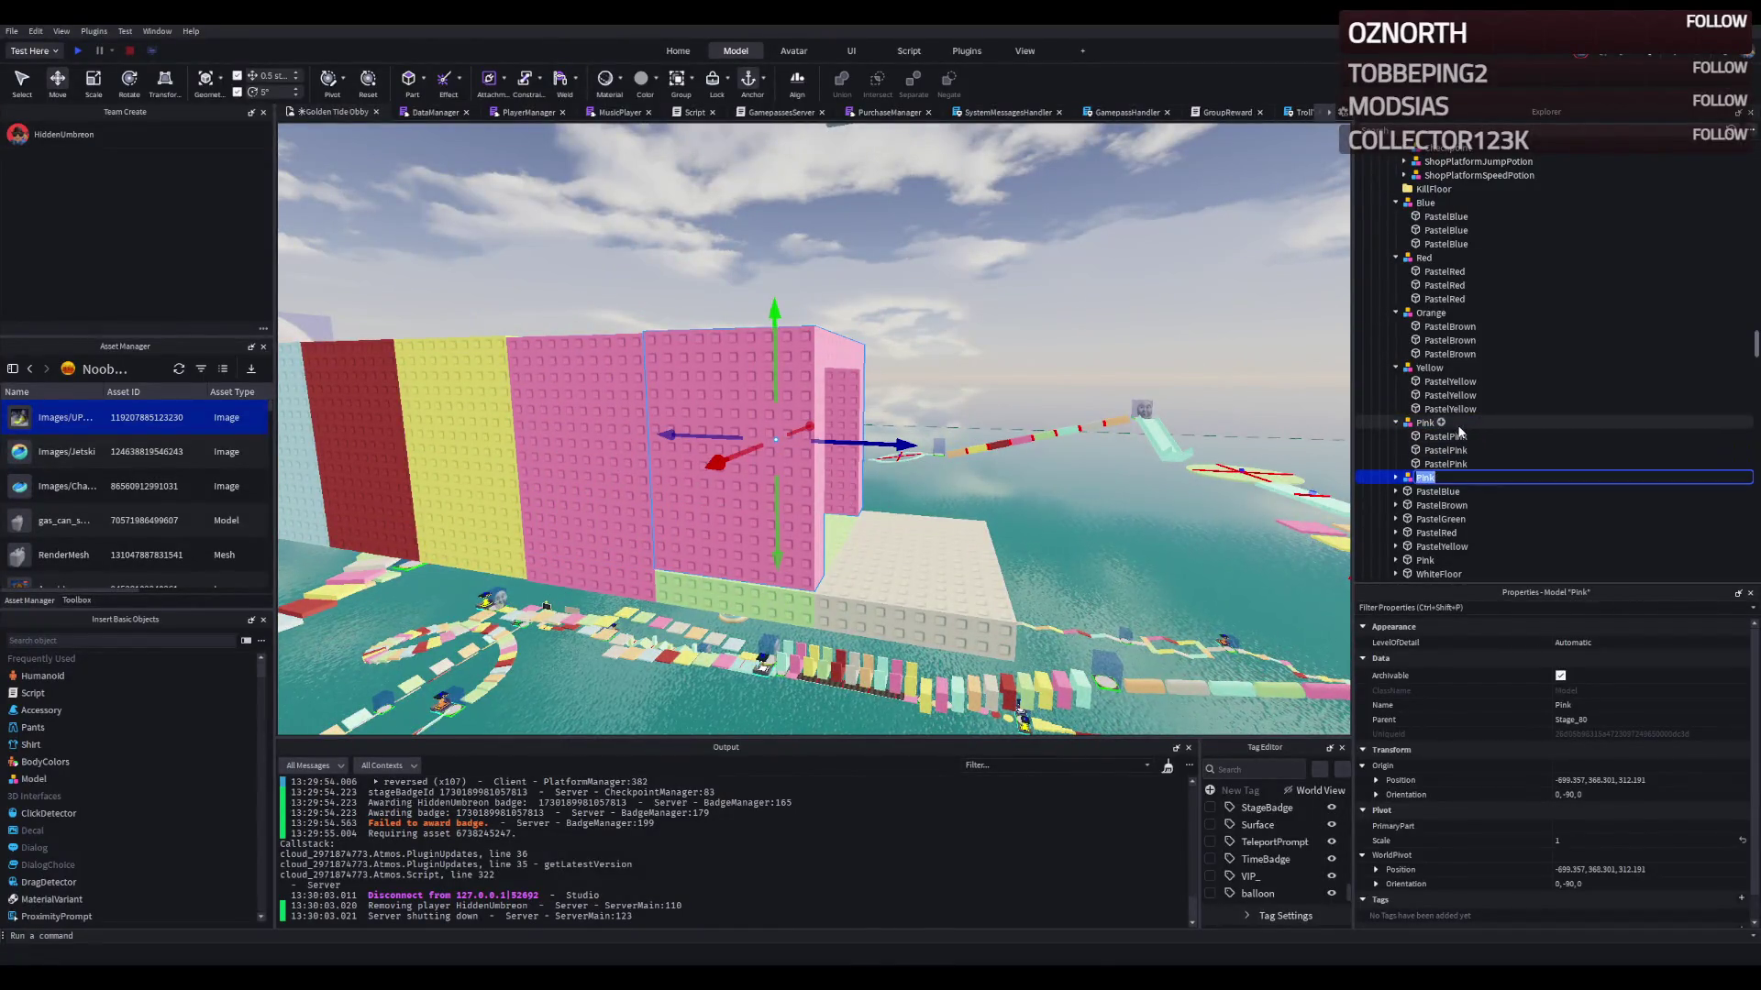
pyautogui.write('Green')
pyautogui.press('Return')
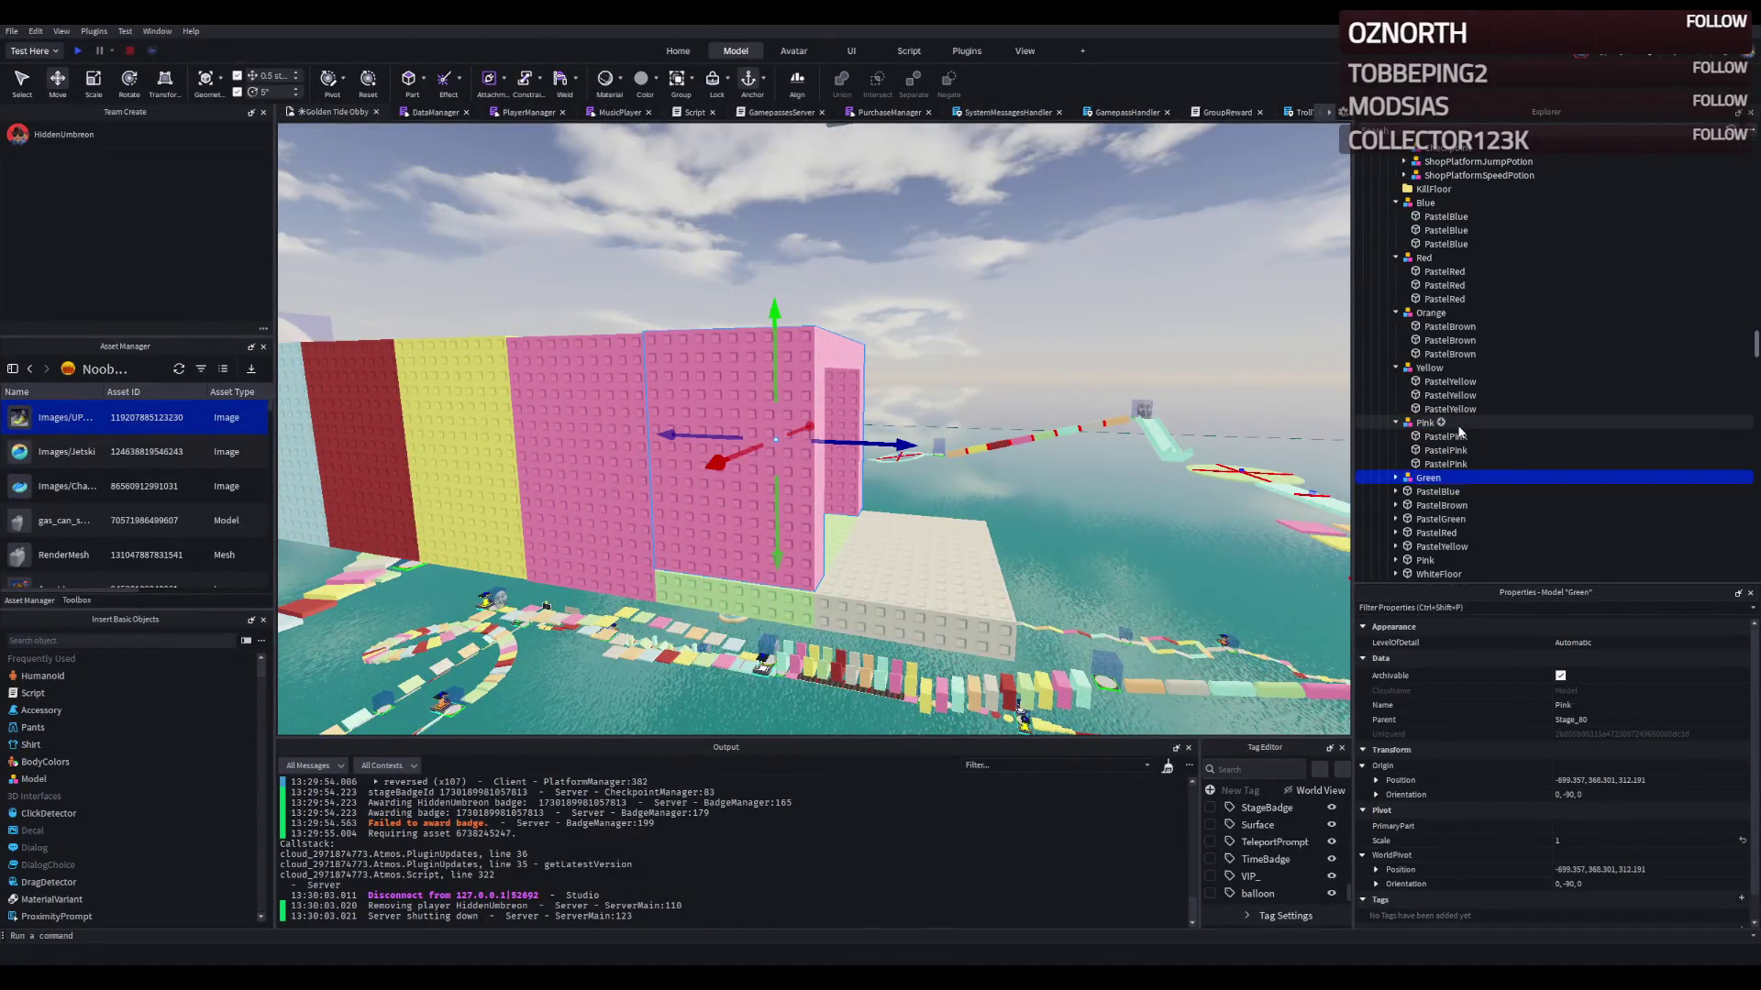
pyautogui.scroll(-3, 919, 491)
pyautogui.scroll(-4, 919, 490)
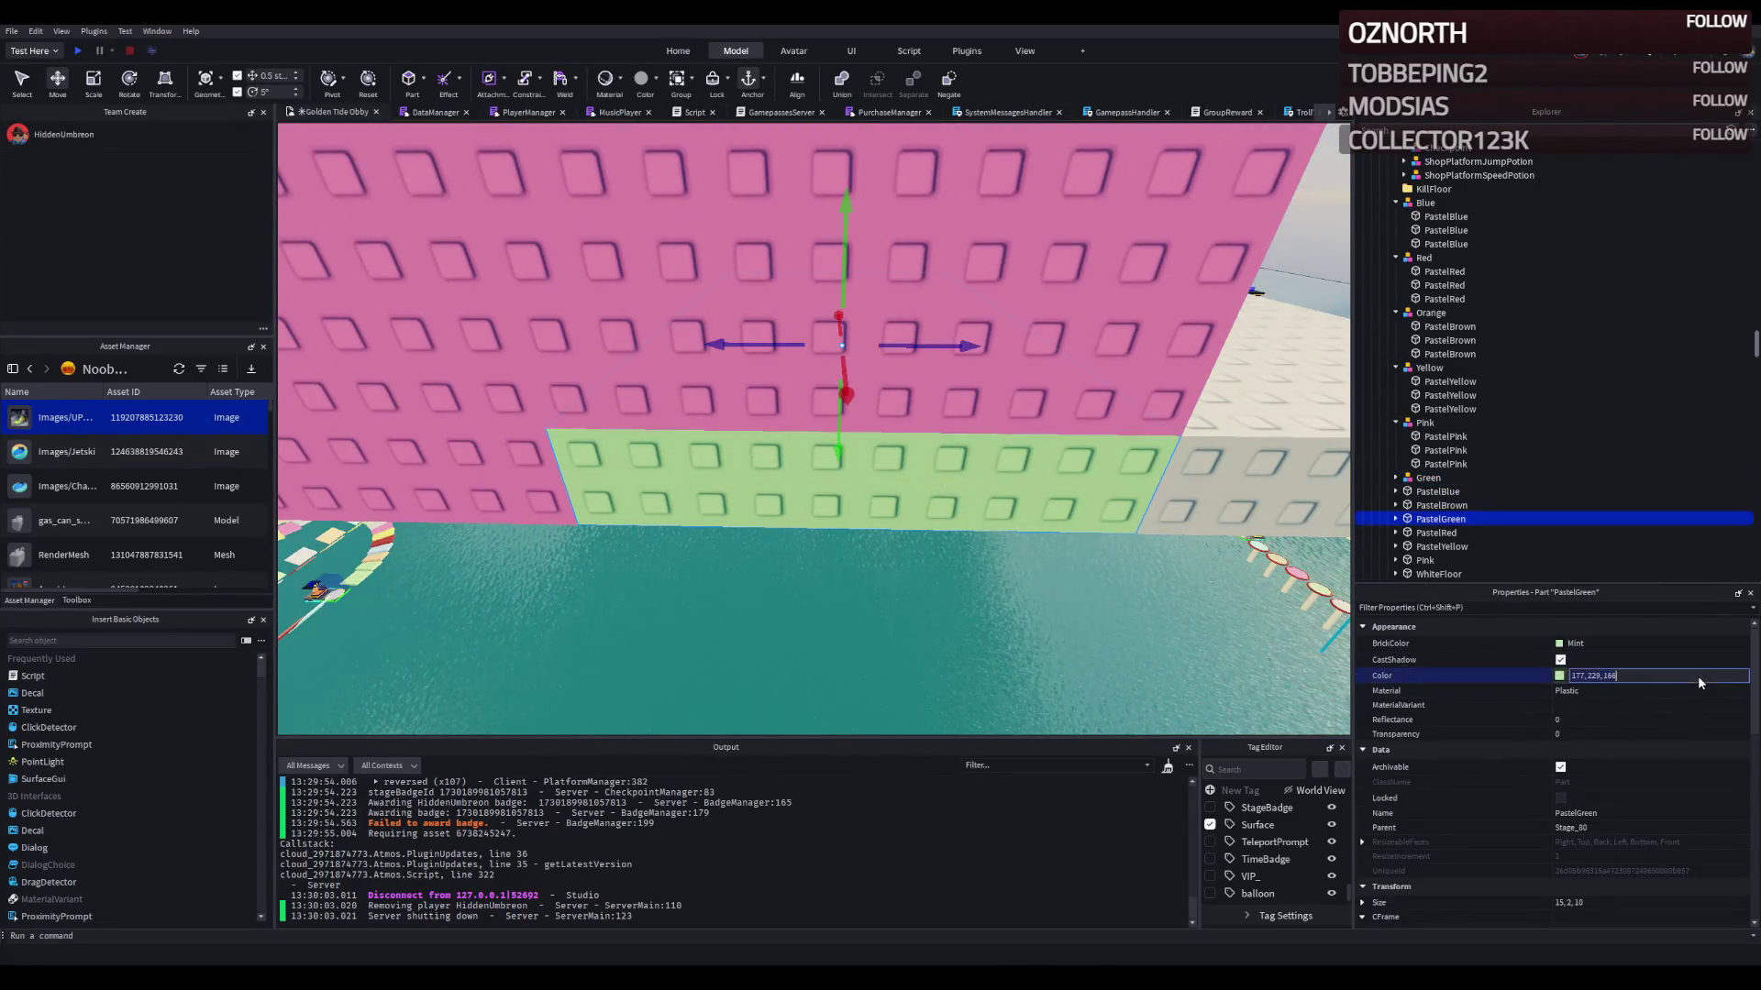
# Step: Colour the Green model's three parts 177,229,166 and name them PastelGreen
pyautogui.click(1041, 317)
pyautogui.keyDown('shift'); pyautogui.click(1472, 493); pyautogui.keyUp('shift')
pyautogui.click(1612, 676)
pyautogui.write('177,229,166')
pyautogui.press('Return')
pyautogui.click(1612, 810)
pyautogui.write('Pastel')
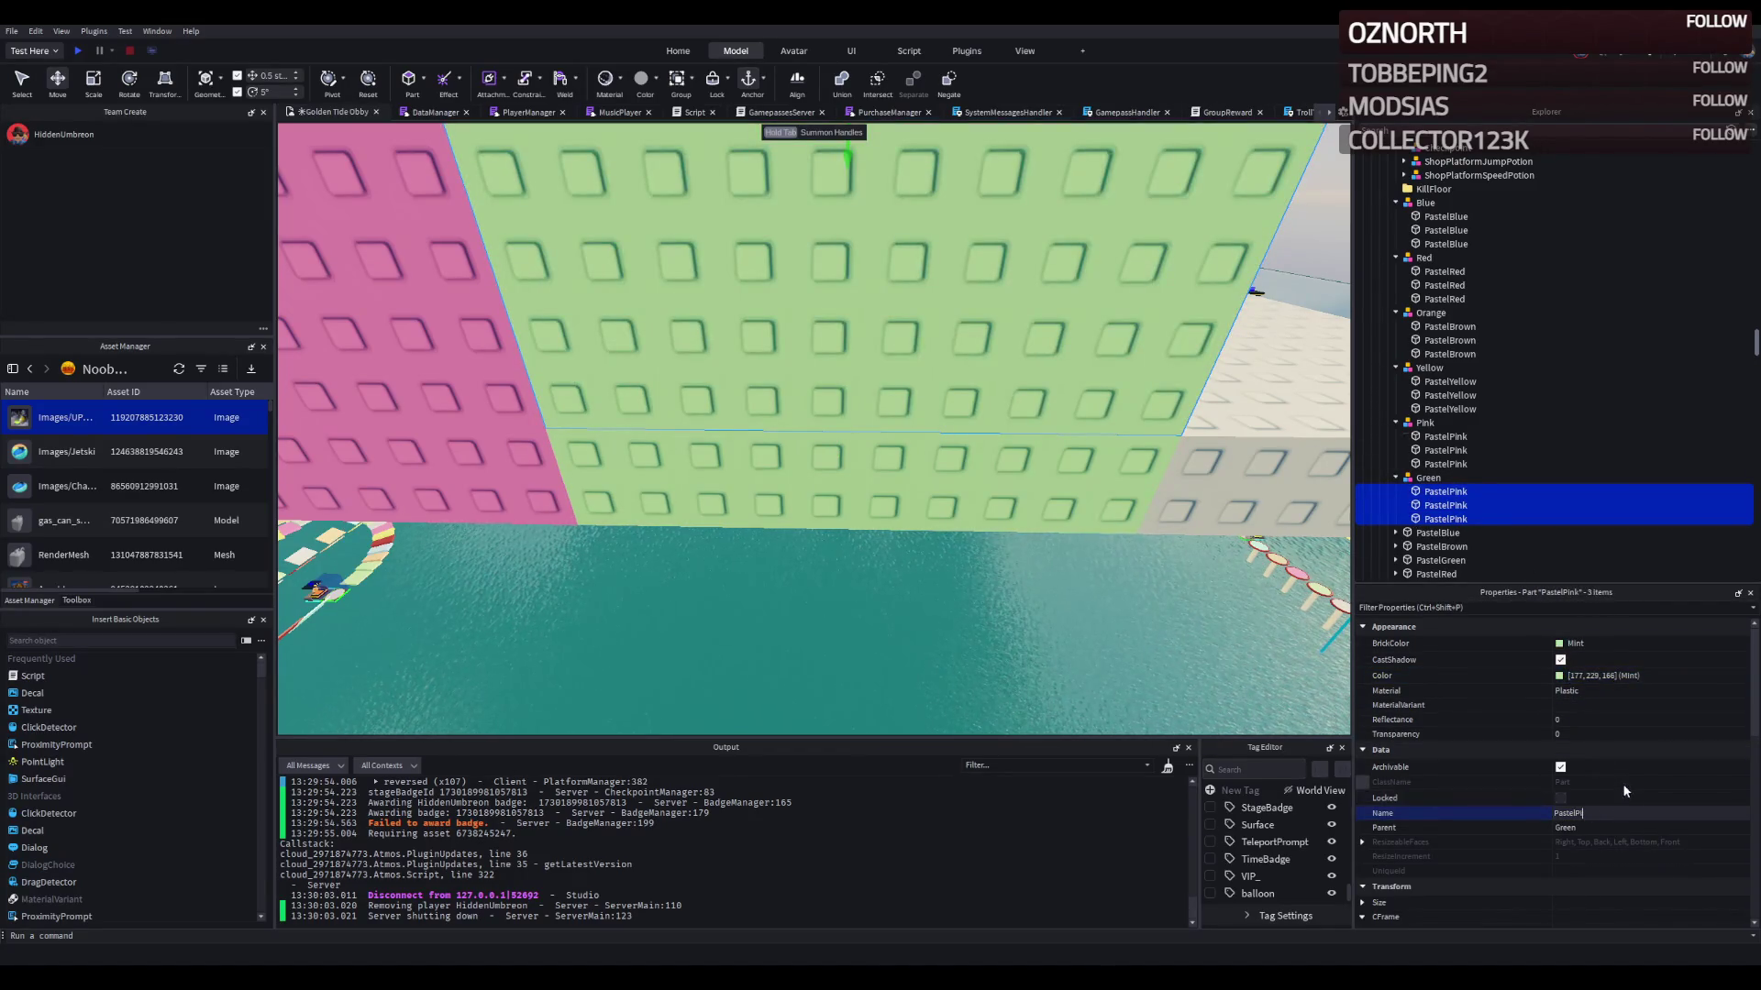
pyautogui.write('Green')
pyautogui.press('Return')
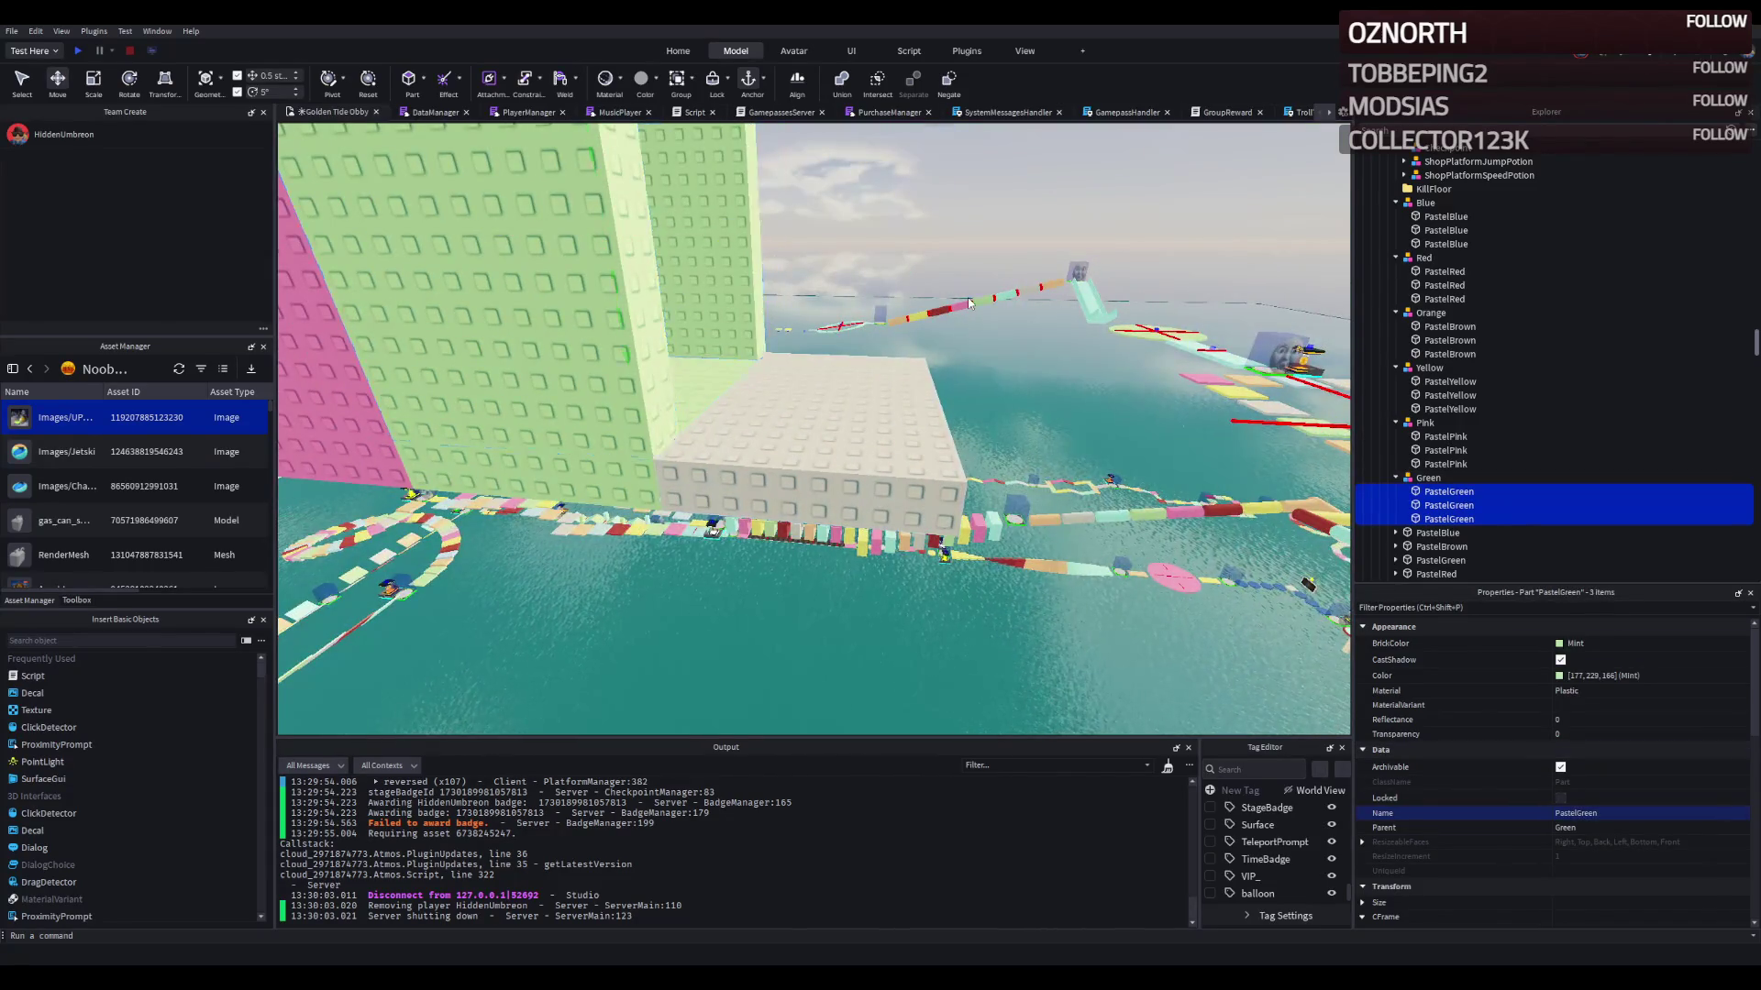
# Step: Nudge the Green section 1.5 studs, then rename the other copy White with Mid gray (205,205,205) parts
pyautogui.click(754, 248)
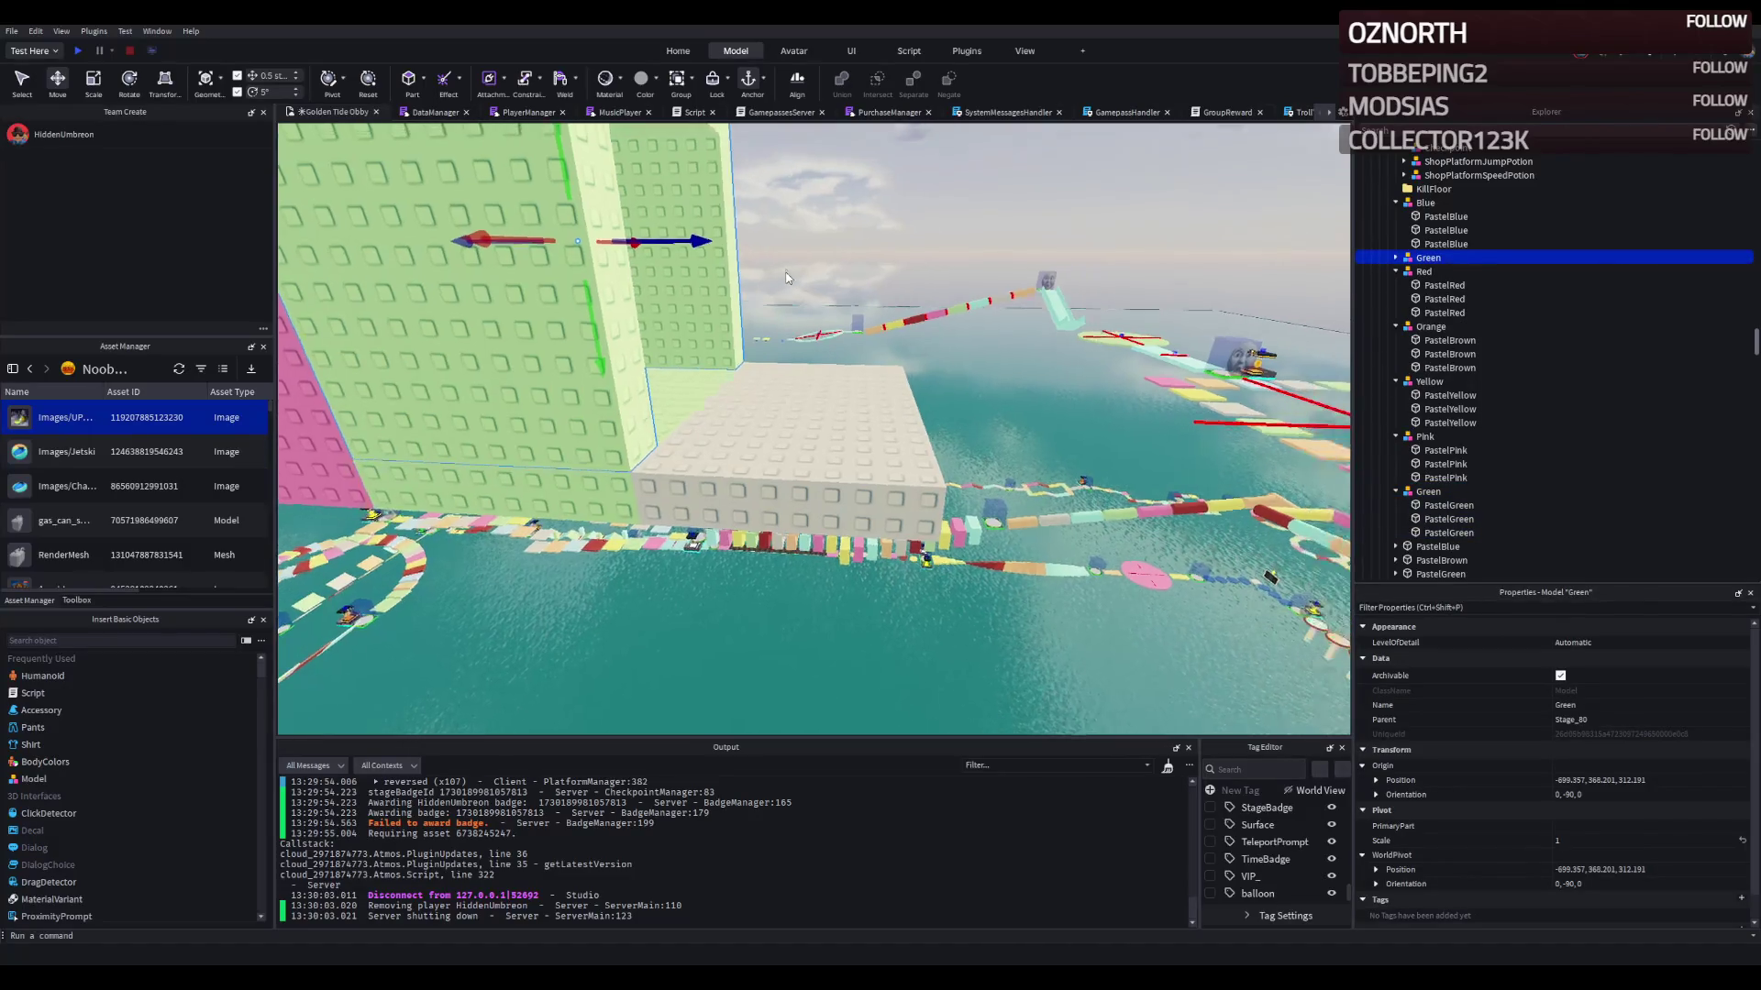
pyautogui.moveTo(724, 240); pyautogui.dragTo(791, 551)
pyautogui.keyDown('alt'); pyautogui.click(791, 550); pyautogui.keyUp('alt')
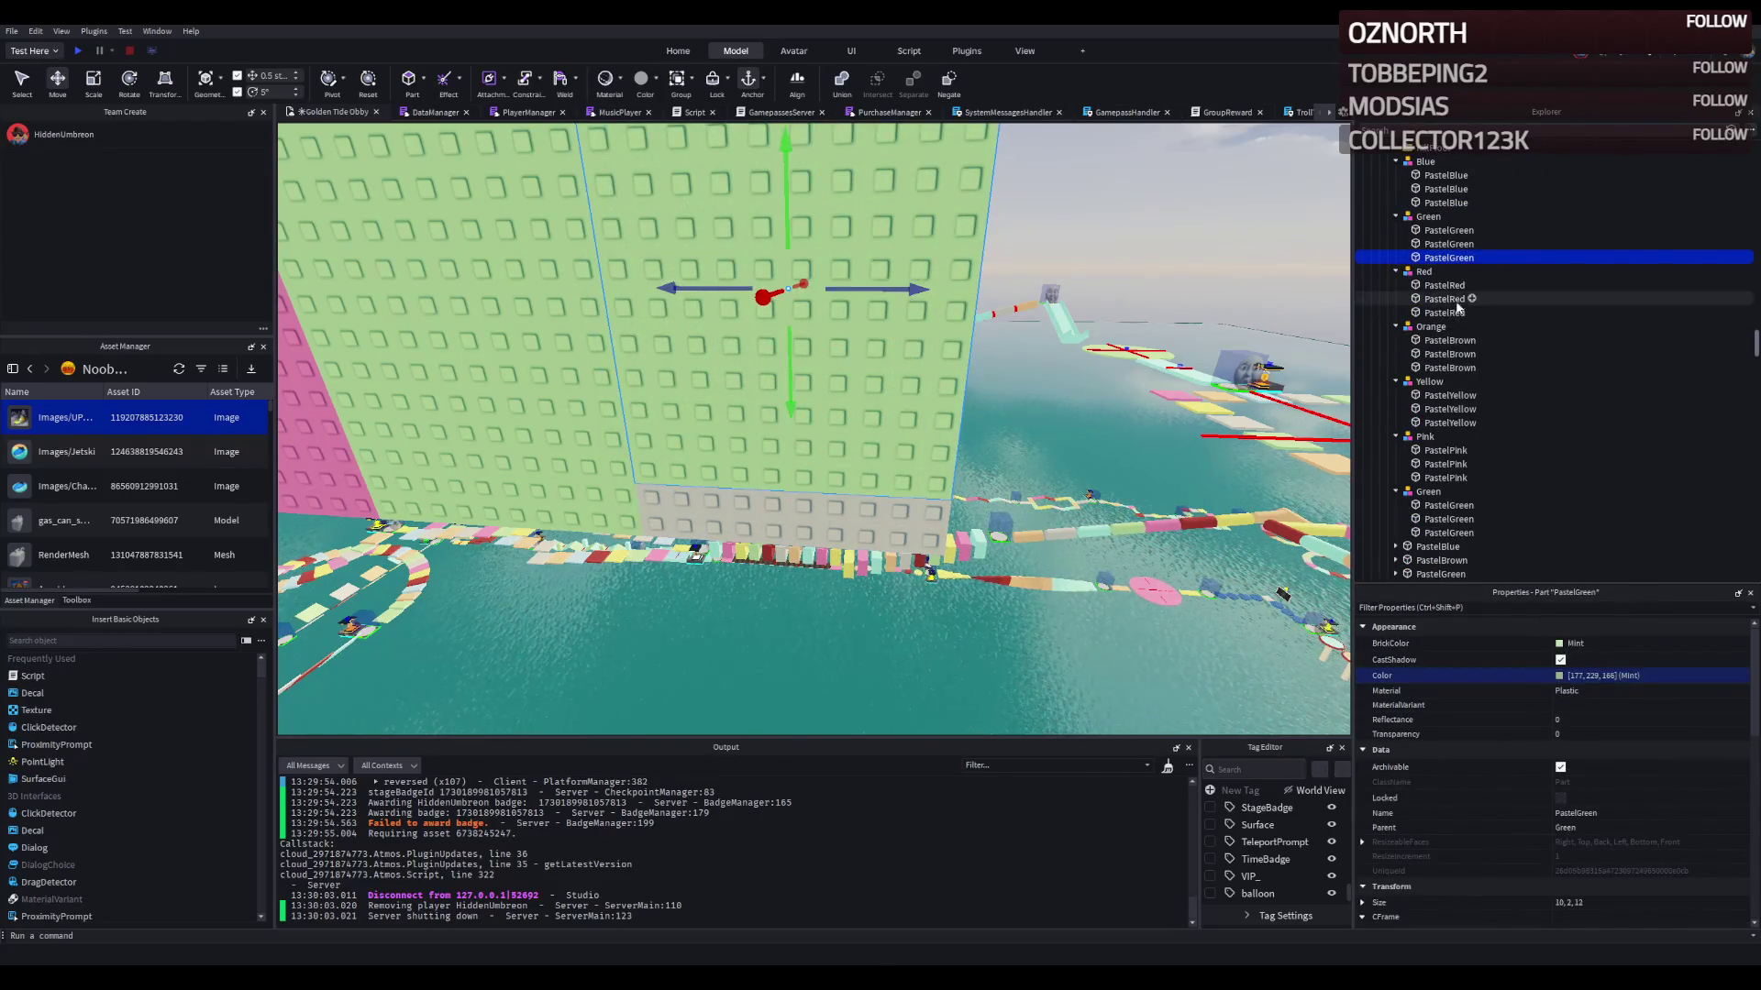
pyautogui.keyDown('shift'); pyautogui.click(1449, 230); pyautogui.keyUp('shift')
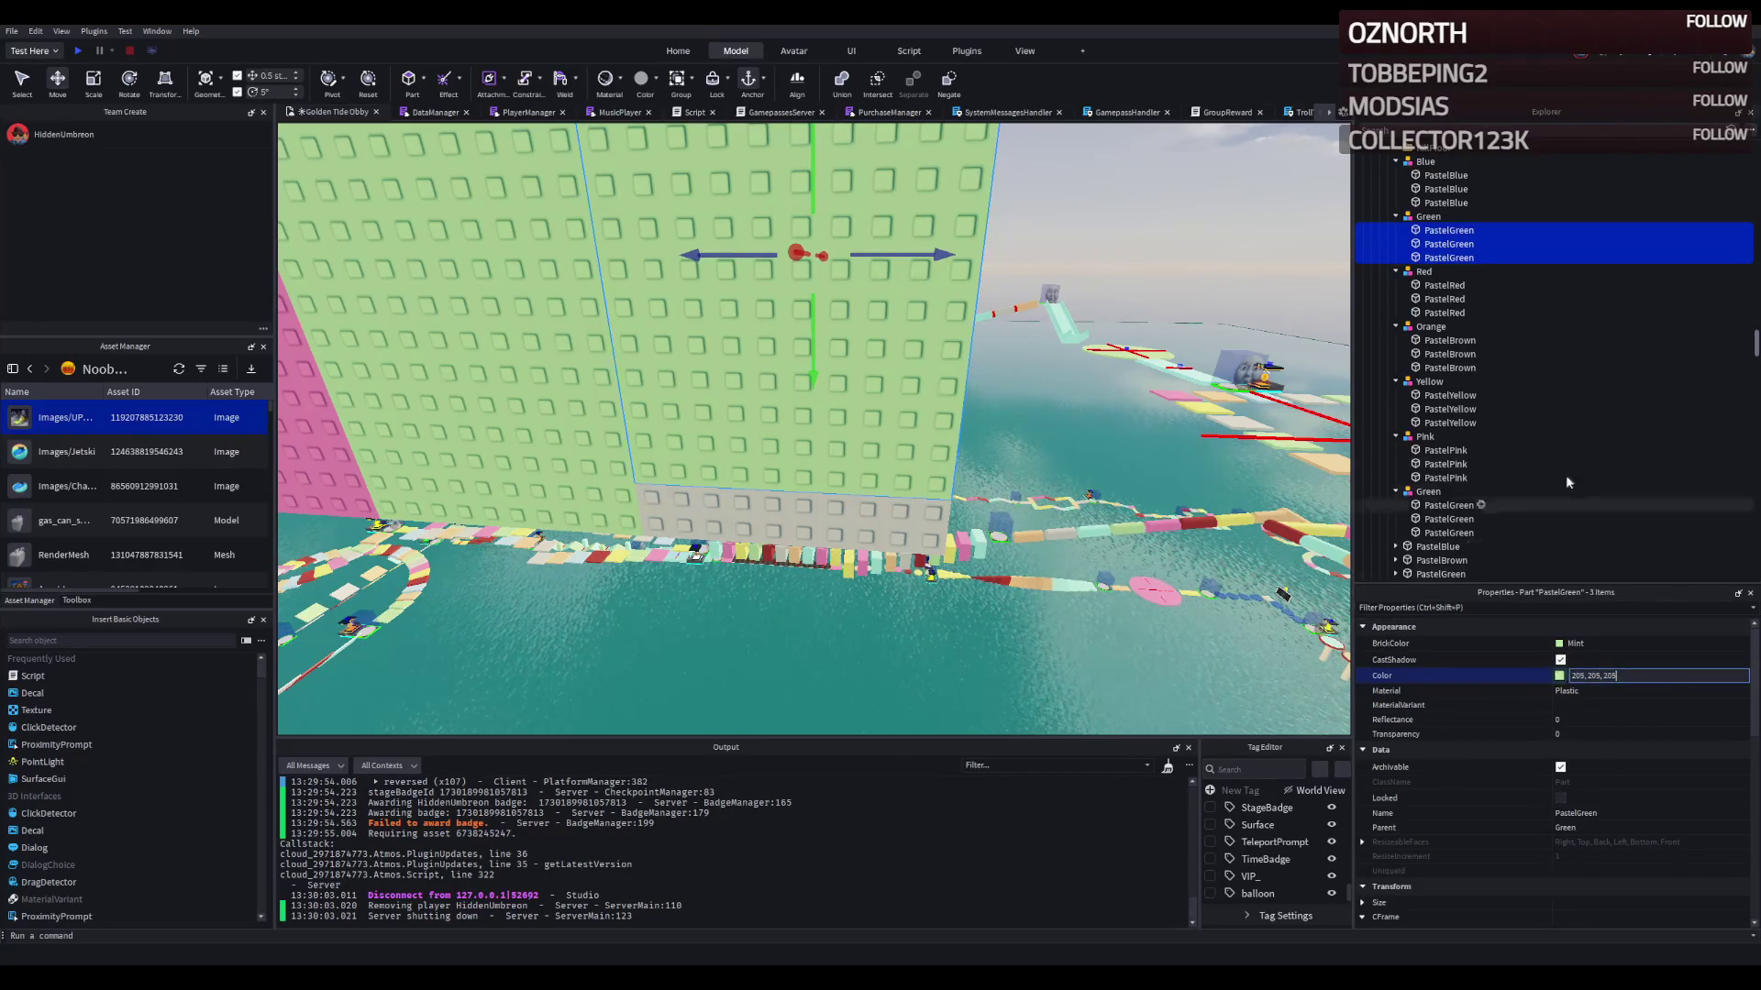
pyautogui.click(1427, 216)
pyautogui.write('White')
pyautogui.press('Return')
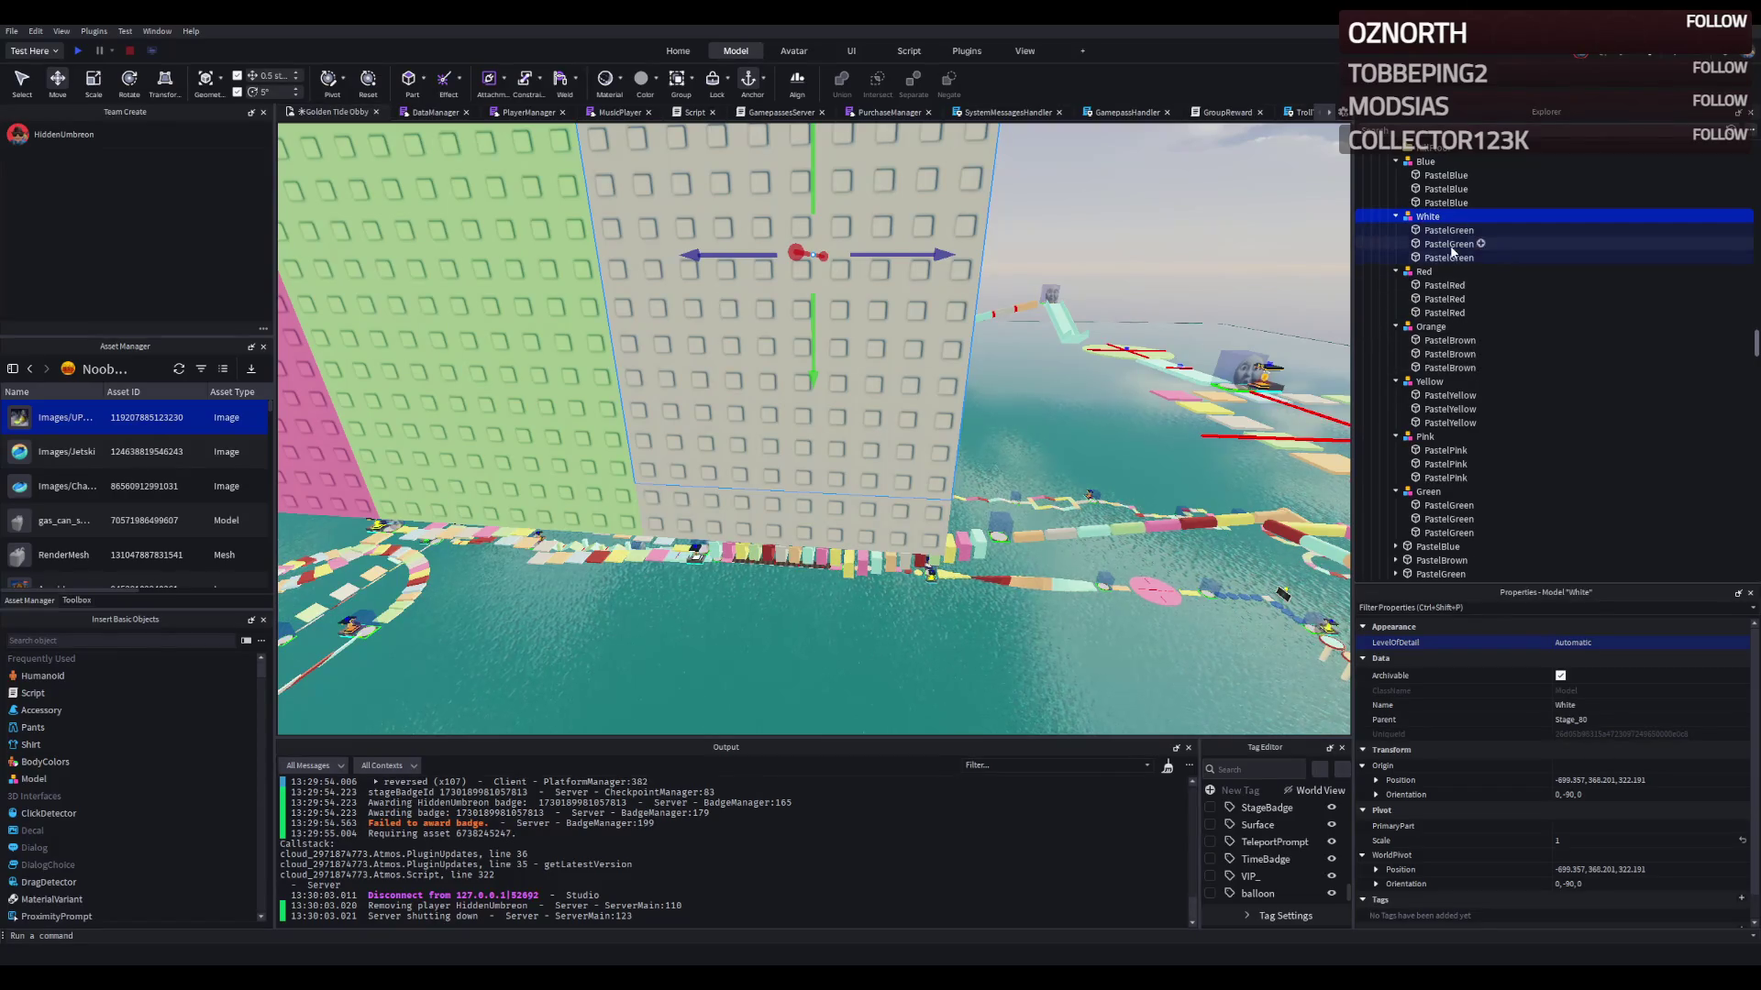
pyautogui.click(1449, 244)
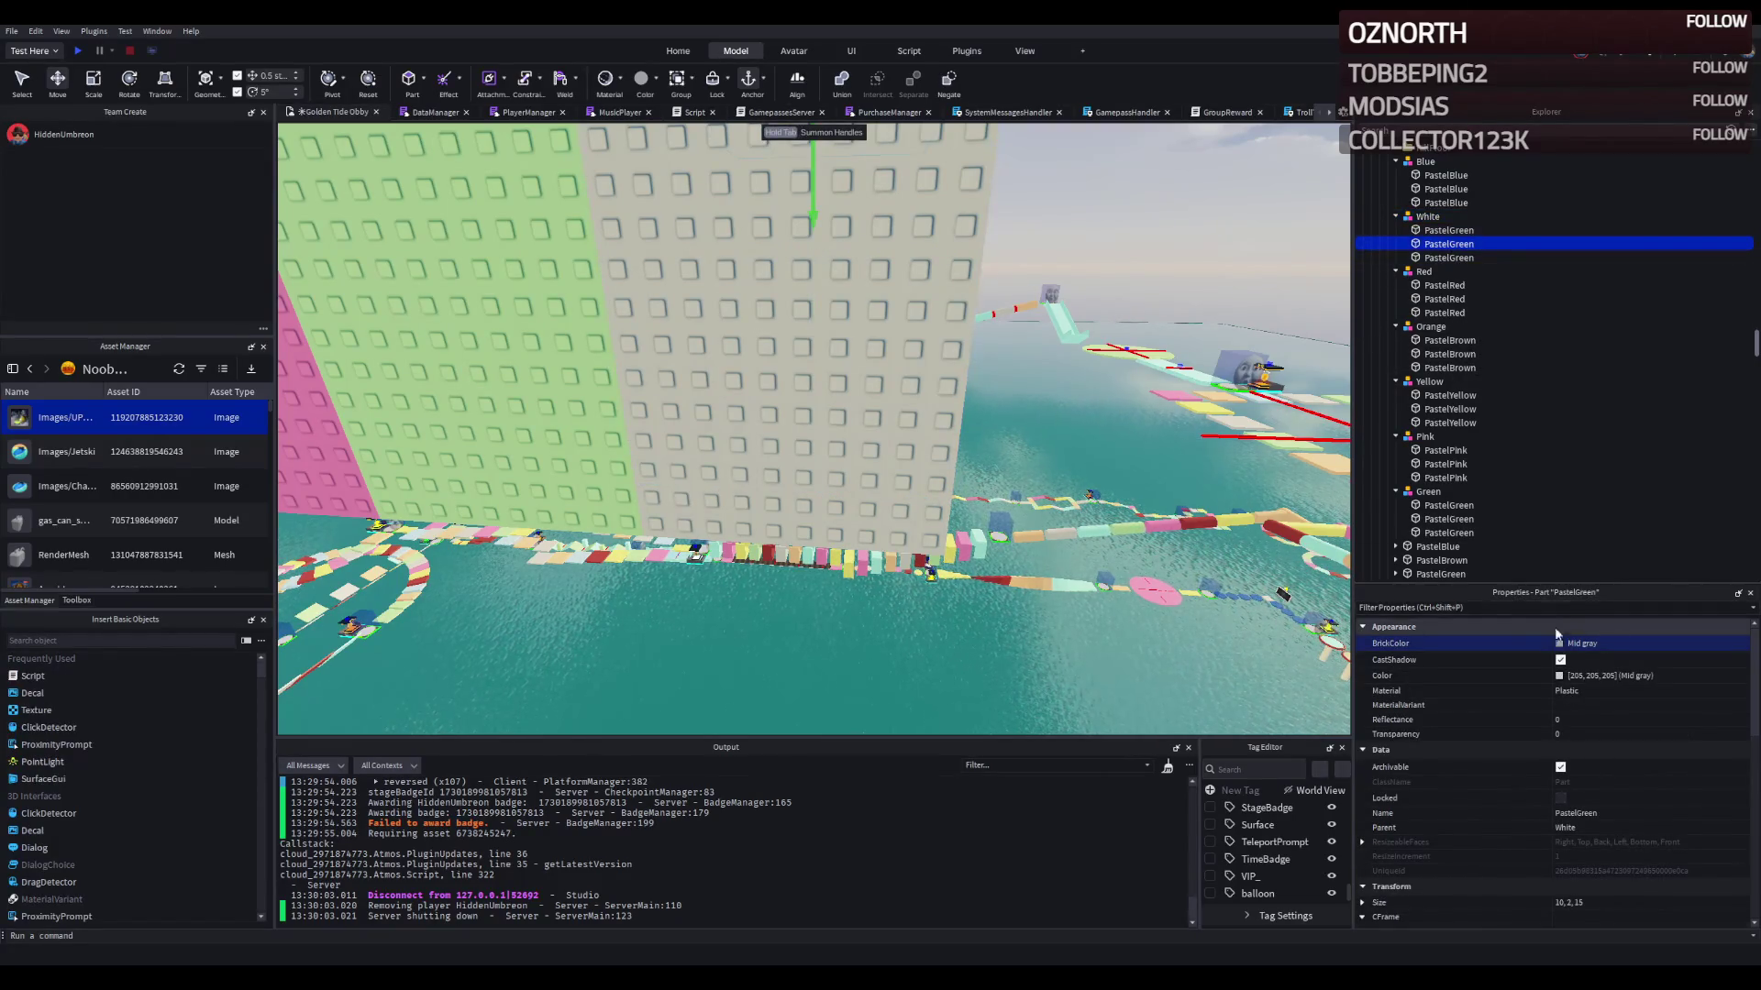
pyautogui.click(1564, 681)
pyautogui.hotkey('ctrl', 'v')
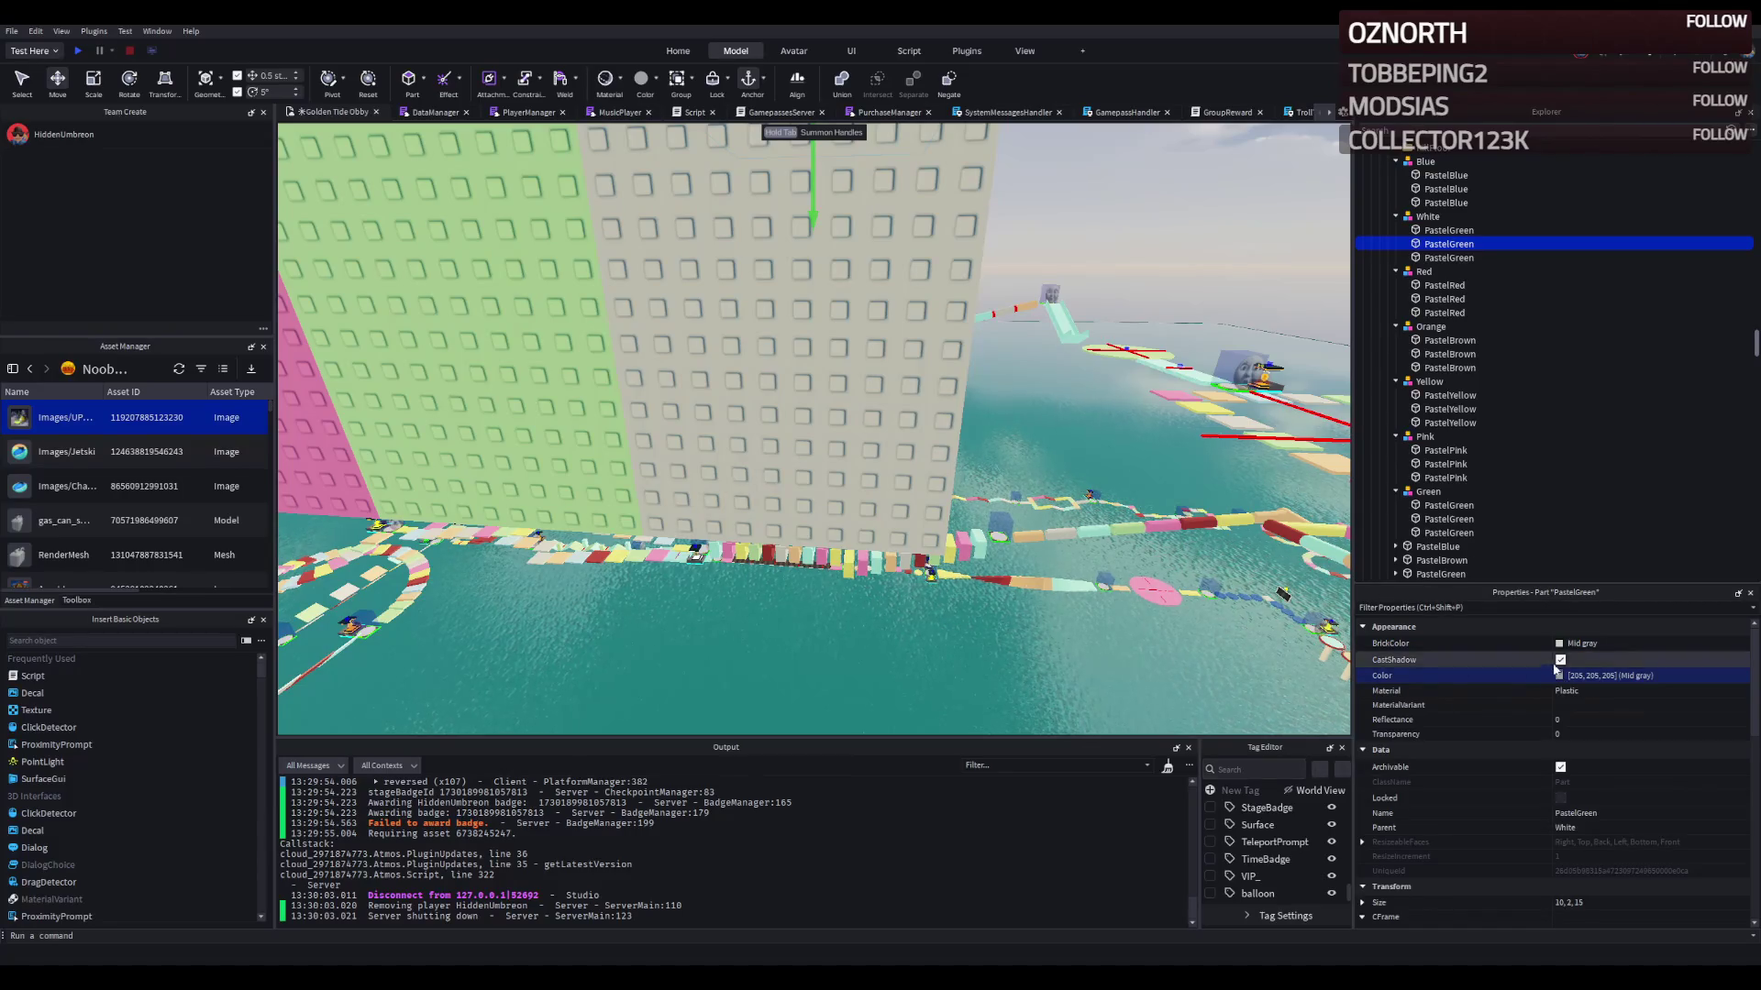
pyautogui.hotkey('ctrl', 'z')
pyautogui.press('f')
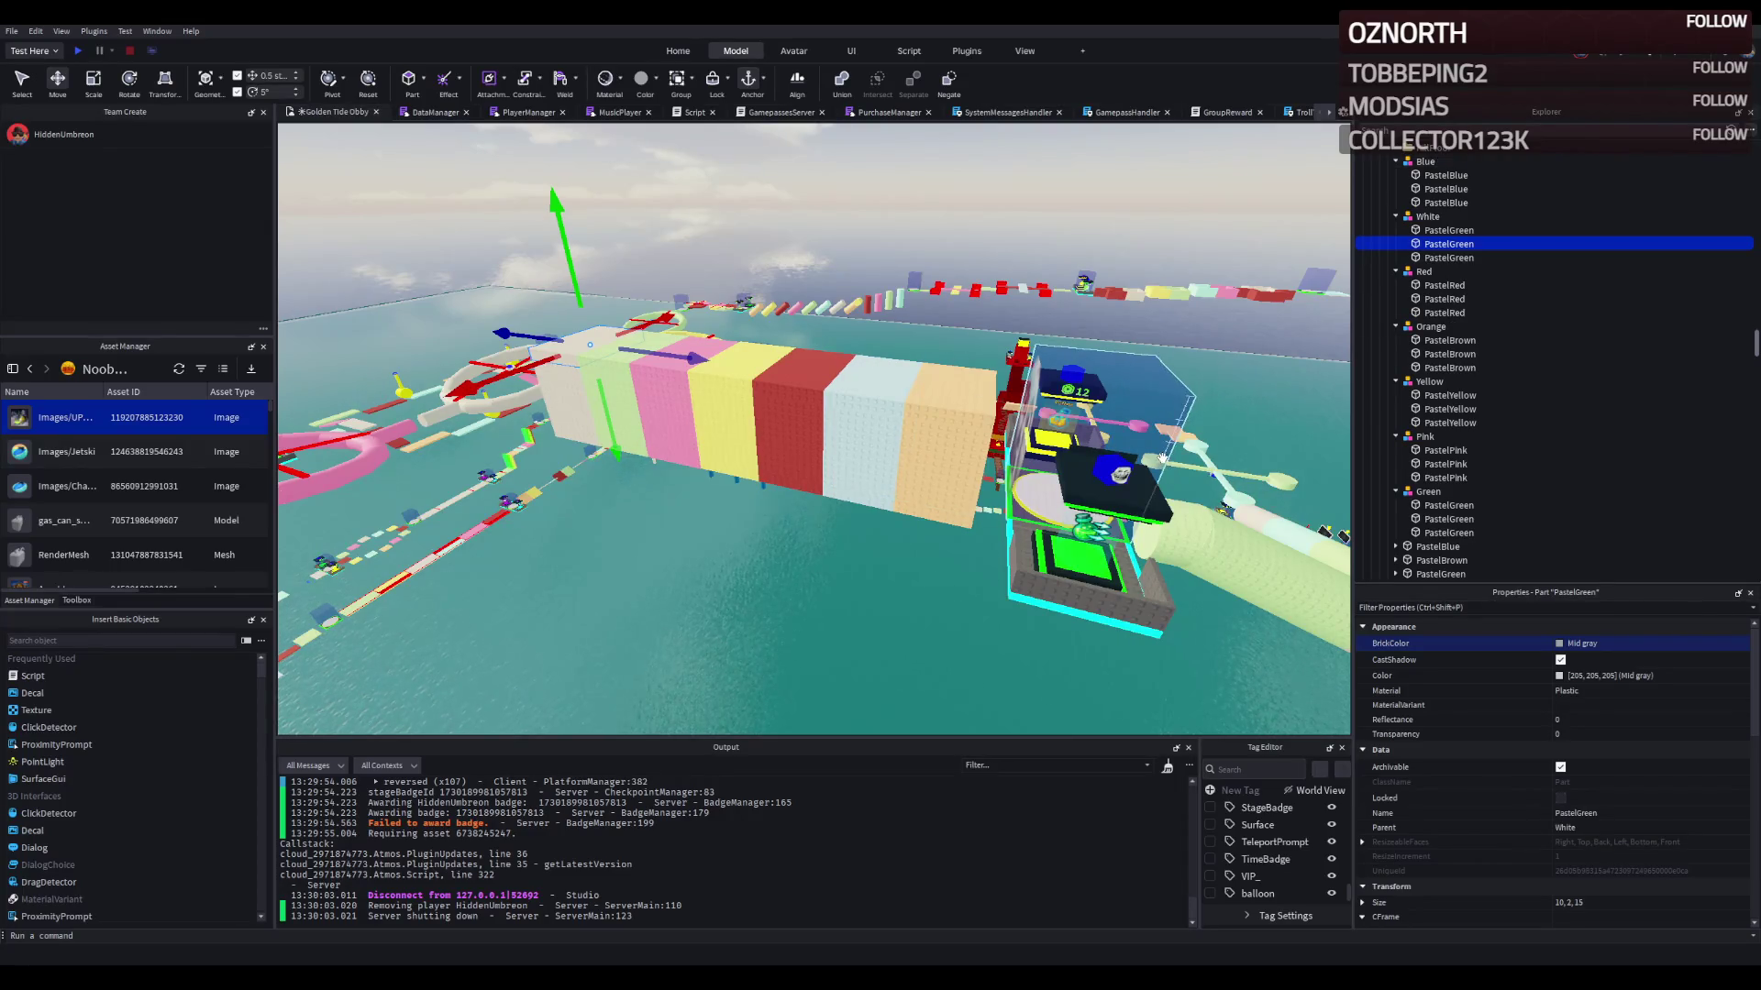
pyautogui.scroll(2, 883, 437)
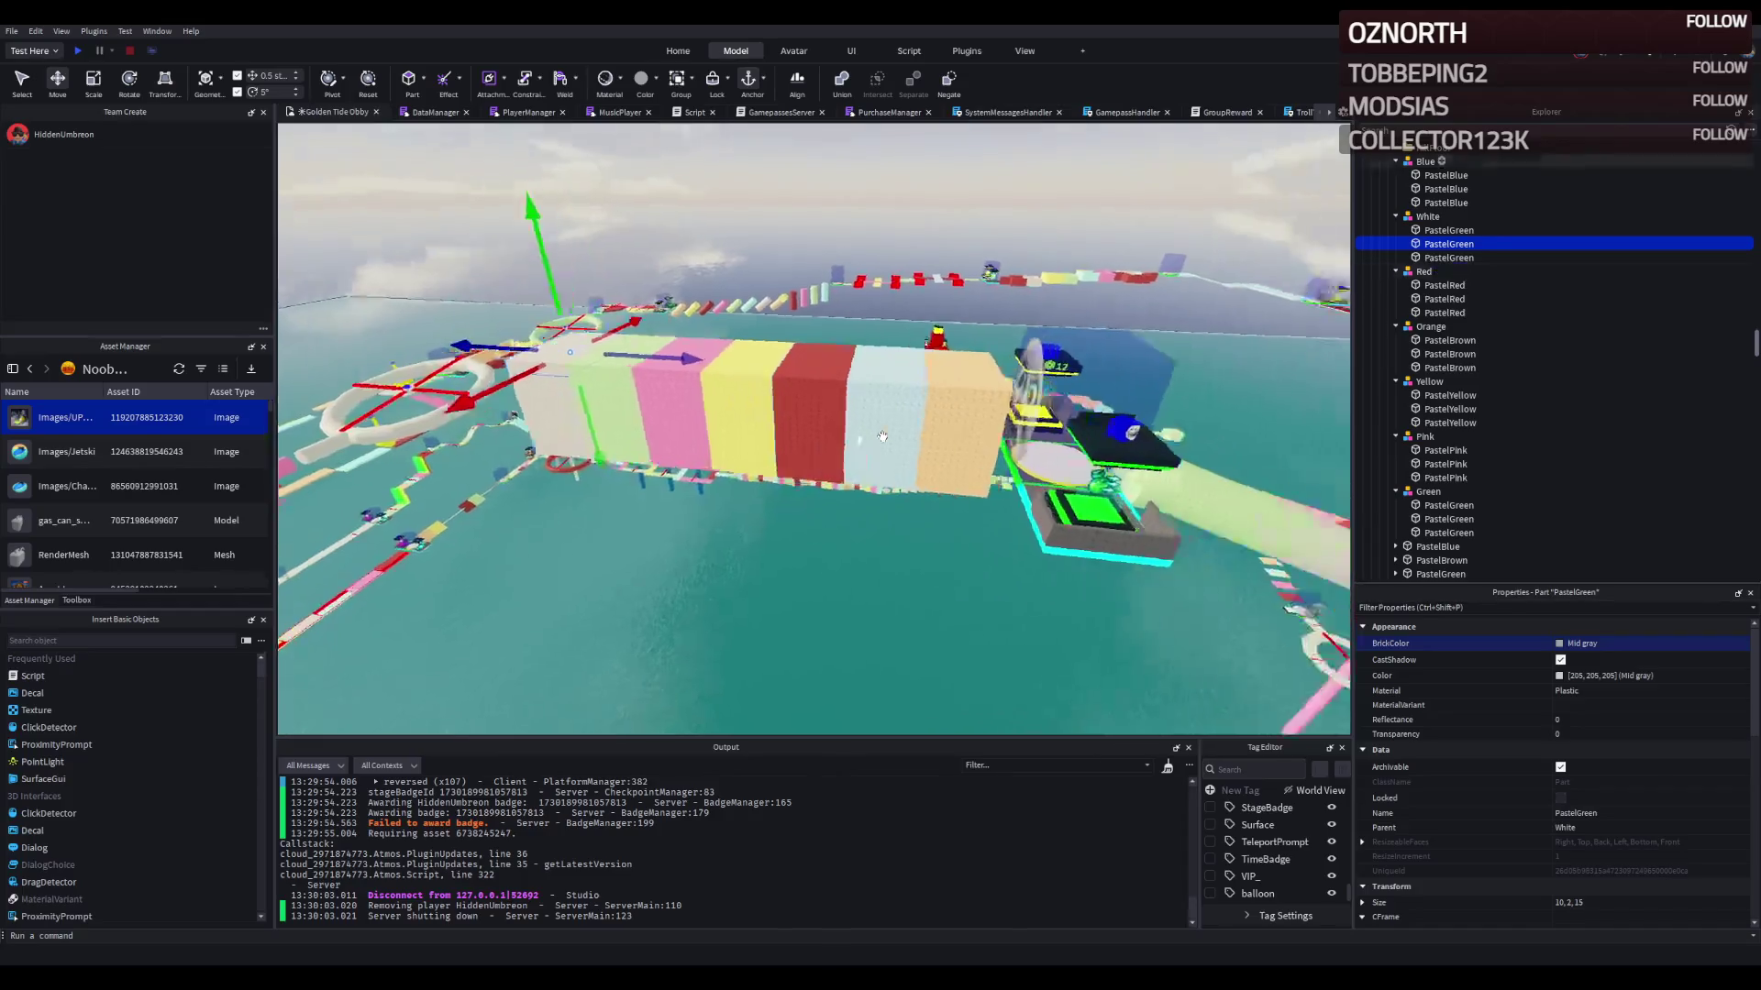
pyautogui.press('a')
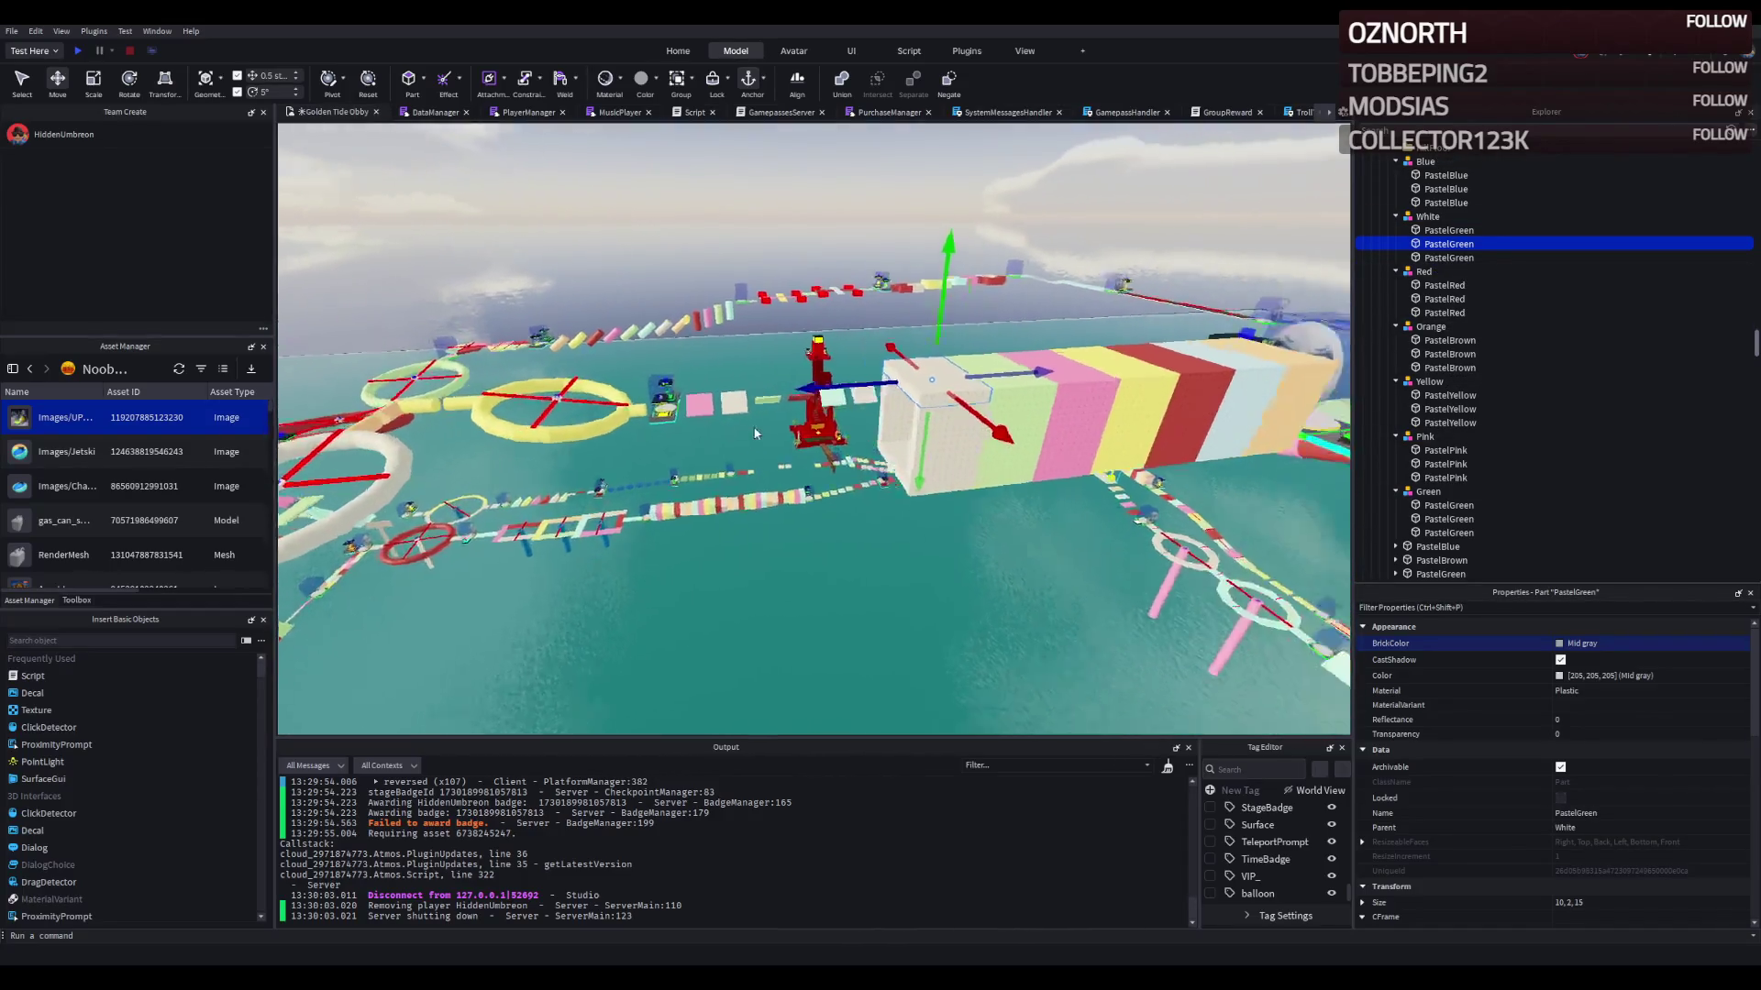
pyautogui.press('f')
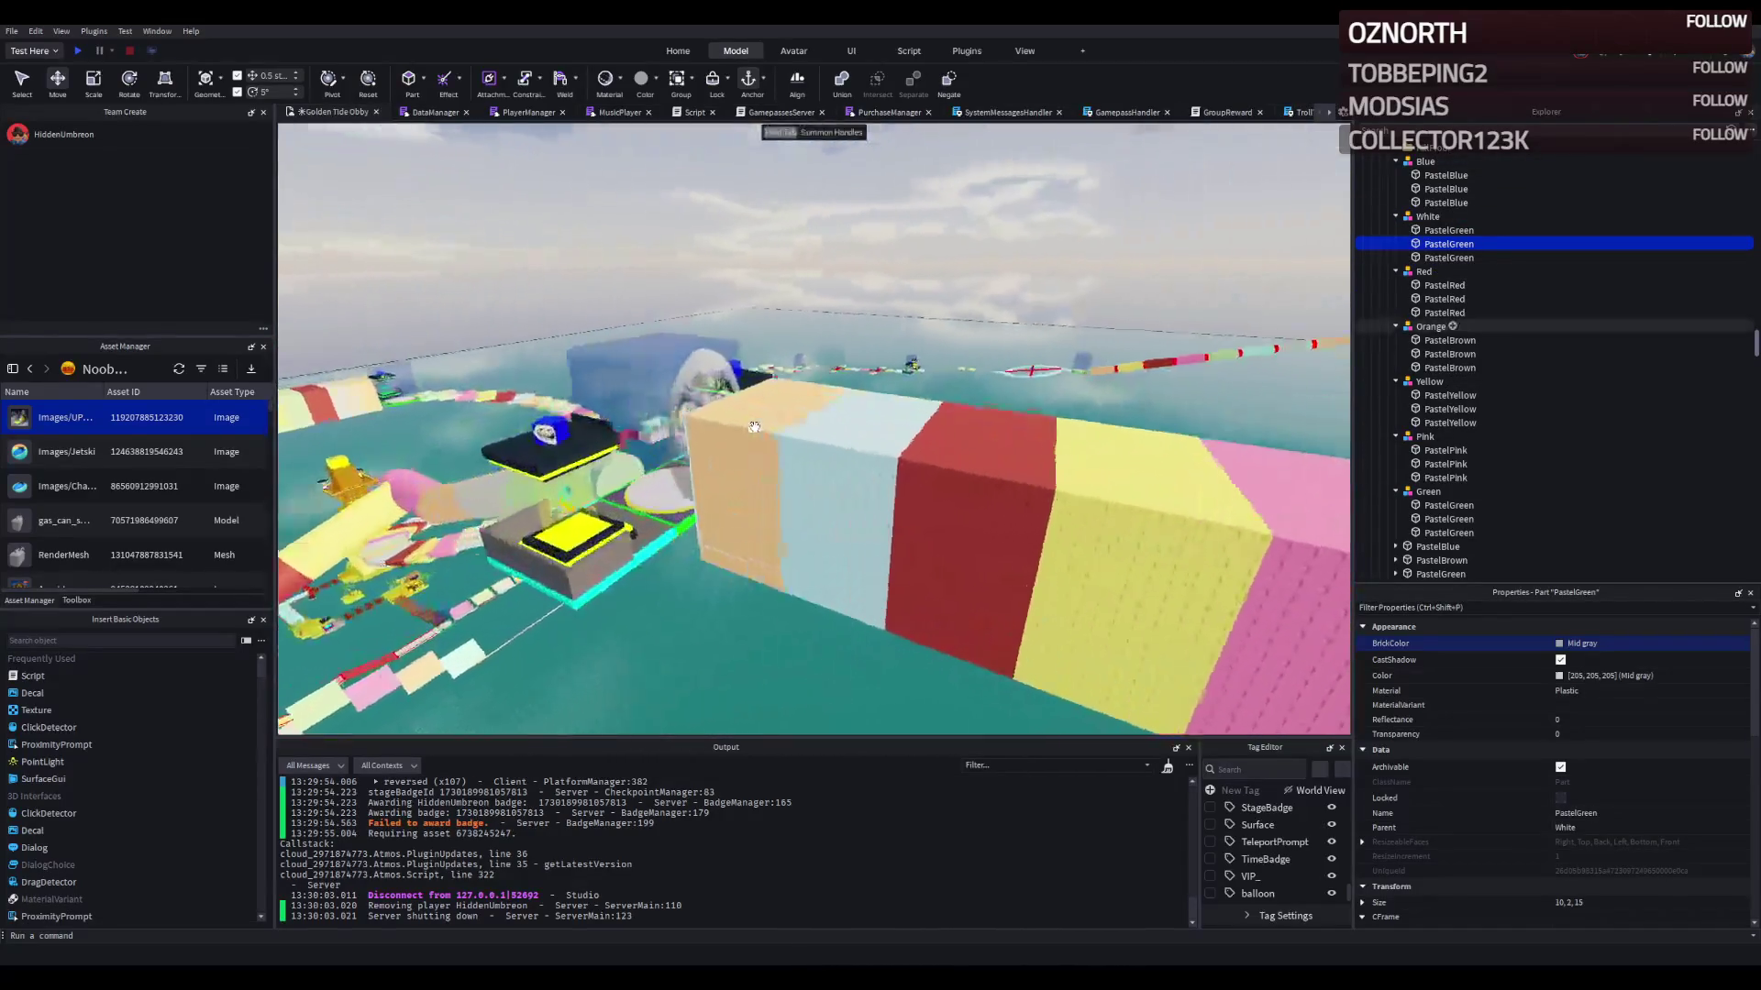
pyautogui.press('f')
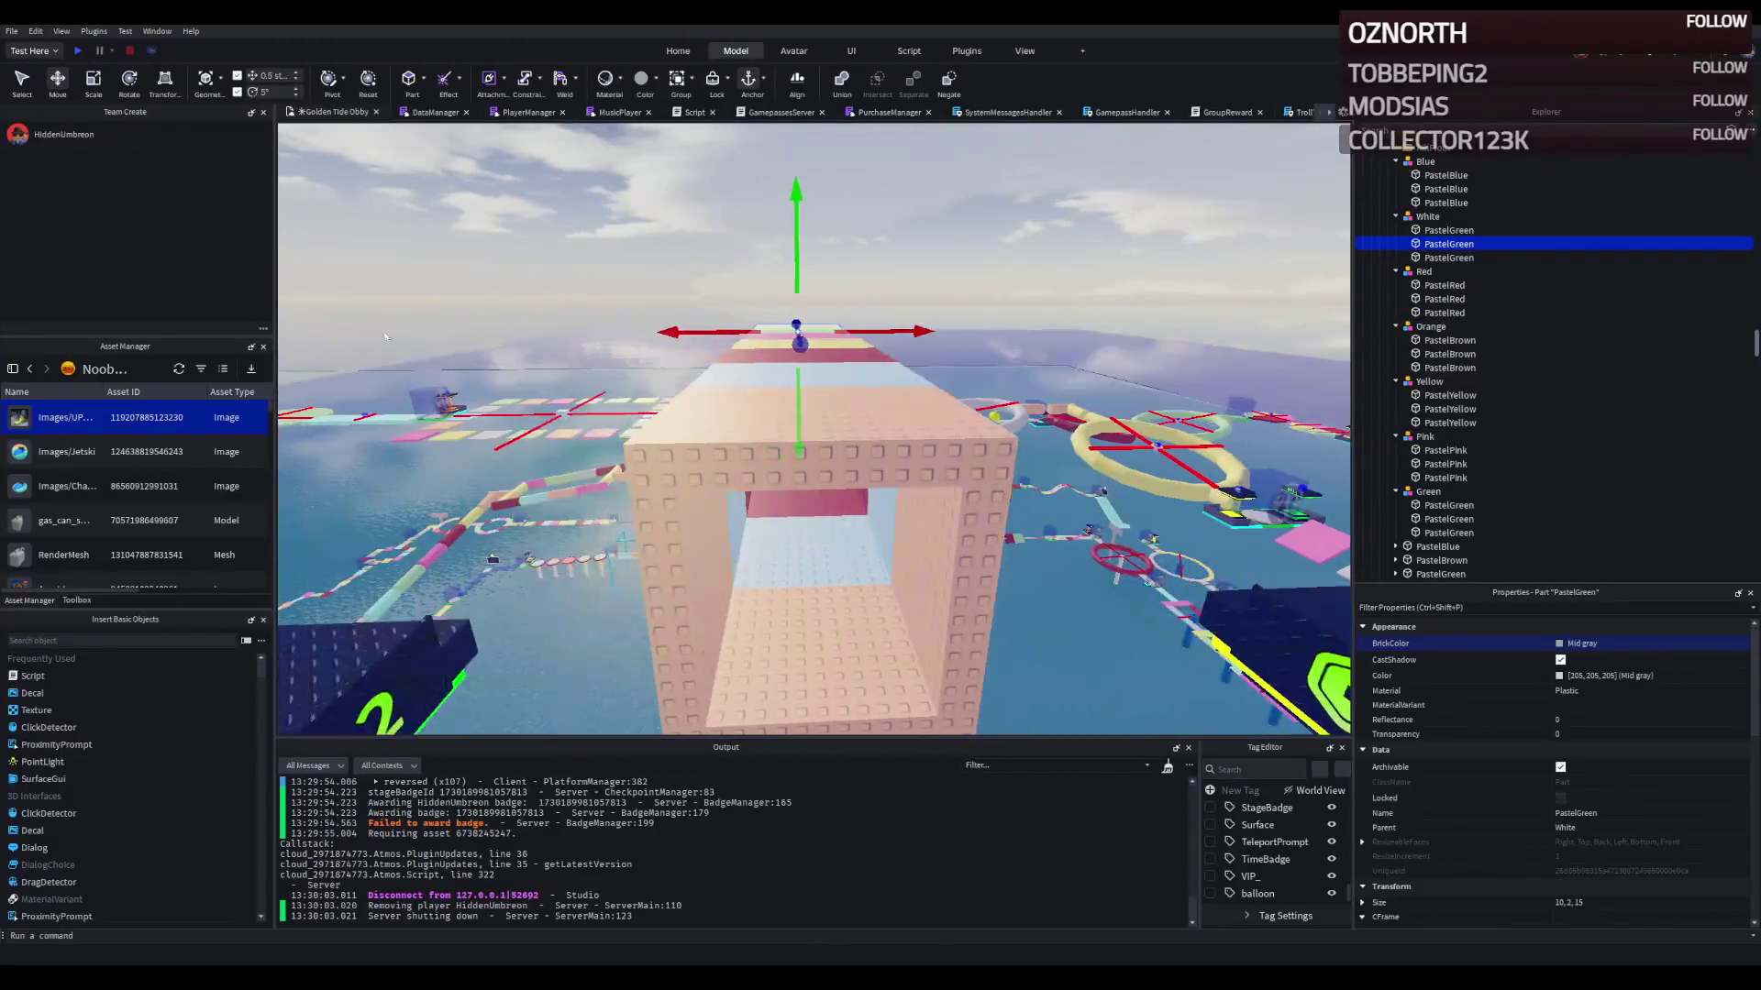
pyautogui.click(78, 52)
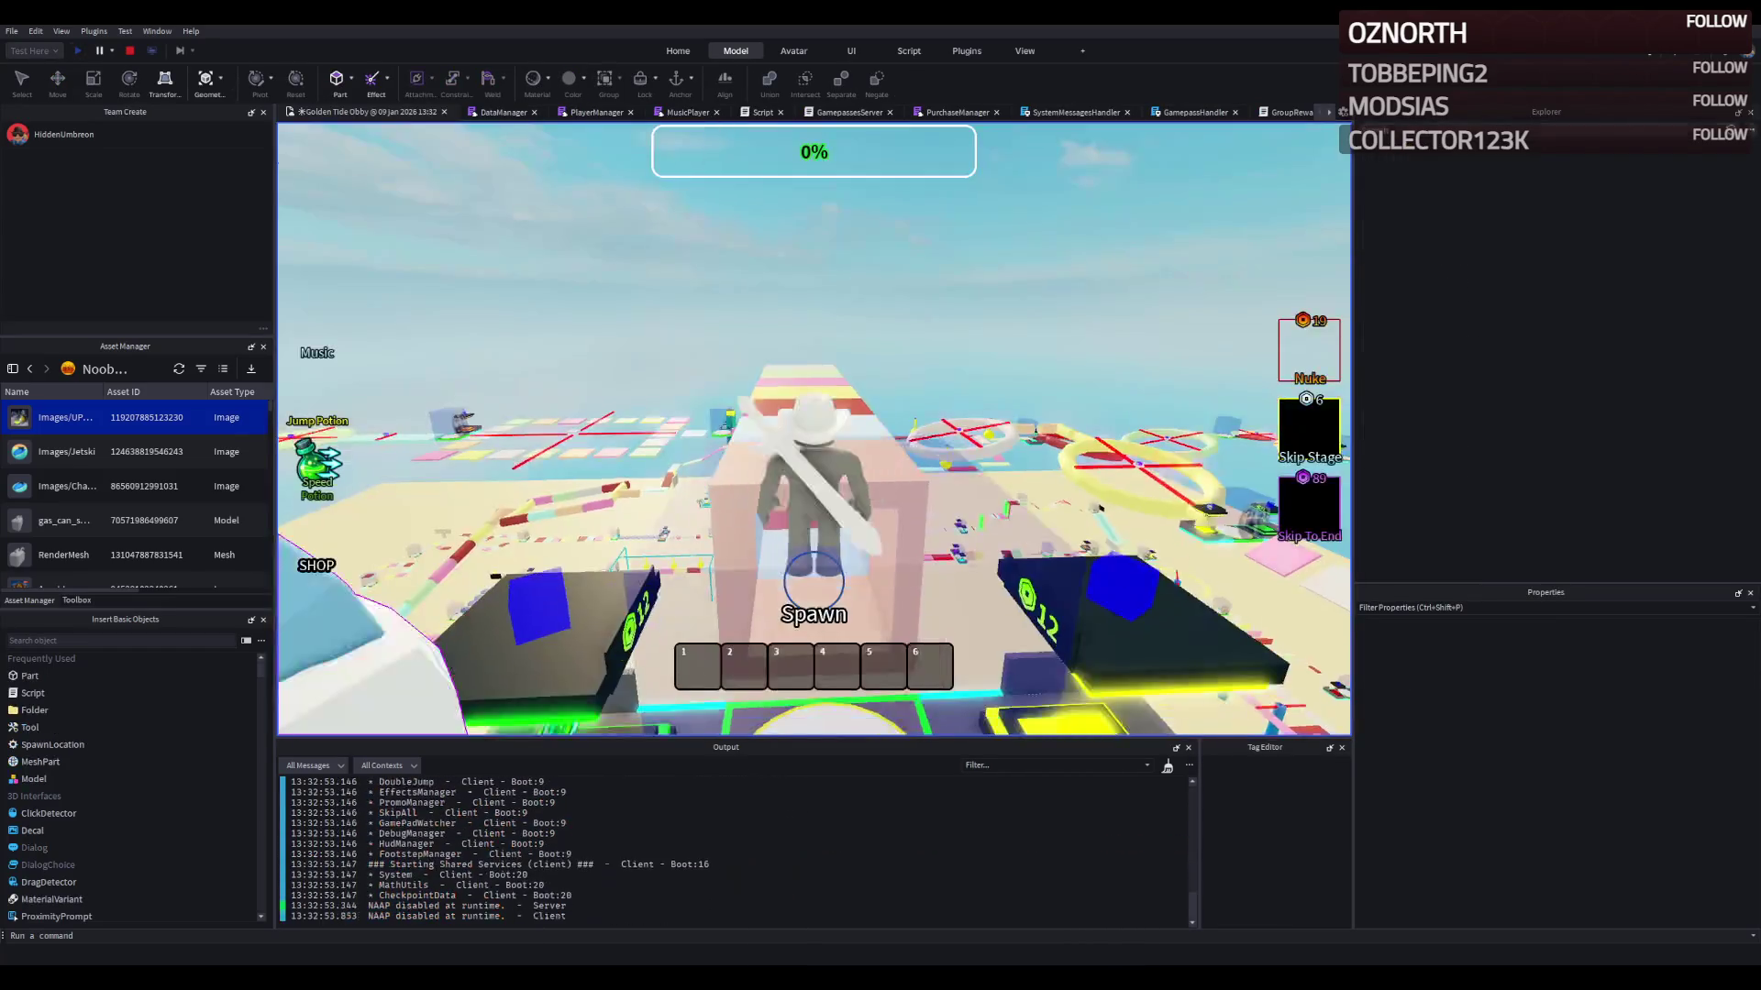
pyautogui.press('w')
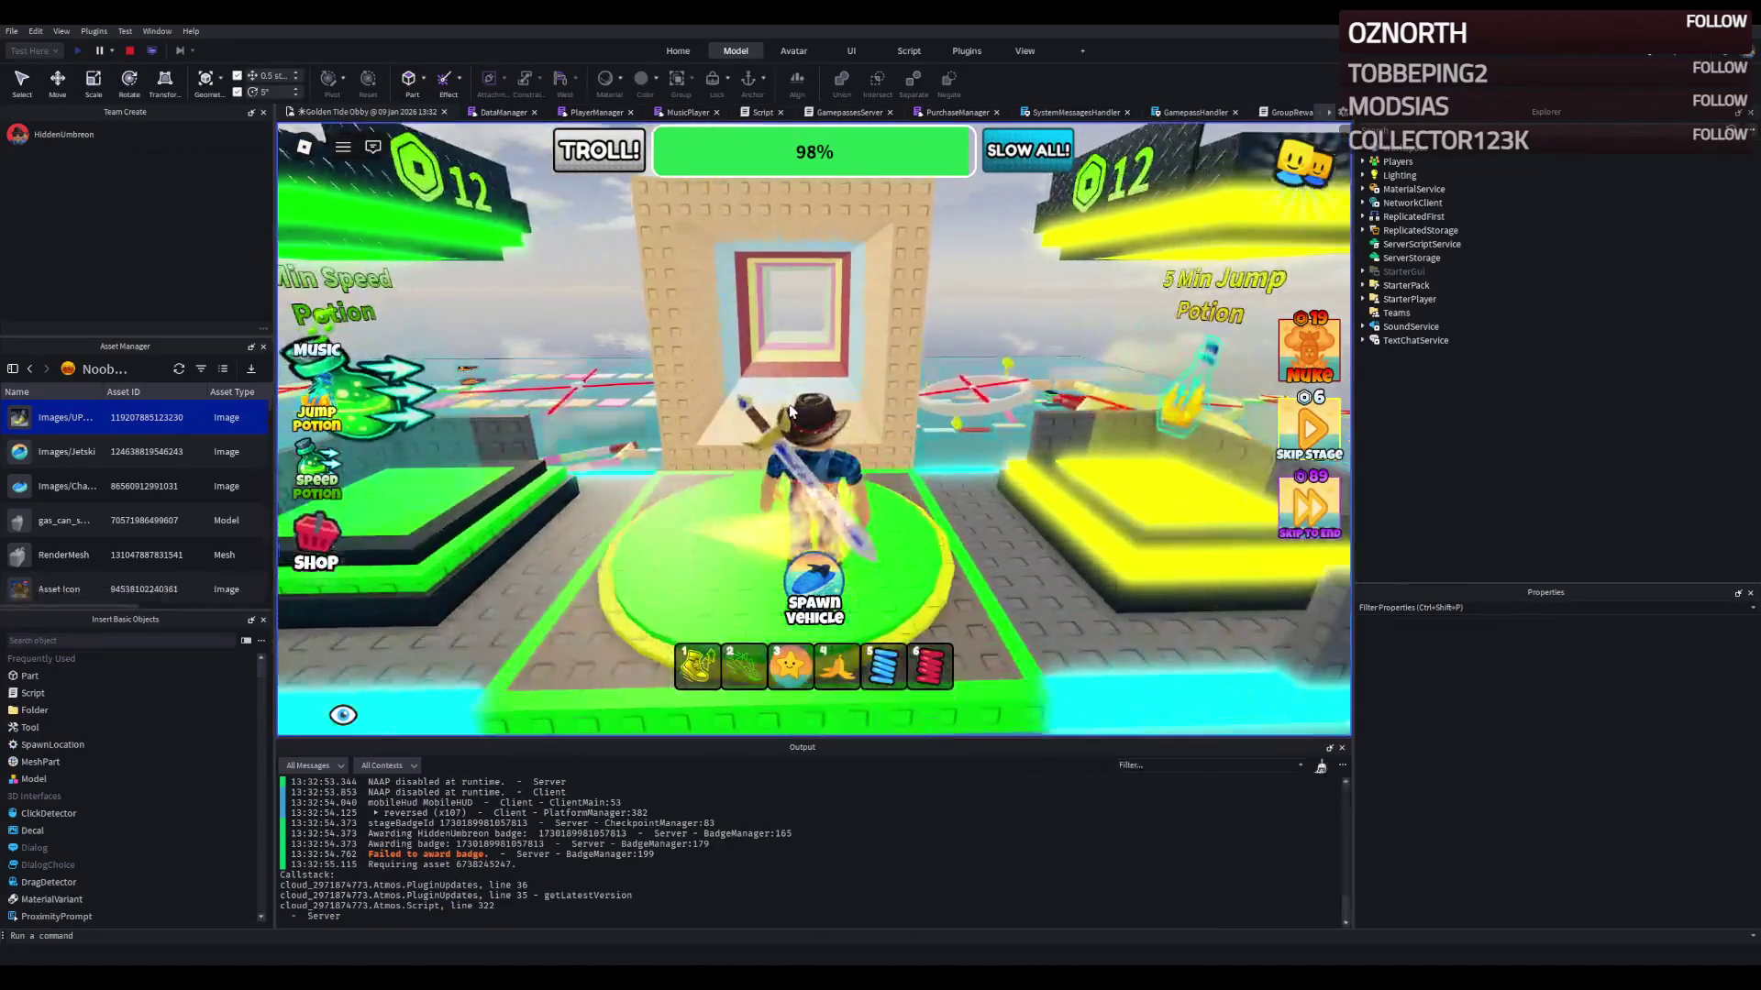
pyautogui.press('w')
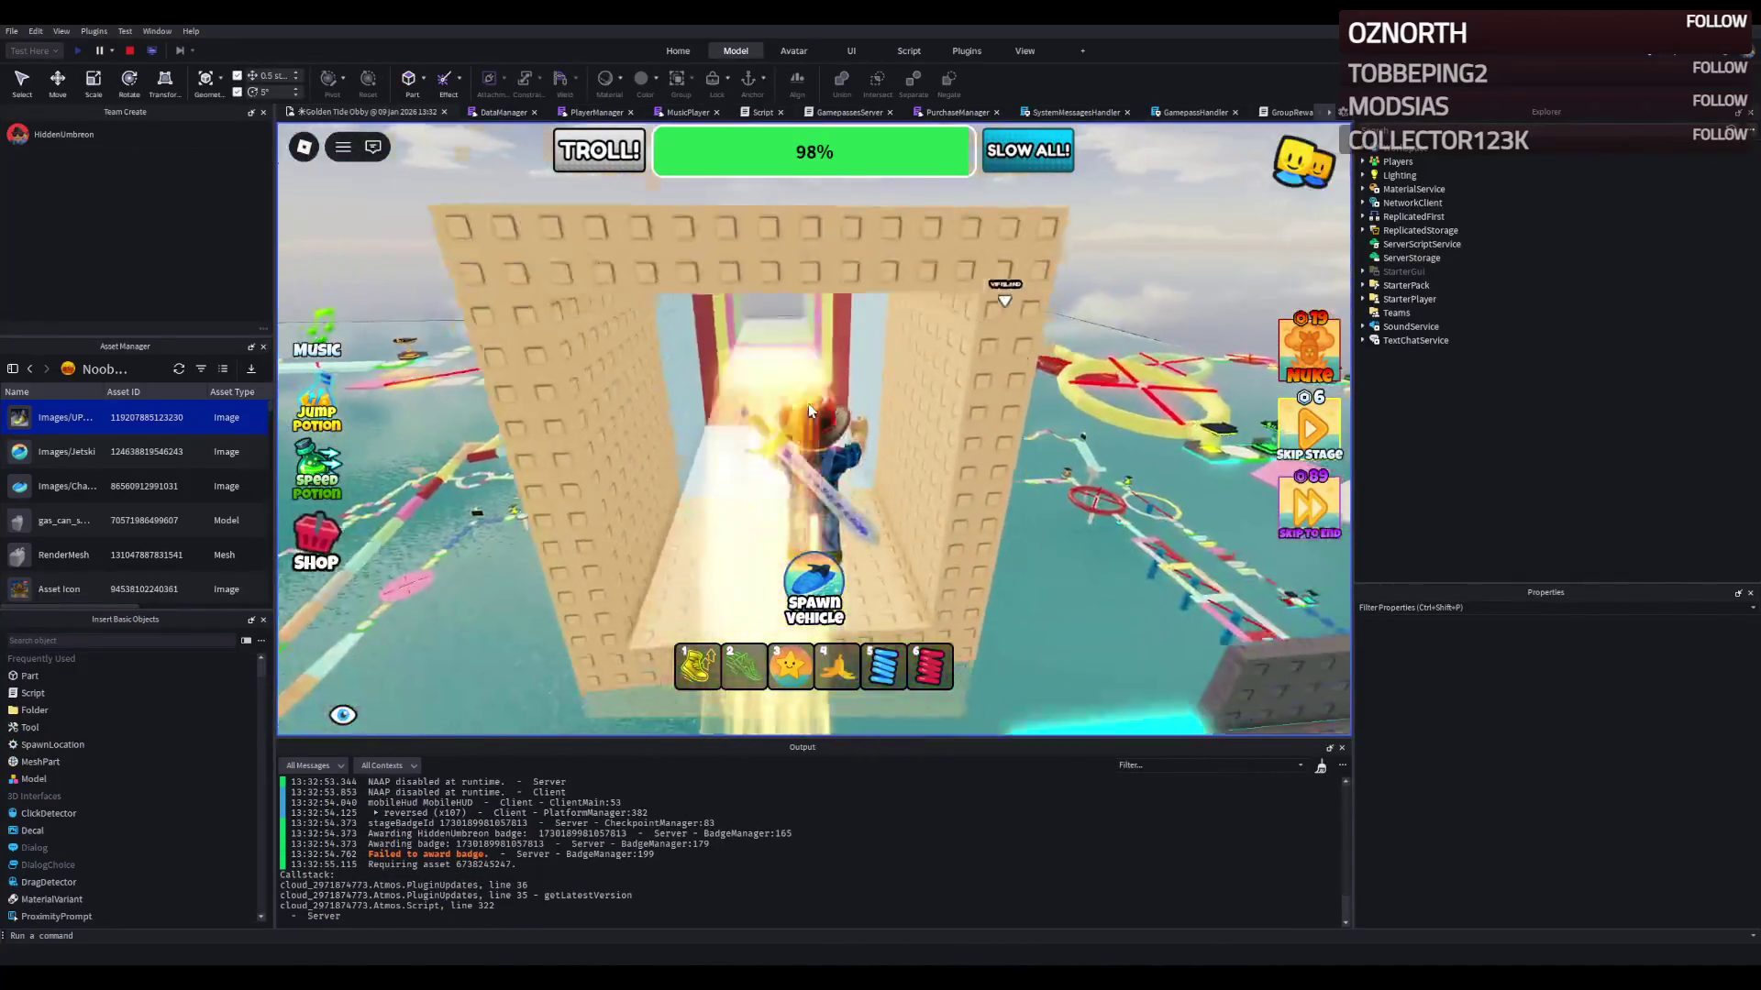
pyautogui.press('w')
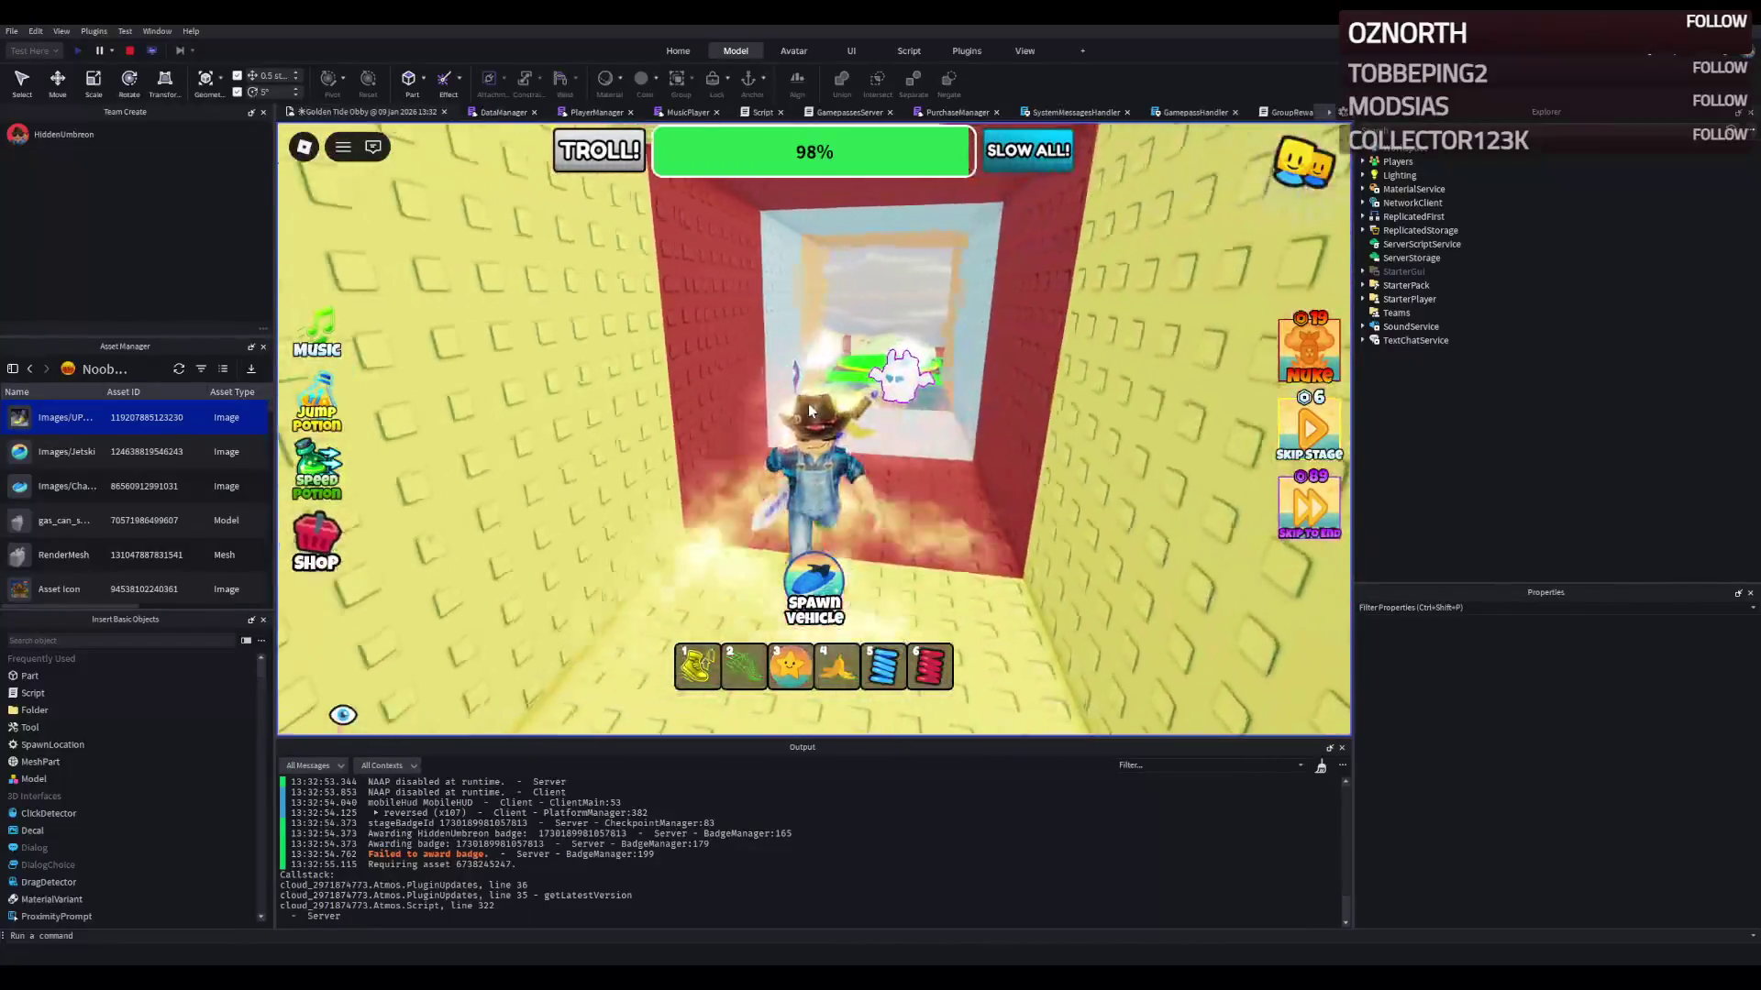
pyautogui.press('w')
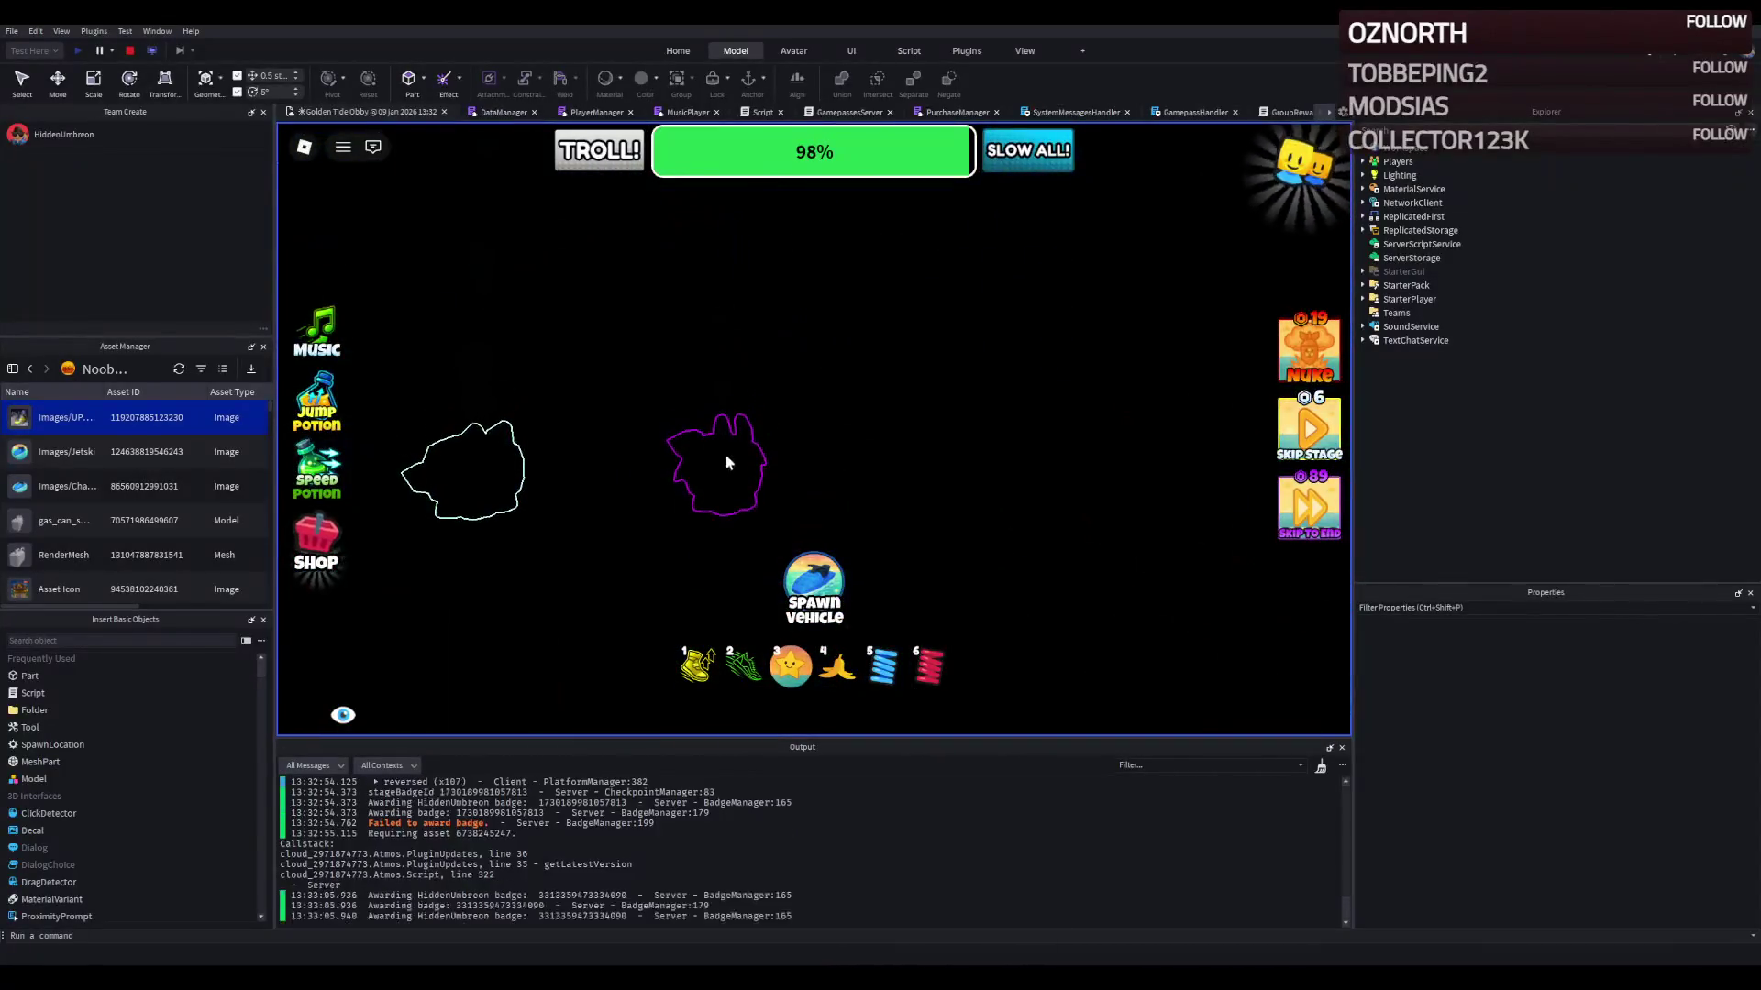
pyautogui.press('Left')
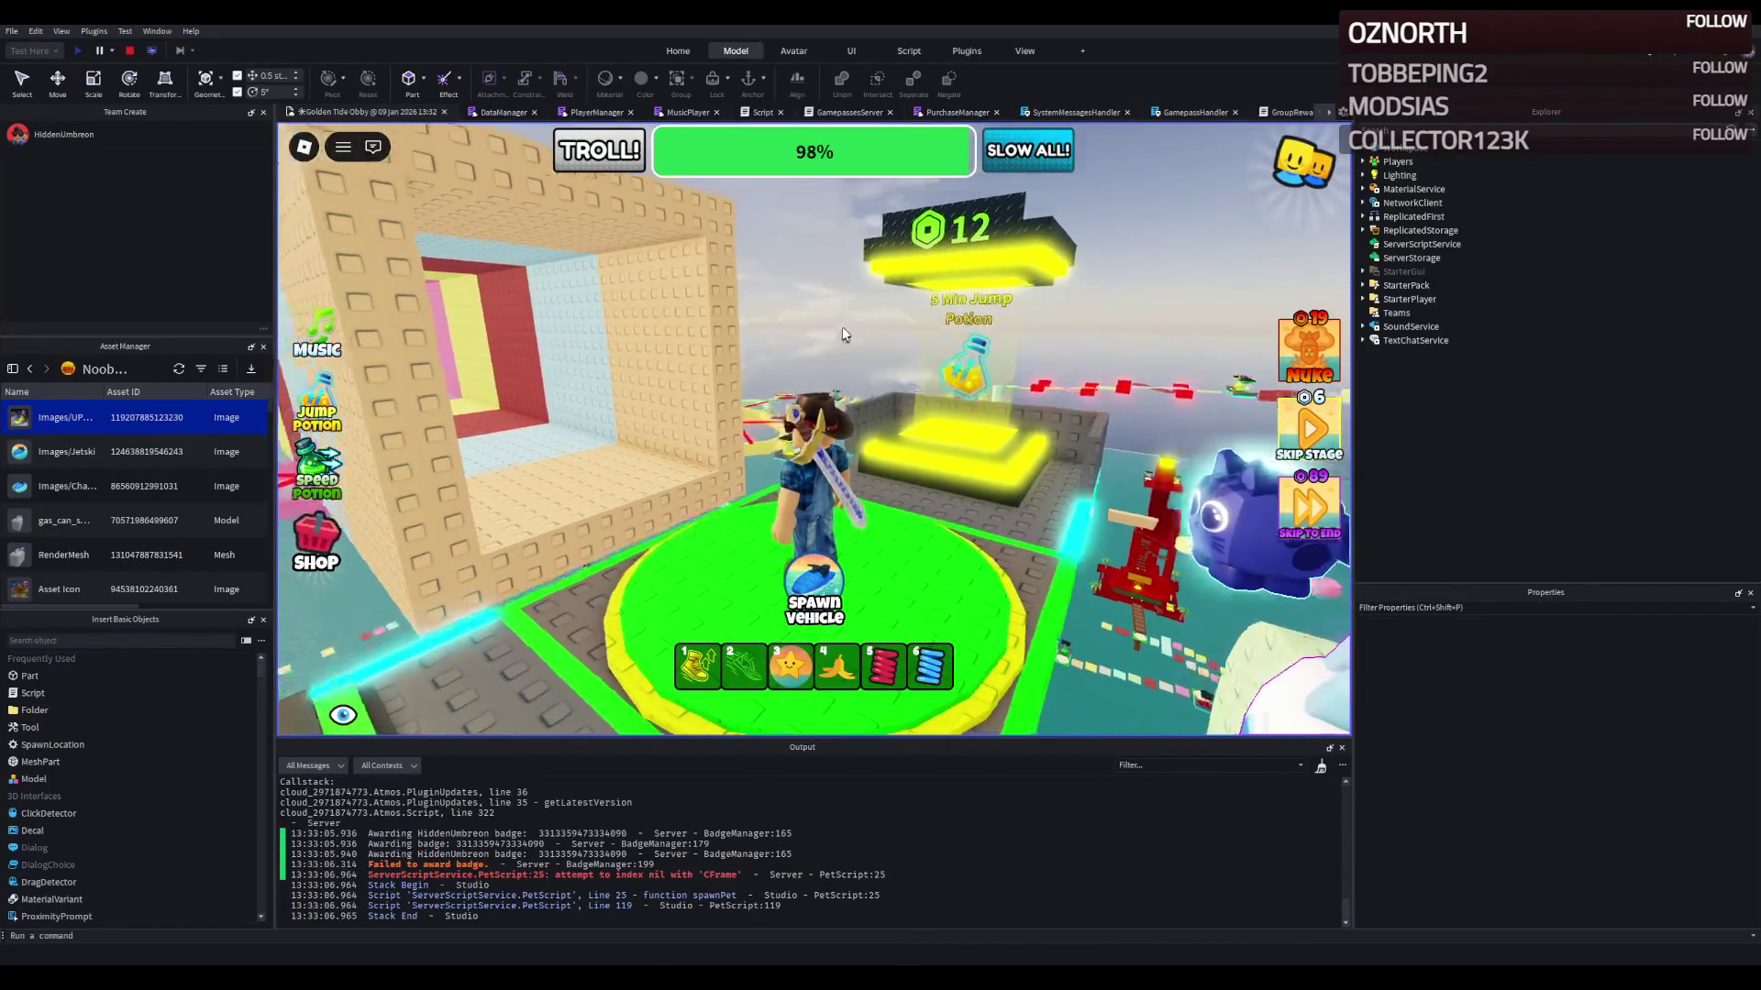
pyautogui.press('pagedown')
pyautogui.press('pagedown')
pyautogui.press('Left')
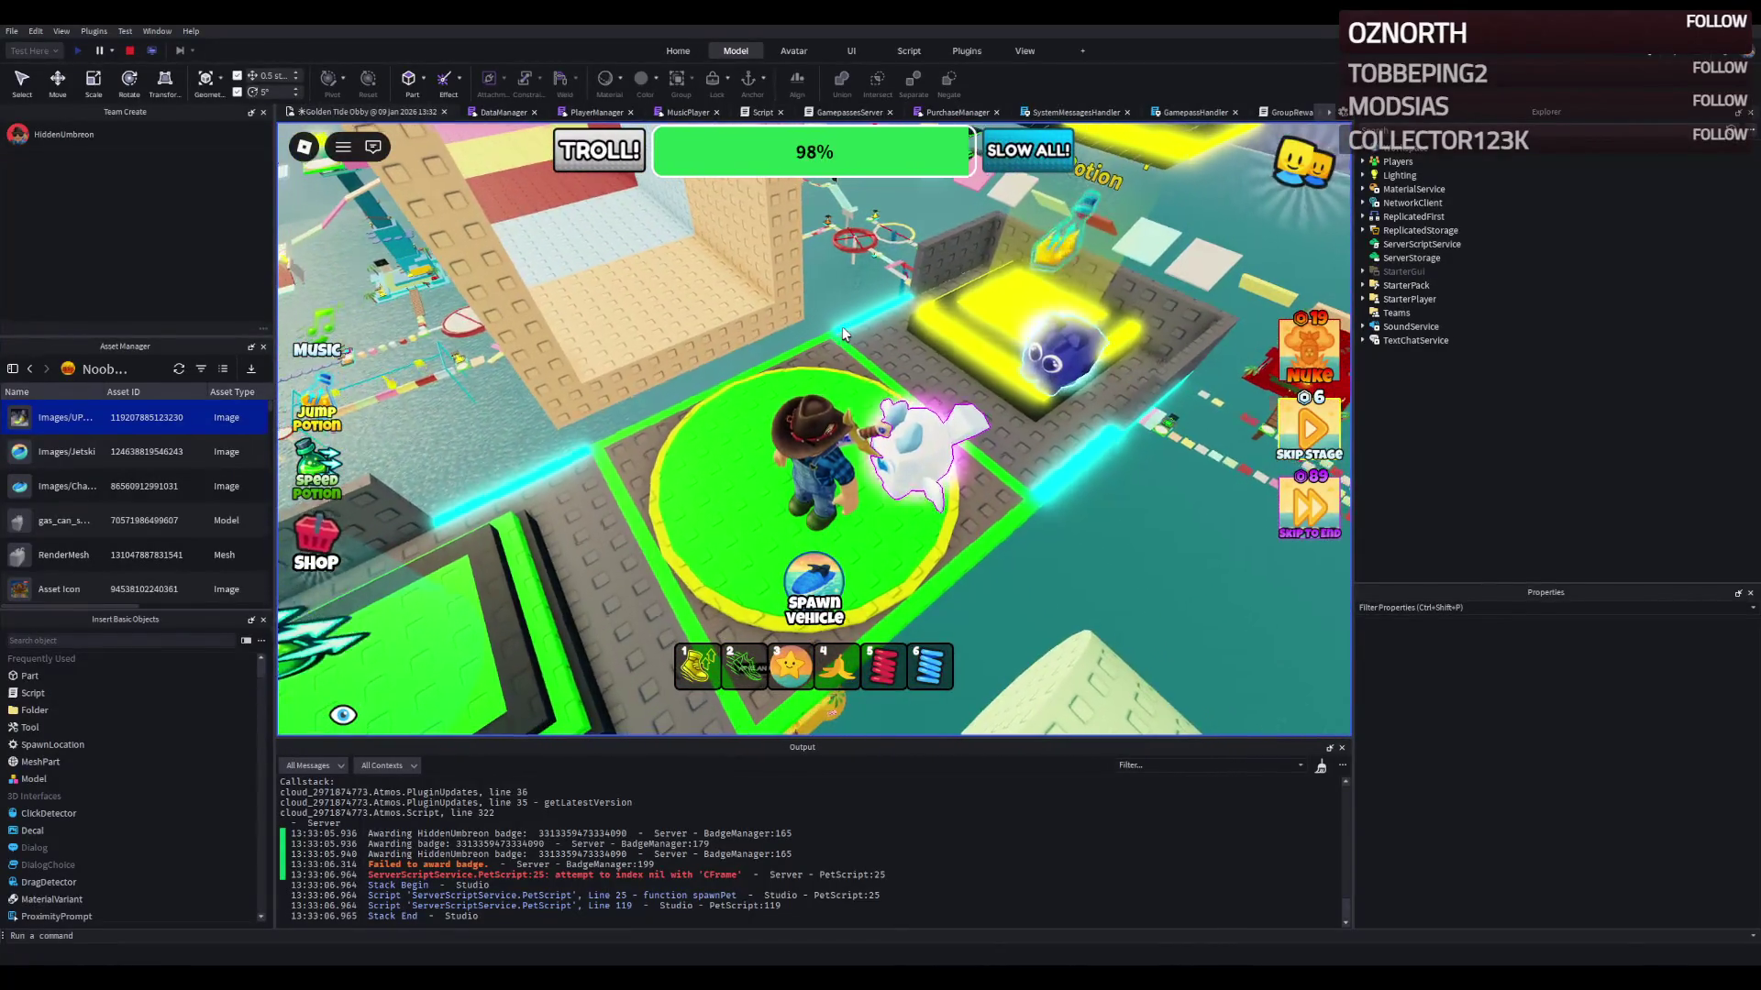
pyautogui.press('Right')
pyautogui.press('pageup')
pyautogui.press('pageup')
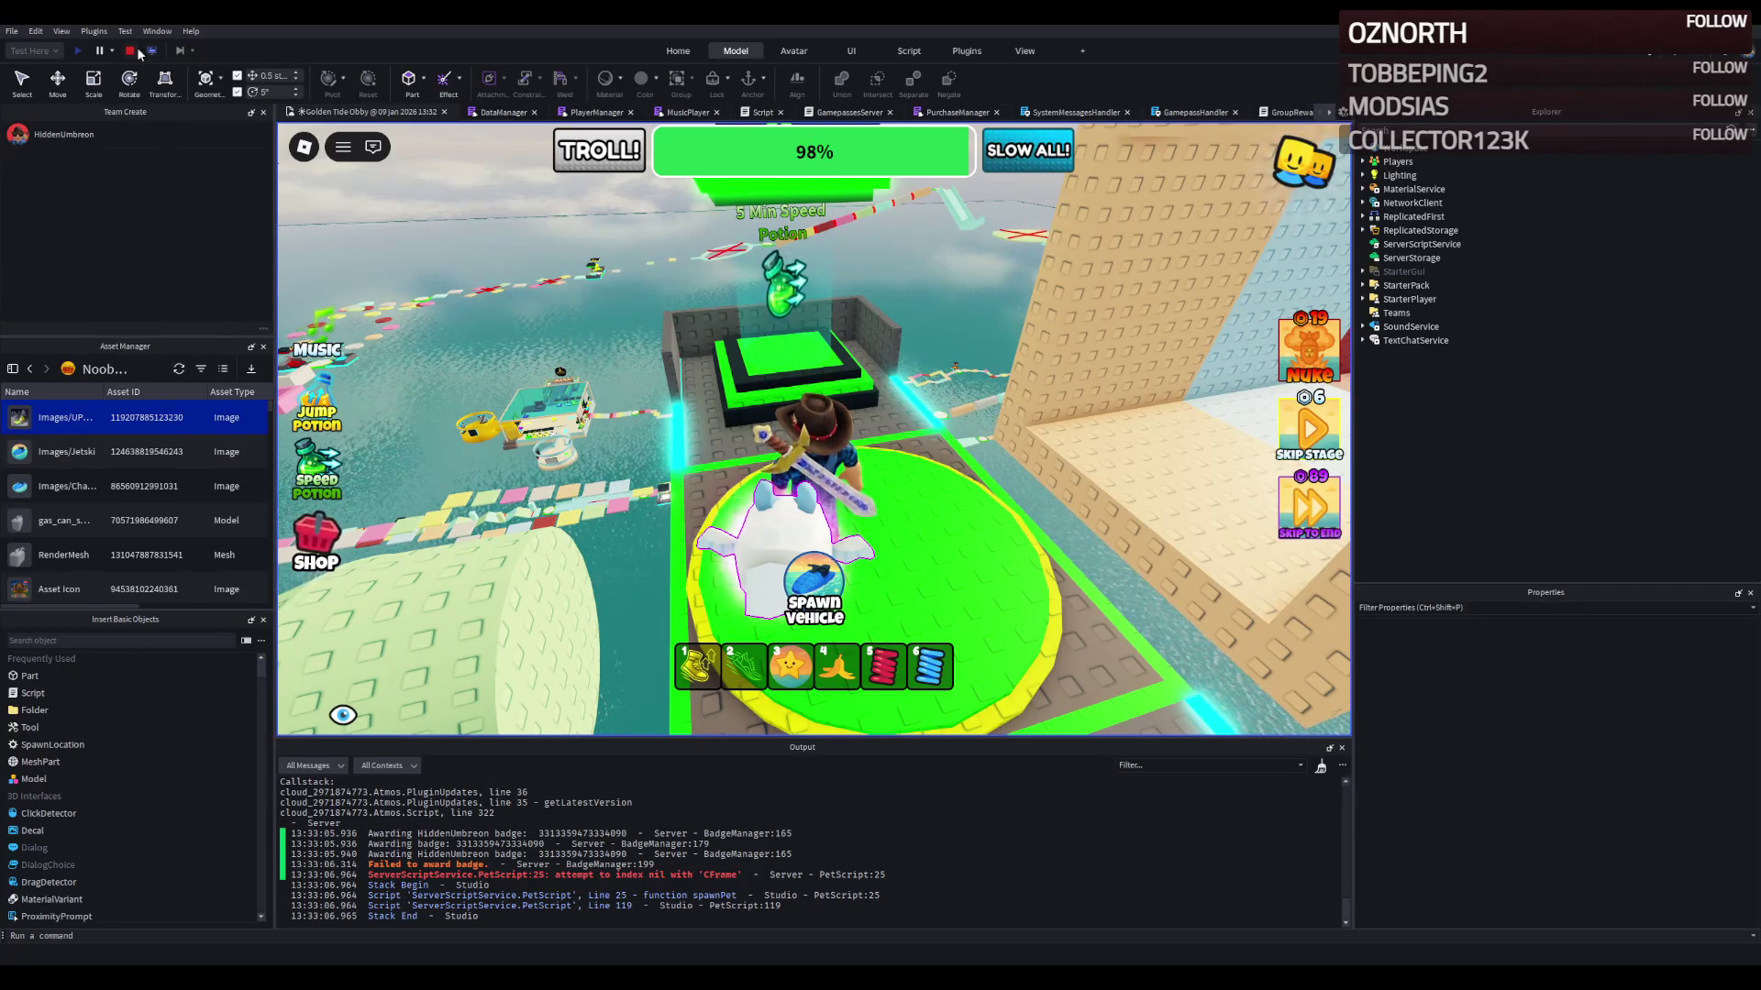
pyautogui.hotkey('shift', 'F5')
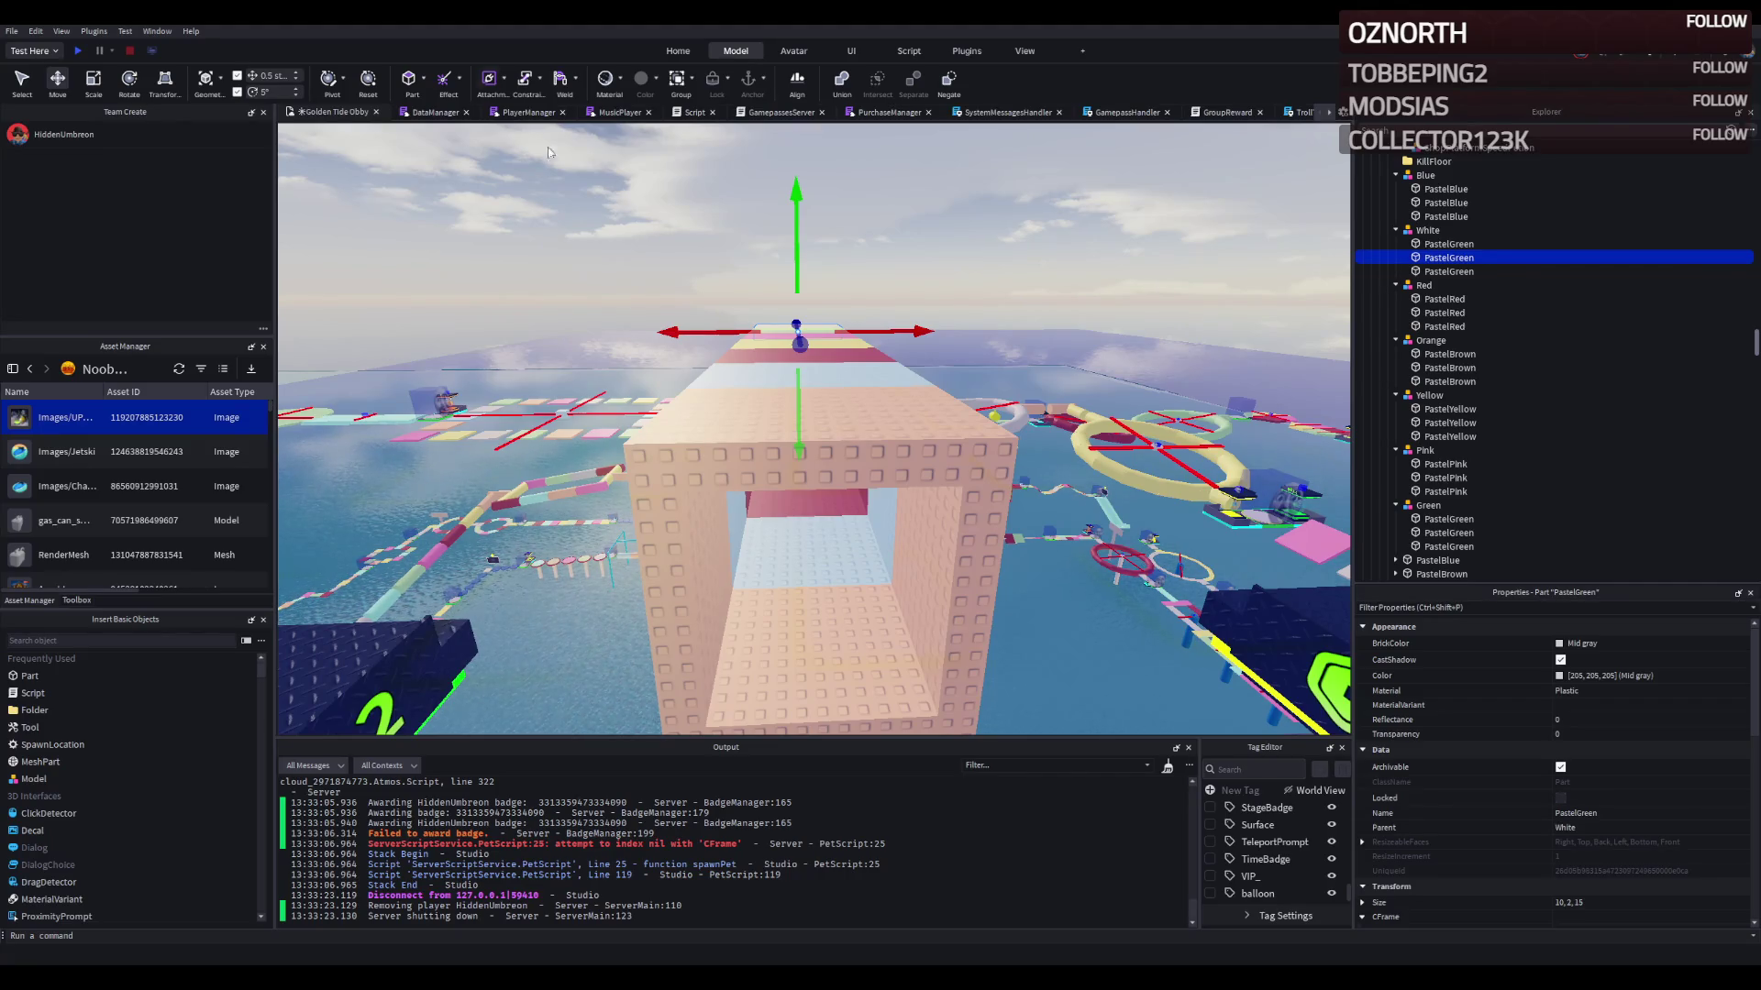
pyautogui.scroll(-10, 975, 367)
pyautogui.scroll(10, 704, 451)
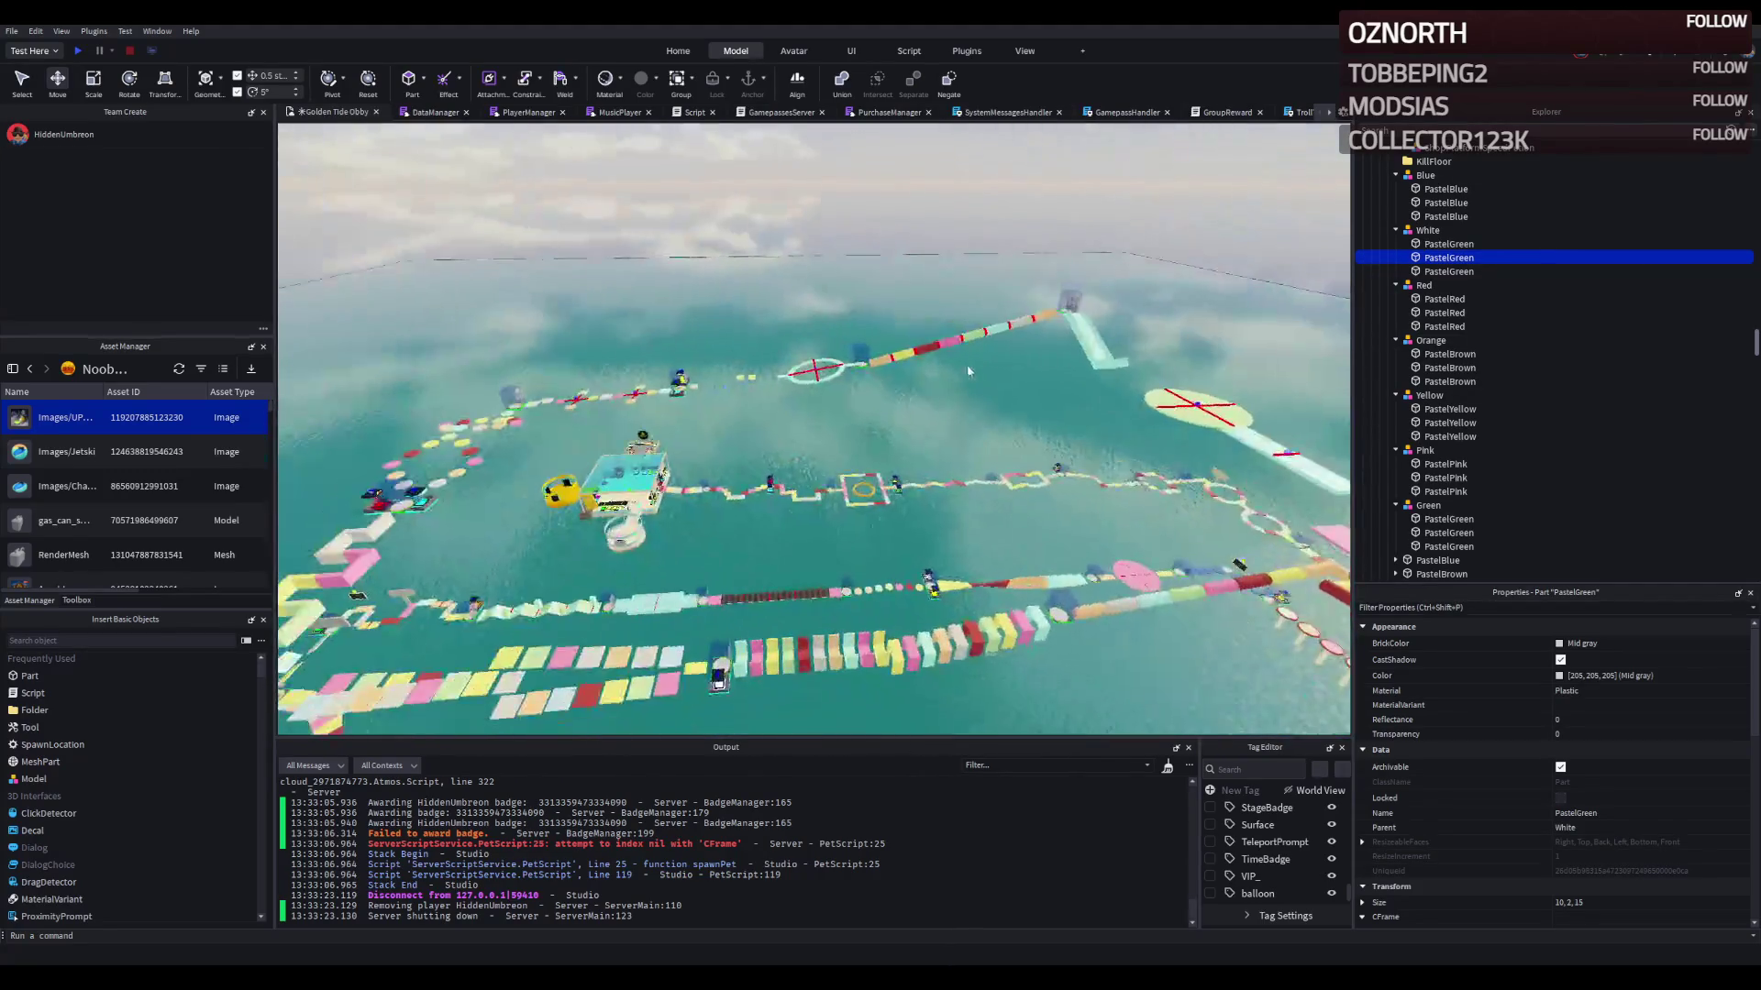
pyautogui.press('d')
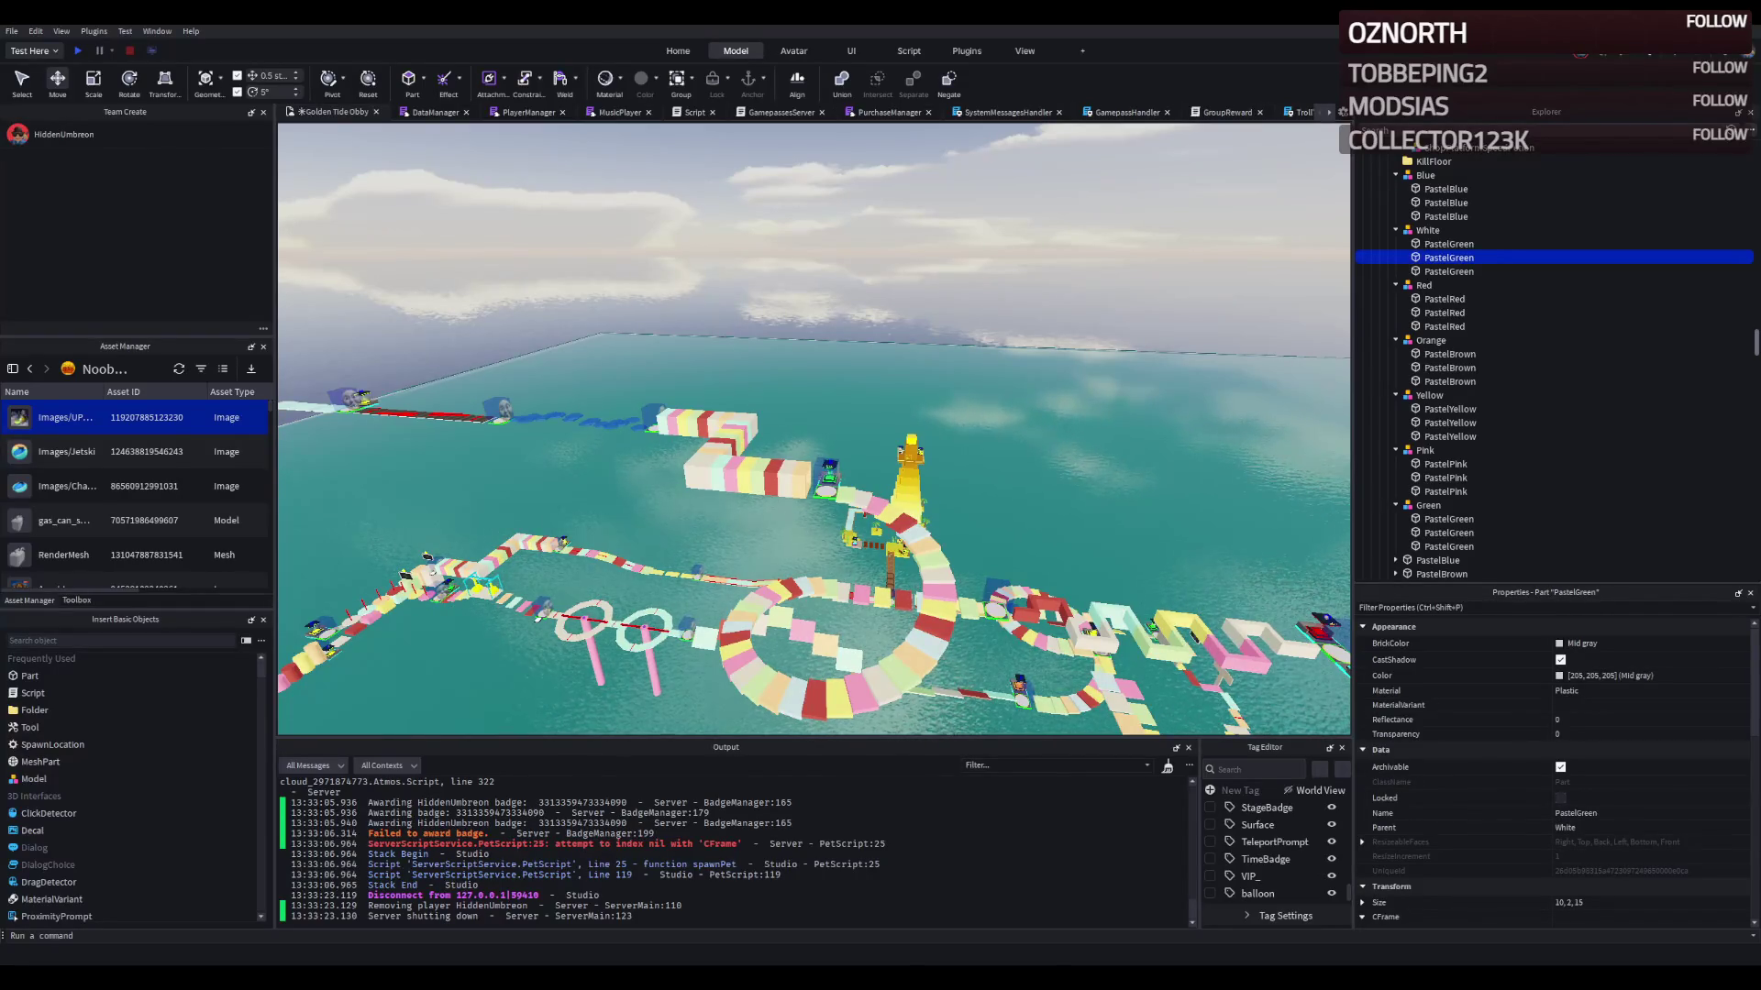
pyautogui.press('w')
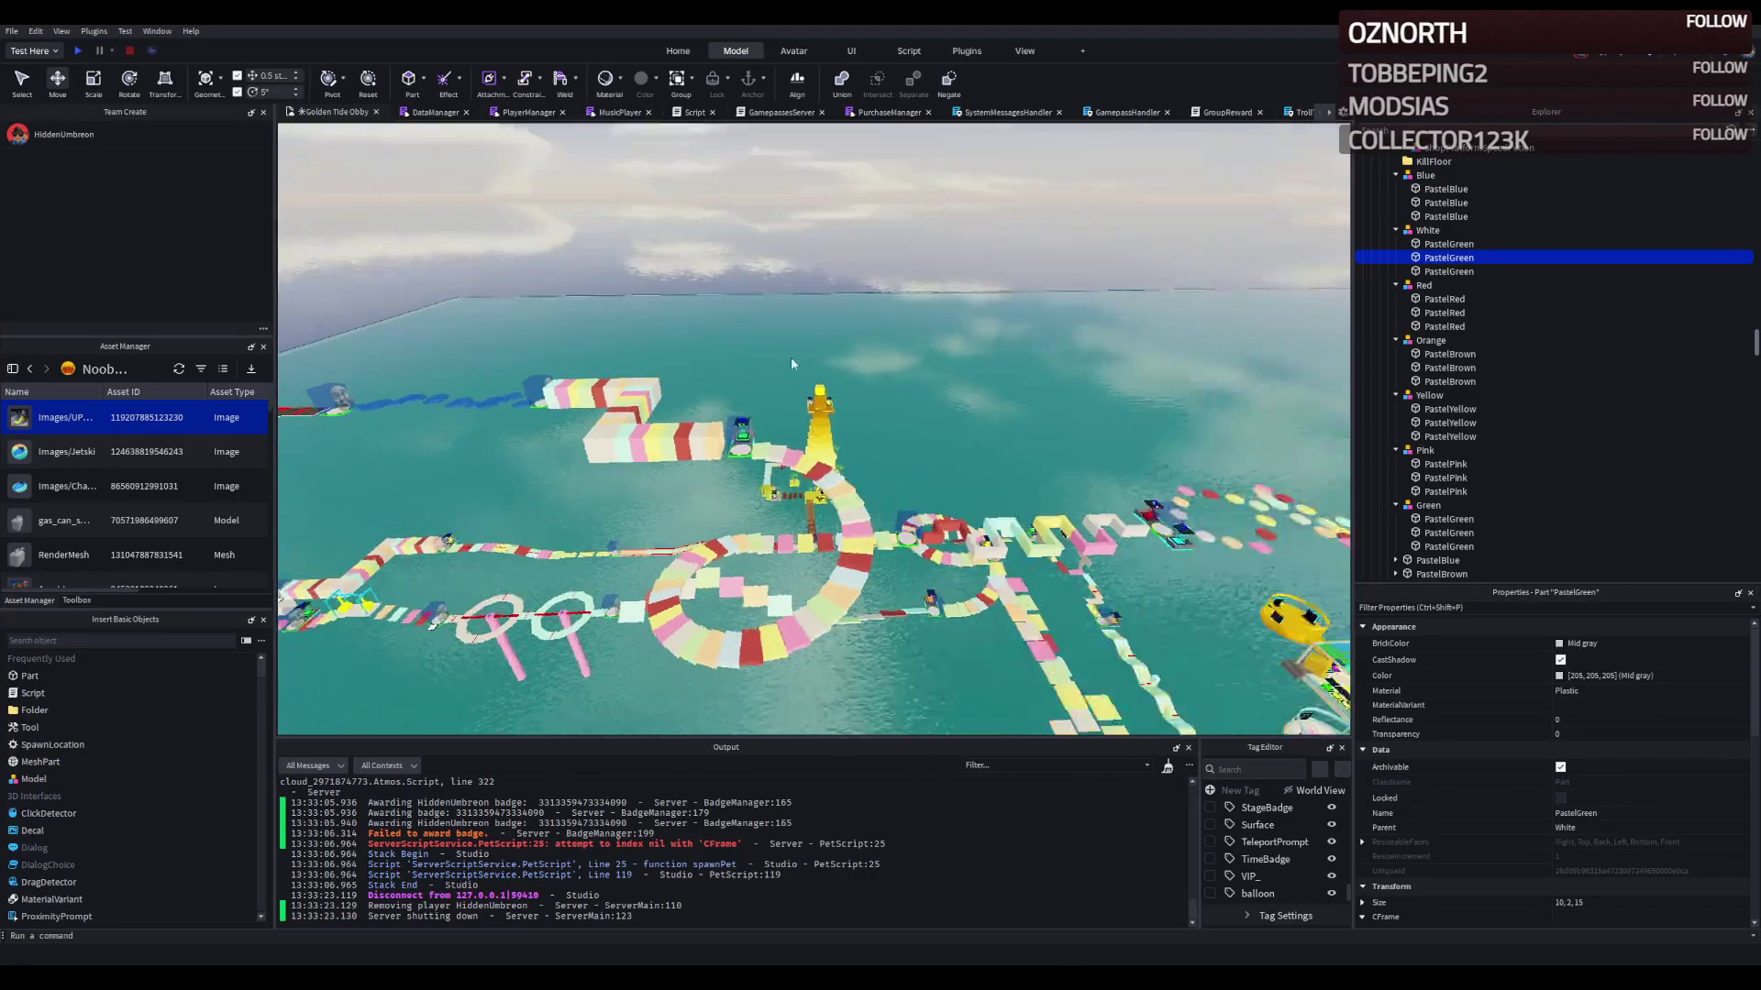
pyautogui.press('q')
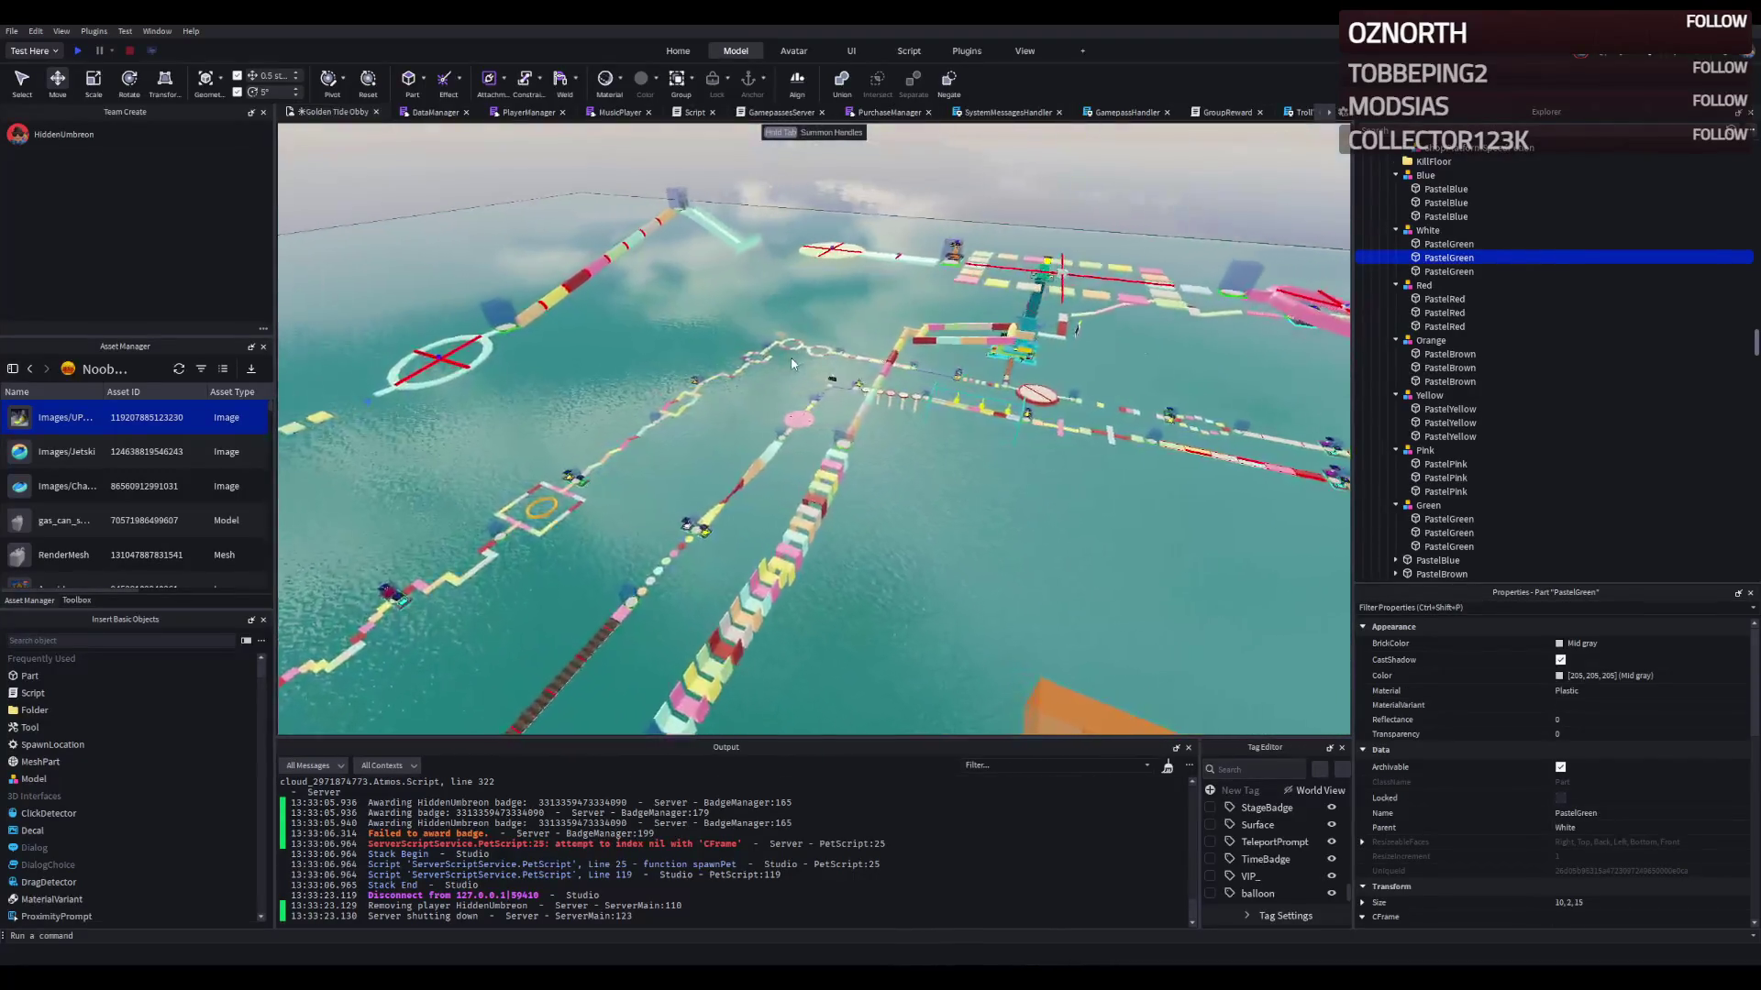
pyautogui.press('f')
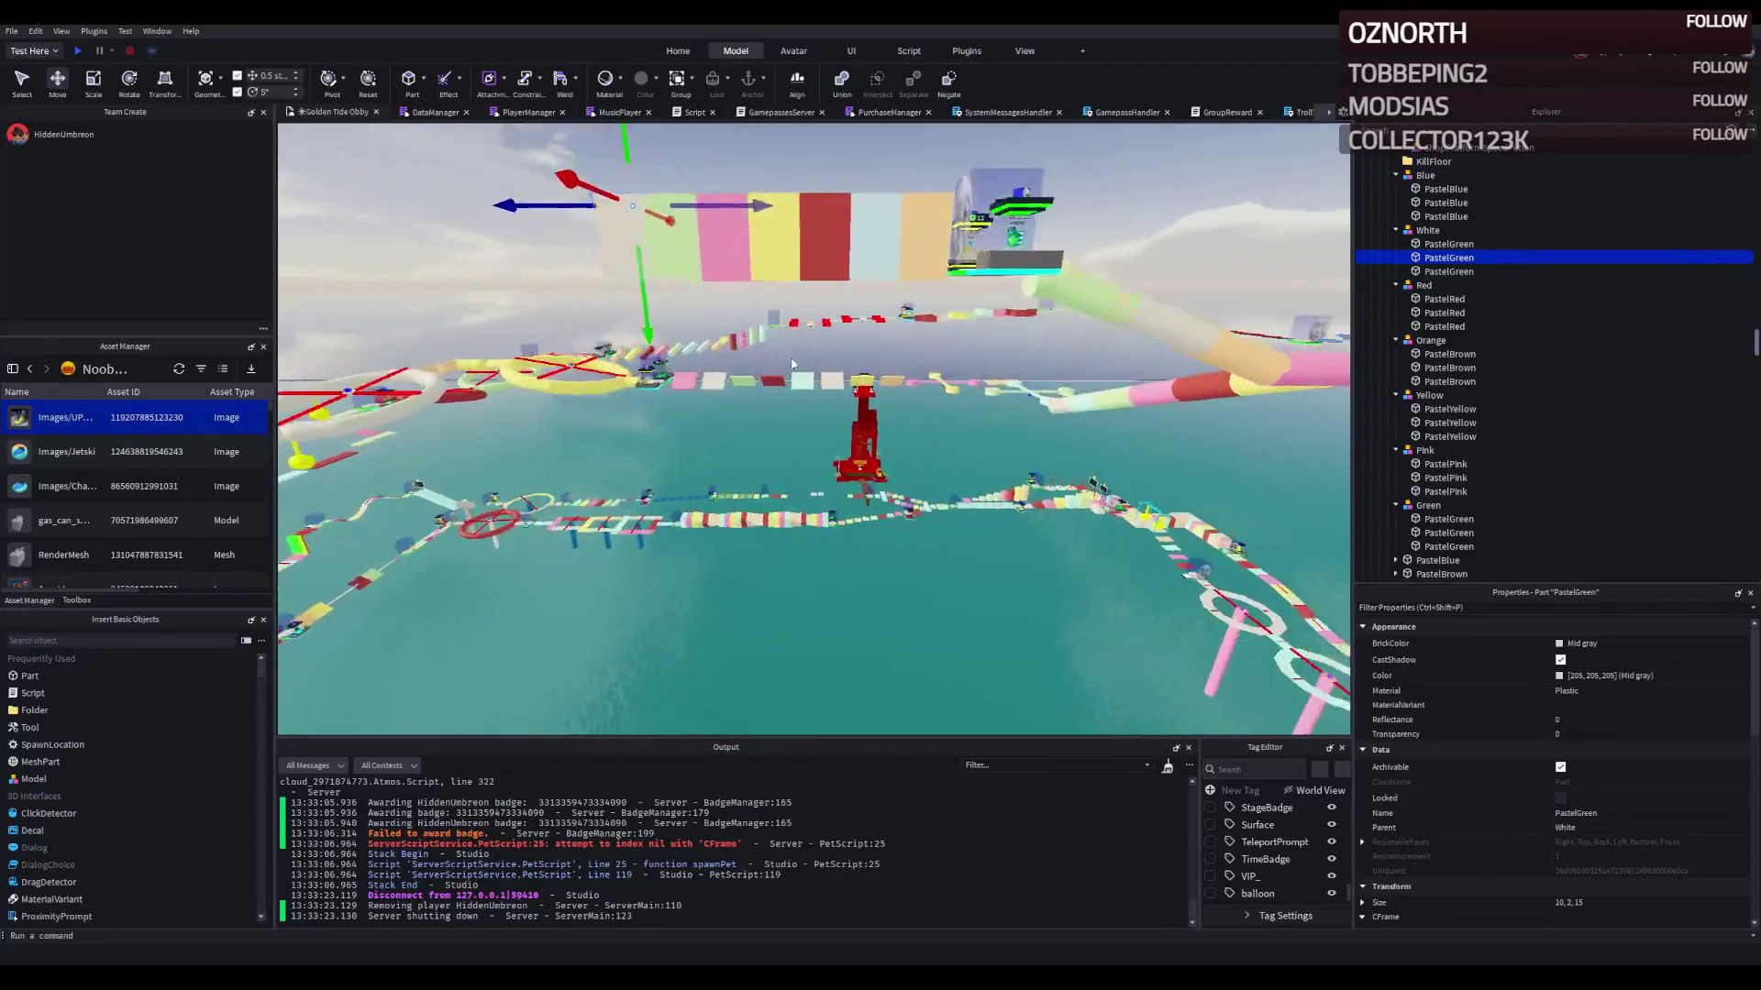
pyautogui.moveTo(791, 356); pyautogui.dragTo(790, 358)
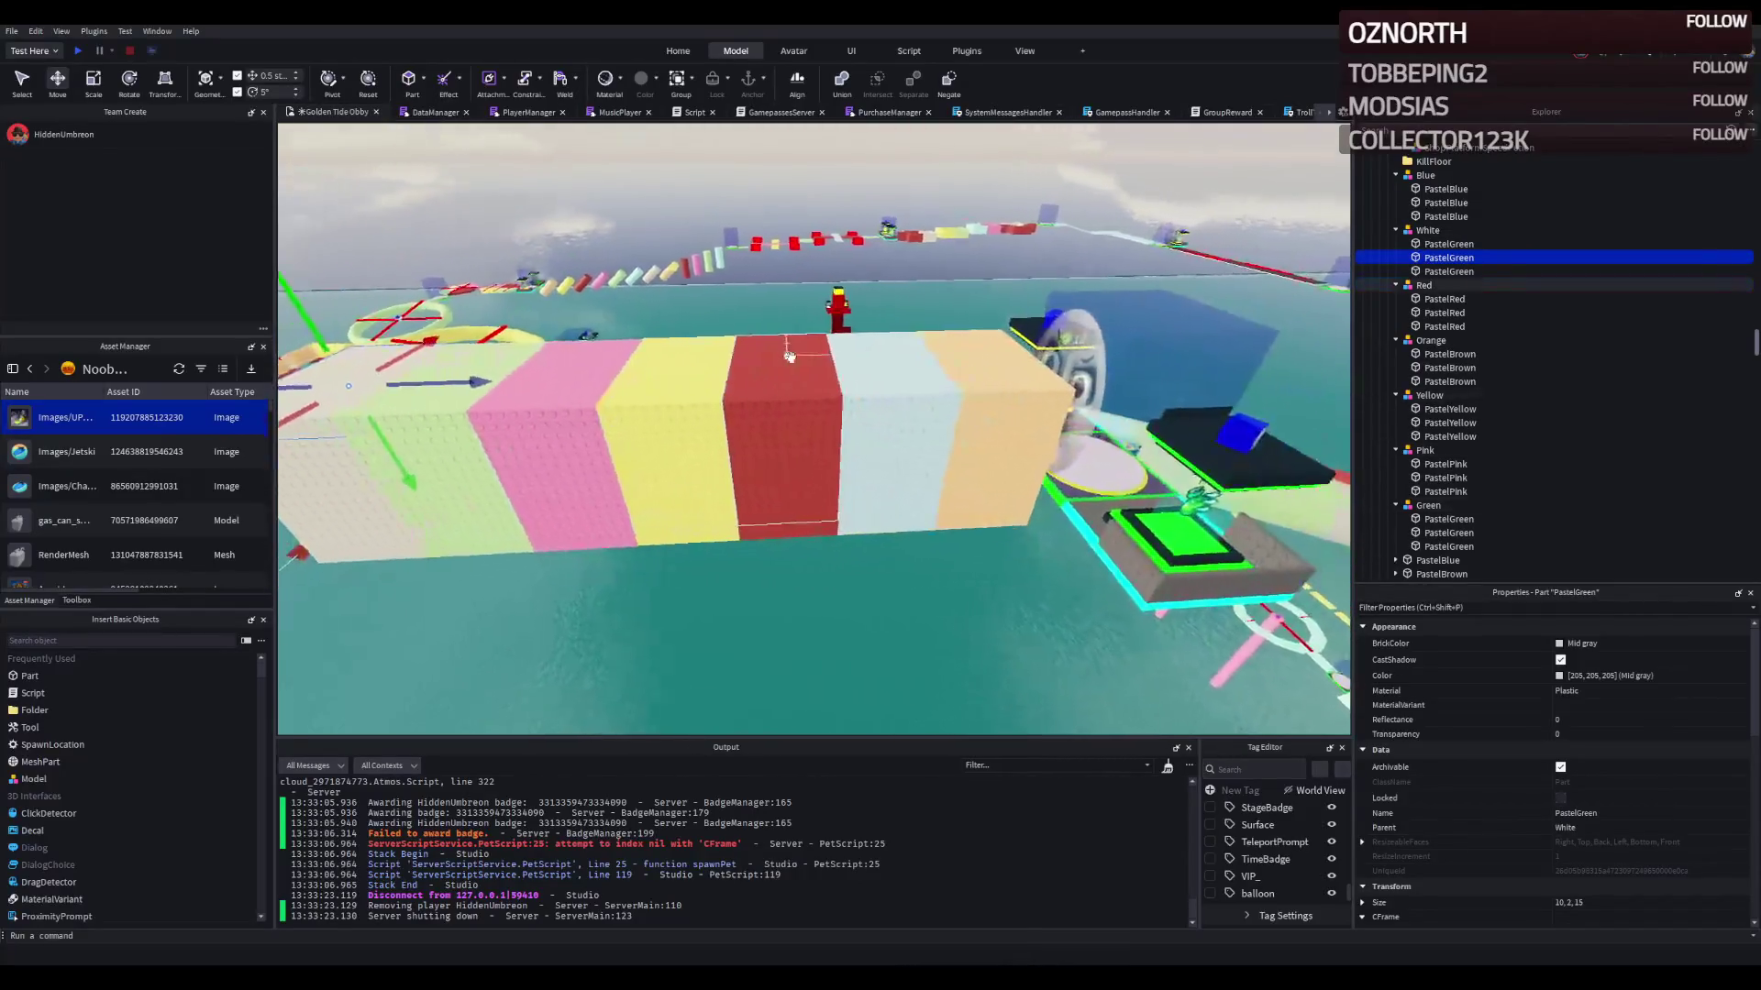
pyautogui.click(904, 394)
pyautogui.keyDown('ctrl'); pyautogui.click(833, 388); pyautogui.keyUp('ctrl')
# Step: Select the pastel blocks including the grey White block and move them vertically
pyautogui.keyDown('ctrl'); pyautogui.click(715, 390); pyautogui.keyUp('ctrl')
pyautogui.keyDown('ctrl'); pyautogui.click(596, 389); pyautogui.keyUp('ctrl')
pyautogui.keyDown('ctrl'); pyautogui.click(486, 391); pyautogui.keyUp('ctrl')
pyautogui.keyDown('ctrl'); pyautogui.click(384, 393); pyautogui.keyUp('ctrl')
pyautogui.keyDown('ctrl'); pyautogui.click(383, 393); pyautogui.keyUp('ctrl')
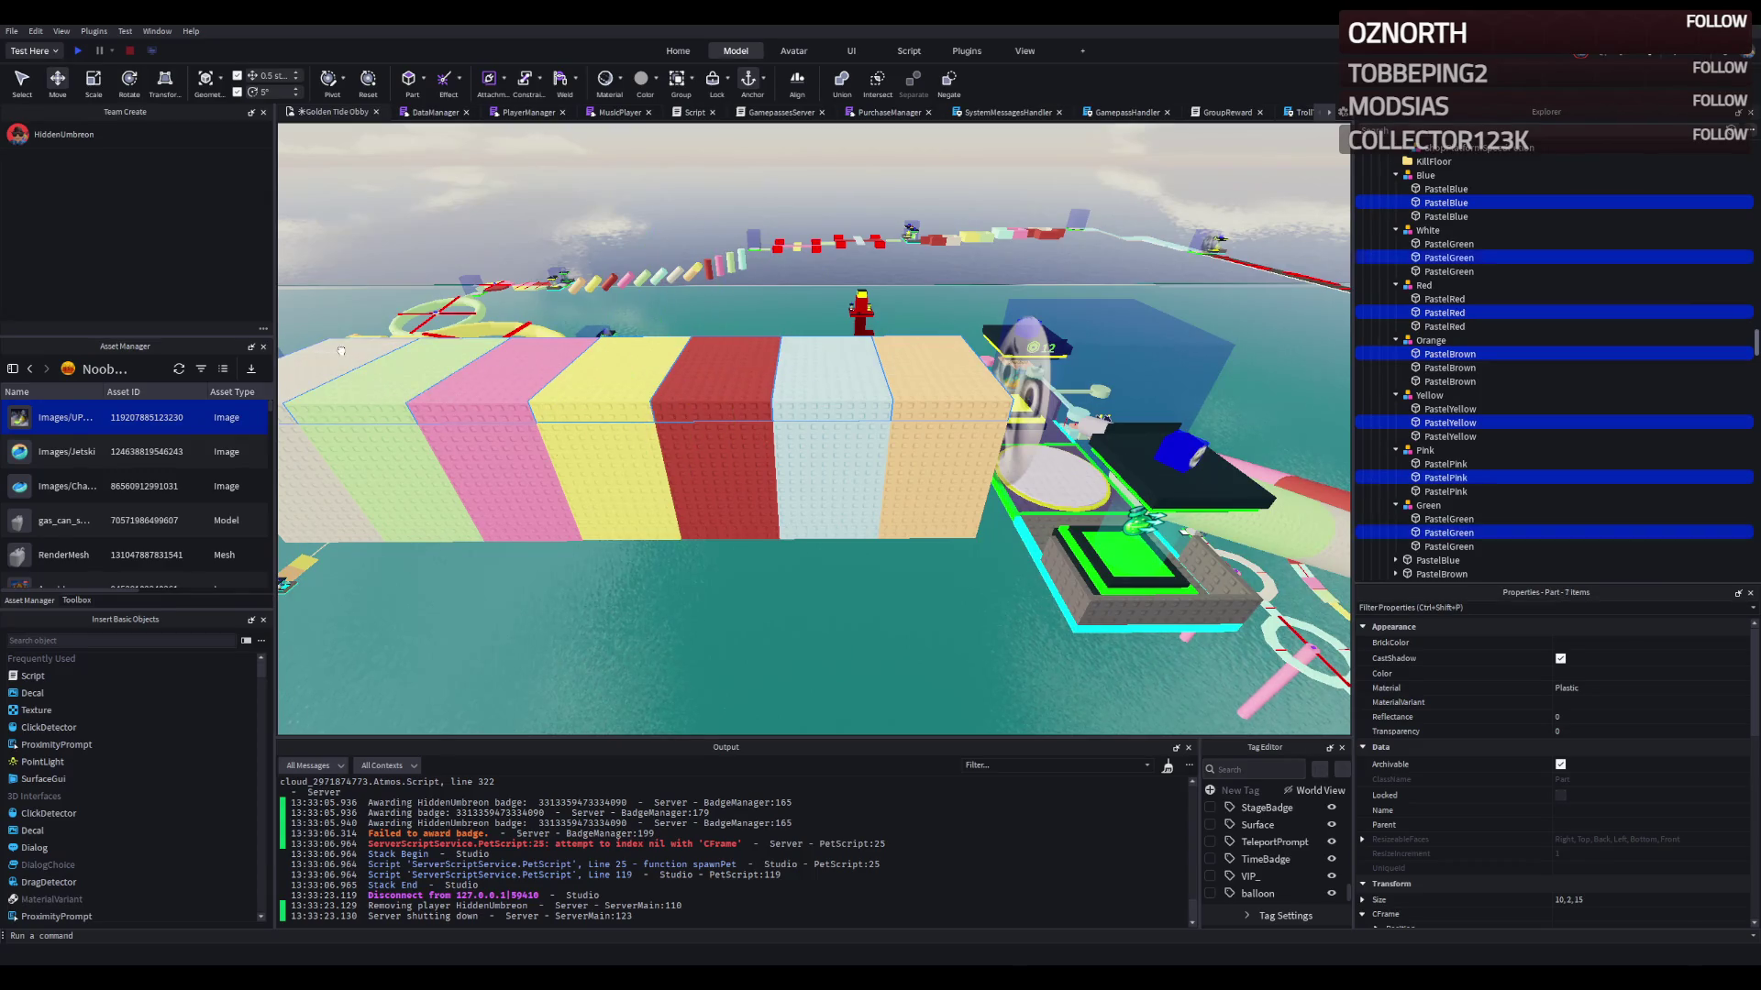
pyautogui.scroll(3, 741, 359)
pyautogui.moveTo(741, 359)
pyautogui.mouseDown()
pyautogui.moveTo(766, 288)
pyautogui.moveTo(868, 306)
pyautogui.mouseUp()
pyautogui.click(868, 305)
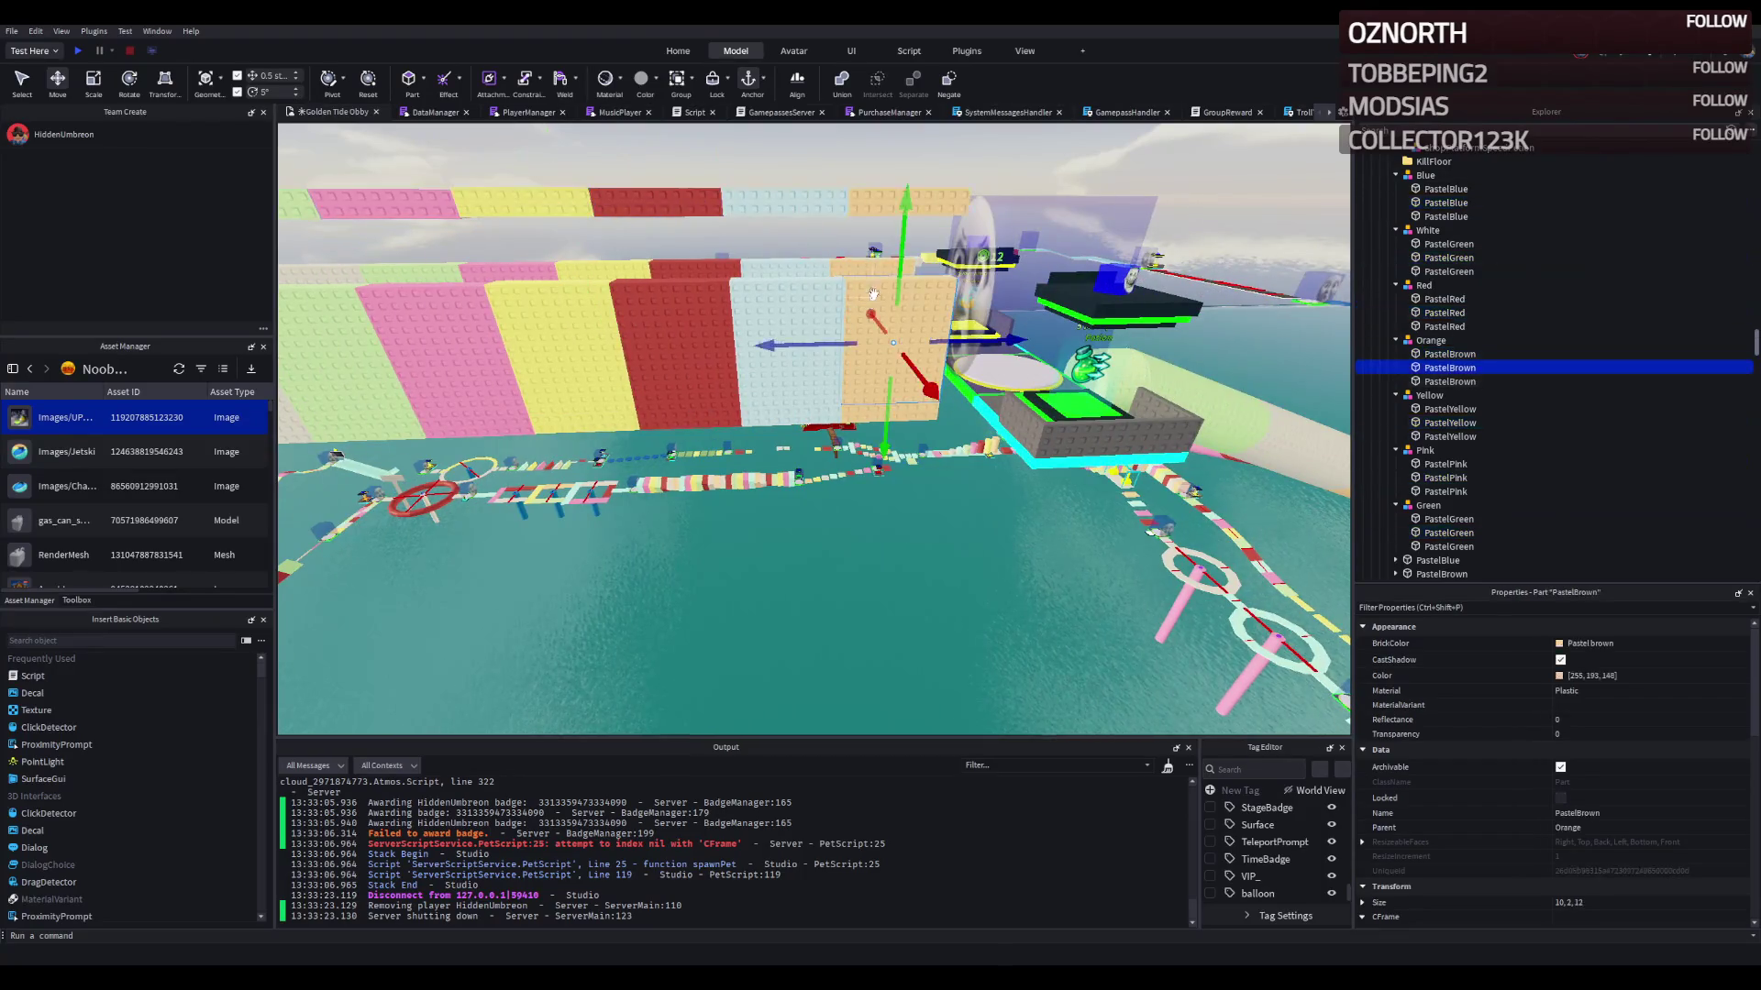
pyautogui.scroll(3, 863, 275)
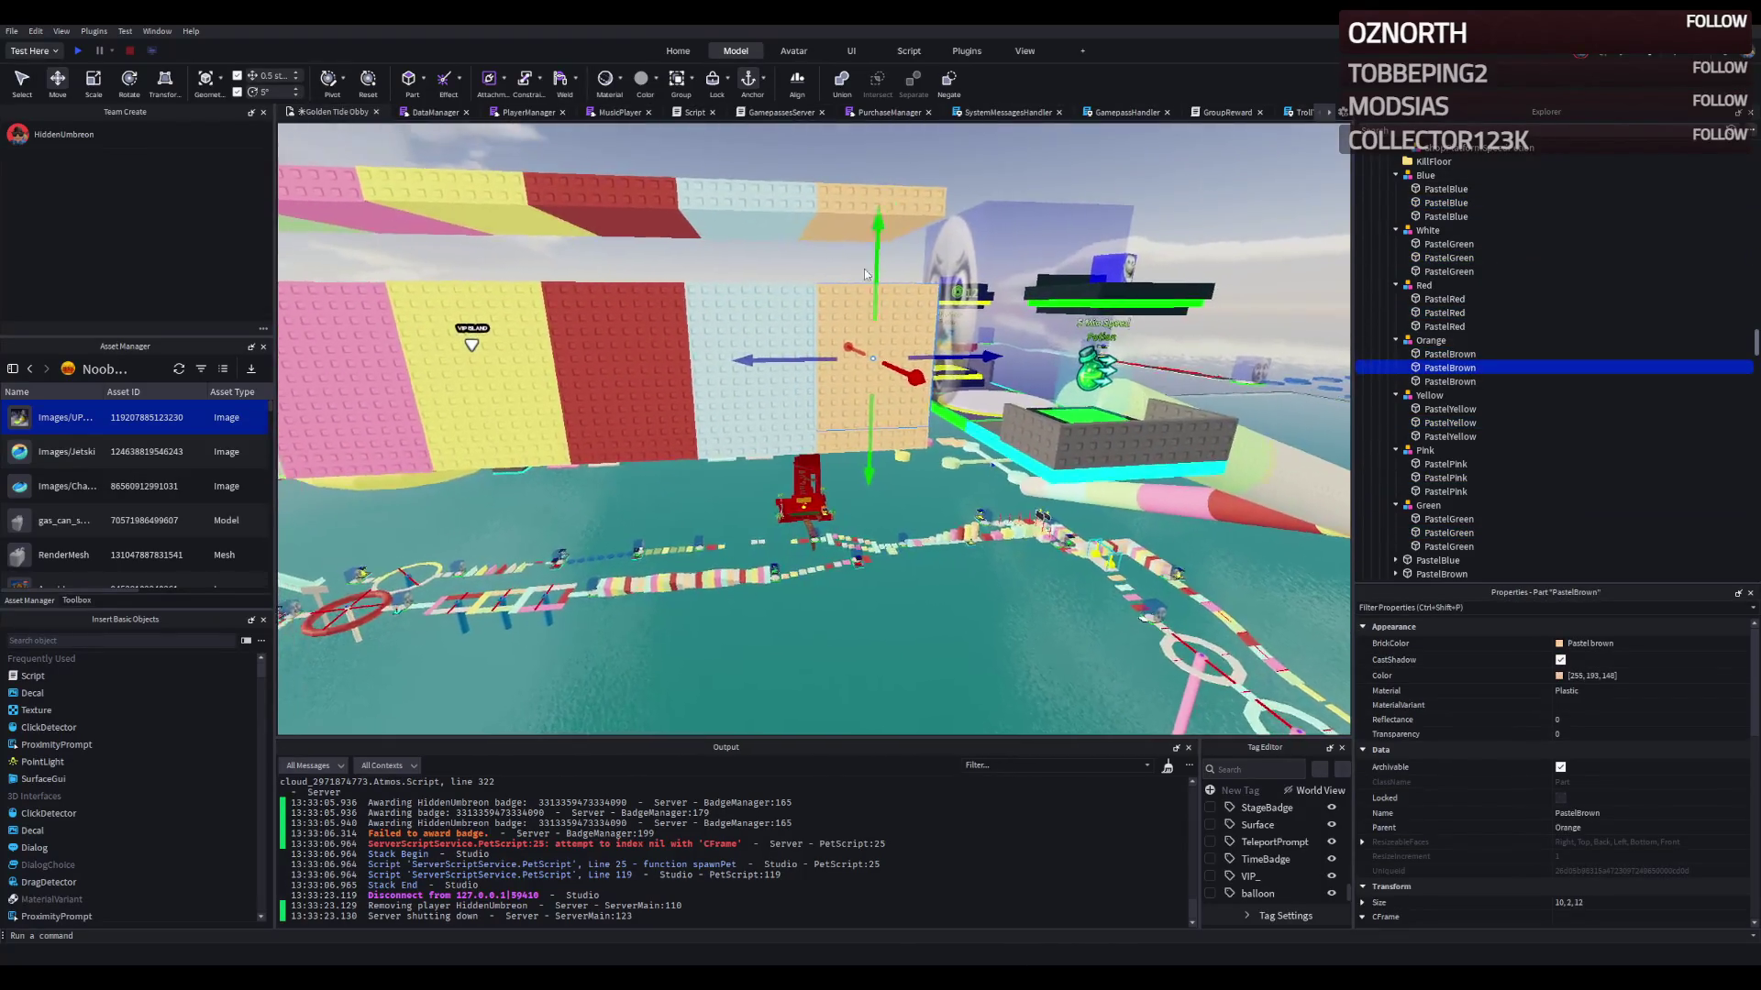
# Step: Scale the orange, light-blue (12 to 17), red and yellow panels taller
pyautogui.hotkey('ctrl', '3')
pyautogui.moveTo(910, 336); pyautogui.dragTo(904, 246)
pyautogui.click(733, 385)
pyautogui.moveTo(731, 335); pyautogui.dragTo(736, 246)
pyautogui.press('a')
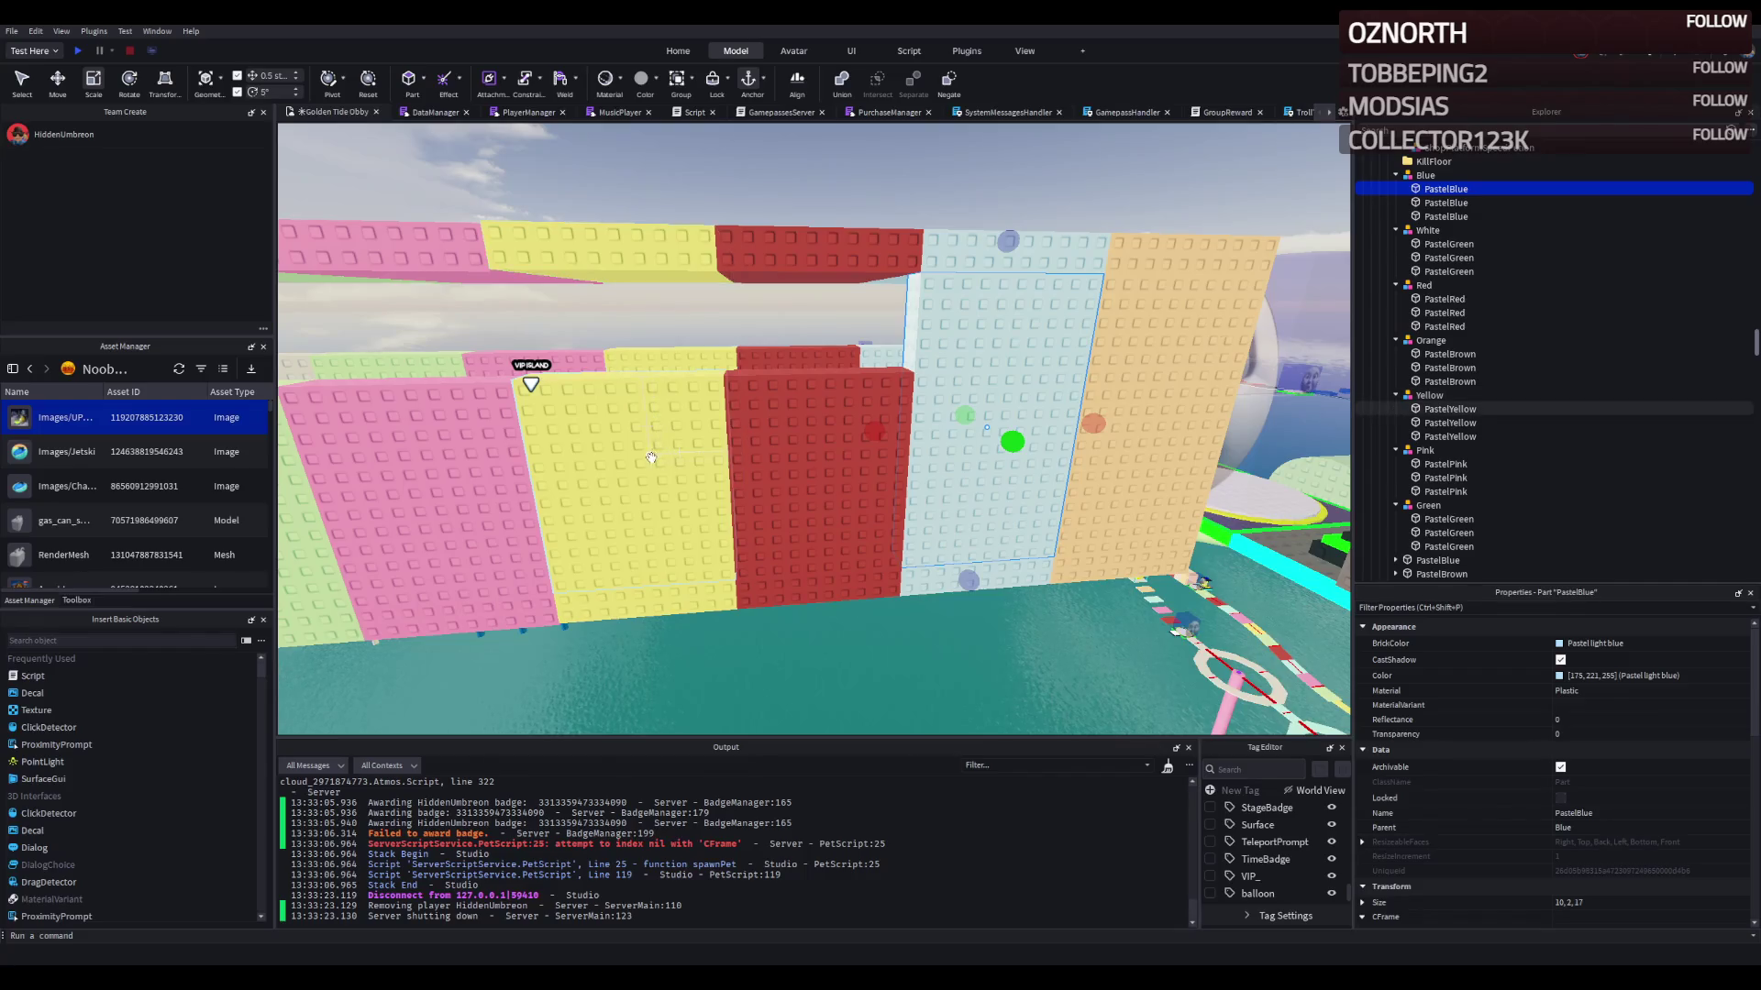
pyautogui.click(761, 413)
pyautogui.moveTo(817, 338); pyautogui.dragTo(819, 240)
pyautogui.click(657, 460)
pyautogui.moveTo(619, 342)
pyautogui.mouseDown()
pyautogui.moveTo(619, 275)
pyautogui.moveTo(646, 236)
pyautogui.mouseUp()
pyautogui.click(607, 302)
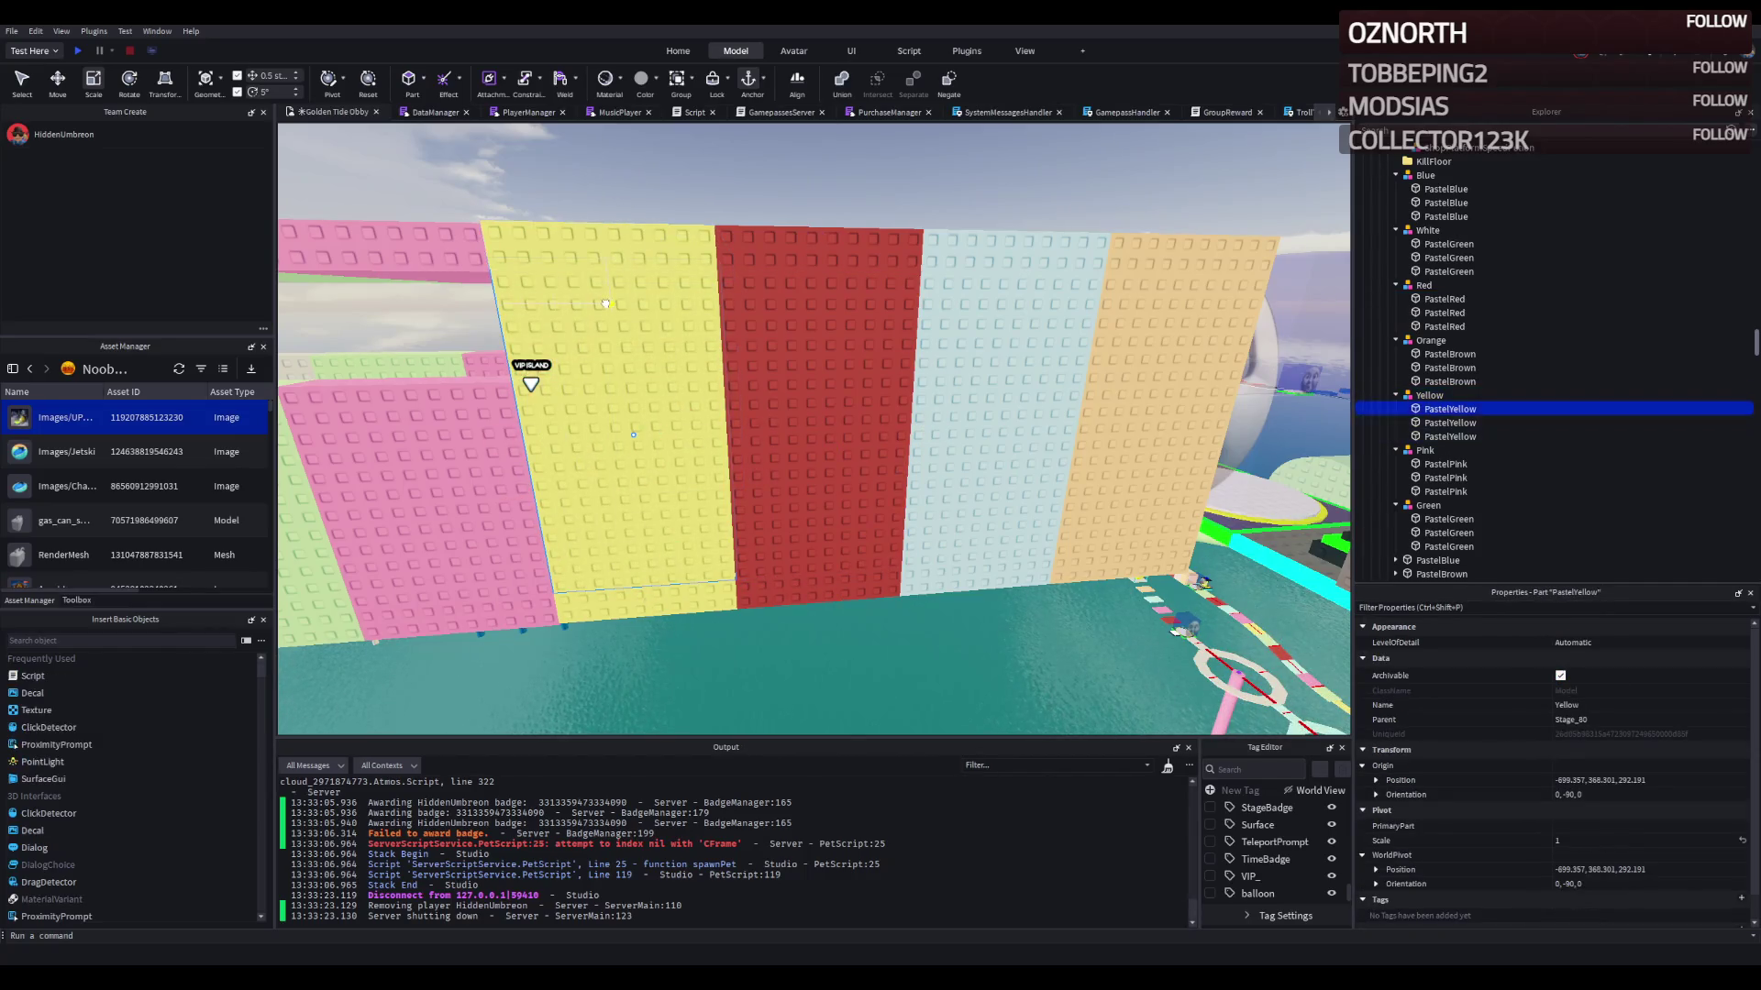
# Step: Scale the pink, green and white panels taller, the front white wall to about 16.5
pyautogui.click(701, 437)
pyautogui.moveTo(770, 353); pyautogui.dragTo(771, 236)
pyautogui.click(582, 486)
pyautogui.moveTo(551, 358); pyautogui.dragTo(551, 266)
pyautogui.click(623, 448)
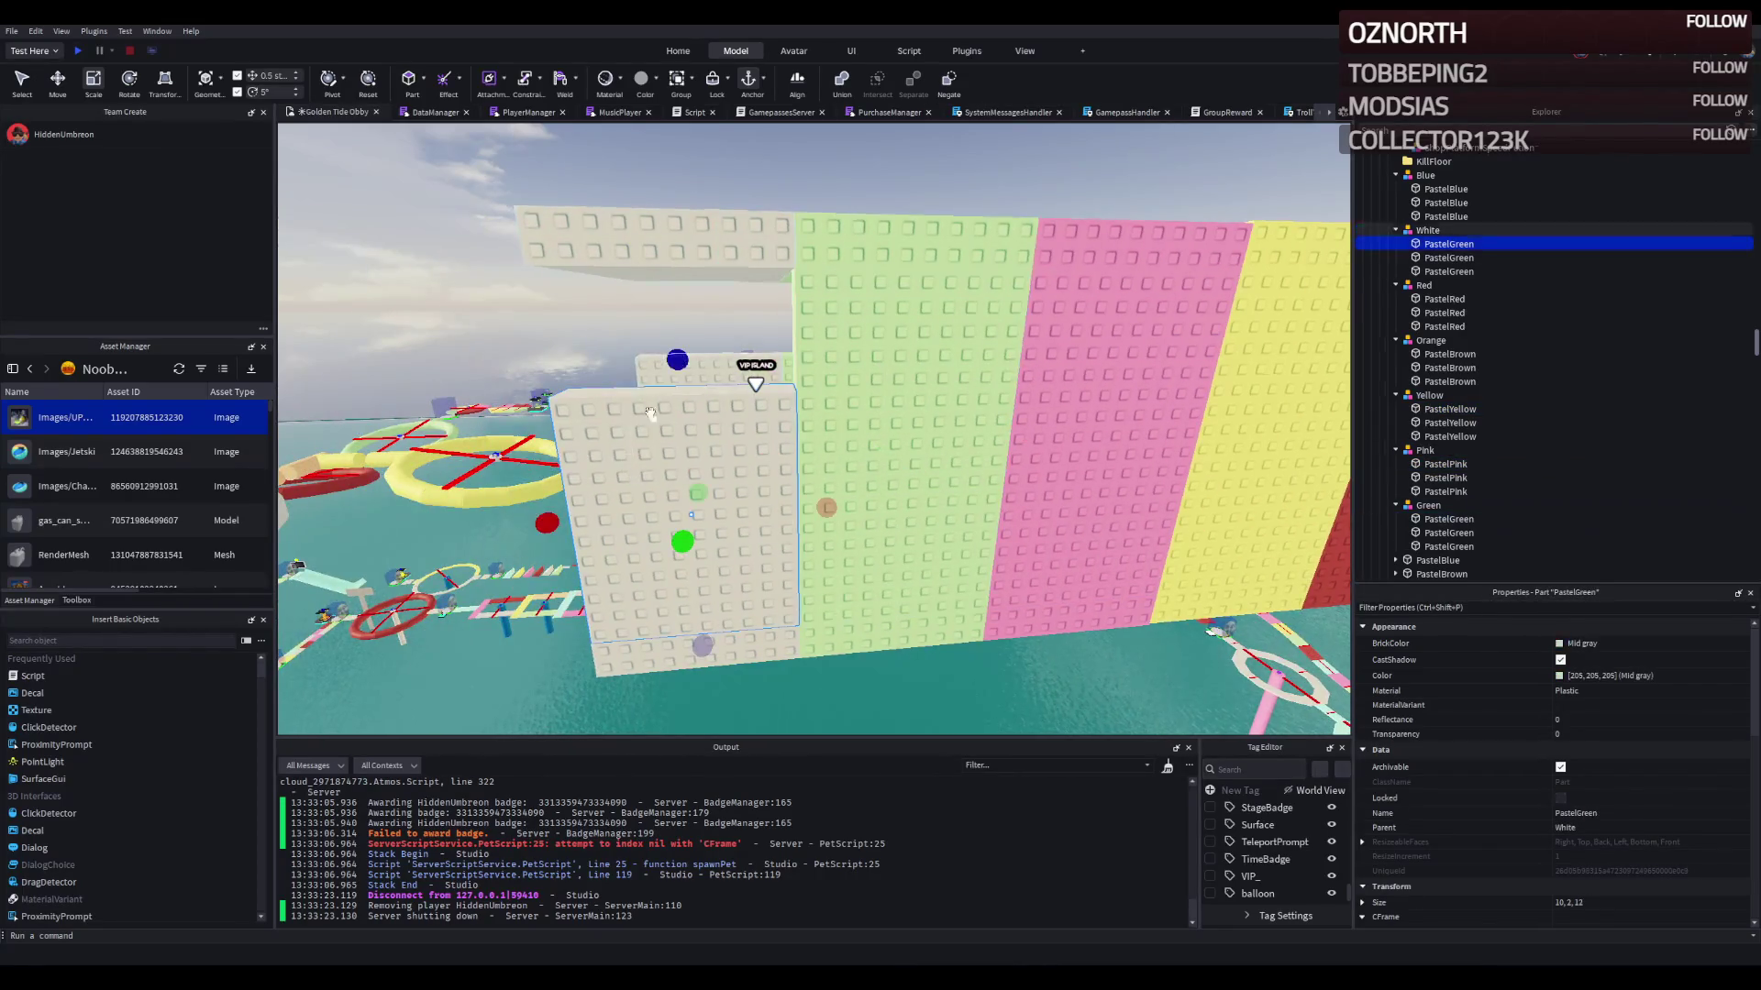
pyautogui.moveTo(676, 360); pyautogui.dragTo(713, 237)
pyautogui.scroll(-5, 714, 237)
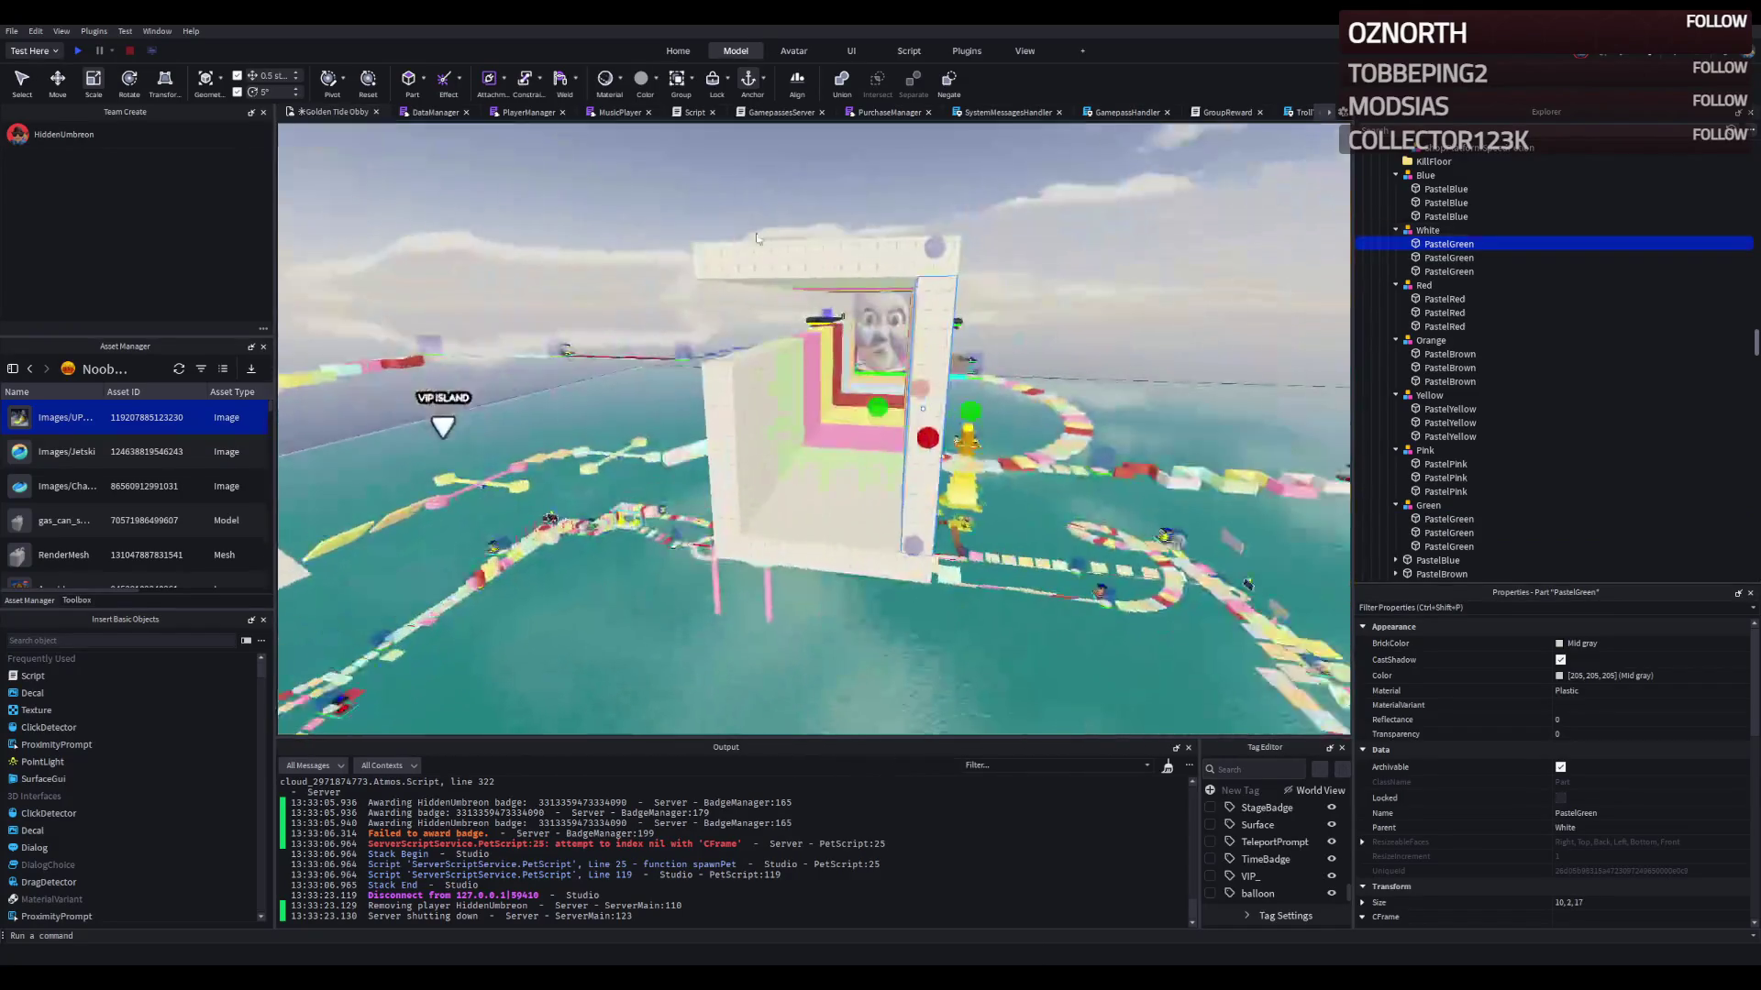
pyautogui.scroll(5, 822, 488)
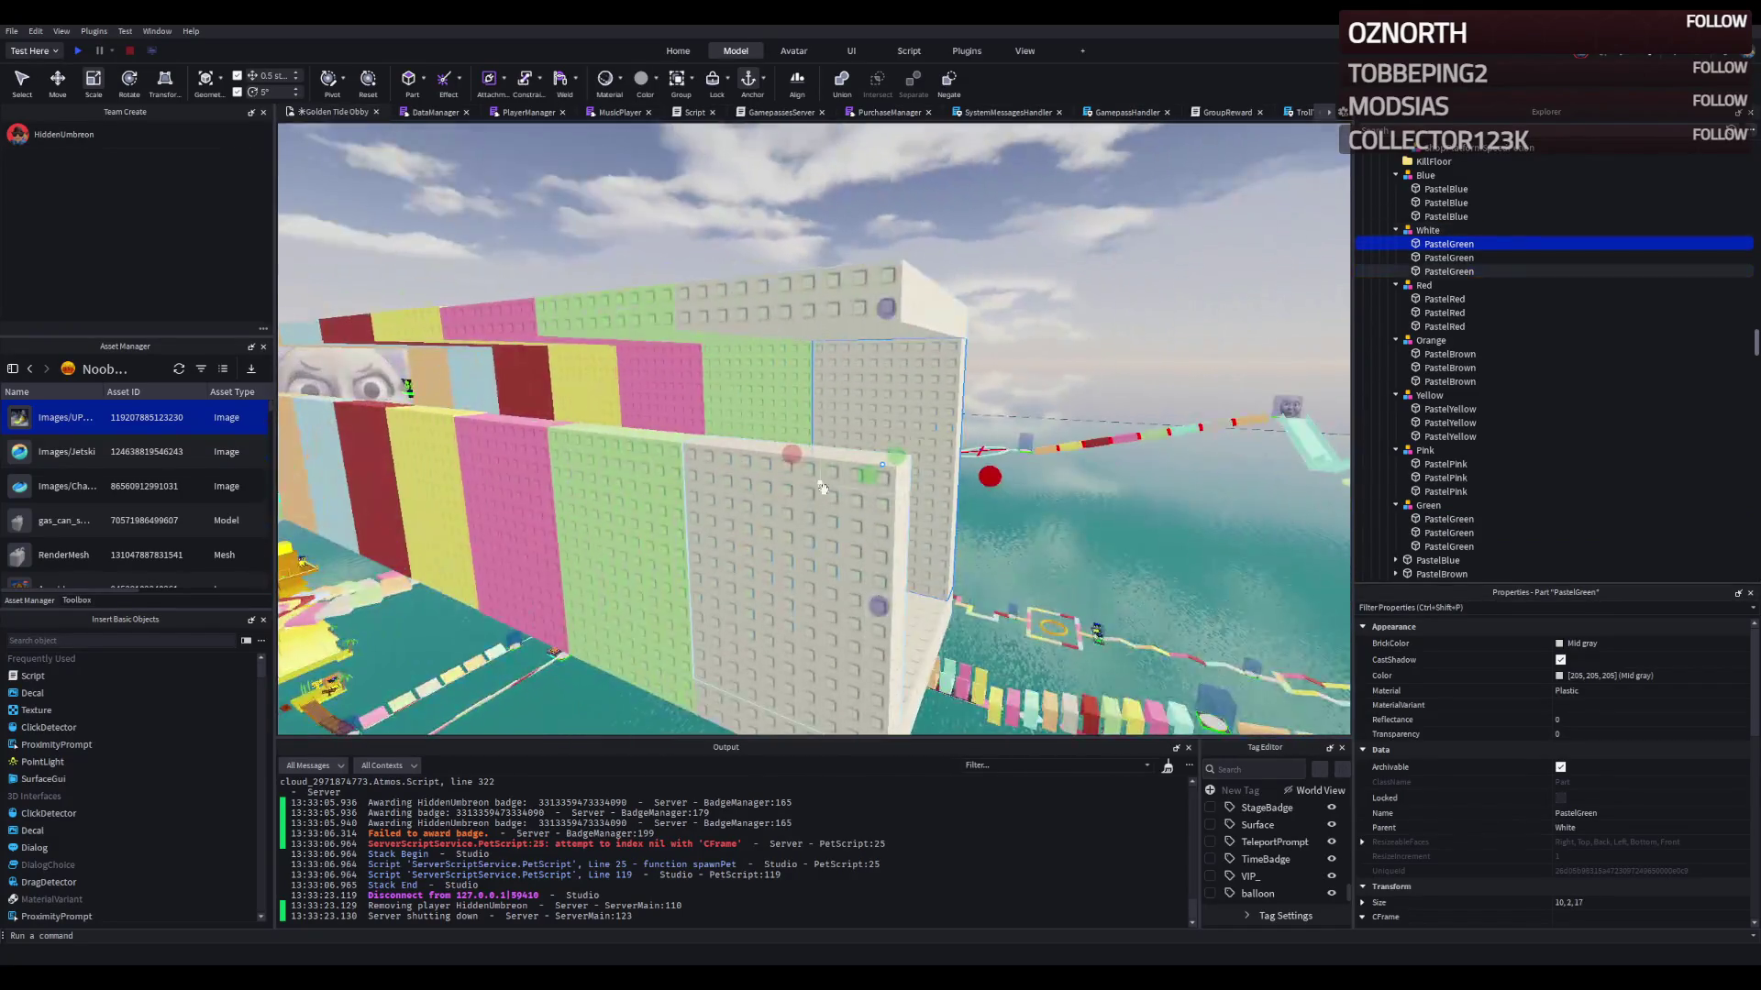
pyautogui.click(822, 488)
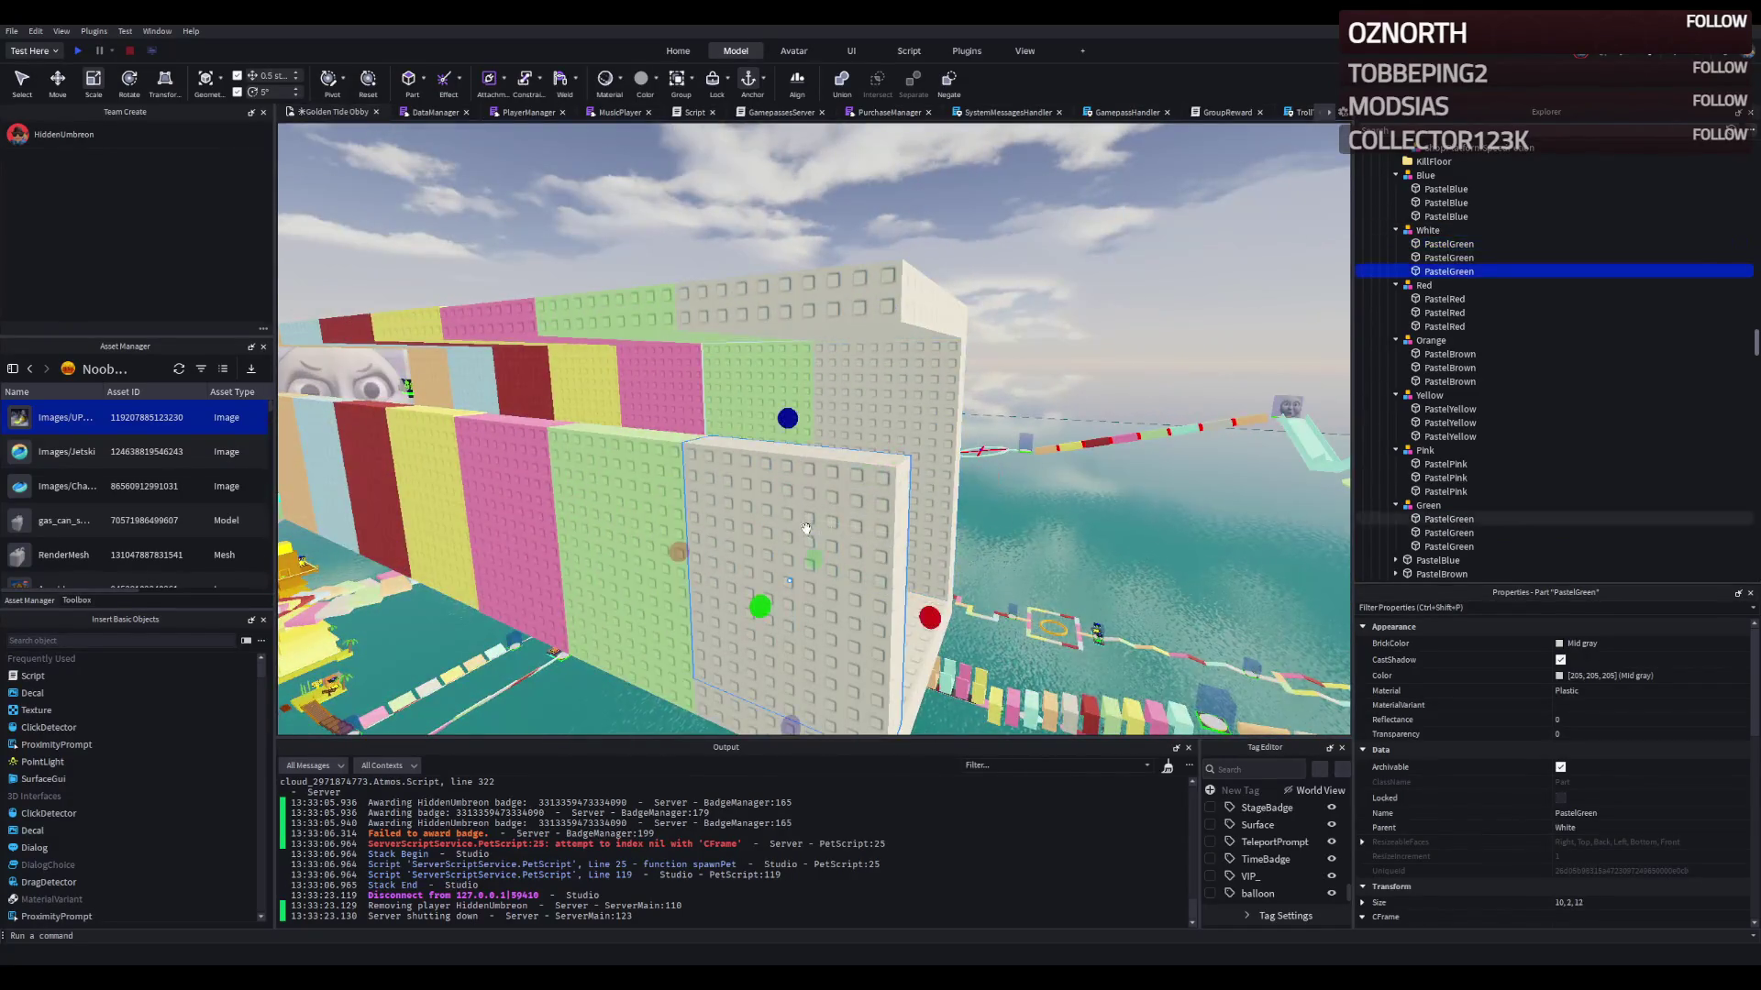
pyautogui.moveTo(786, 412); pyautogui.dragTo(806, 315)
pyautogui.press('a')
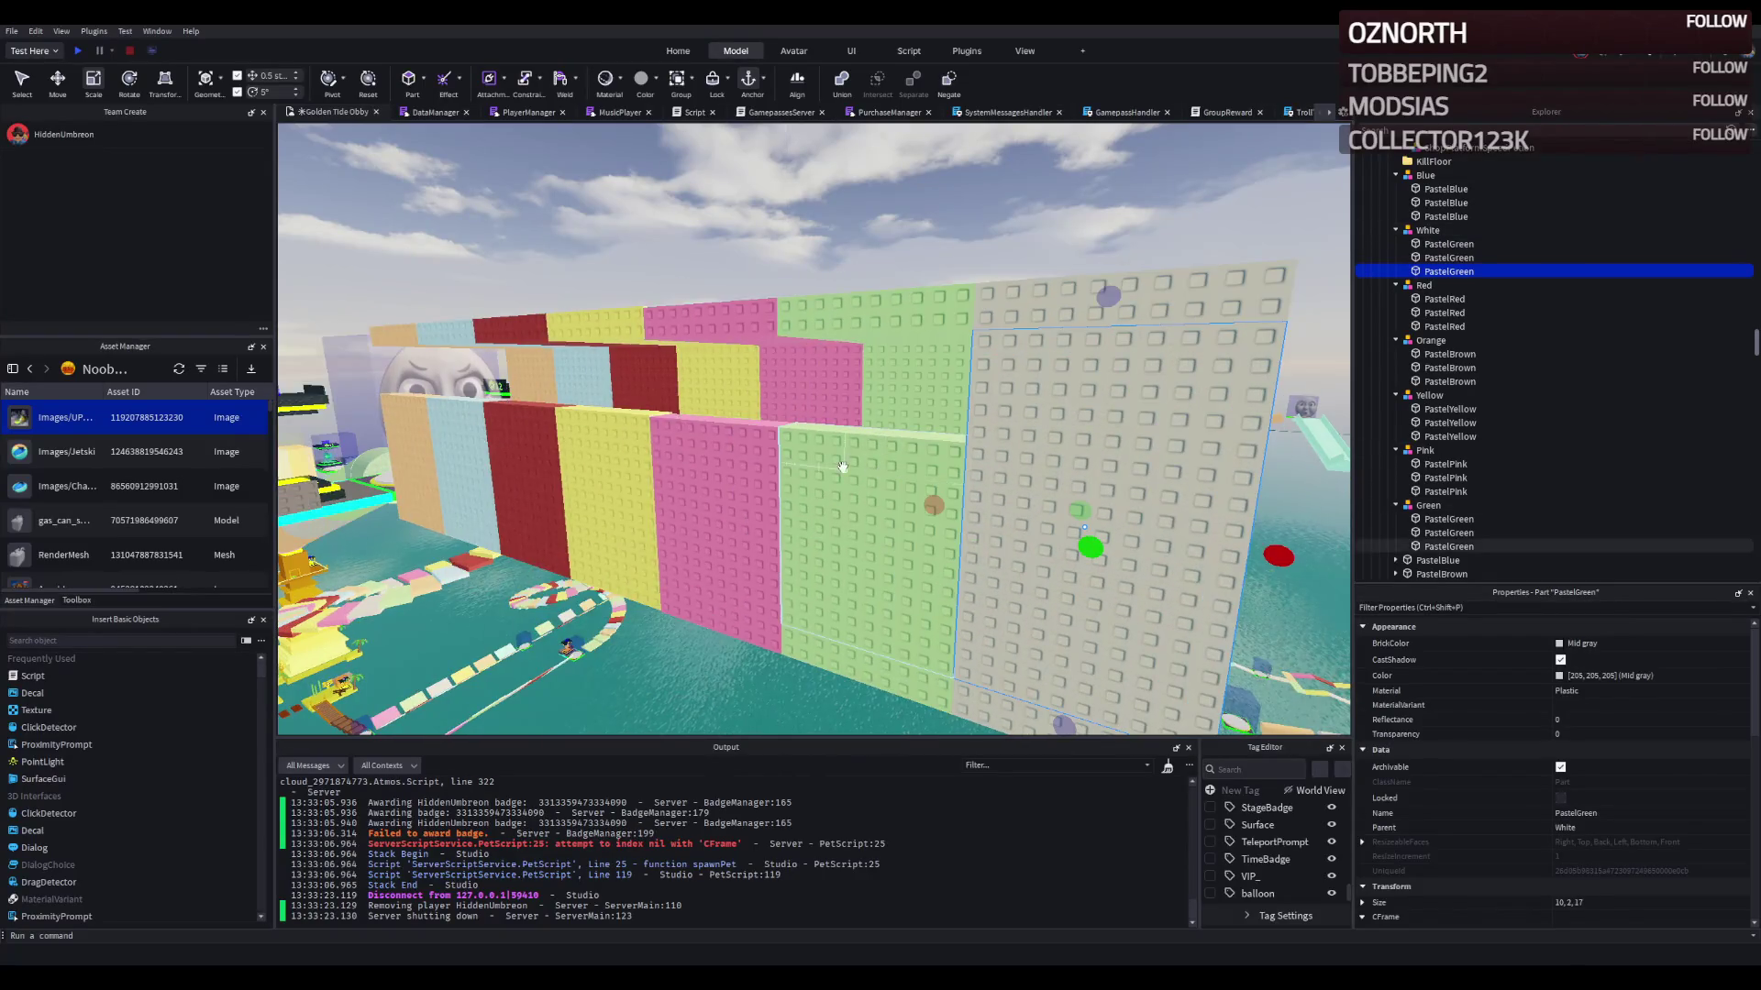
pyautogui.press('a')
pyautogui.click(903, 430)
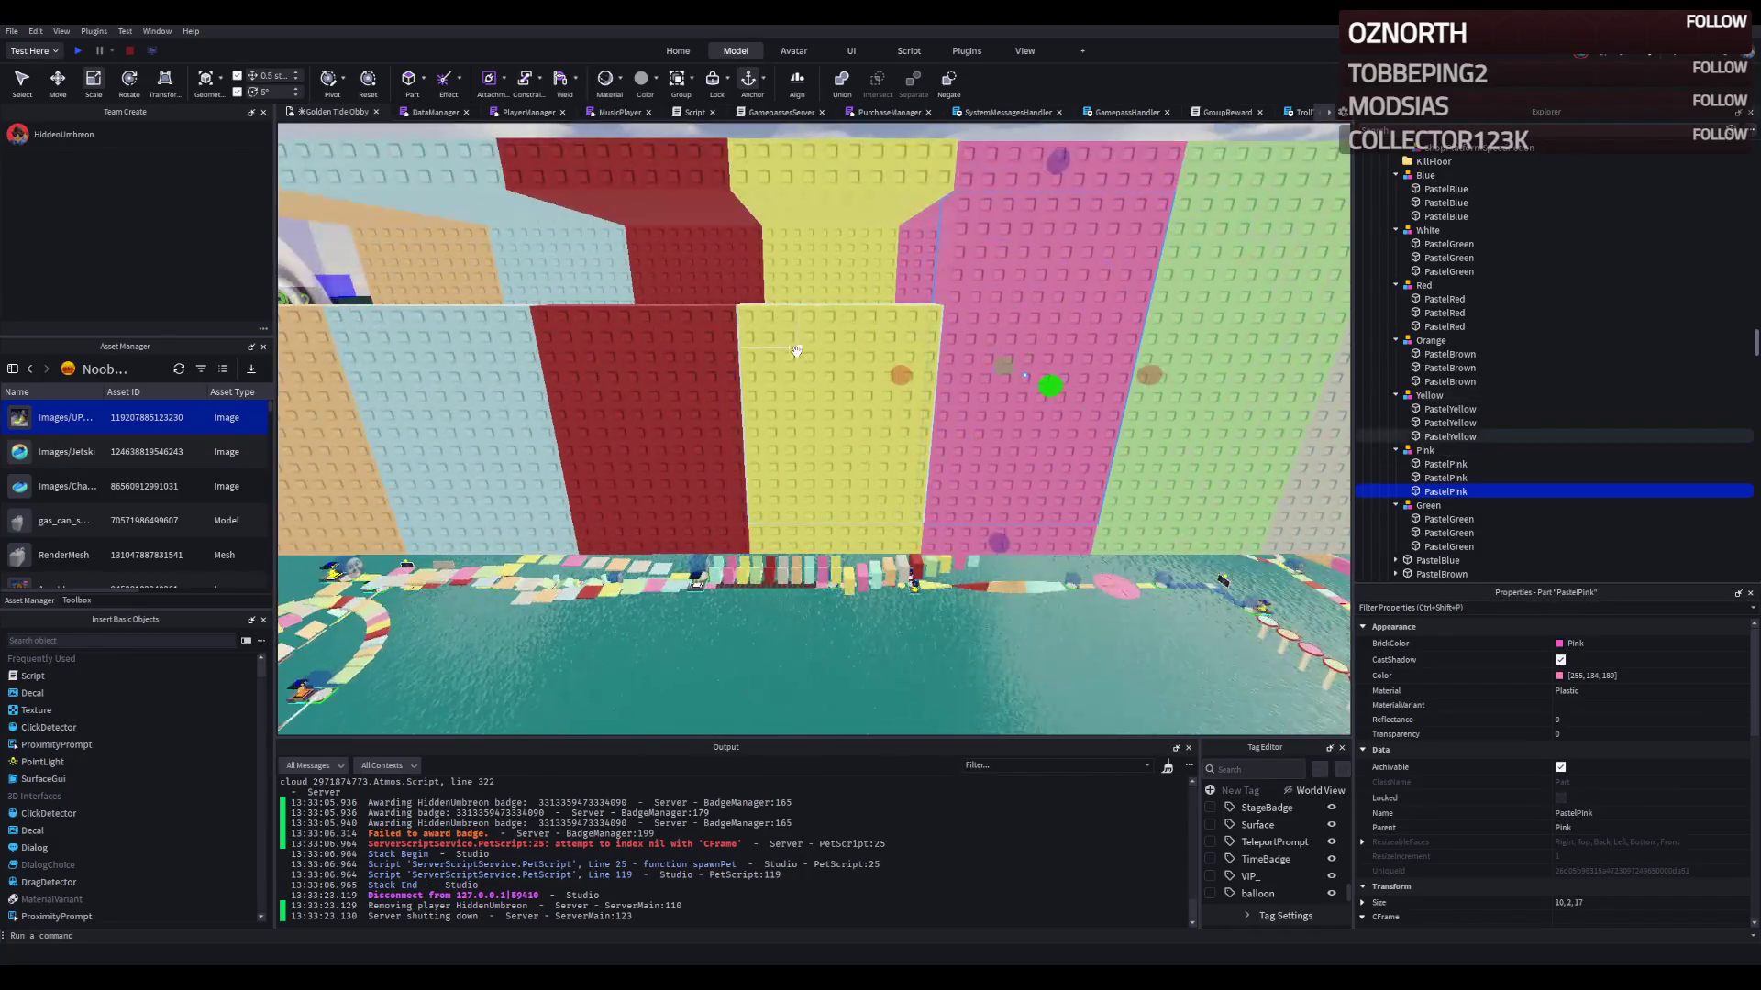
# Step: Stretch the yellow panel to 17 and the red and light-blue panels up to the wall top
pyautogui.click(831, 296)
pyautogui.press('f')
pyautogui.moveTo(835, 245); pyautogui.dragTo(833, 235)
pyautogui.click(691, 379)
pyautogui.moveTo(692, 317); pyautogui.dragTo(688, 237)
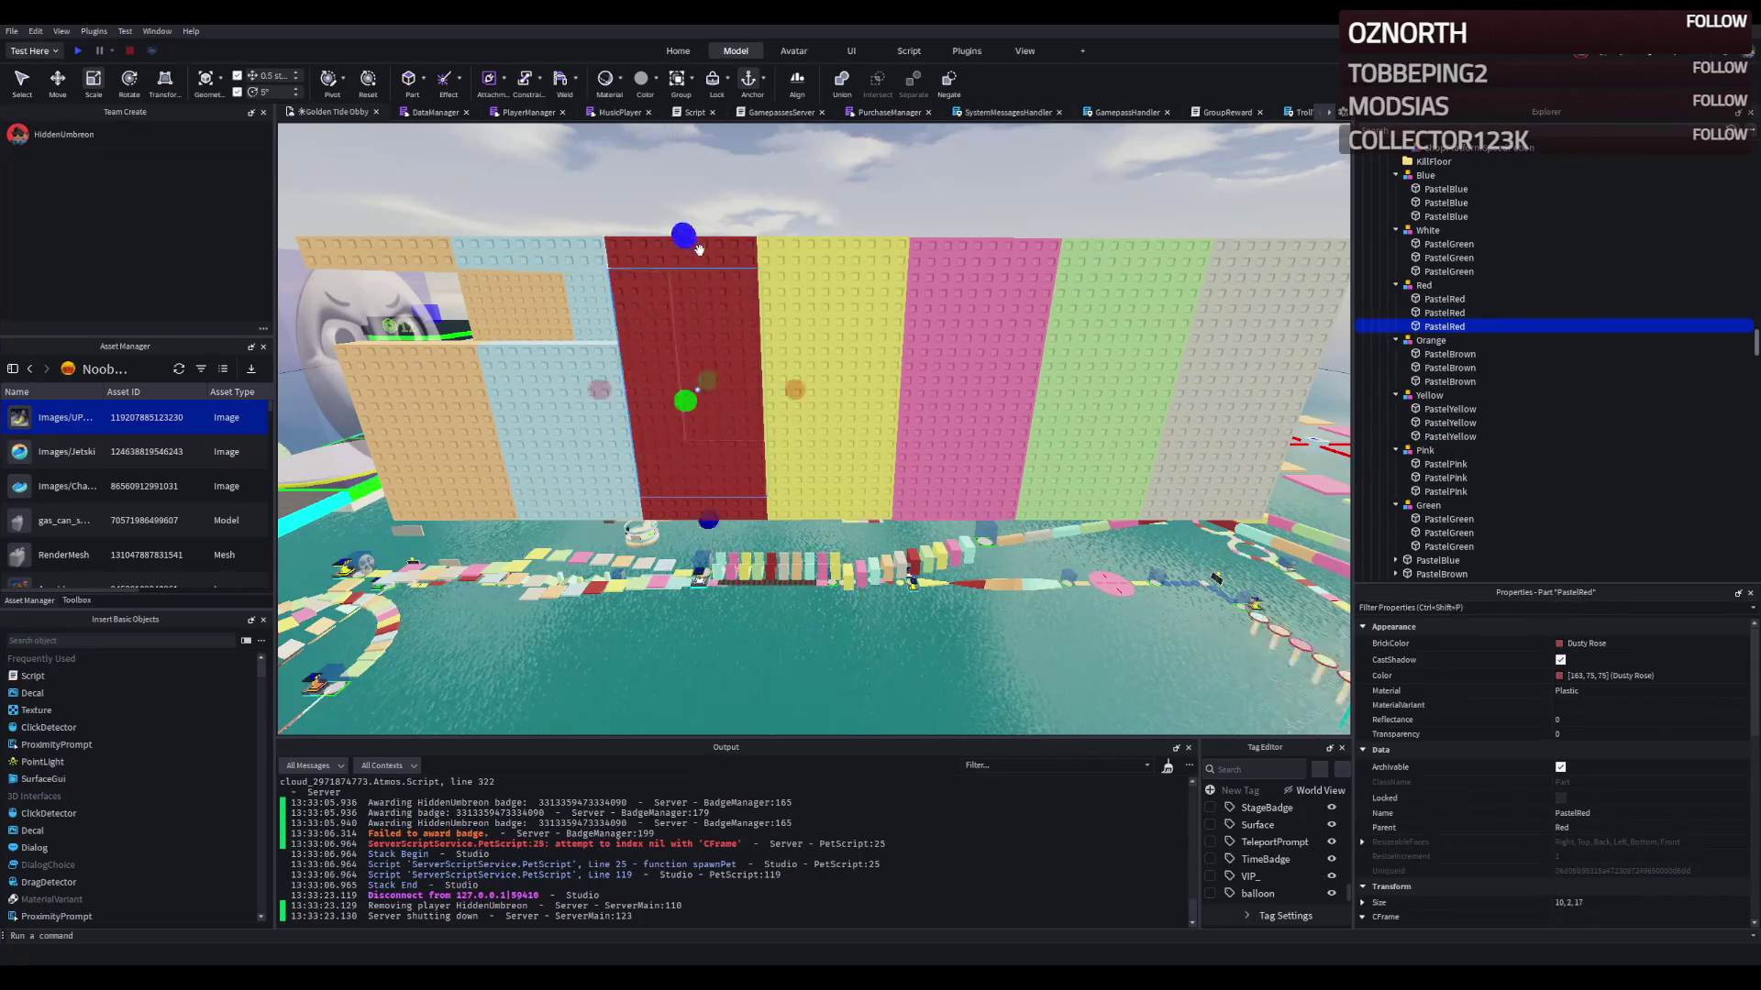
pyautogui.click(538, 394)
pyautogui.moveTo(553, 314)
pyautogui.mouseDown()
pyautogui.moveTo(548, 268)
pyautogui.moveTo(587, 241)
pyautogui.moveTo(539, 230)
pyautogui.mouseUp()
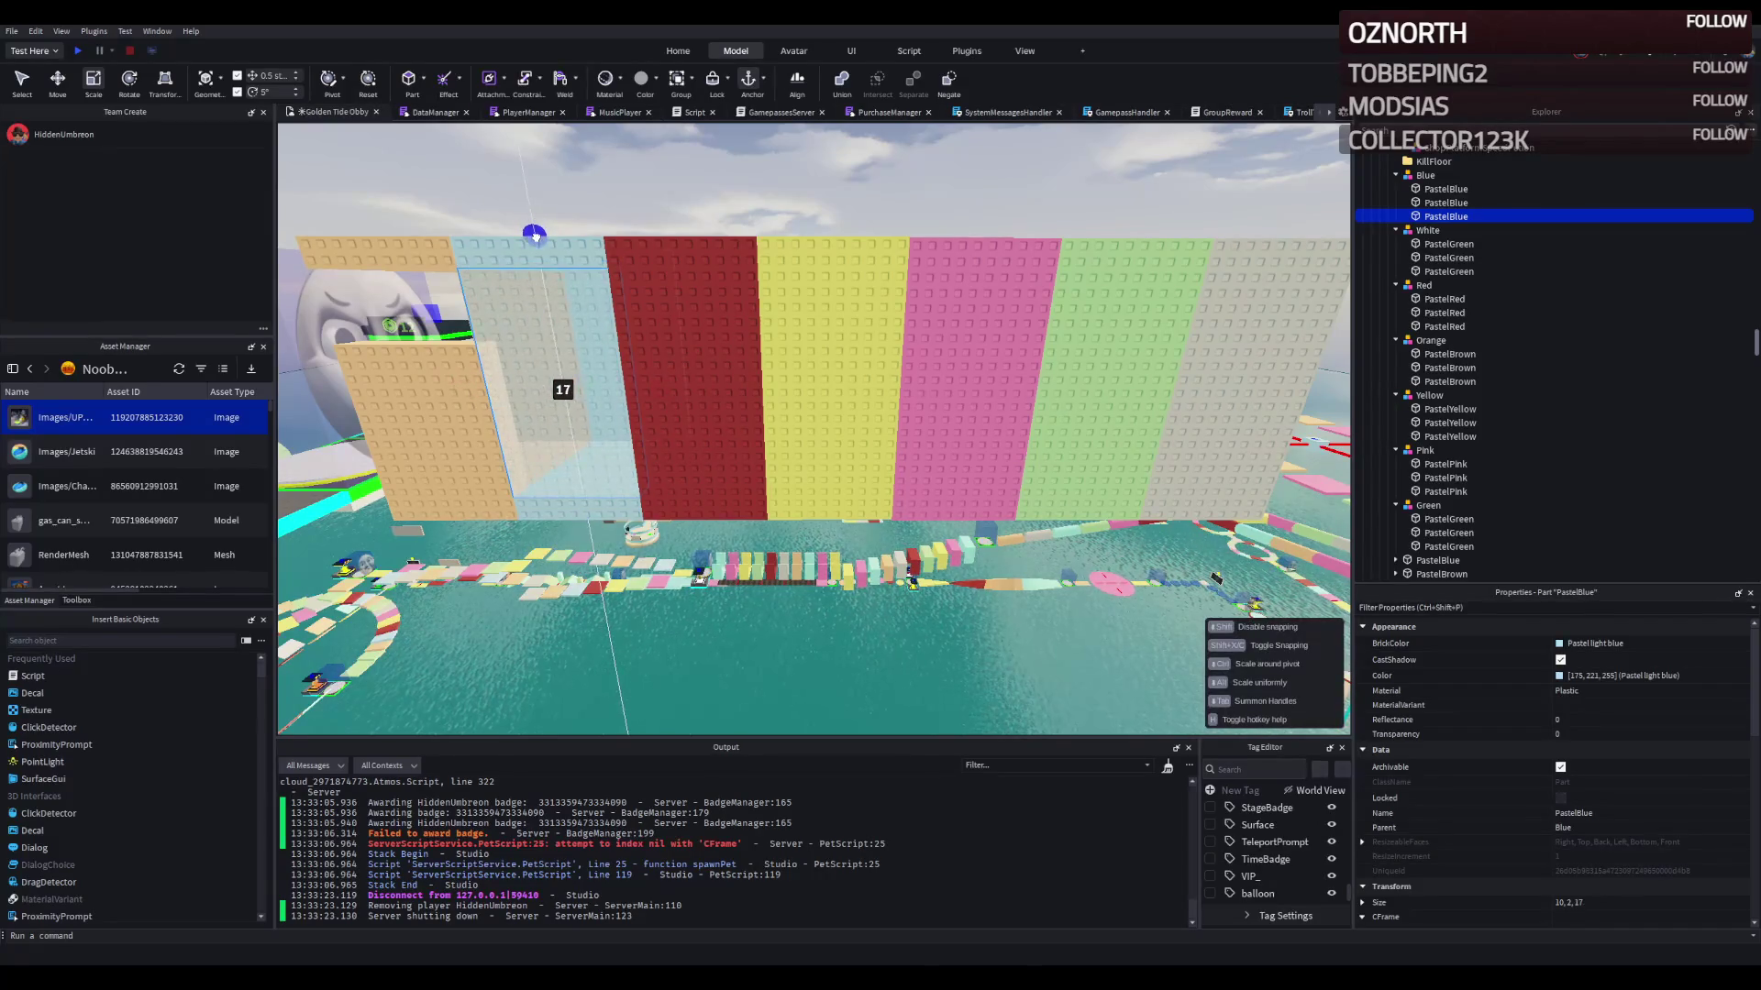
# Step: Stretch the orange panel up to the wall top and start a playtest
pyautogui.press('a')
pyautogui.click(613, 343)
pyautogui.moveTo(627, 308); pyautogui.dragTo(630, 236)
pyautogui.press('s')
pyautogui.press('s')
pyautogui.press('s')
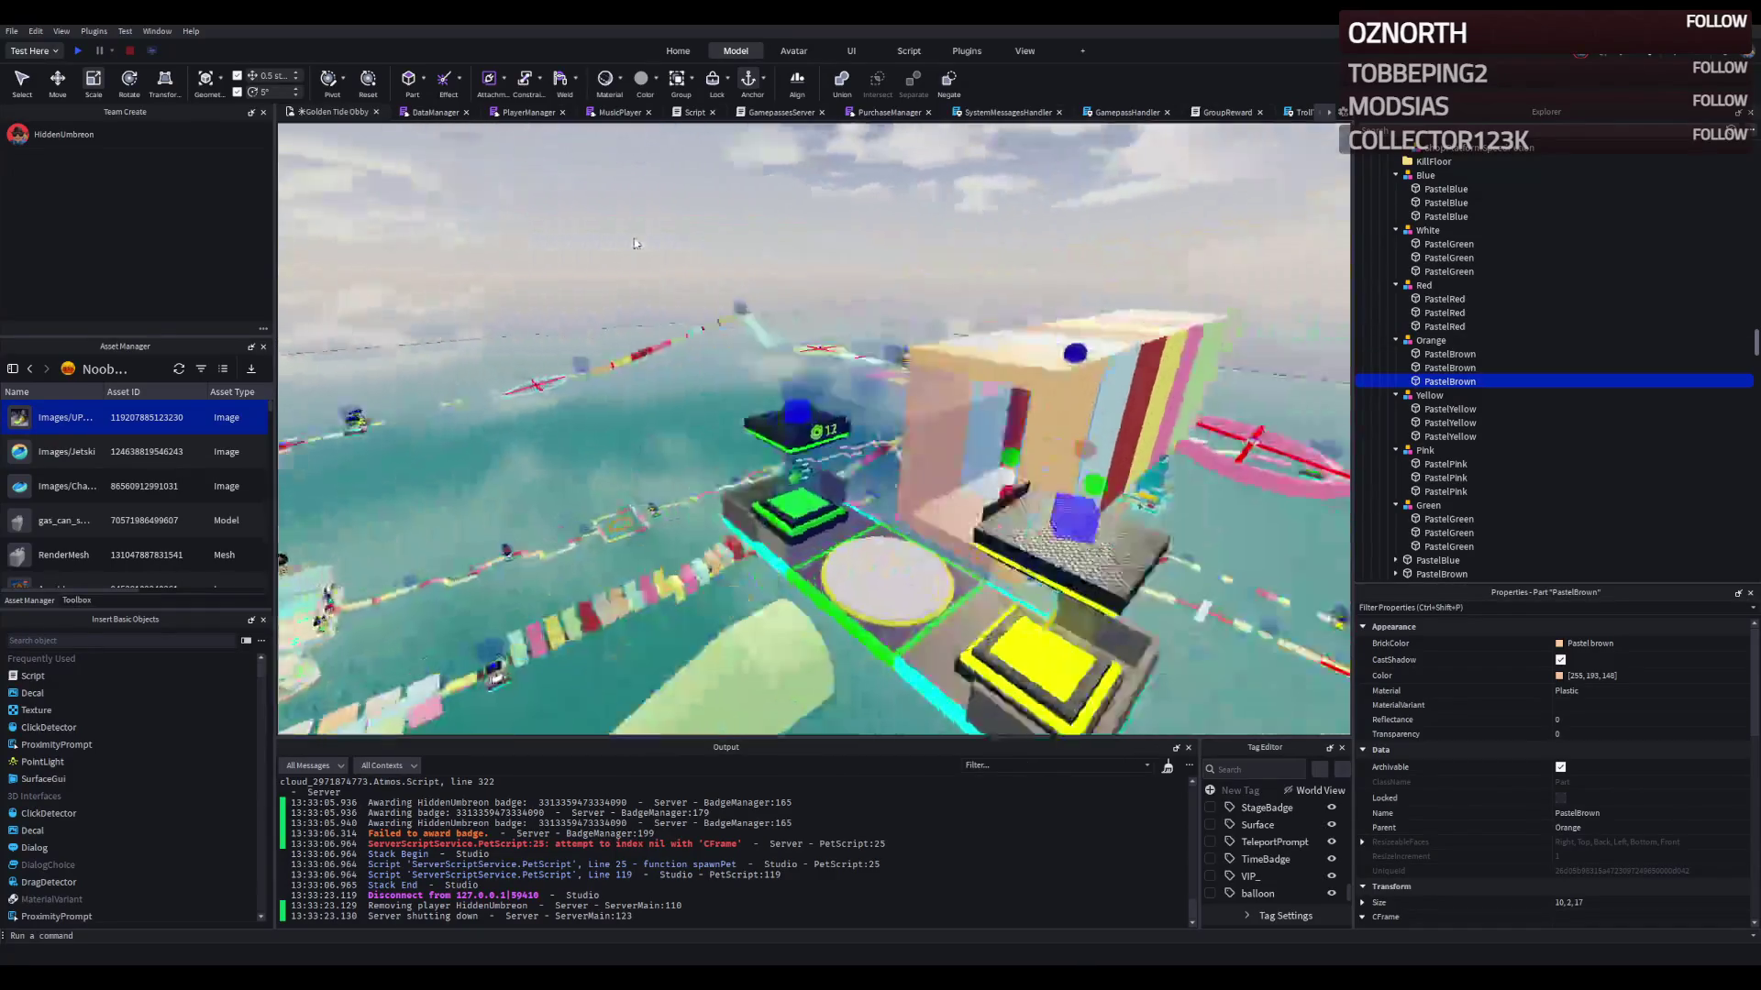
pyautogui.press('w')
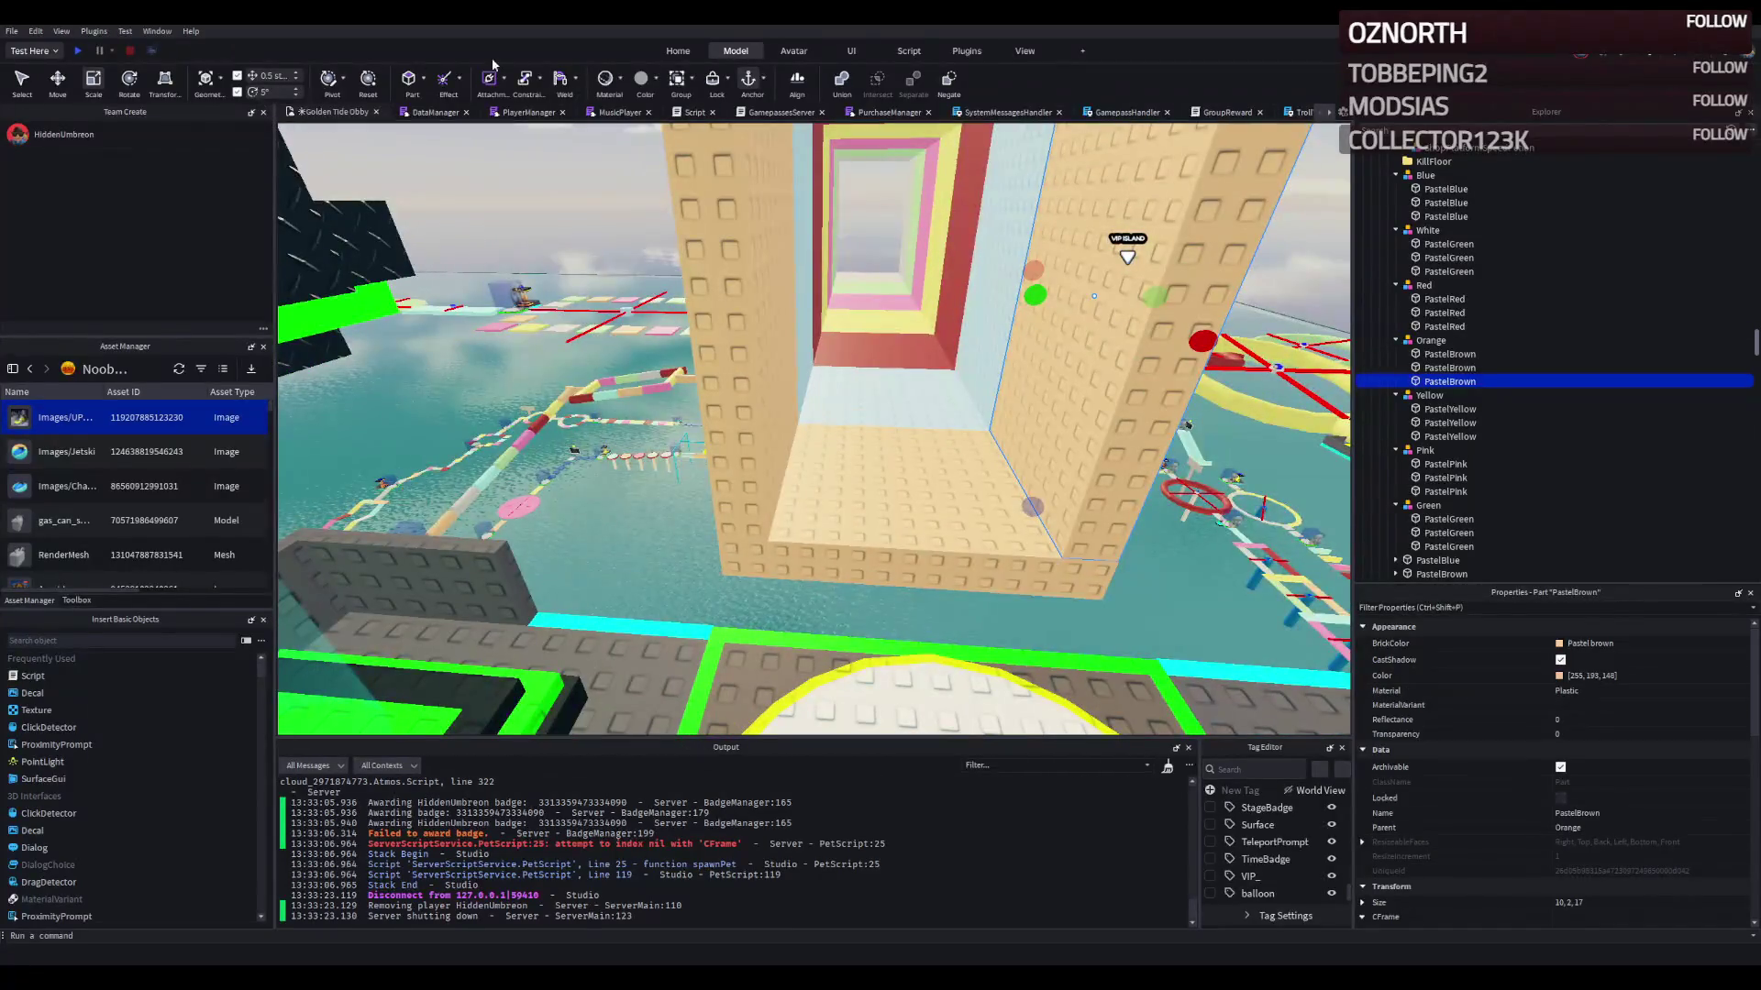
pyautogui.click(79, 51)
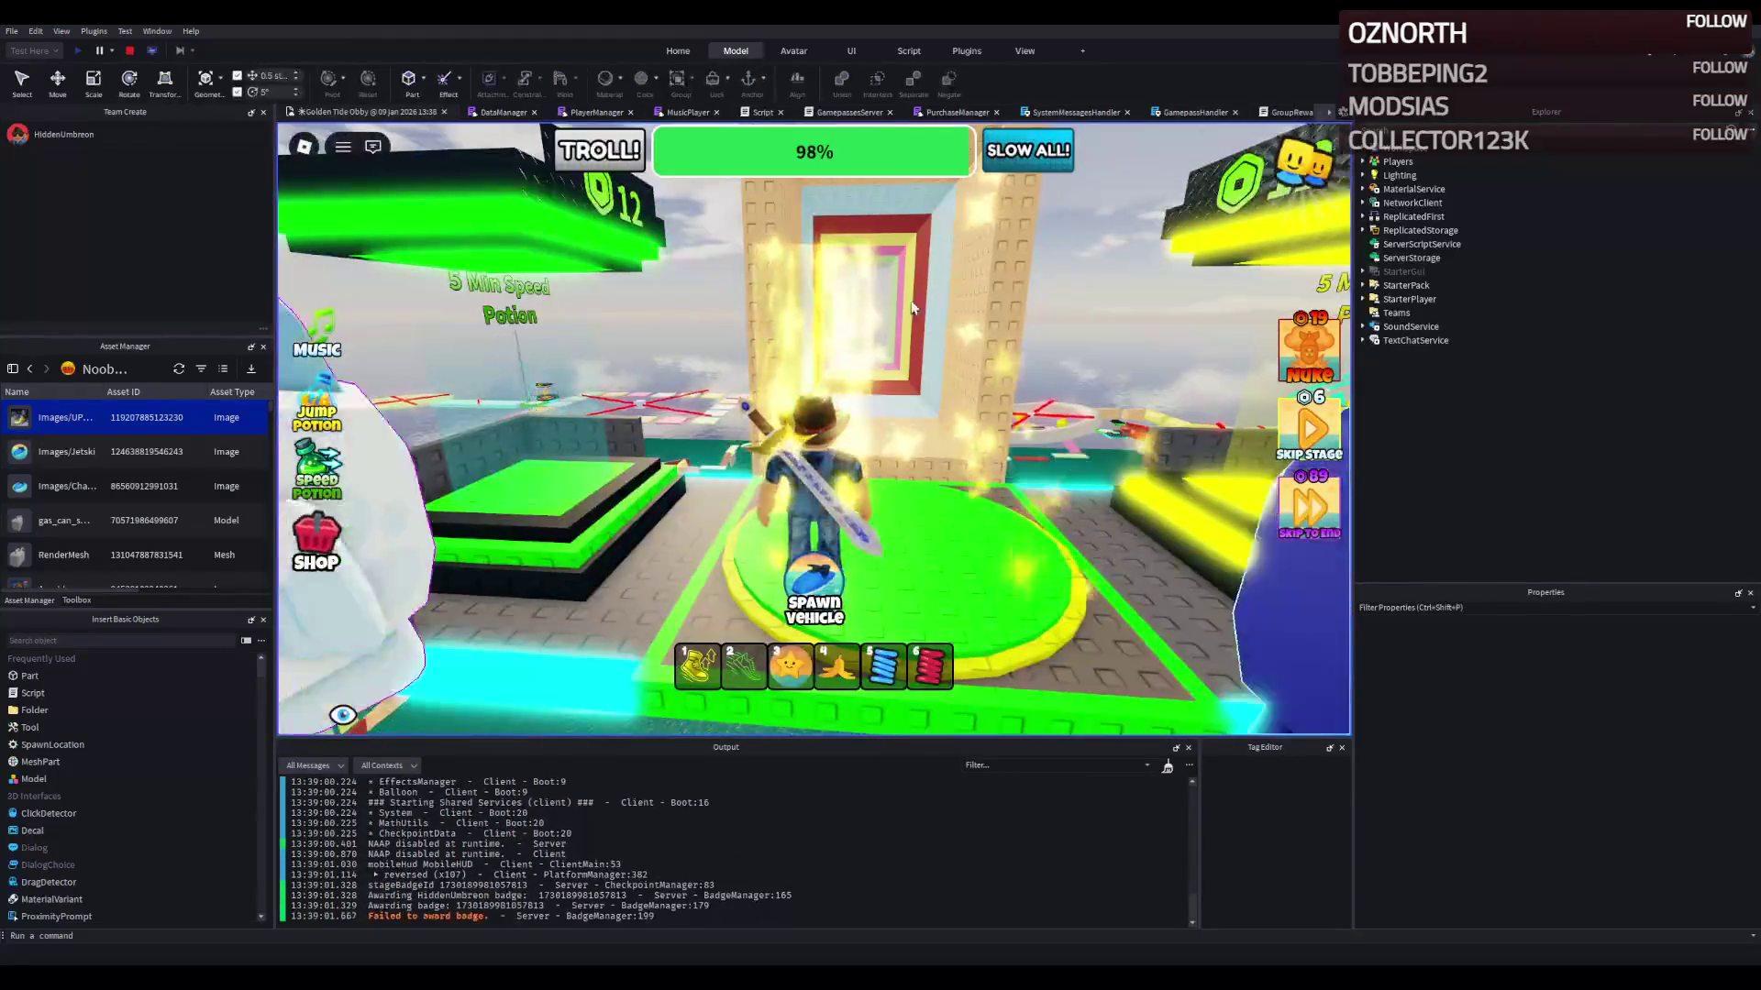
# Step: Run the character through the white, pink, yellow and red corridors onto the green pad, then stop the test
pyautogui.press('w')
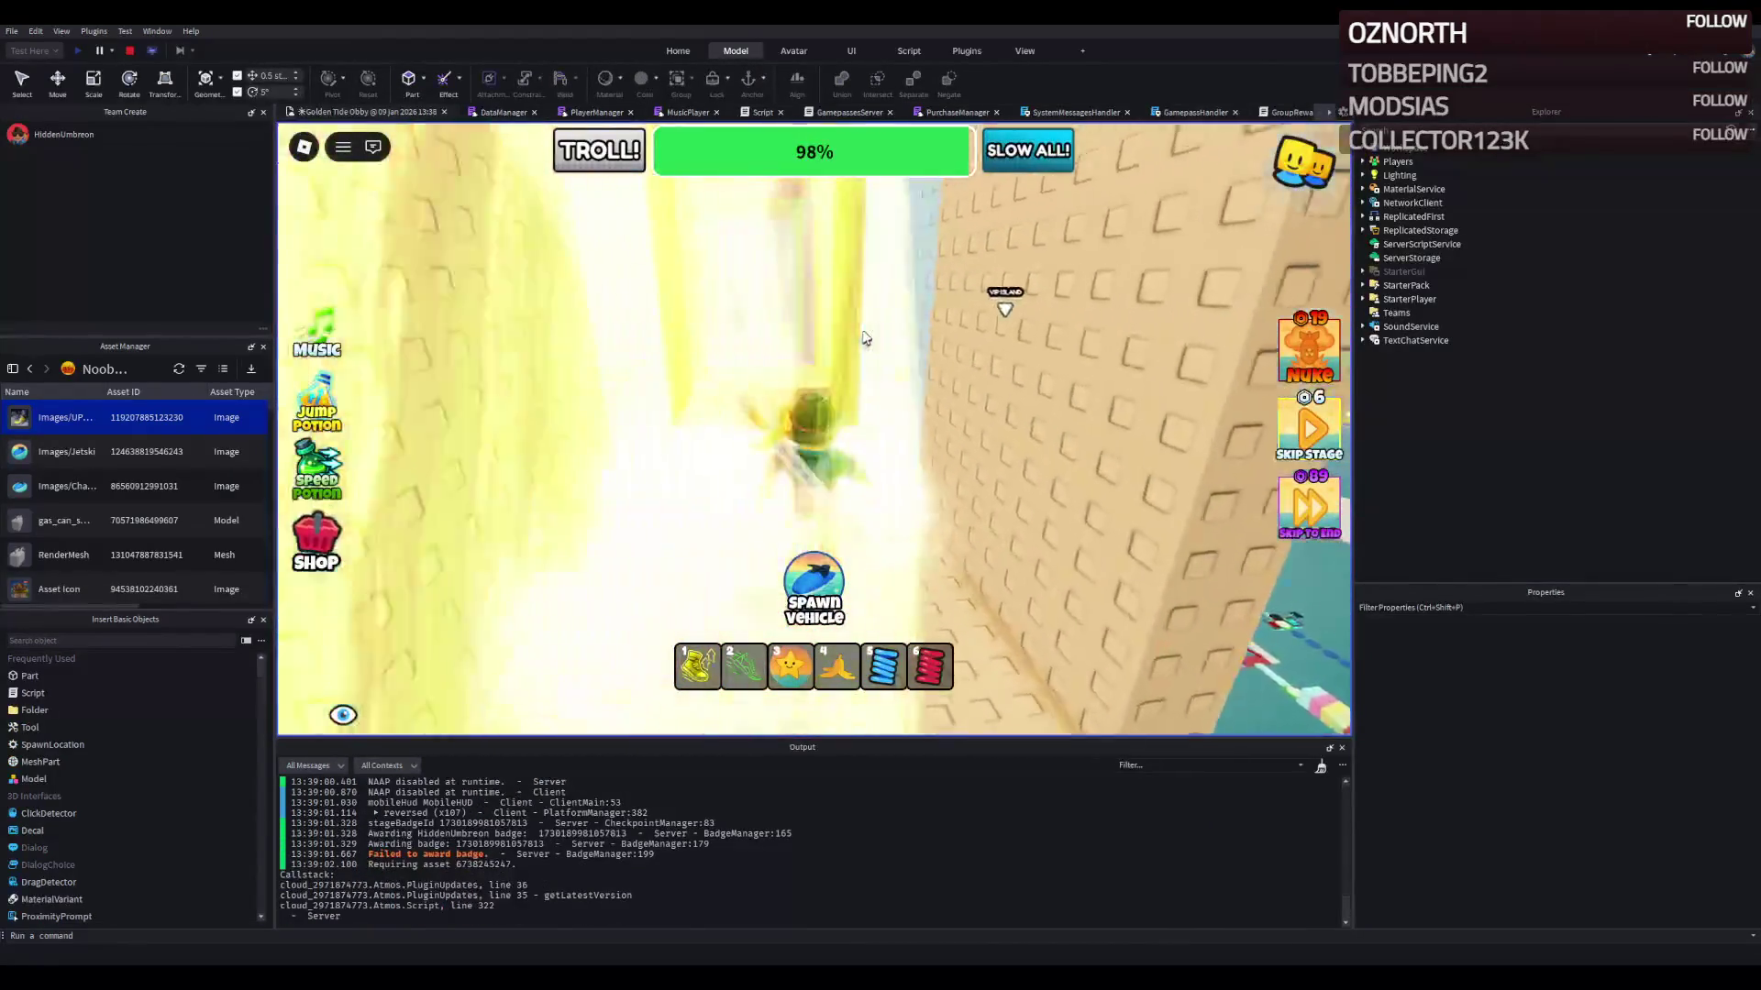
pyautogui.press('w')
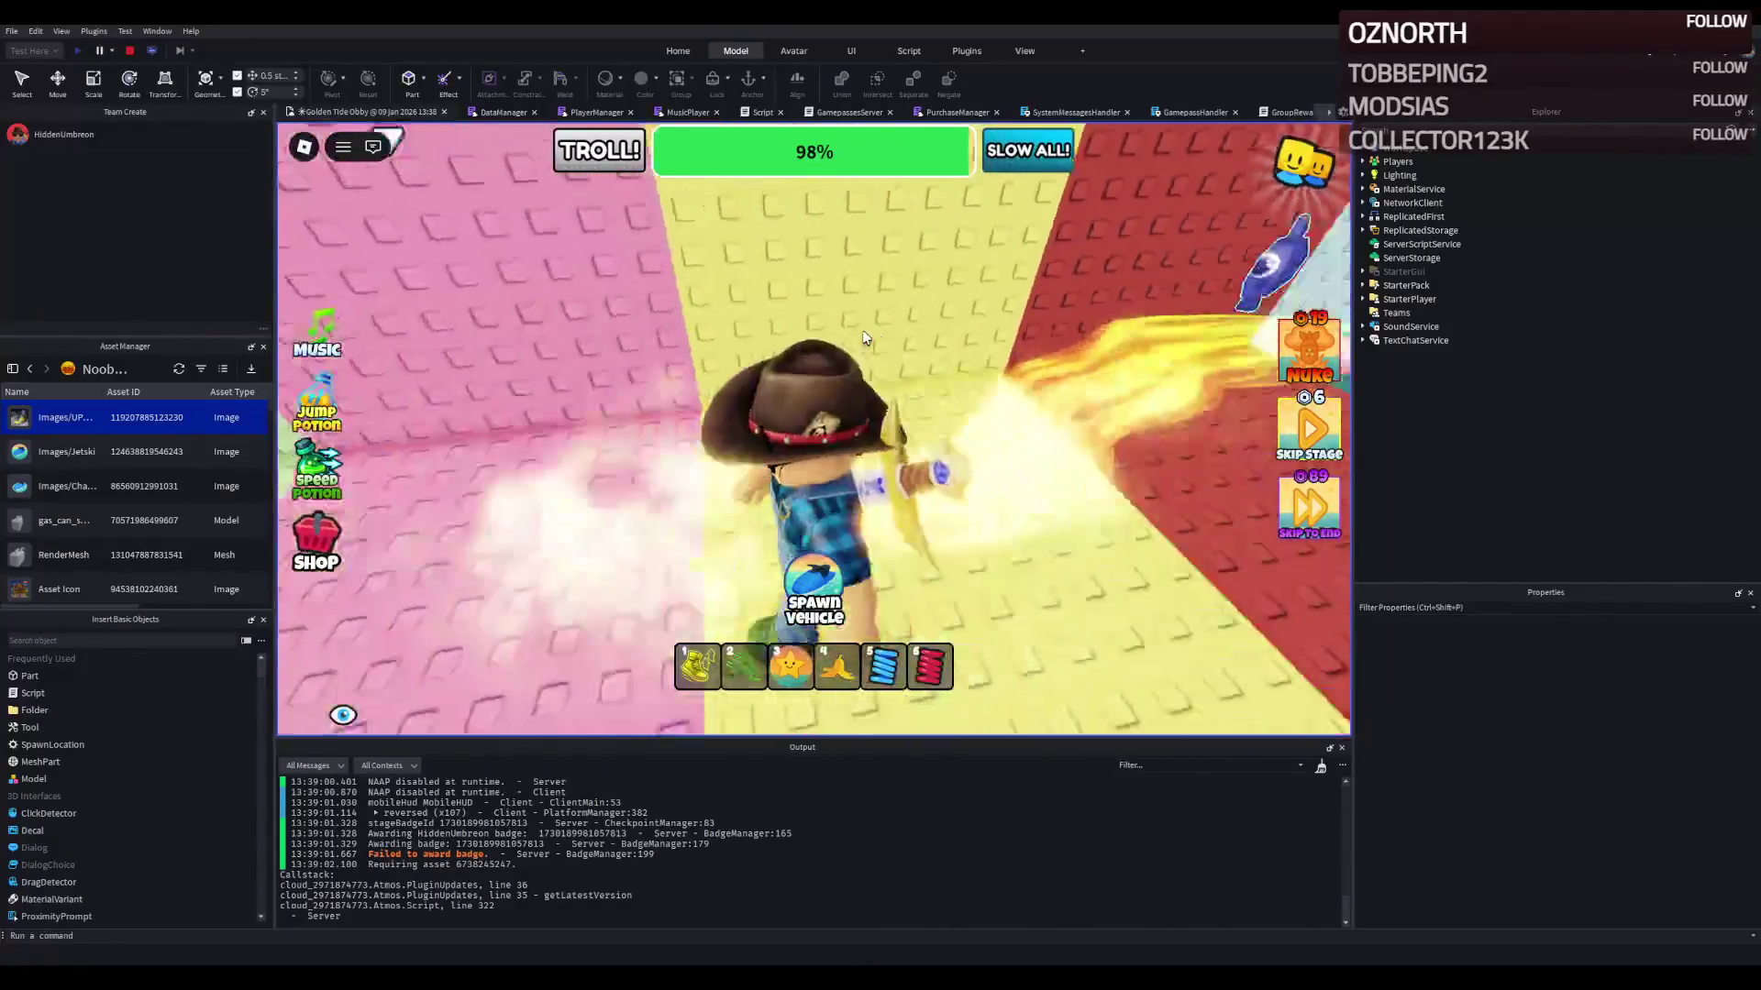
pyautogui.press('w')
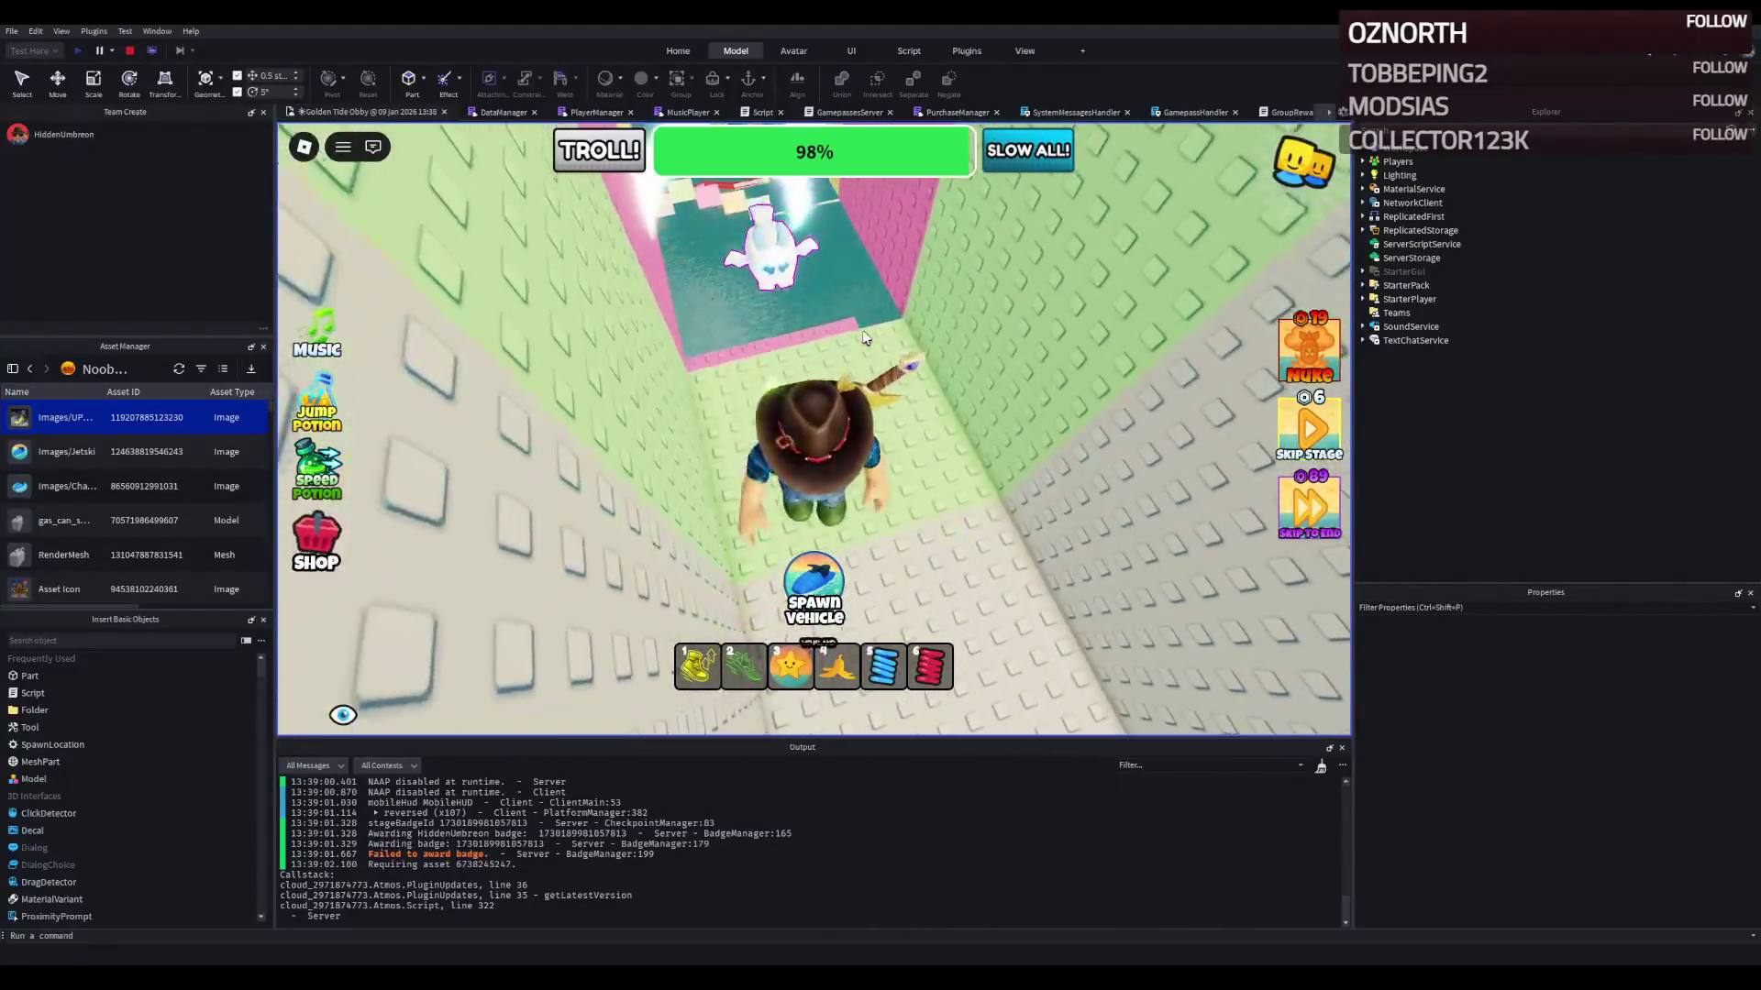
pyautogui.press('w')
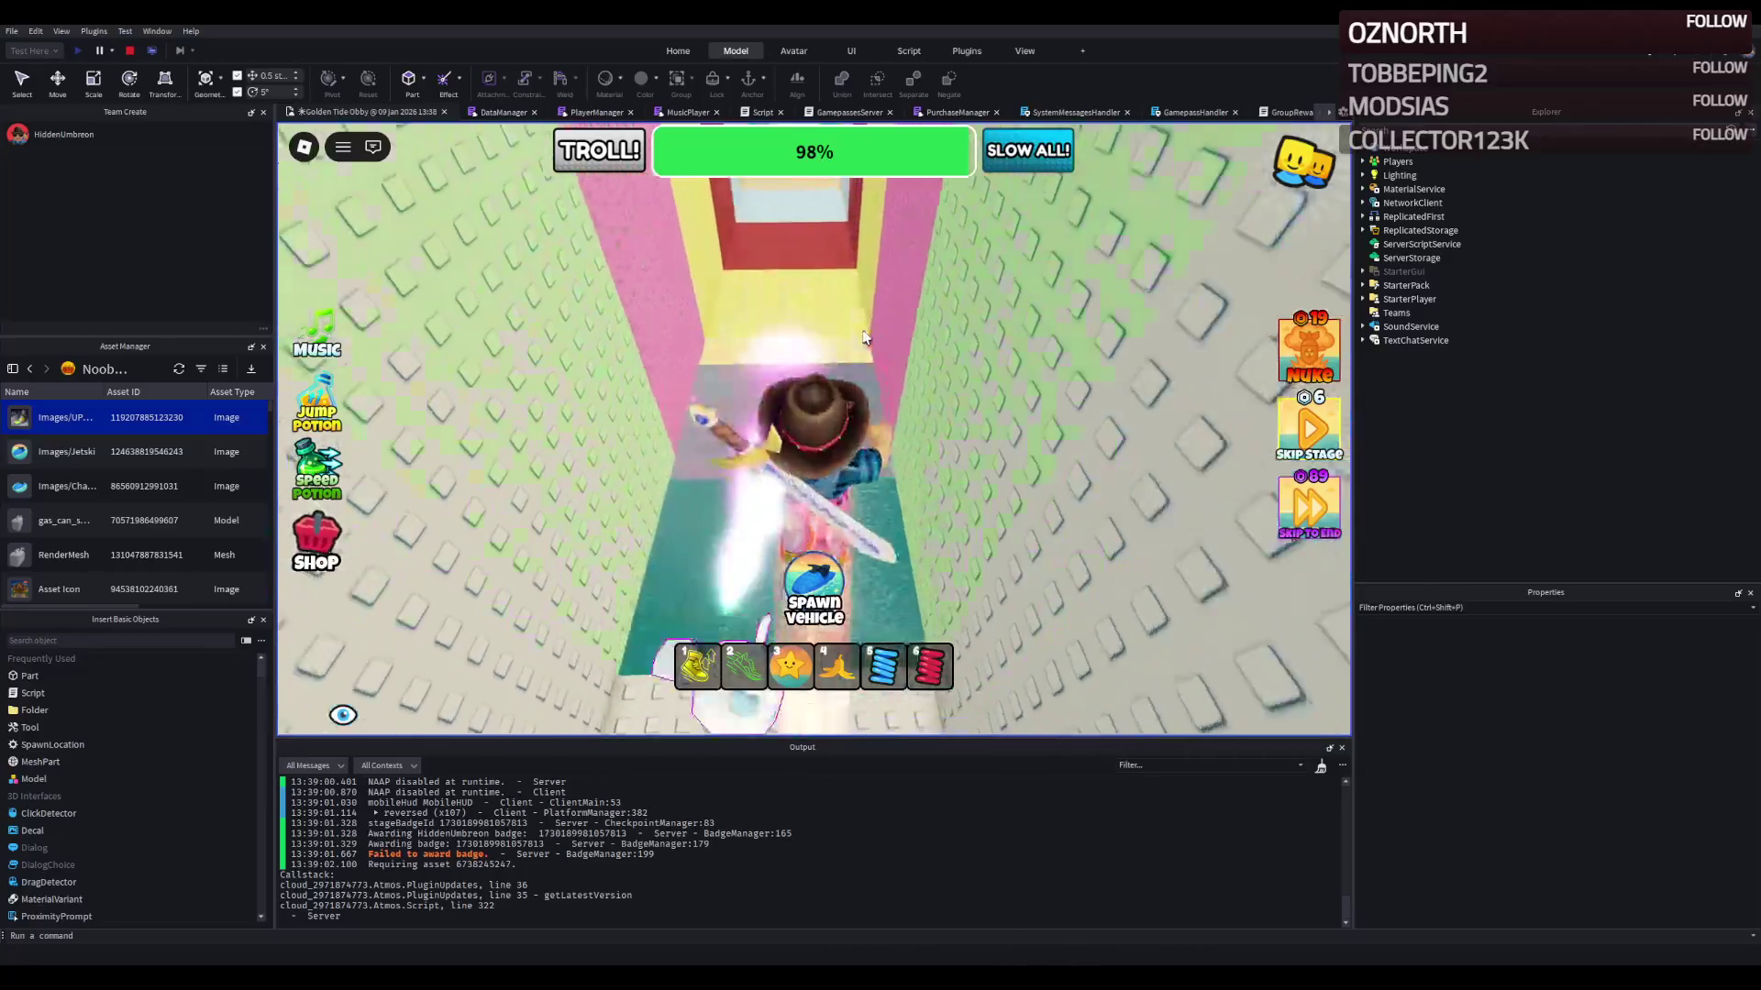
pyautogui.press('w')
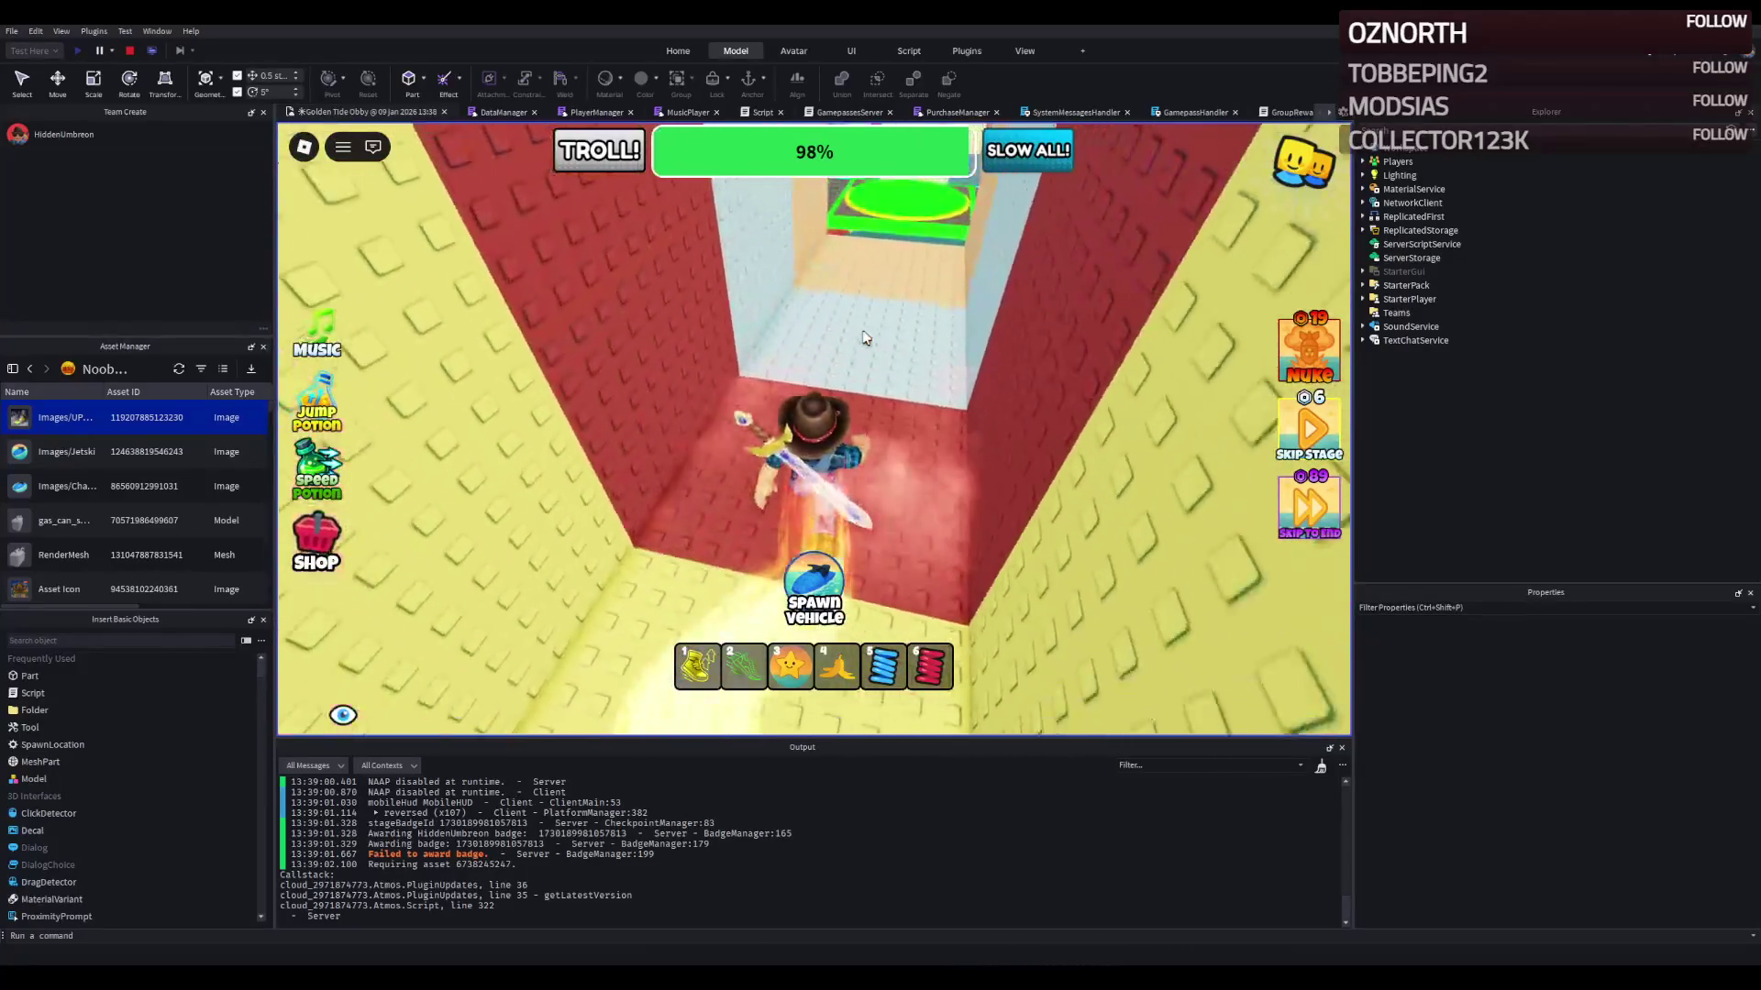
pyautogui.press('w')
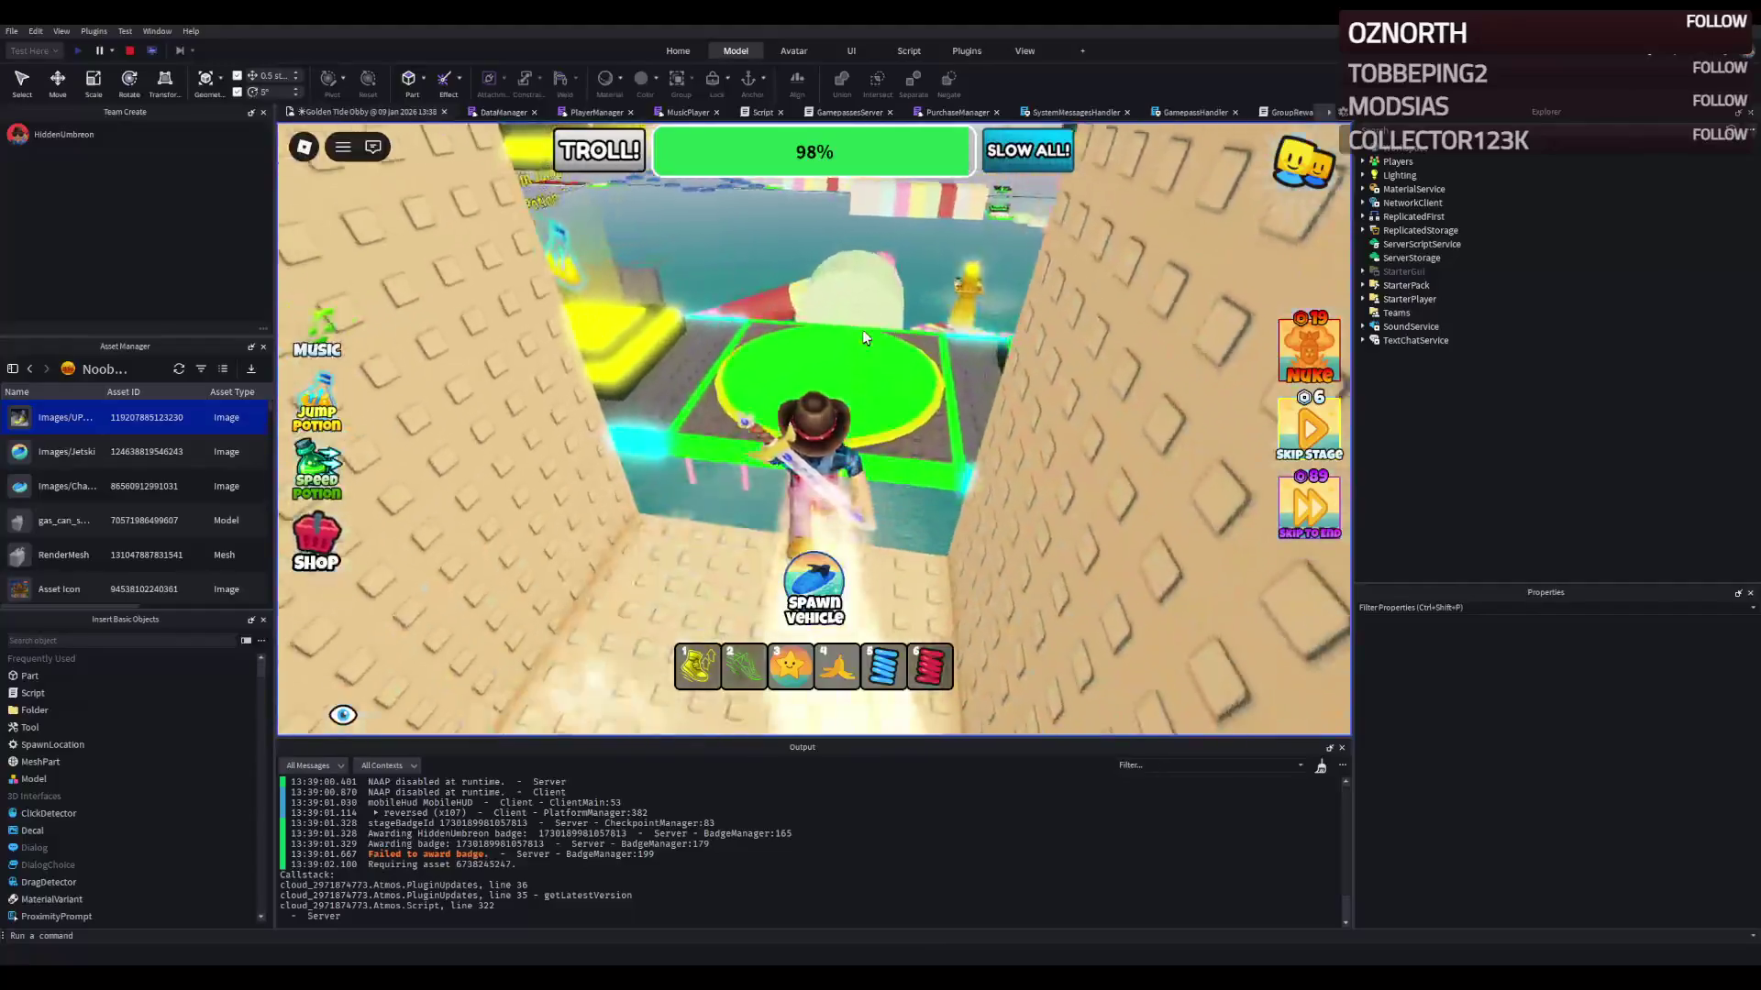
pyautogui.press('w')
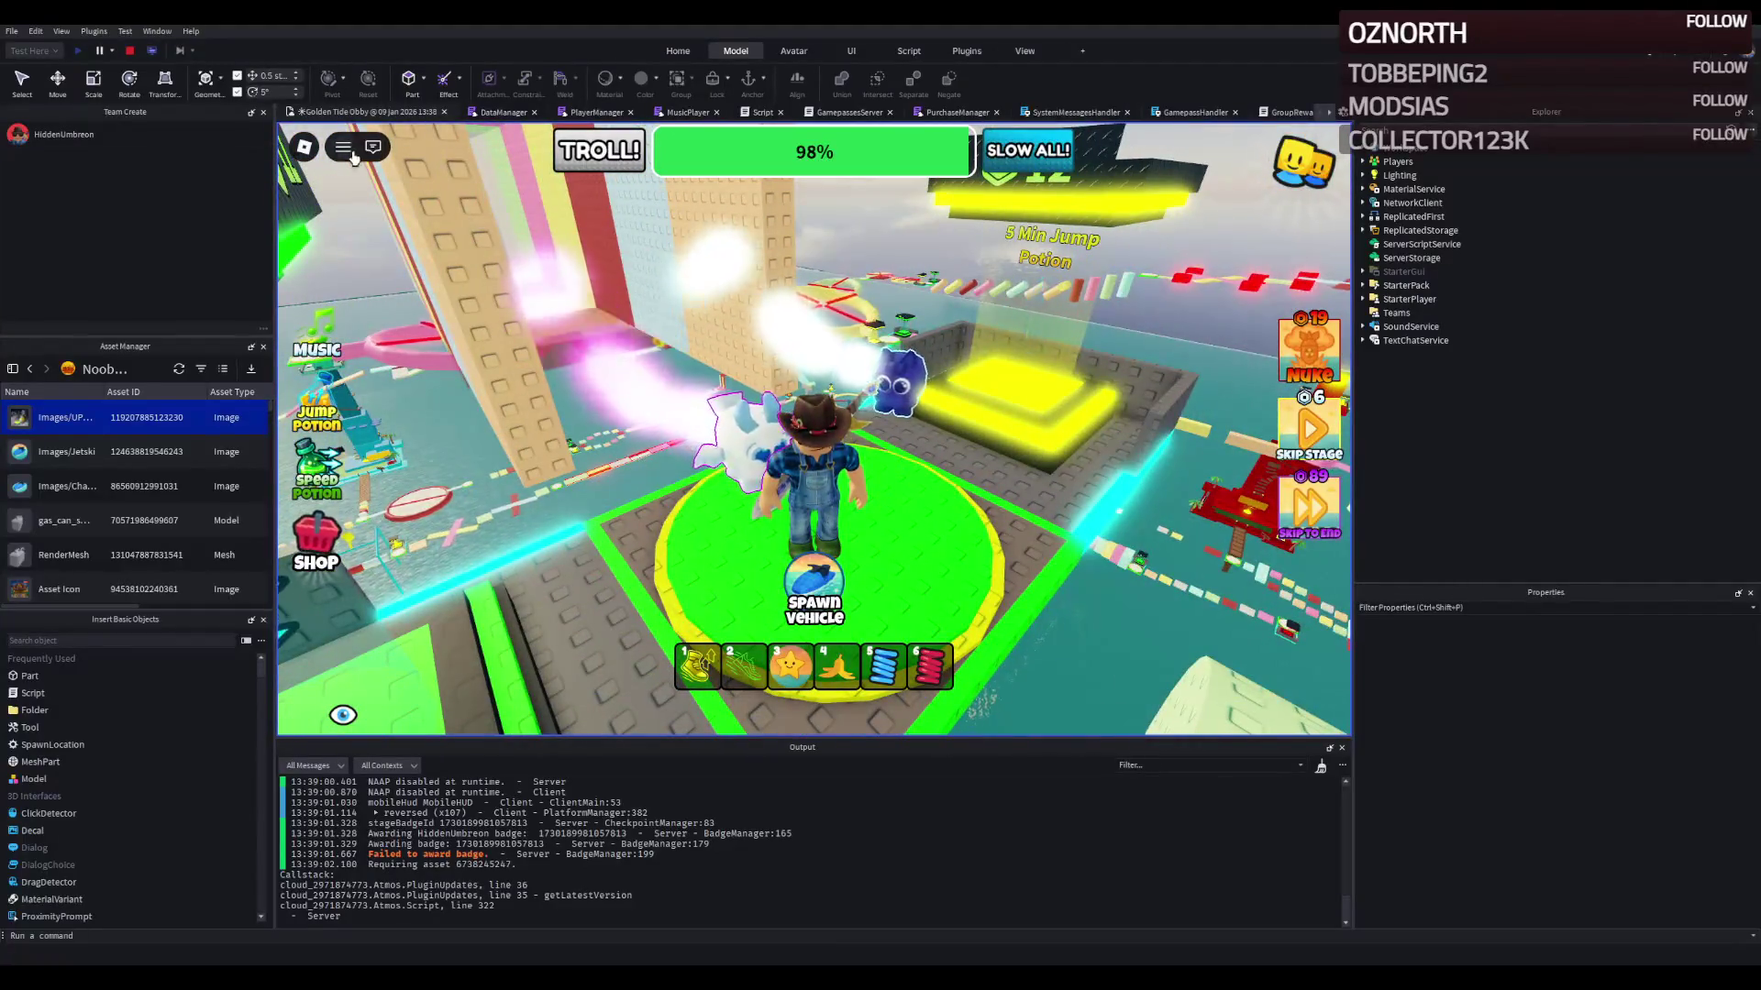
pyautogui.click(128, 51)
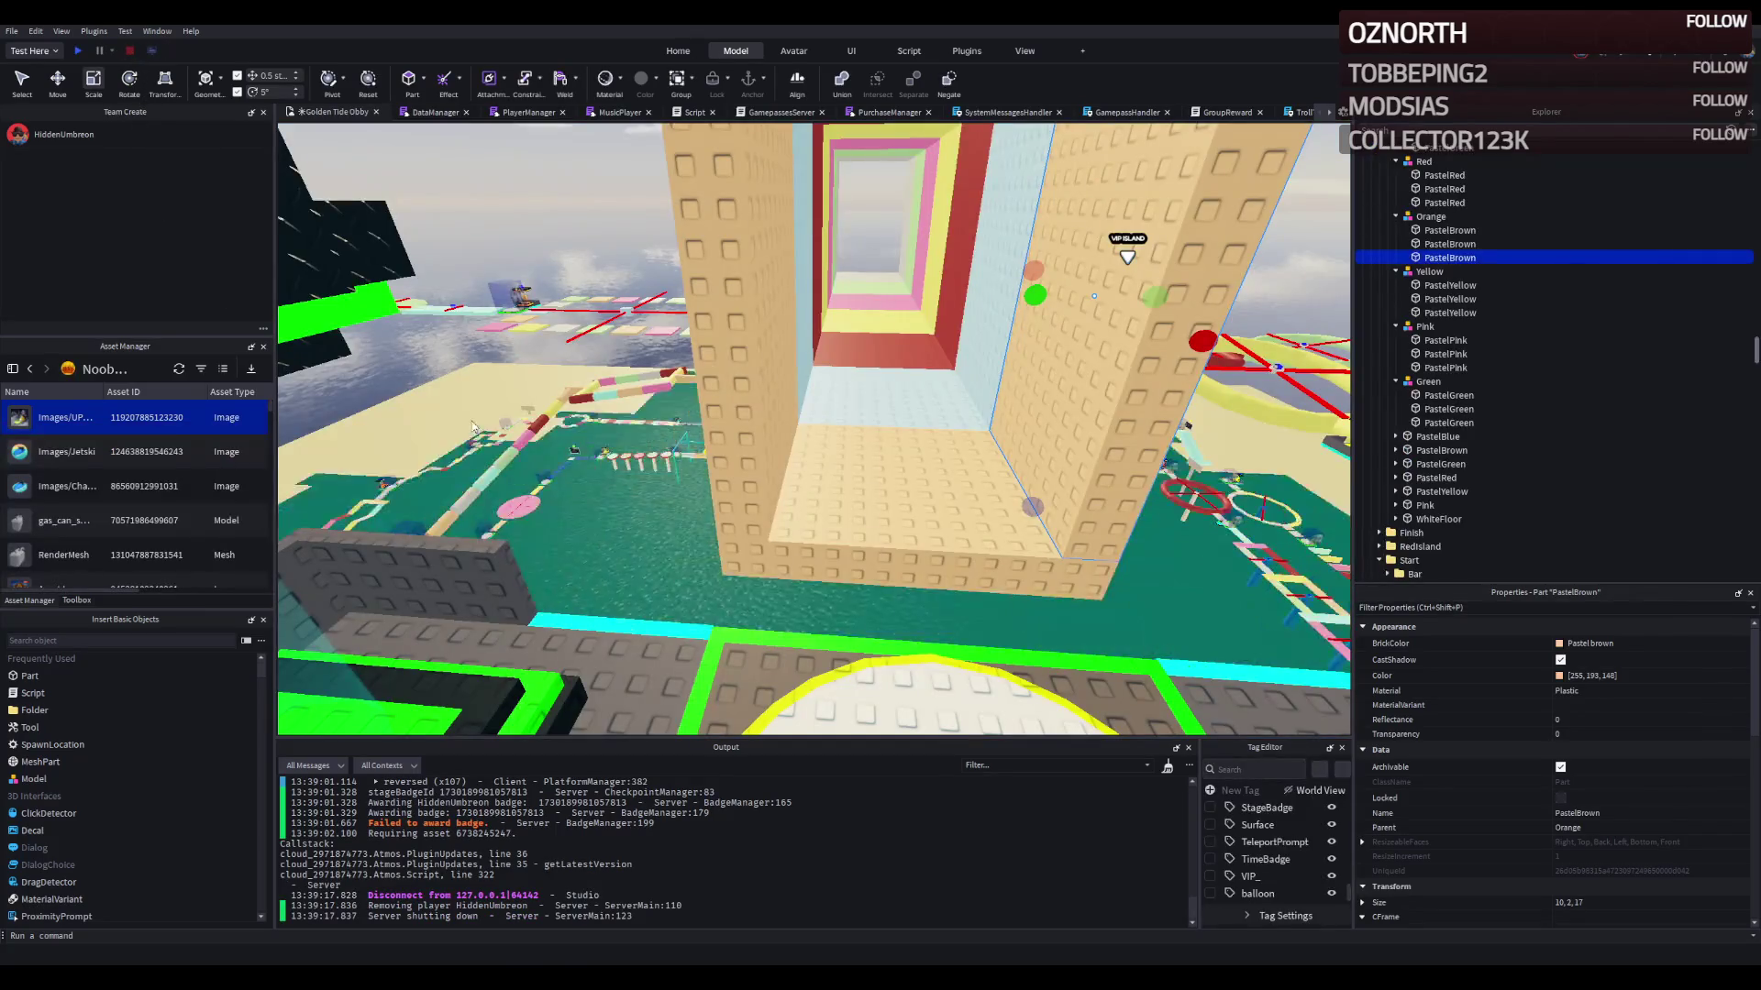
# Step: Expand FallProperties on the PastelBrown, Blue, Yellow, Pink, WhiteFloor, Red and Green pieces in Explorer
pyautogui.click(909, 513)
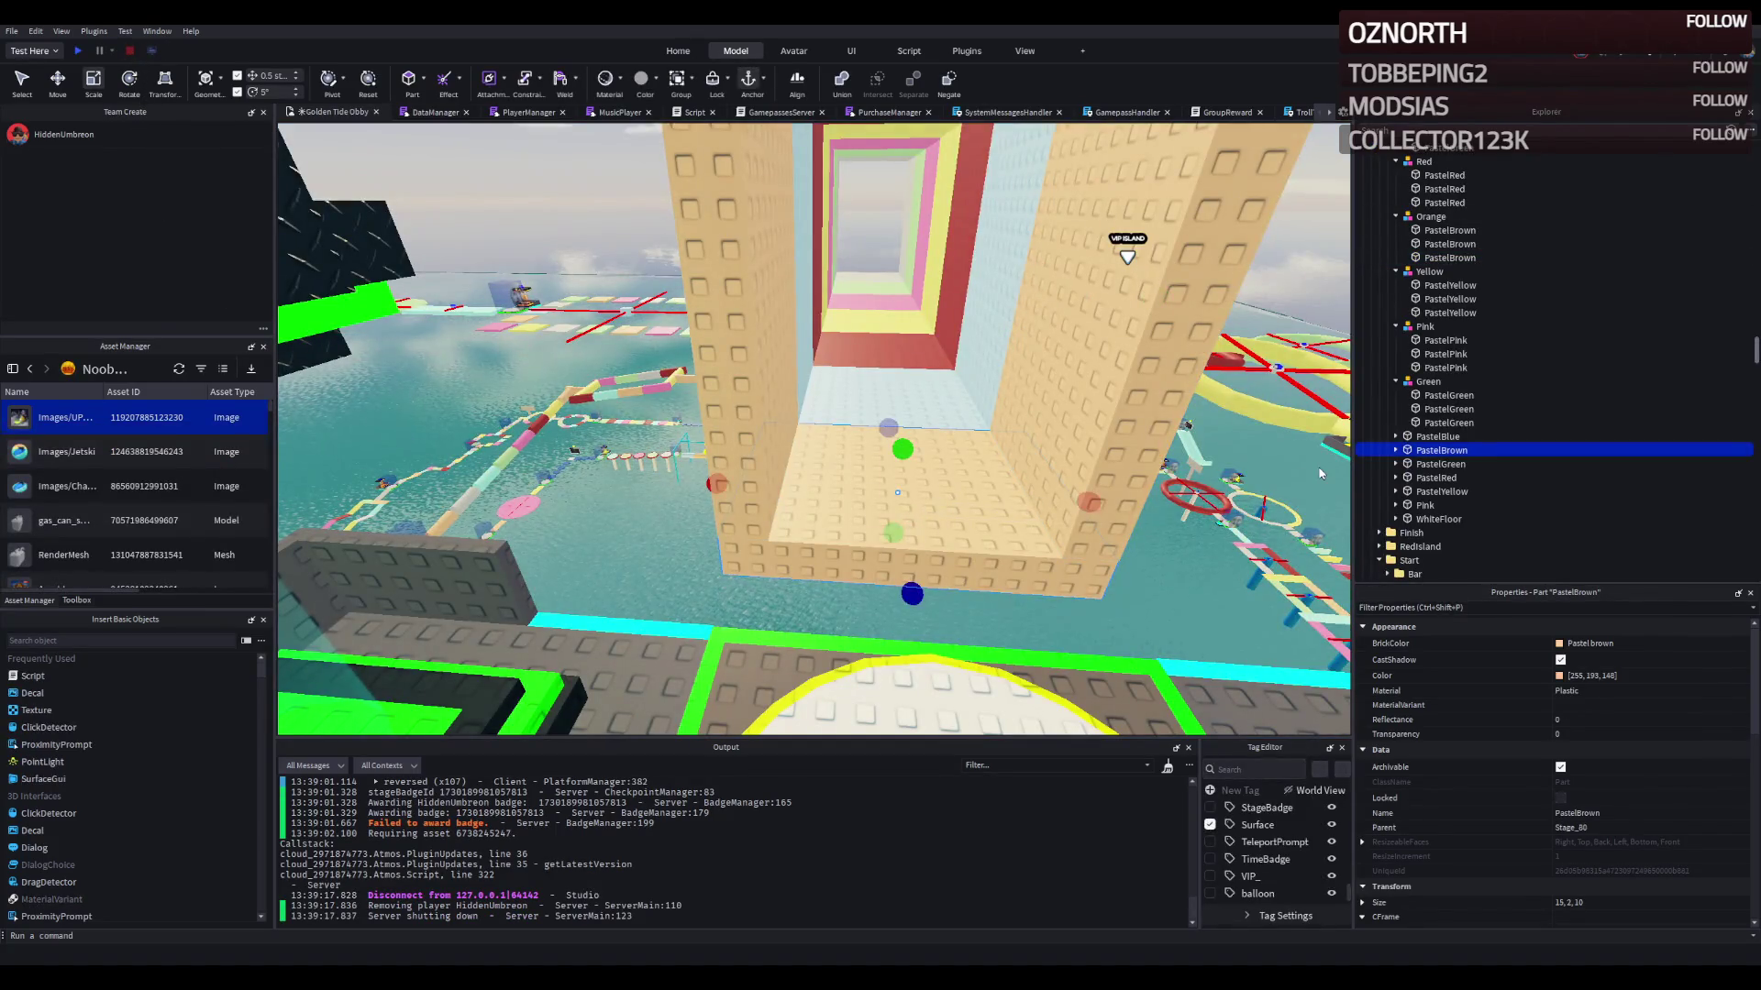
pyautogui.click(1437, 464)
pyautogui.click(1437, 438)
pyautogui.click(1447, 494)
pyautogui.scroll(-10, 1450, 486)
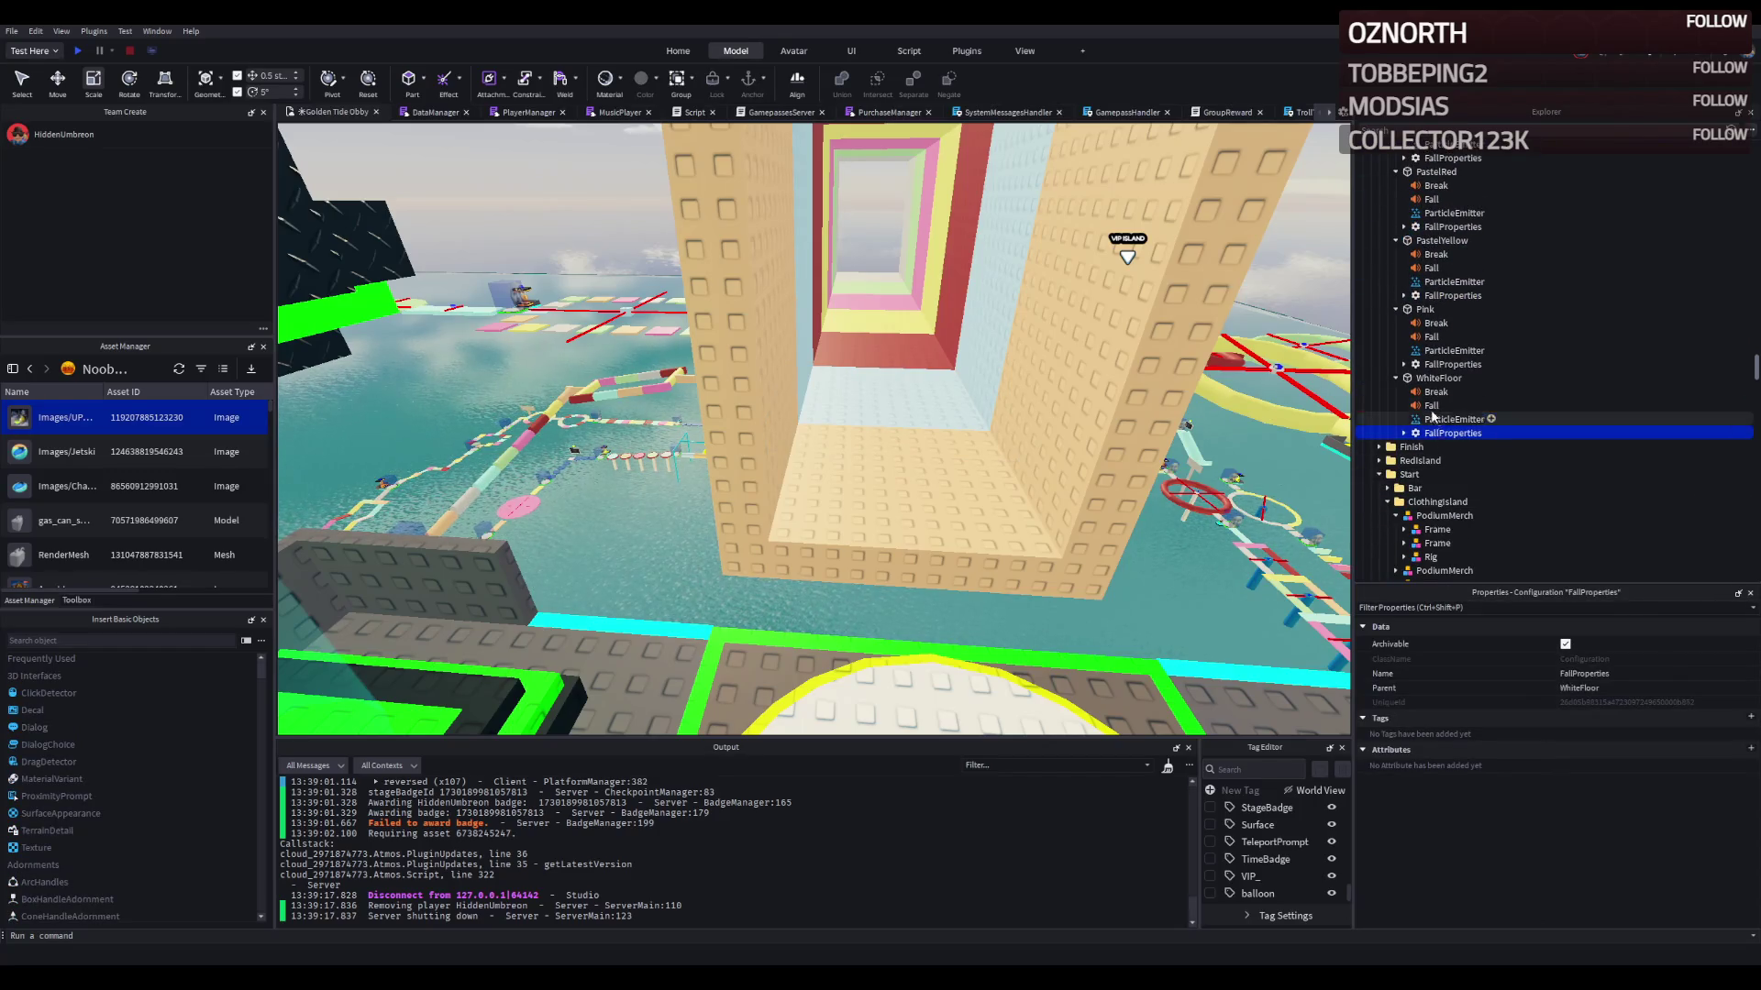
pyautogui.click(1403, 364)
pyautogui.click(1403, 296)
pyautogui.click(1447, 241)
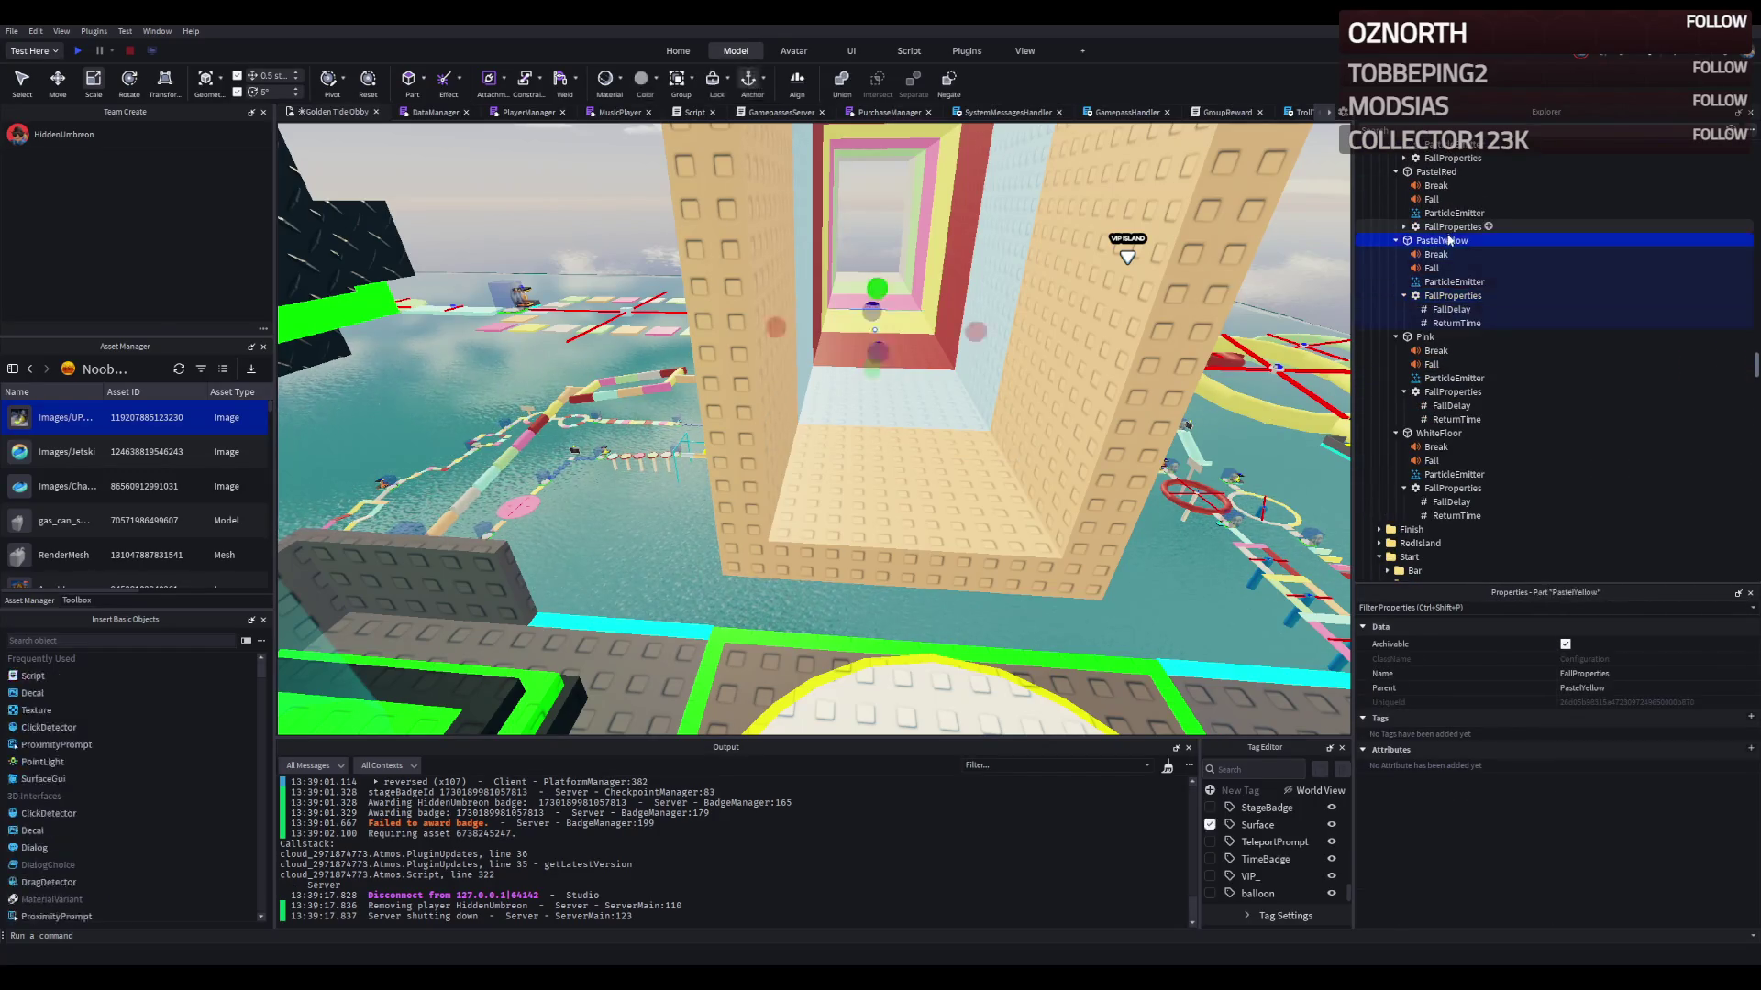
pyautogui.click(1450, 254)
pyautogui.scroll(2, 1452, 265)
pyautogui.click(1403, 303)
pyautogui.scroll(1, 1452, 275)
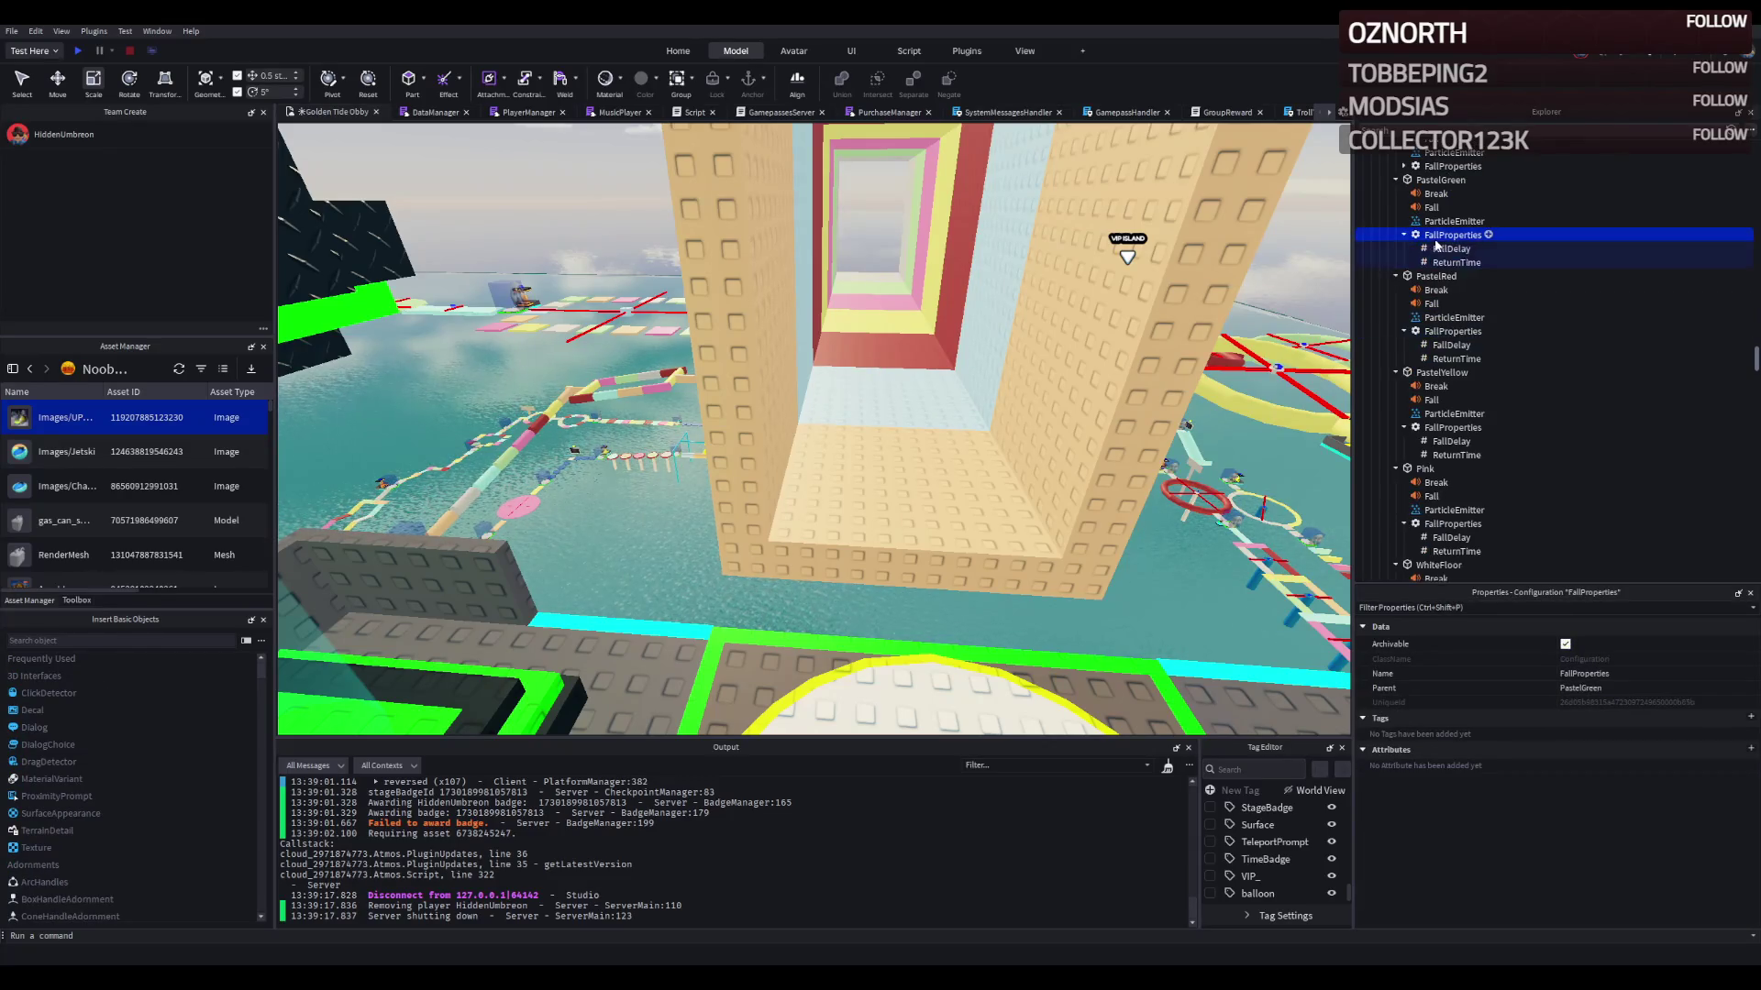
pyautogui.doubleClick(1468, 272)
pyautogui.doubleClick(1453, 204)
pyautogui.scroll(3, 1444, 234)
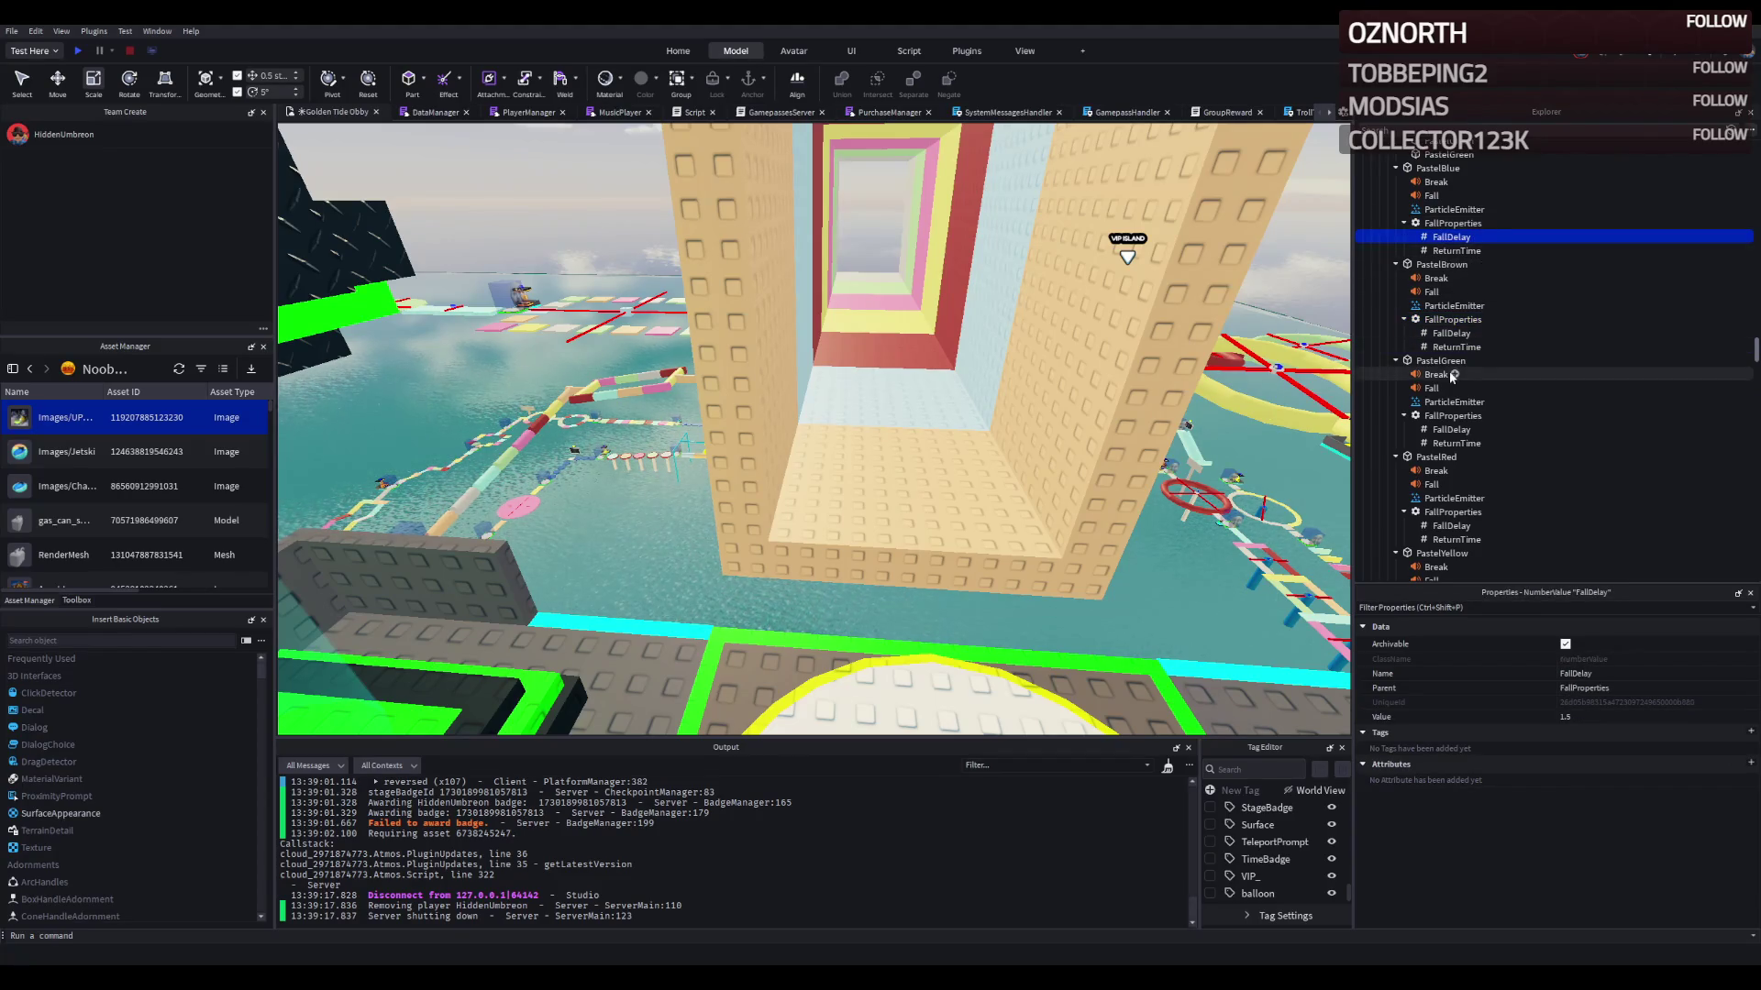
pyautogui.scroll(-2, 1456, 433)
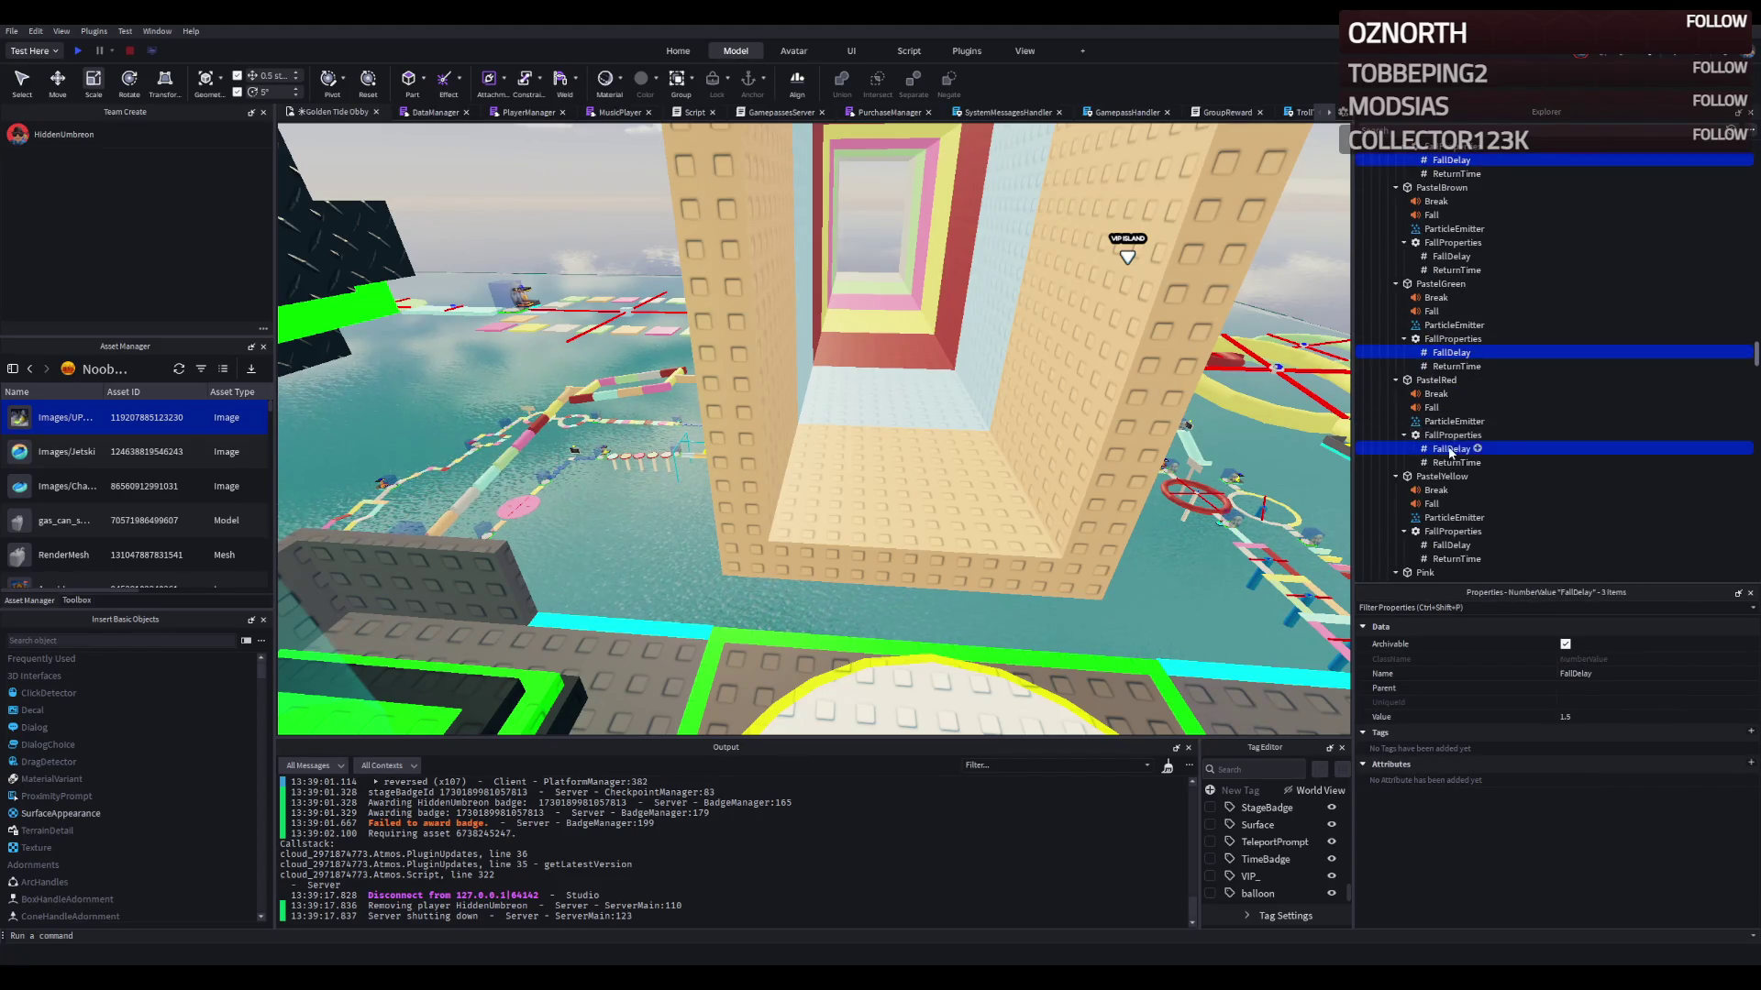
pyautogui.scroll(-2, 1450, 450)
# Step: Select the six FallDelay values and change them from 1.5 to 1.25
pyautogui.keyDown('ctrl'); pyautogui.click(1442, 469); pyautogui.keyUp('ctrl')
pyautogui.scroll(-10, 1440, 471)
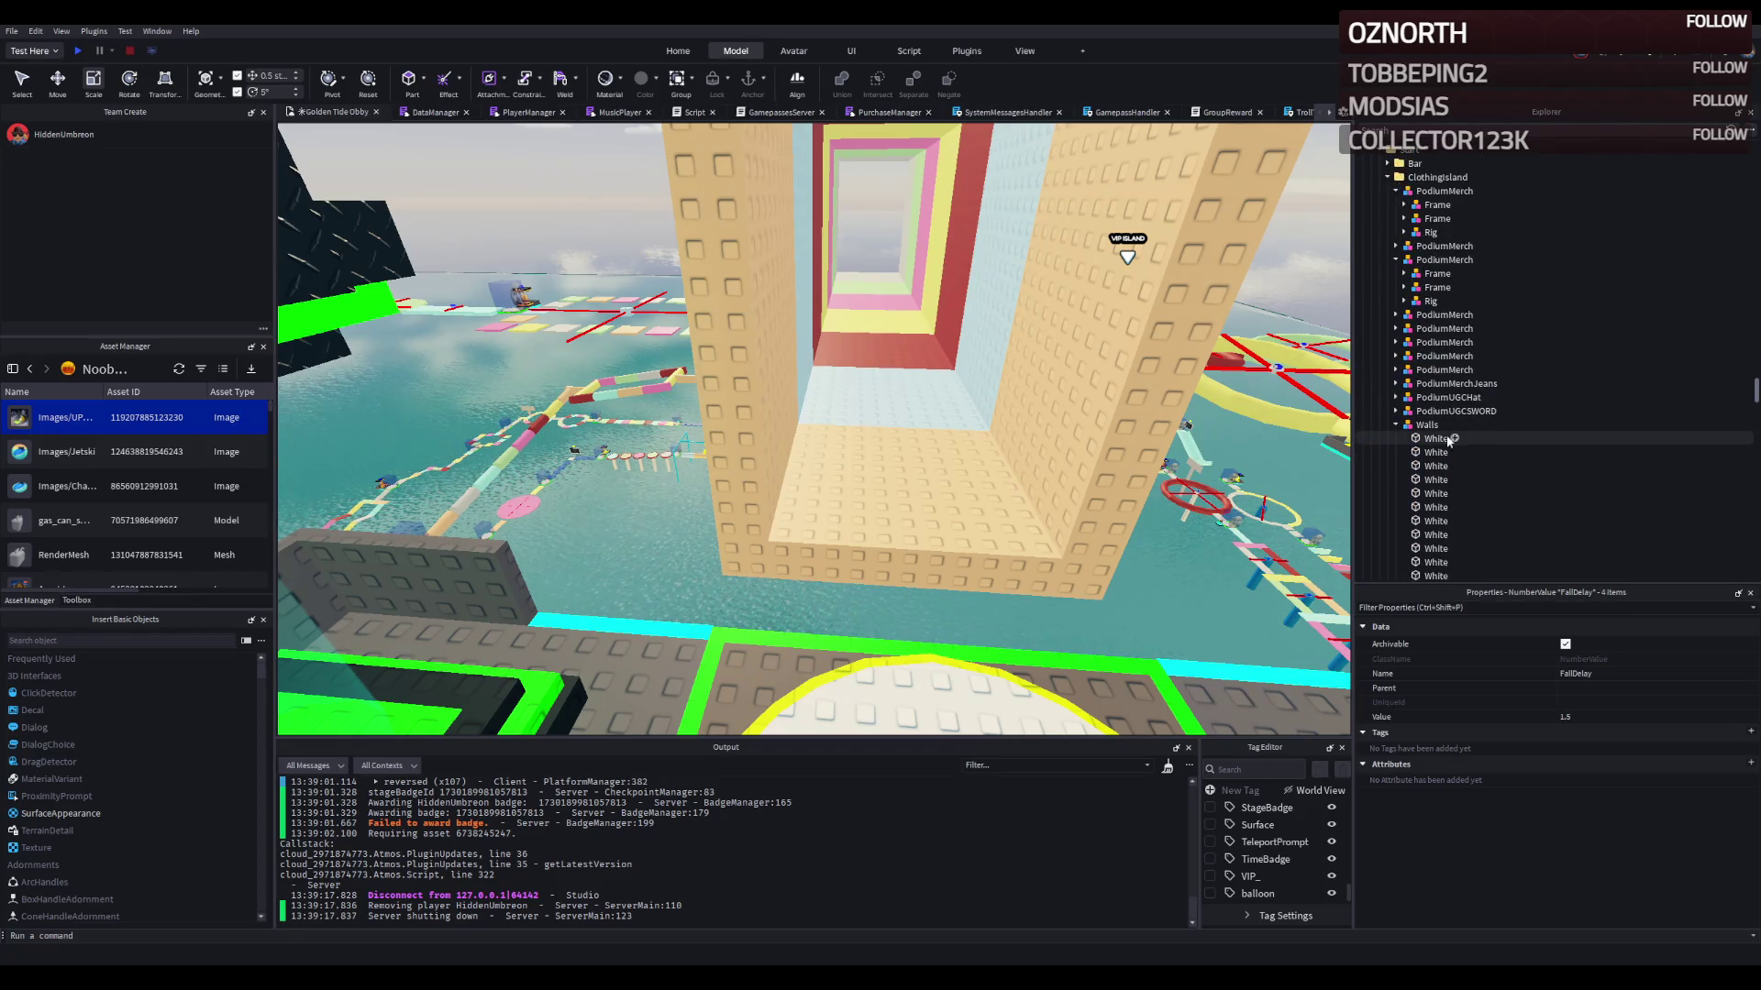
pyautogui.scroll(9, 1449, 444)
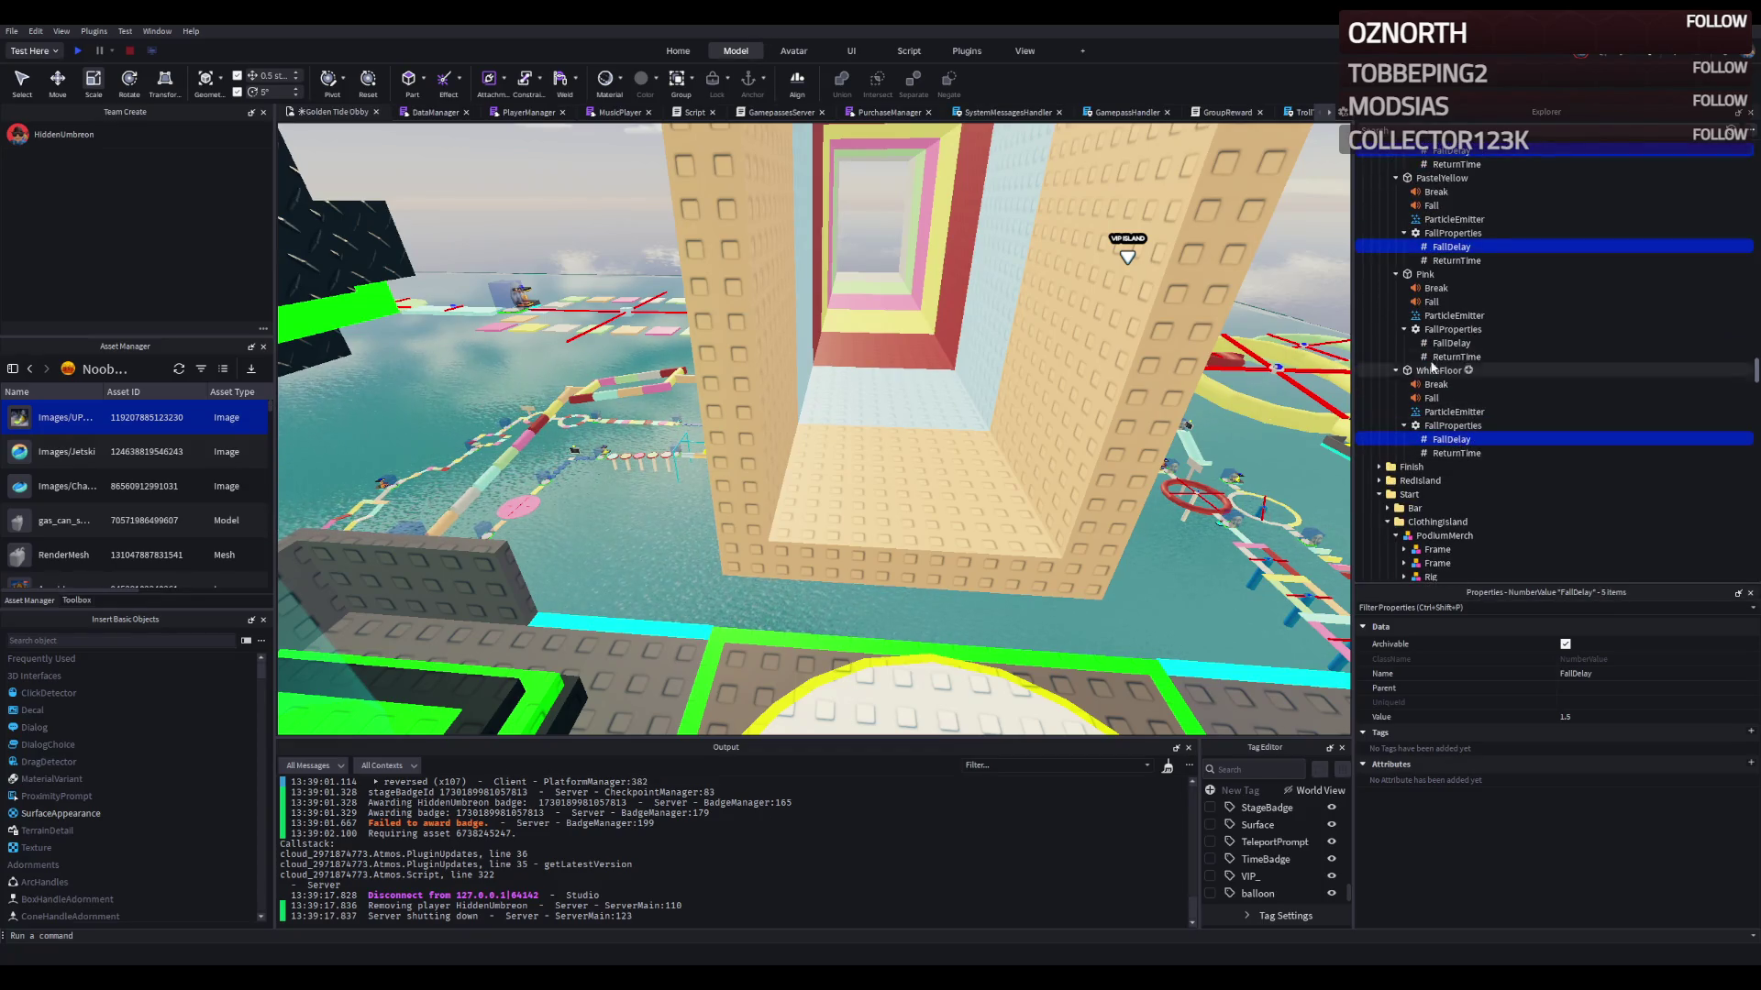
pyautogui.click(1608, 716)
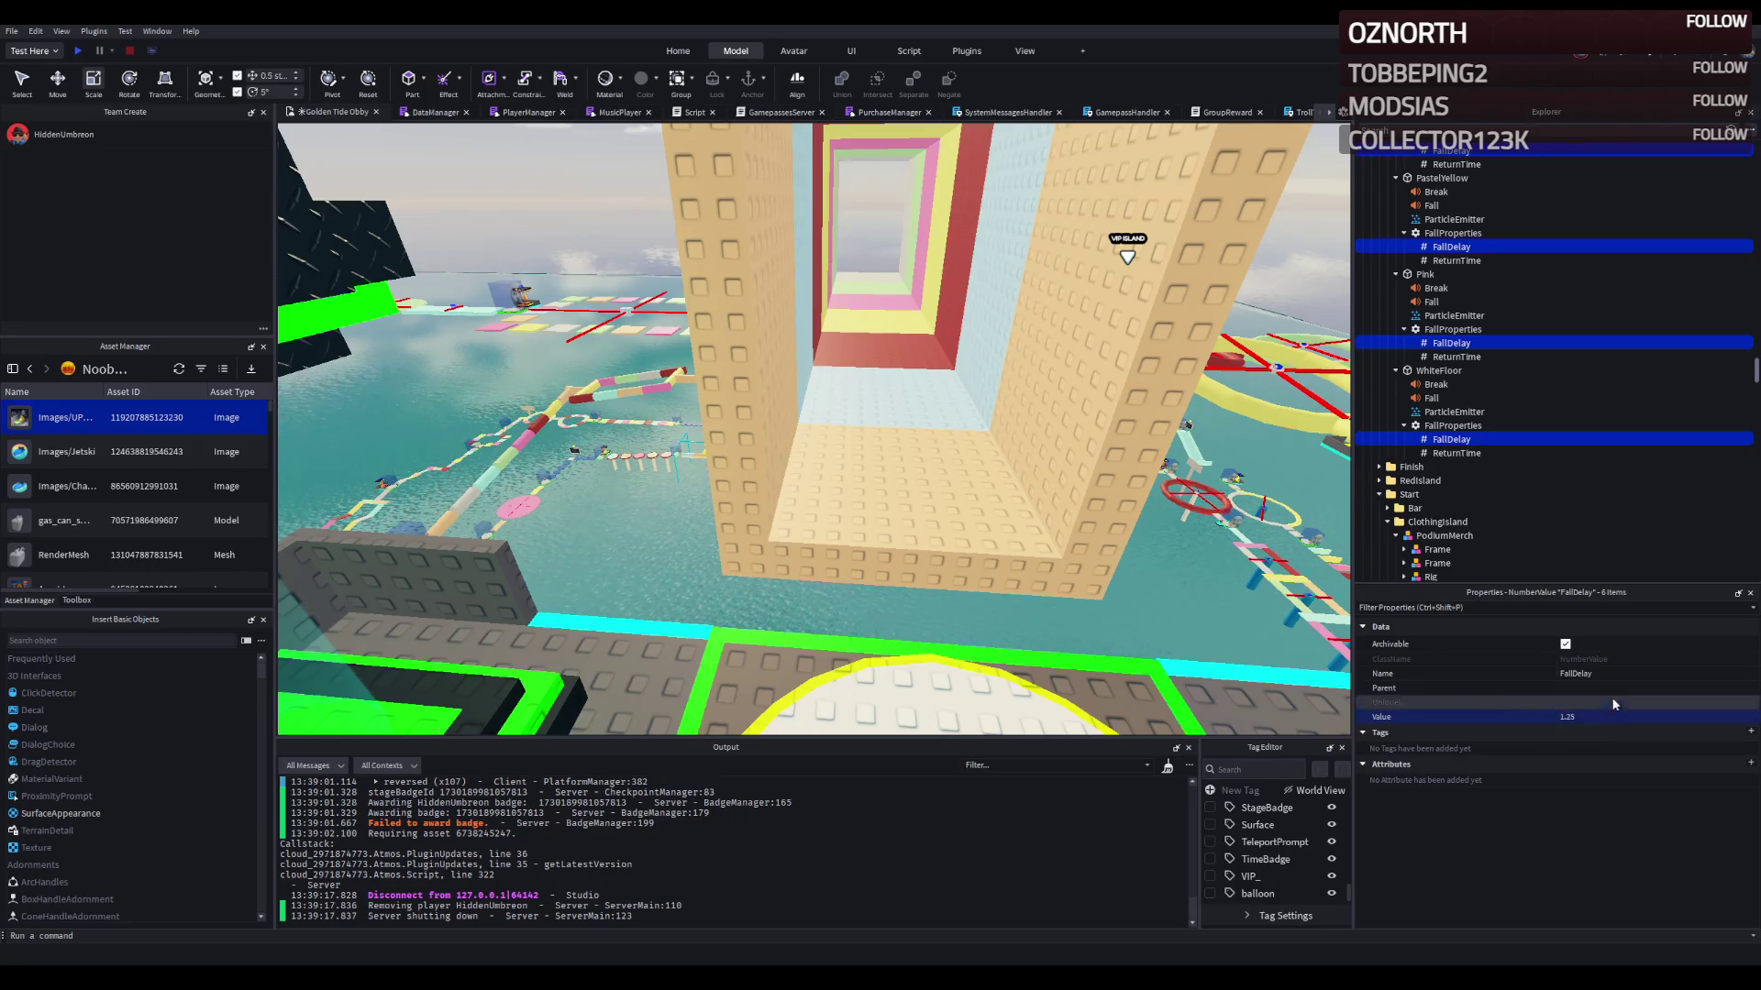
pyautogui.click(80, 51)
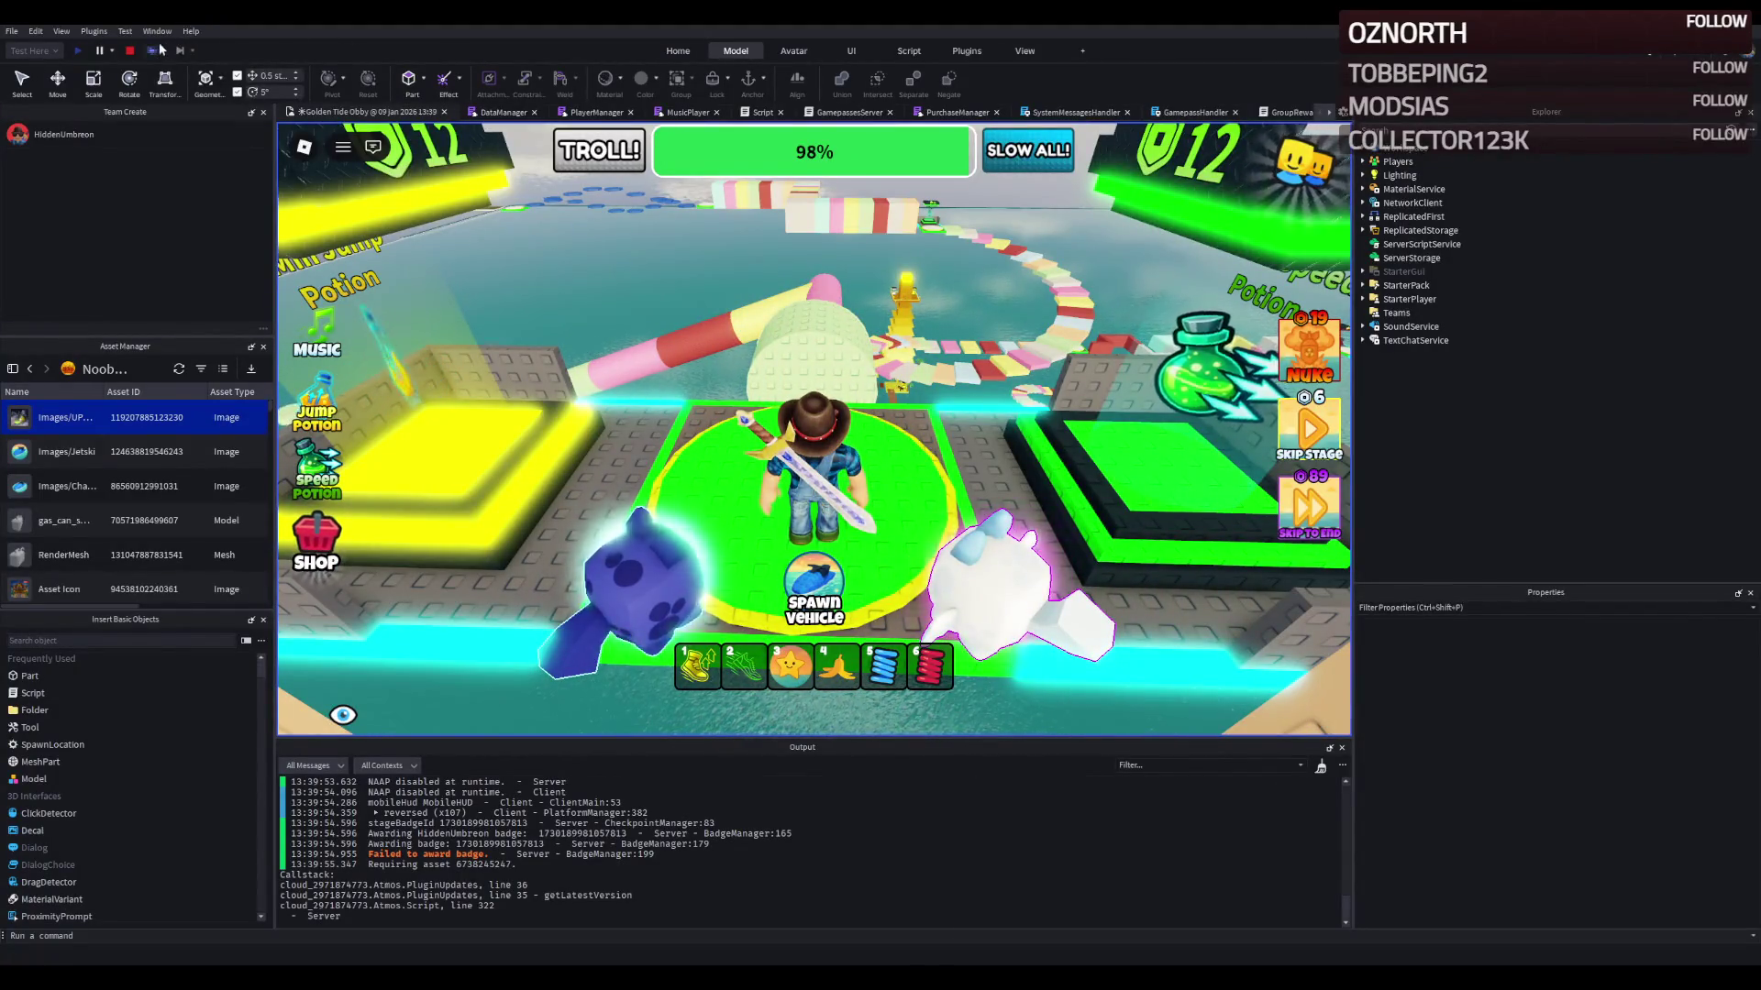
# Step: Stop the playtest after trying the stage with the 1.25 fall delay
pyautogui.click(130, 51)
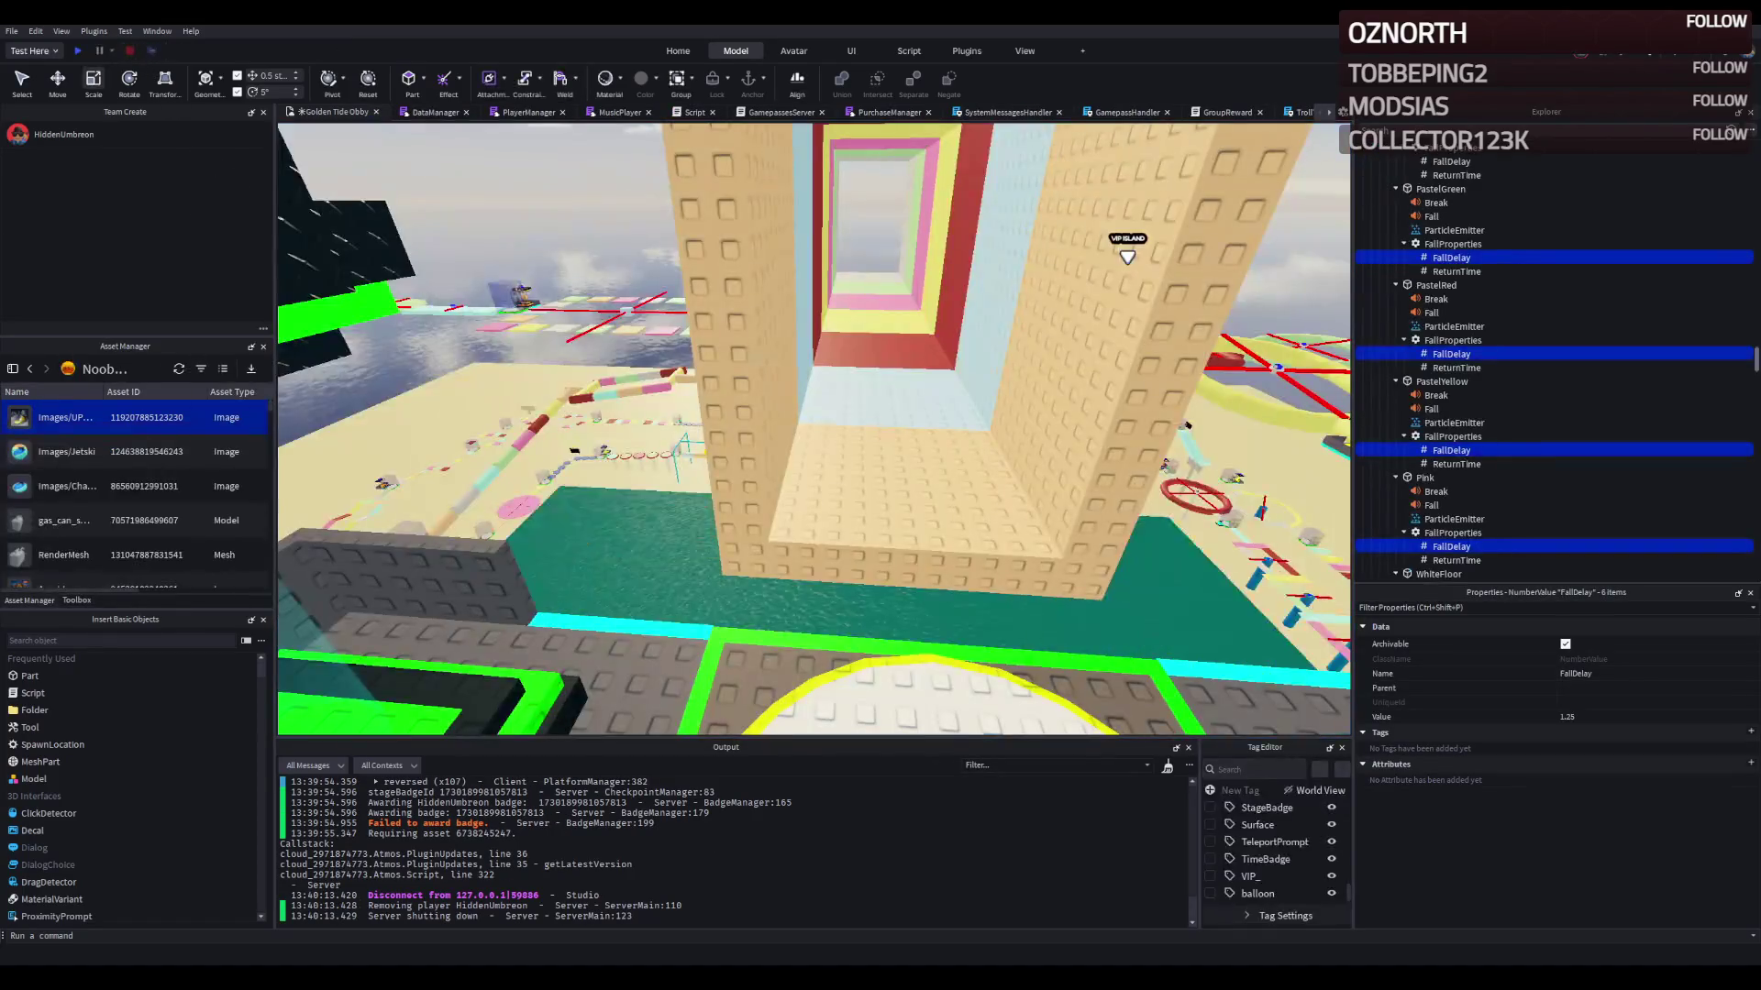
# Step: Fly the view over the obby and tunnel, then select the Orange wall group
pyautogui.press('s')
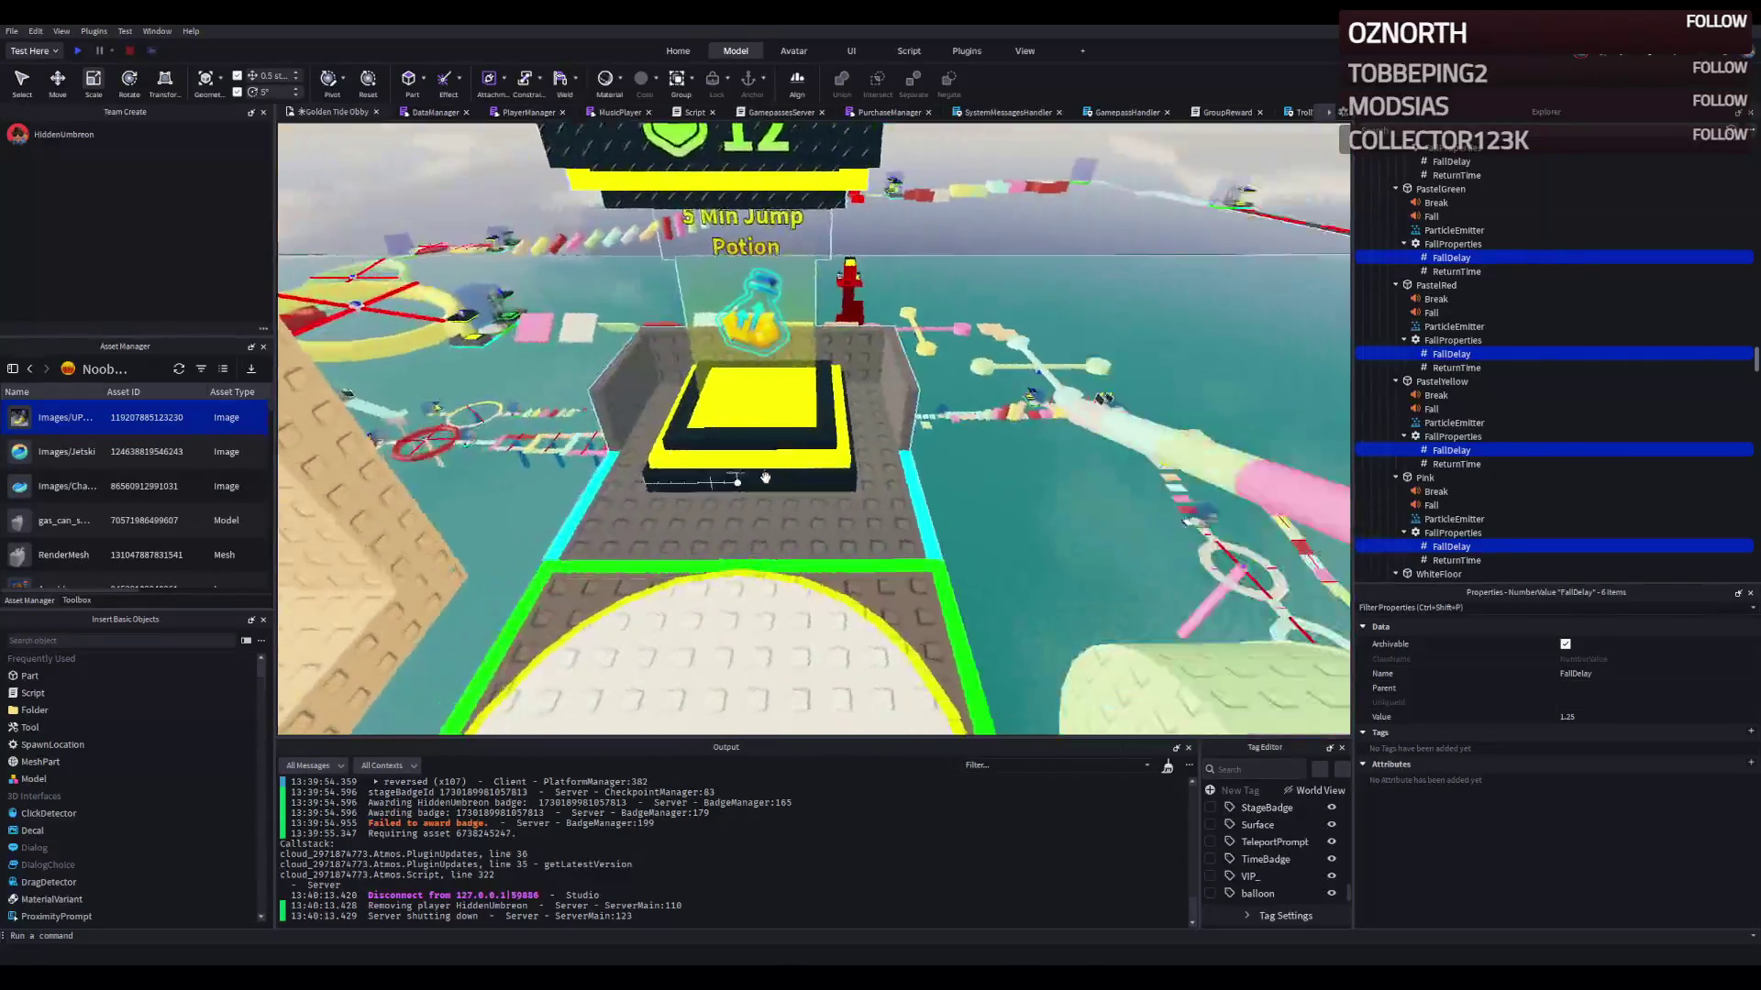
pyautogui.press('w')
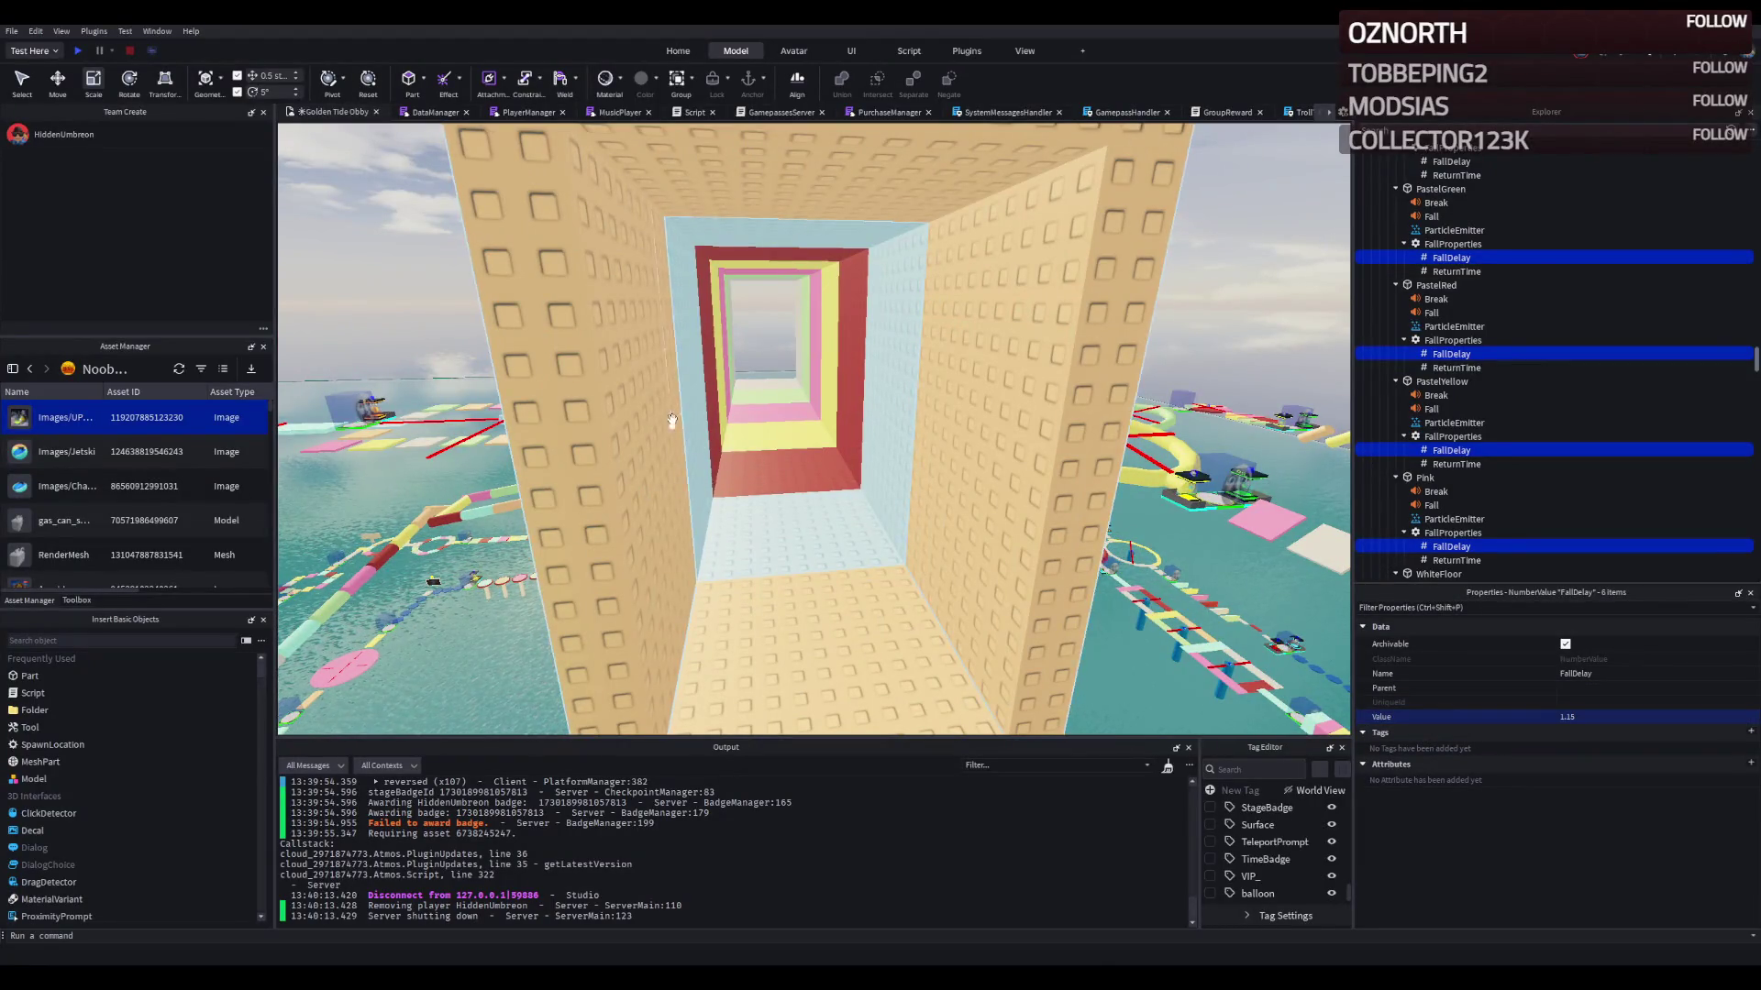
pyautogui.press('s')
pyautogui.click(986, 588)
pyautogui.press('q')
# Step: Collapse the Yellow, Pink, Green, Red, White and Blue groups under Stage_80 in Explorer
pyautogui.click(1427, 272)
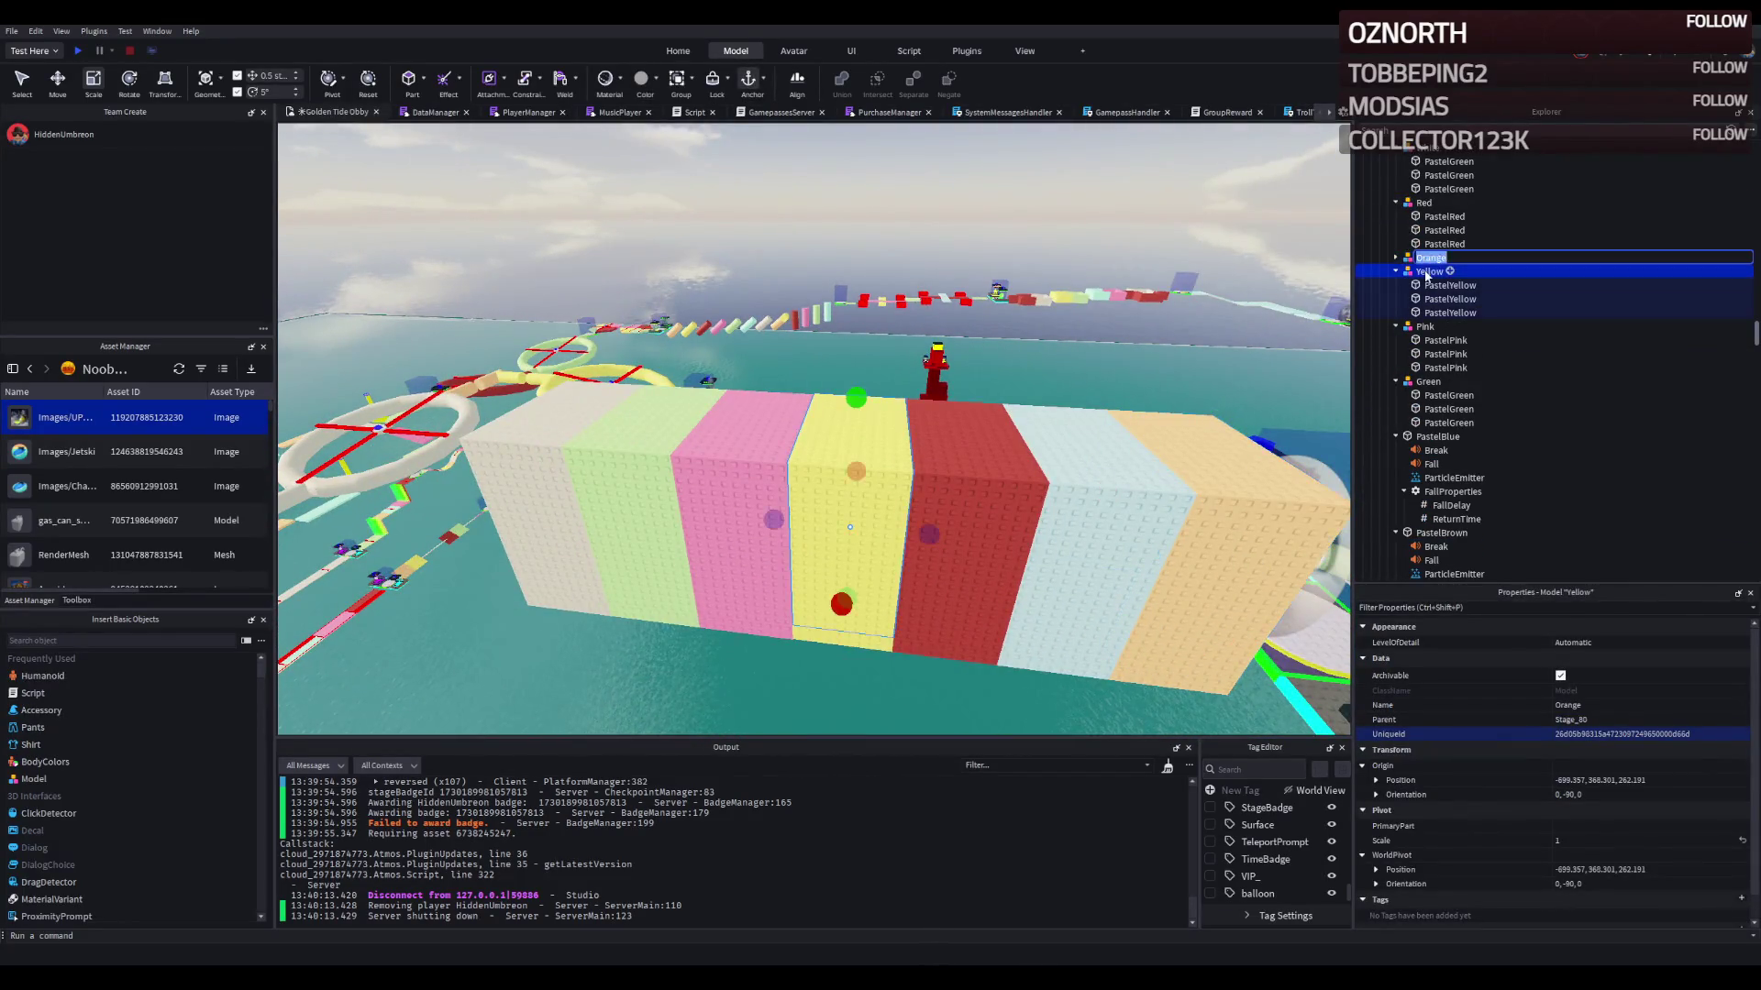
pyautogui.click(1396, 272)
pyautogui.click(1421, 286)
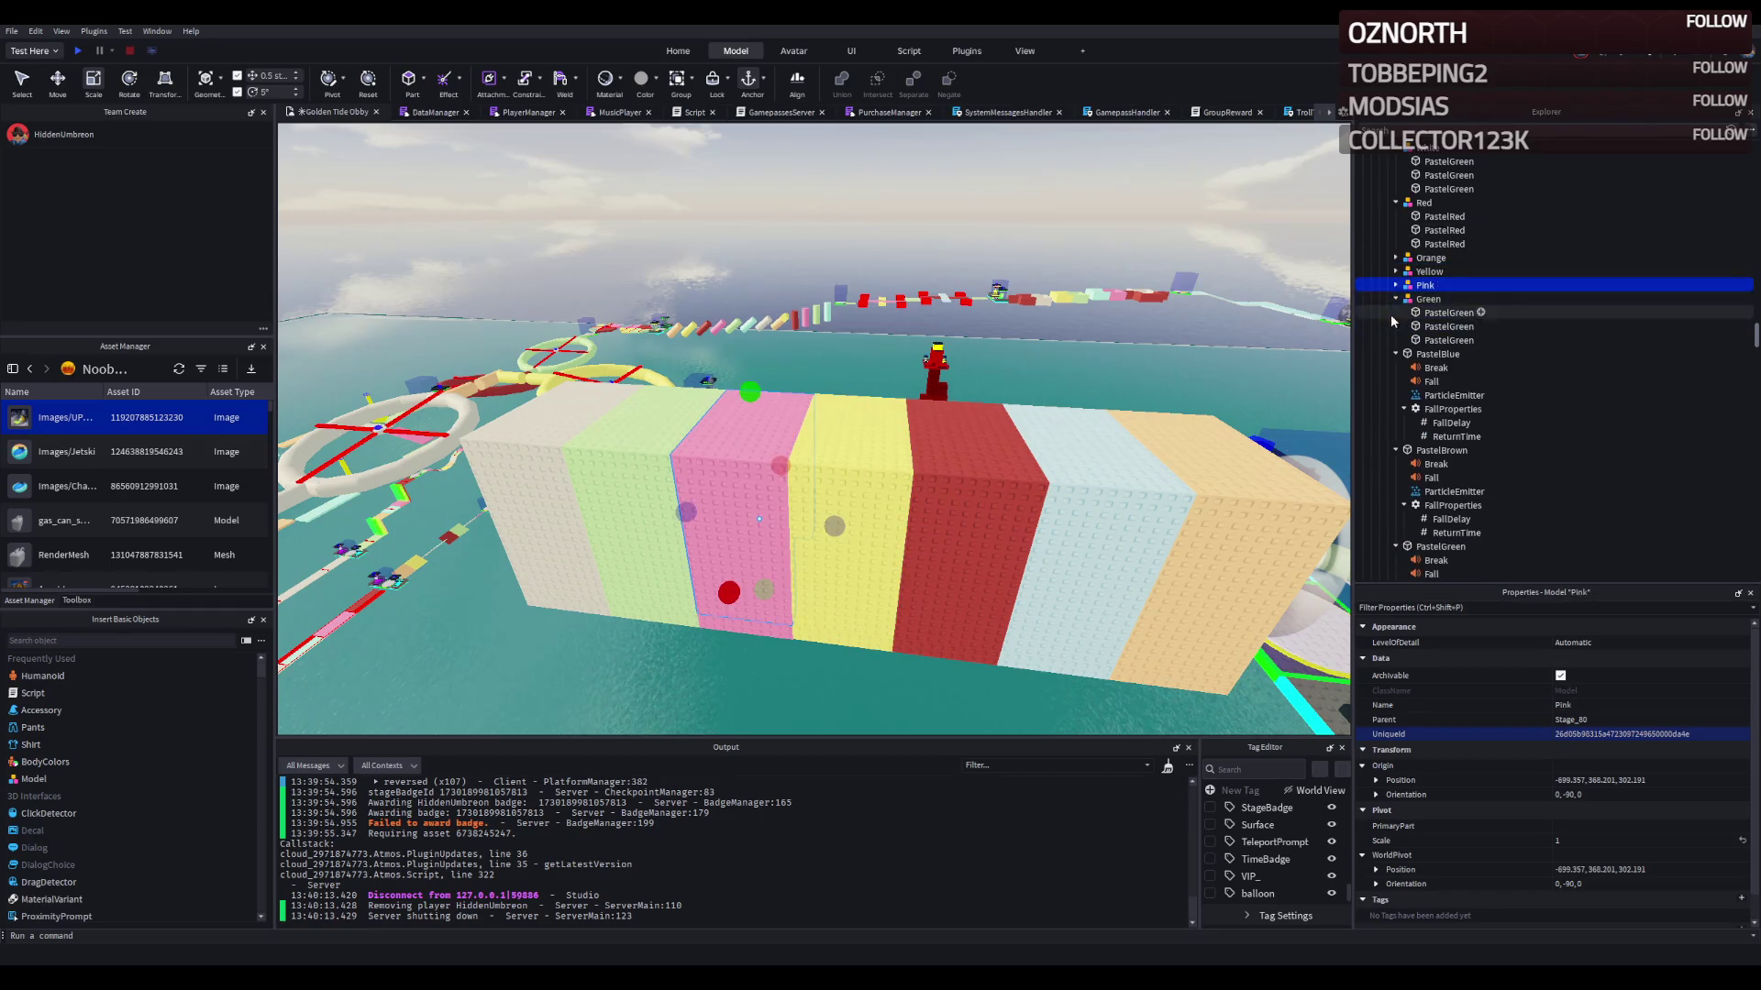
pyautogui.press('Down')
pyautogui.press('Left')
pyautogui.press('Down')
pyautogui.press('Down')
pyautogui.press('Down')
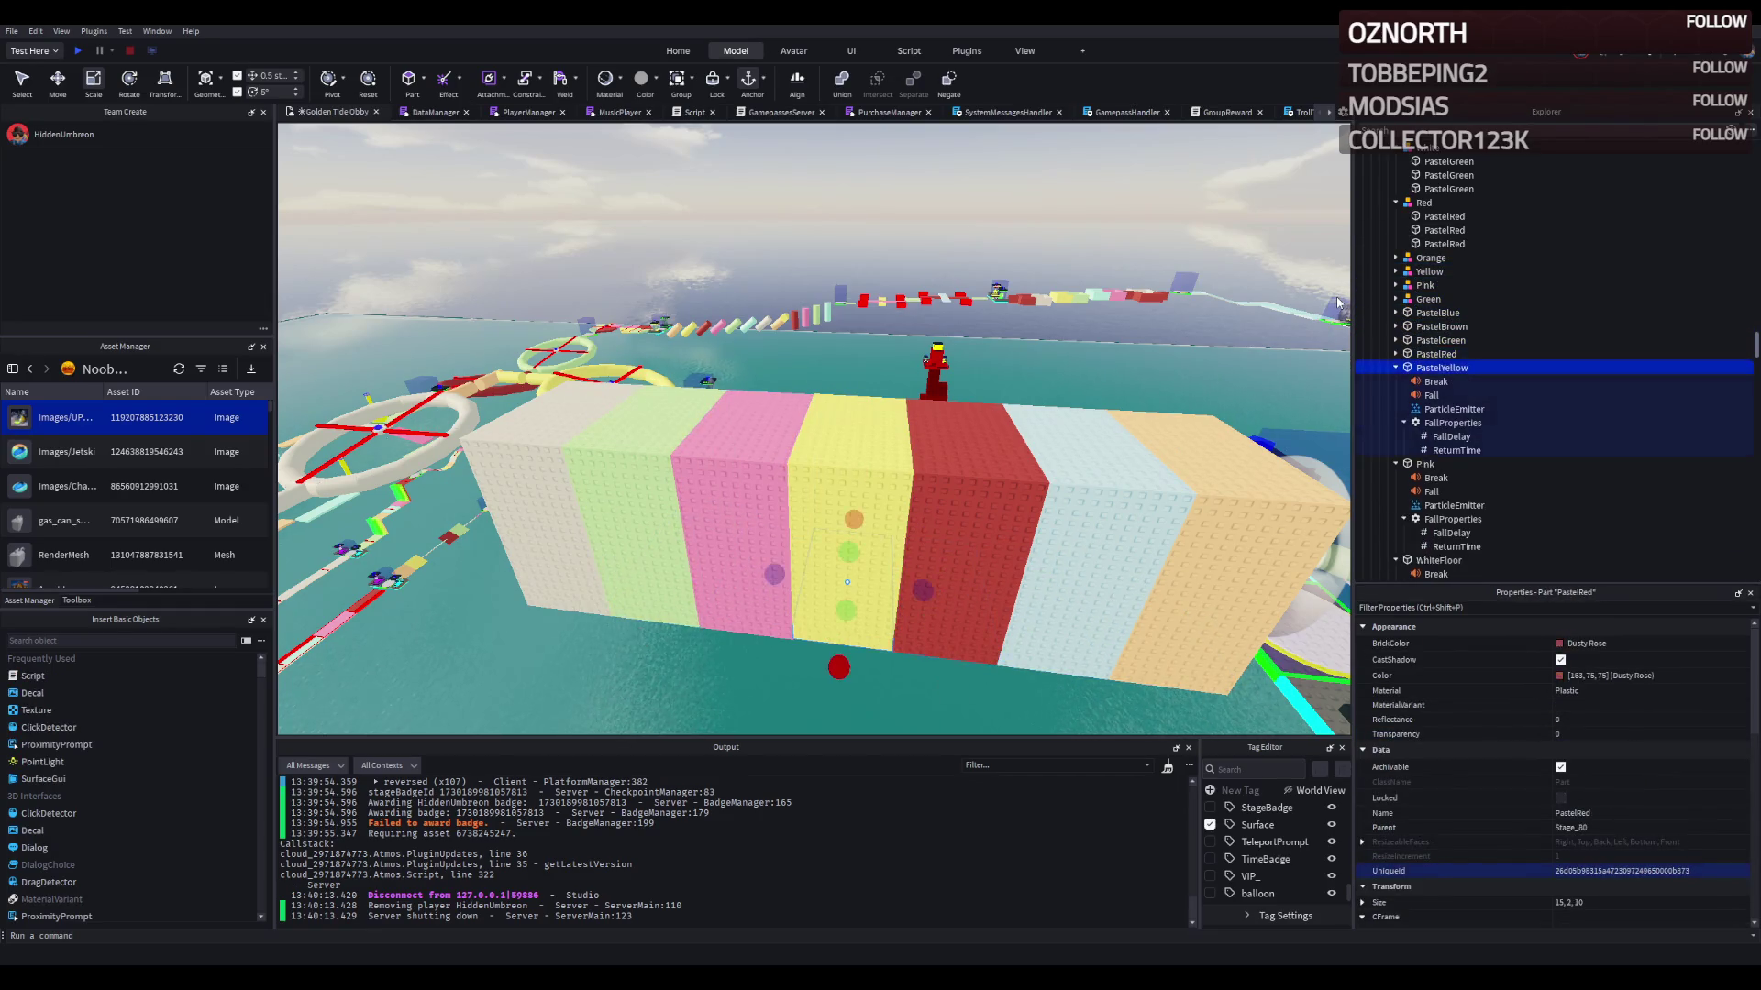
pyautogui.press('Left')
pyautogui.press('Down')
pyautogui.press('Left')
pyautogui.press('Down')
pyautogui.press('Left')
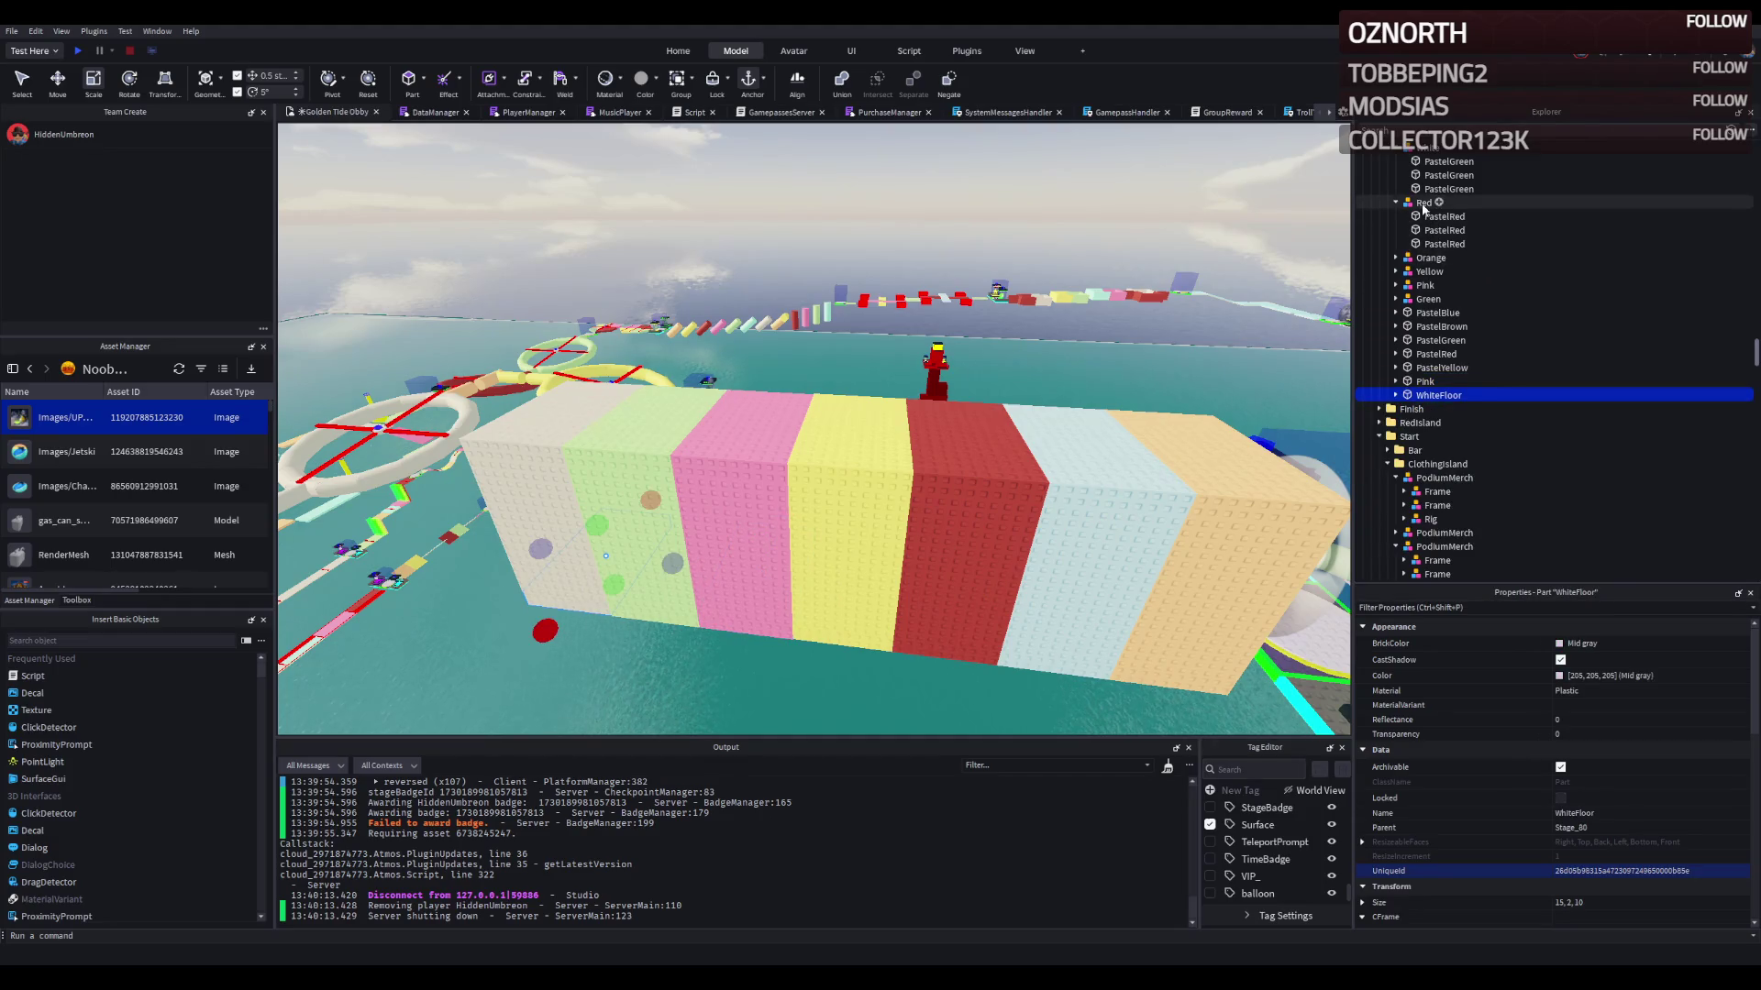
pyautogui.press('Up')
pyautogui.press('Up')
pyautogui.press('Up')
pyautogui.press('Left')
pyautogui.press('Left')
pyautogui.press('Up')
pyautogui.press('Up')
pyautogui.press('Up')
pyautogui.press('Left')
pyautogui.press('Left')
pyautogui.press('Up')
pyautogui.press('Up')
pyautogui.press('Up')
pyautogui.press('Up')
pyautogui.press('Left')
pyautogui.press('Up')
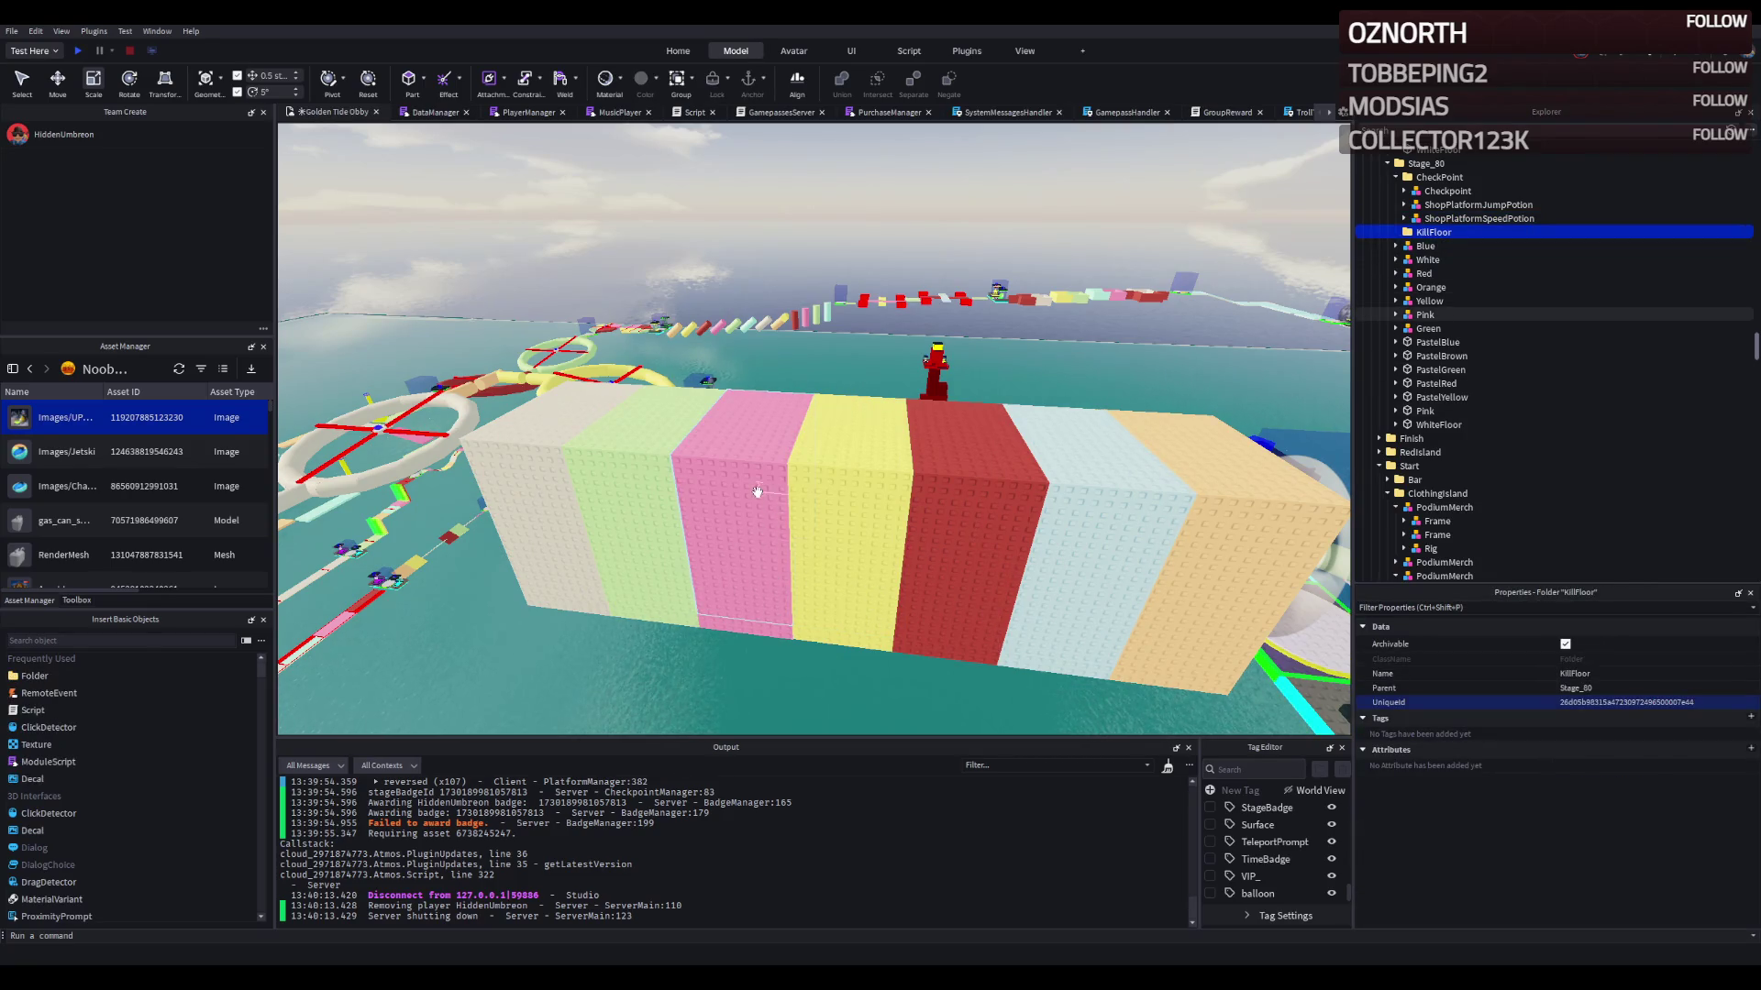
# Step: Bring the striped tunnel's white end into view and select the Orange wall group
pyautogui.press('a')
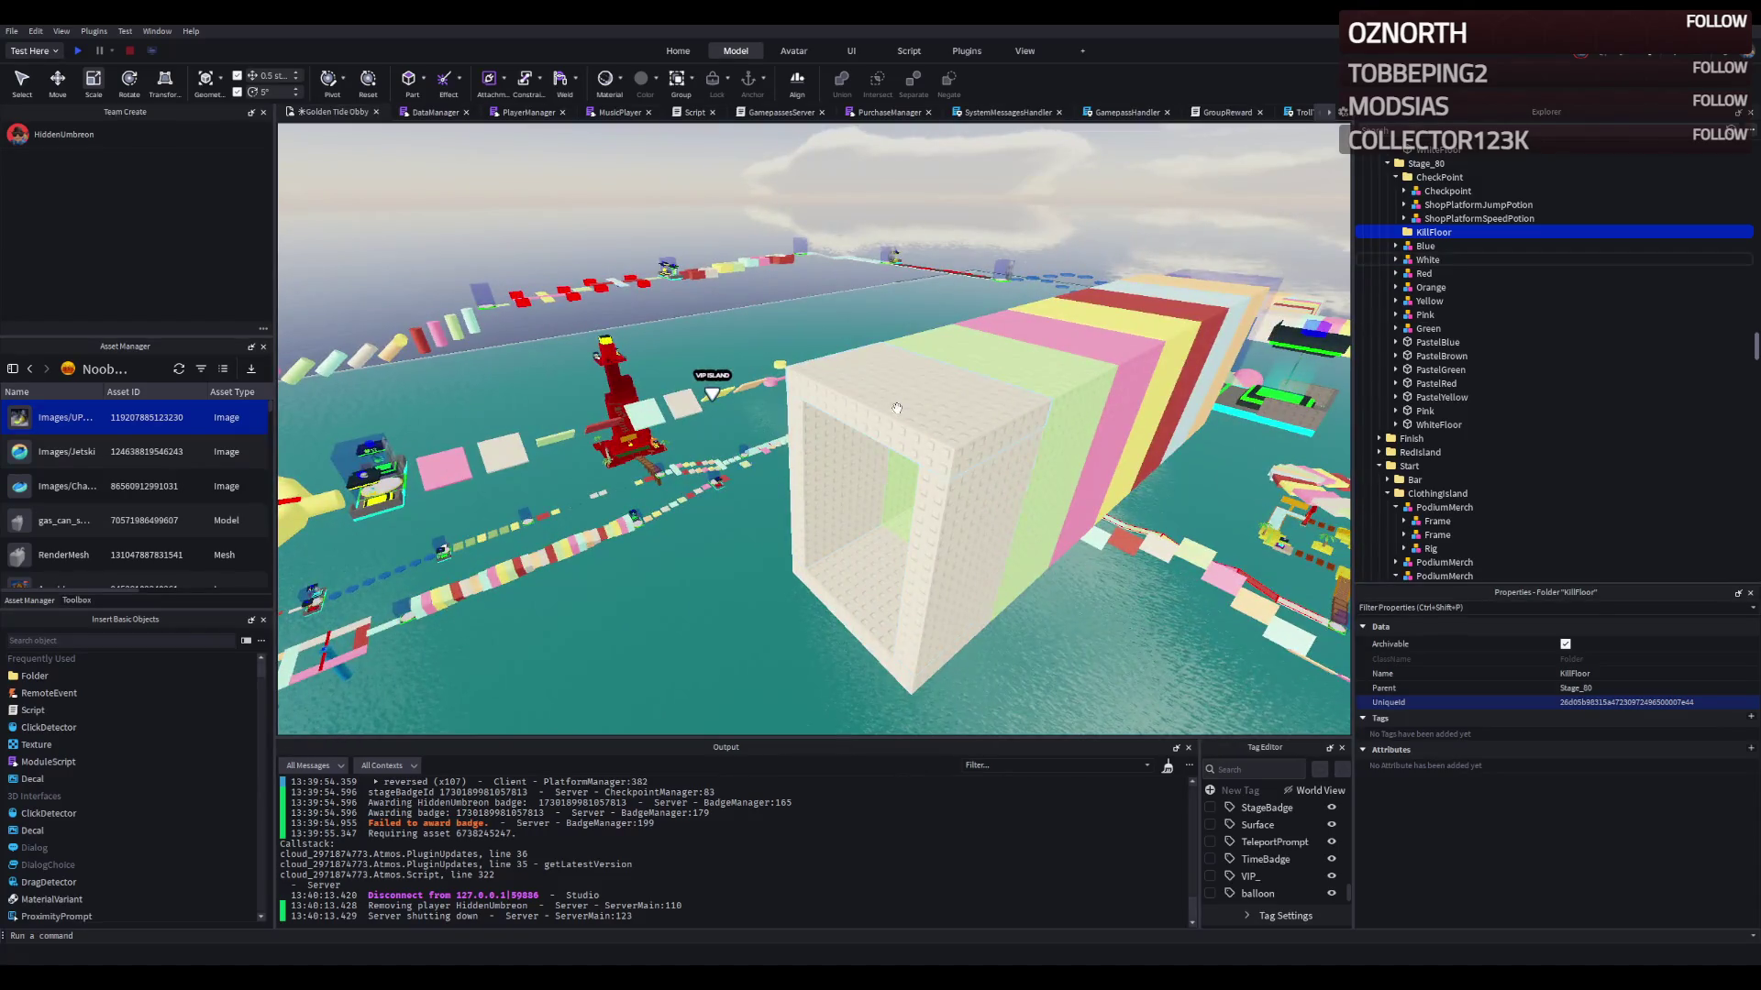
pyautogui.click(897, 407)
pyautogui.press('a')
pyautogui.click(953, 380)
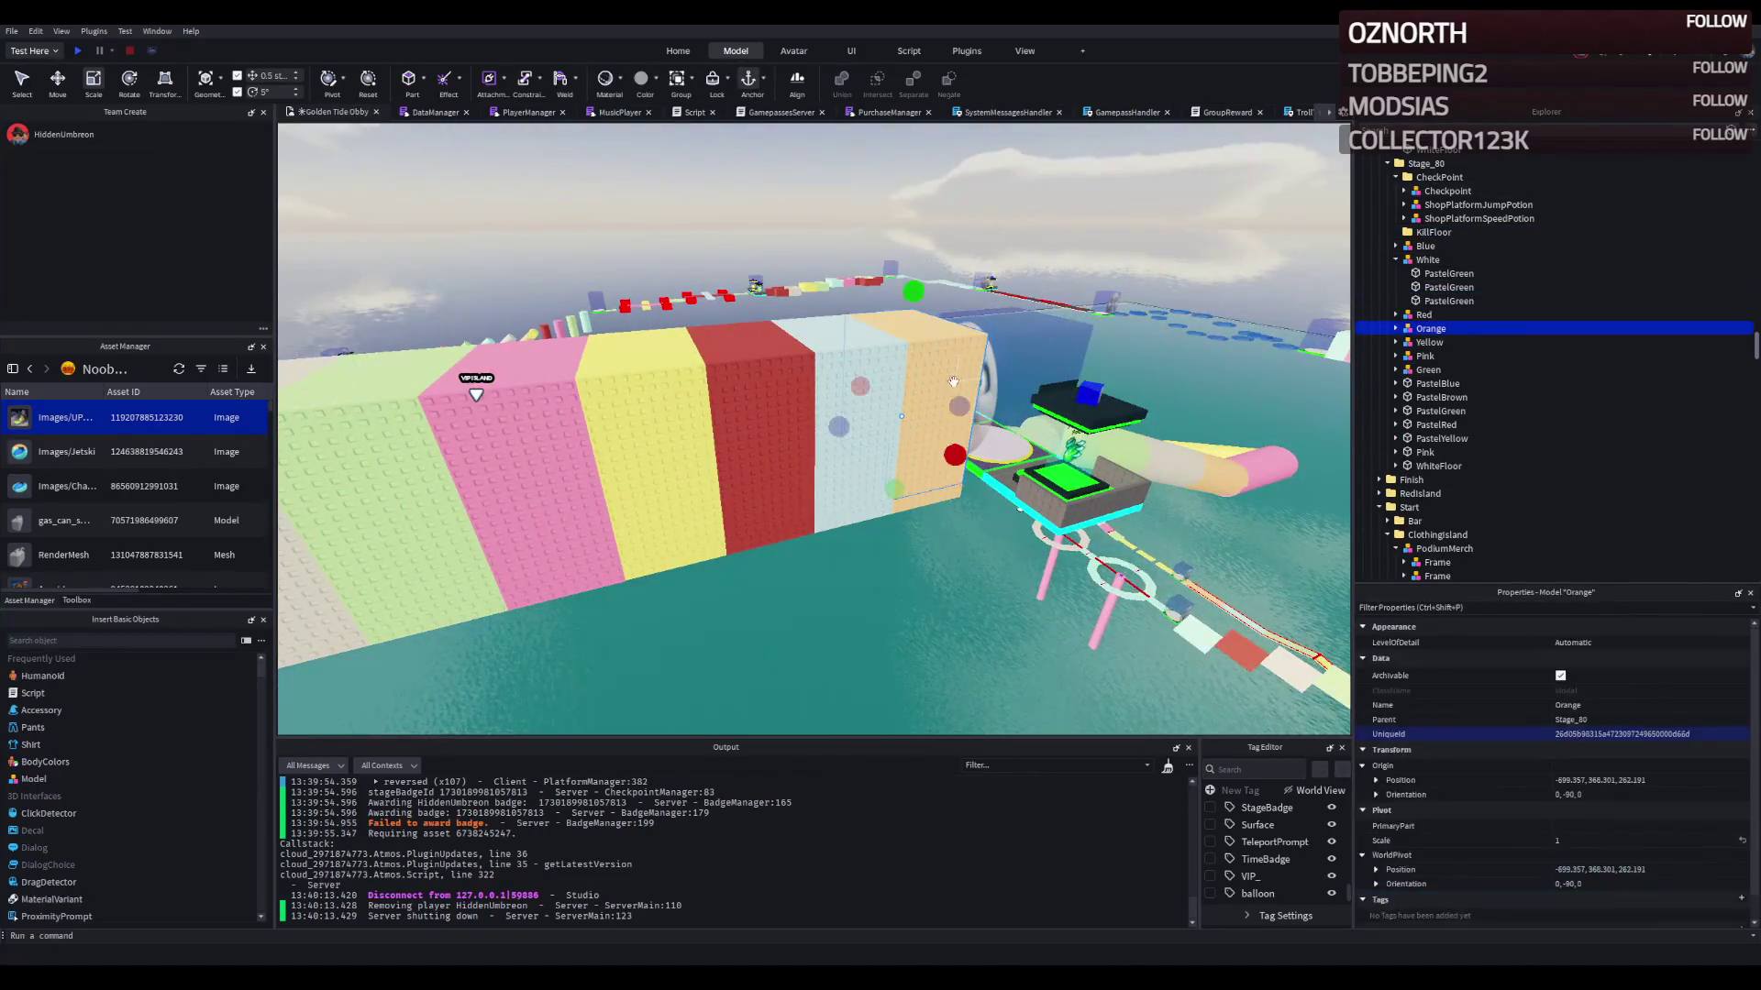
# Step: Duplicate the Orange wall group, slide it along the tunnel, rotate it, and lower it 6.5 studs
pyautogui.hotkey('ctrl', 'd')
pyautogui.moveTo(968, 385)
pyautogui.mouseDown()
pyautogui.moveTo(853, 459)
pyautogui.moveTo(794, 464)
pyautogui.mouseUp()
pyautogui.hotkey('ctrl', 't')
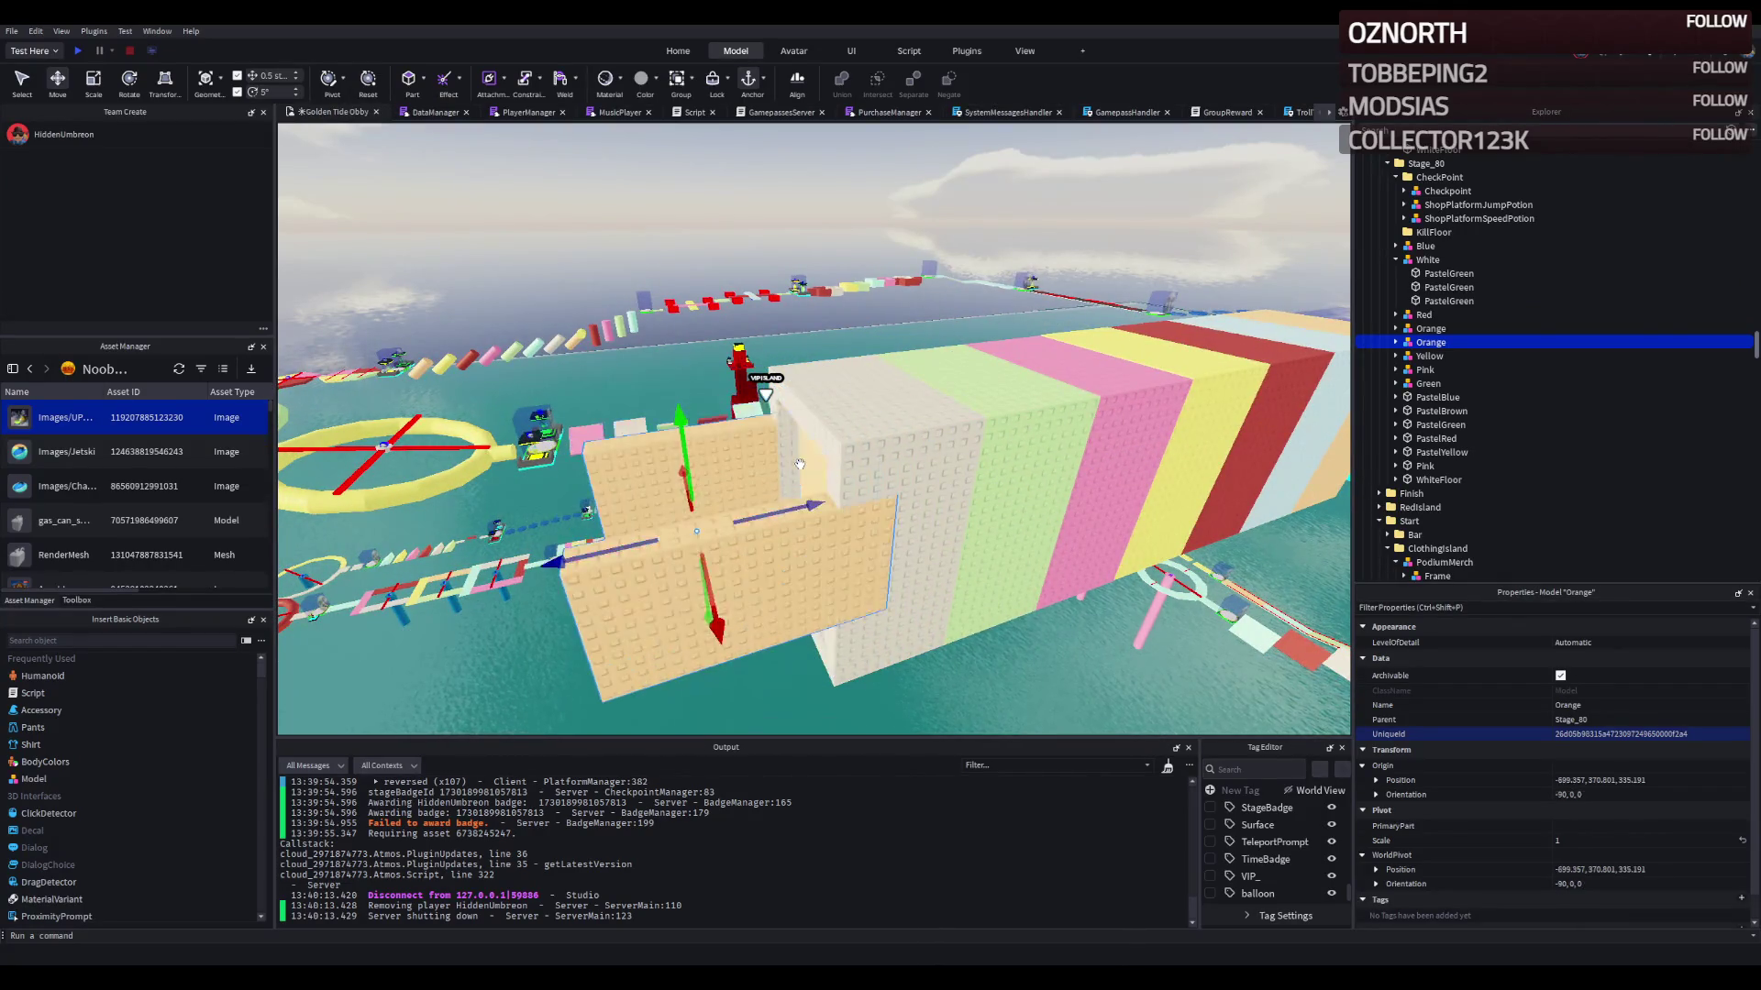
pyautogui.hotkey('ctrl', 'r')
pyautogui.hotkey('ctrl', 'r')
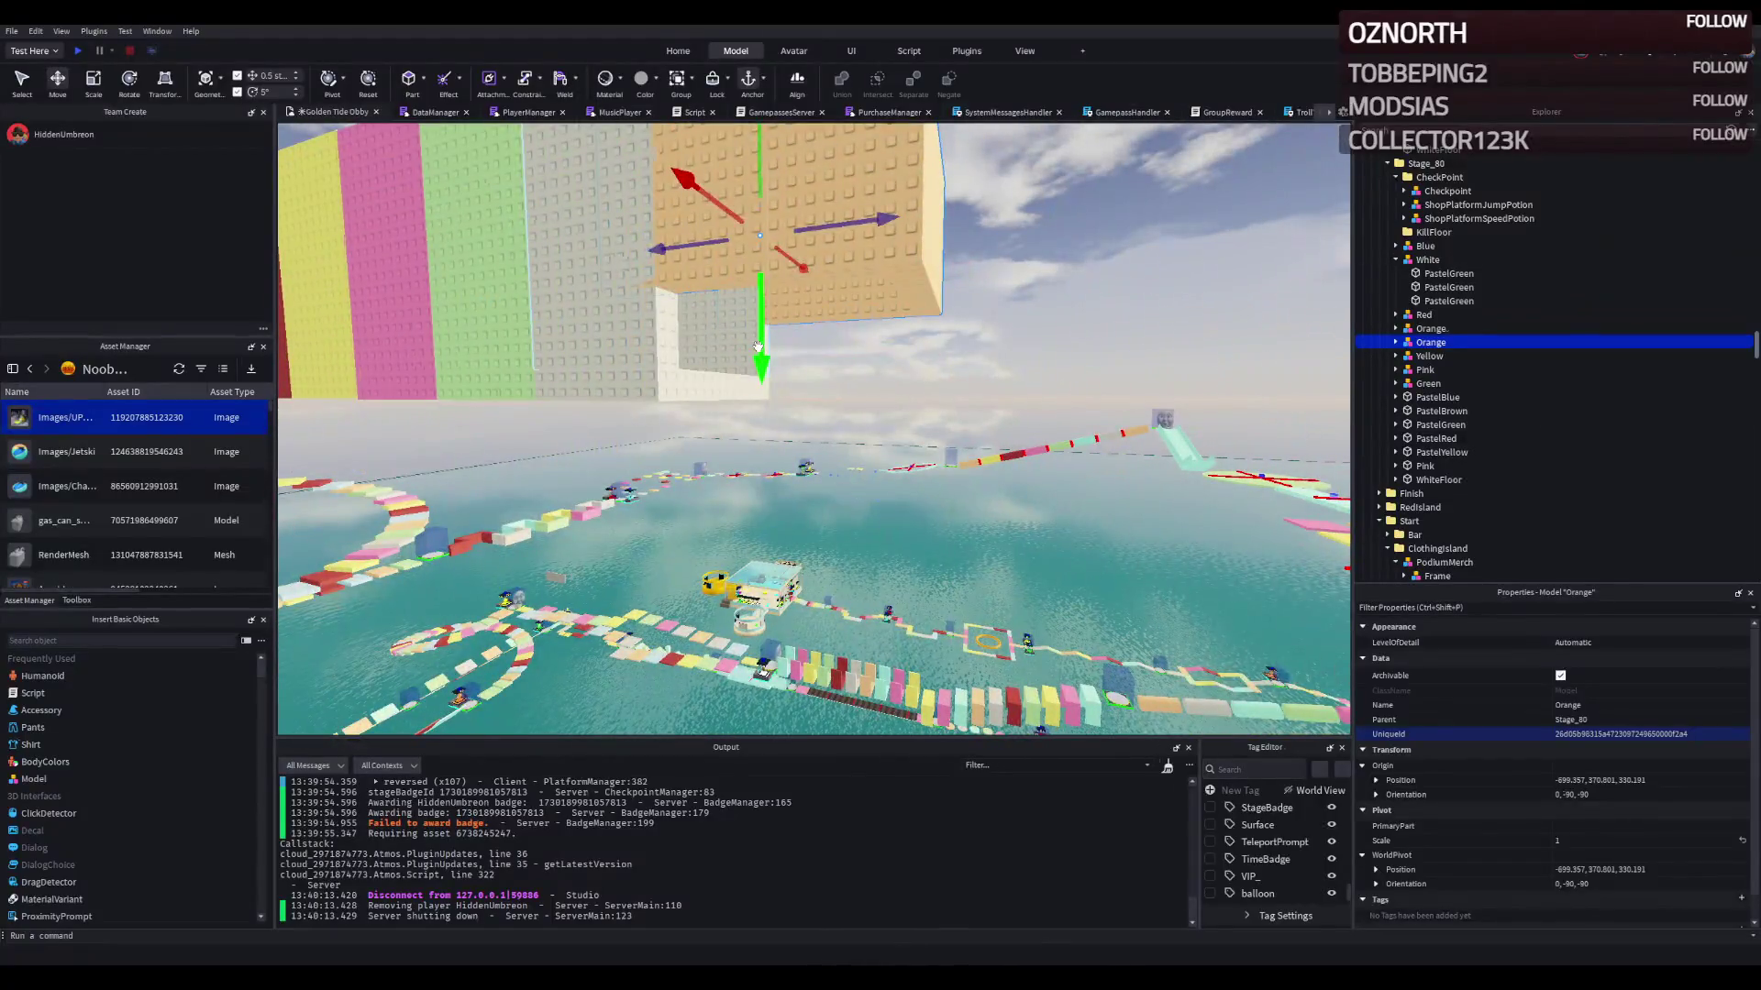
pyautogui.moveTo(758, 346); pyautogui.dragTo(706, 423)
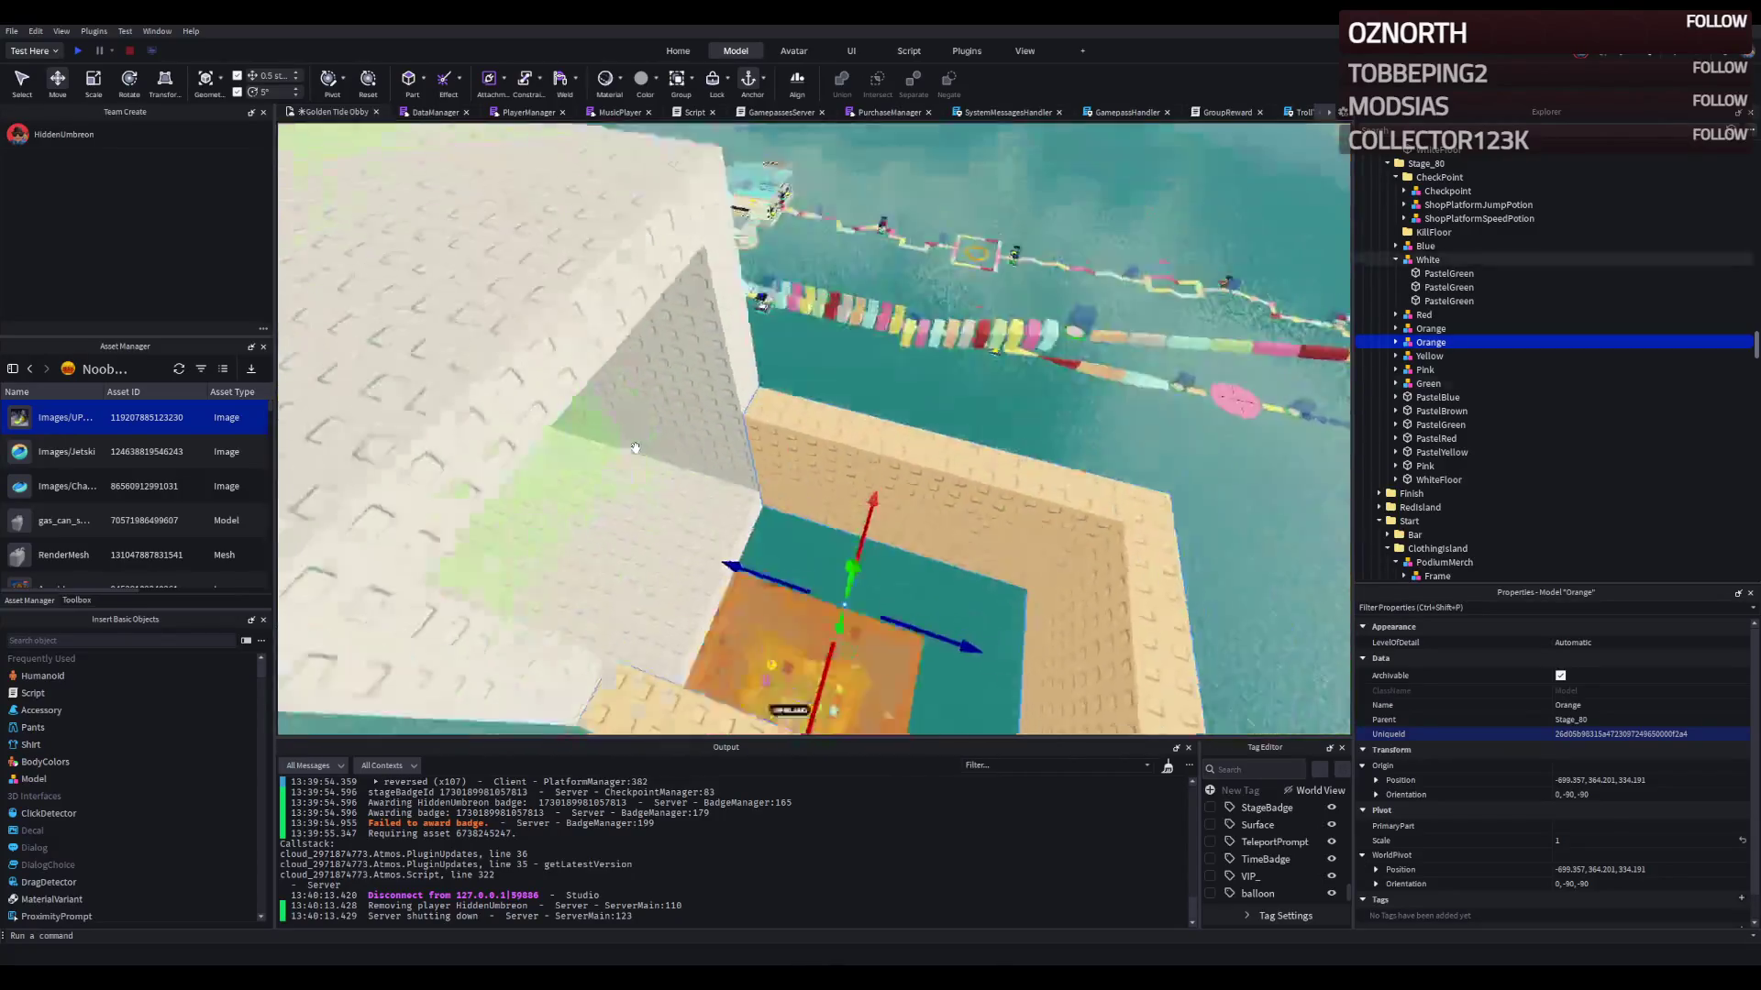
# Step: Lower the copied wall another 9.5 studs and select a tan part inside it
pyautogui.rightClick(634, 448)
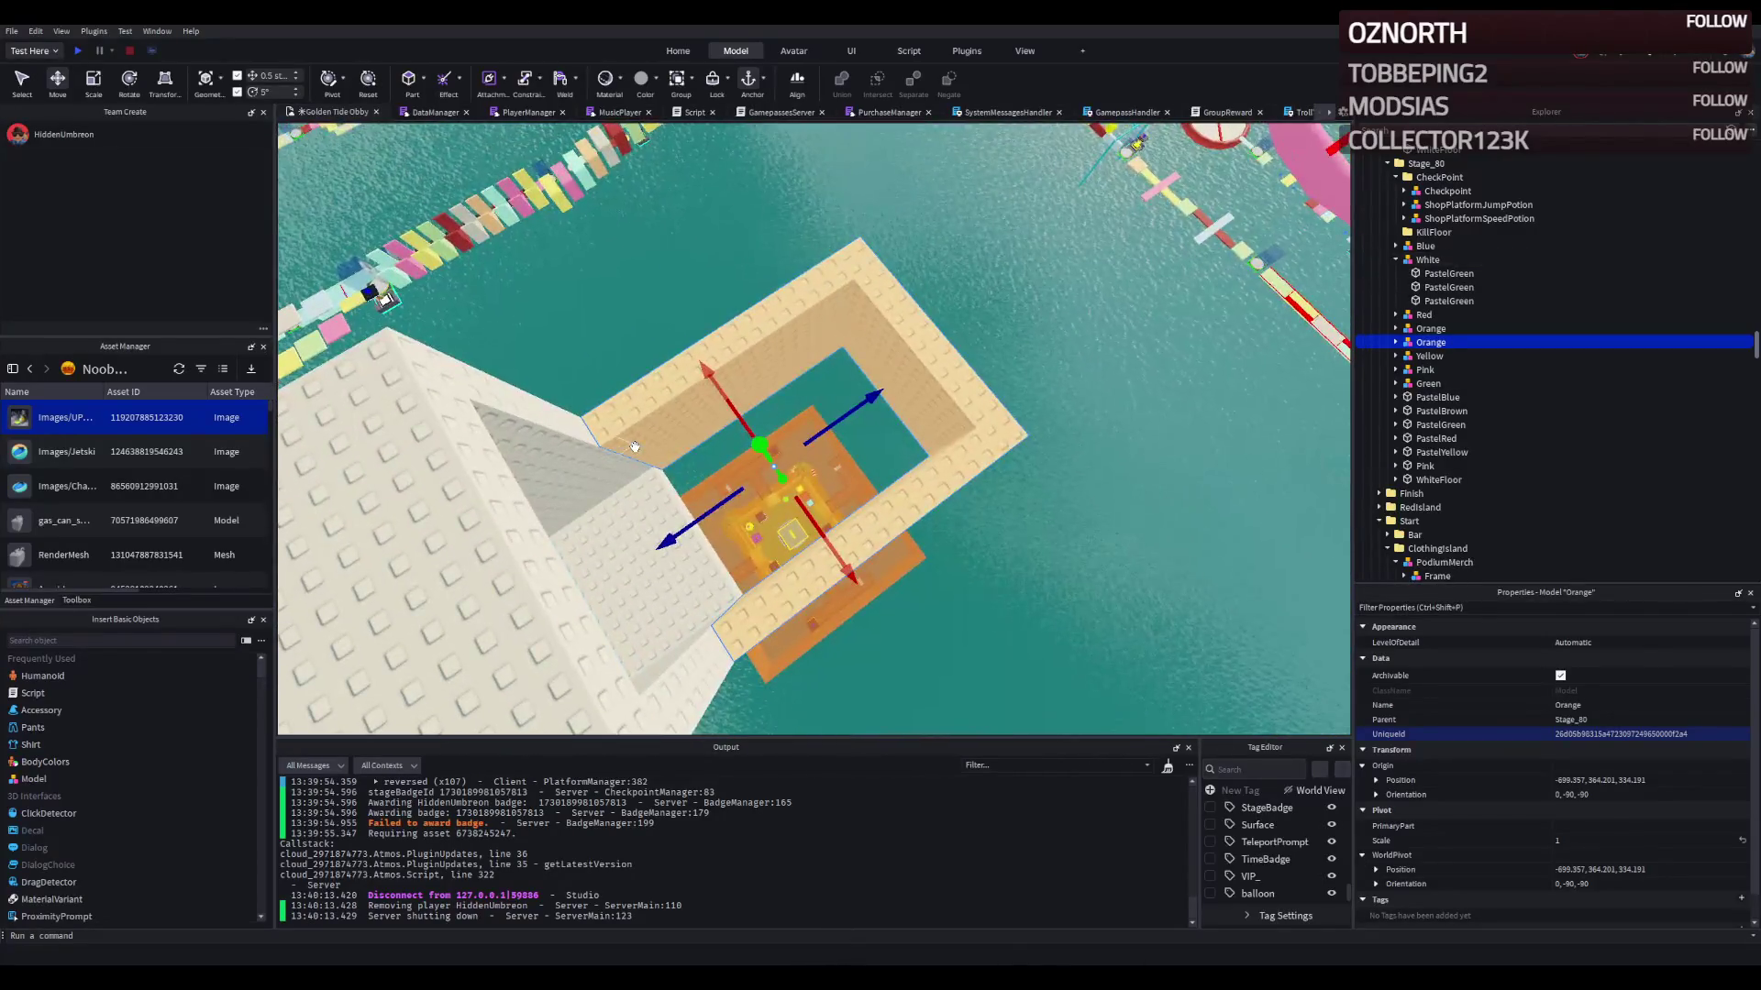
pyautogui.rightClick(635, 447)
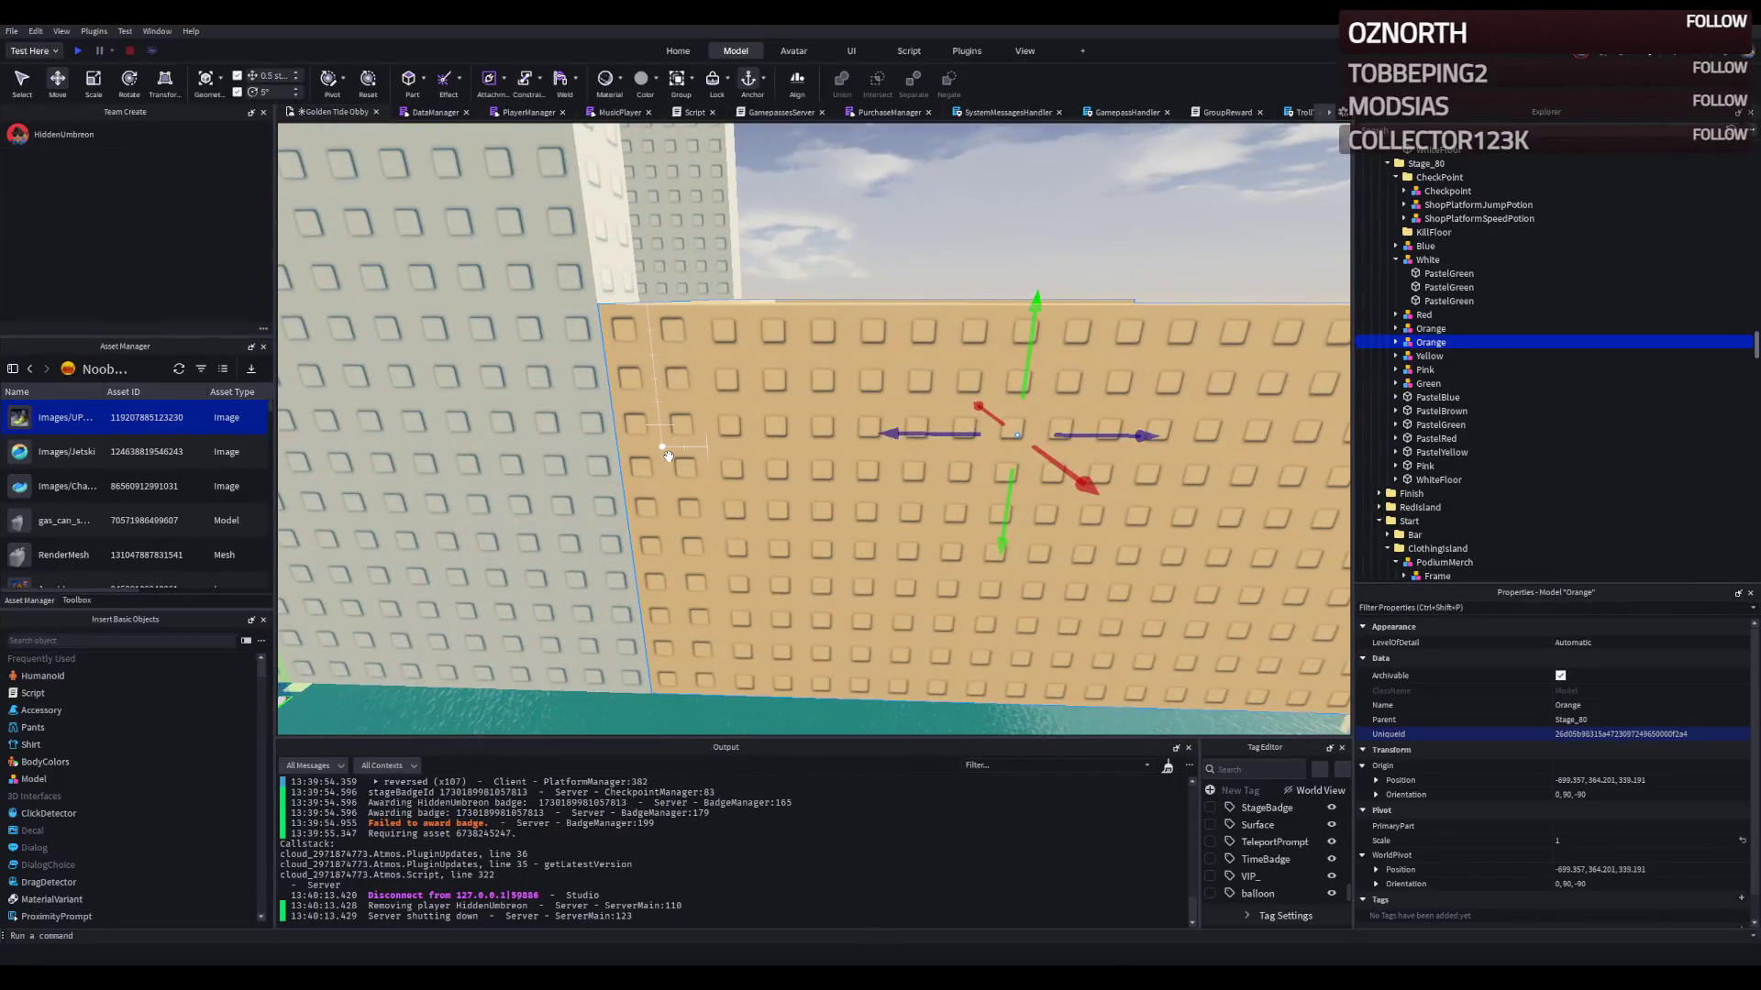
pyautogui.rightClick(668, 455)
pyautogui.moveTo(870, 301)
pyautogui.mouseDown()
pyautogui.moveTo(830, 409)
pyautogui.moveTo(843, 495)
pyautogui.mouseUp()
pyautogui.rightClick(845, 478)
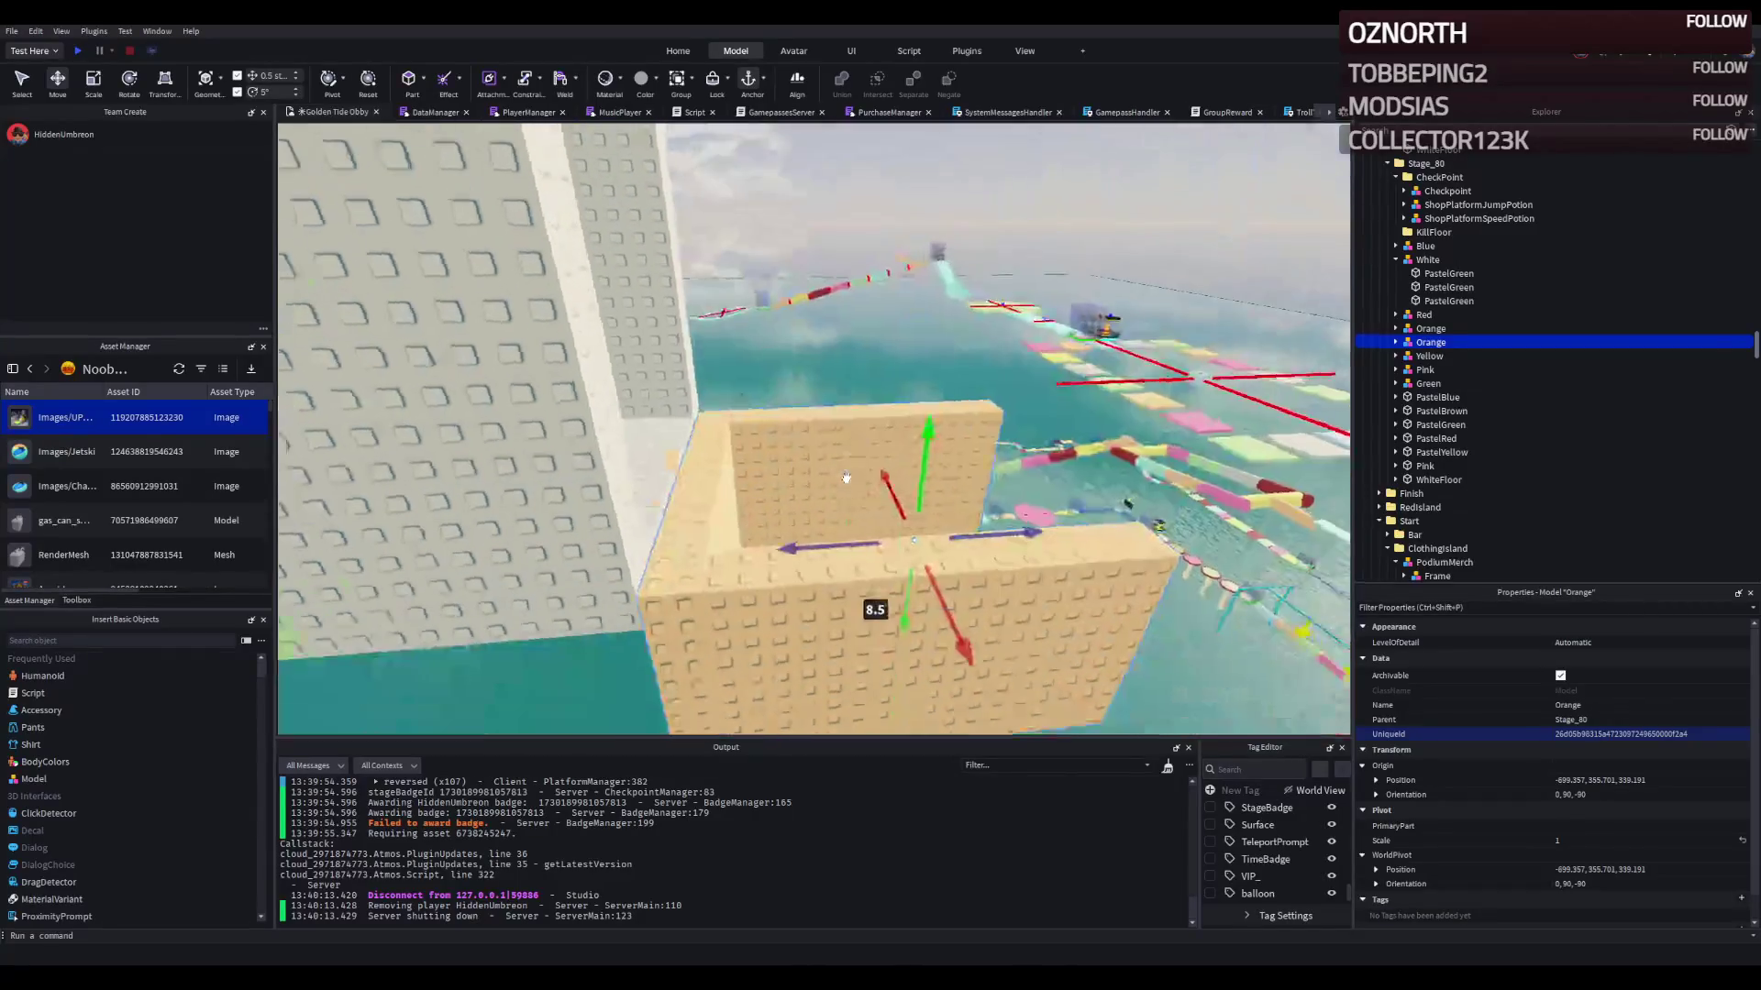
pyautogui.rightClick(845, 478)
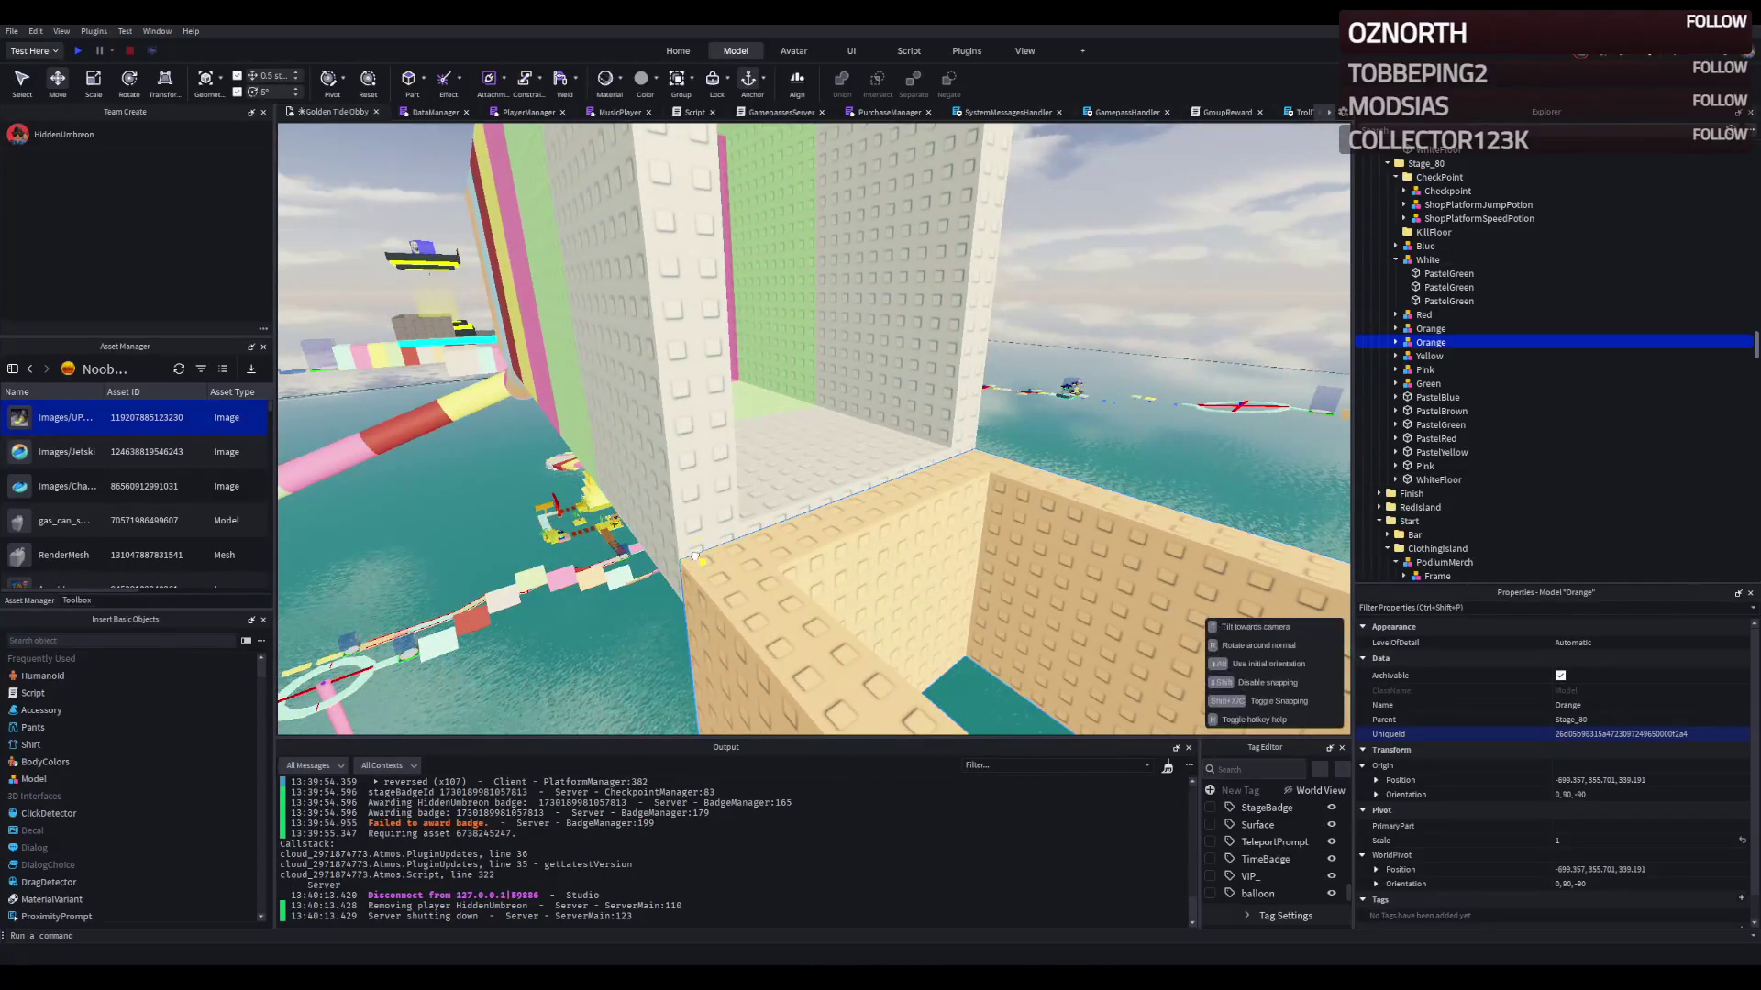
pyautogui.press('f')
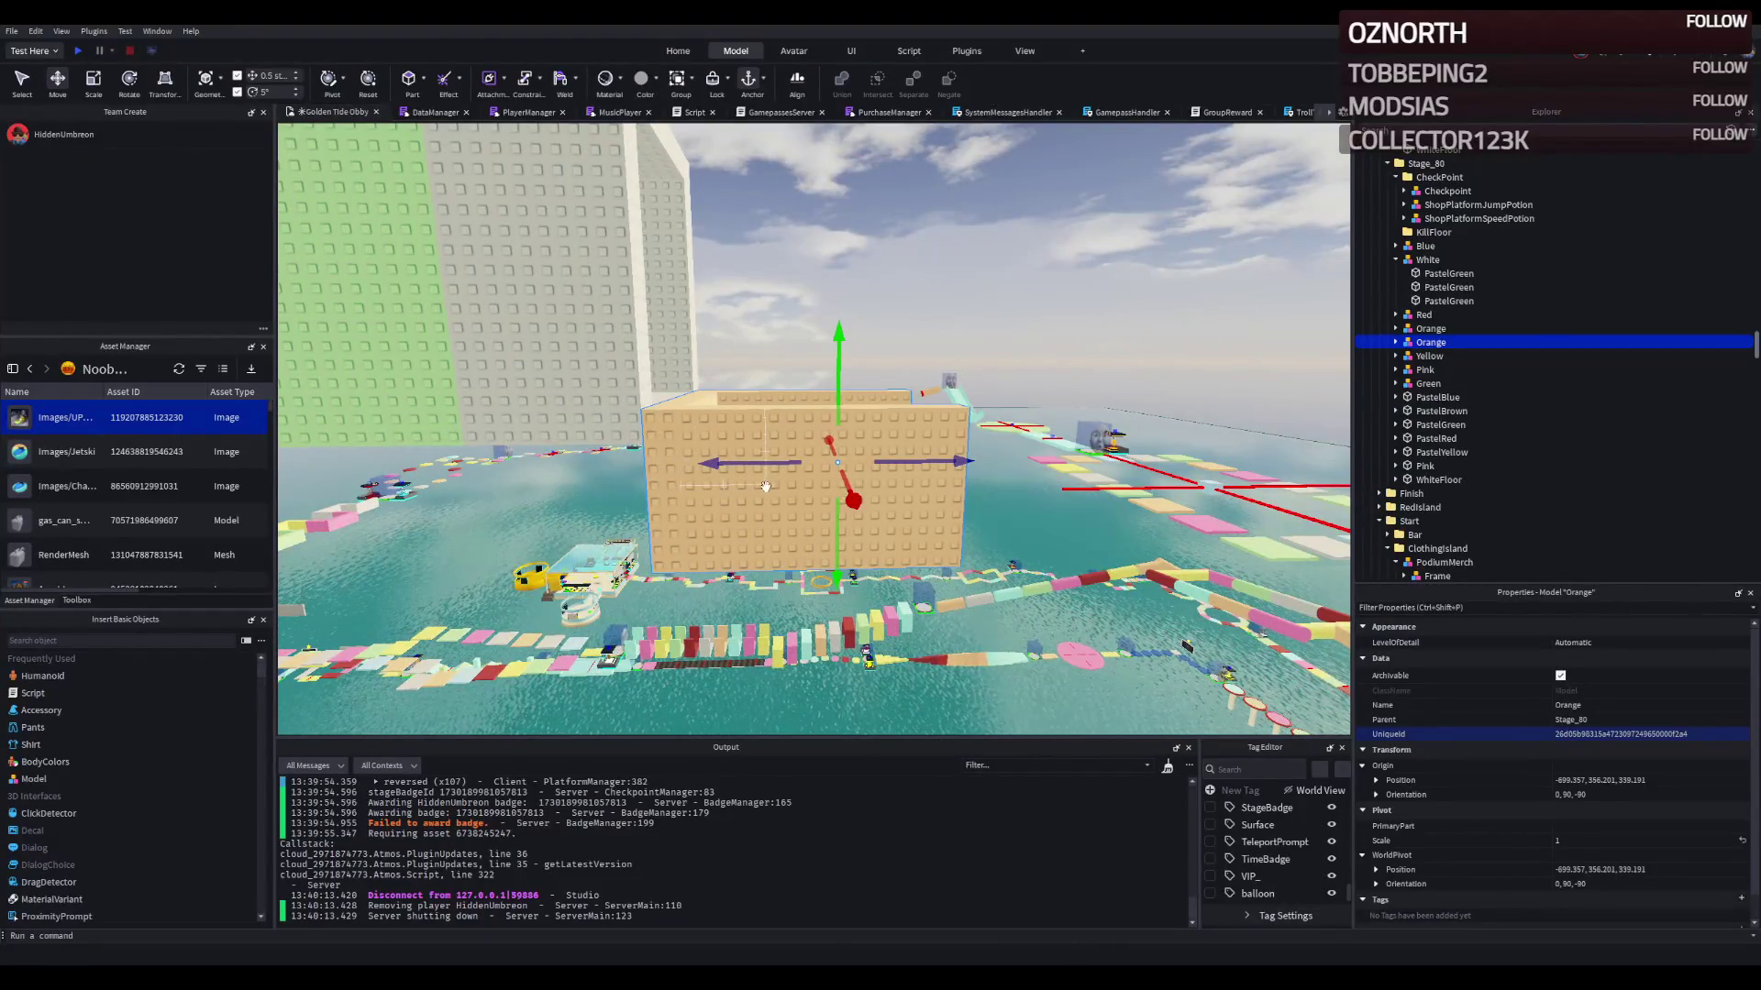
pyautogui.rightClick(743, 506)
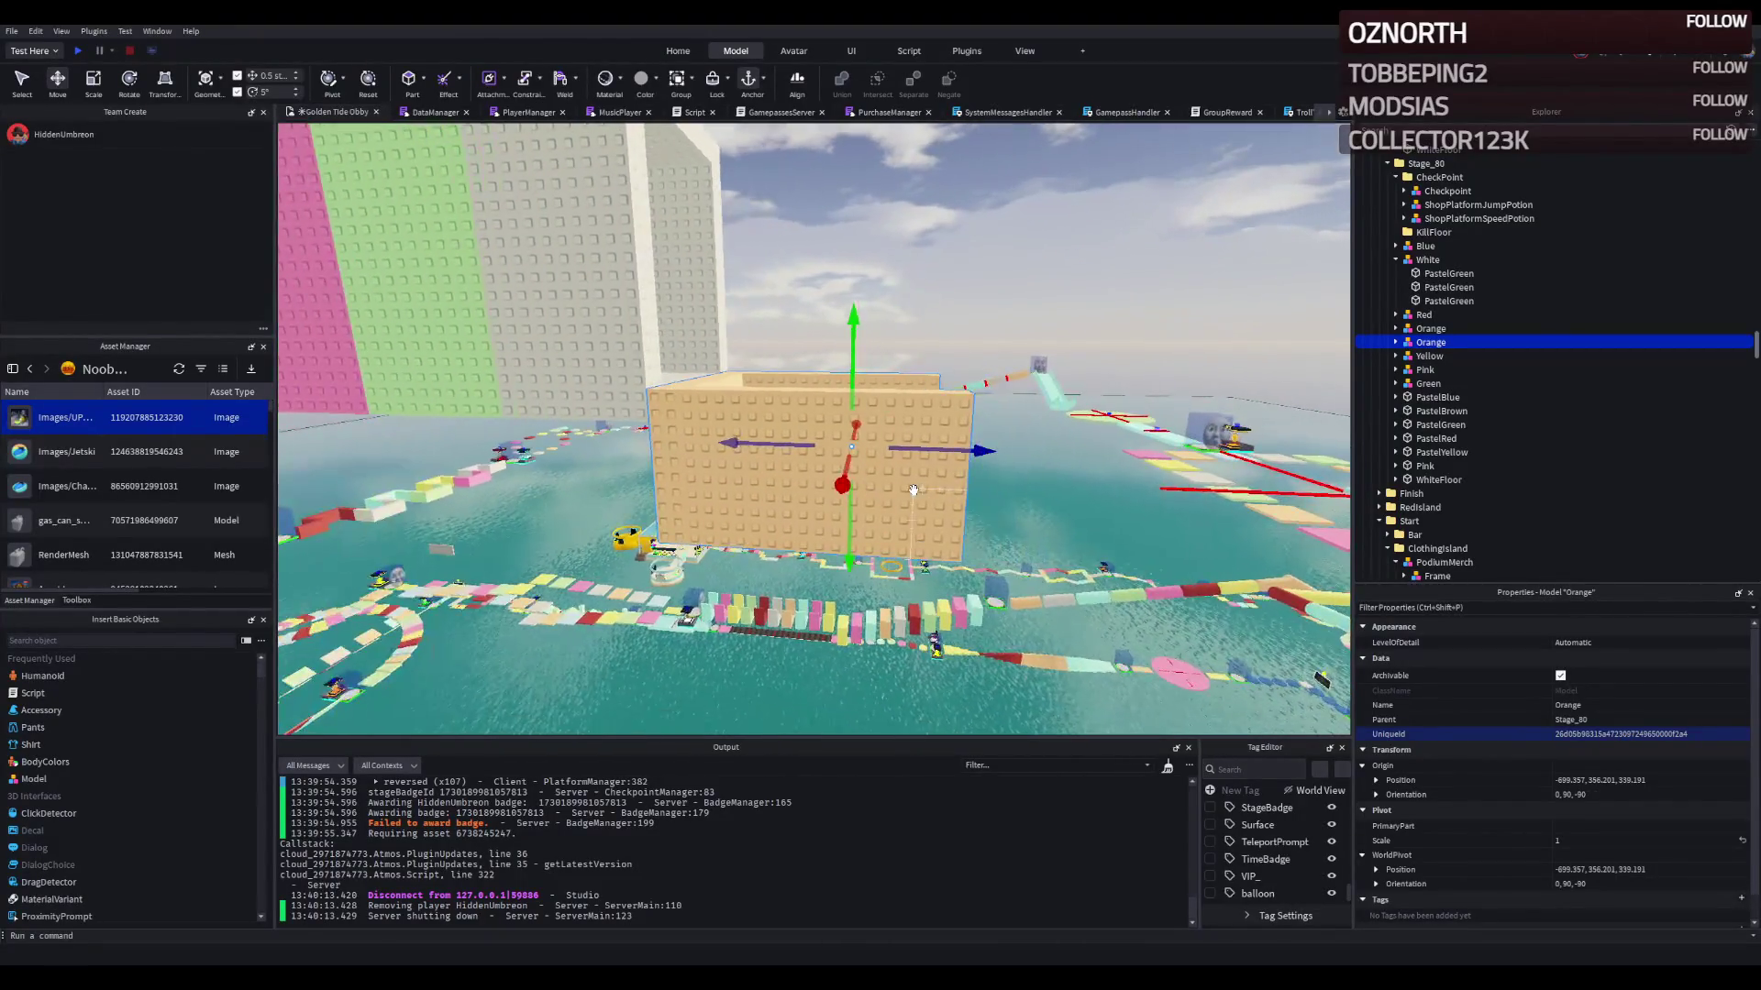
pyautogui.rightClick(913, 491)
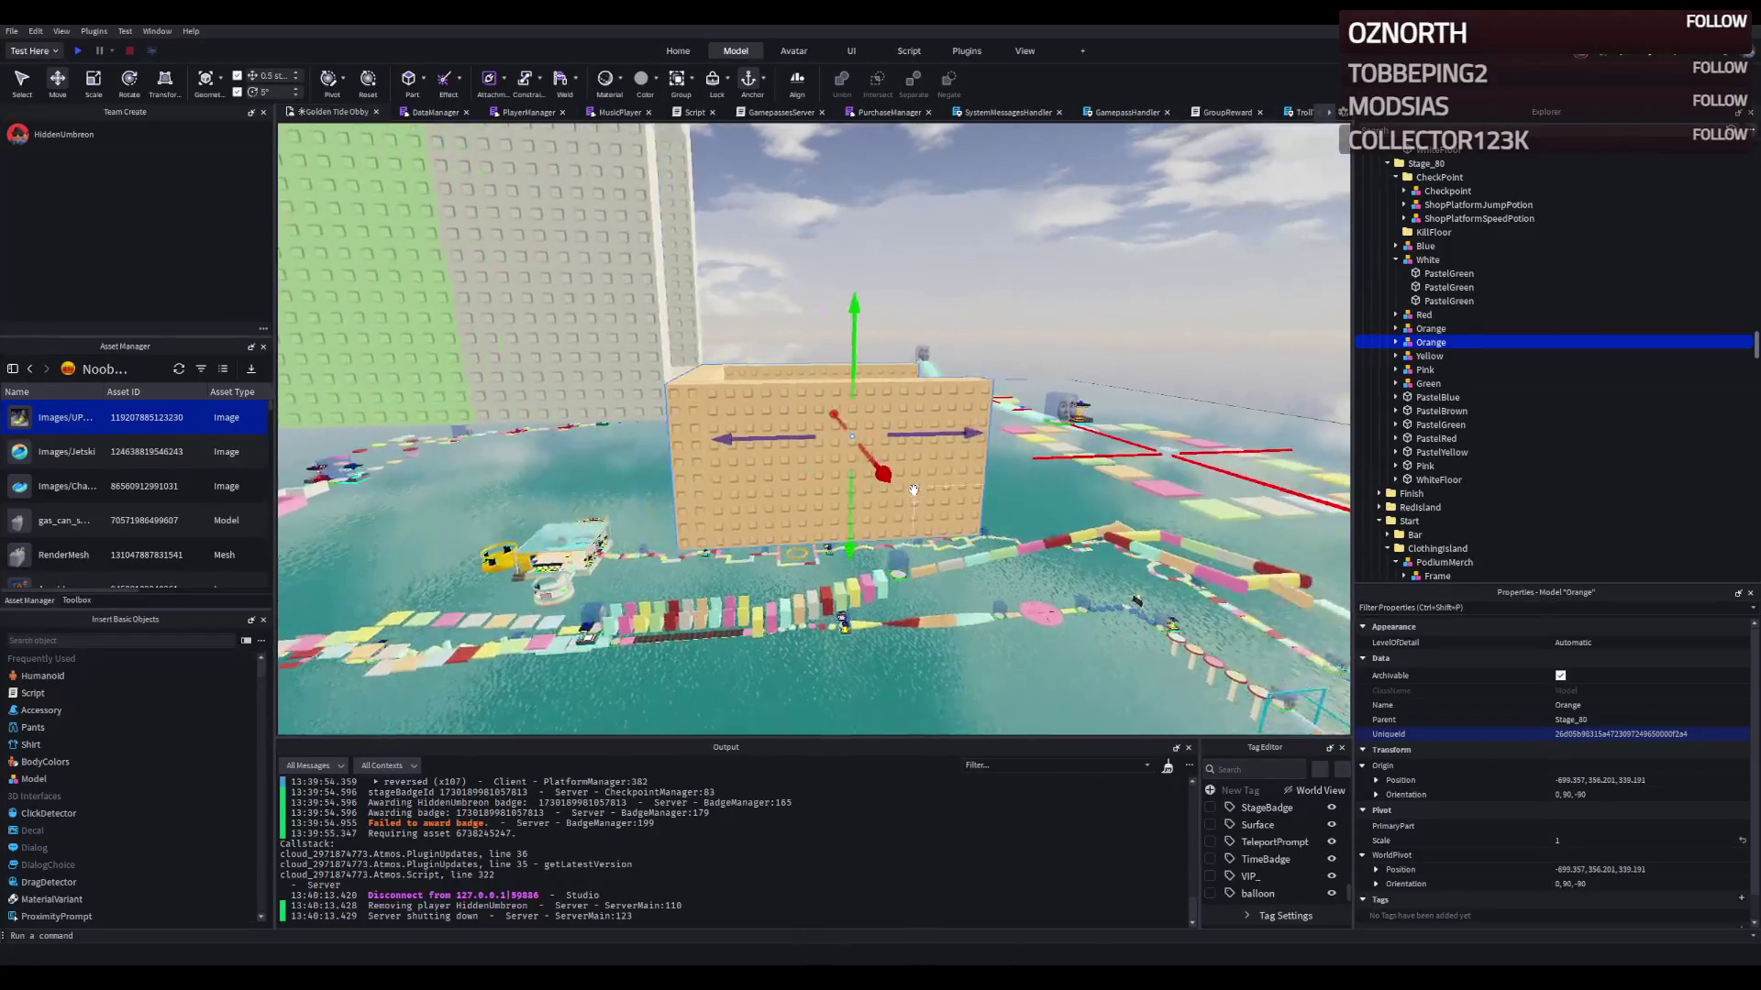
pyautogui.rightClick(836, 628)
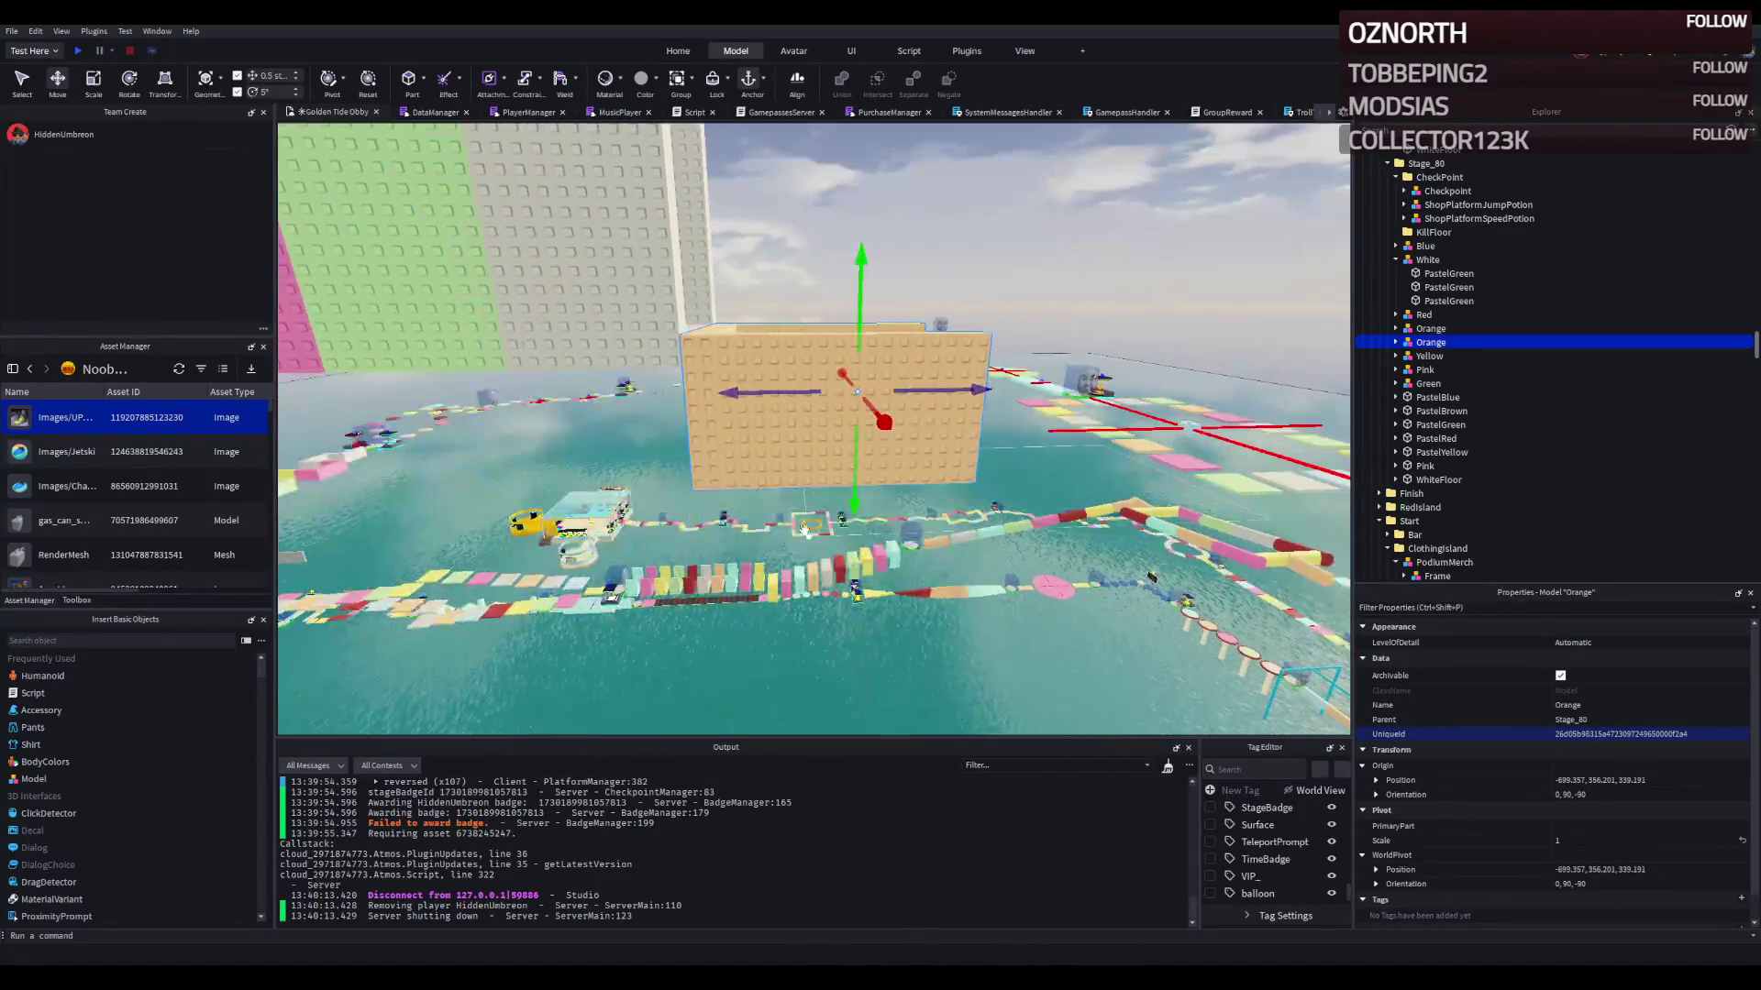
pyautogui.click(776, 477)
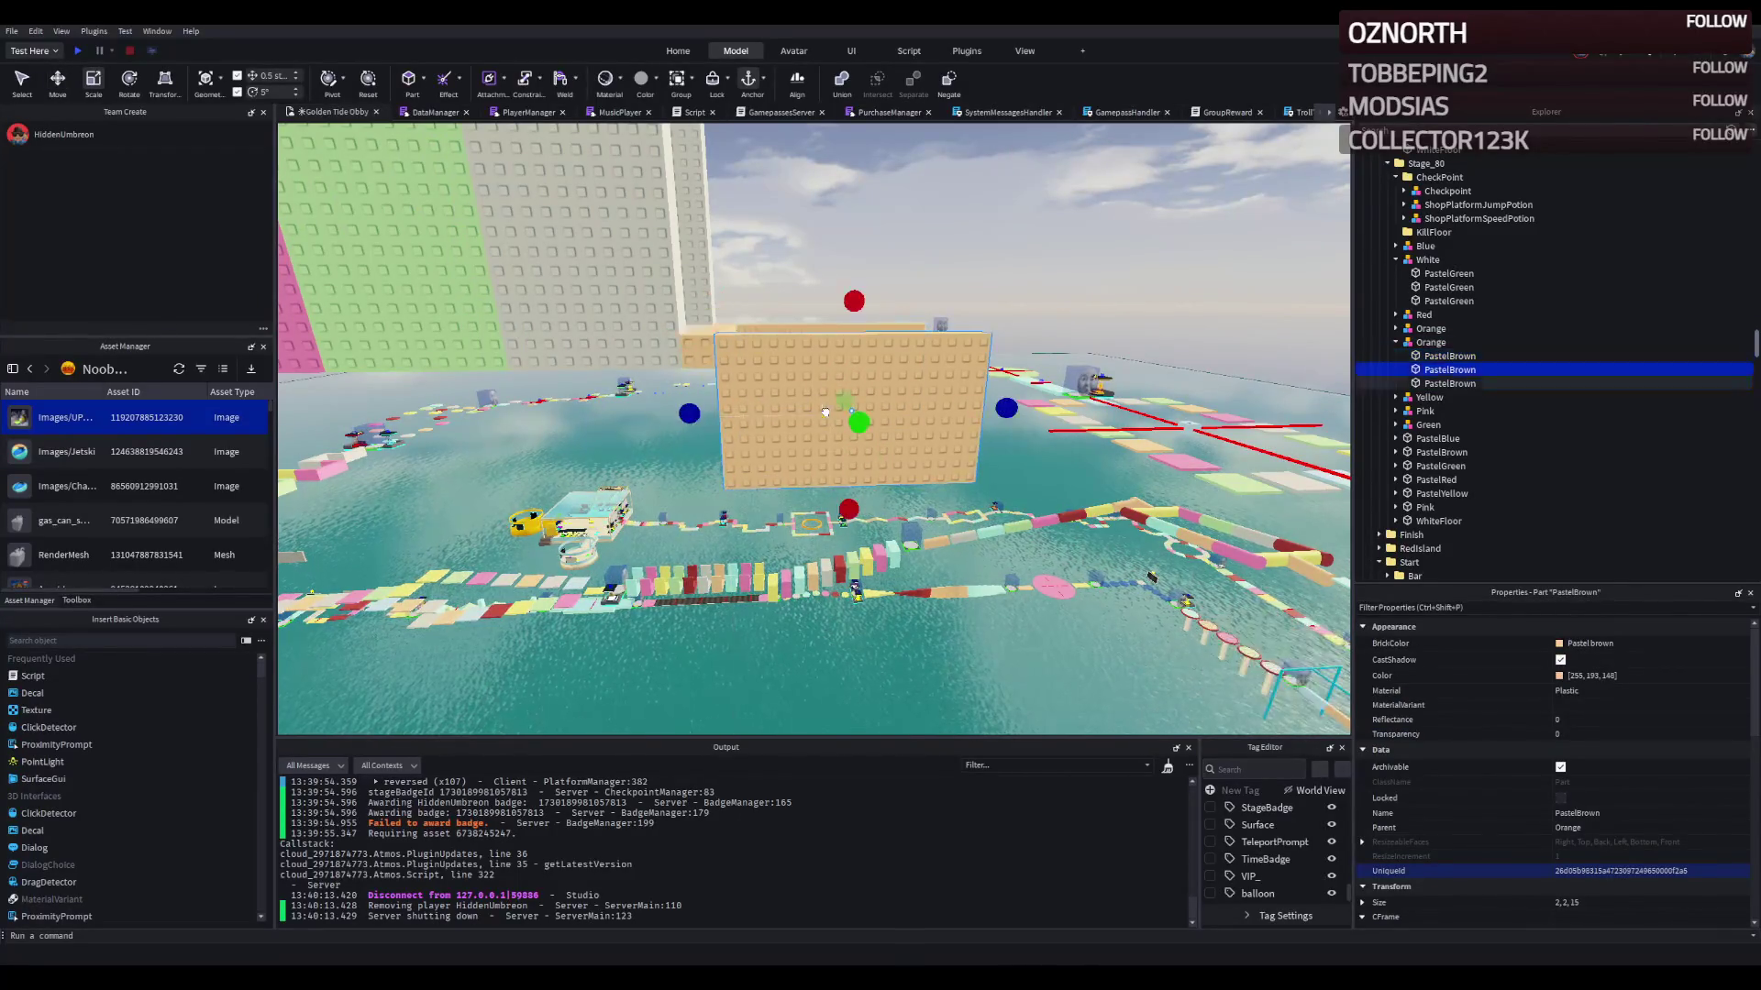
# Step: Scale two PastelBrown parts down into thin planks about 4 studs wide
pyautogui.moveTo(849, 507); pyautogui.dragTo(852, 417)
pyautogui.scroll(5, 864, 395)
pyautogui.click(795, 500)
pyautogui.moveTo(844, 642); pyautogui.dragTo(856, 535)
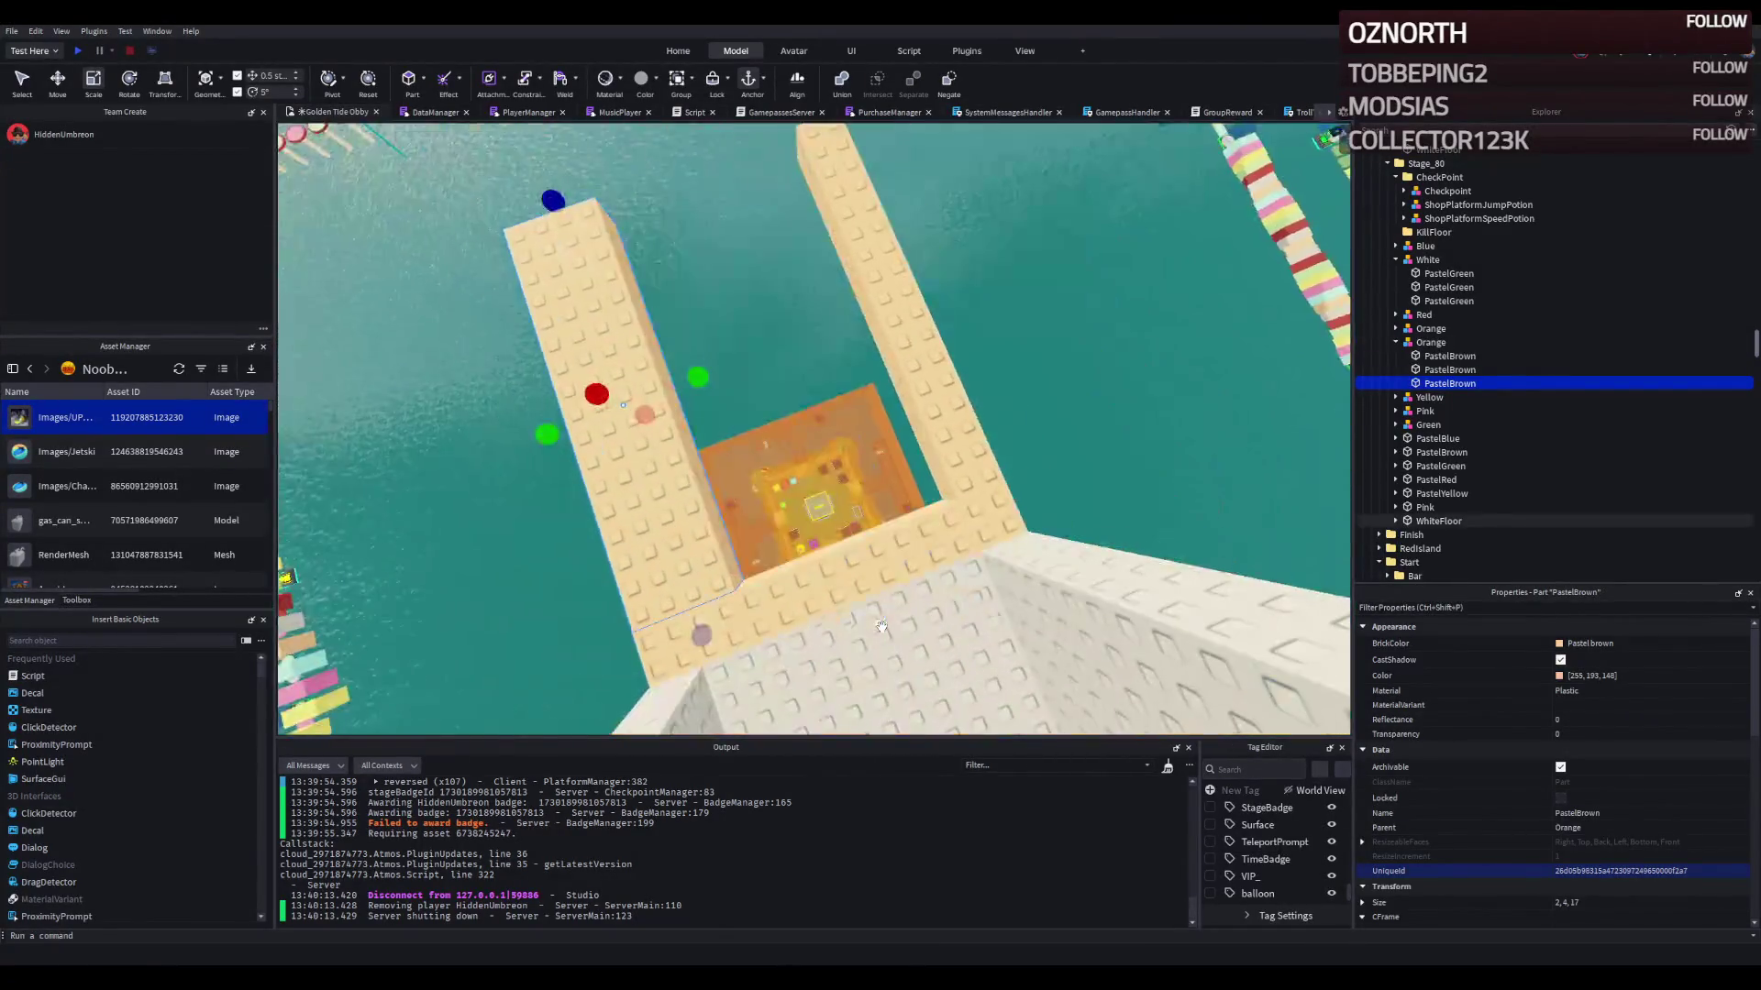
# Step: Adjust the remaining PastelBrown planks' height and set their length to 17 studs
pyautogui.click(691, 538)
pyautogui.moveTo(782, 348); pyautogui.dragTo(760, 360)
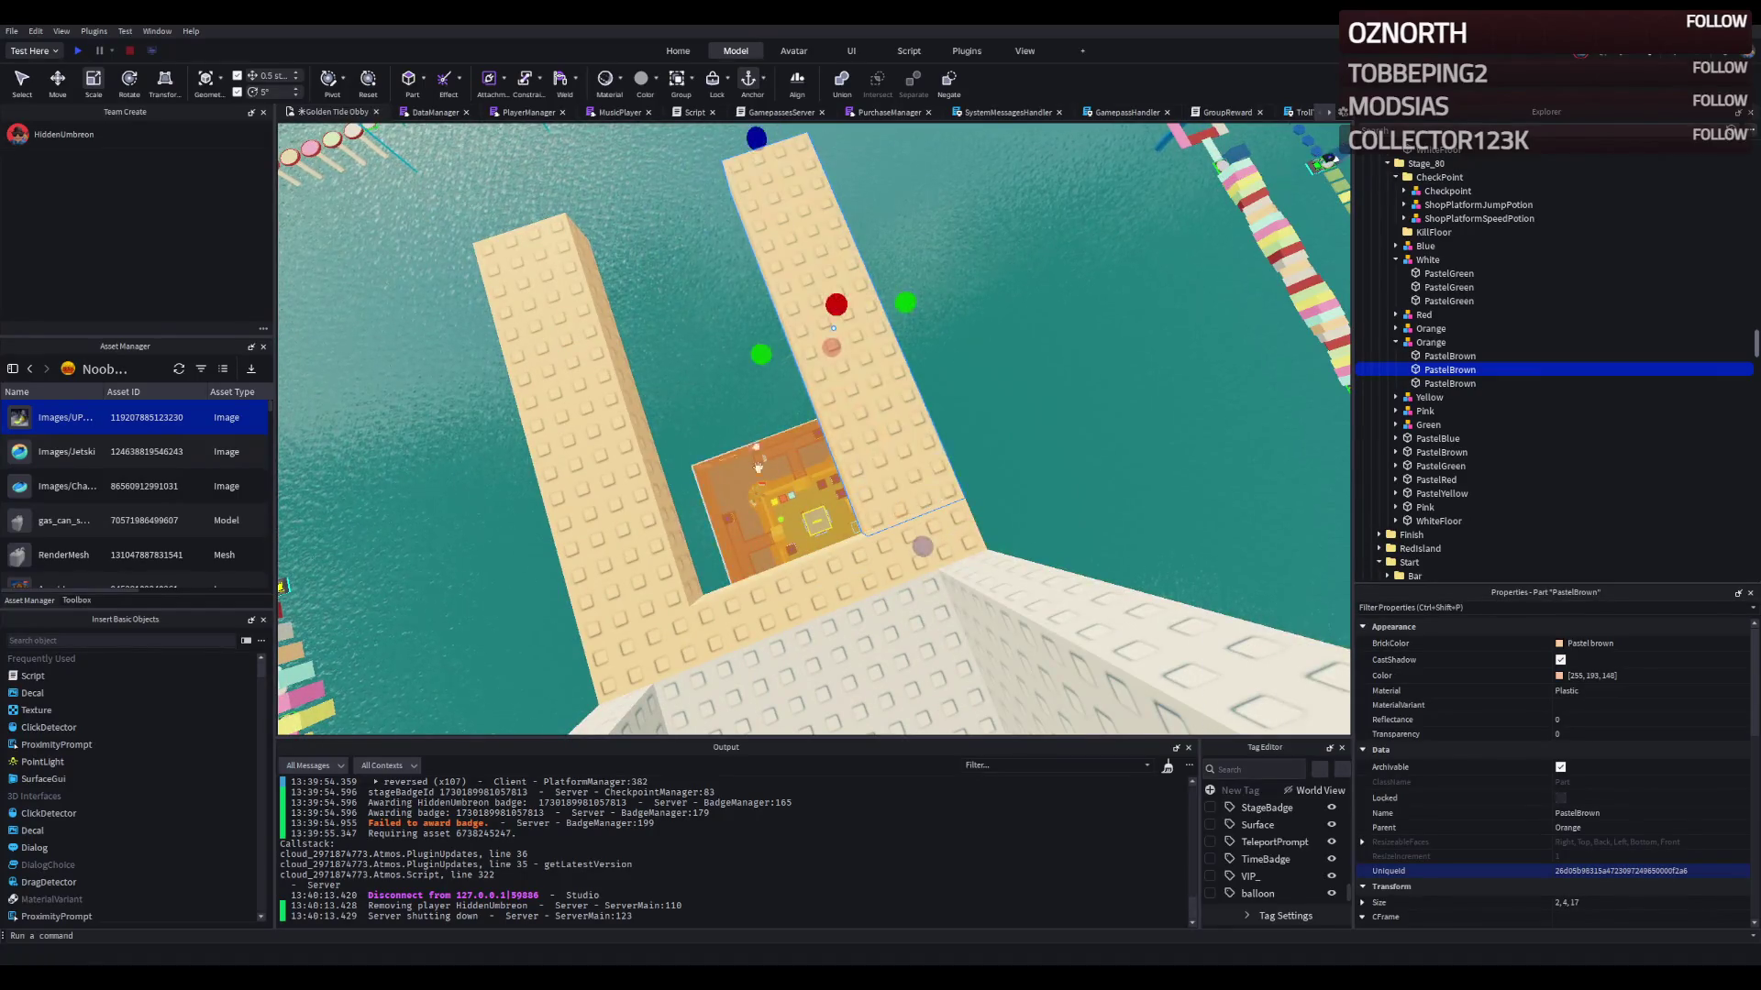
pyautogui.moveTo(760, 491); pyautogui.dragTo(751, 366)
pyautogui.click(756, 548)
pyautogui.moveTo(770, 538); pyautogui.dragTo(758, 487)
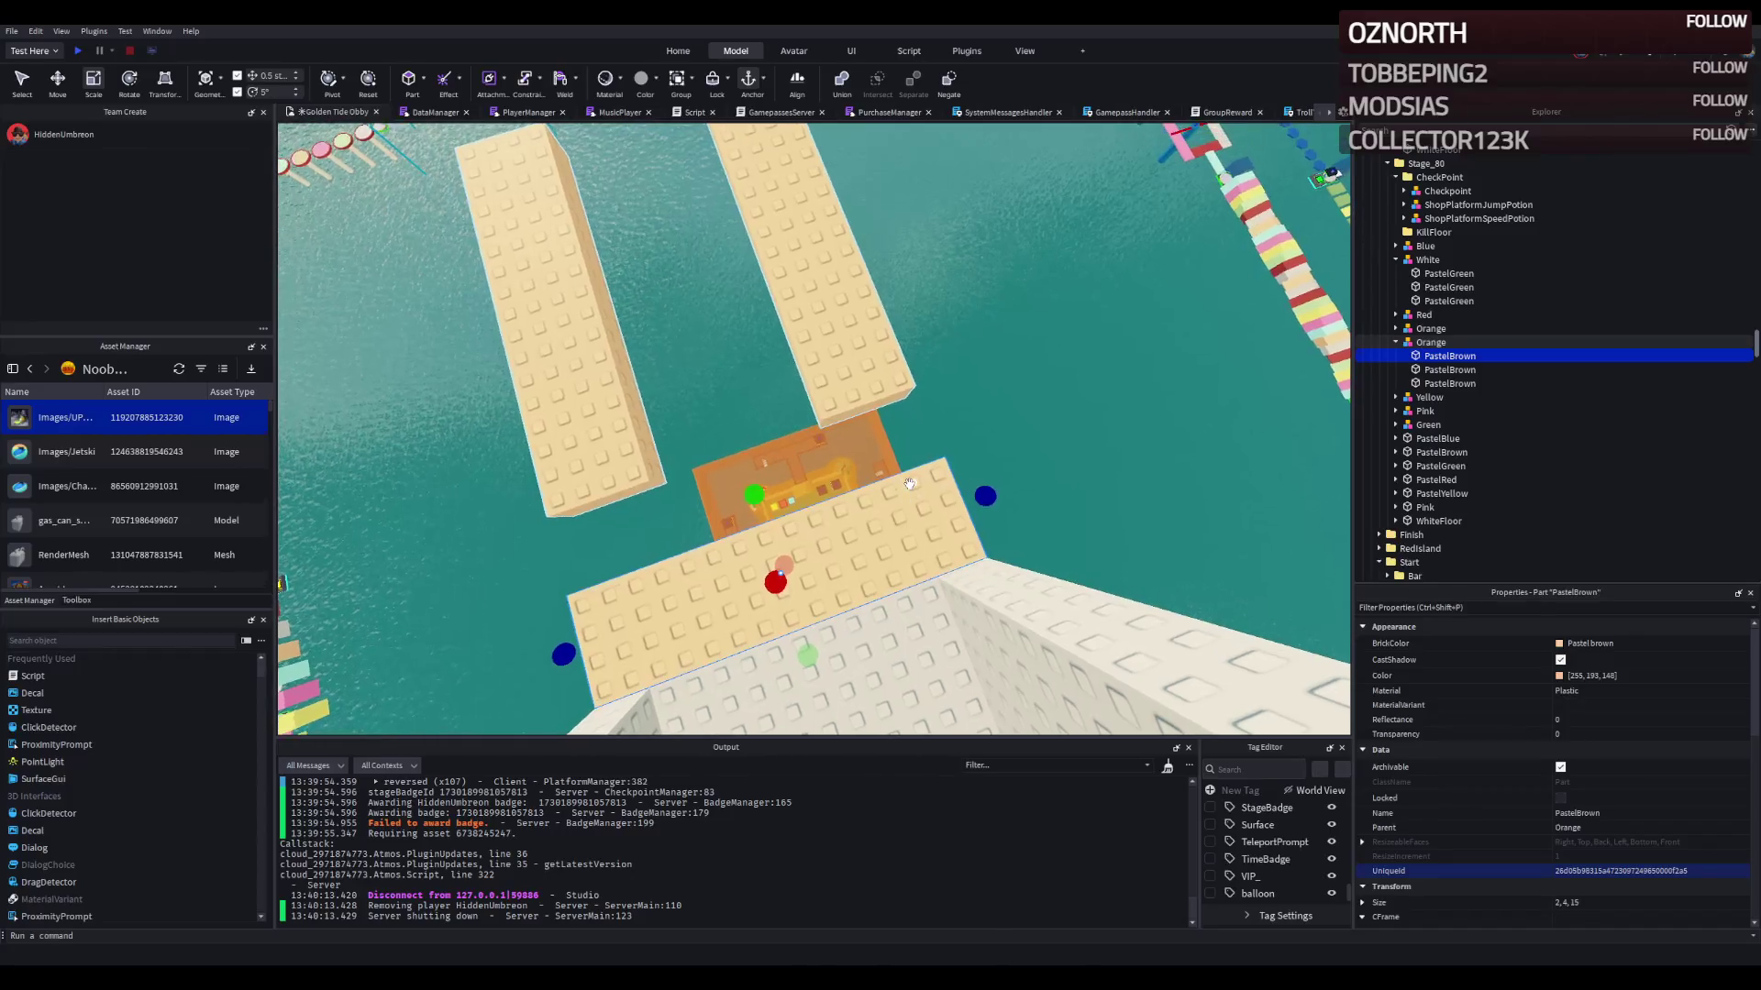
pyautogui.moveTo(1000, 490); pyautogui.dragTo(1037, 482)
pyautogui.moveTo(836, 379)
pyautogui.mouseDown()
pyautogui.moveTo(526, 472)
pyautogui.moveTo(712, 330)
pyautogui.mouseUp()
# Step: Duplicate the Orange plank frame, rotate it 90°, and move it 20 studs along and 12.5 sideways
pyautogui.click(645, 415)
pyautogui.hotkey('ctrl', 'd')
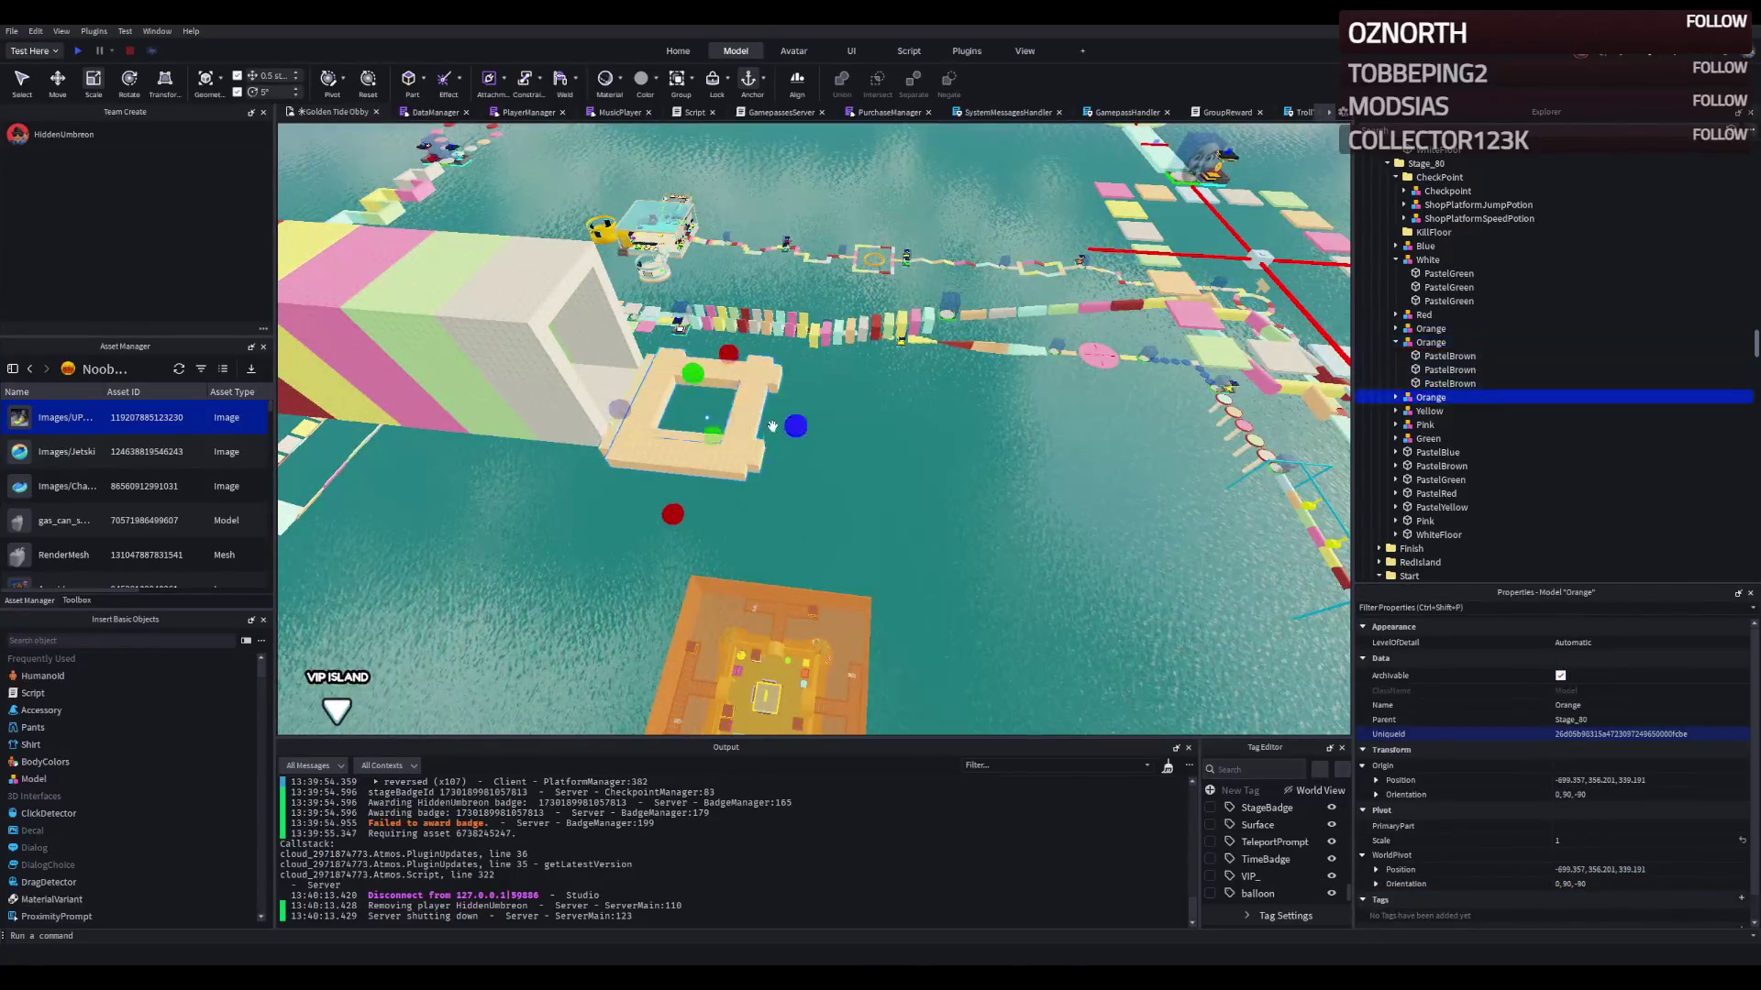
pyautogui.hotkey('ctrl', 'r')
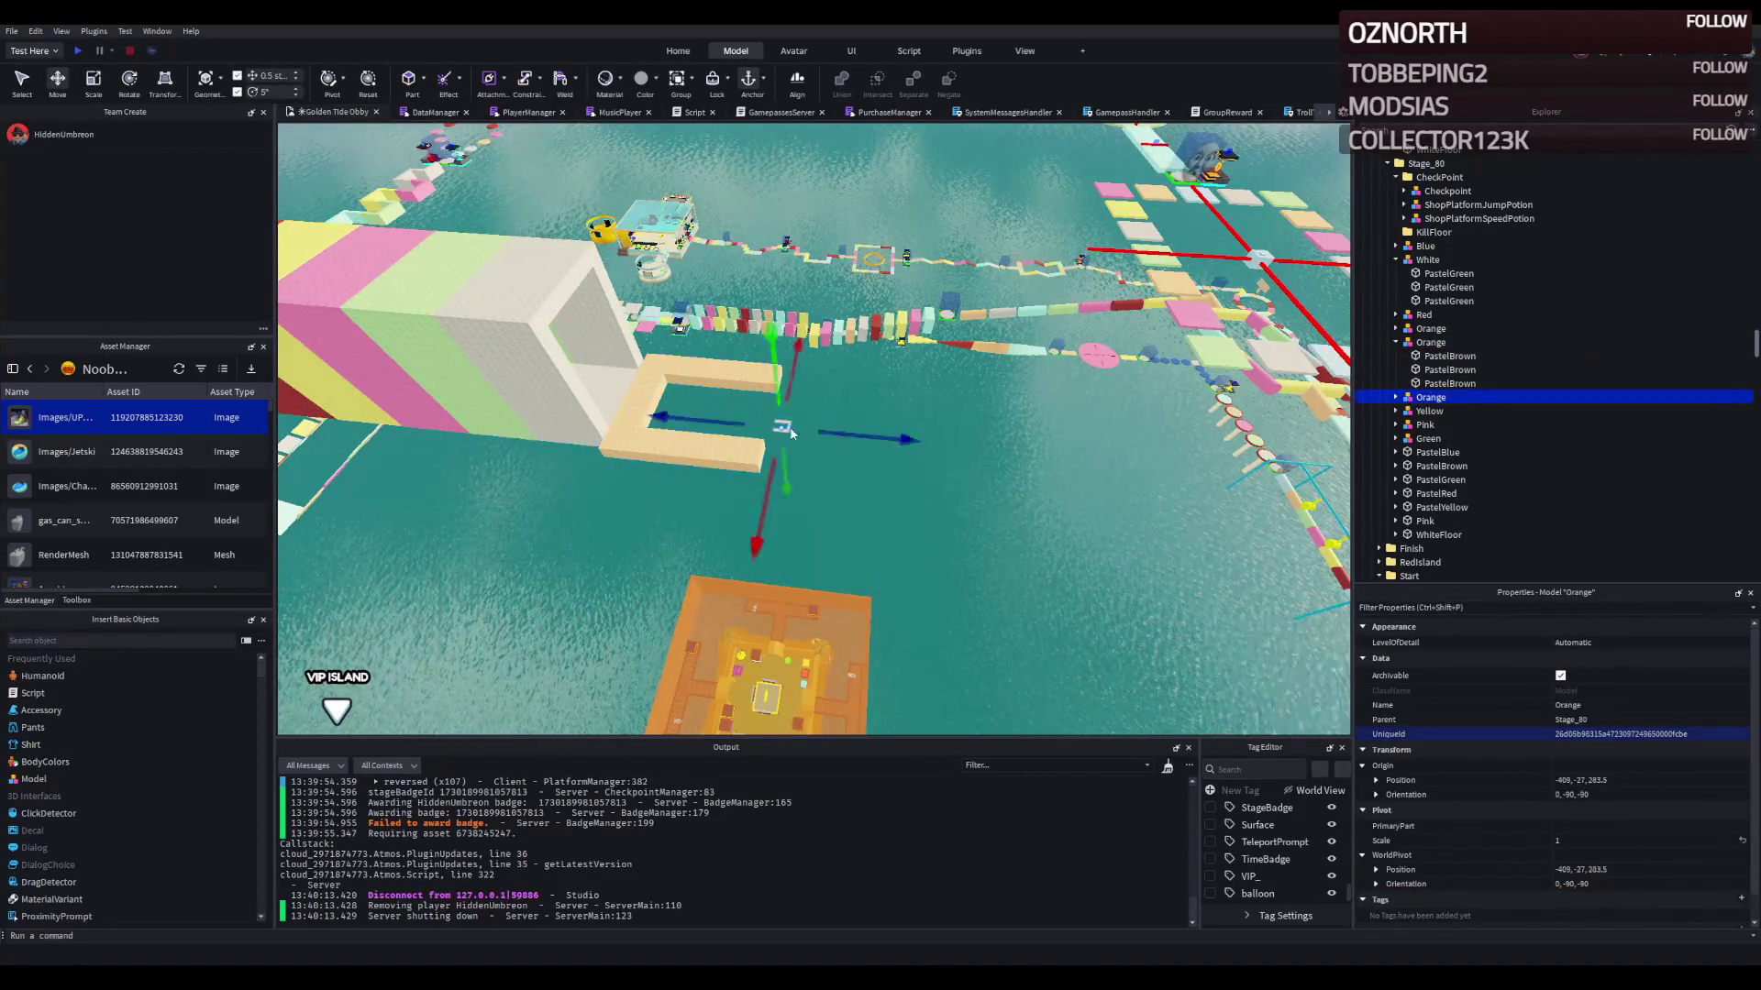
pyautogui.moveTo(785, 434)
pyautogui.mouseDown()
pyautogui.moveTo(907, 441)
pyautogui.moveTo(924, 413)
pyautogui.moveTo(845, 424)
pyautogui.moveTo(857, 440)
pyautogui.mouseUp()
pyautogui.scroll(-5, 853, 436)
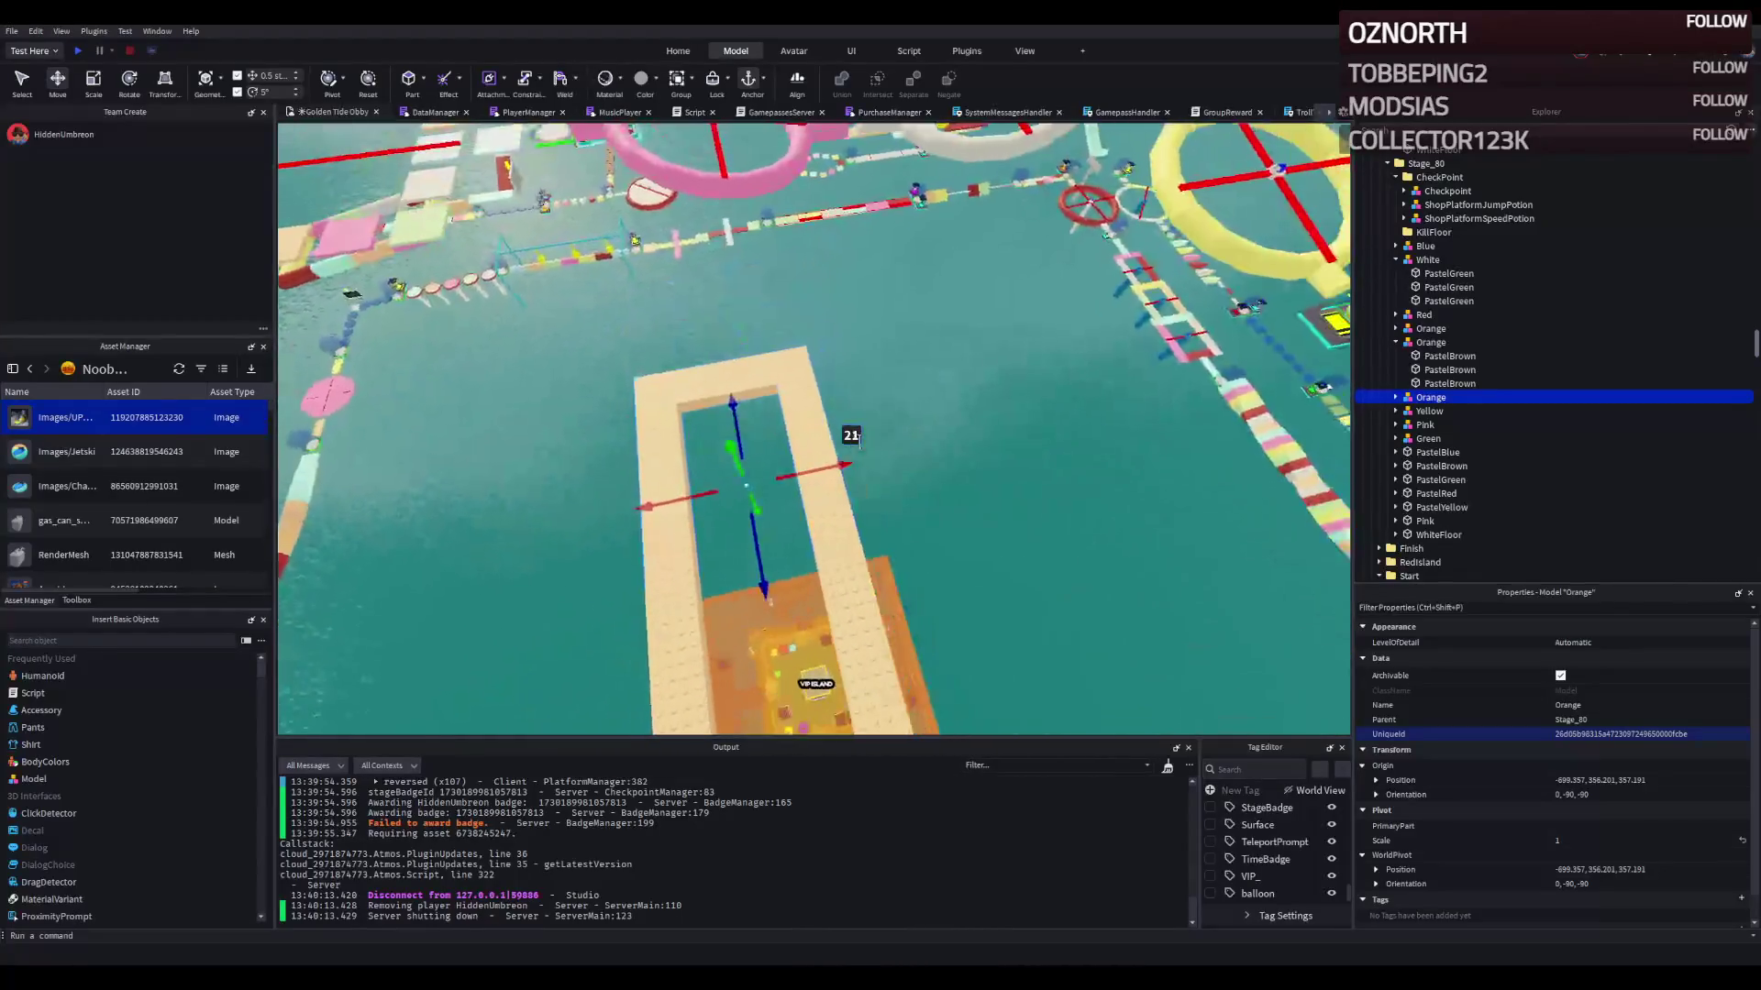
pyautogui.moveTo(910, 377)
pyautogui.mouseDown()
pyautogui.moveTo(745, 397)
pyautogui.moveTo(947, 371)
pyautogui.mouseUp()
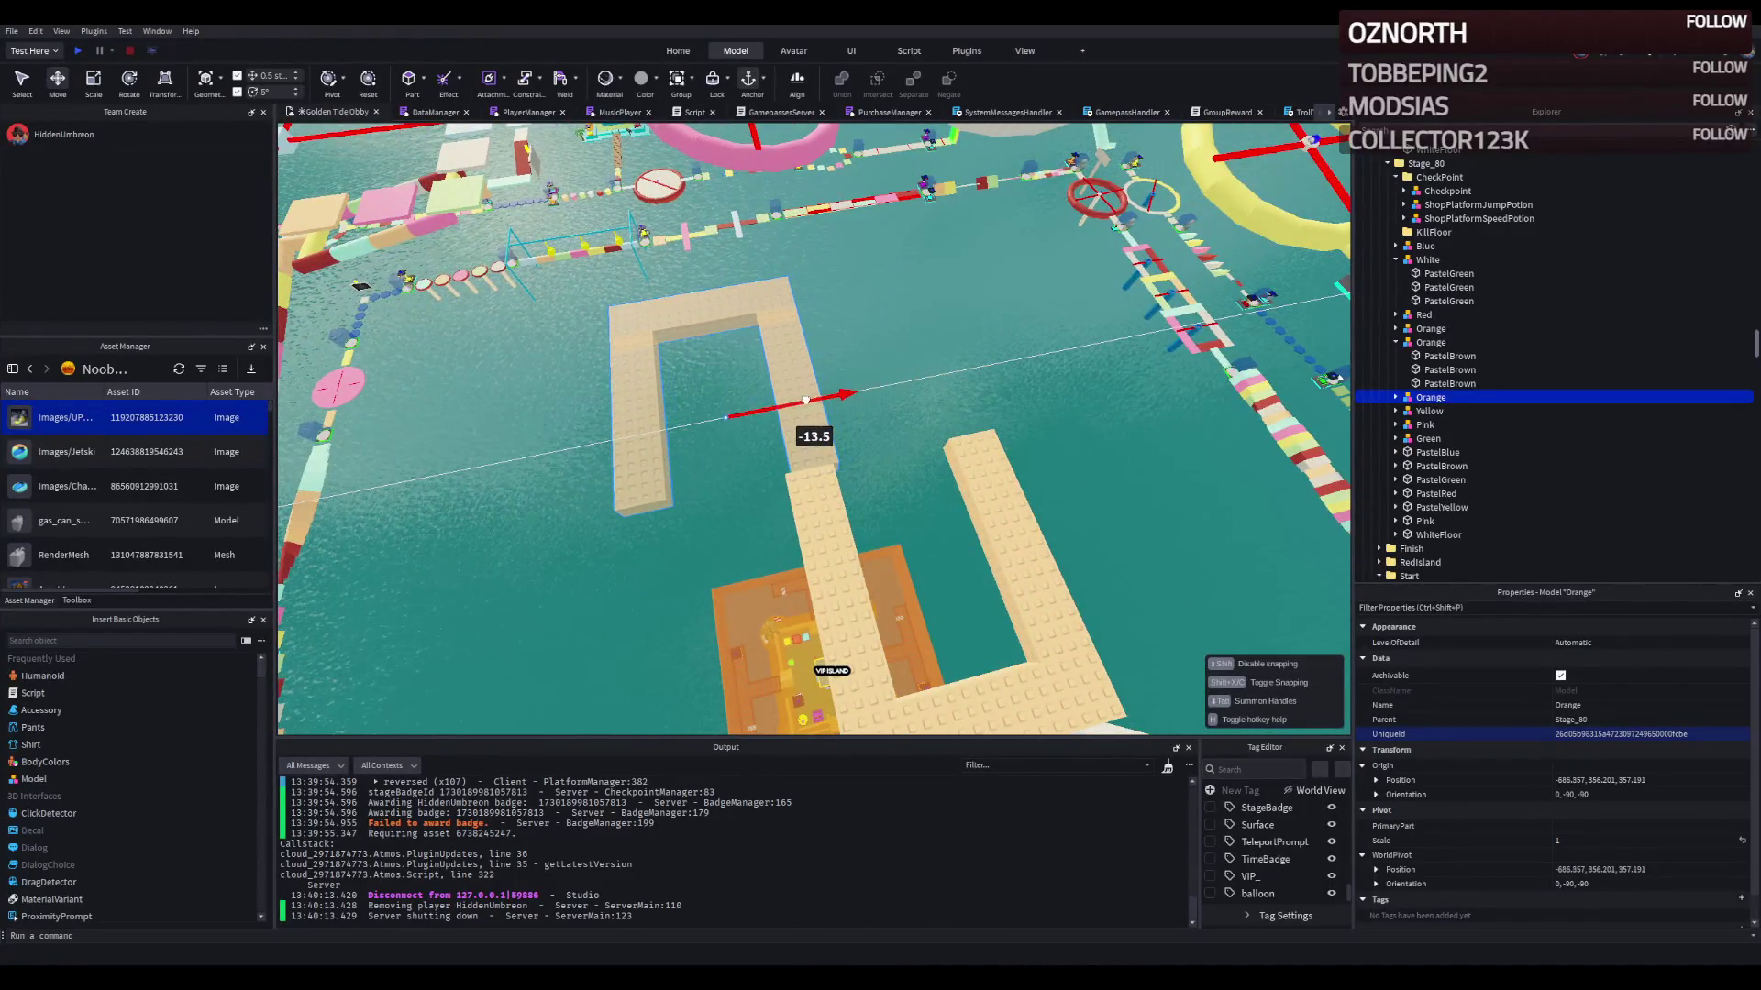
# Step: Try extra copies turned 180° and shifted 13.5 and 21 studs, then delete and undo them
pyautogui.hotkey('ctrl', 'd')
pyautogui.scroll(3, 954, 371)
pyautogui.hotkey('ctrl', 'd')
pyautogui.hotkey('ctrl', 'r')
pyautogui.hotkey('ctrl', 'r')
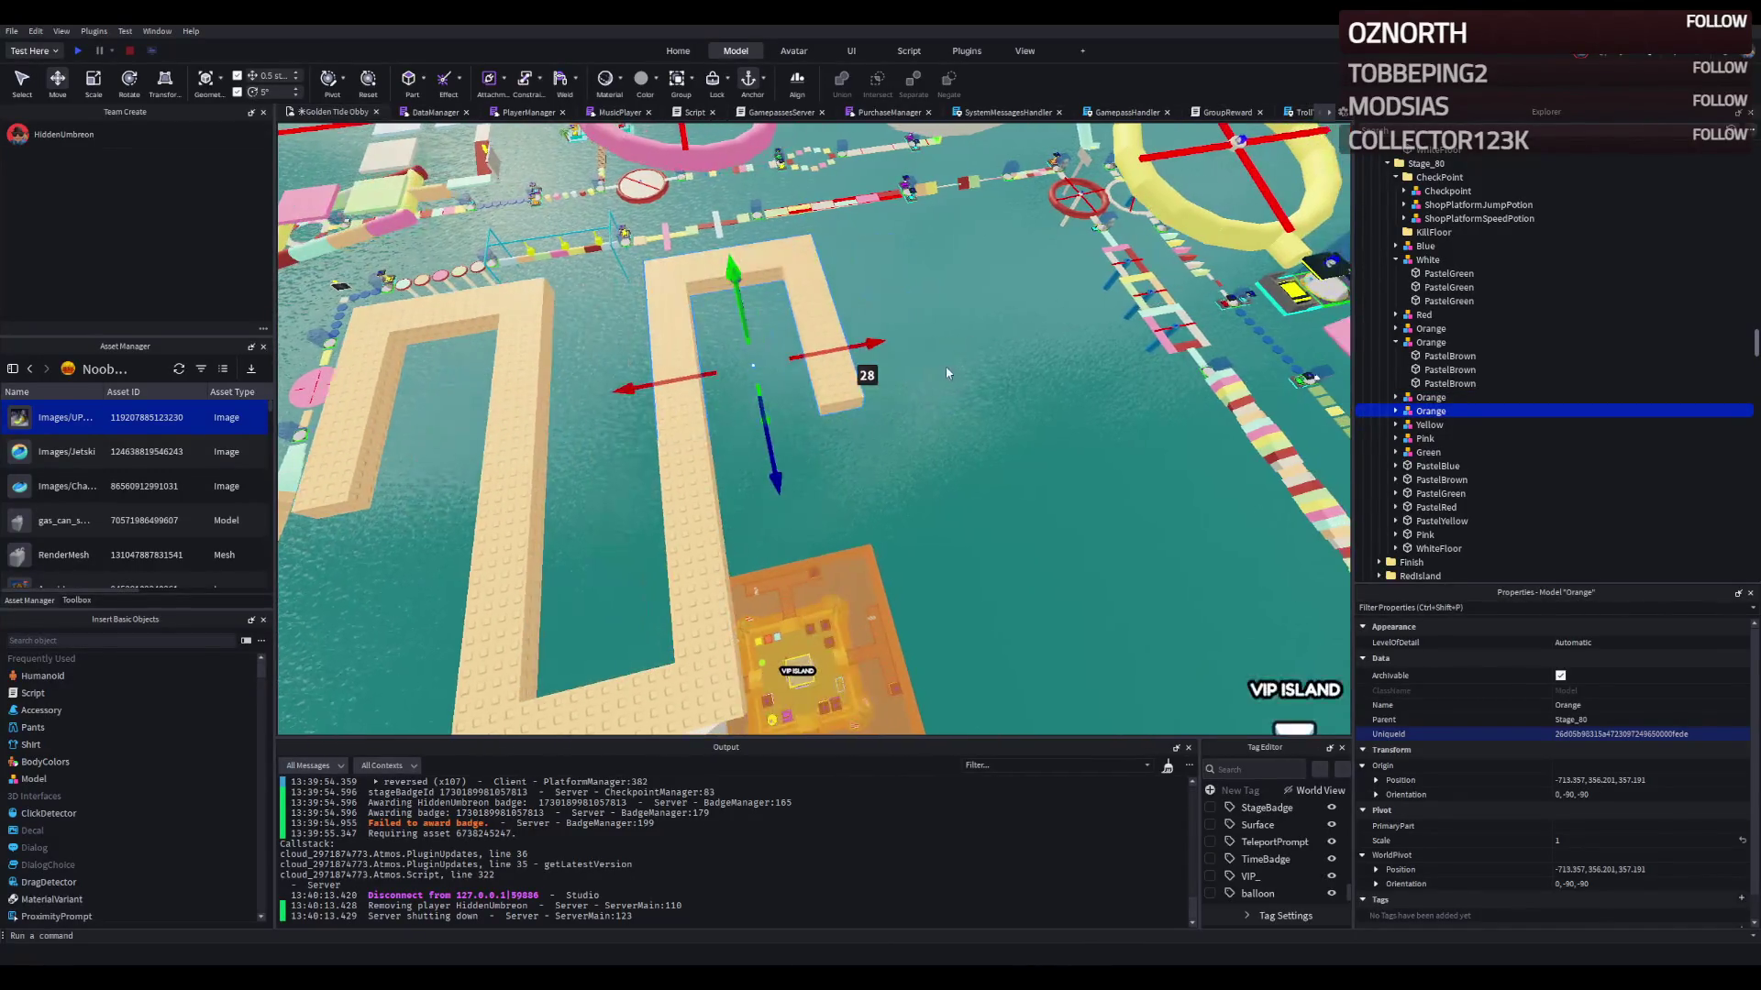
pyautogui.moveTo(747, 320); pyautogui.dragTo(869, 321)
pyautogui.moveTo(776, 417)
pyautogui.mouseDown()
pyautogui.moveTo(809, 404)
pyautogui.moveTo(807, 620)
pyautogui.mouseUp()
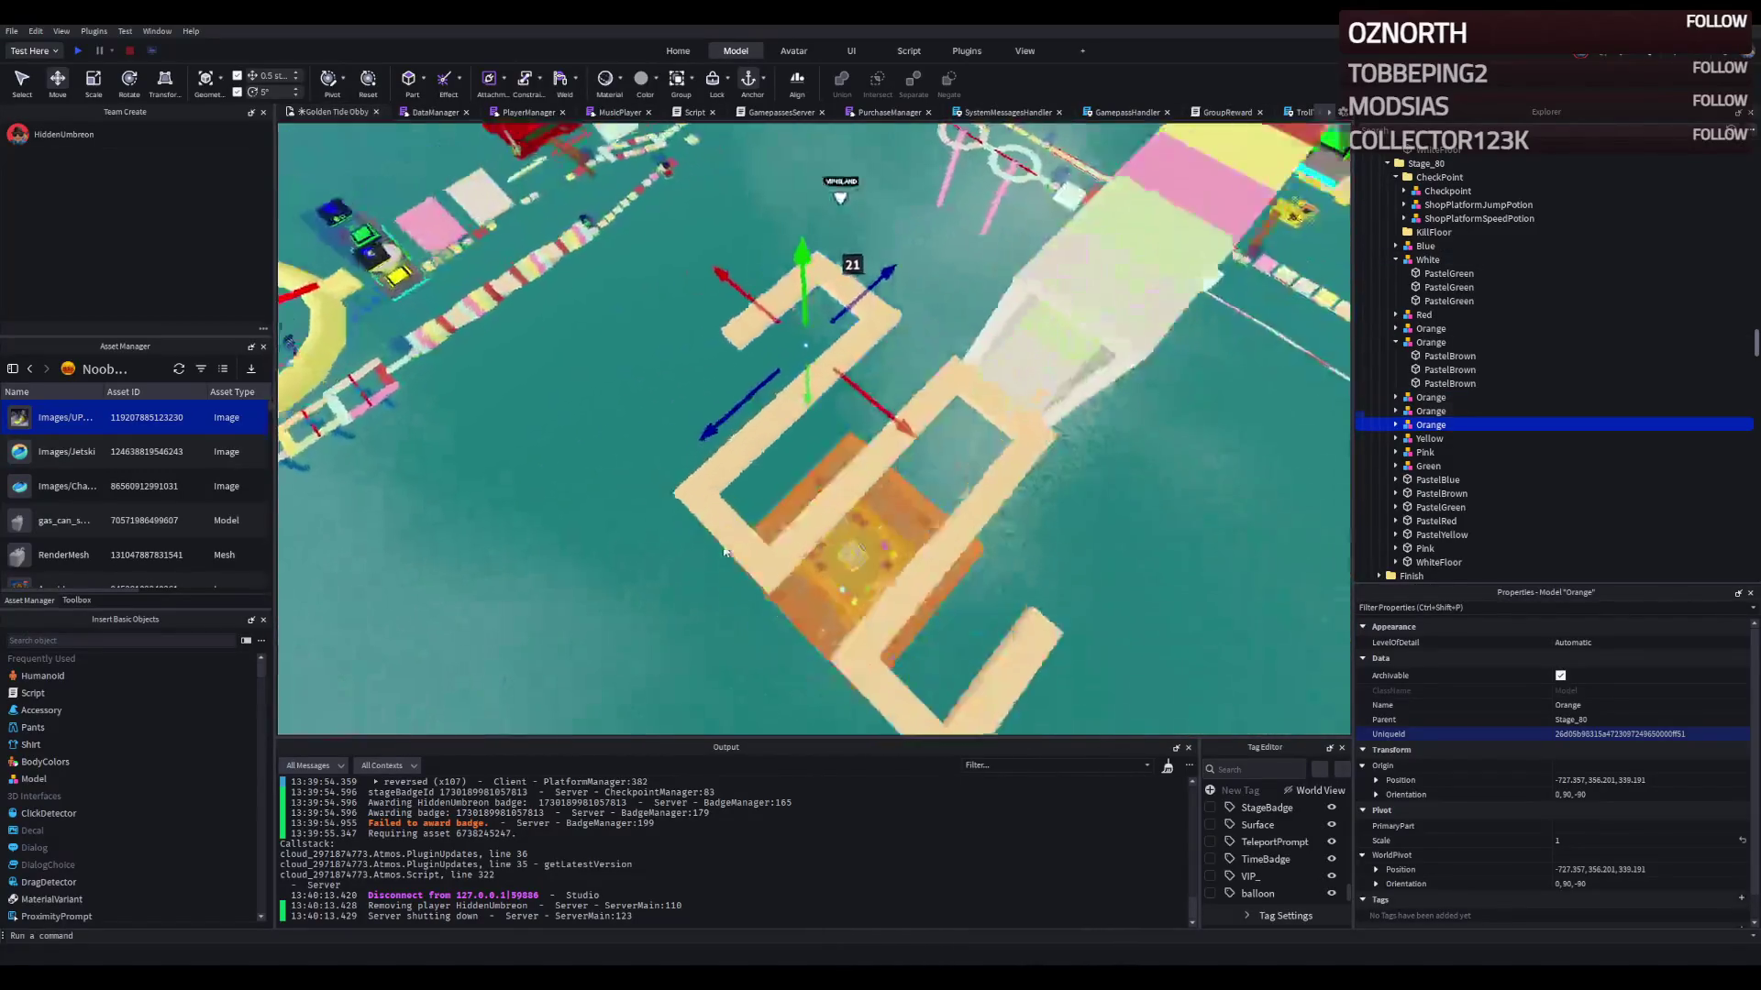
pyautogui.scroll(2, 724, 551)
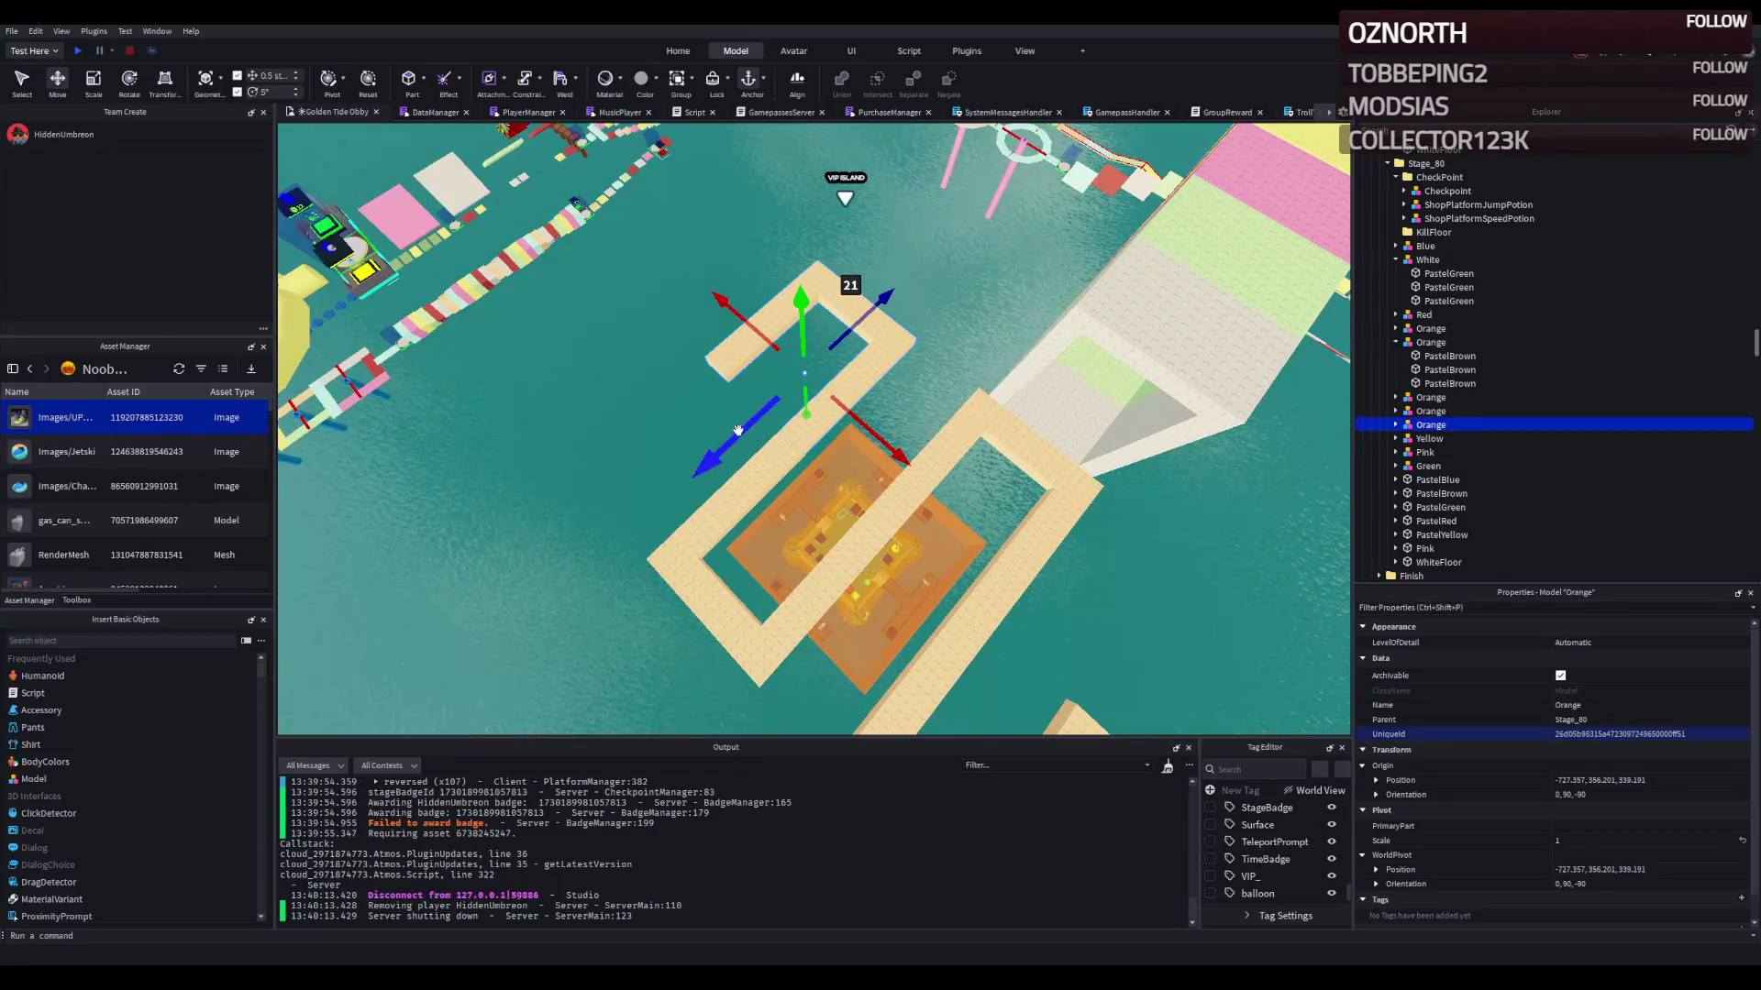
pyautogui.press('Delete')
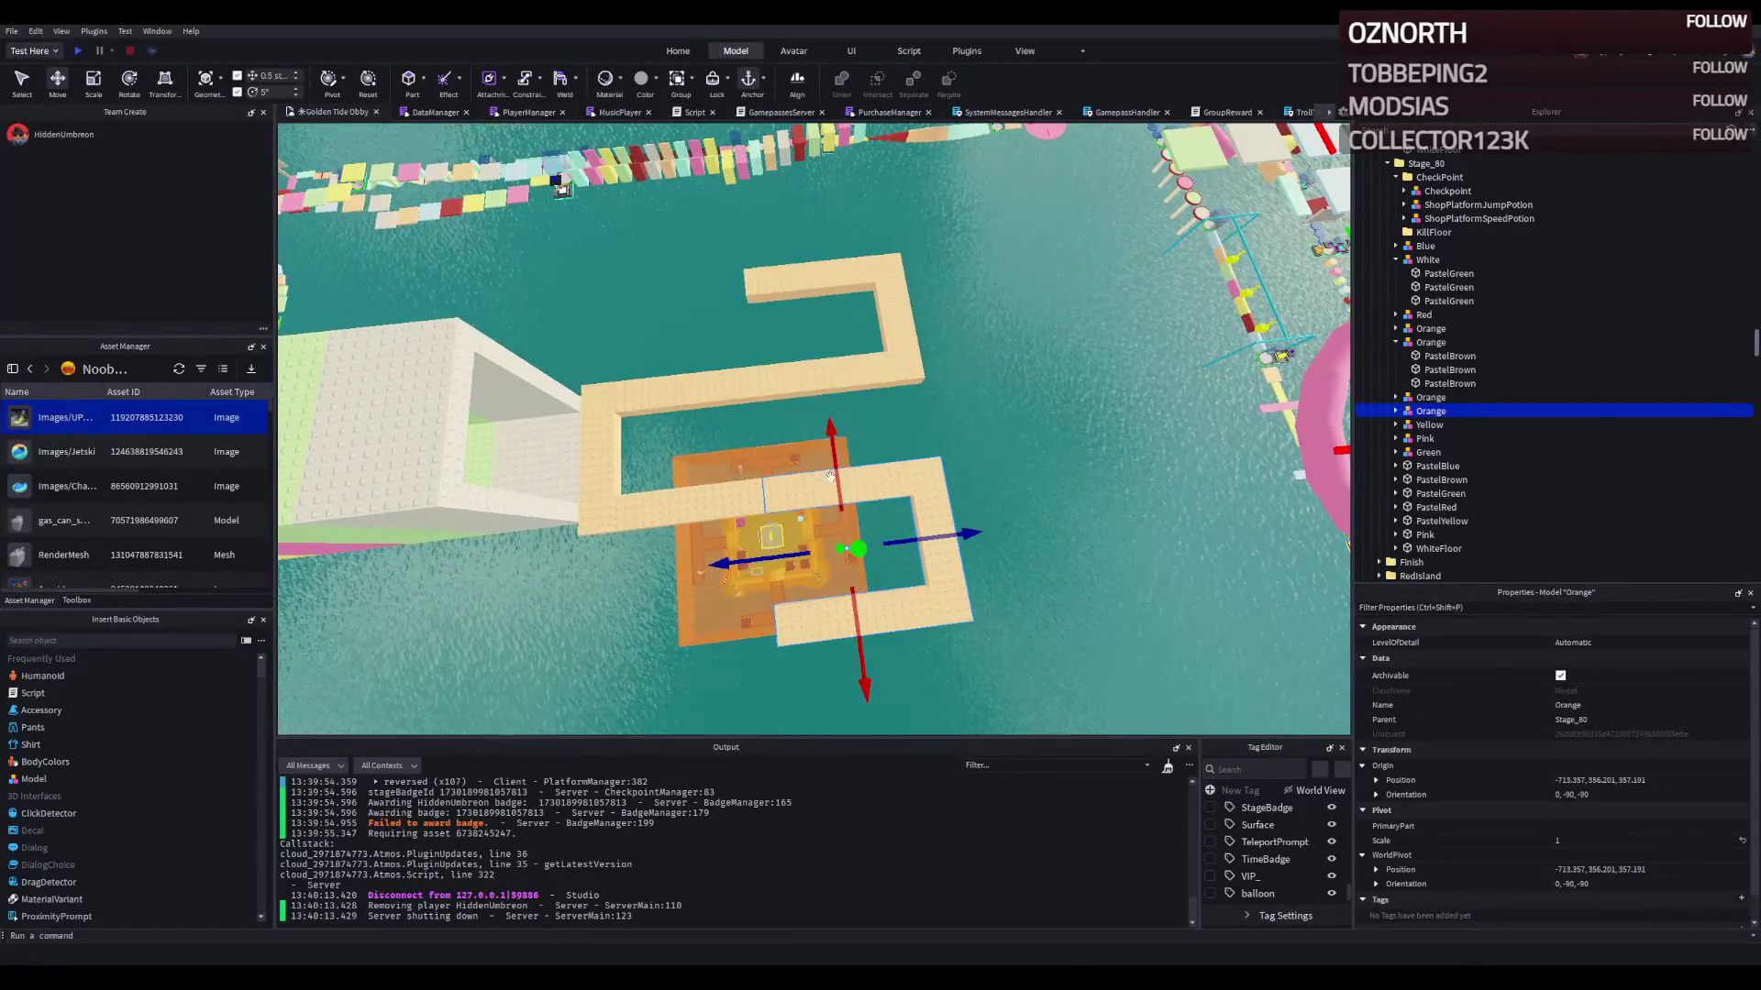
pyautogui.hotkey('ctrl', 'z')
pyautogui.hotkey('ctrl', 'z')
pyautogui.hotkey('ctrl', 'z')
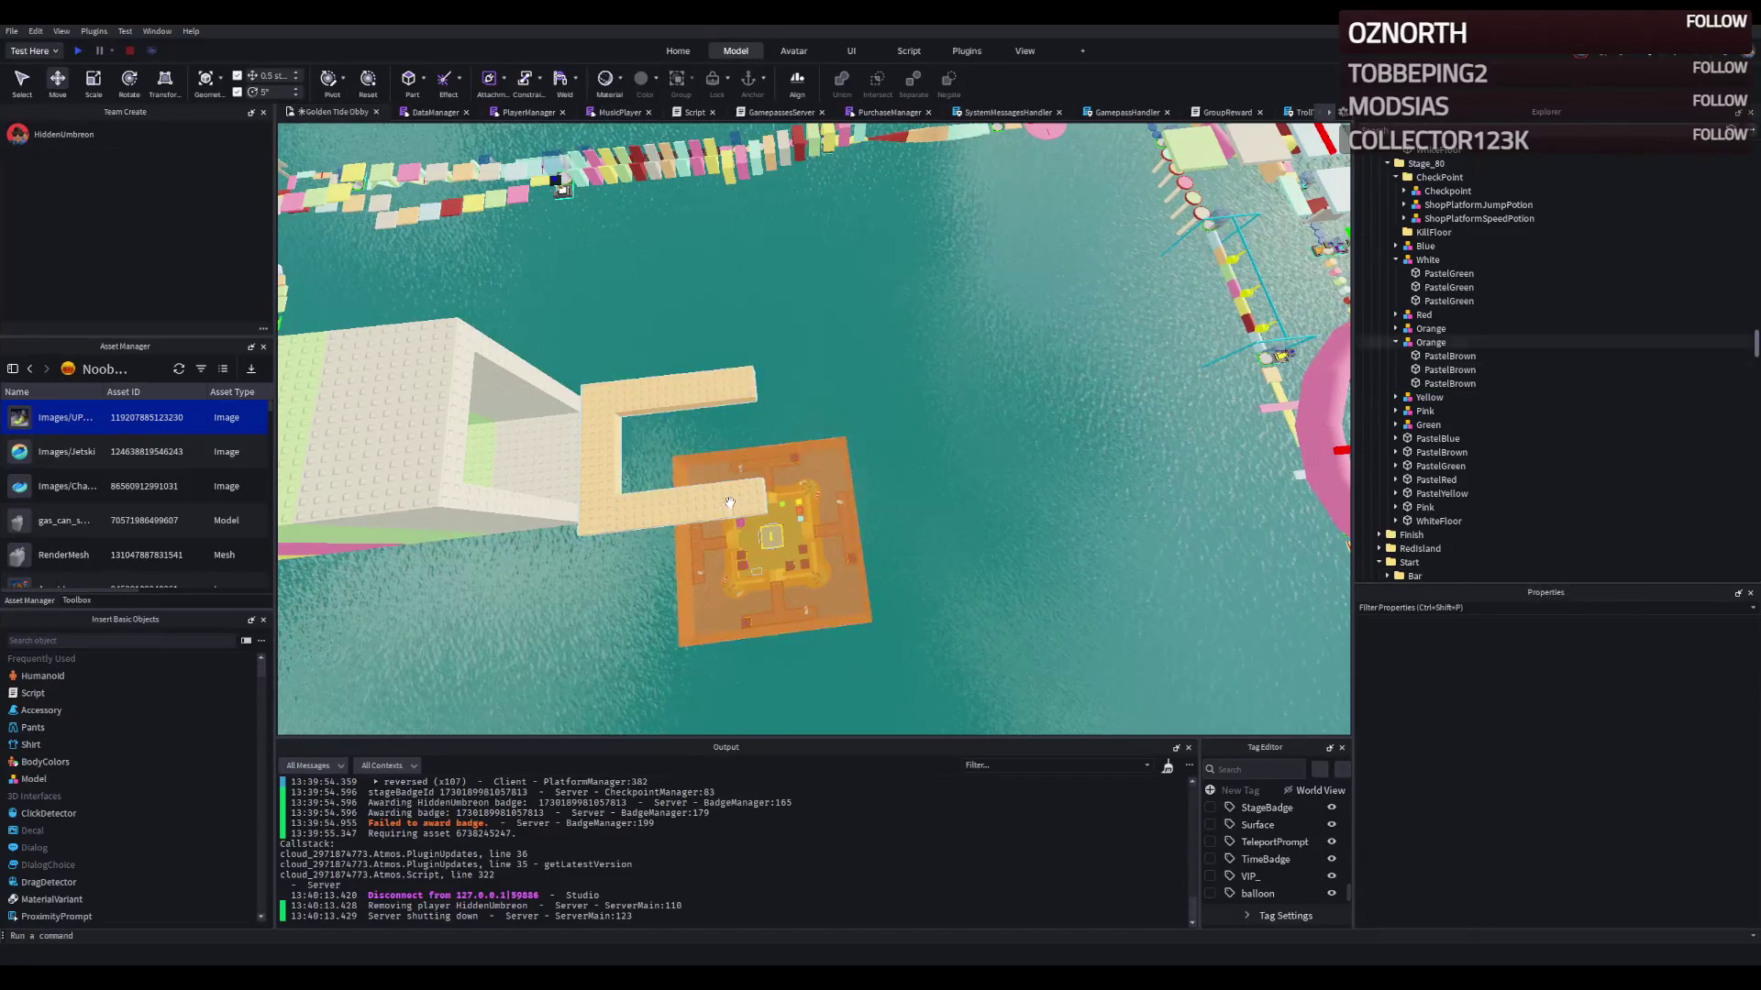
# Step: Shift the tan plank 6.5 studs and place a duplicate 35 studs to the left
pyautogui.moveTo(773, 498); pyautogui.dragTo(807, 500)
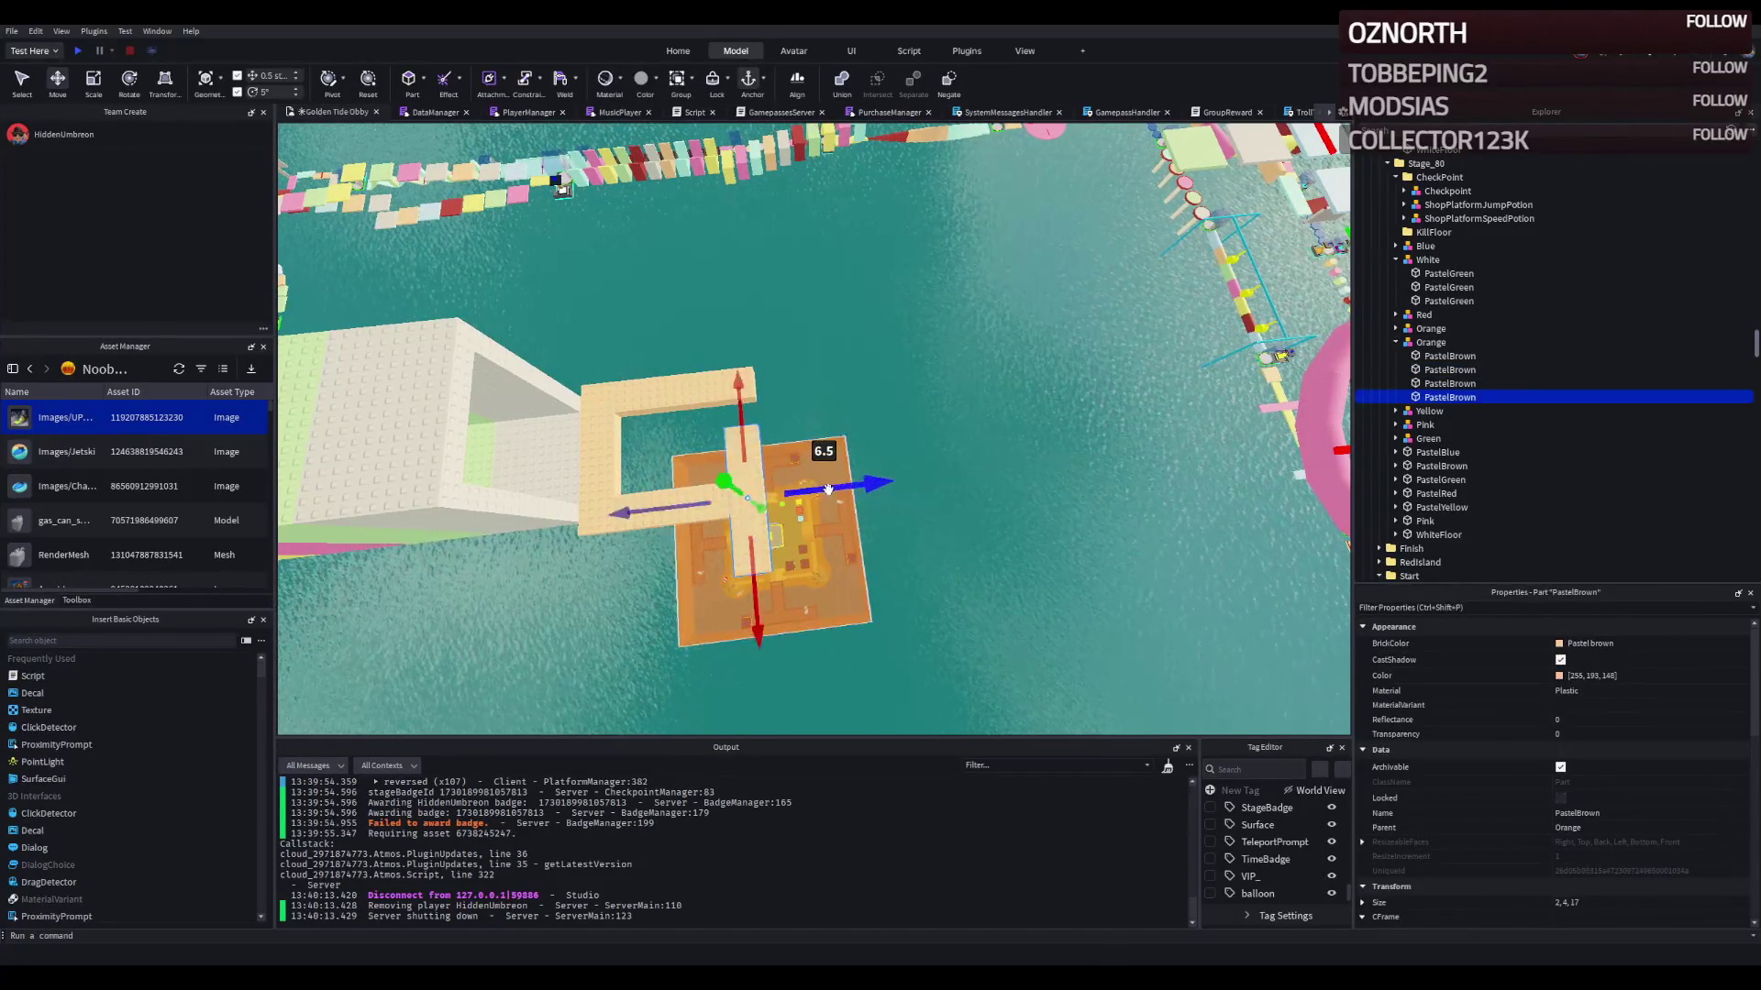
pyautogui.scroll(3, 807, 504)
pyautogui.press('f')
pyautogui.moveTo(924, 413); pyautogui.dragTo(1097, 445)
pyautogui.hotkey('ctrl', 'd')
pyautogui.moveTo(1192, 417)
pyautogui.mouseDown()
pyautogui.moveTo(1201, 449)
pyautogui.moveTo(672, 507)
pyautogui.moveTo(465, 499)
pyautogui.moveTo(520, 478)
pyautogui.moveTo(501, 516)
pyautogui.mouseUp()
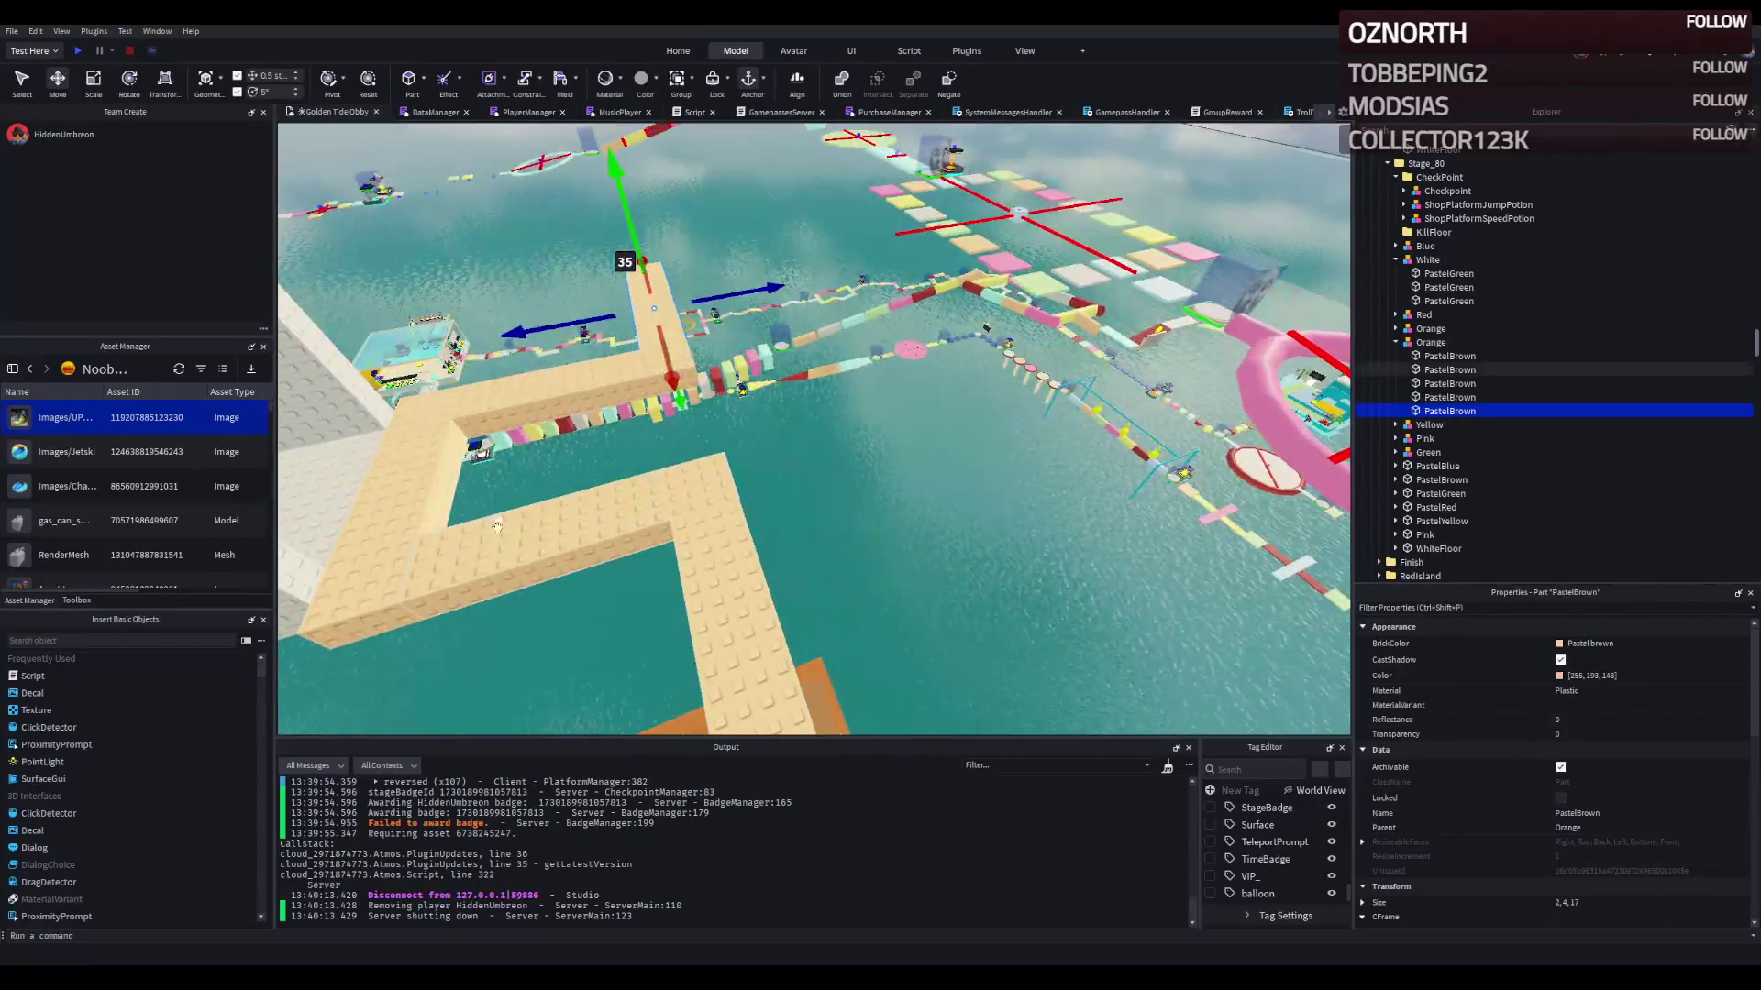
# Step: Duplicate the tan segment again and fit it at the path's corner, 10.5 studs along
pyautogui.hotkey('ctrl', 'd')
pyautogui.scroll(5, 689, 535)
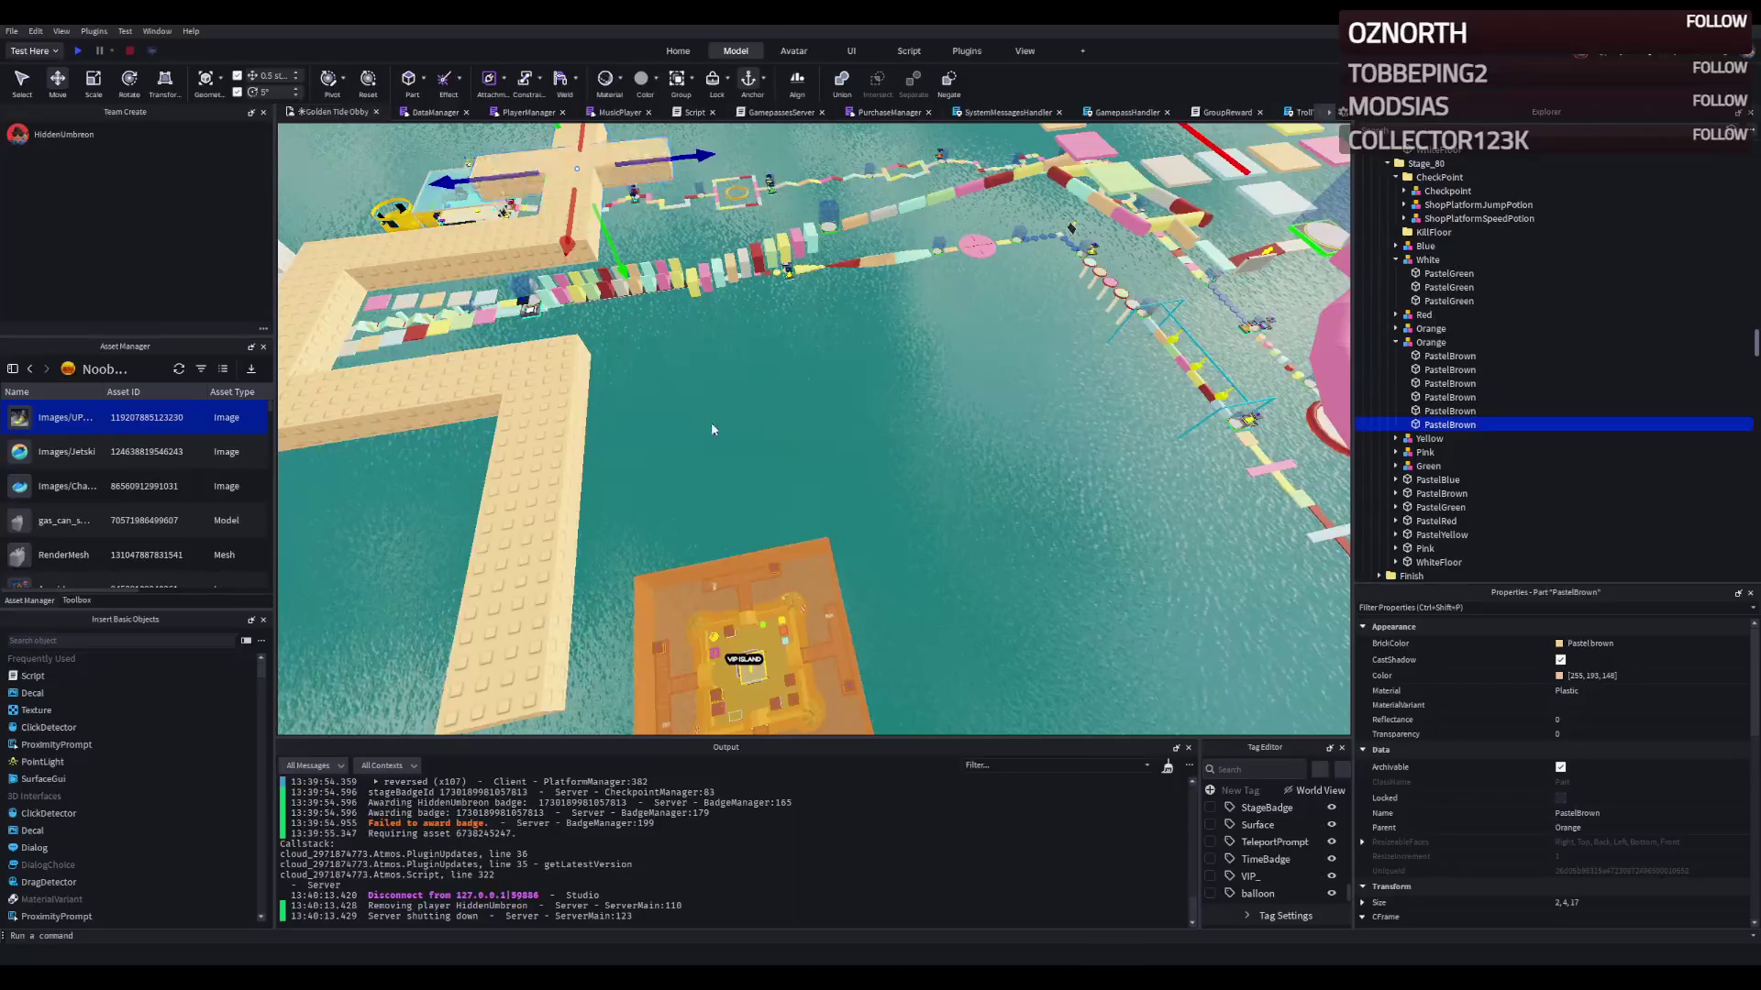
pyautogui.press('f')
pyautogui.moveTo(810, 578); pyautogui.dragTo(1023, 569)
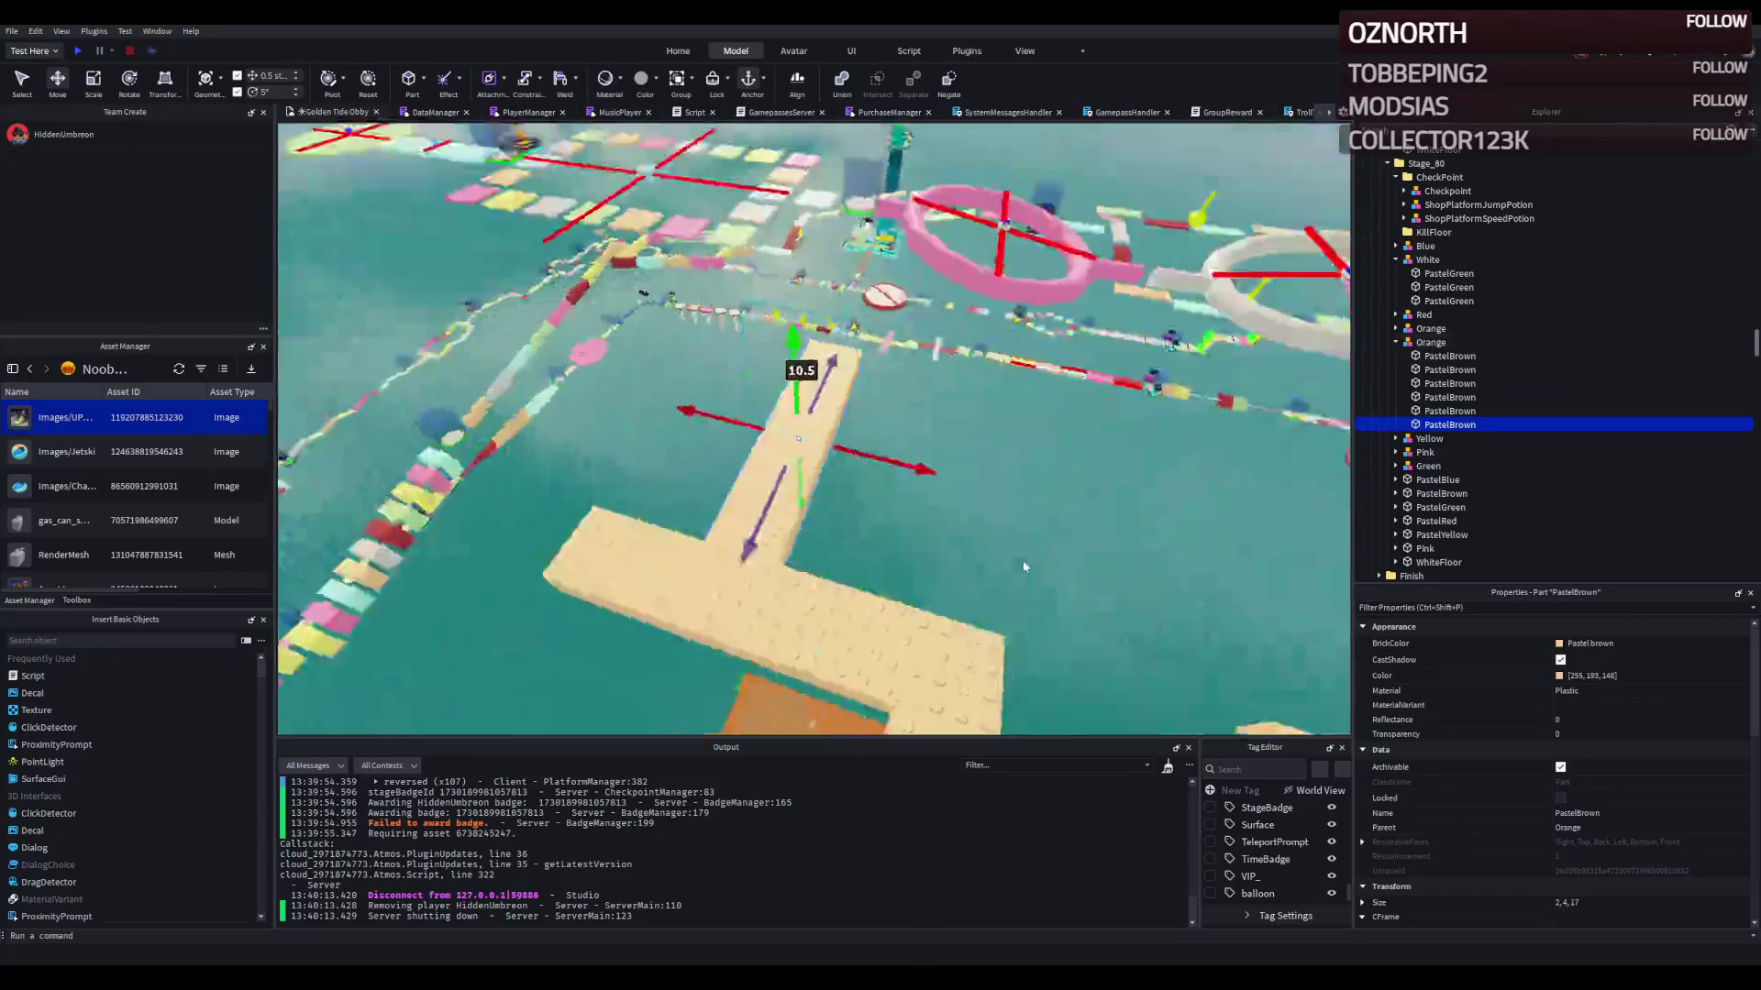
pyautogui.moveTo(999, 471); pyautogui.dragTo(962, 478)
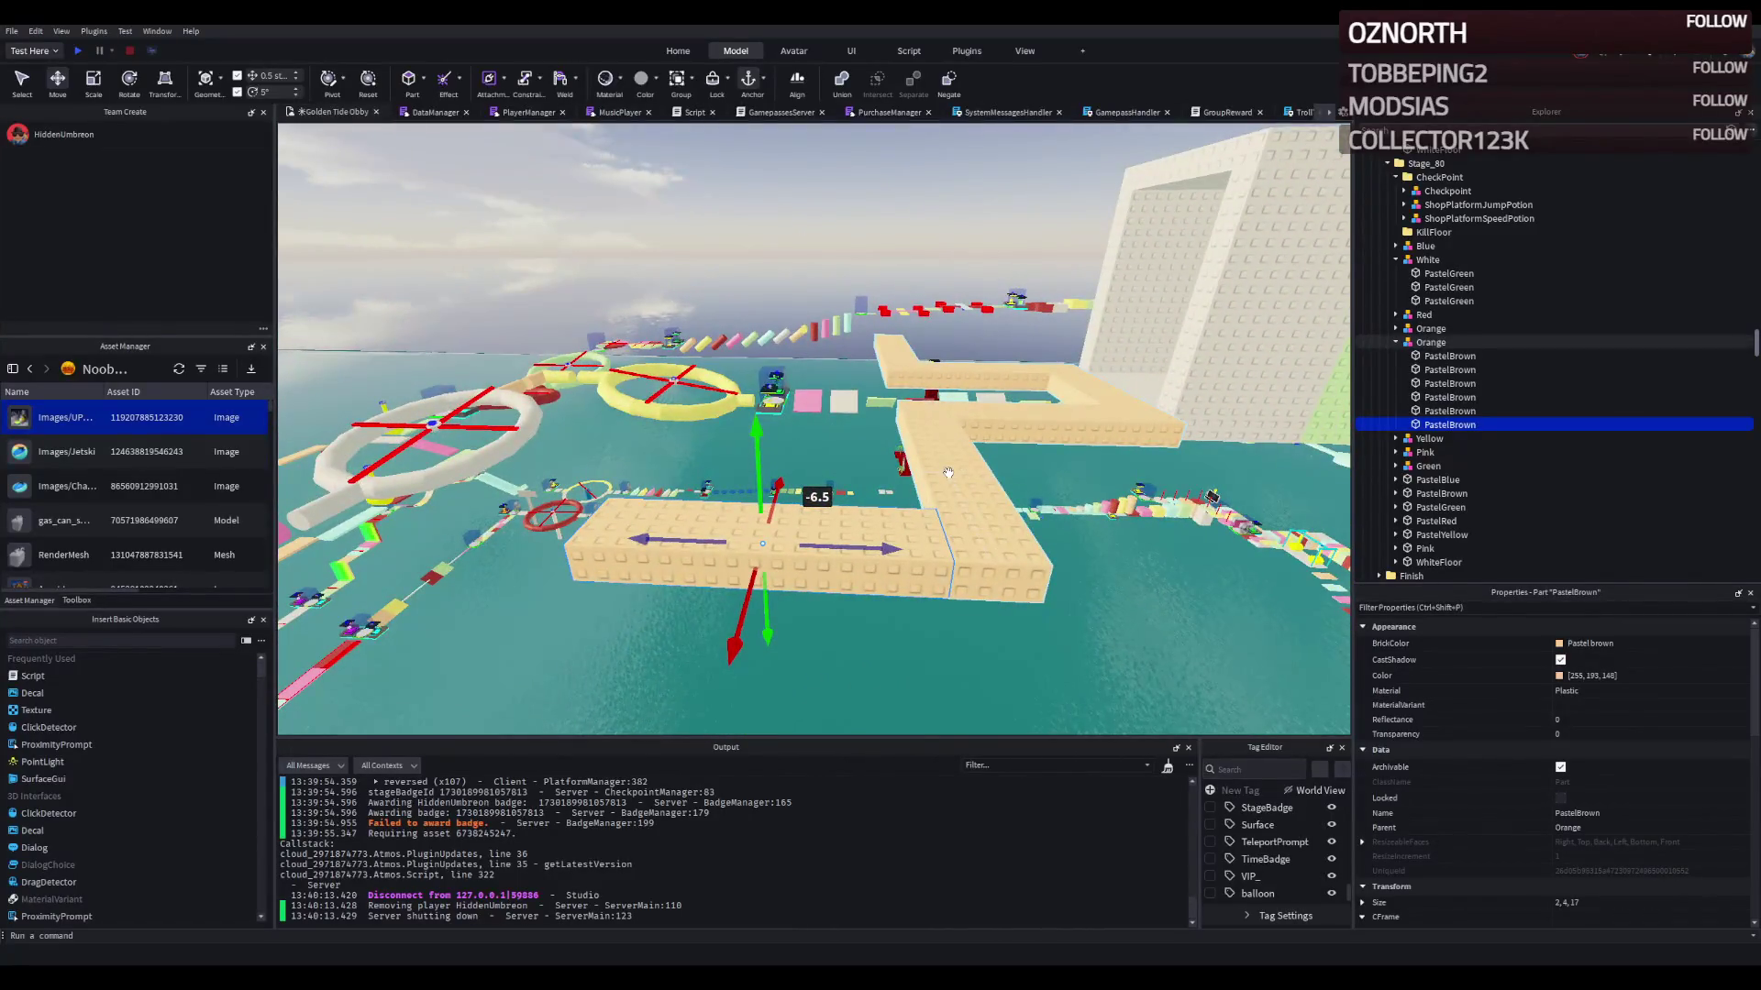
pyautogui.moveTo(872, 539); pyautogui.dragTo(1118, 549)
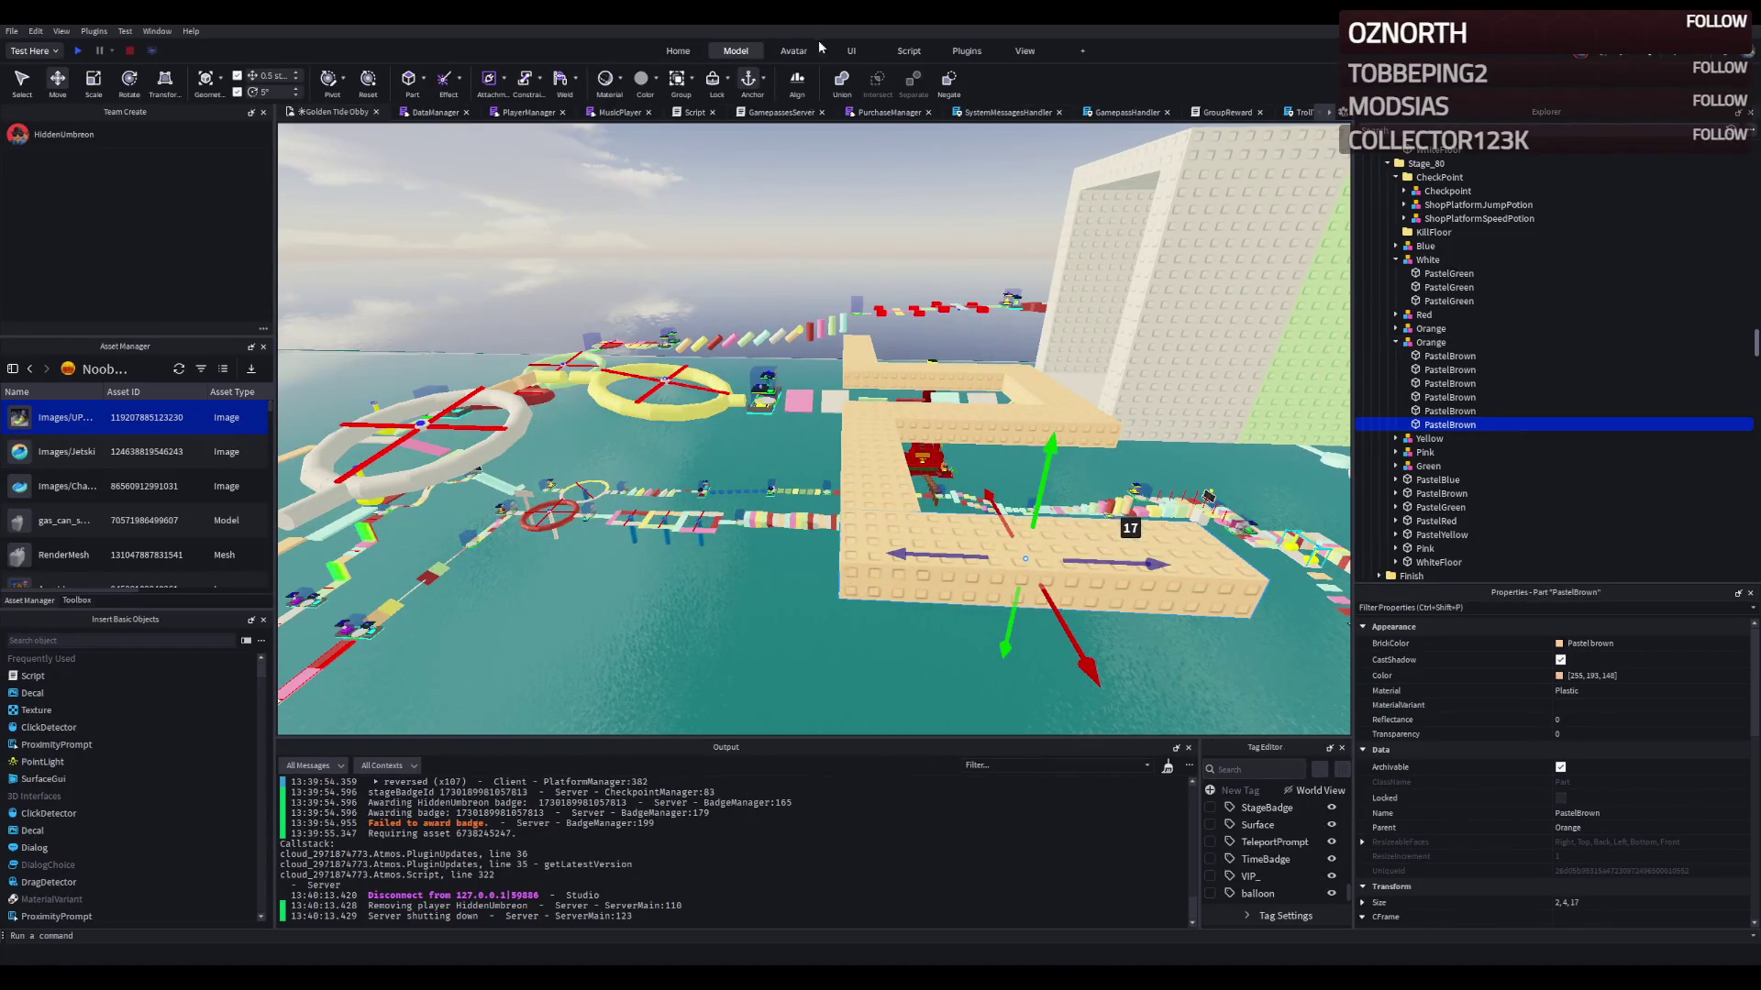
# Step: Launch the Archimedes plugin with direction Z², Inside alignment and a 15-degree angle
pyautogui.click(965, 52)
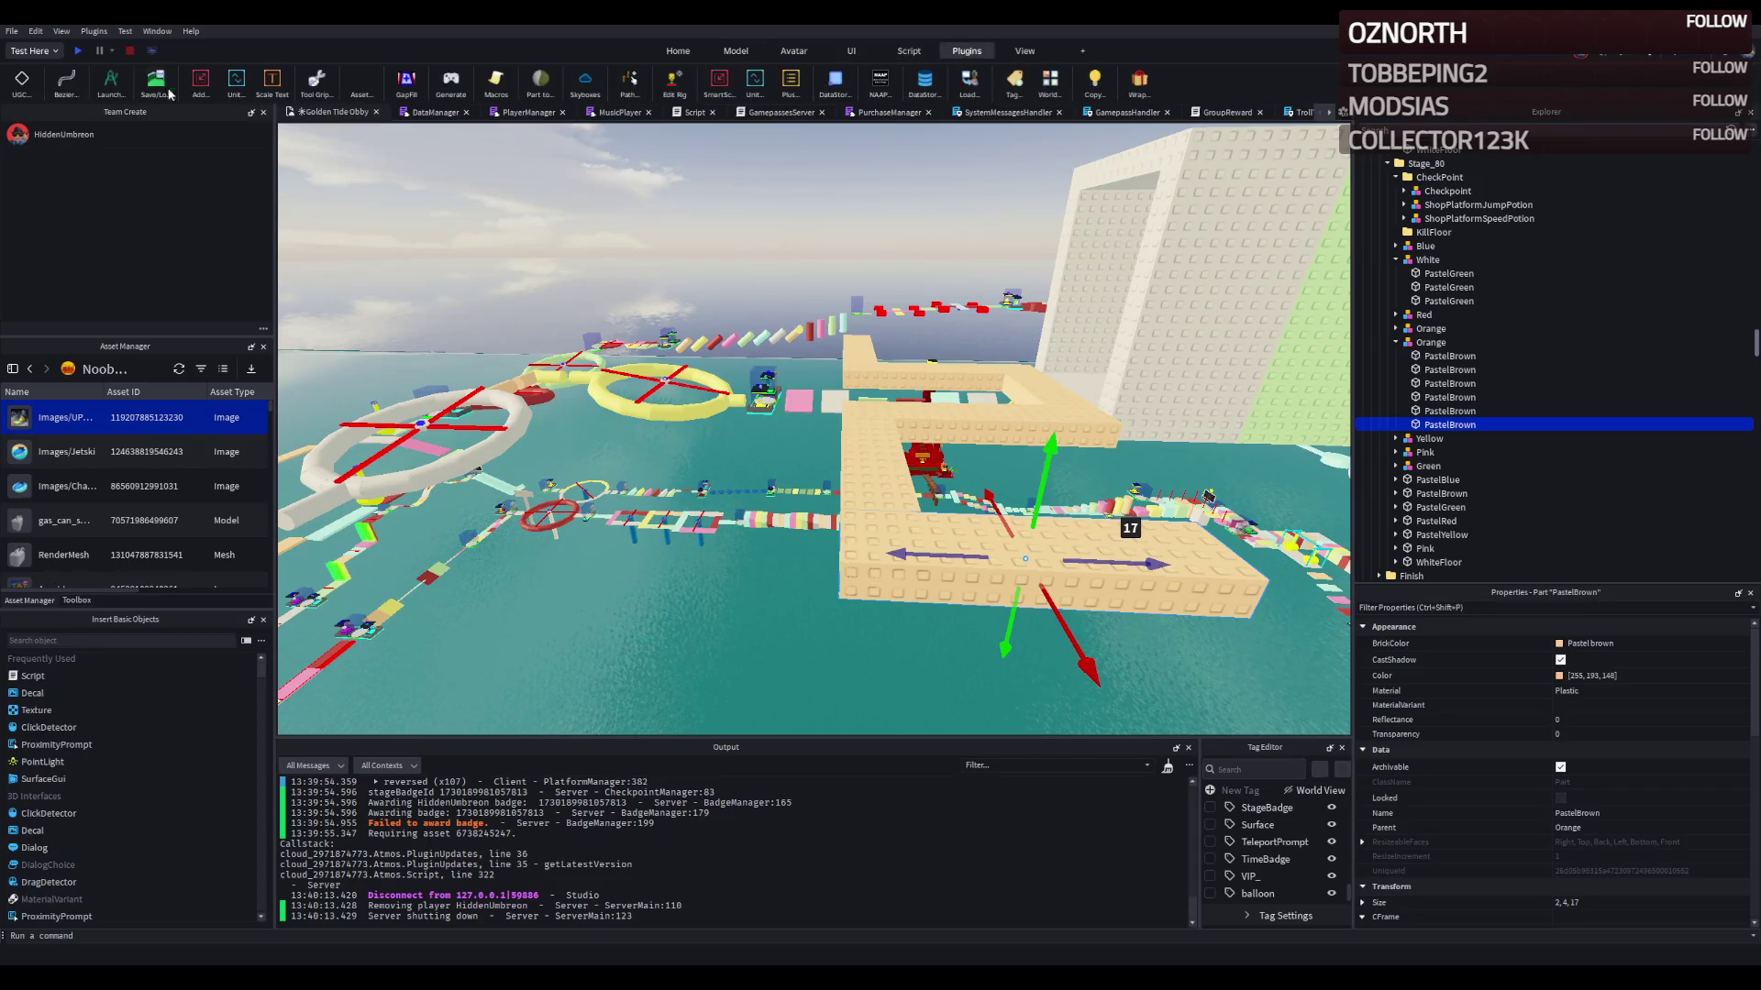
pyautogui.click(116, 94)
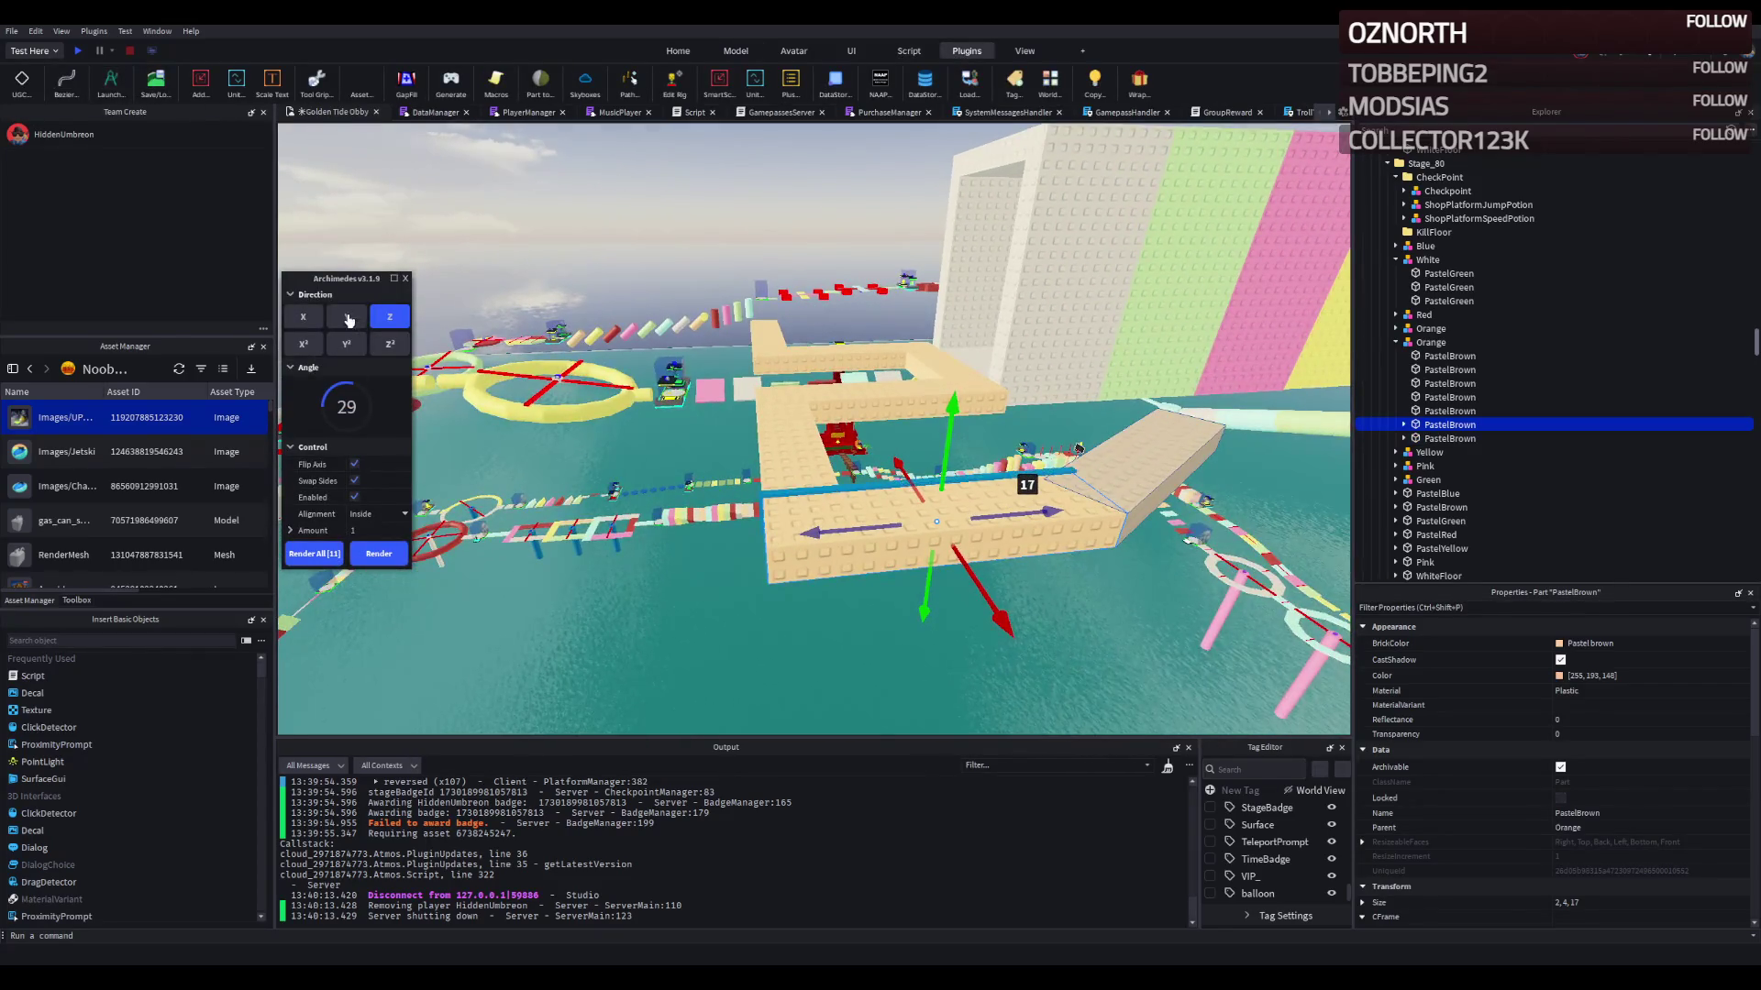
pyautogui.click(300, 318)
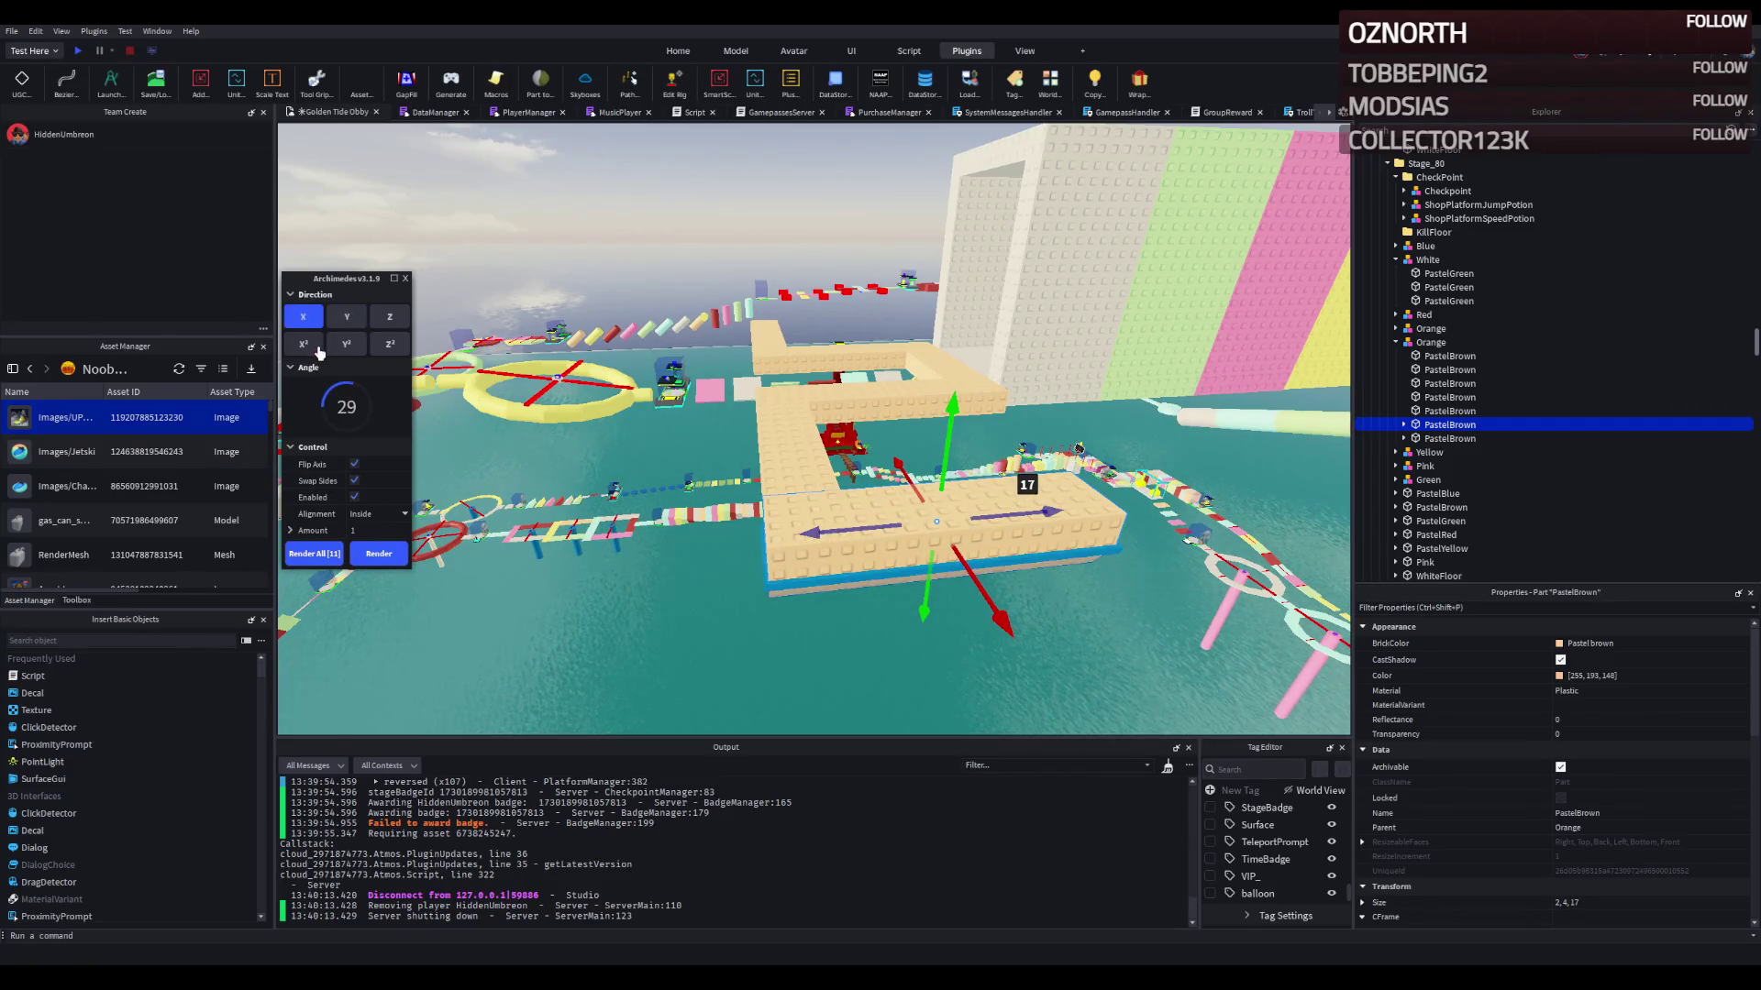
pyautogui.click(317, 350)
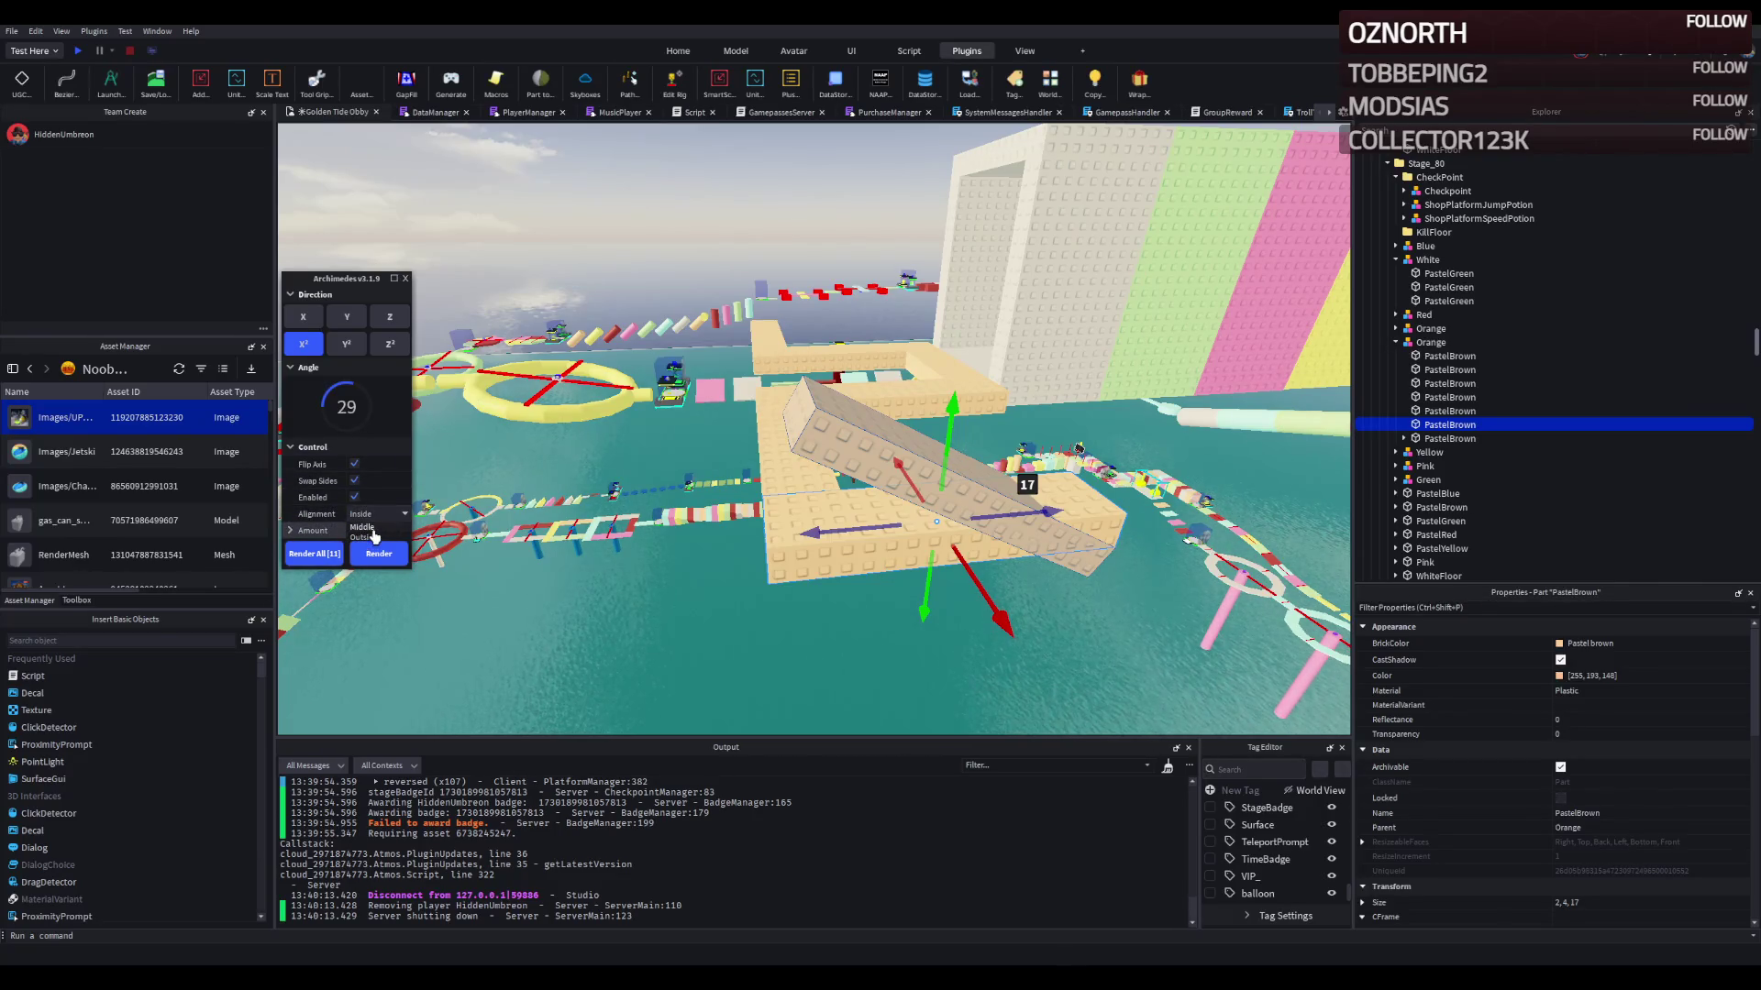
pyautogui.click(367, 539)
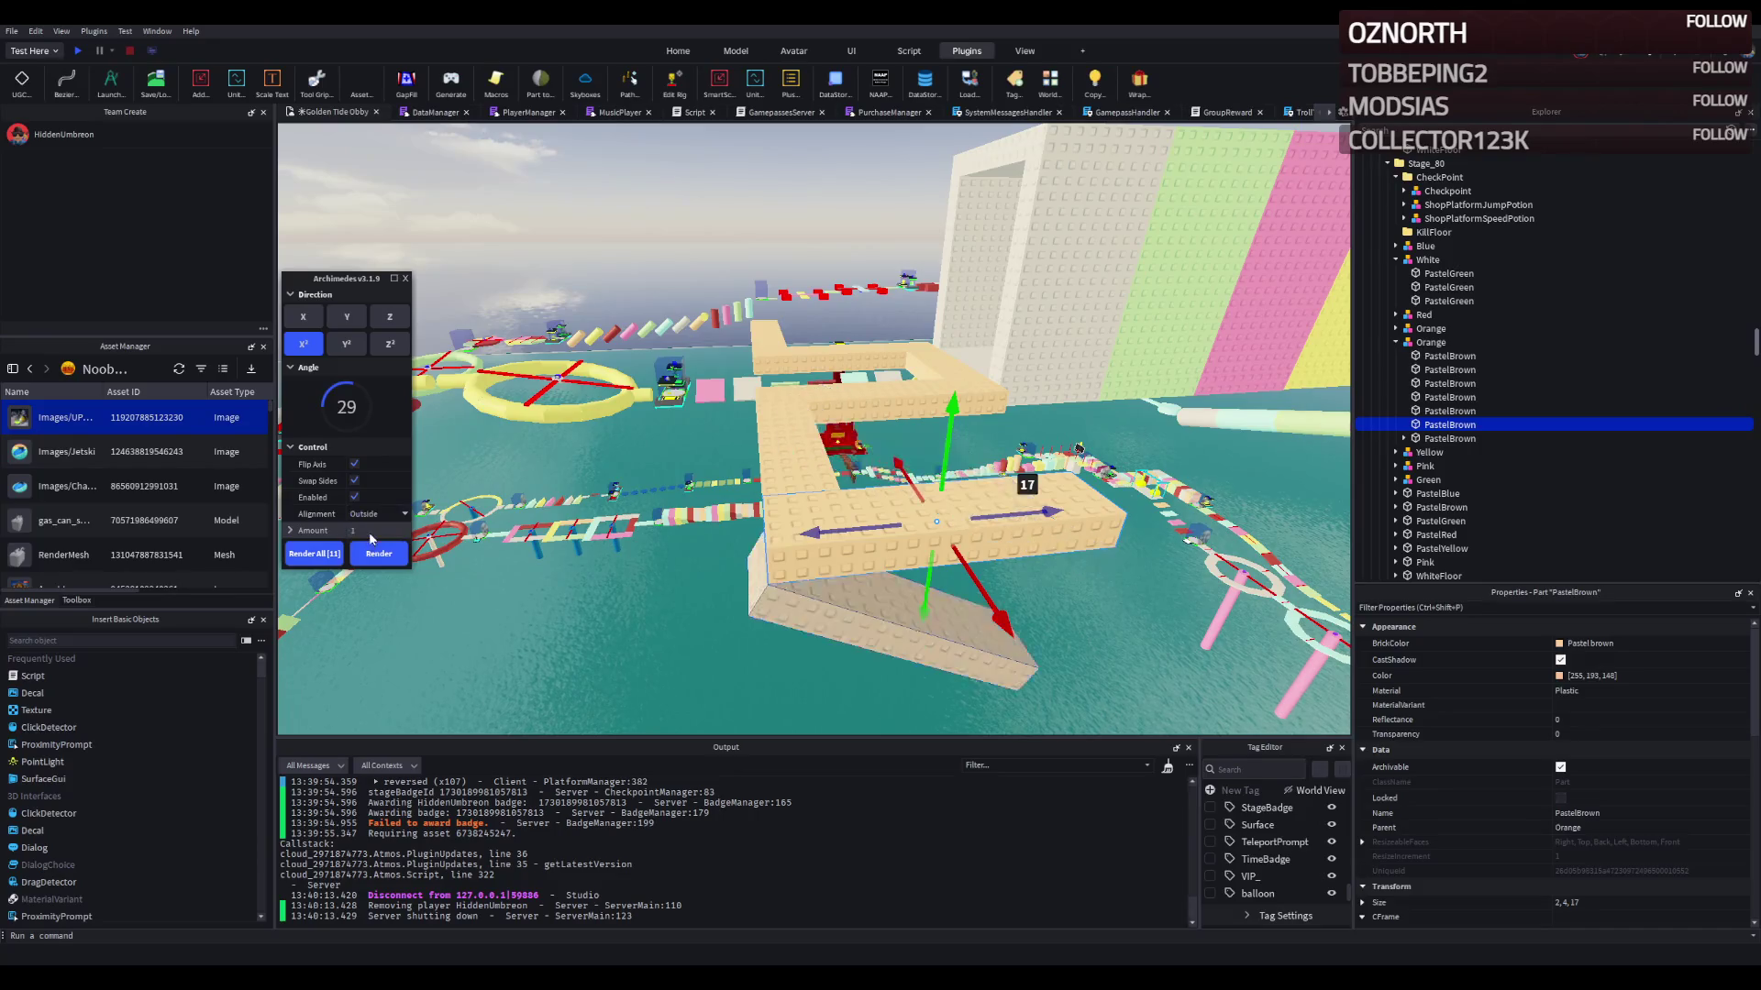
pyautogui.click(355, 483)
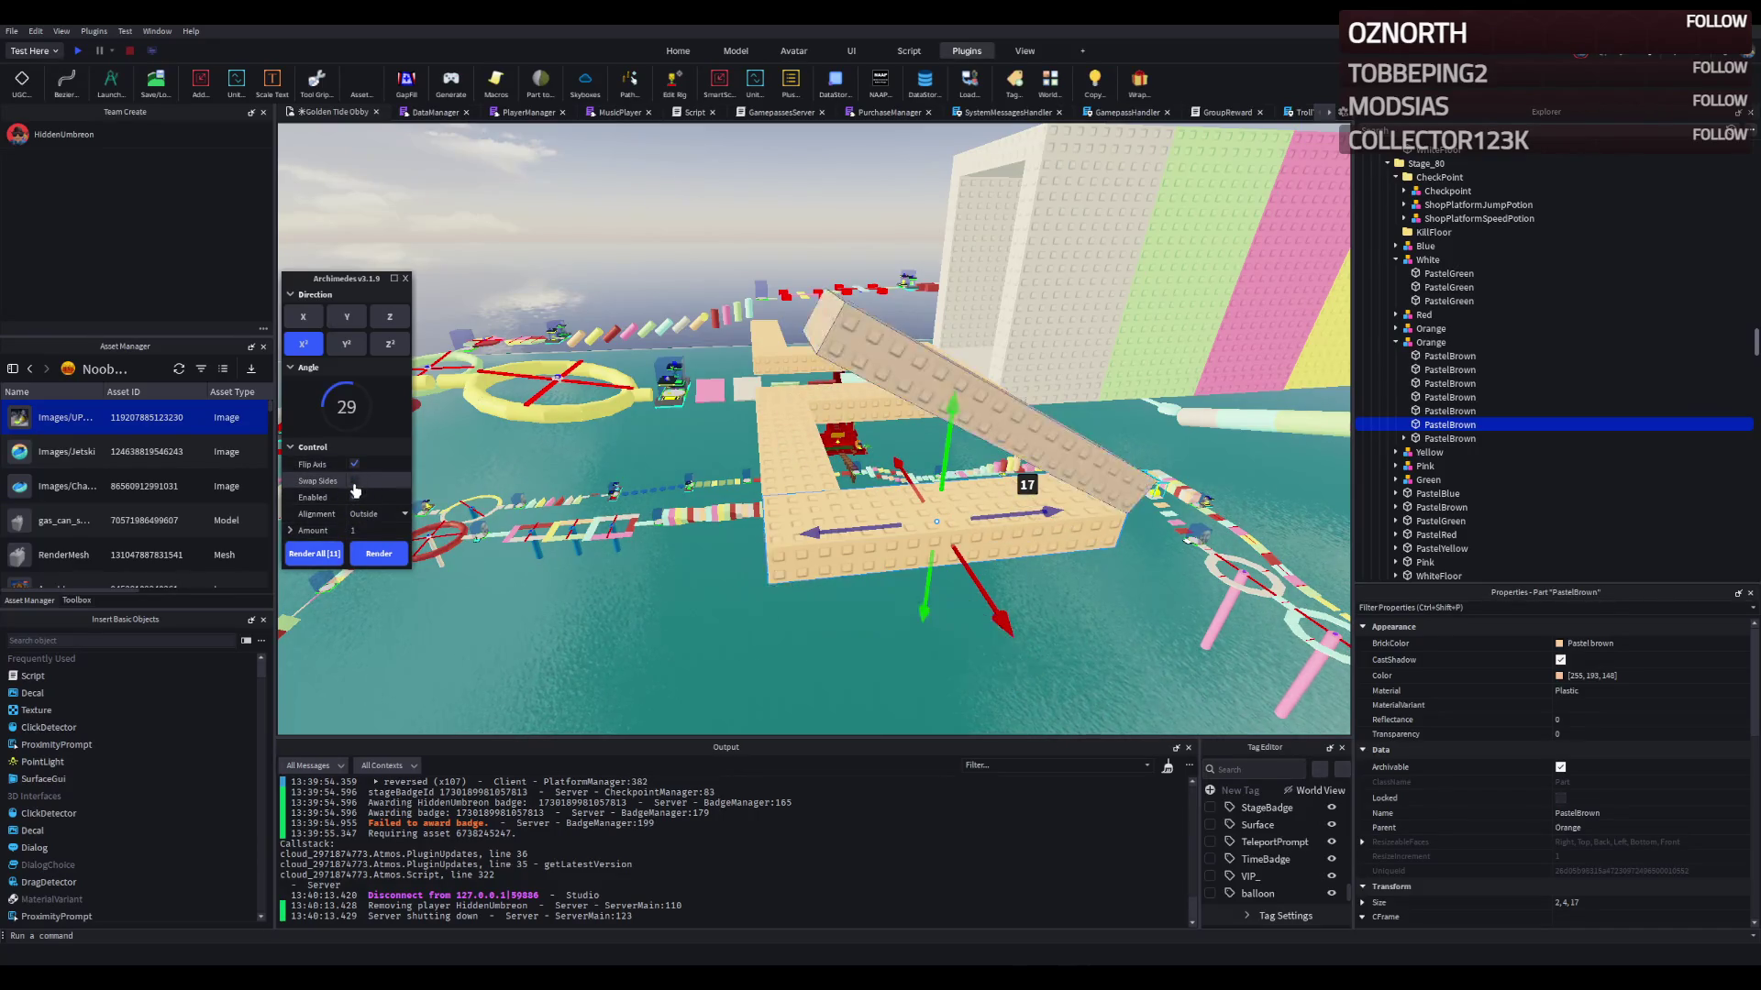
pyautogui.click(355, 465)
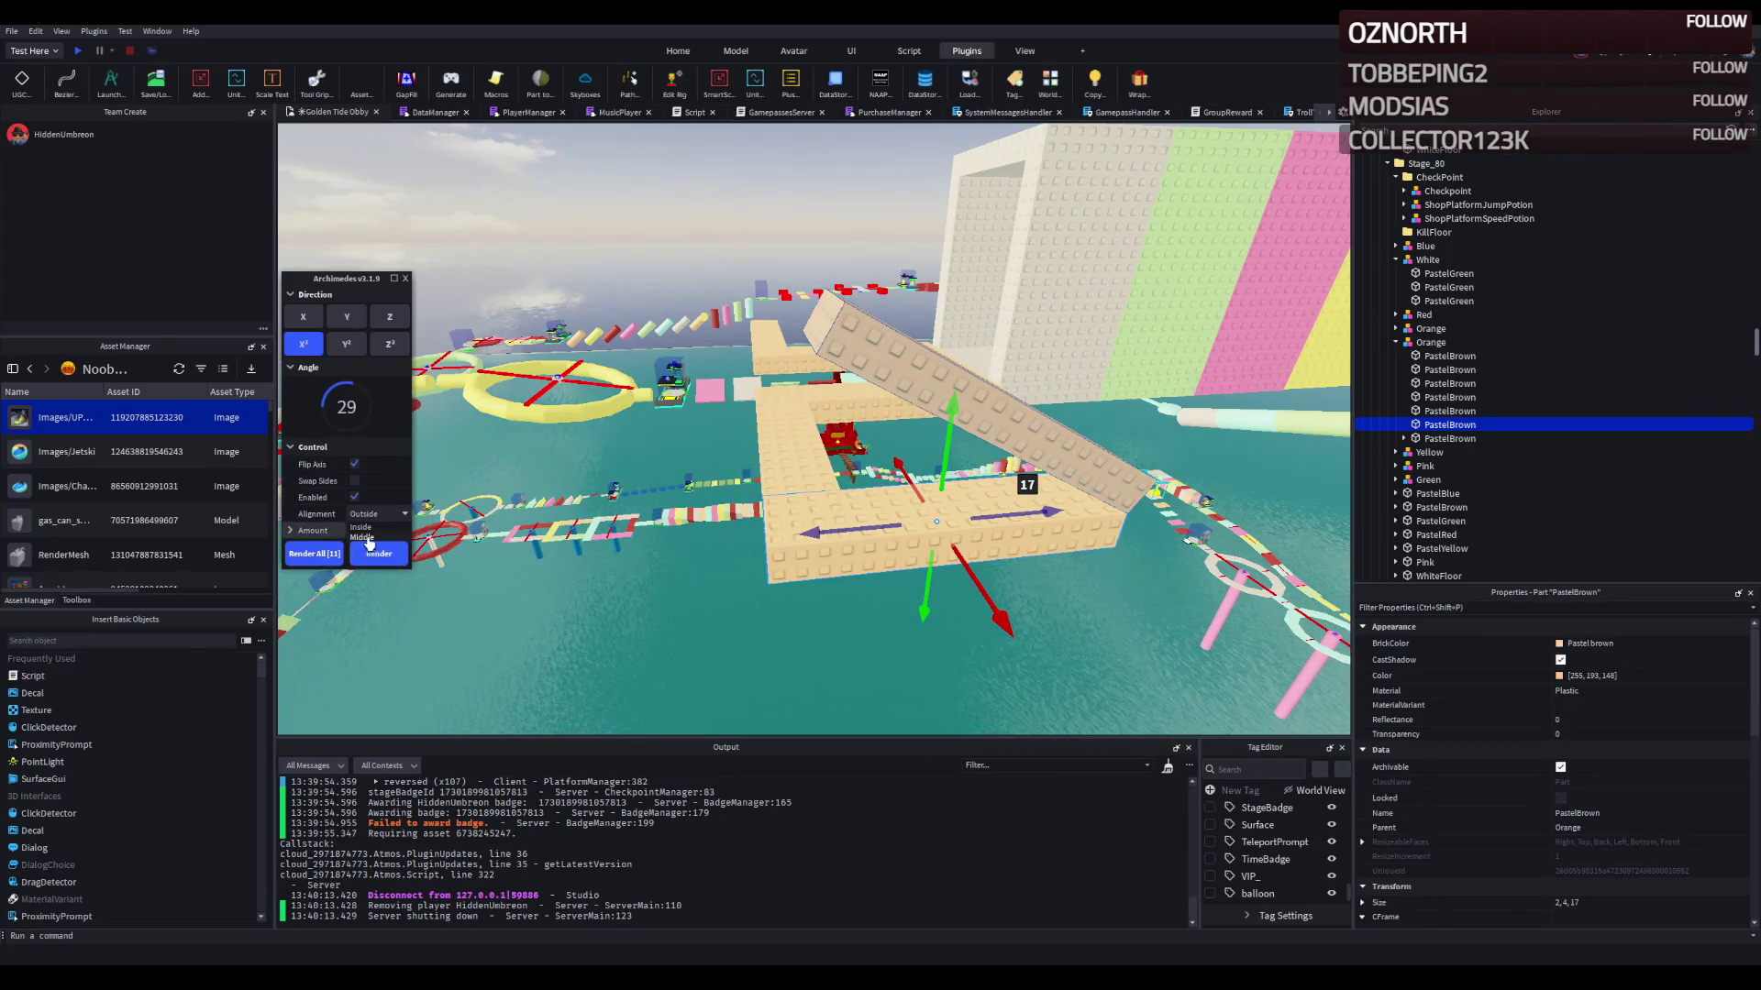
pyautogui.click(369, 529)
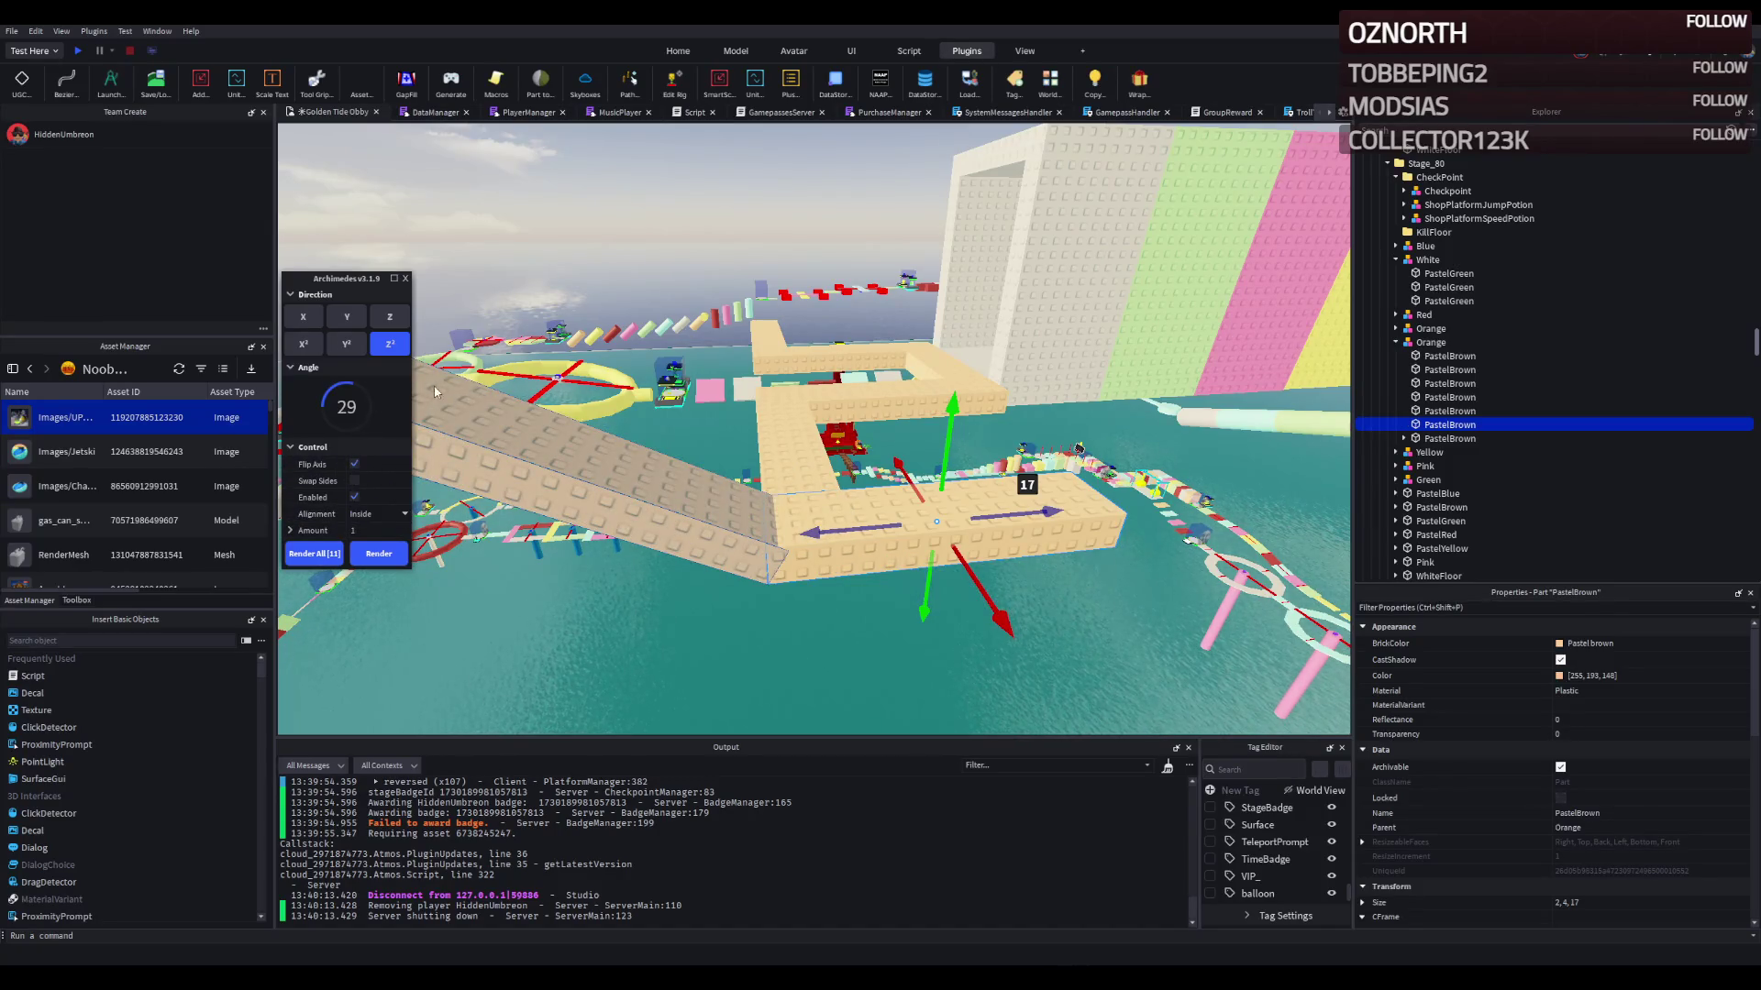
pyautogui.moveTo(345, 384); pyautogui.dragTo(338, 393)
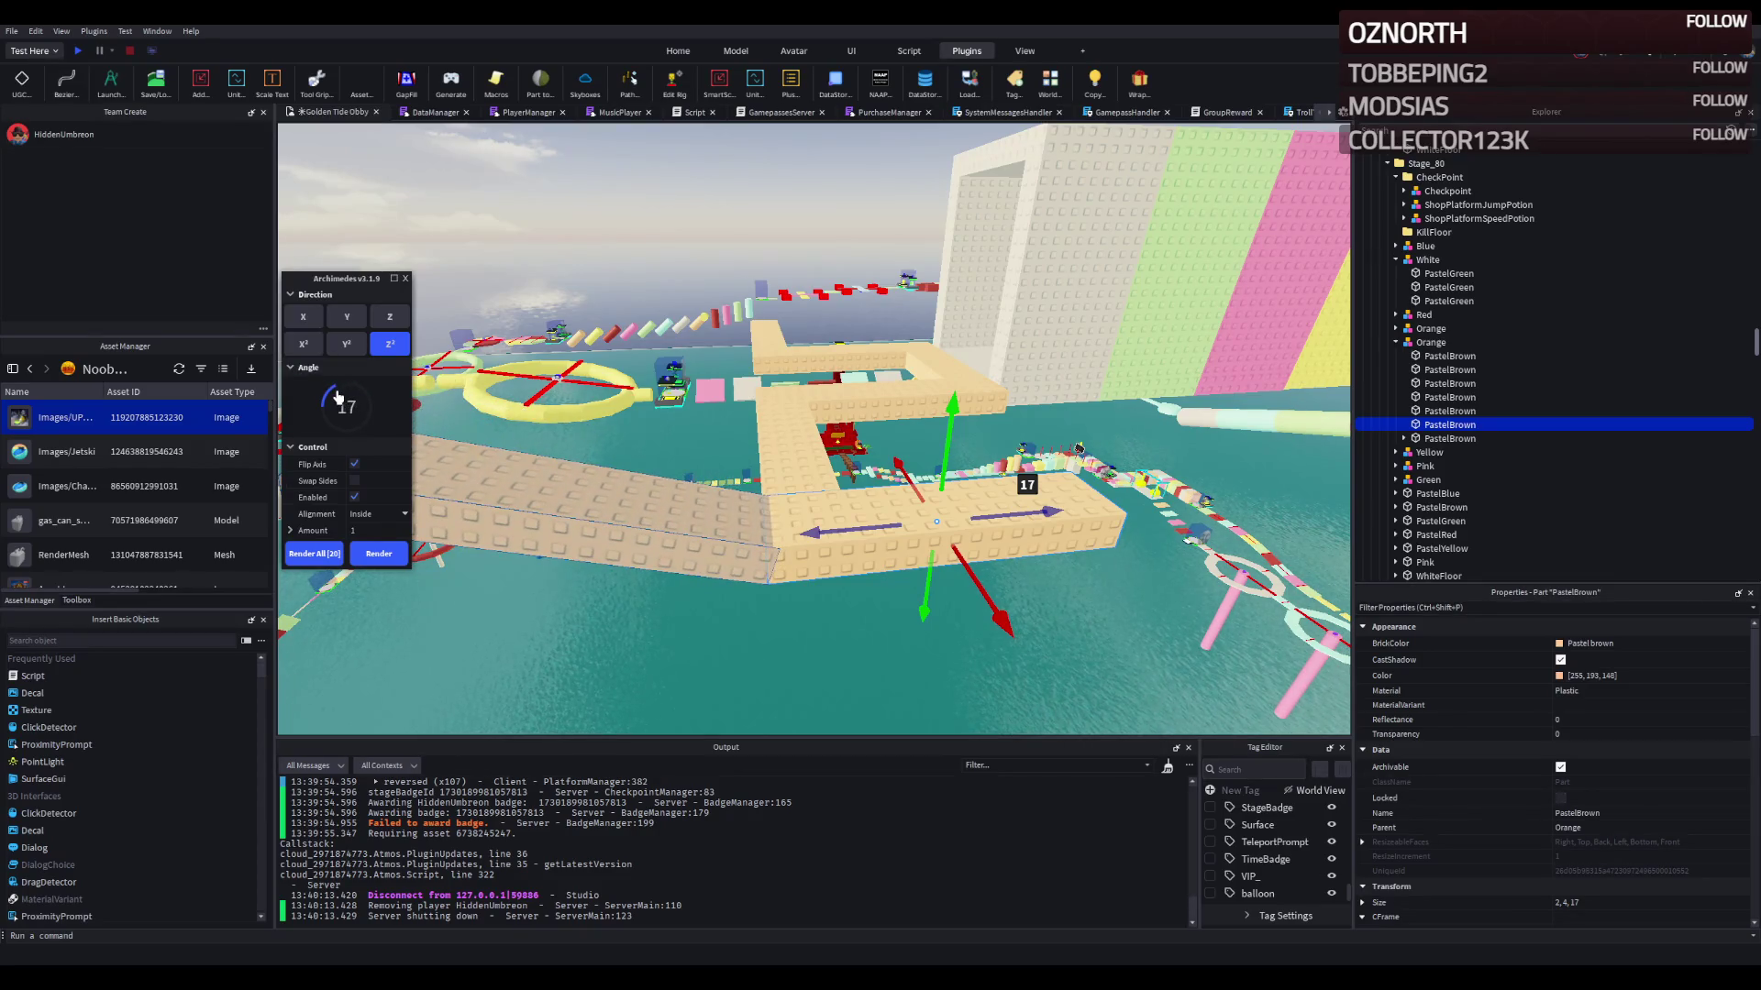
pyautogui.moveTo(339, 392); pyautogui.dragTo(337, 395)
# Step: Render one 15-degree ramp piece and one flat 0-degree piece, then close Archimedes
pyautogui.press('a')
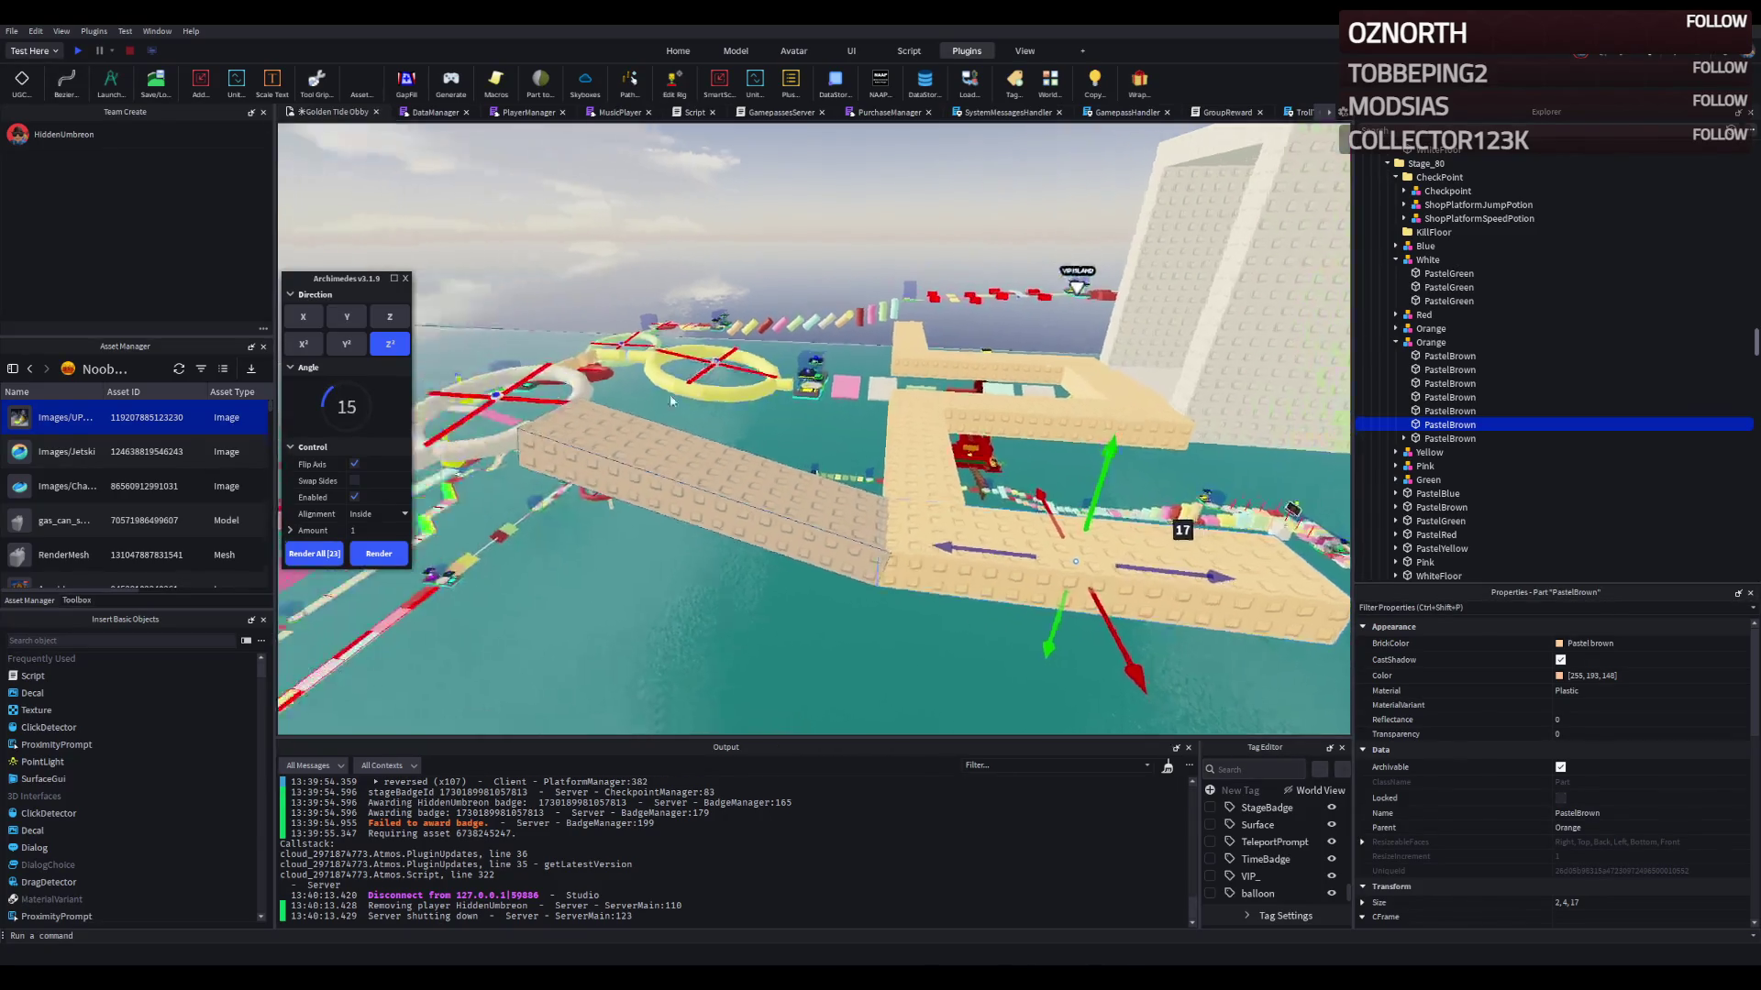
pyautogui.click(385, 553)
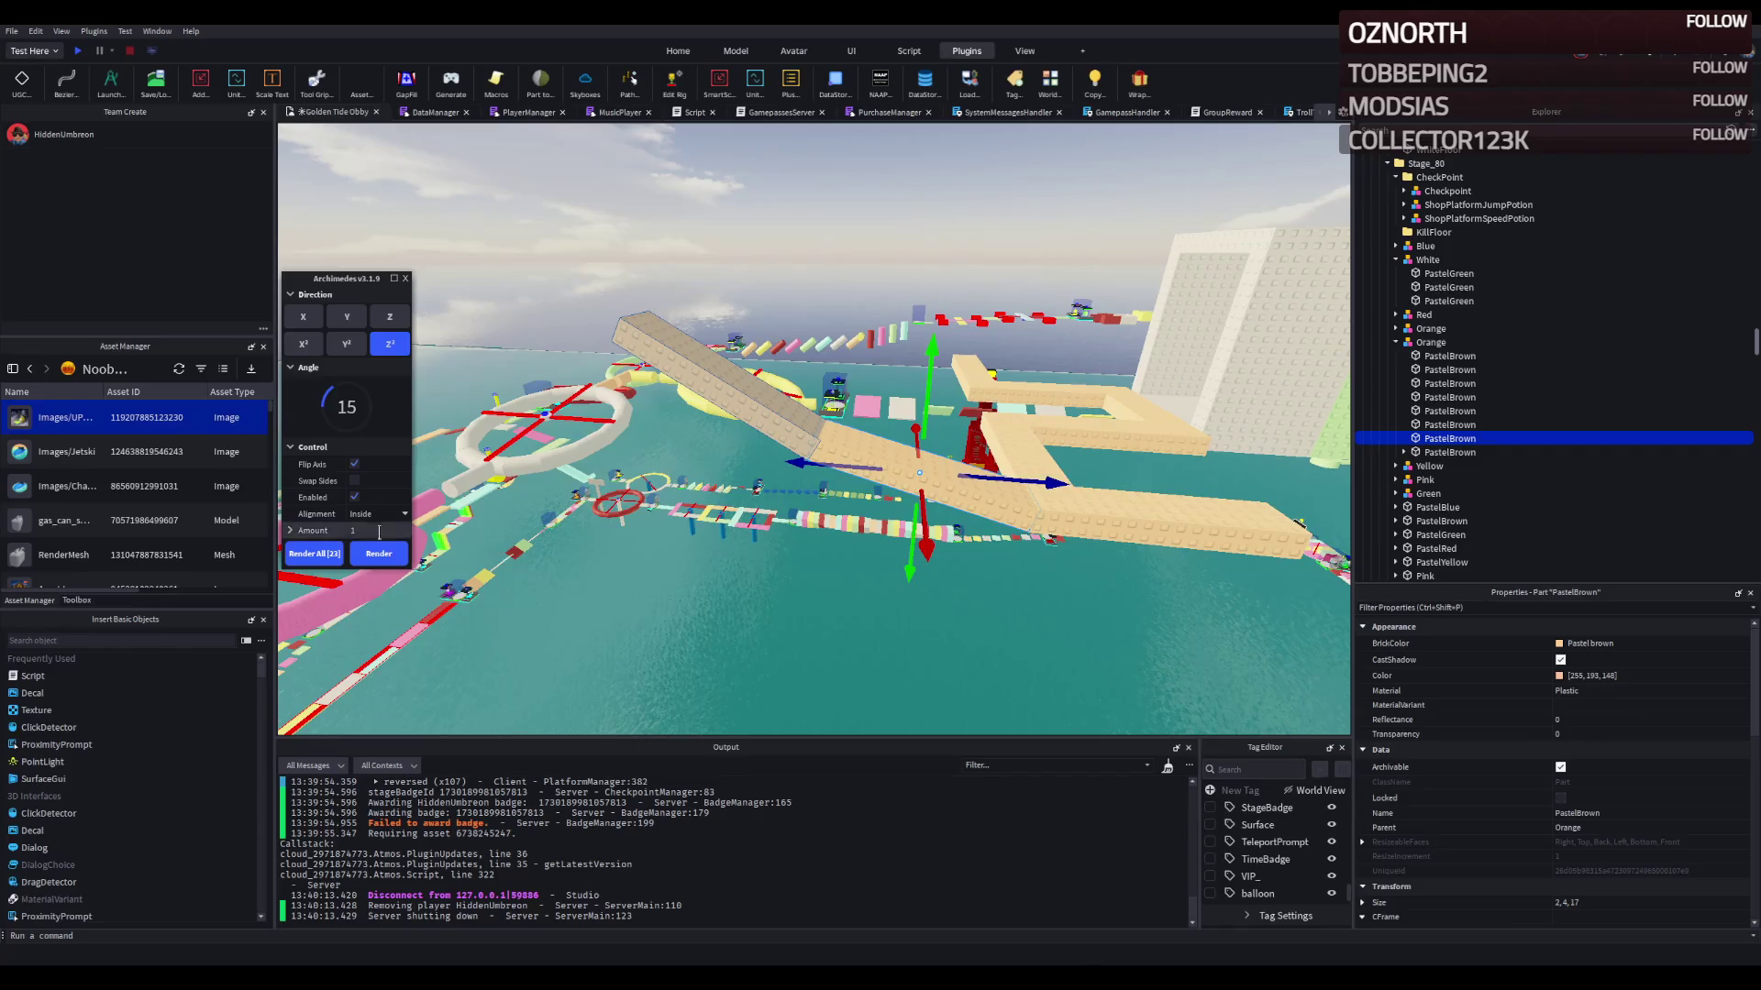
pyautogui.write('0')
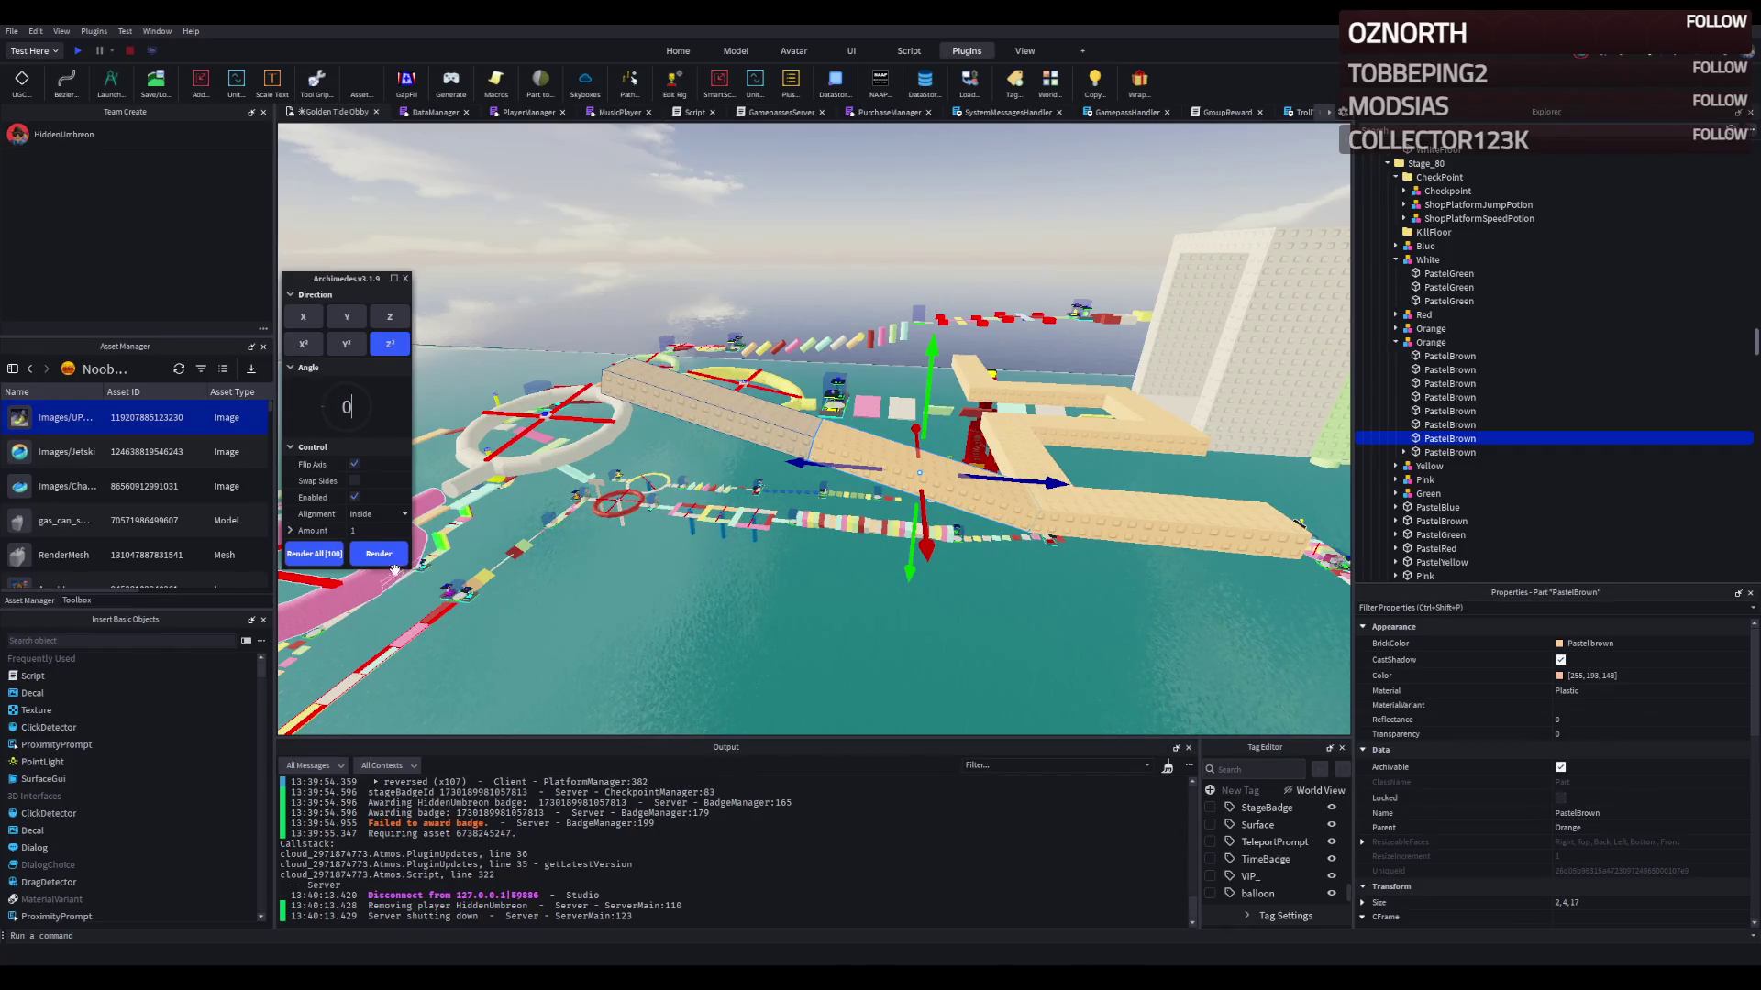
pyautogui.click(390, 560)
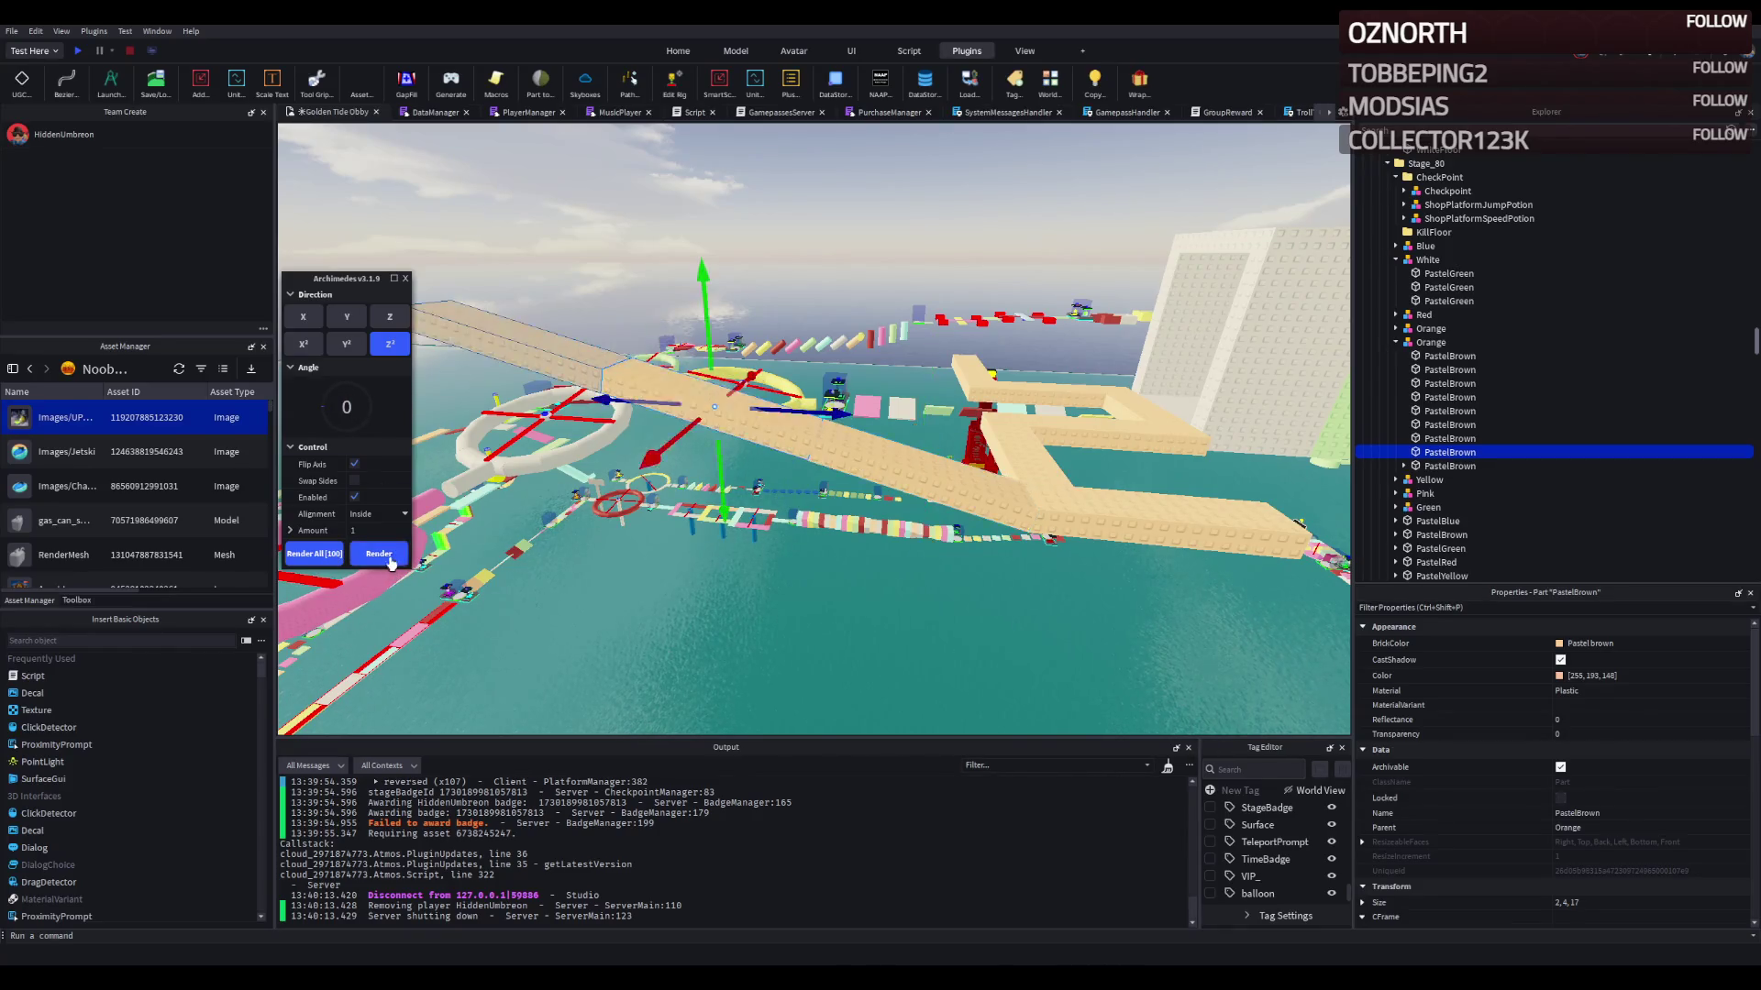
pyautogui.click(407, 279)
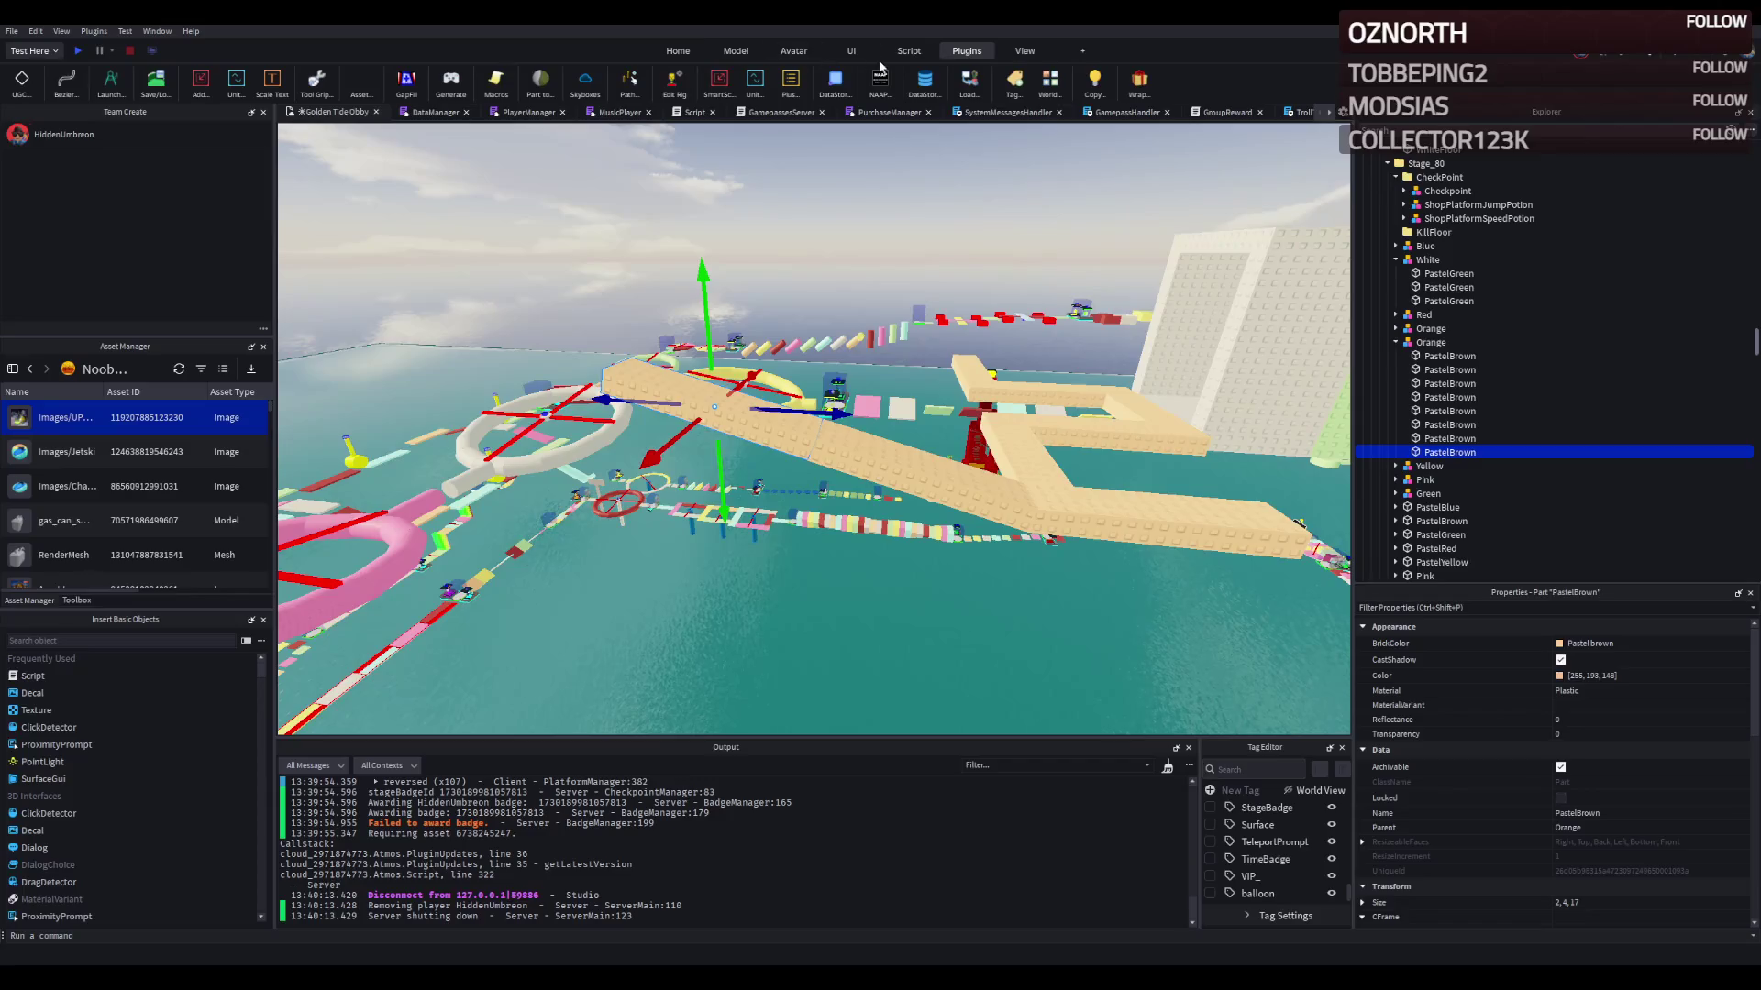
# Step: Reopen Archimedes at 15 degrees, render two more angled ramp pieces, and close it
pyautogui.click(116, 84)
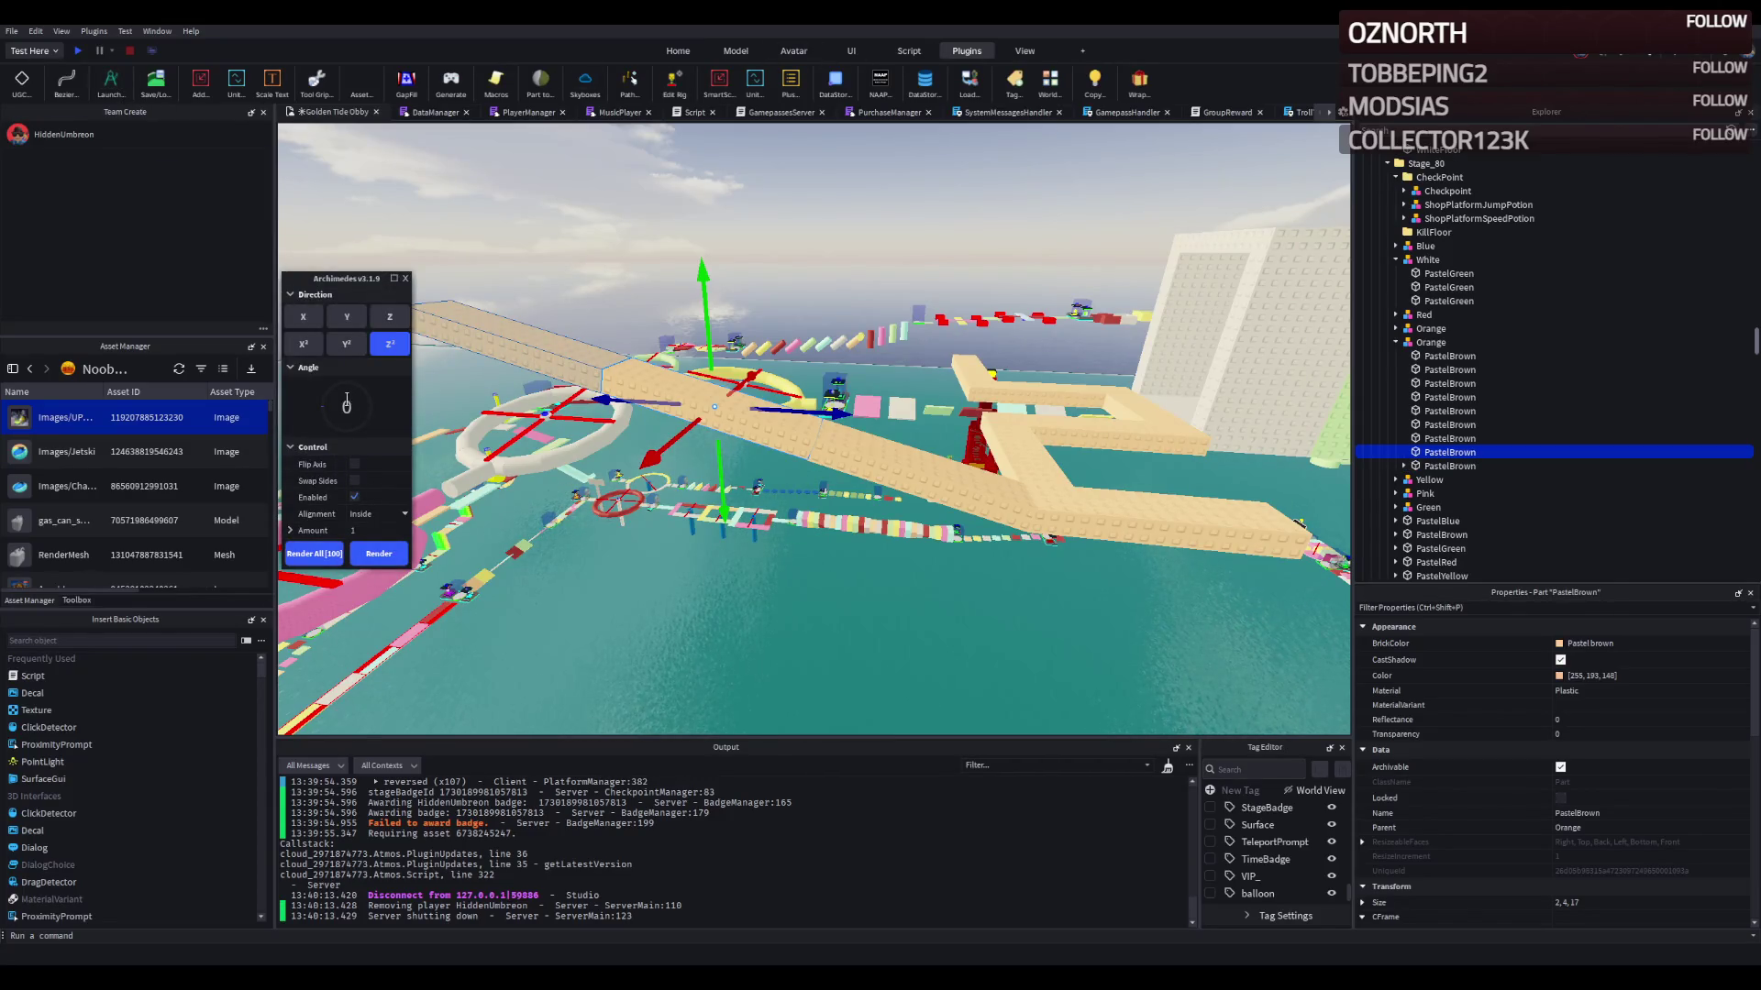
pyautogui.write('15')
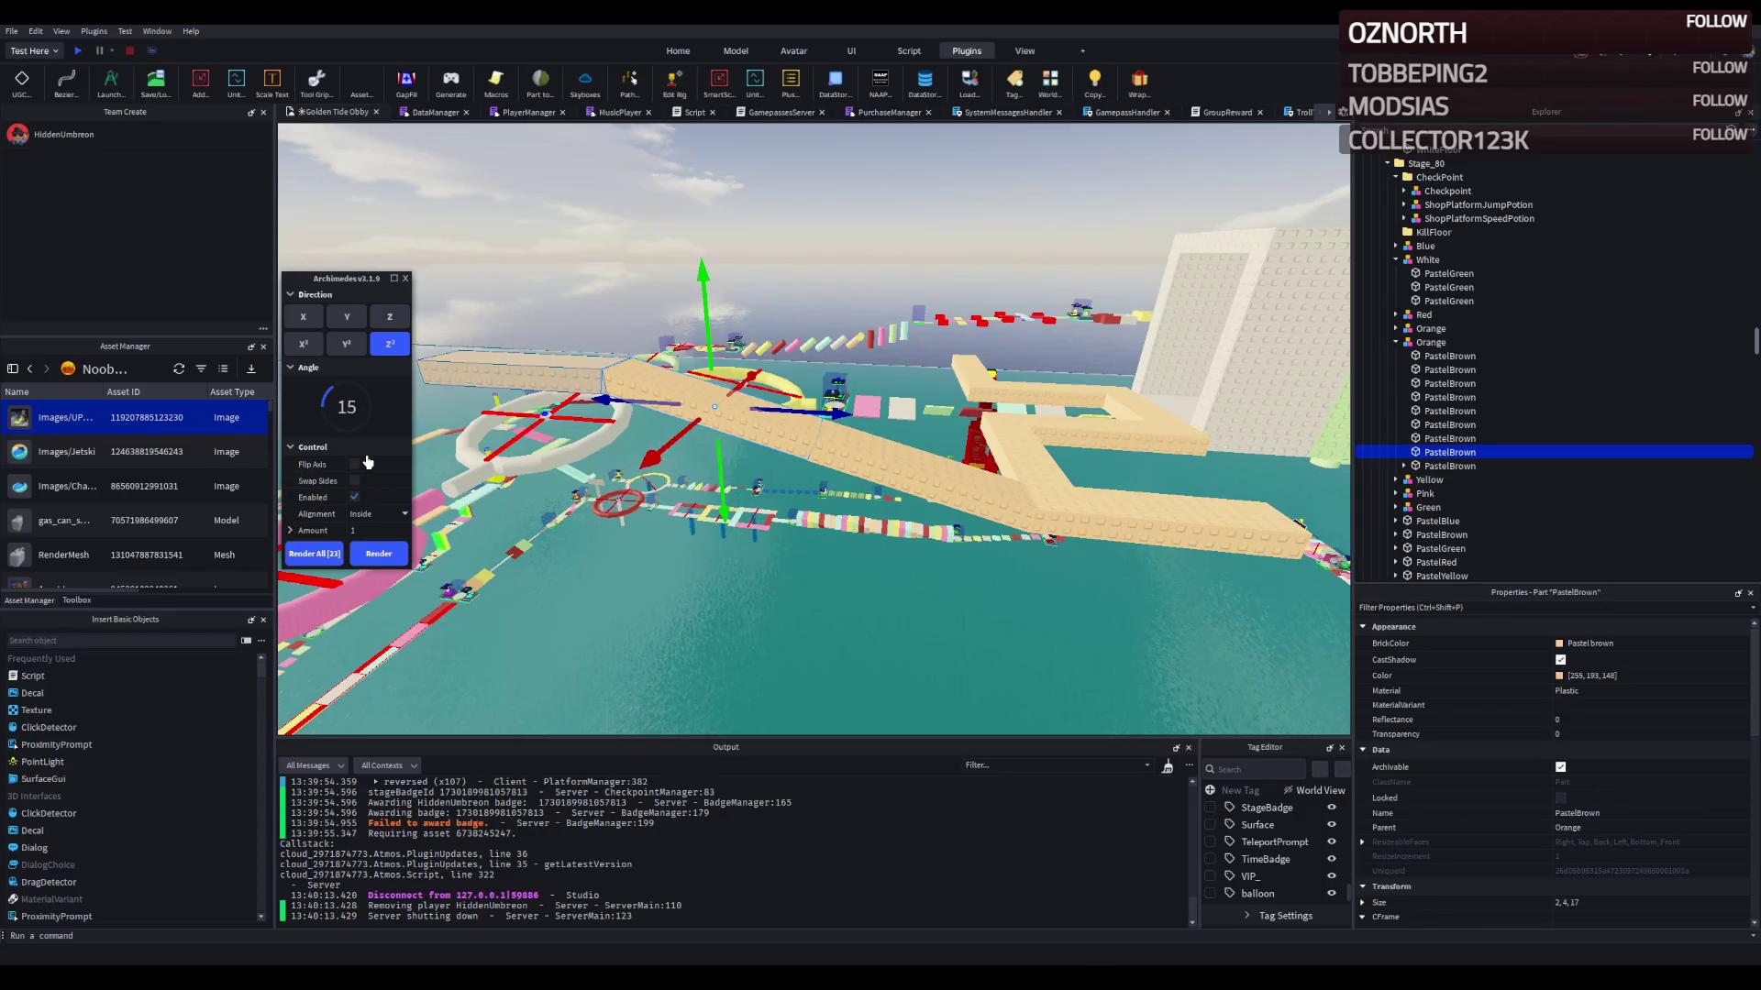
pyautogui.click(378, 554)
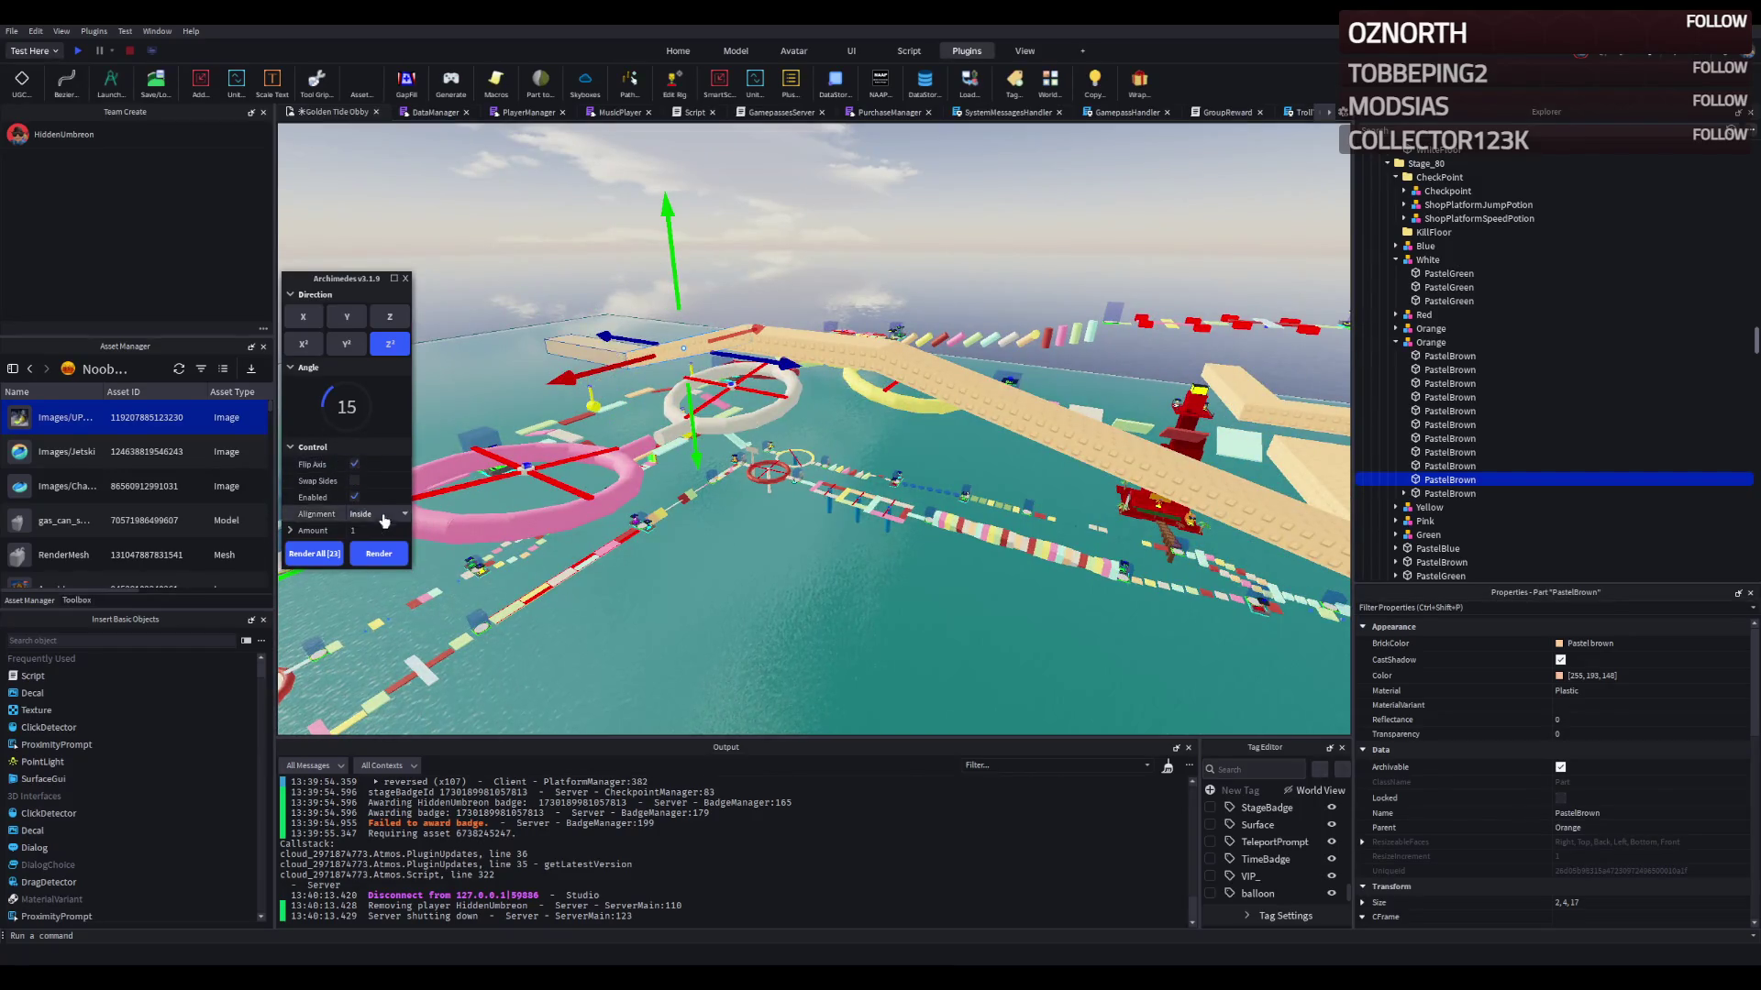
pyautogui.click(378, 554)
pyautogui.click(404, 278)
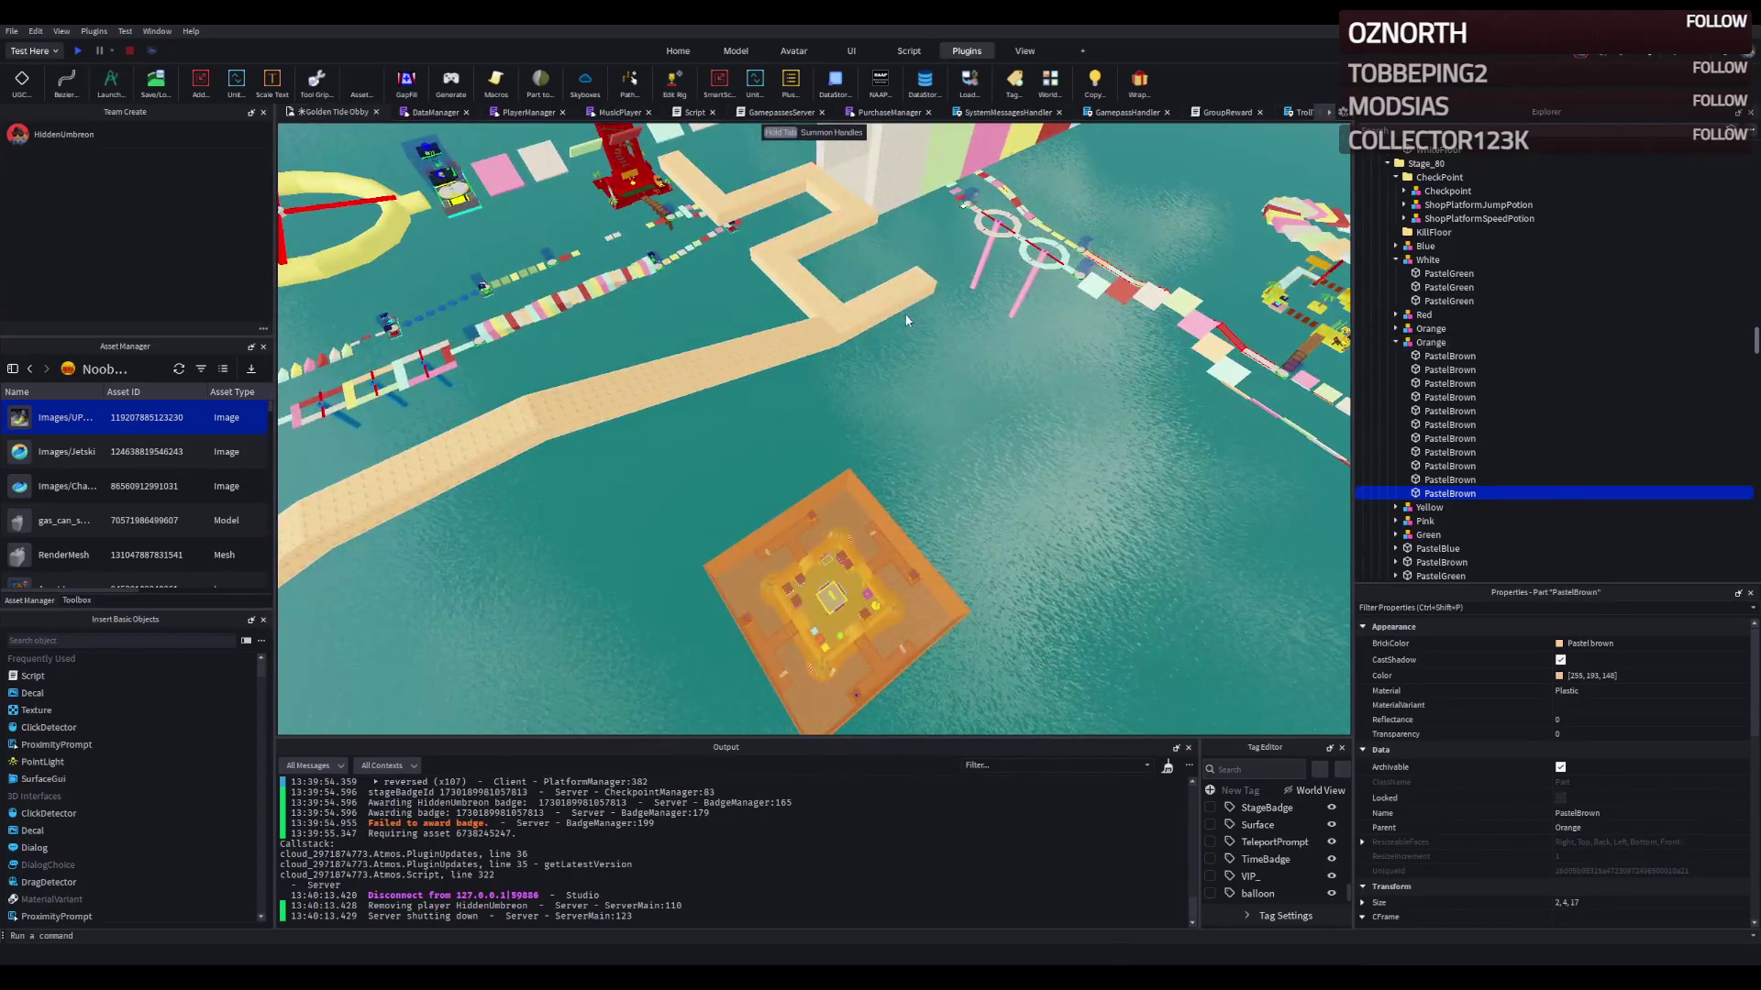
# Step: Delete the extra path piece and copy three tan path segments 48 studs further along
pyautogui.click(892, 300)
pyautogui.press('Delete')
pyautogui.click(799, 413)
pyautogui.keyDown('ctrl'); pyautogui.click(740, 407); pyautogui.keyUp('ctrl')
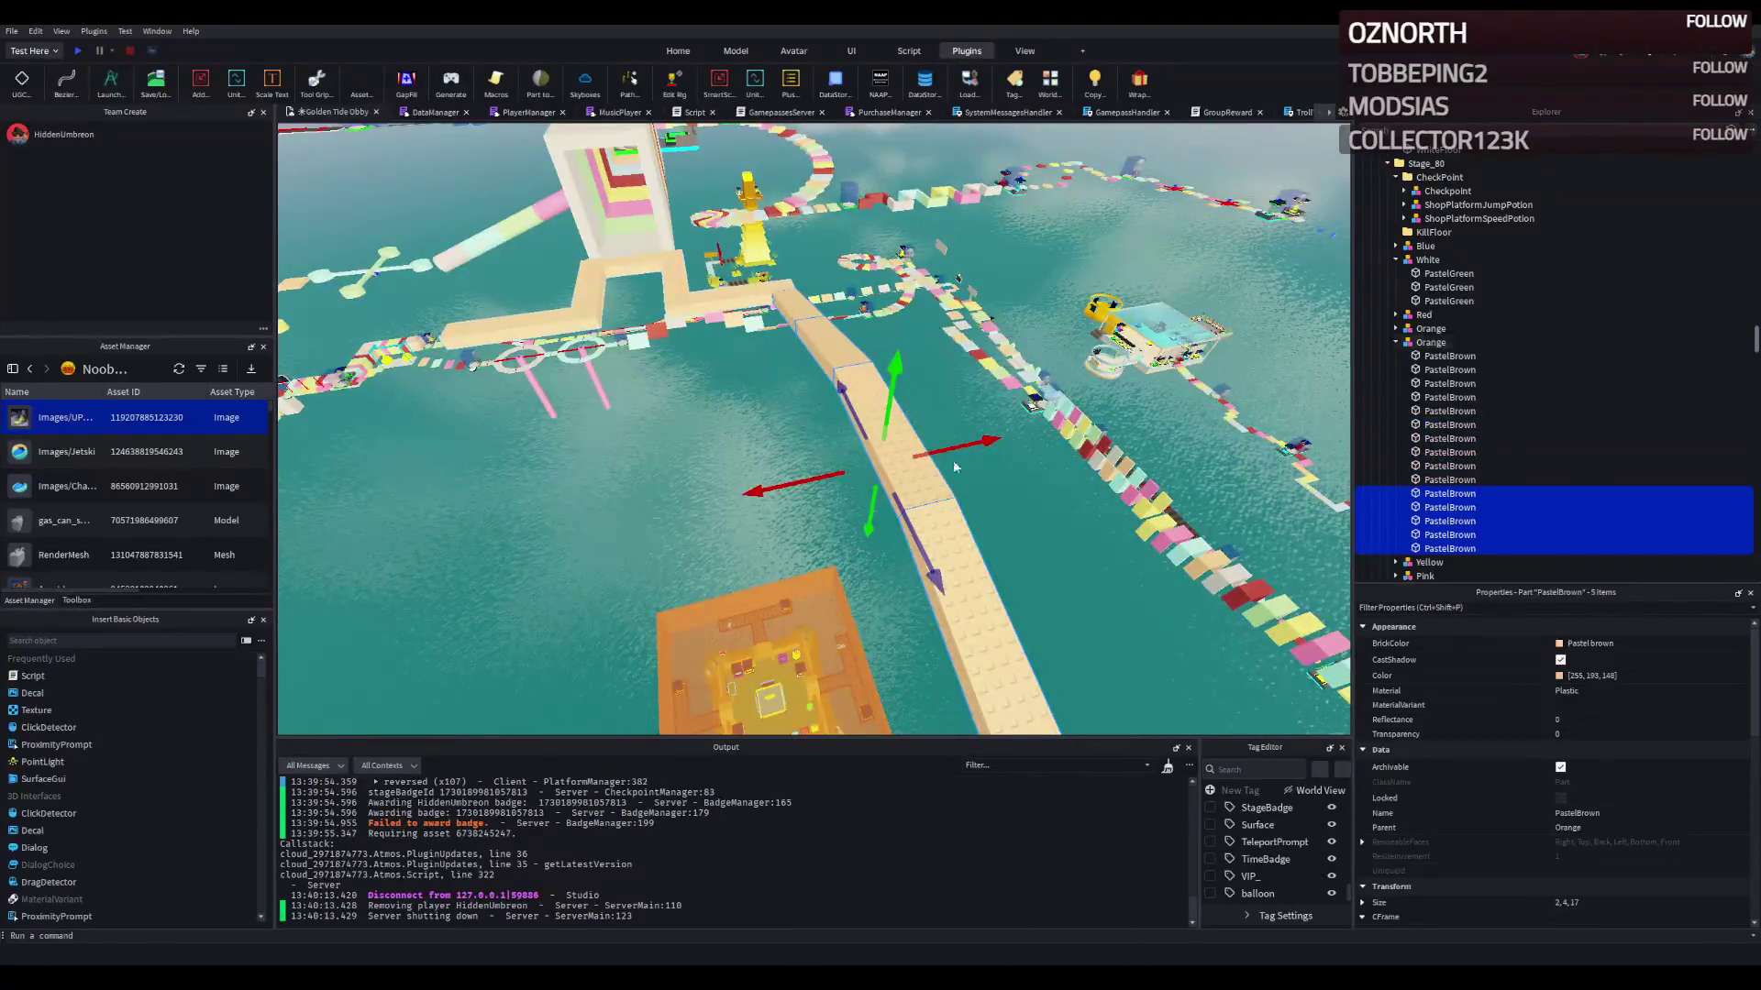
pyautogui.hotkey('ctrl', 'd')
pyautogui.moveTo(951, 455)
pyautogui.mouseDown()
pyautogui.moveTo(871, 564)
pyautogui.moveTo(810, 465)
pyautogui.mouseUp()
# Step: Move the whole tan path model 51 studs along Z toward the striped wall
pyautogui.press('s')
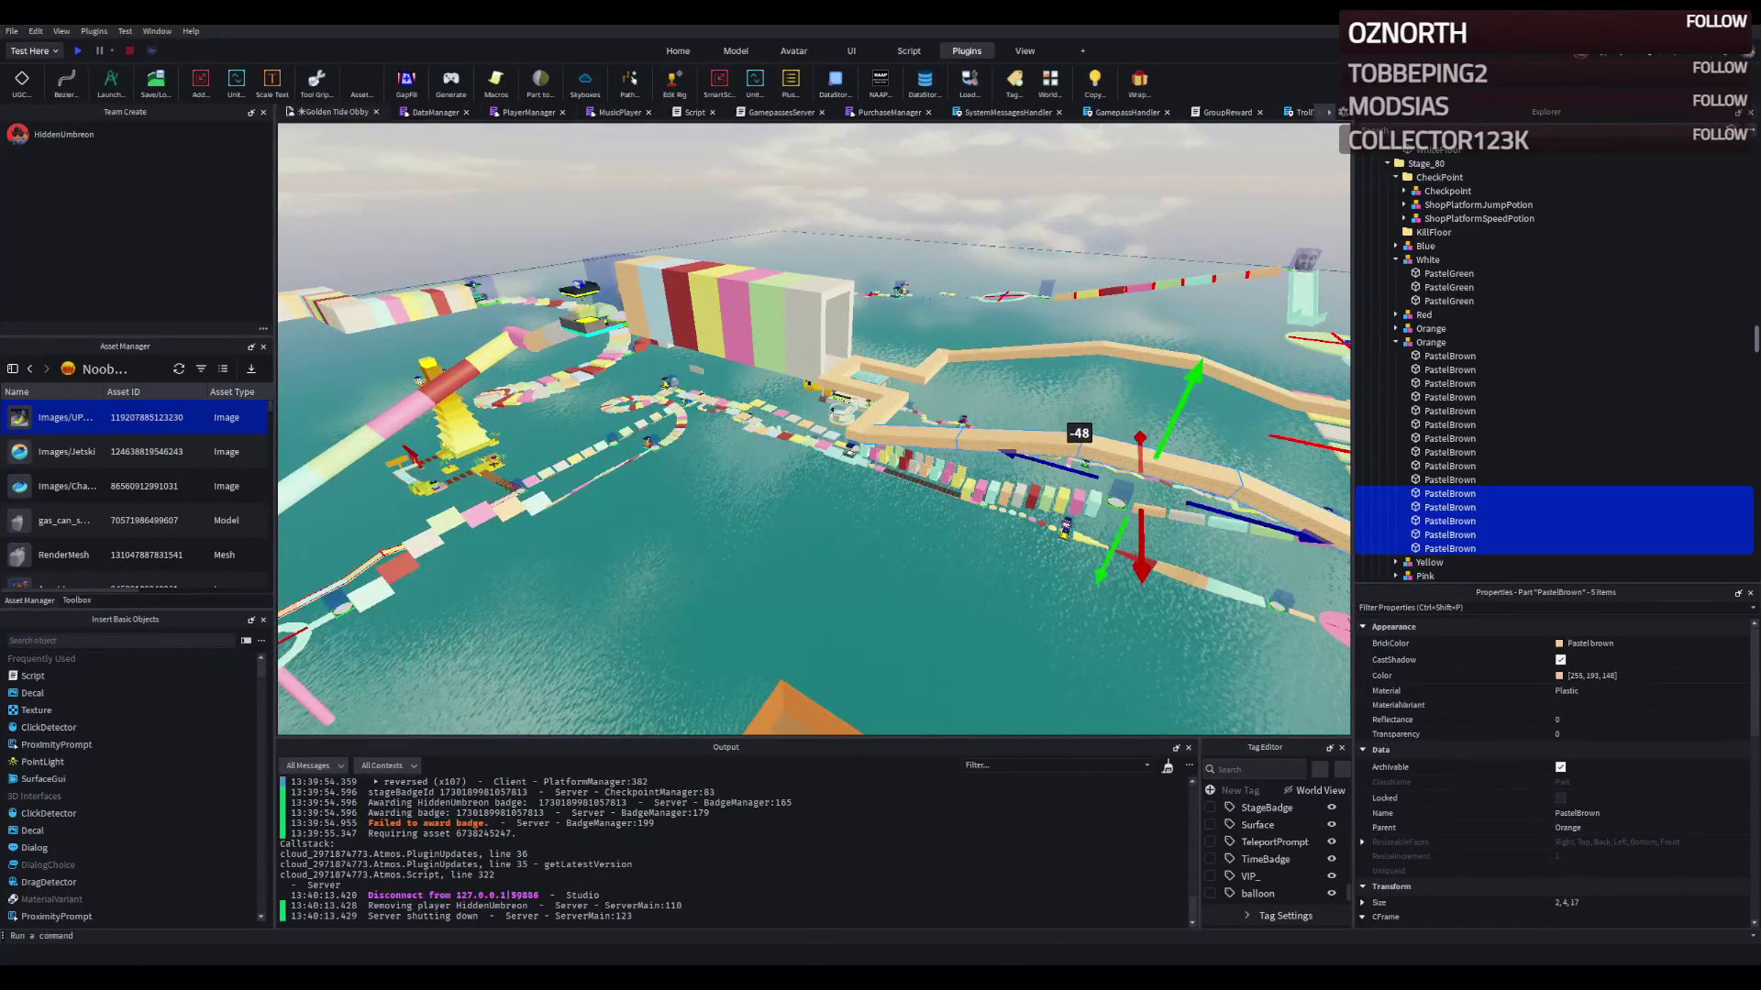
pyautogui.press('w')
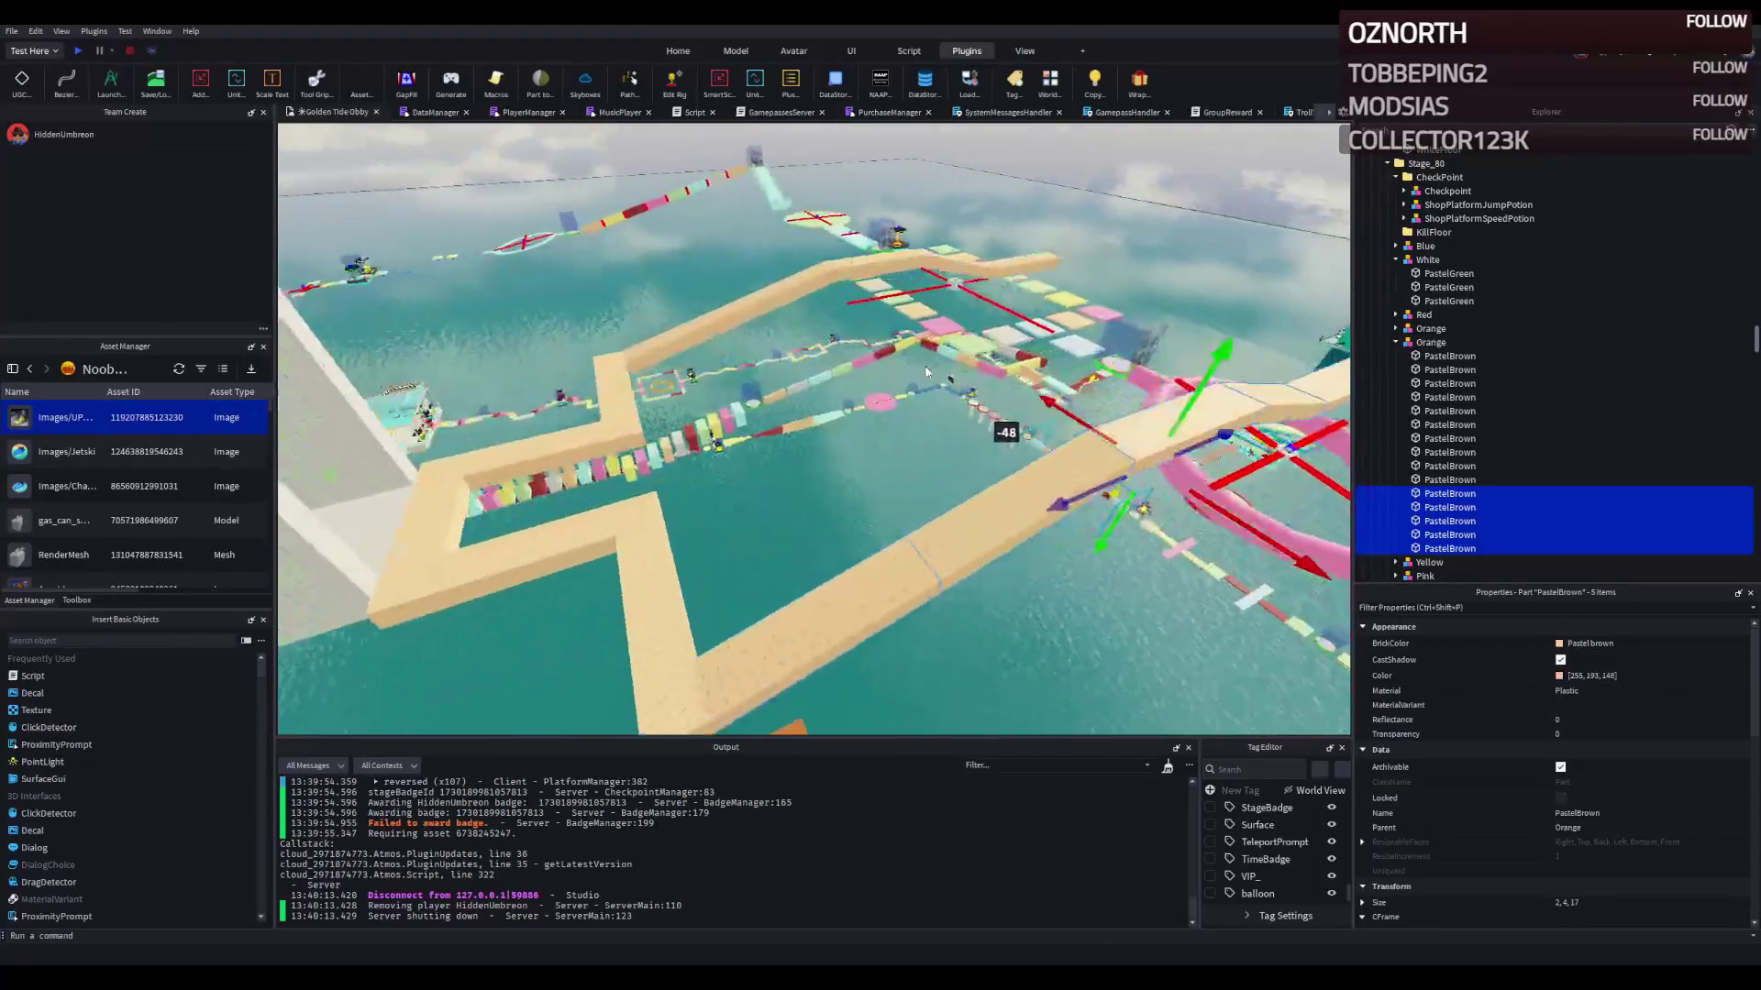
pyautogui.press('w')
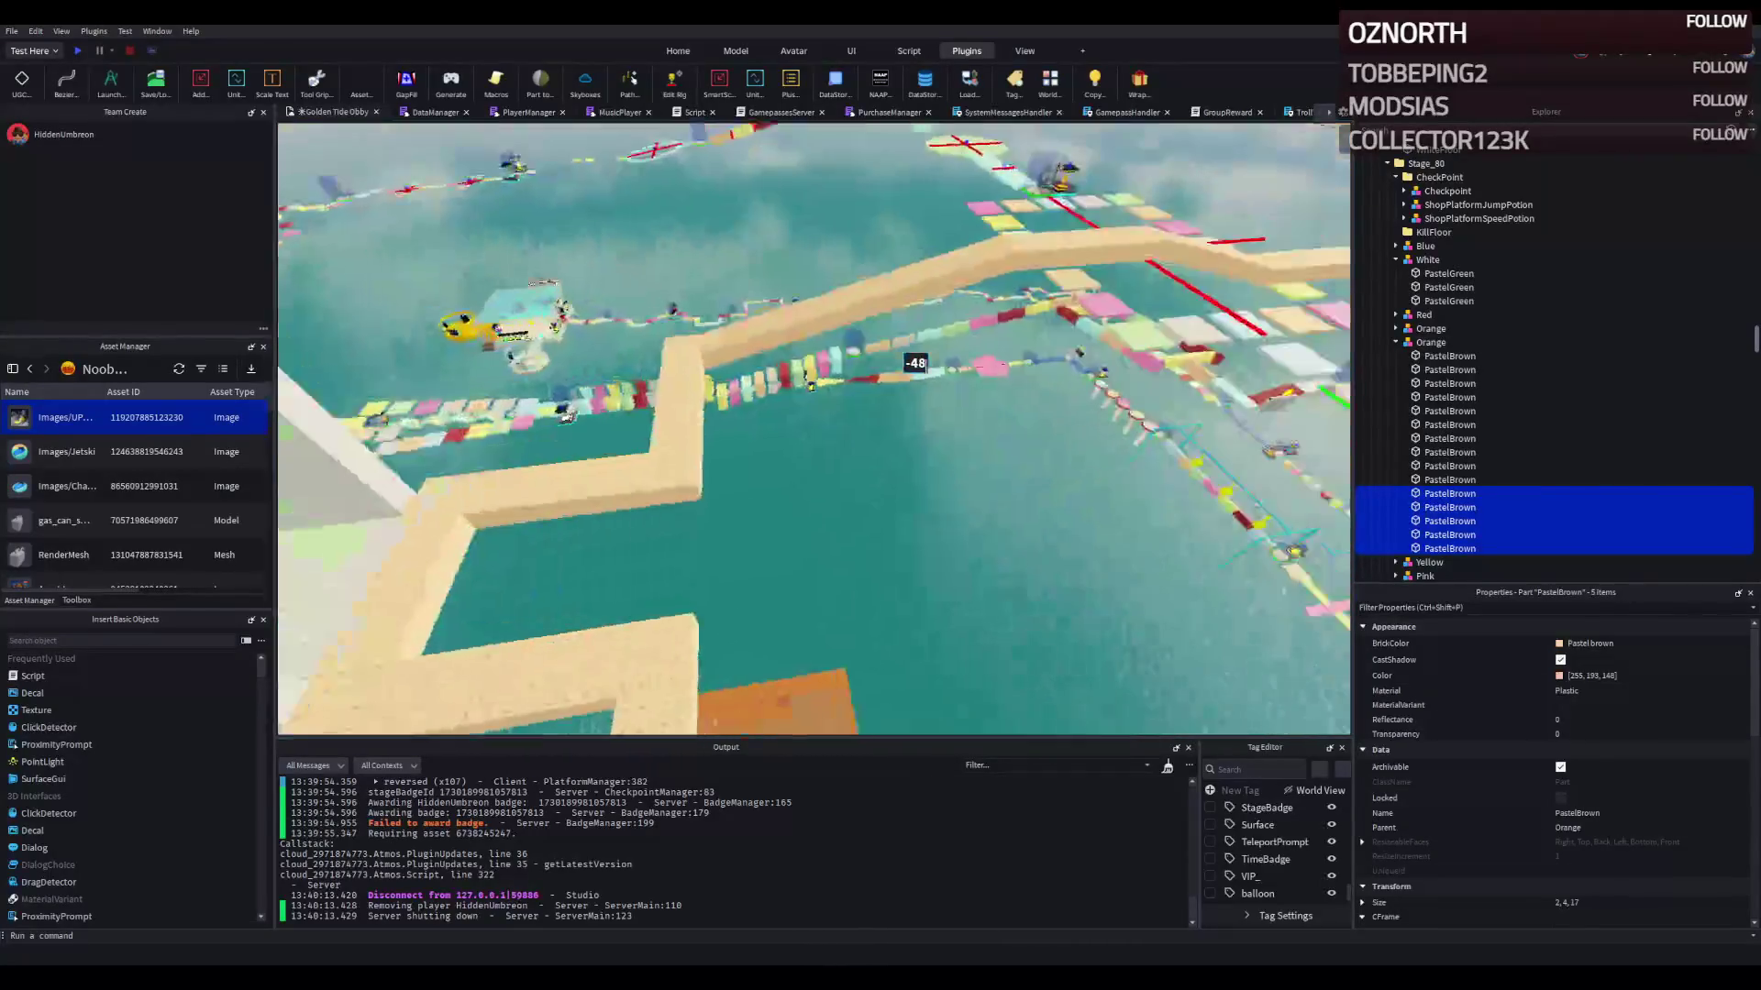
pyautogui.click(658, 469)
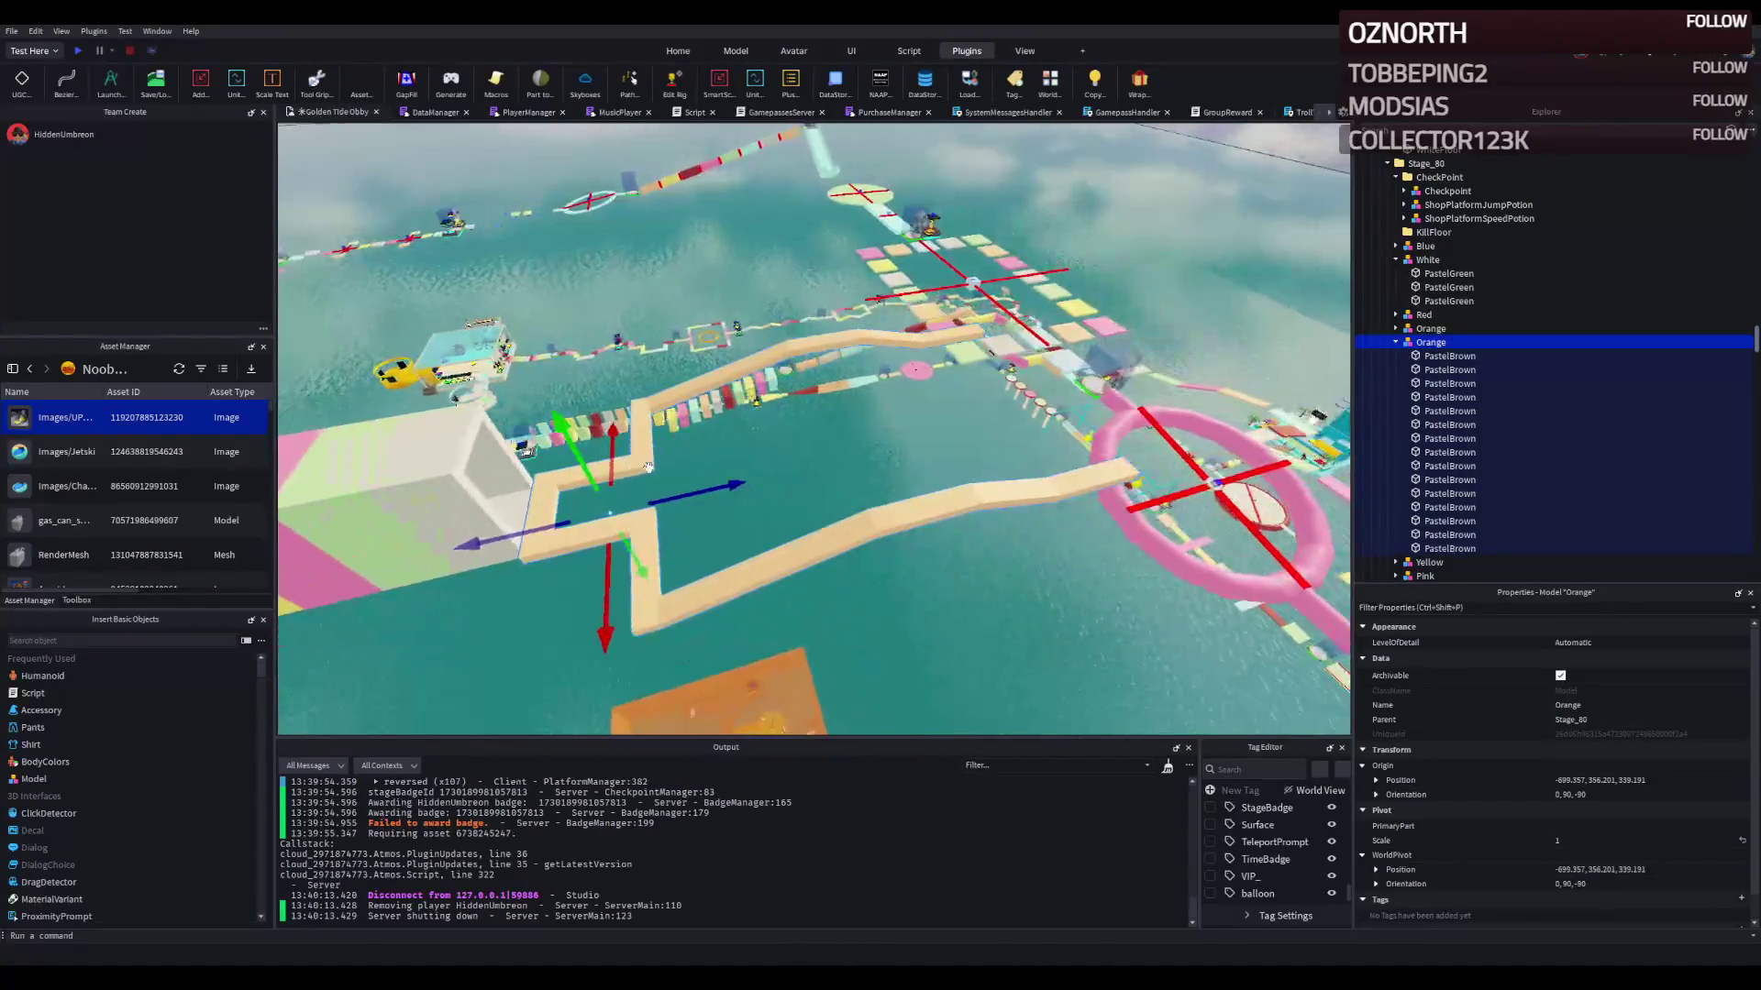
pyautogui.press('d')
pyautogui.moveTo(640, 488)
pyautogui.mouseDown()
pyautogui.moveTo(894, 464)
pyautogui.moveTo(783, 474)
pyautogui.mouseUp()
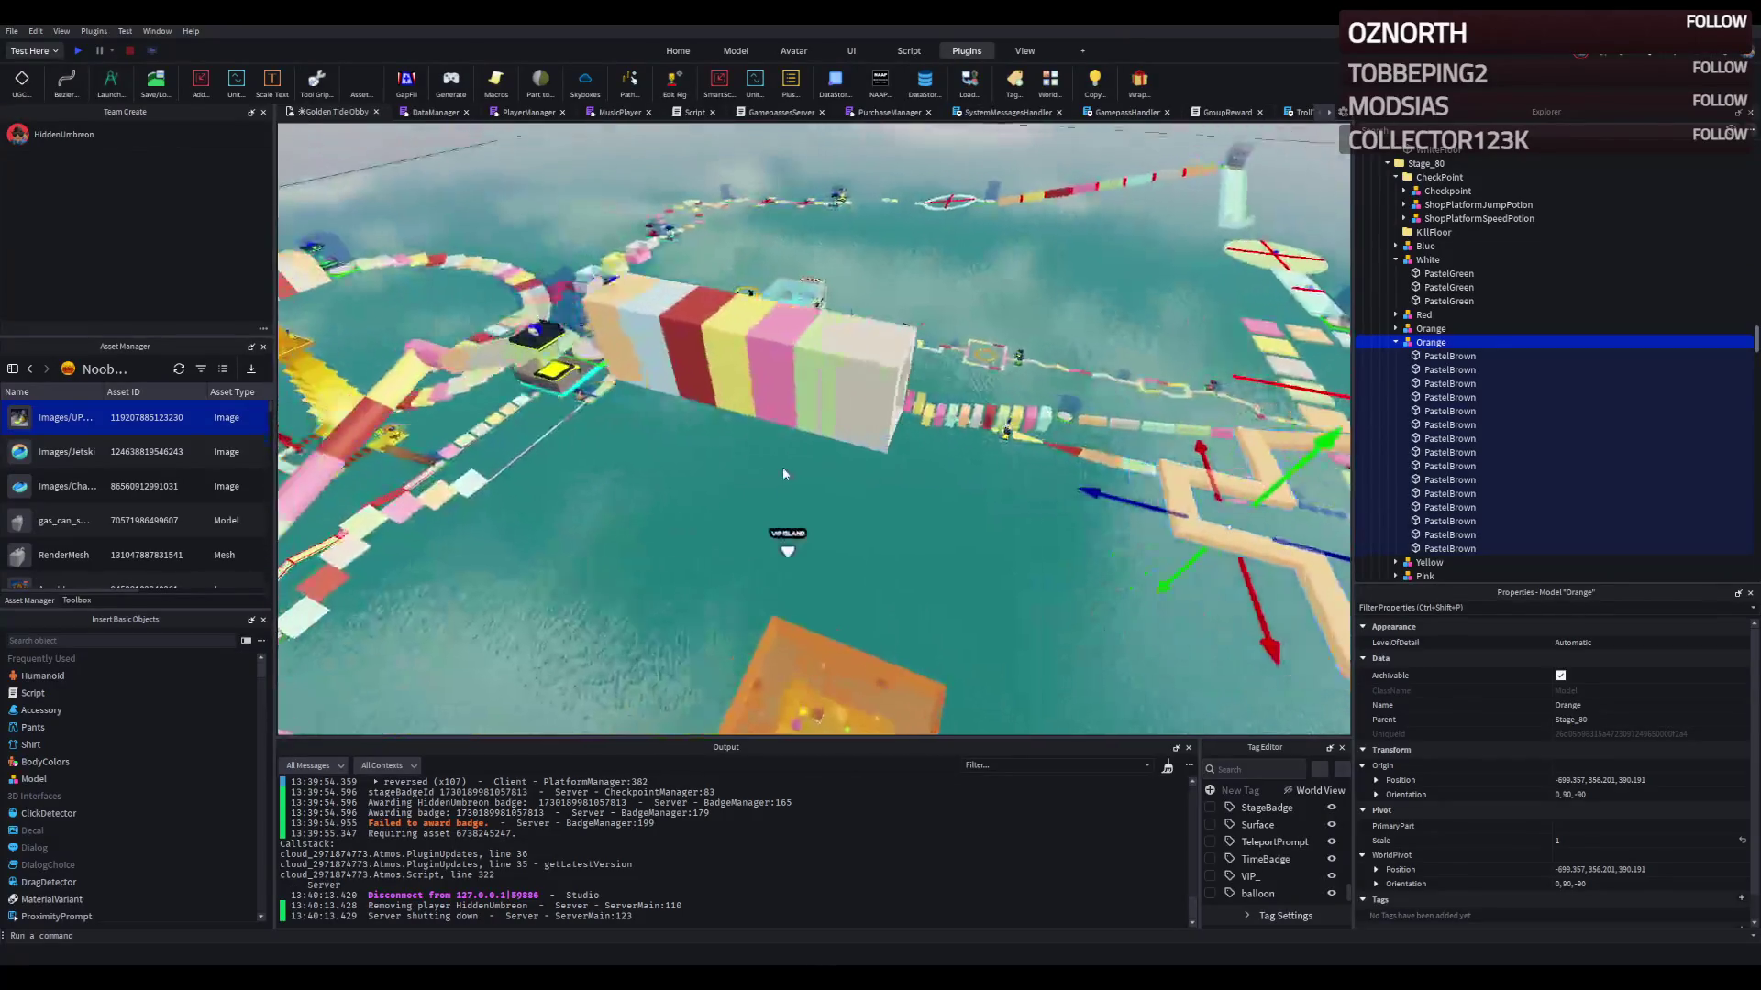
# Step: Select the striped wall's colour blocks from Blue through WhiteFloor in Explorer
pyautogui.press('w')
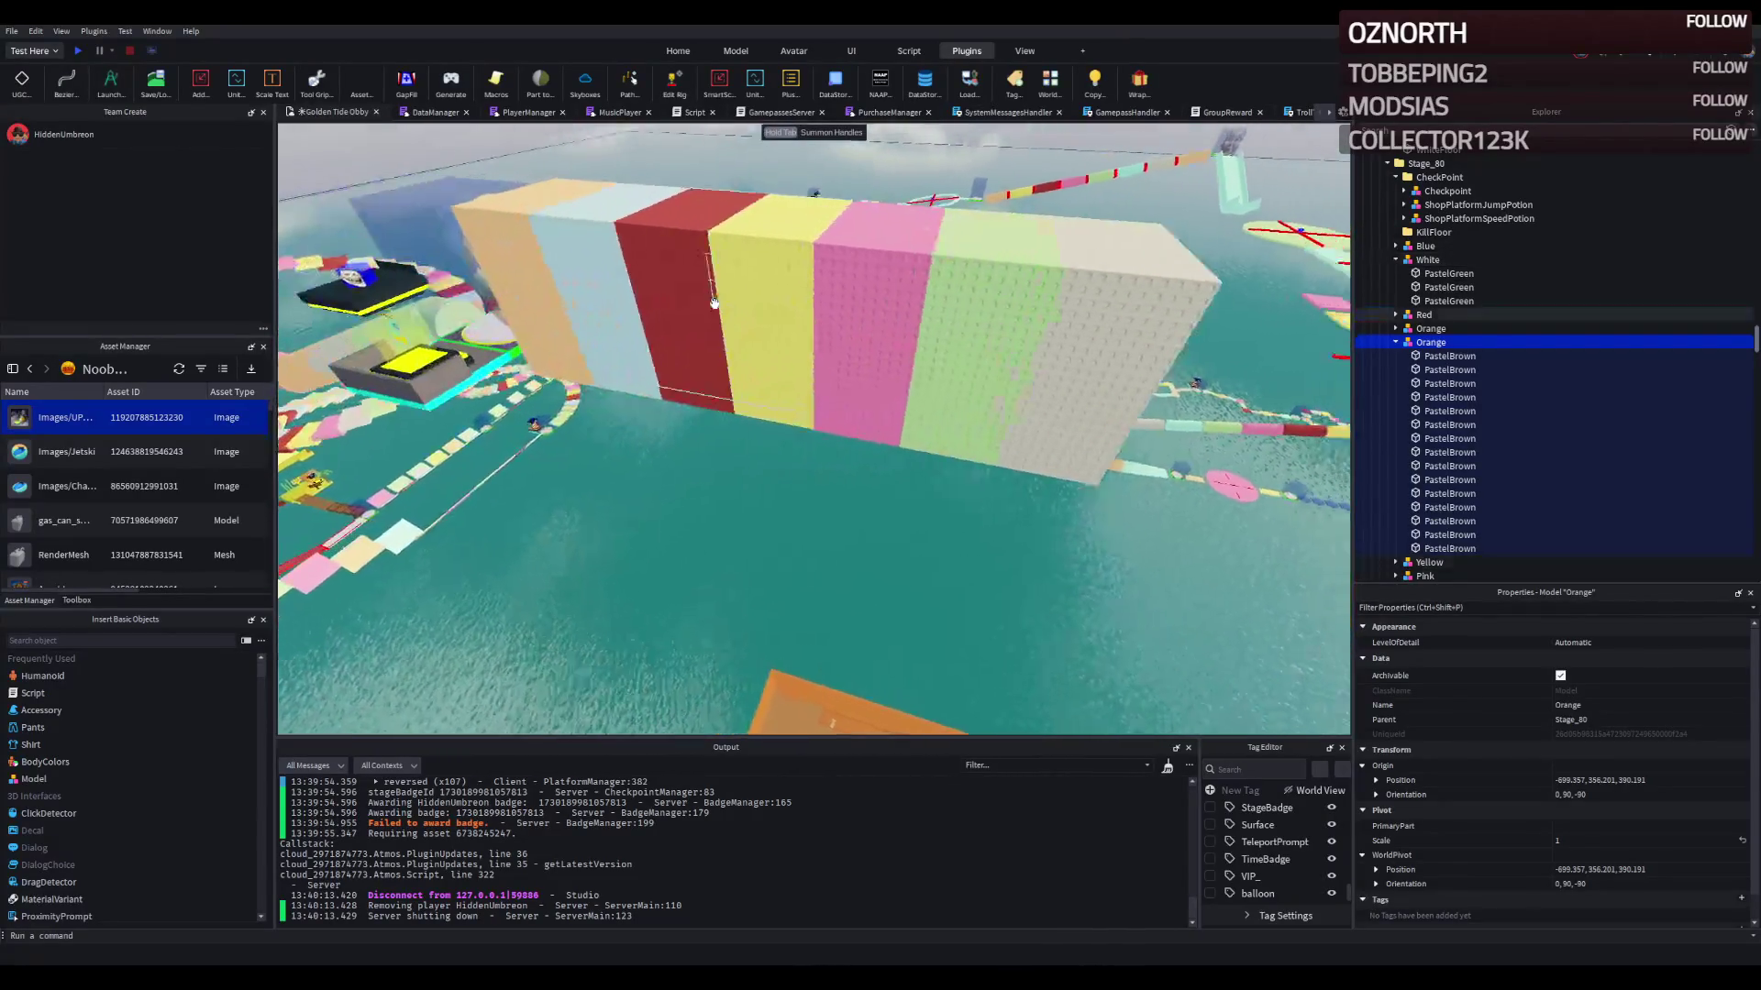
pyautogui.click(713, 303)
pyautogui.keyDown('ctrl'); pyautogui.click(569, 284); pyautogui.keyUp('ctrl')
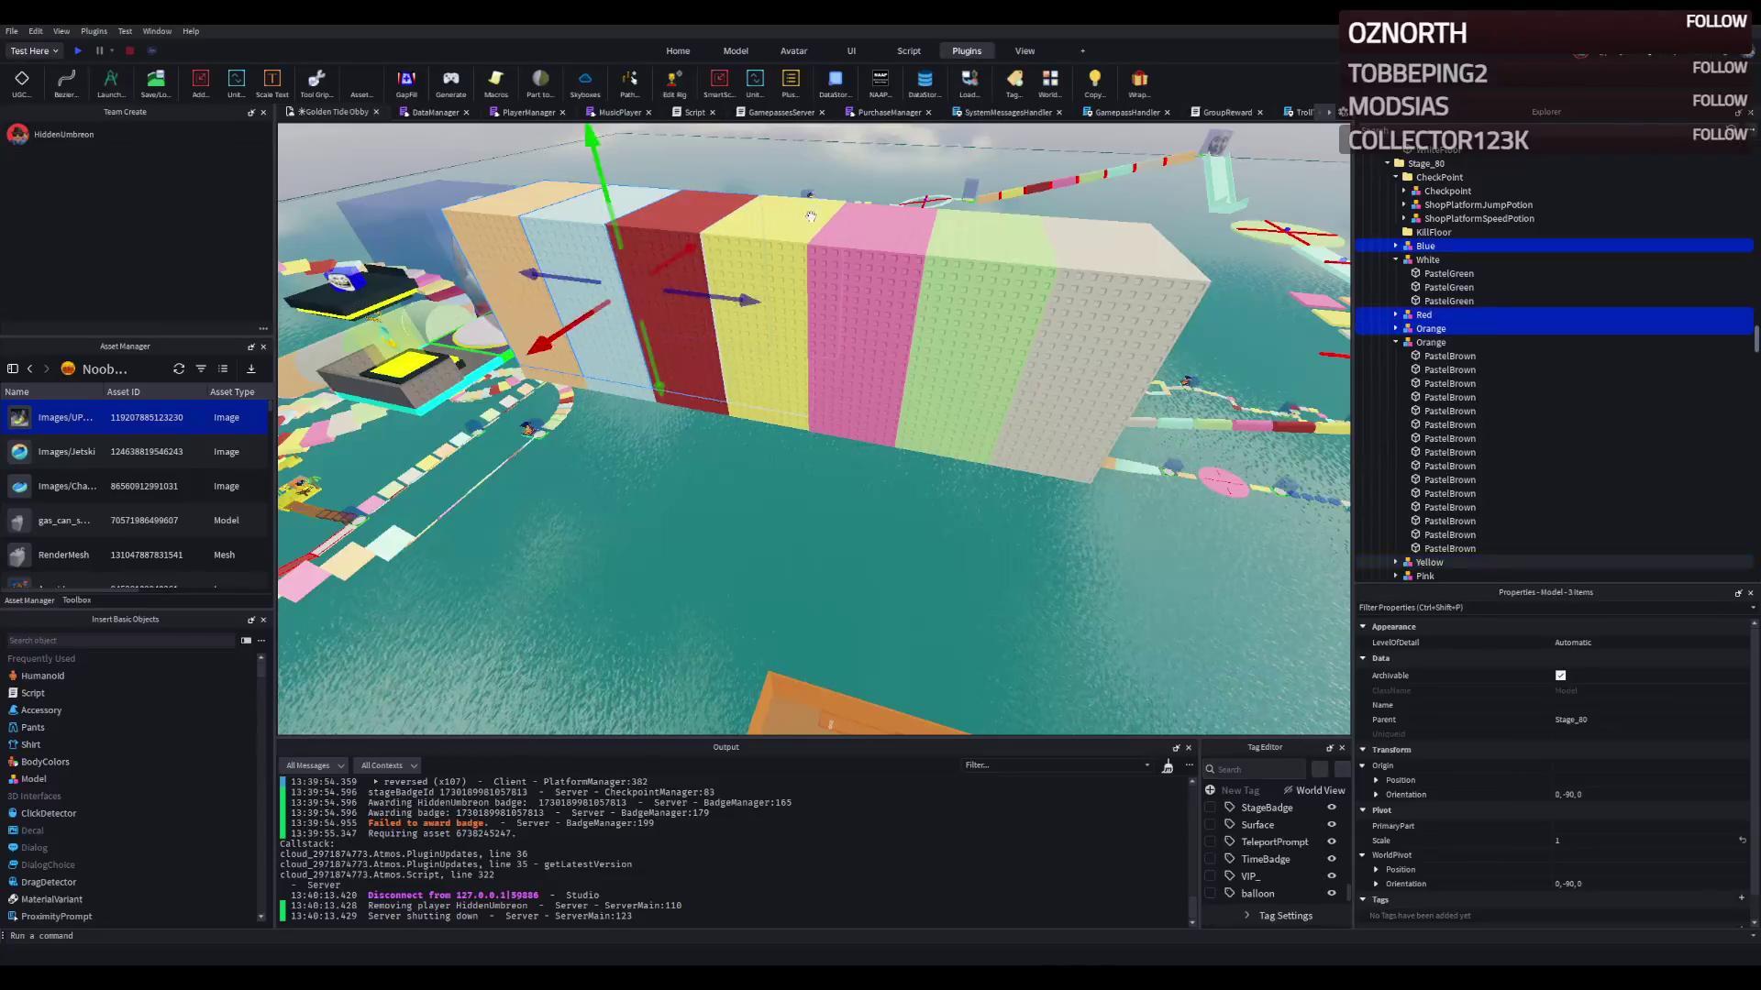
pyautogui.keyDown('ctrl'); pyautogui.click(1427, 258); pyautogui.keyUp('ctrl')
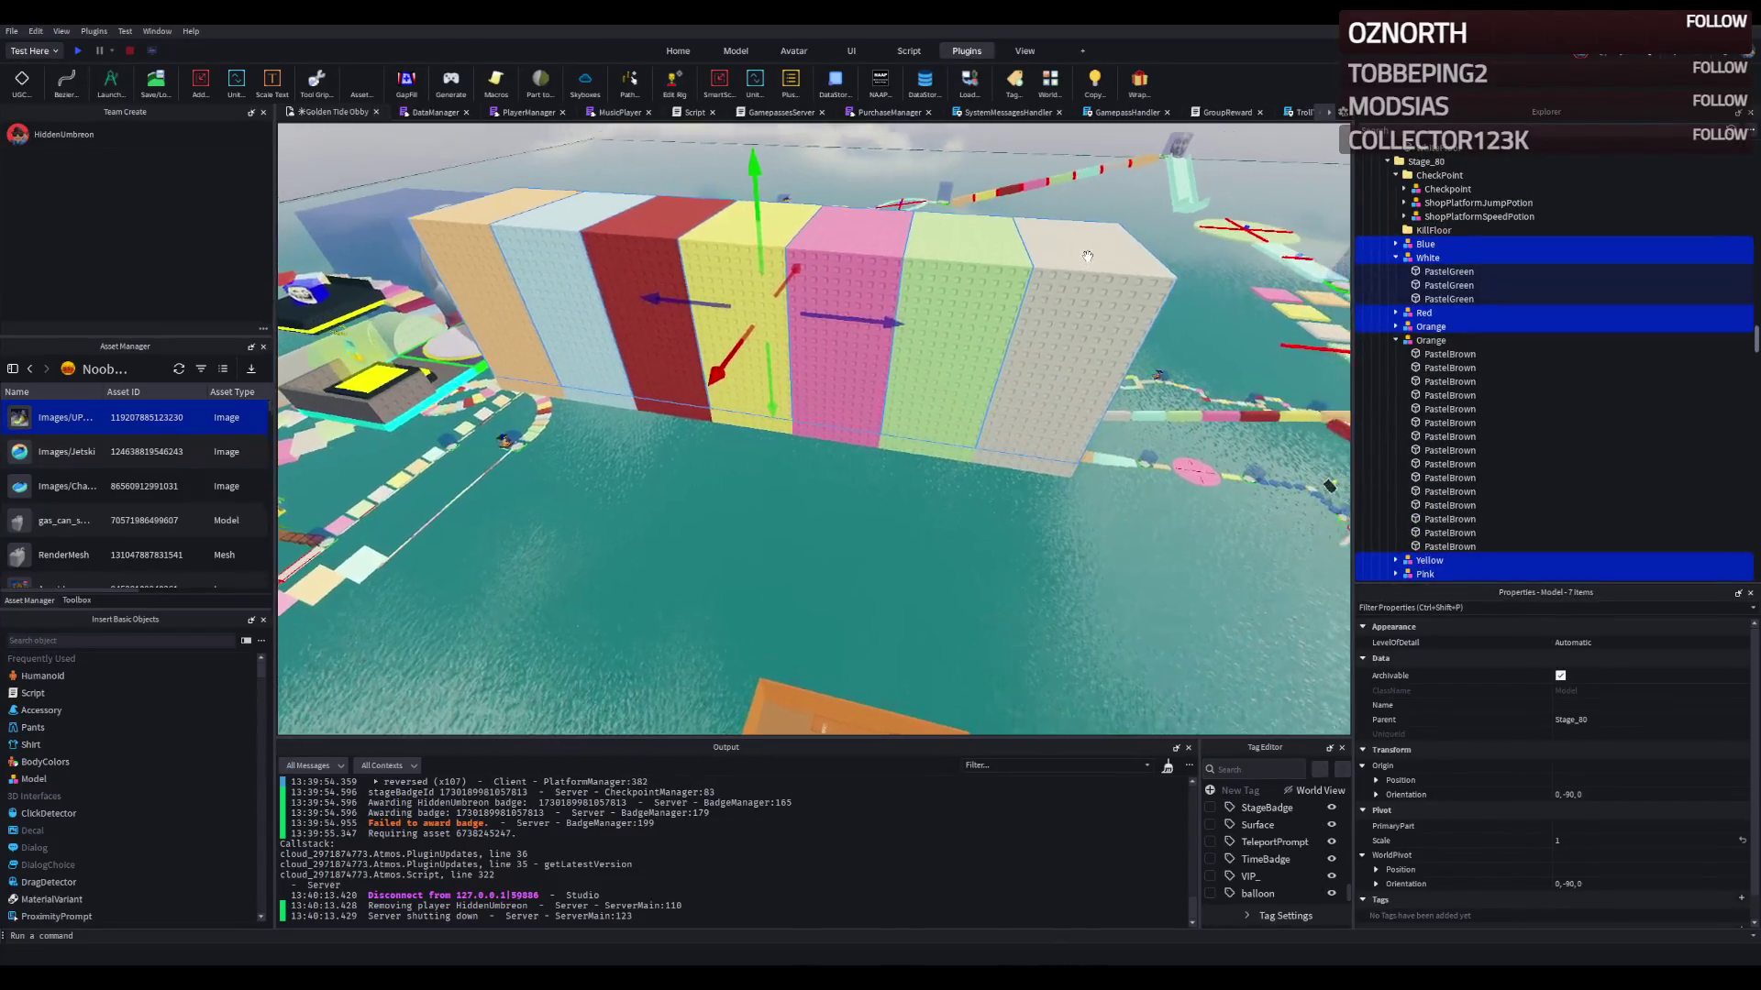
pyautogui.click(1396, 258)
pyautogui.click(1395, 300)
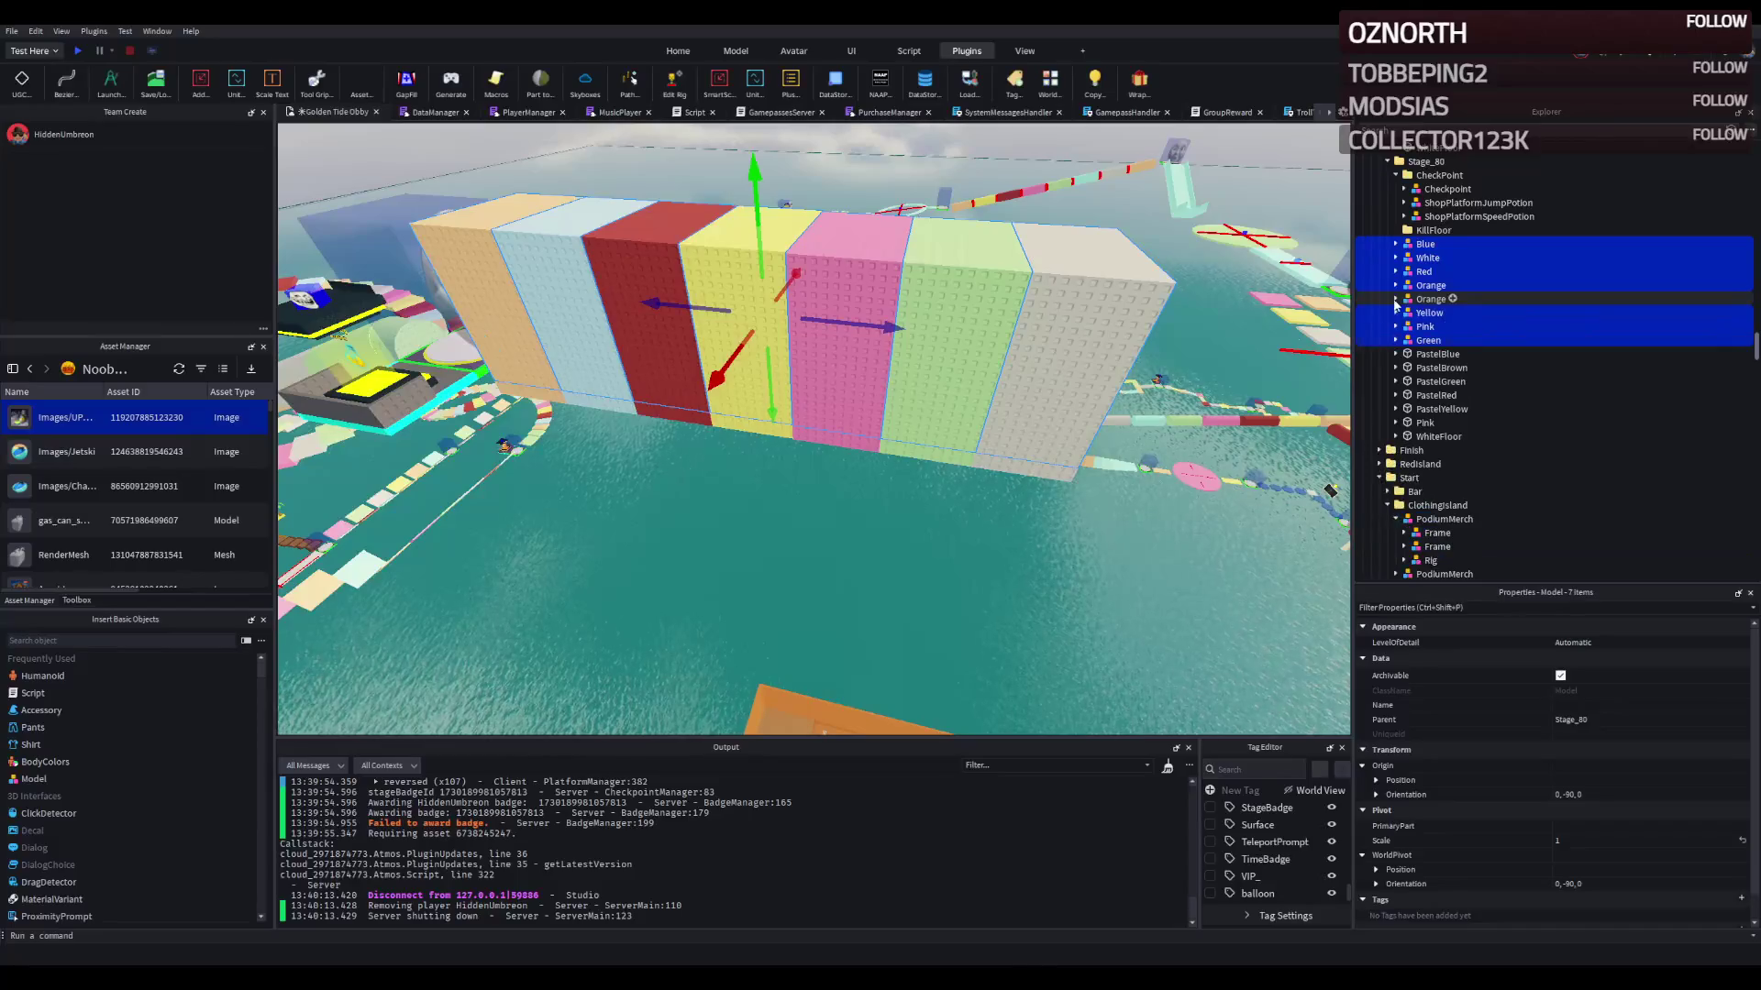
pyautogui.keyDown('shift'); pyautogui.click(1424, 433); pyautogui.keyUp('shift')
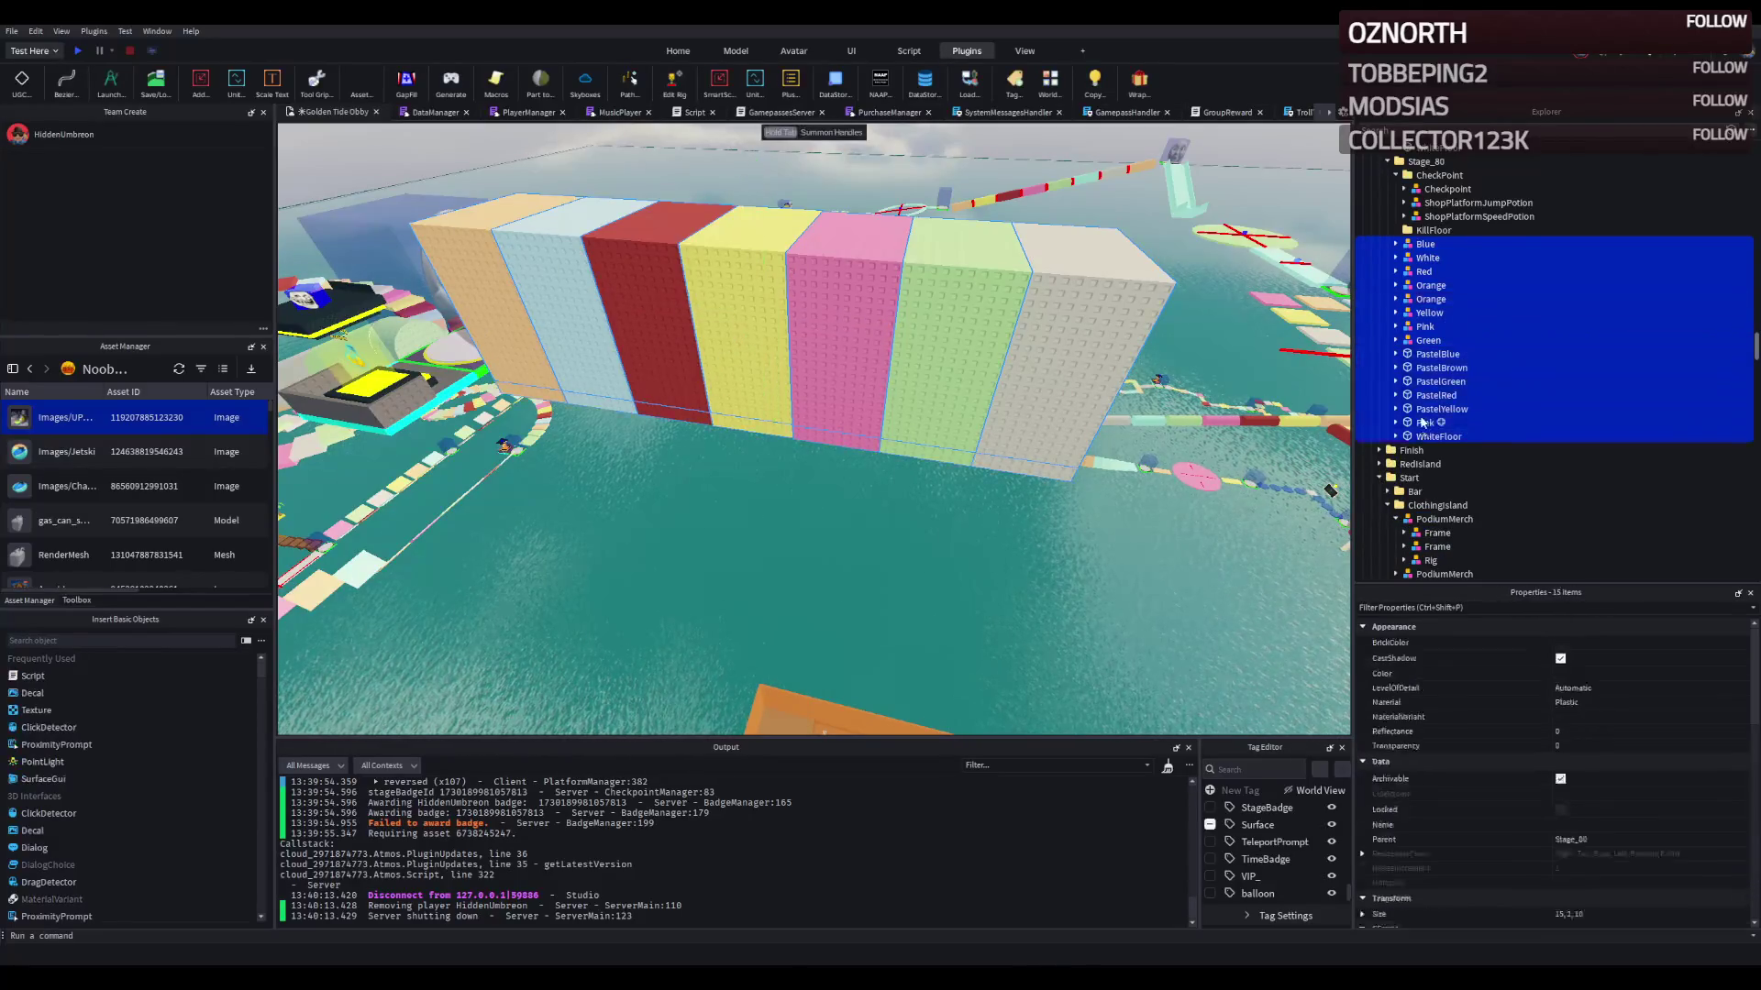
# Step: Duplicate the colour blocks and slide the copies 70 studs along the wall
pyautogui.press('d')
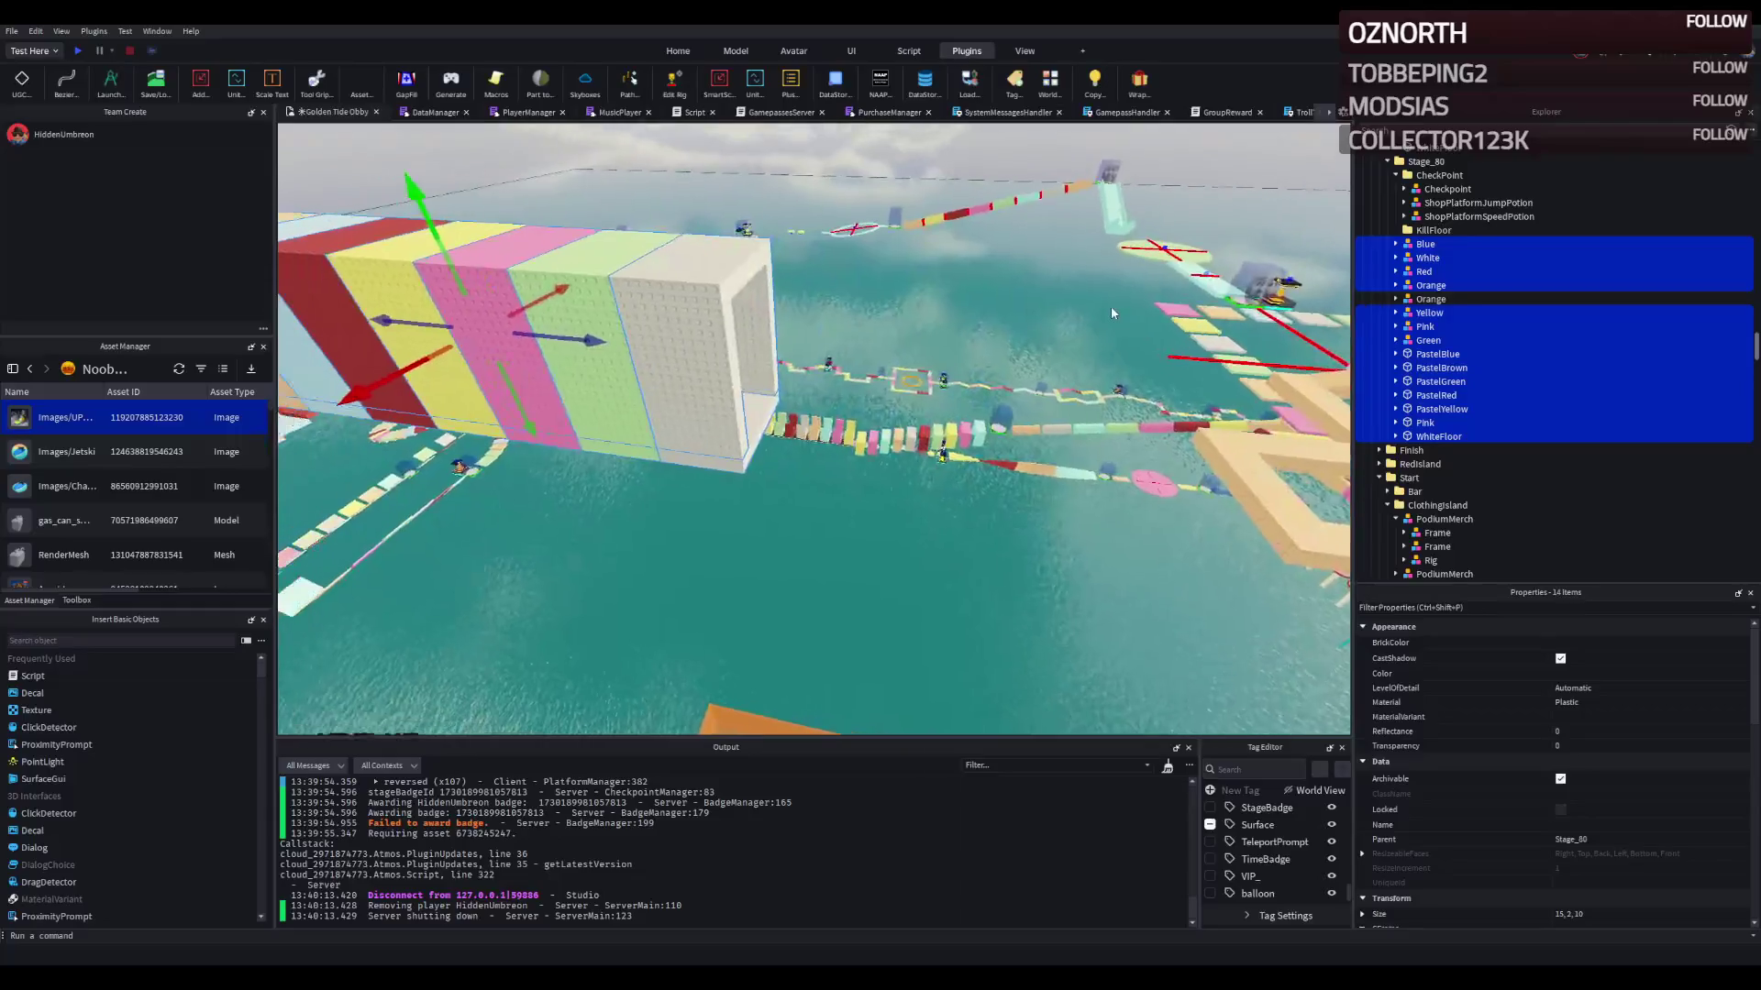
pyautogui.hotkey('ctrl', 'd')
pyautogui.moveTo(588, 341)
pyautogui.mouseDown()
pyautogui.moveTo(931, 328)
pyautogui.moveTo(1193, 373)
pyautogui.mouseUp()
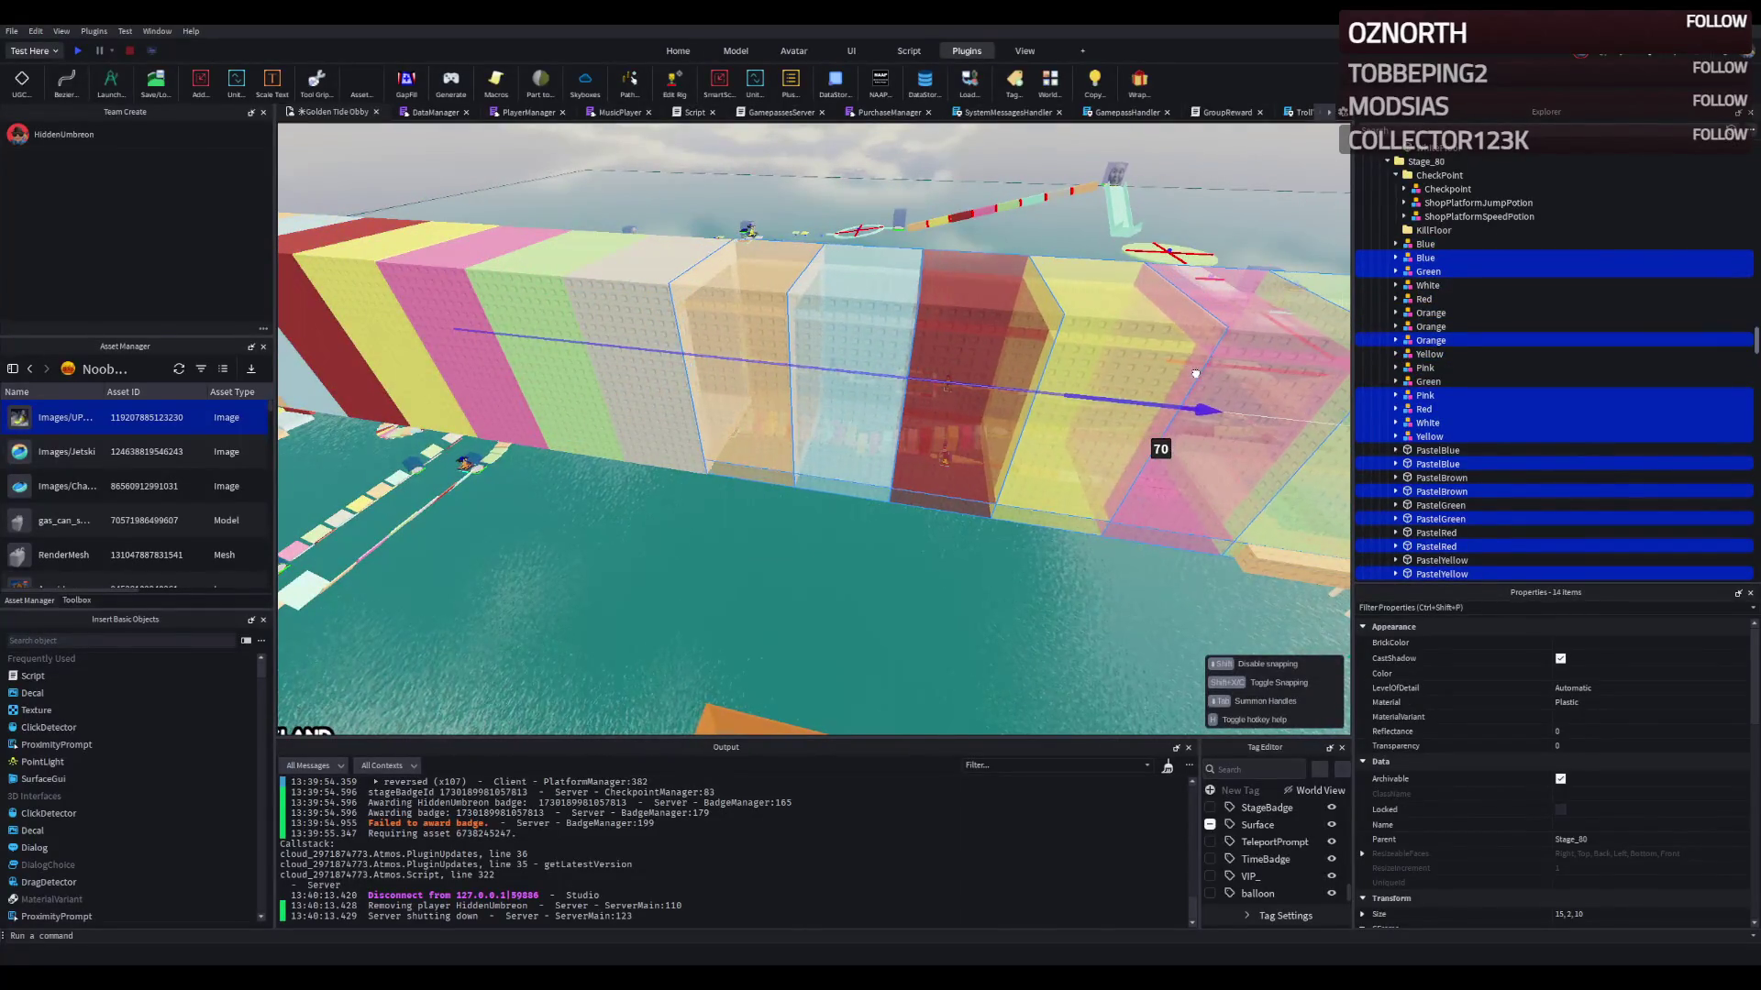
# Step: Frame the duplicated blocks in view and select the Orange block model
pyautogui.press('s')
pyautogui.press('w')
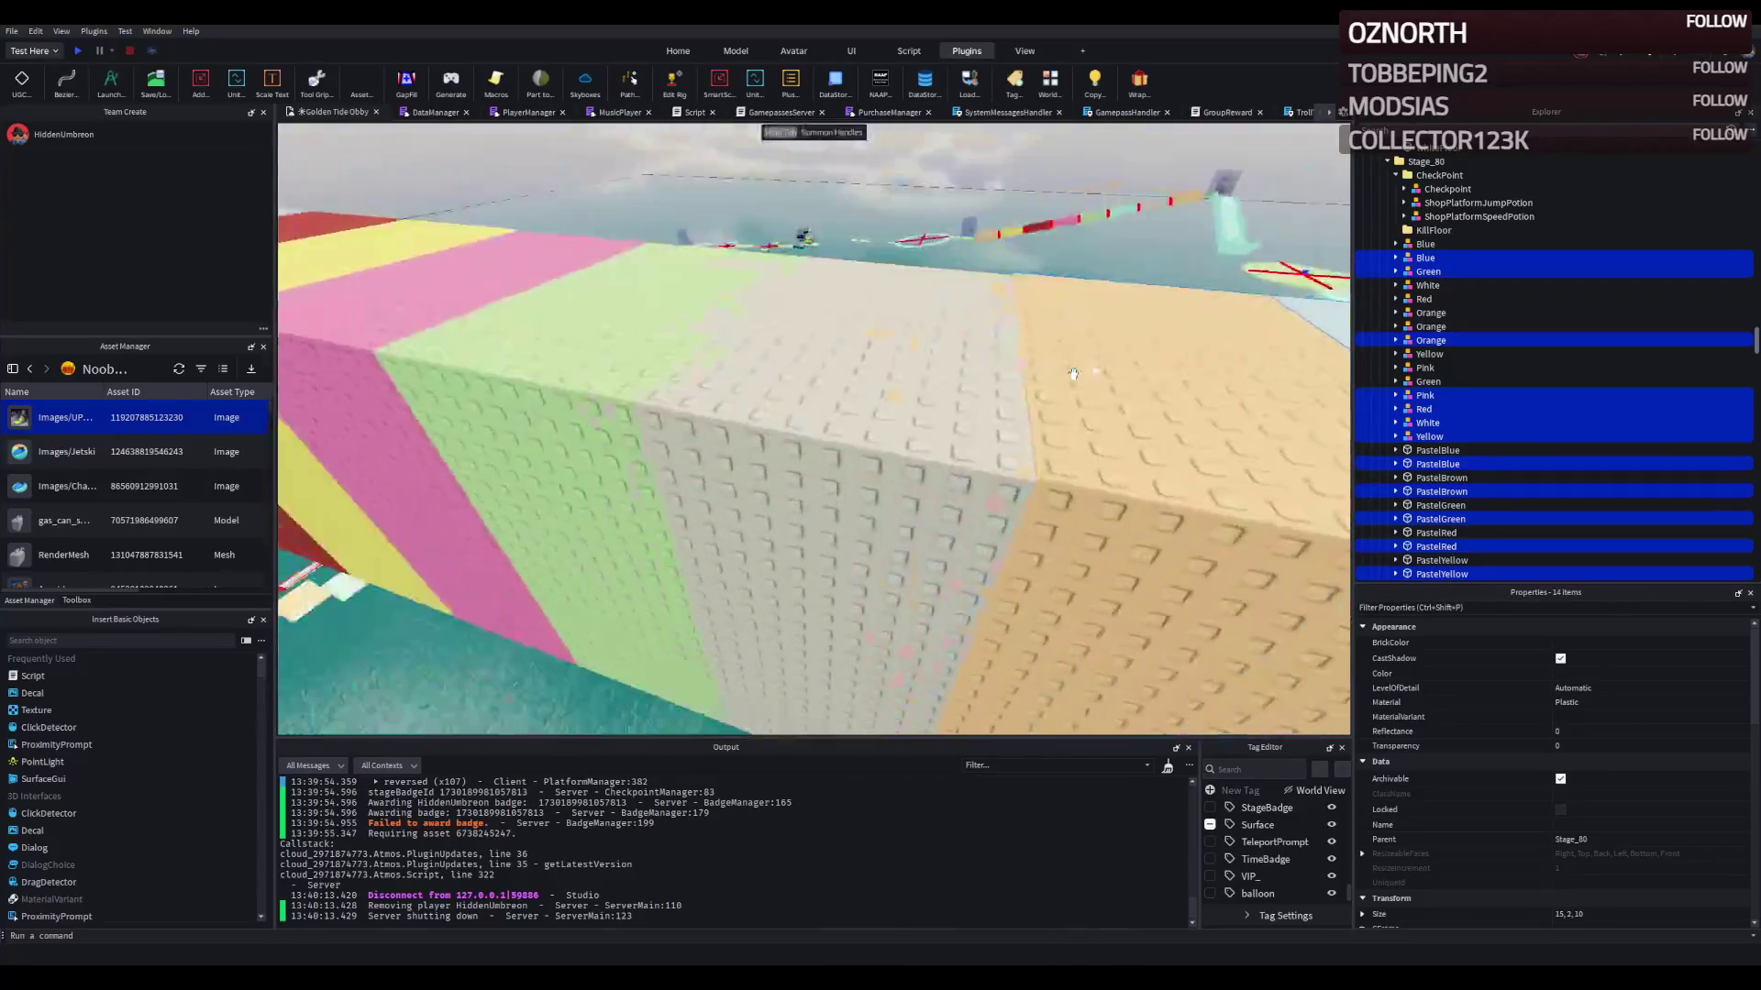
pyautogui.press('s')
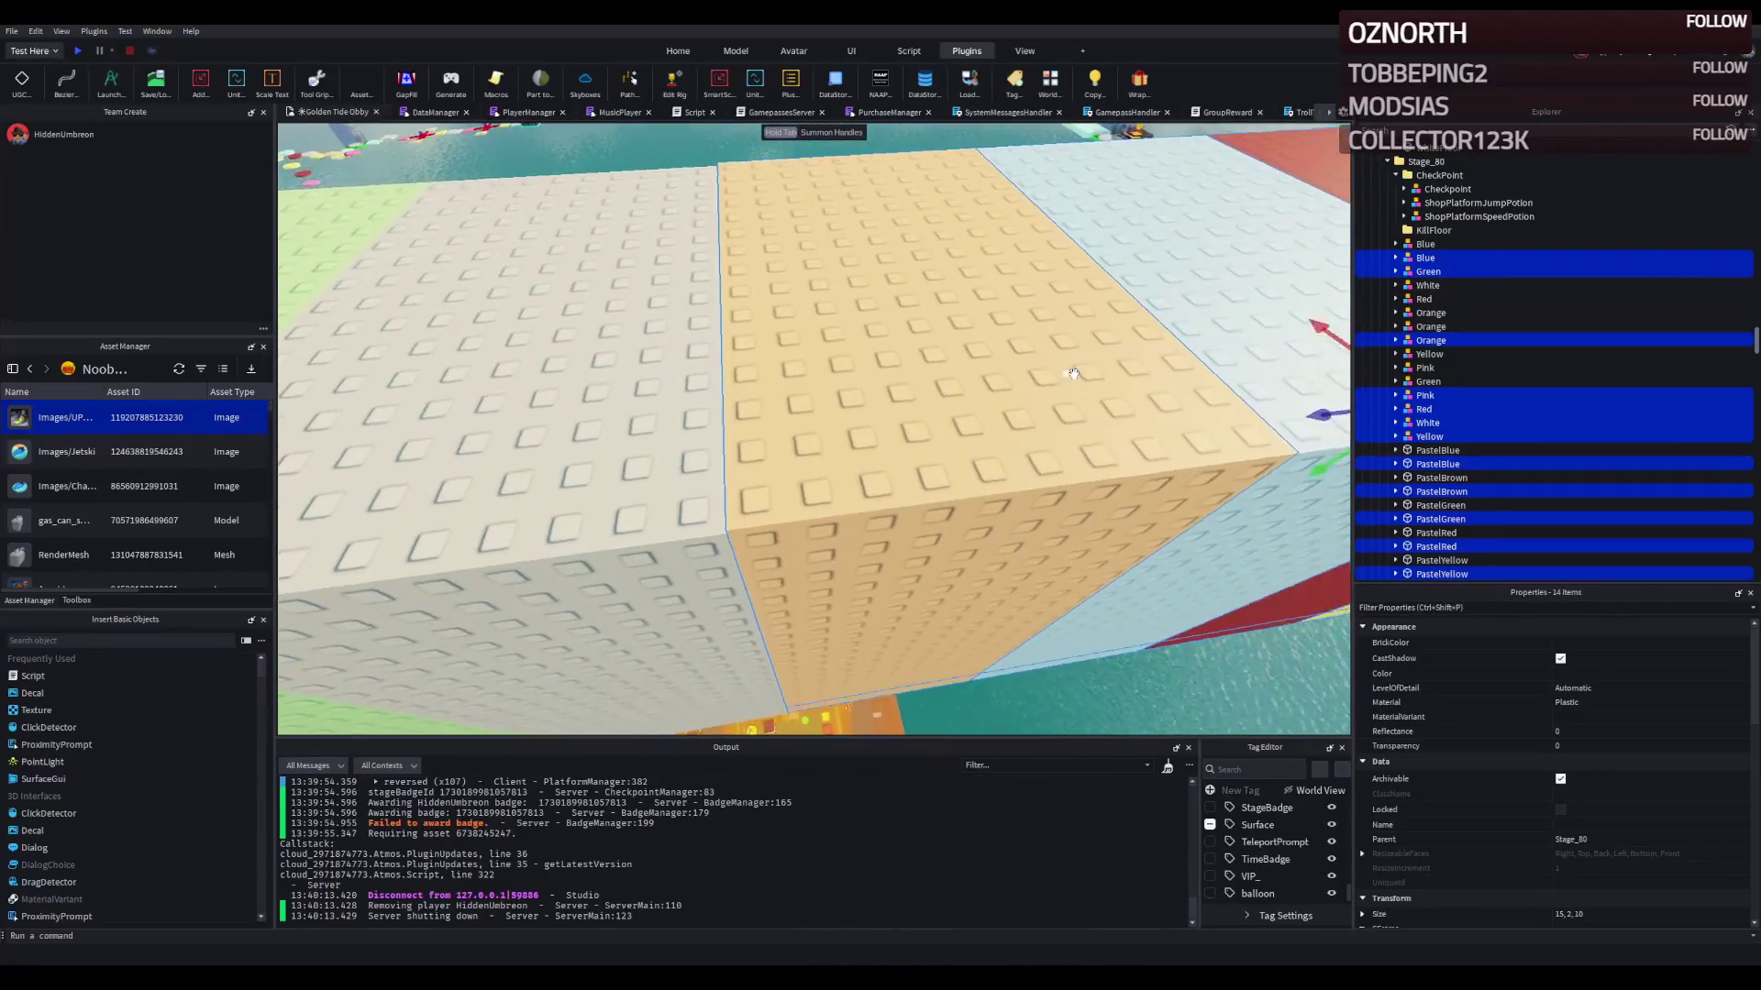
pyautogui.press('e')
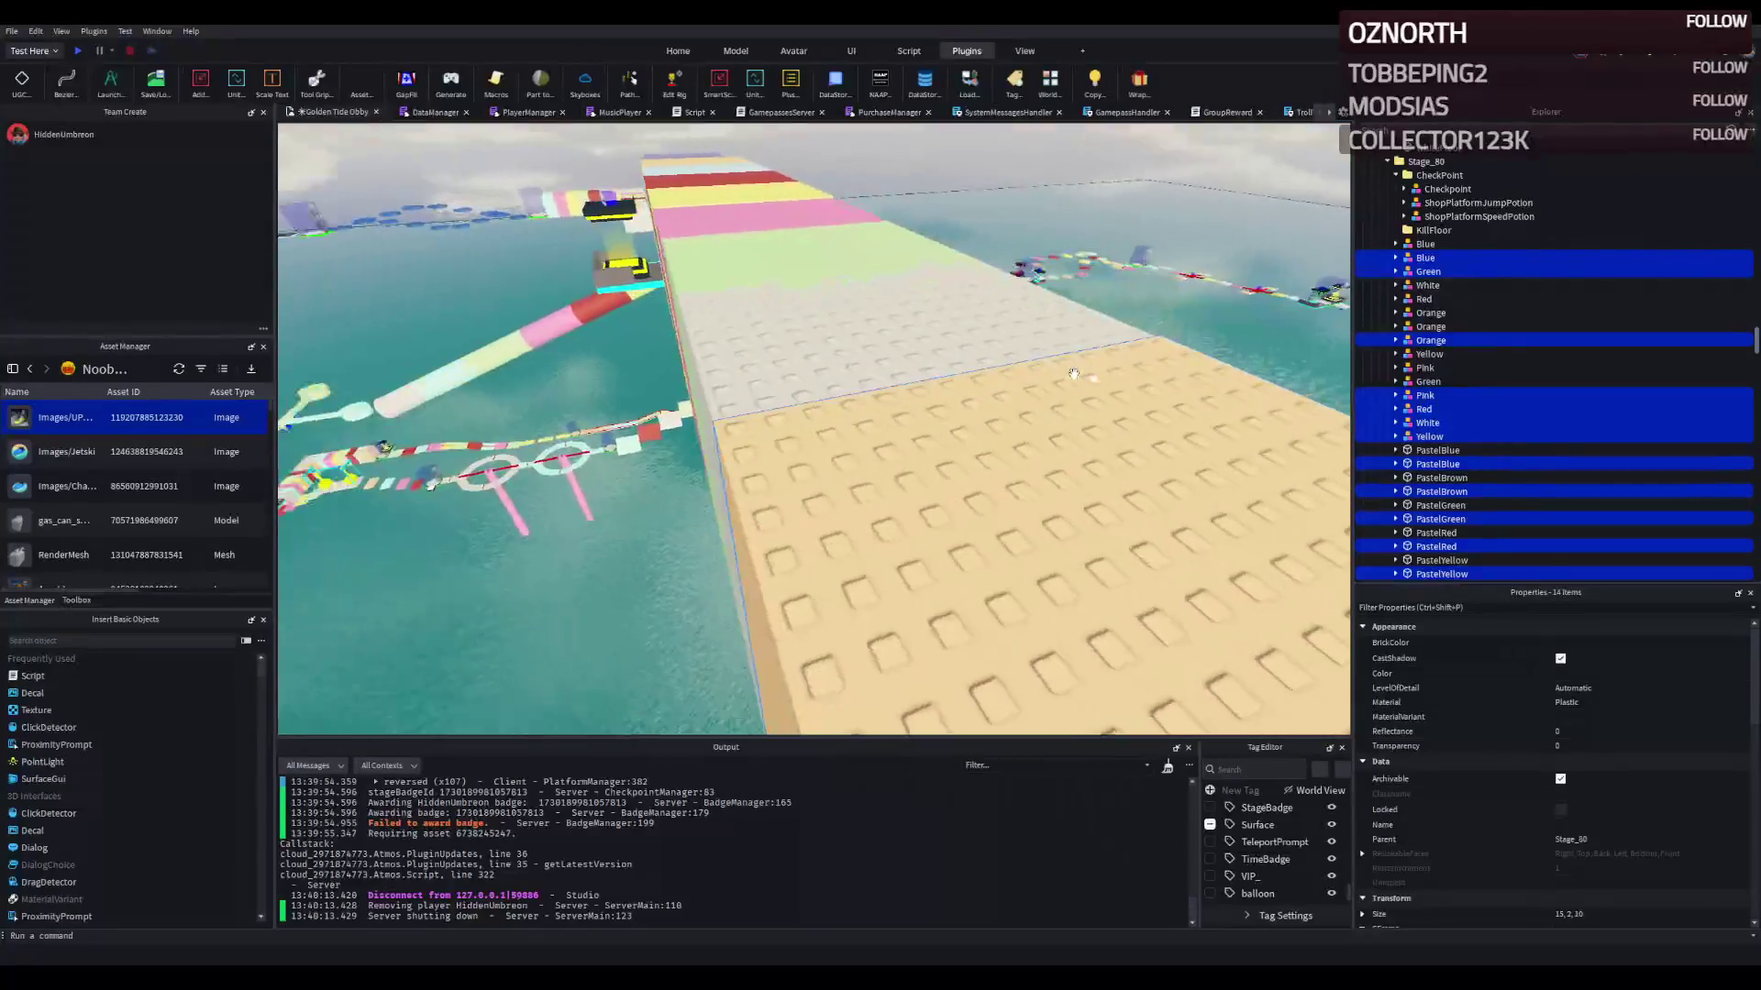
pyautogui.moveTo(752, 383); pyautogui.dragTo(748, 390)
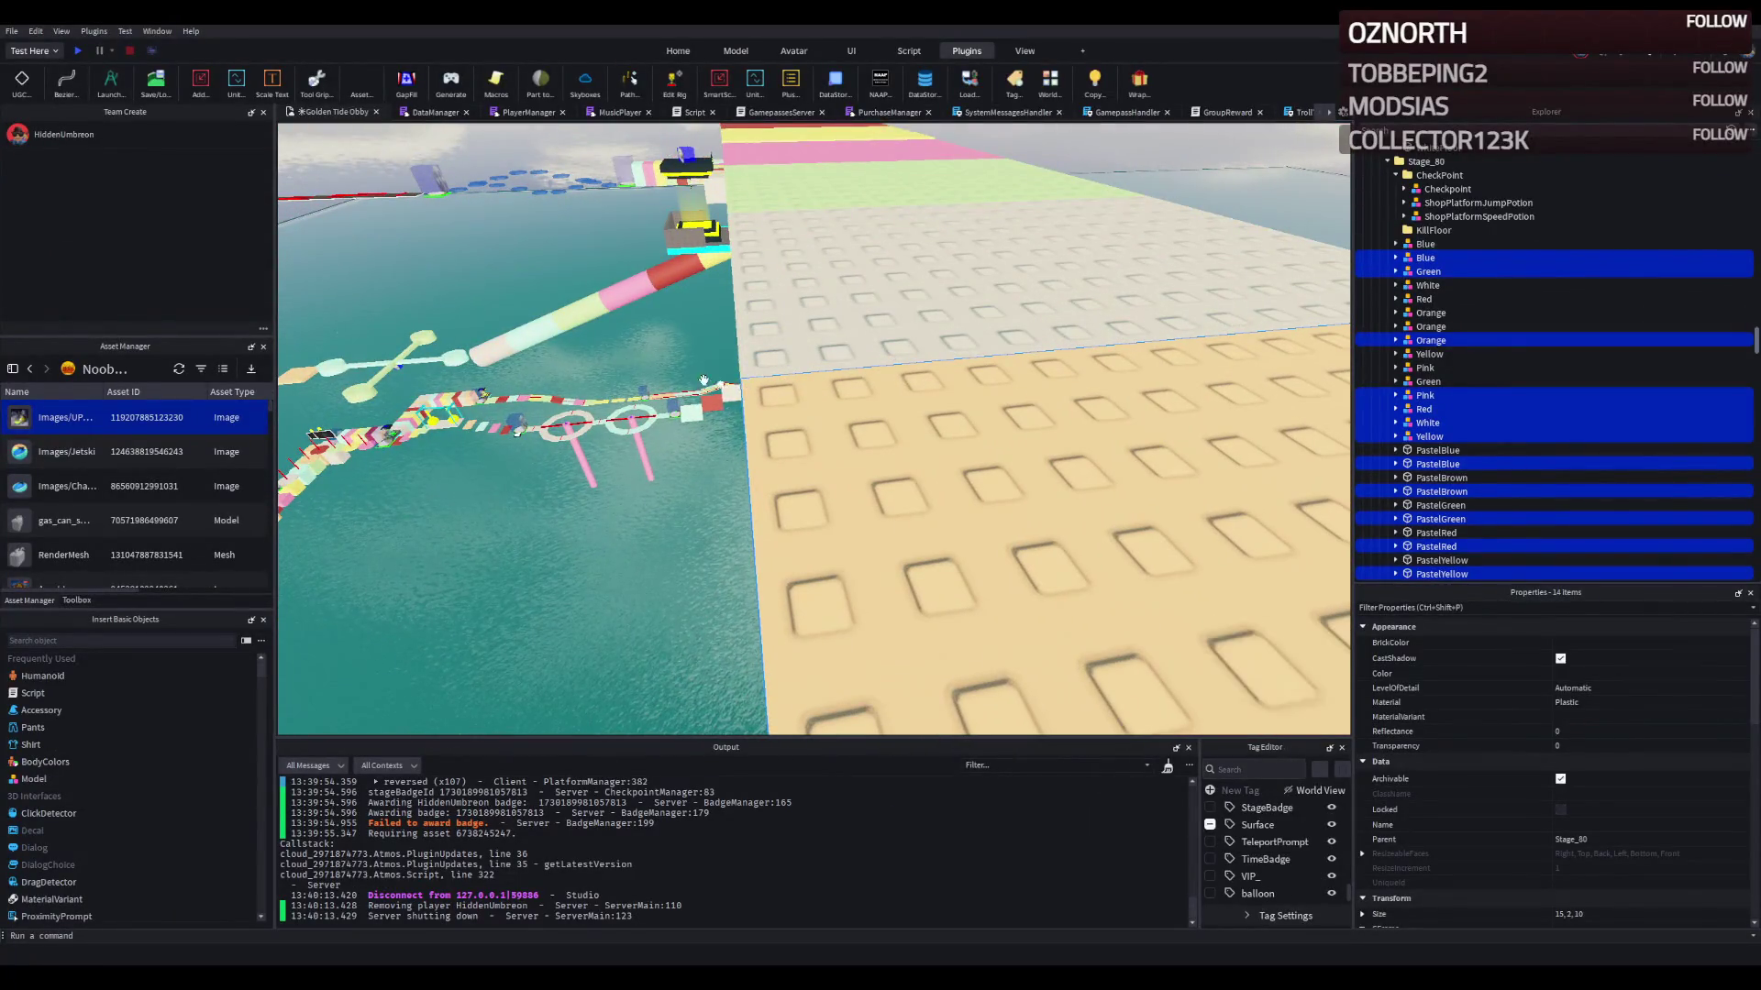
pyautogui.press('f')
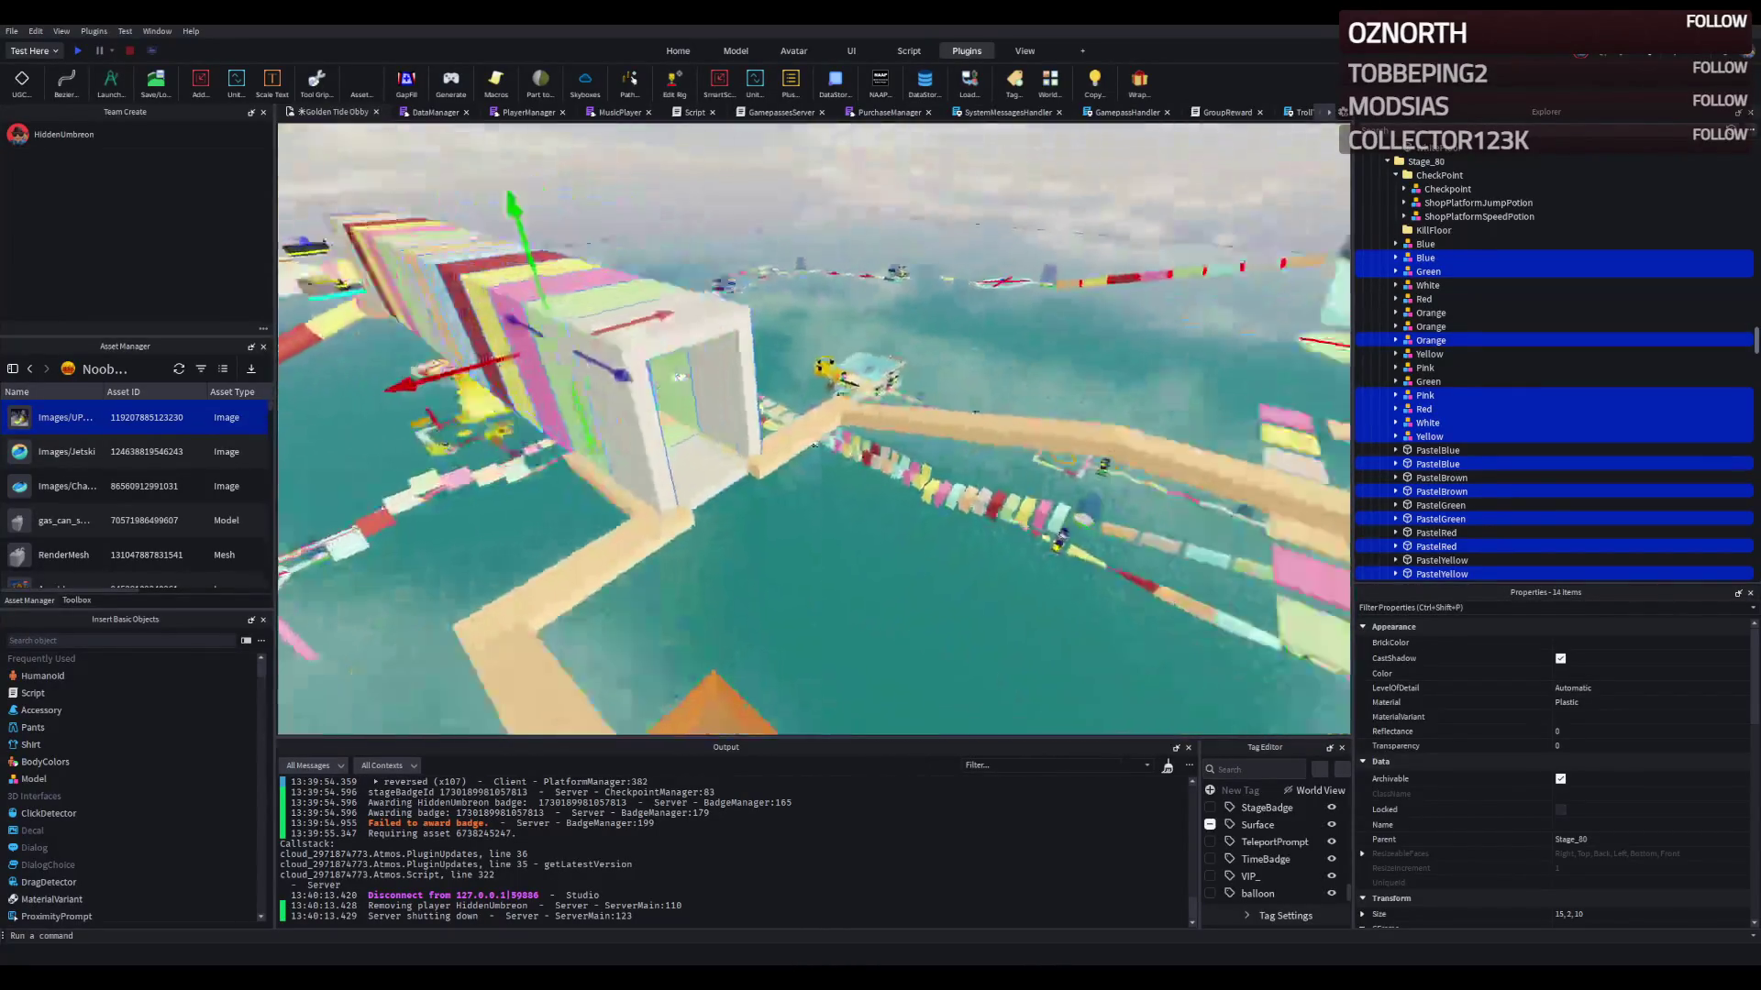
pyautogui.click(588, 505)
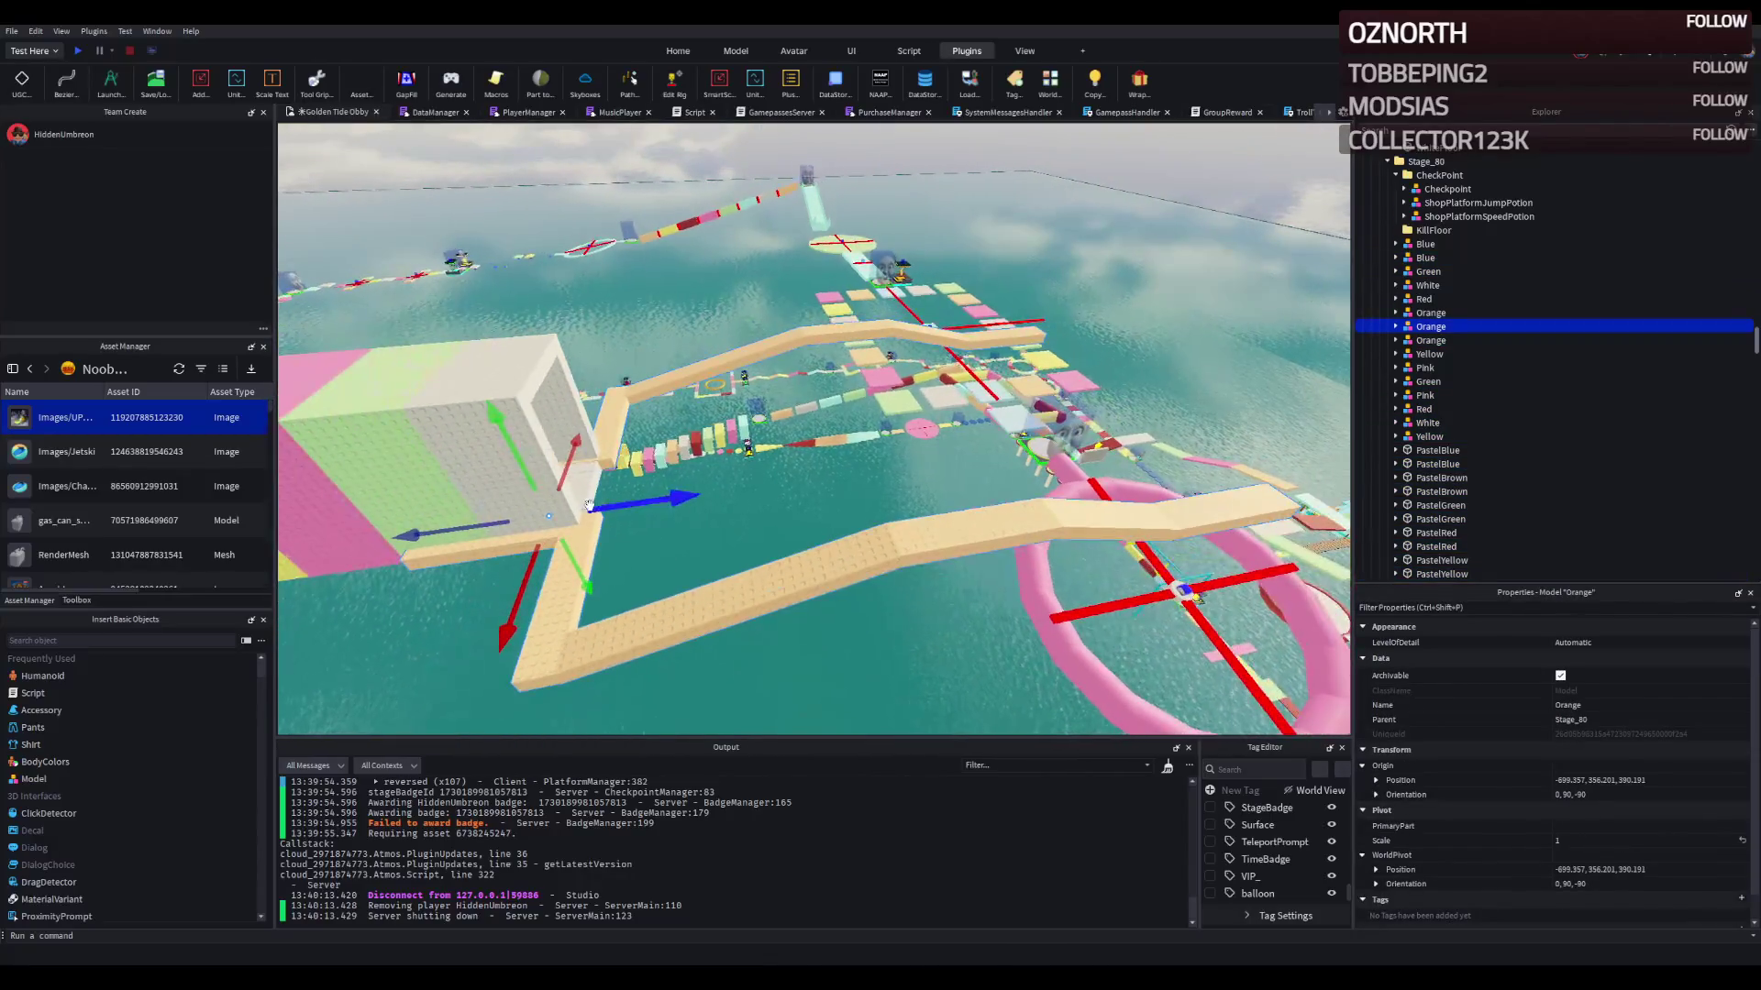
# Step: Move Orange 44 studs along the wall; shift the Blue, Red, Pink, Green and pastel blocks 7 studs back
pyautogui.moveTo(588, 506); pyautogui.dragTo(602, 472)
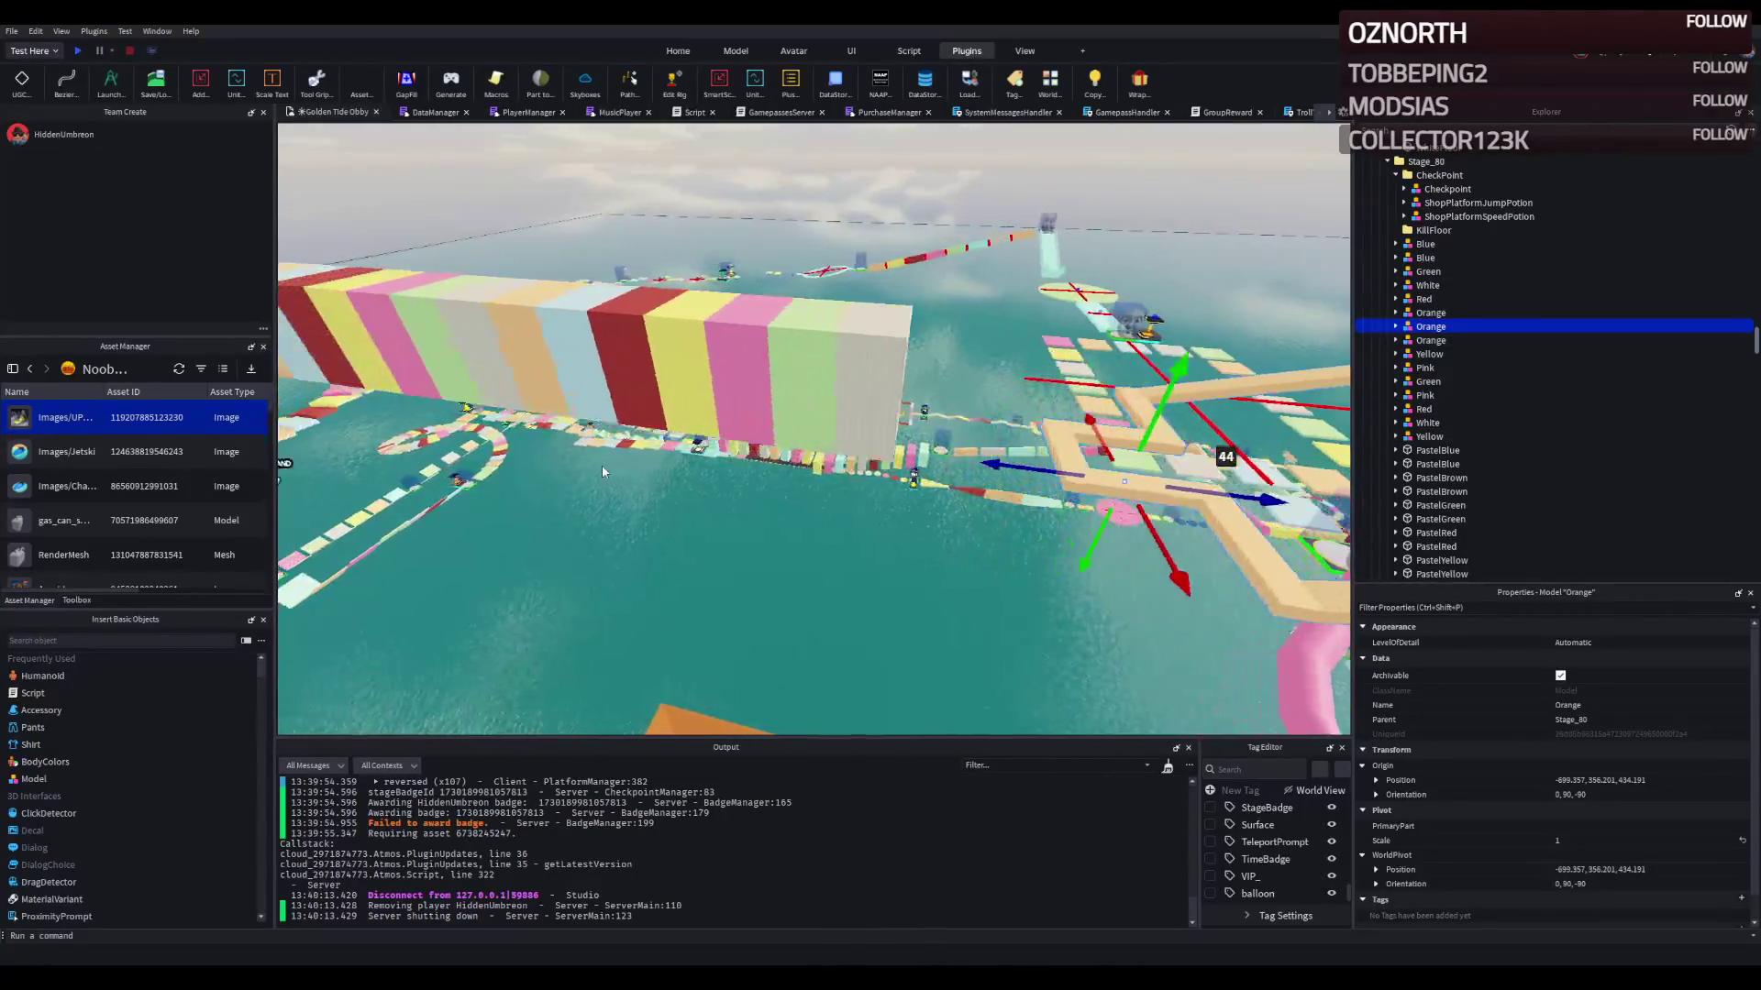
pyautogui.click(697, 422)
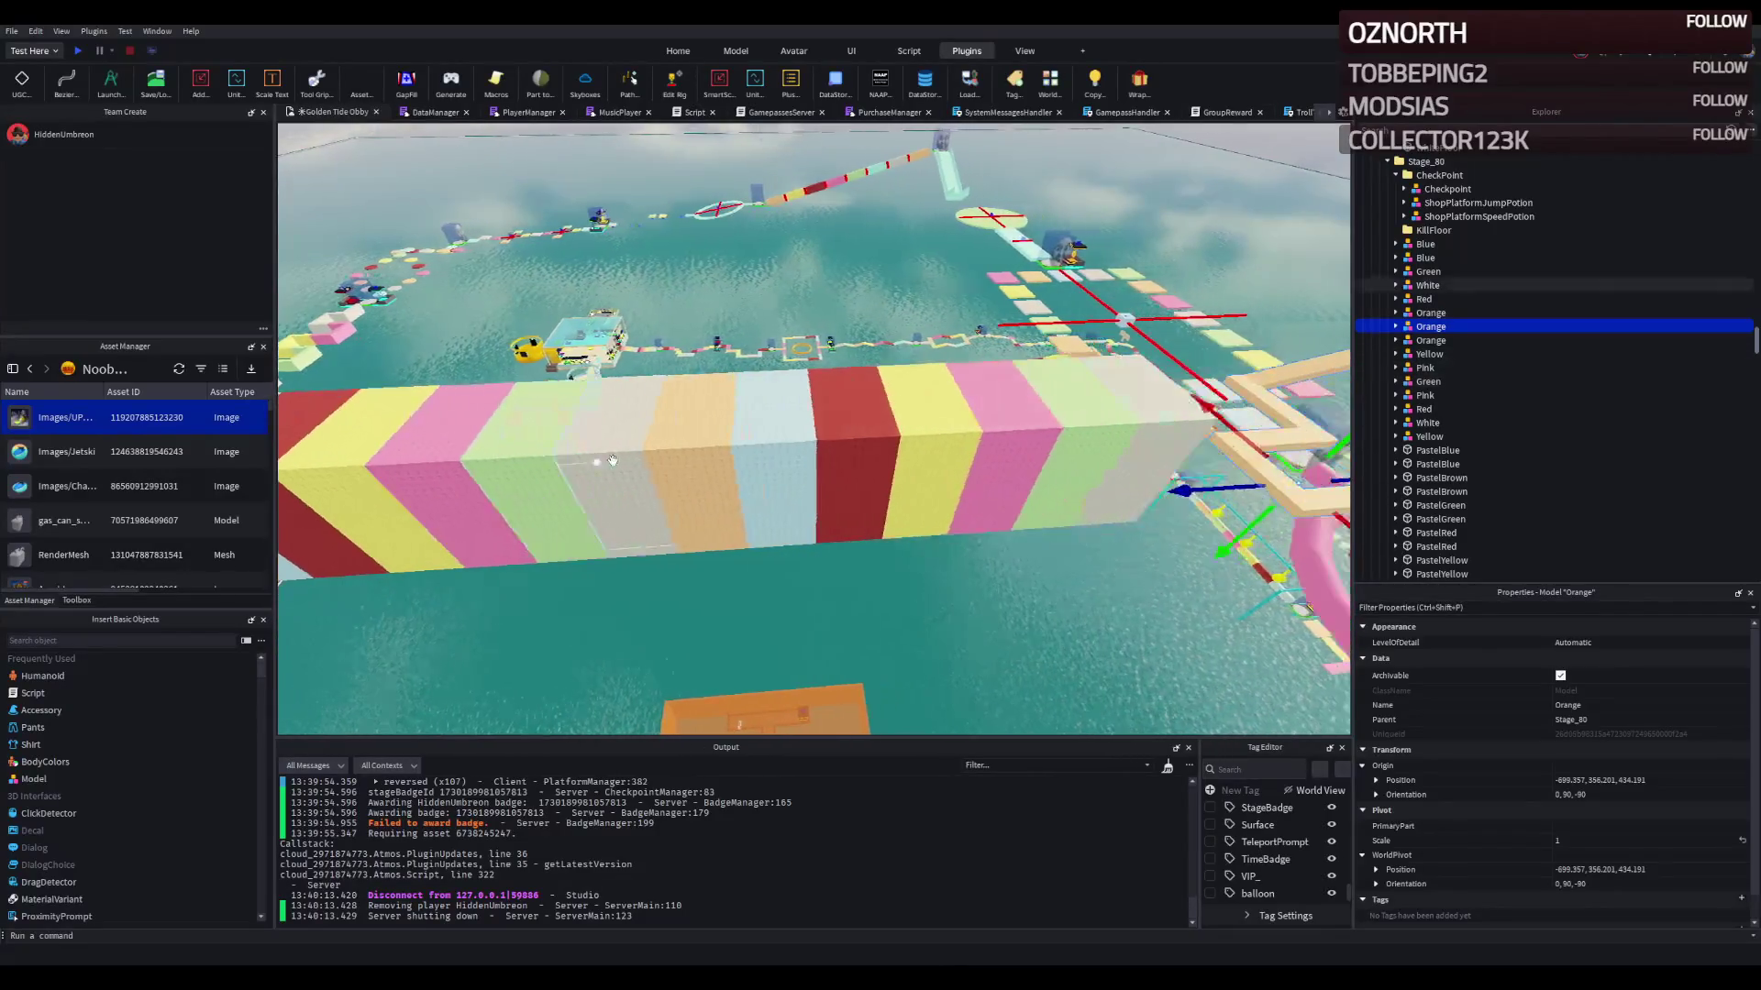
pyautogui.keyDown('ctrl'); pyautogui.click(775, 417); pyautogui.keyUp('ctrl')
pyautogui.keyDown('ctrl'); pyautogui.click(866, 404); pyautogui.keyUp('ctrl')
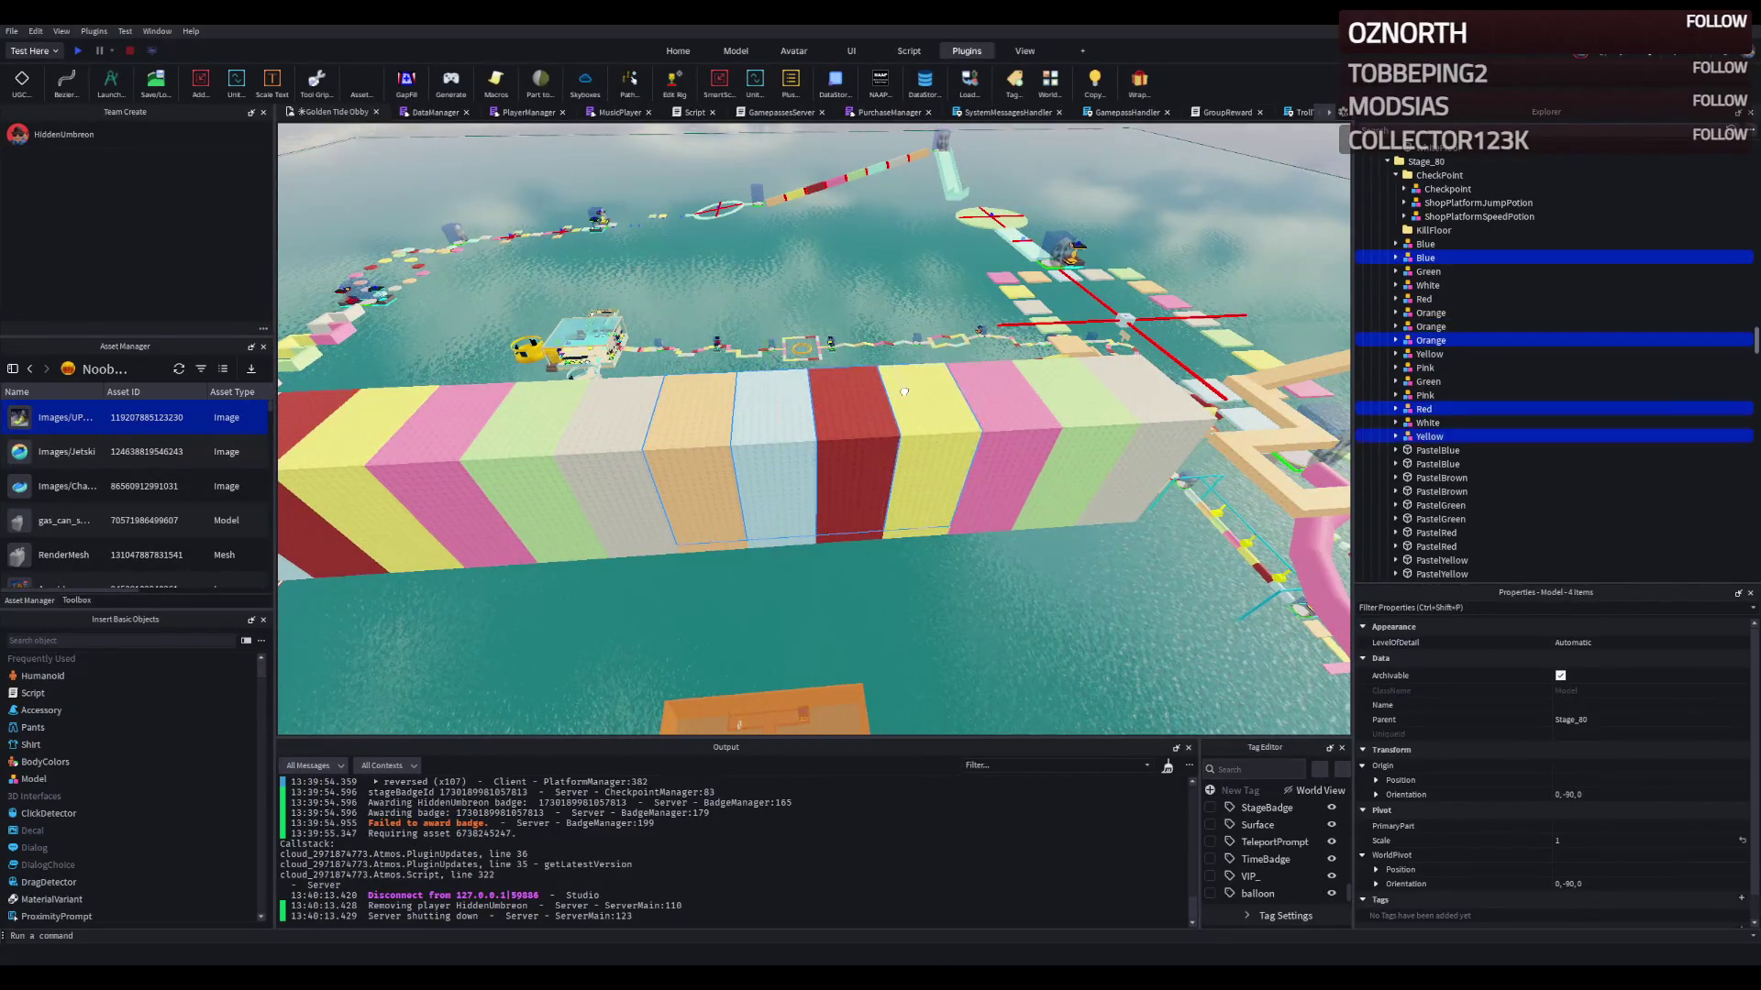
pyautogui.keyDown('ctrl'); pyautogui.click(982, 391); pyautogui.keyUp('ctrl')
pyautogui.keyDown('ctrl'); pyautogui.click(1070, 387); pyautogui.keyUp('ctrl')
pyautogui.press('q')
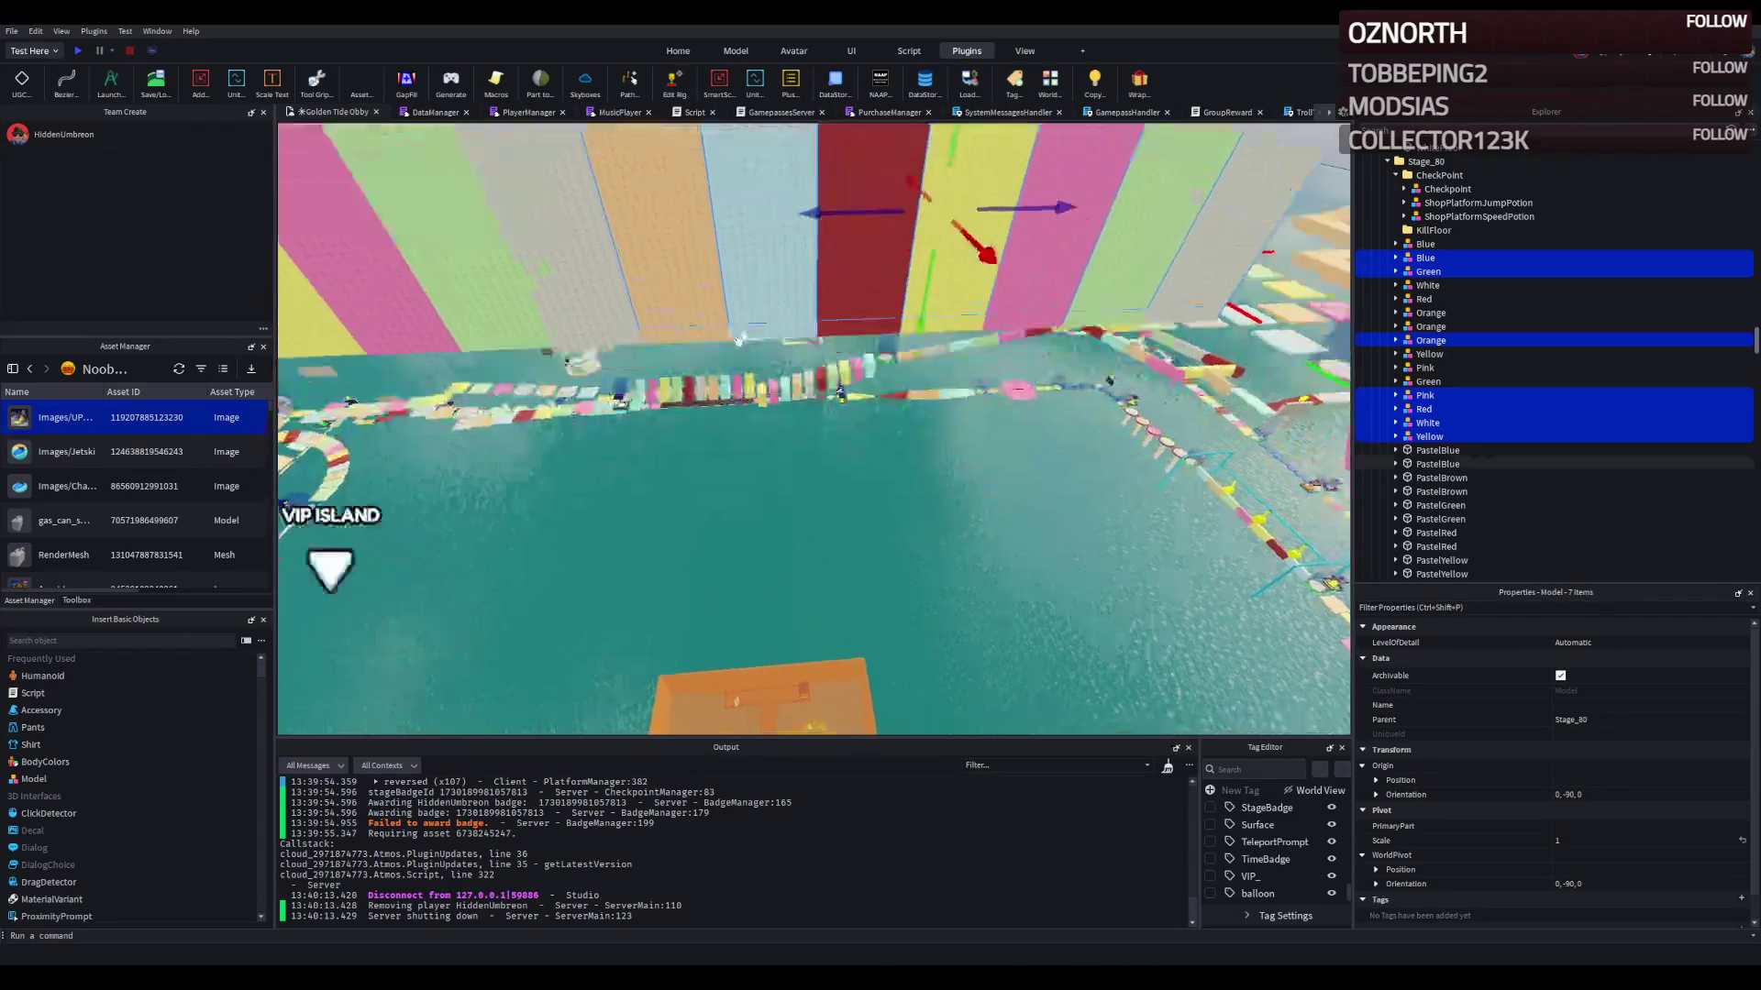
pyautogui.keyDown('ctrl'); pyautogui.click(770, 269); pyautogui.keyUp('ctrl')
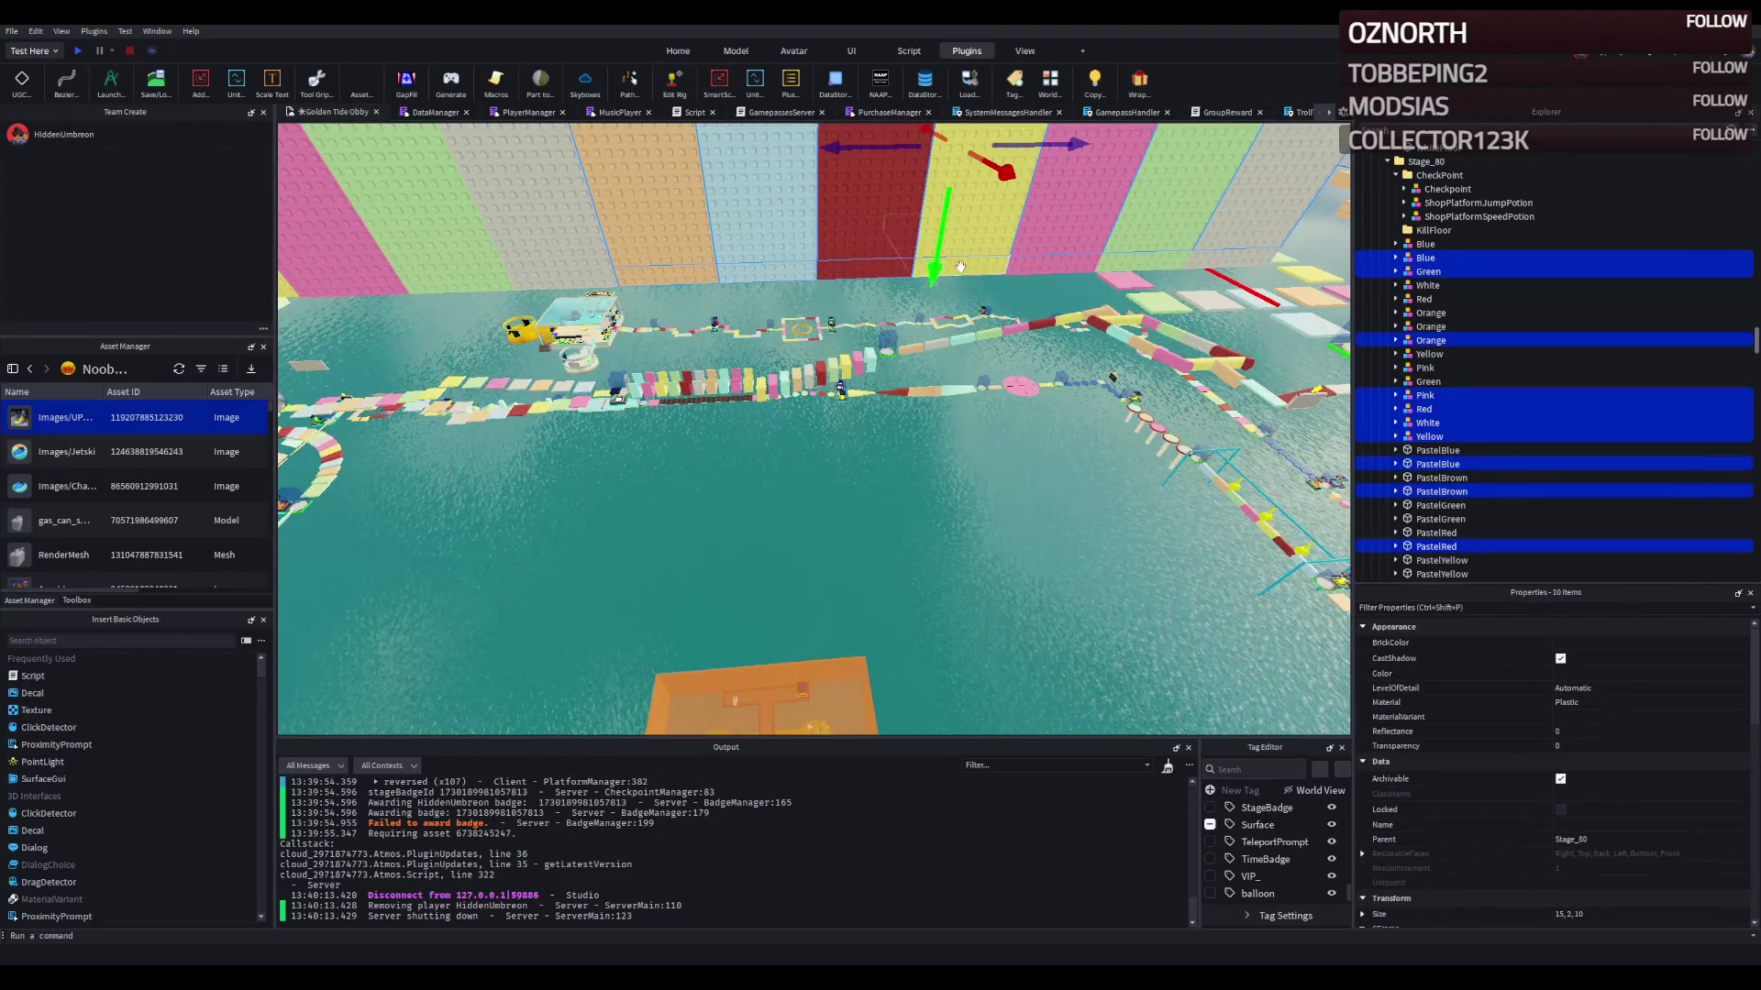
pyautogui.keyDown('ctrl'); pyautogui.click(1042, 263); pyautogui.keyUp('ctrl')
pyautogui.keyDown('ctrl'); pyautogui.click(1201, 259); pyautogui.keyUp('ctrl')
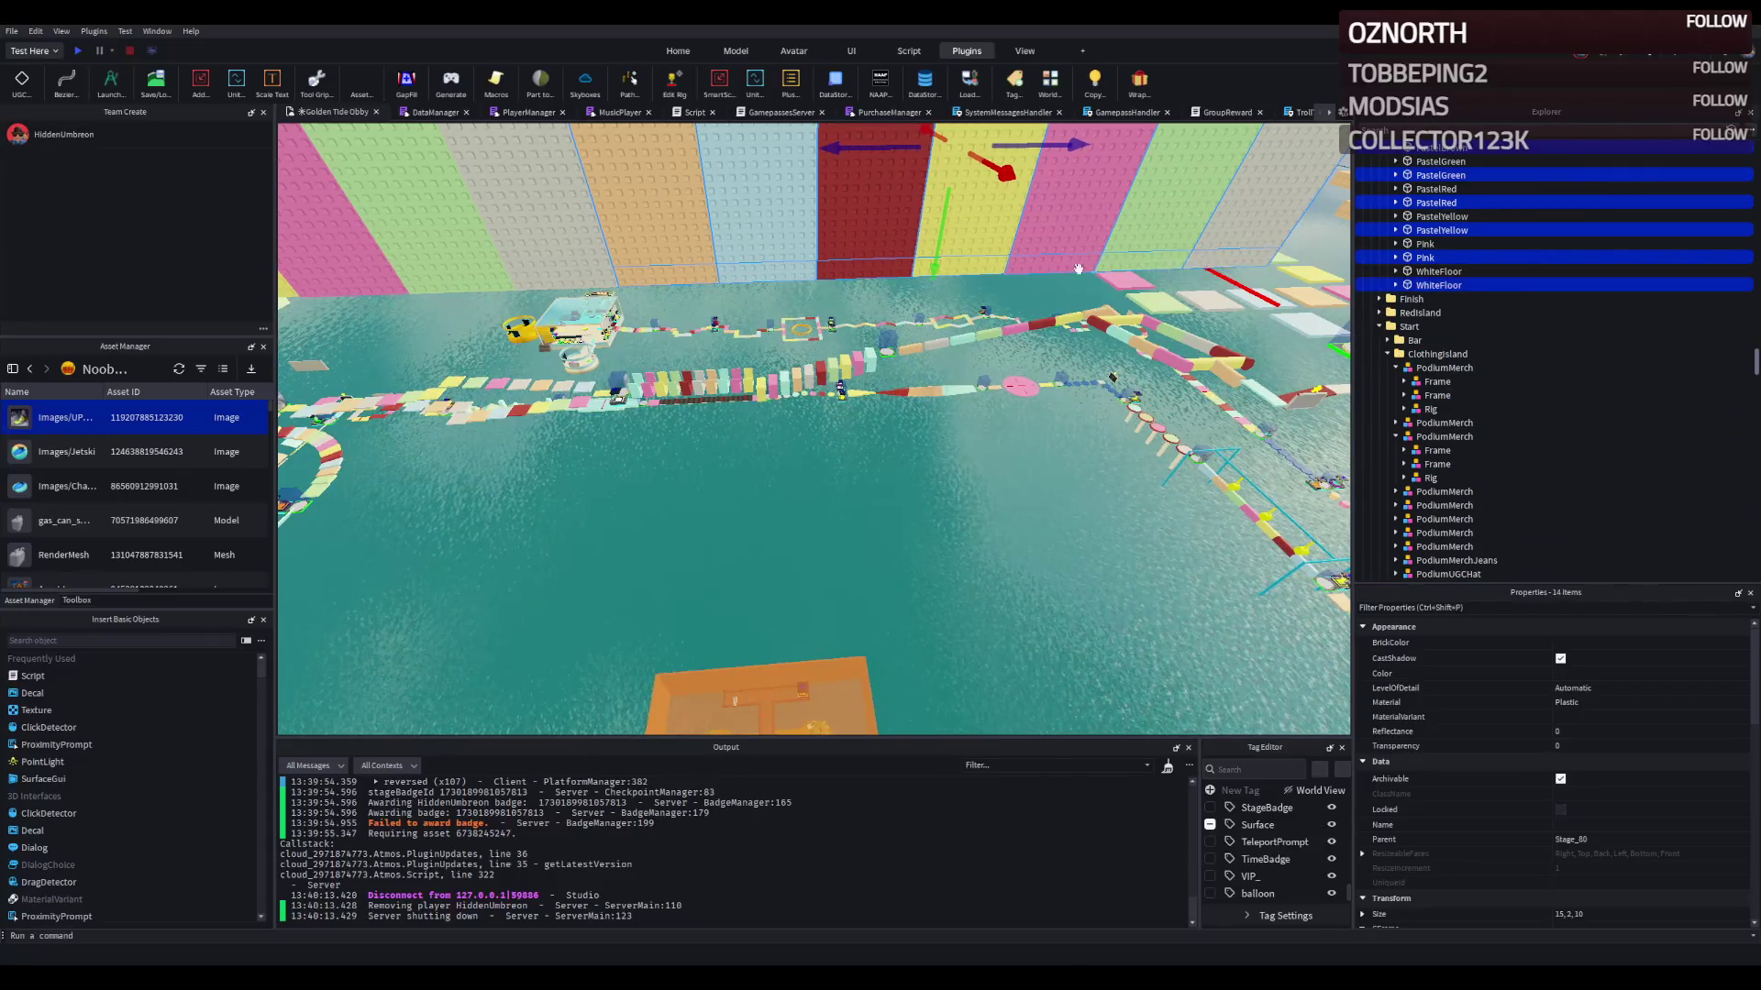
pyautogui.moveTo(789, 246)
pyautogui.mouseDown()
pyautogui.moveTo(825, 250)
pyautogui.moveTo(714, 344)
pyautogui.moveTo(495, 214)
pyautogui.mouseUp()
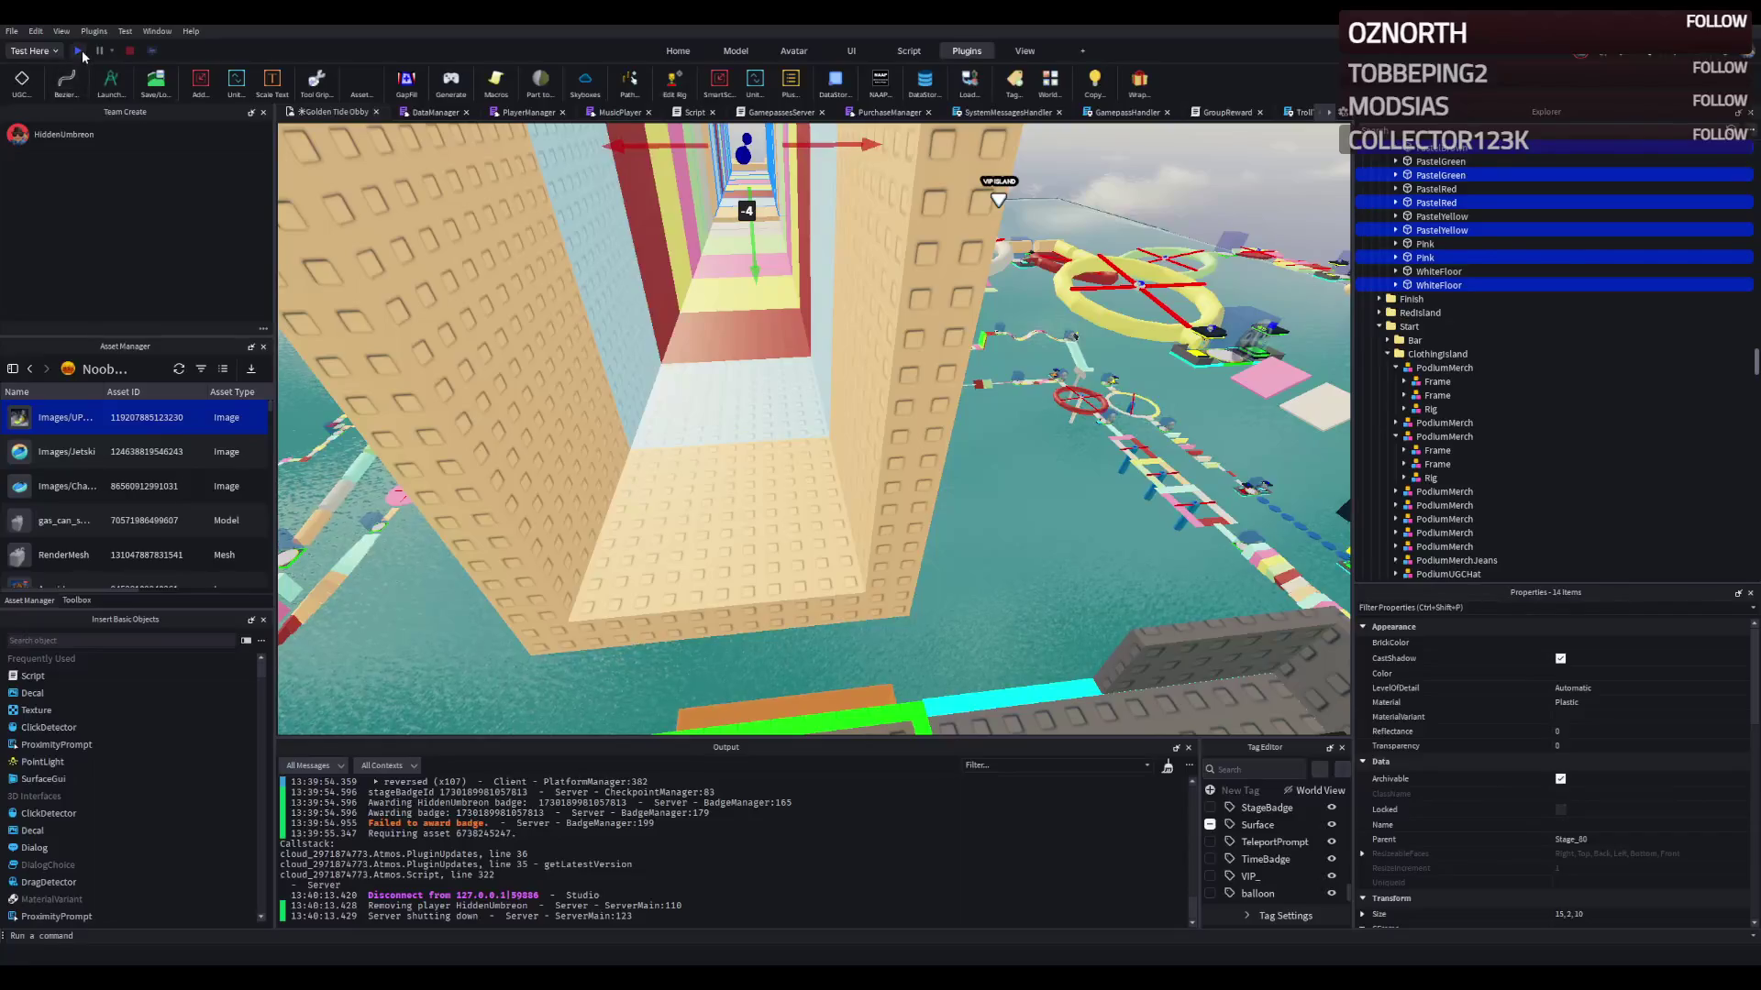
pyautogui.click(79, 52)
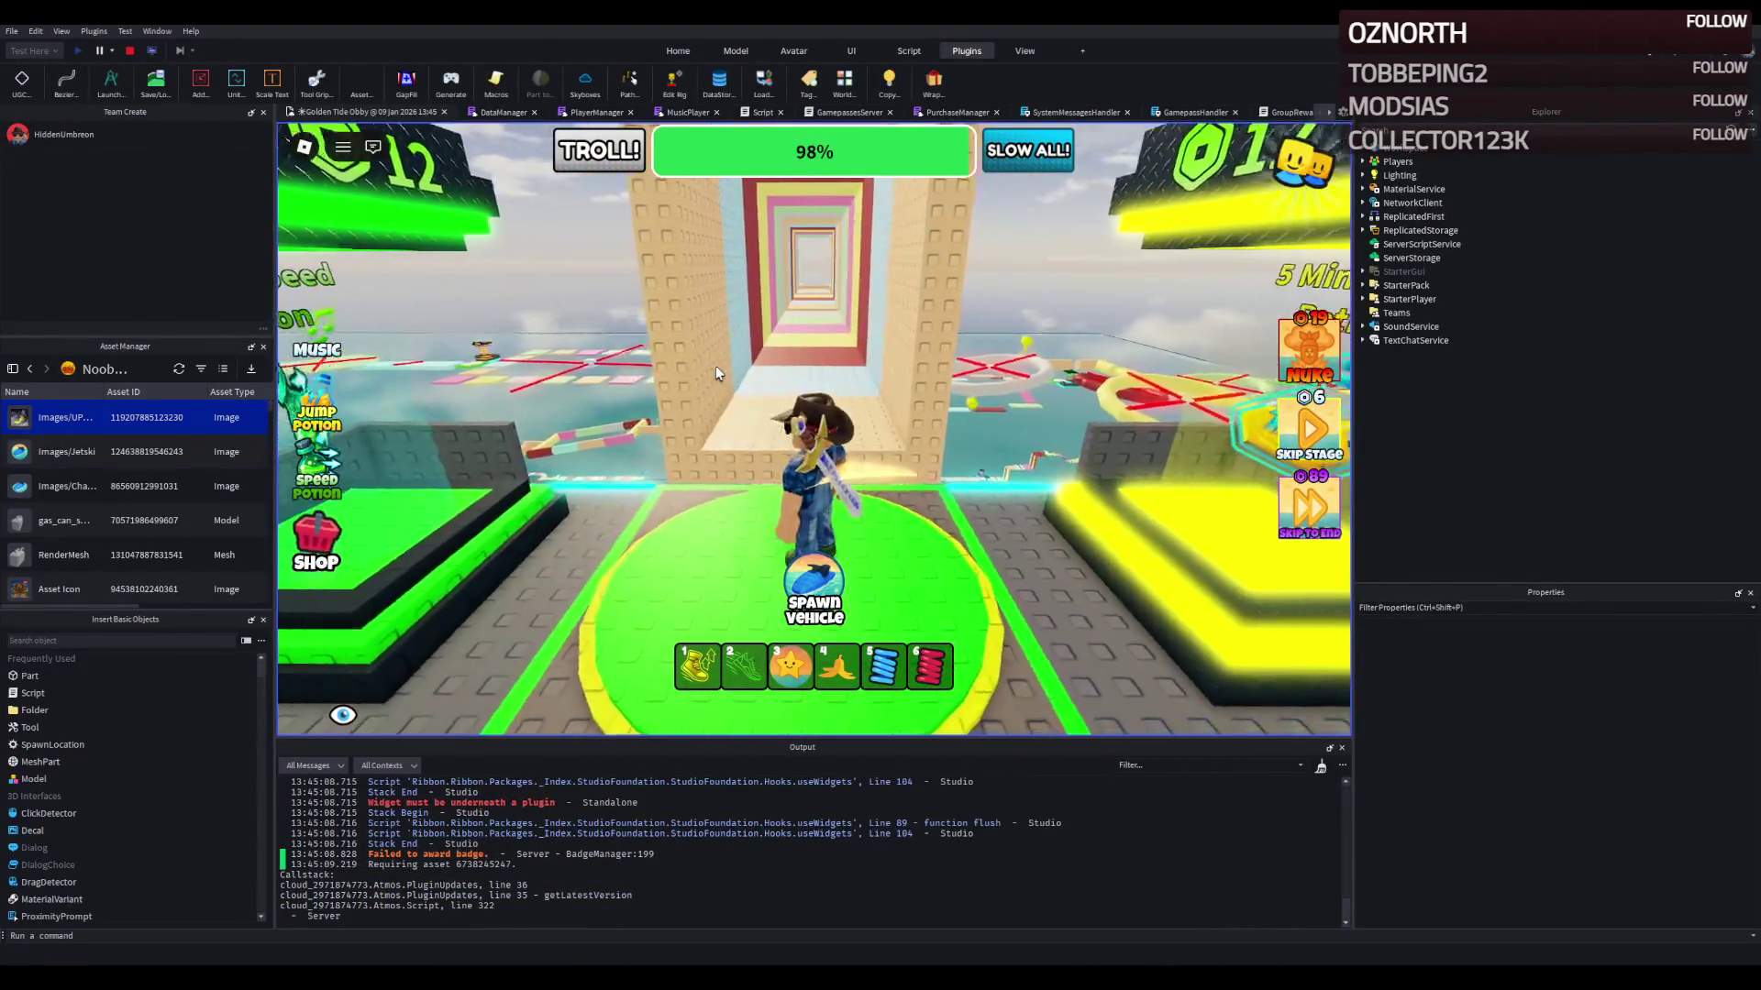
pyautogui.press('w')
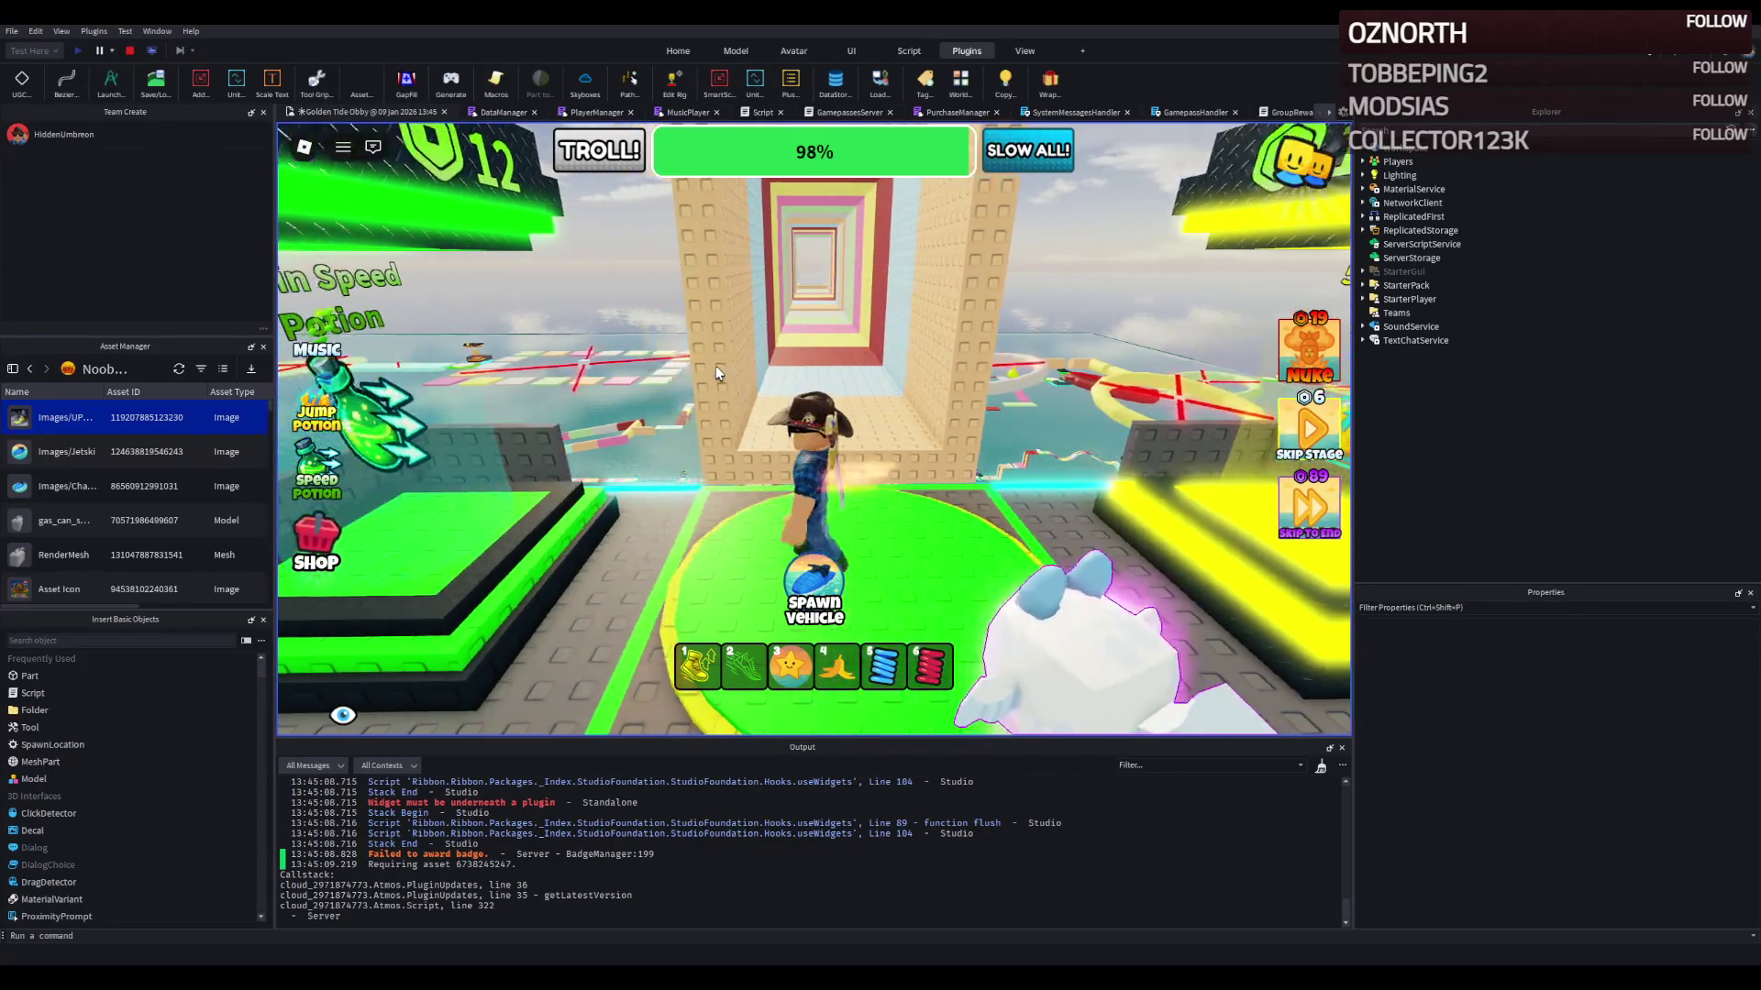
pyautogui.press('w')
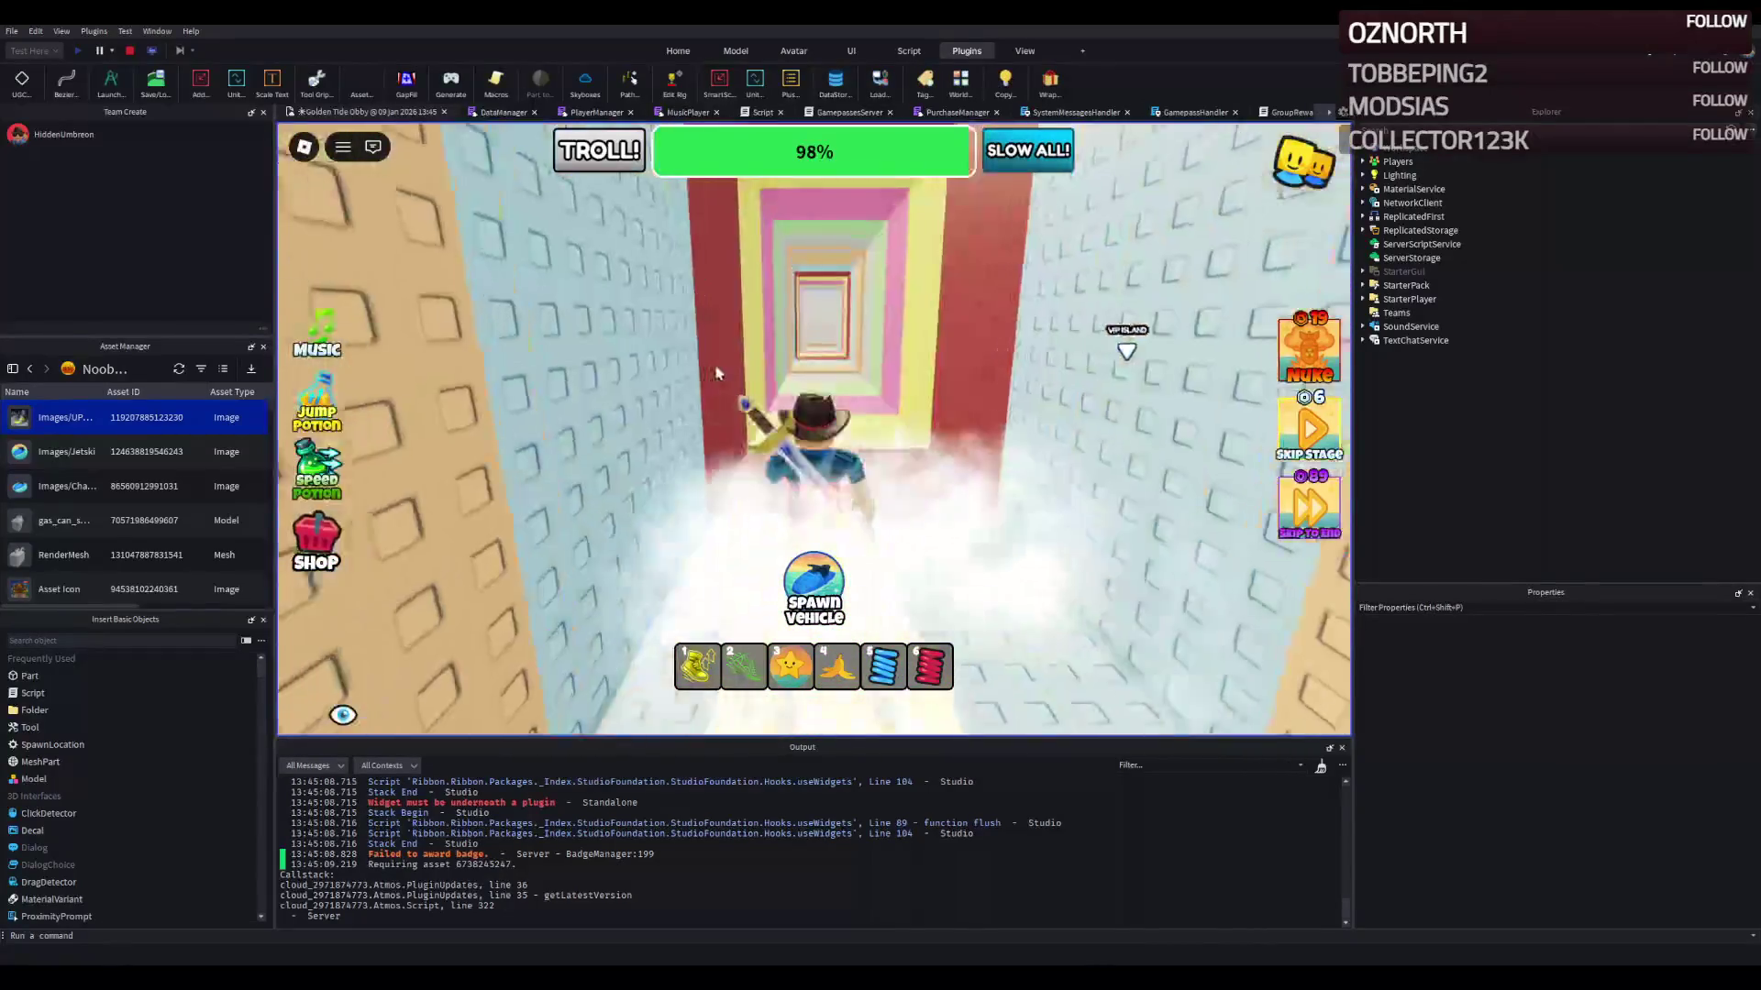
pyautogui.press('w')
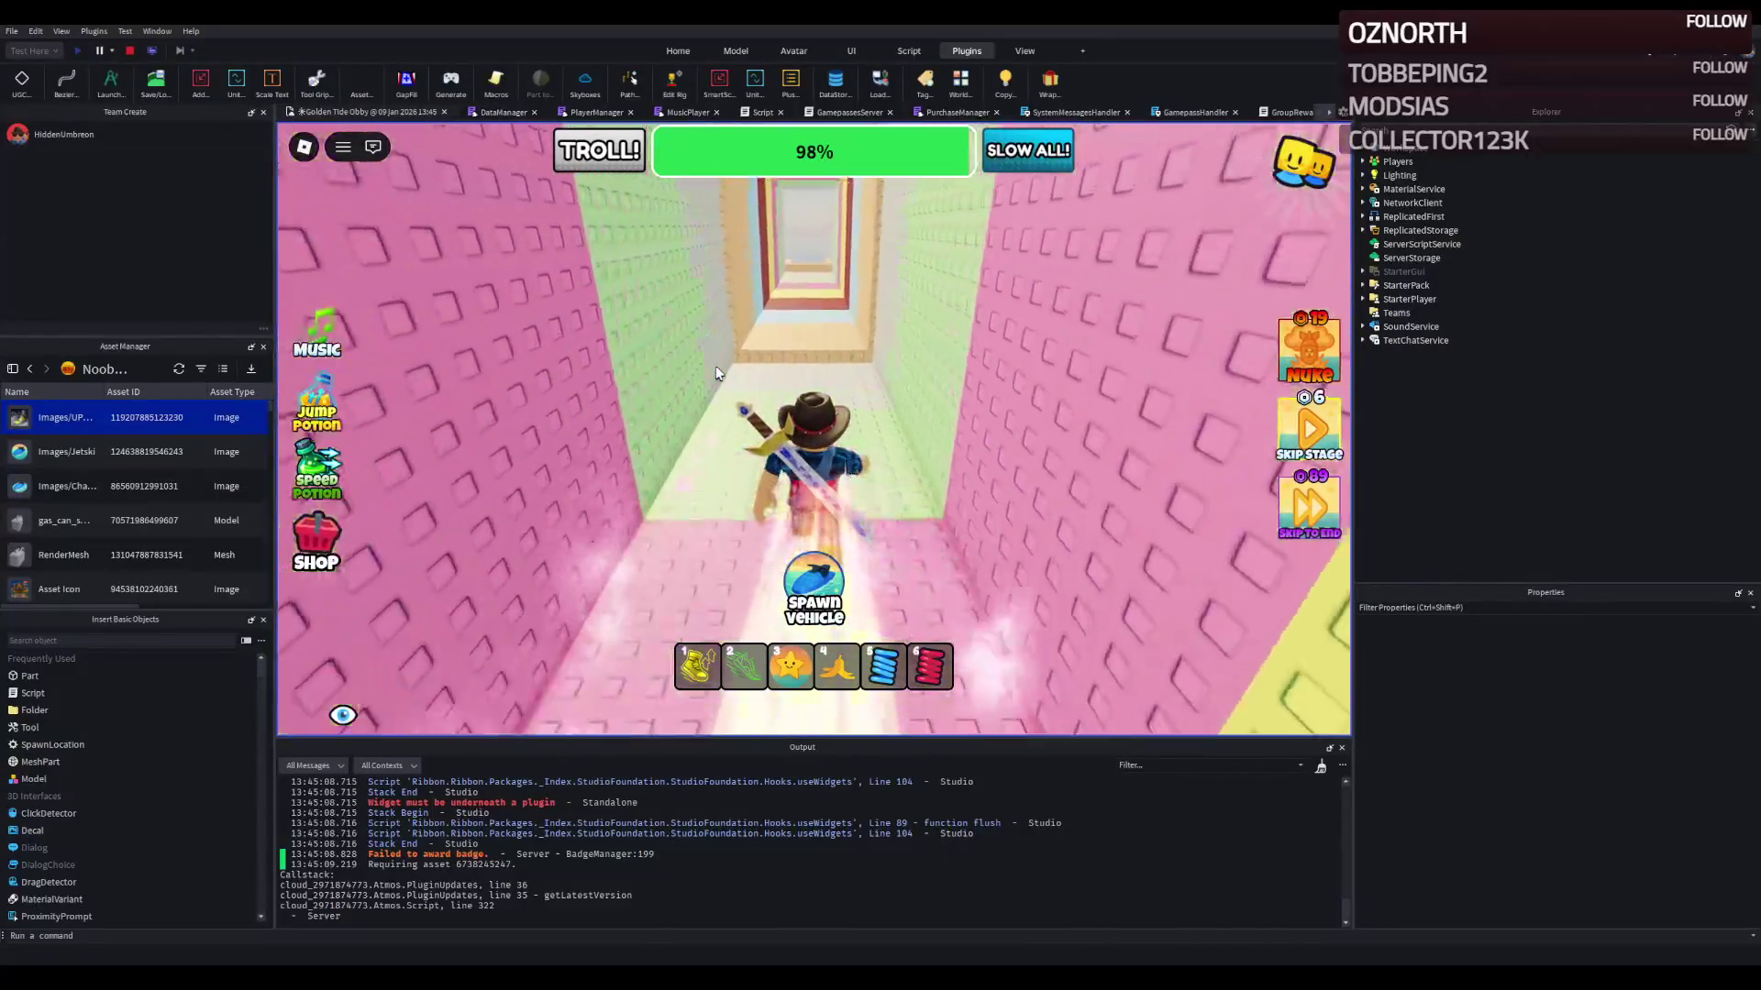
pyautogui.press('w')
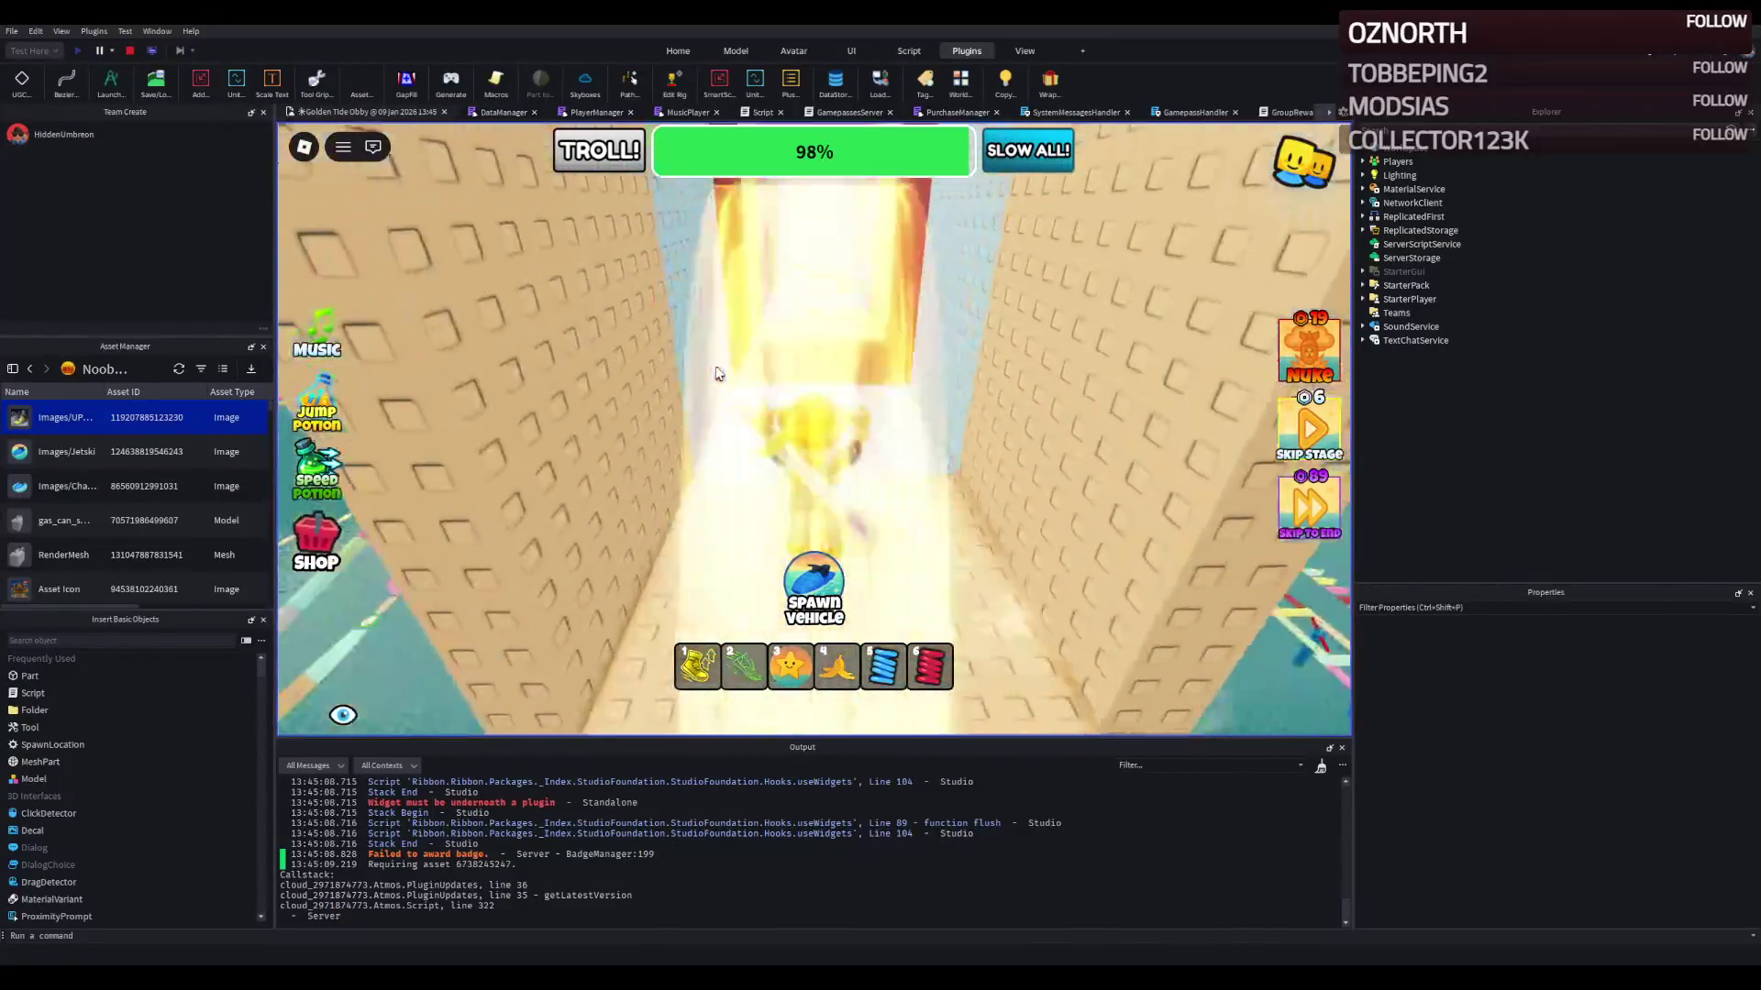
pyautogui.press('w')
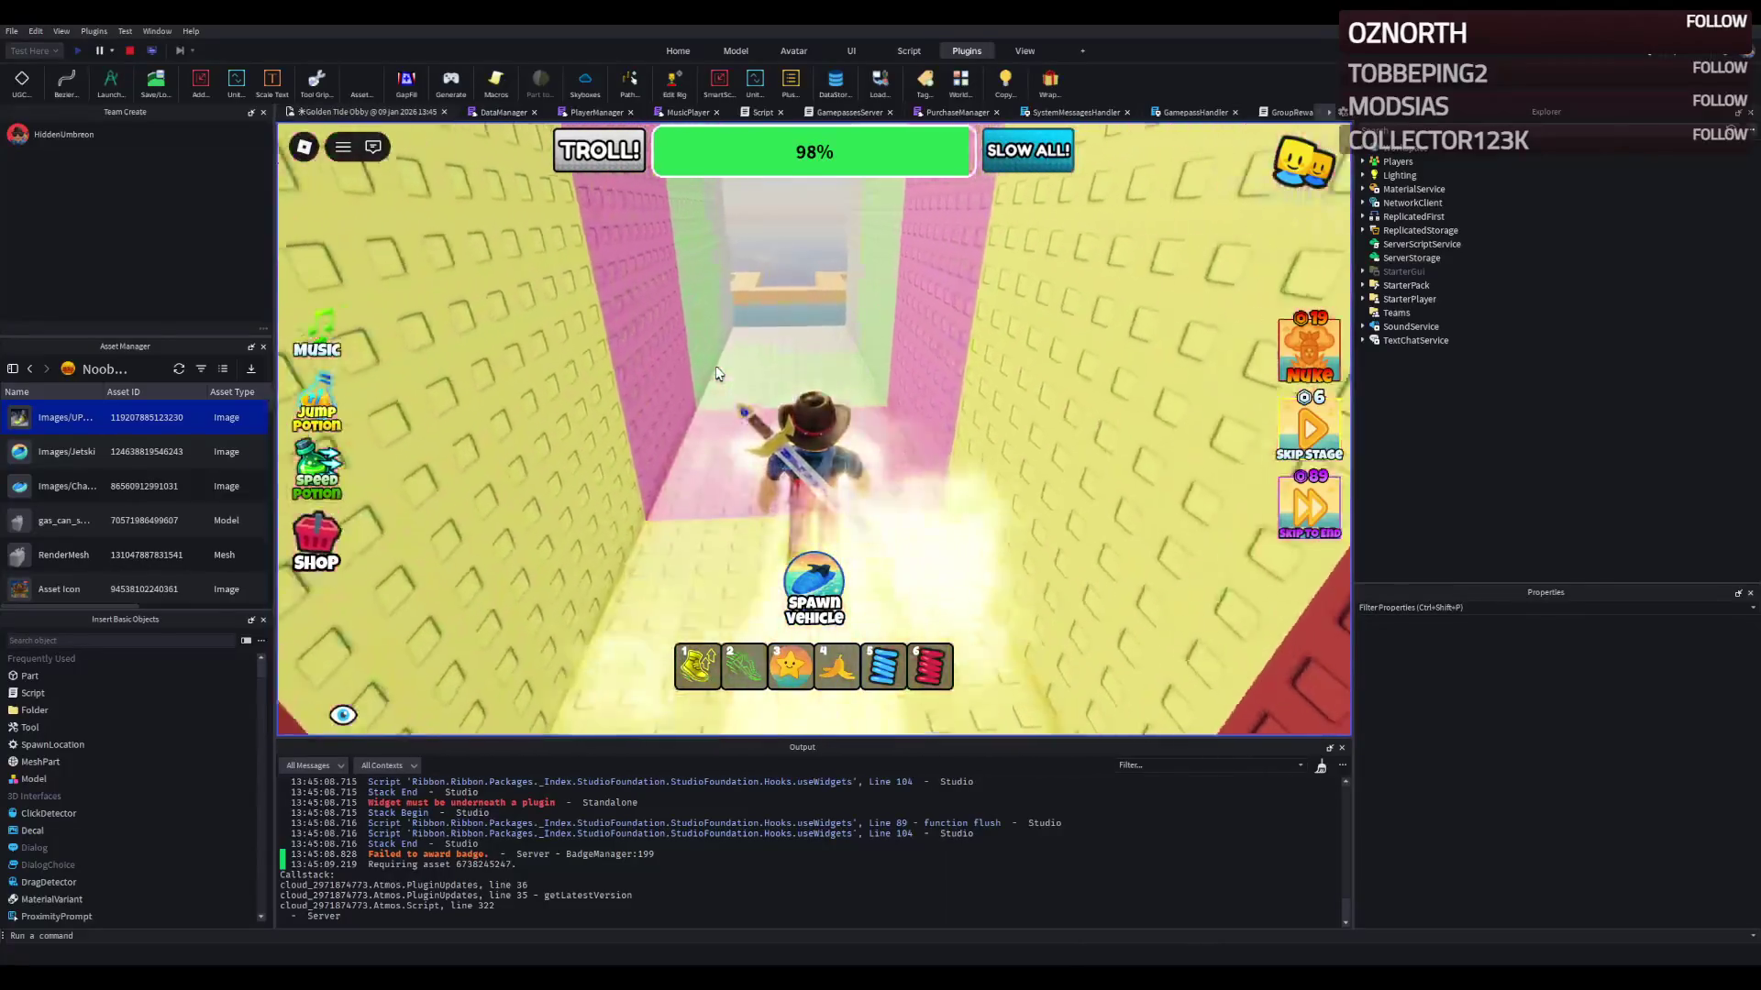
pyautogui.press('w')
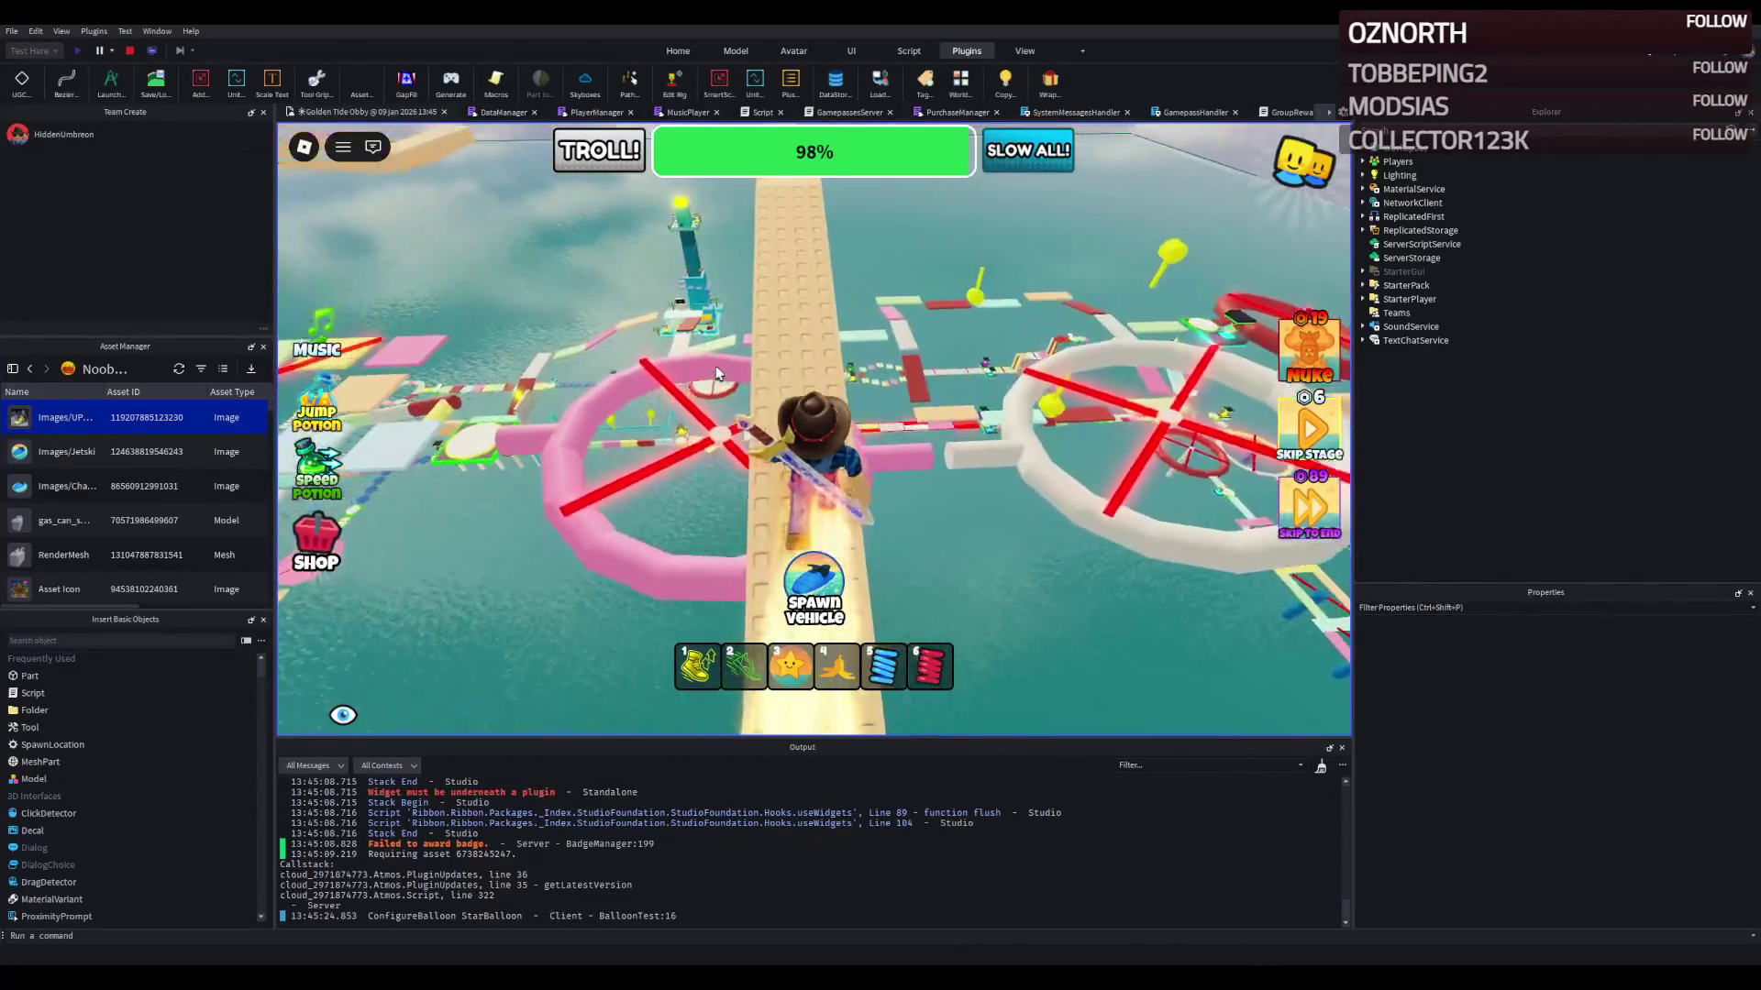
pyautogui.click(131, 51)
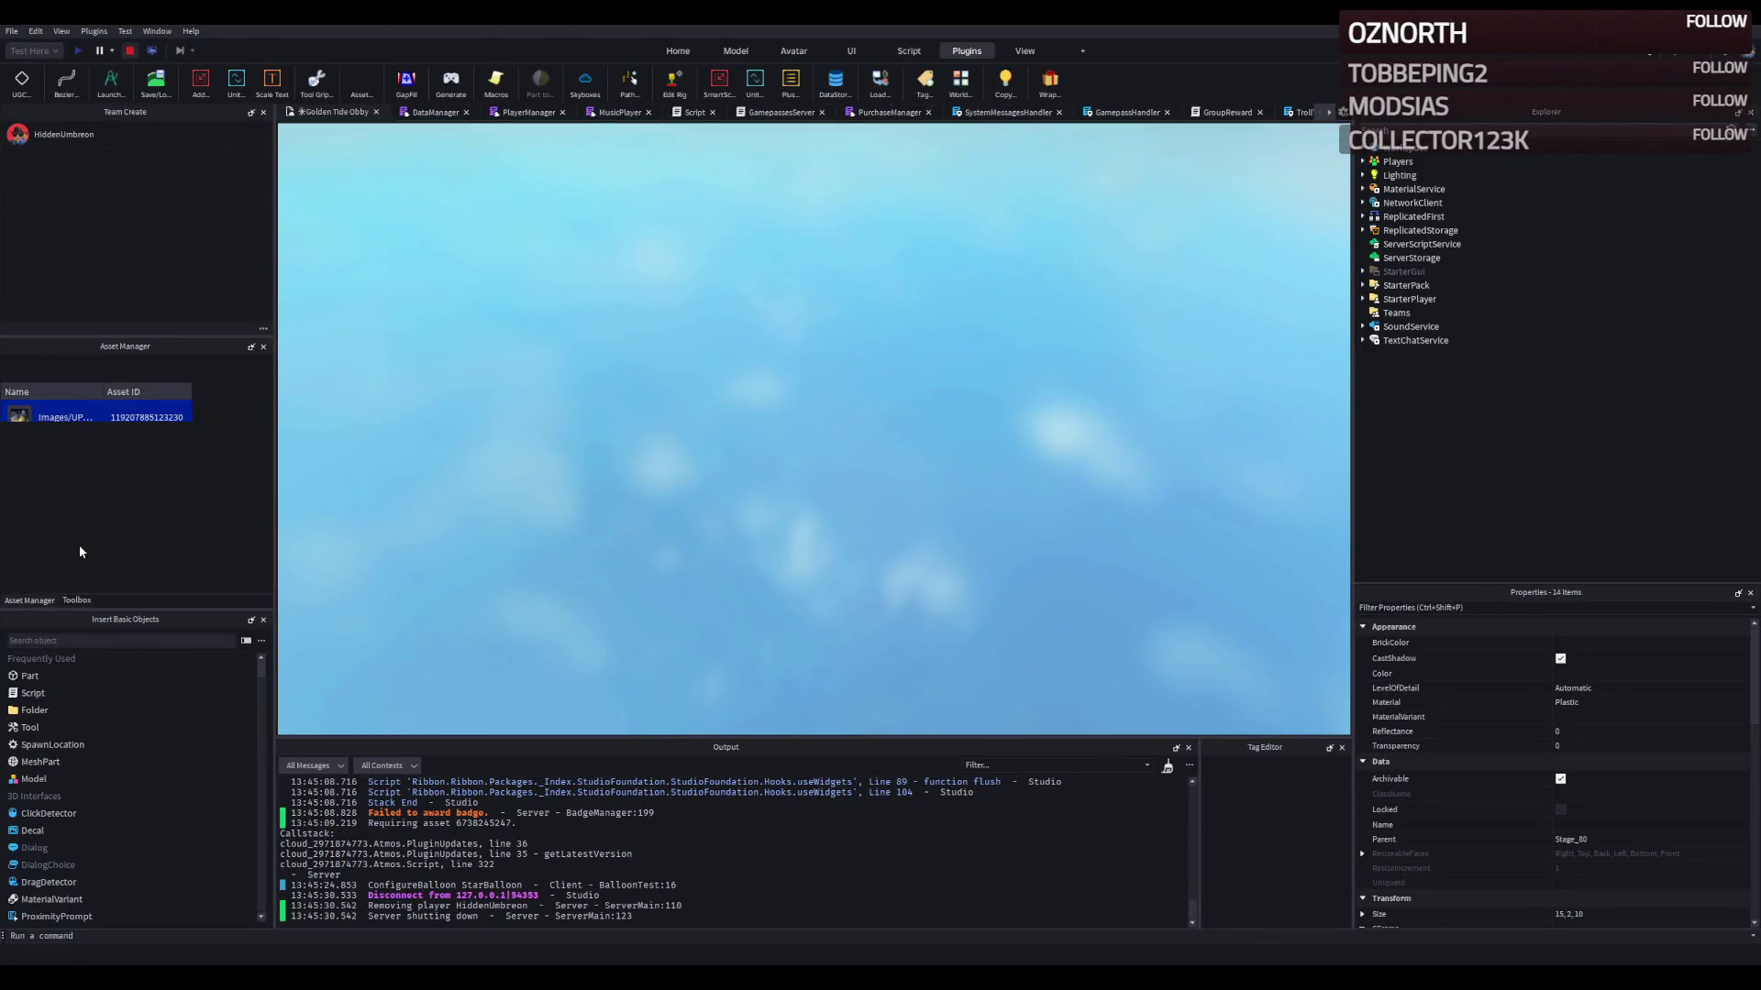
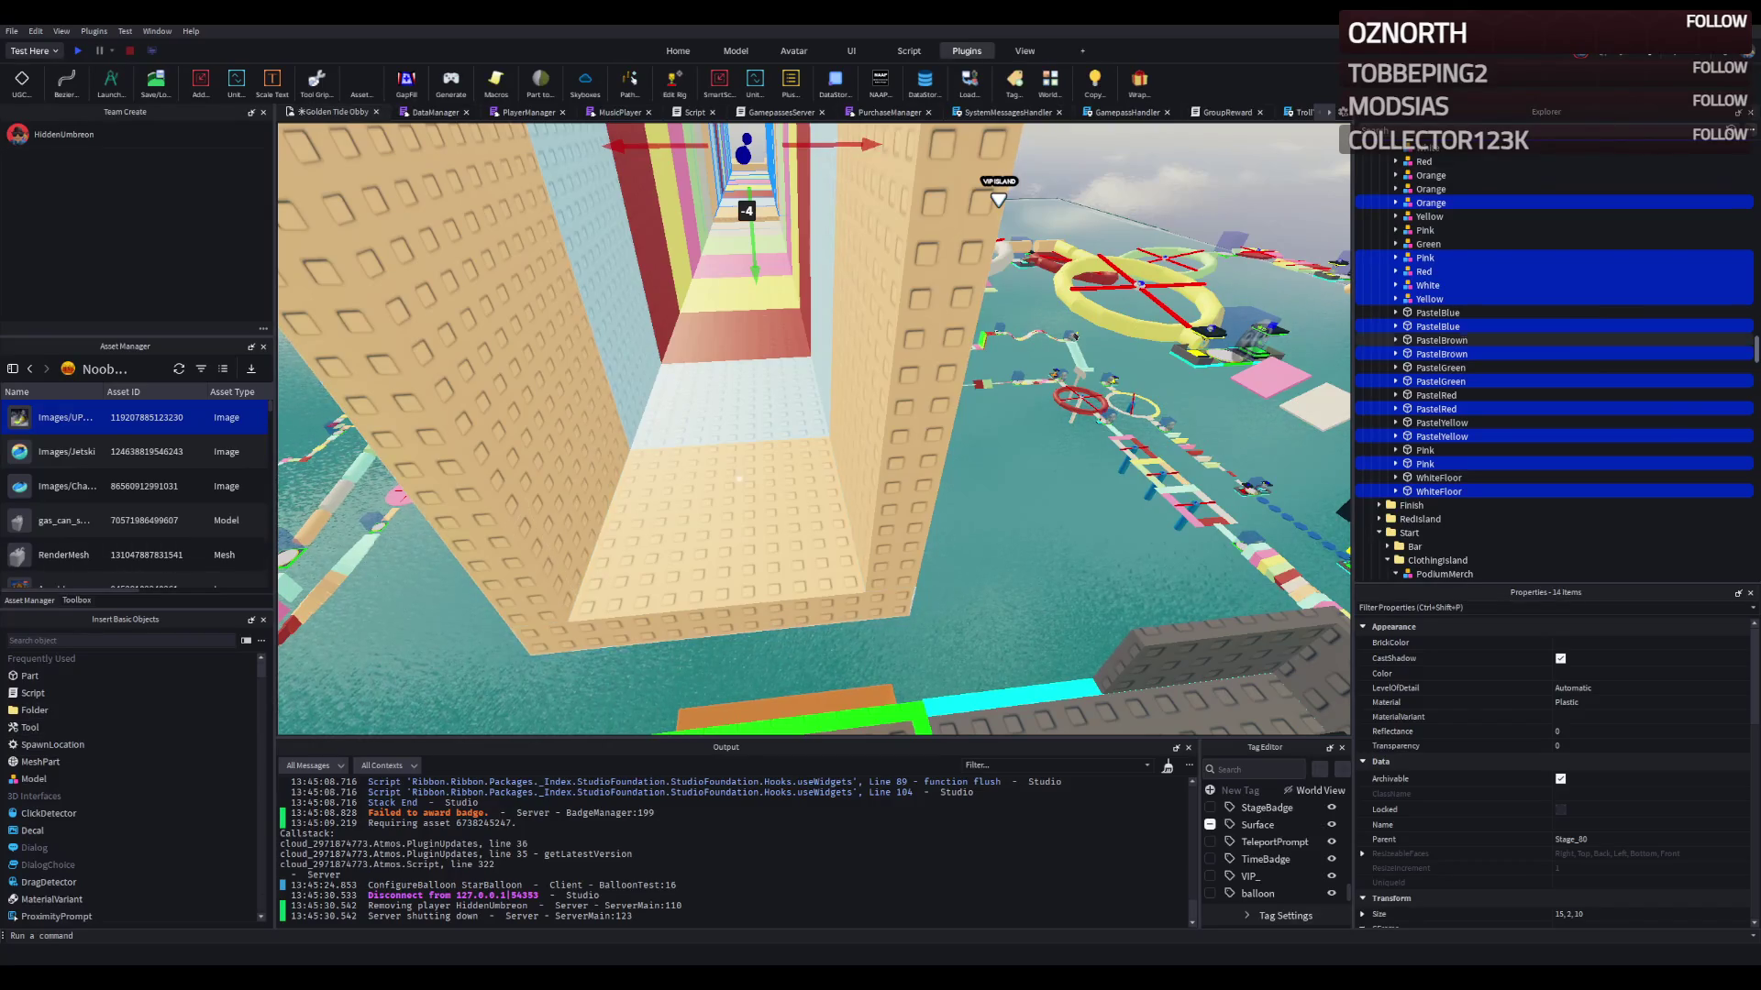
# Step: Select the checkpoint platform and rename its Stage_80 folder to Stage_81
pyautogui.scroll(-5, 737, 480)
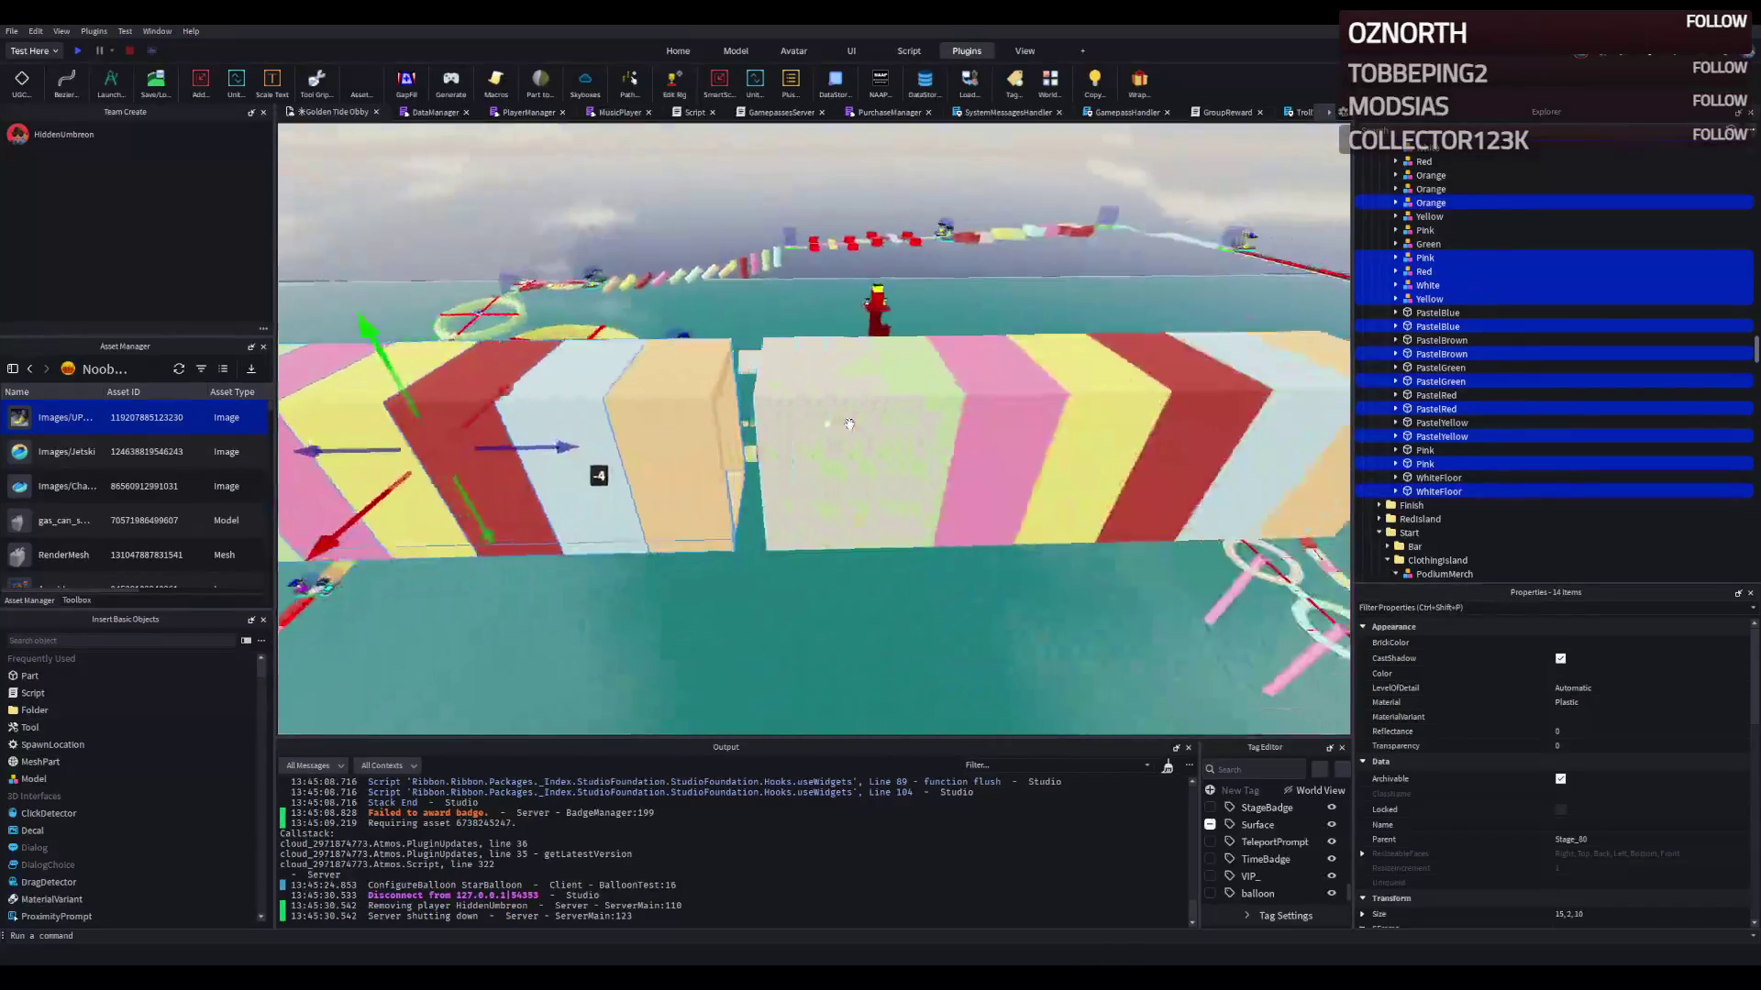
pyautogui.click(790, 450)
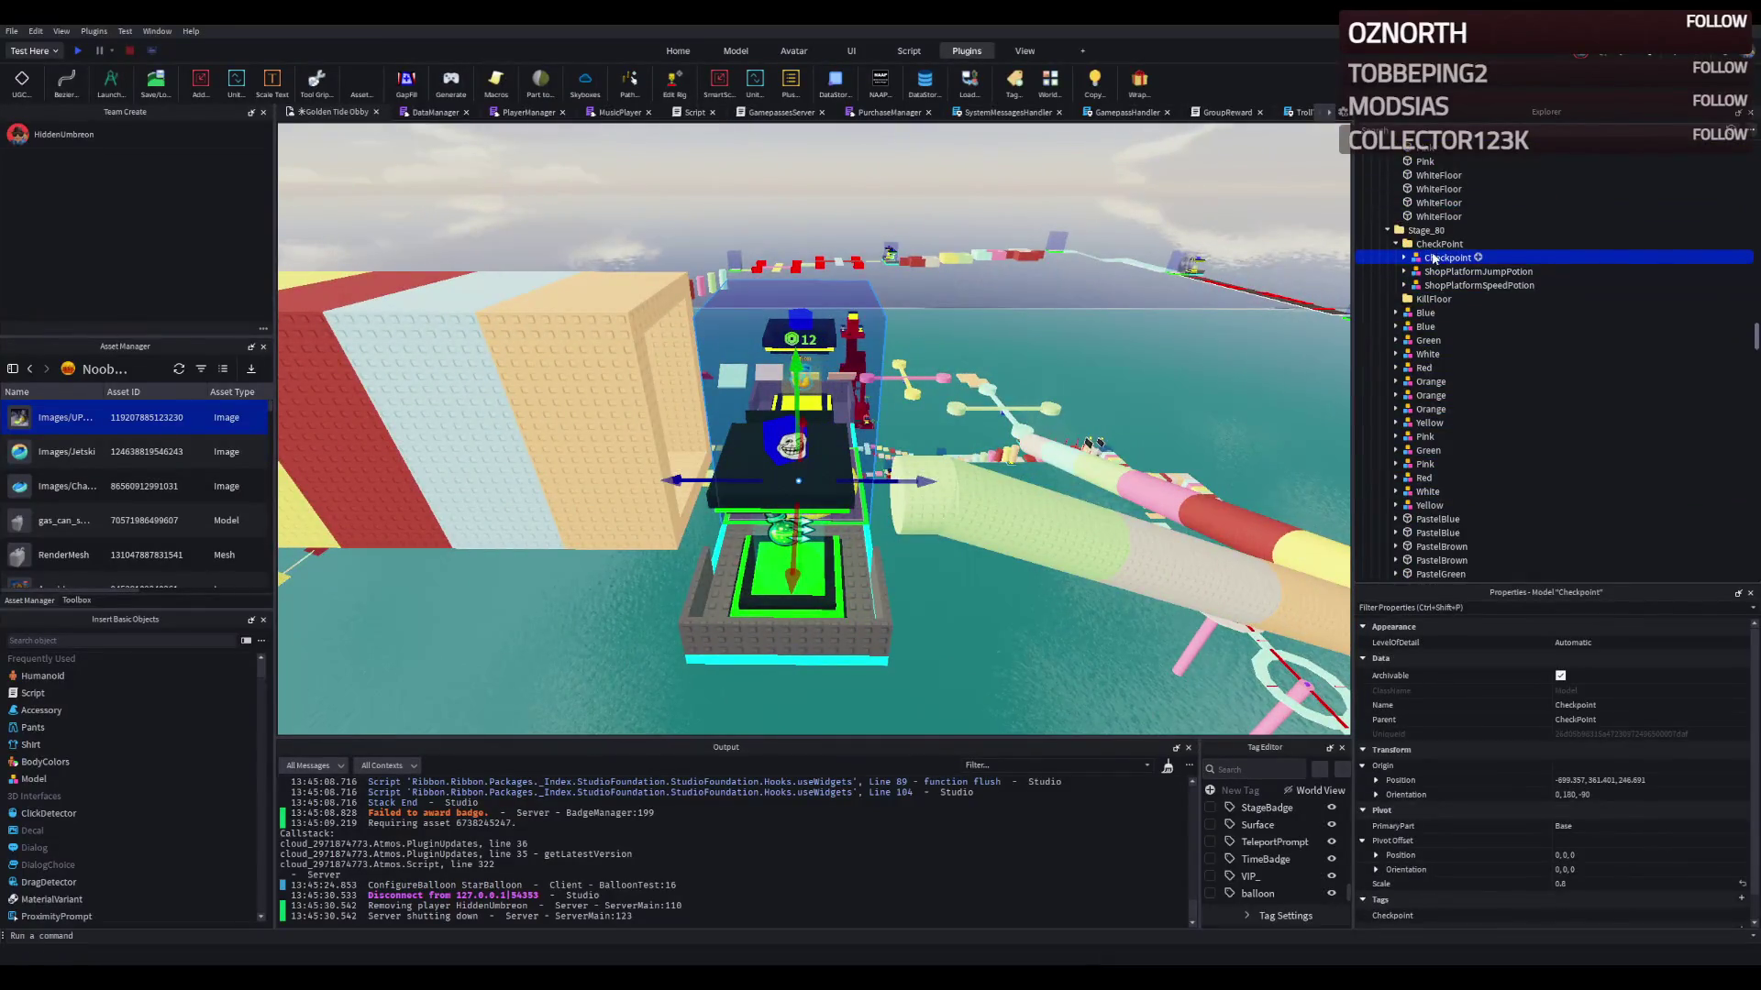
pyautogui.click(1396, 245)
pyautogui.click(1396, 244)
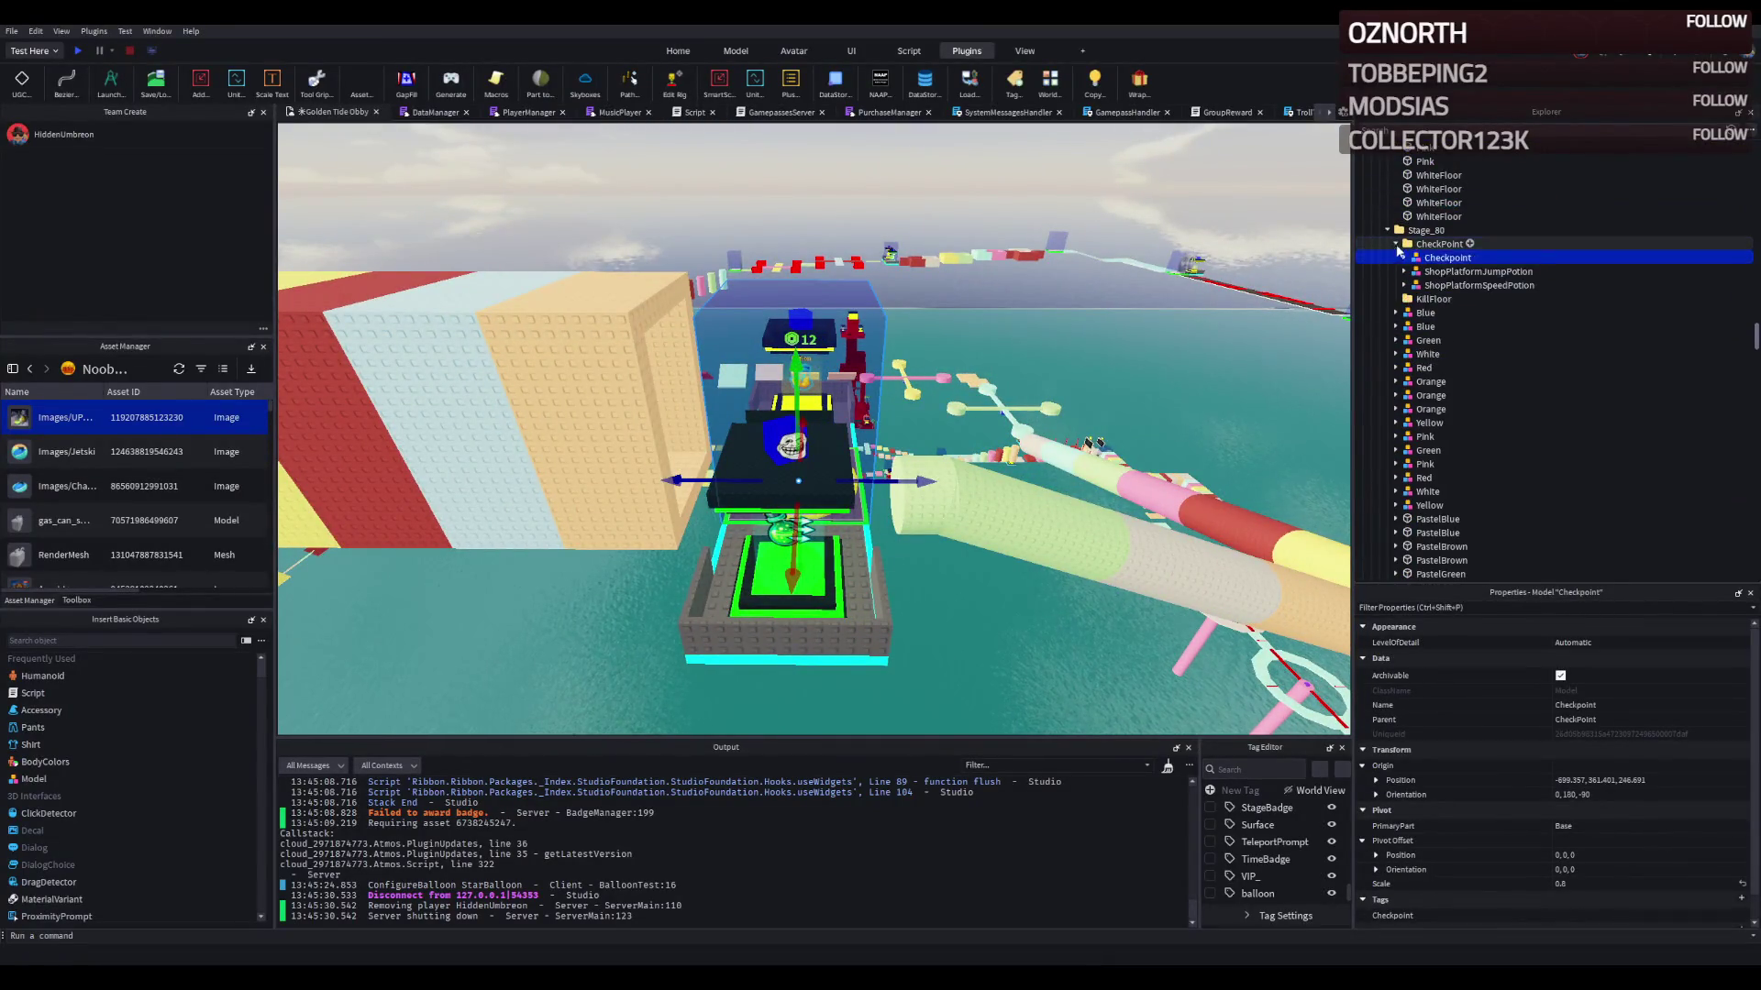
pyautogui.doubleClick(1429, 230)
pyautogui.write('Stage_81')
pyautogui.press('Return')
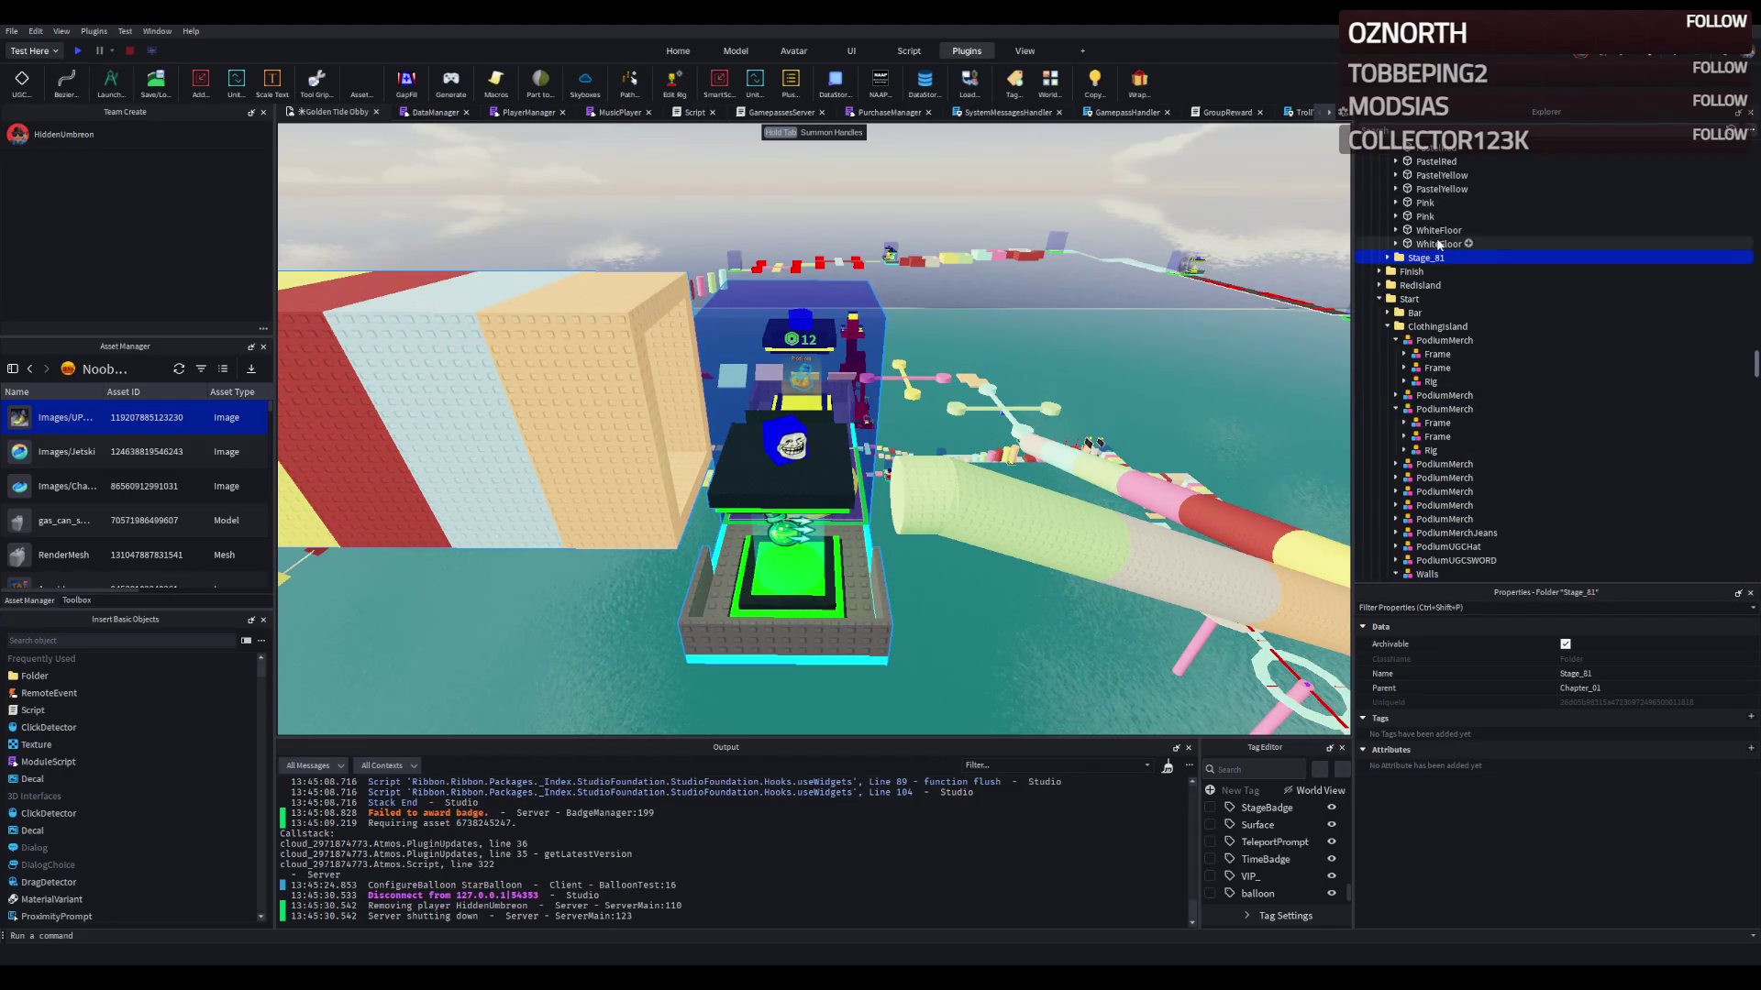
# Step: Delete the coloured parts Blue through WhiteFloor, then slide Stage_81 about 139 studs along the course
pyautogui.doubleClick(1438, 260)
pyautogui.click(1422, 298)
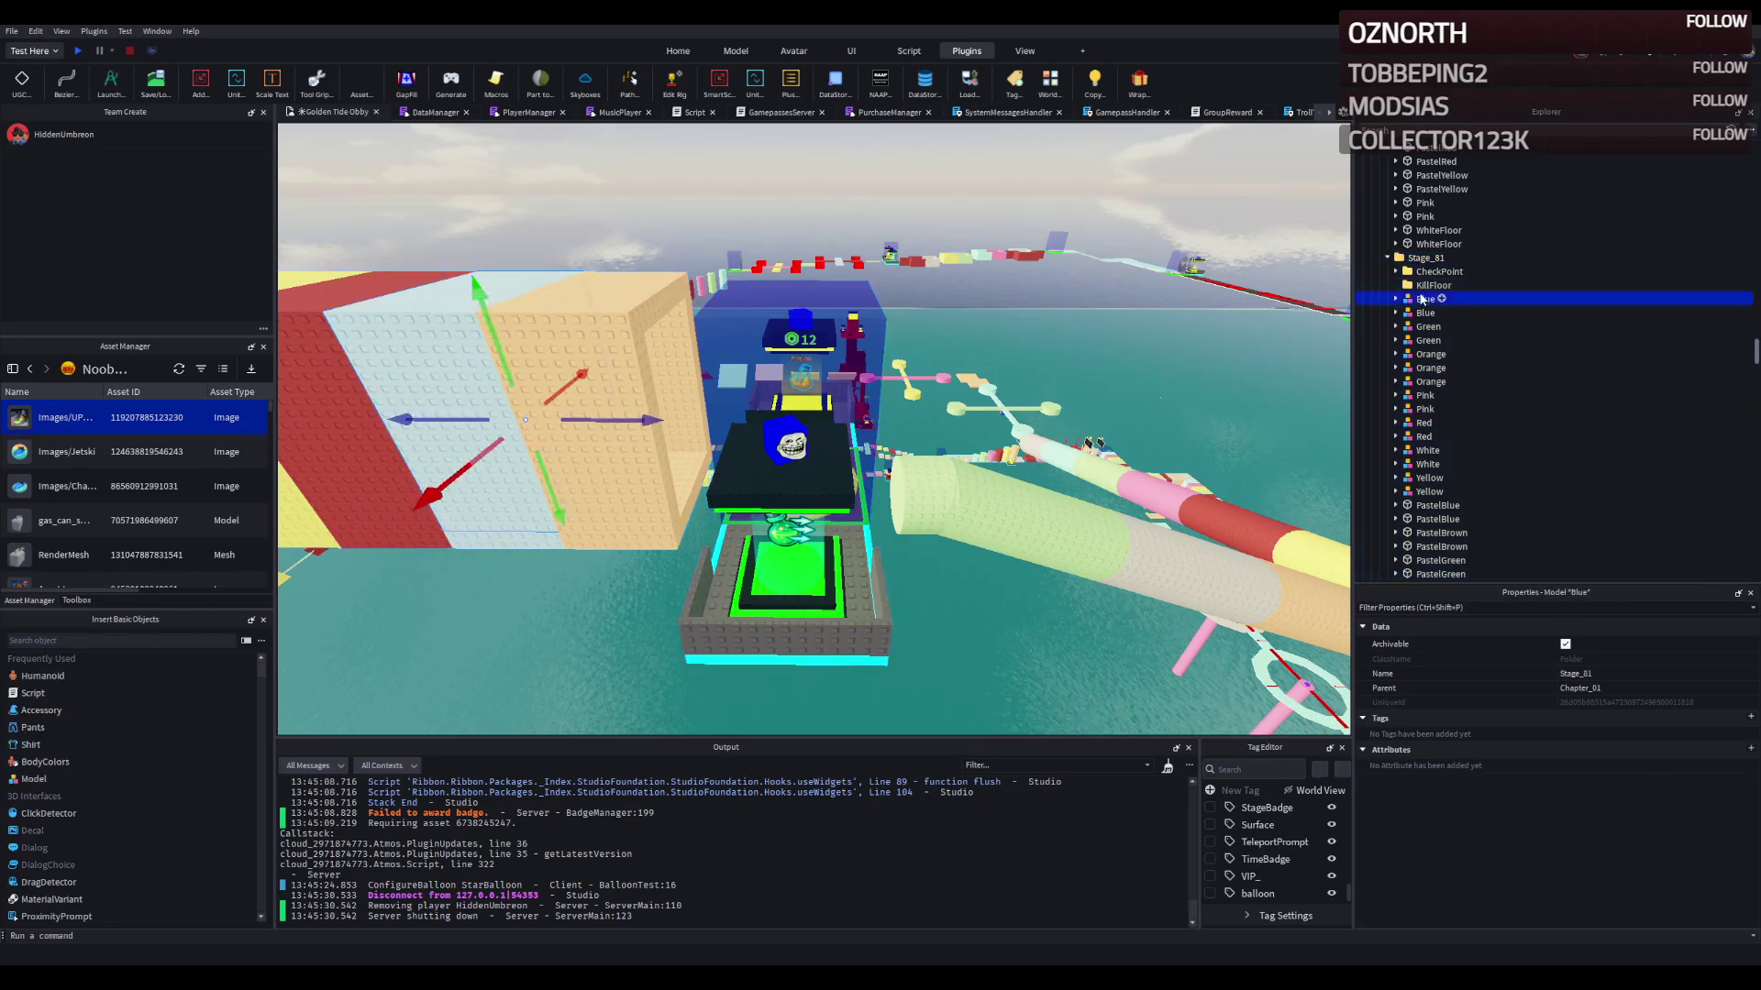
pyautogui.scroll(-3, 1422, 458)
pyautogui.keyDown('shift'); pyautogui.click(1423, 531); pyautogui.keyUp('shift')
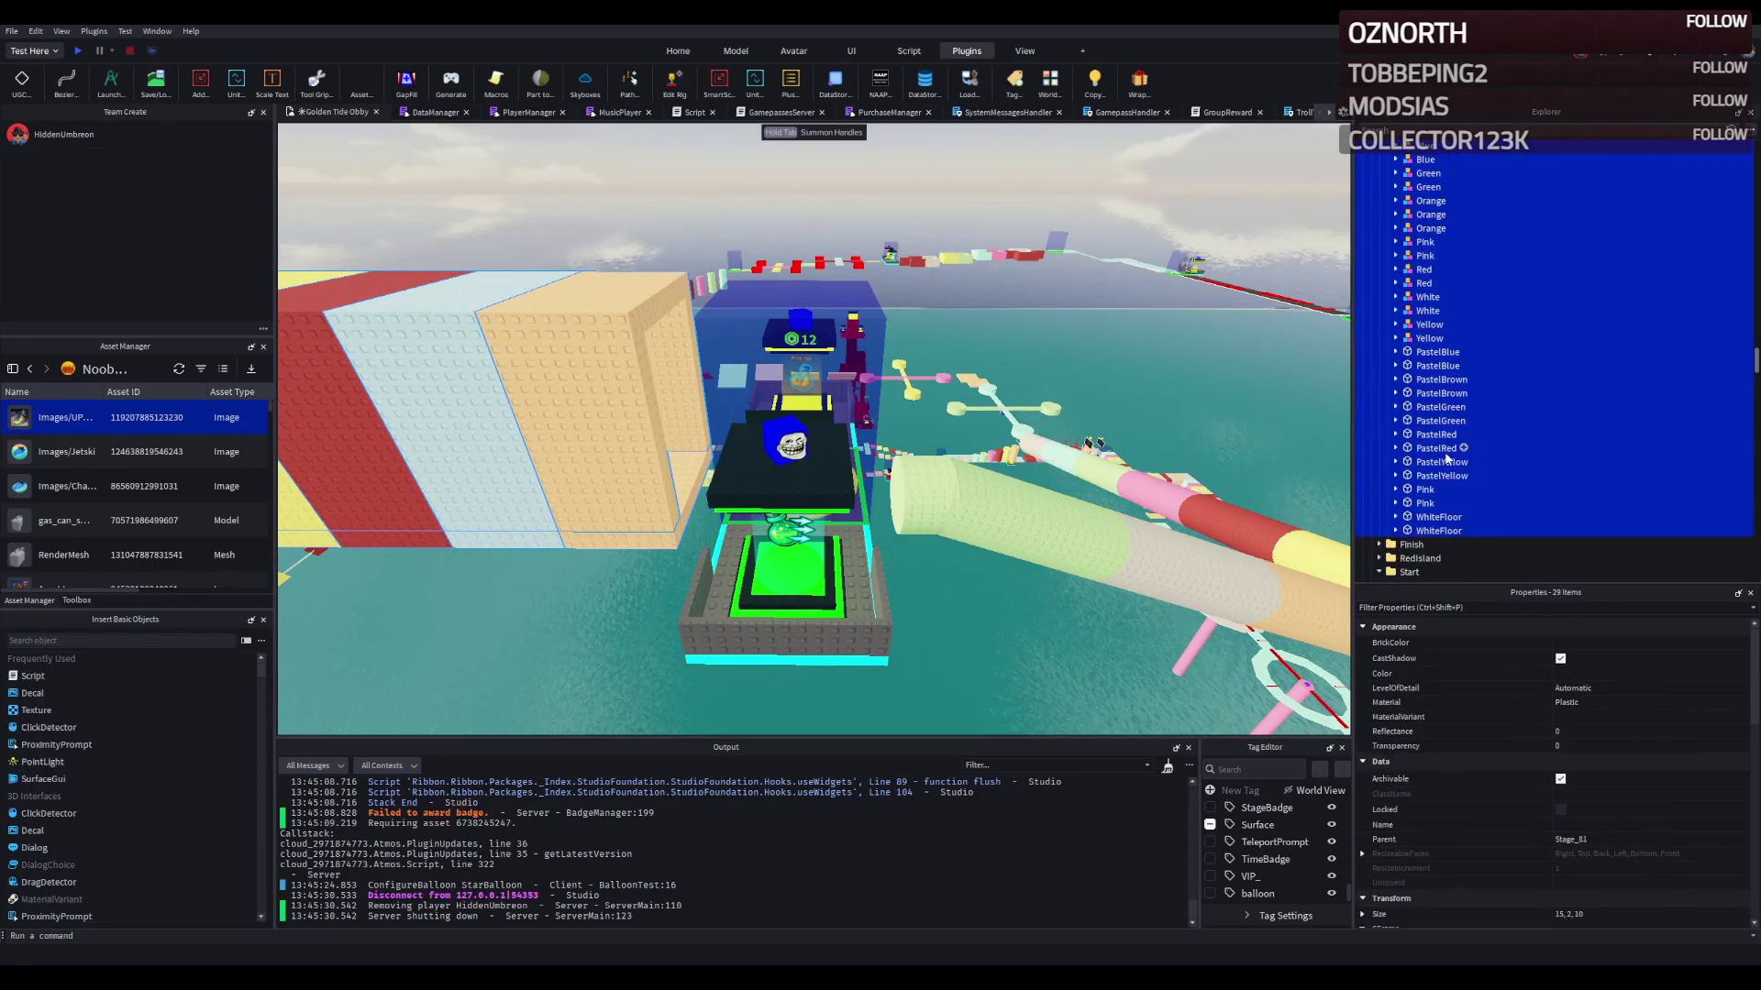
pyautogui.press('Delete')
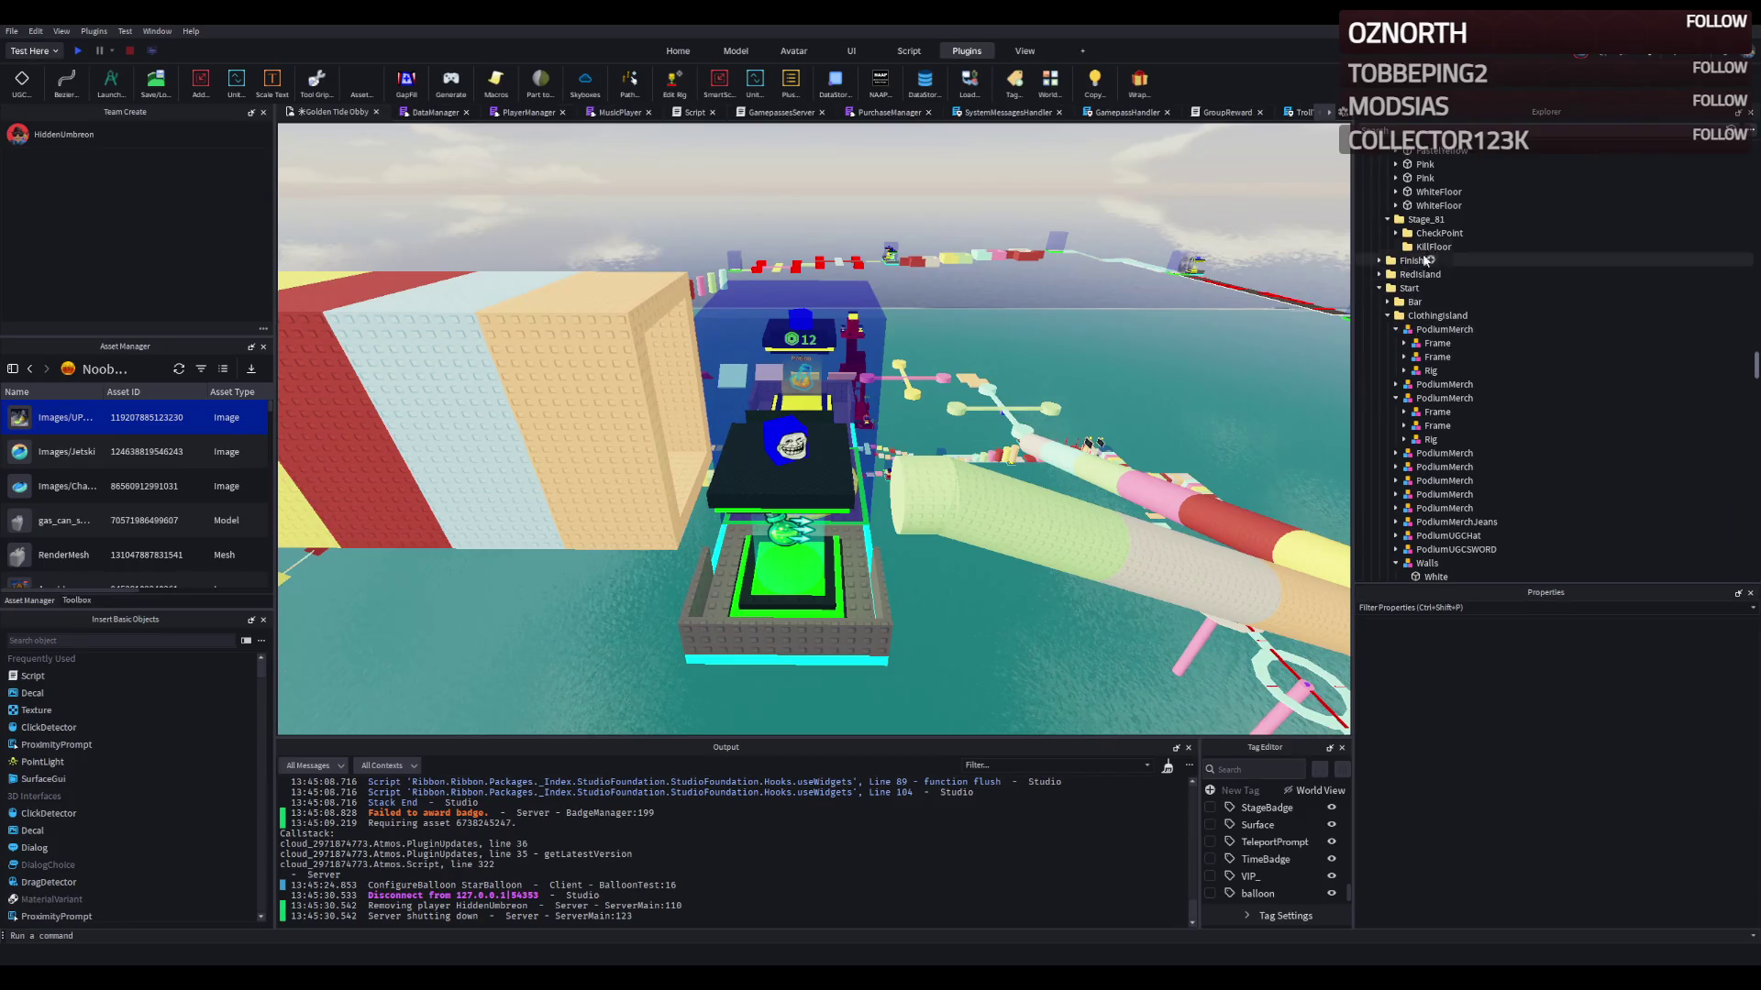
pyautogui.click(1423, 219)
pyautogui.moveTo(873, 394)
pyautogui.mouseDown()
pyautogui.moveTo(892, 402)
pyautogui.moveTo(868, 382)
pyautogui.moveTo(828, 471)
pyautogui.moveTo(893, 483)
pyautogui.moveTo(1520, 238)
pyautogui.mouseUp()
# Step: Set the Number value under Checkpoint > CheckpointProperties to 81
pyautogui.doubleClick(1440, 233)
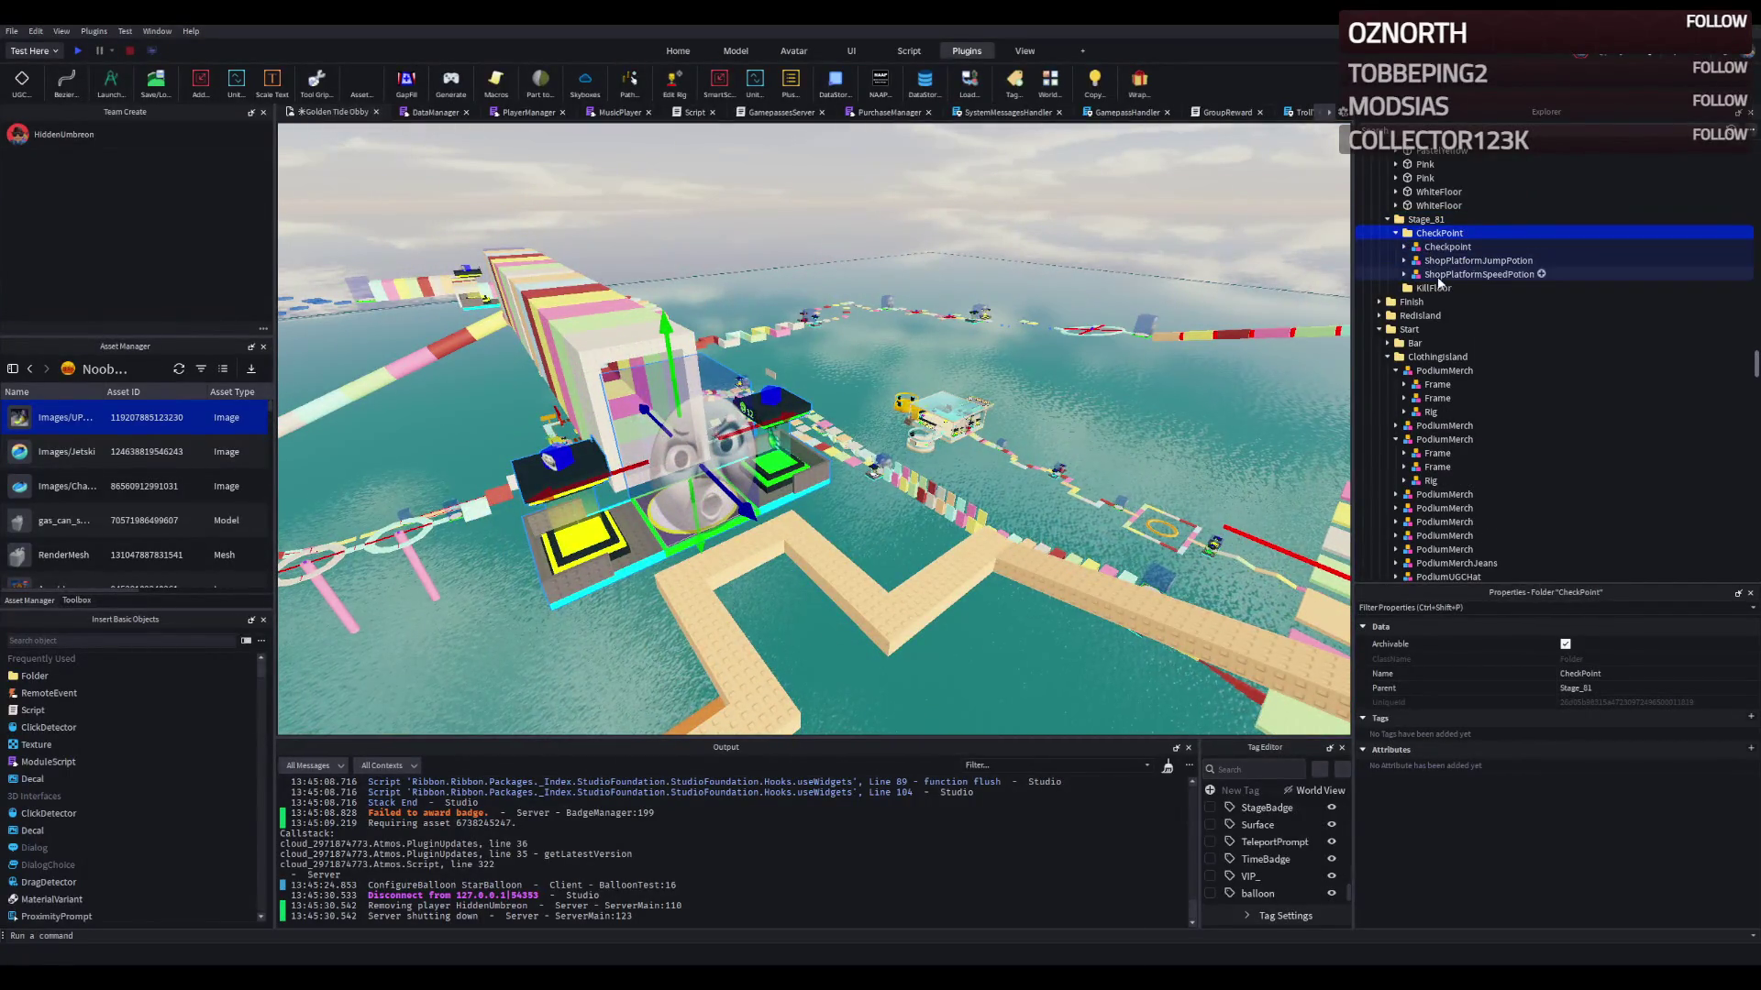
pyautogui.doubleClick(1447, 246)
pyautogui.doubleClick(1476, 343)
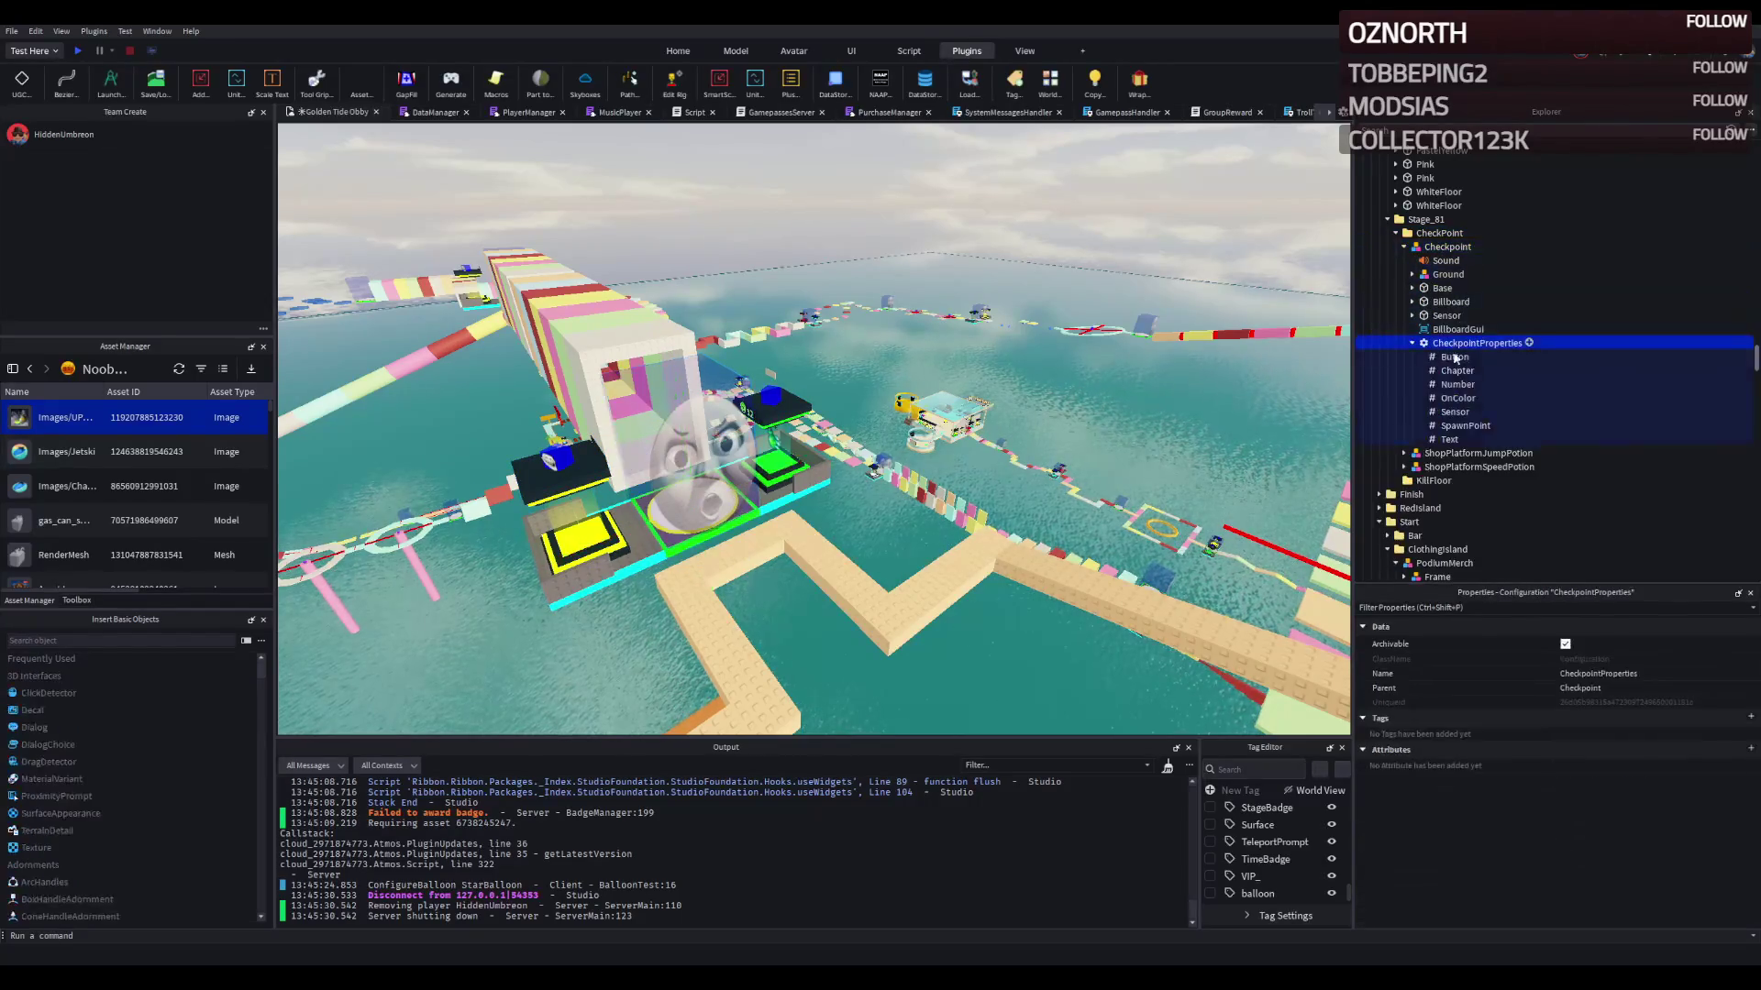
pyautogui.click(1458, 384)
pyautogui.click(1637, 717)
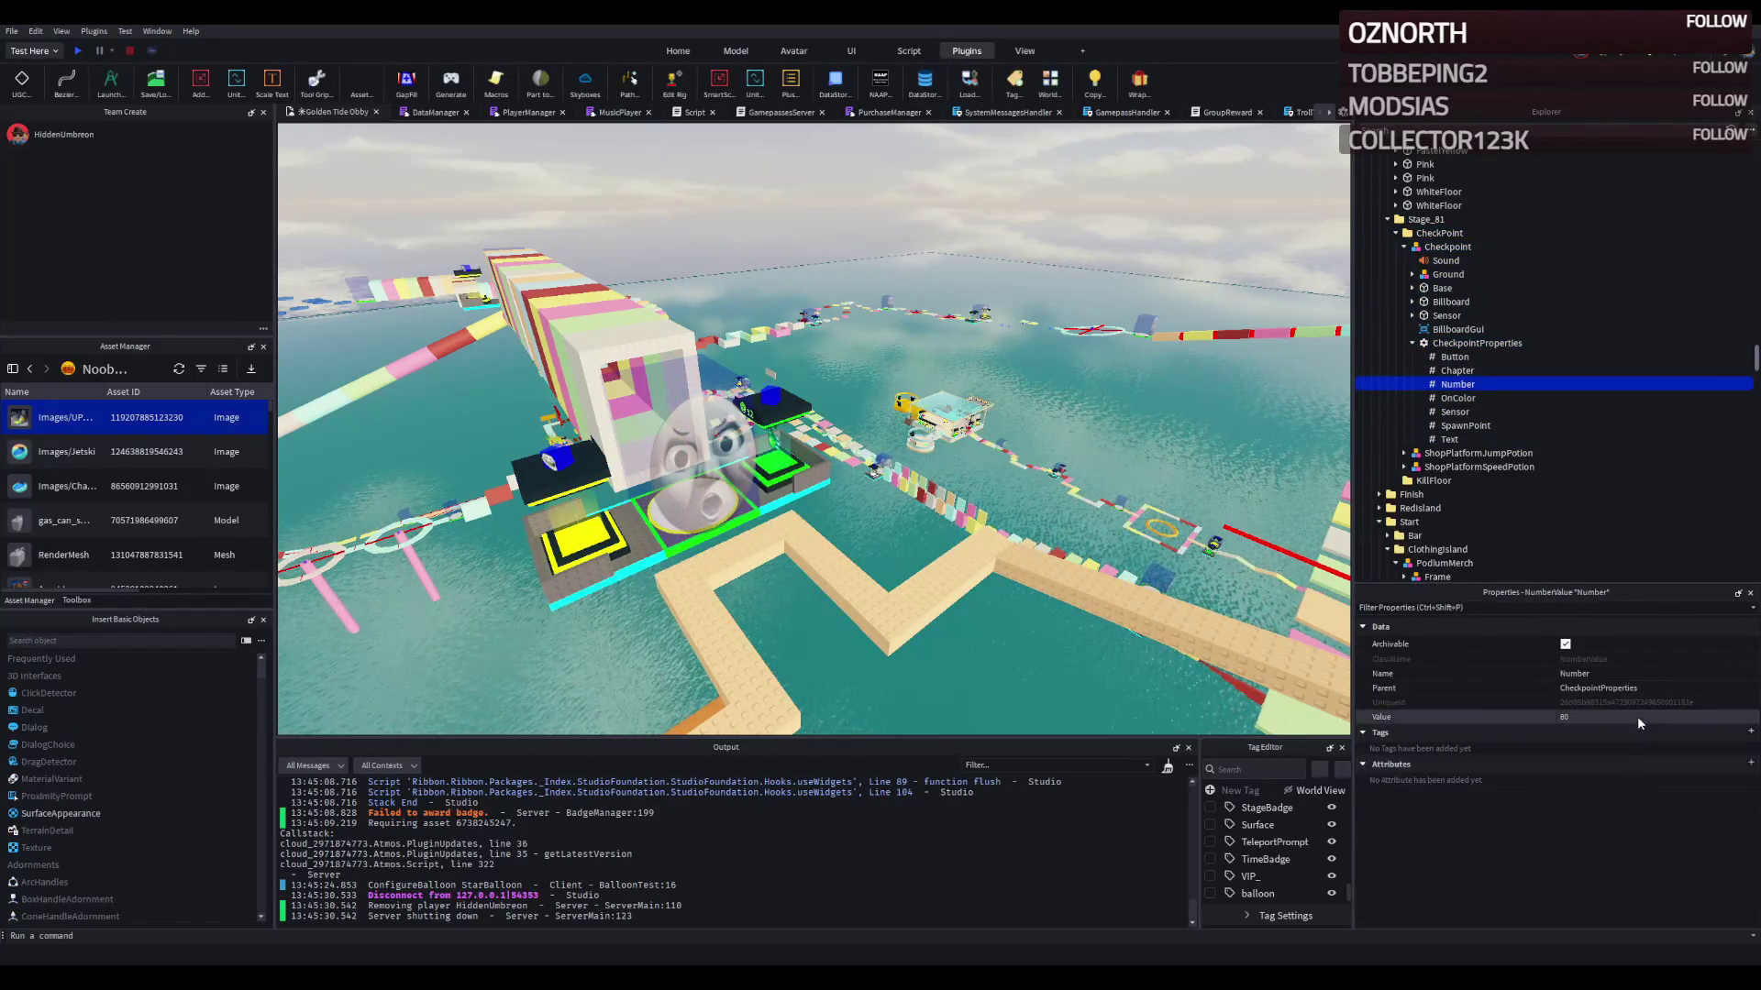
pyautogui.press('Return')
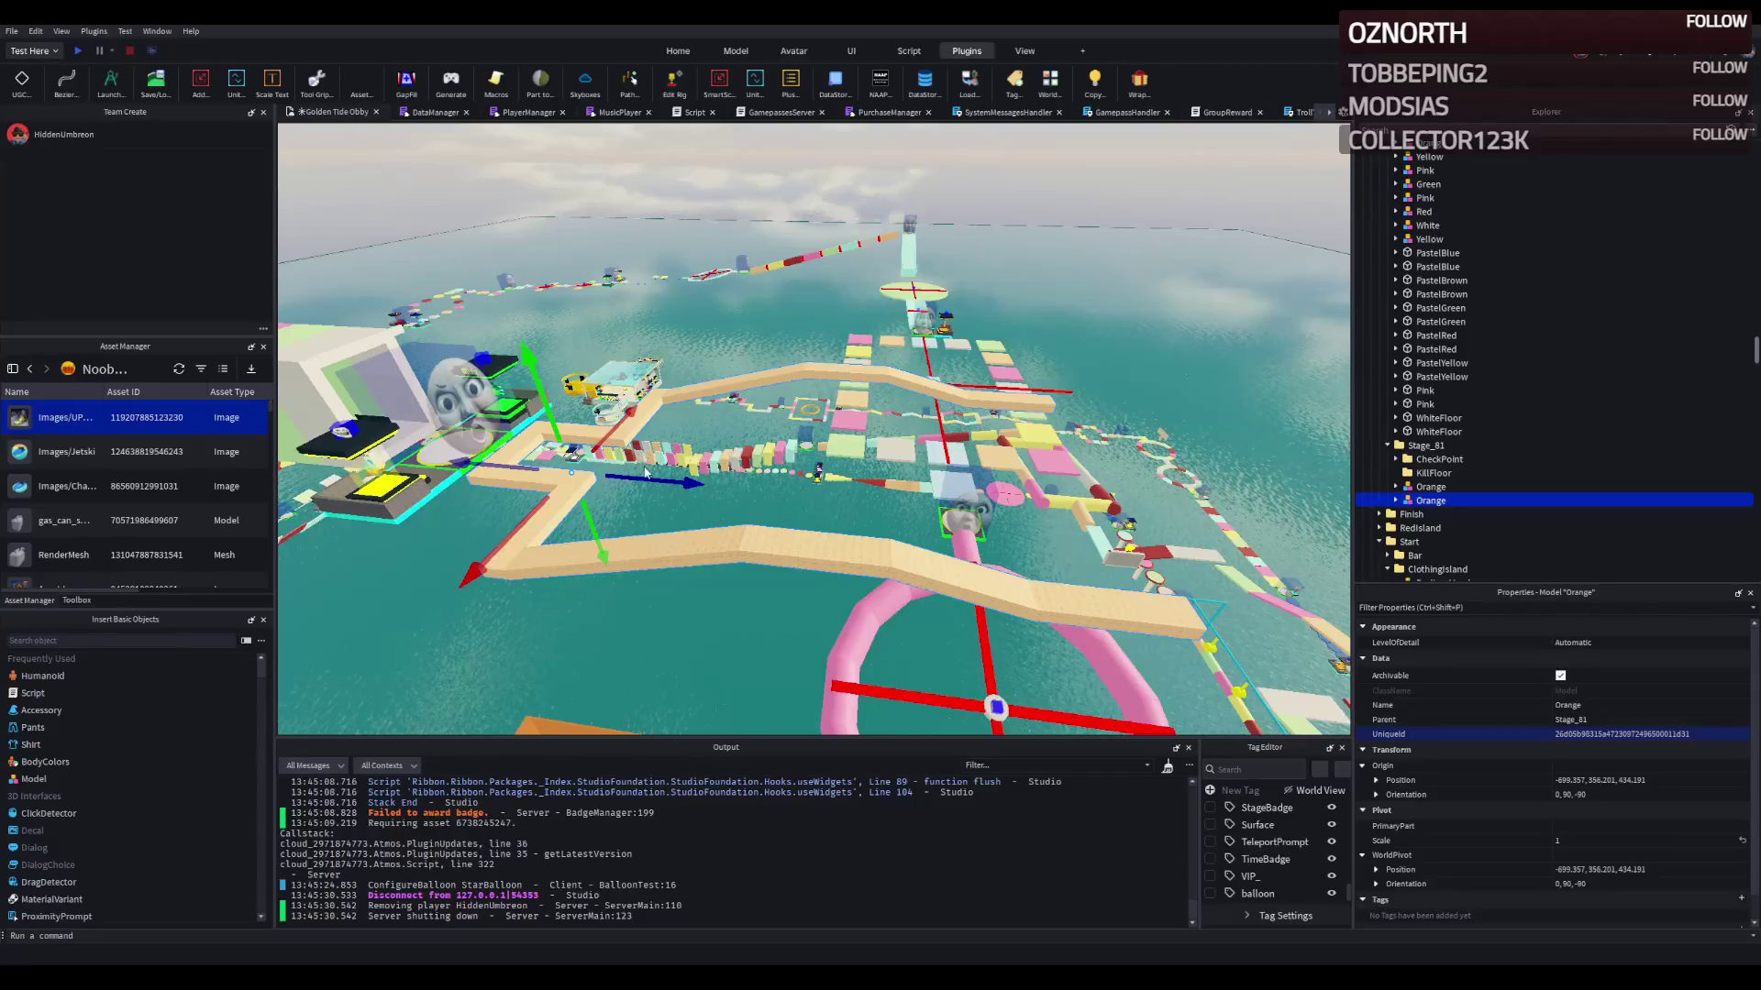
# Step: Select PastelBrown tiles in the Stage_81 Orange model
pyautogui.click(560, 471)
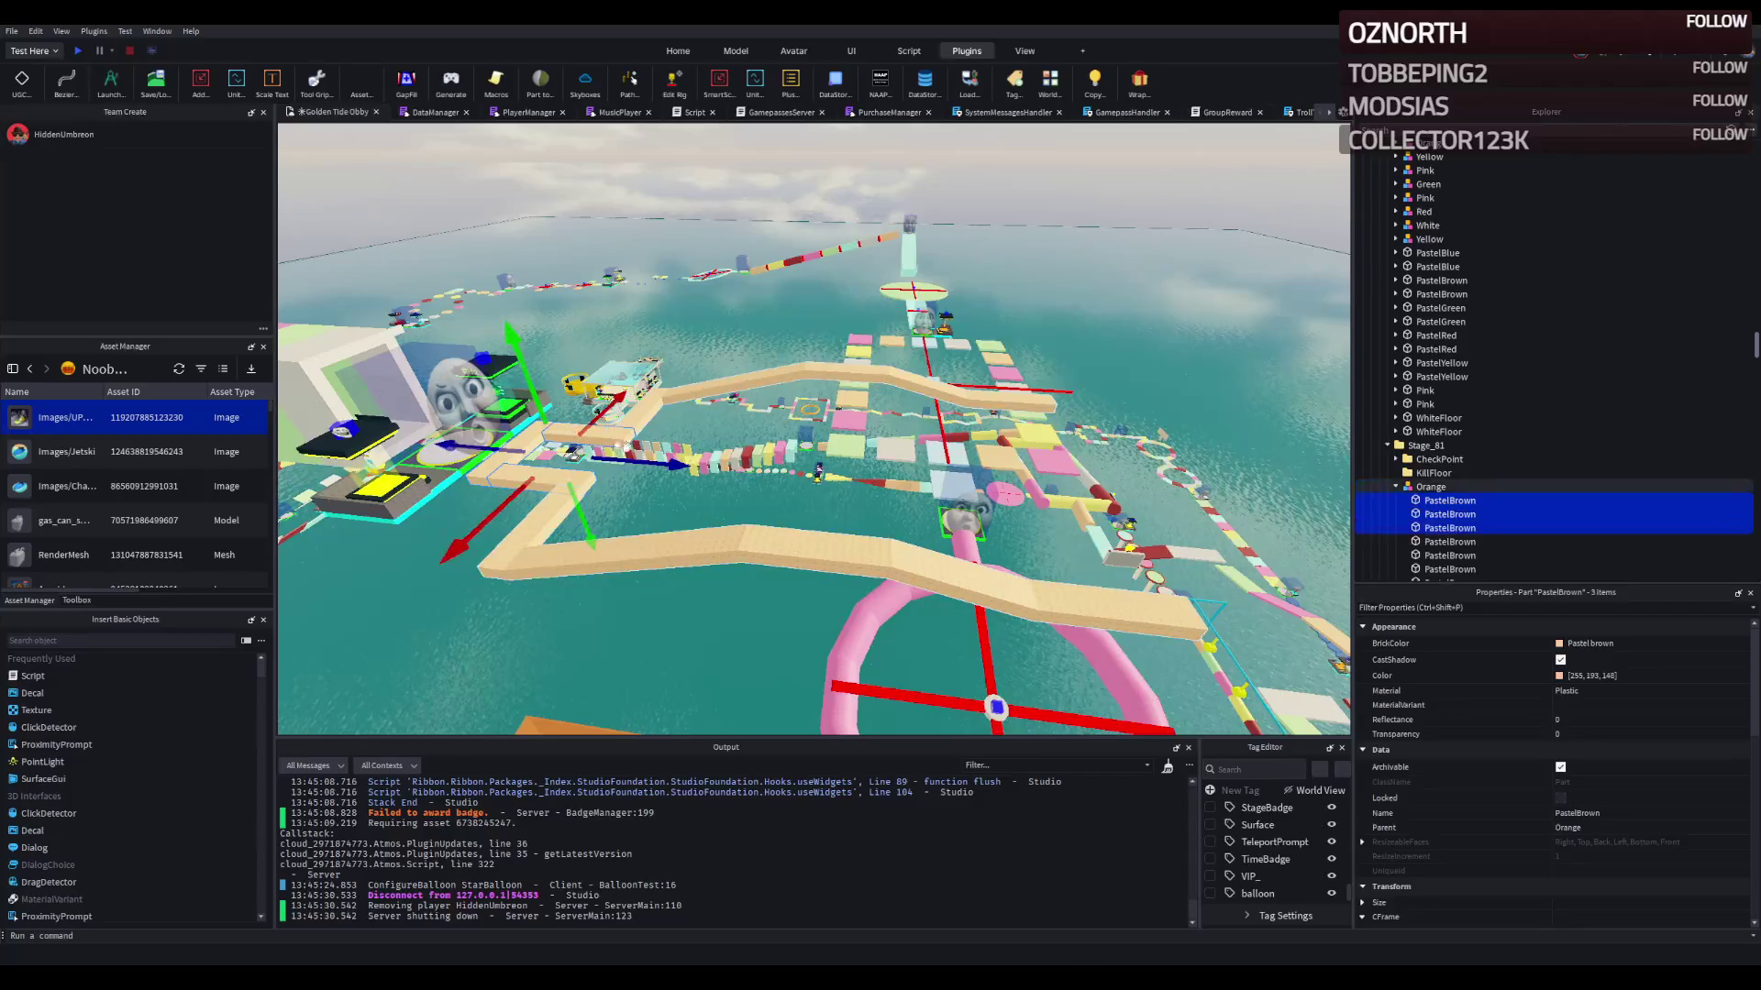
# Step: Duplicate five selected PastelBrown tiles and push the copies 100 studs along the path
pyautogui.keyDown('ctrl'); pyautogui.click(569, 436); pyautogui.keyUp('ctrl')
pyautogui.moveTo(642, 459); pyautogui.dragTo(689, 463)
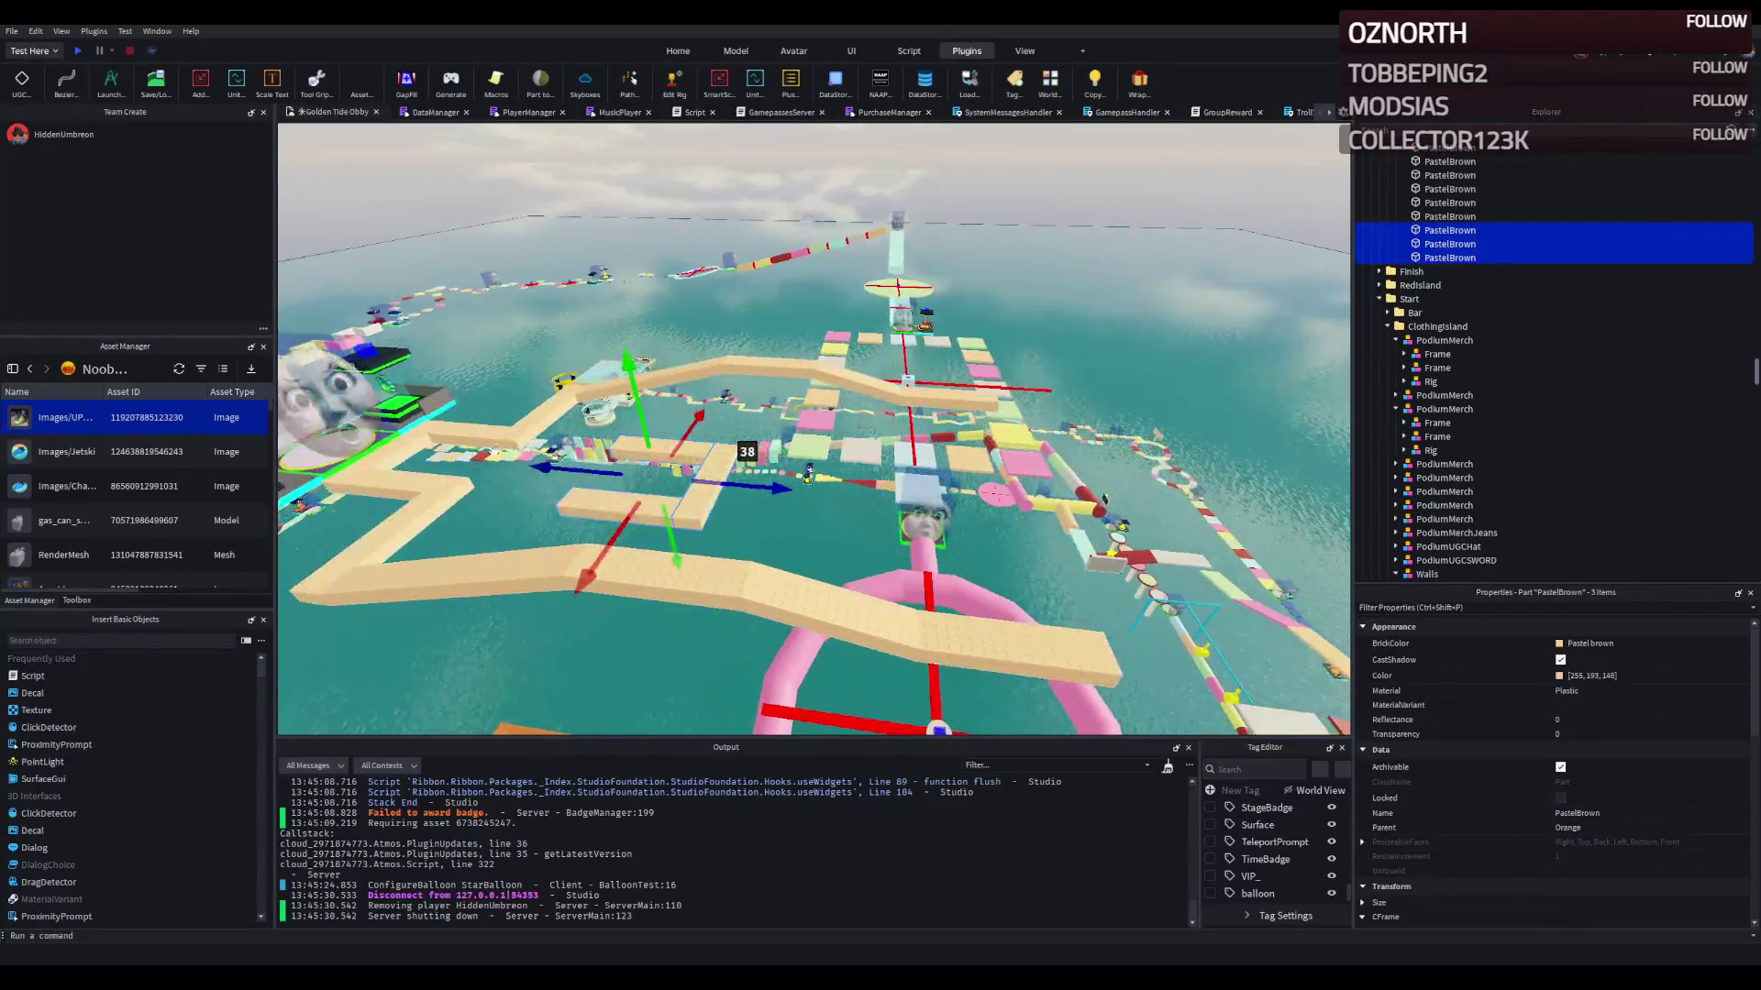
pyautogui.press('Delete')
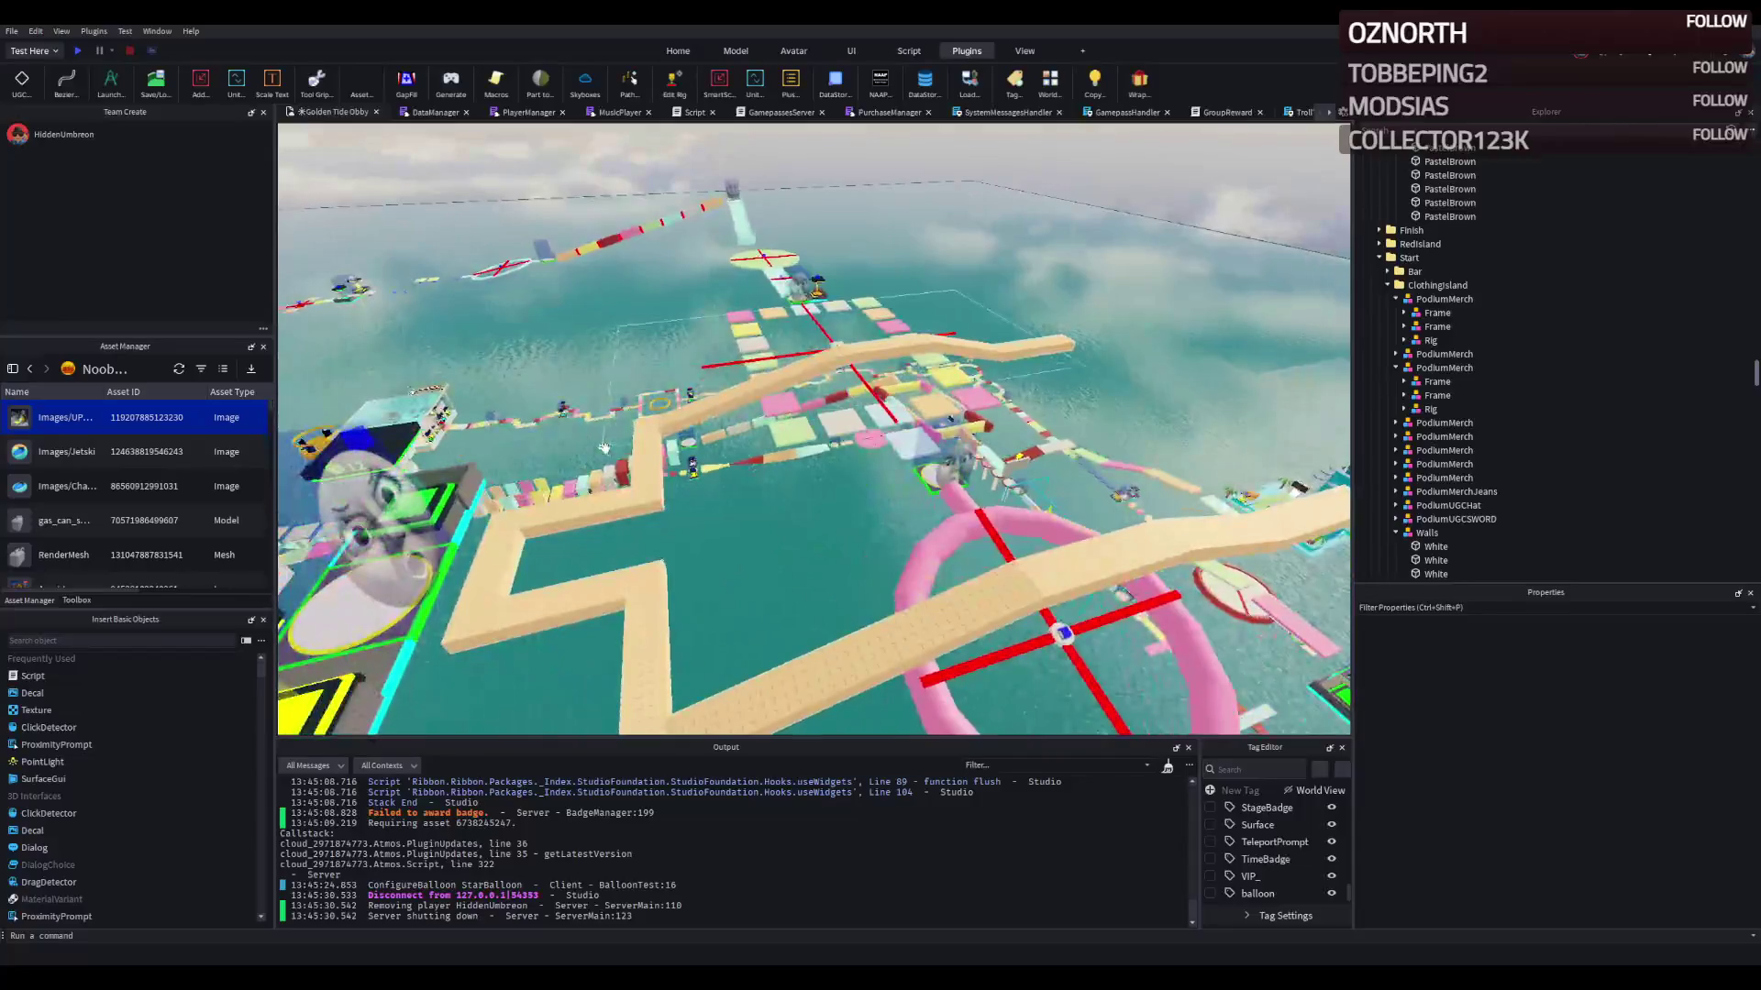
pyautogui.hotkey('ctrl', 'z')
pyautogui.keyDown('ctrl'); pyautogui.click(542, 577); pyautogui.keyUp('ctrl')
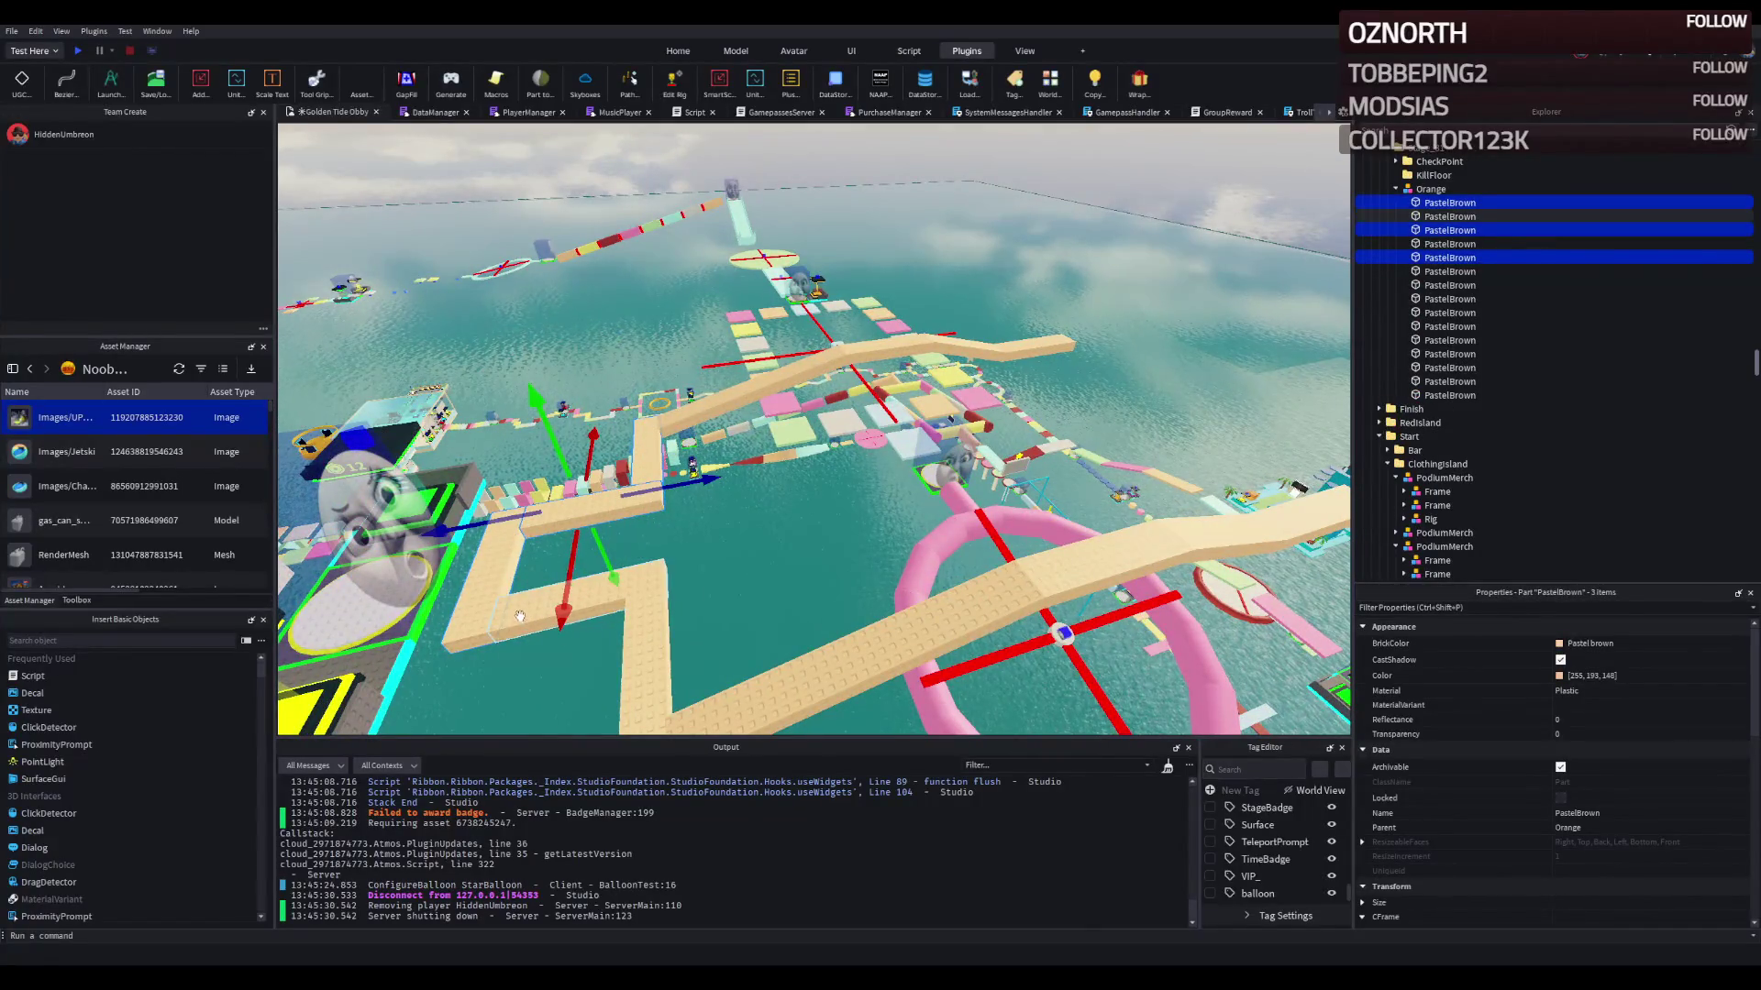
pyautogui.keyDown('ctrl'); pyautogui.click(651, 615); pyautogui.keyUp('ctrl')
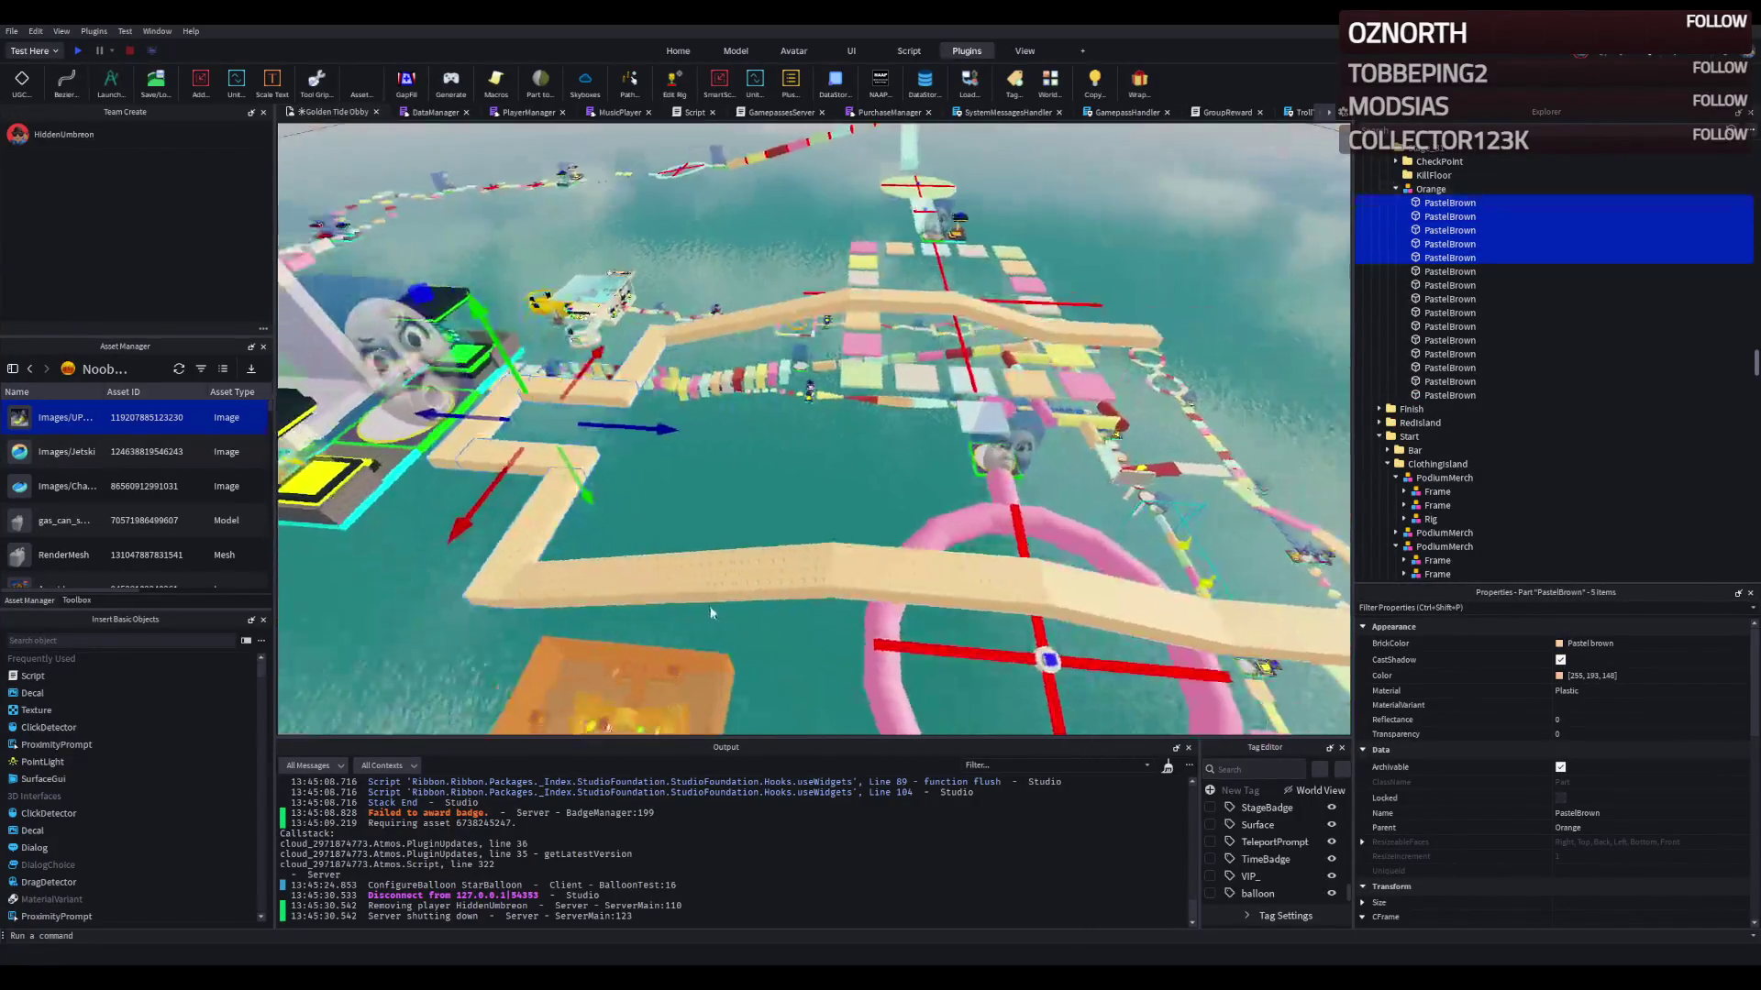
pyautogui.hotkey('ctrl', 'd')
pyautogui.moveTo(652, 426)
pyautogui.mouseDown()
pyautogui.moveTo(689, 358)
pyautogui.moveTo(785, 386)
pyautogui.moveTo(830, 354)
pyautogui.moveTo(919, 431)
pyautogui.moveTo(902, 442)
pyautogui.moveTo(859, 421)
pyautogui.moveTo(873, 414)
pyautogui.moveTo(853, 347)
pyautogui.mouseUp()
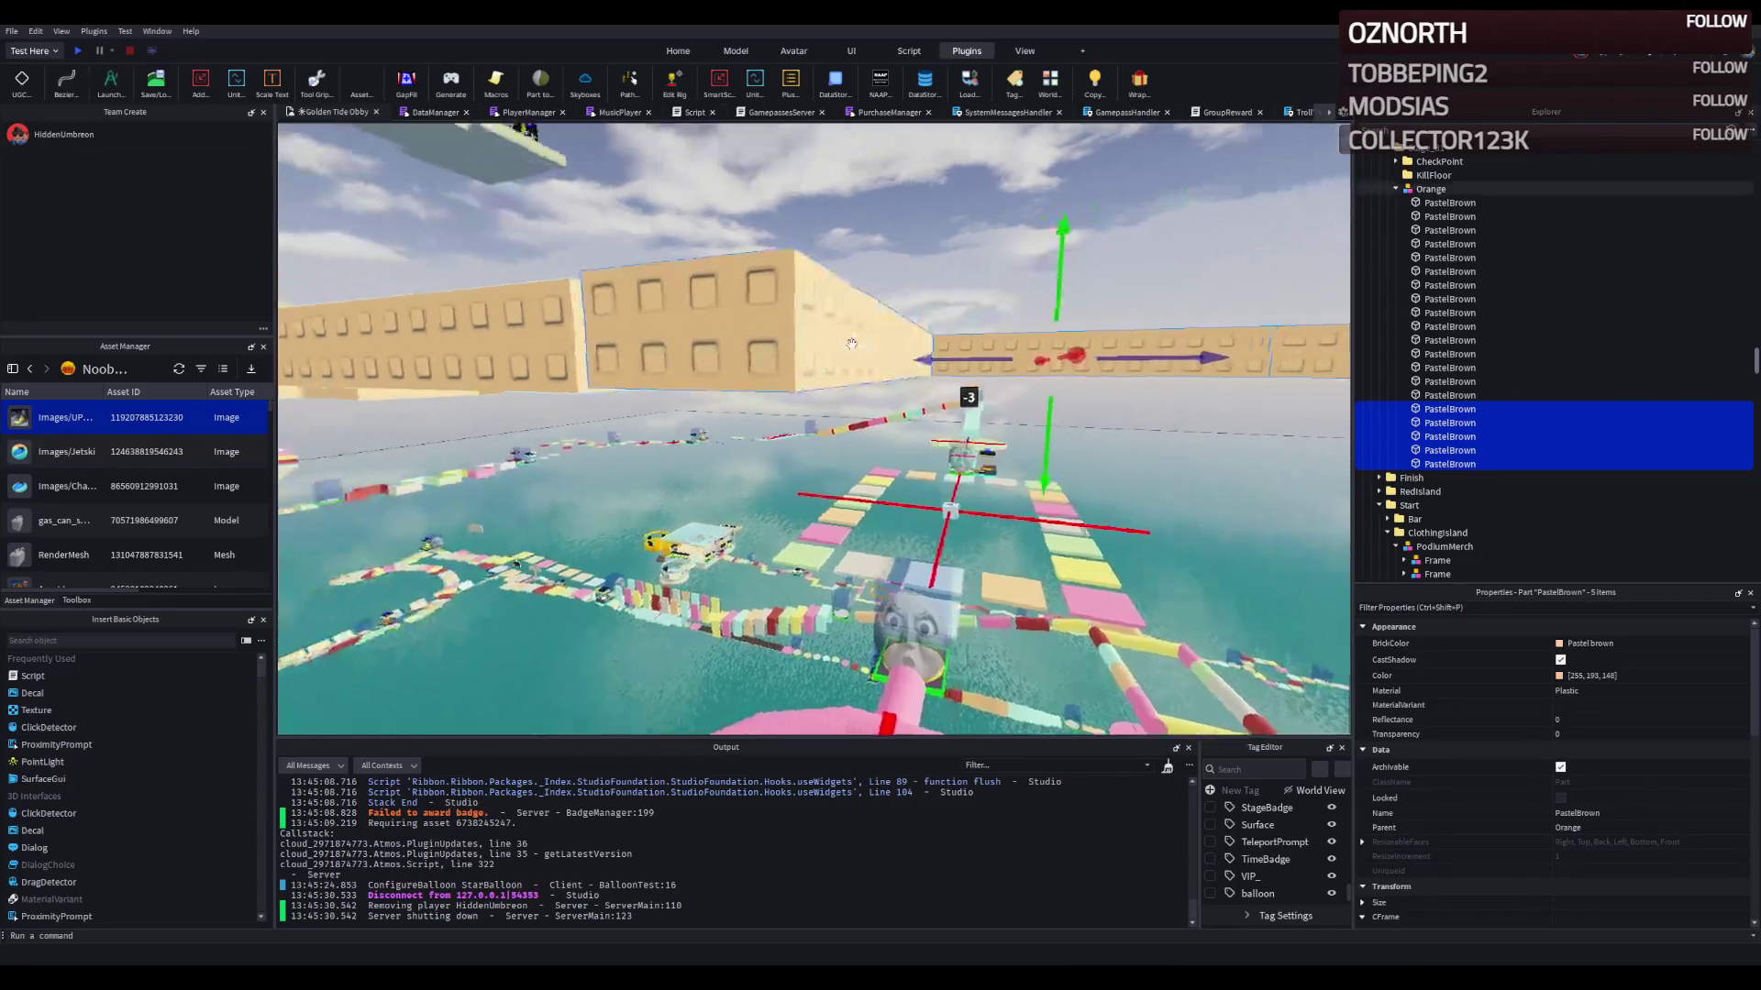
# Step: Fine-tune the copied section's placement on the path and pick out a single tan tile
pyautogui.moveTo(606, 291); pyautogui.dragTo(588, 310)
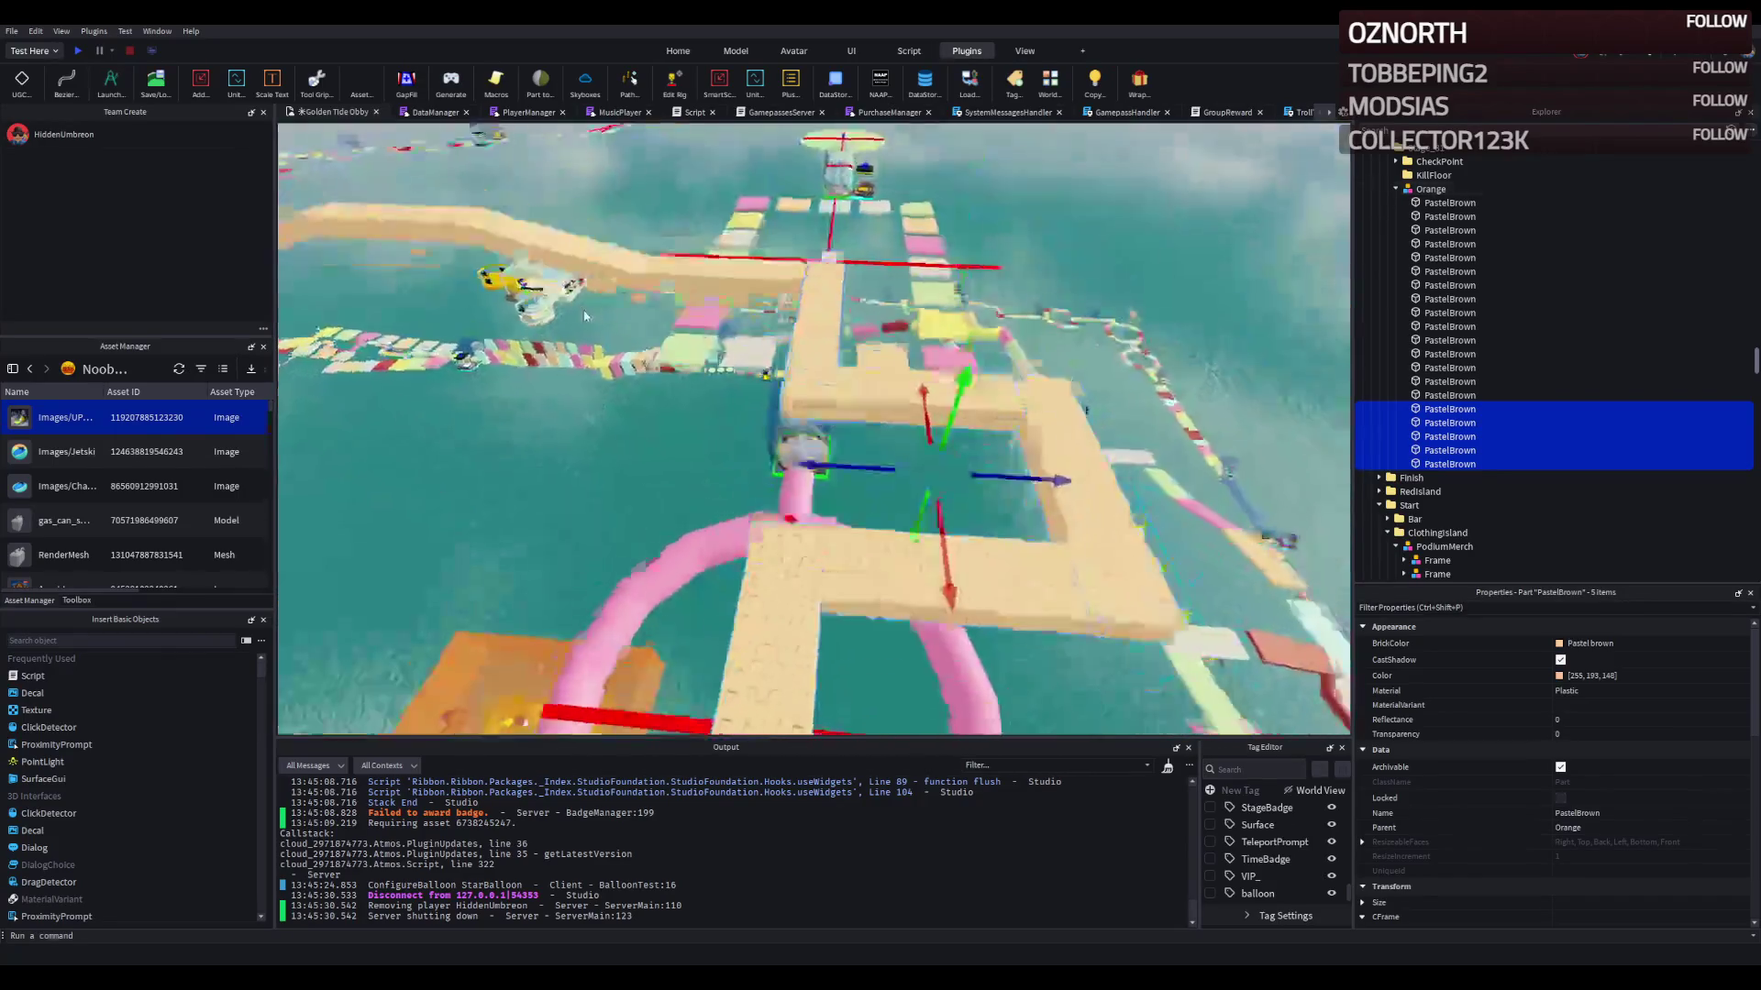
pyautogui.press('s')
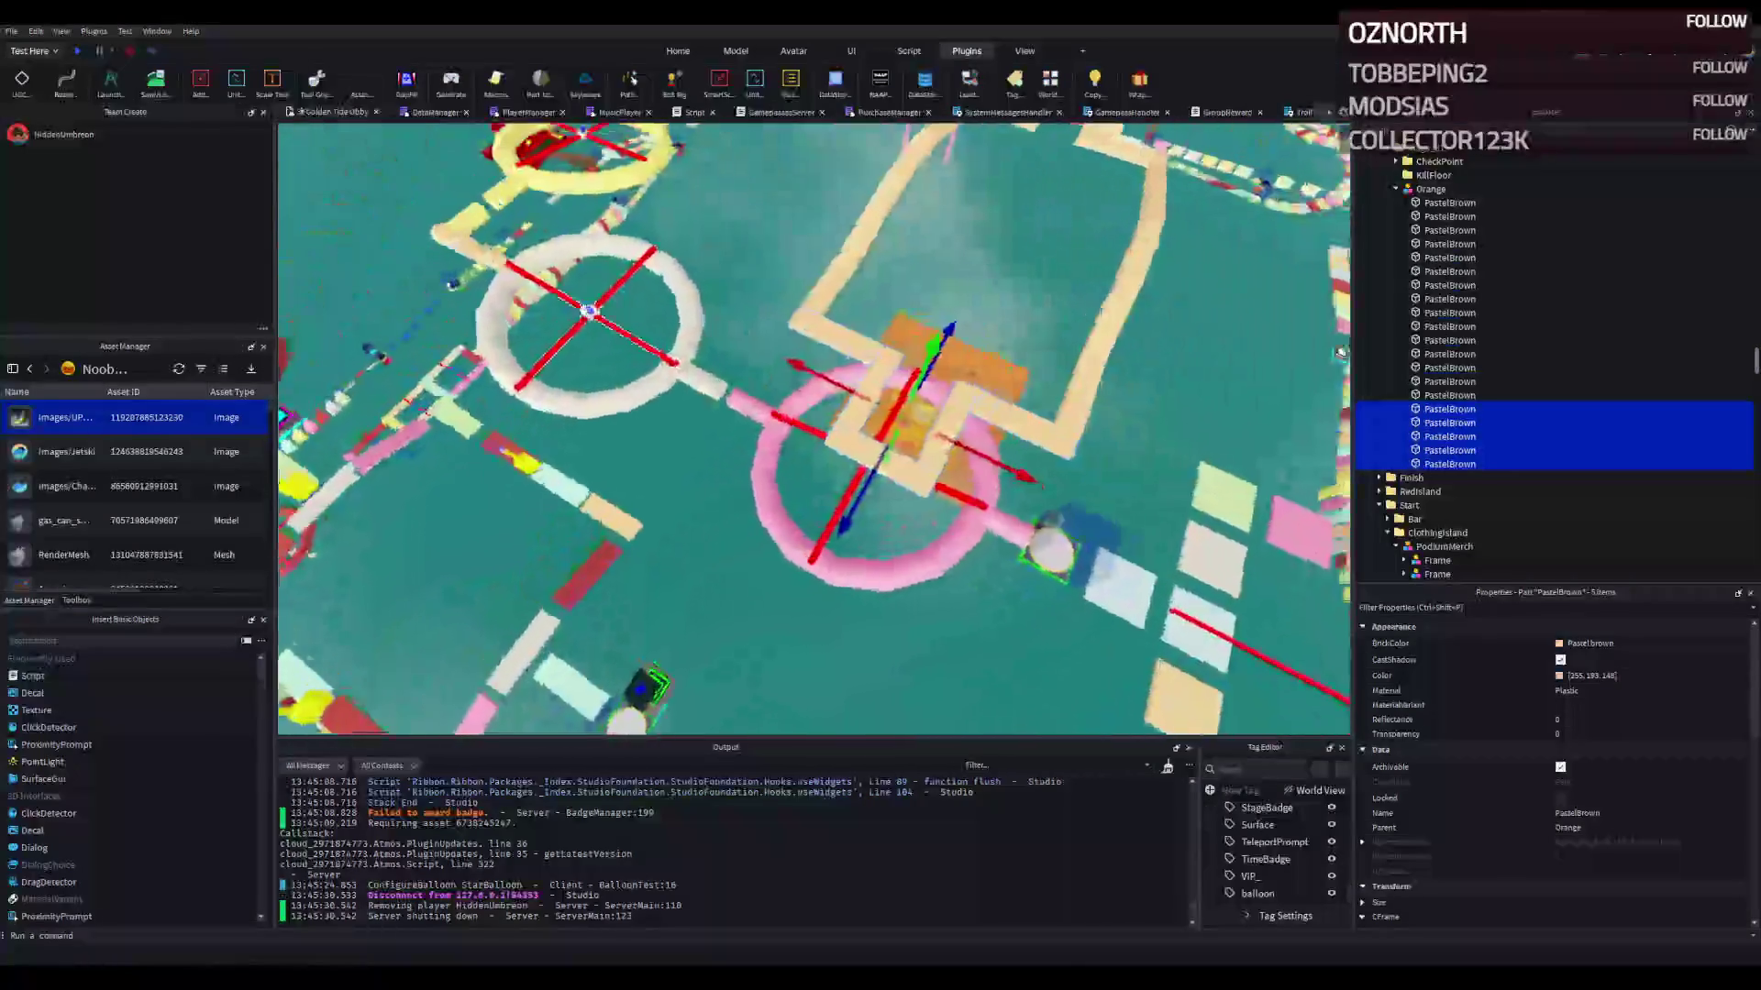
pyautogui.click(829, 294)
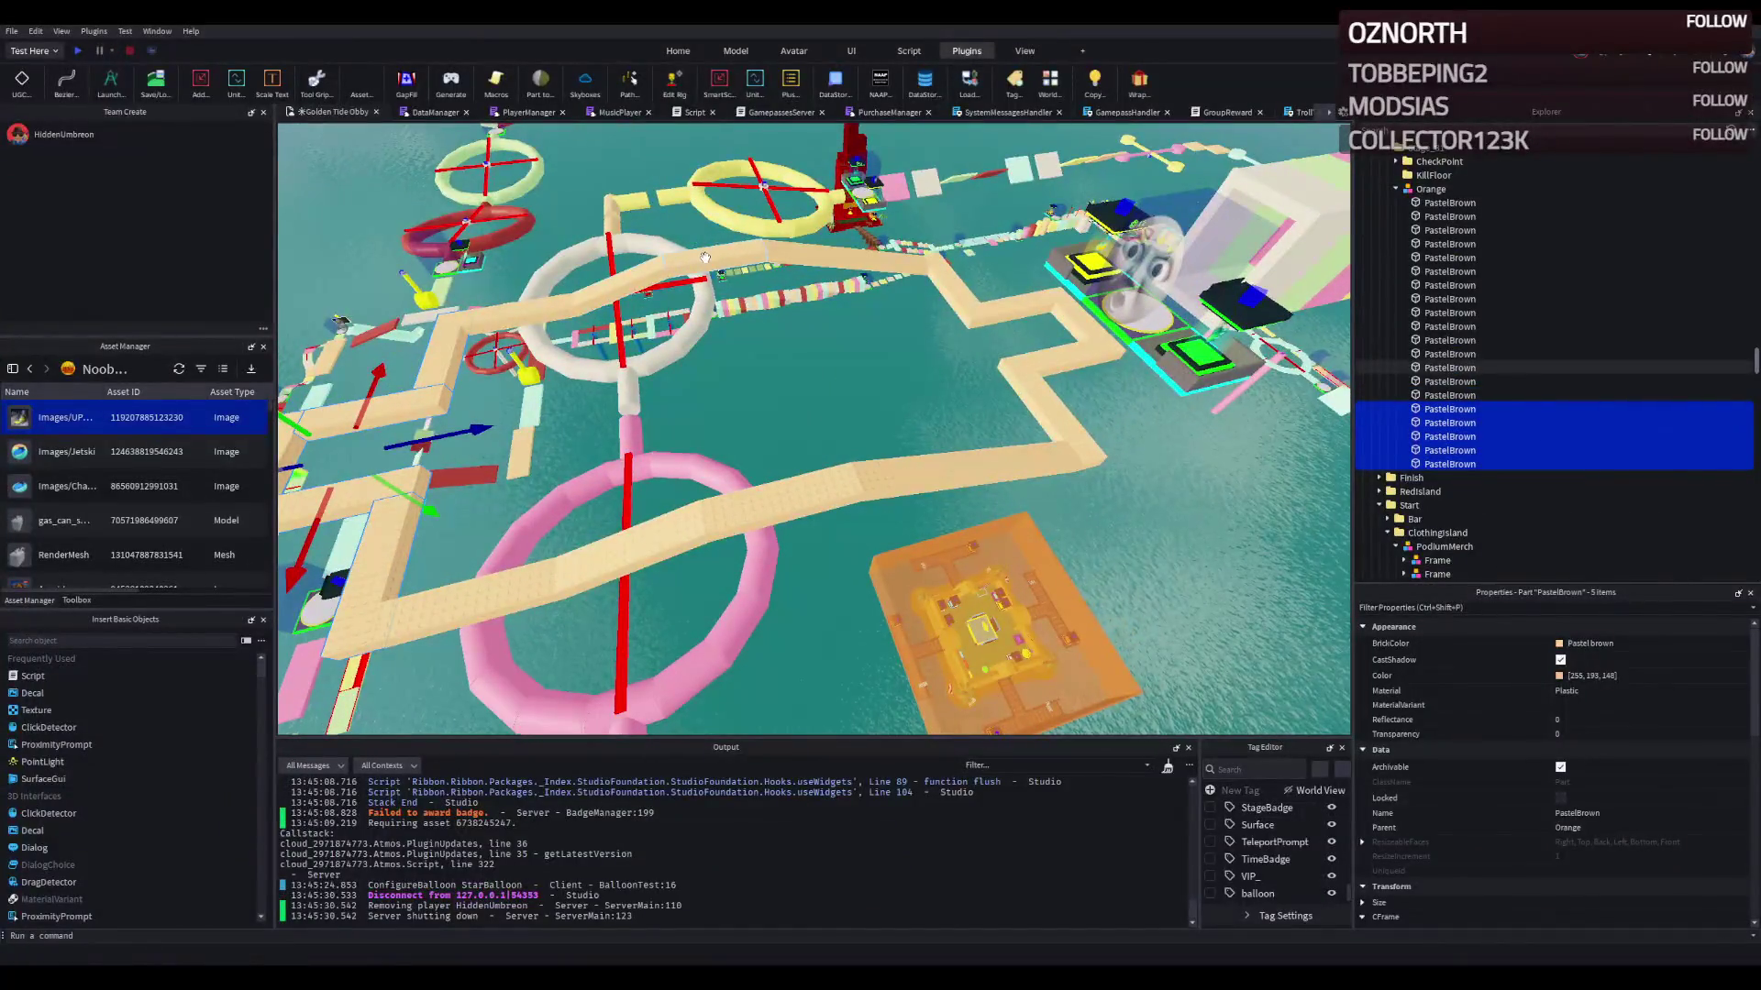
pyautogui.press('a')
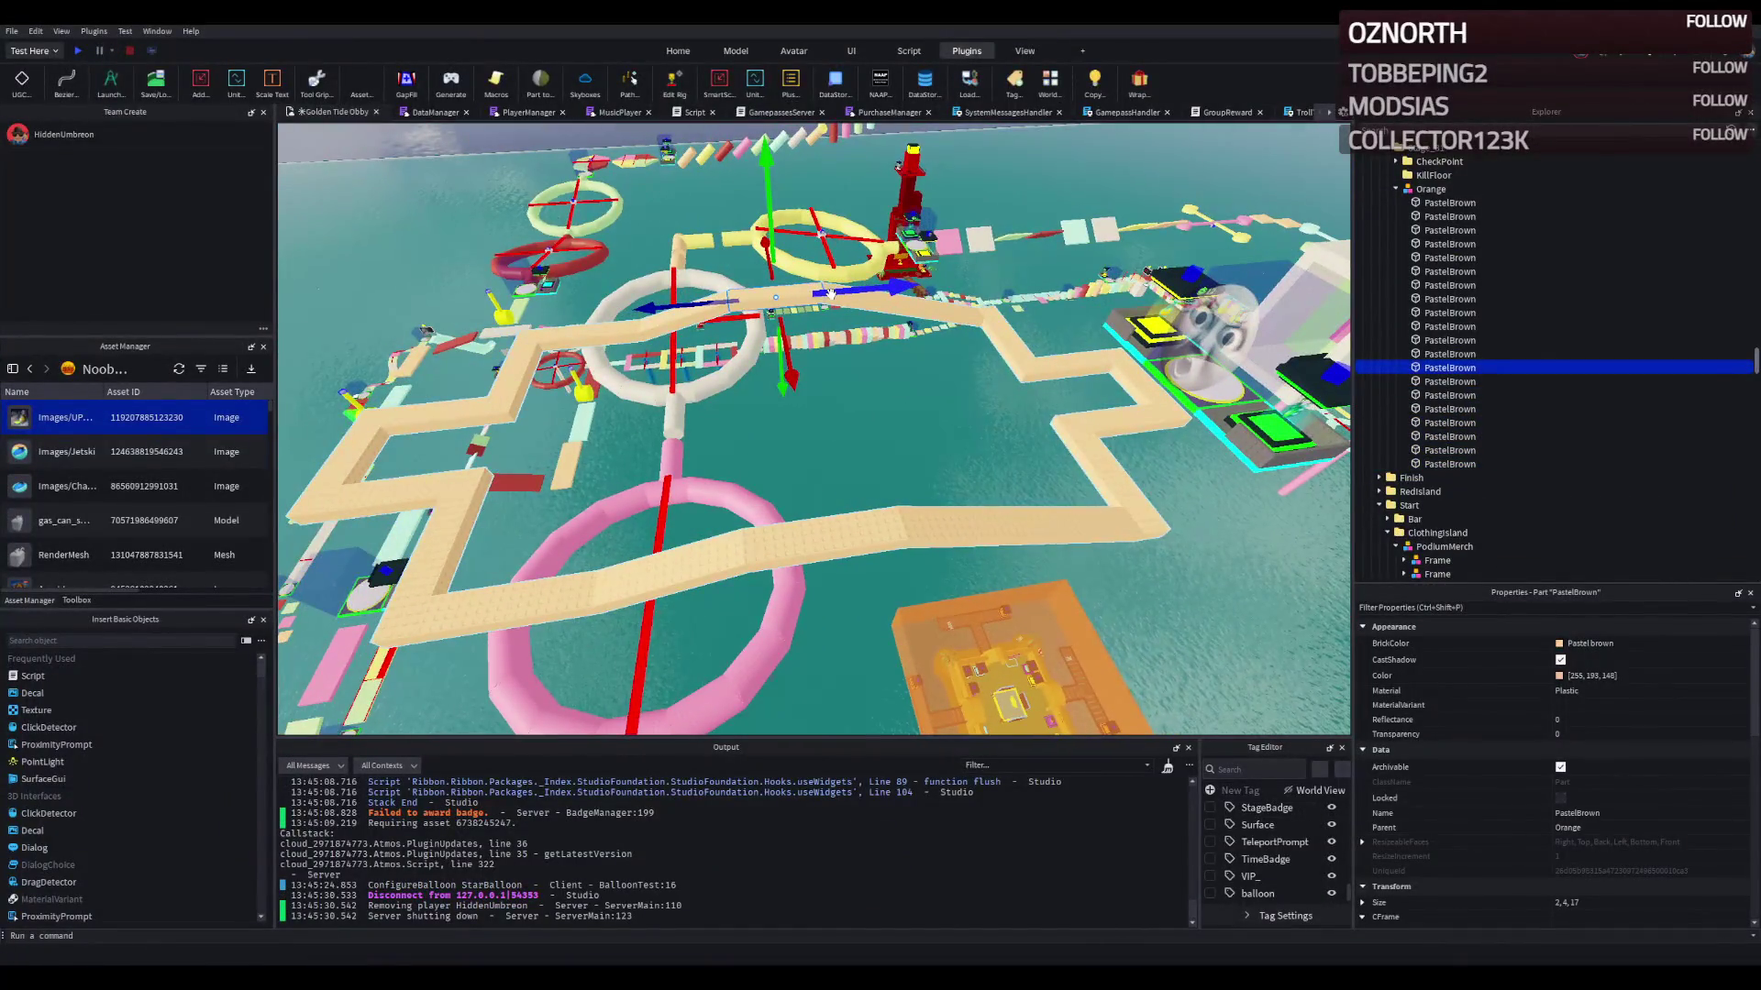
pyautogui.press('d')
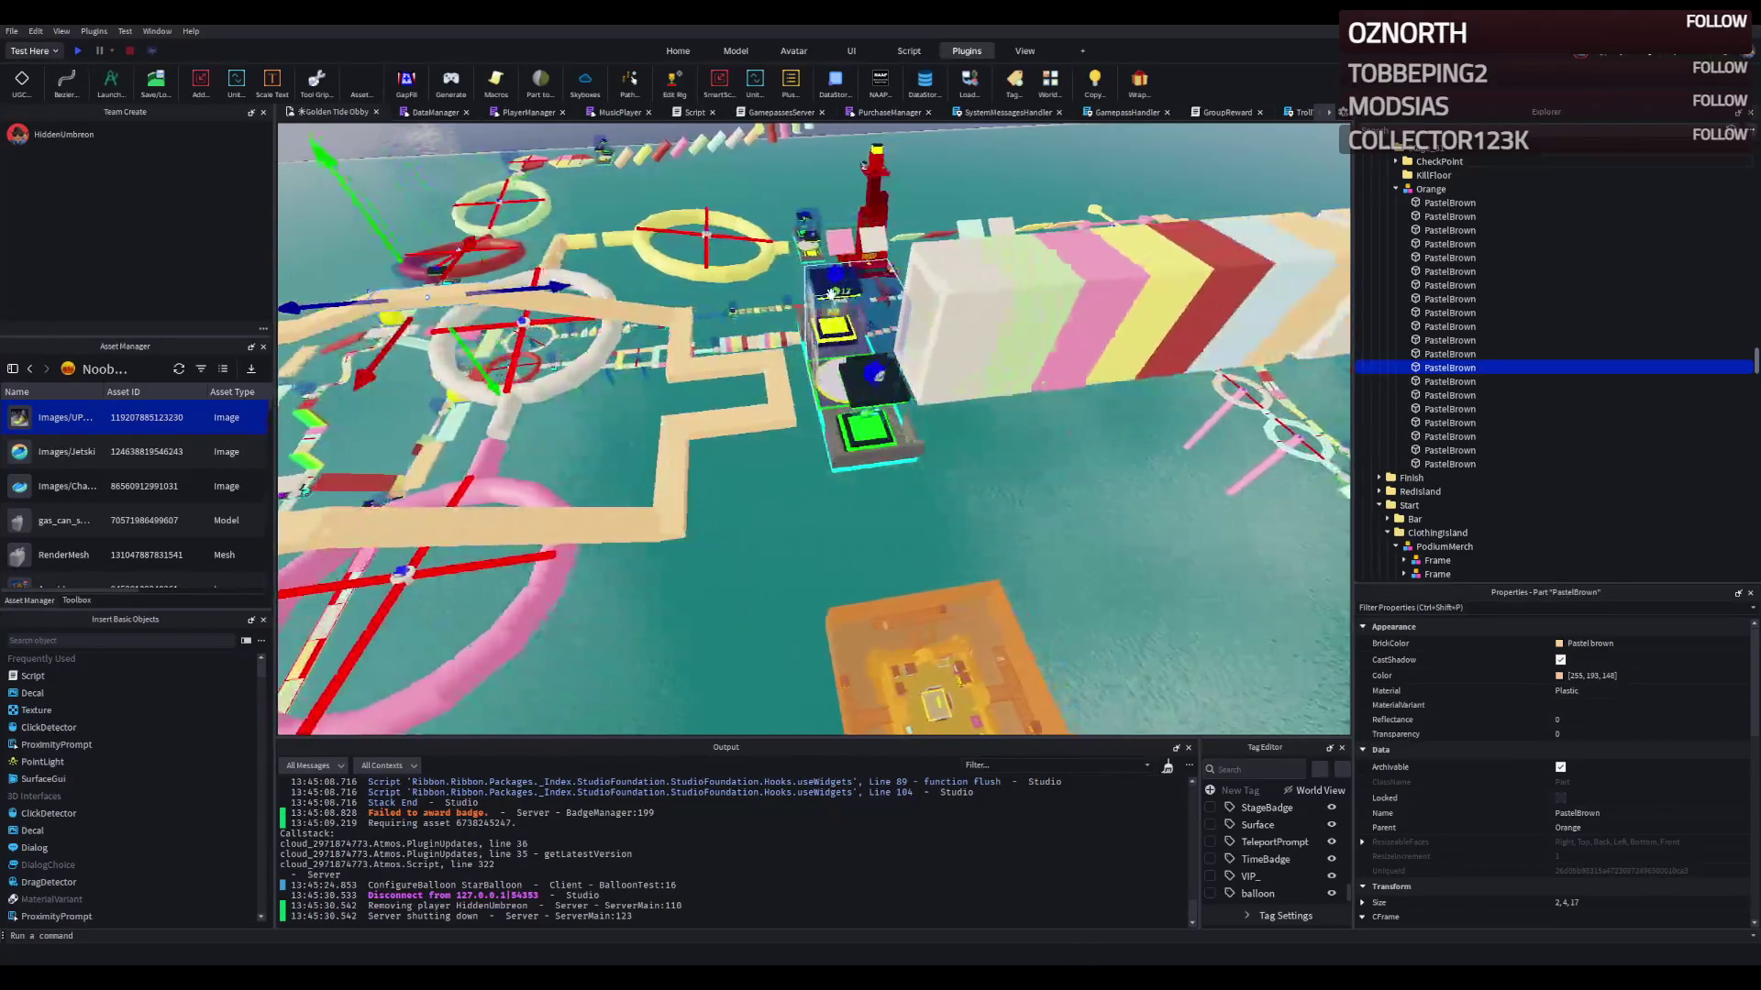
pyautogui.press('a')
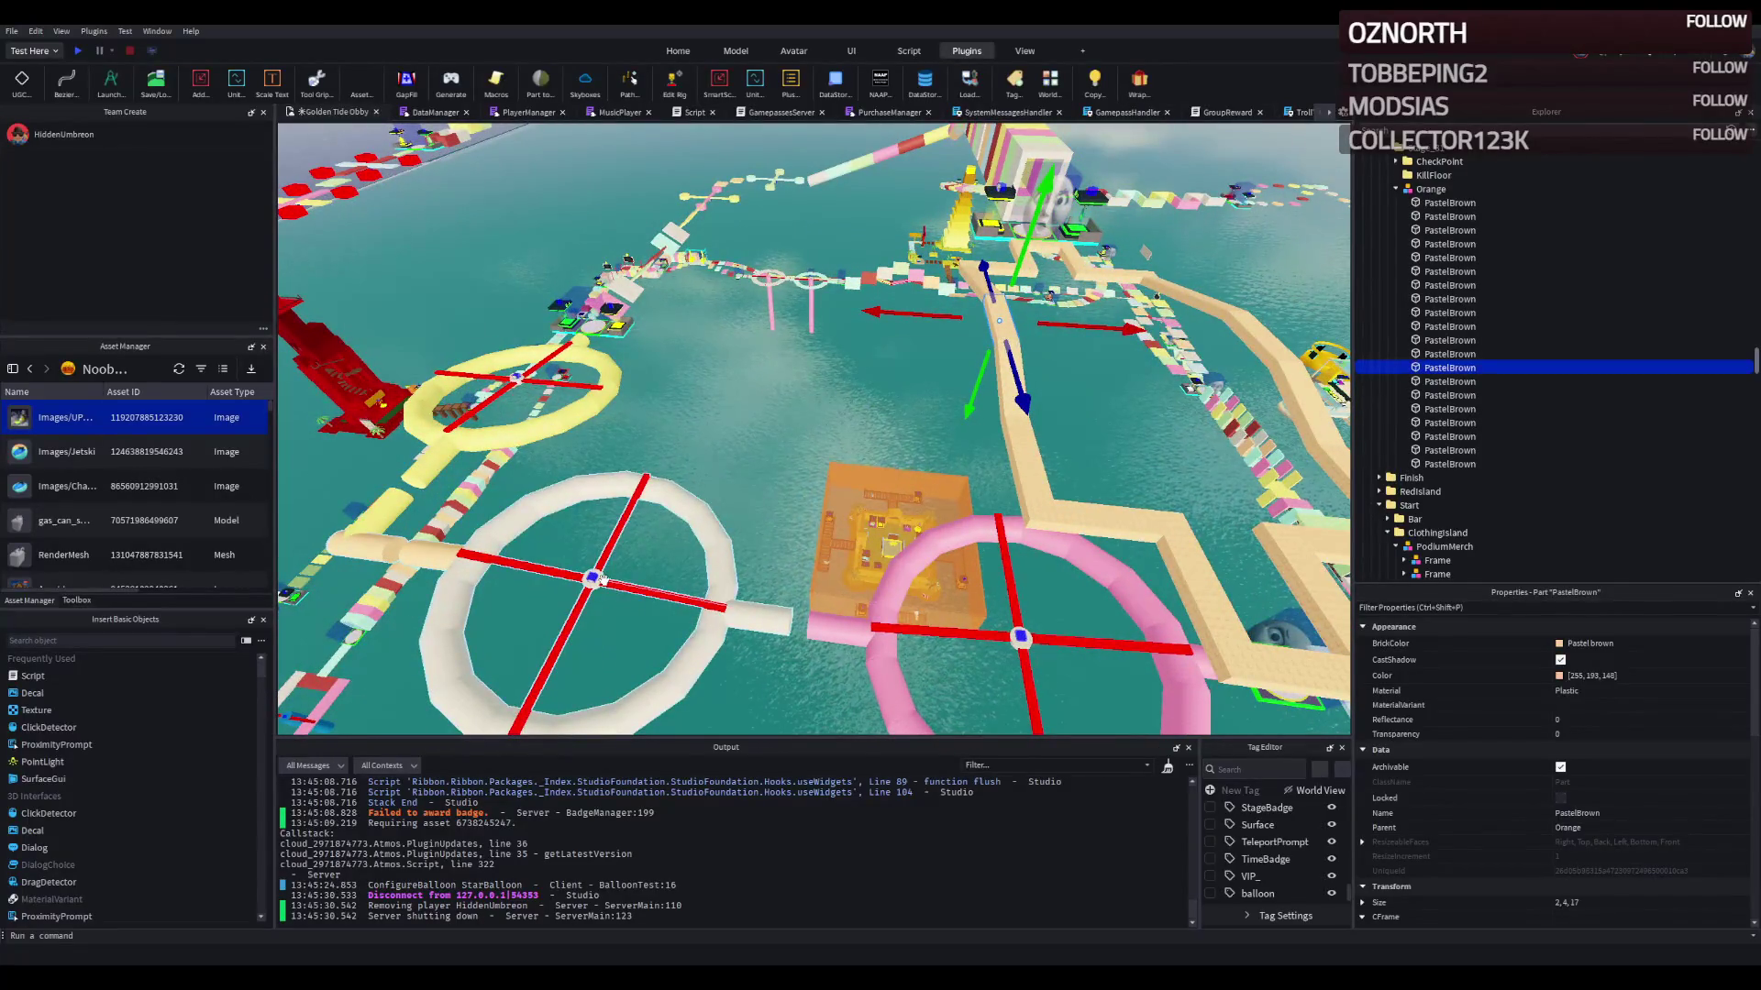
# Step: Select the white ring obstacle's model beside the tan path
pyautogui.click(601, 580)
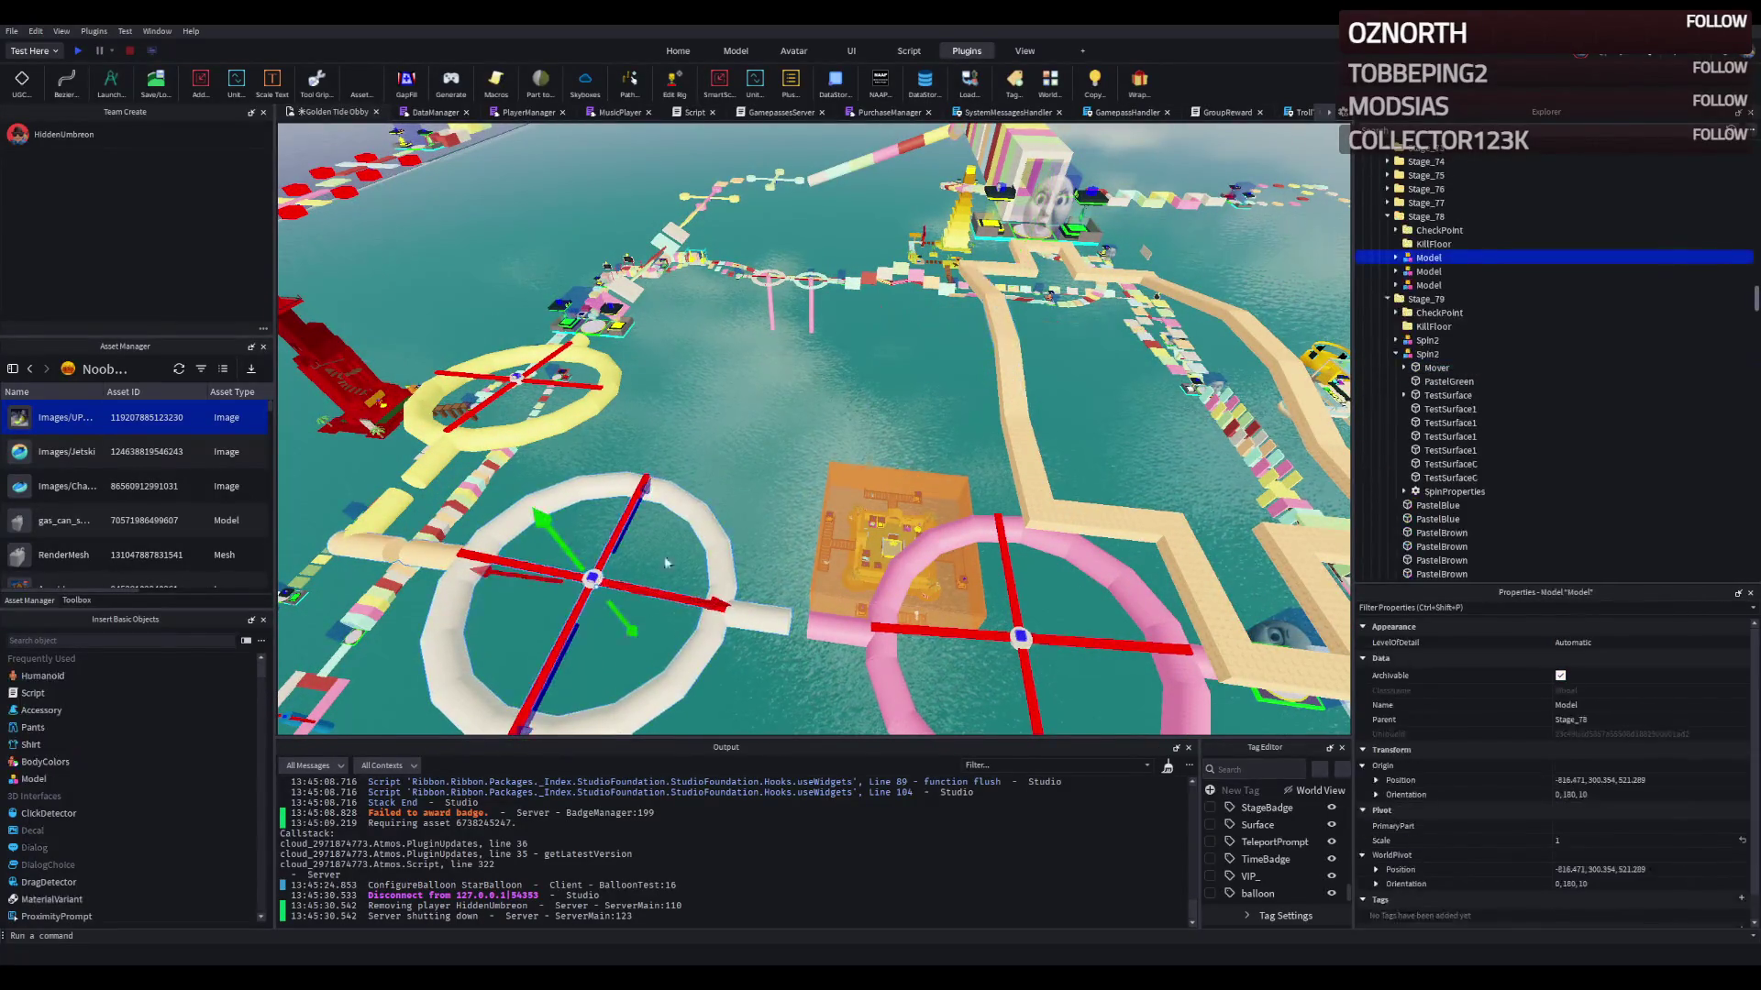
# Step: Duplicate the Spin2 spinner, raise the copy, and drag it into the Stage_81 folder
pyautogui.click(1432, 272)
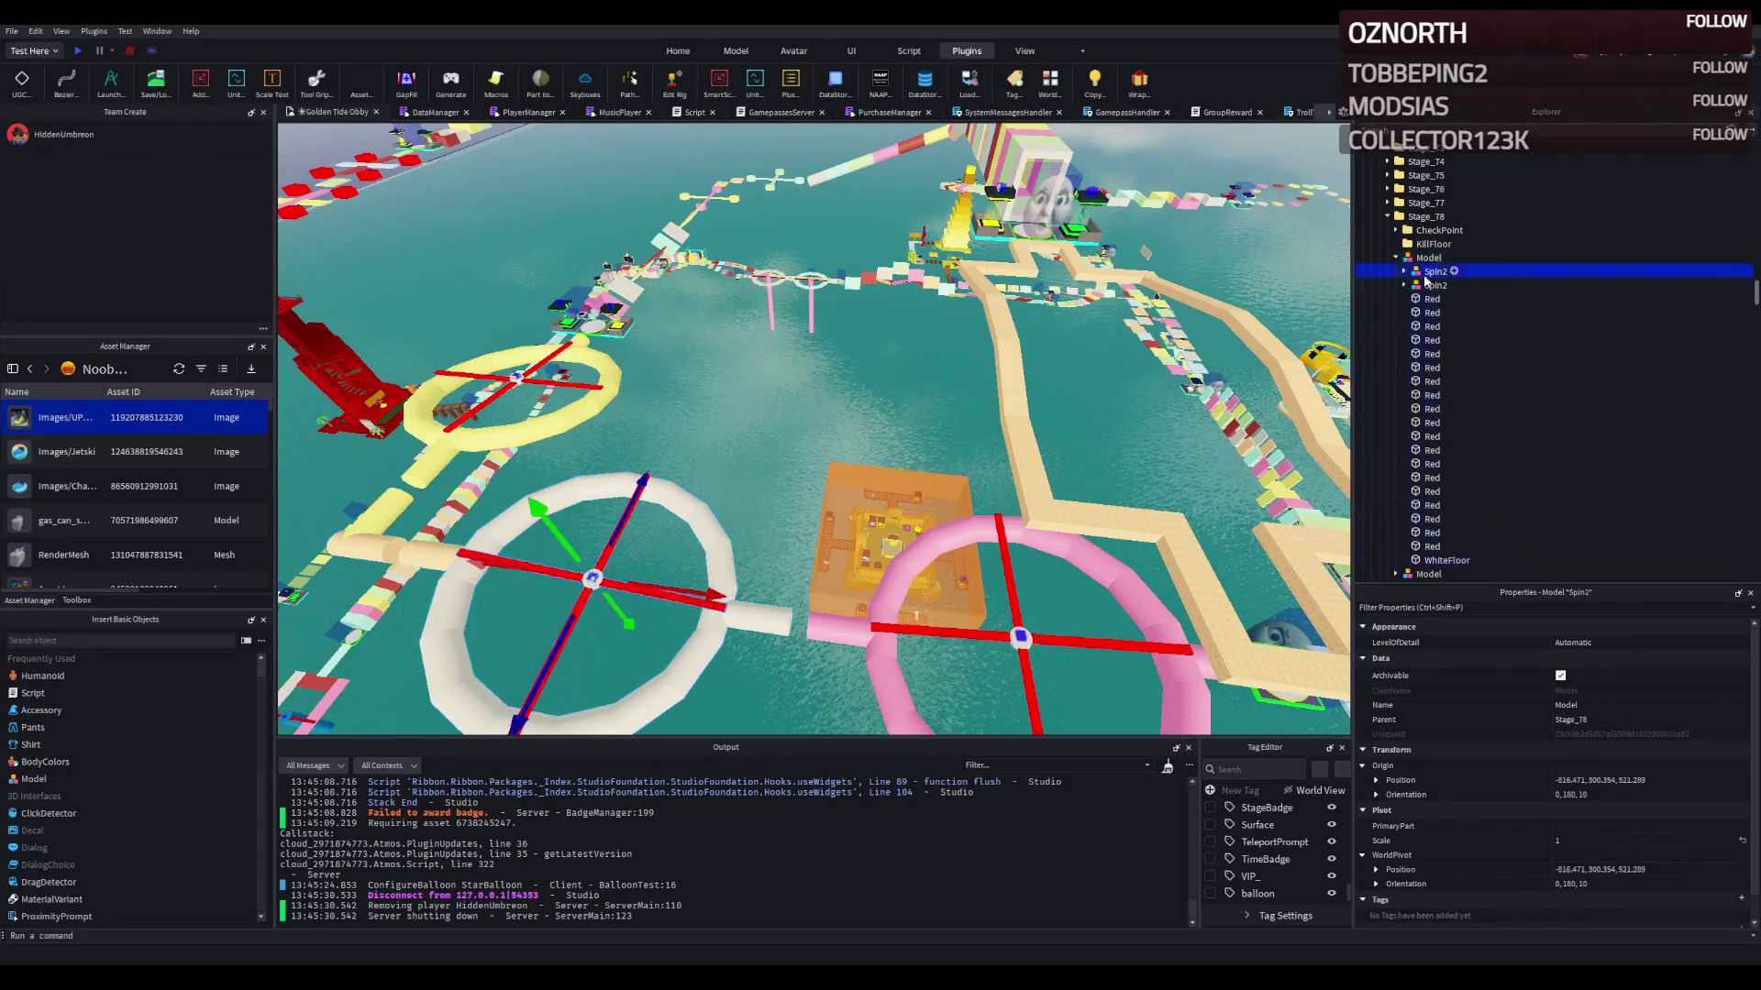
pyautogui.hotkey('ctrl', 'd')
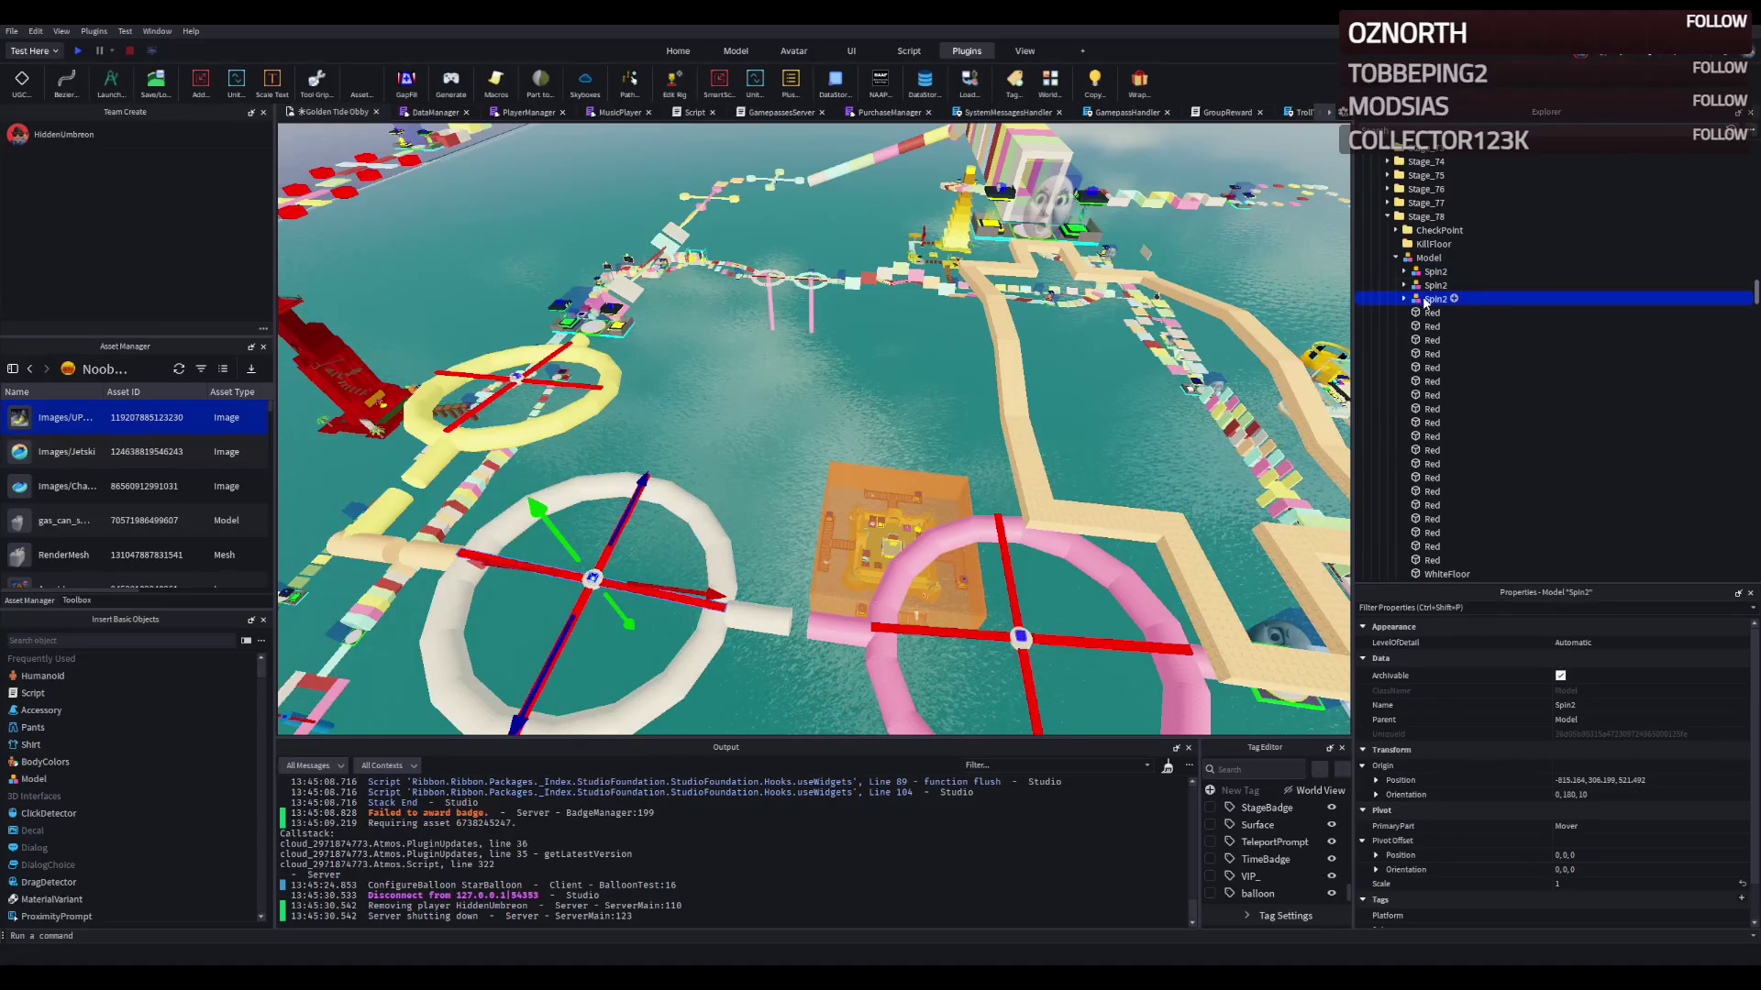
pyautogui.moveTo(536, 507)
pyautogui.mouseDown()
pyautogui.moveTo(552, 483)
pyautogui.moveTo(500, 420)
pyautogui.mouseUp()
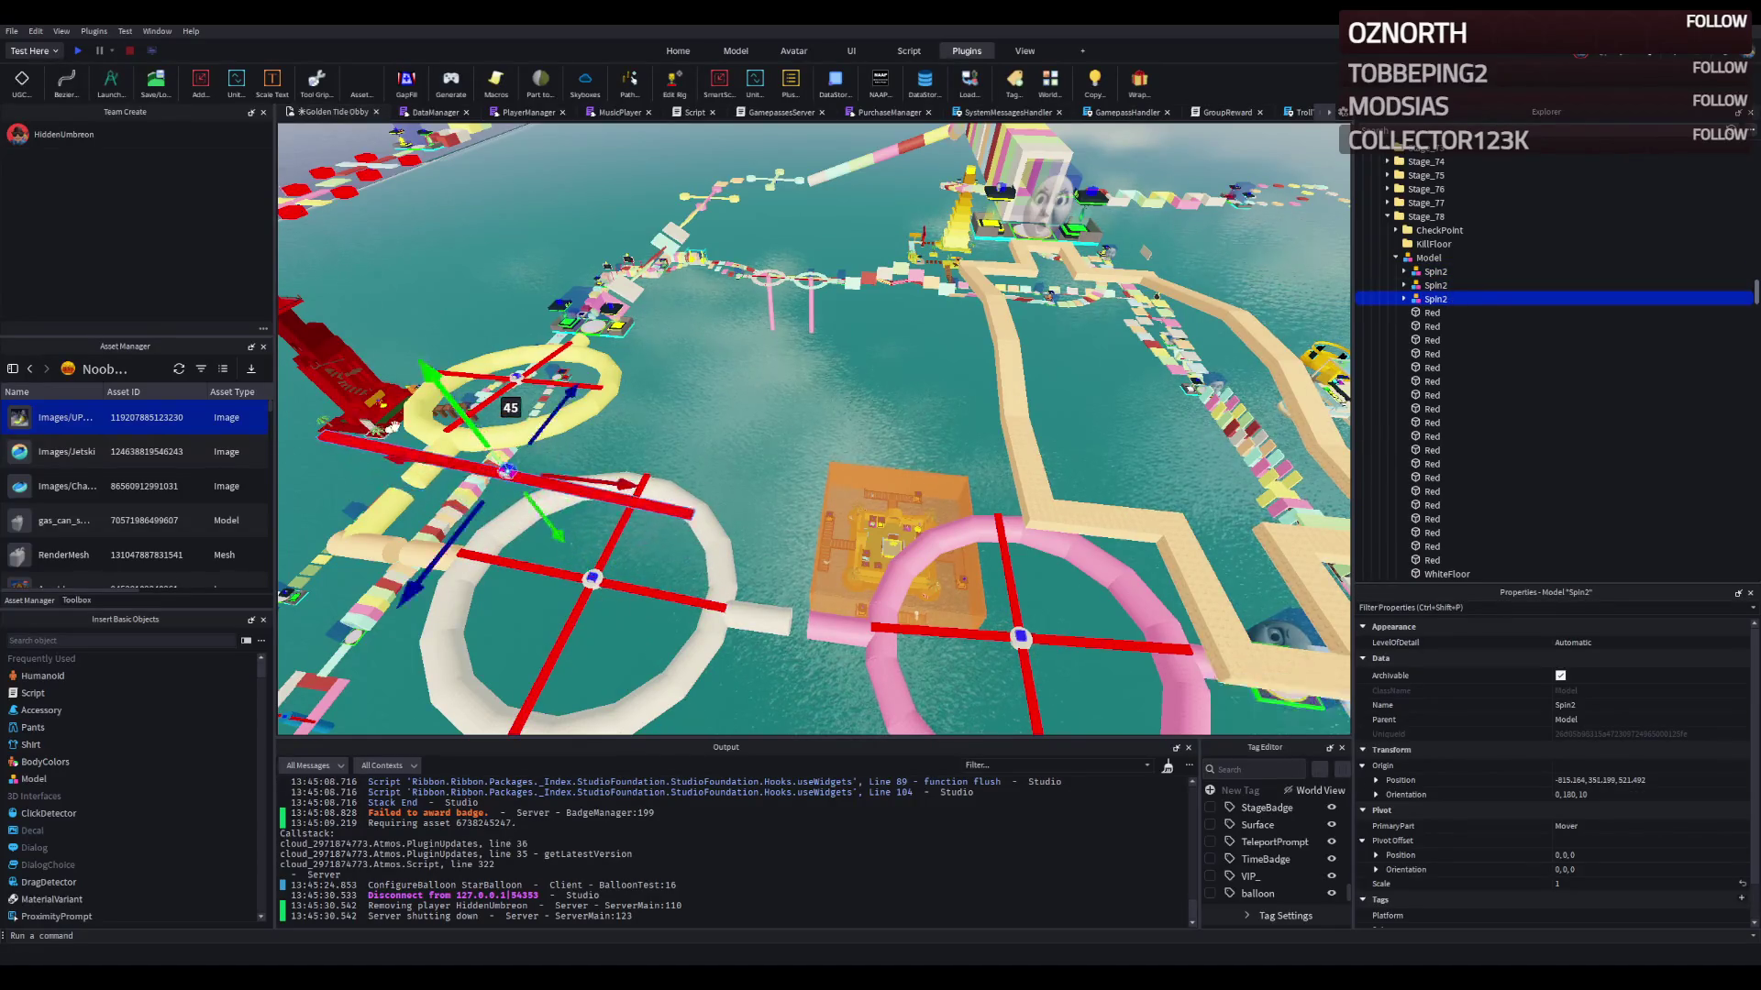
pyautogui.scroll(-5, 1420, 427)
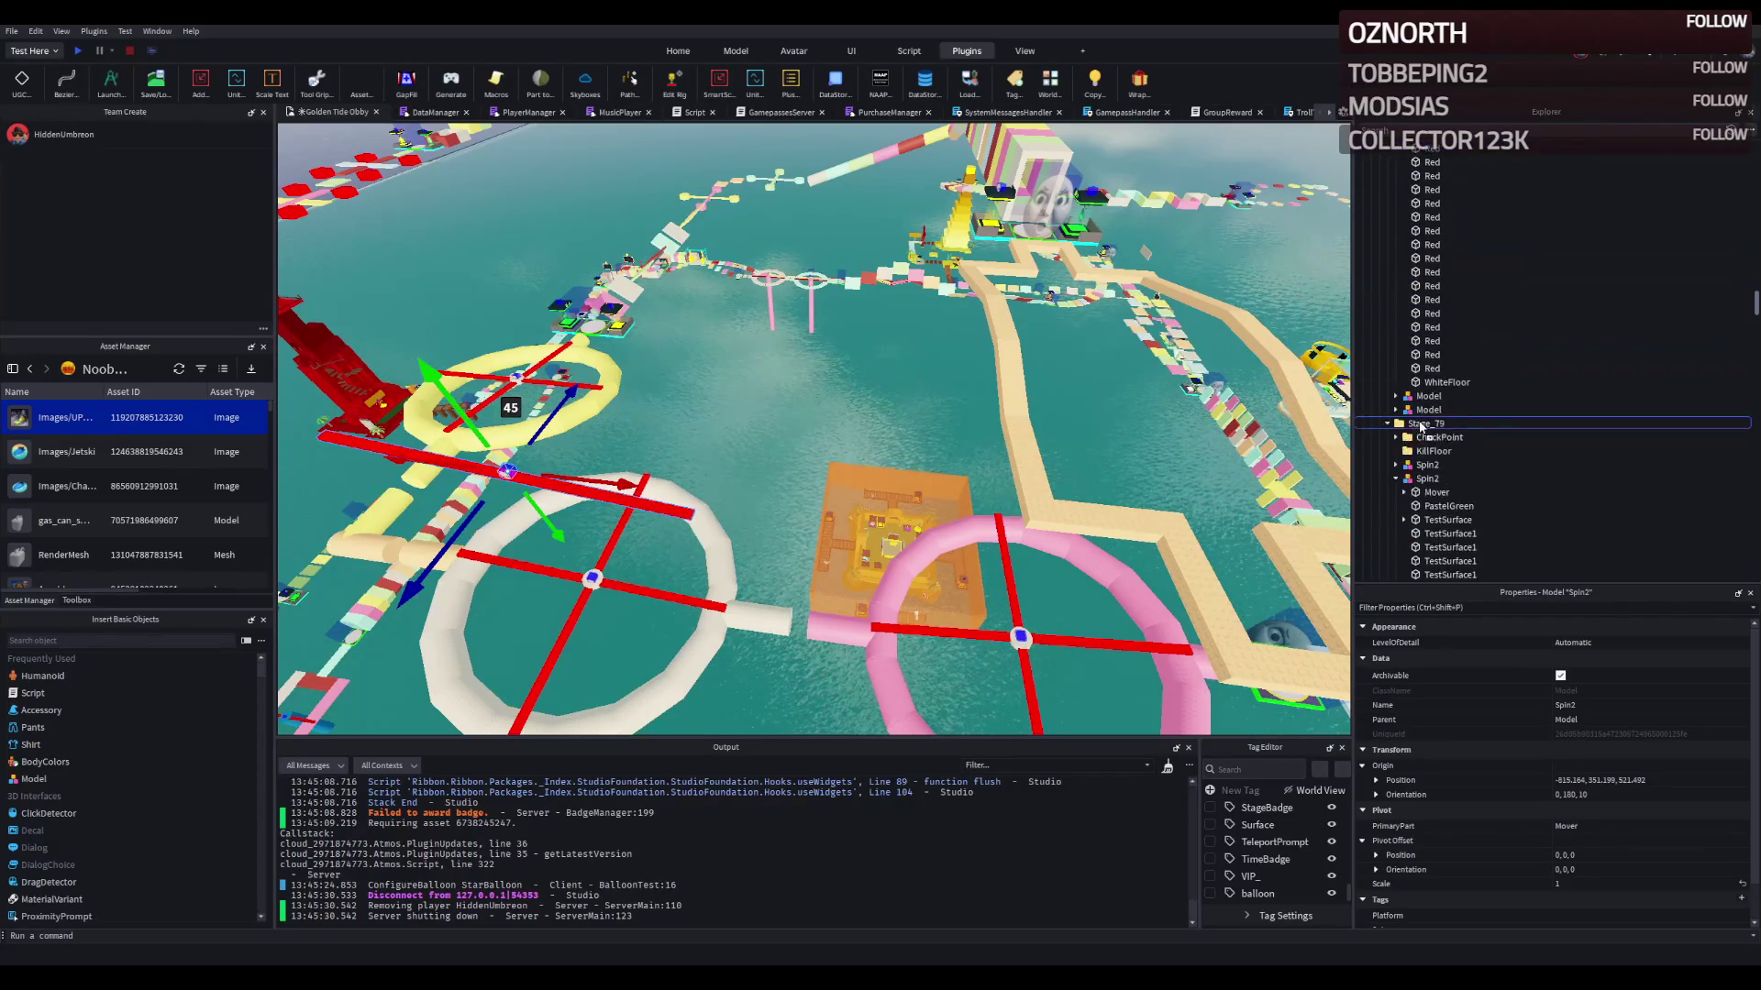
pyautogui.scroll(-5, 1431, 422)
pyautogui.scroll(-8, 1447, 414)
pyautogui.moveTo(1427, 493); pyautogui.dragTo(1427, 493)
pyautogui.moveTo(509, 471)
pyautogui.mouseDown()
pyautogui.moveTo(1137, 379)
pyautogui.moveTo(1000, 309)
pyautogui.mouseUp()
# Step: Move Spin2 along its depth axis and about 25 studs sideways over the tan path
pyautogui.press('f')
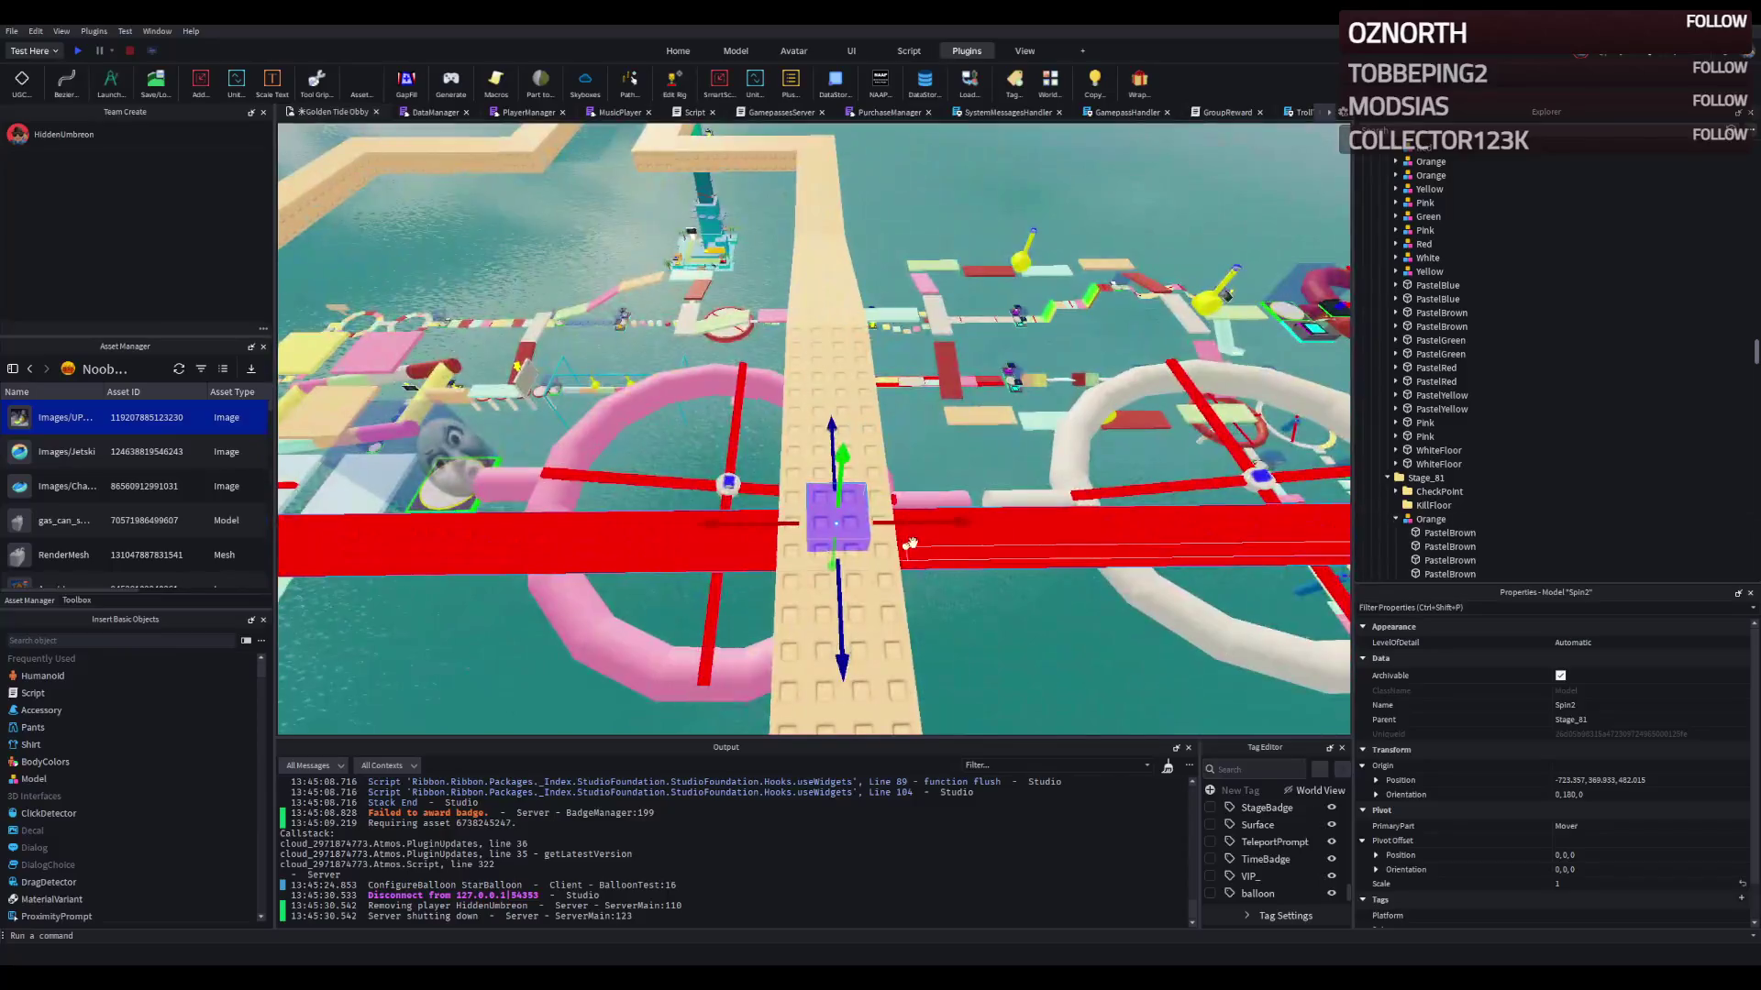
pyautogui.moveTo(871, 537); pyautogui.dragTo(866, 527)
pyautogui.press('f')
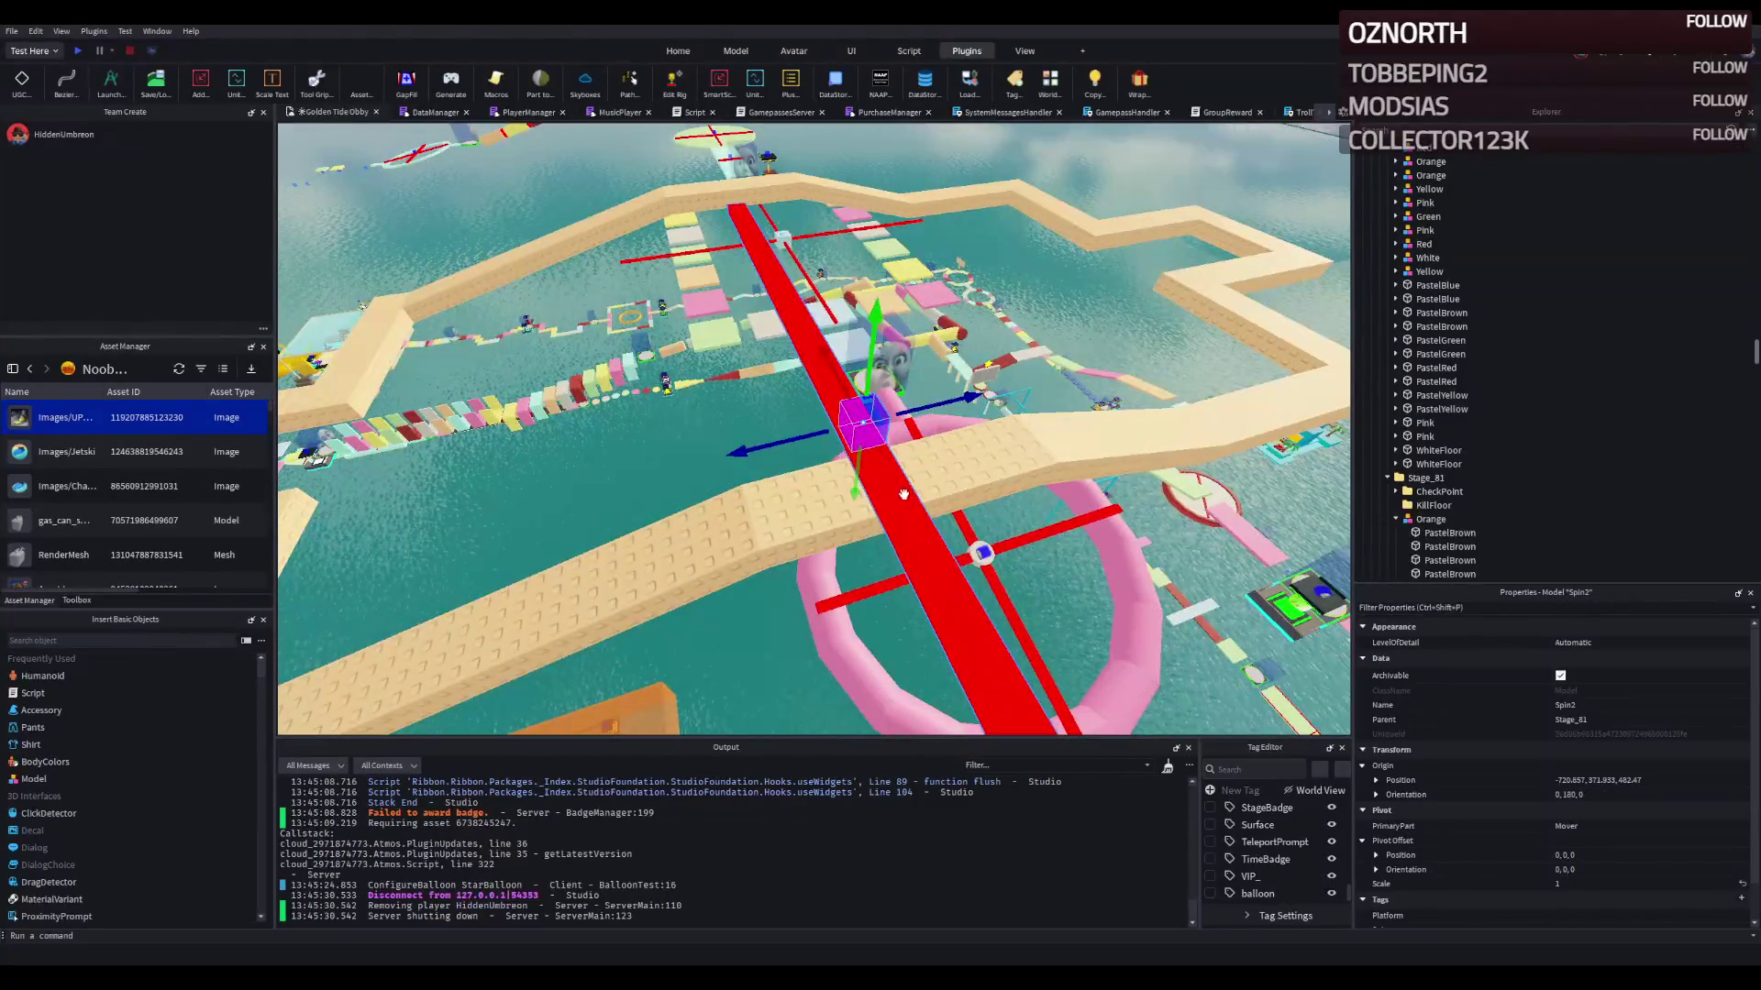
pyautogui.rightClick(904, 495)
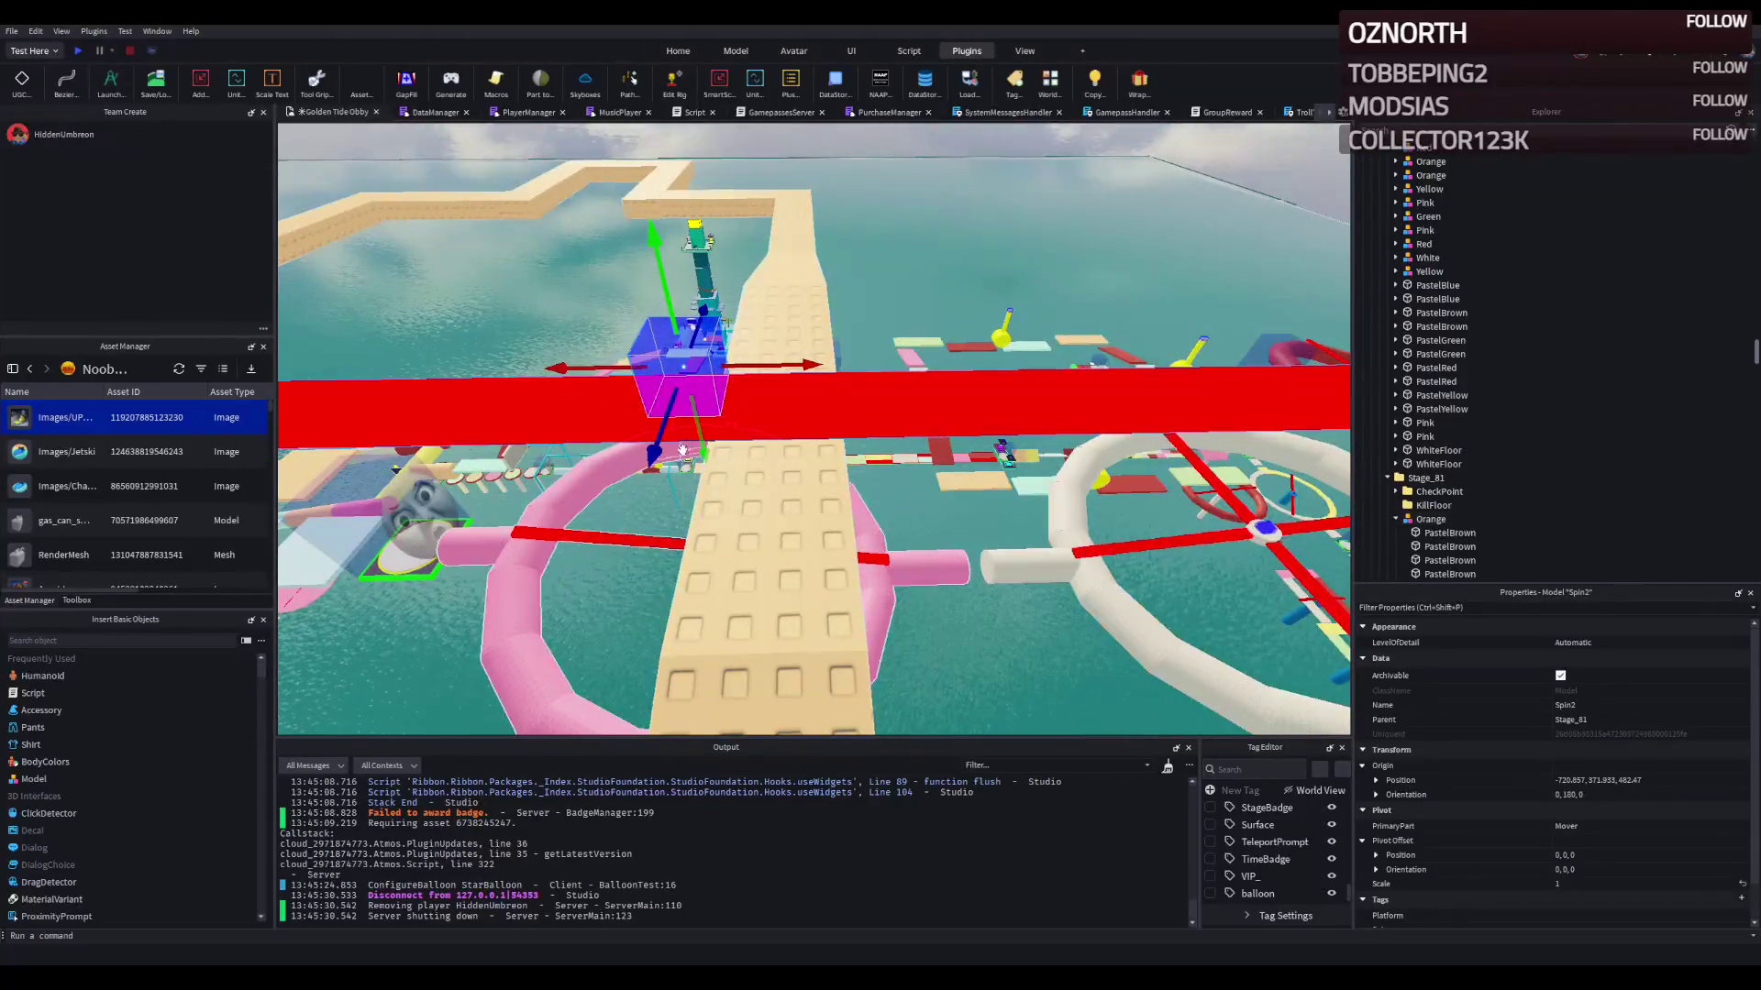
pyautogui.moveTo(655, 449); pyautogui.dragTo(592, 596)
pyautogui.rightClick(536, 607)
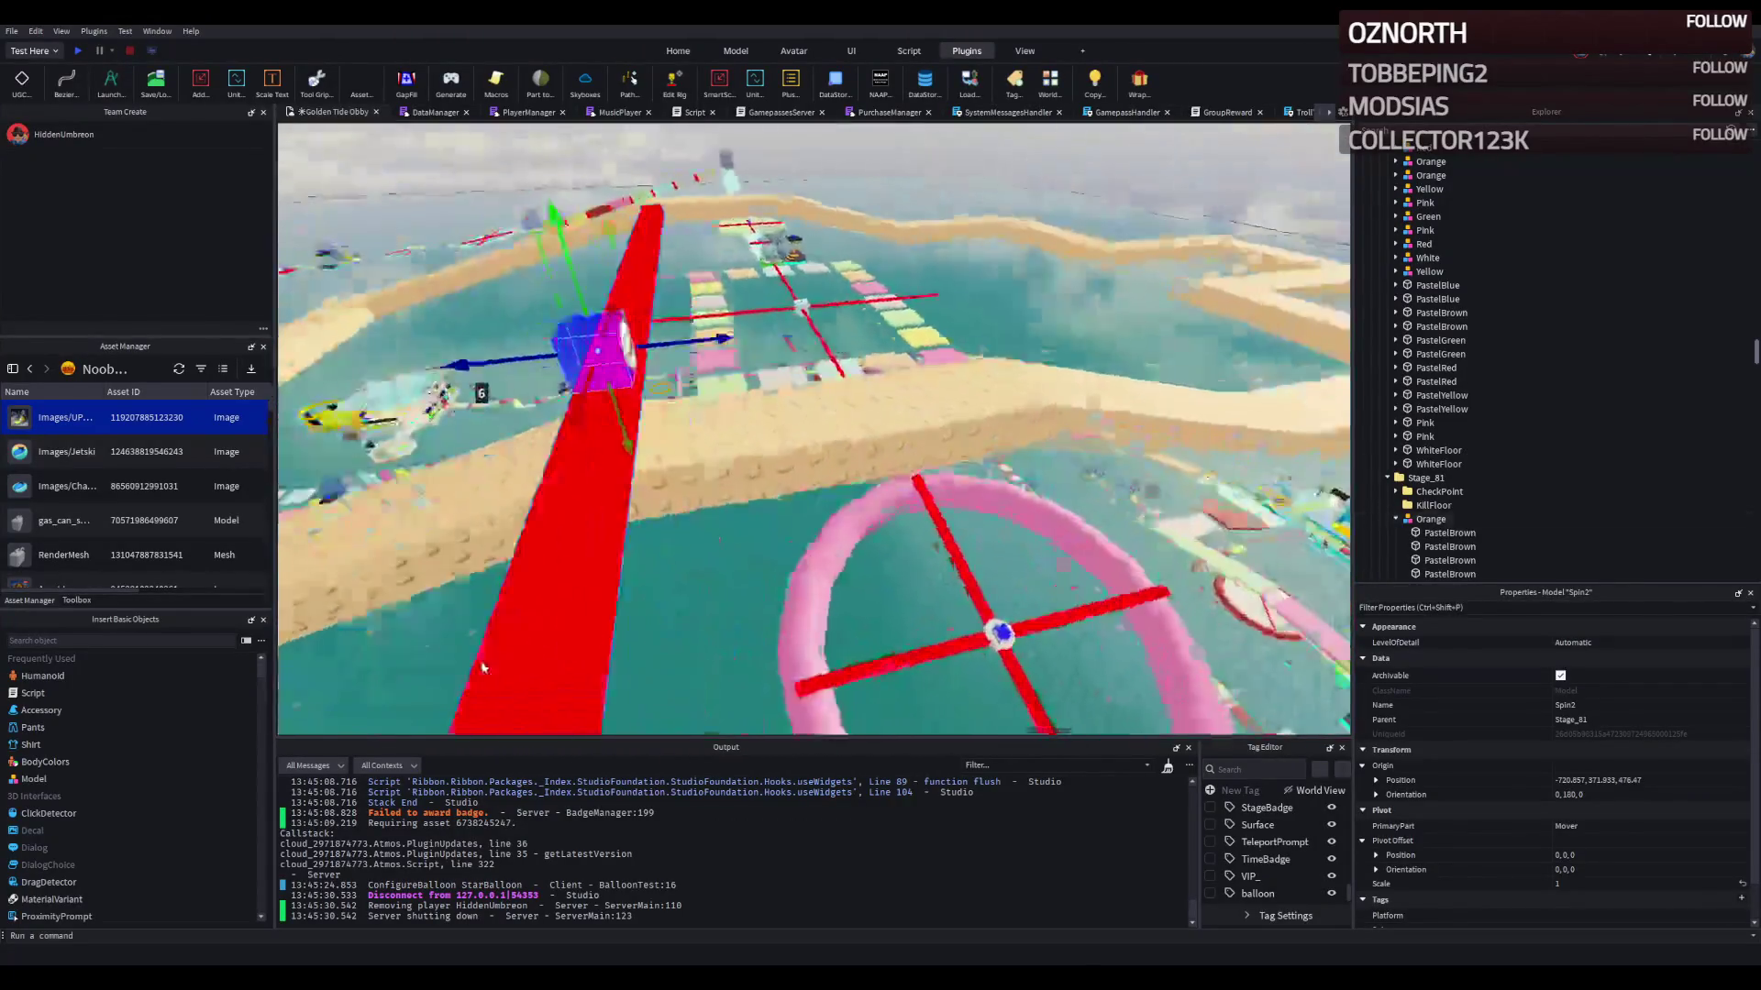
pyautogui.moveTo(541, 336)
pyautogui.mouseDown()
pyautogui.moveTo(798, 326)
pyautogui.moveTo(605, 353)
pyautogui.mouseUp()
pyautogui.moveTo(716, 417)
pyautogui.mouseDown()
pyautogui.moveTo(532, 496)
pyautogui.moveTo(310, 538)
pyautogui.moveTo(697, 477)
pyautogui.moveTo(723, 456)
pyautogui.moveTo(644, 498)
pyautogui.moveTo(802, 479)
pyautogui.moveTo(738, 491)
pyautogui.mouseUp()
# Step: Orbit around the red bar, tan path and pink rings to check Spin2's placement
pyautogui.rightClick(741, 489)
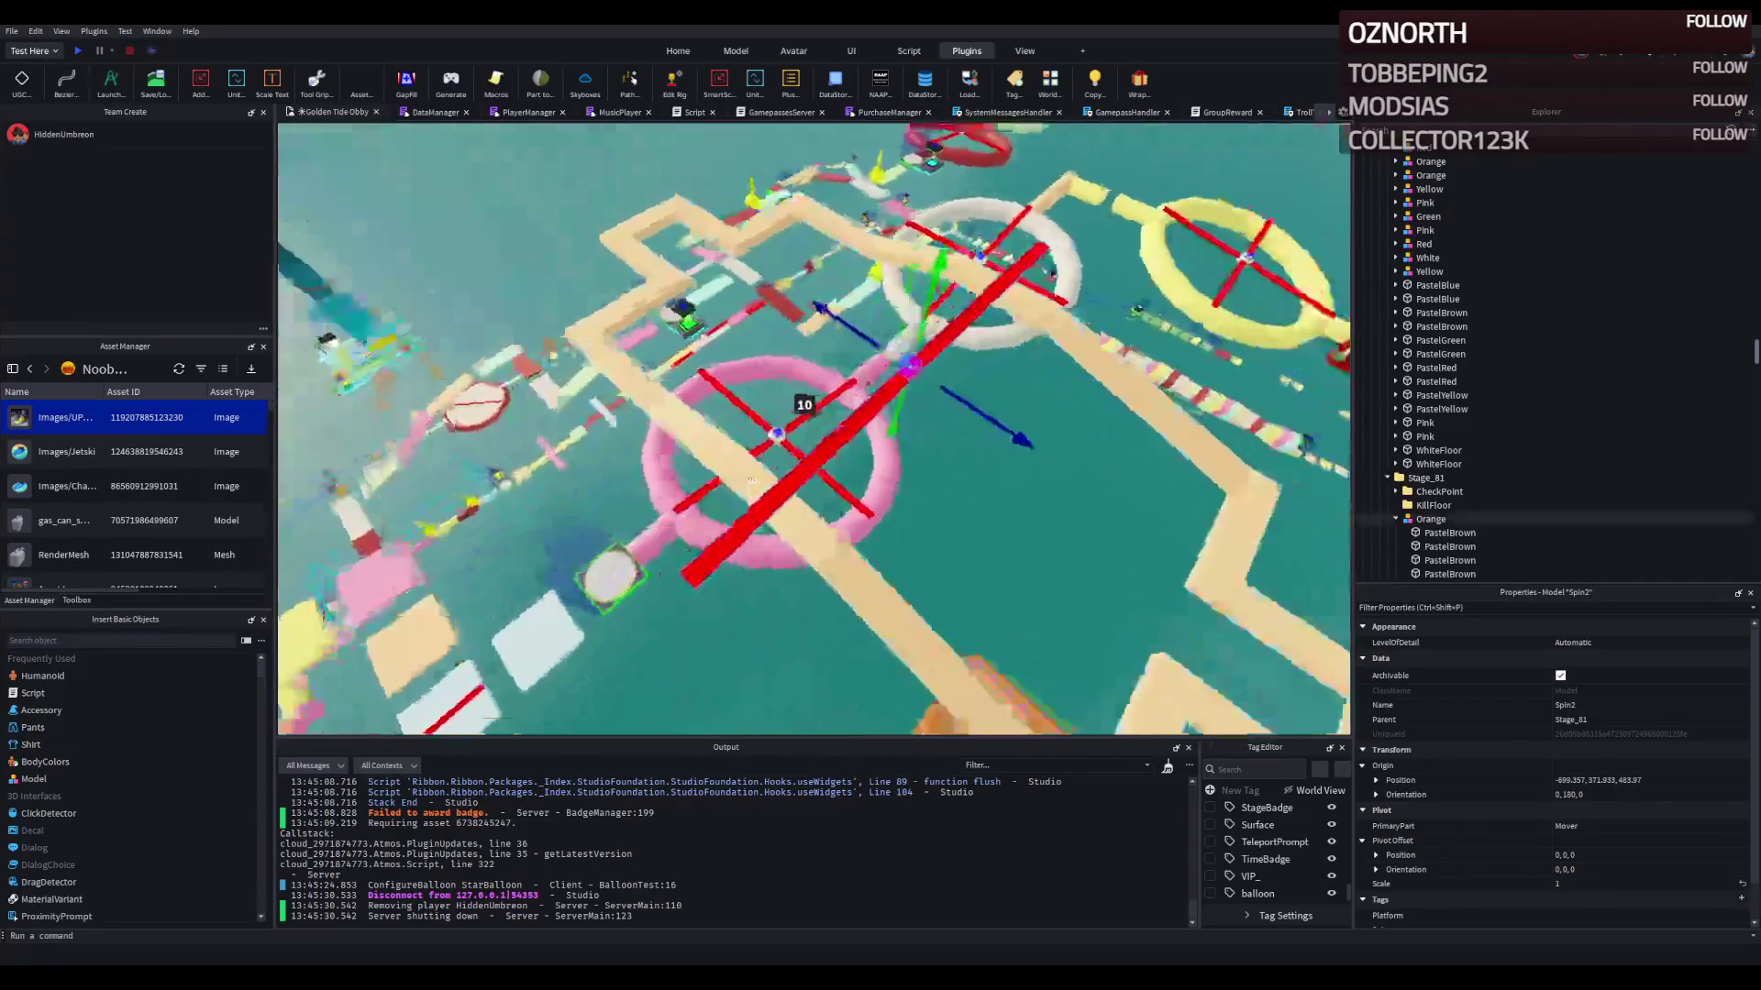
pyautogui.rightClick(751, 489)
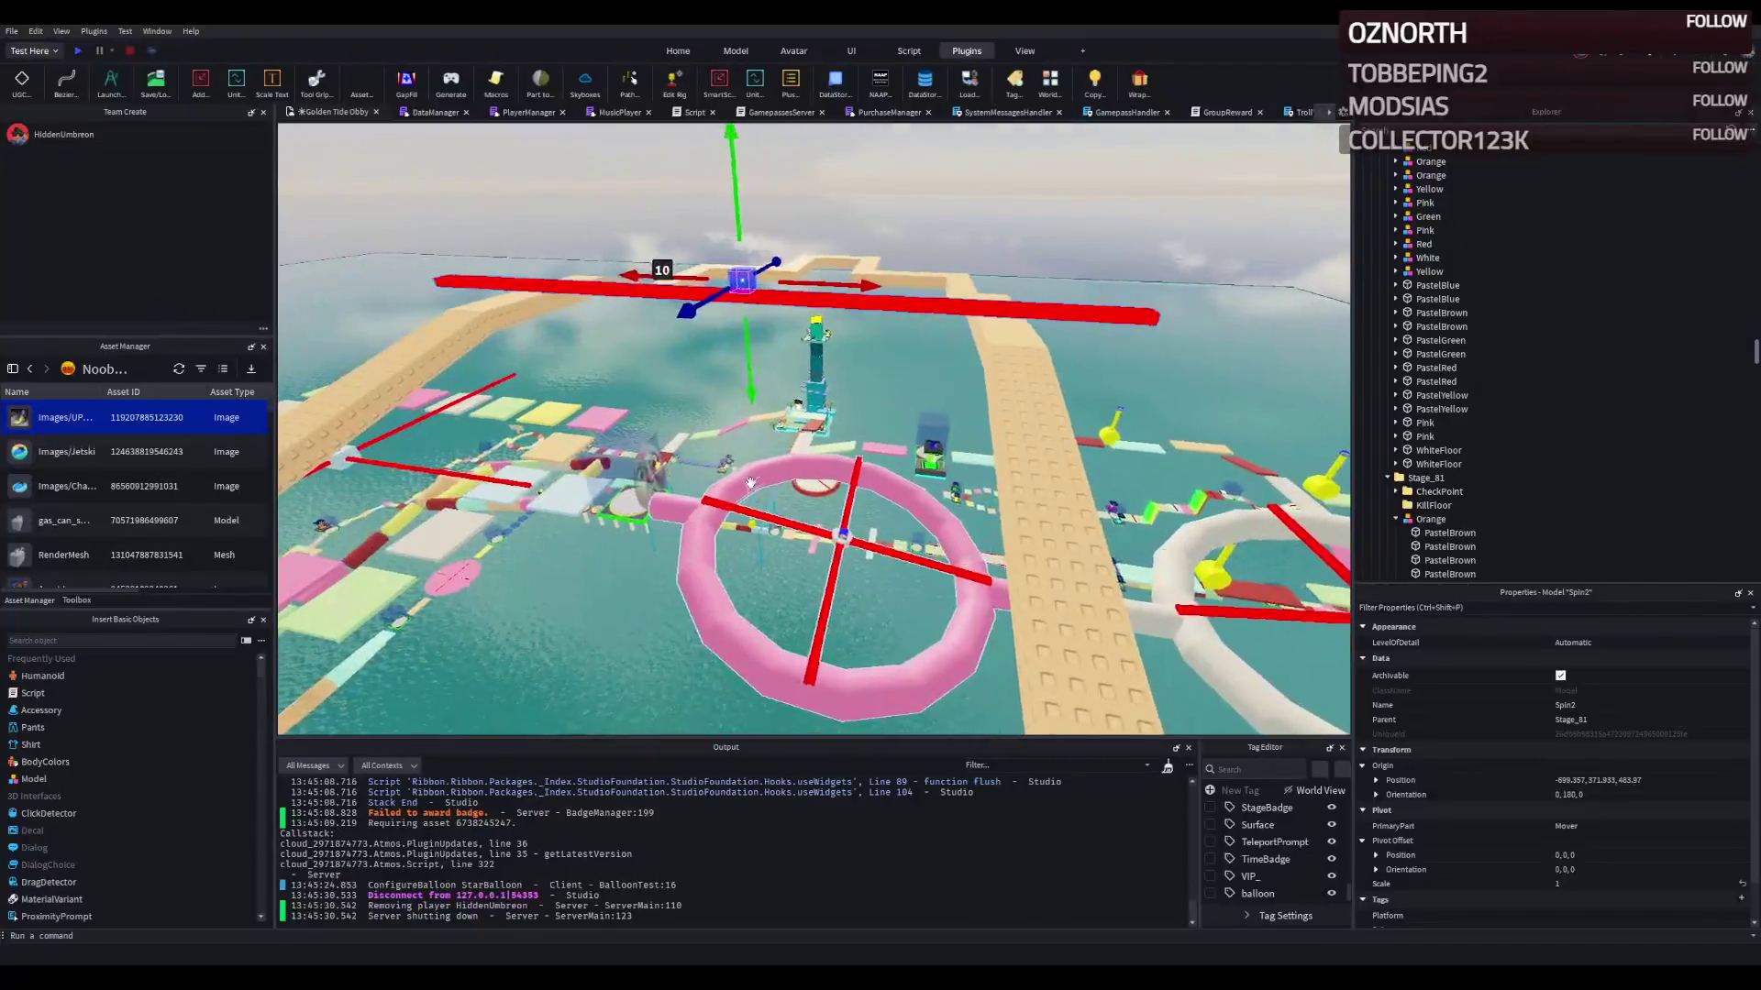
pyautogui.rightClick(750, 484)
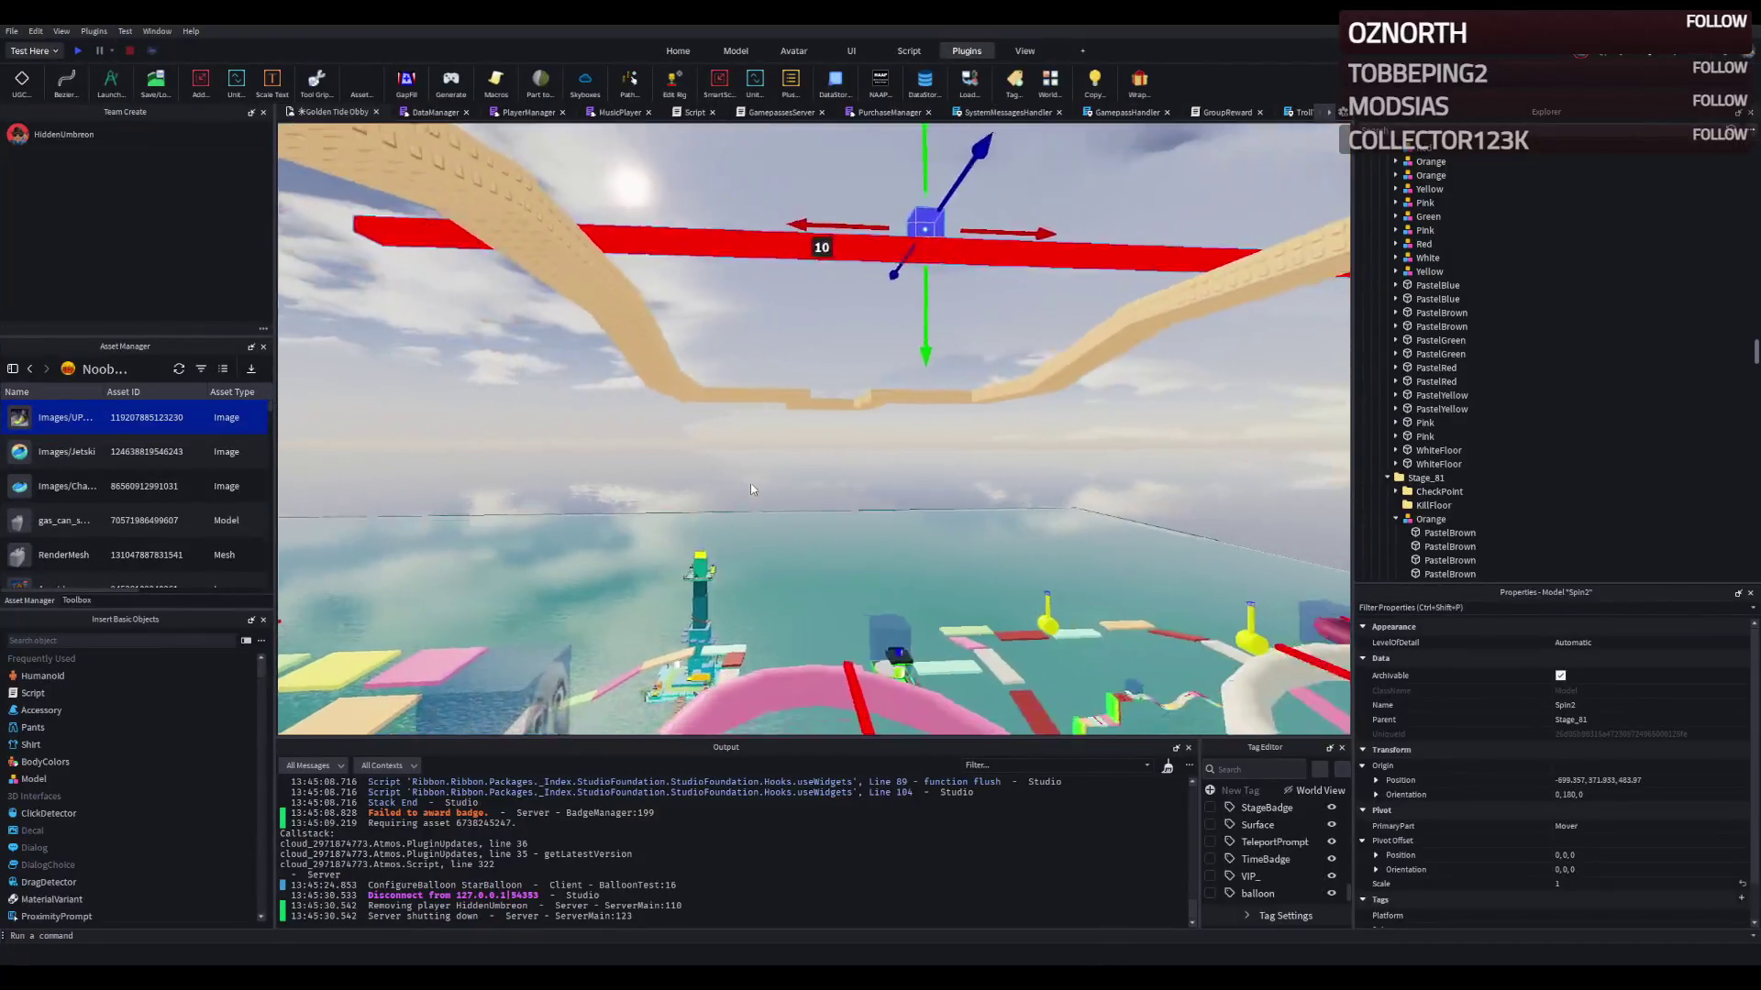
pyautogui.rightClick(750, 489)
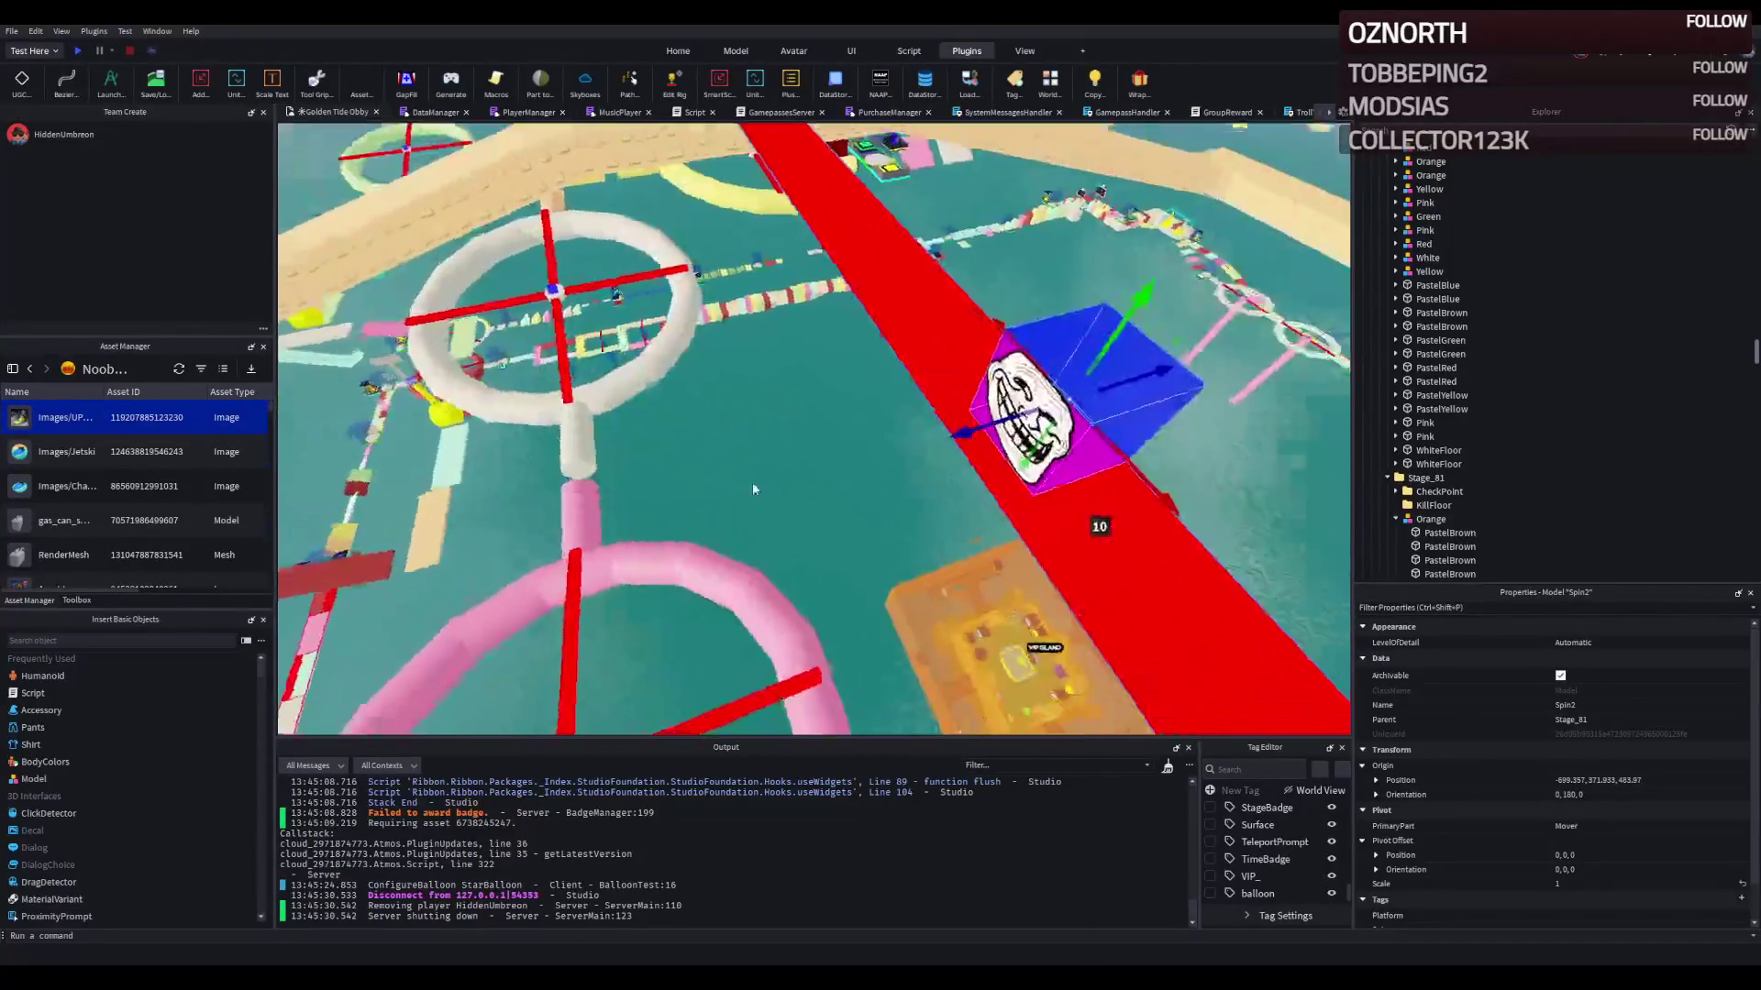
pyautogui.rightClick(750, 483)
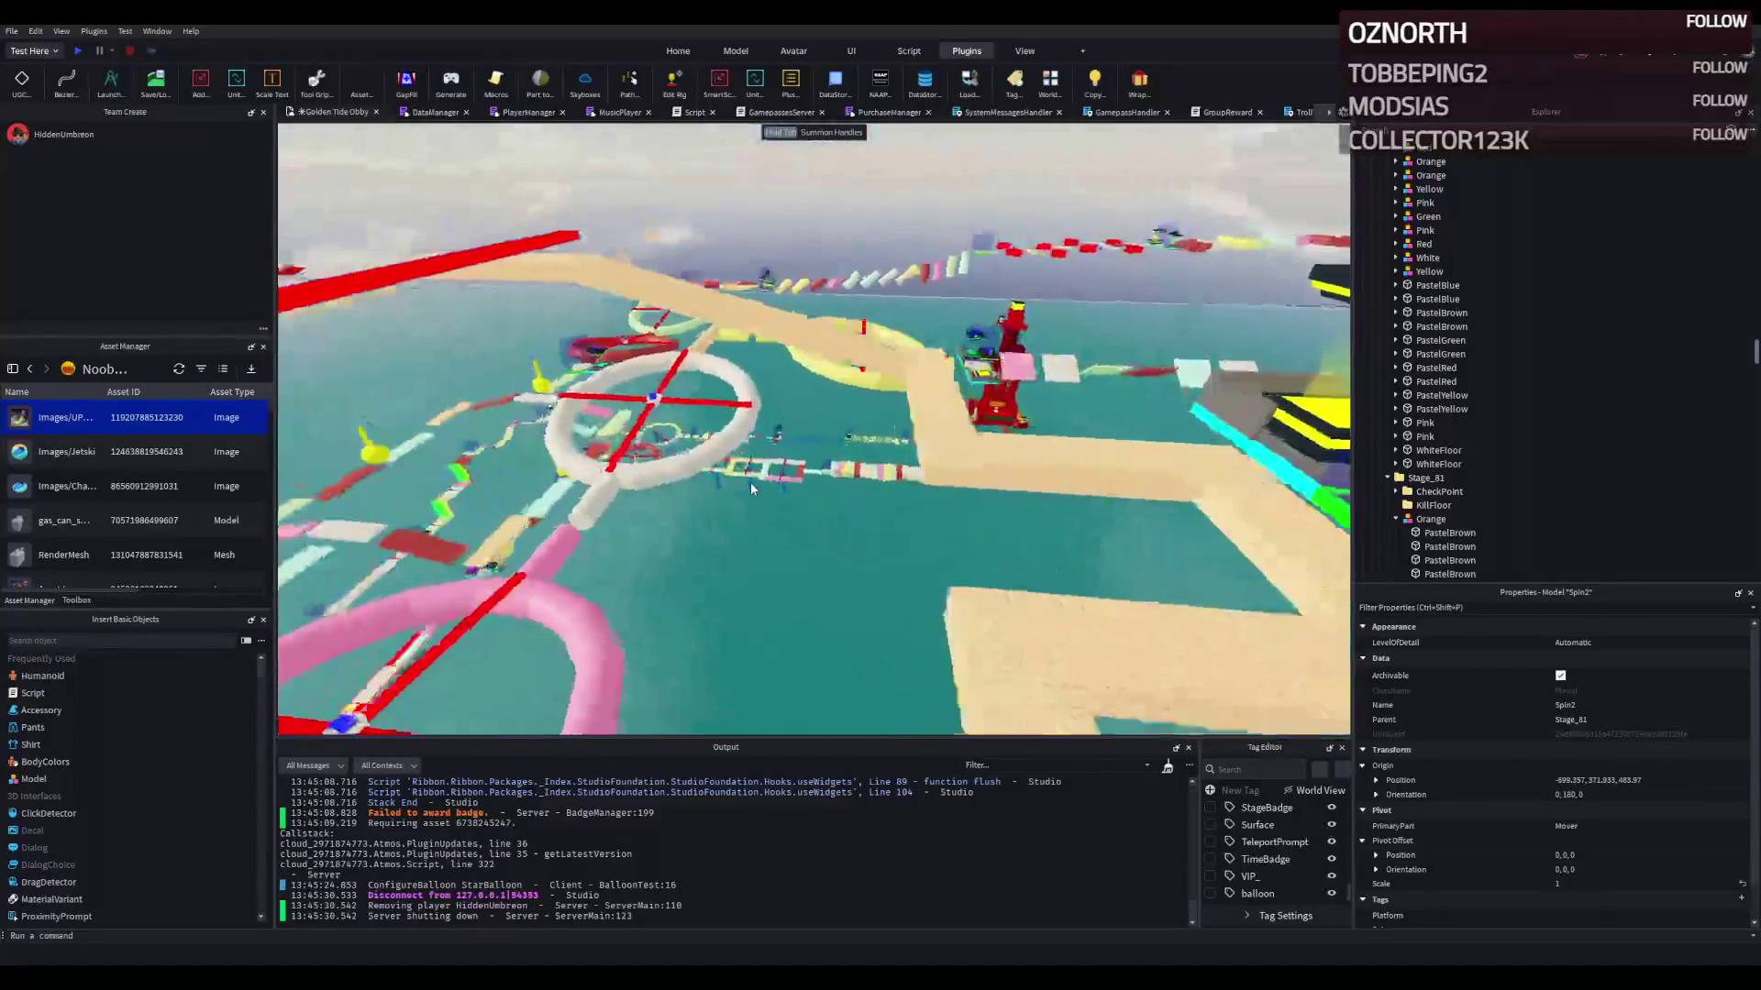
pyautogui.rightClick(750, 481)
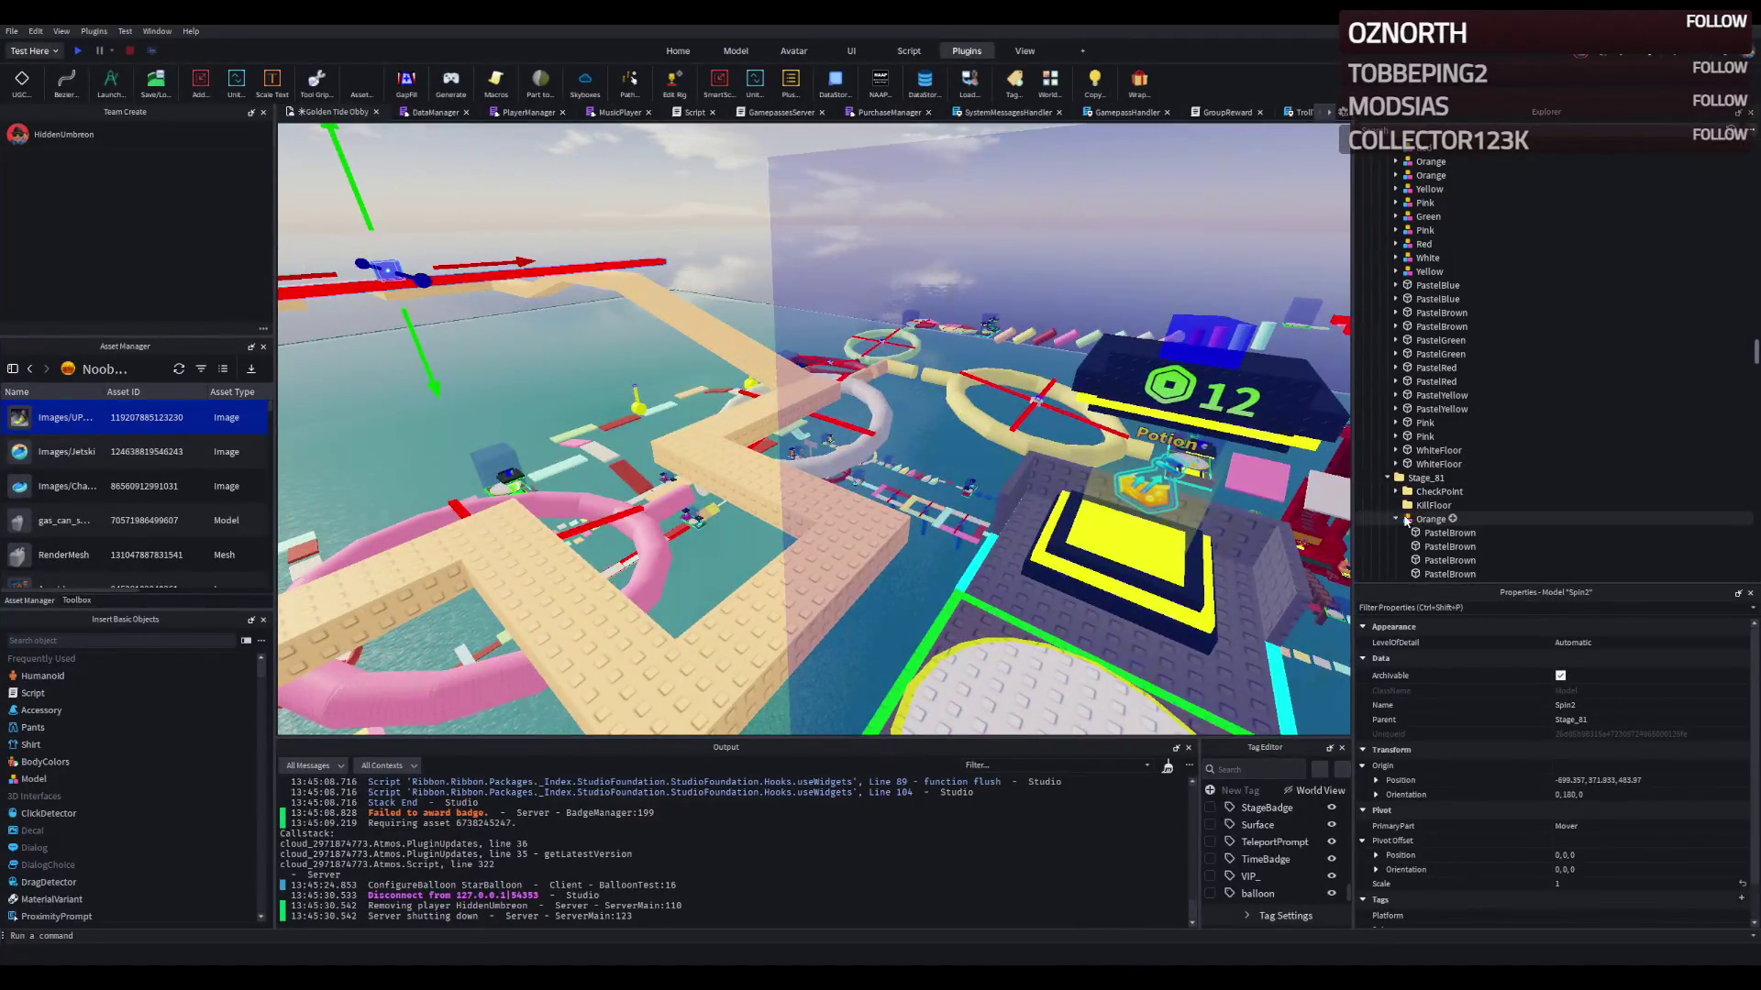
pyautogui.click(1393, 519)
pyautogui.rightClick(691, 431)
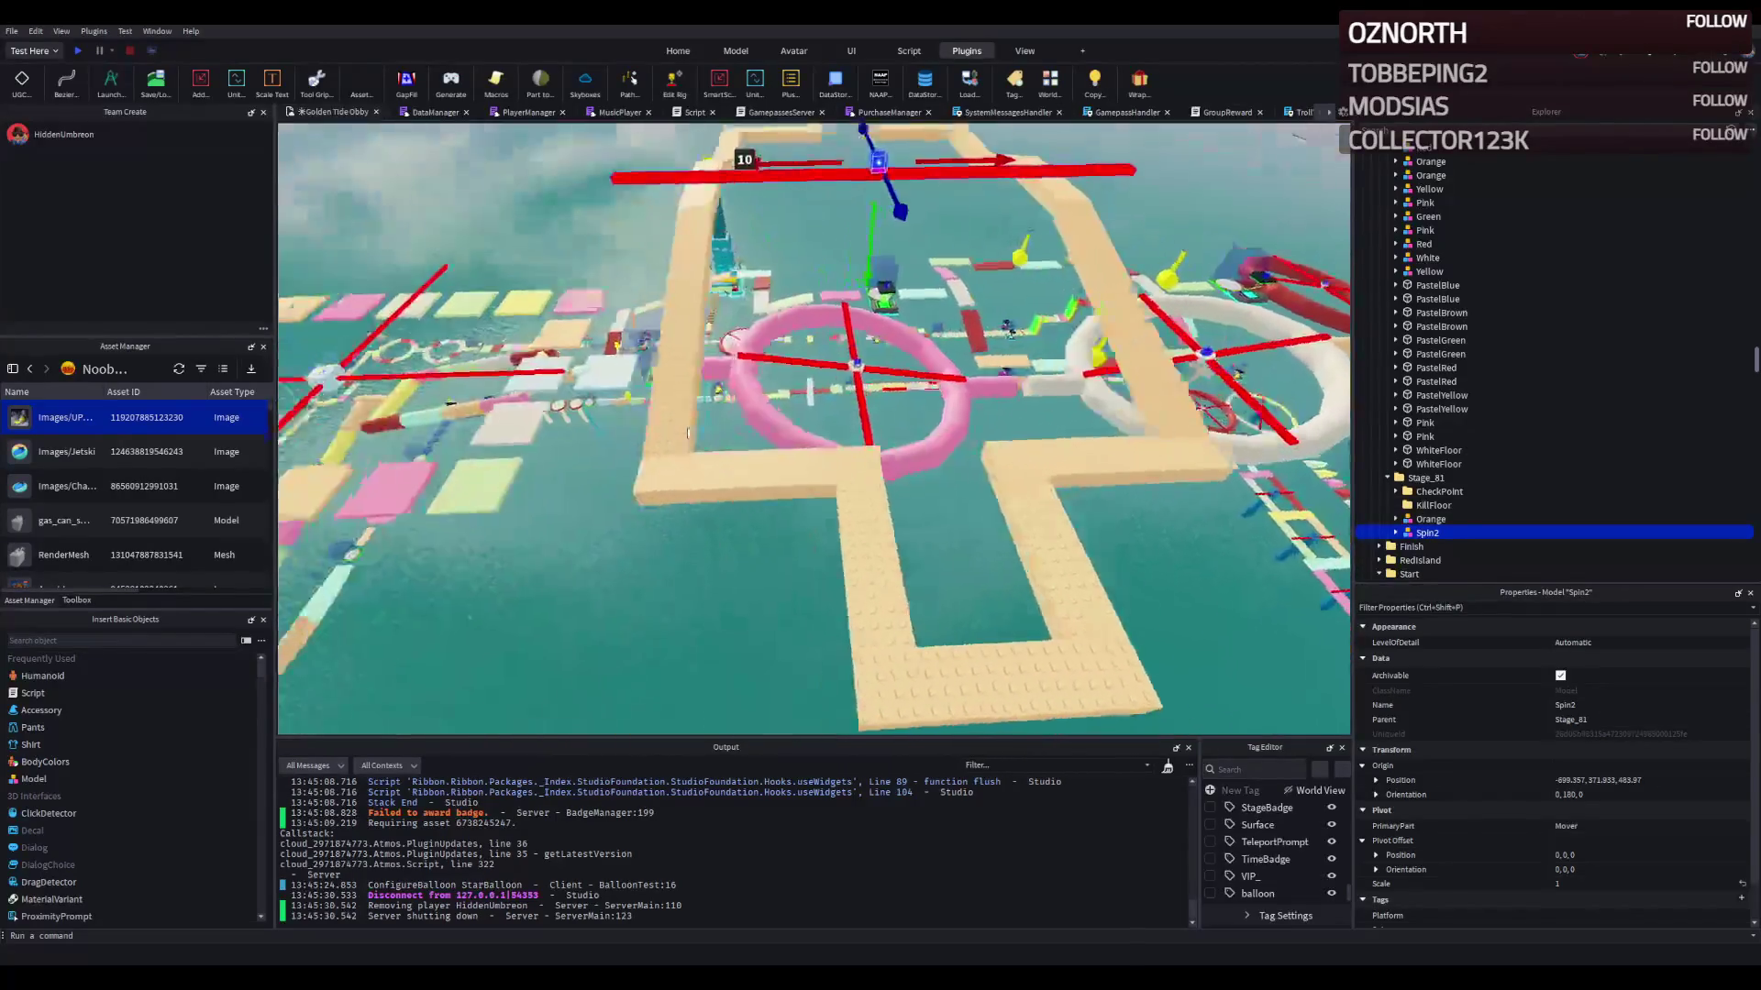
pyautogui.rightClick(690, 431)
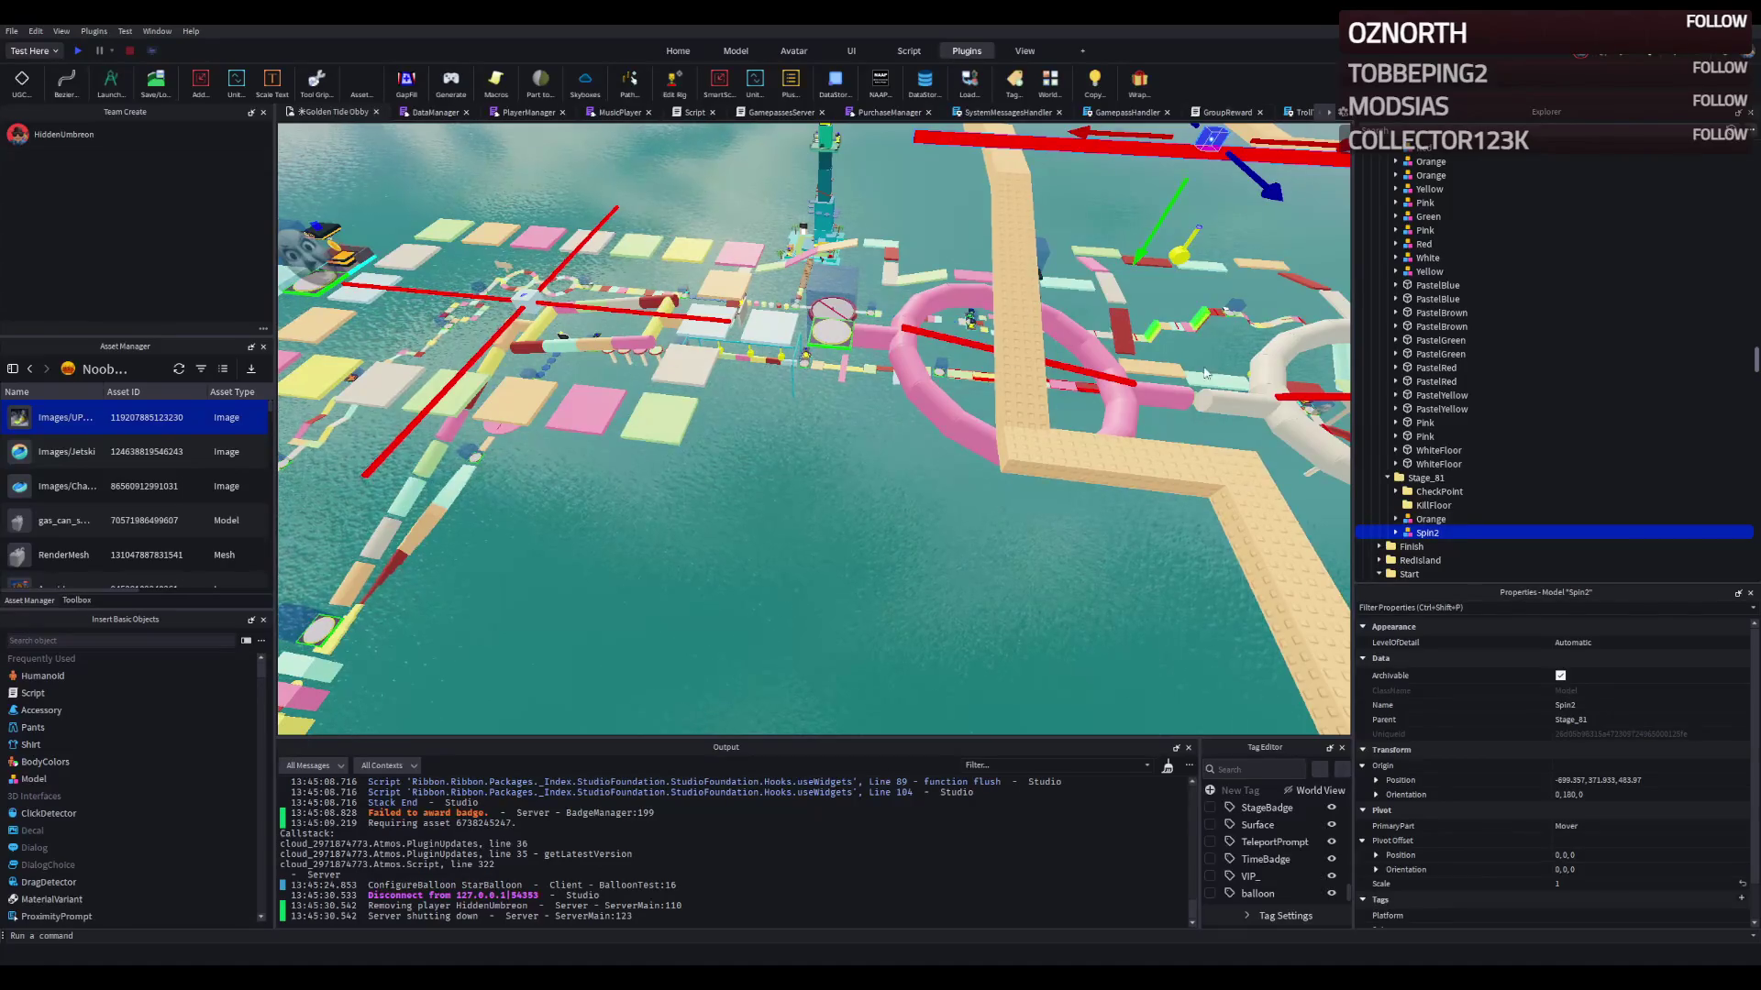
pyautogui.press('f')
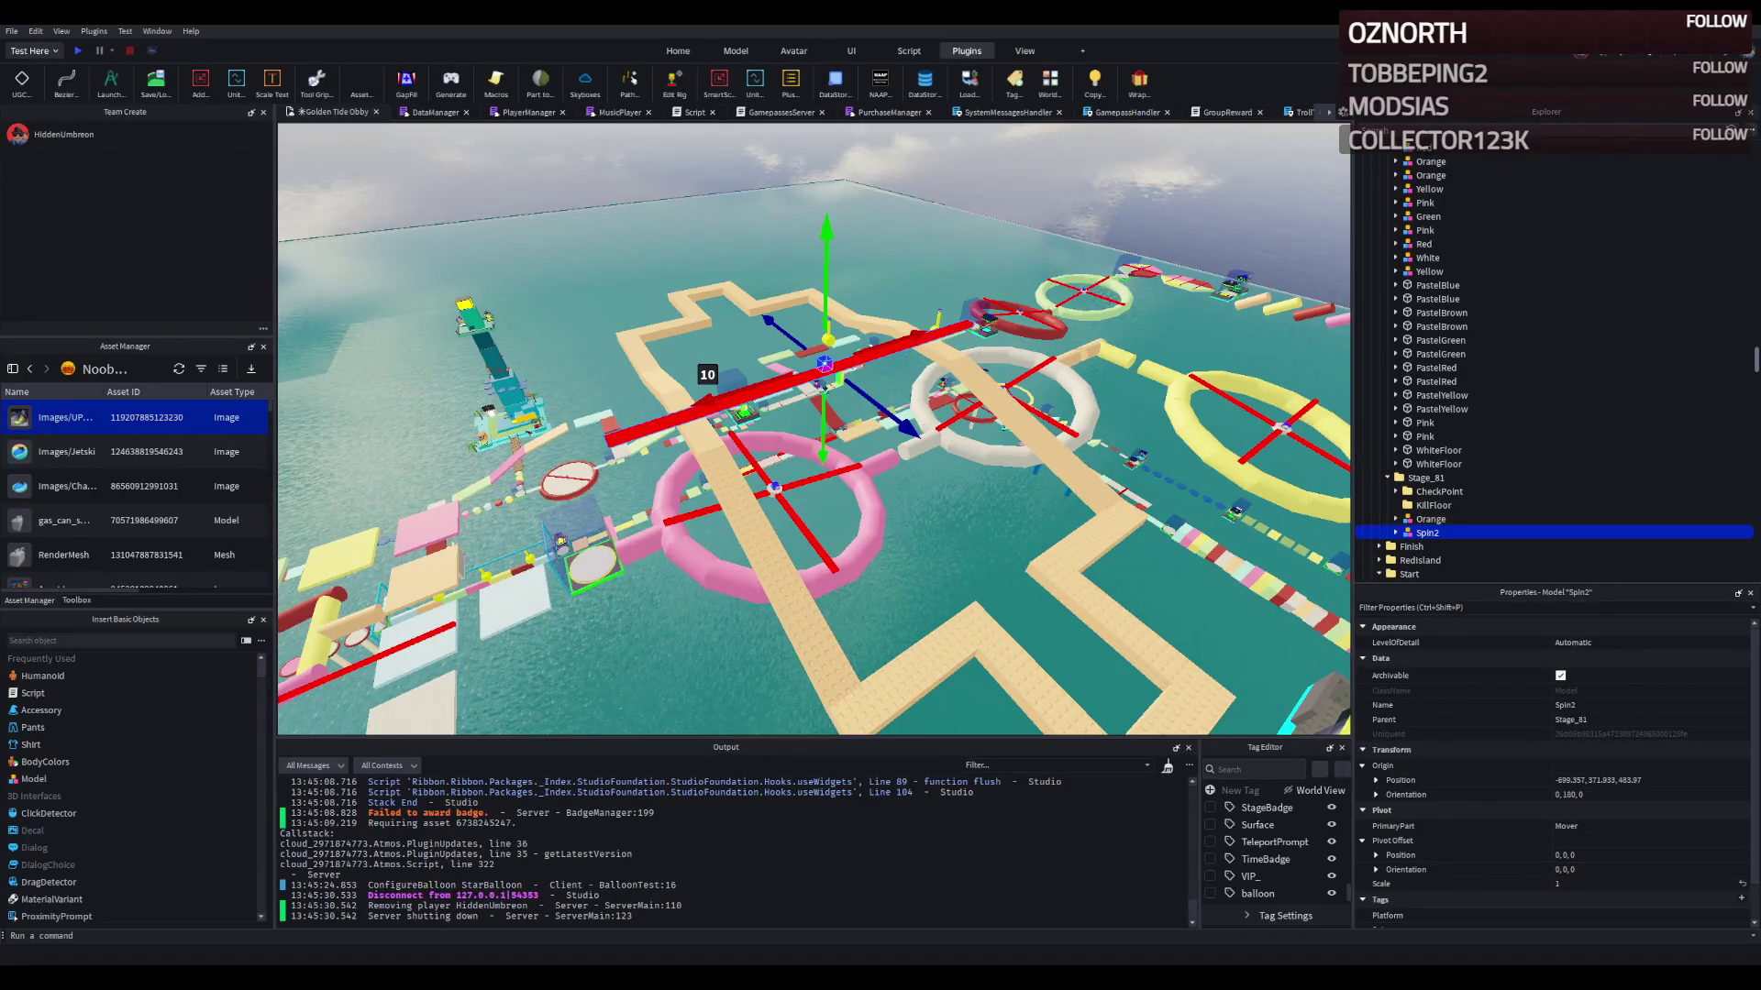
# Step: Select PastelBrown path segments and bring up a part's Size value in Properties
pyautogui.moveTo(912, 217); pyautogui.dragTo(884, 220)
pyautogui.click(831, 410)
pyautogui.click(809, 587)
pyautogui.scroll(3, 810, 587)
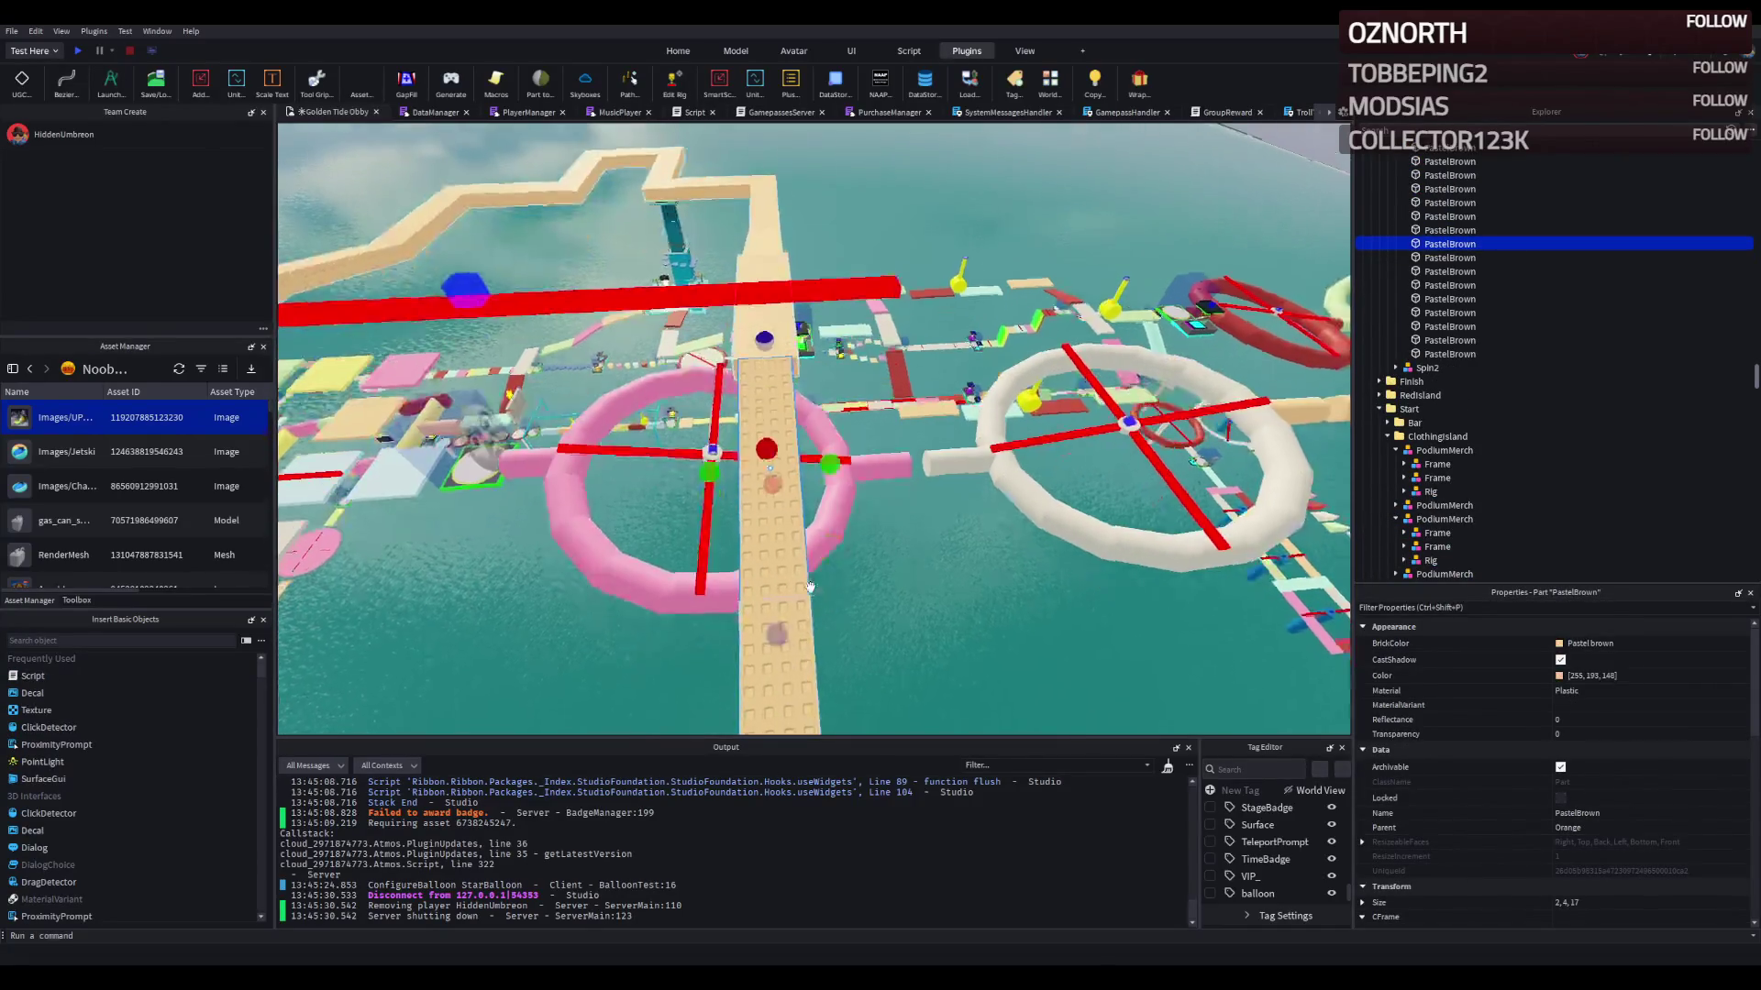
pyautogui.scroll(-3, 809, 587)
pyautogui.moveTo(841, 444)
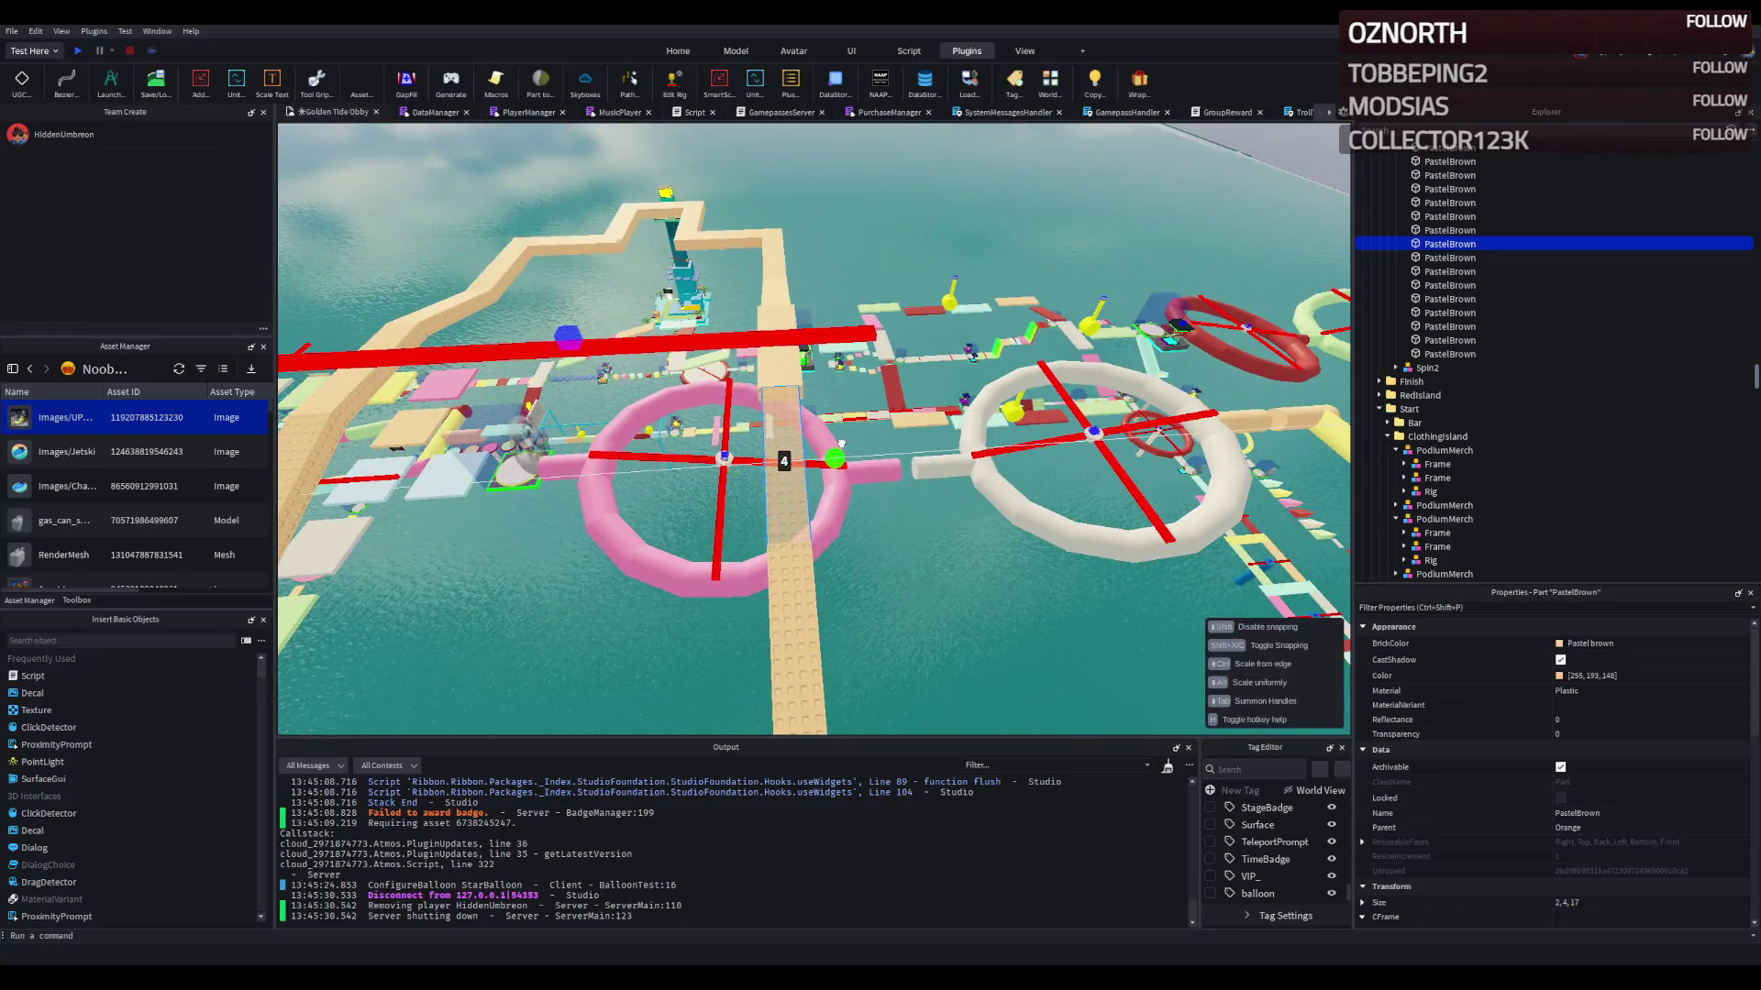
pyautogui.moveTo(841, 444); pyautogui.dragTo(848, 438)
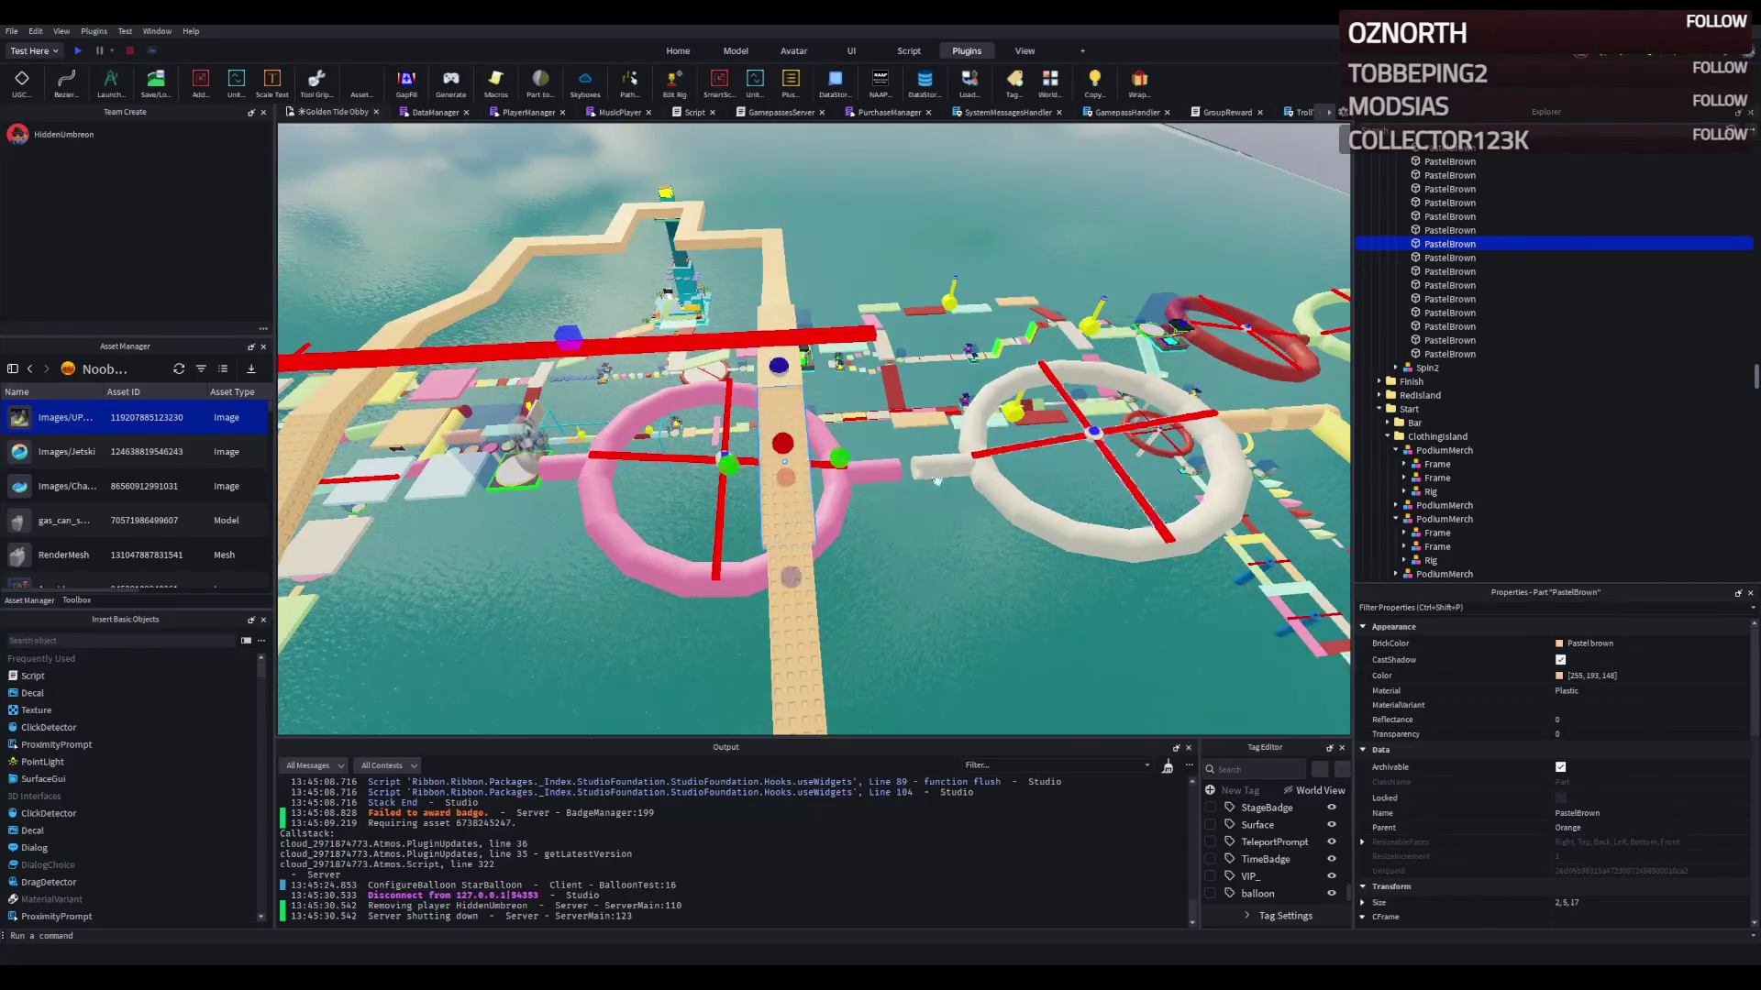
pyautogui.scroll(-1, 1599, 825)
pyautogui.click(1600, 857)
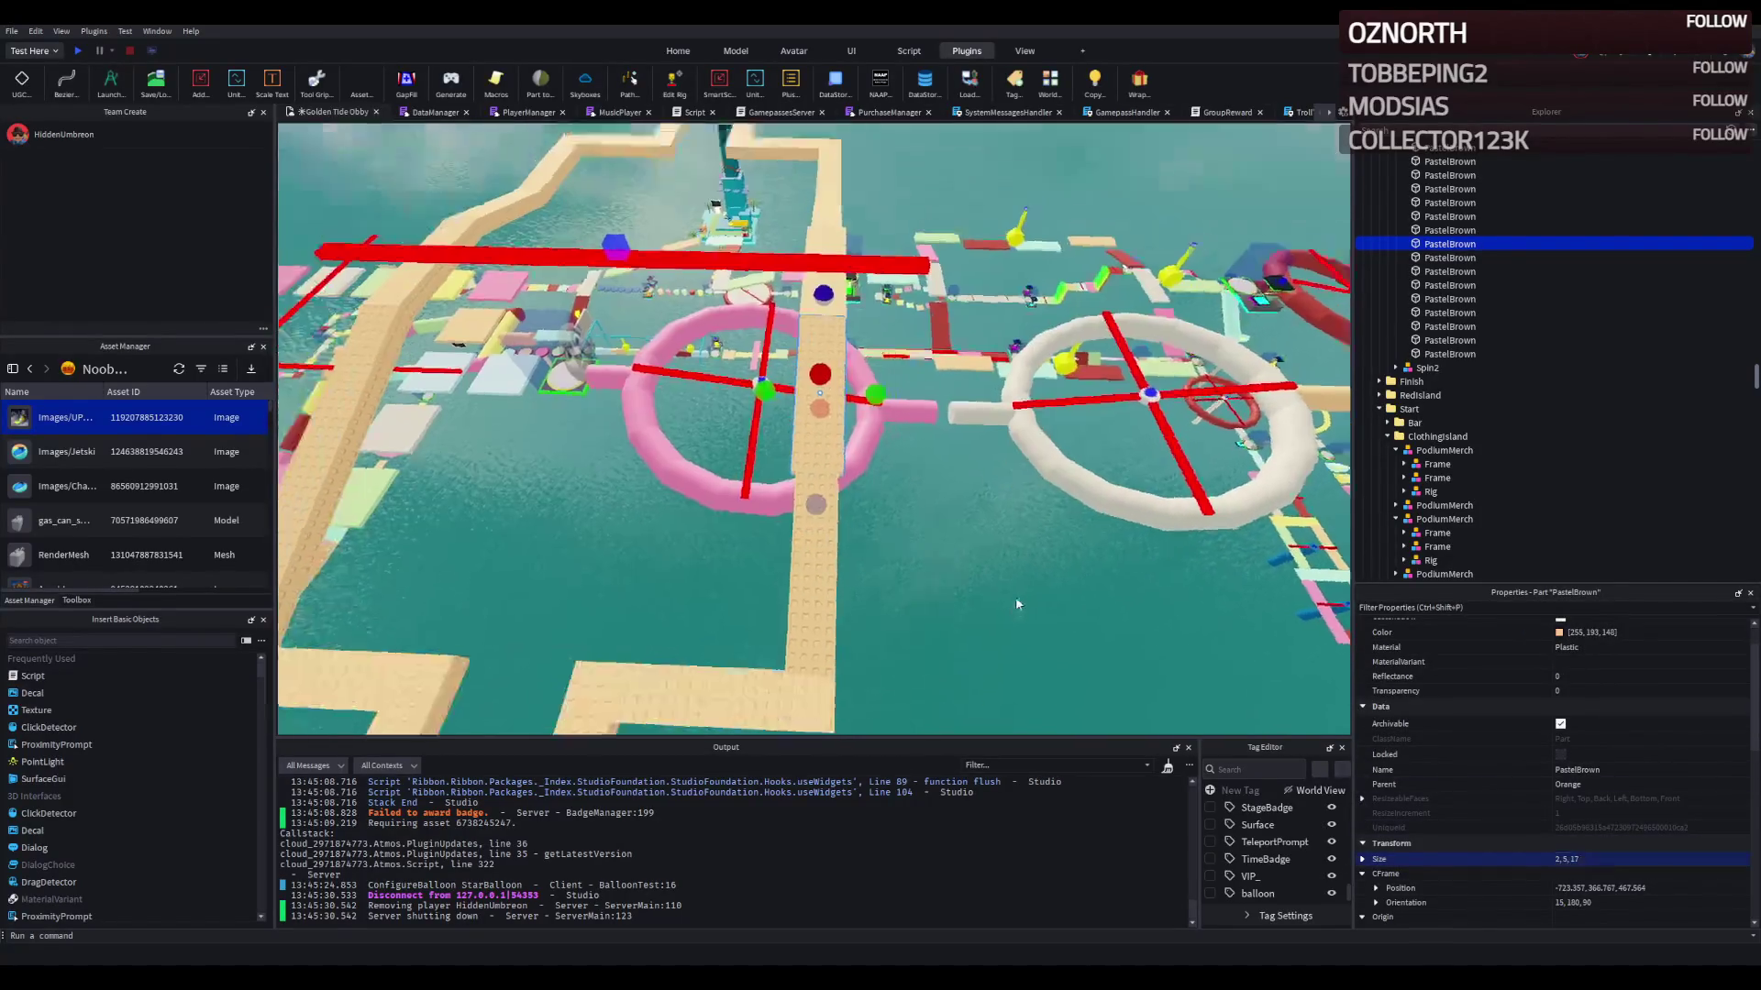
# Step: Apply Size 2, 5, 17 to all 20 PastelBrown parts under Orange
pyautogui.click(1450, 353)
pyautogui.scroll(2, 1459, 267)
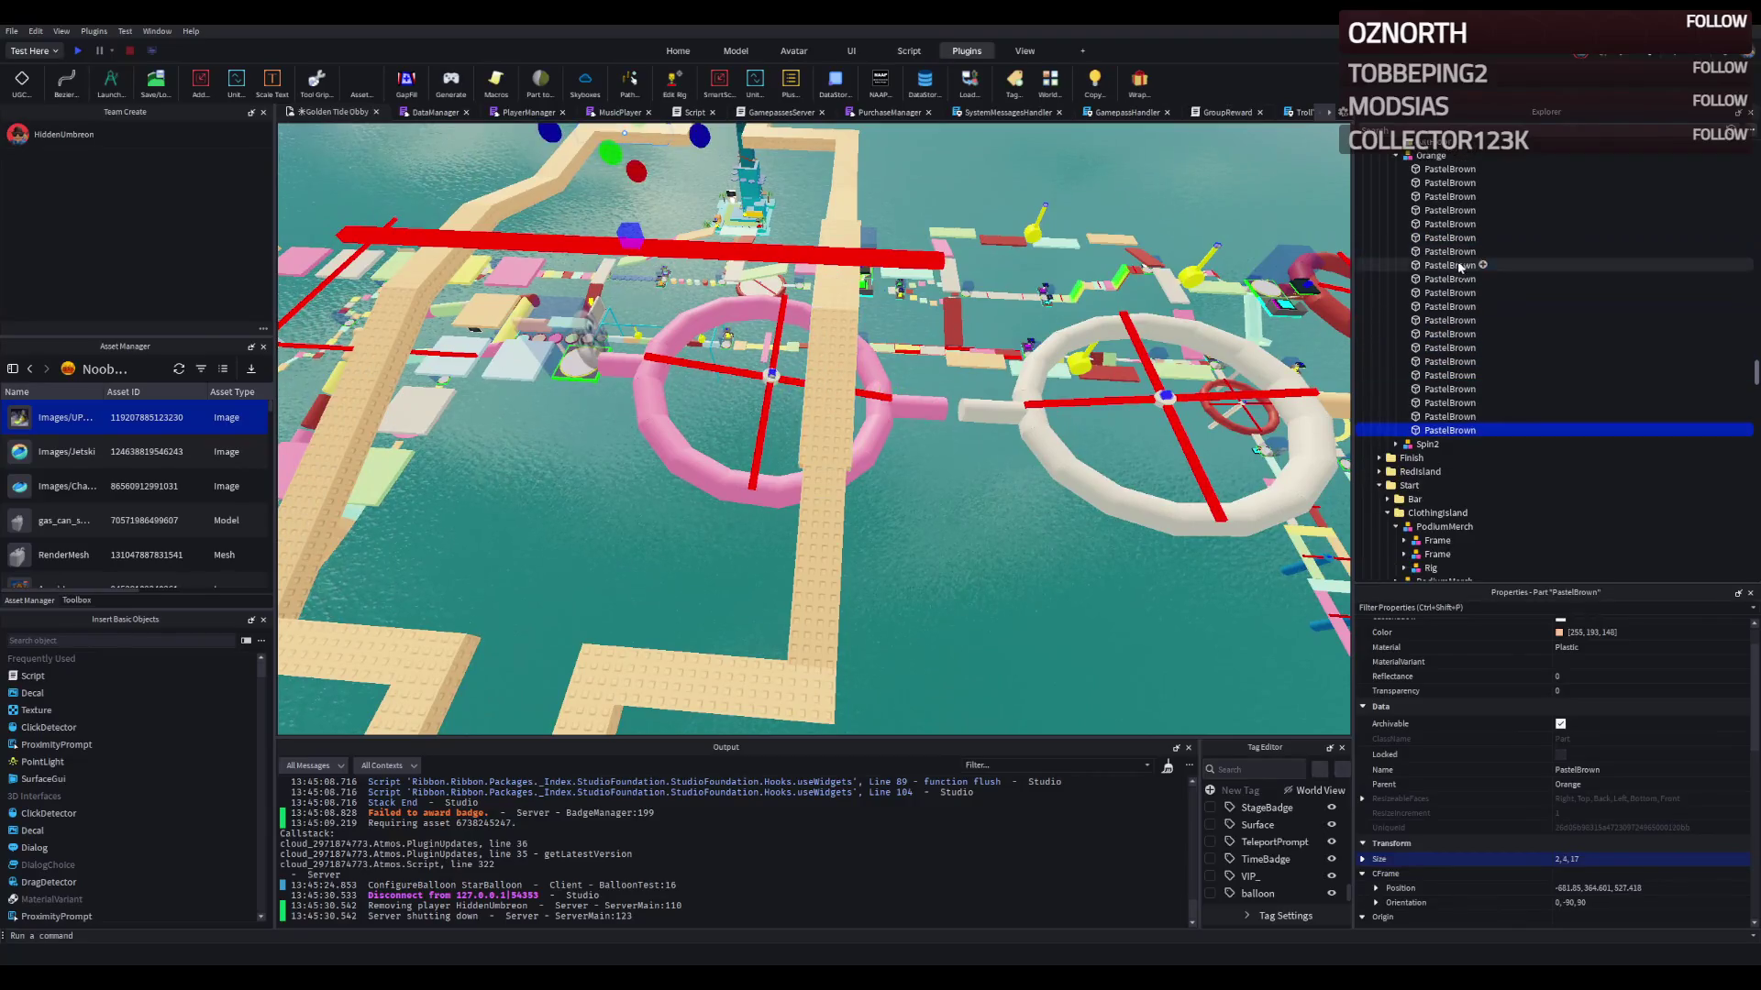
pyautogui.keyDown('shift'); pyautogui.click(1450, 169); pyautogui.keyUp('shift')
pyautogui.write('2, 5, 17')
pyautogui.press('Return')
# Step: Scale a single tan tile up to height 5, then select the upper horizontal tile
pyautogui.scroll(3, 734, 495)
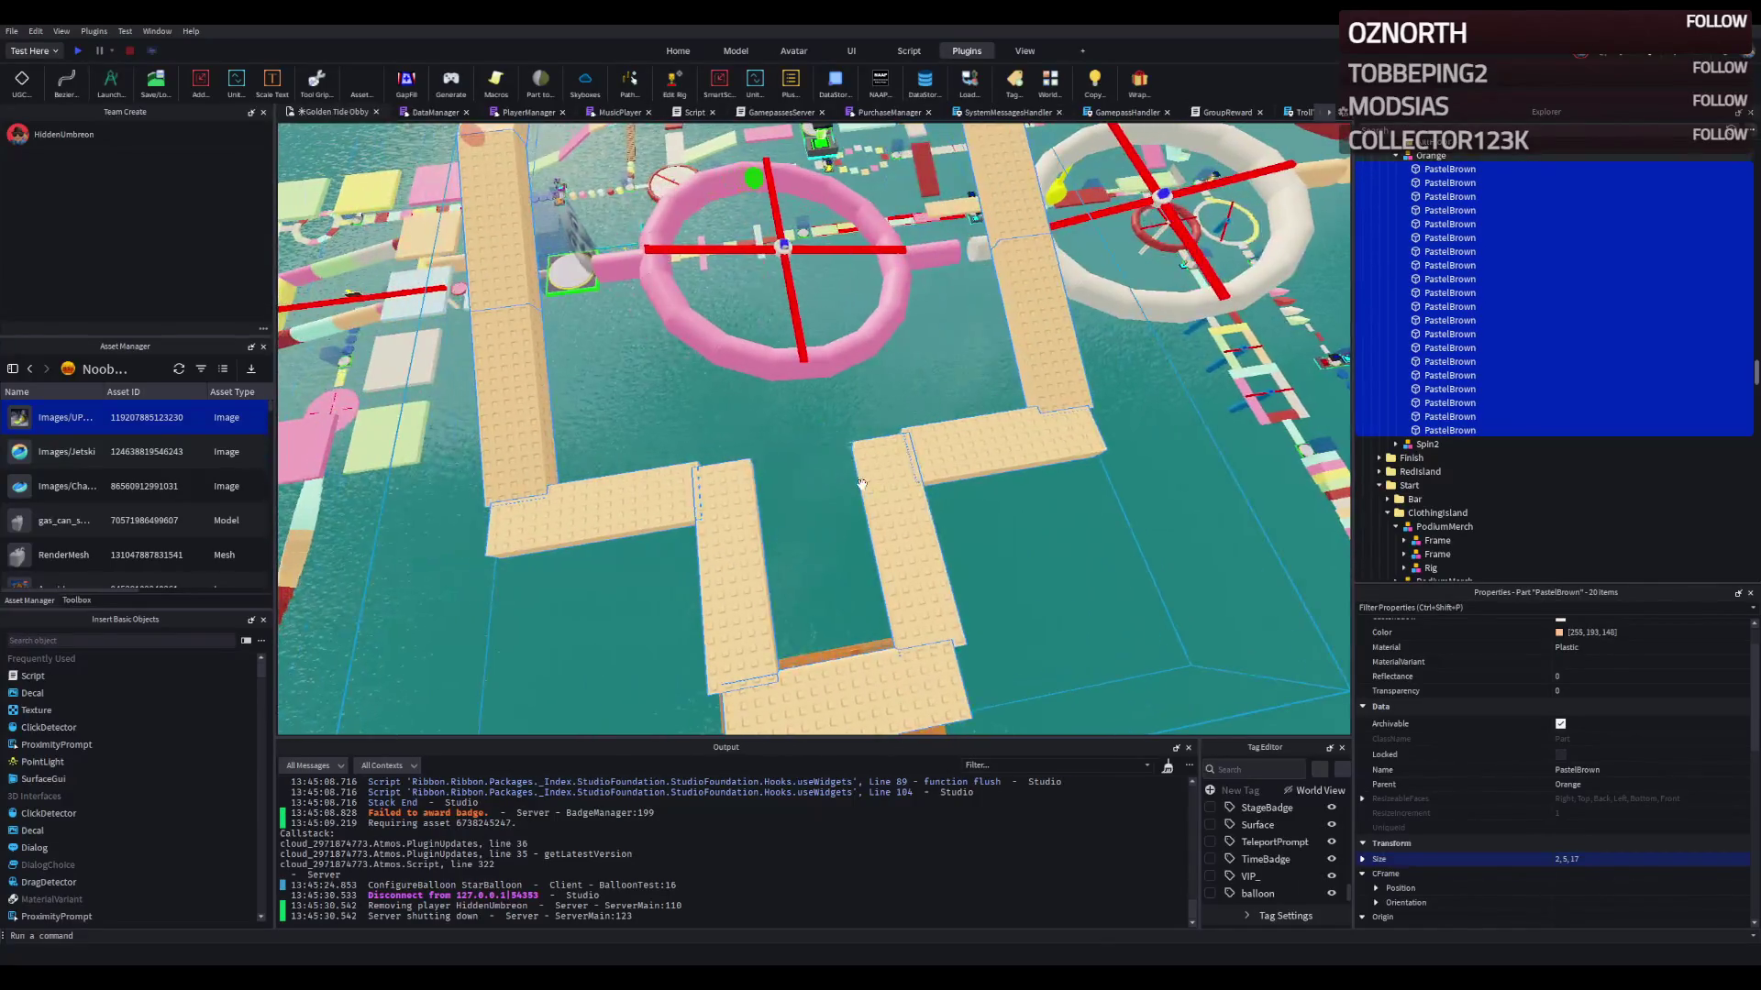
pyautogui.click(631, 499)
pyautogui.press('f')
pyautogui.moveTo(735, 499); pyautogui.dragTo(858, 475)
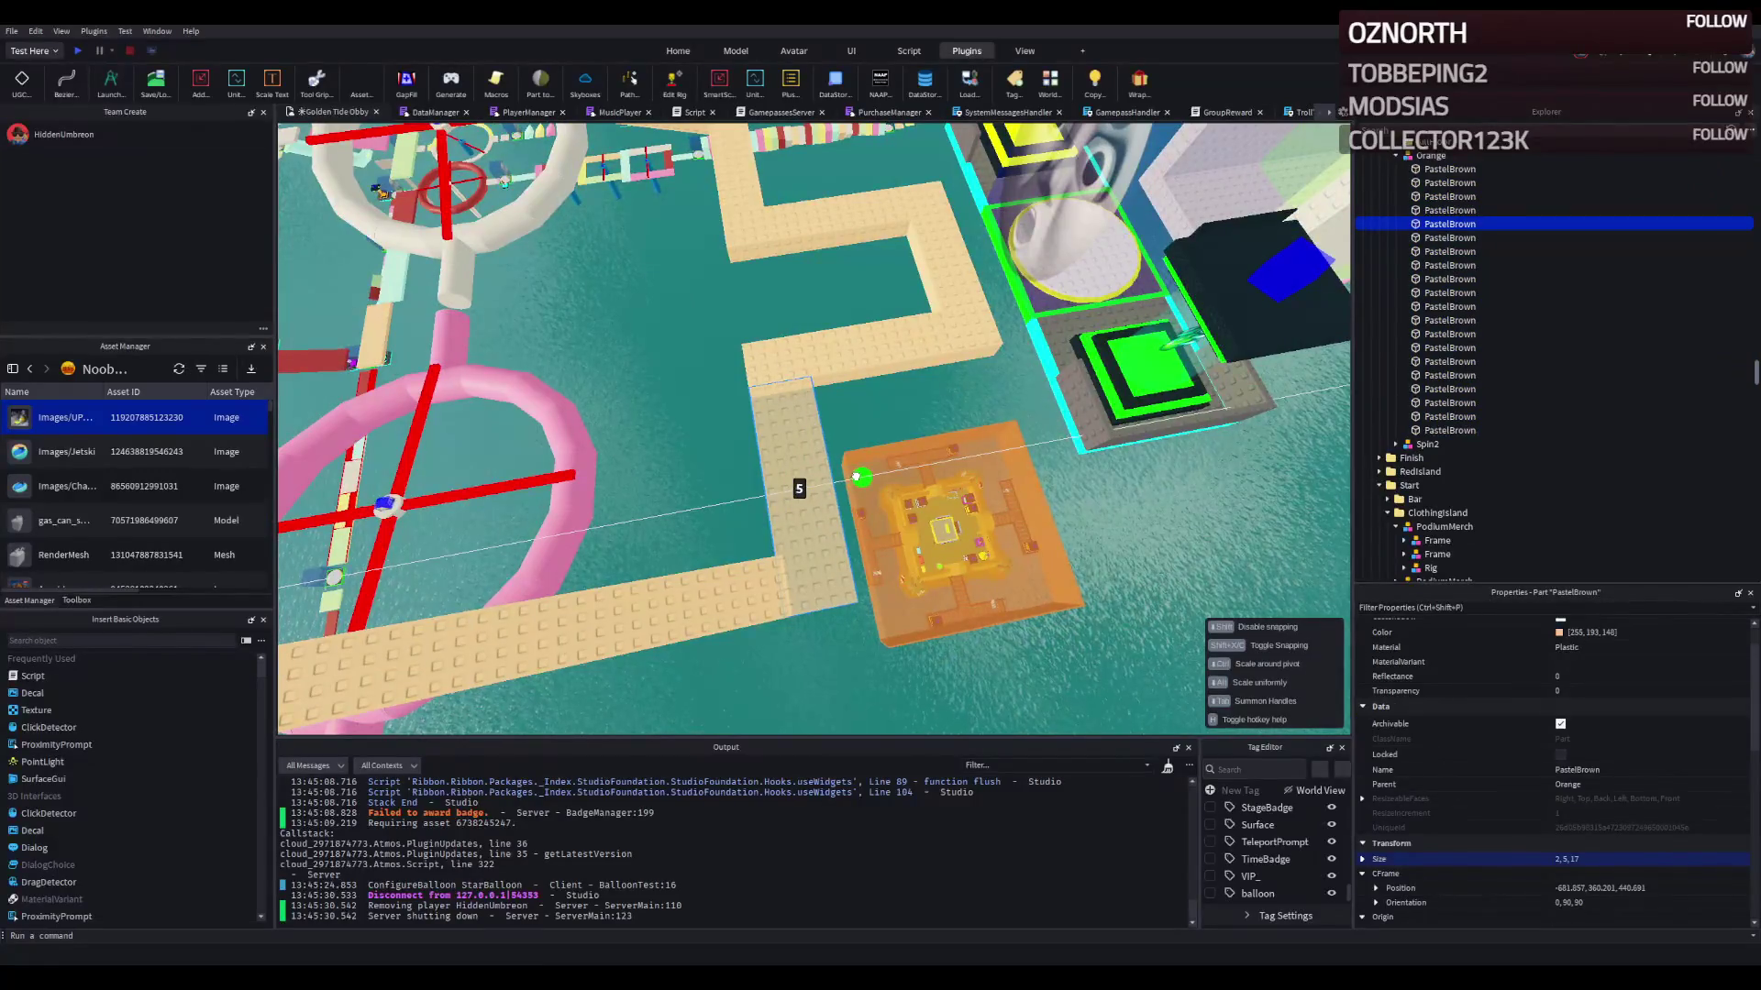
pyautogui.click(841, 354)
pyautogui.scroll(-5, 842, 354)
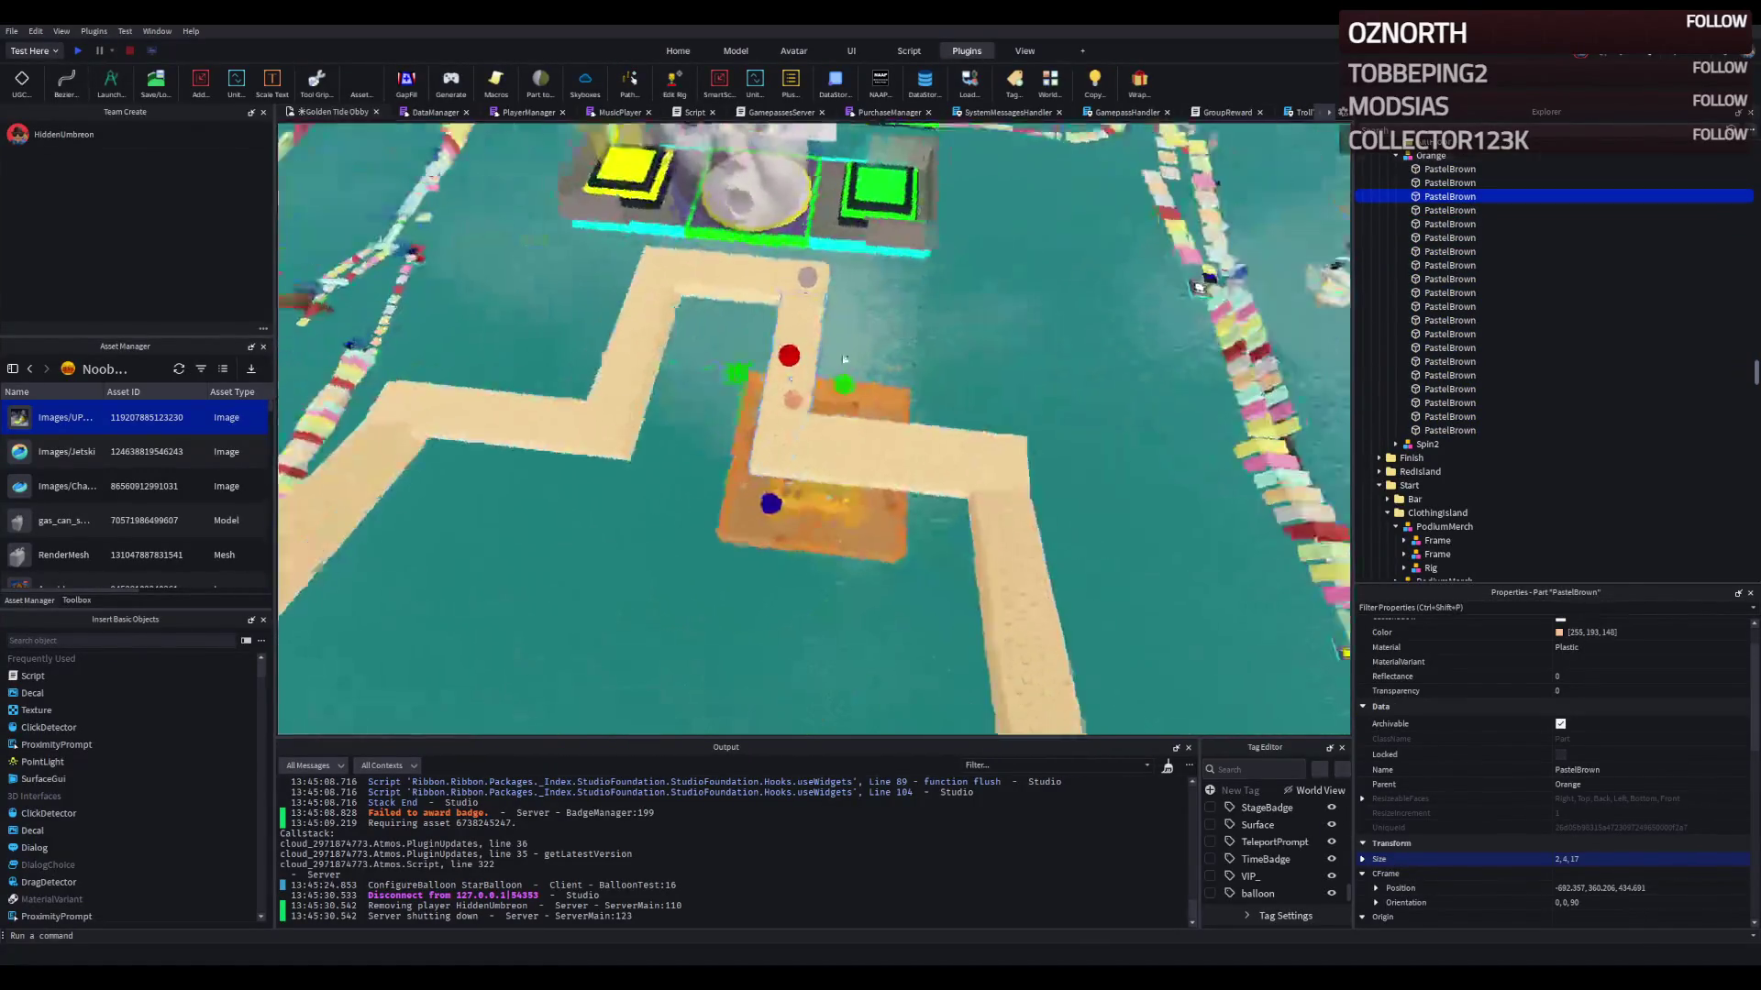
pyautogui.scroll(5, 842, 354)
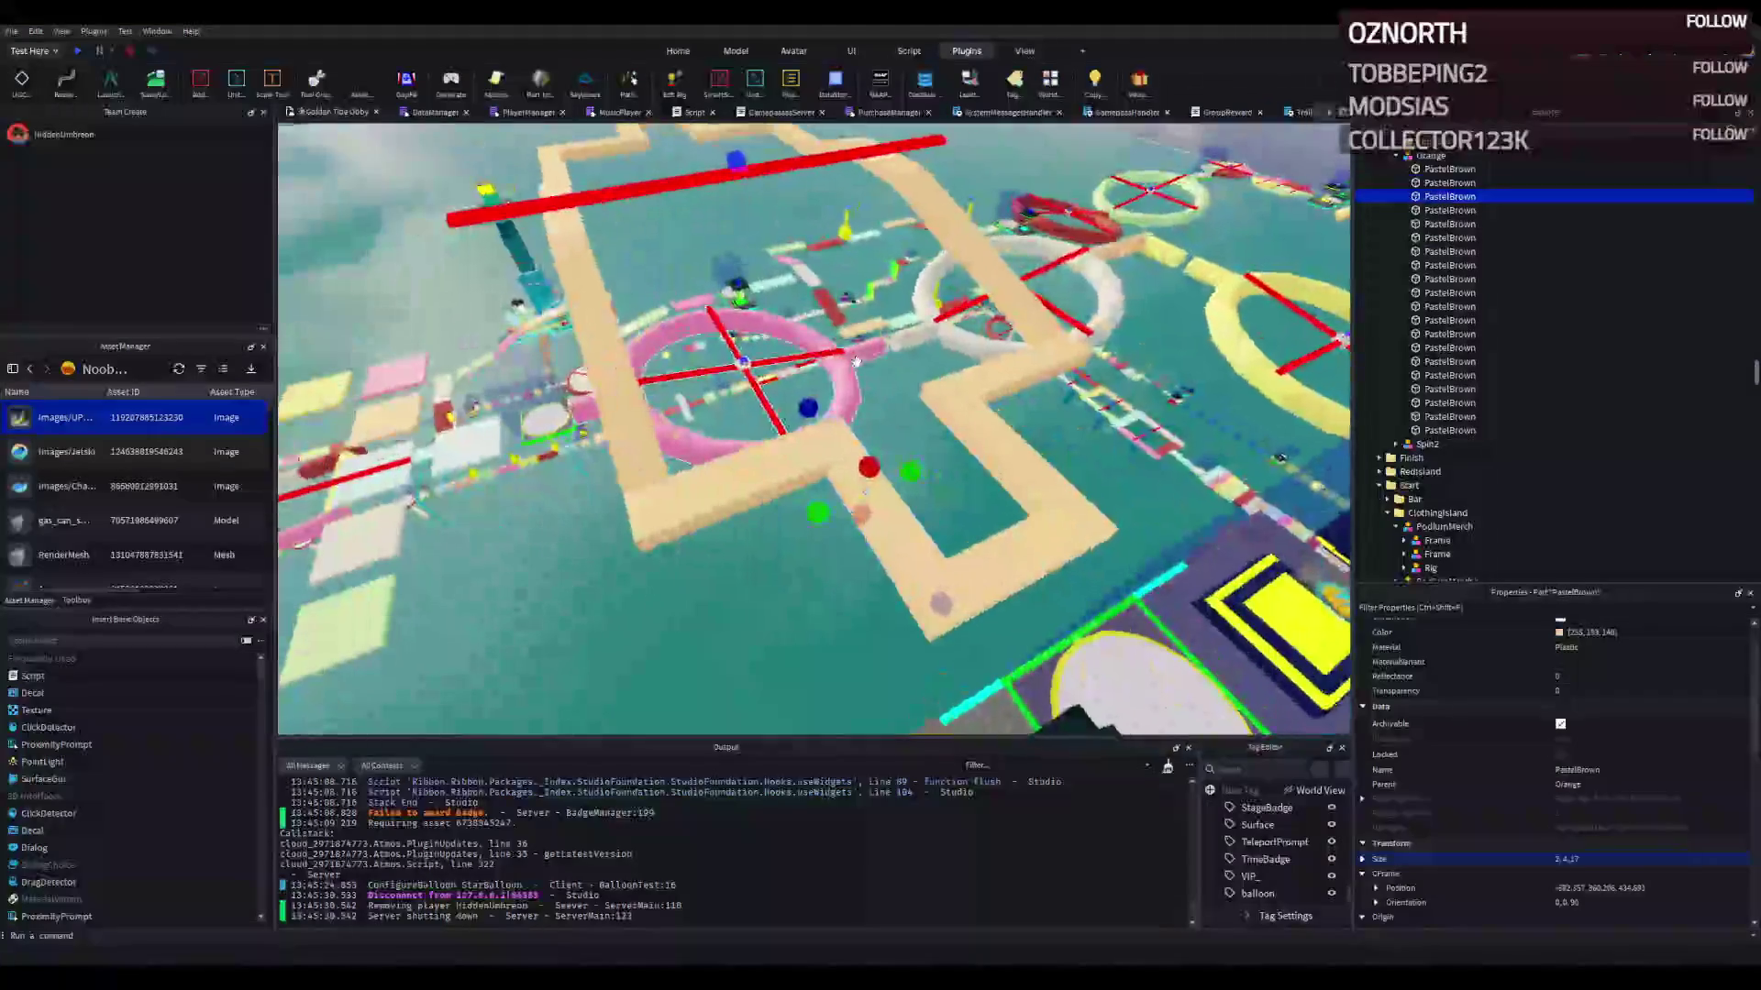
# Step: Select the pink Spin2 spinner and review its Properties
pyautogui.click(858, 366)
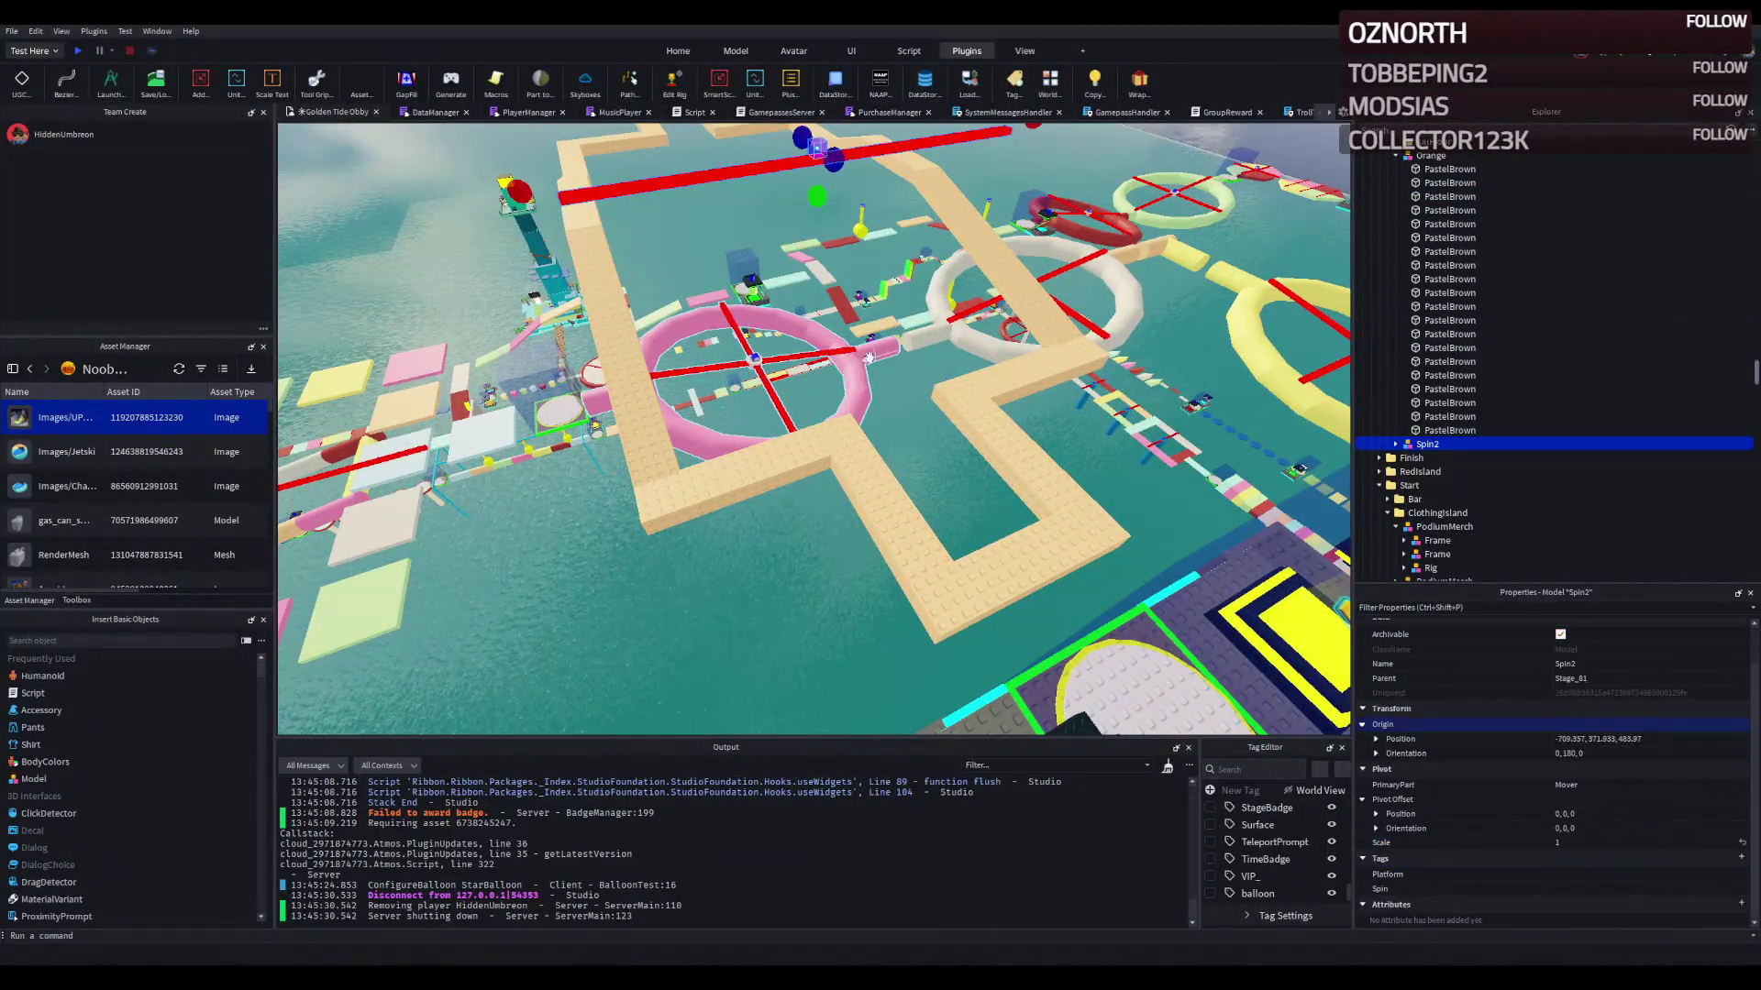
pyautogui.scroll(5, 858, 367)
pyautogui.scroll(-3, 875, 359)
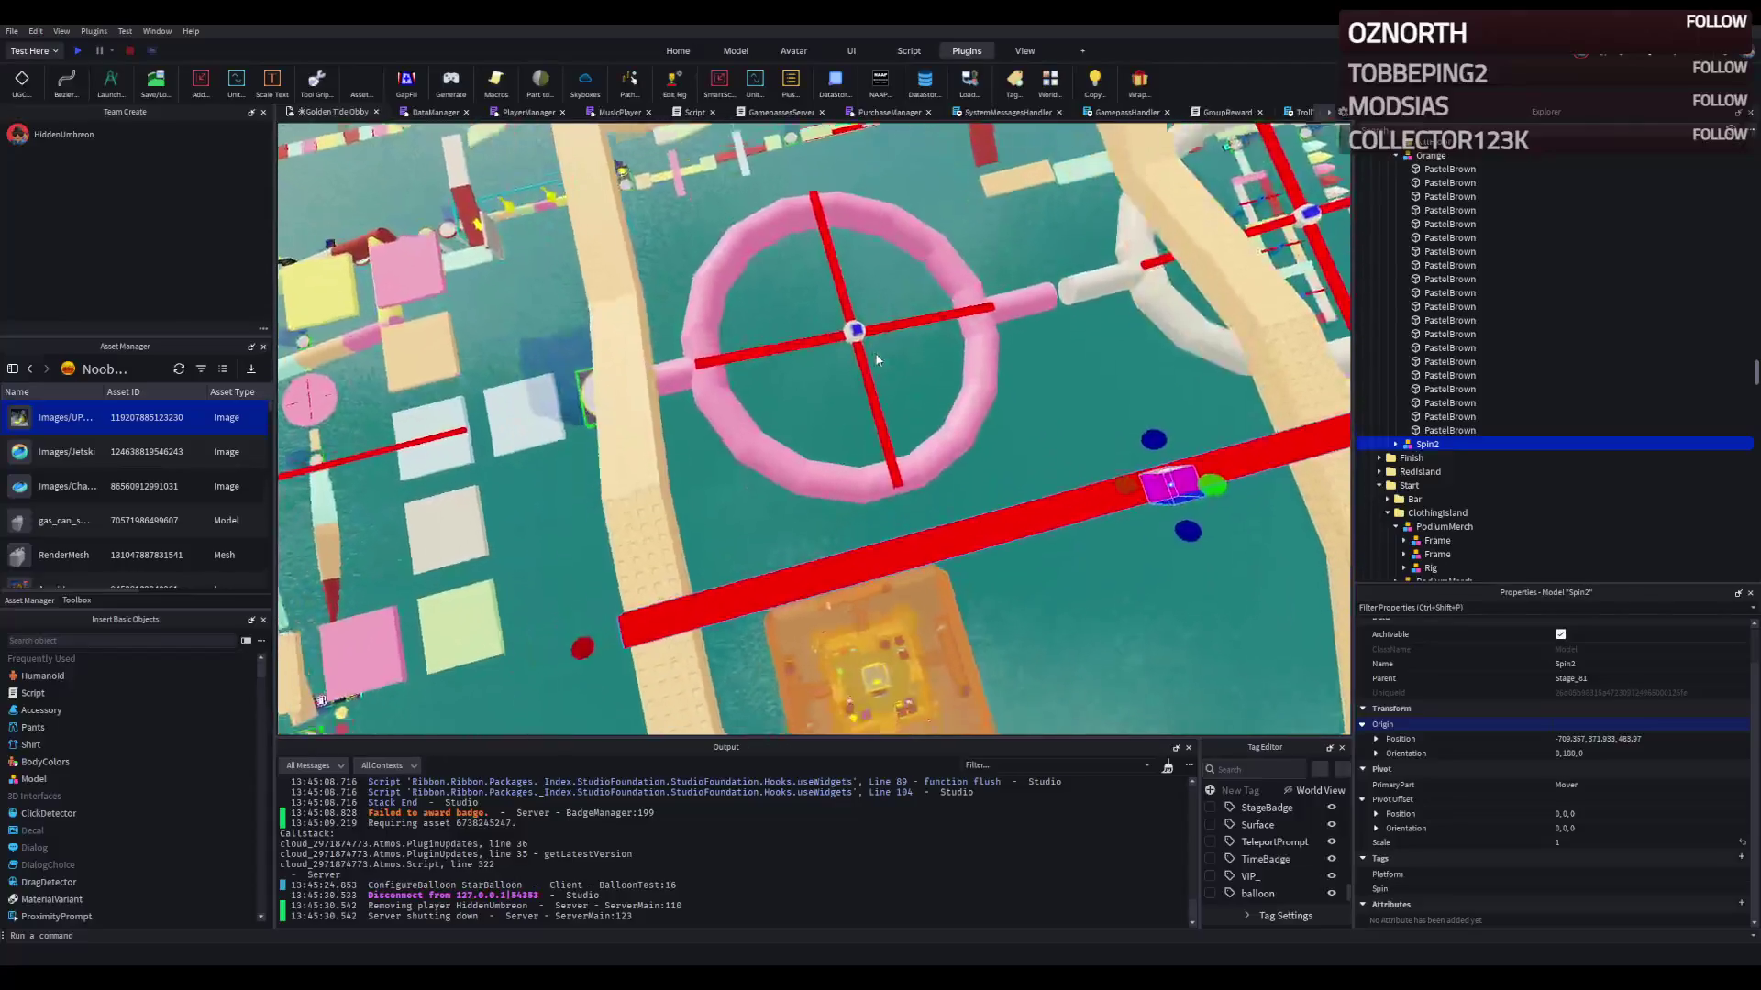
pyautogui.scroll(-2, 873, 353)
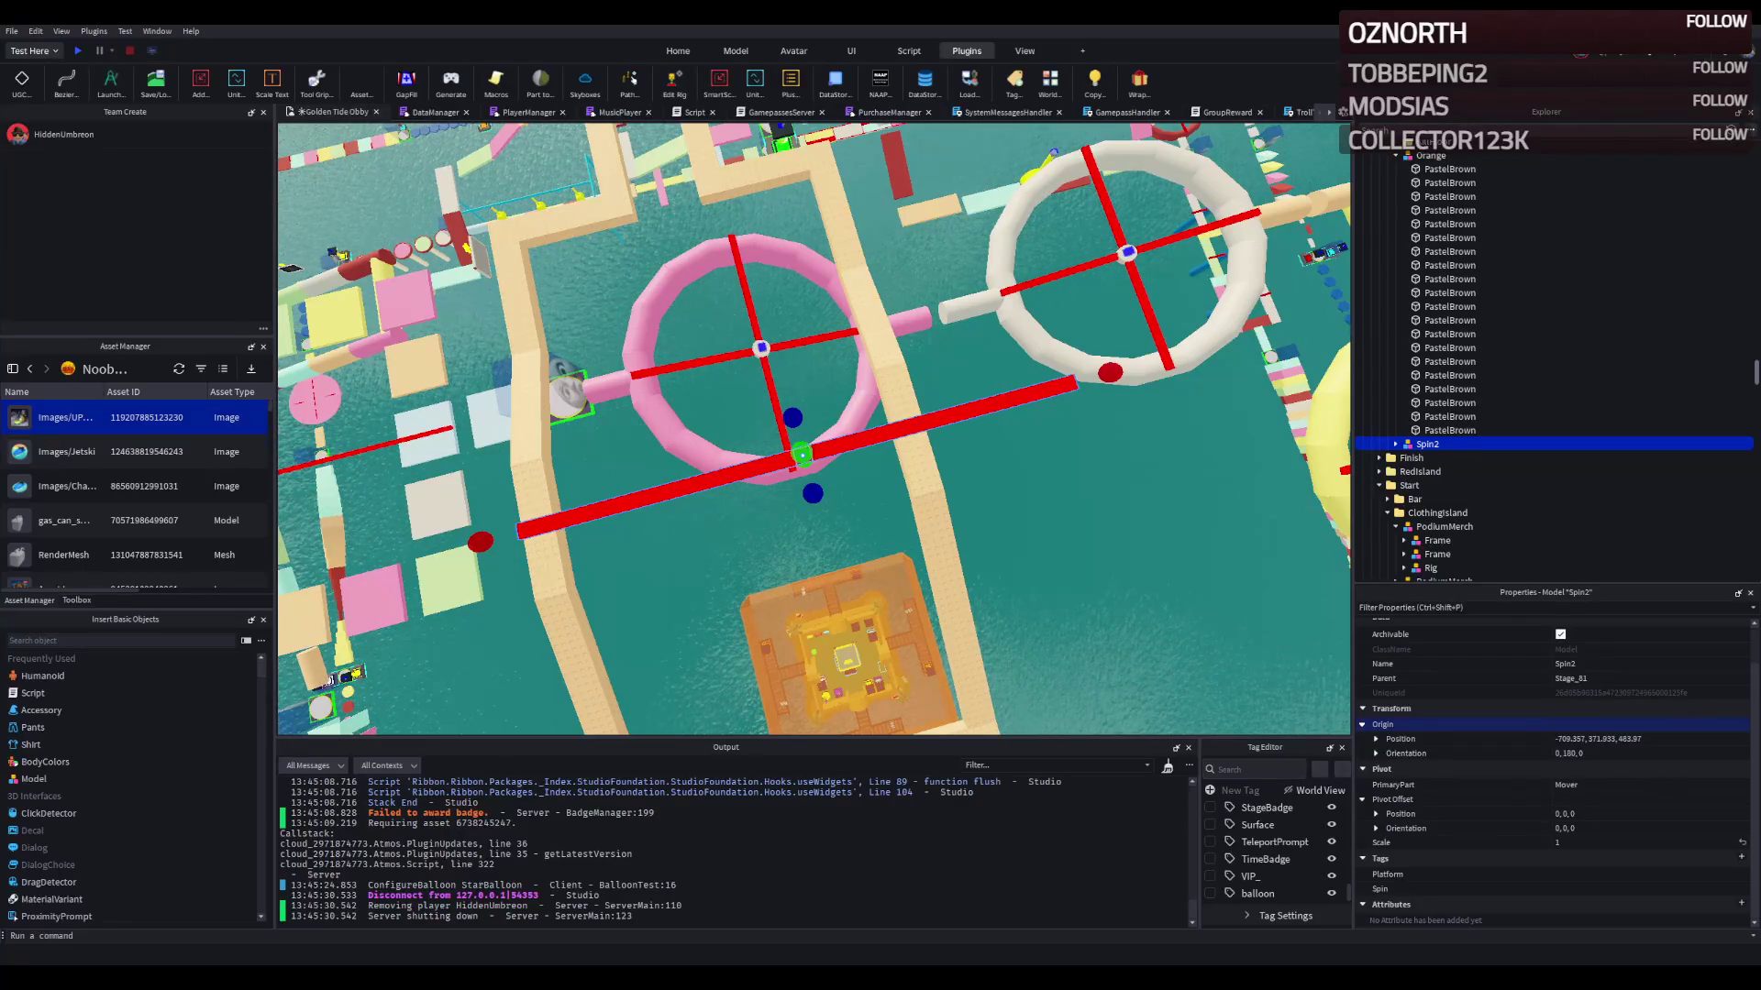
pyautogui.moveTo(949, 313); pyautogui.dragTo(948, 314)
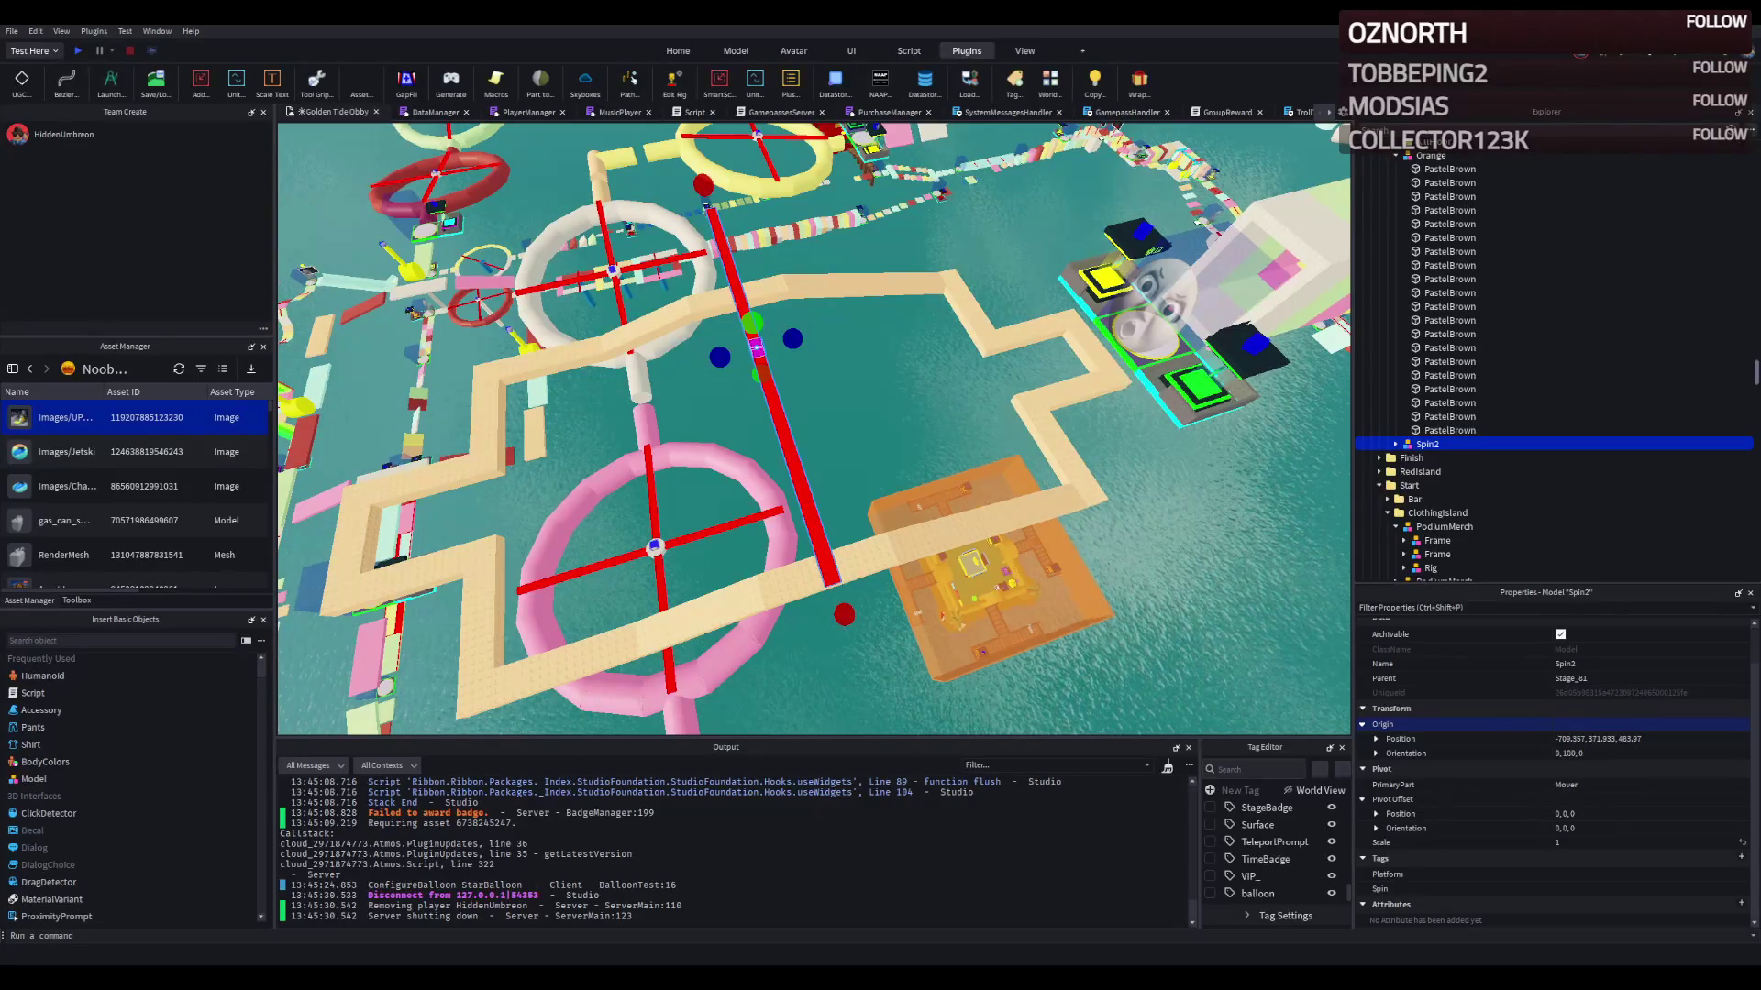
pyautogui.moveTo(781, 325); pyautogui.dragTo(759, 316)
pyautogui.click(679, 334)
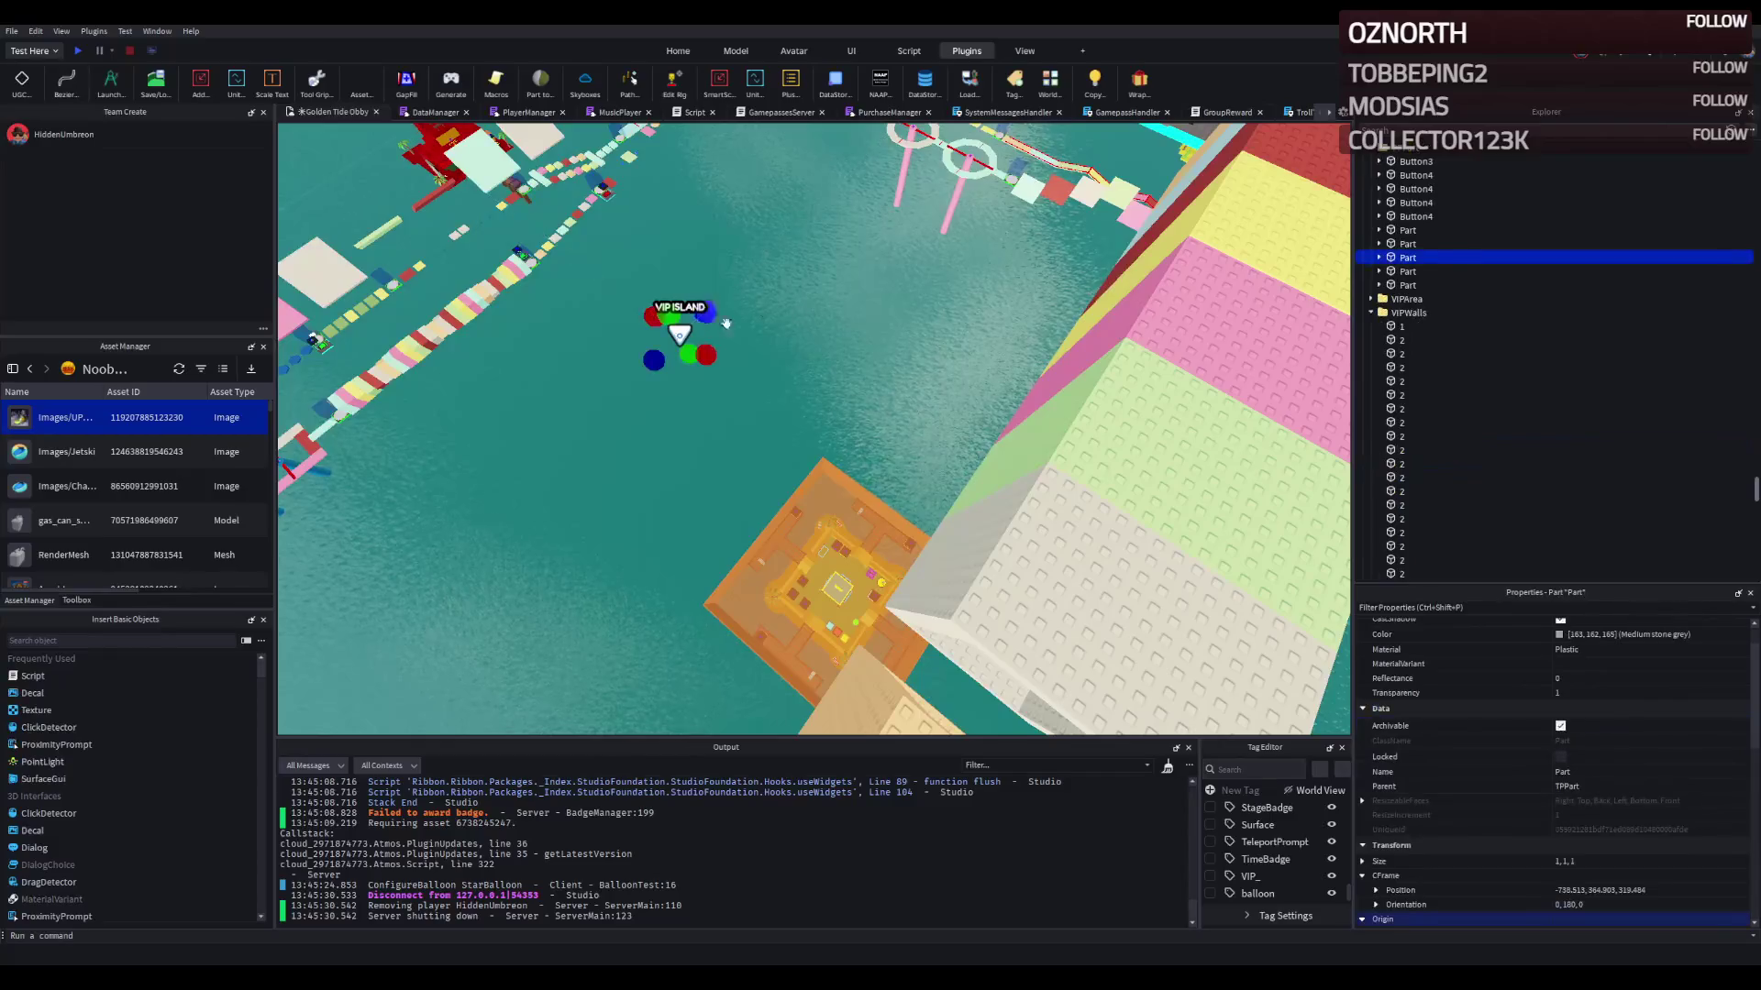
# Step: Raise the VIP Island part about 101.5 studs after undoing a first attempt
pyautogui.press('f')
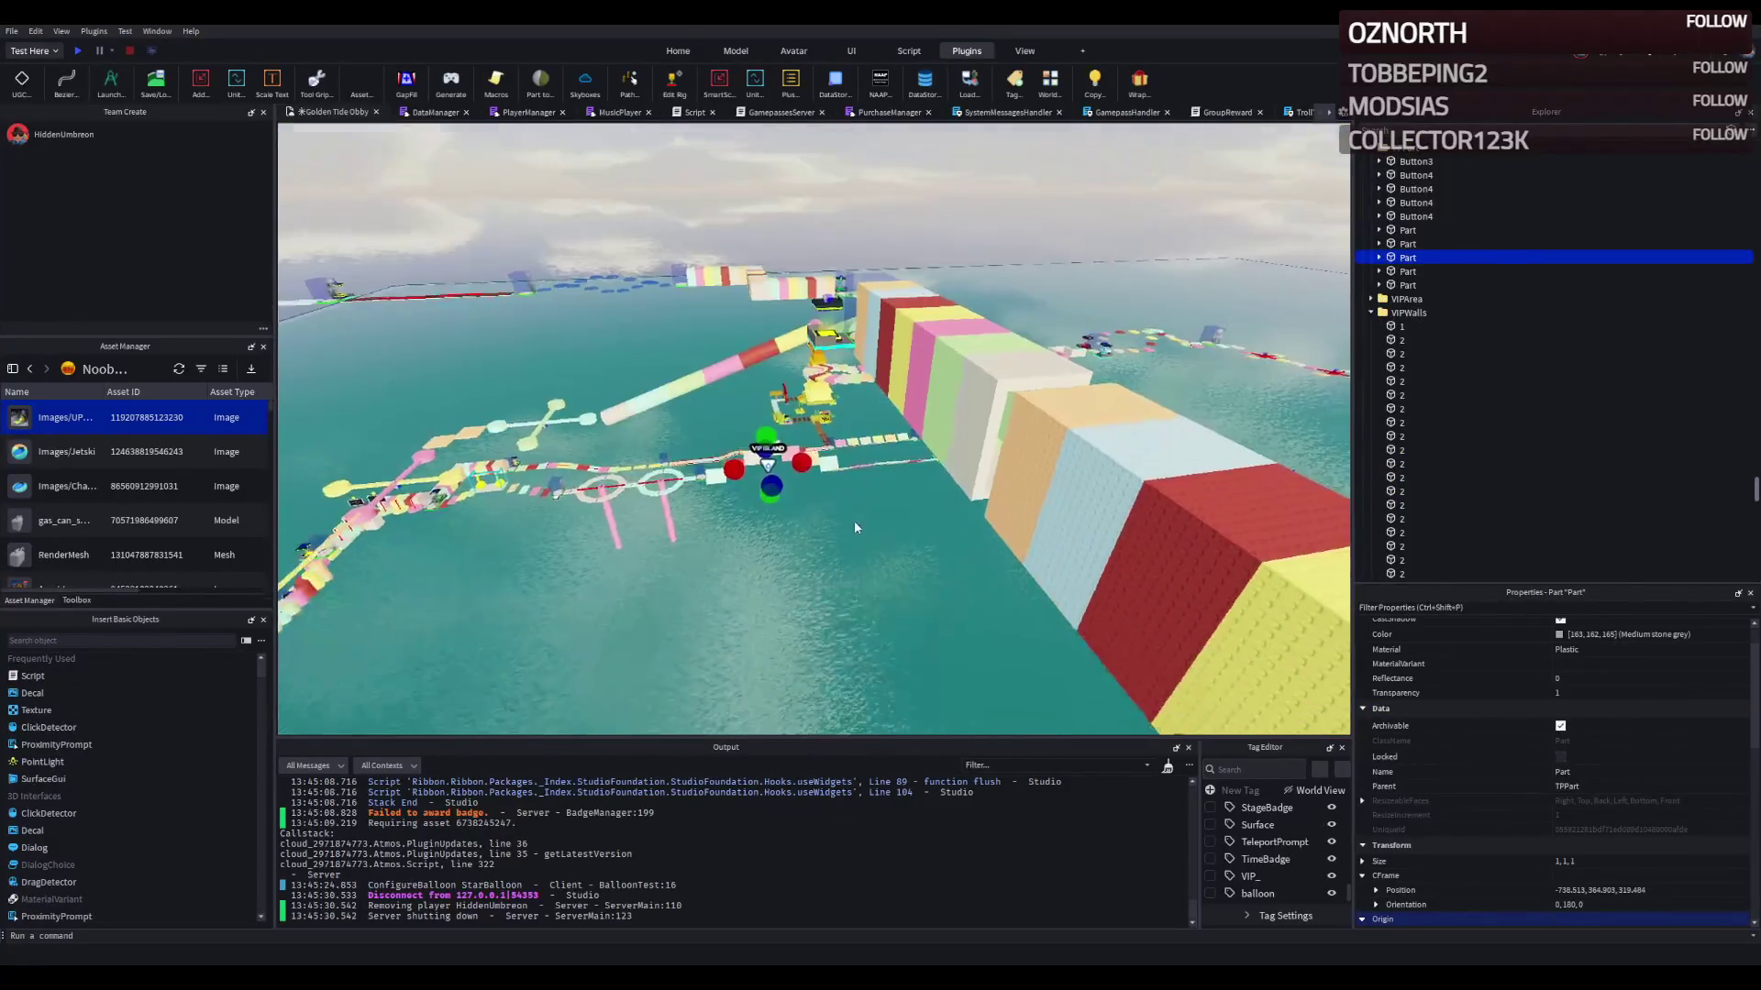
pyautogui.moveTo(772, 387); pyautogui.dragTo(767, 369)
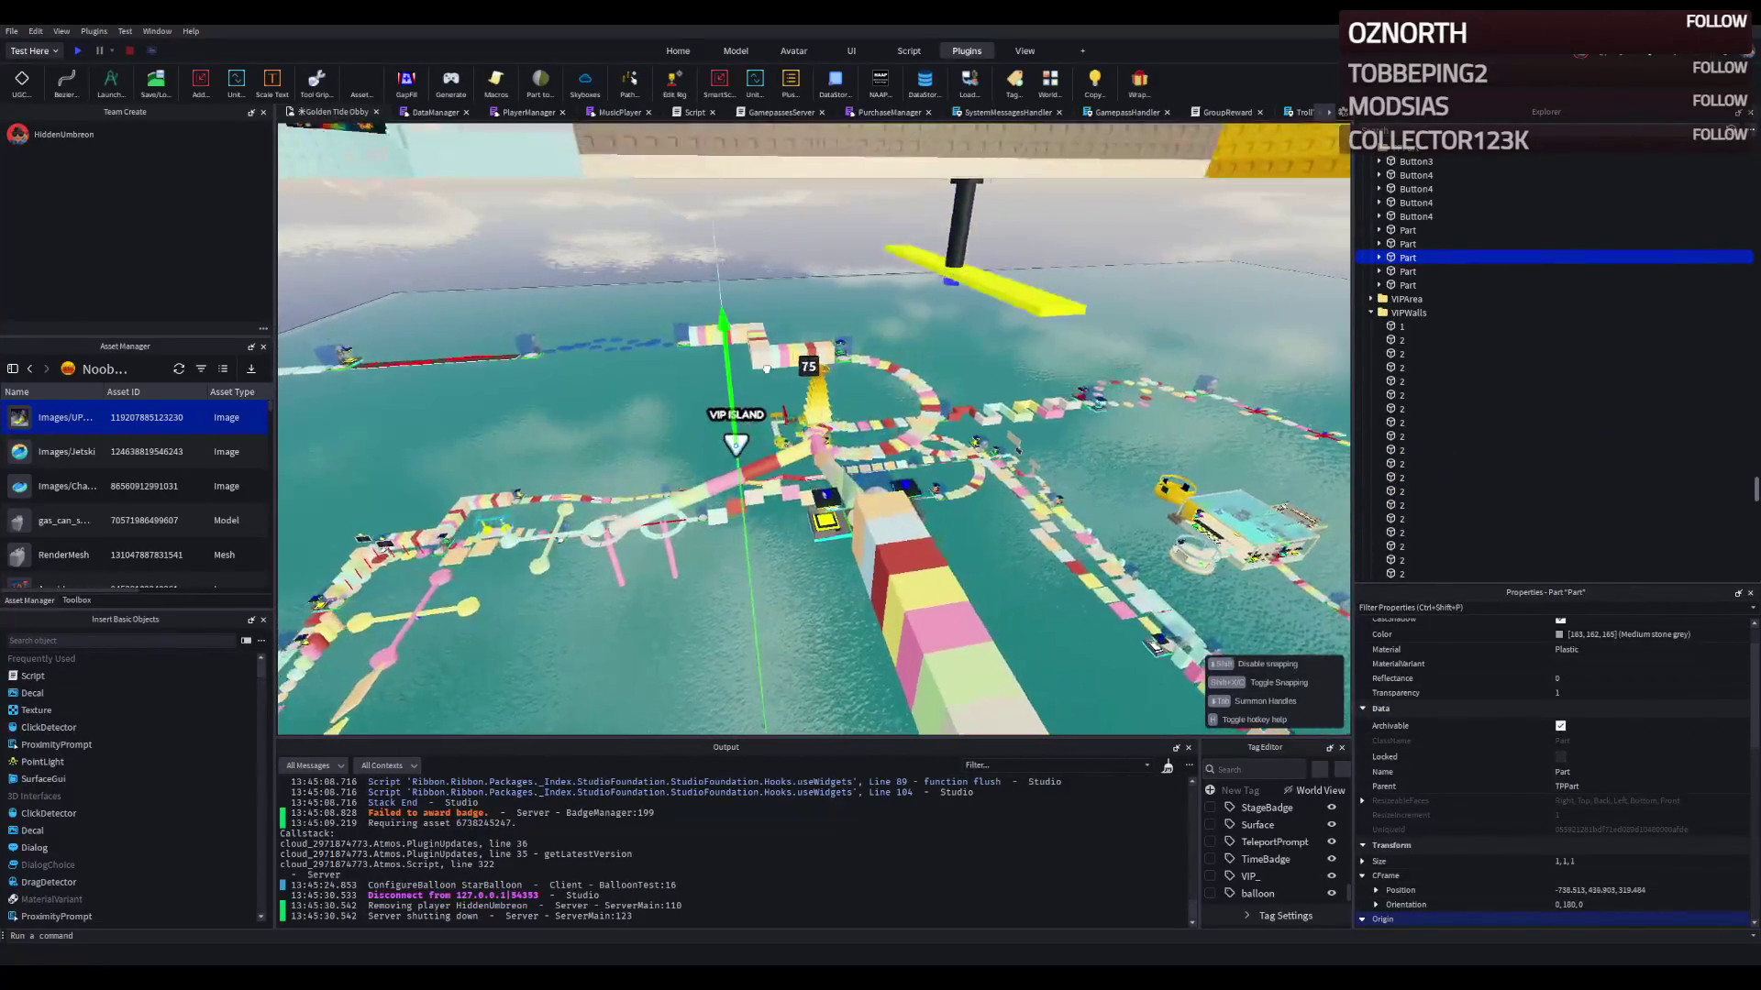
pyautogui.hotkey('ctrl', 'z')
pyautogui.press('s')
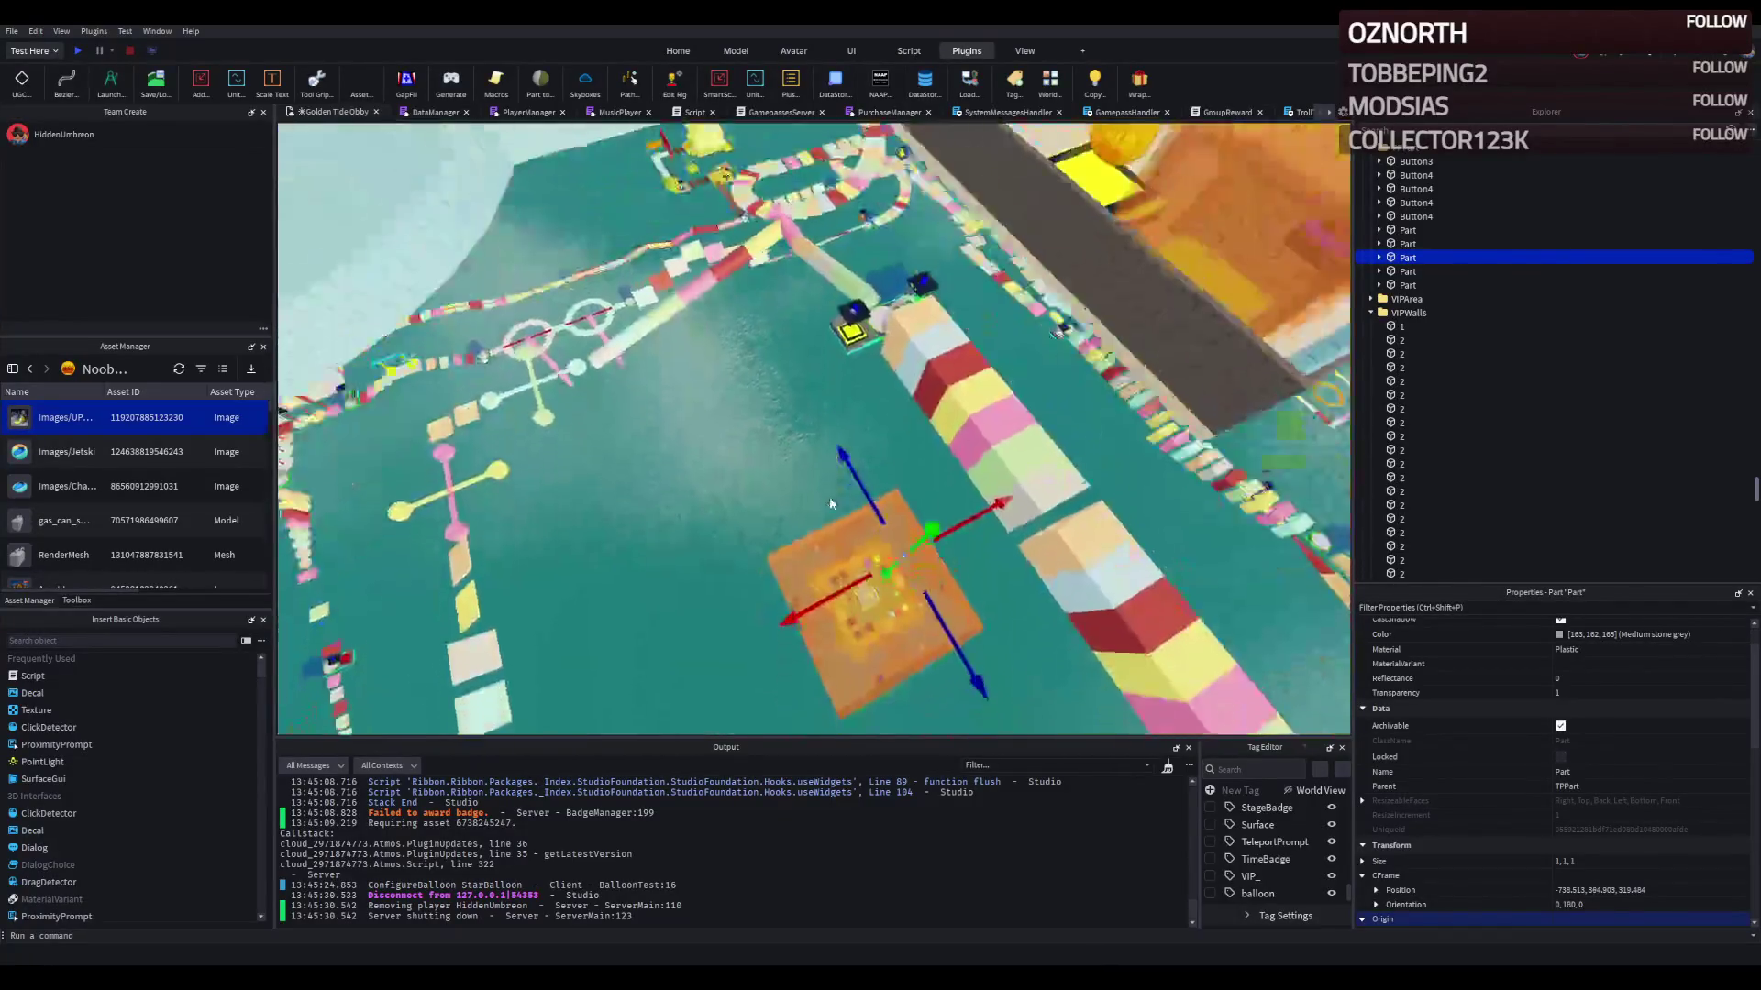
pyautogui.press('w')
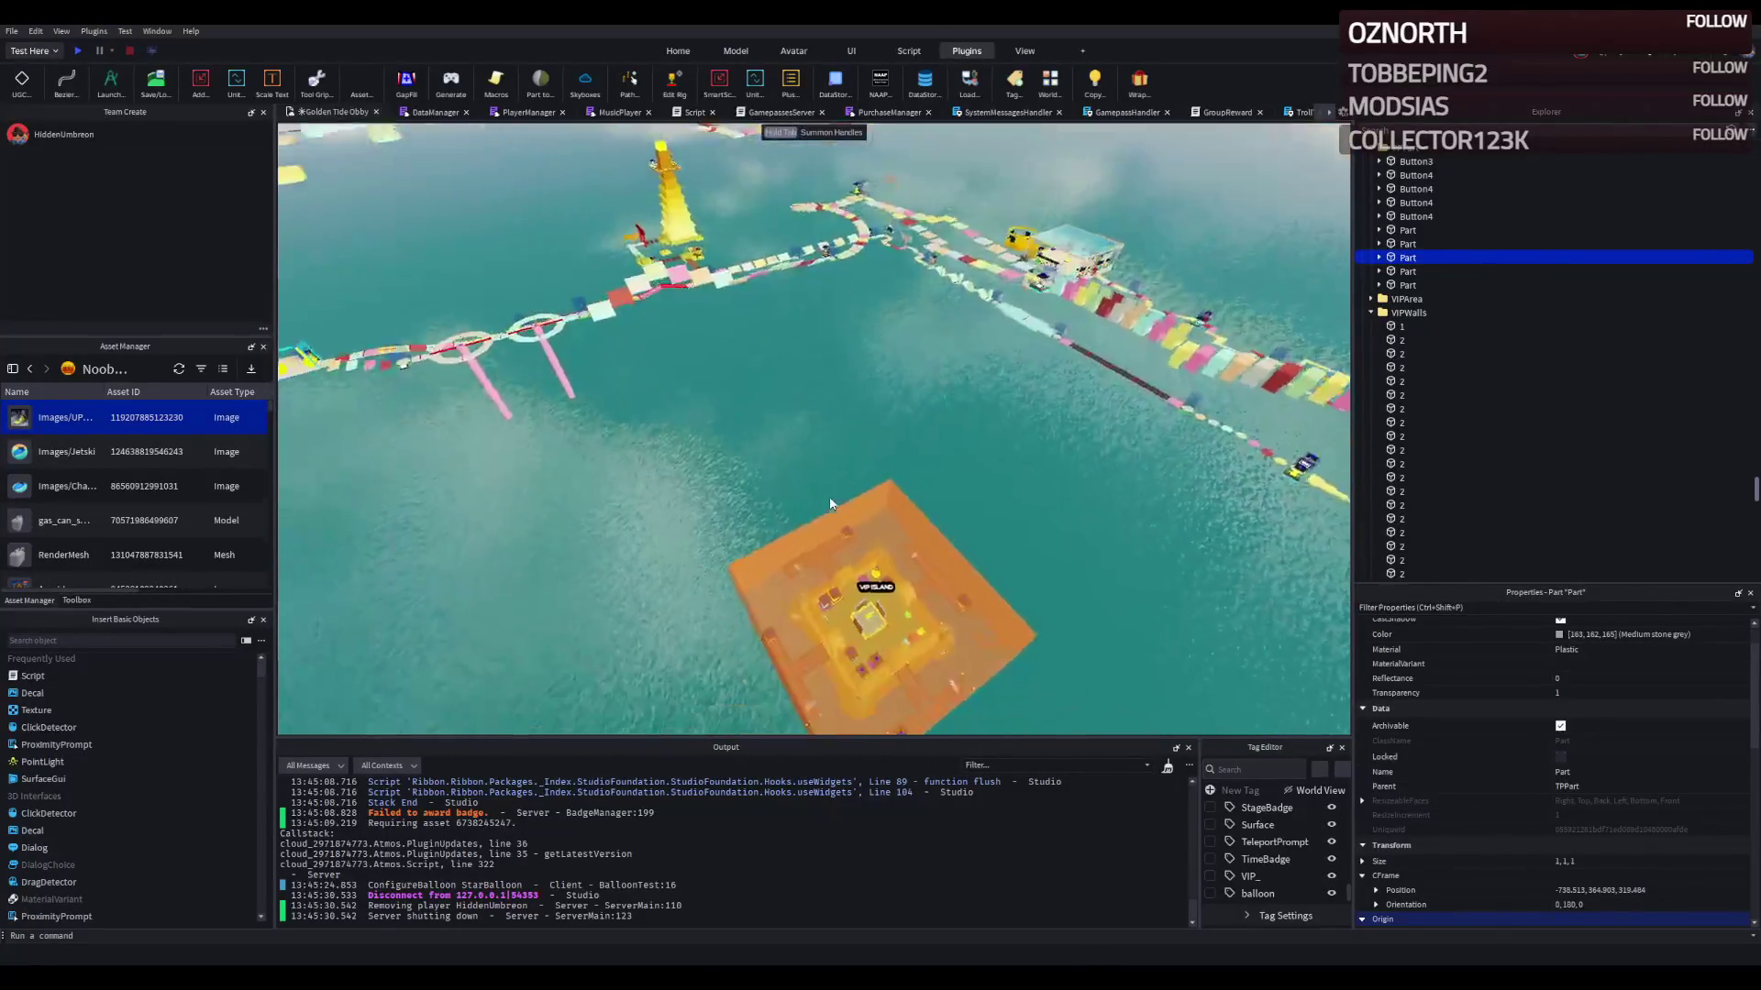
pyautogui.press('w')
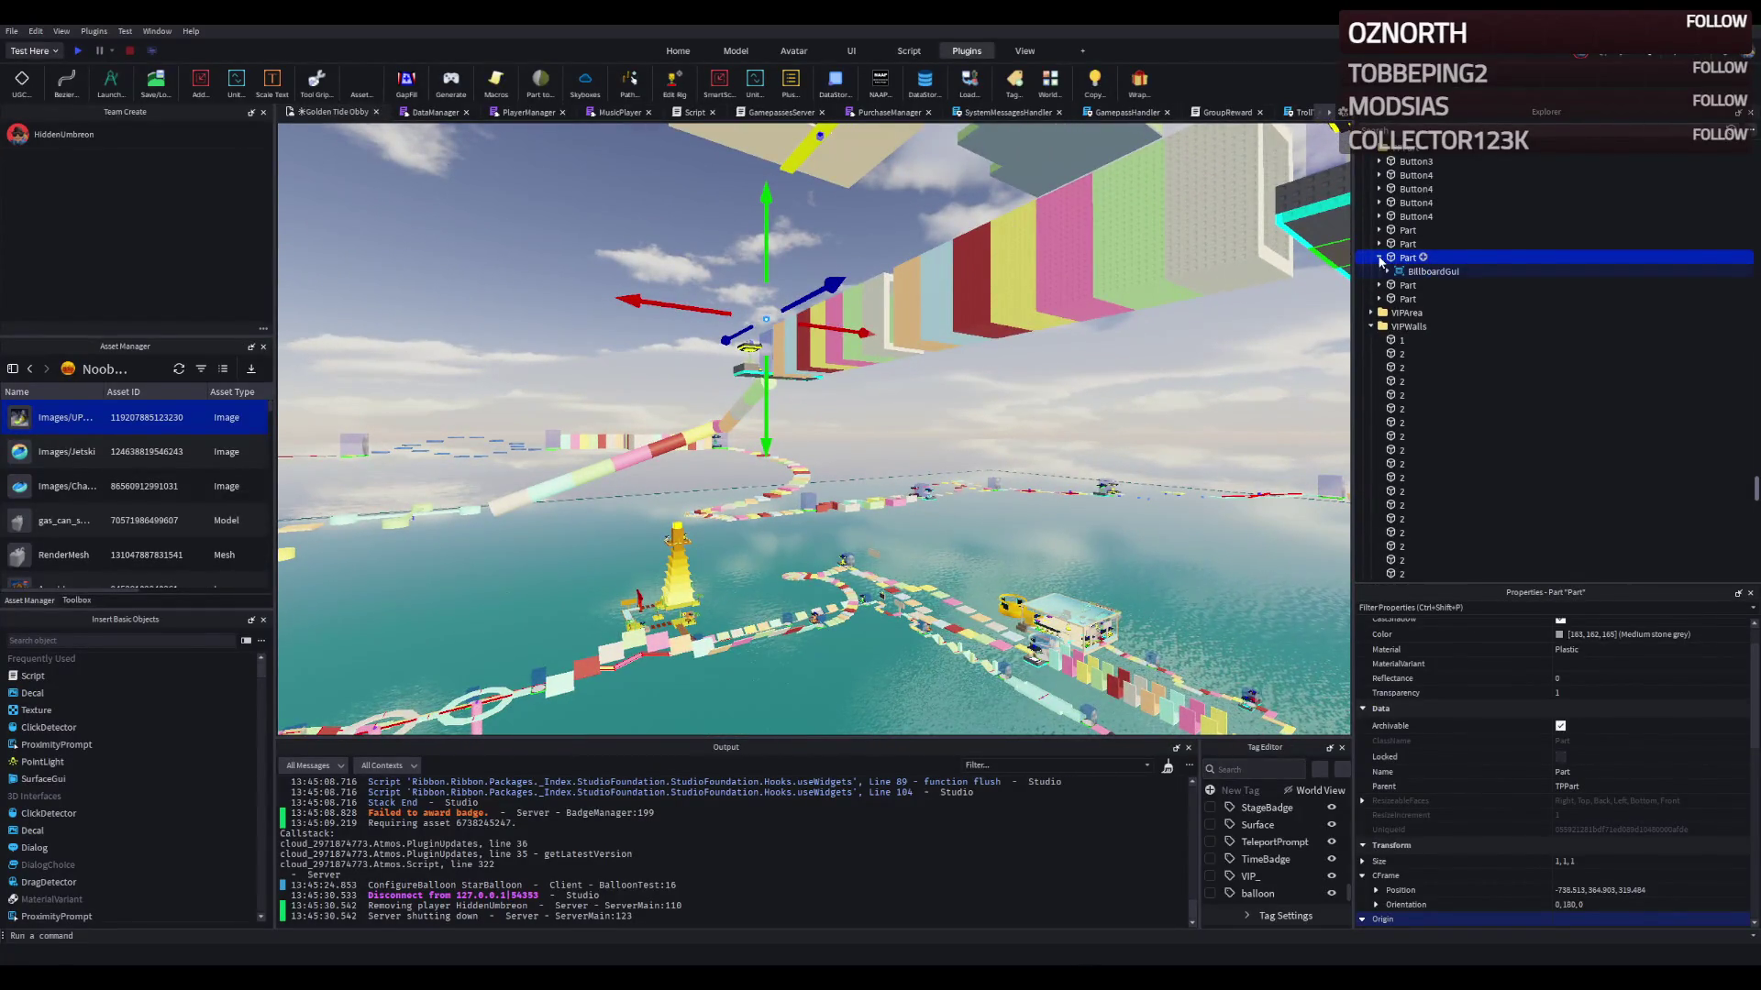
pyautogui.click(1381, 260)
pyautogui.press('f')
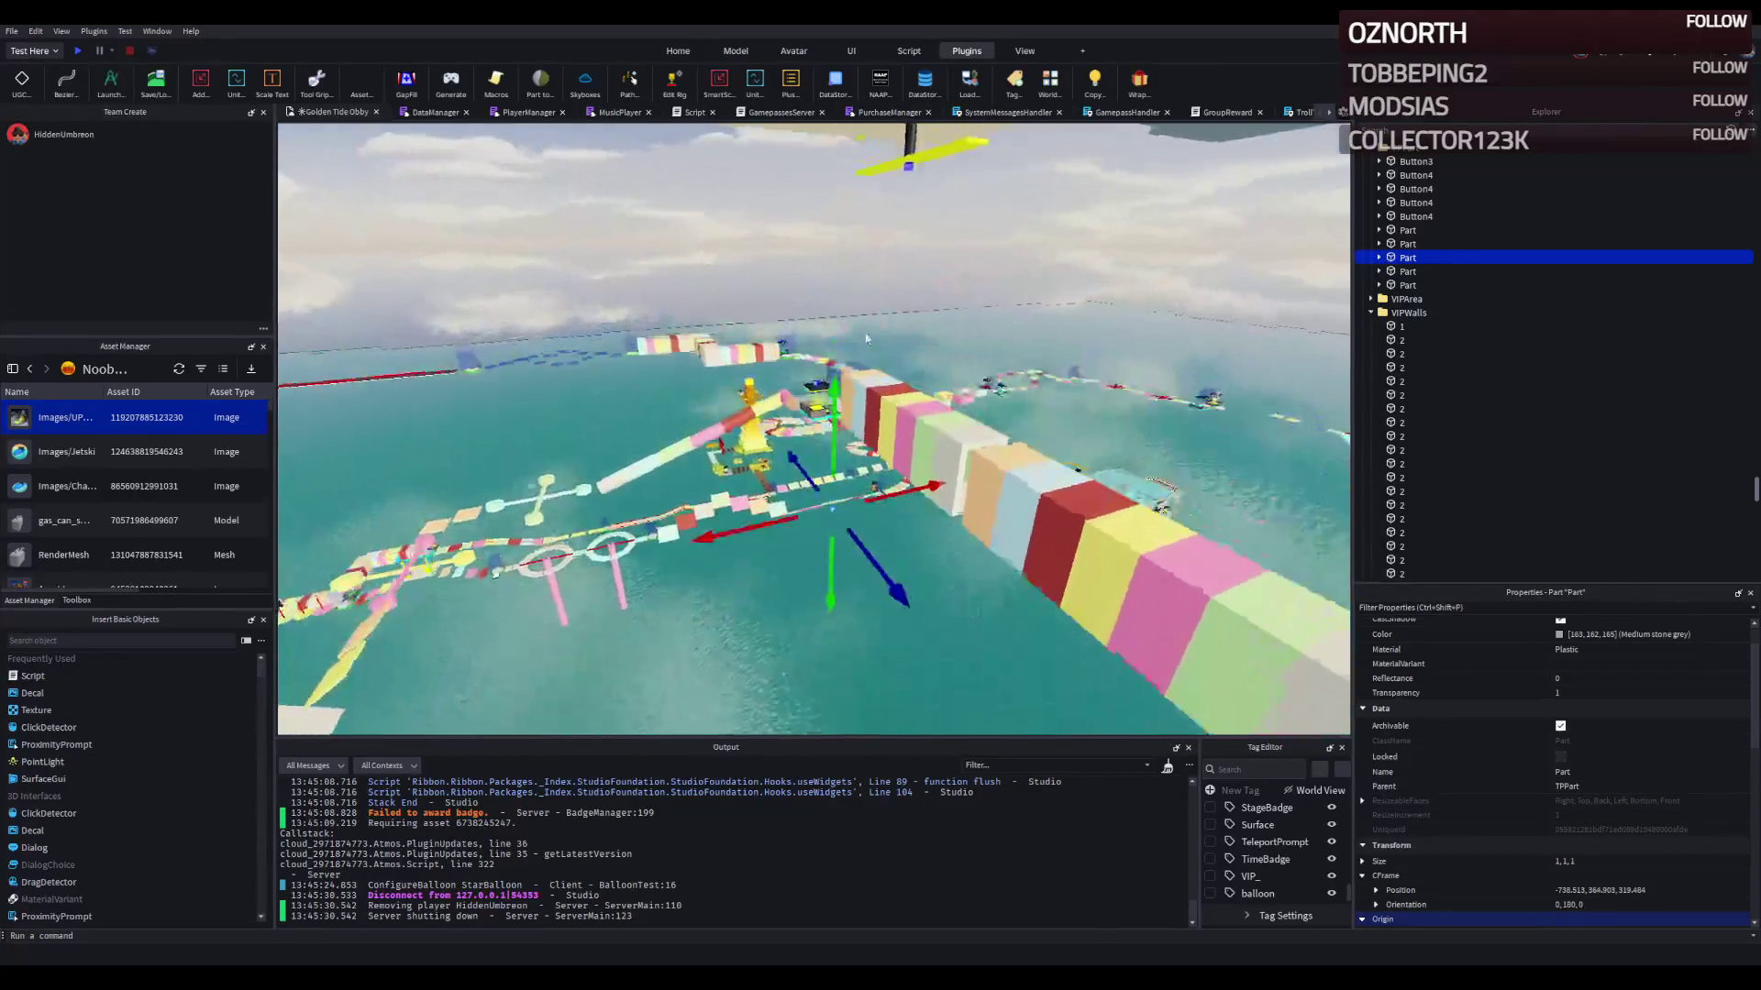
pyautogui.moveTo(837, 427); pyautogui.dragTo(854, 406)
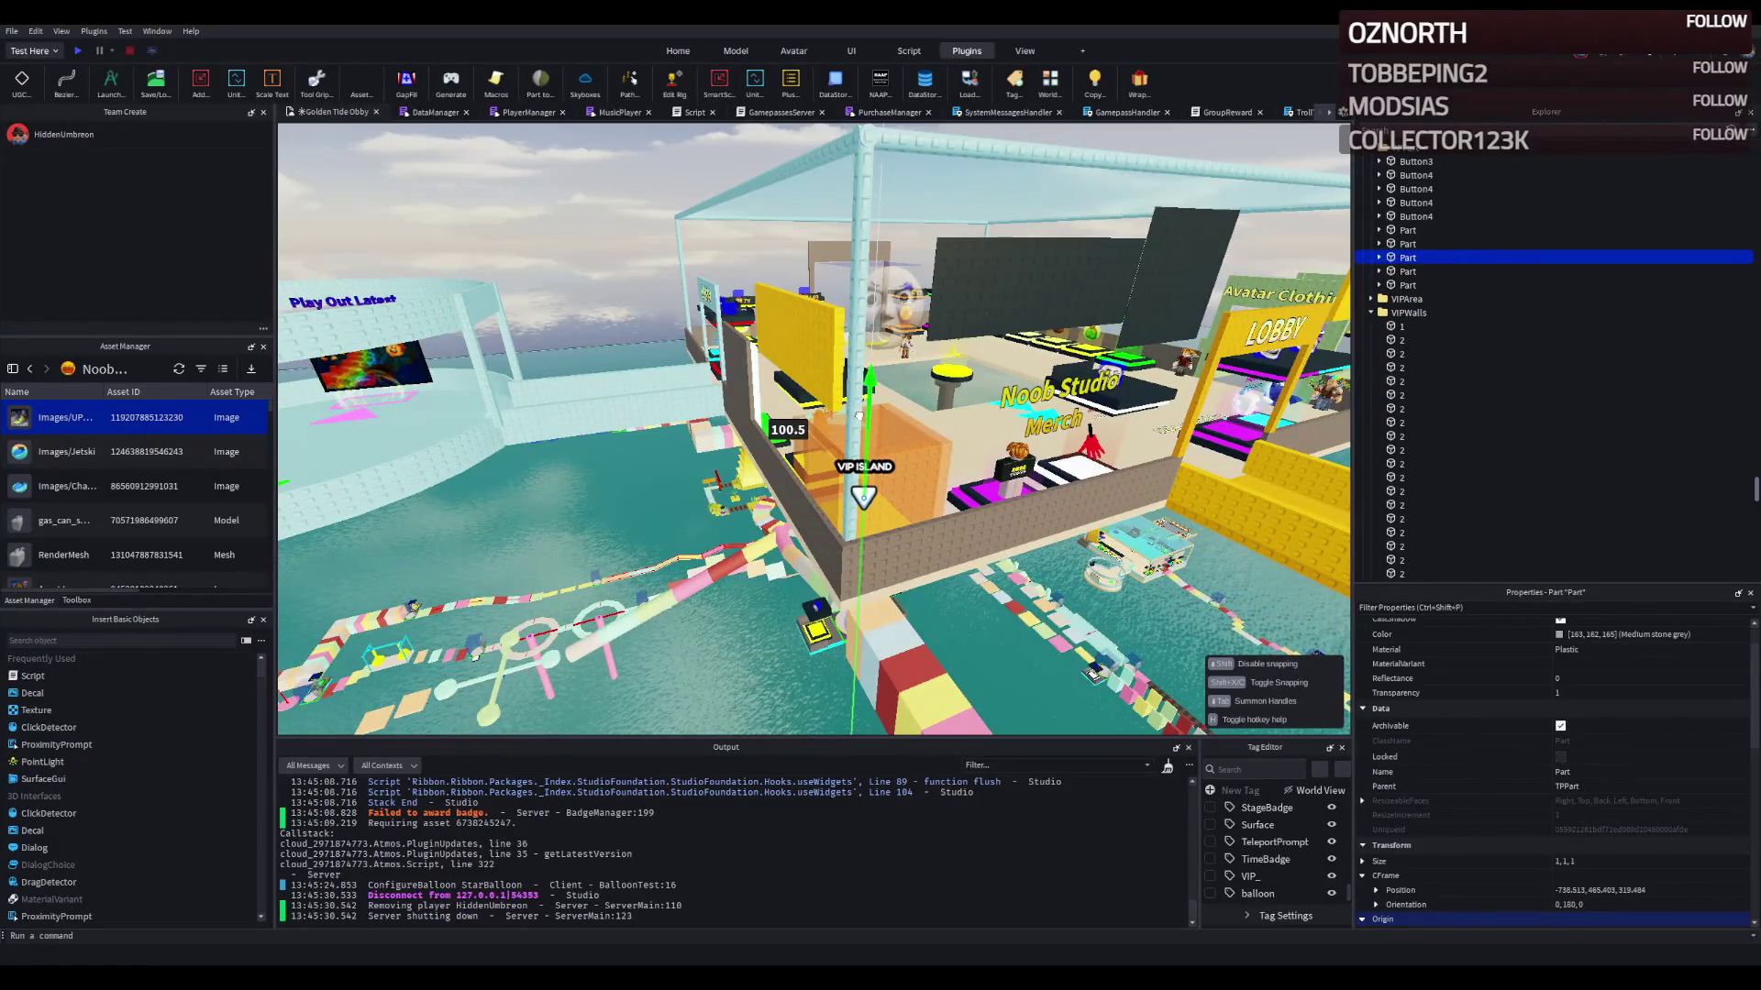
# Step: Fly the camera over the lobby and obby course, then start a playtest
pyautogui.press('d')
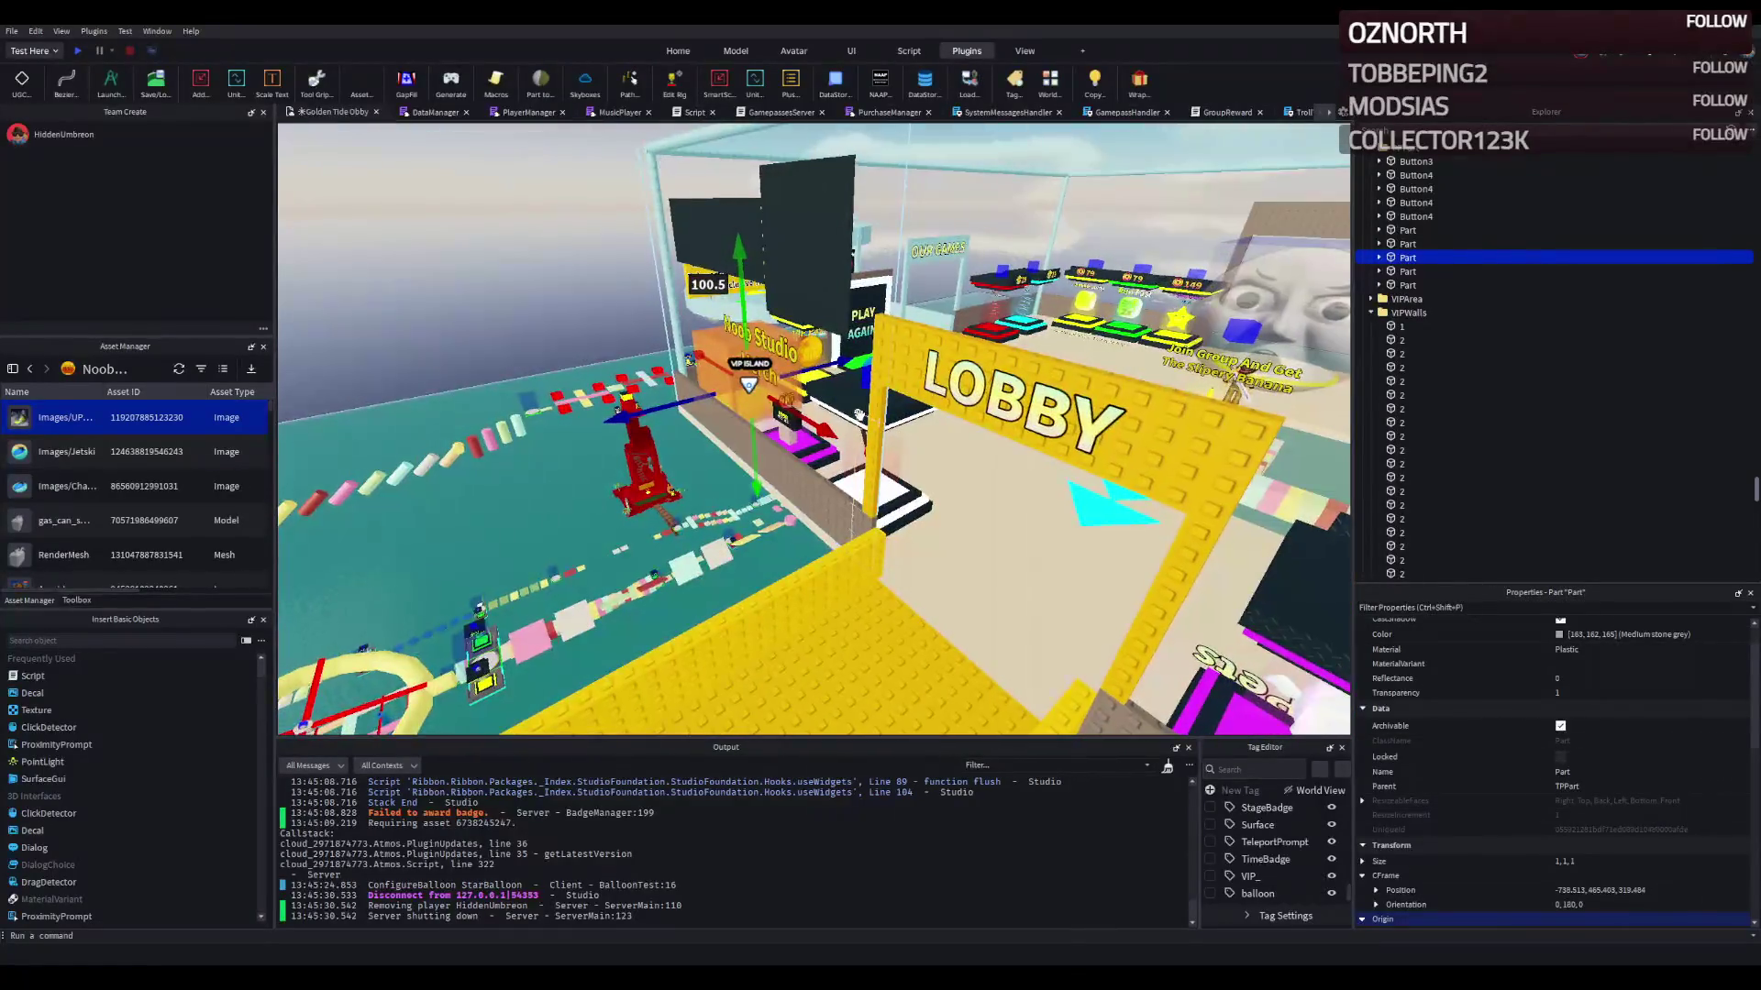
pyautogui.press('f')
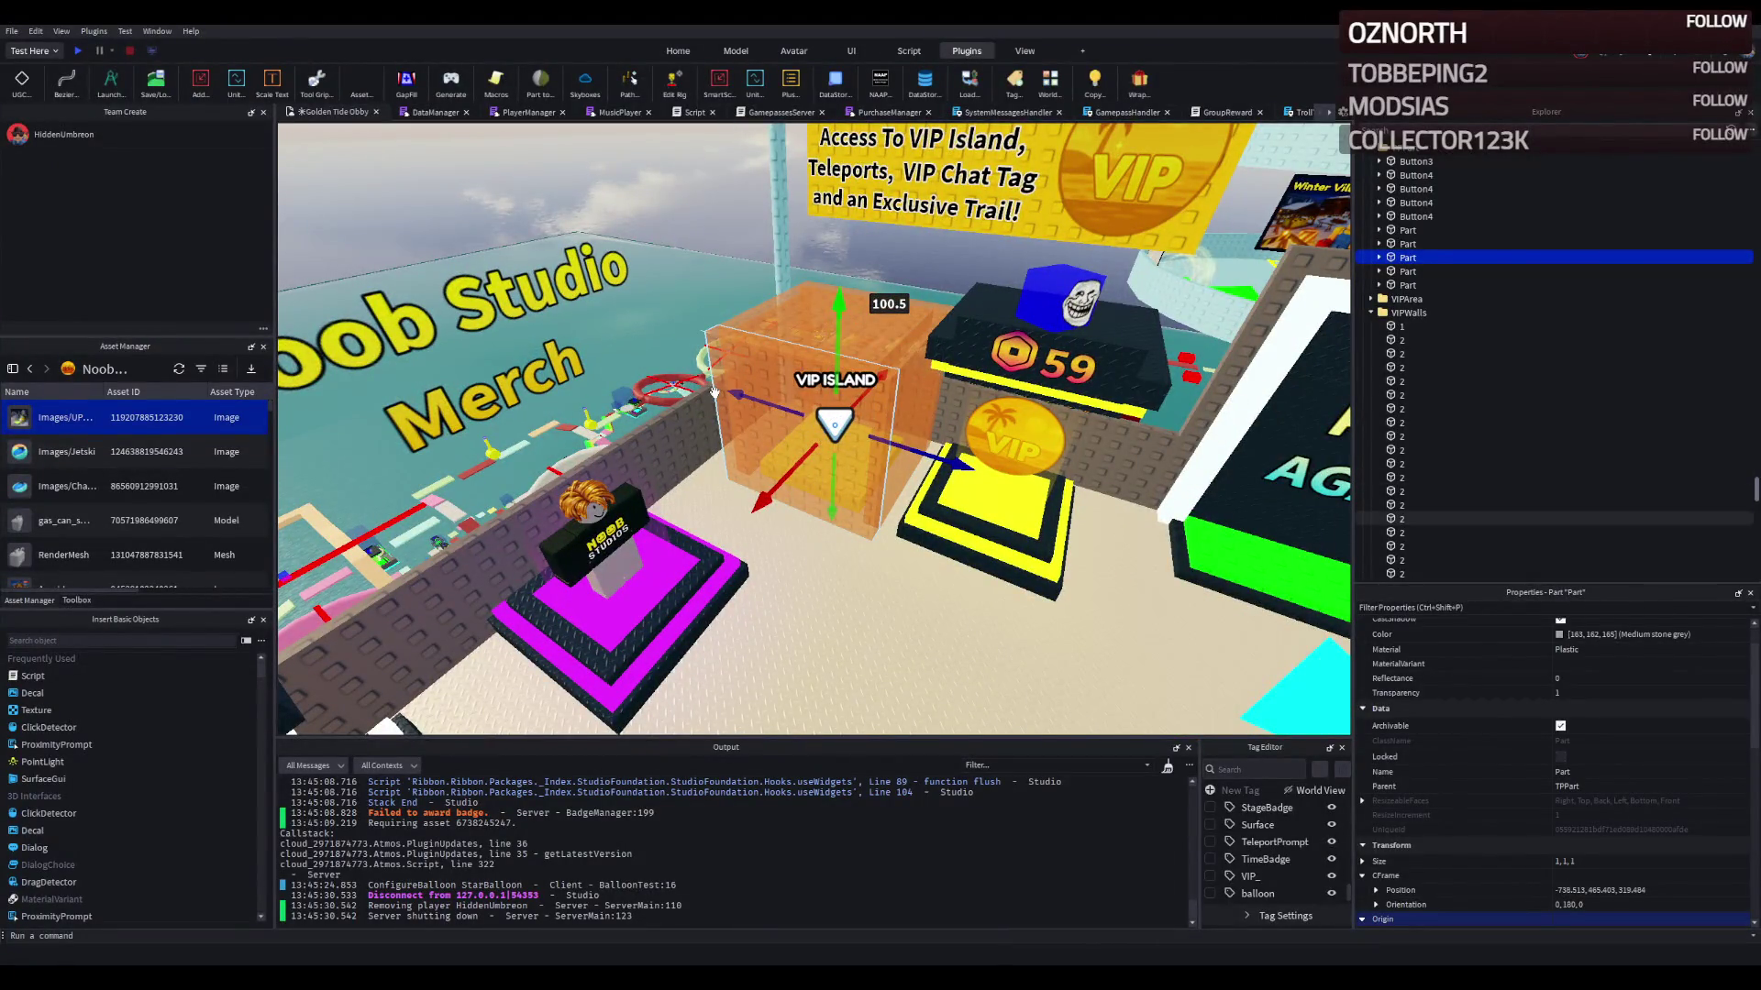
pyautogui.press('d')
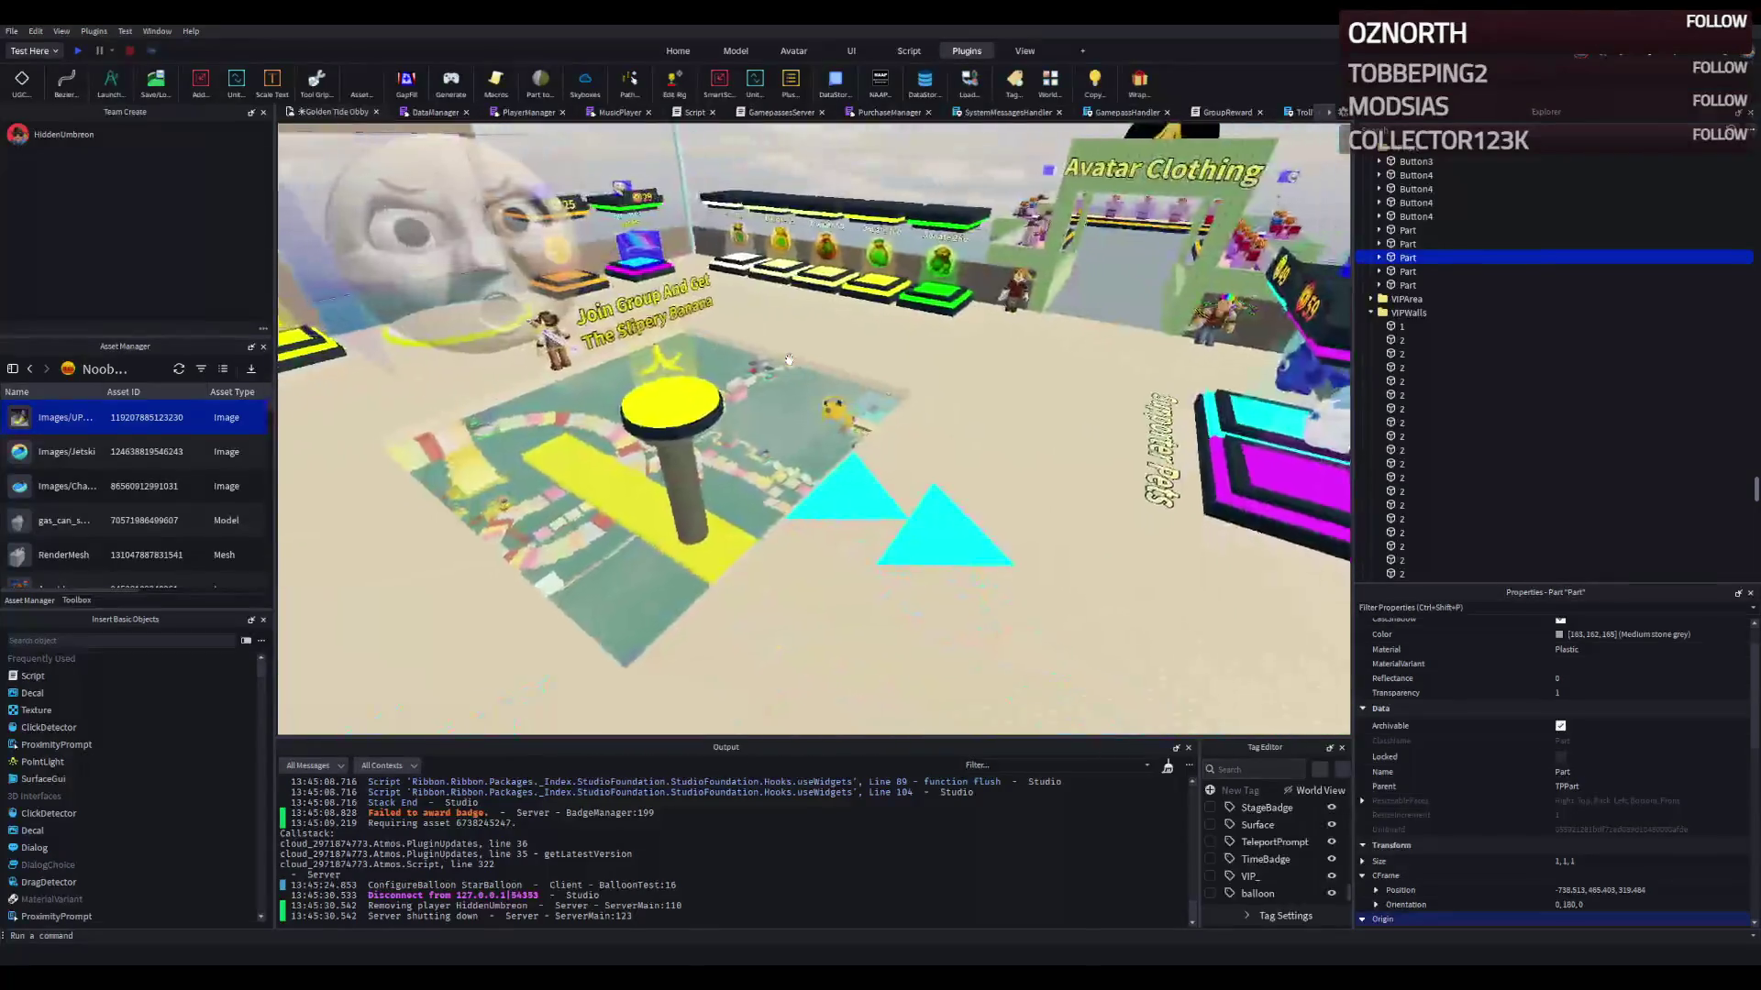
pyautogui.press('d')
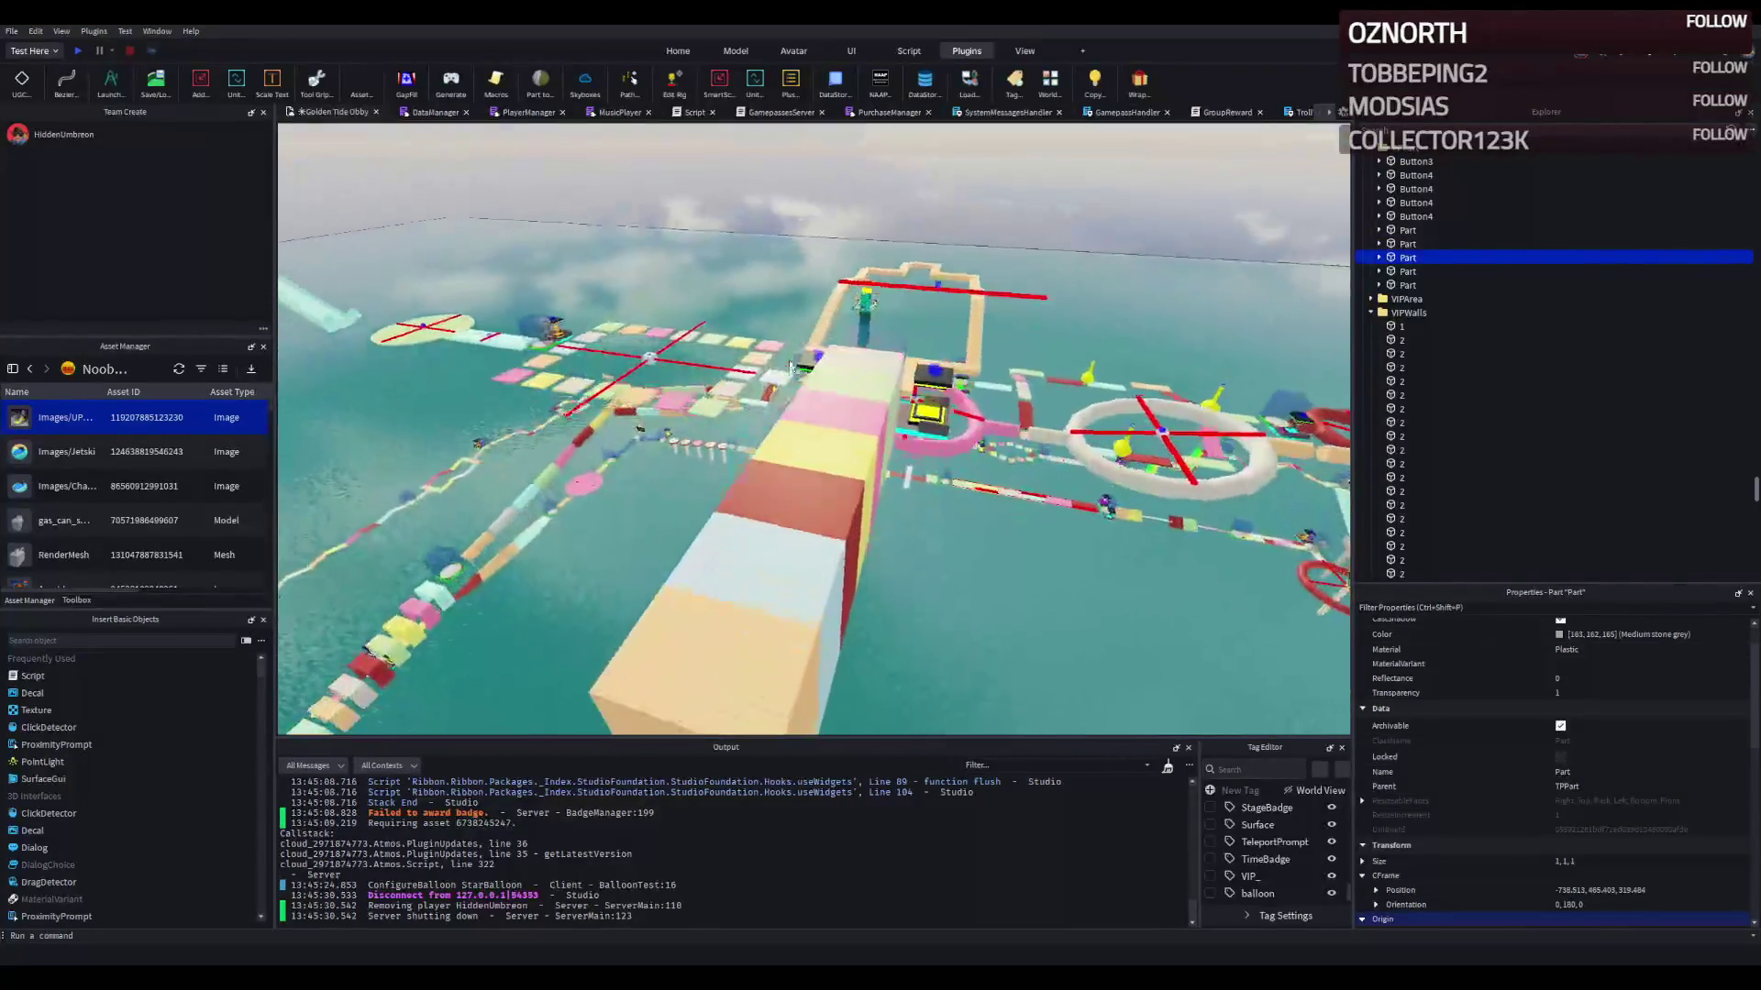
pyautogui.press('e')
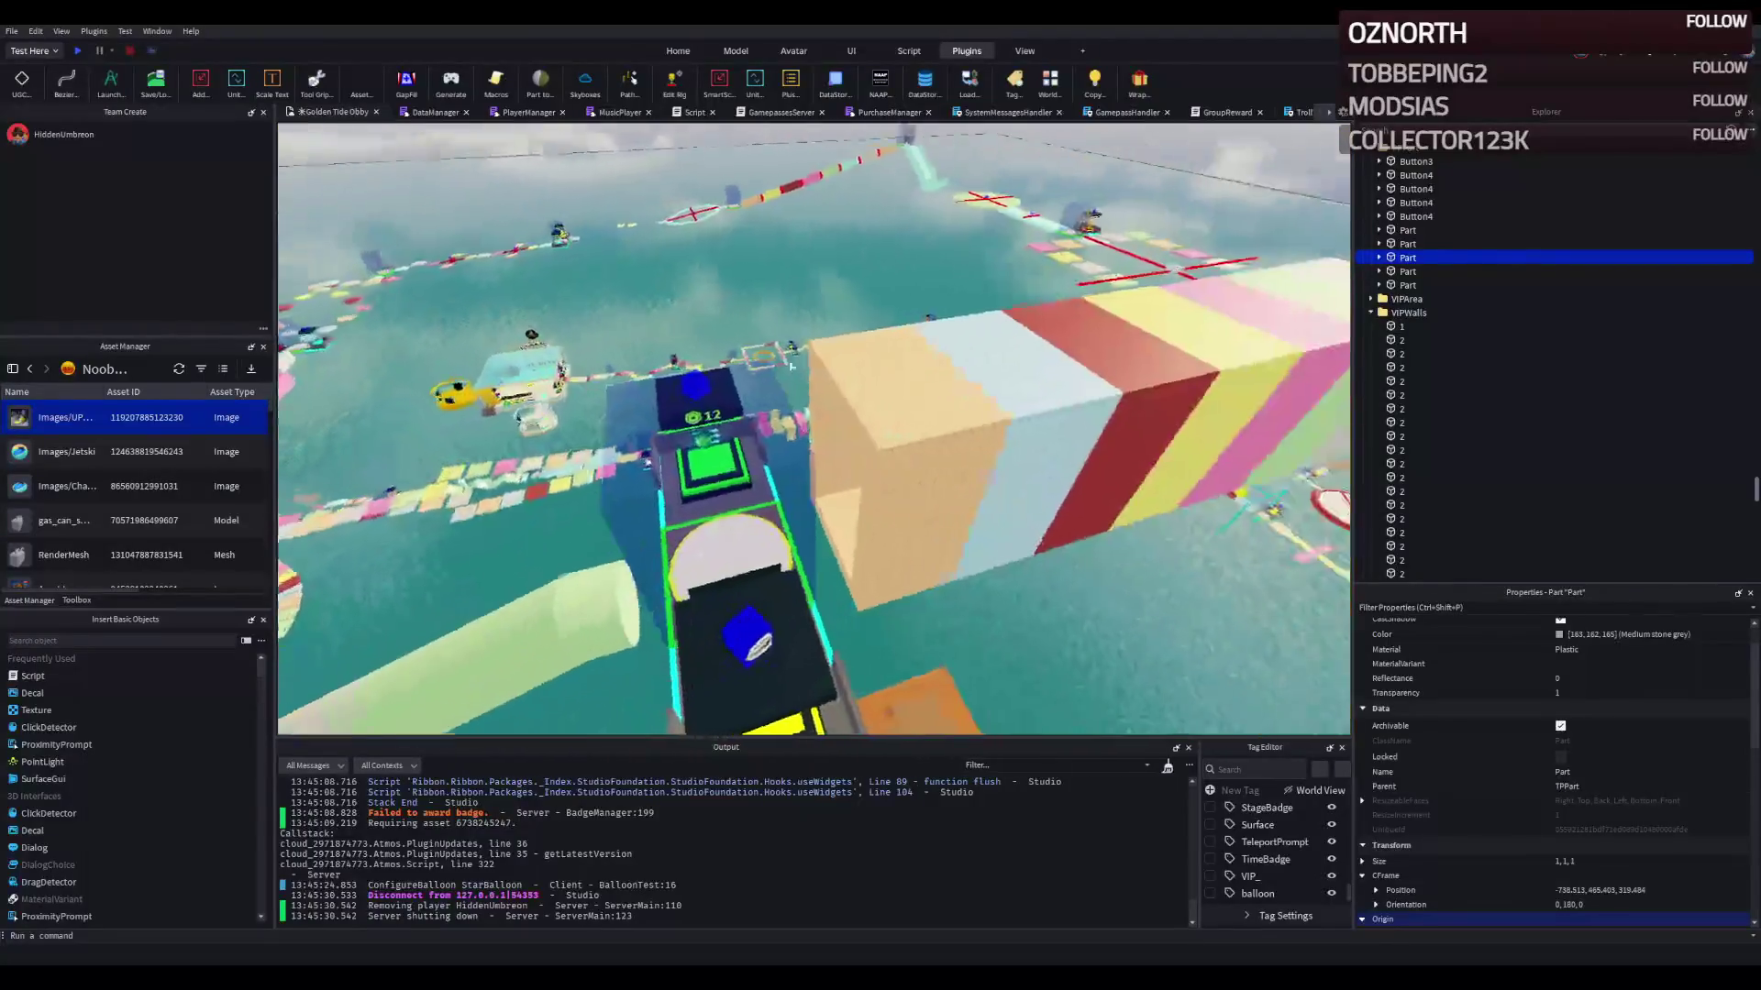
pyautogui.press('w')
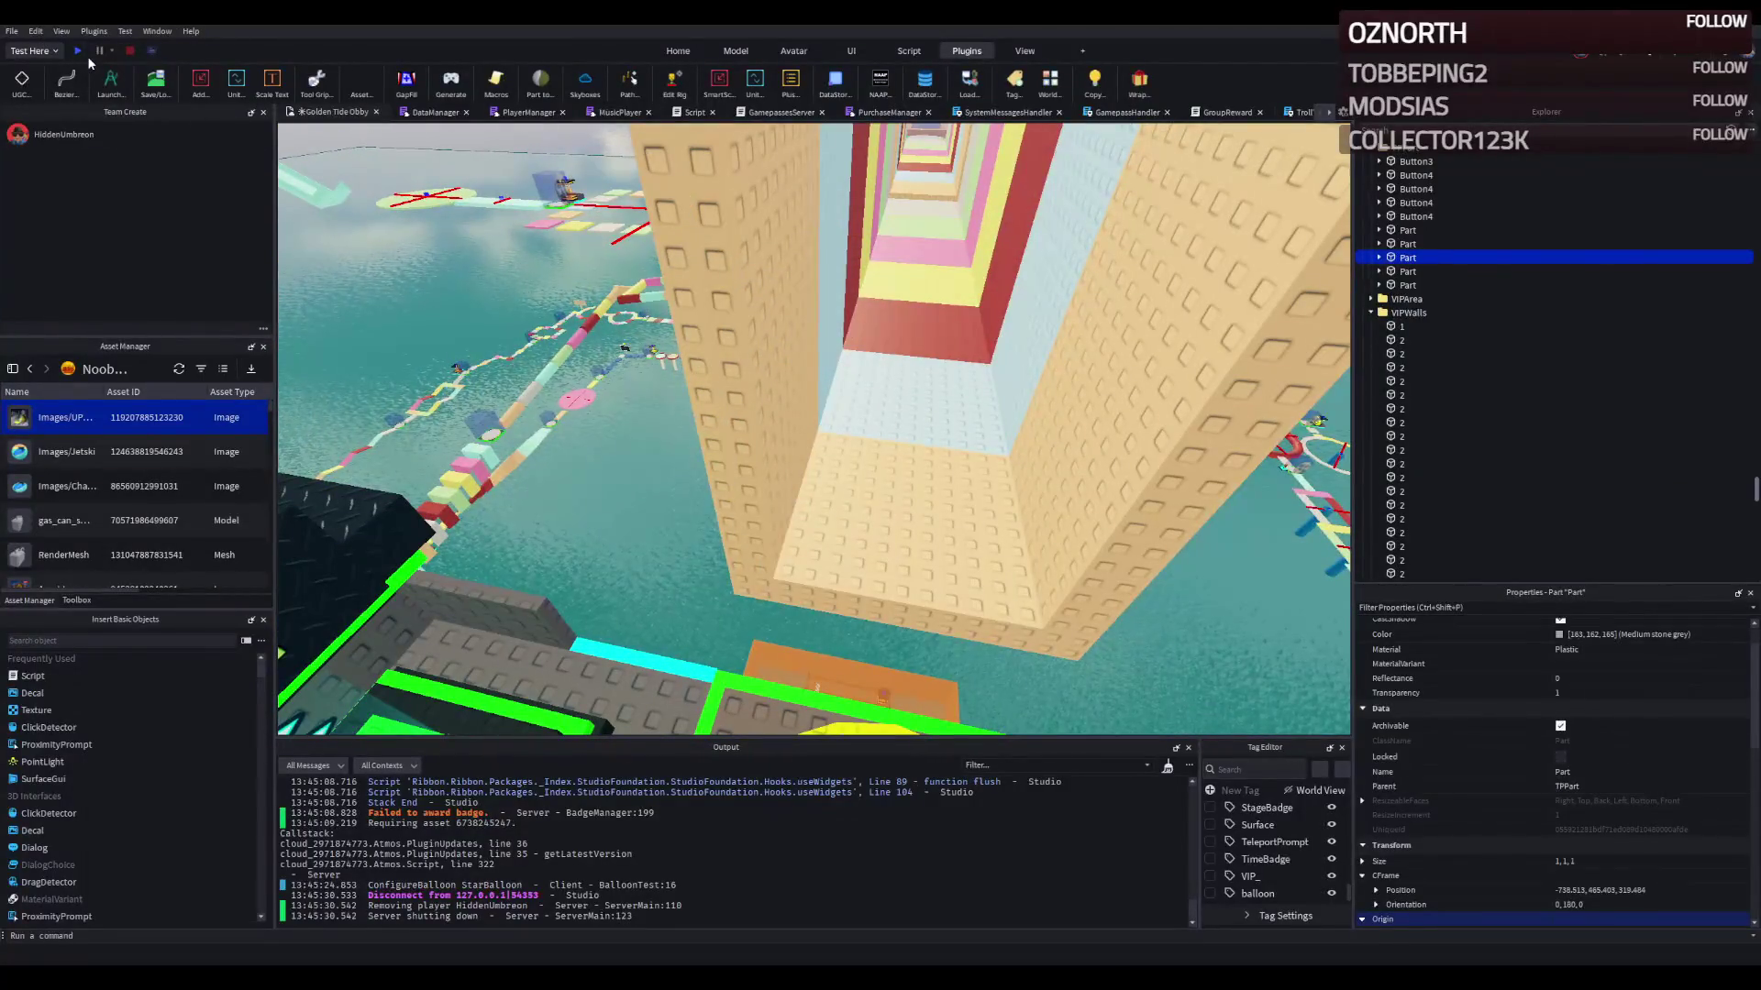
pyautogui.click(79, 51)
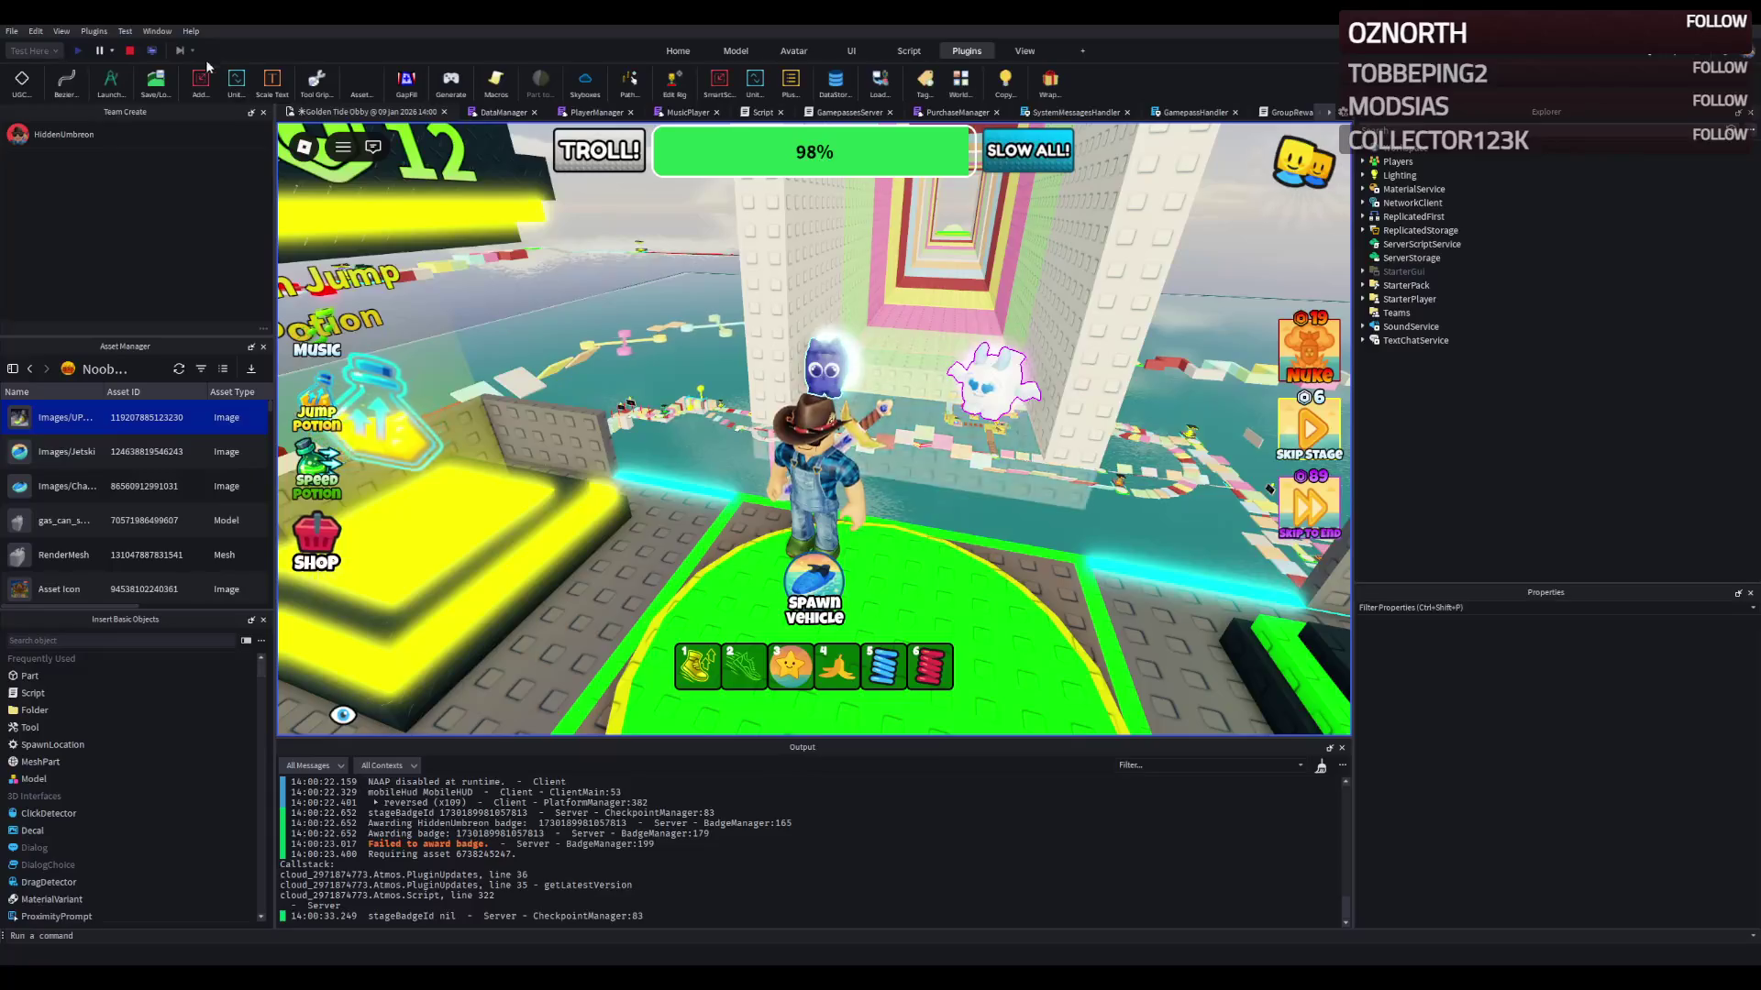
# Step: Stop the playtest and tilt the view up toward the colourful wall ends
pyautogui.click(131, 51)
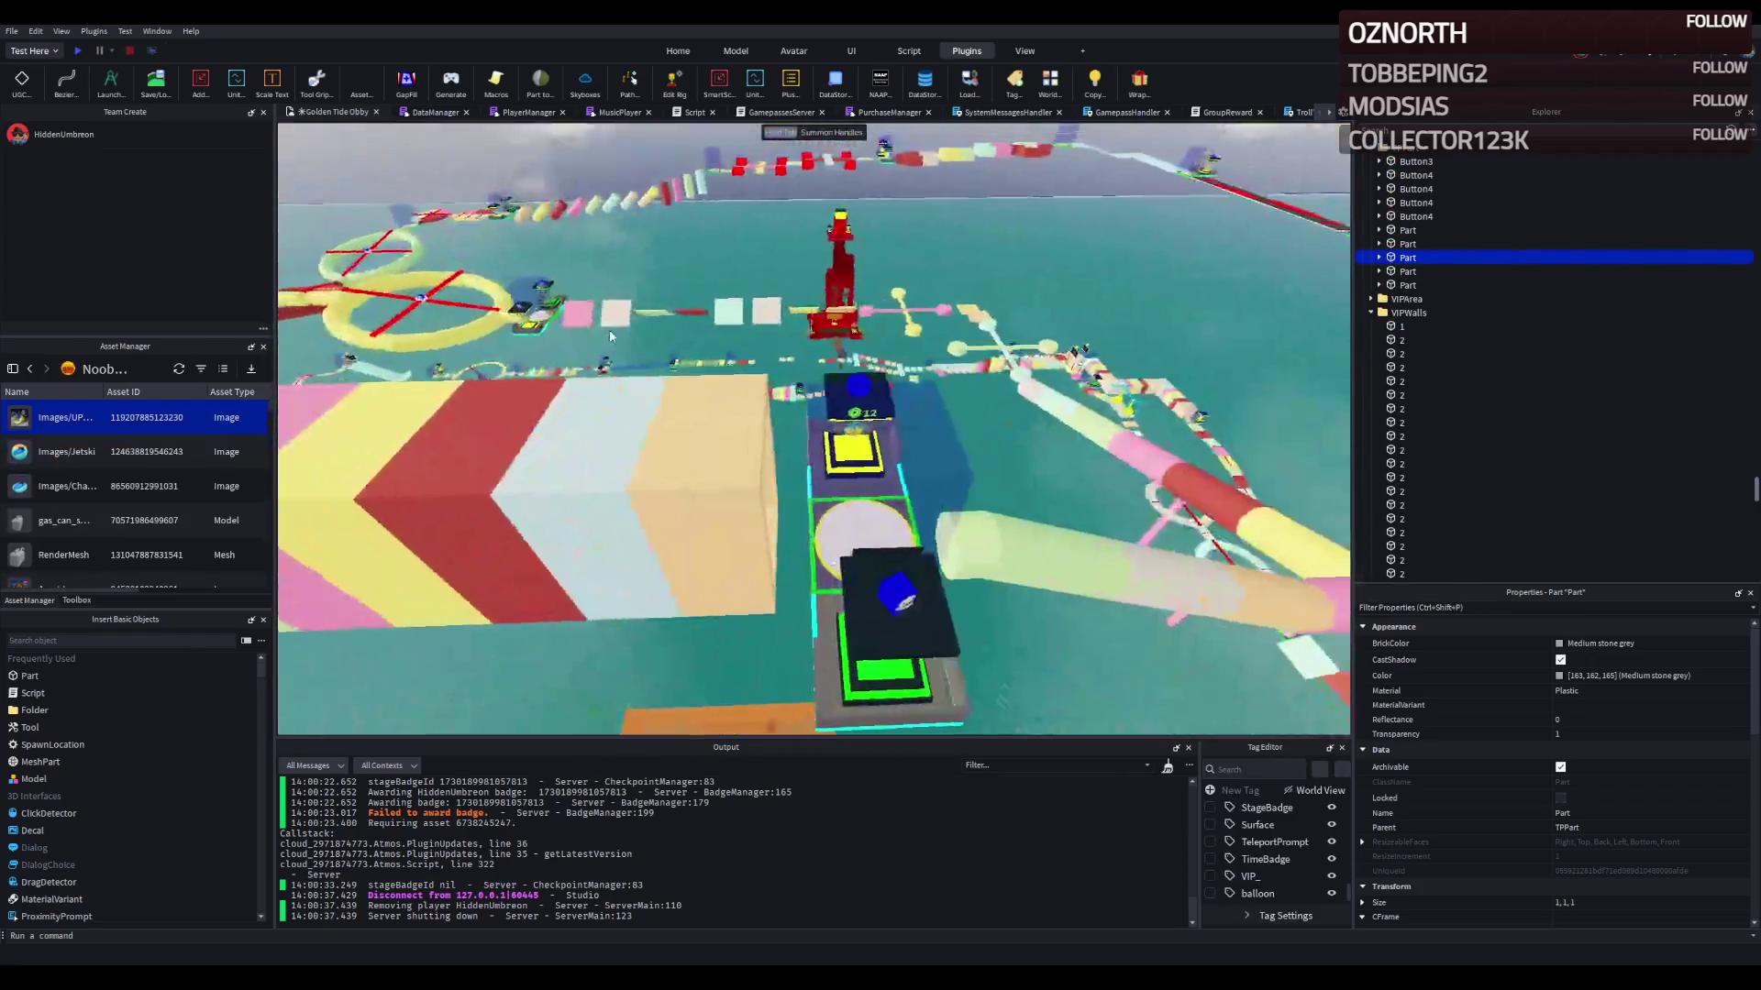
pyautogui.moveTo(609, 335); pyautogui.dragTo(695, 306)
pyautogui.press('a')
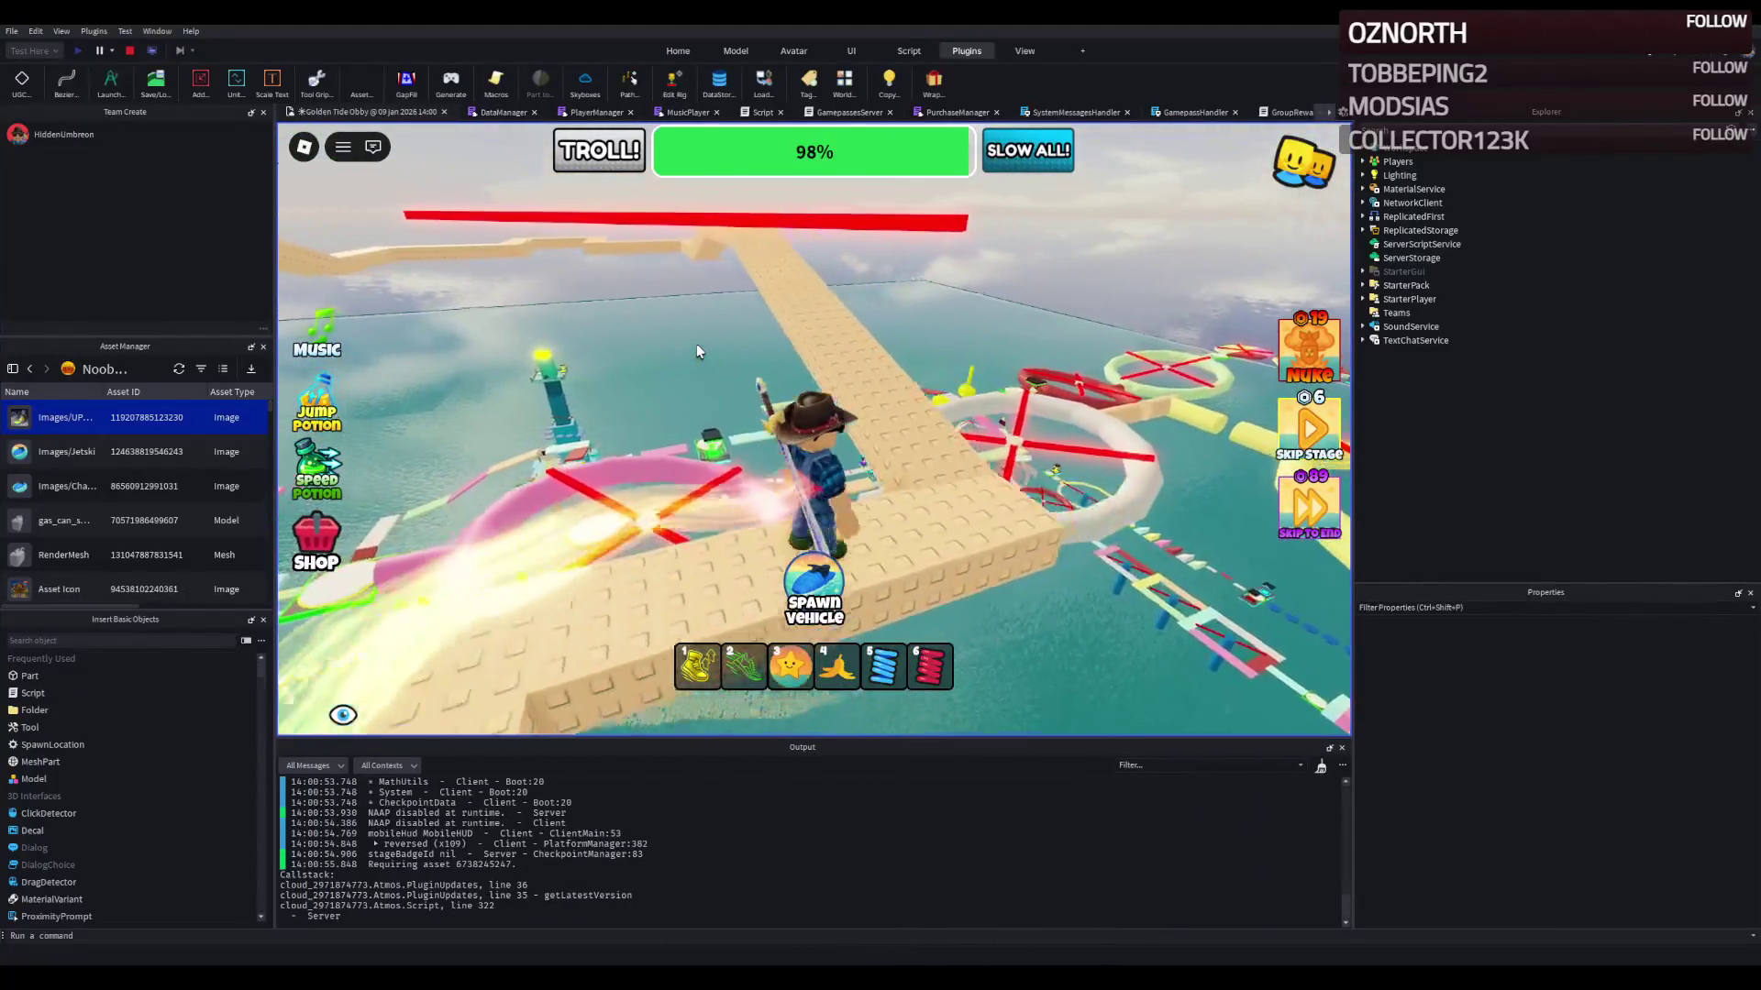
pyautogui.press('w')
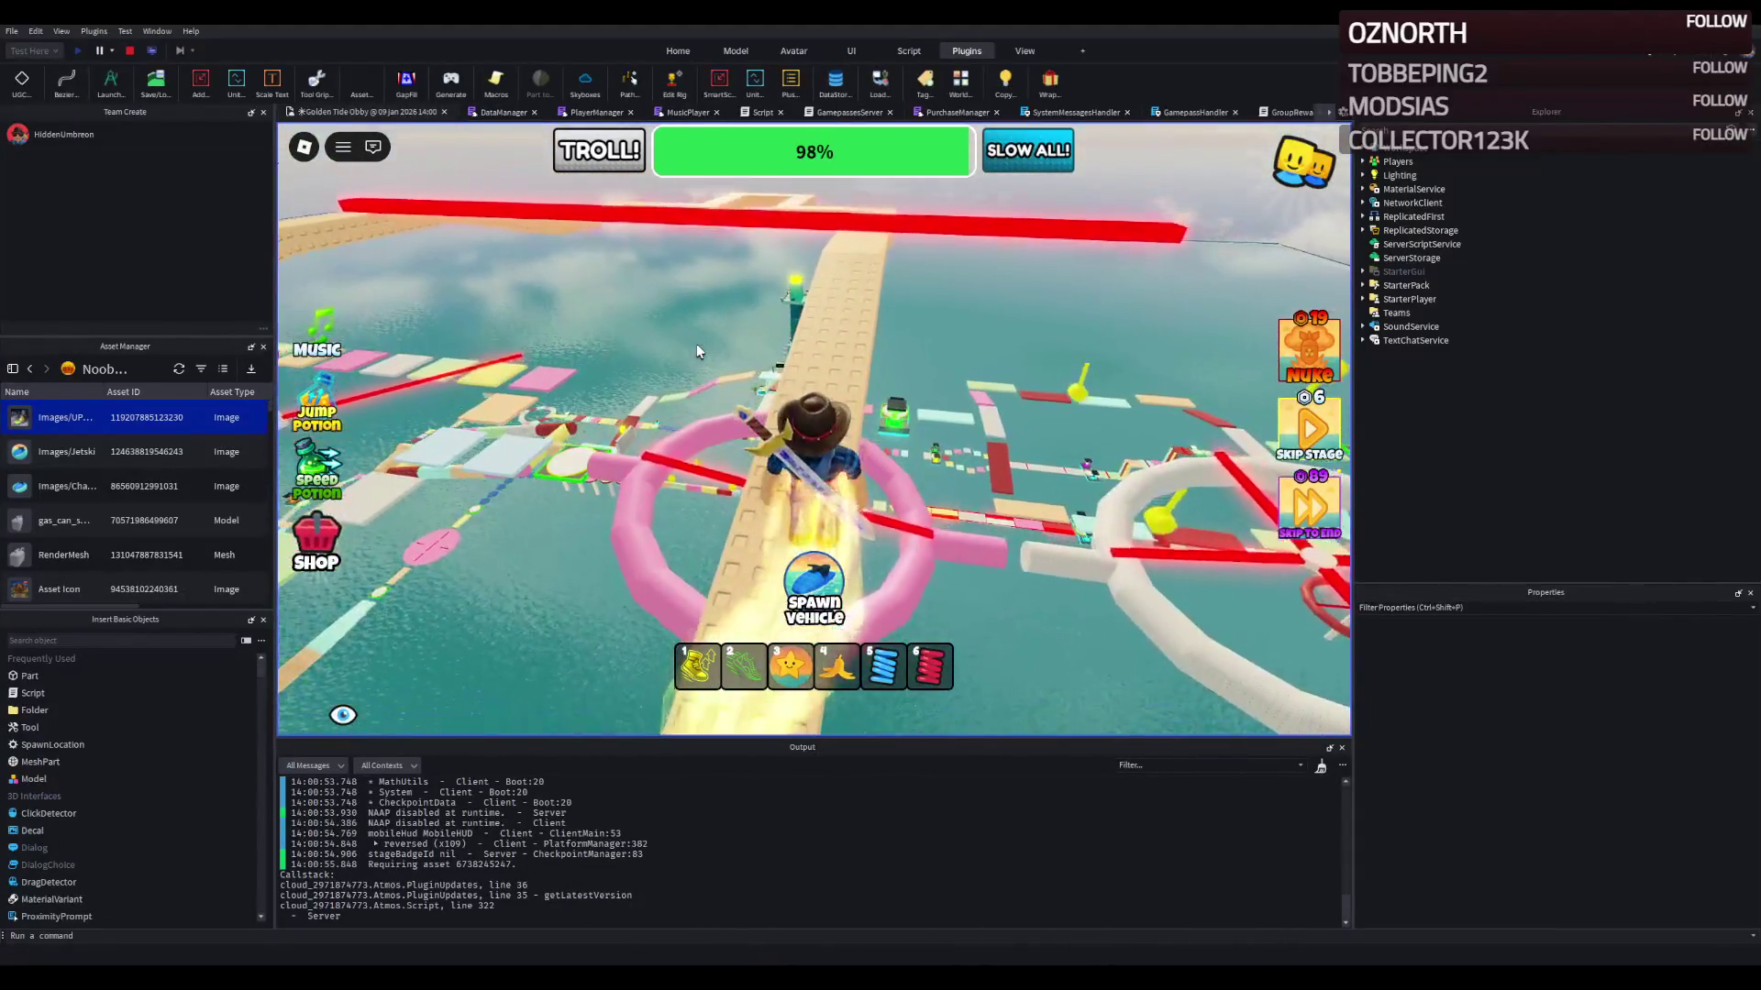
pyautogui.press('w')
pyautogui.press('w')
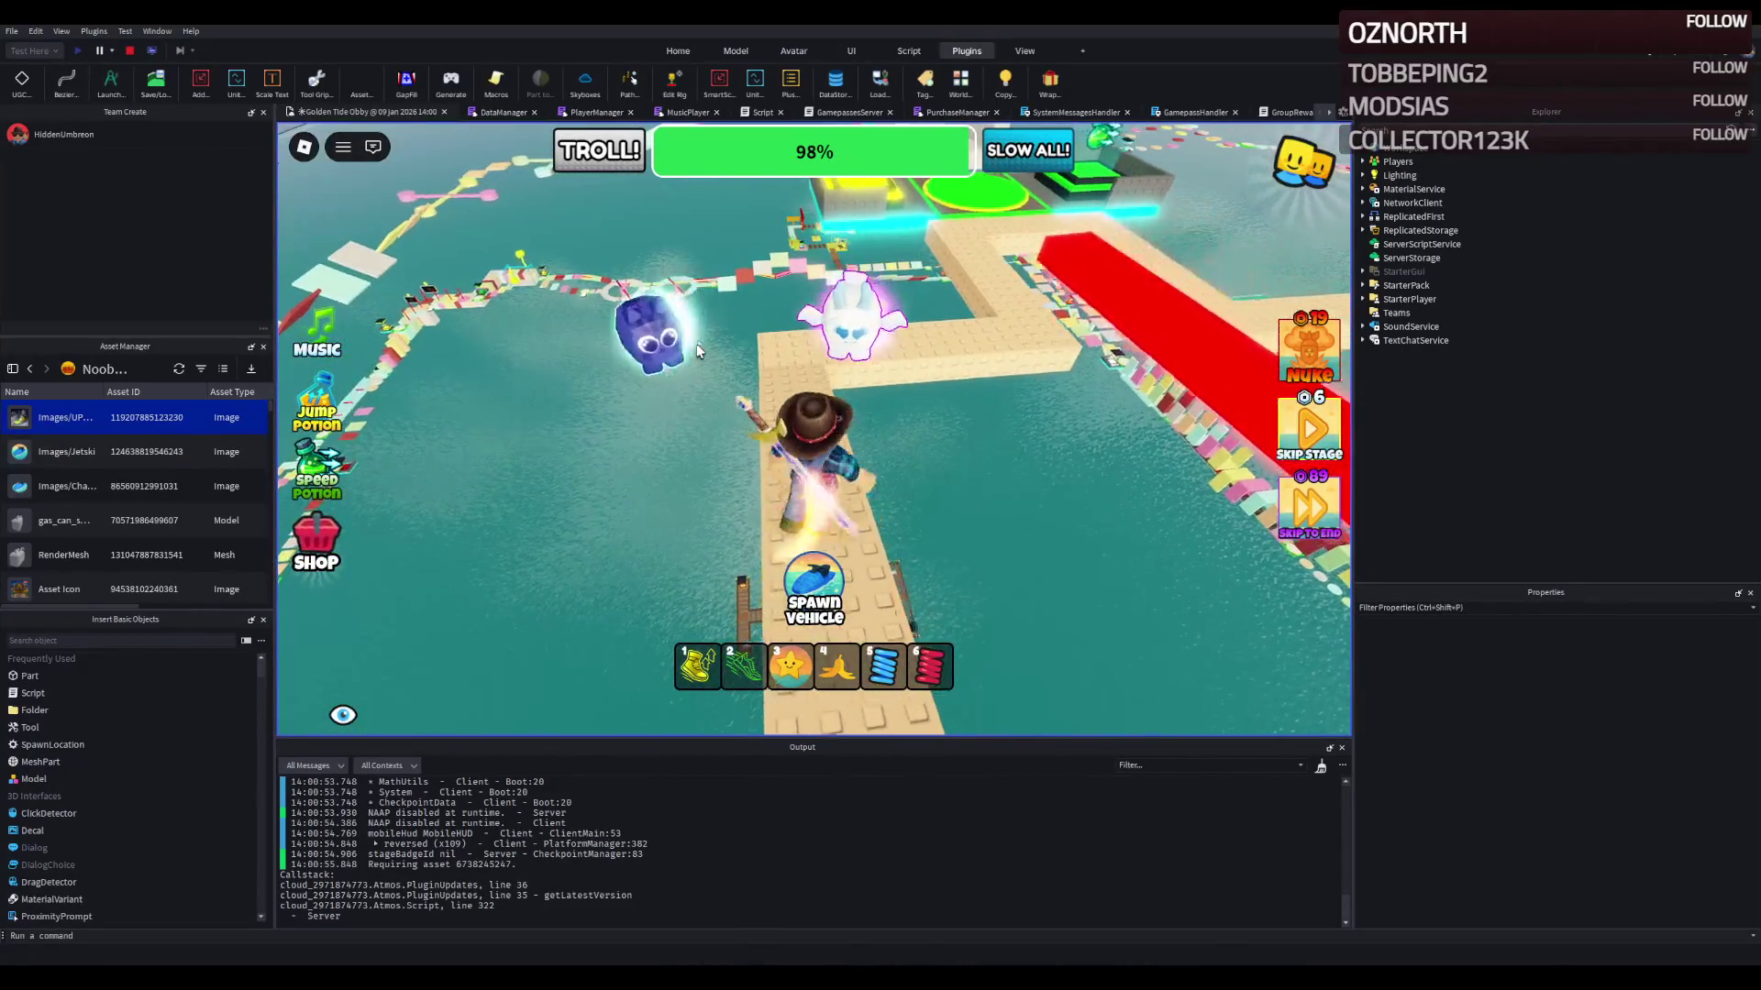
pyautogui.press('w')
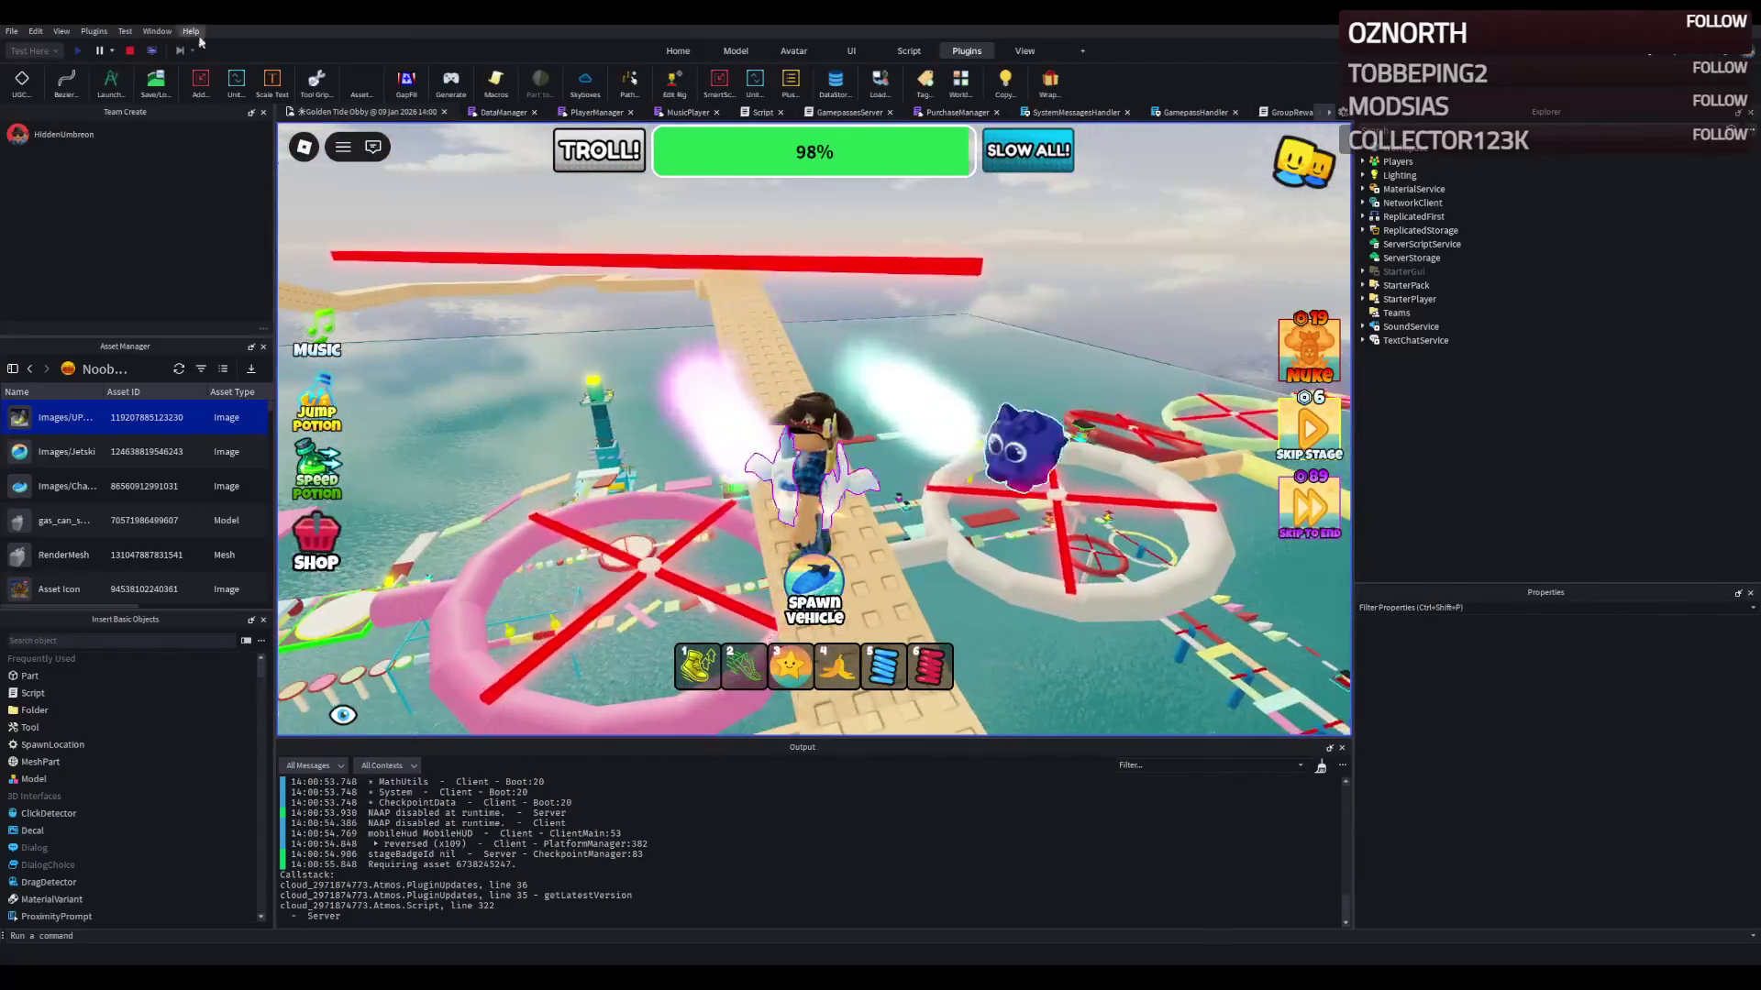
pyautogui.click(129, 51)
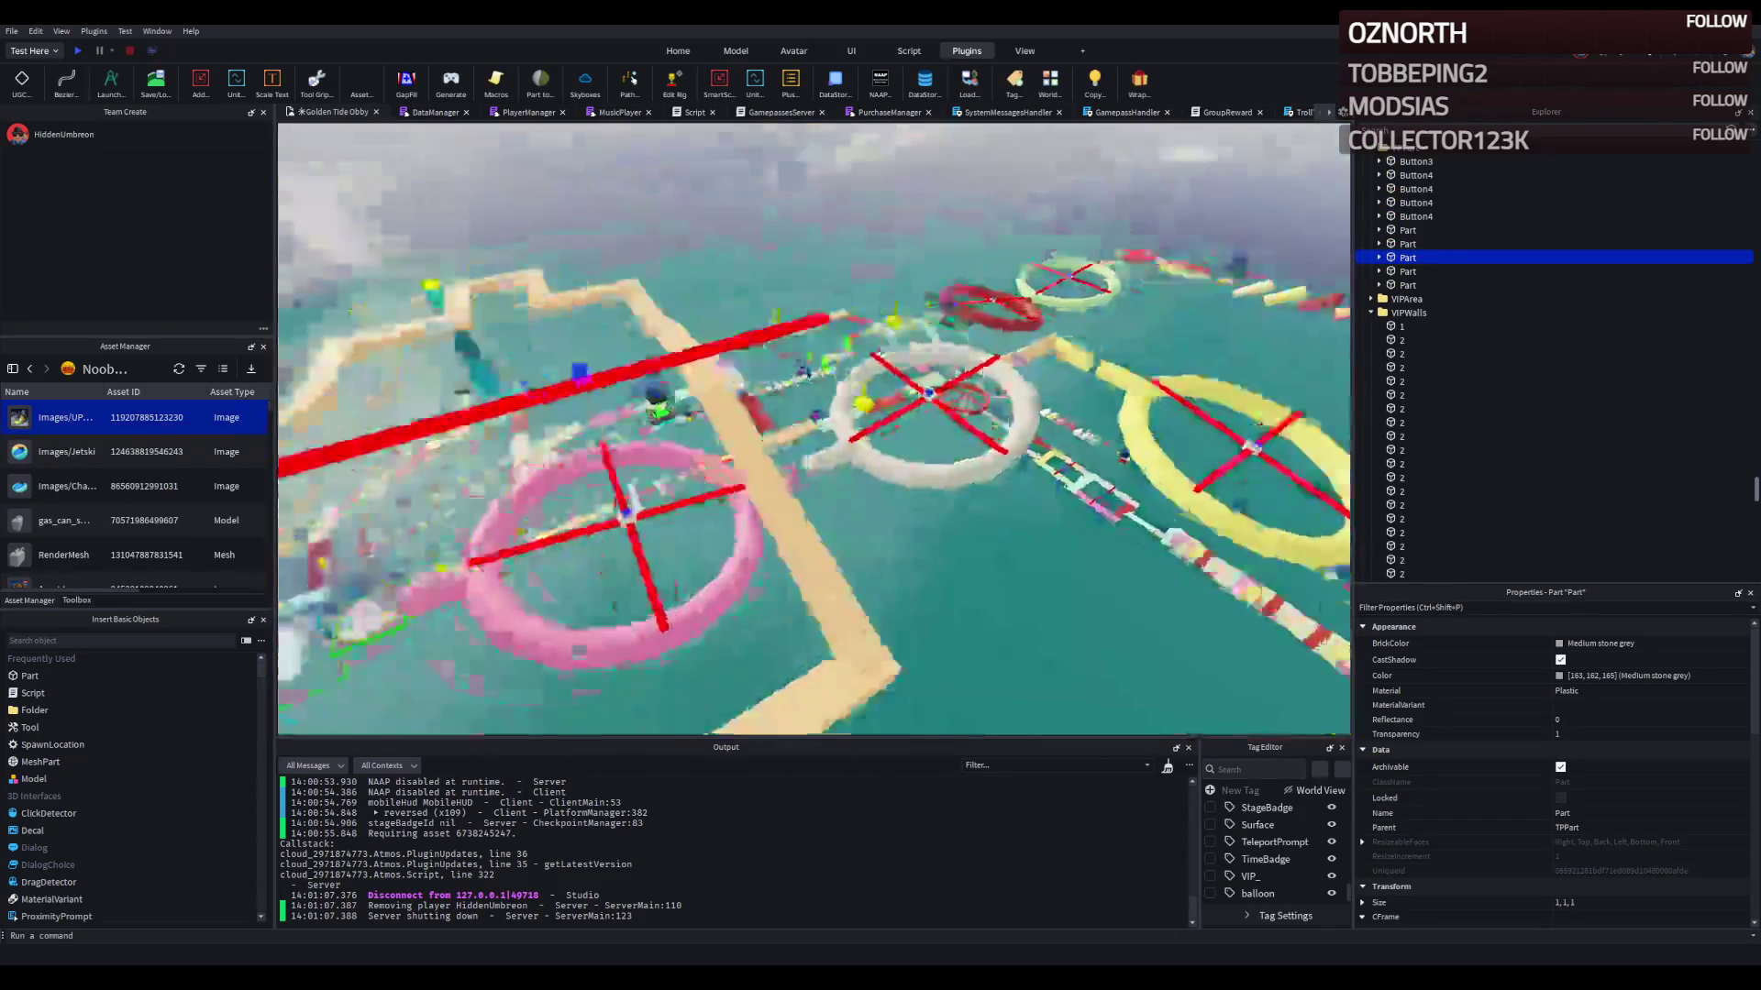
# Step: Select the Spin2 spinning obstacle and zoom the viewport in on it
pyautogui.click(816, 296)
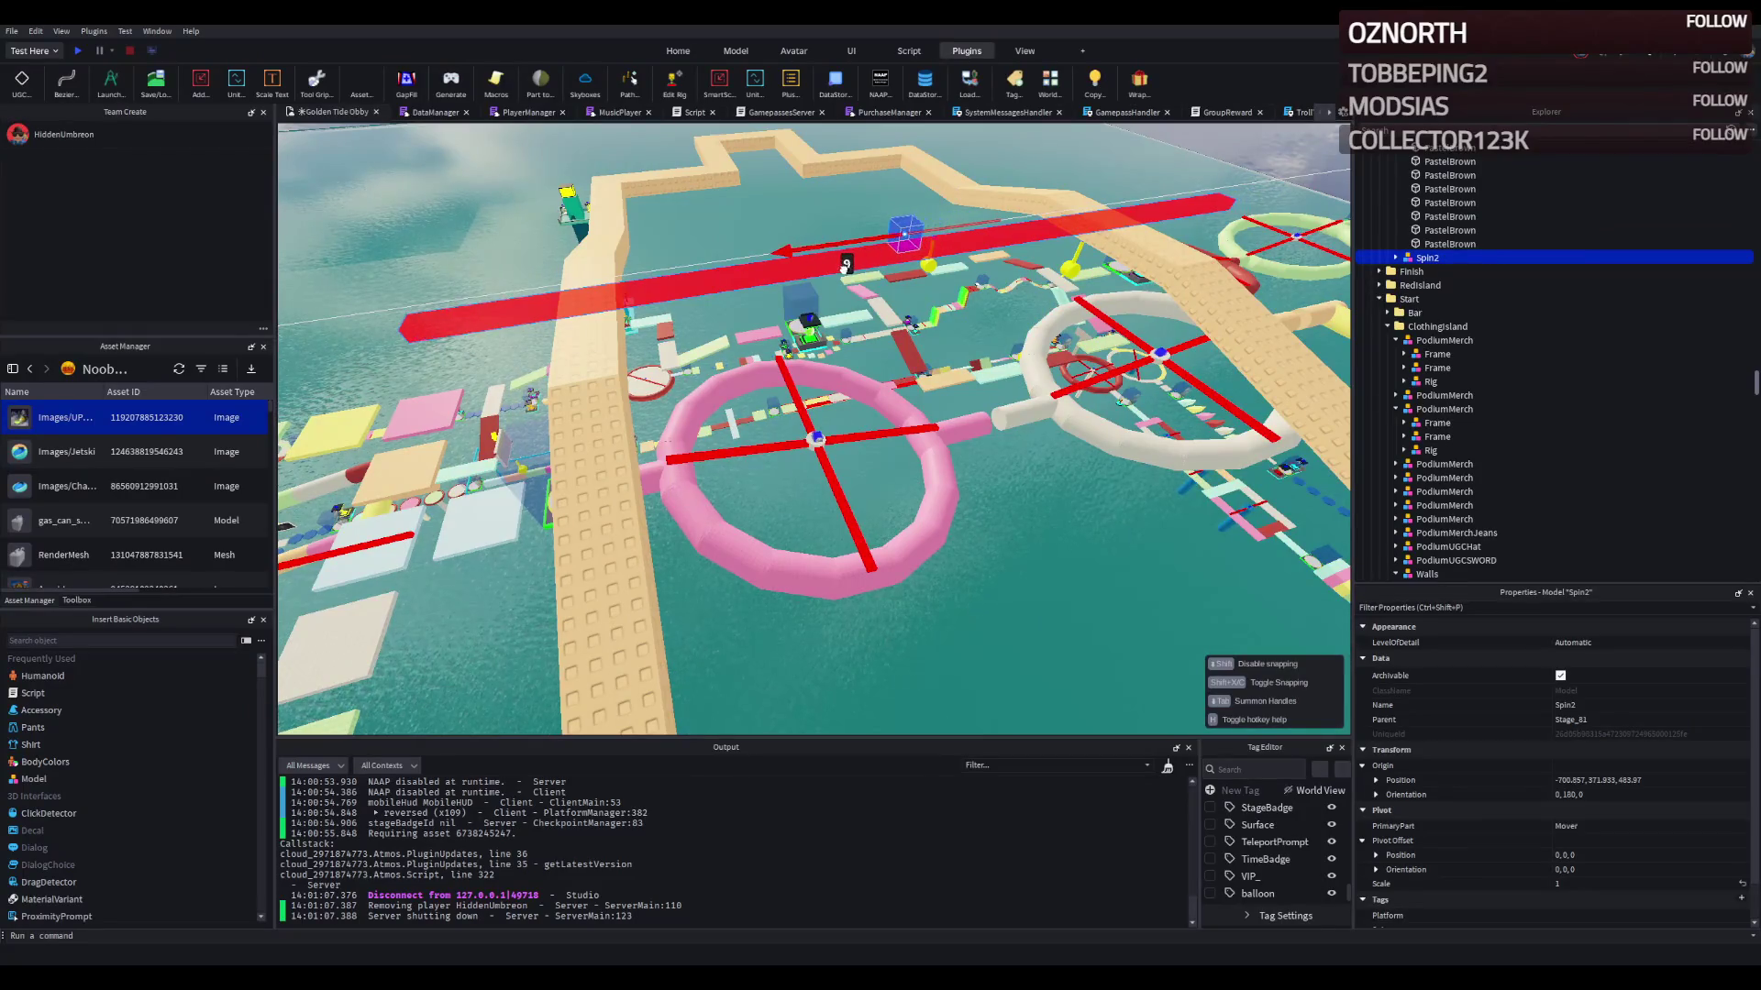
pyautogui.scroll(2, 837, 274)
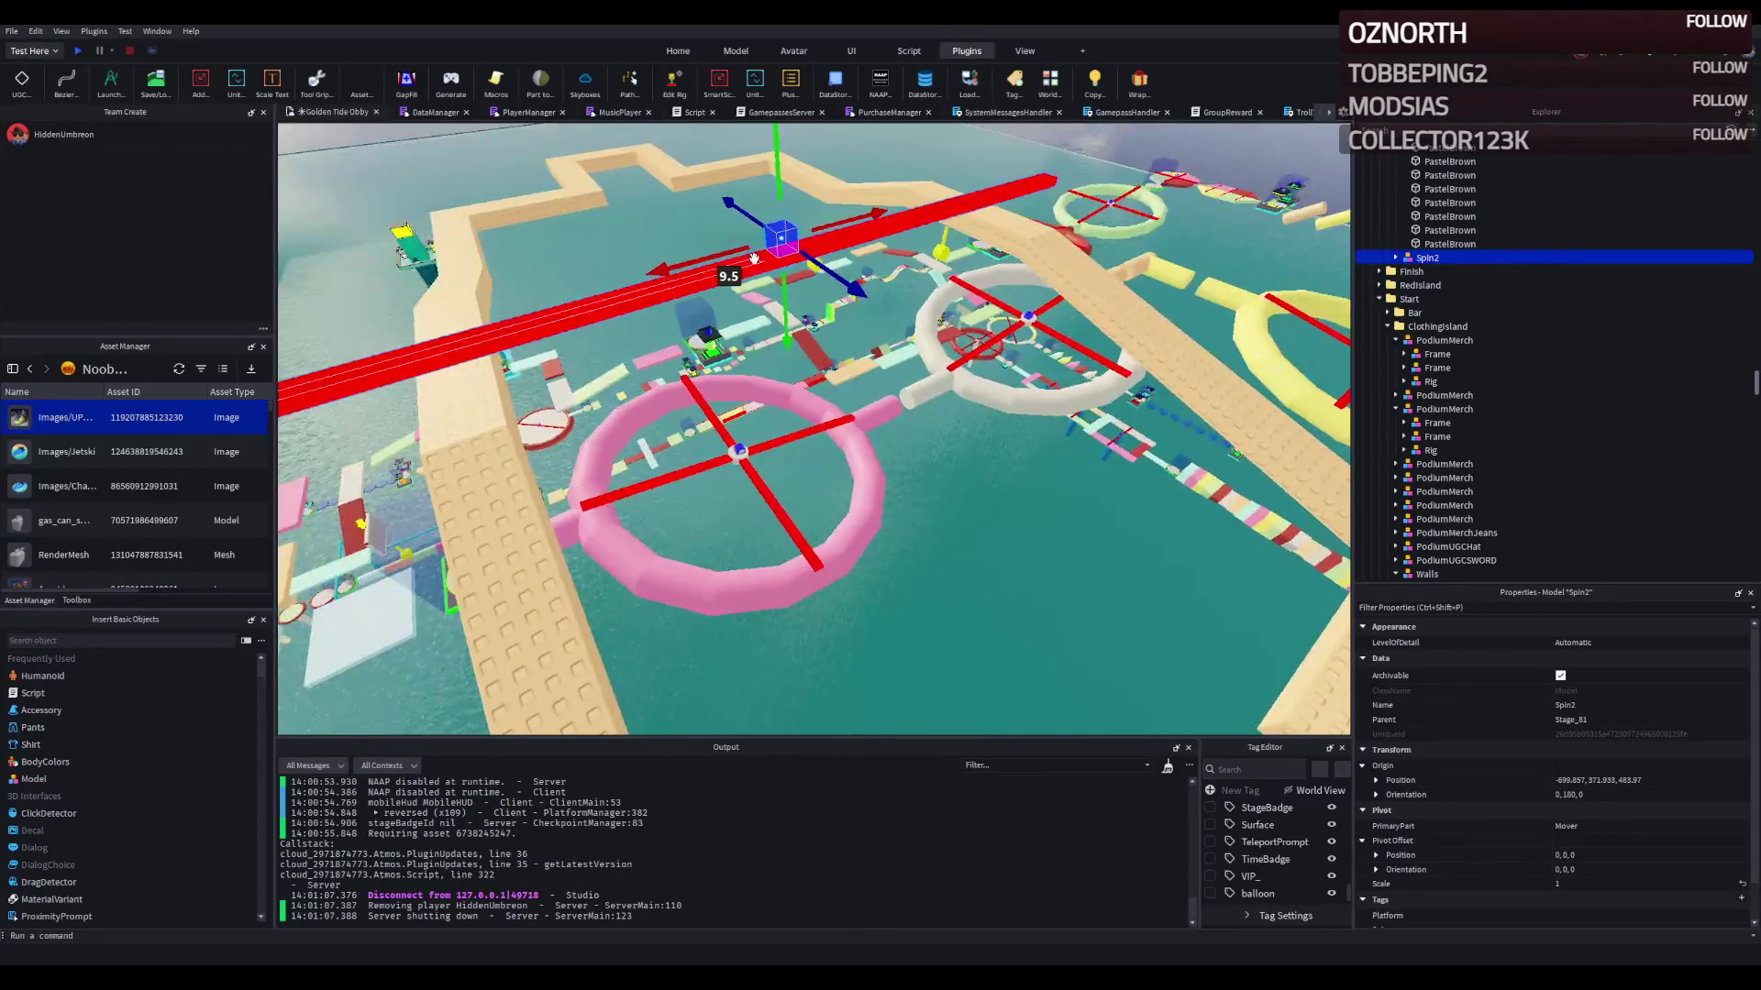
pyautogui.scroll(10, 726, 255)
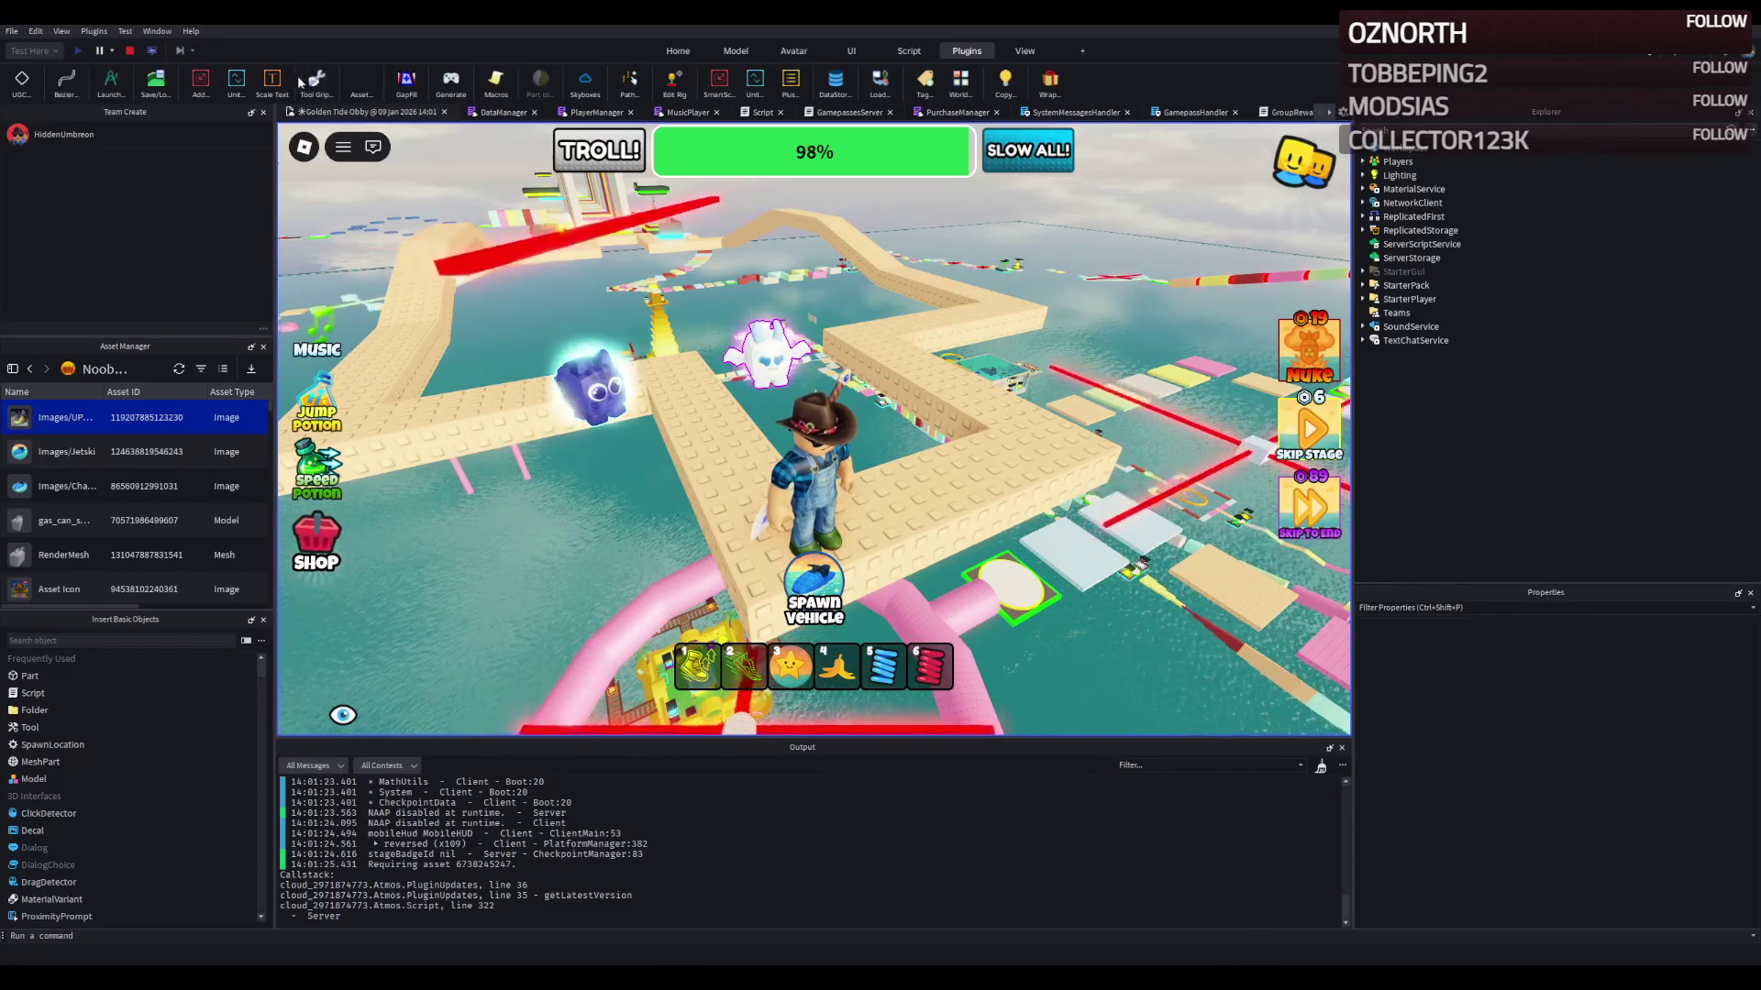
# Step: End the playtest and zoom the edit viewport back over the zigzag path
pyautogui.click(131, 50)
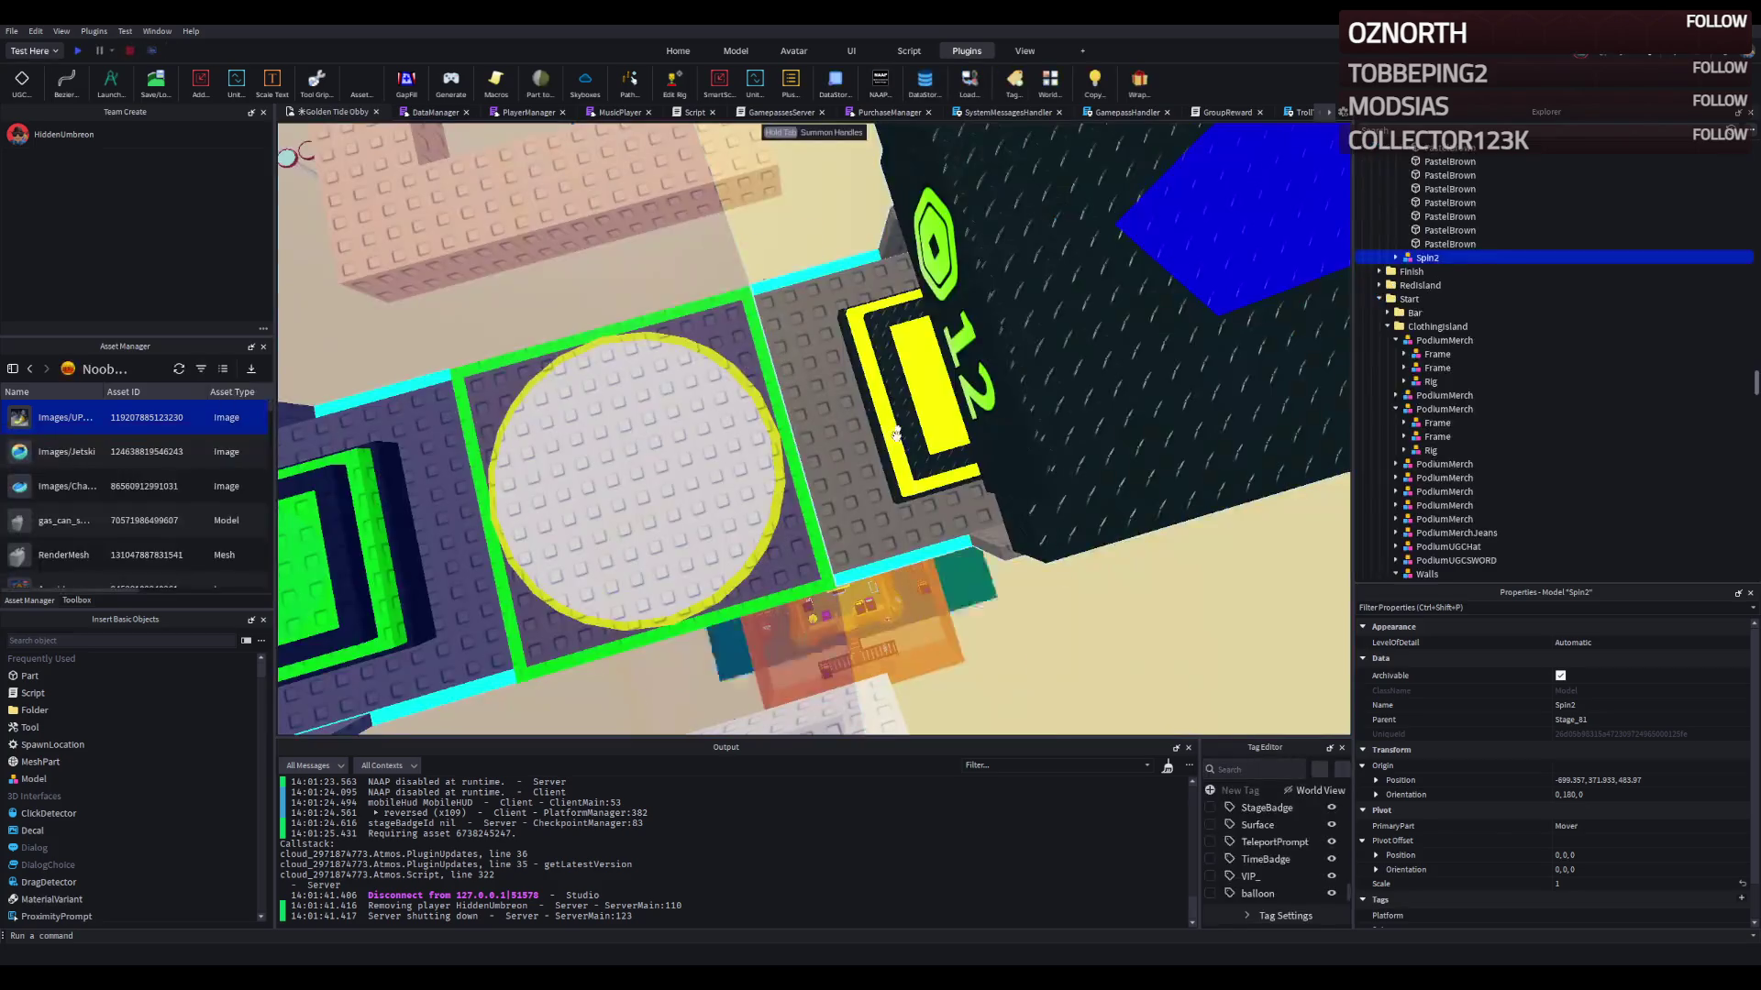
pyautogui.scroll(-5, 882, 432)
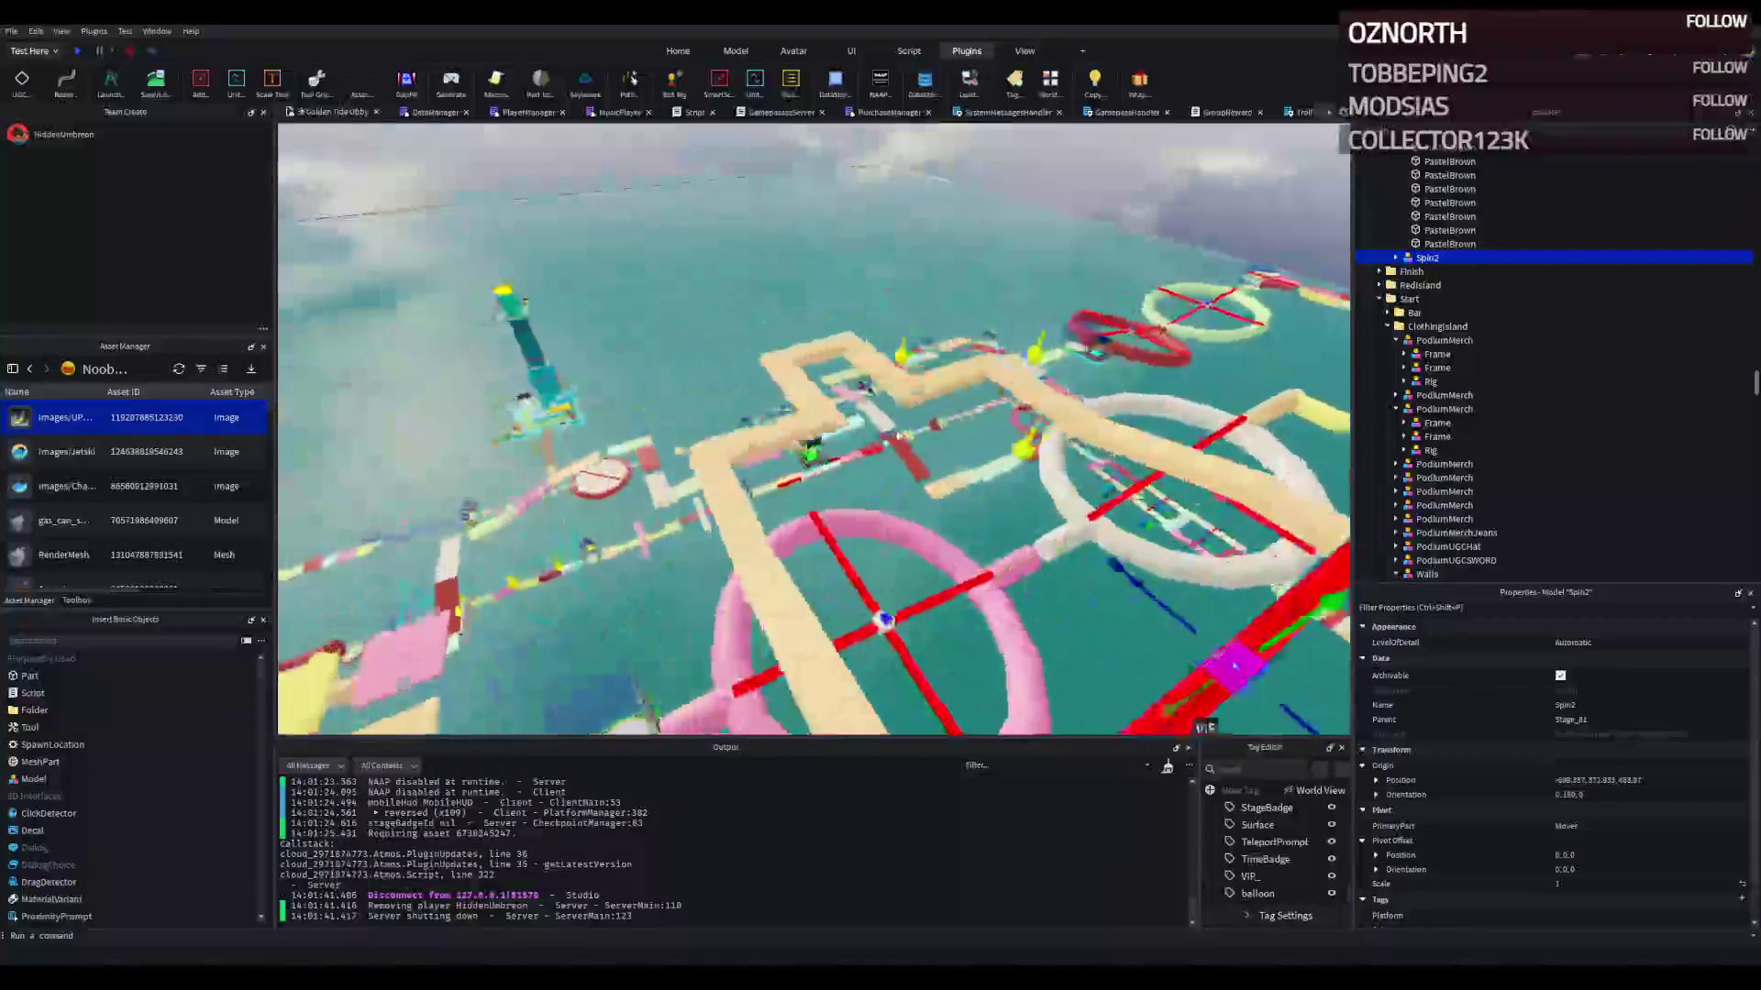
pyautogui.scroll(-3, 899, 436)
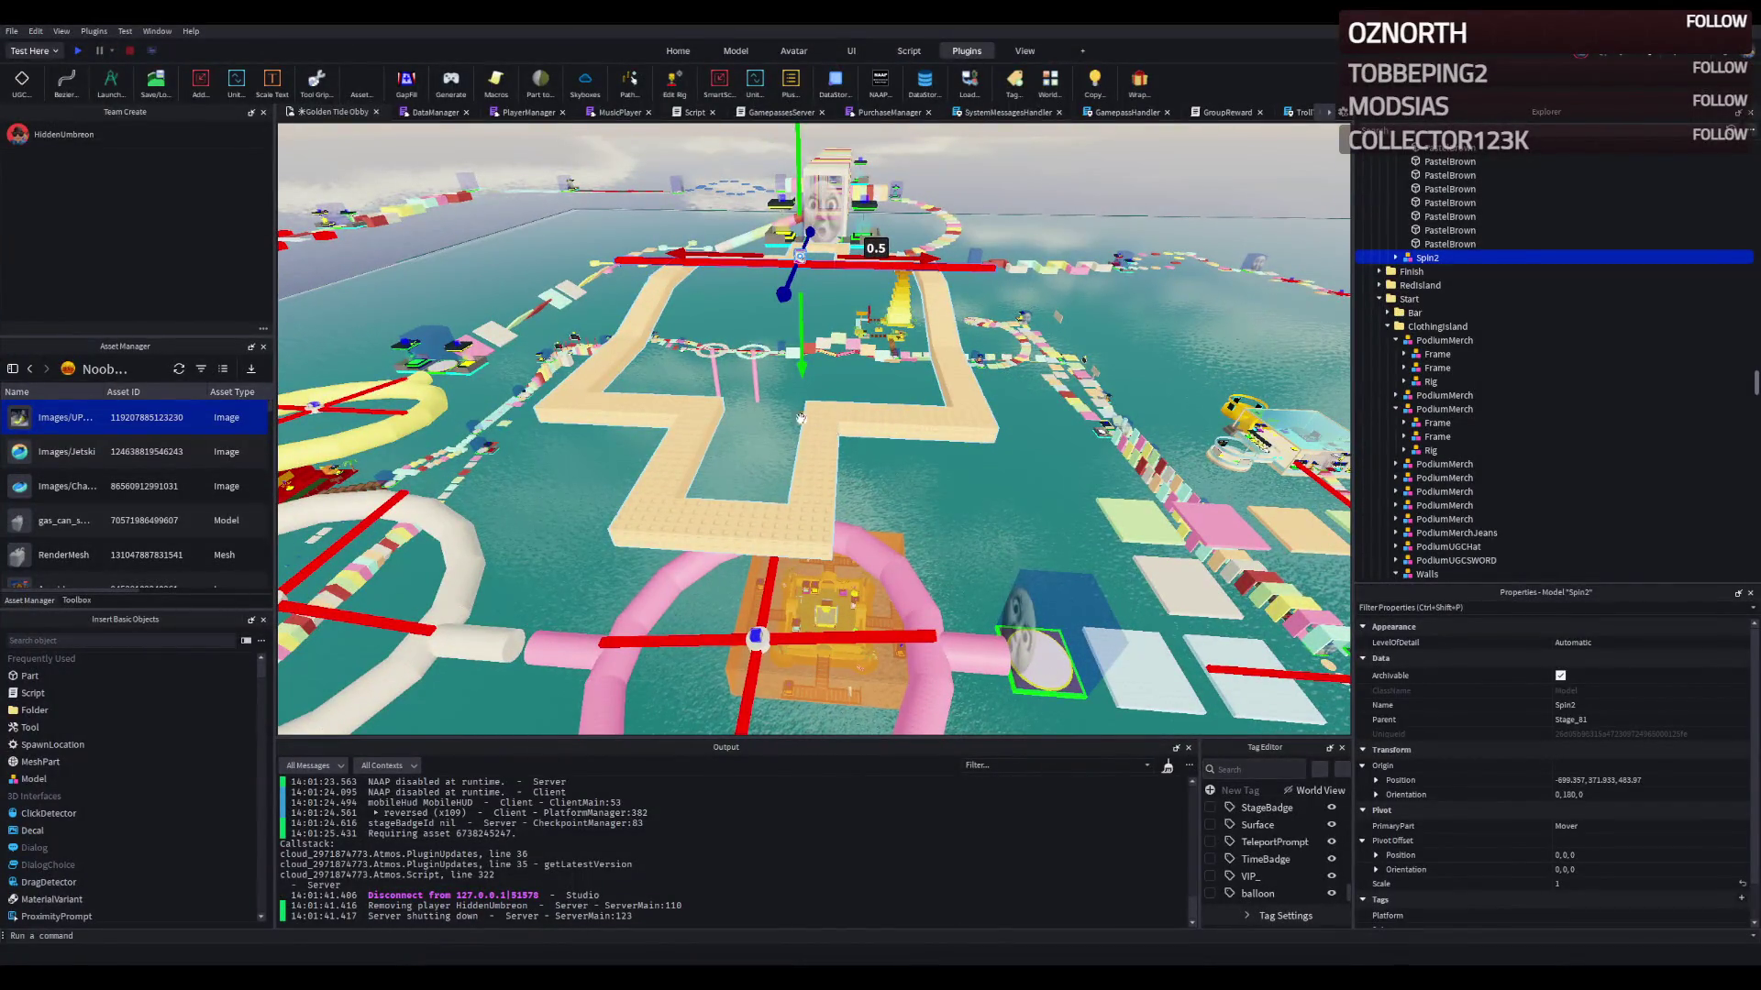
# Step: Select a PastelBrown tile, then add the Pink and PastelBlue tiles to the selection
pyautogui.scroll(2, 760, 408)
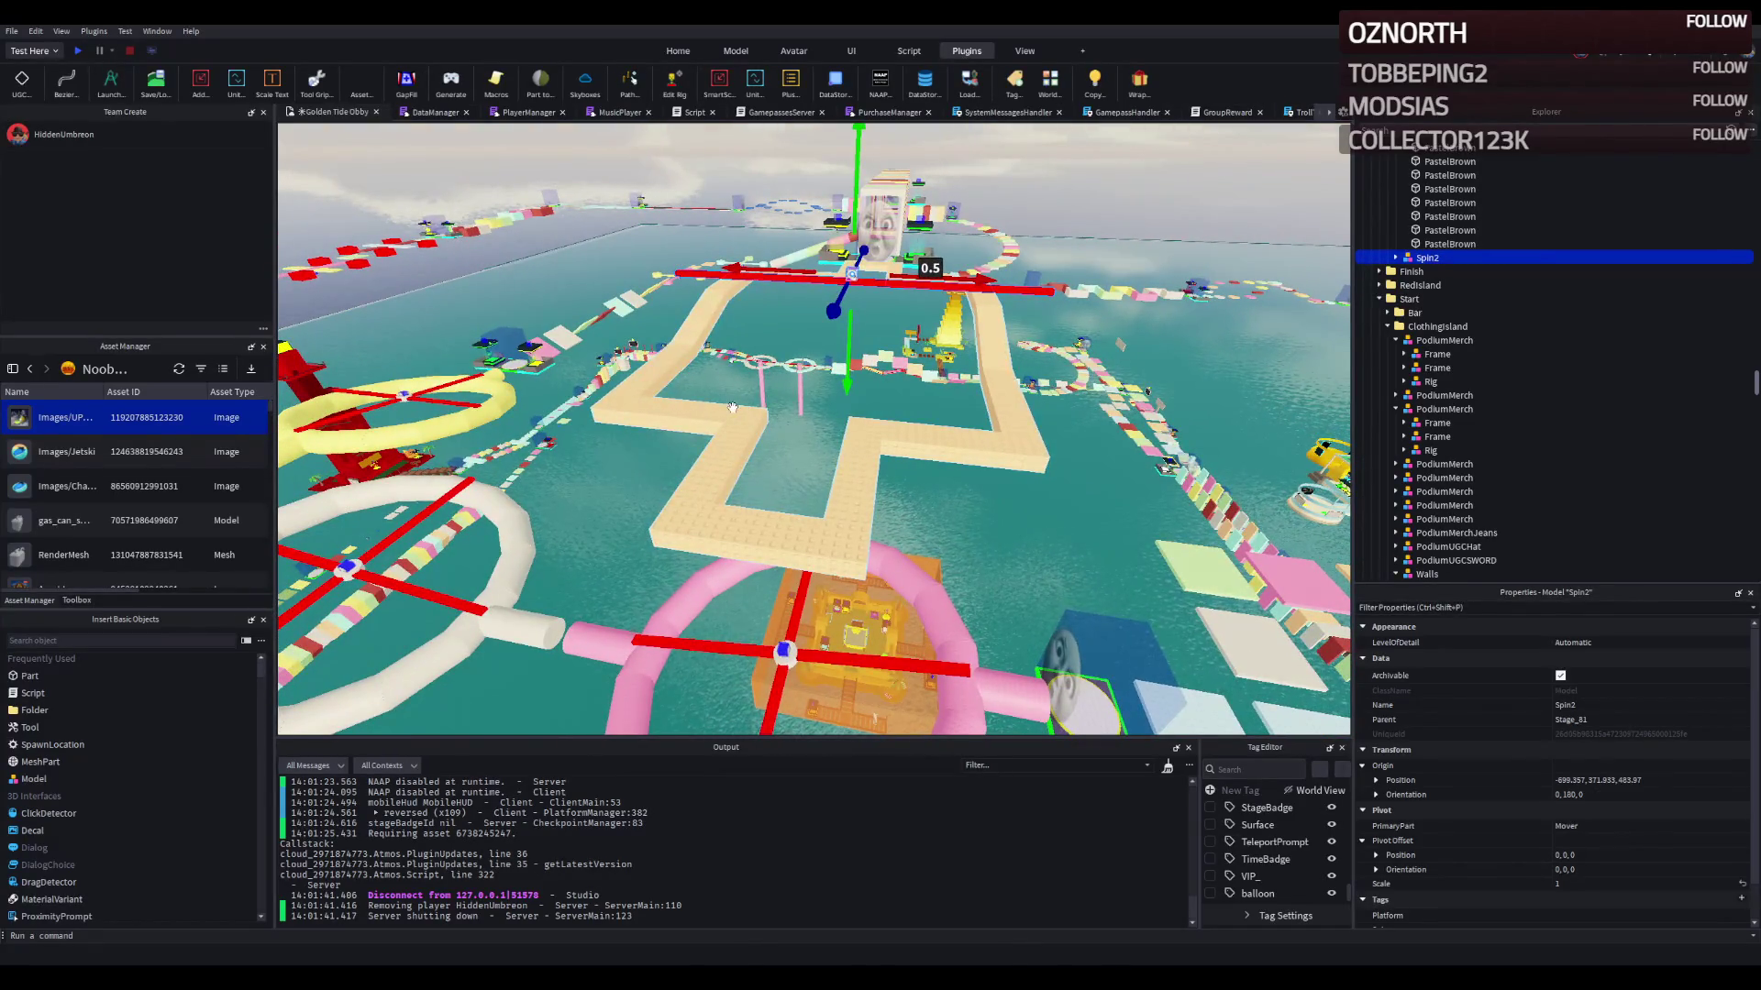
pyautogui.scroll(3, 731, 409)
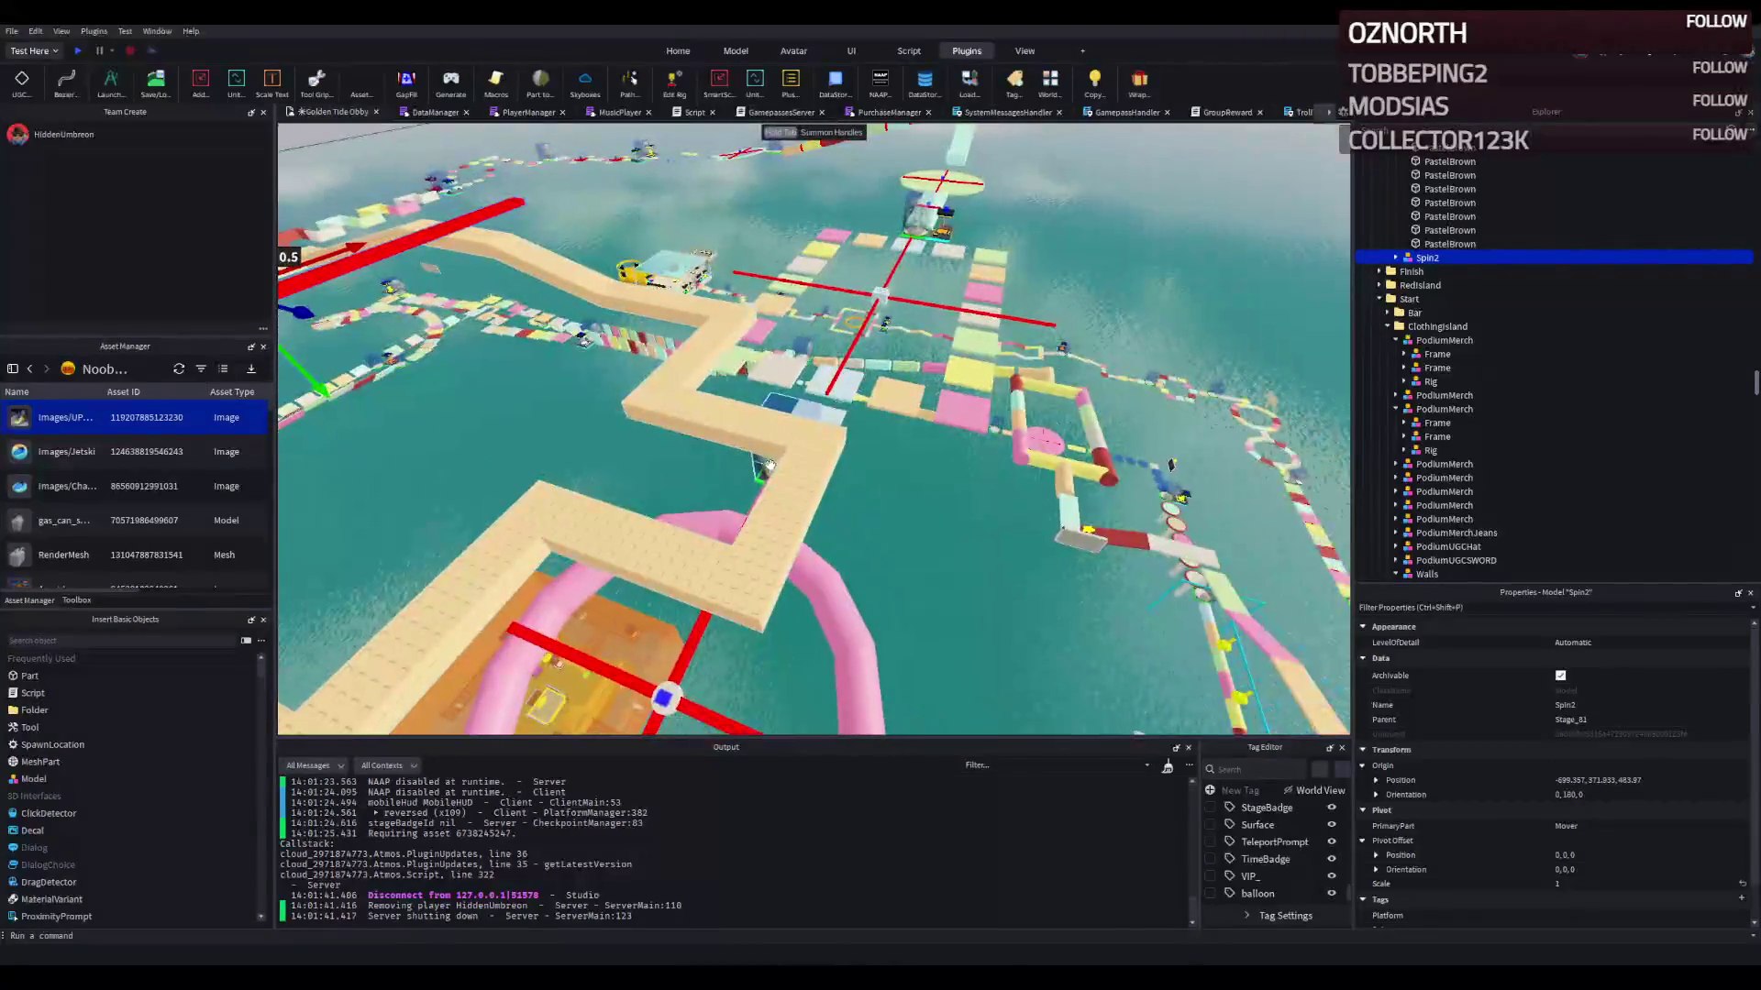
pyautogui.click(794, 489)
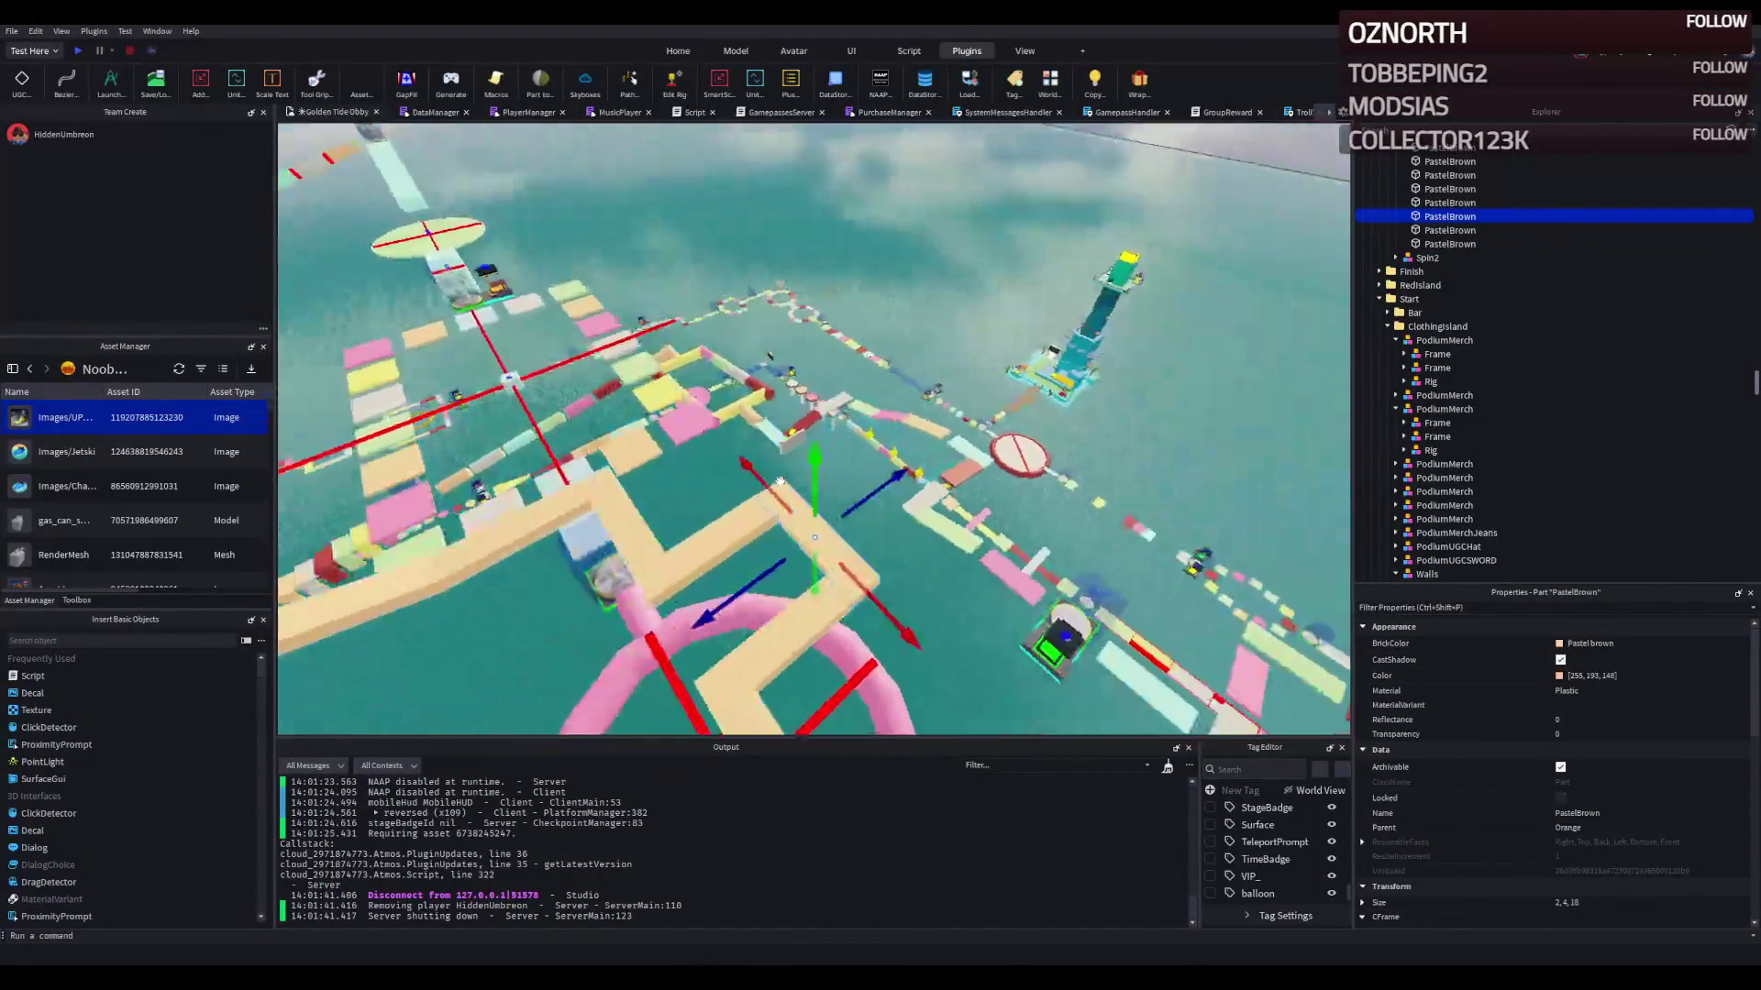
pyautogui.press('s')
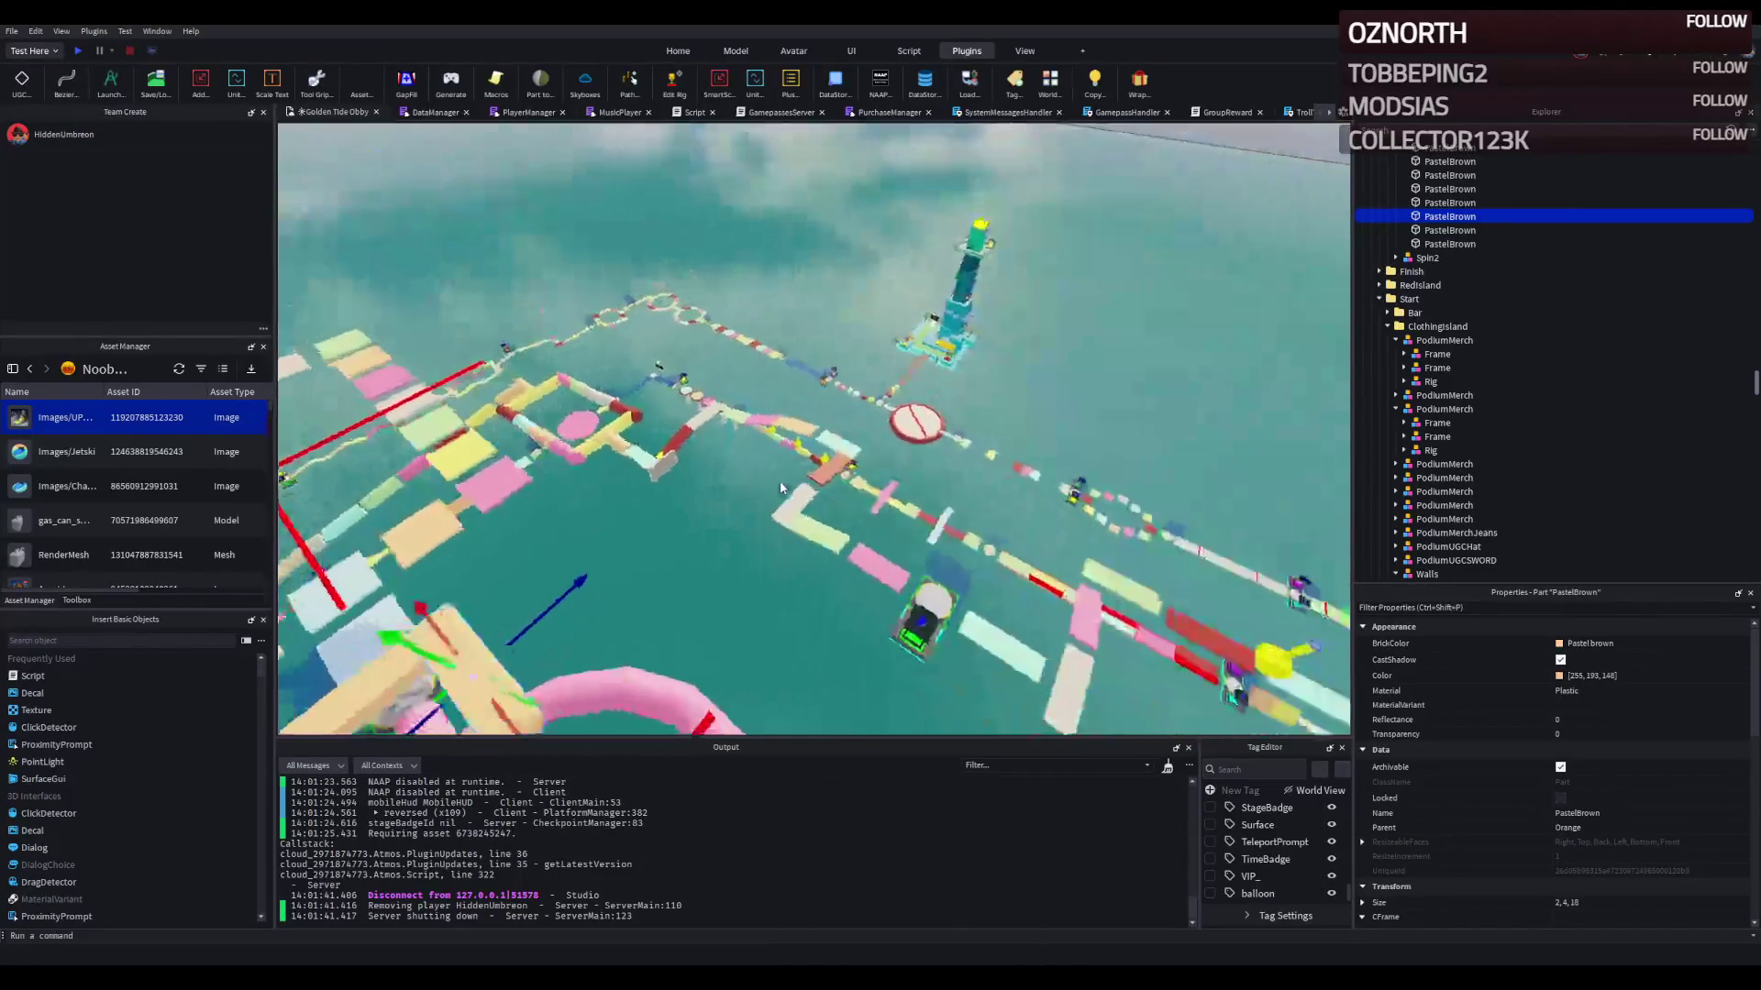
pyautogui.press('s')
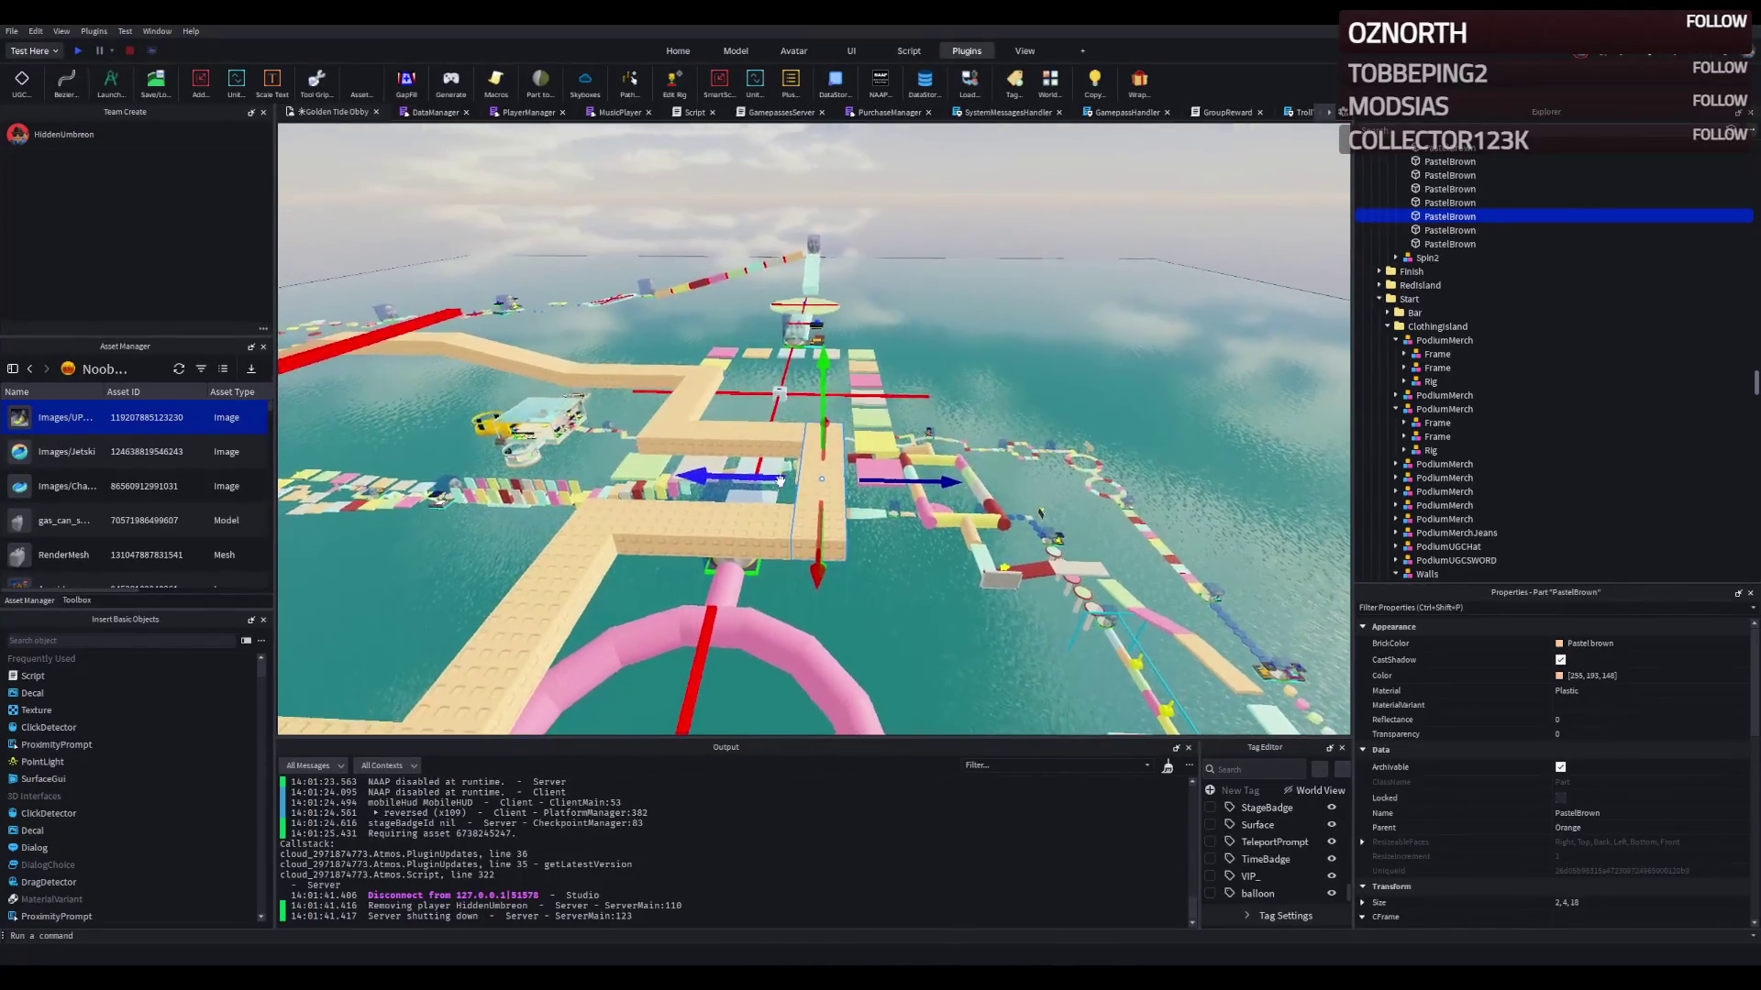
pyautogui.press('w')
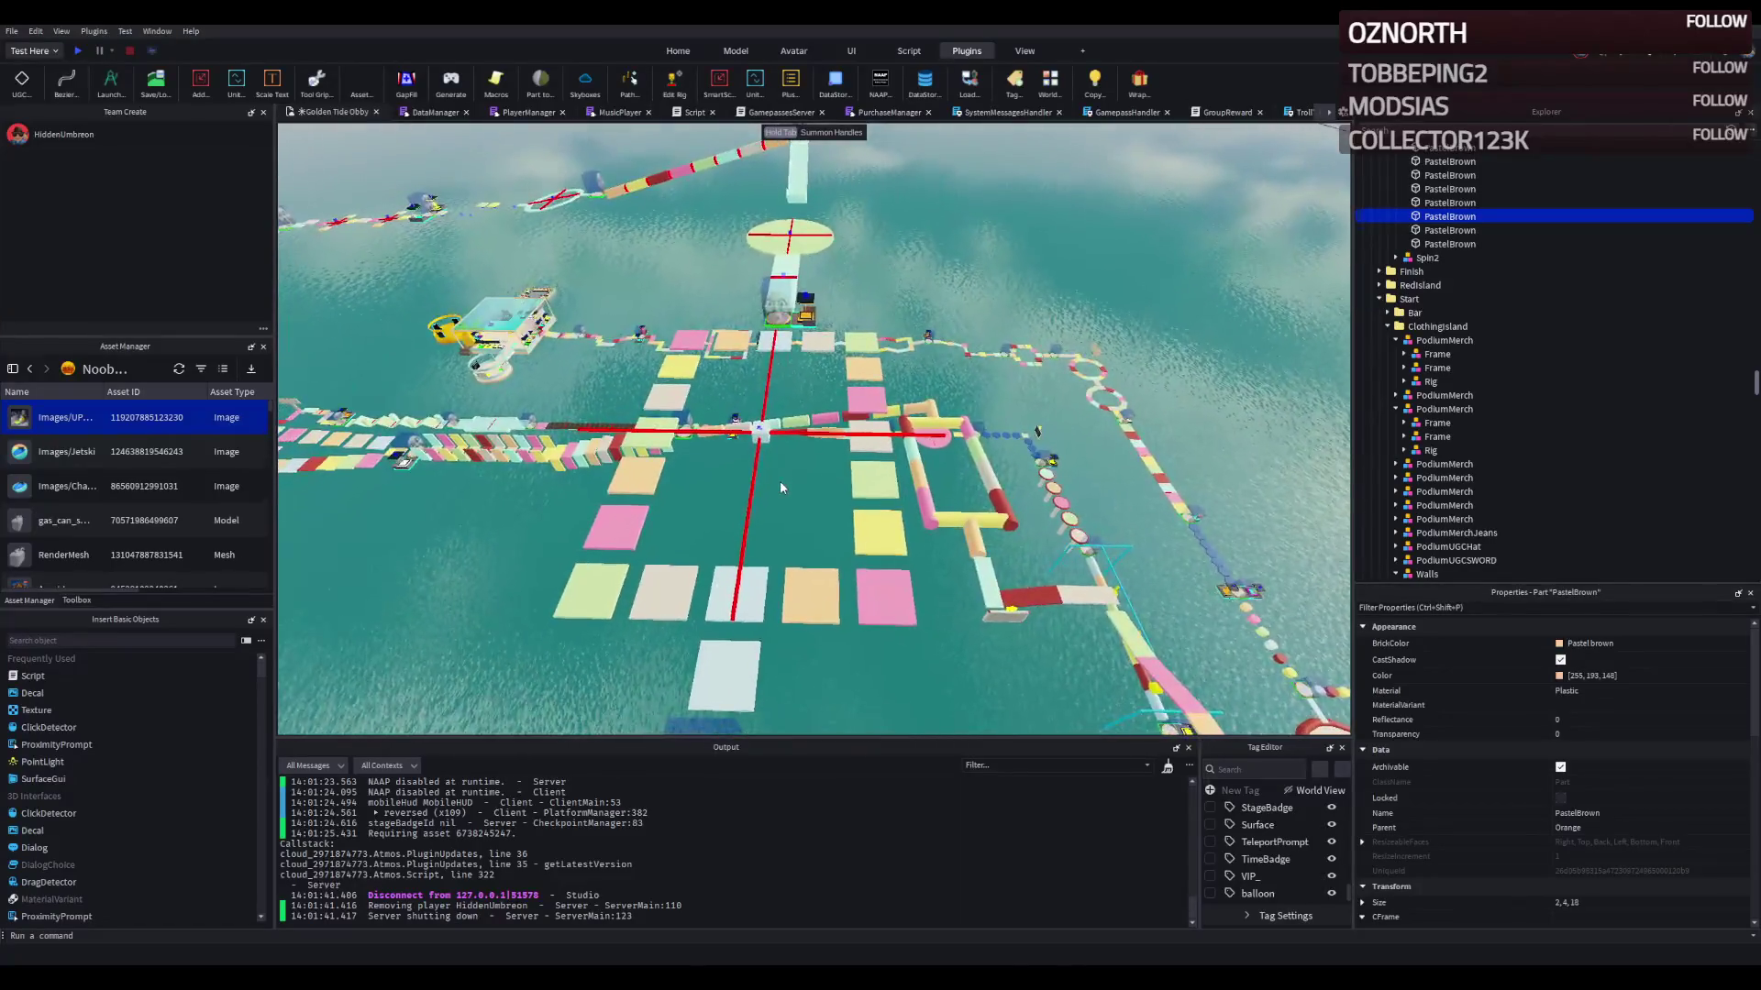
pyautogui.press('w')
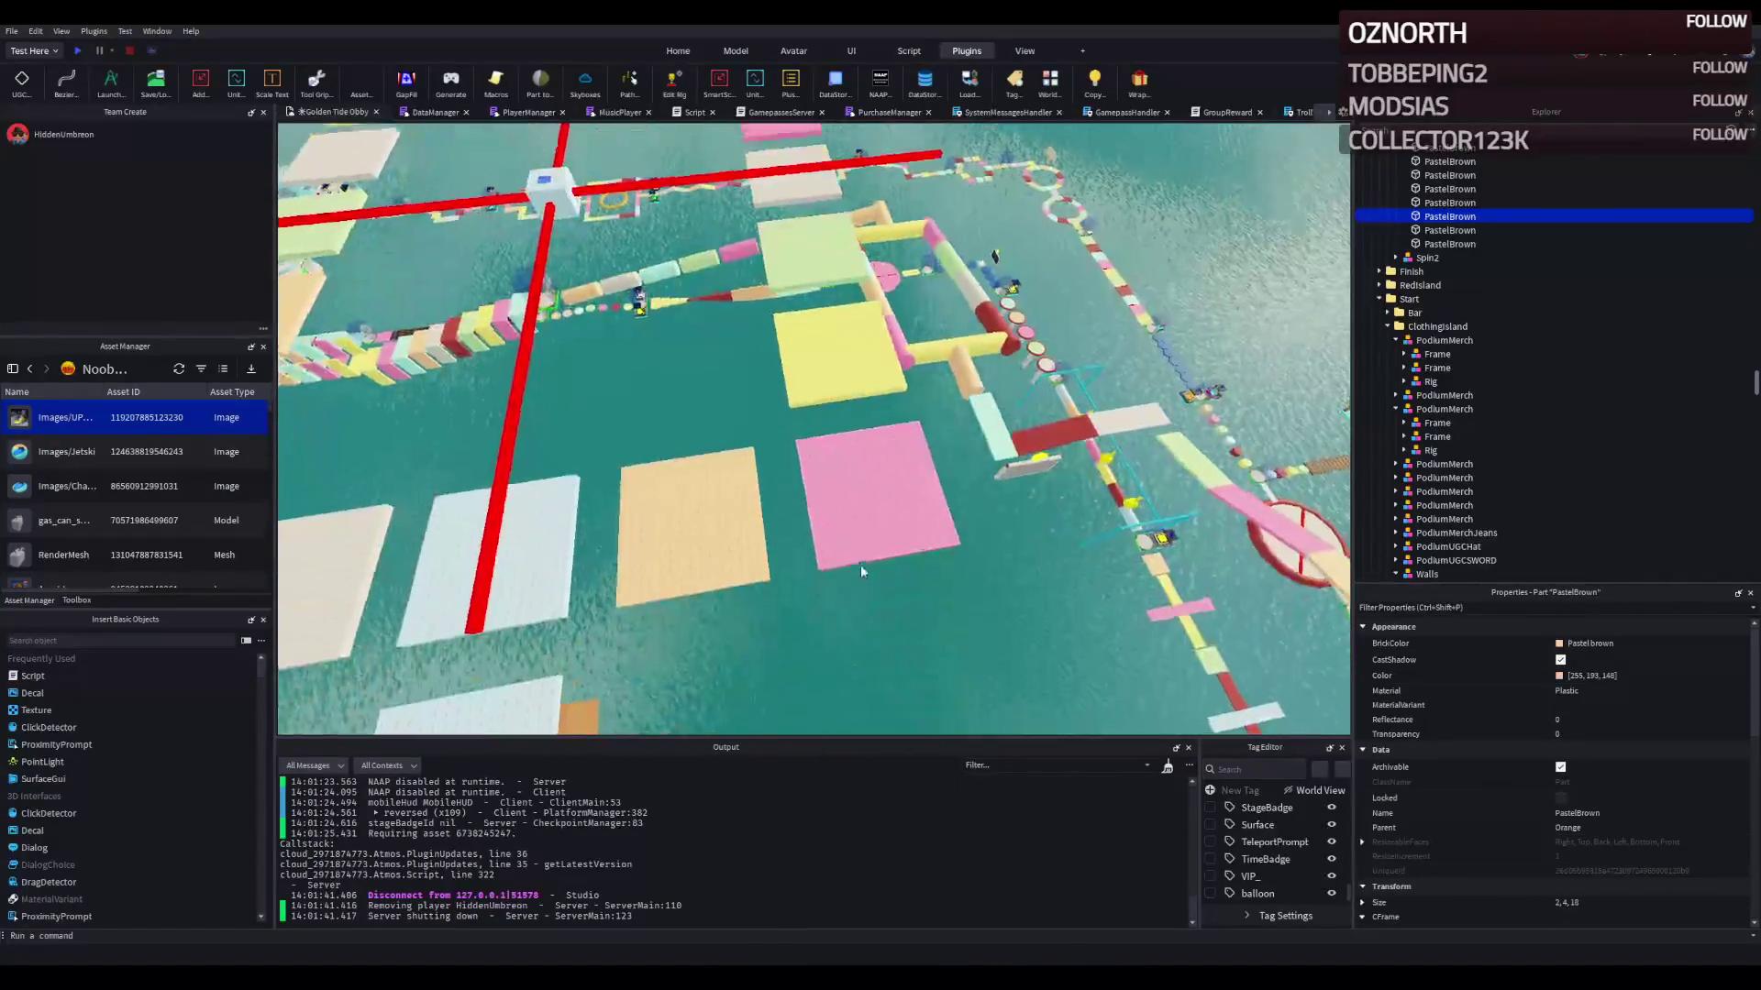
pyautogui.press('s')
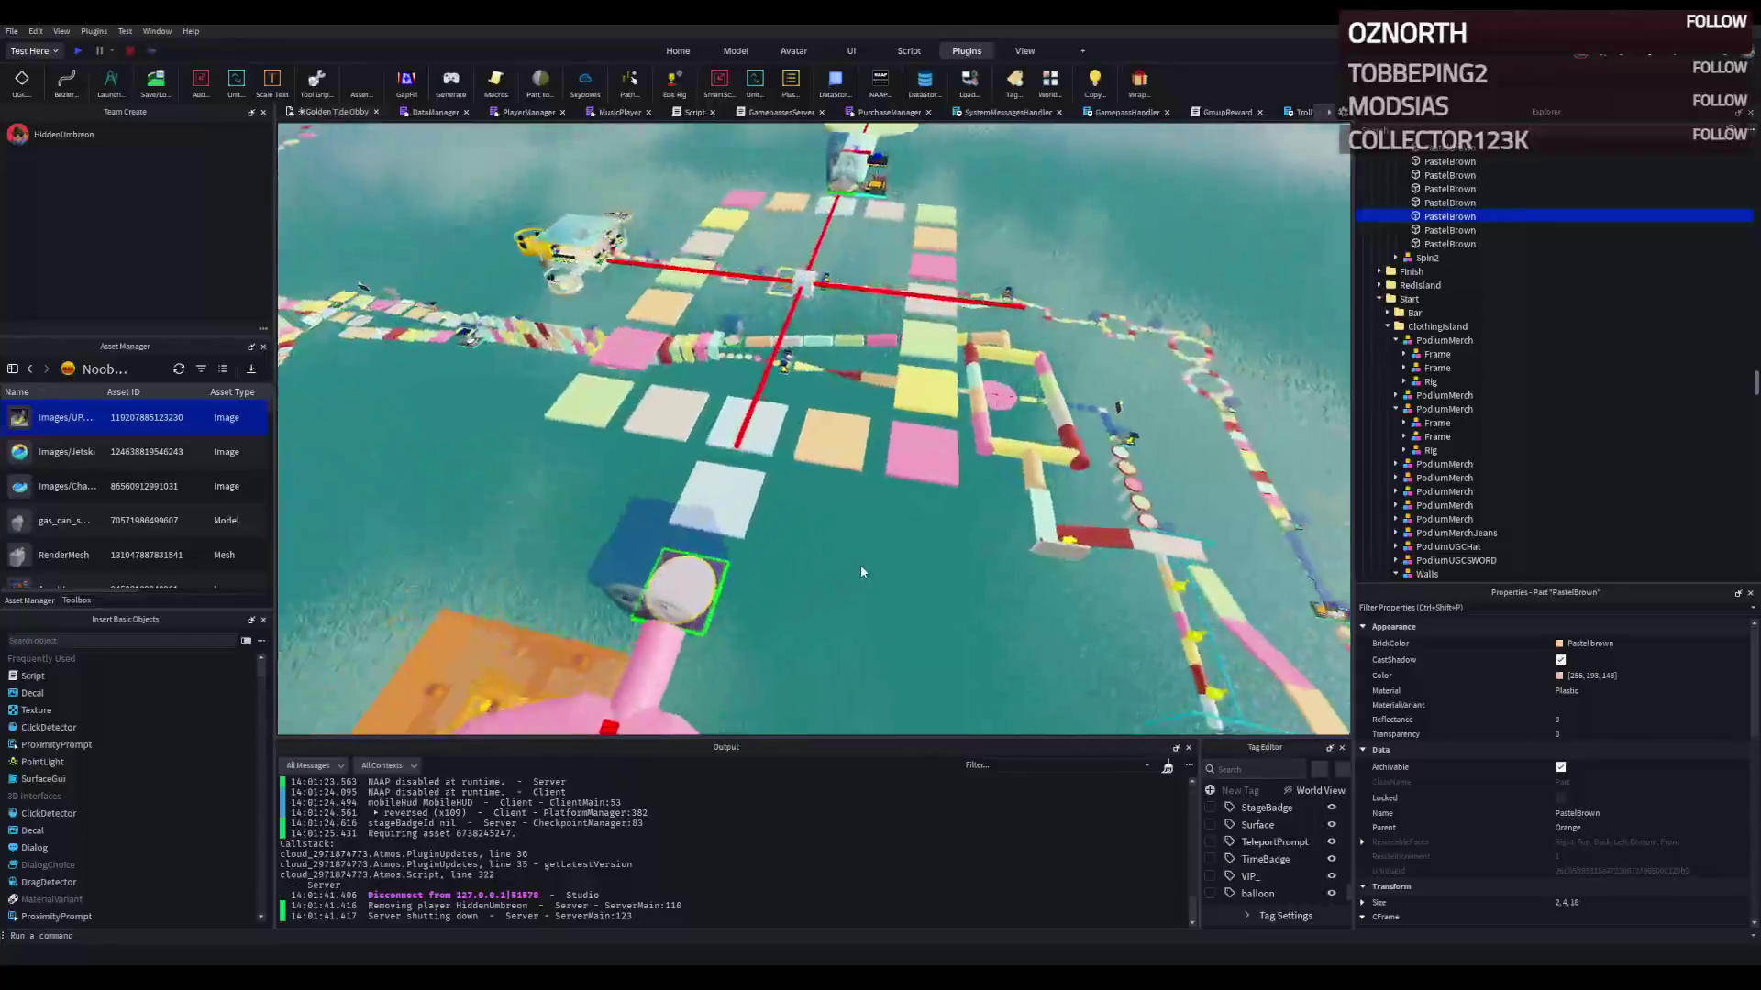
pyautogui.click(924, 495)
pyautogui.keyDown('ctrl'); pyautogui.click(712, 501); pyautogui.keyUp('ctrl')
# Step: Add another PastelBrown part and slide the selected tiles along the course in X
pyautogui.press('f')
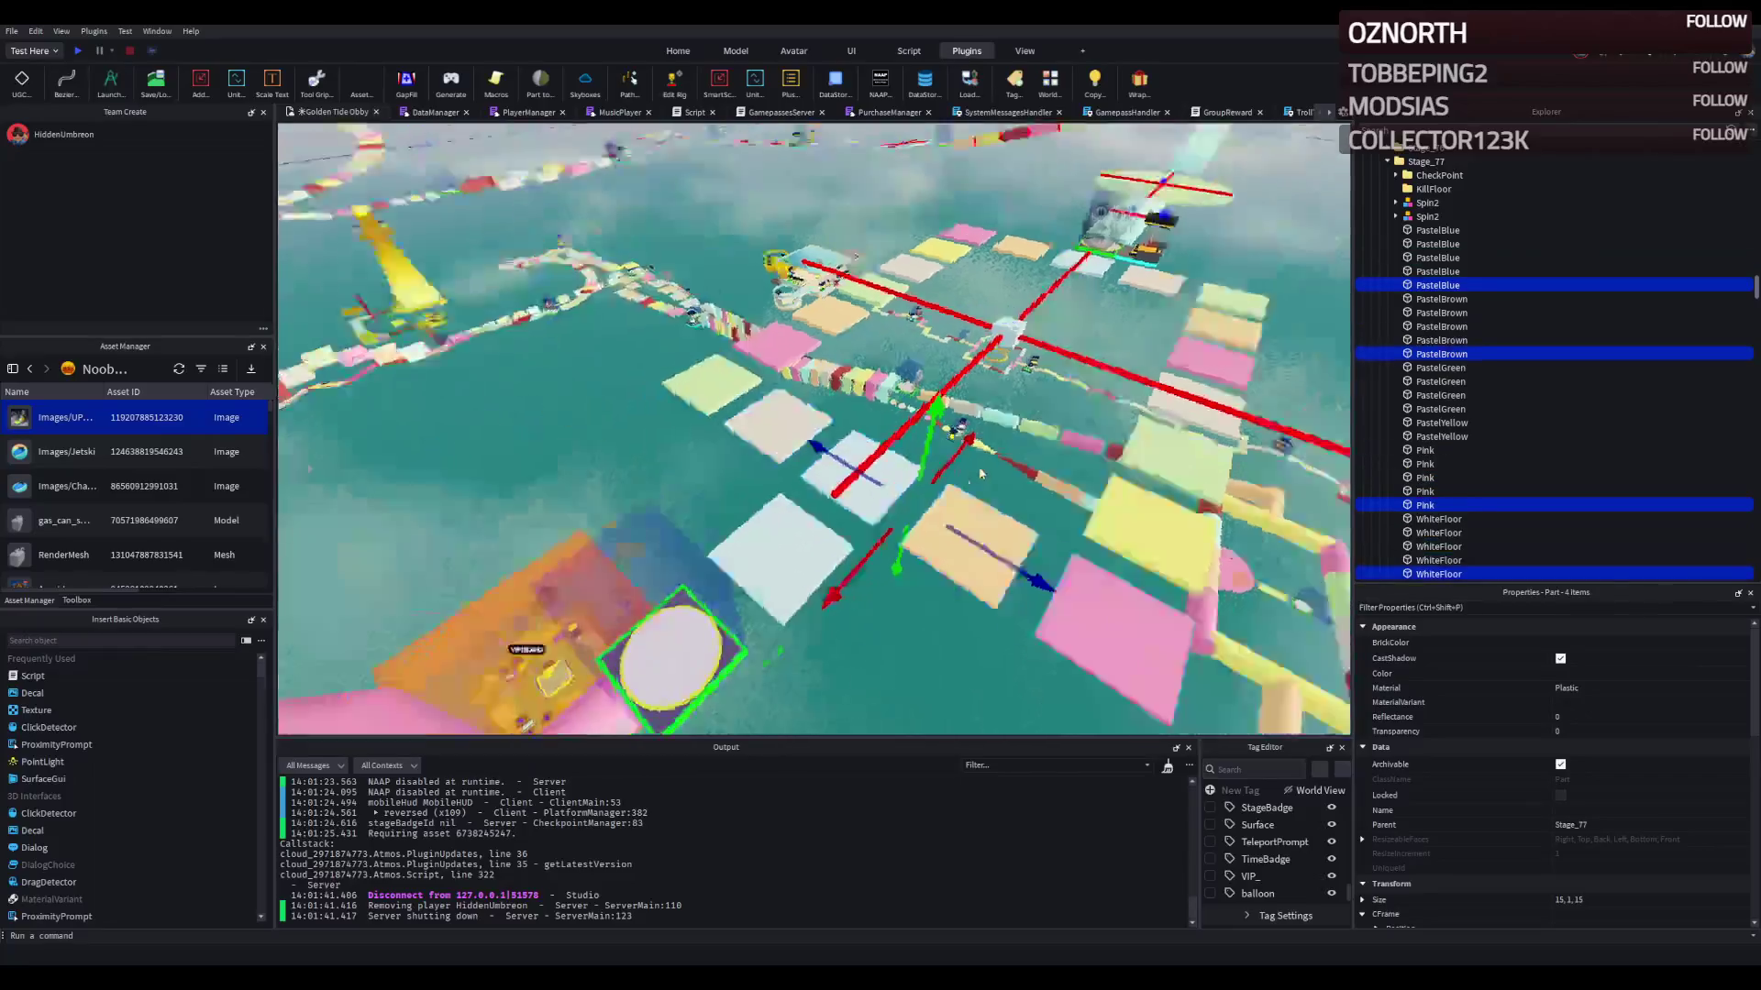
pyautogui.keyDown('ctrl'); pyautogui.click(894, 582); pyautogui.keyUp('ctrl')
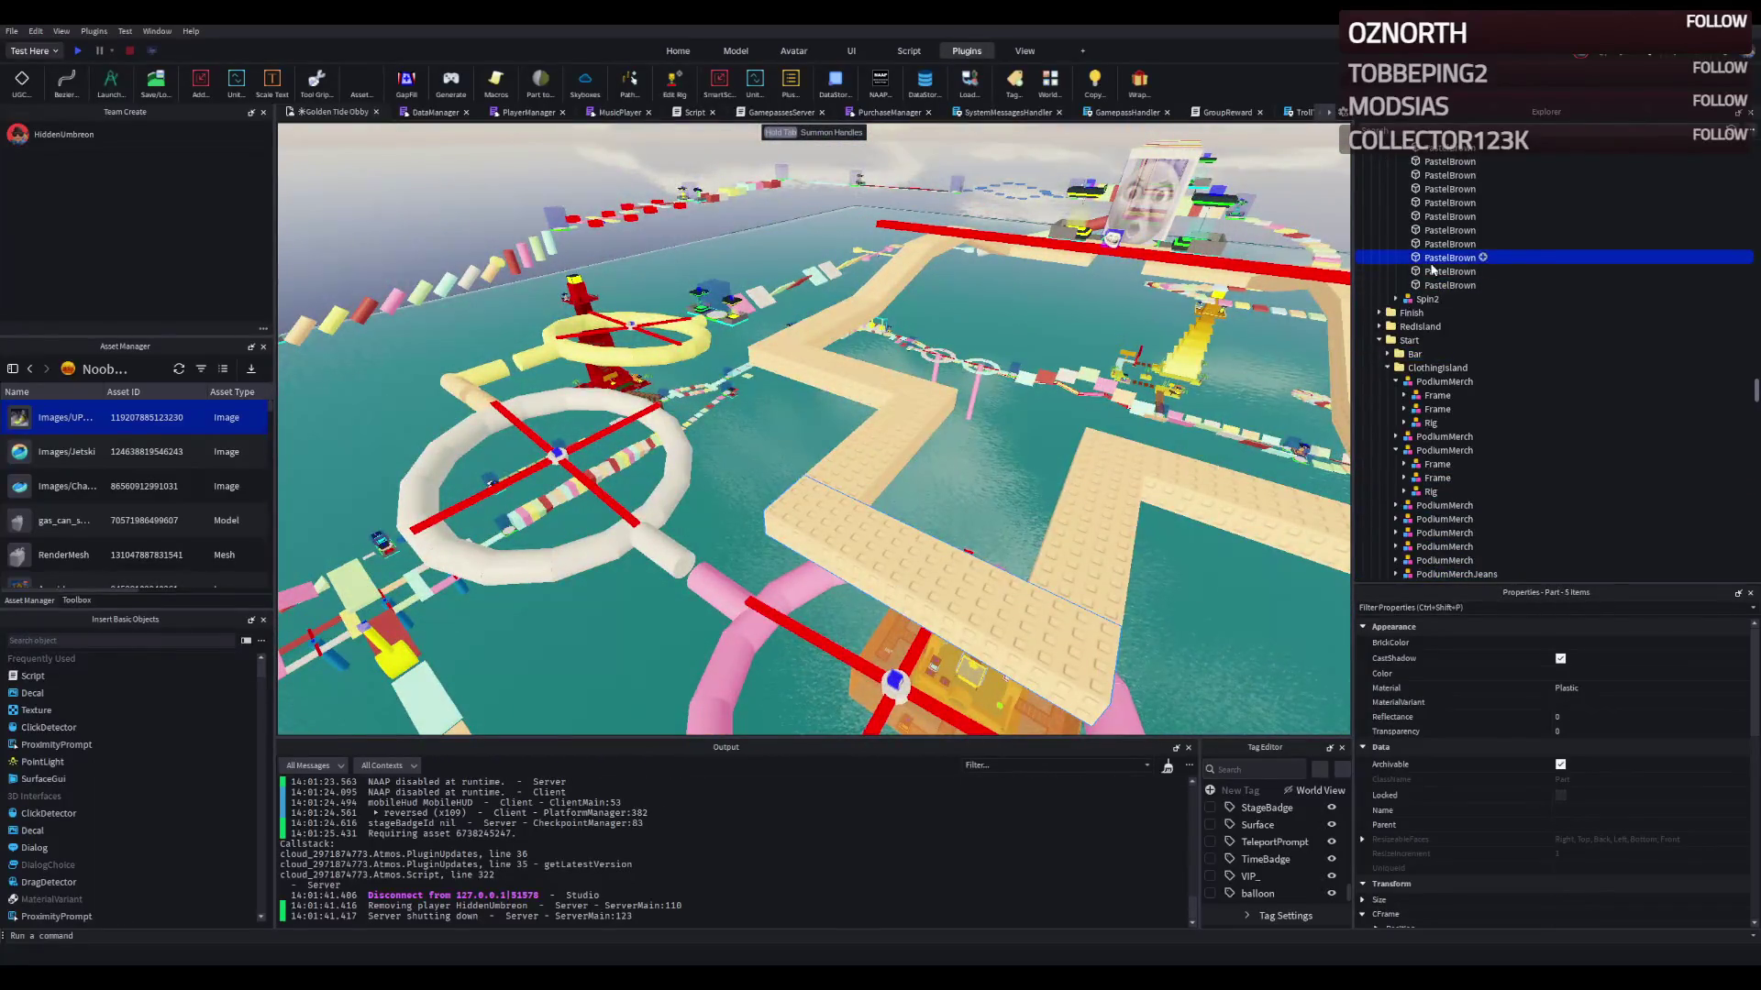
pyautogui.scroll(7, 1467, 275)
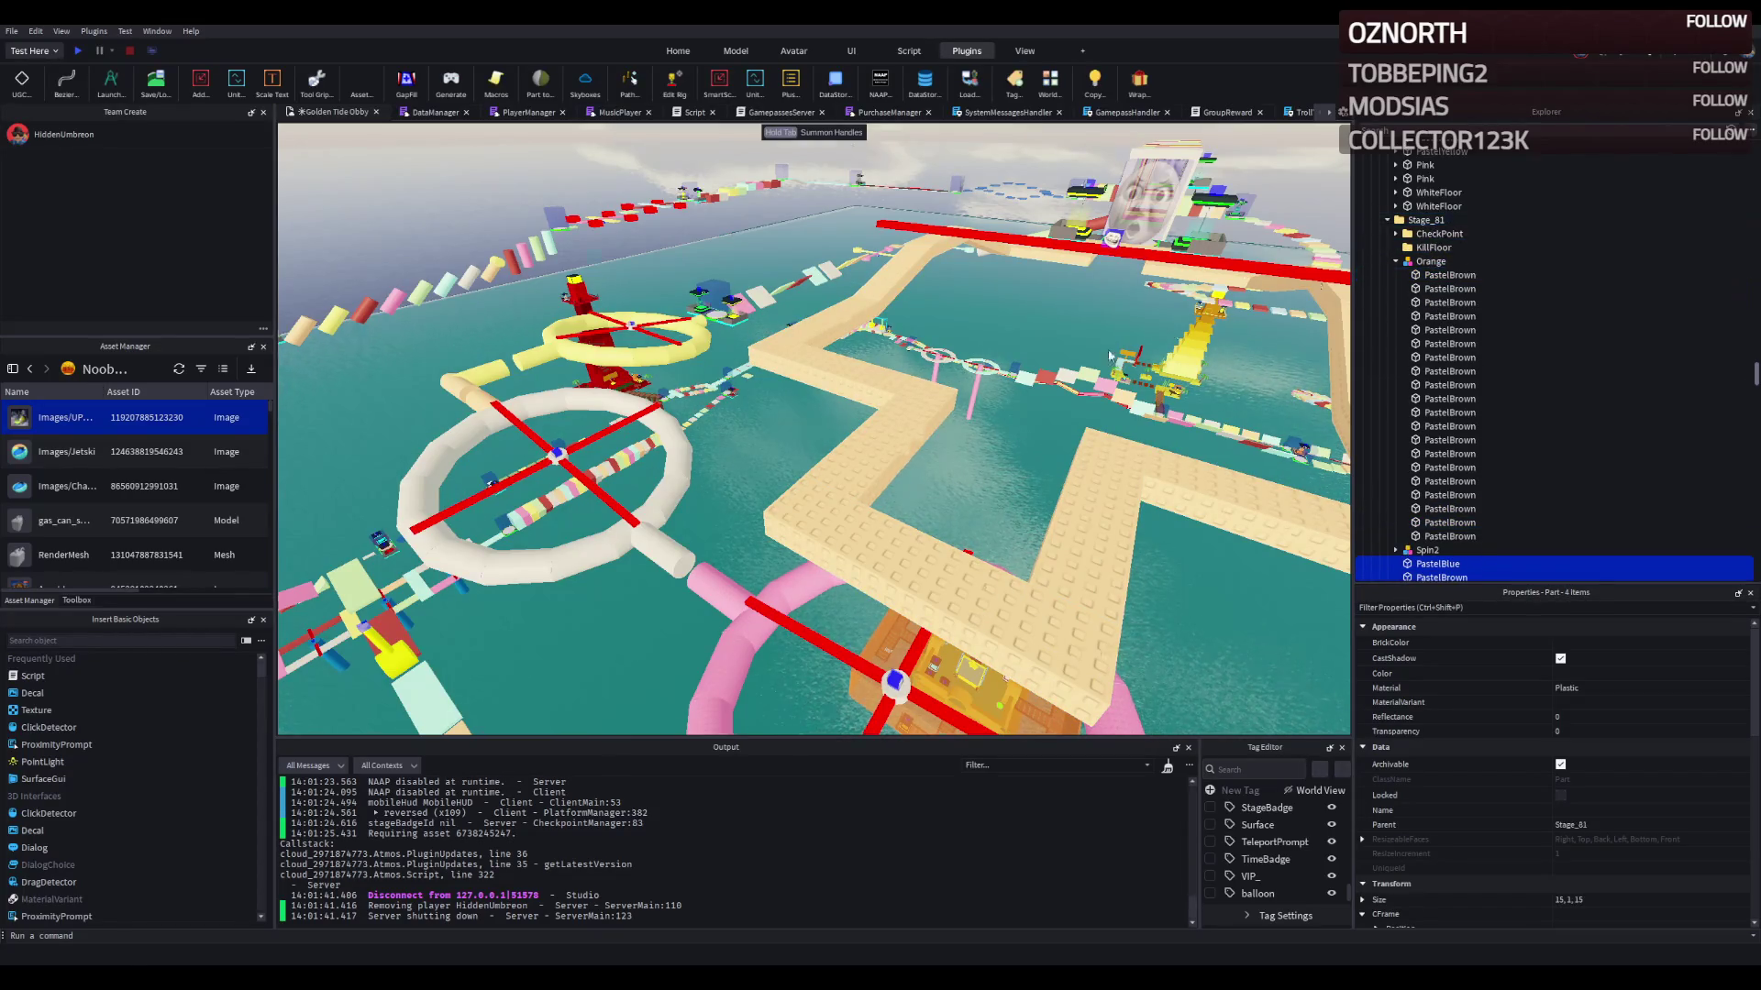
pyautogui.press('f')
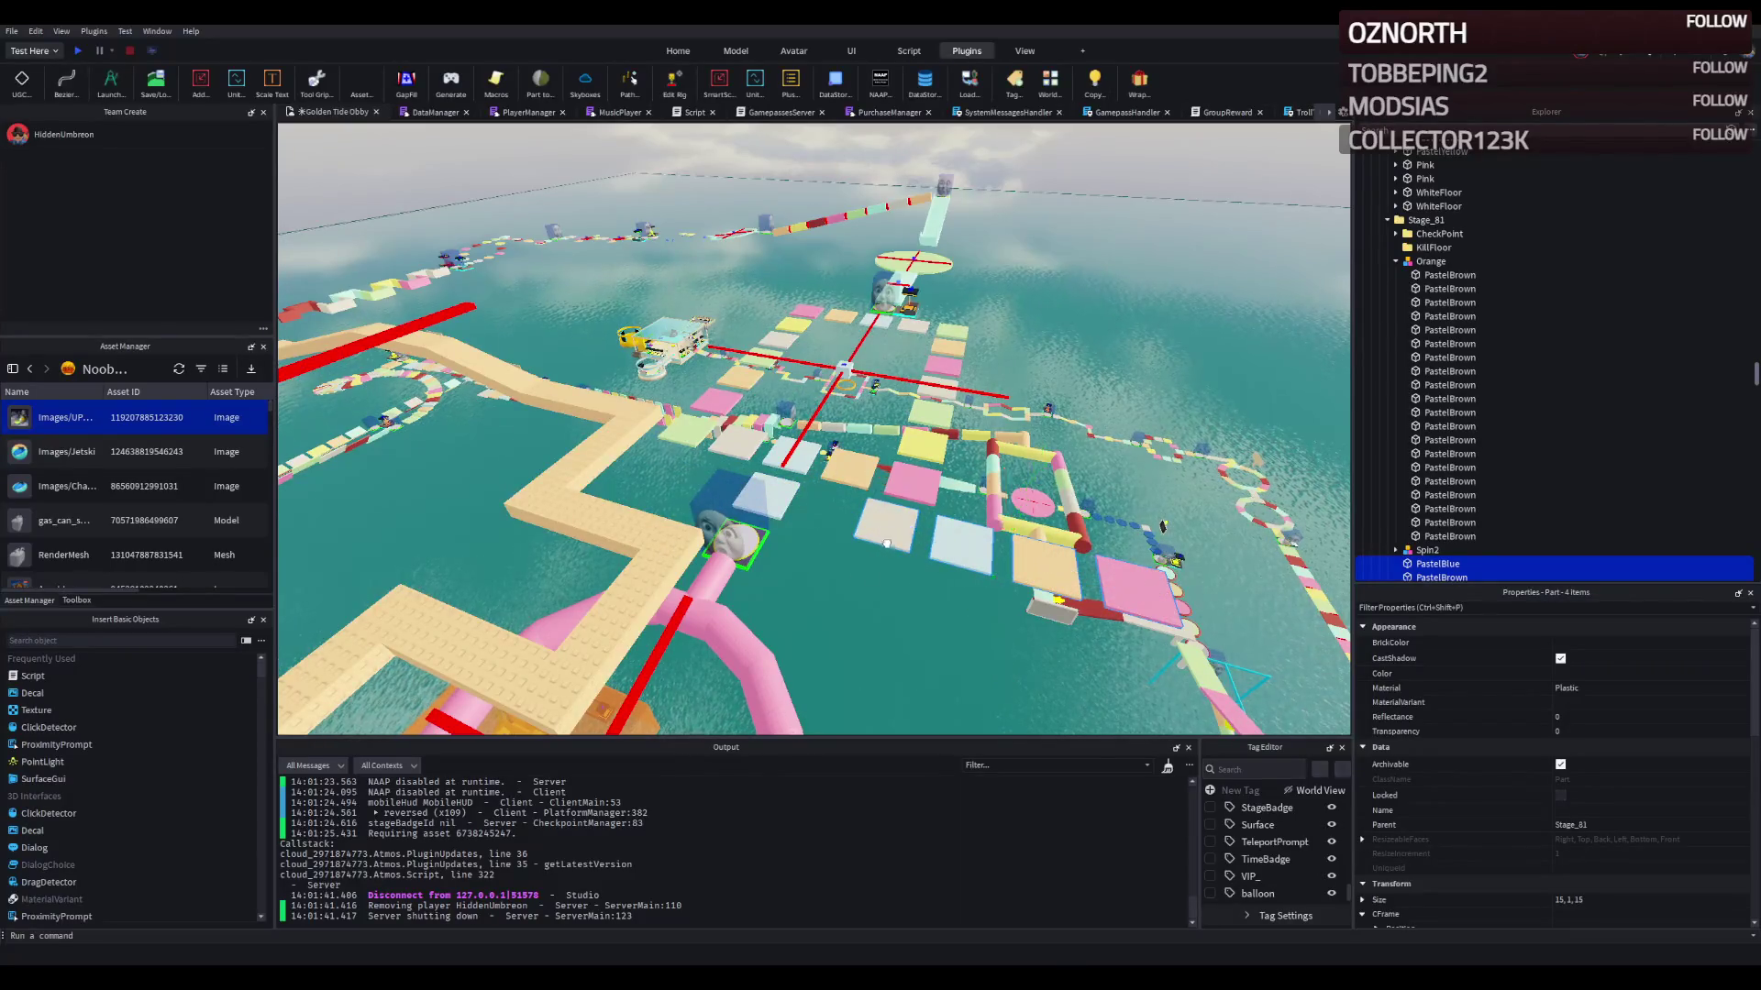
pyautogui.moveTo(670, 623); pyautogui.dragTo(661, 612)
pyautogui.press('a')
pyautogui.press('w')
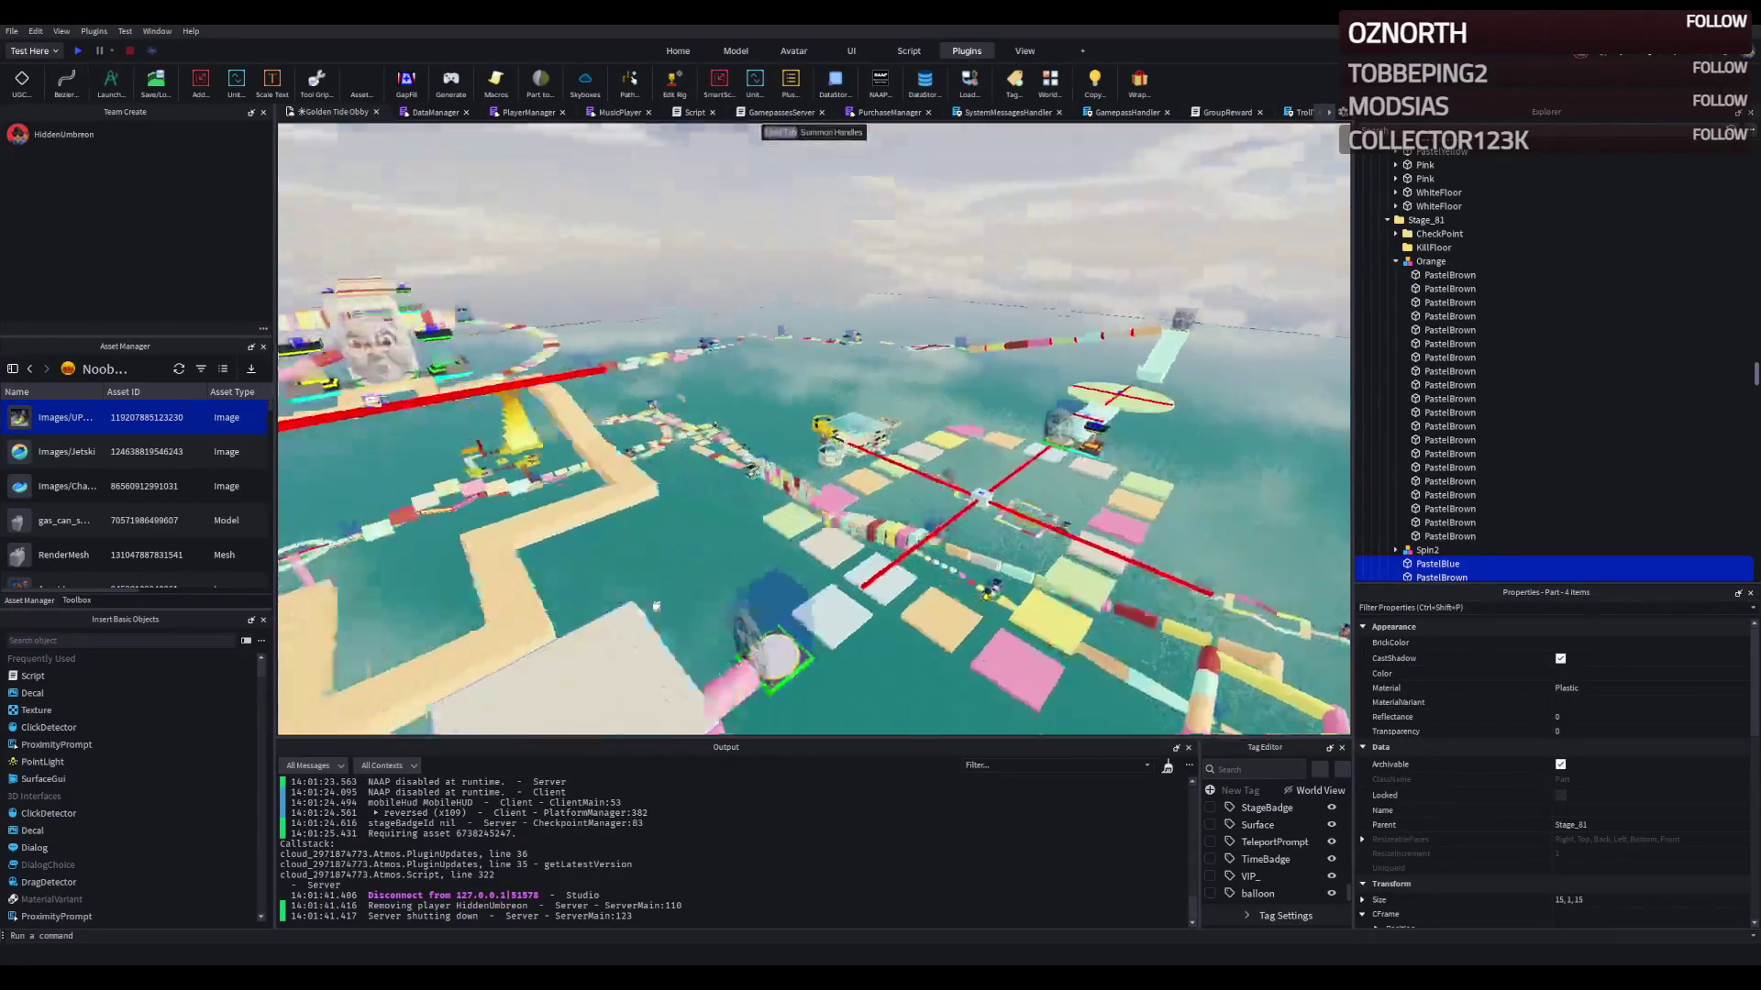
pyautogui.press('w')
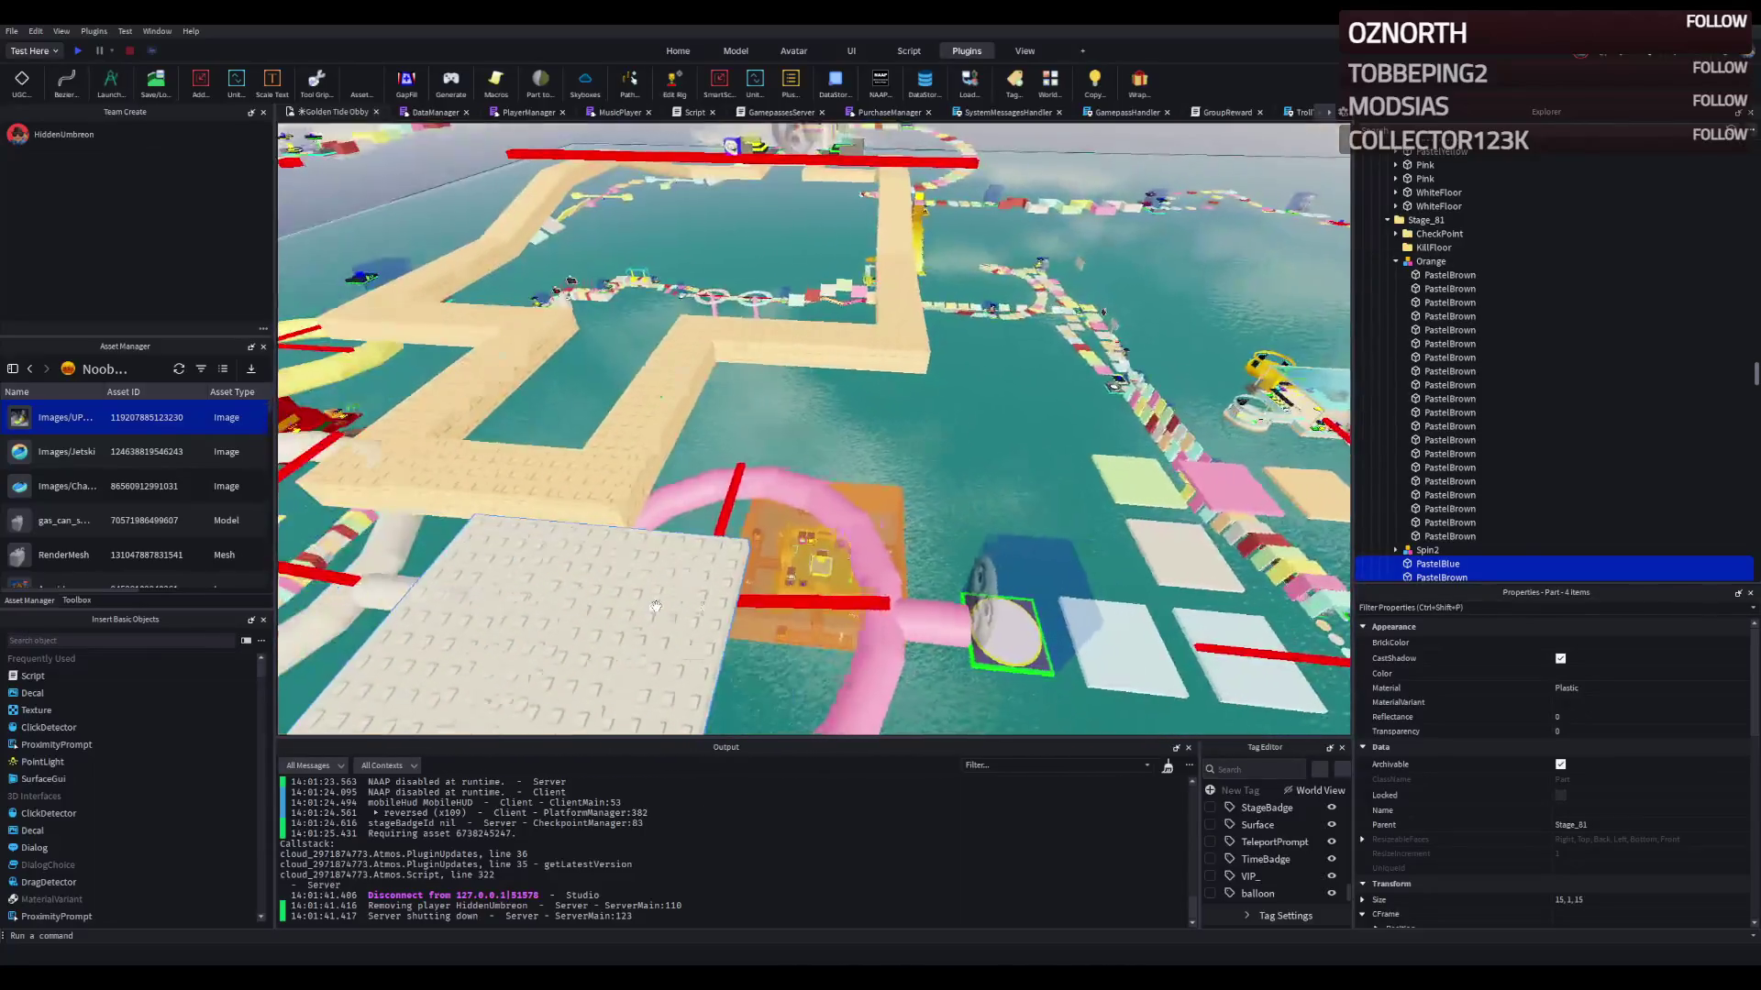
pyautogui.press('w')
pyautogui.press('e')
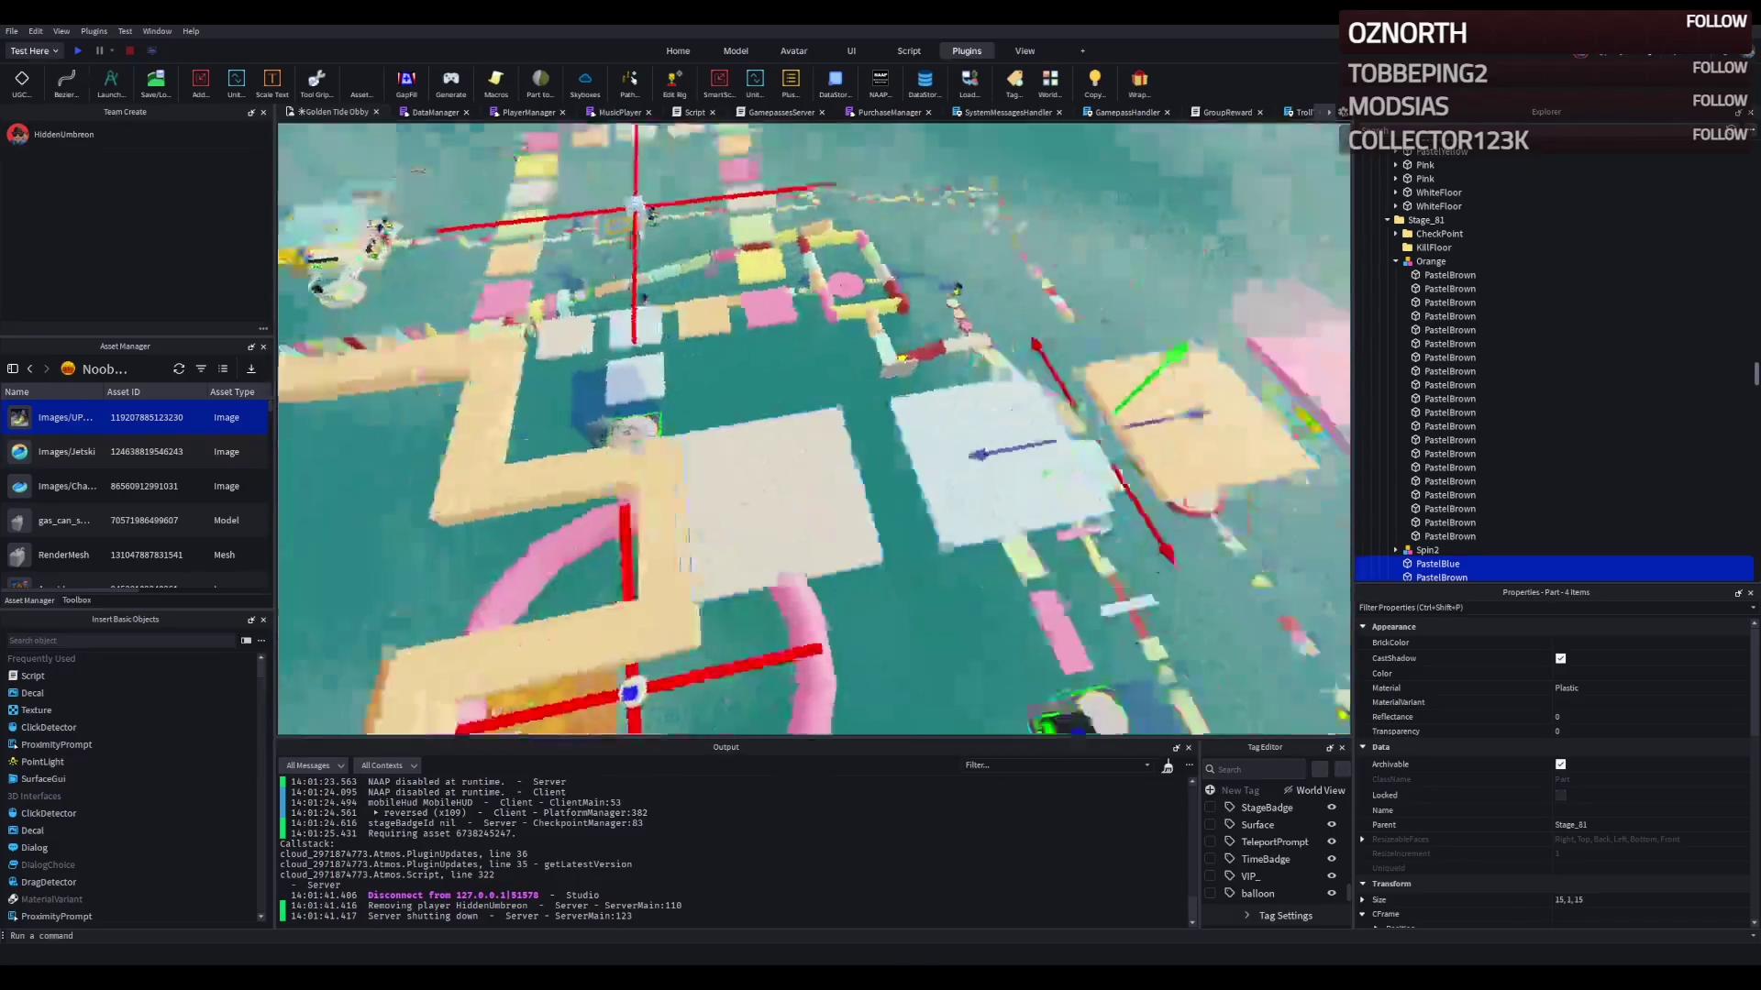
pyautogui.press('s')
pyautogui.moveTo(853, 267); pyautogui.dragTo(900, 266)
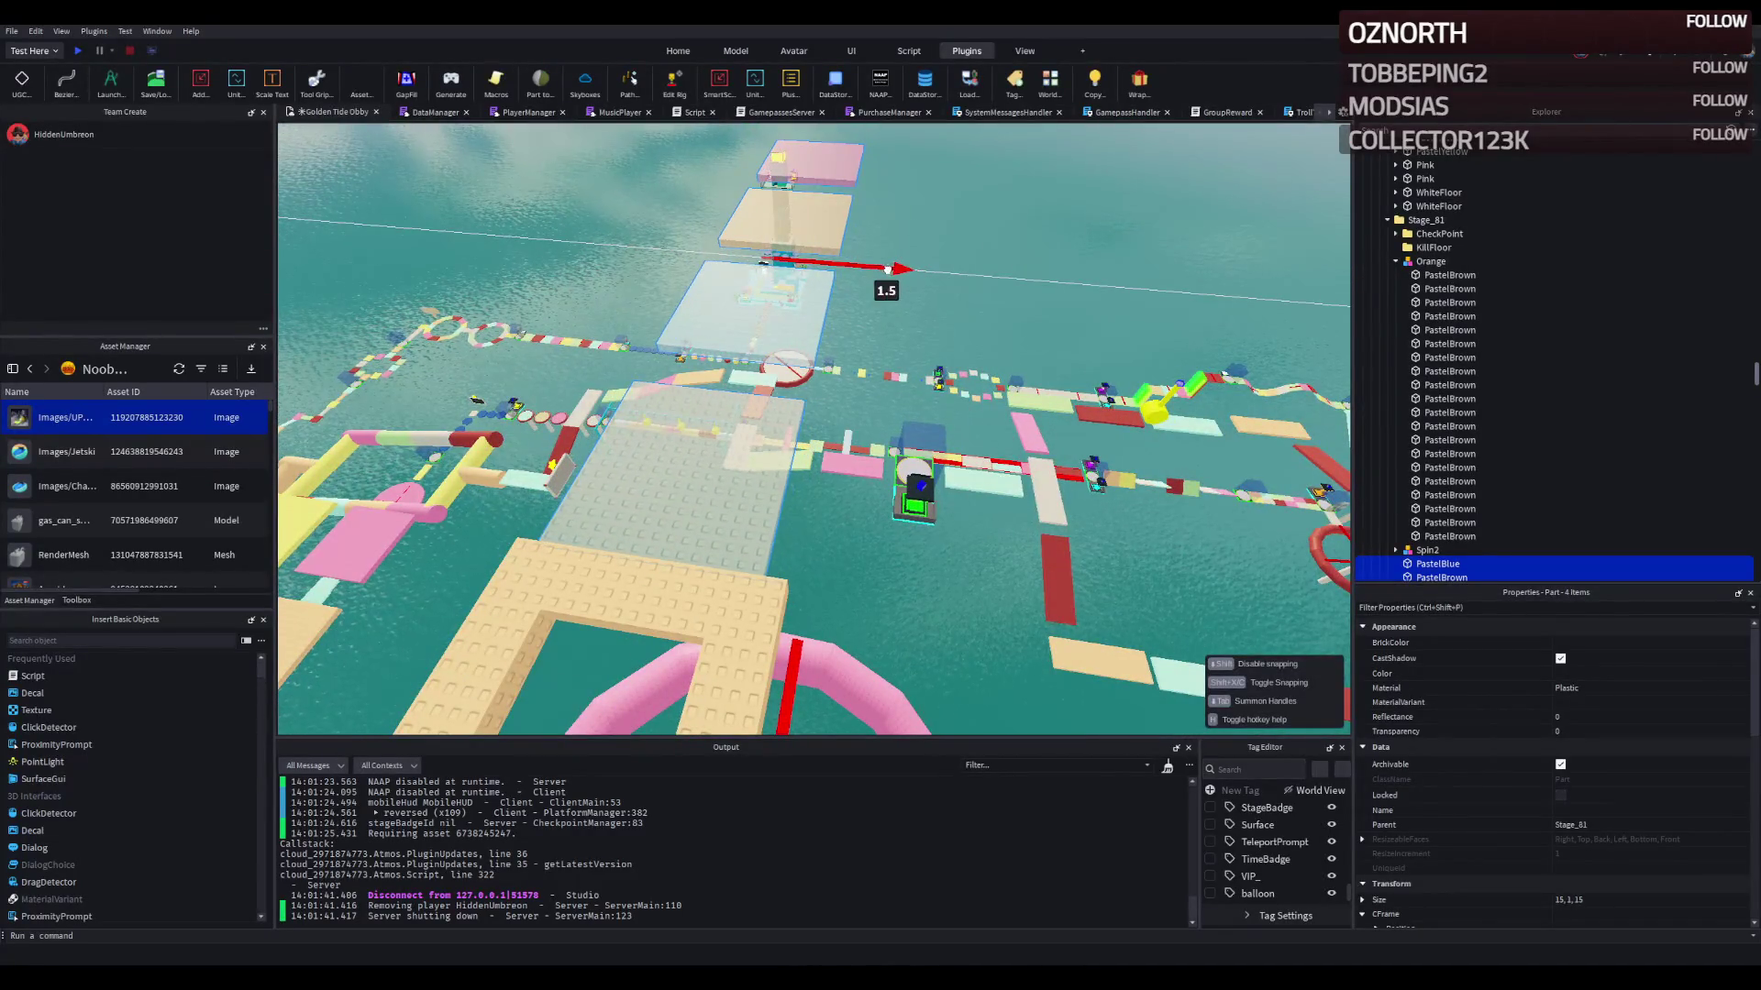
pyautogui.press('q')
pyautogui.press('e')
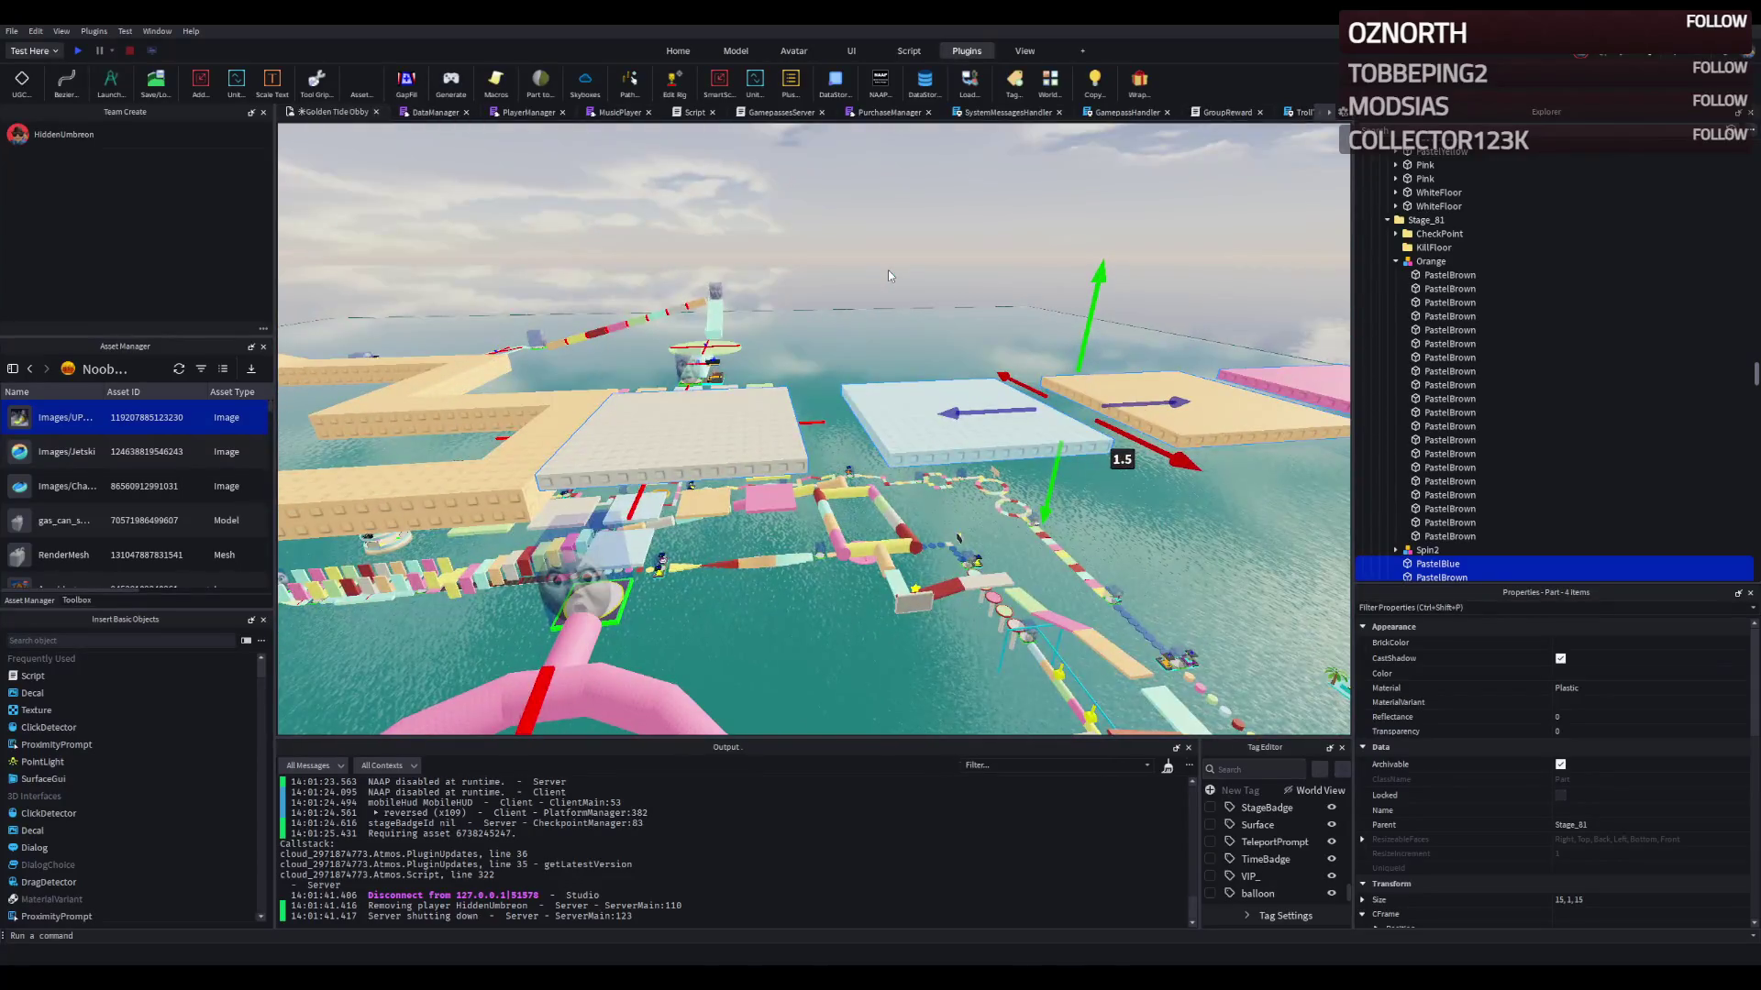
pyautogui.press('d')
# Step: Tilt WhiteFloor, PastelBlue (about 20°), PastelBrown (15°) and Pink with the Rotate tool
pyautogui.click(725, 420)
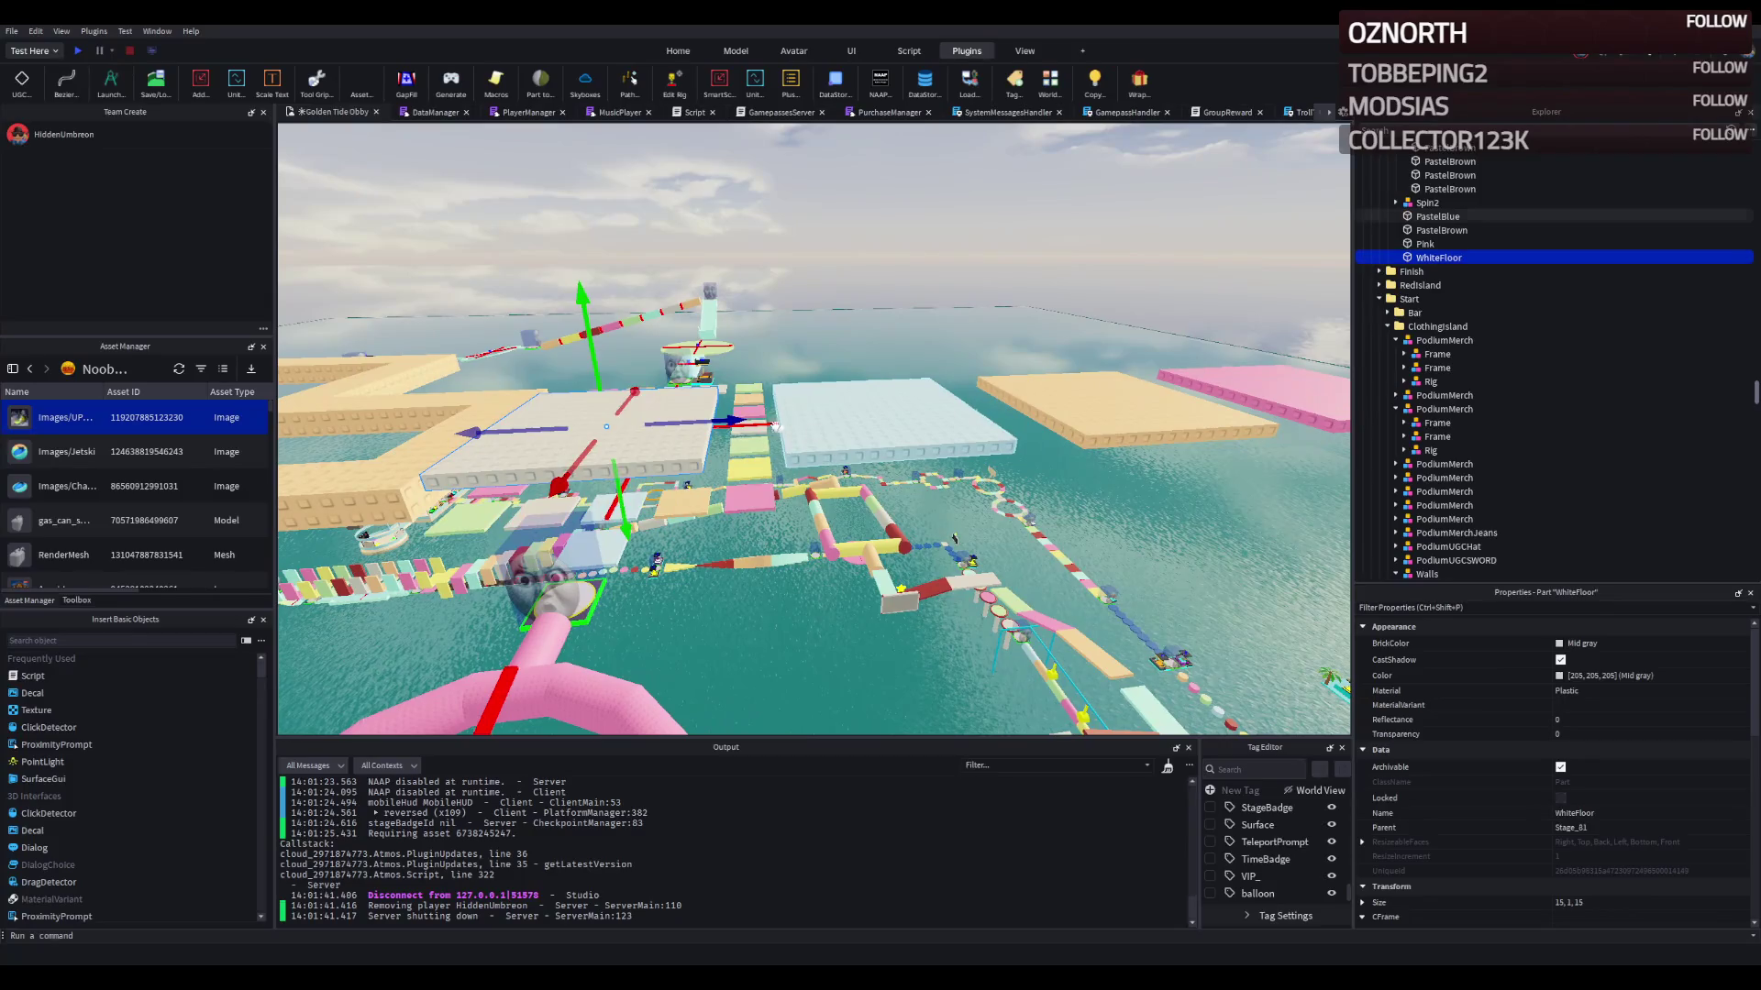
pyautogui.hotkey('ctrl', '4')
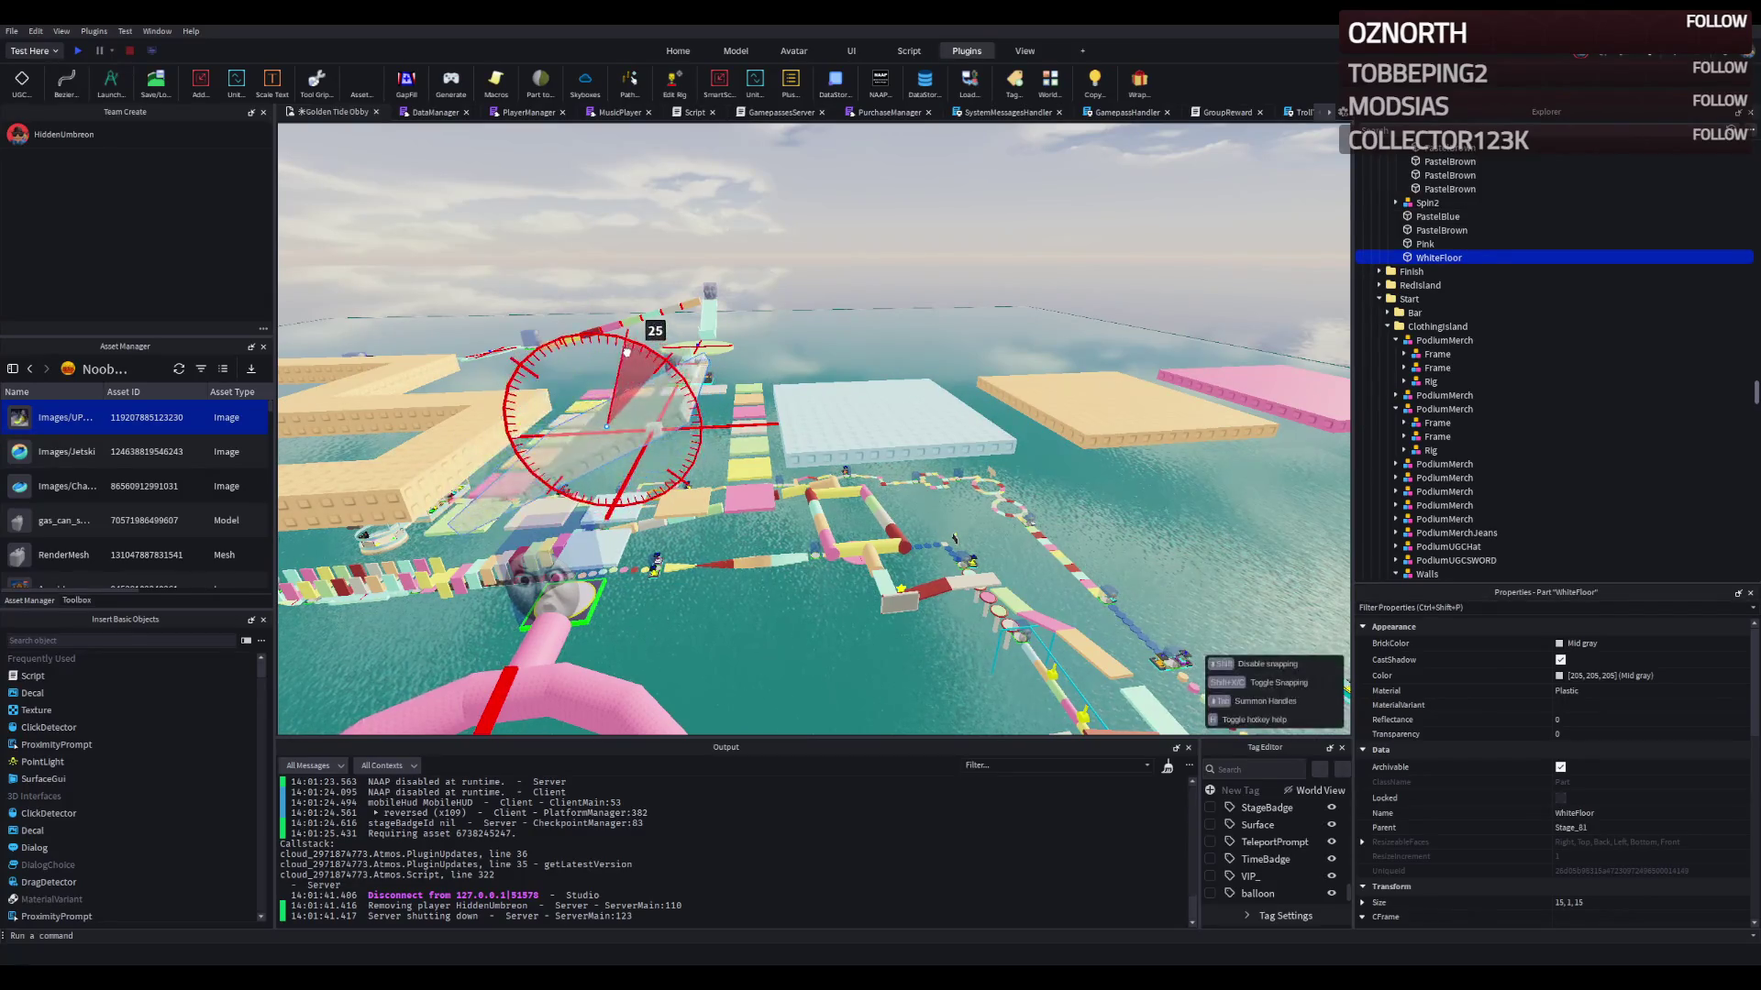
pyautogui.click(887, 383)
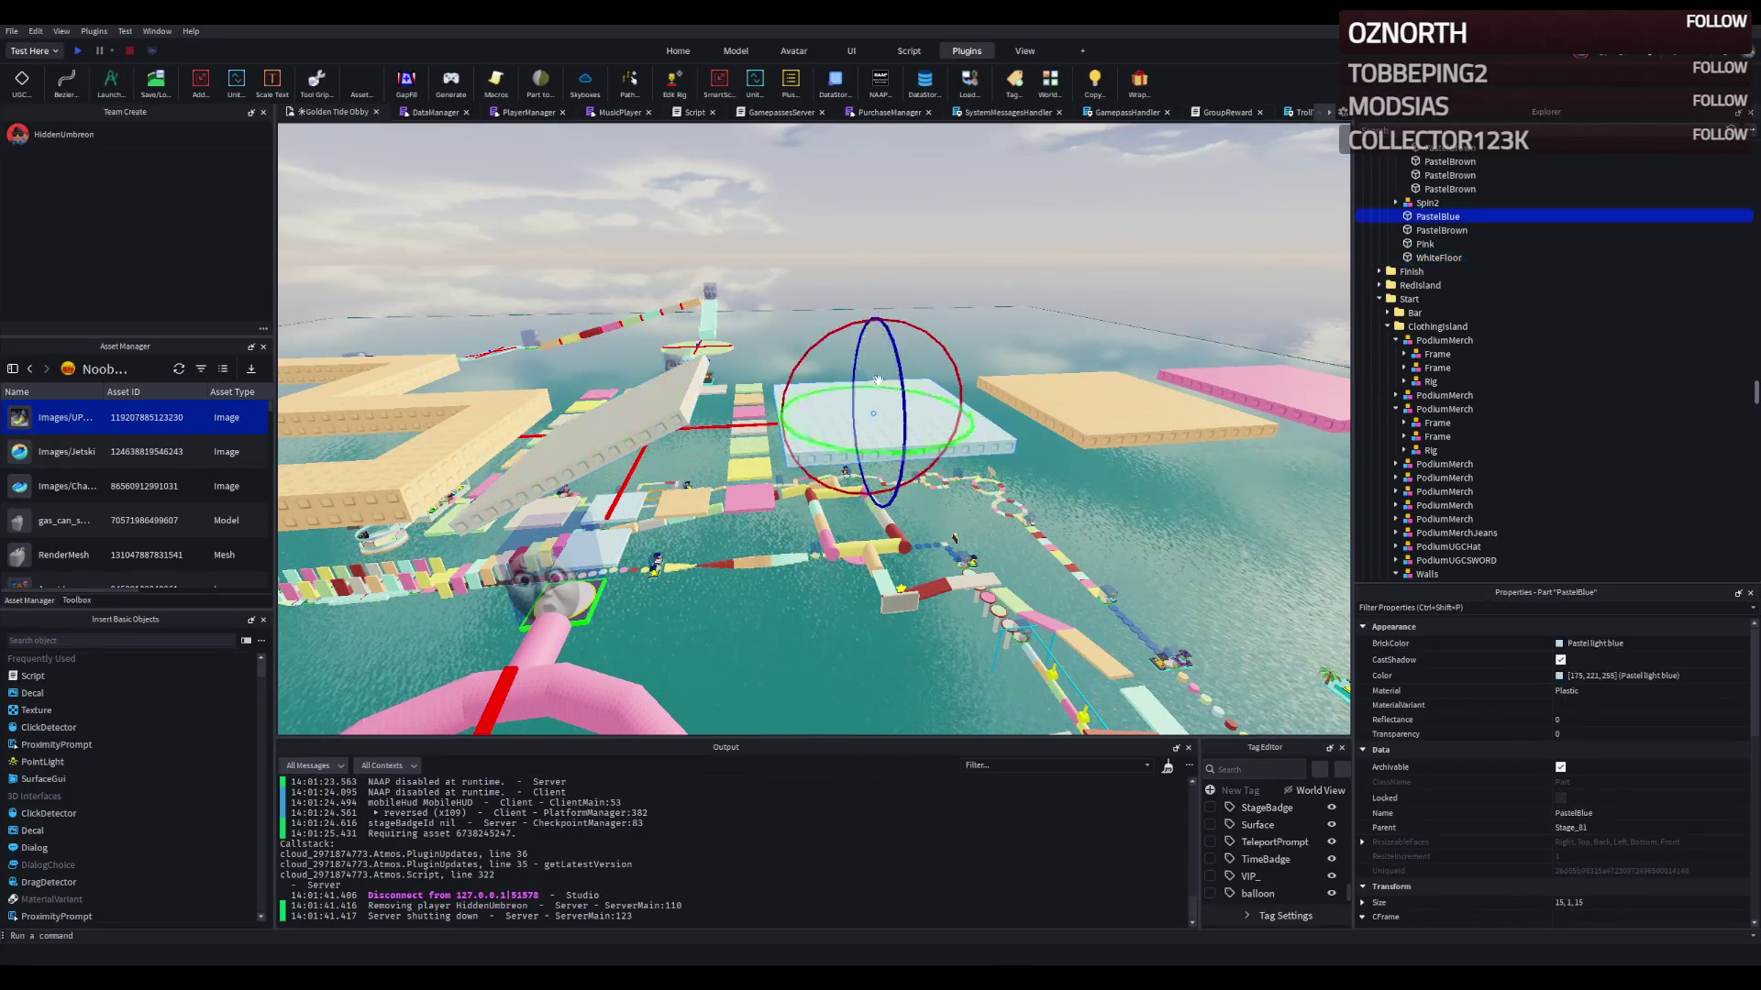
pyautogui.moveTo(828, 328)
pyautogui.mouseDown()
pyautogui.moveTo(873, 331)
pyautogui.moveTo(853, 336)
pyautogui.moveTo(896, 302)
pyautogui.mouseUp()
pyautogui.click(908, 376)
pyautogui.click(894, 374)
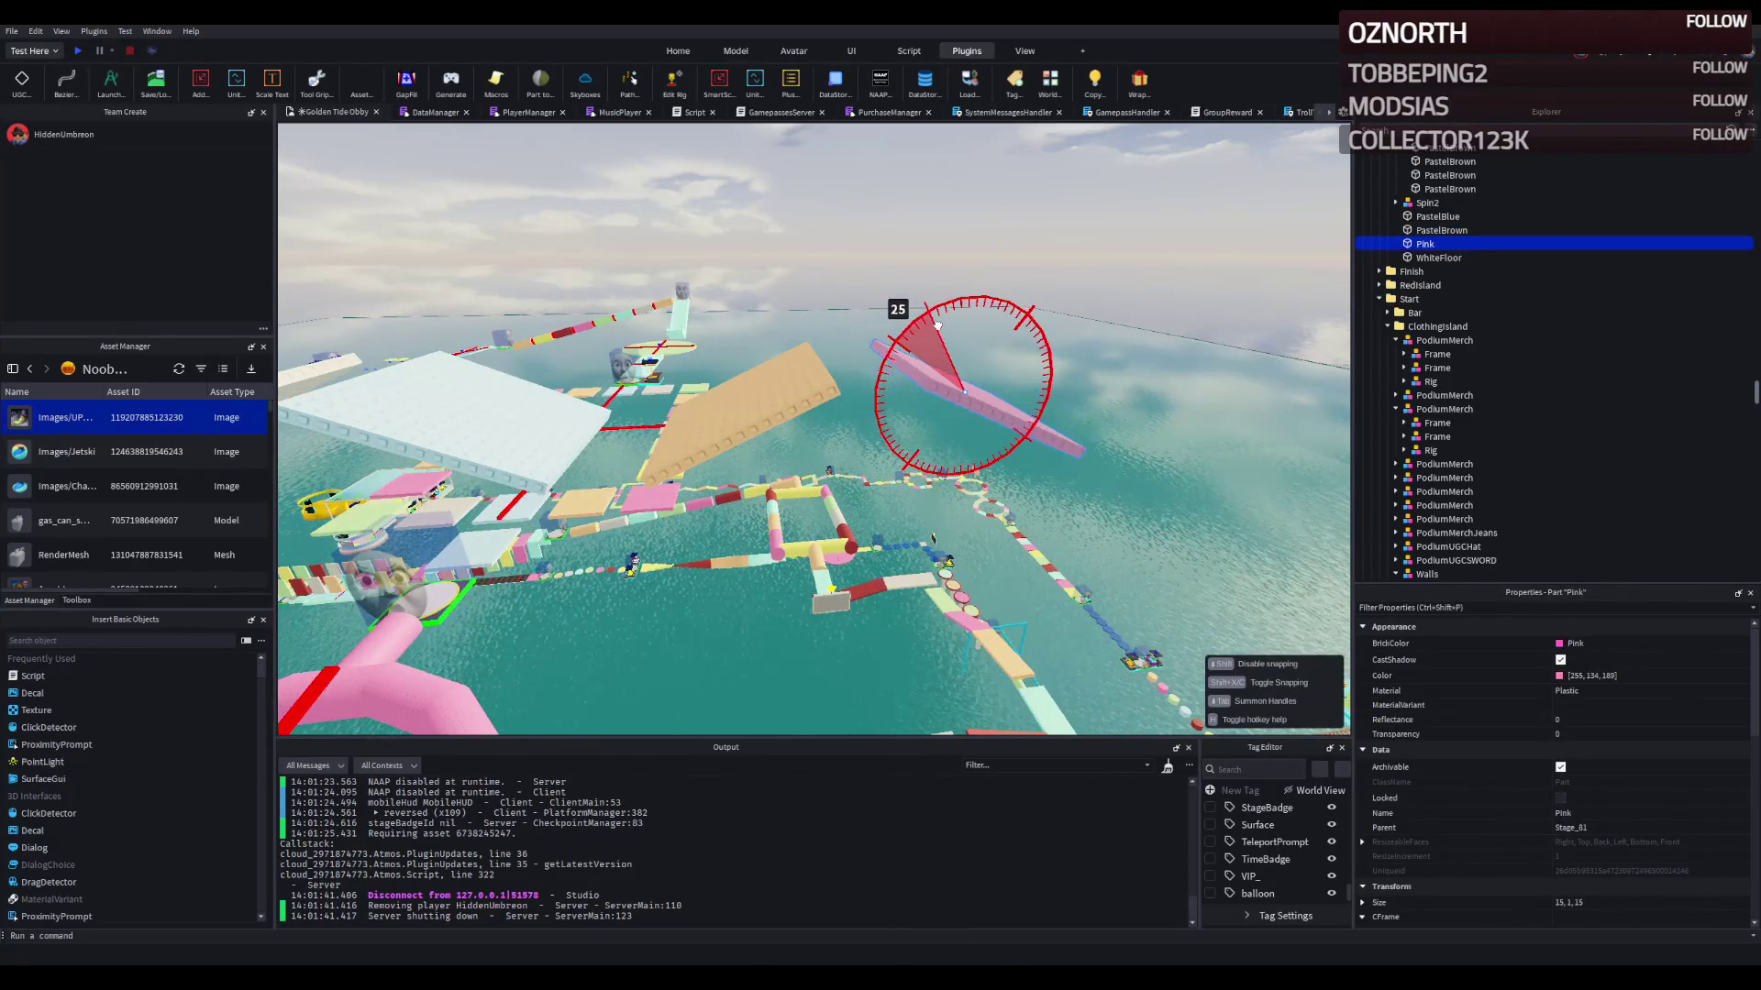
# Step: Select the PastelYellow and PastelGreen plates together and slide them 10 studs along the course
pyautogui.press('s')
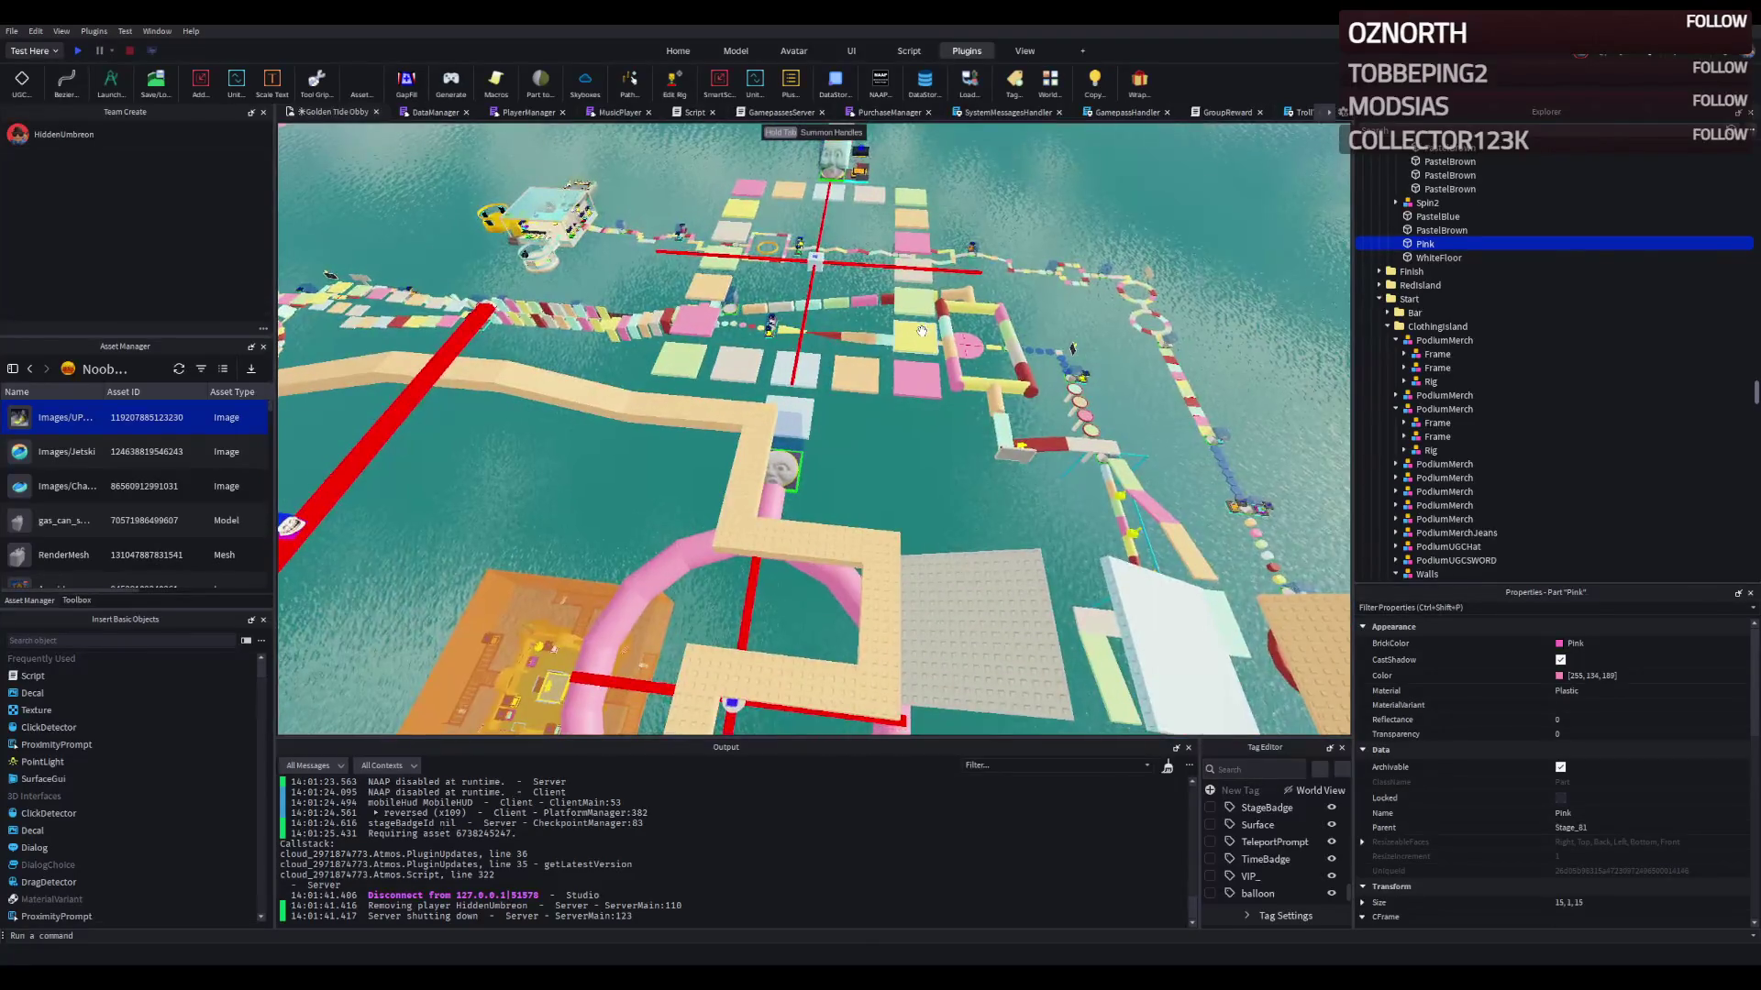
pyautogui.click(857, 318)
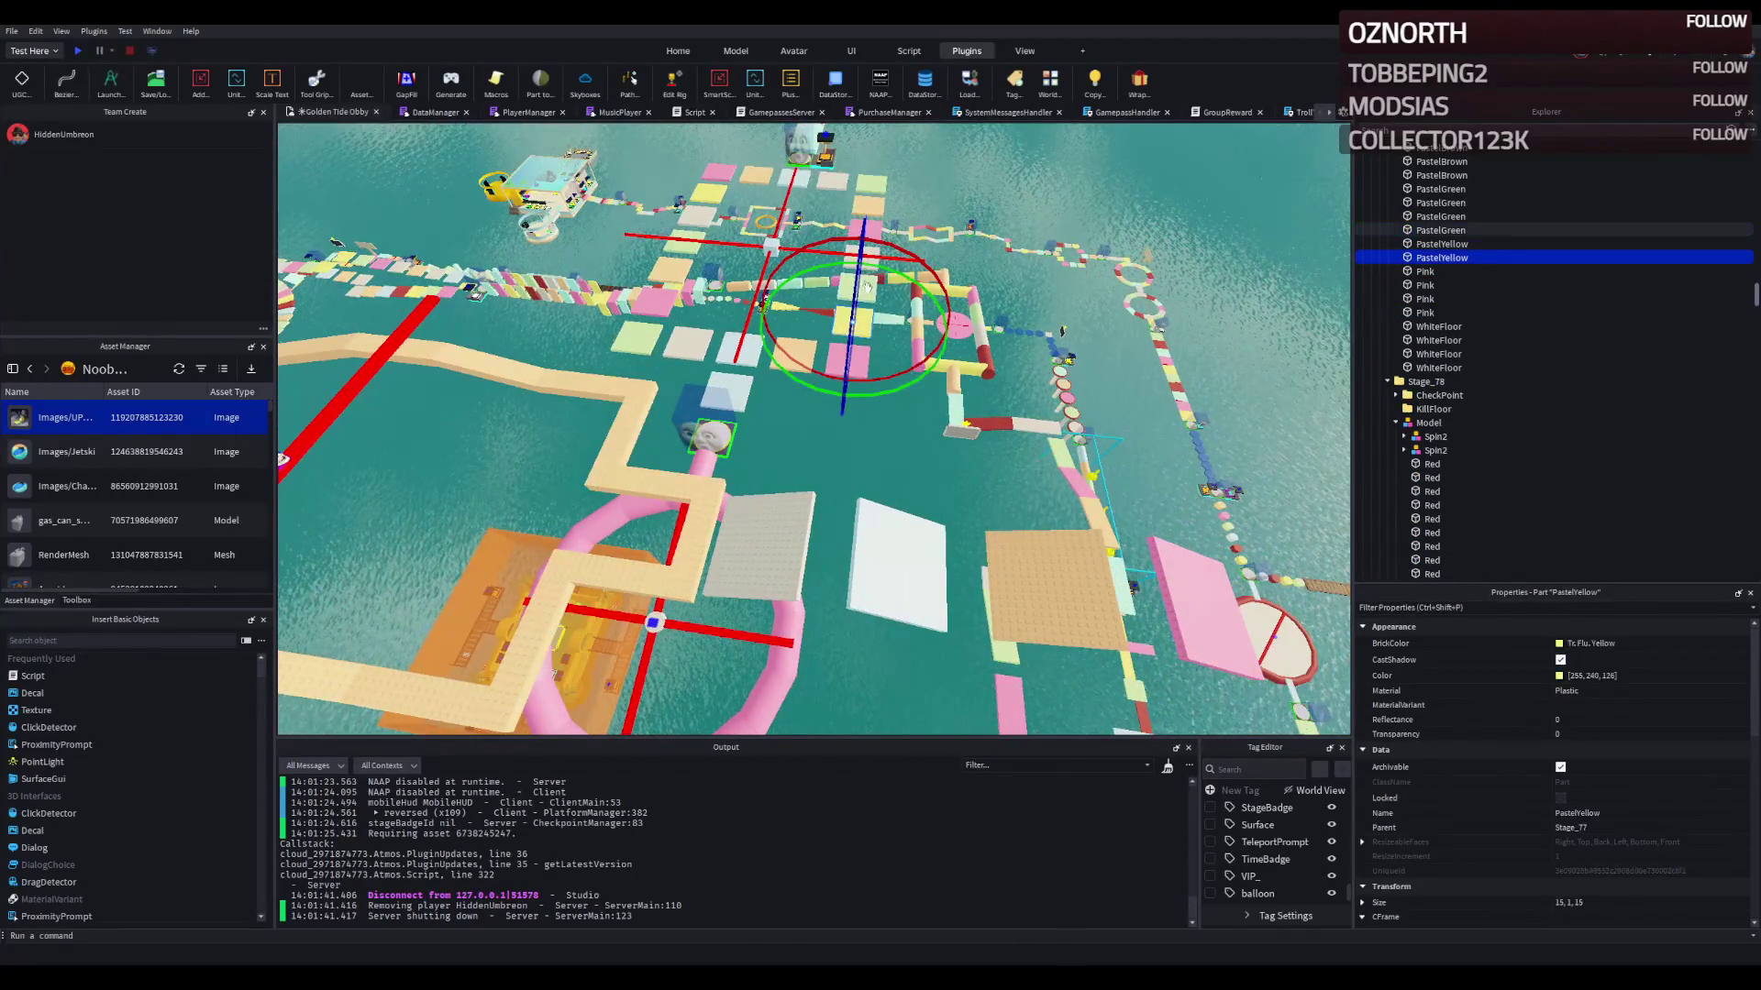
pyautogui.hotkey('ctrl', '2')
pyautogui.scroll(3, 862, 290)
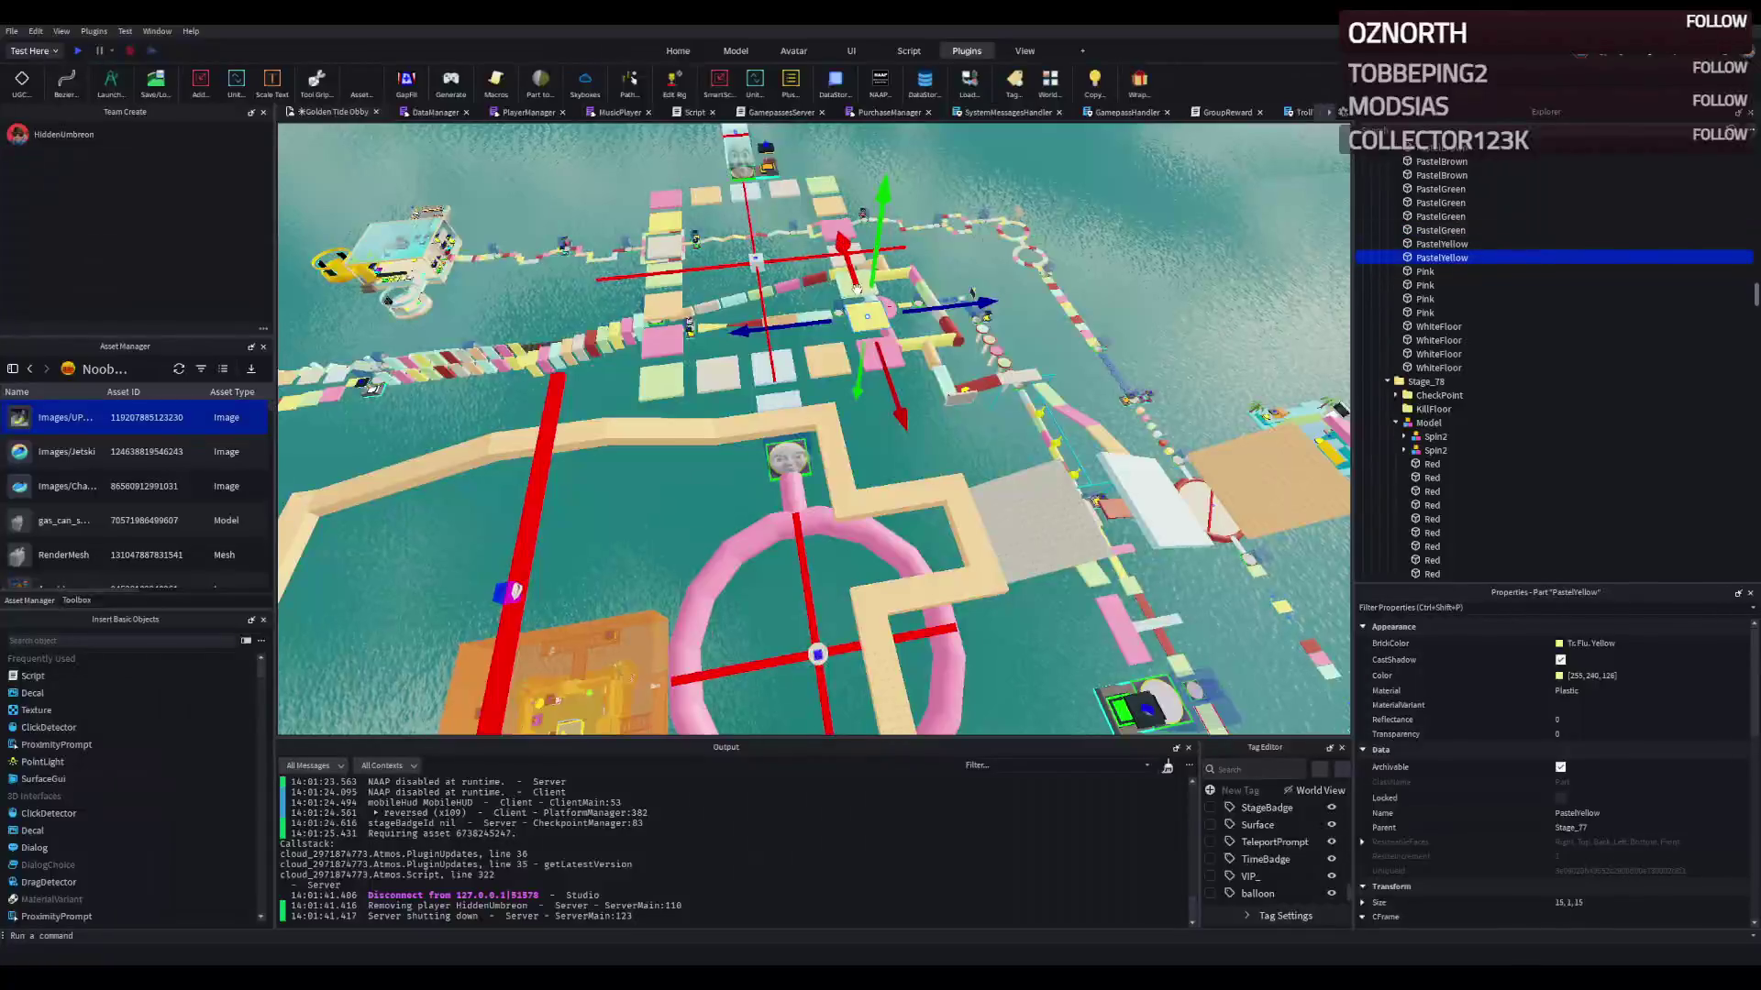
pyautogui.keyDown('ctrl'); pyautogui.click(870, 313); pyautogui.keyUp('ctrl')
pyautogui.moveTo(878, 317); pyautogui.dragTo(946, 345)
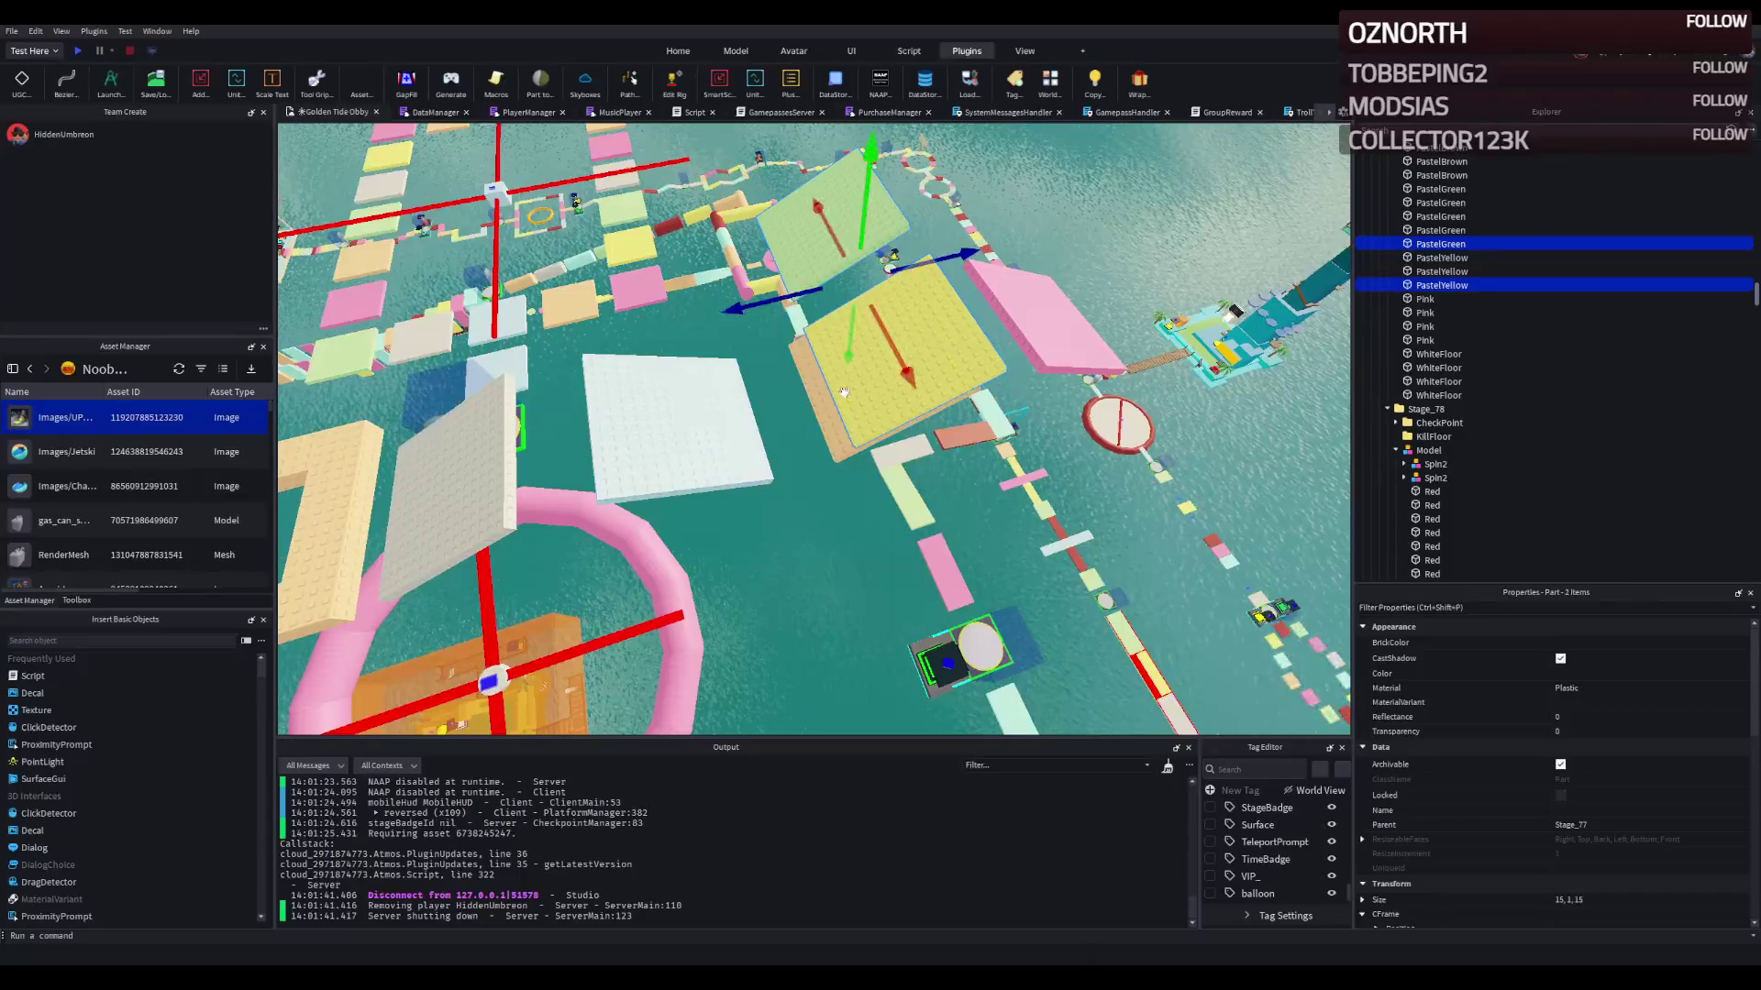
pyautogui.keyDown('ctrl'); pyautogui.click(824, 416); pyautogui.keyUp('ctrl')
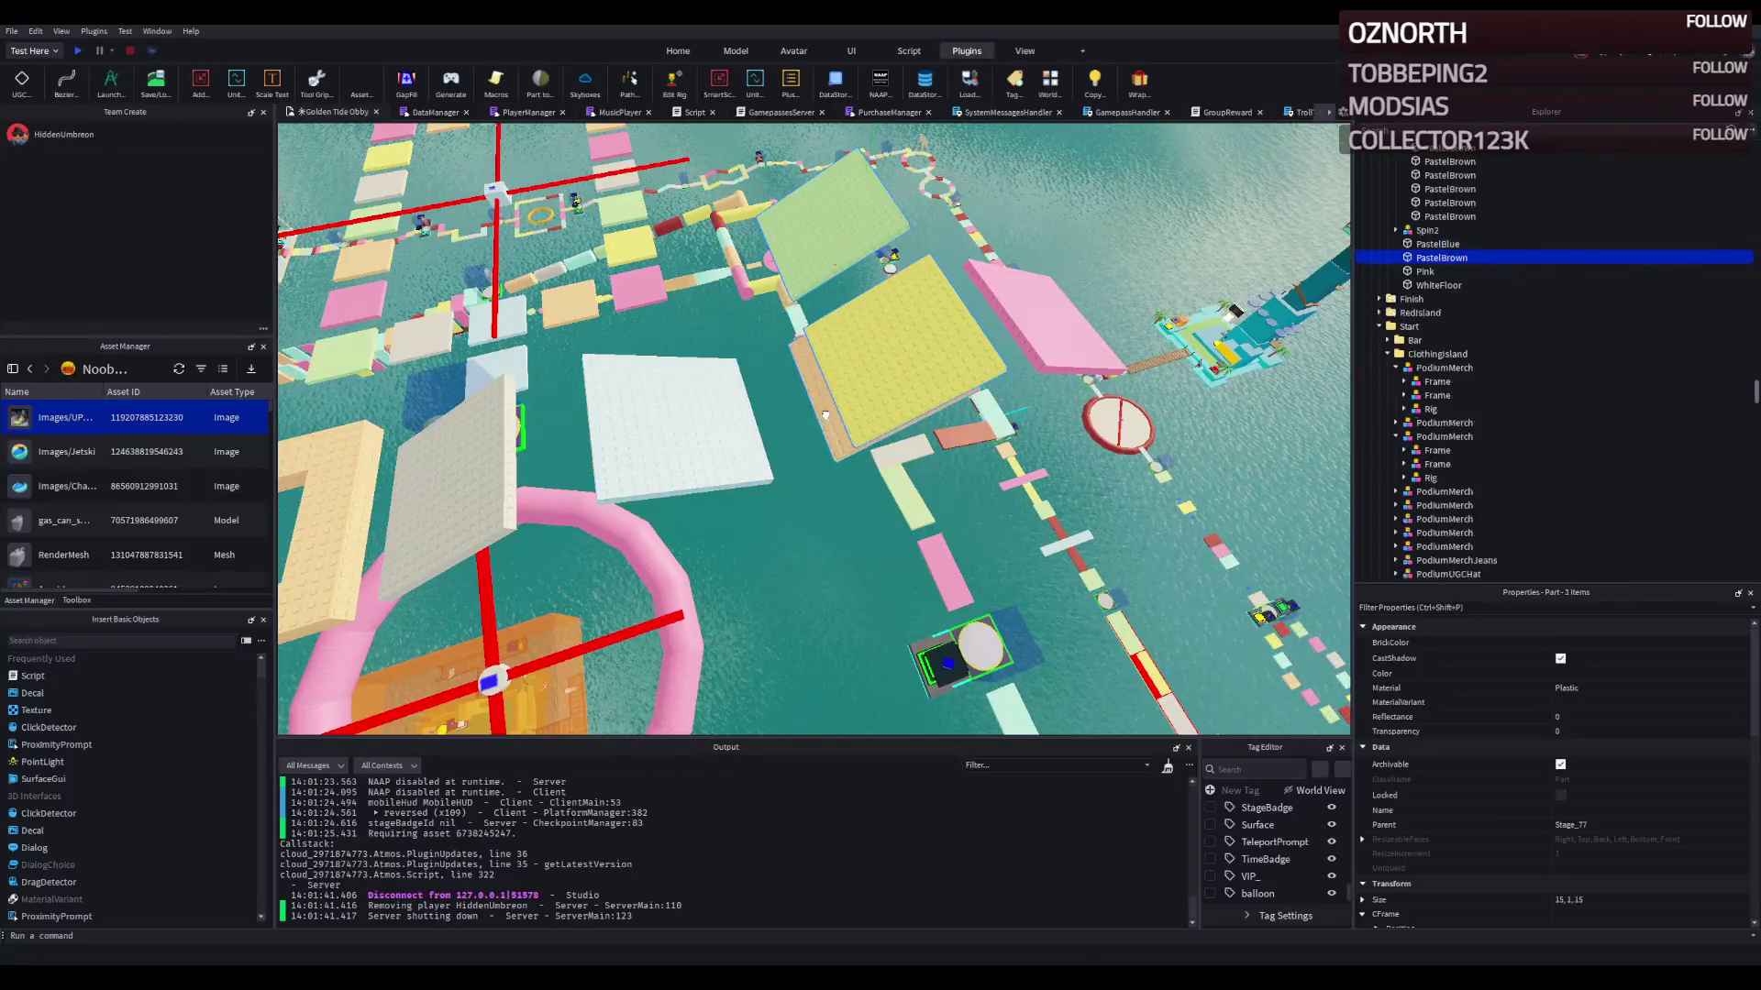
pyautogui.click(1442, 258)
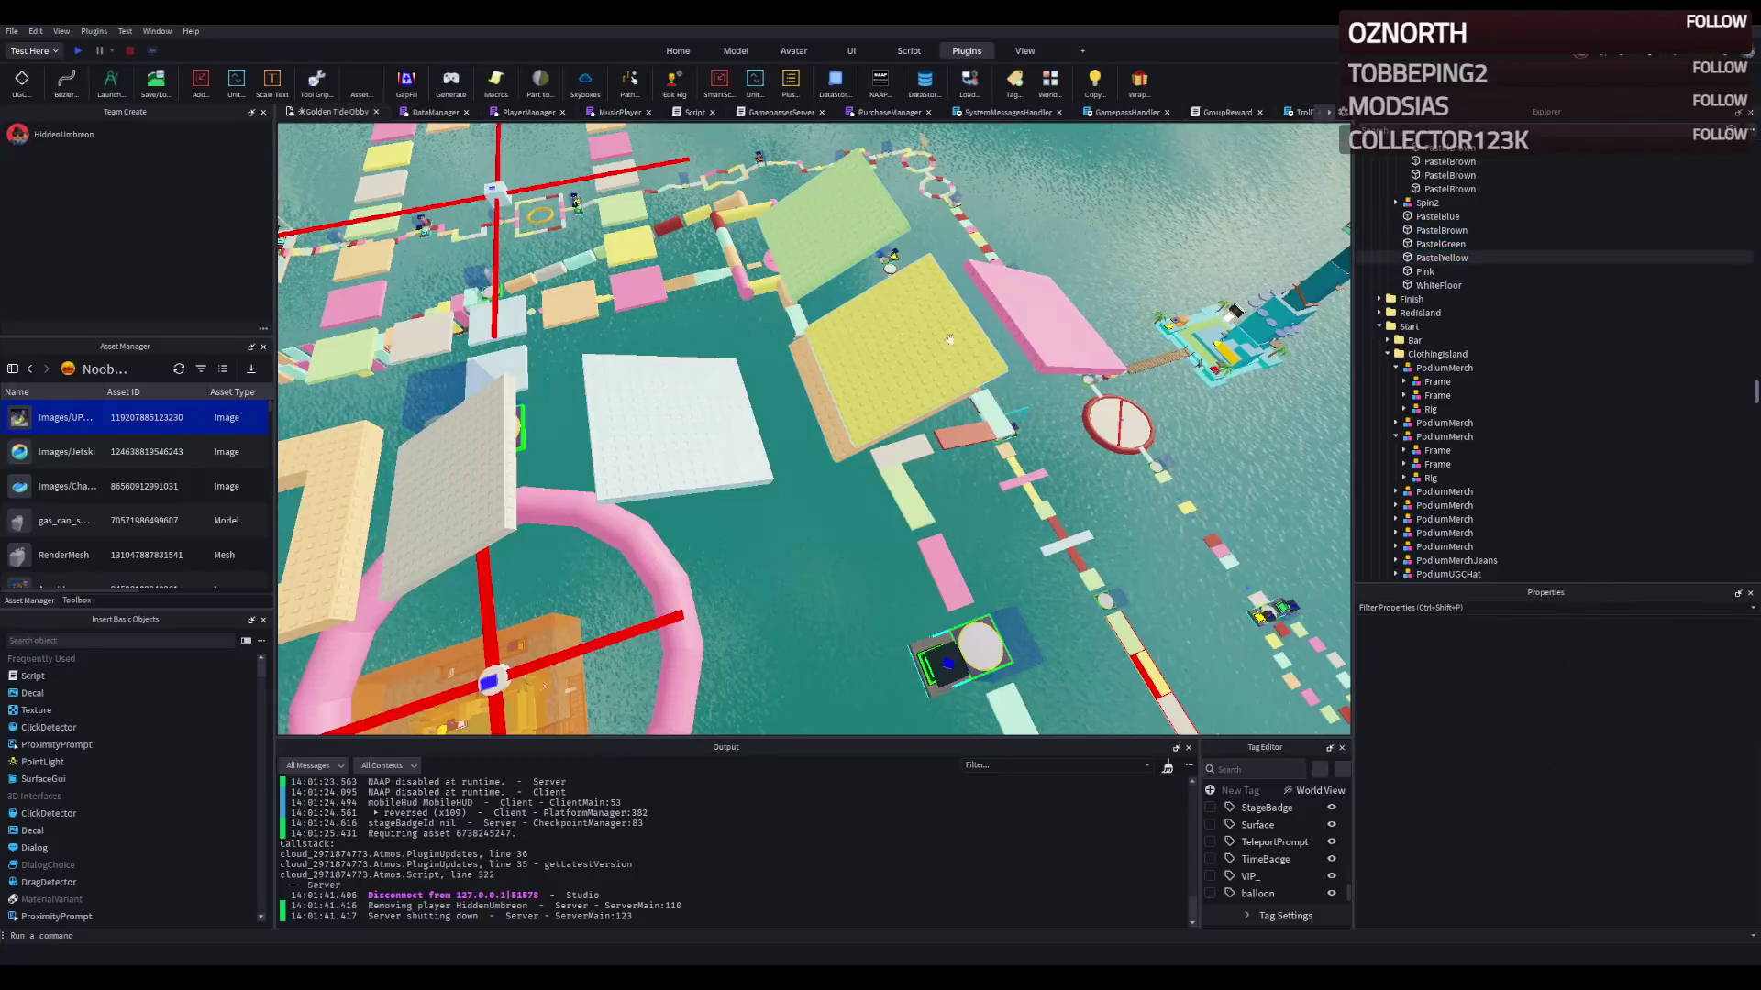
pyautogui.keyDown('ctrl'); pyautogui.click(828, 215); pyautogui.keyUp('ctrl')
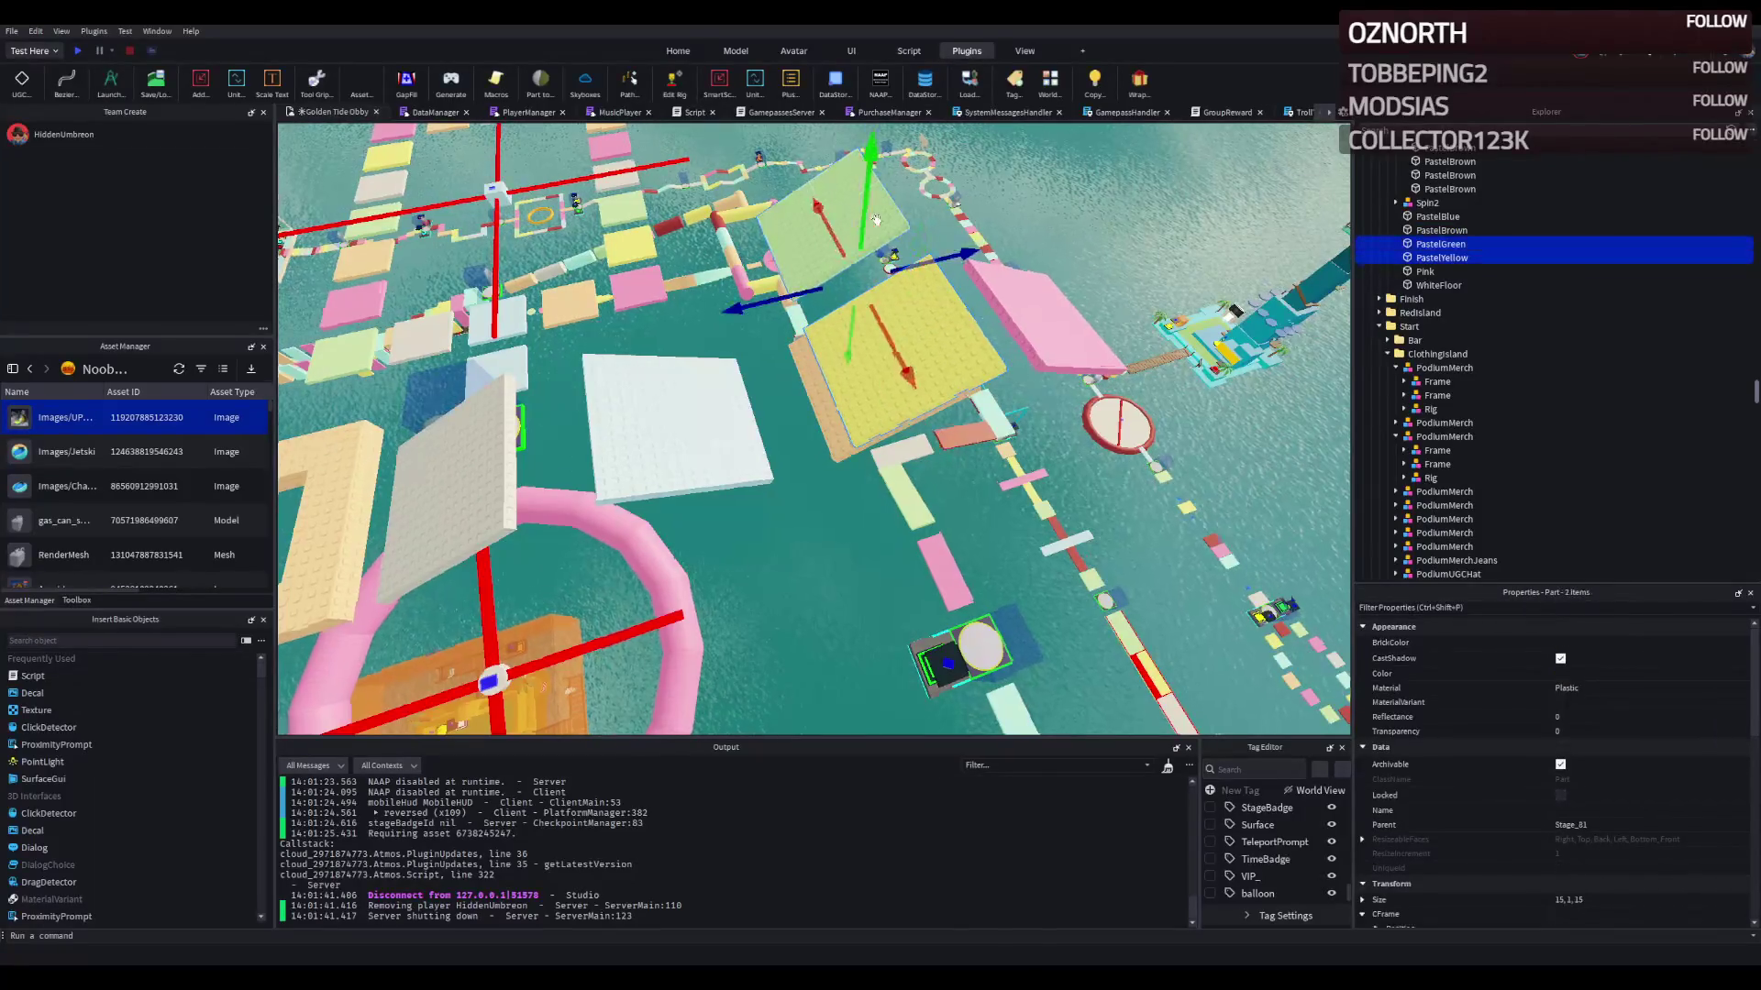
pyautogui.scroll(5, 627, 303)
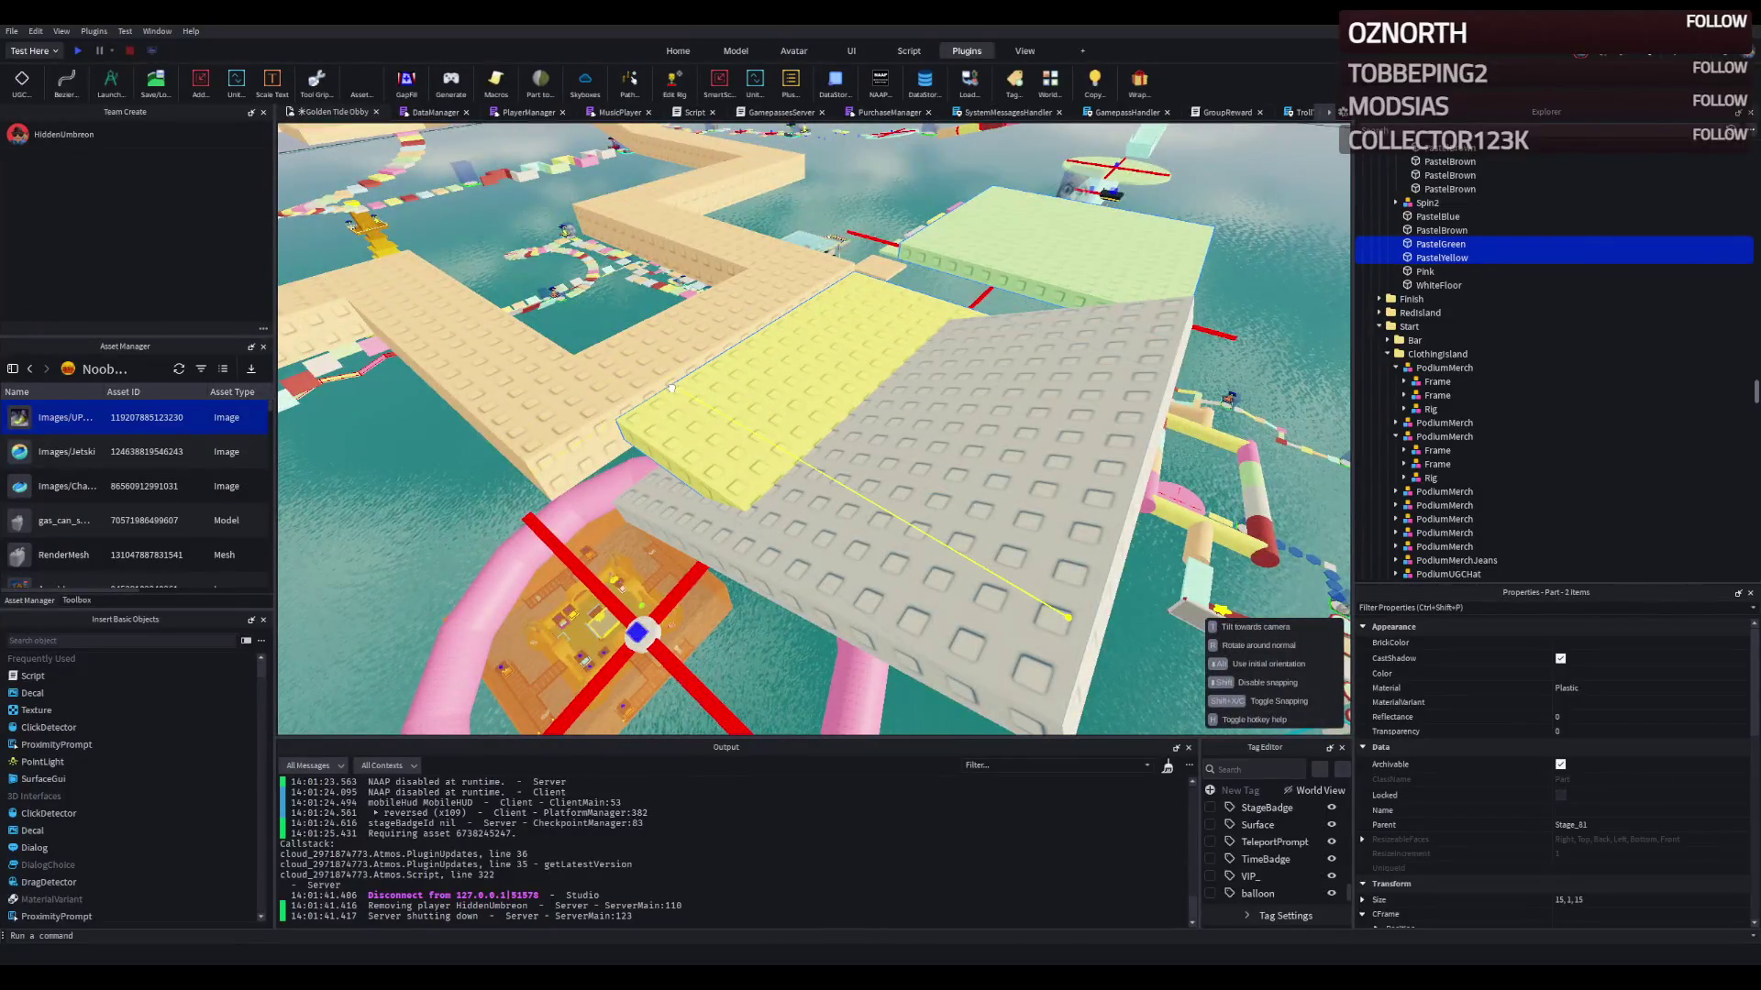
pyautogui.moveTo(666, 384); pyautogui.dragTo(826, 367)
pyautogui.moveTo(687, 342)
pyautogui.mouseDown()
pyautogui.moveTo(944, 334)
pyautogui.moveTo(965, 315)
pyautogui.moveTo(725, 337)
pyautogui.moveTo(767, 303)
pyautogui.moveTo(923, 361)
pyautogui.moveTo(786, 409)
pyautogui.moveTo(791, 318)
pyautogui.moveTo(729, 276)
pyautogui.moveTo(677, 293)
pyautogui.mouseUp()
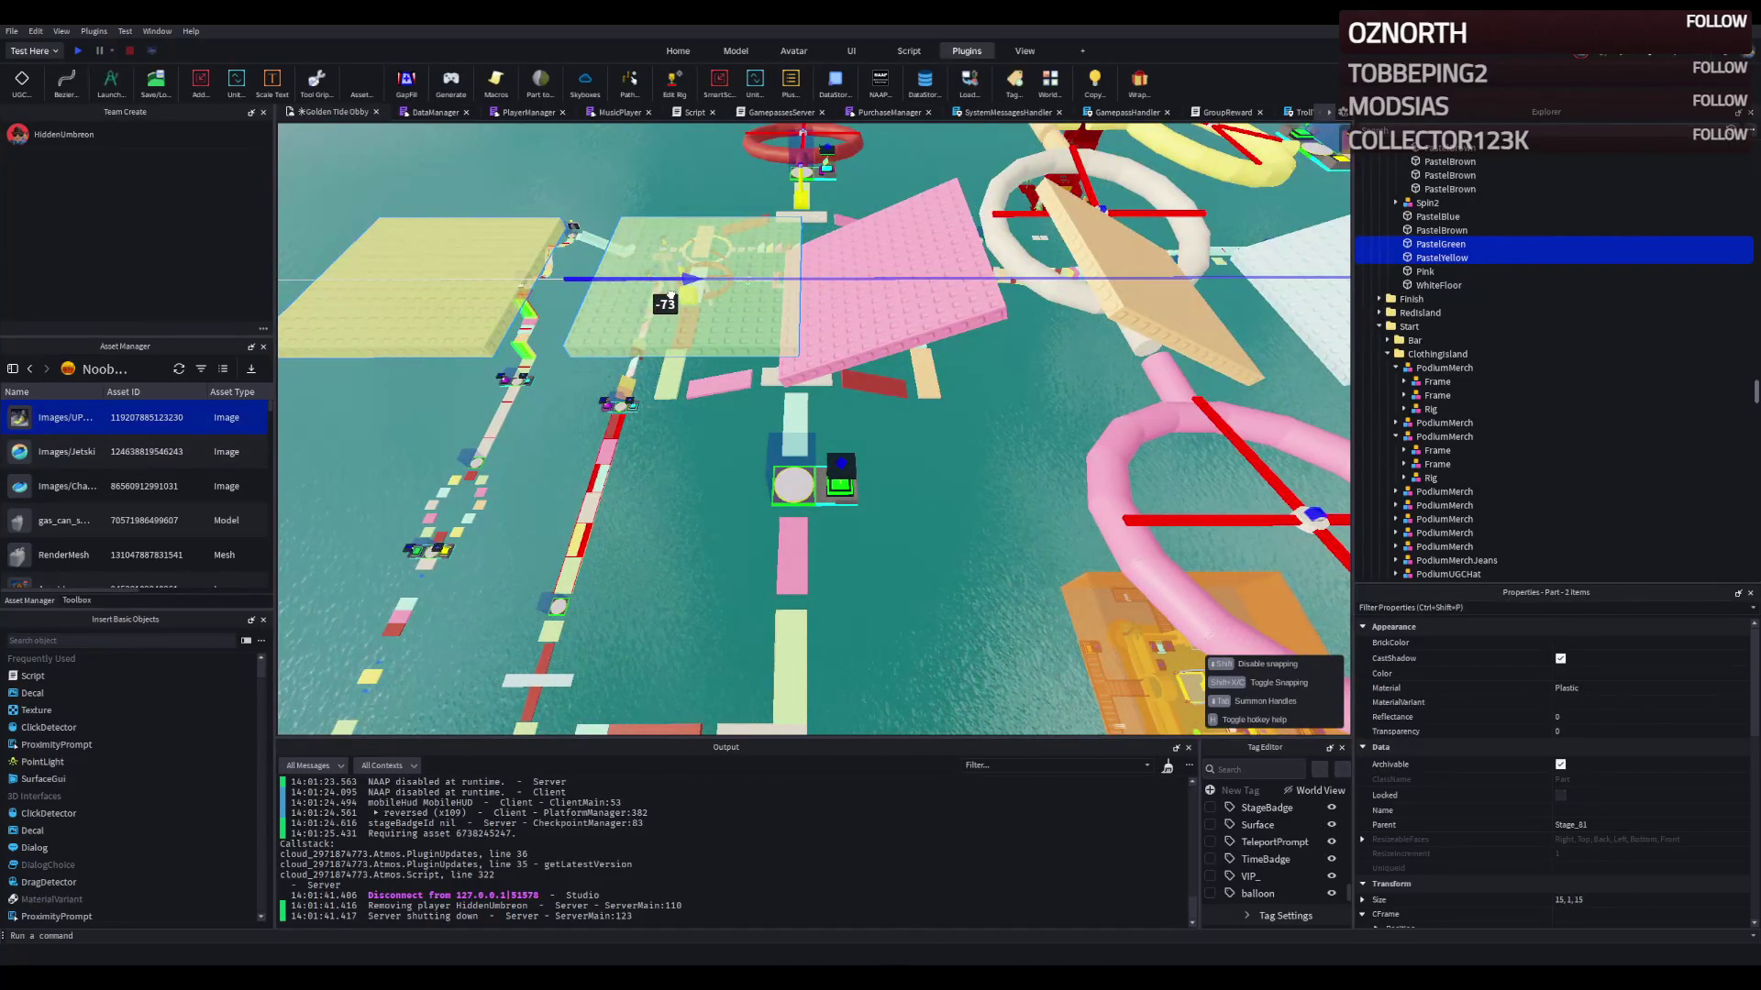
# Step: Slide the pink and tan plates along the course, restoring and moving three plates back 39.5 studs
pyautogui.moveTo(670, 293); pyautogui.dragTo(500, 299)
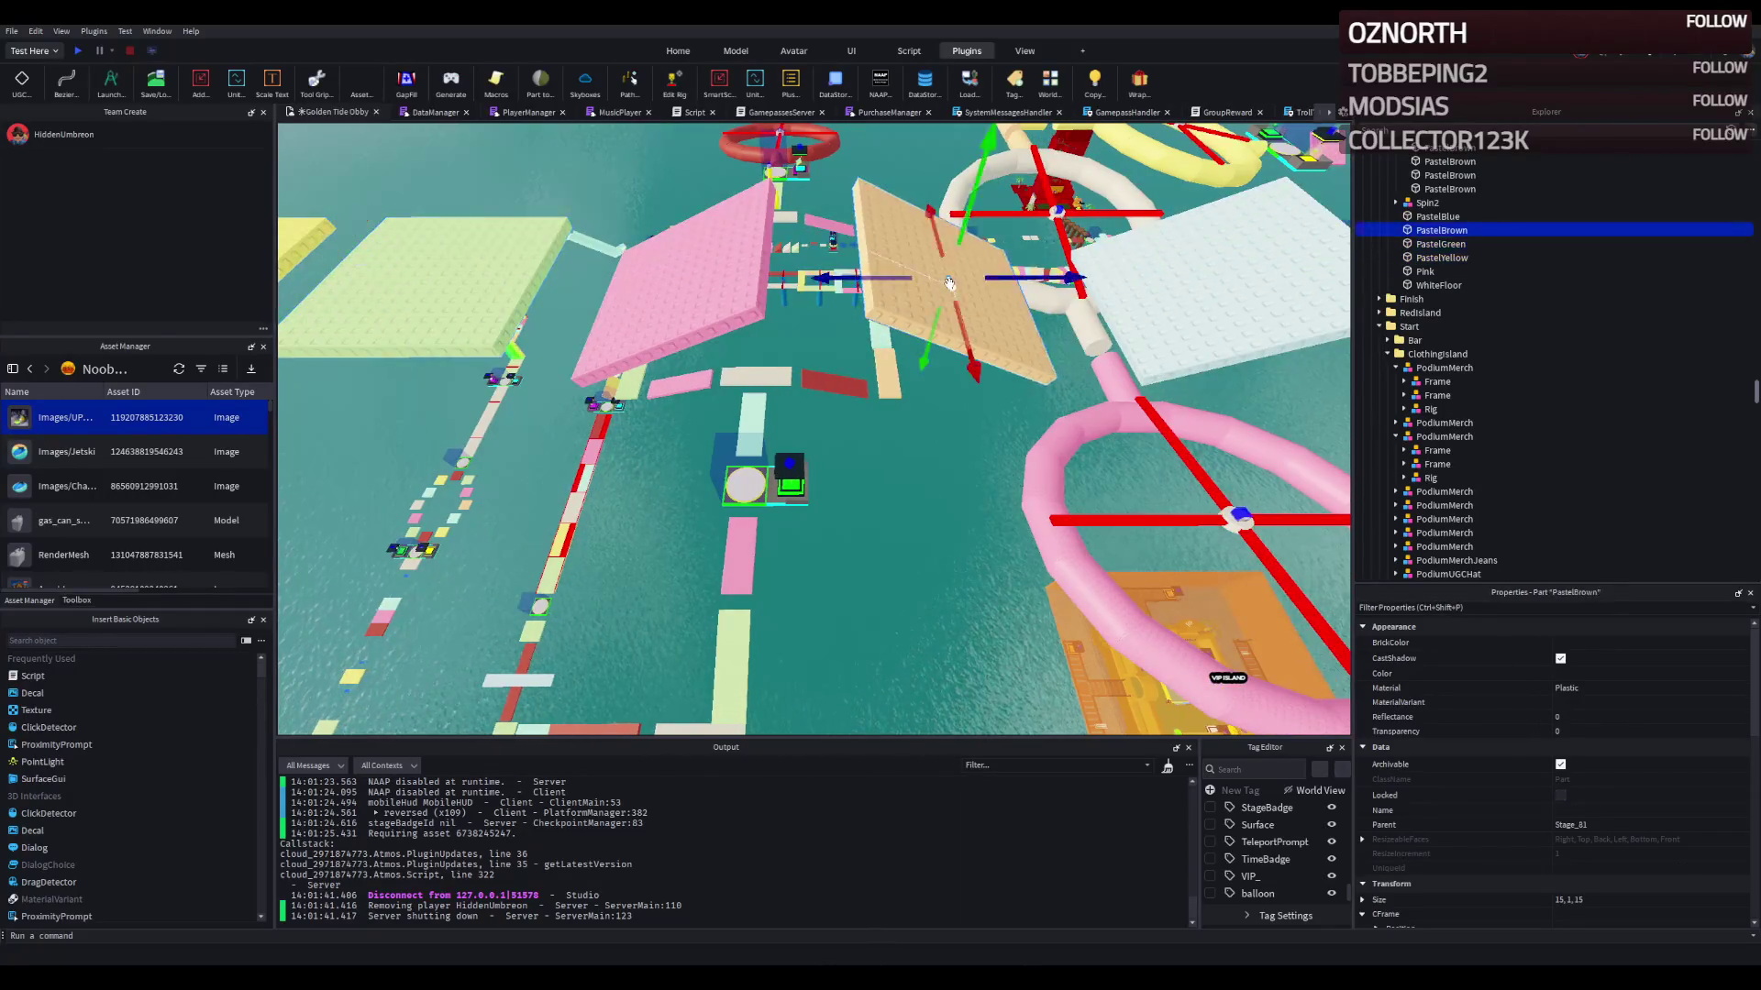
pyautogui.click(997, 277)
pyautogui.moveTo(1015, 277)
pyautogui.mouseDown()
pyautogui.moveTo(597, 296)
pyautogui.moveTo(655, 282)
pyautogui.mouseUp()
pyautogui.press('Delete')
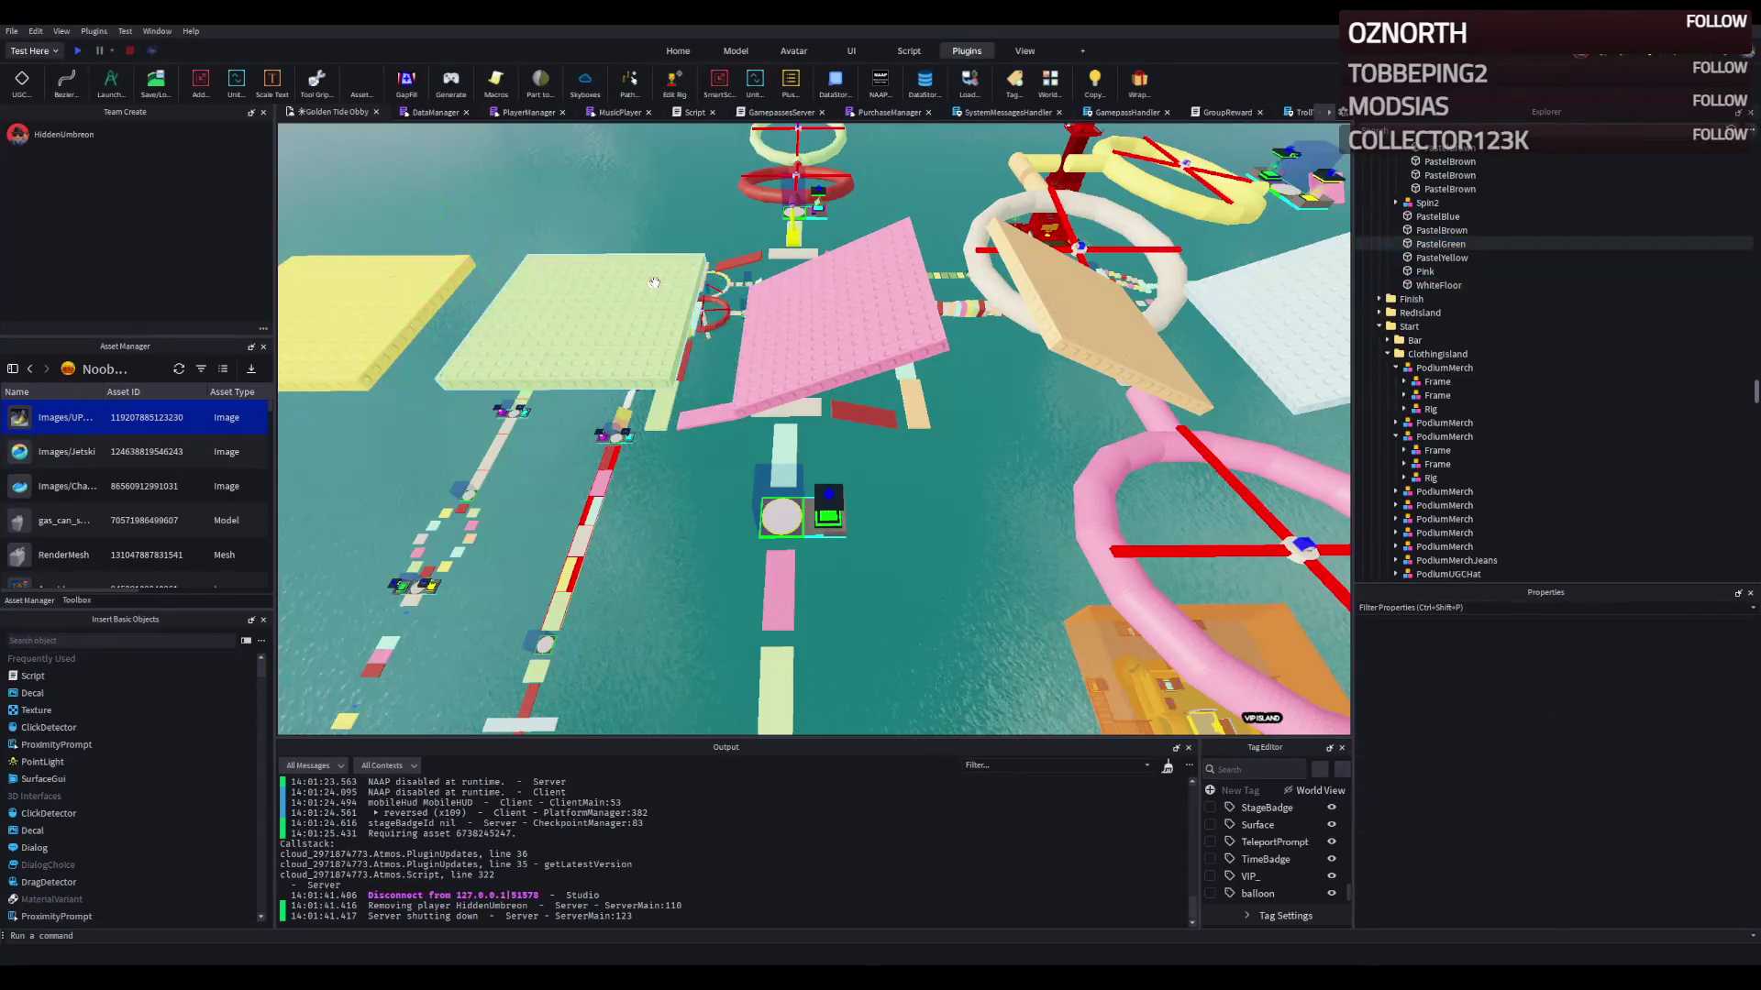
pyautogui.hotkey('ctrl', 'z')
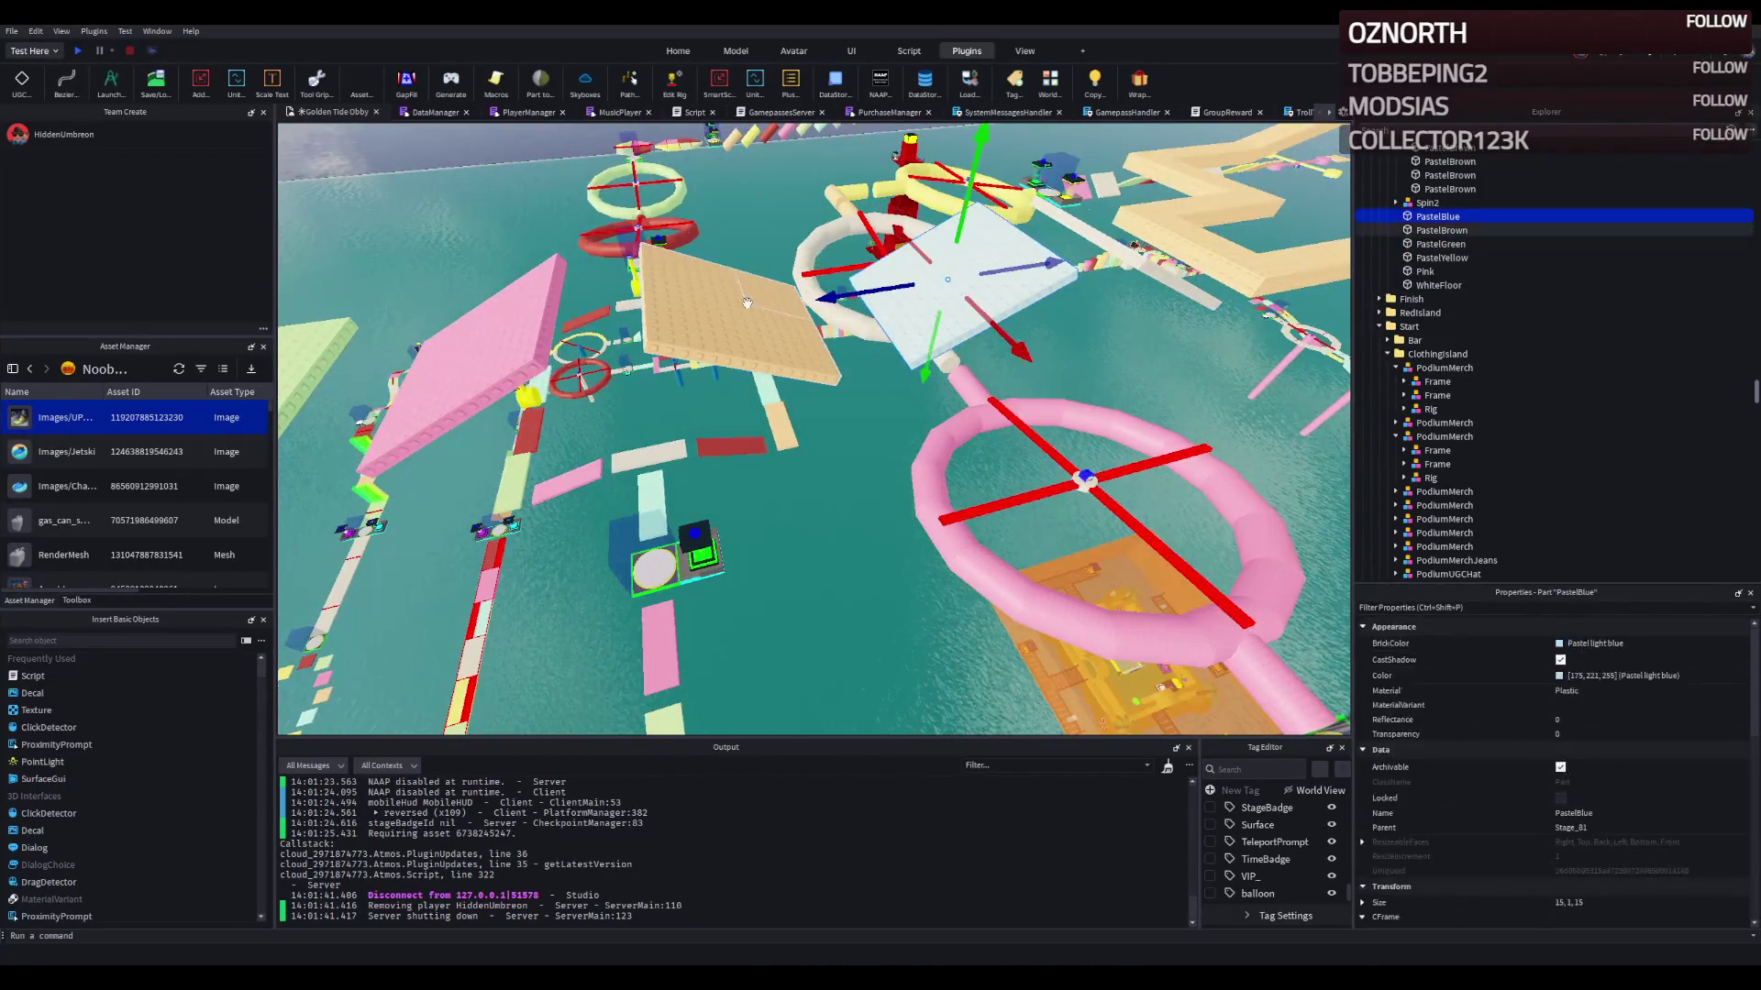
pyautogui.moveTo(990, 294)
pyautogui.mouseDown()
pyautogui.moveTo(711, 362)
pyautogui.moveTo(830, 365)
pyautogui.moveTo(938, 446)
pyautogui.mouseUp()
# Step: Lower the yellow and green plates 1 stud and reposition each into place
pyautogui.moveTo(810, 466)
pyautogui.mouseDown()
pyautogui.moveTo(761, 486)
pyautogui.moveTo(780, 483)
pyautogui.moveTo(634, 470)
pyautogui.mouseUp()
pyautogui.keyDown('ctrl'); pyautogui.click(917, 422); pyautogui.keyUp('ctrl')
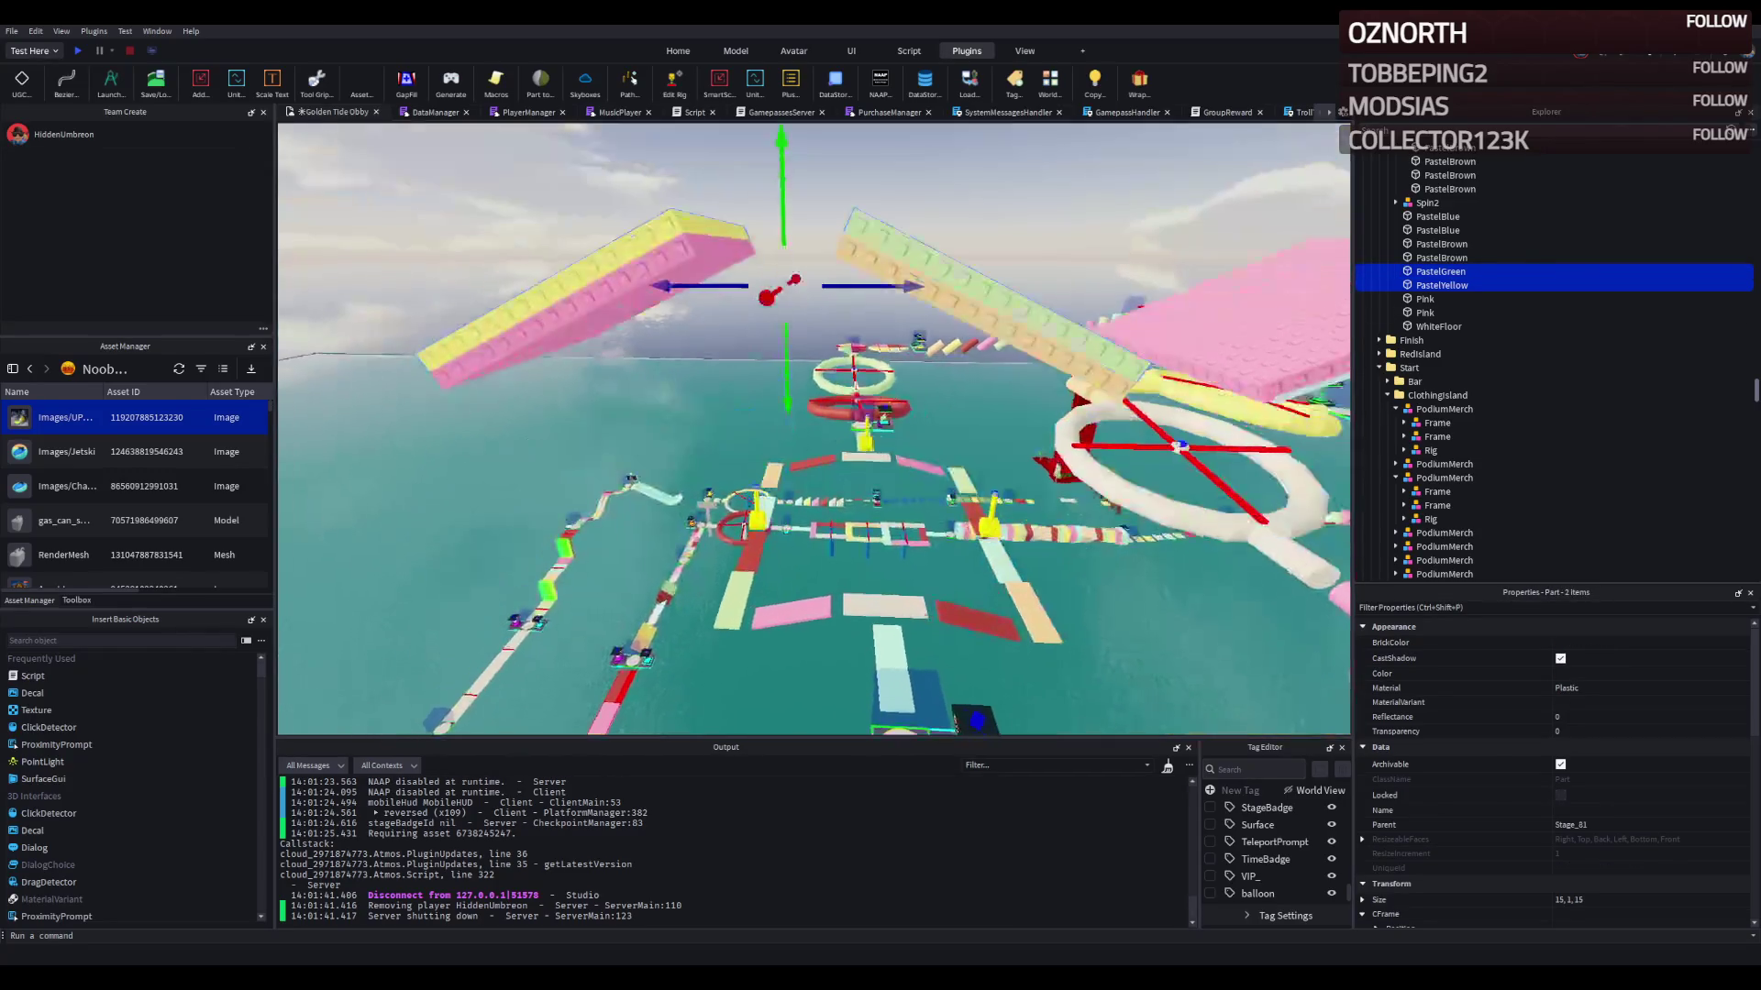
pyautogui.moveTo(784, 357); pyautogui.dragTo(789, 373)
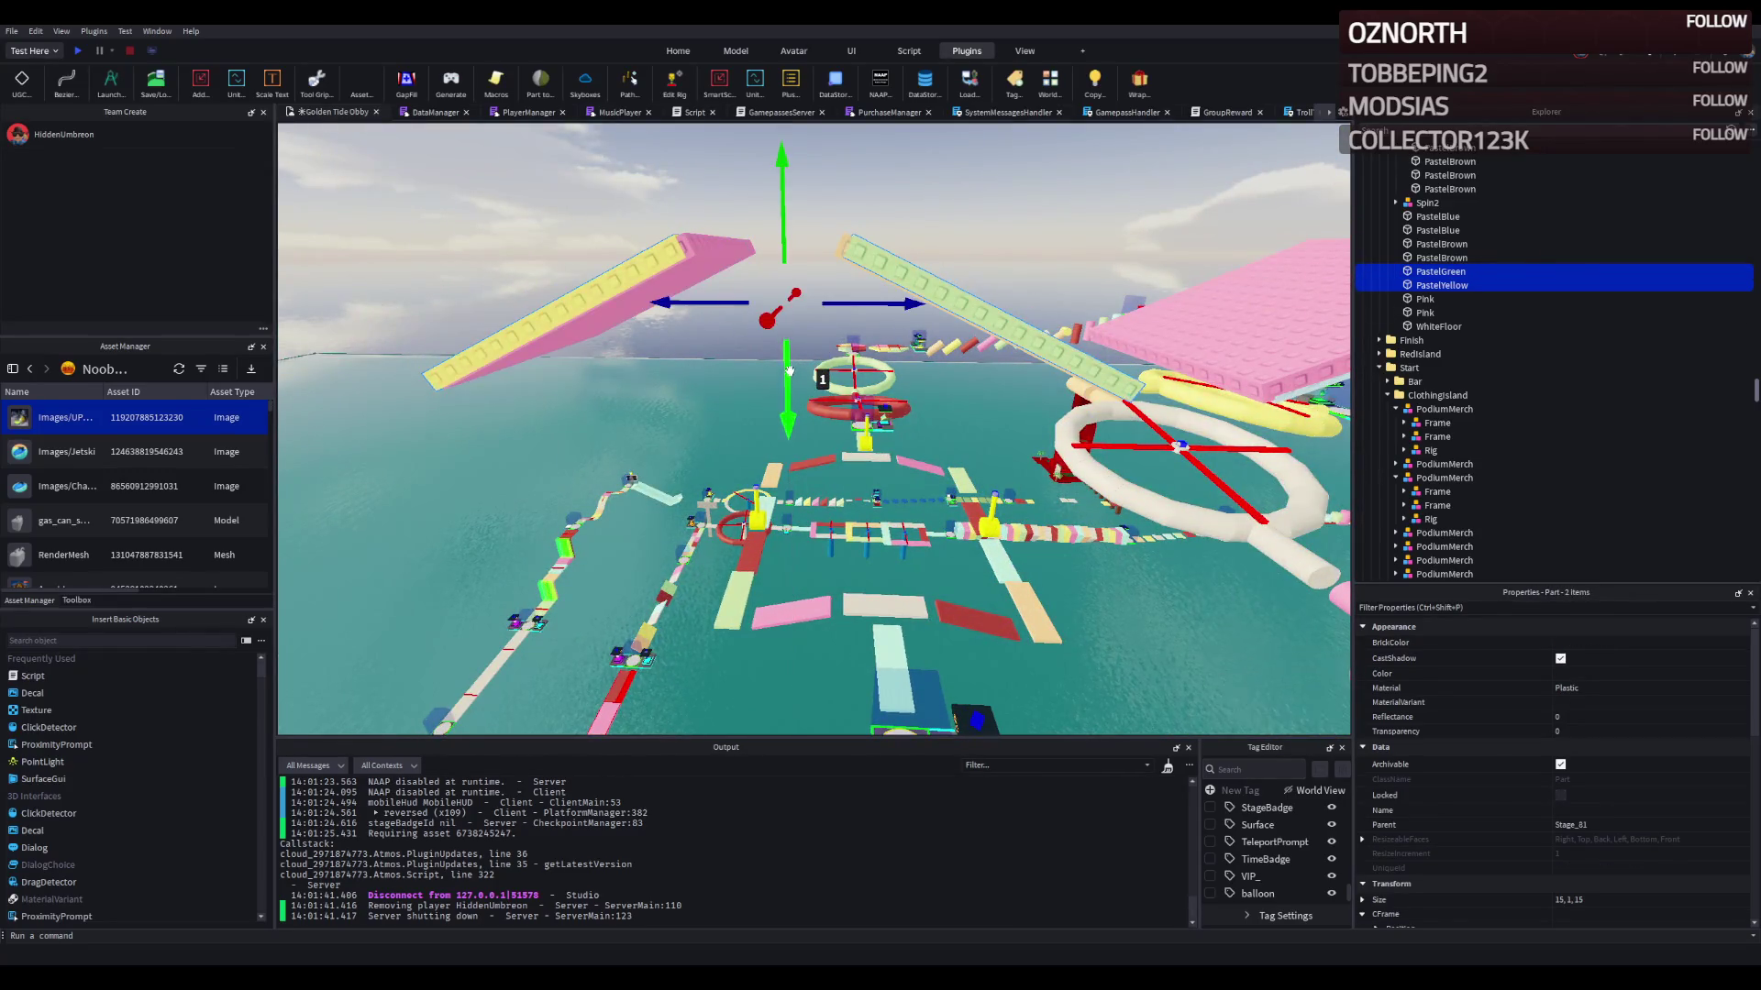
pyautogui.click(939, 186)
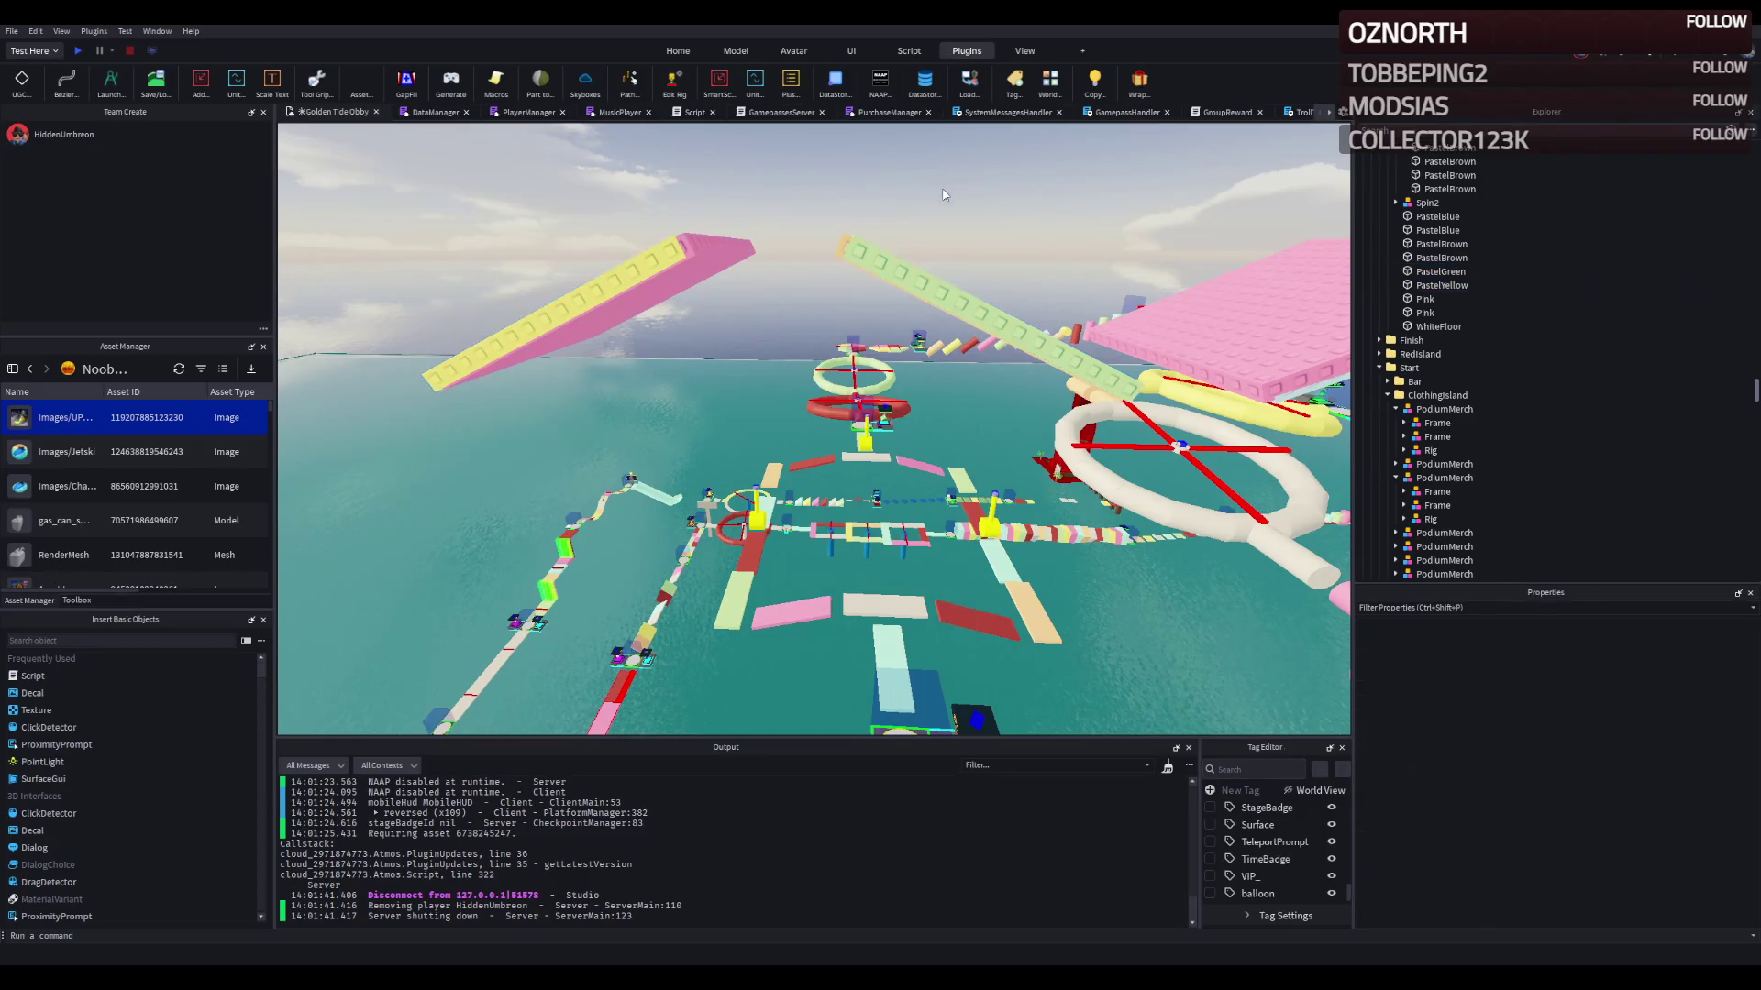
pyautogui.moveTo(805, 375)
pyautogui.mouseDown()
pyautogui.moveTo(1128, 367)
pyautogui.moveTo(1170, 393)
pyautogui.mouseUp()
pyautogui.scroll(-5, 1167, 385)
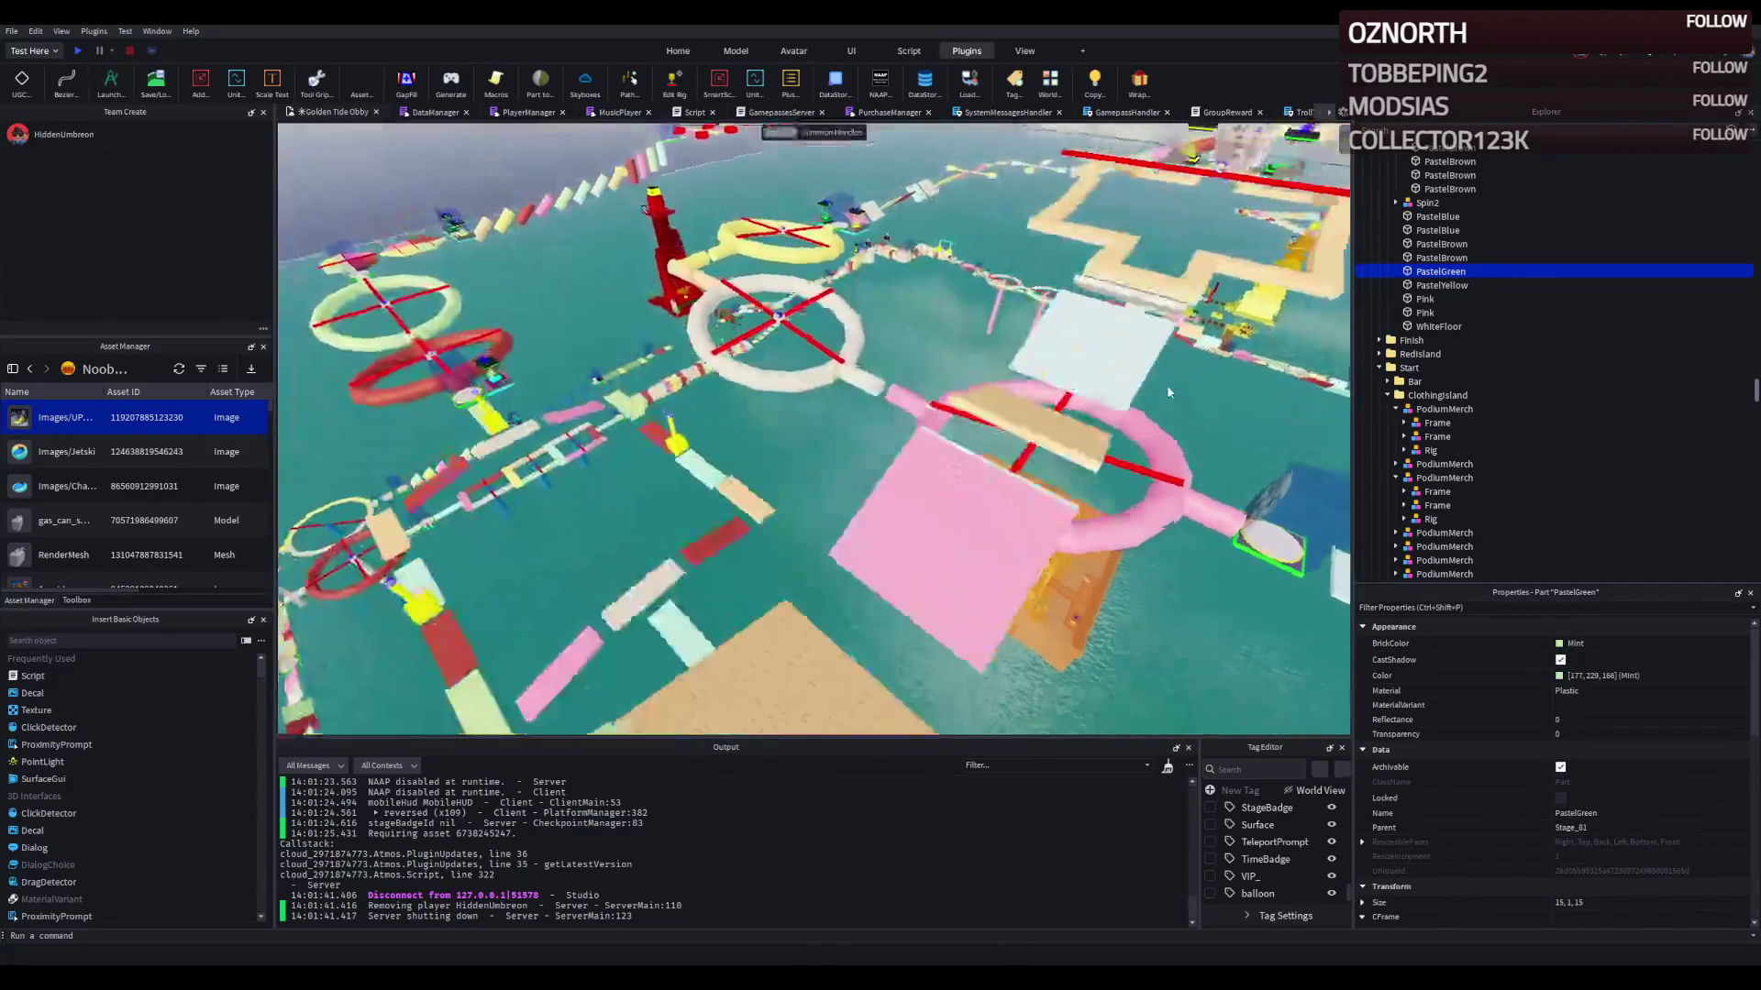
pyautogui.scroll(5, 706, 477)
pyautogui.moveTo(706, 476); pyautogui.dragTo(711, 414)
pyautogui.scroll(-3, 712, 394)
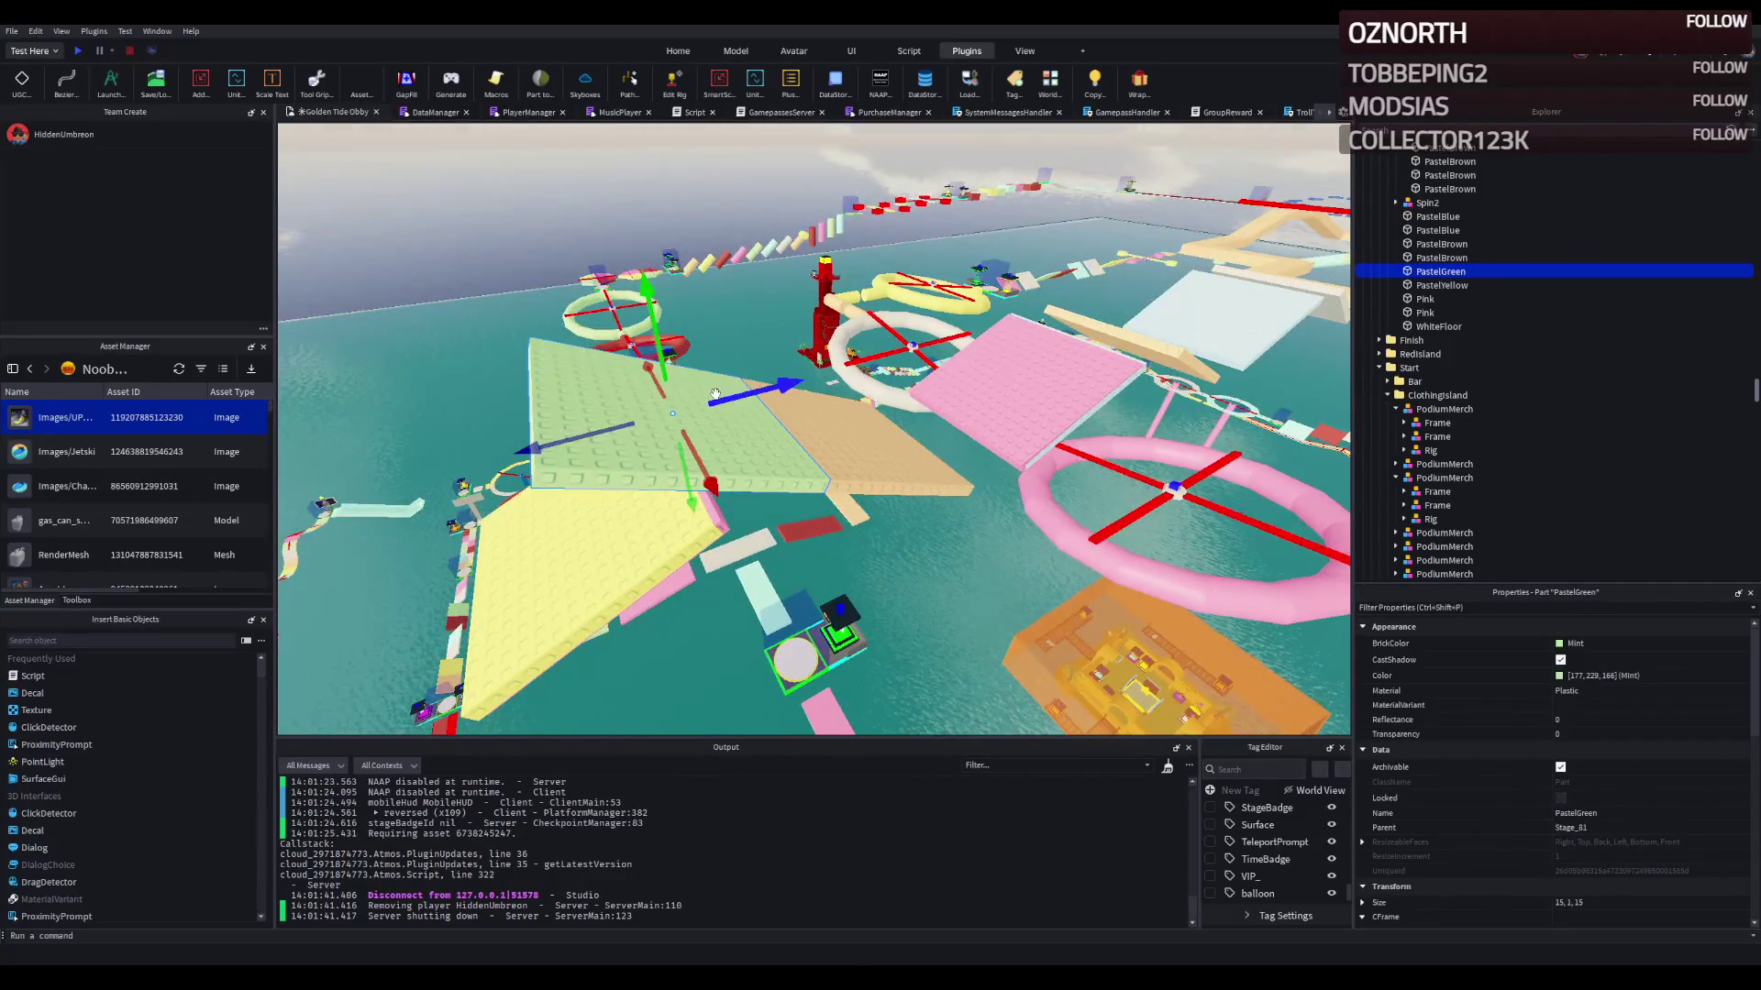
pyautogui.moveTo(714, 395)
pyautogui.mouseDown()
pyautogui.moveTo(906, 420)
pyautogui.moveTo(700, 413)
pyautogui.mouseUp()
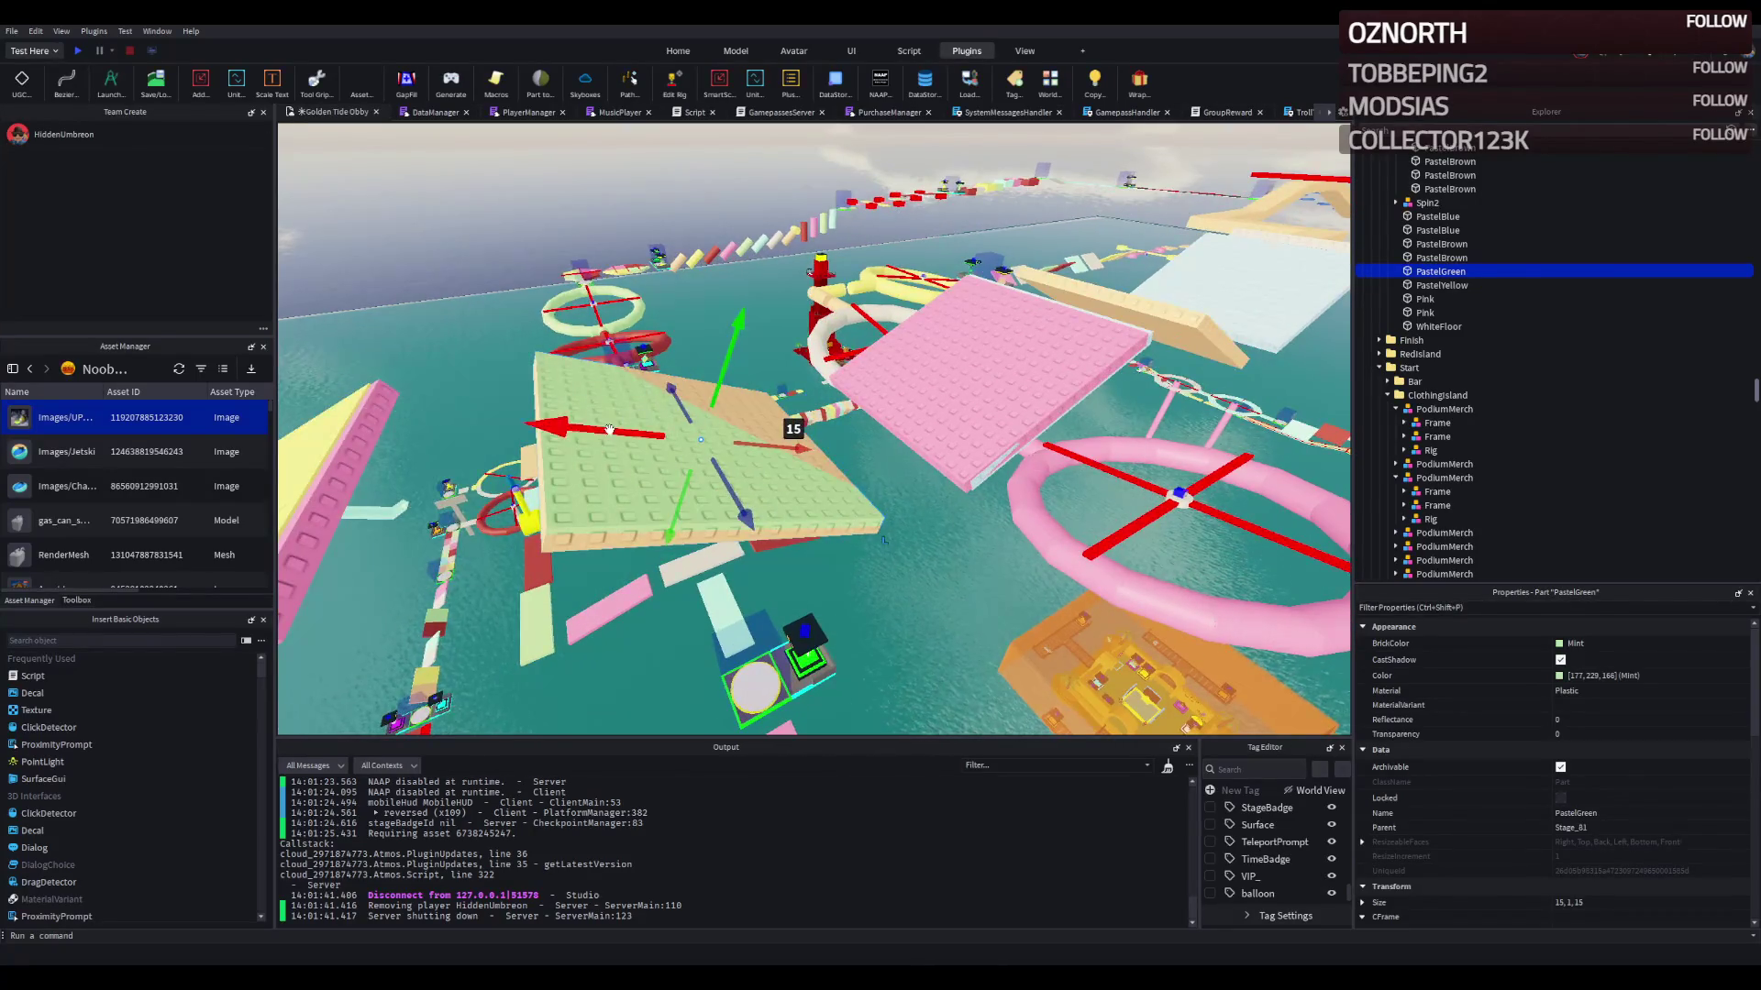
pyautogui.click(541, 508)
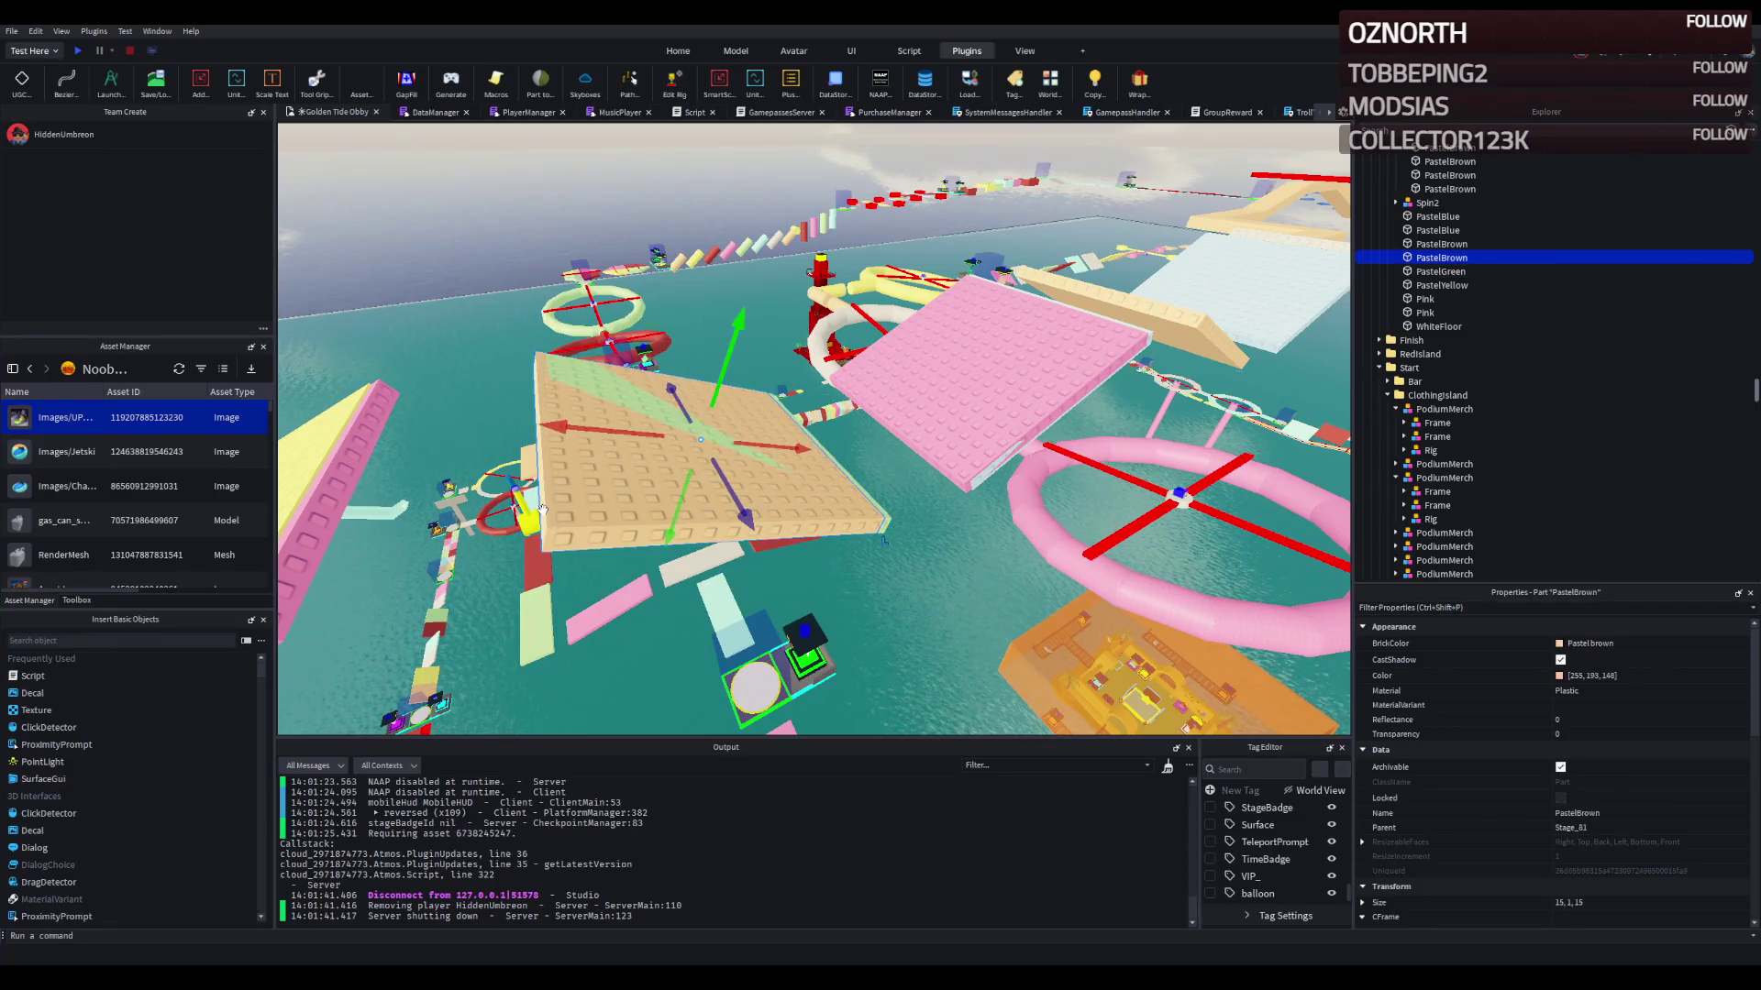
pyautogui.click(647, 492)
pyautogui.moveTo(590, 459); pyautogui.dragTo(754, 494)
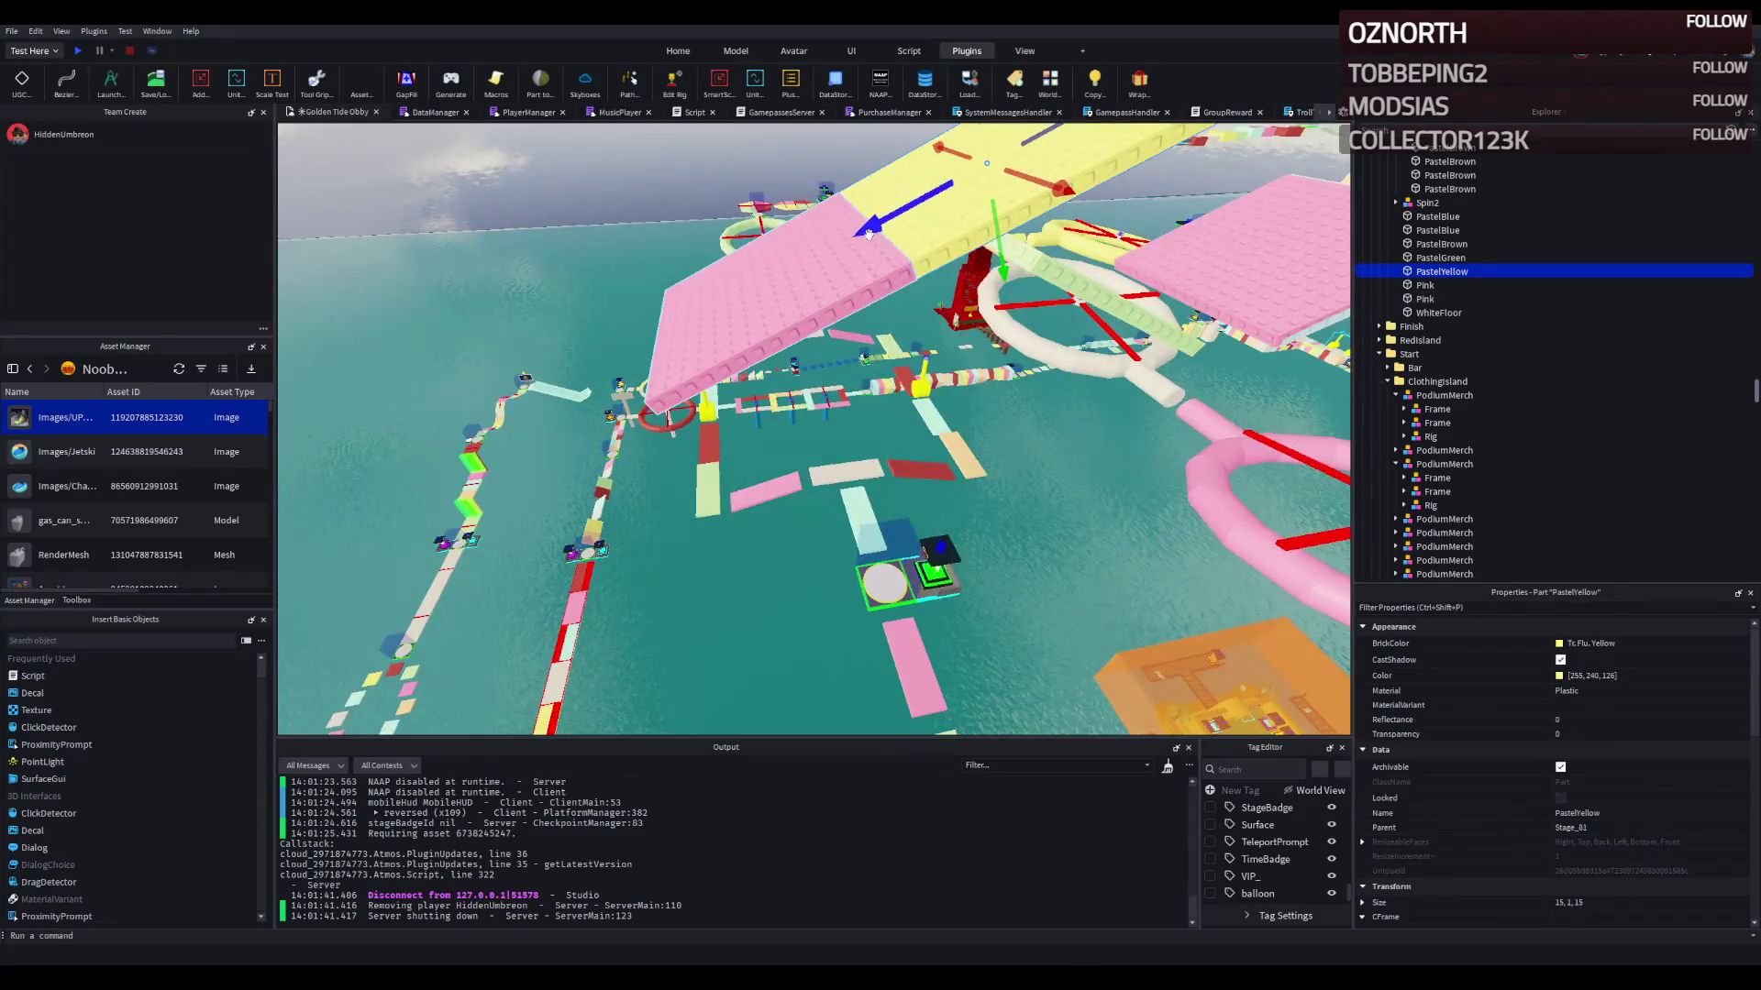
# Step: Delete the extra pink and light-blue plates and move the yellow plate further left
pyautogui.click(897, 292)
pyautogui.press('Delete')
pyautogui.moveTo(941, 215)
pyautogui.mouseDown()
pyautogui.moveTo(807, 243)
pyautogui.moveTo(690, 305)
pyautogui.mouseUp()
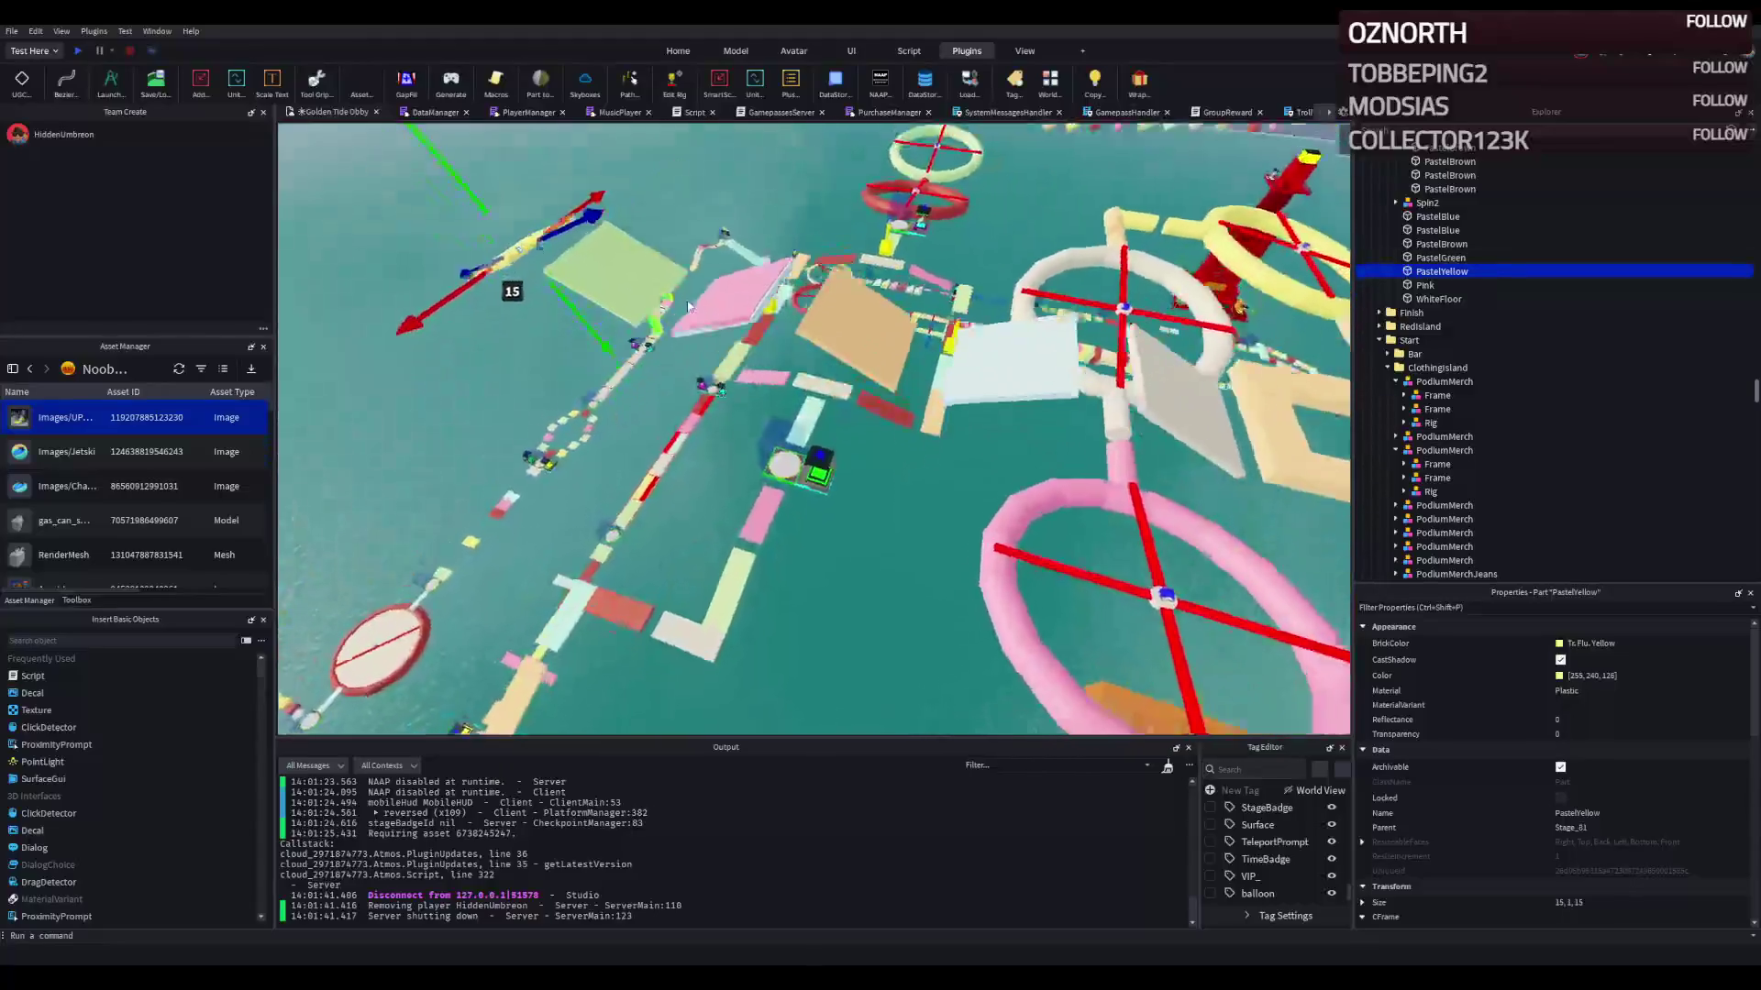
pyautogui.scroll(3, 688, 307)
pyautogui.click(756, 356)
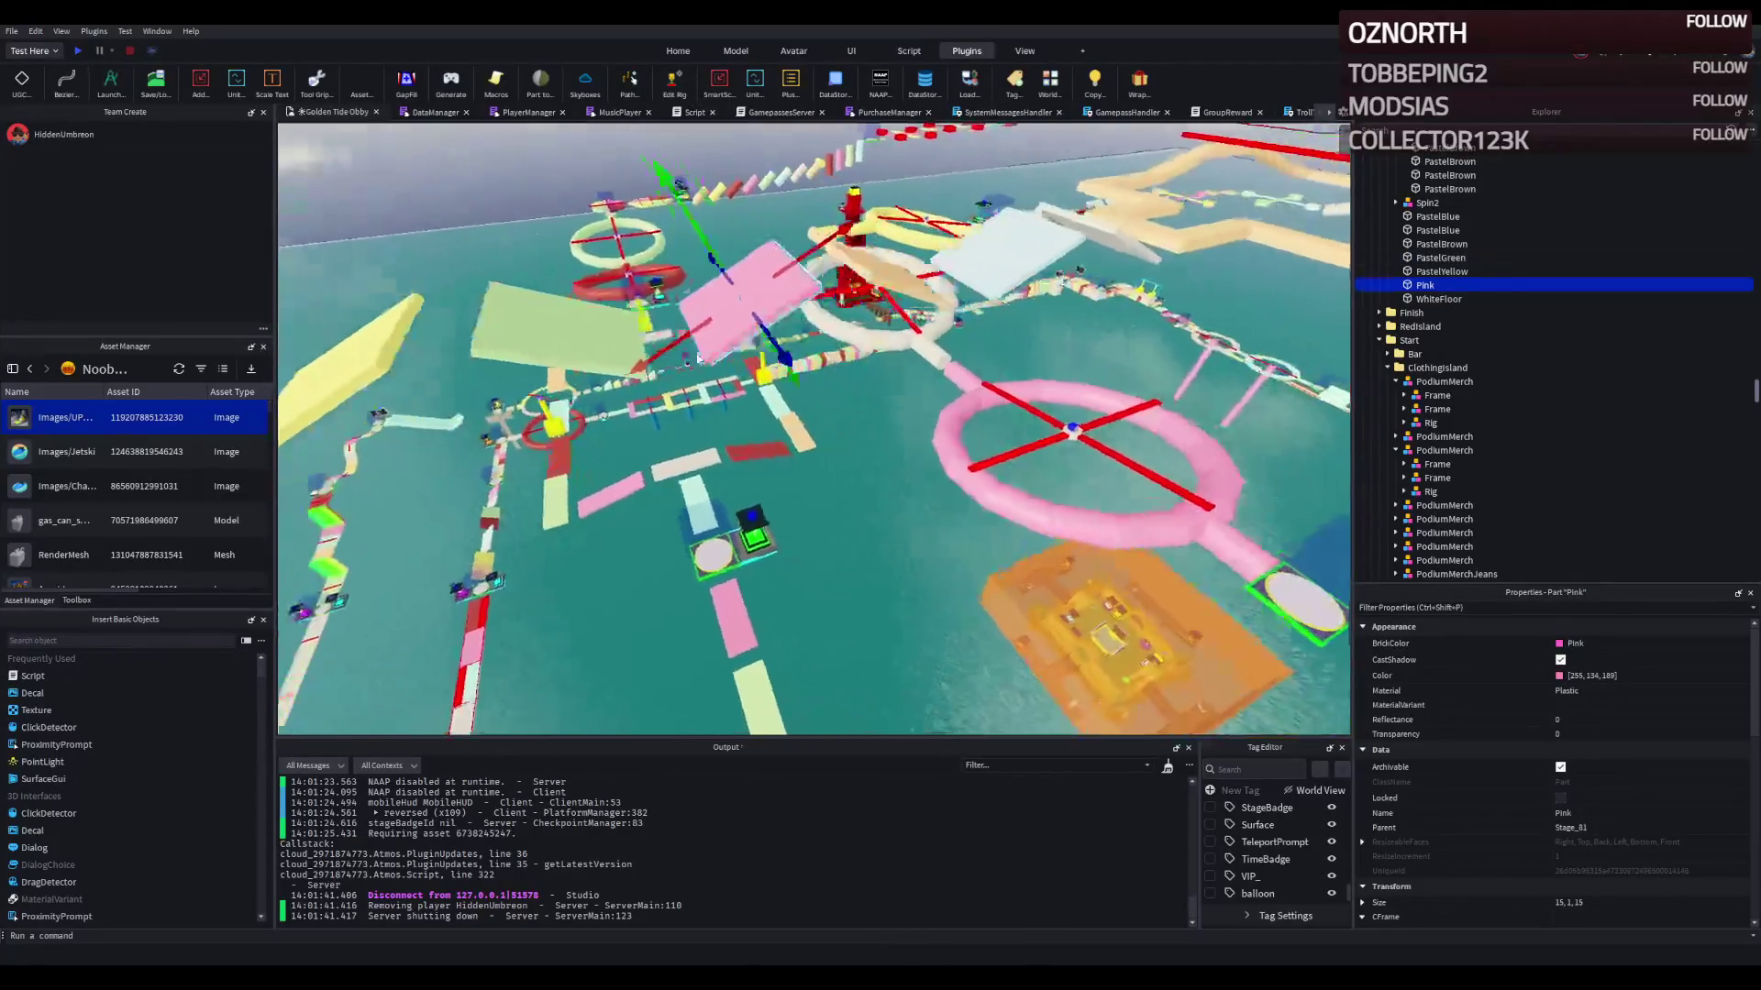
pyautogui.click(741, 292)
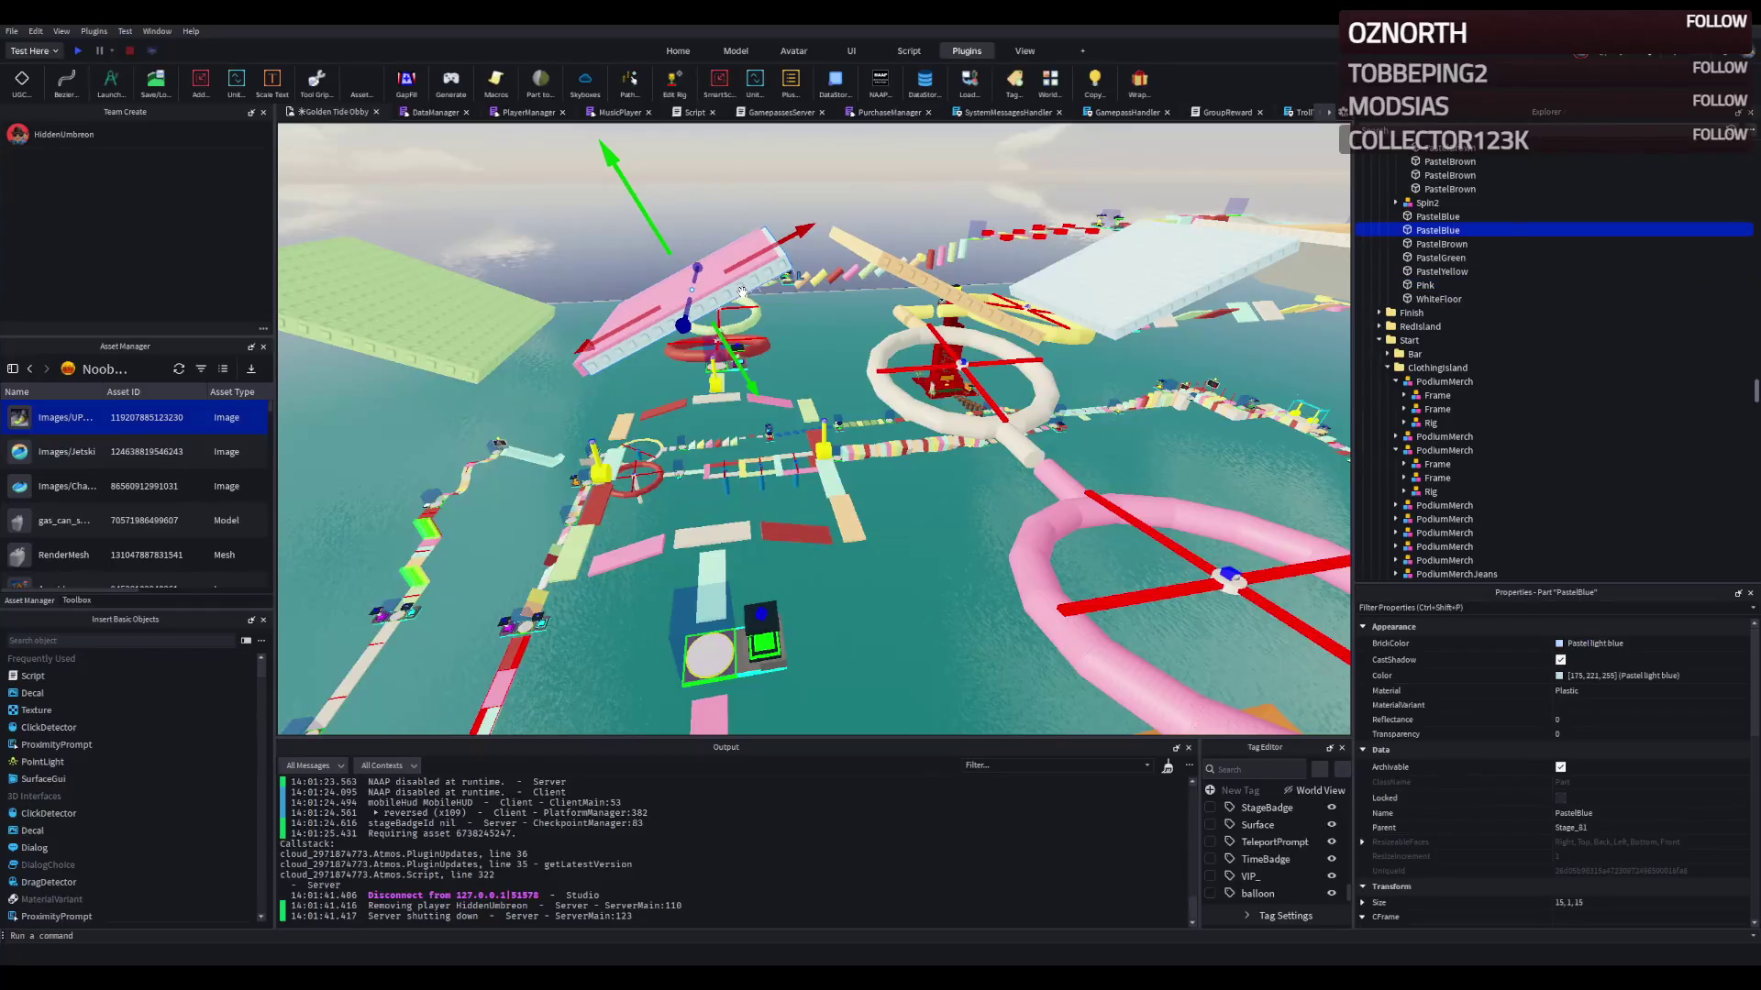
pyautogui.press('Delete')
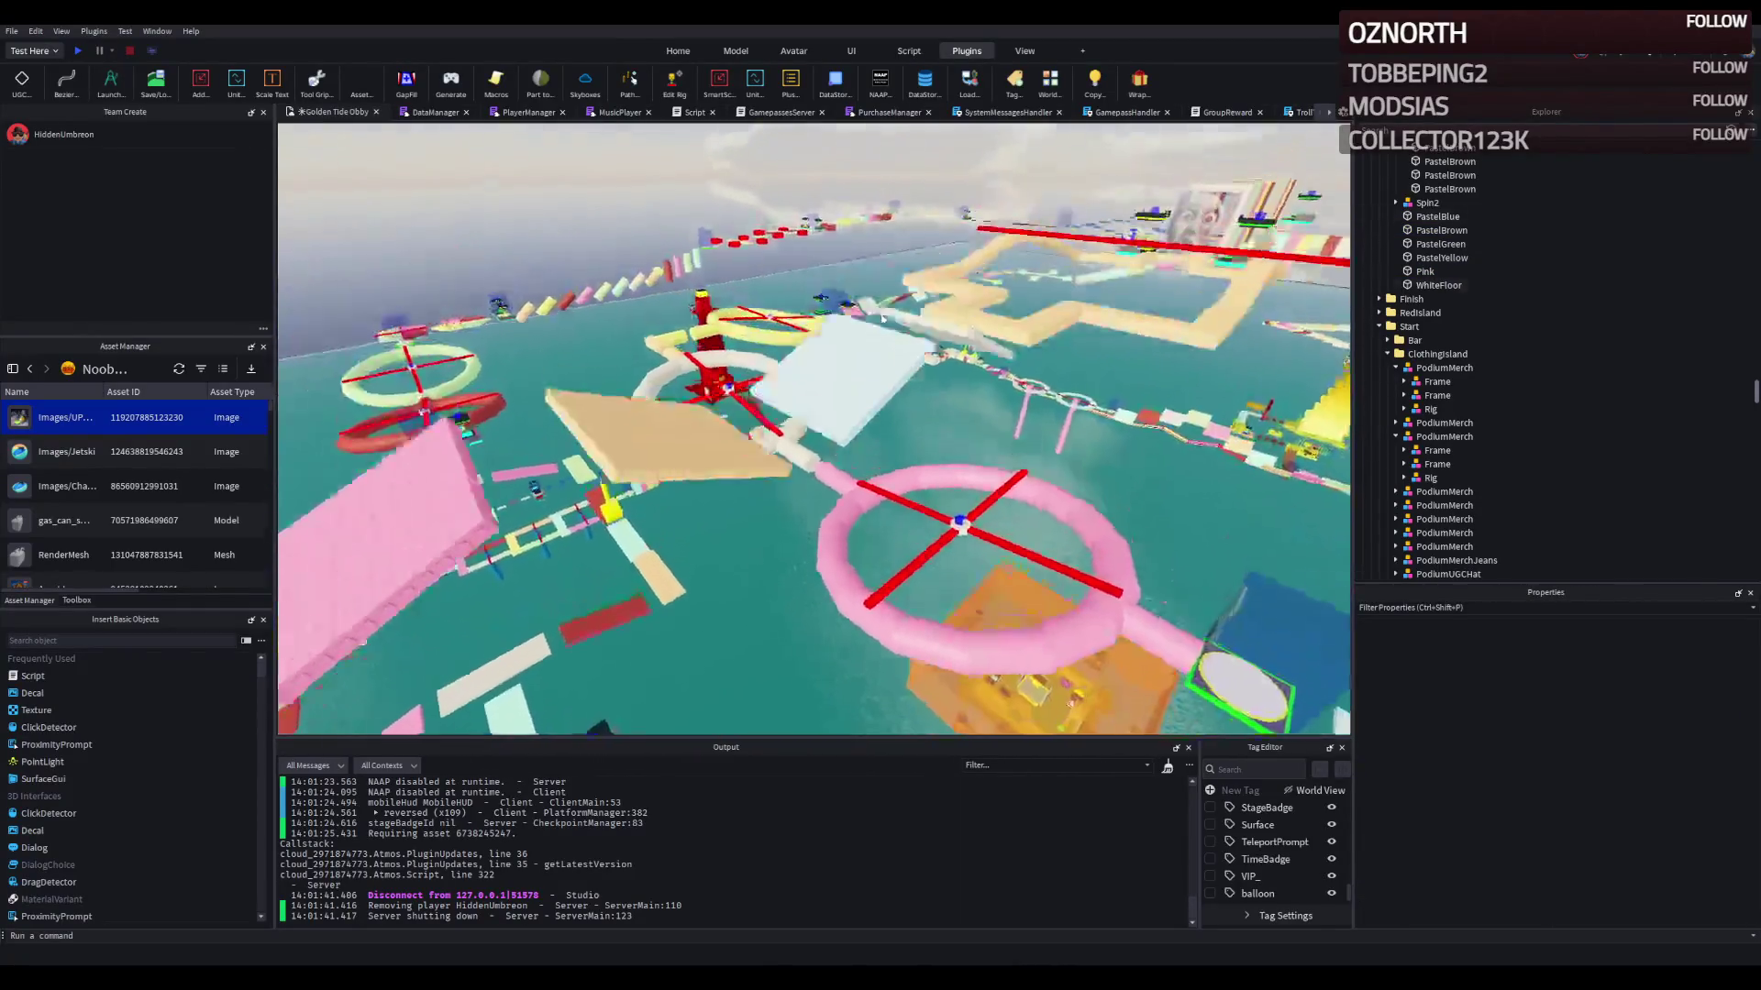
pyautogui.press('d')
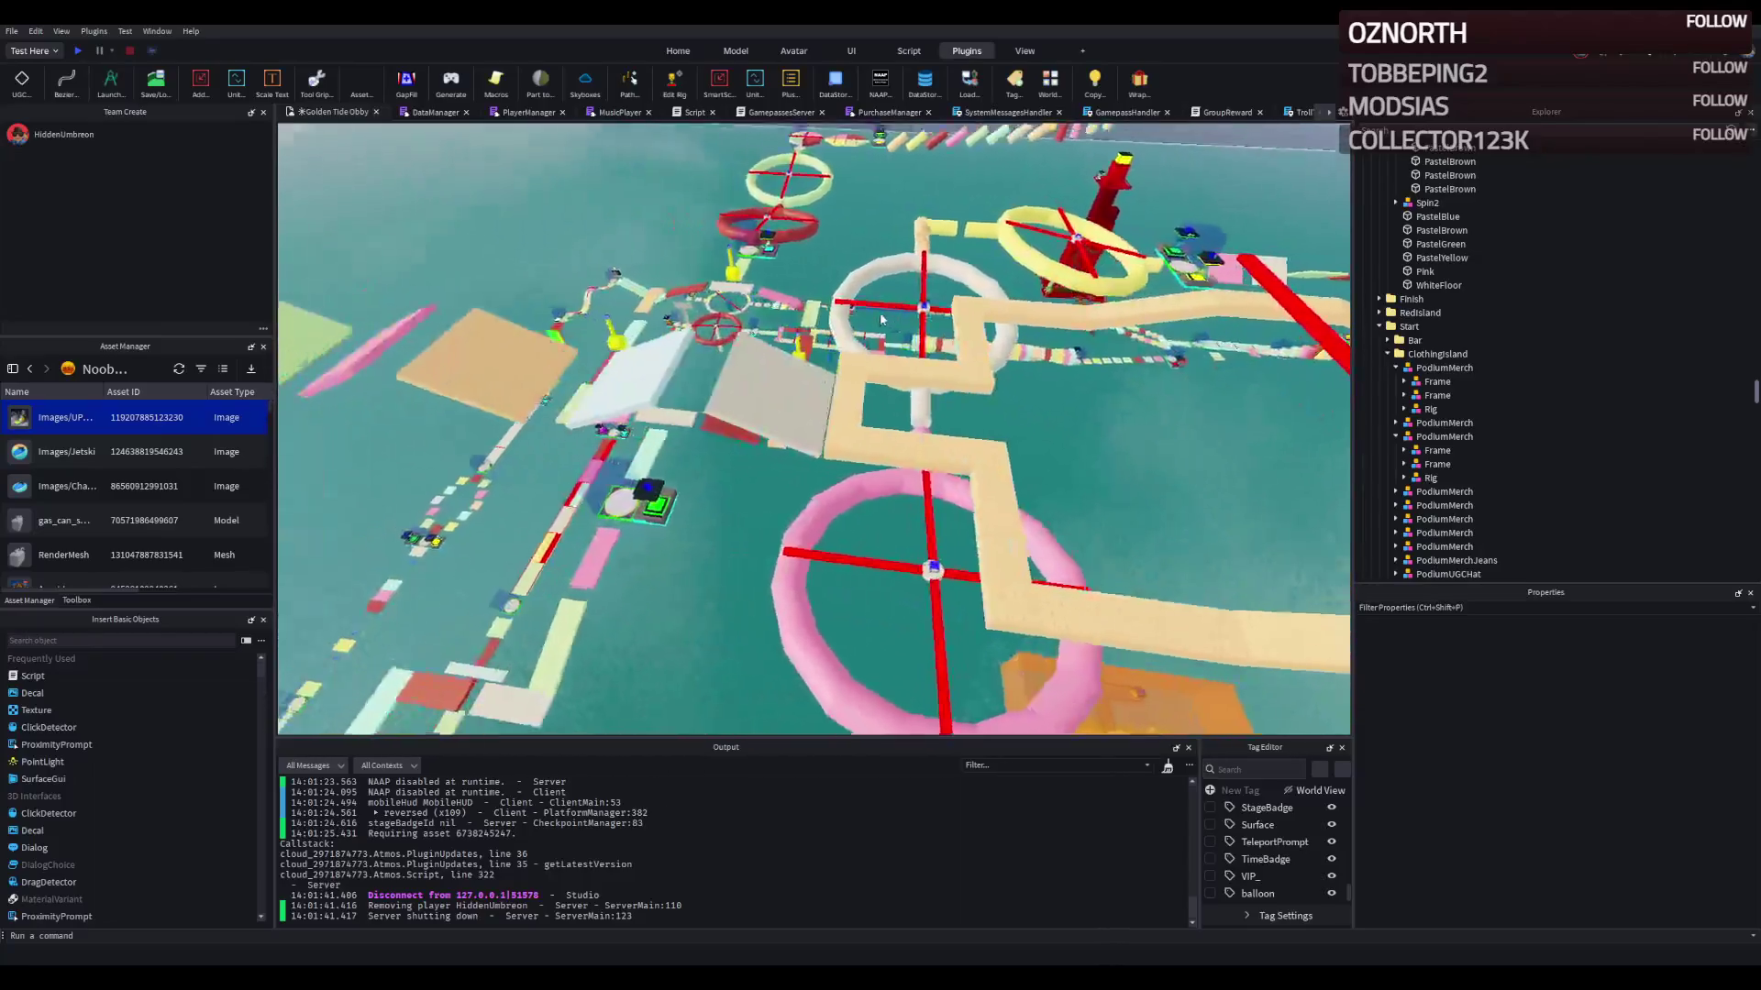
pyautogui.press('a')
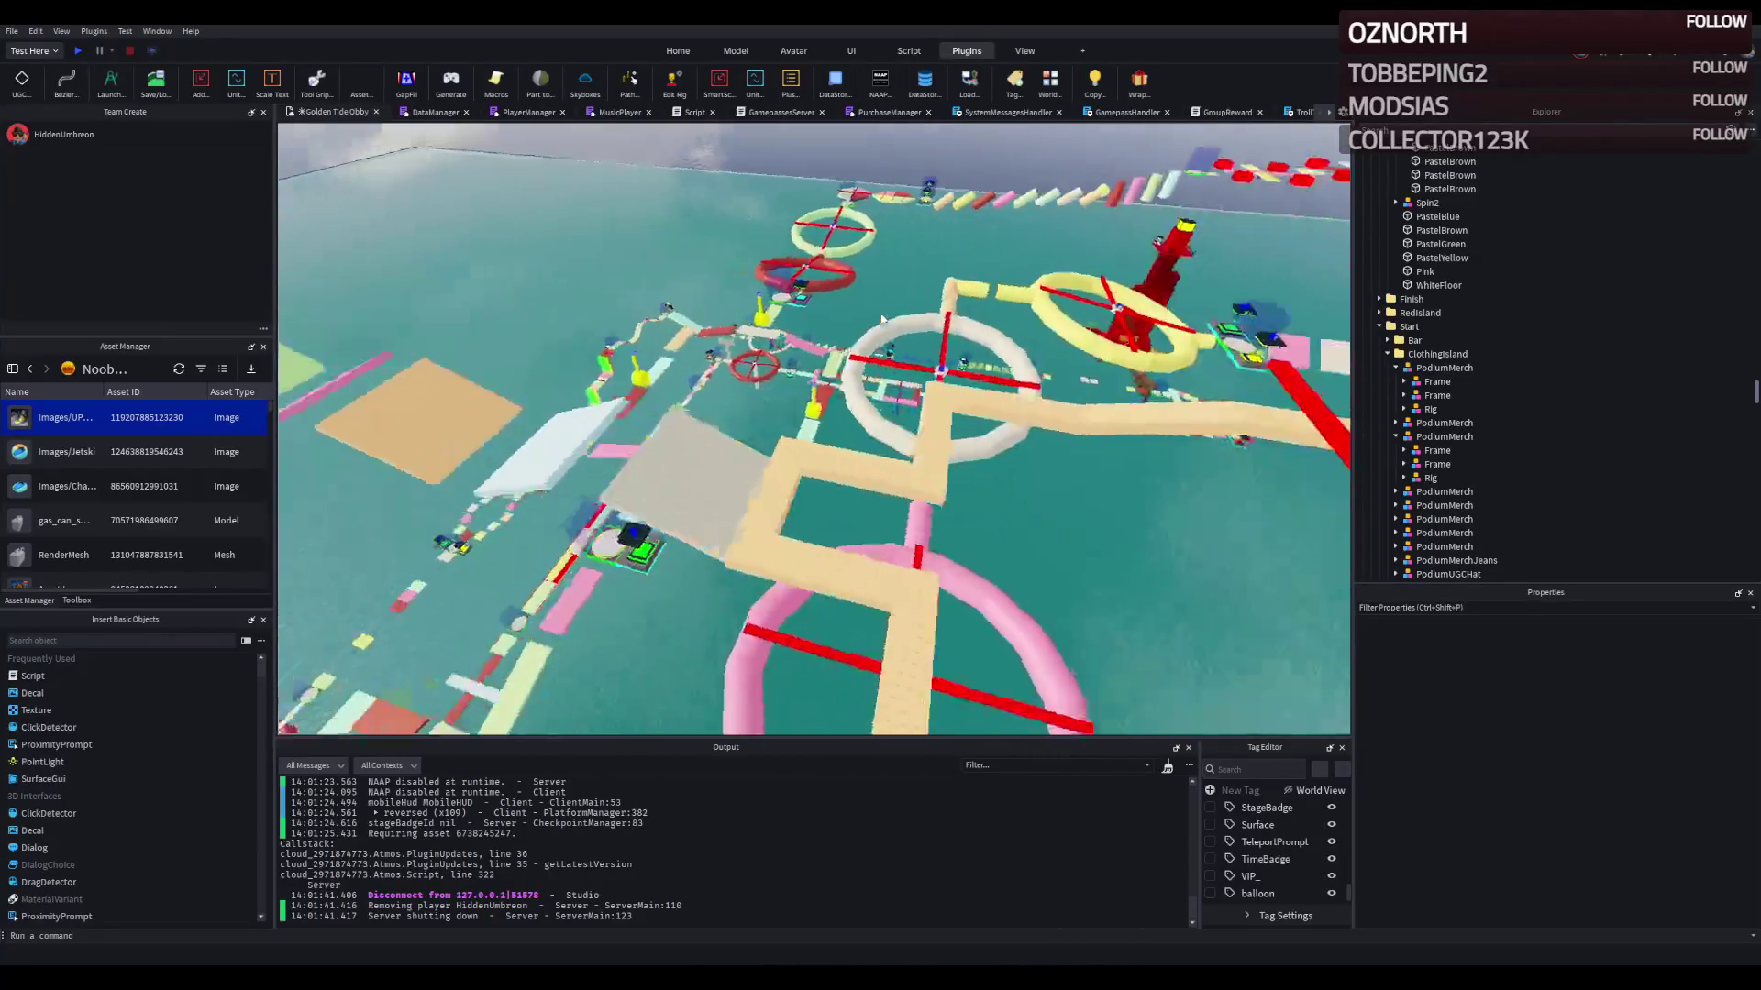
pyautogui.click(1034, 418)
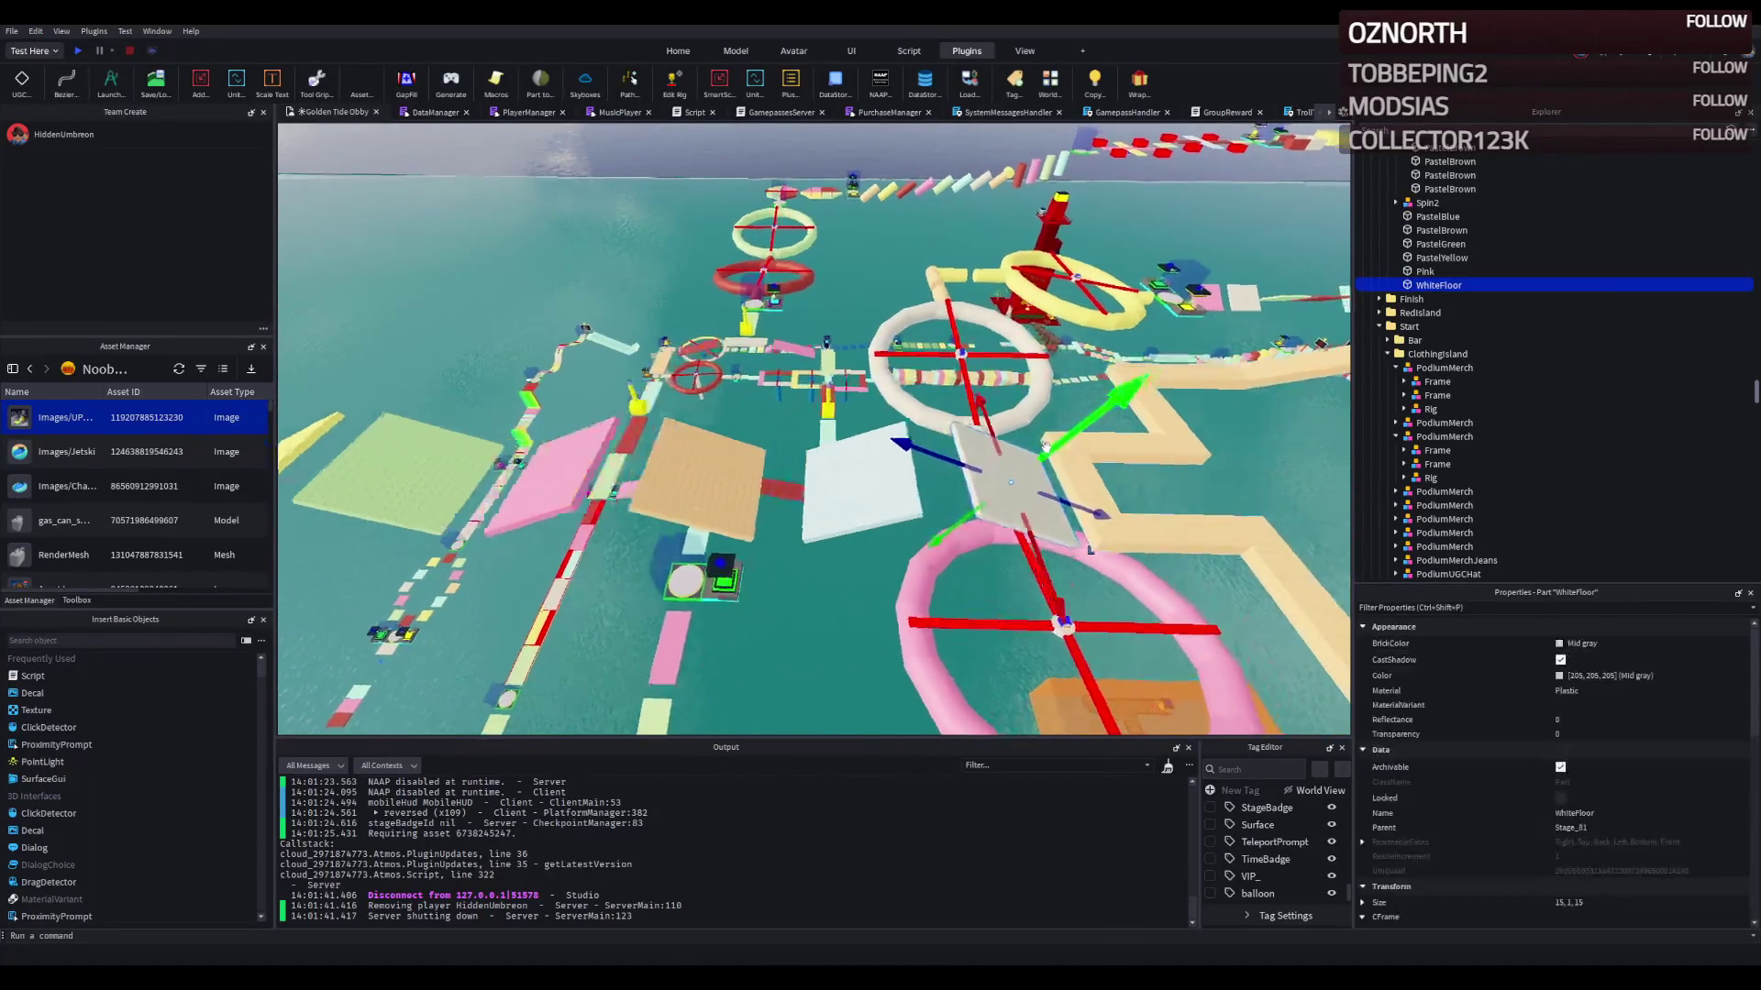
pyautogui.scroll(5, 973, 424)
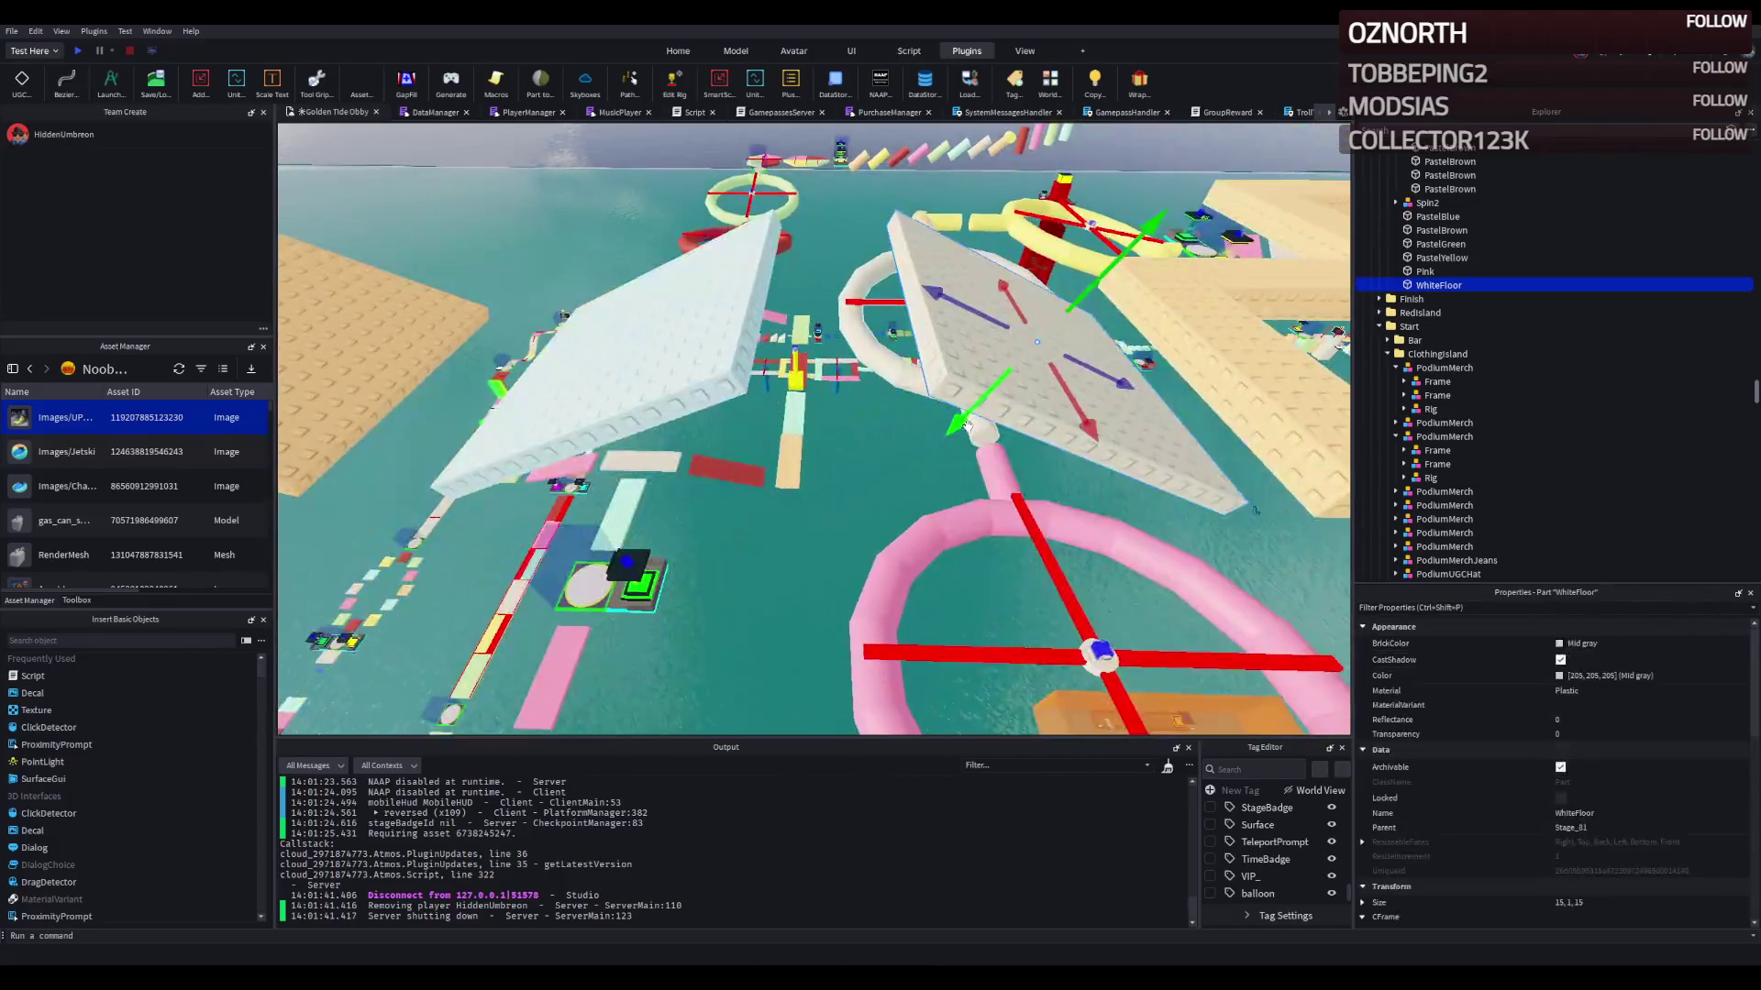
pyautogui.scroll(-5, 968, 425)
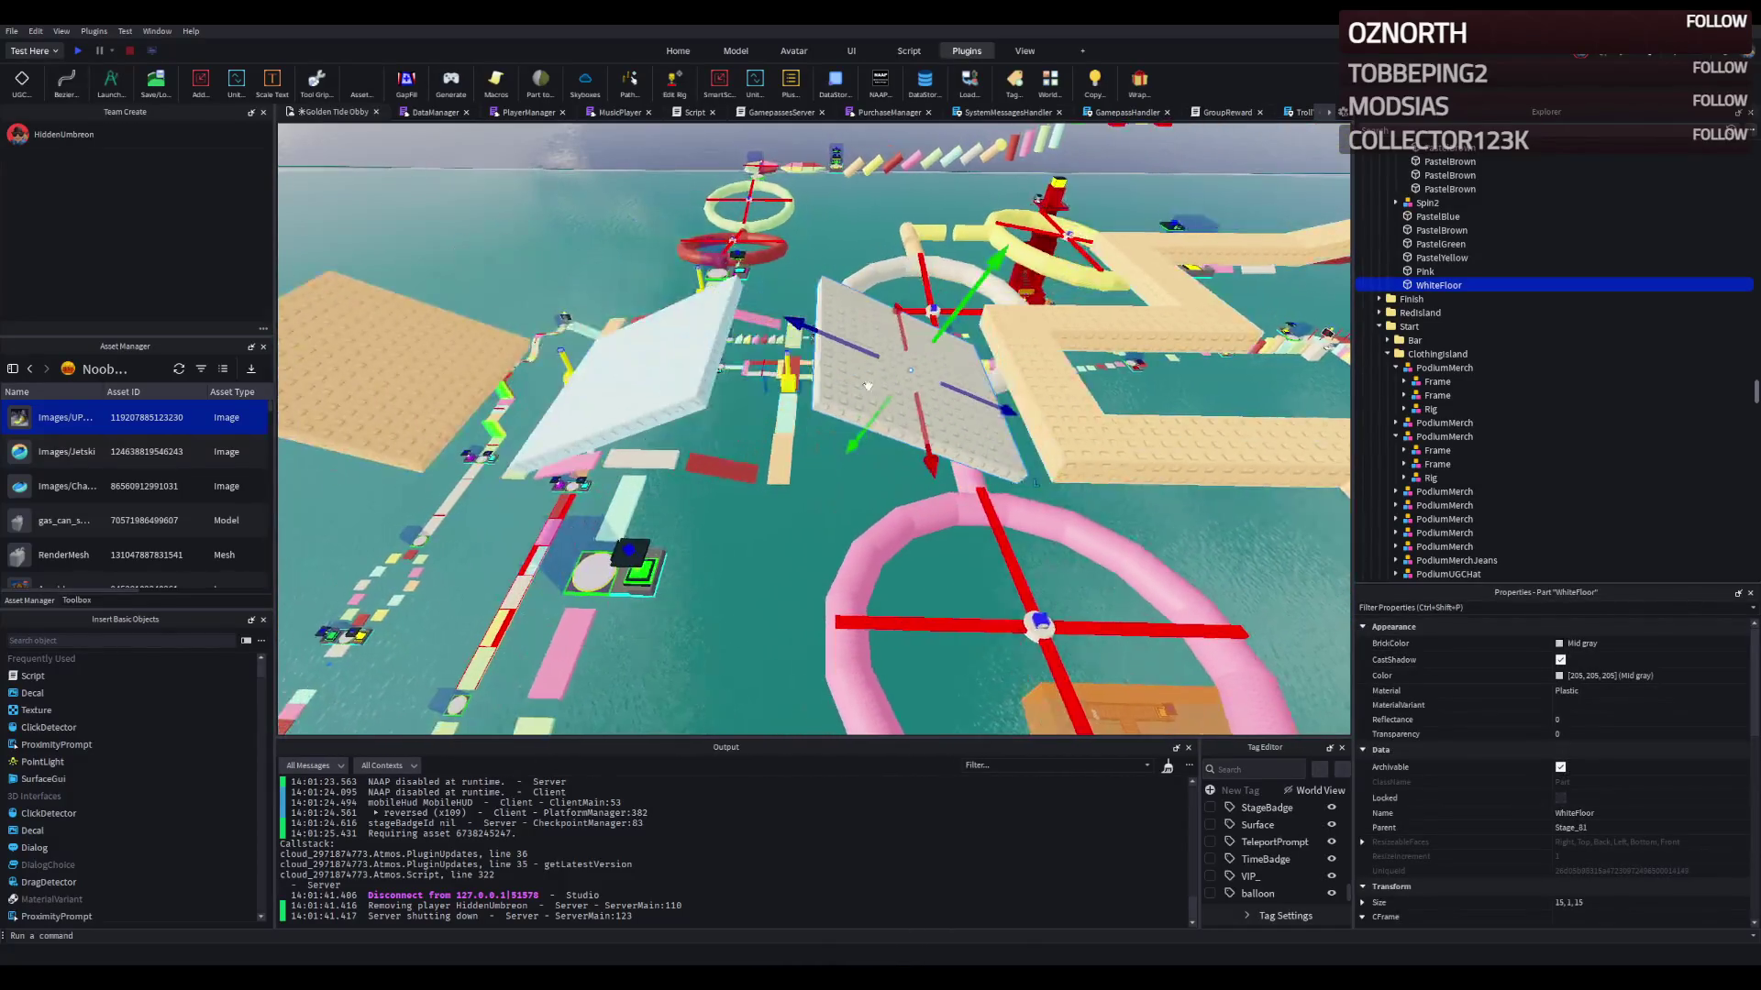
pyautogui.hotkey('ctrl', '2')
pyautogui.hotkey('ctrl', 'd')
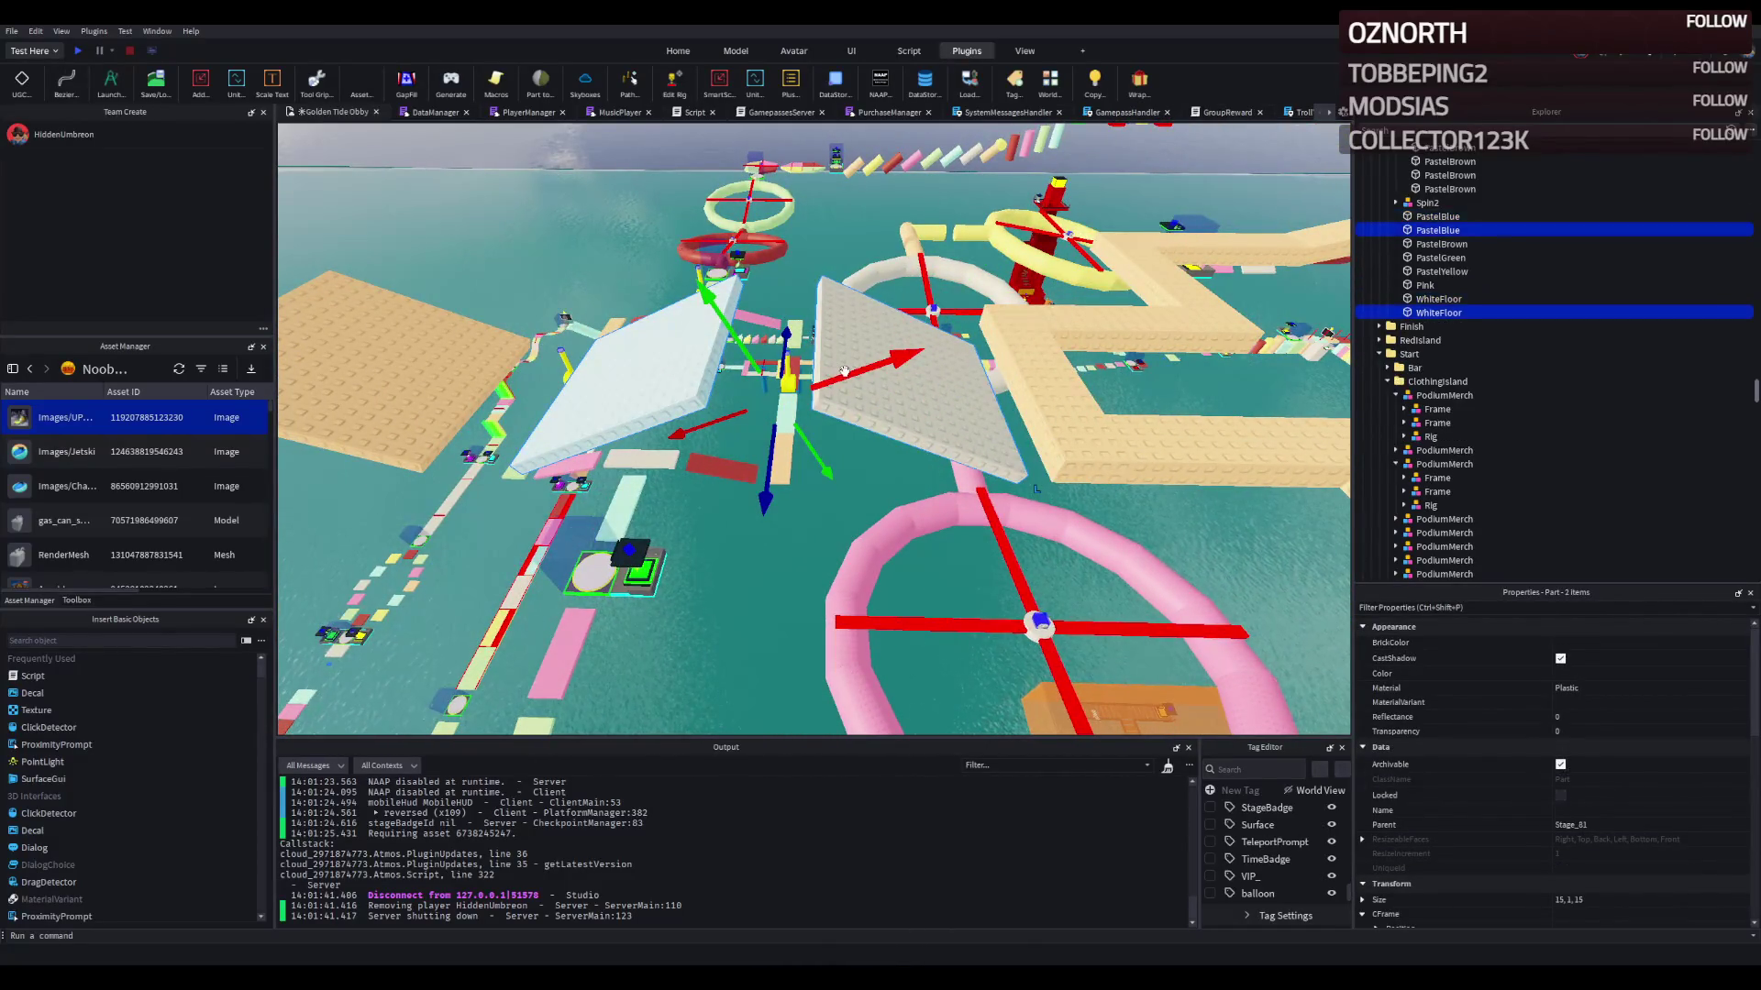
pyautogui.moveTo(848, 370); pyautogui.dragTo(913, 380)
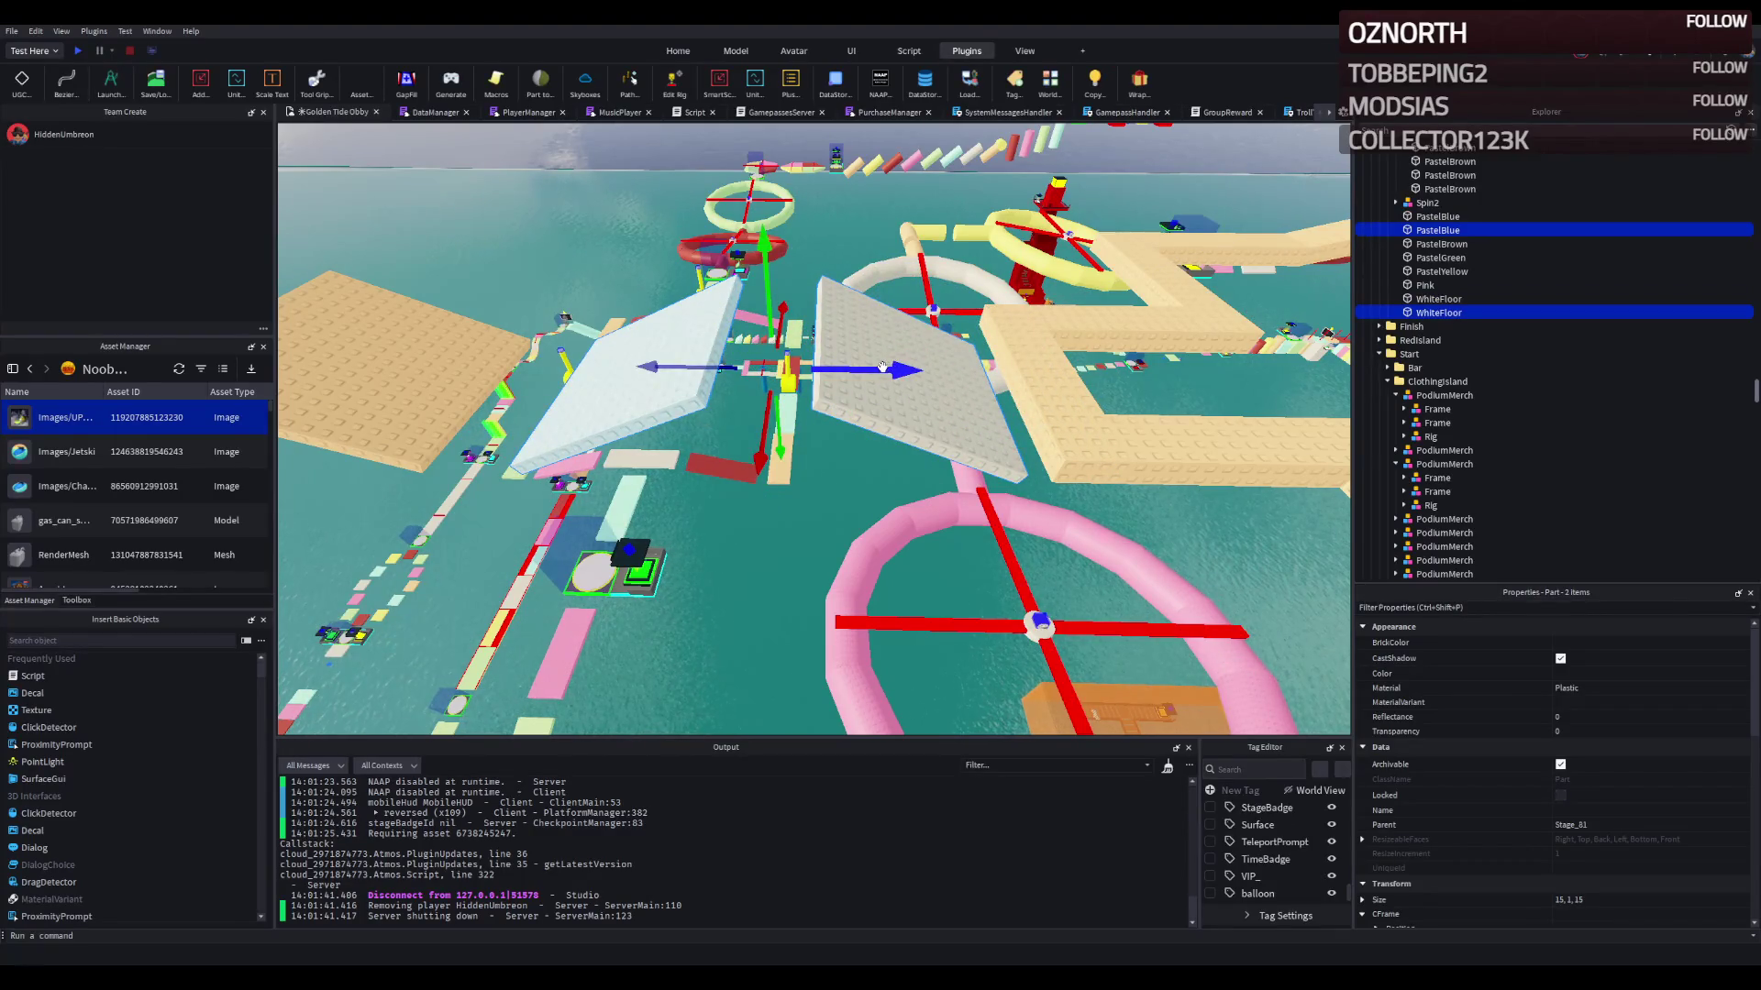
pyautogui.moveTo(882, 367)
pyautogui.mouseDown()
pyautogui.moveTo(917, 359)
pyautogui.moveTo(864, 366)
pyautogui.mouseUp()
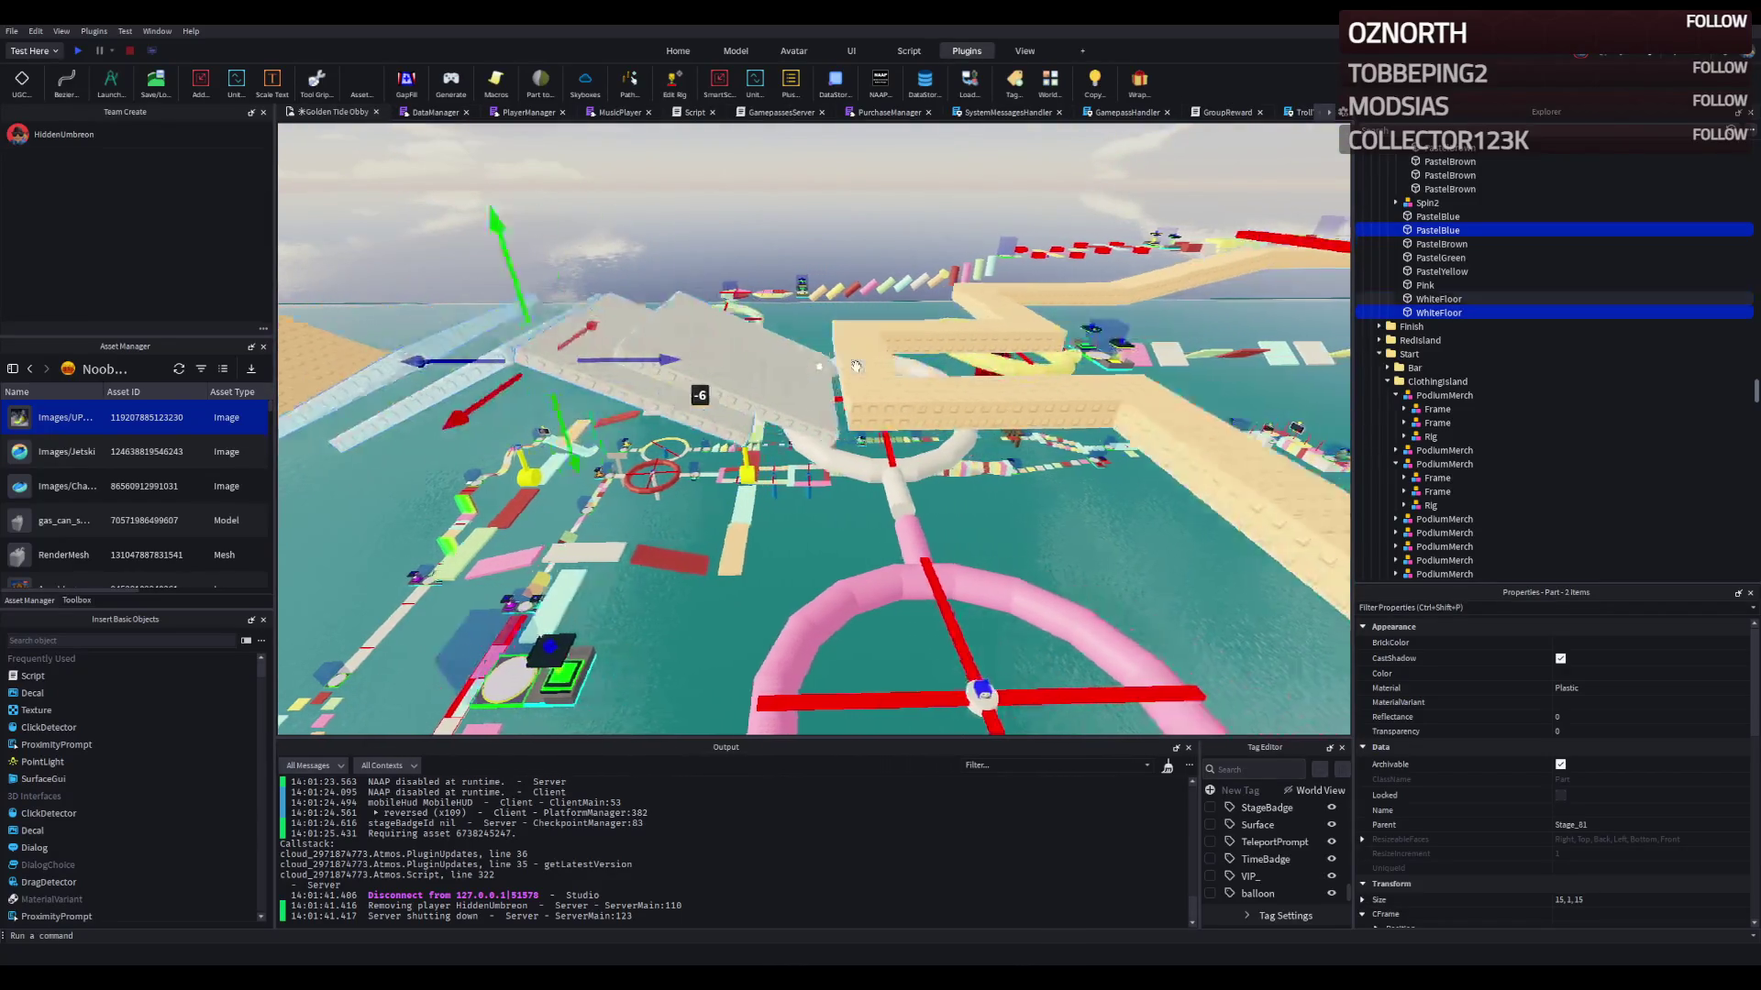
pyautogui.hotkey('ctrl', 'z')
pyautogui.hotkey('ctrl', 'z')
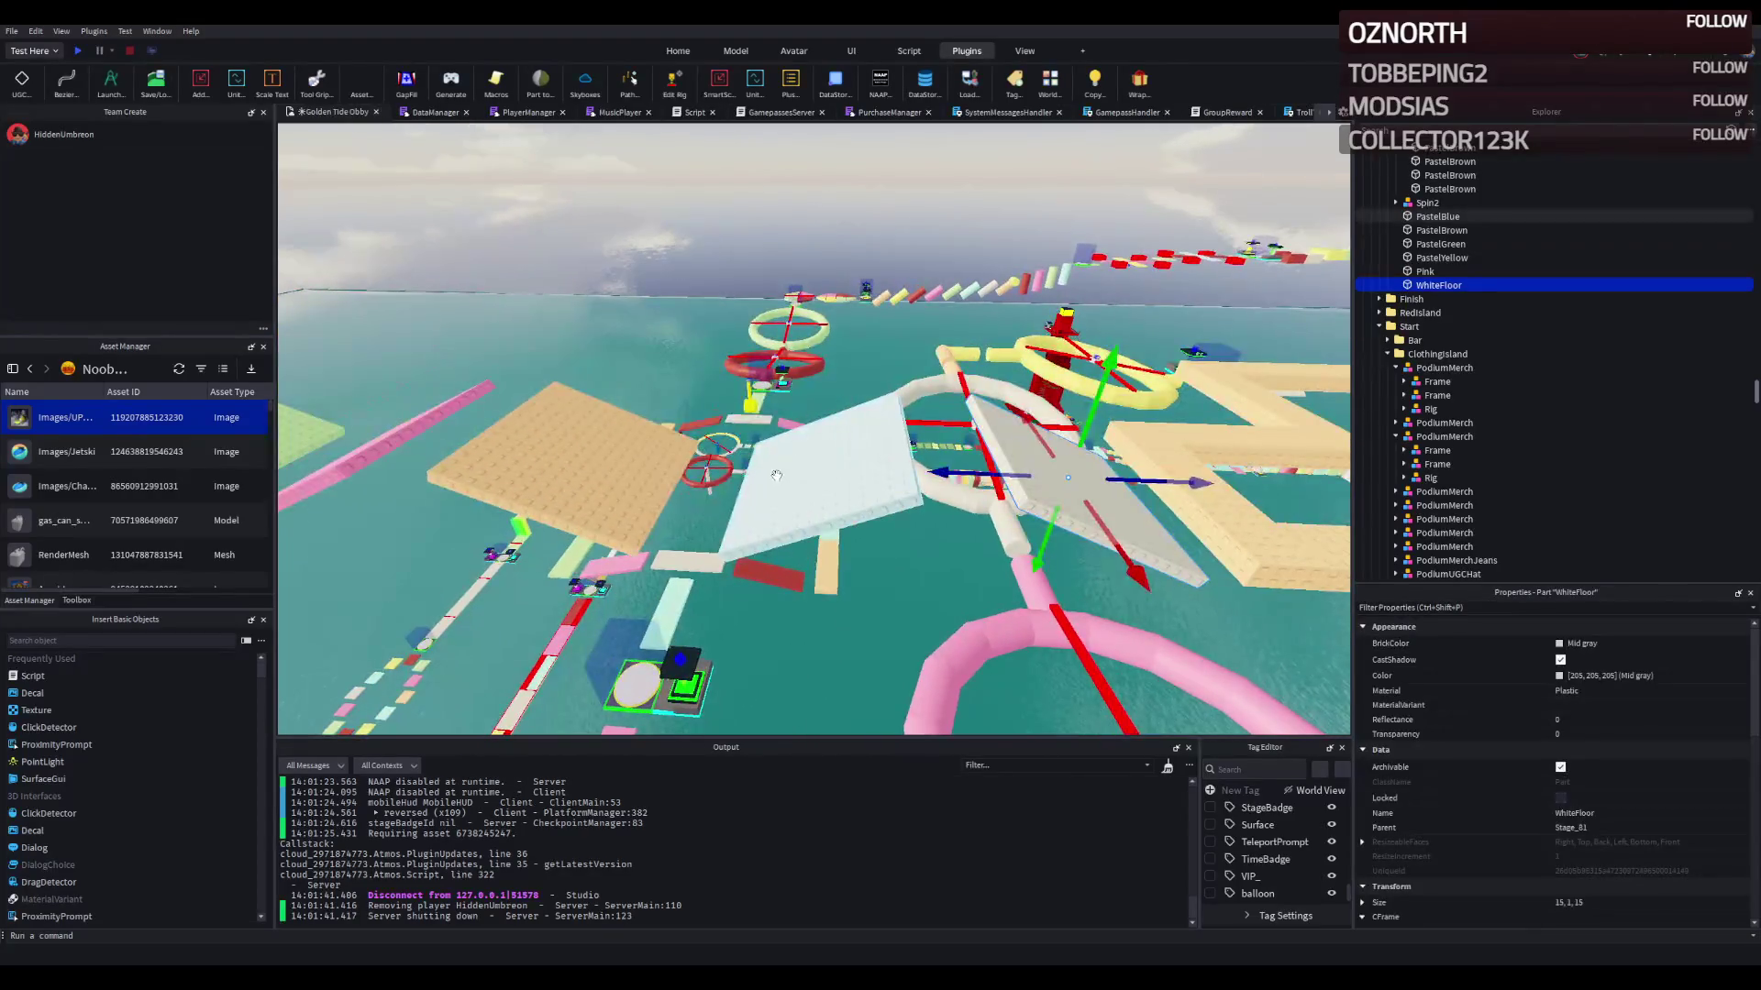
pyautogui.hotkey('ctrl', 'z')
pyautogui.hotkey('ctrl', 'z')
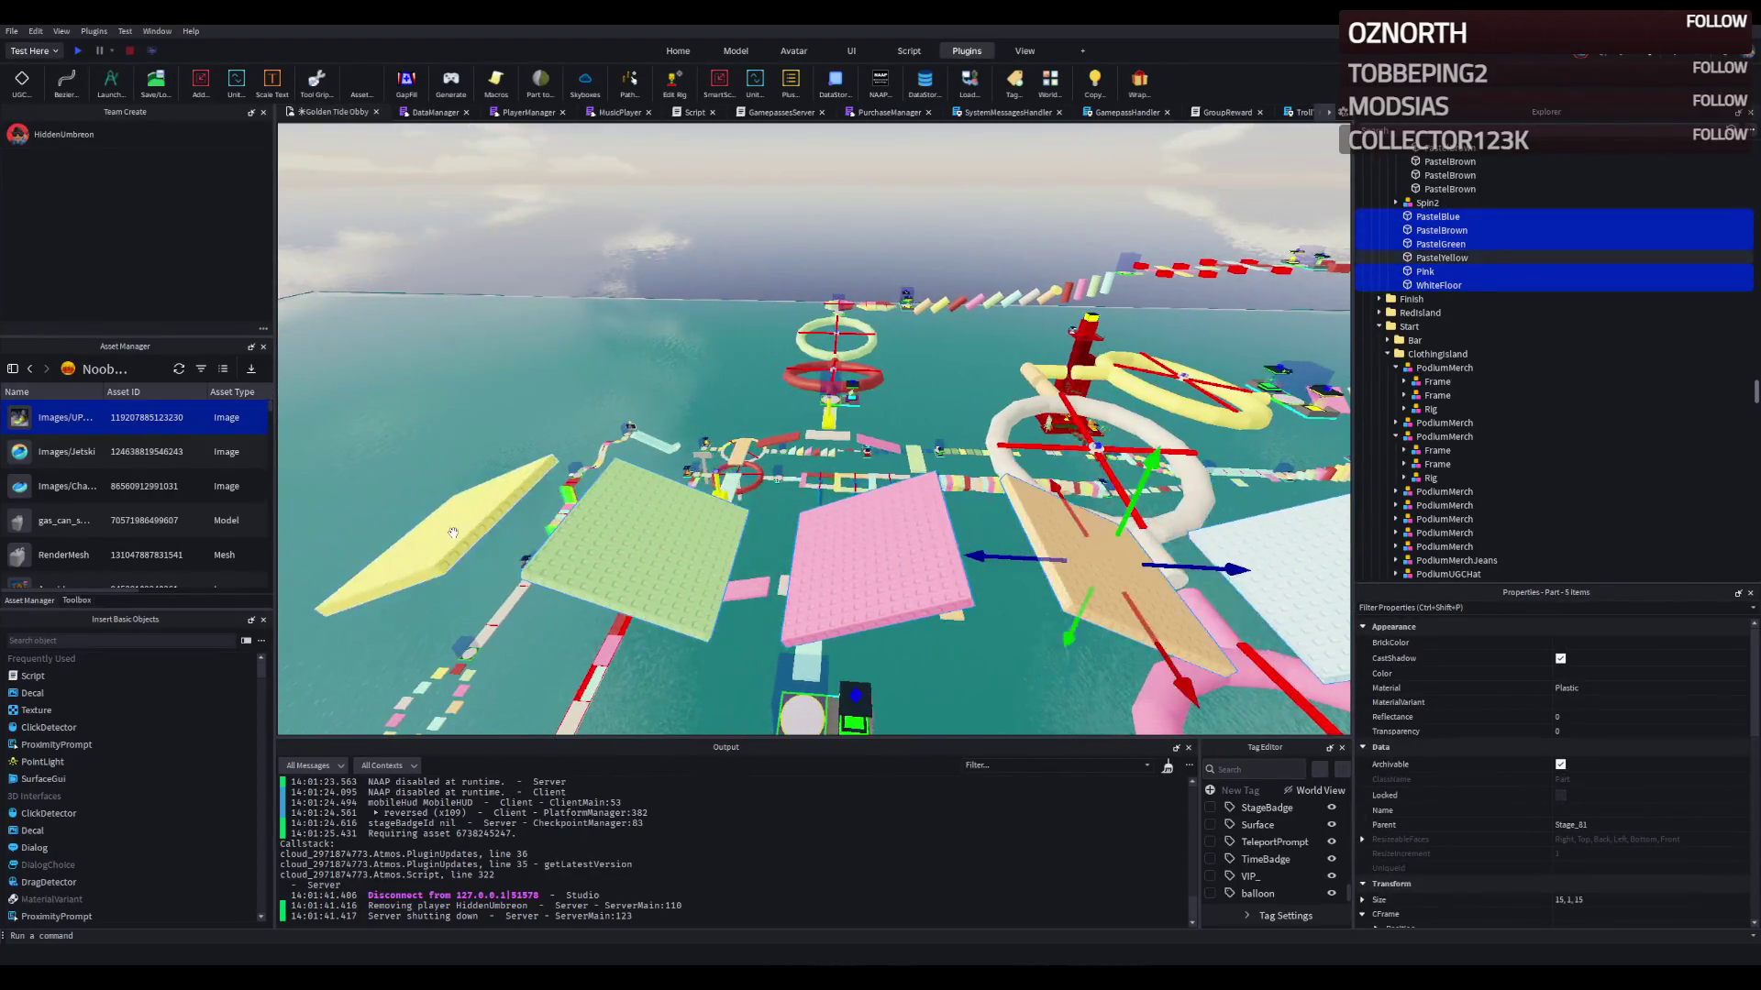
# Step: Shift the selected floor plates 3 studs
pyautogui.moveTo(512, 535)
pyautogui.mouseDown()
pyautogui.moveTo(481, 523)
pyautogui.moveTo(578, 365)
pyautogui.moveTo(504, 394)
pyautogui.moveTo(592, 310)
pyautogui.moveTo(855, 323)
pyautogui.mouseUp()
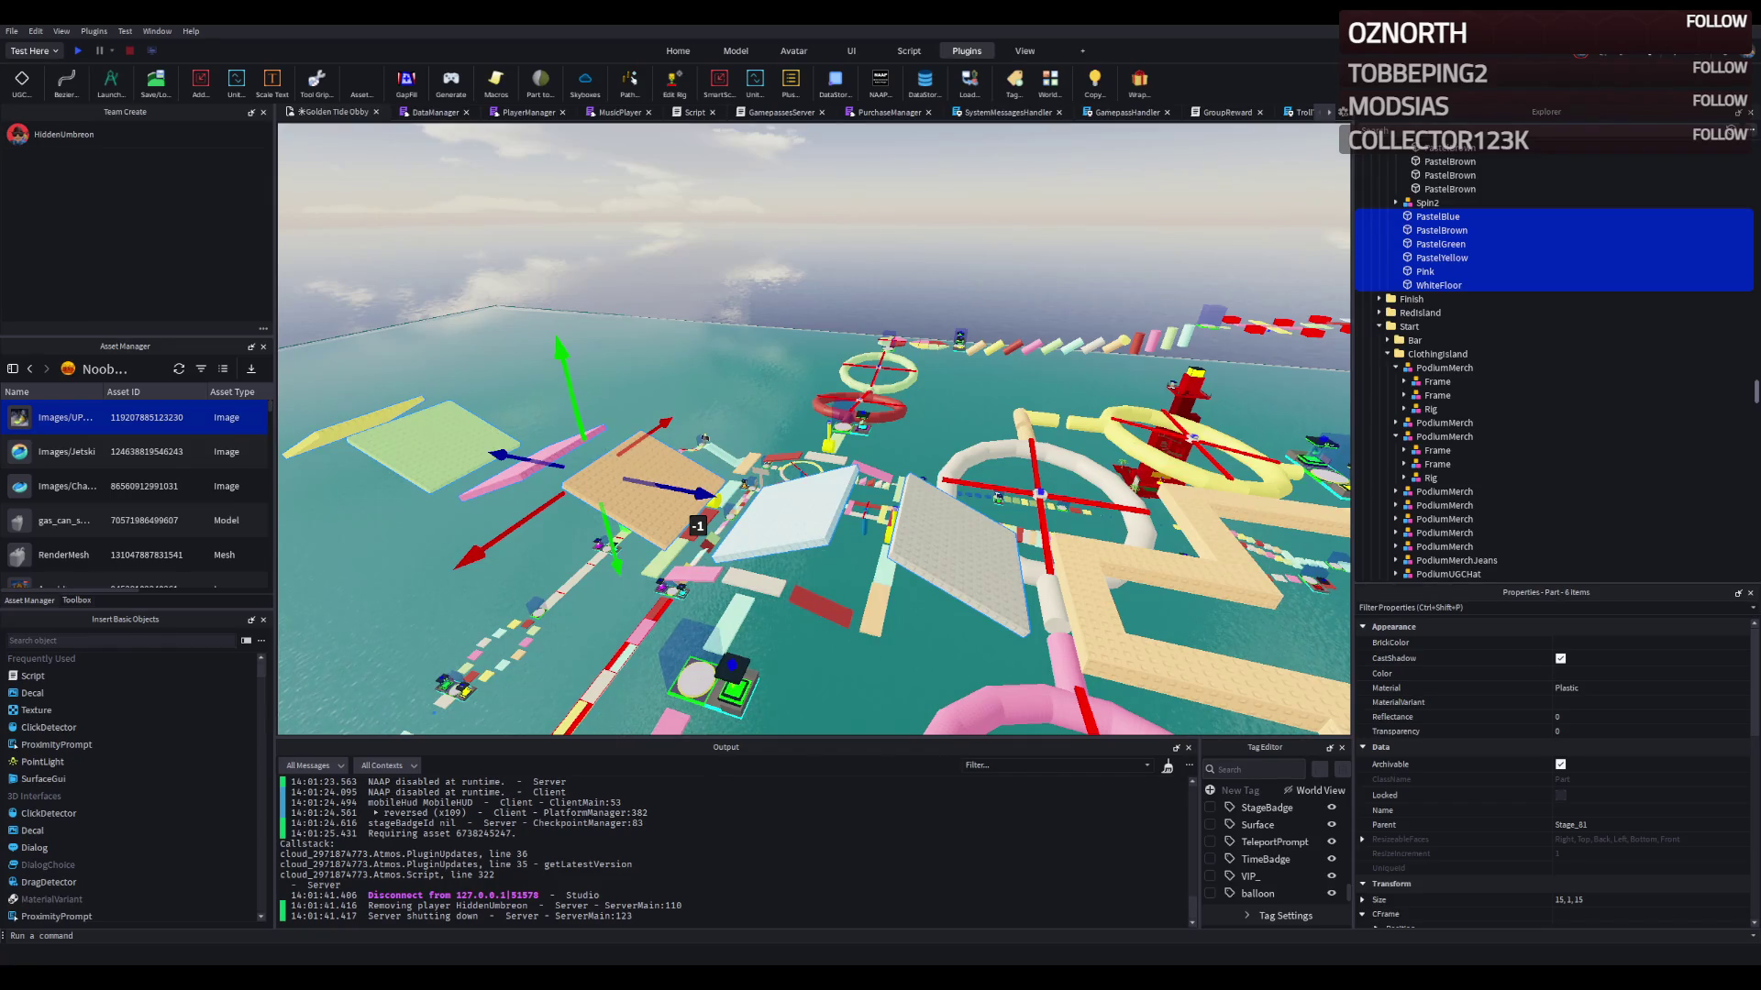
# Step: Select the Stage_81 checkpoint and duplicate its stage folder as Stage_82
pyautogui.press('w')
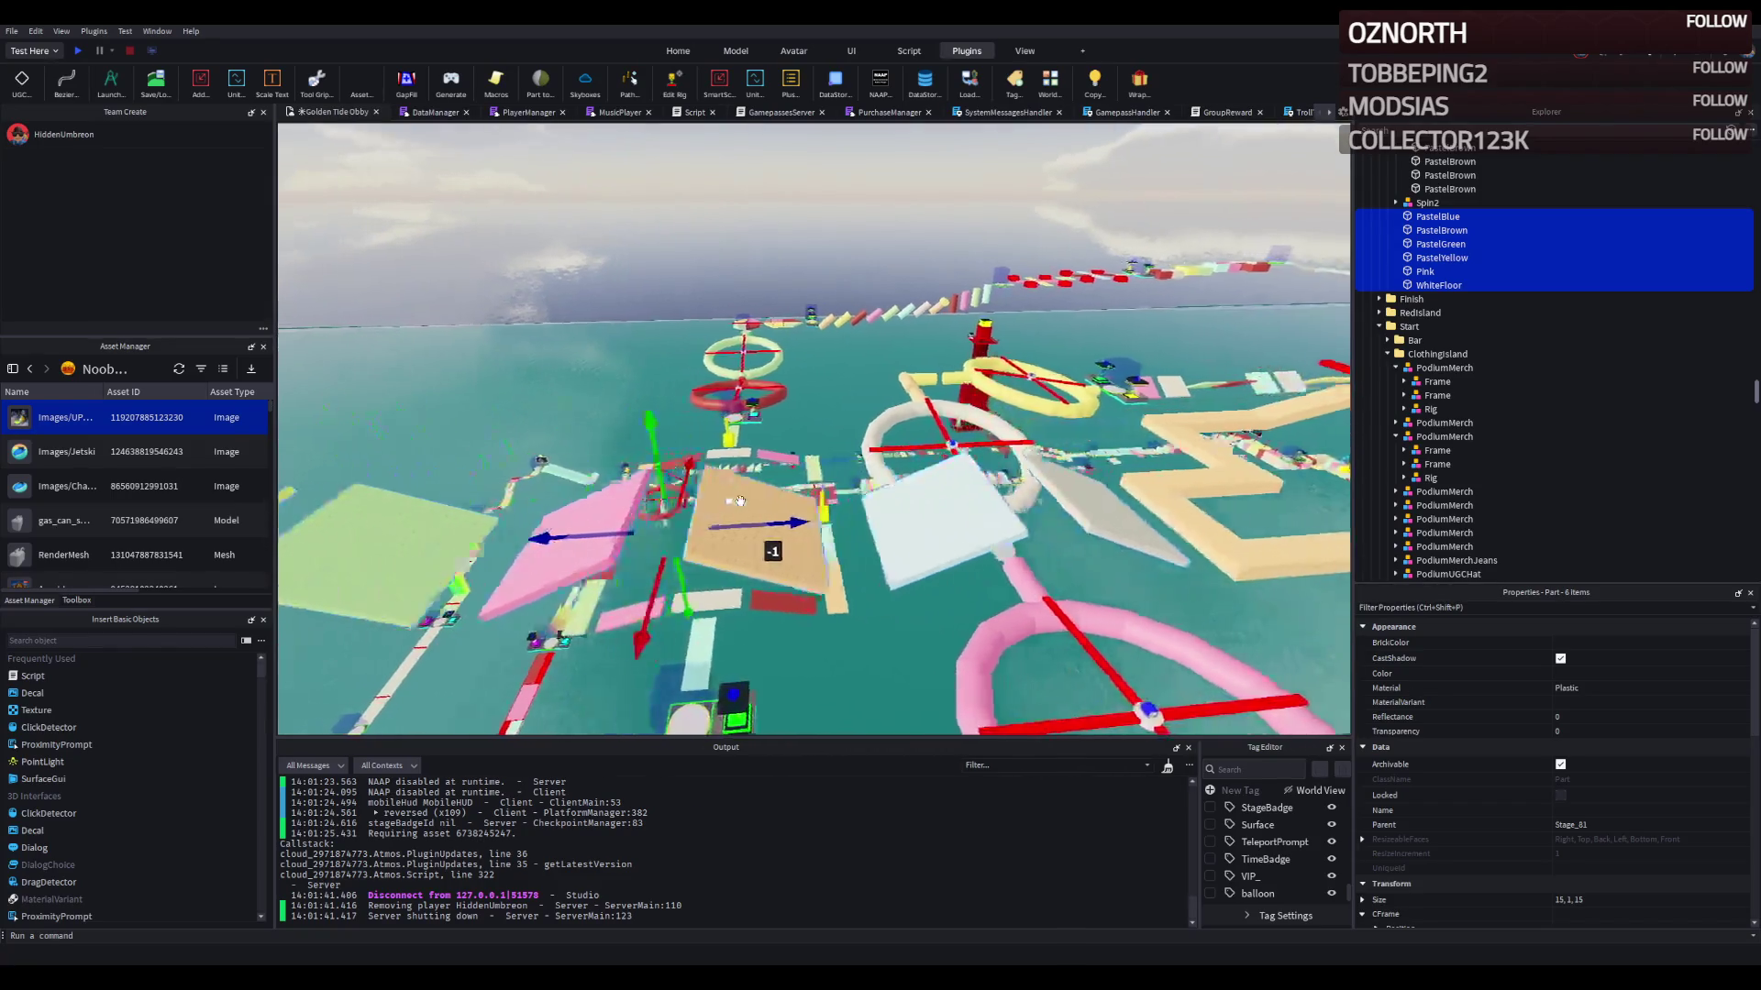
pyautogui.press('w')
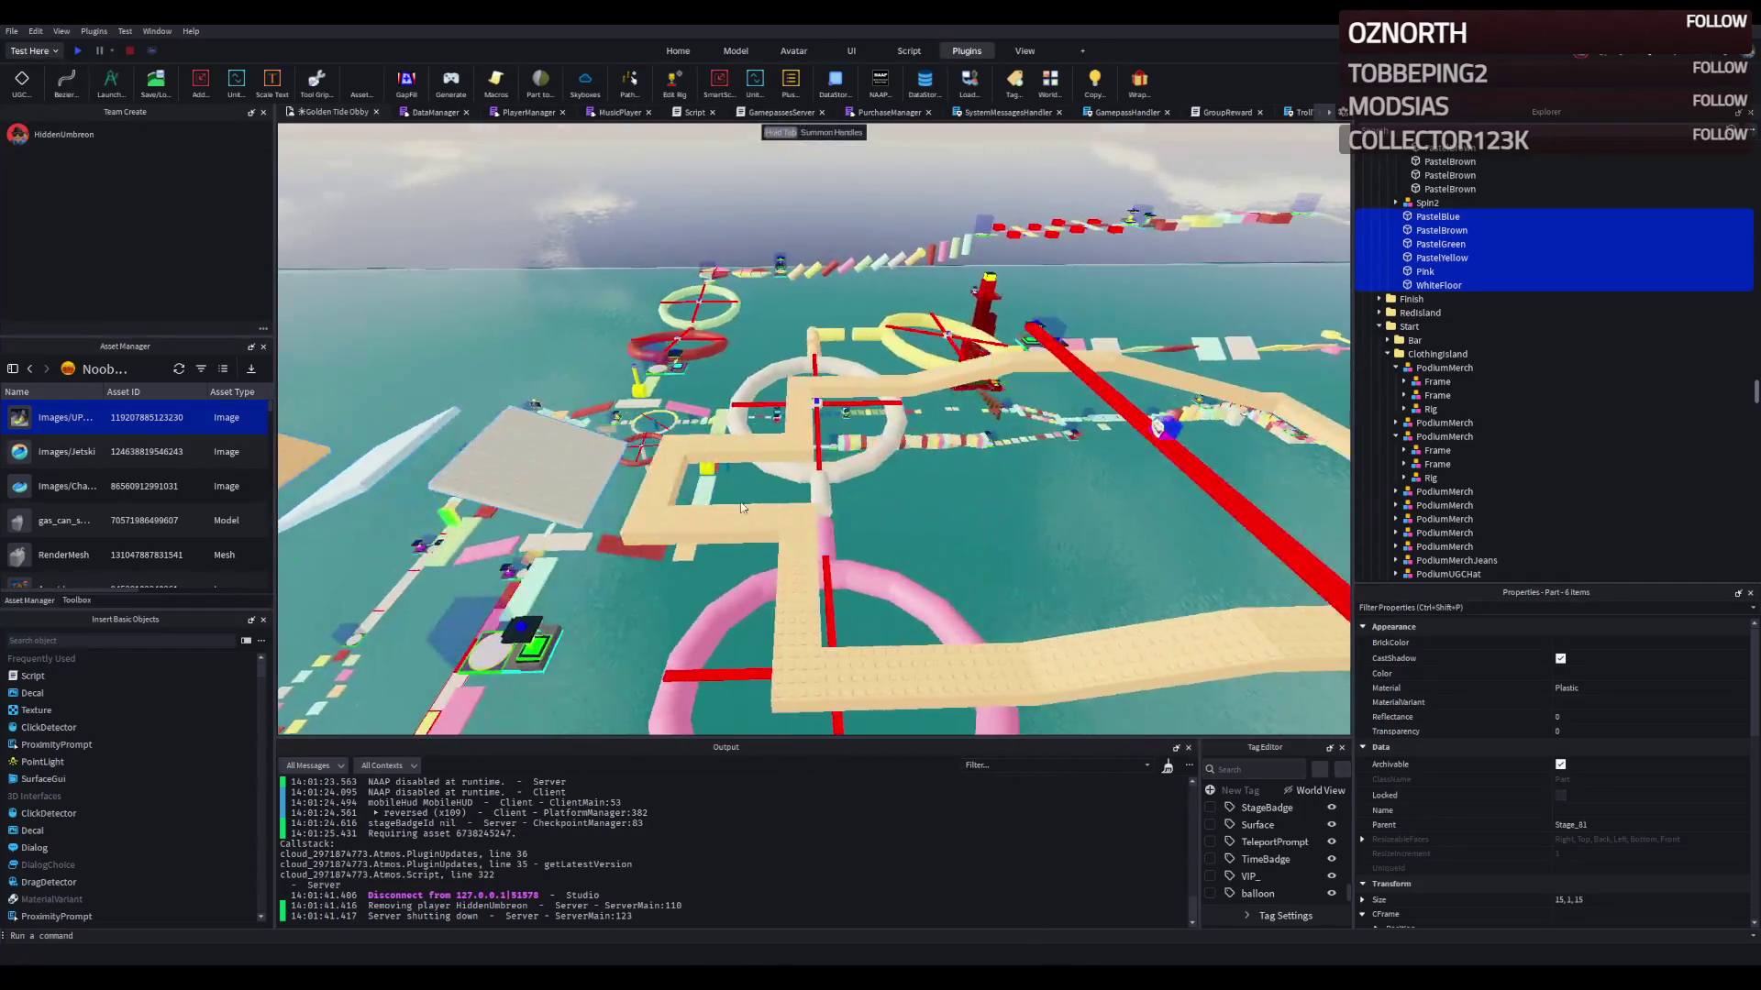
pyautogui.click(874, 424)
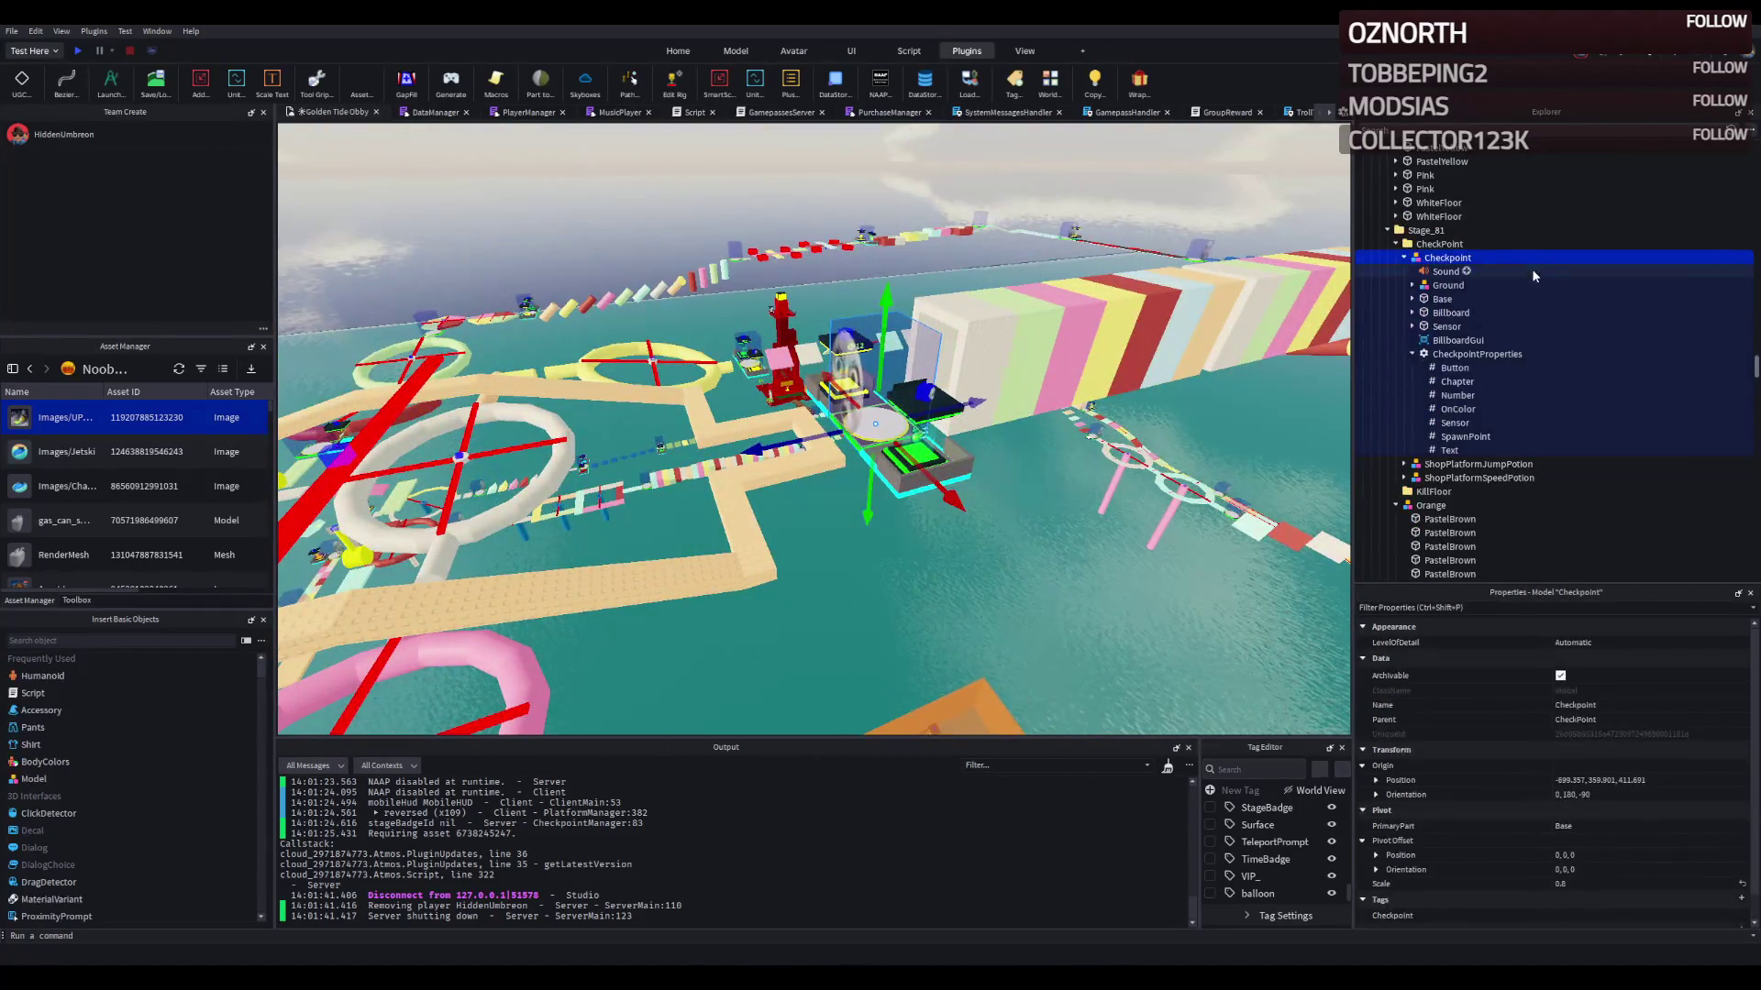
pyautogui.hotkey('ctrl', 'd')
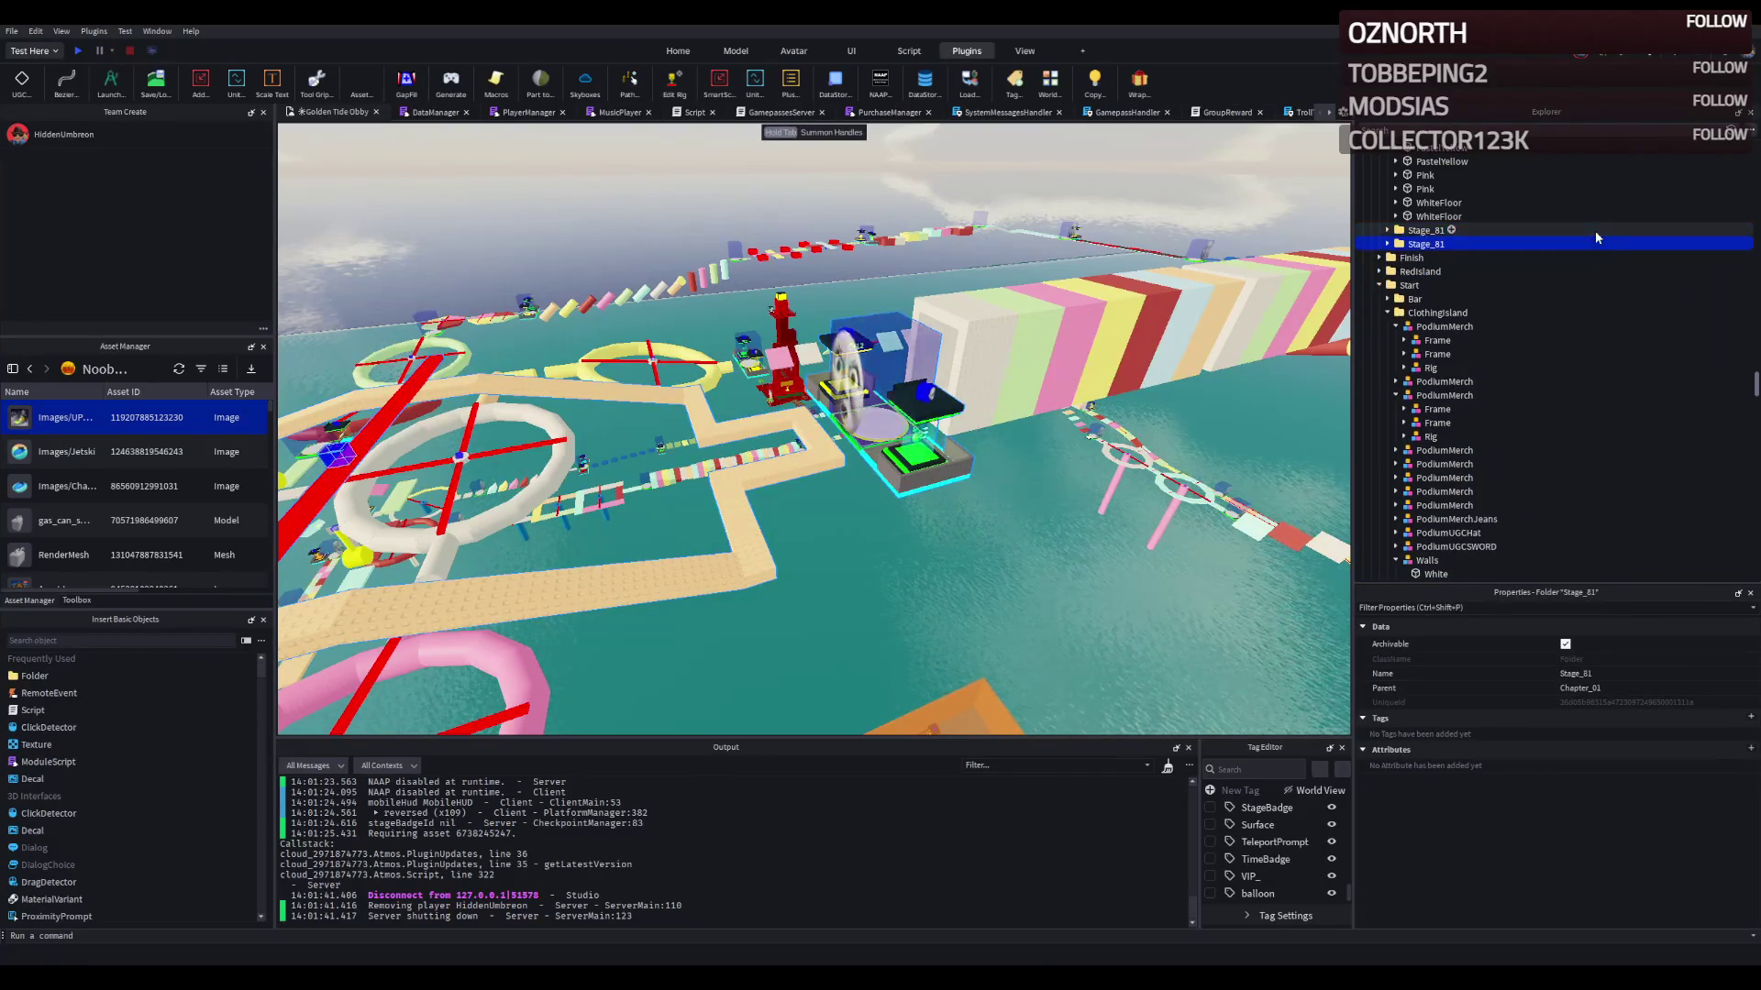
# Step: Remove the copied Orange-through-WhiteFloor tiles from Stage_82 and slide its CheckPoint forward along the path
pyautogui.click(1387, 244)
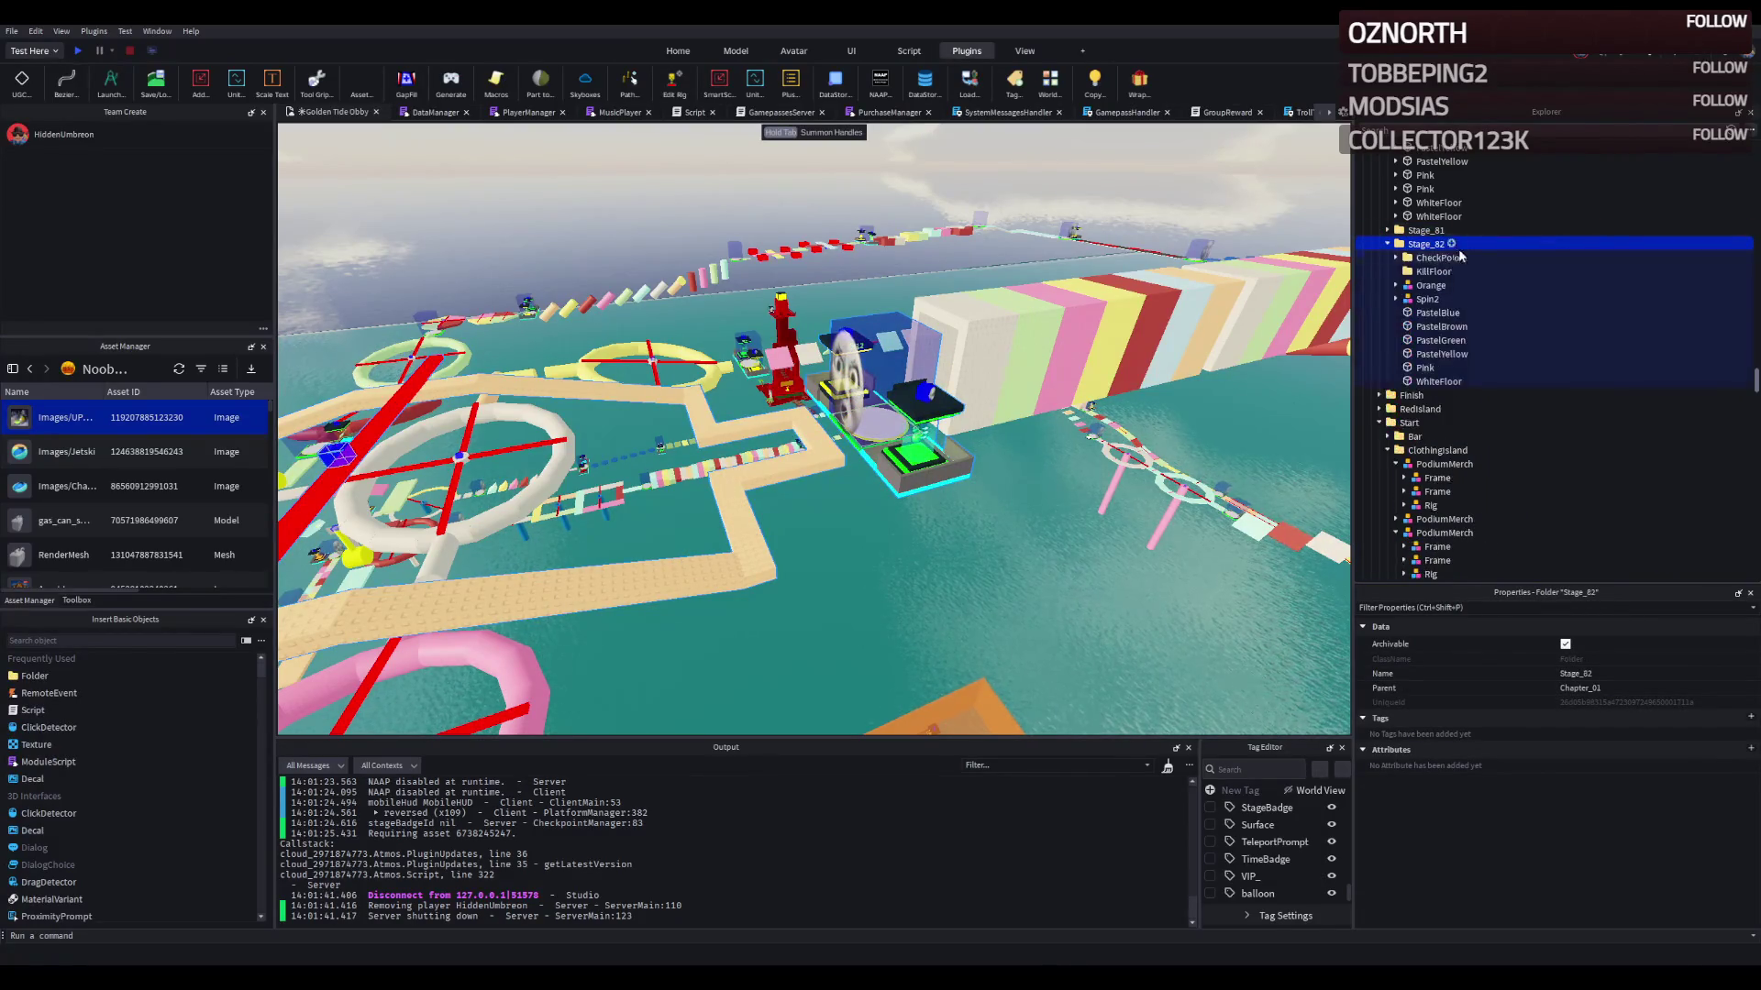
pyautogui.click(1422, 260)
pyautogui.click(1427, 285)
pyautogui.keyDown('shift'); pyautogui.click(1429, 381); pyautogui.keyUp('shift')
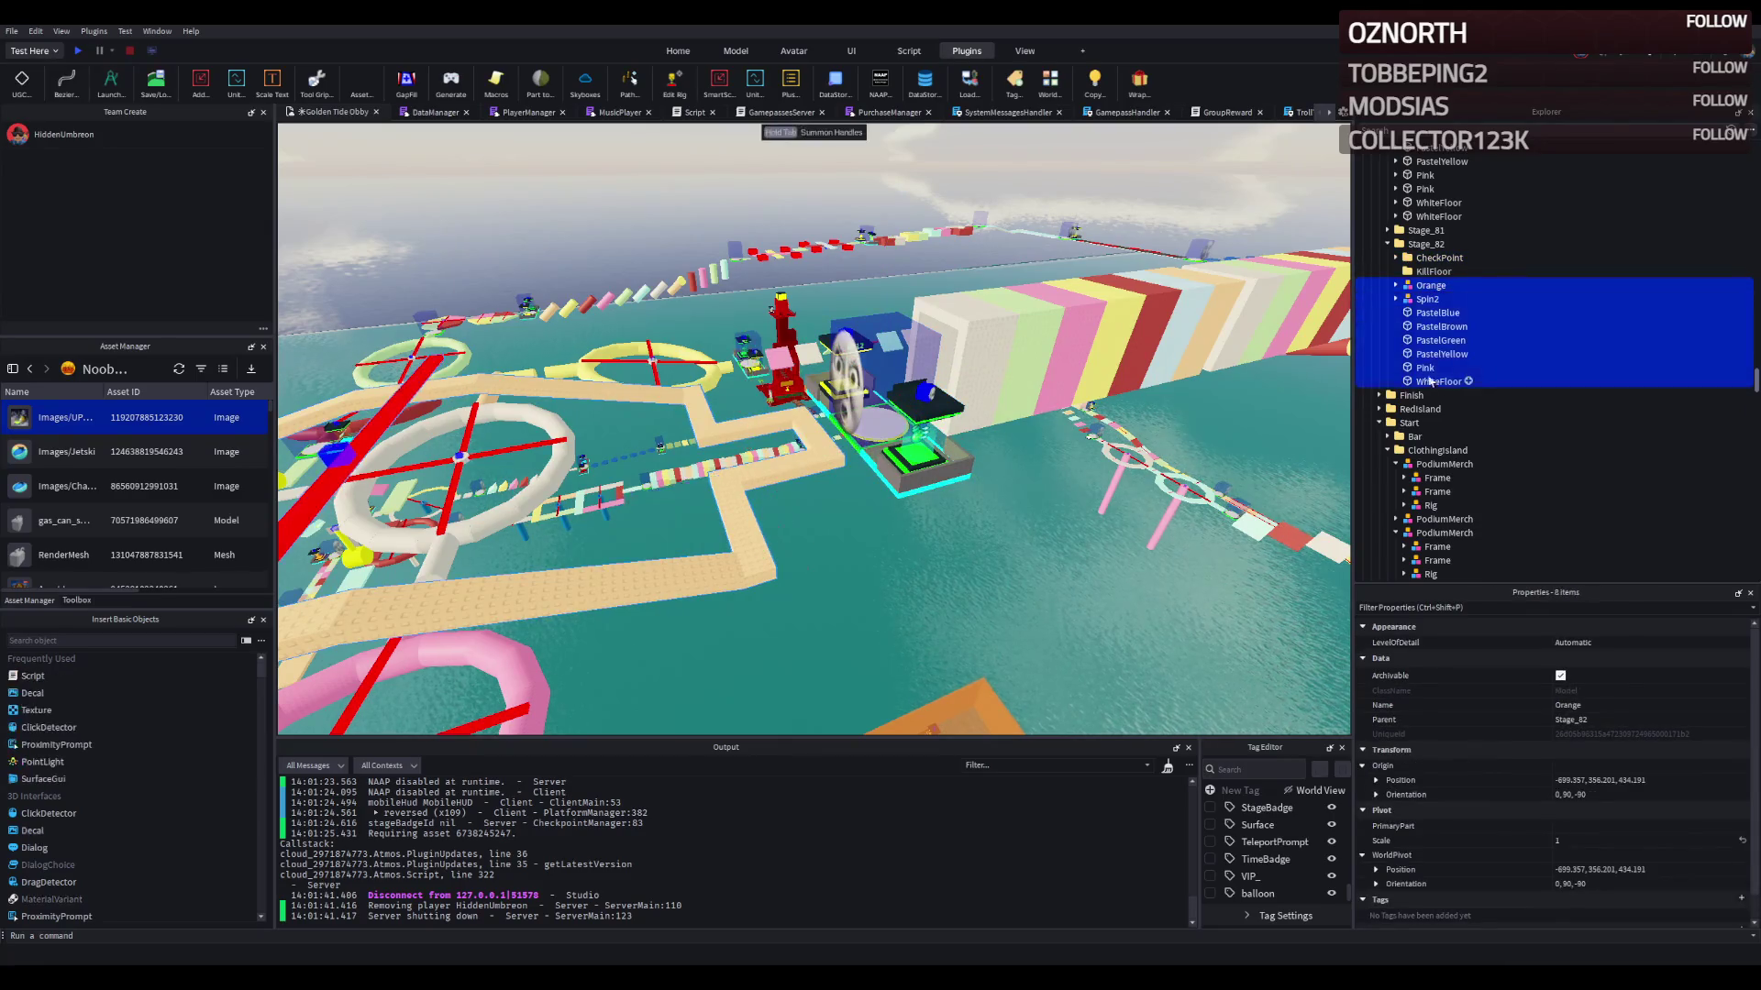
pyautogui.moveTo(1435, 263); pyautogui.dragTo(1435, 262)
pyautogui.moveTo(960, 365)
pyautogui.mouseDown()
pyautogui.moveTo(939, 370)
pyautogui.moveTo(917, 275)
pyautogui.moveTo(830, 459)
pyautogui.moveTo(853, 473)
pyautogui.moveTo(853, 382)
pyautogui.moveTo(715, 298)
pyautogui.moveTo(733, 220)
pyautogui.moveTo(720, 270)
pyautogui.moveTo(772, 281)
pyautogui.moveTo(807, 317)
pyautogui.moveTo(632, 303)
pyautogui.moveTo(623, 243)
pyautogui.moveTo(667, 307)
pyautogui.mouseUp()
pyautogui.moveTo(775, 342); pyautogui.dragTo(718, 344)
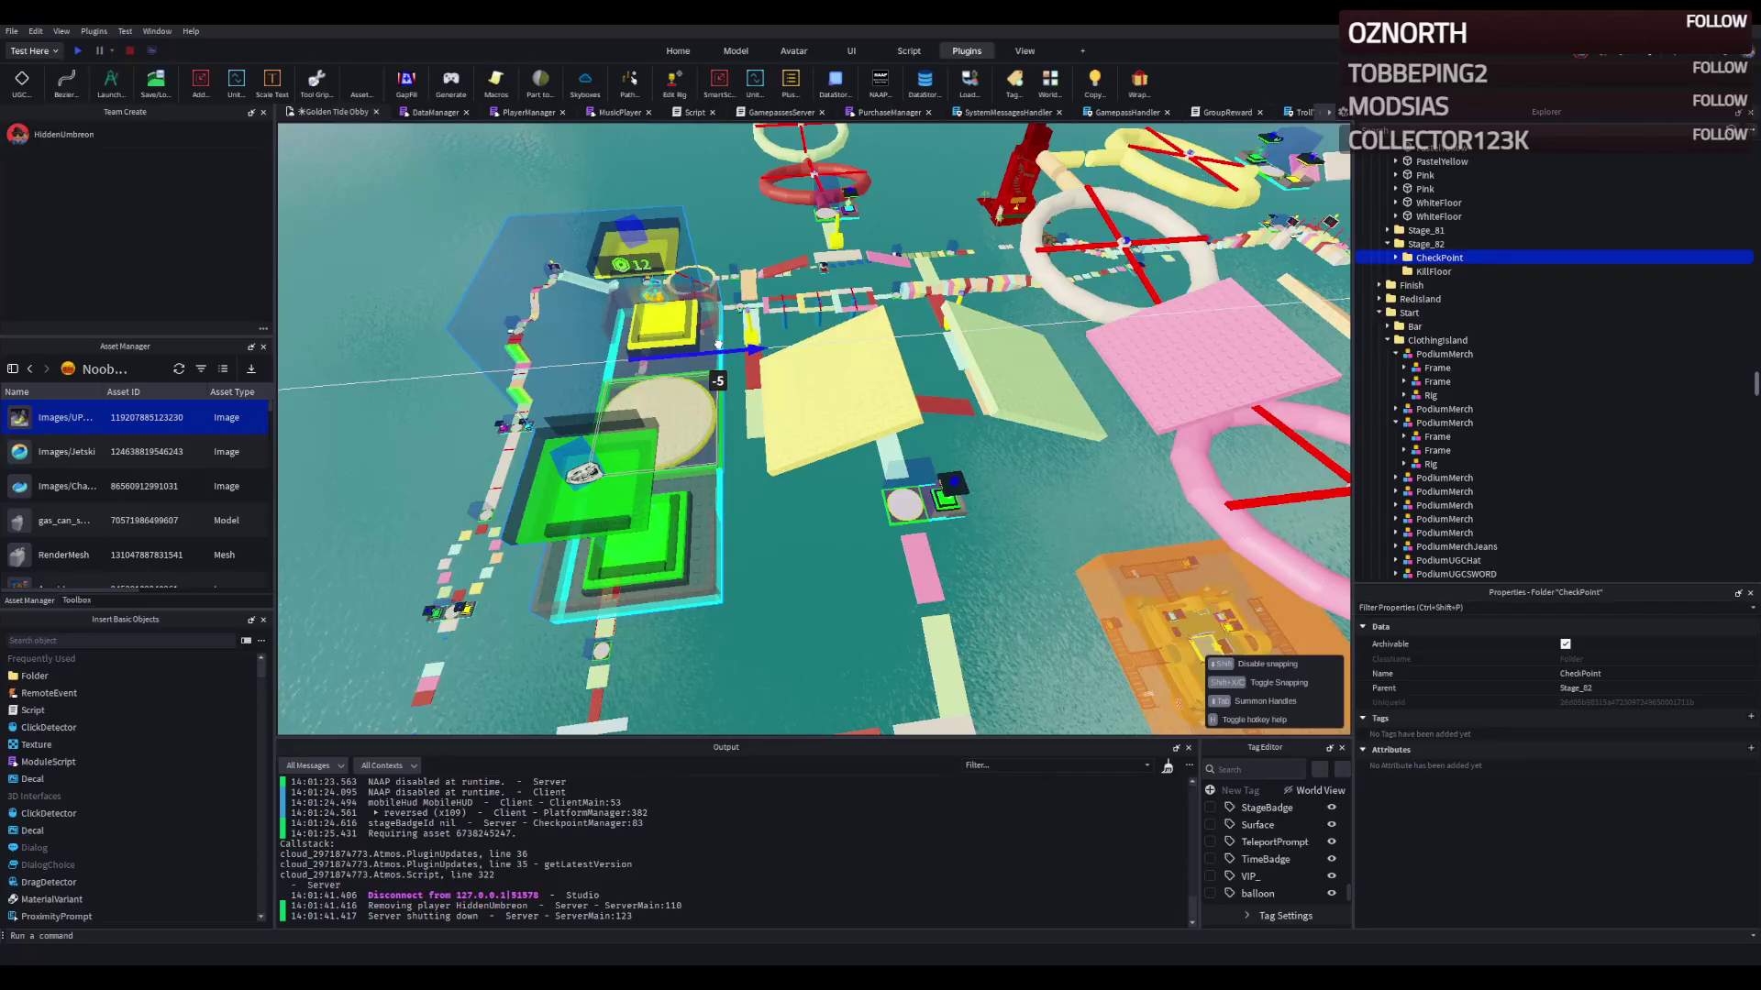
# Step: Open Stage_82's CheckpointProperties, then select the GradientCylinder and the shop potion platform
pyautogui.scroll(3, 718, 344)
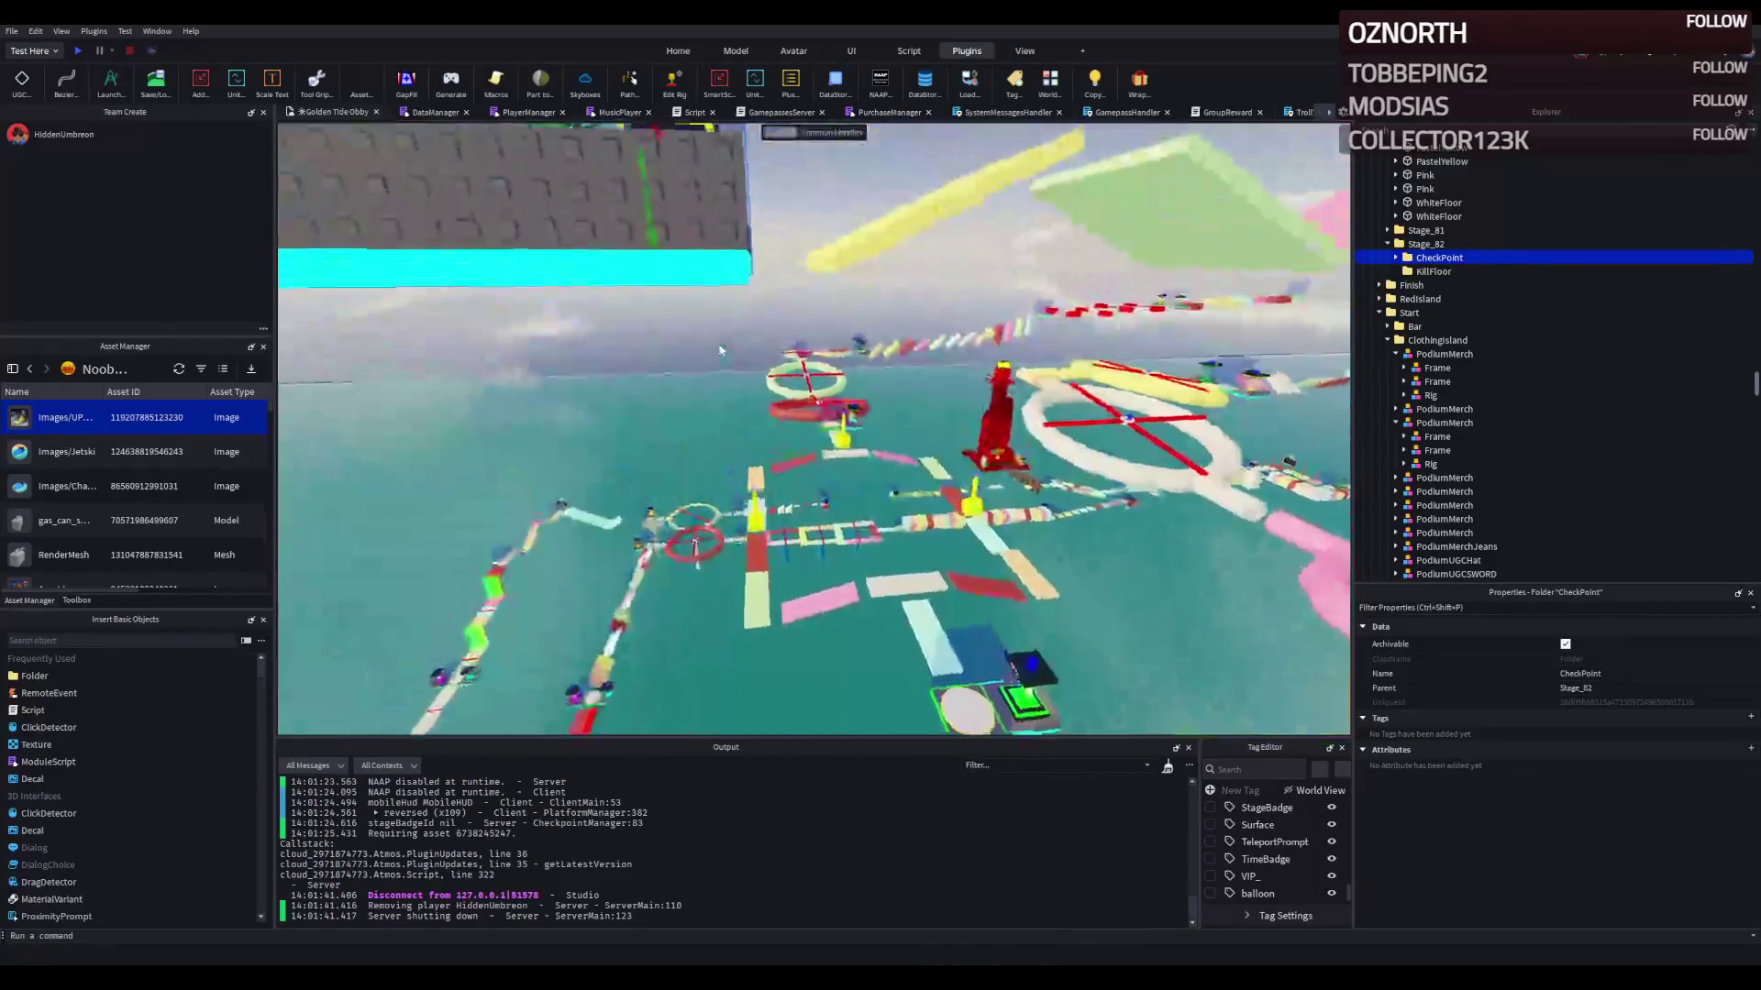
pyautogui.scroll(-5, 718, 344)
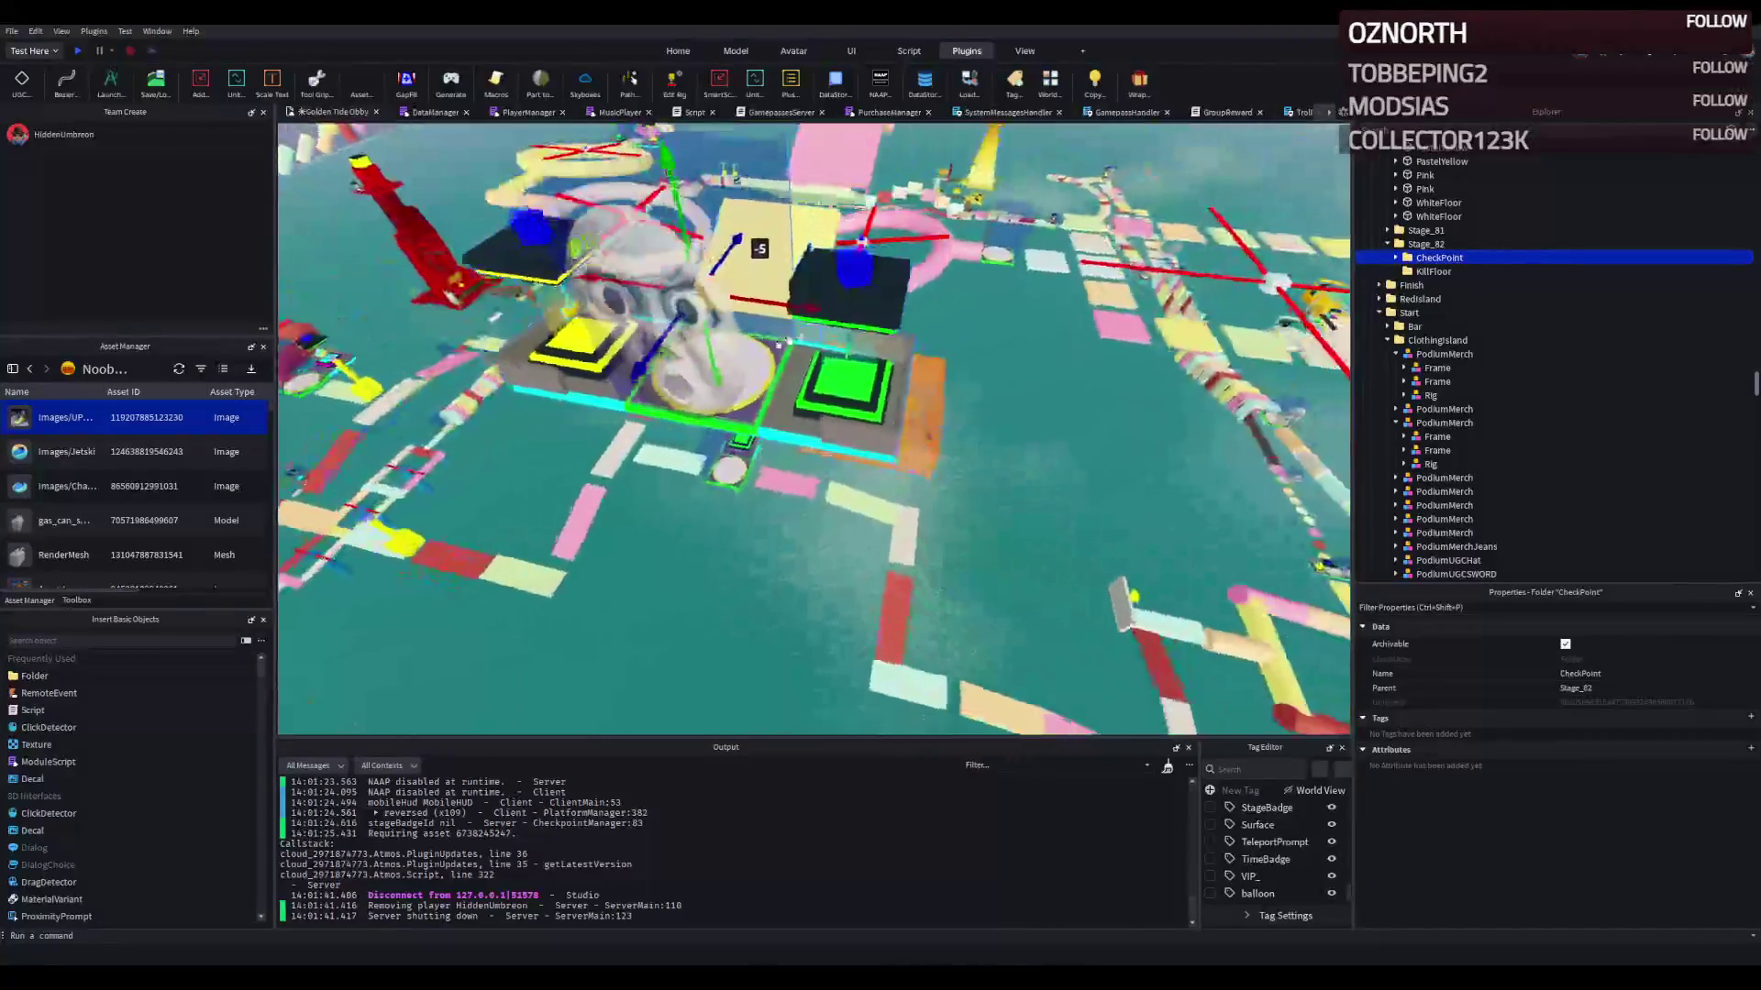
pyautogui.press('d')
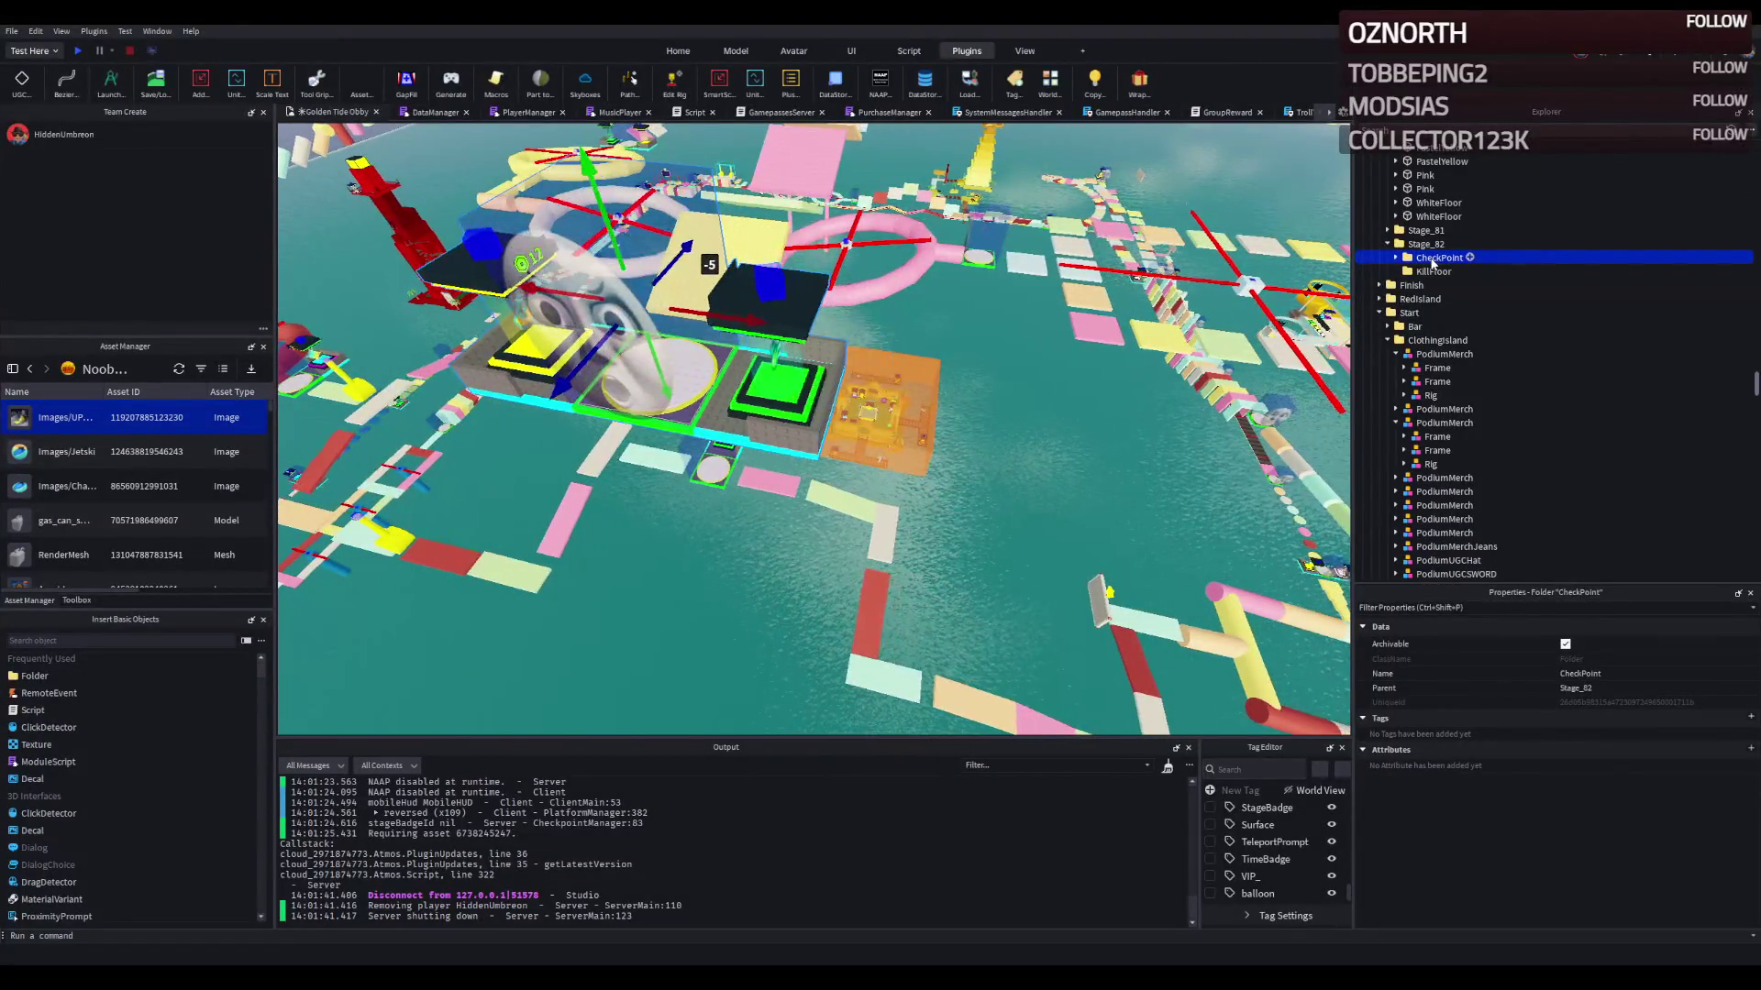
pyautogui.doubleClick(1427, 368)
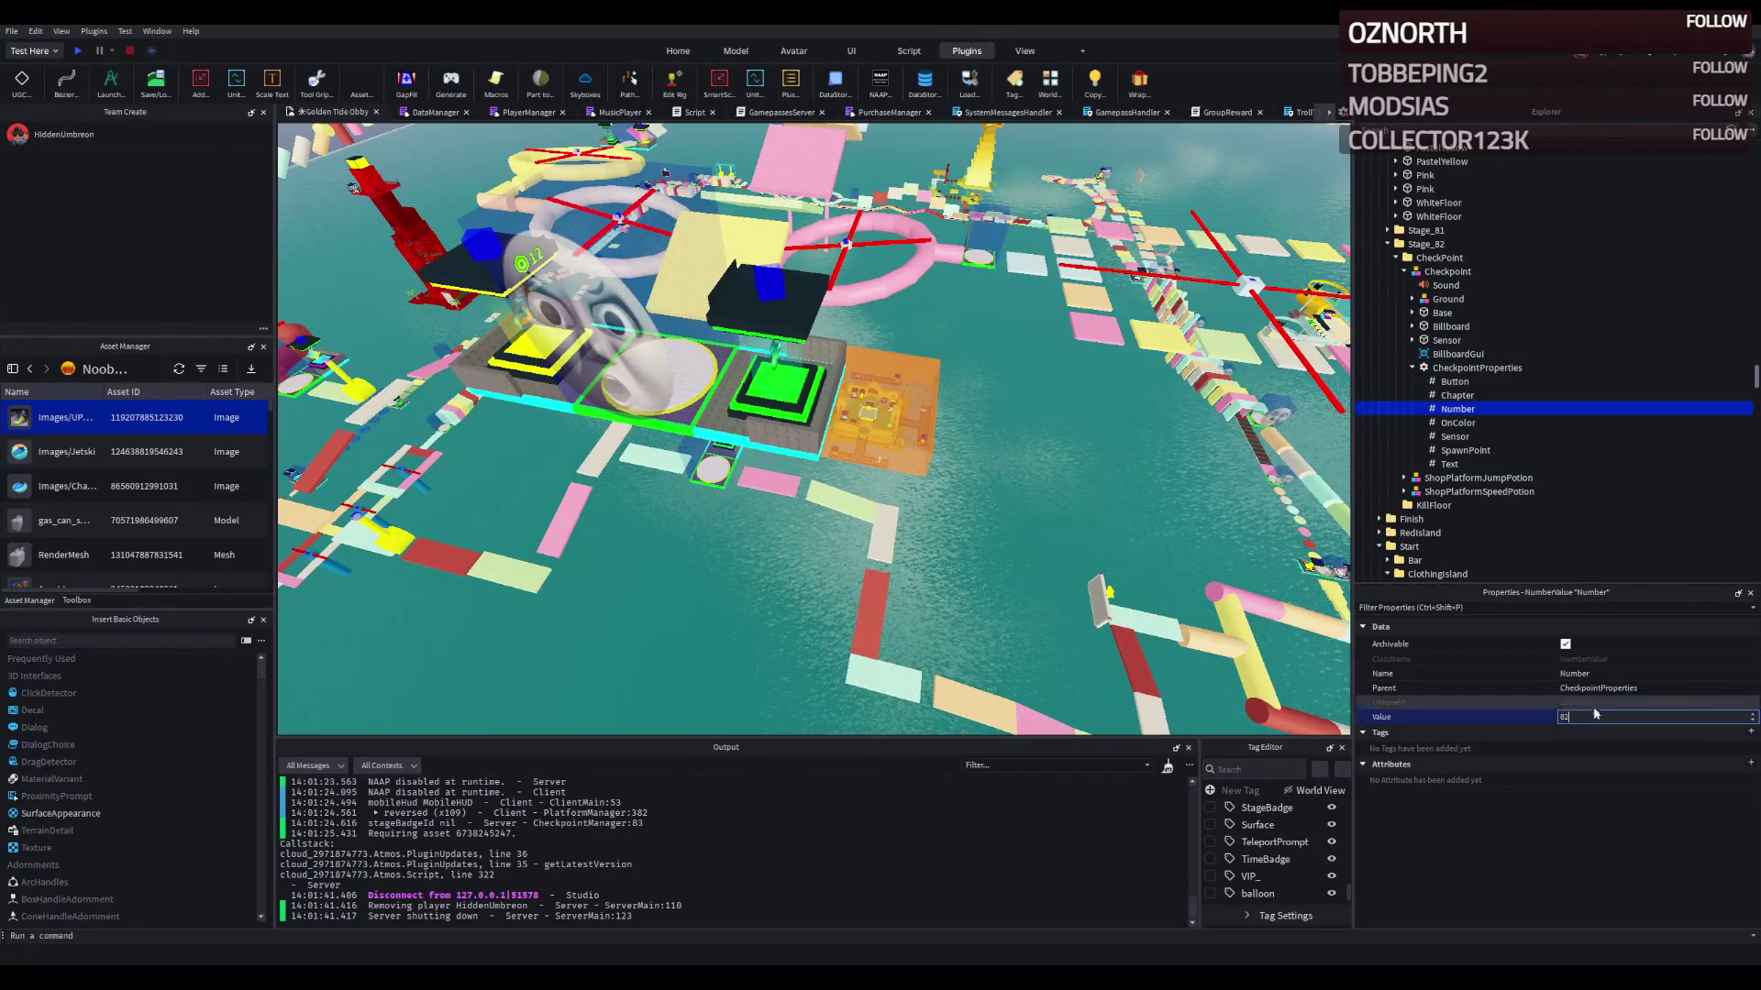
pyautogui.scroll(-5, 1001, 344)
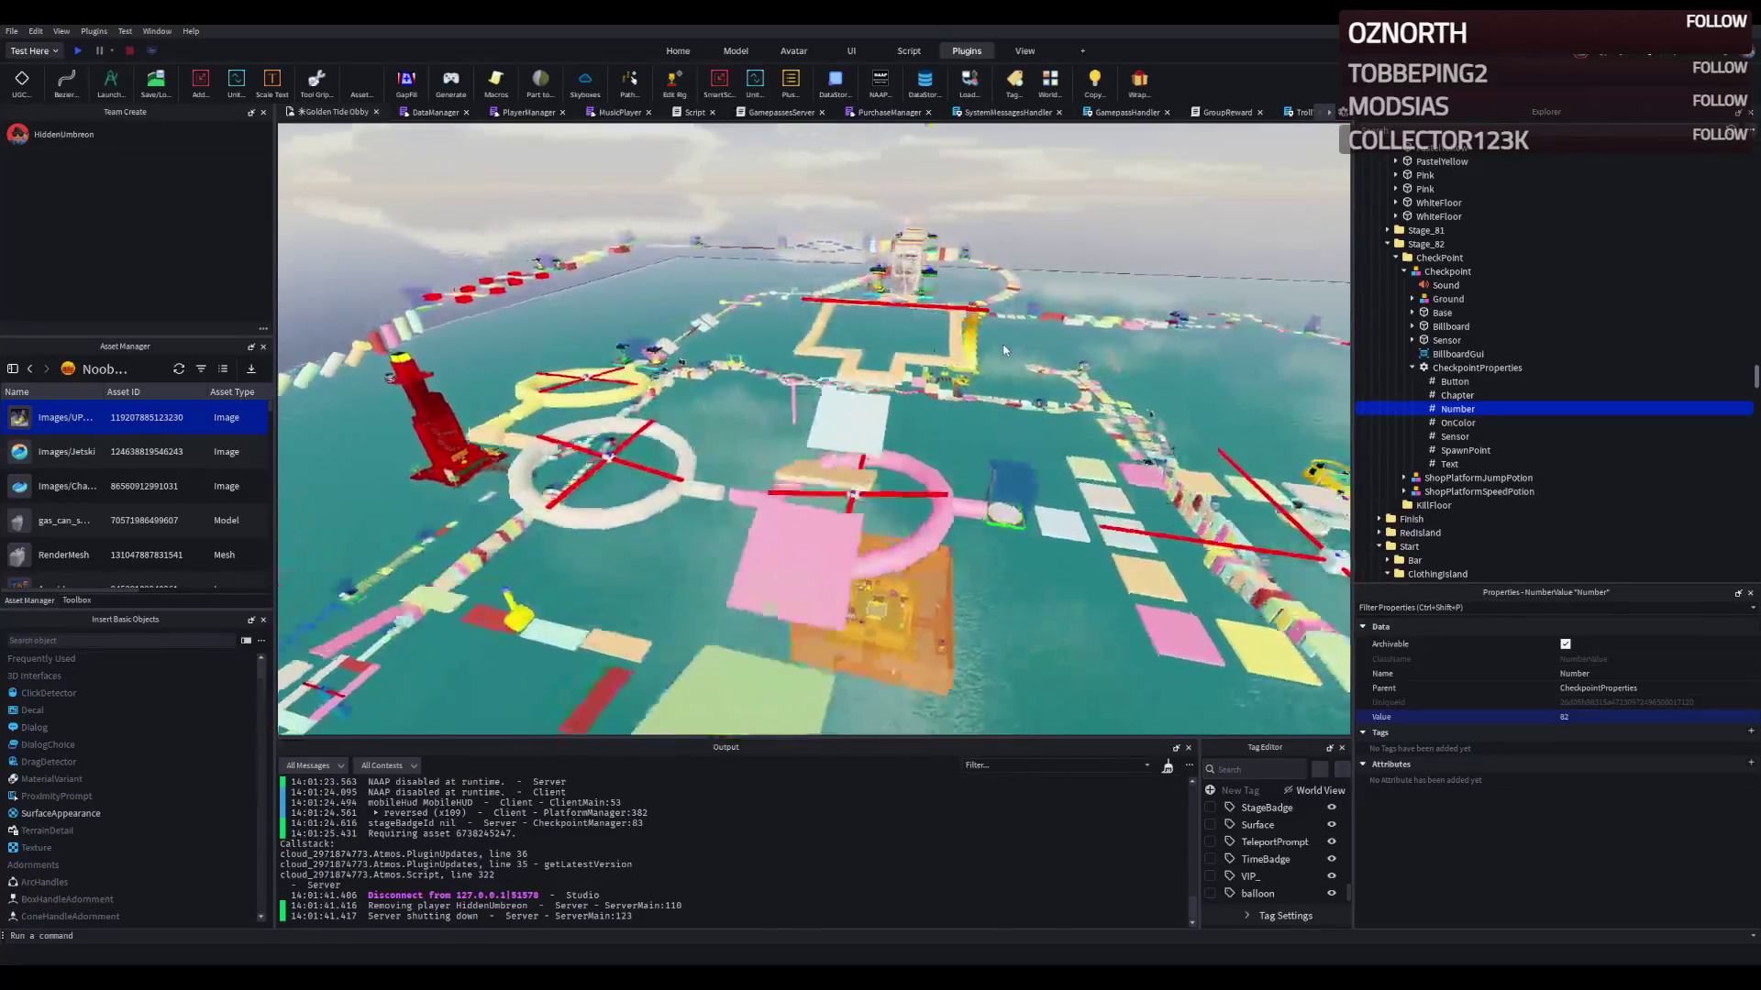
pyautogui.scroll(4, 1030, 359)
pyautogui.click(904, 366)
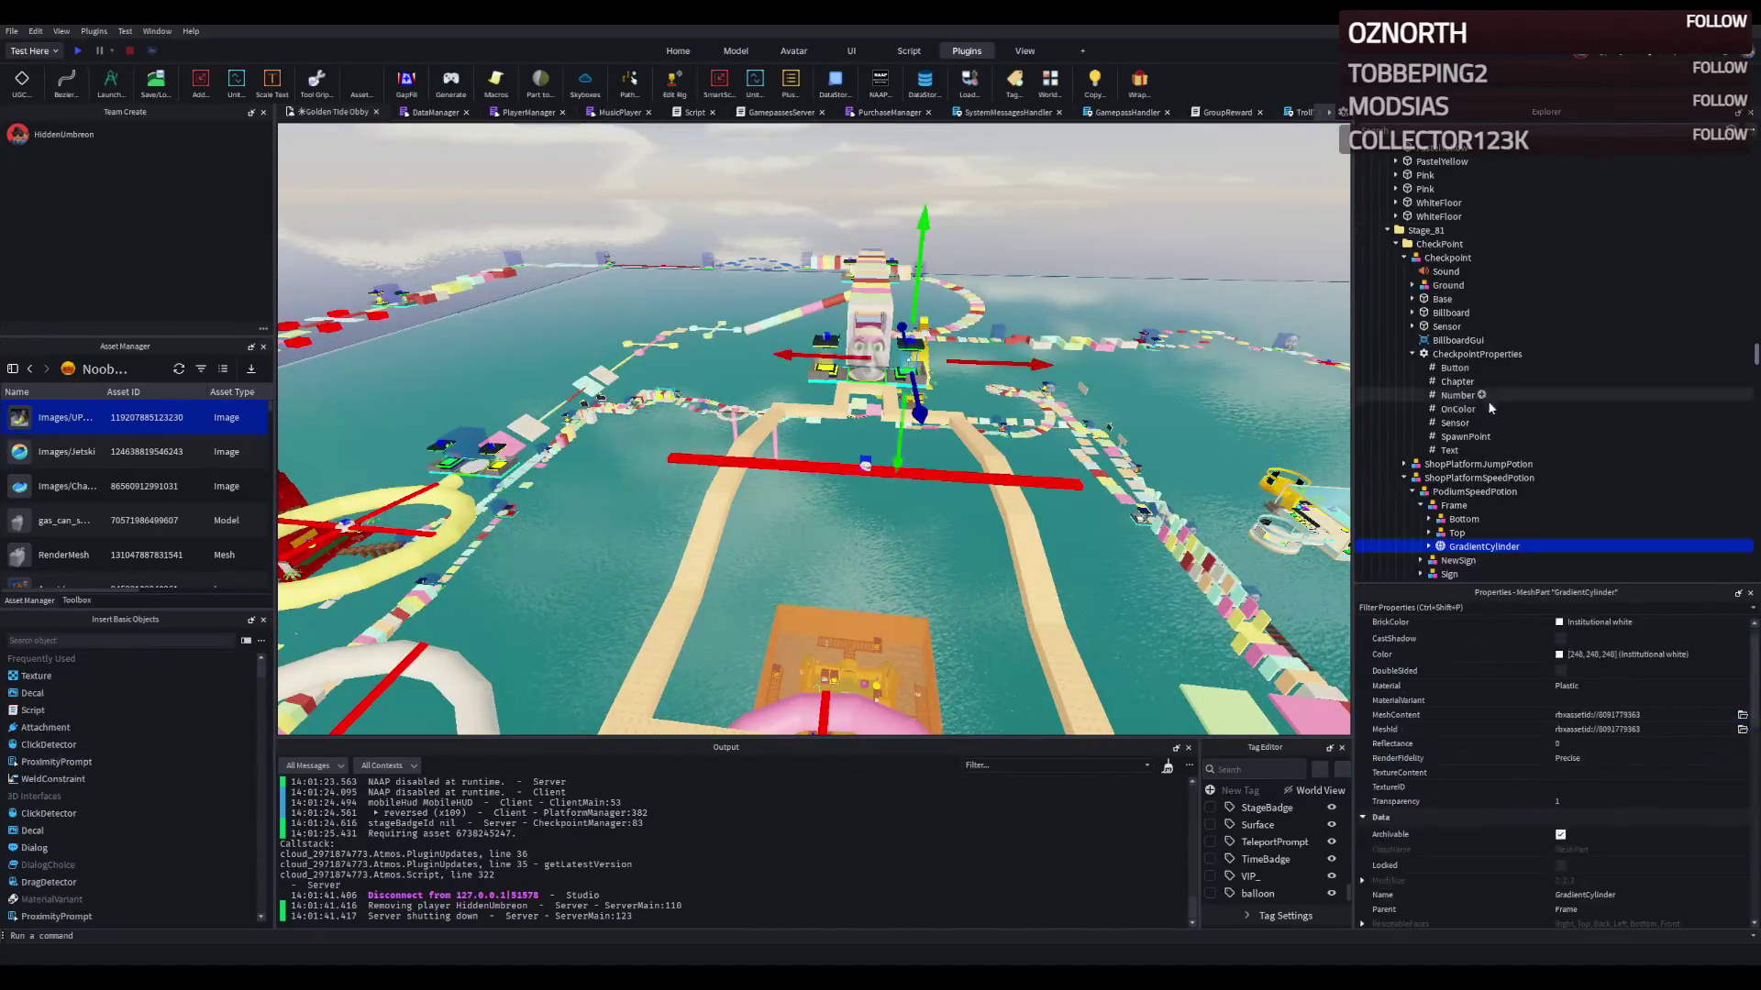
pyautogui.click(1457, 477)
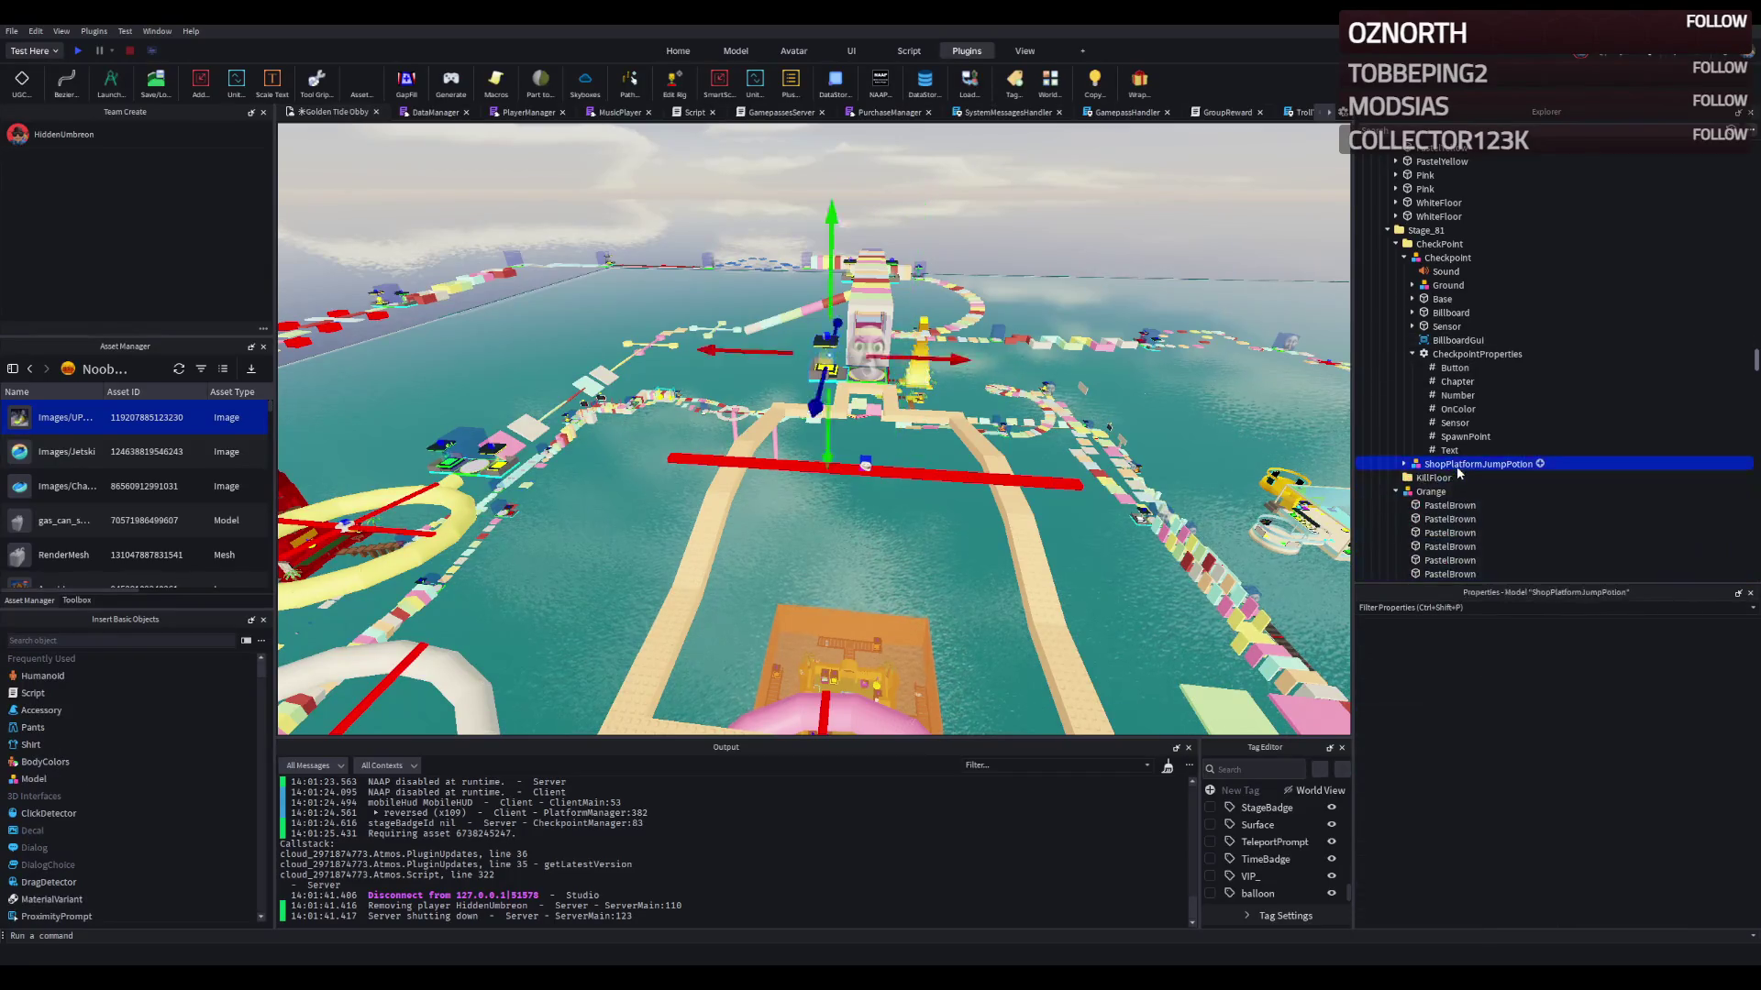
# Step: Swing the view toward the striped wall and launch a Play test from the Test toolbar
pyautogui.moveTo(865, 465)
pyautogui.mouseDown()
pyautogui.moveTo(909, 356)
pyautogui.moveTo(859, 330)
pyautogui.mouseUp()
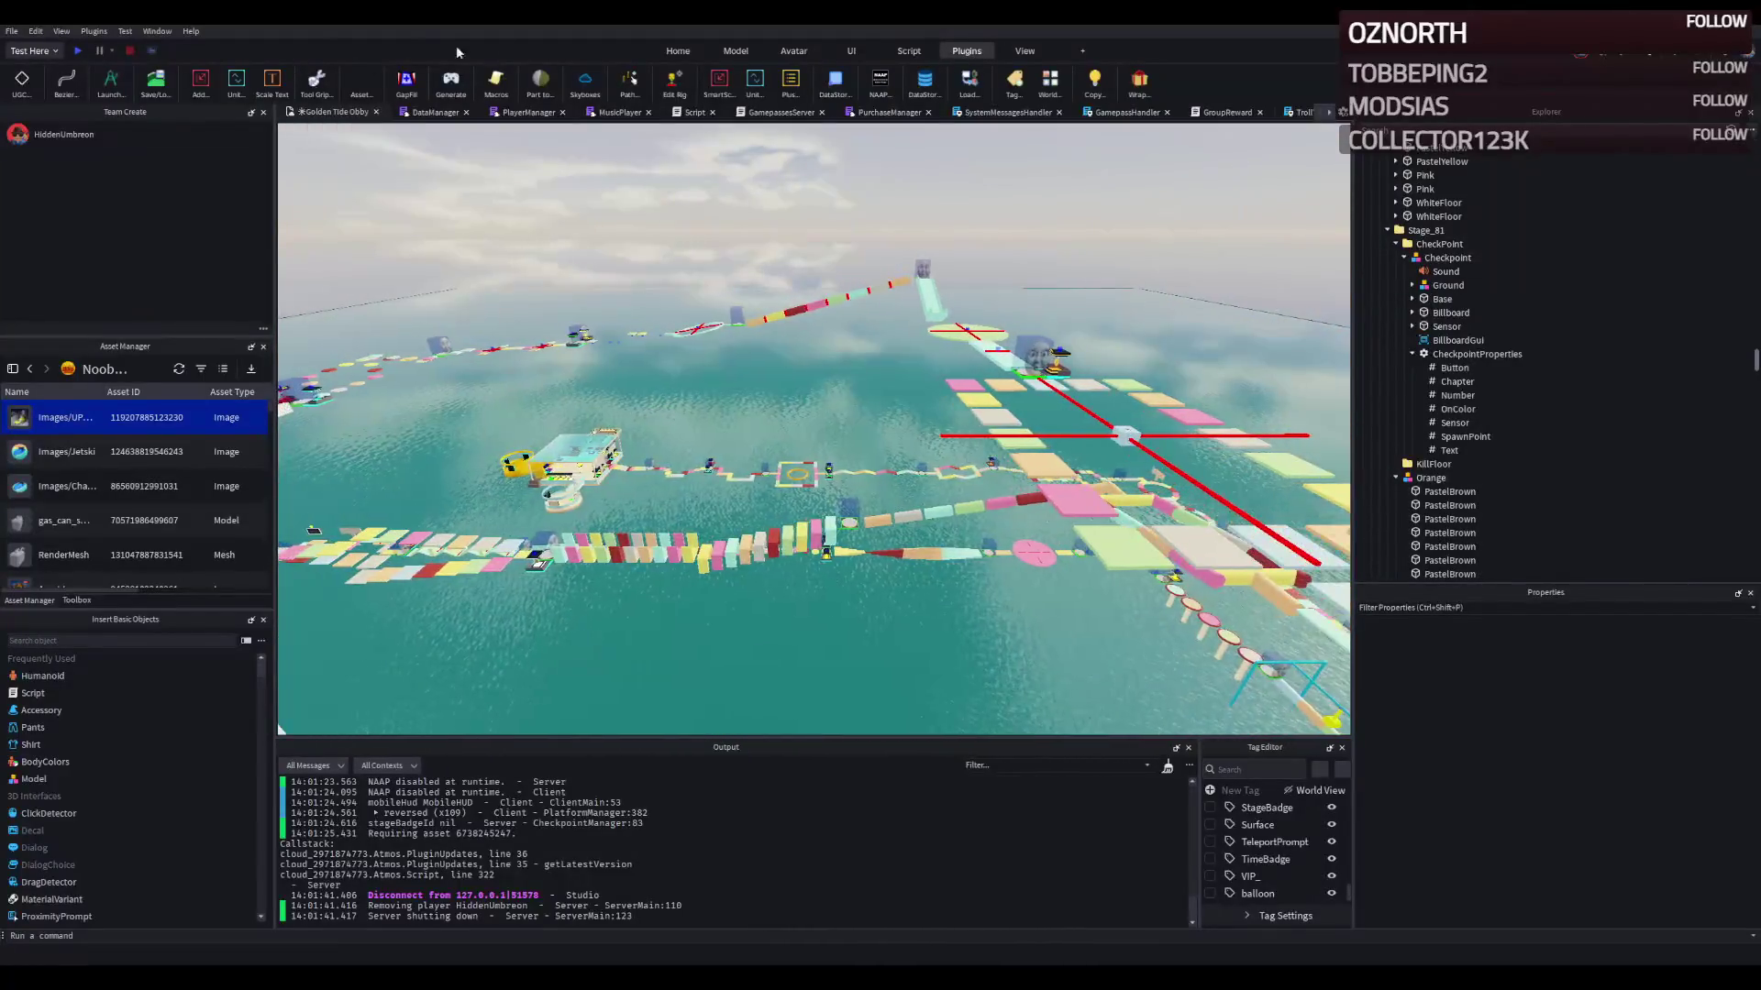
pyautogui.click(81, 51)
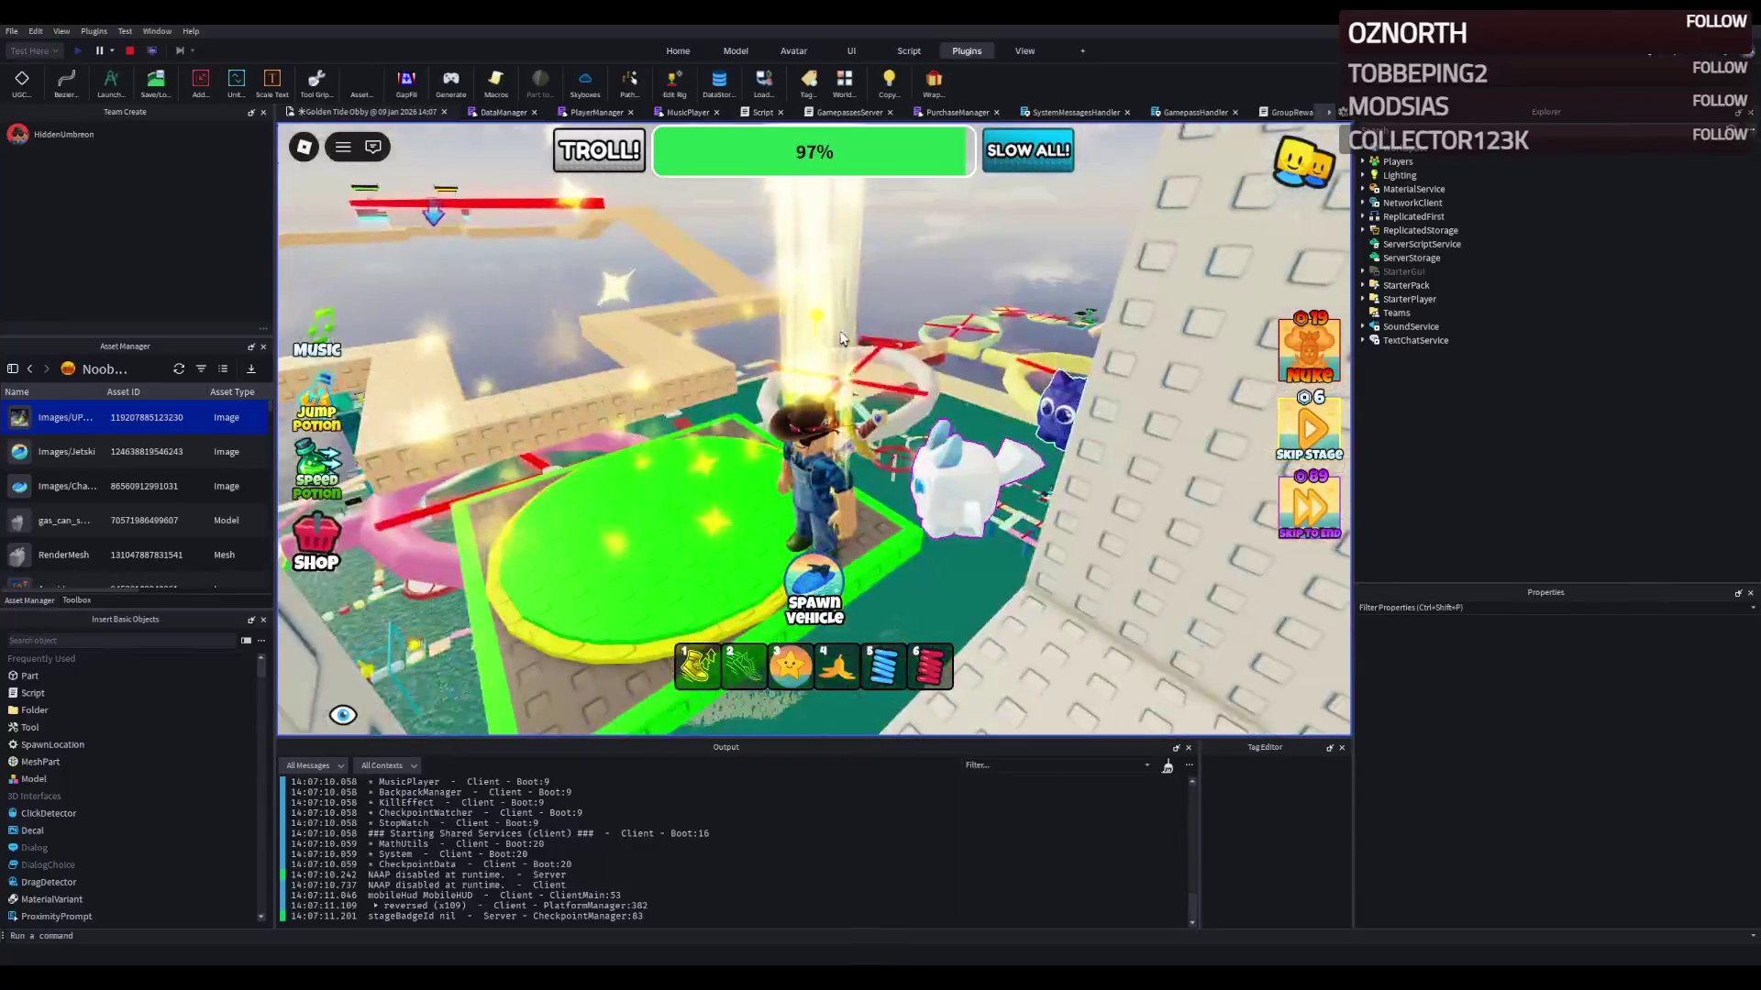
# Step: Run the character off the spawn pad along the beige zigzag onto the grey and pink ring platforms
pyautogui.press('w')
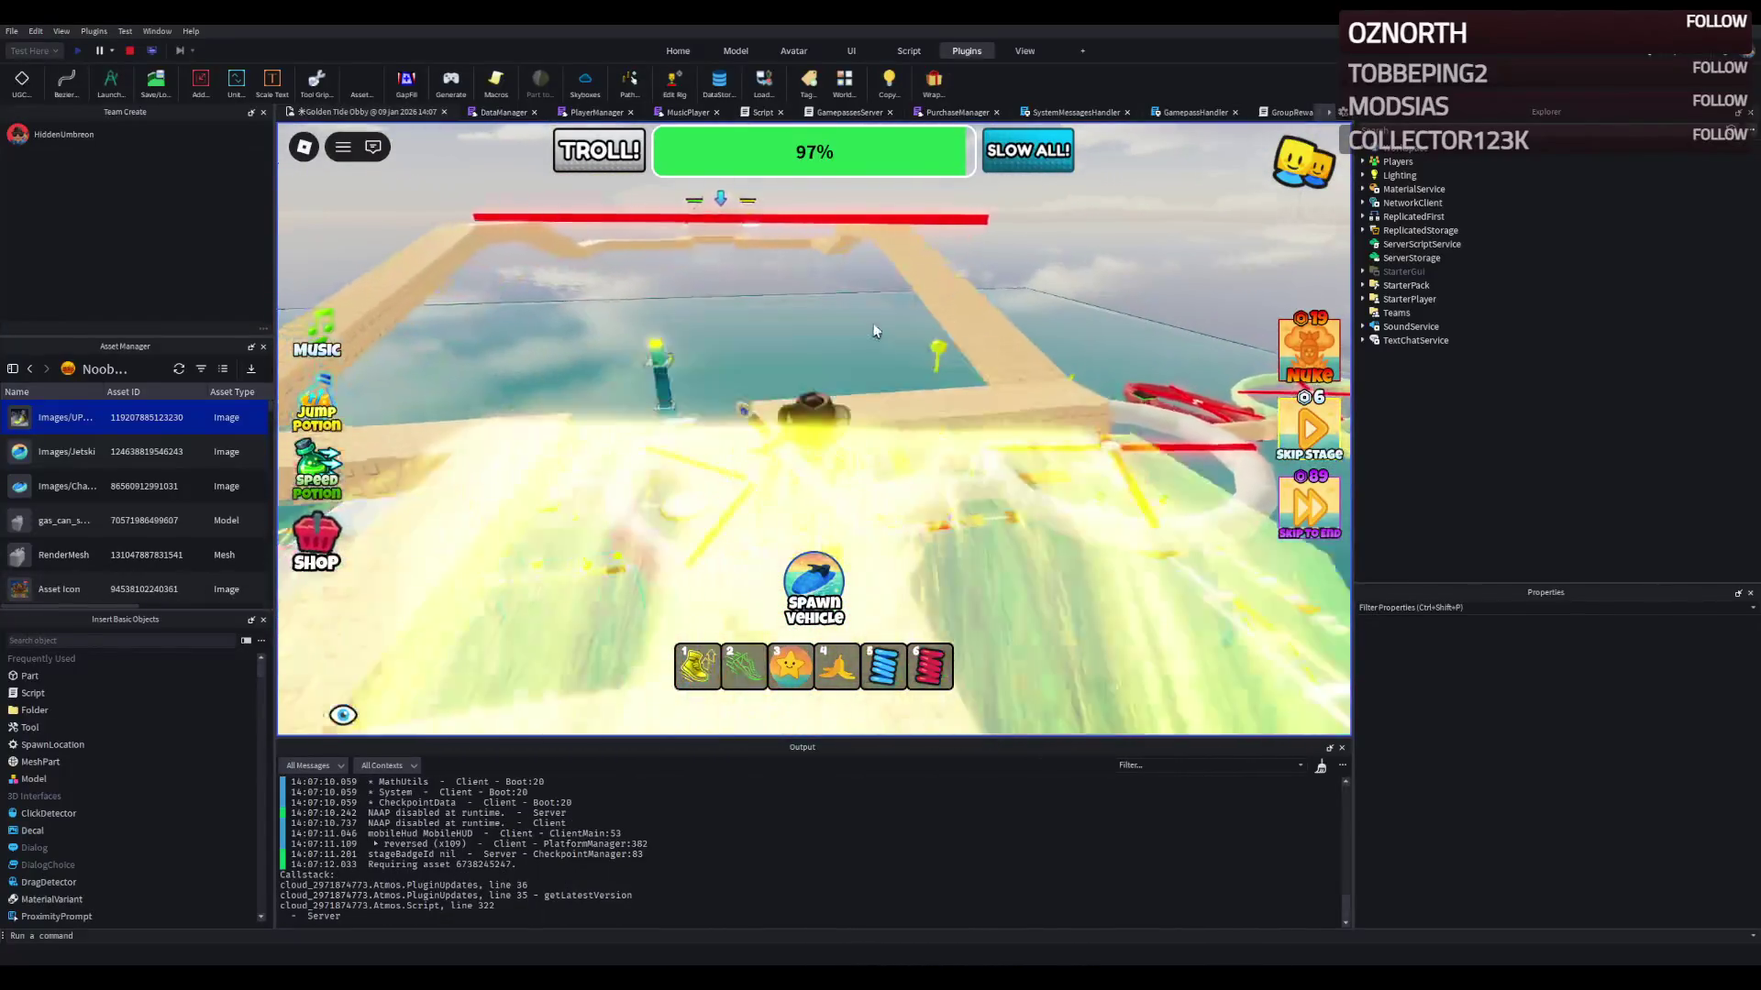
pyautogui.press('d')
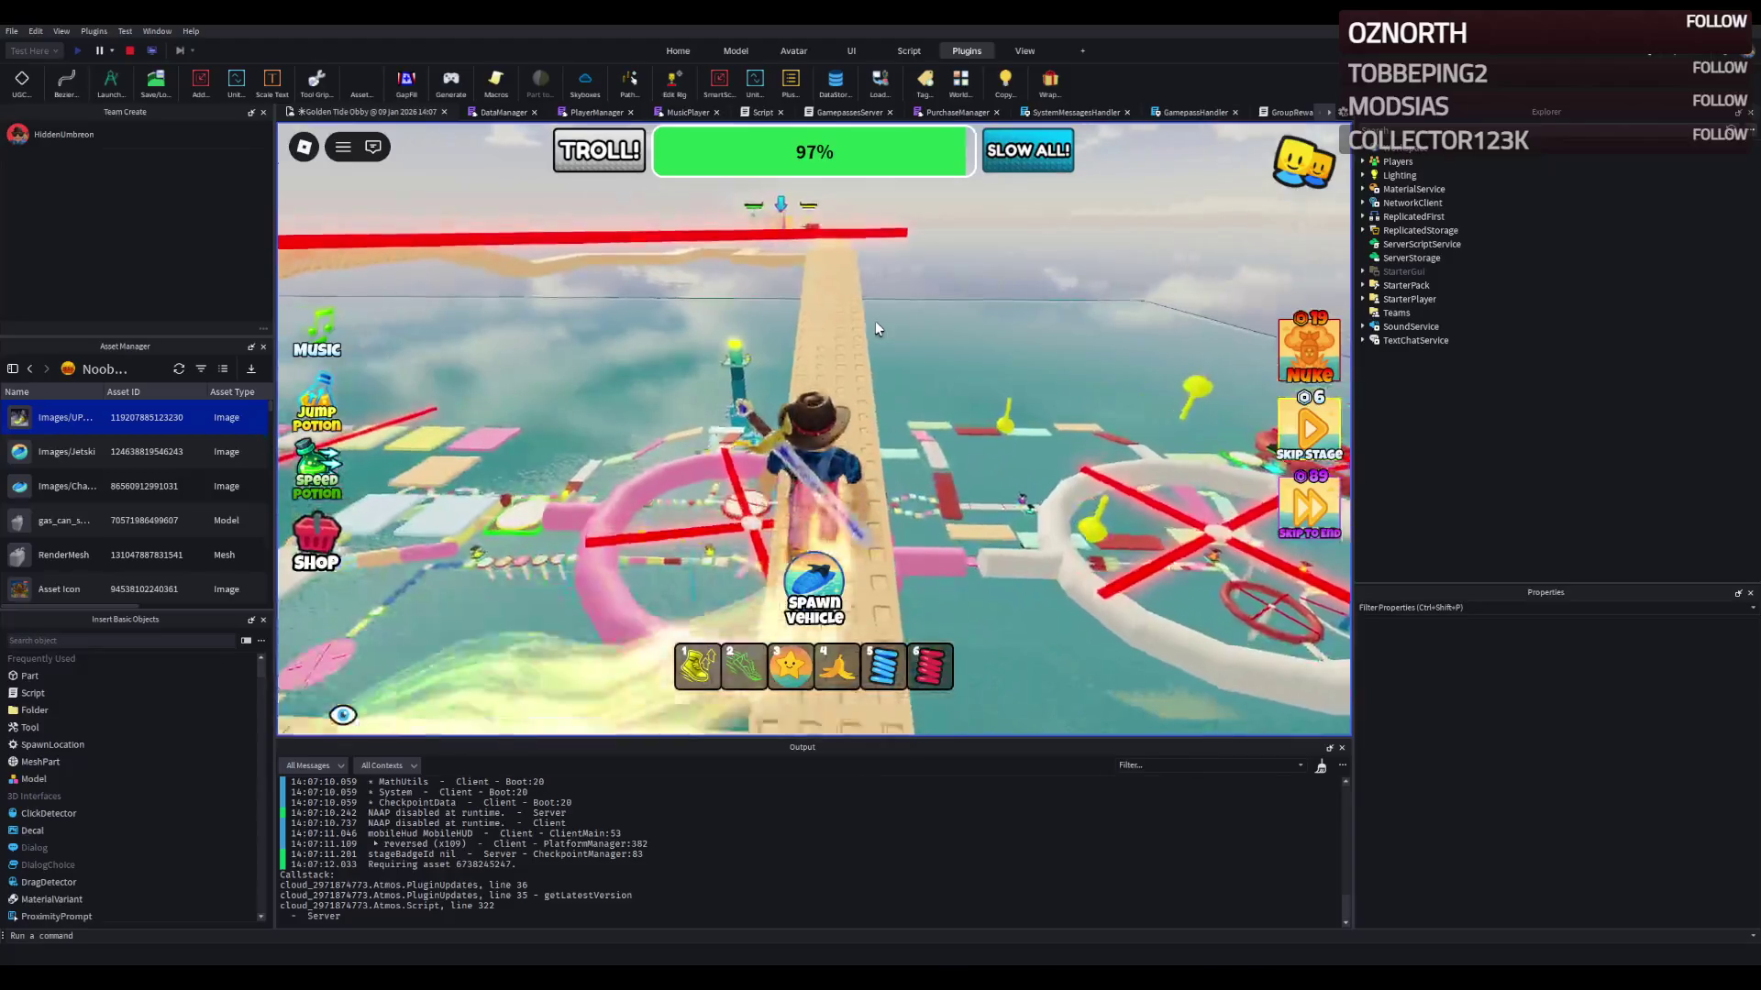
pyautogui.press('w')
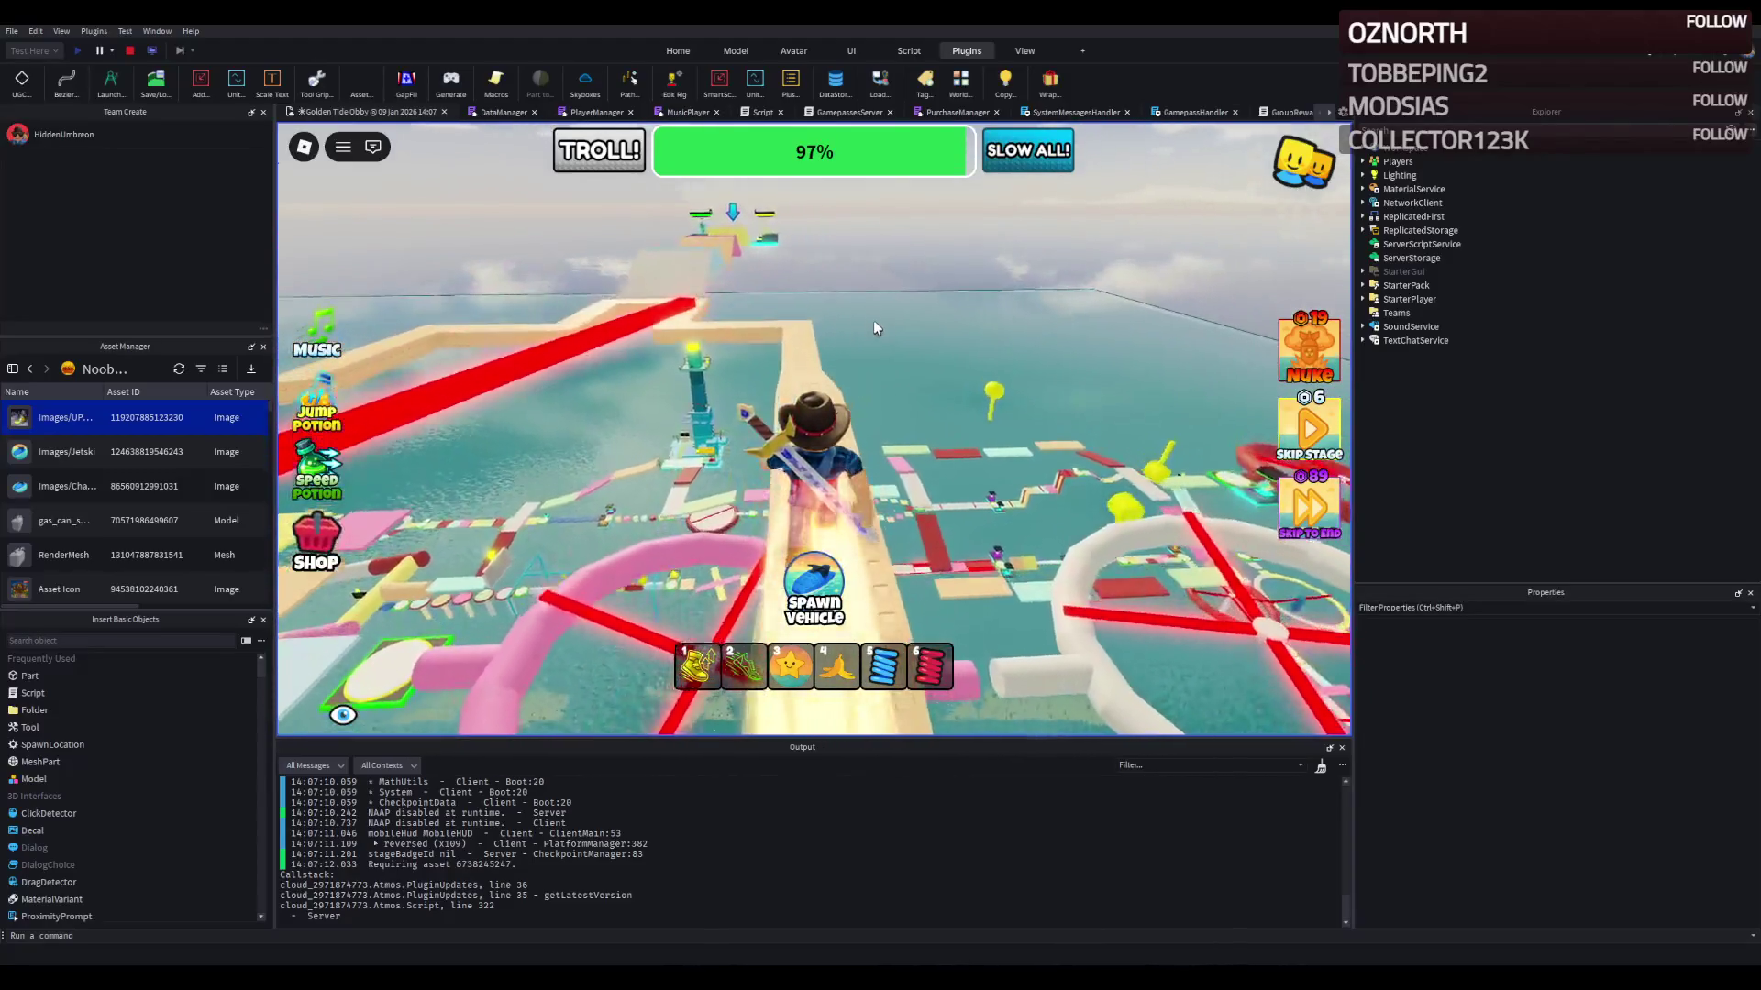
pyautogui.press('w')
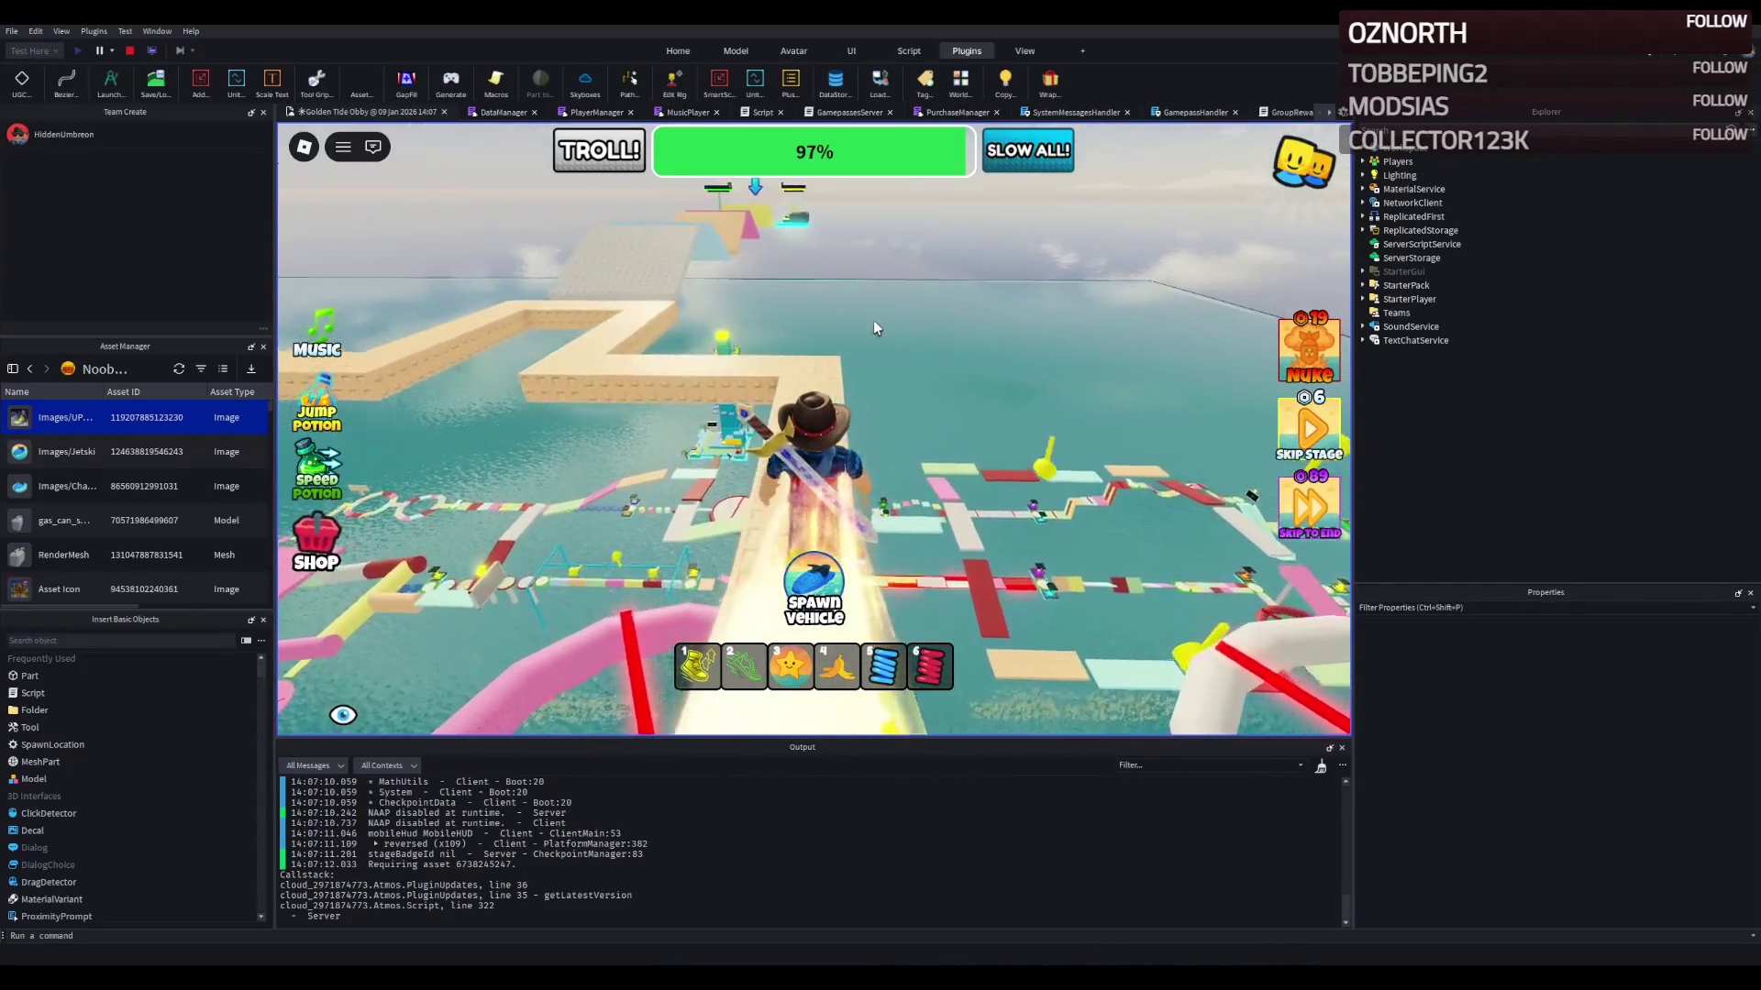
pyautogui.press('w')
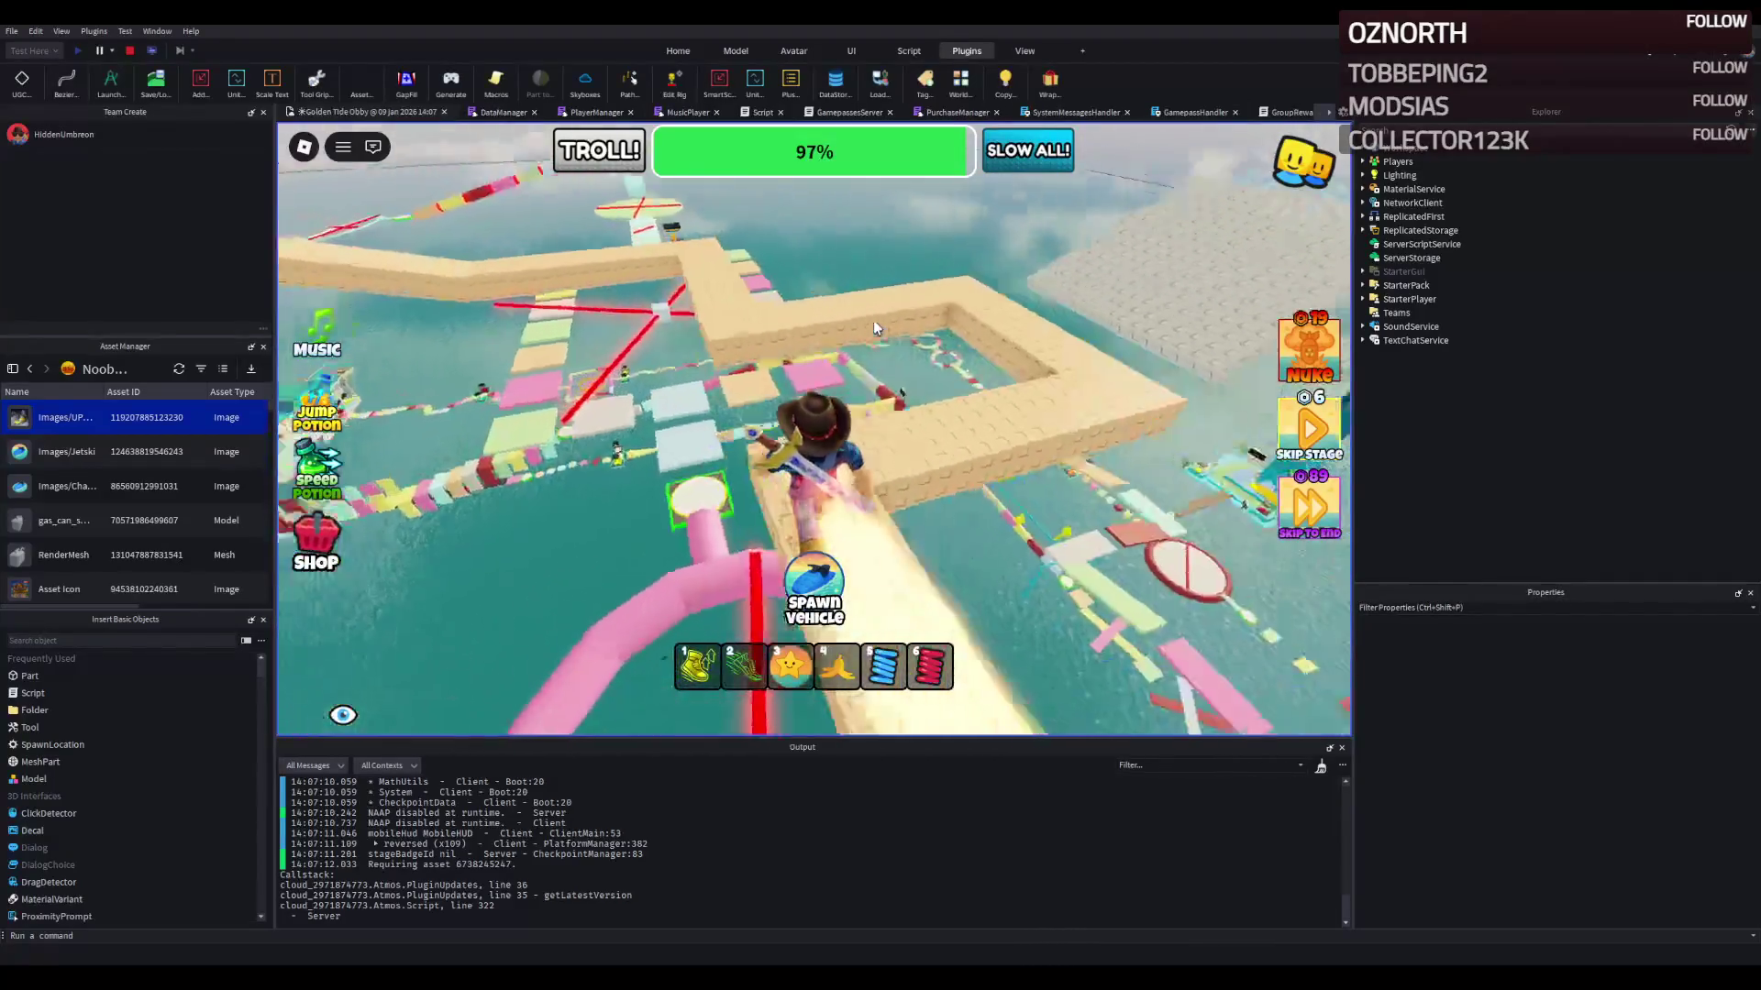
pyautogui.press('w')
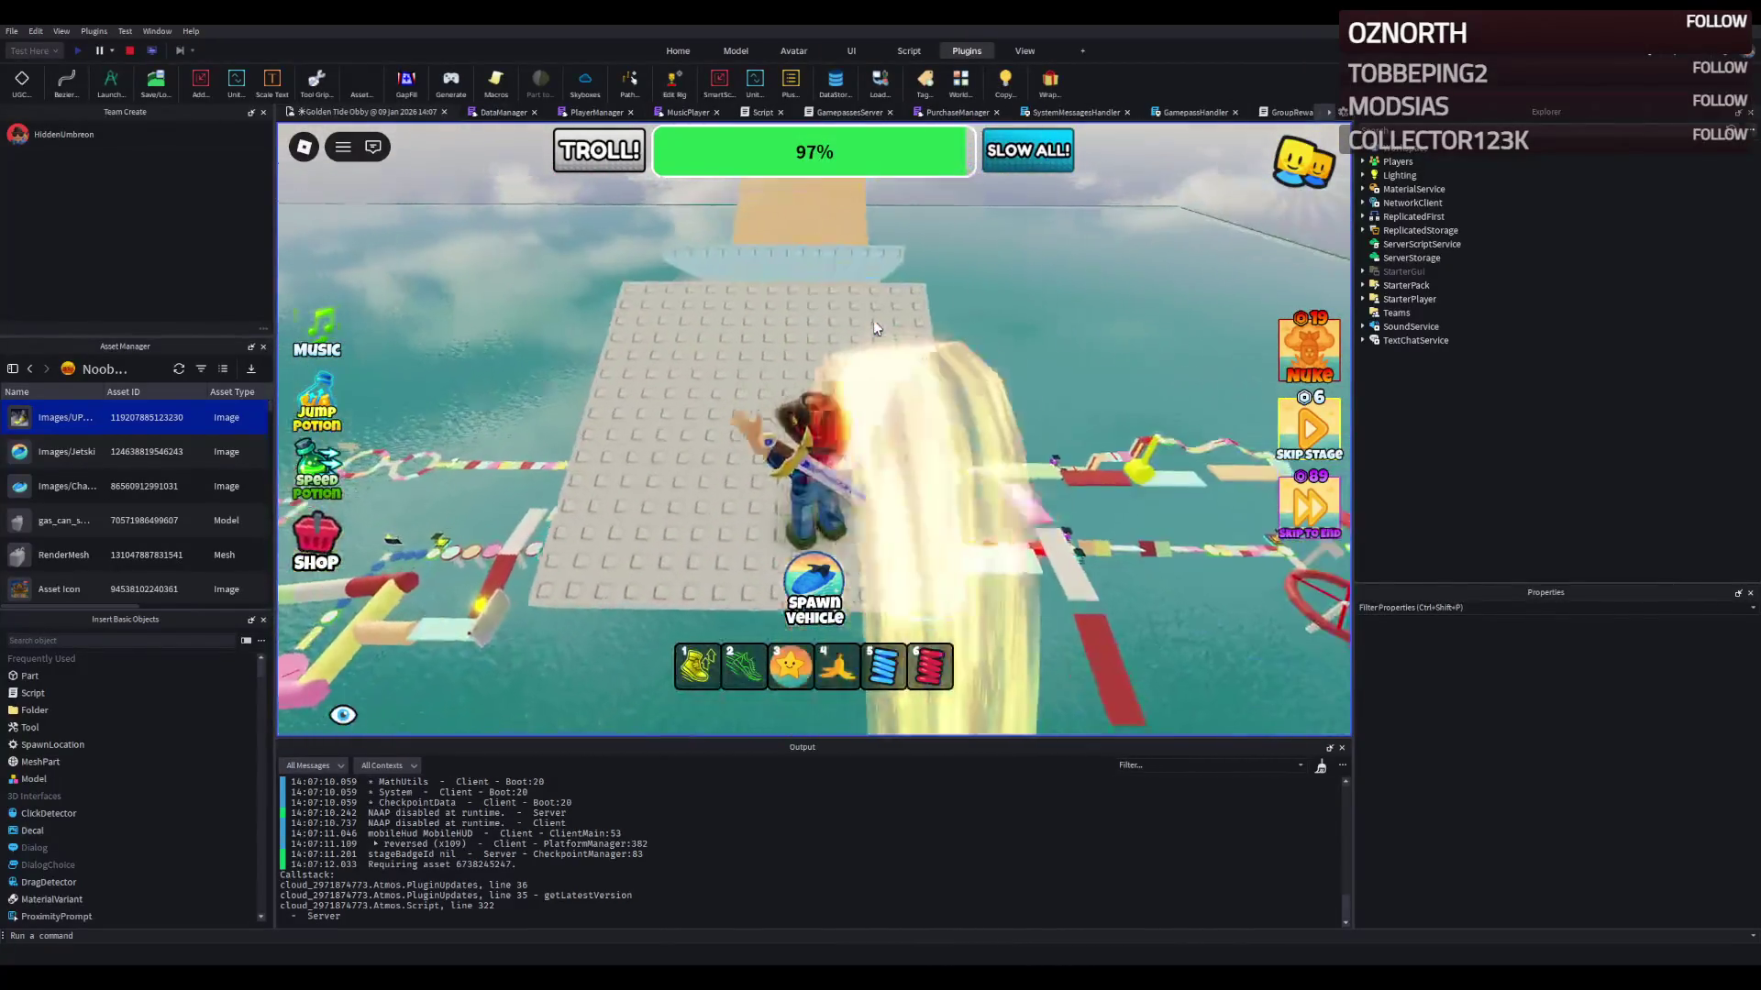
pyautogui.press('w')
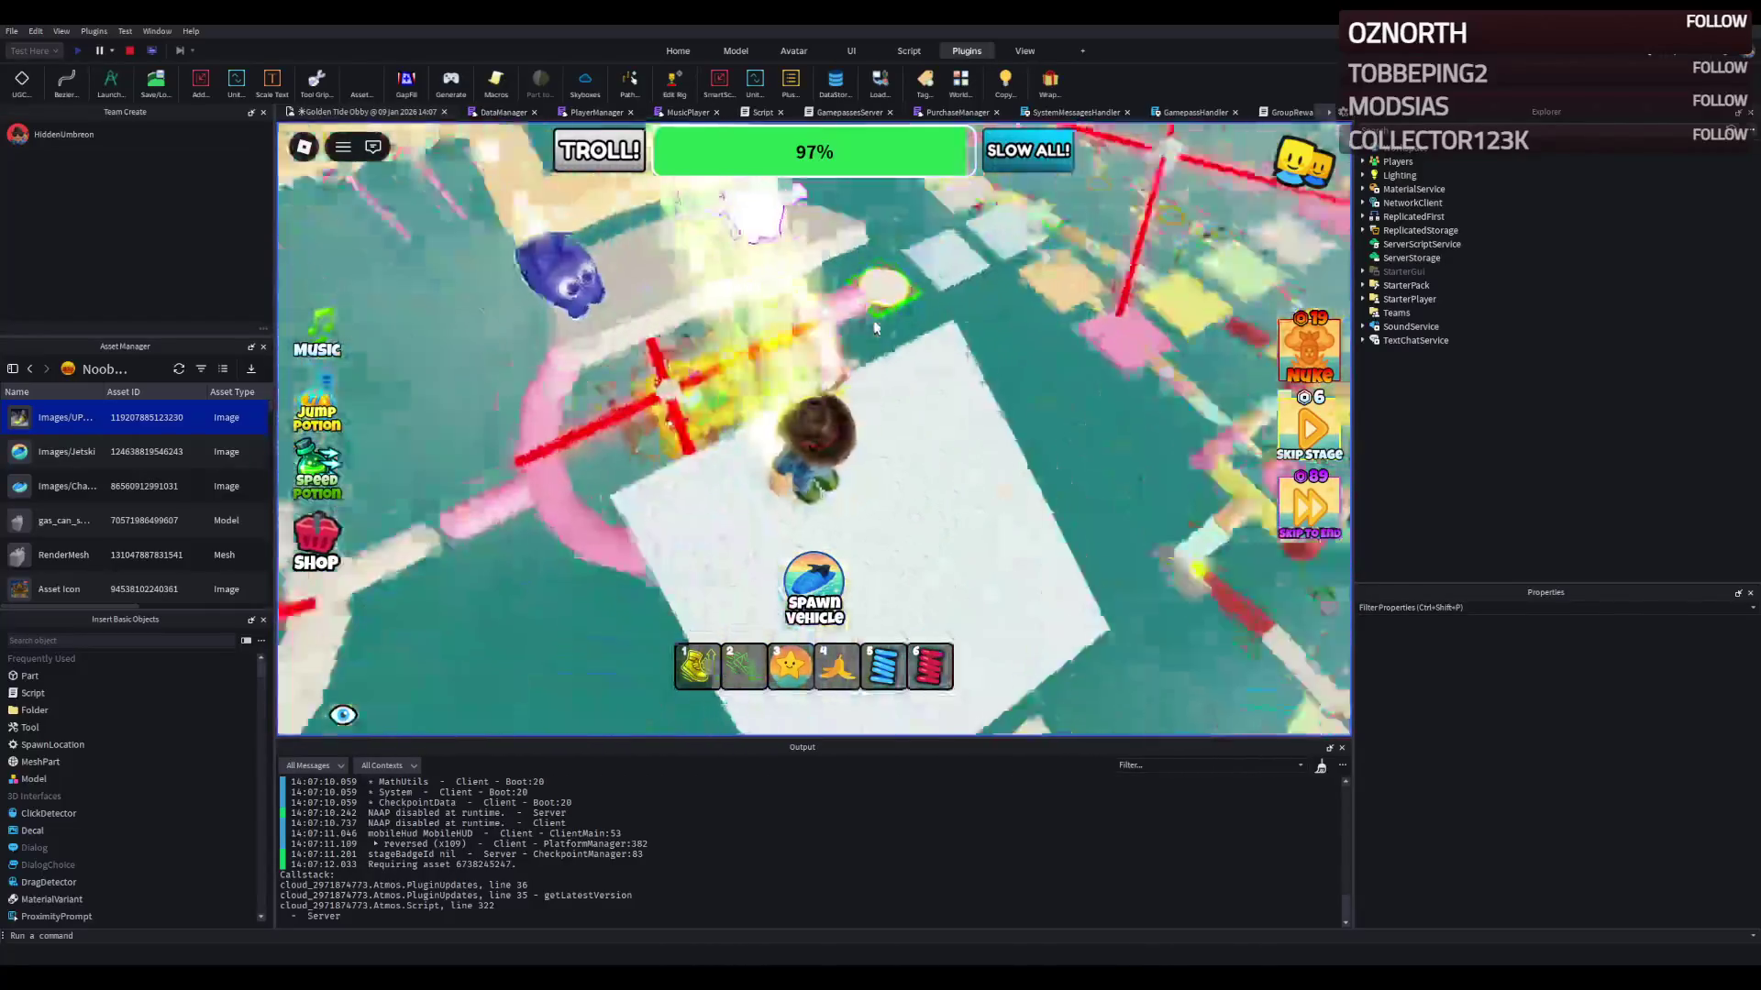